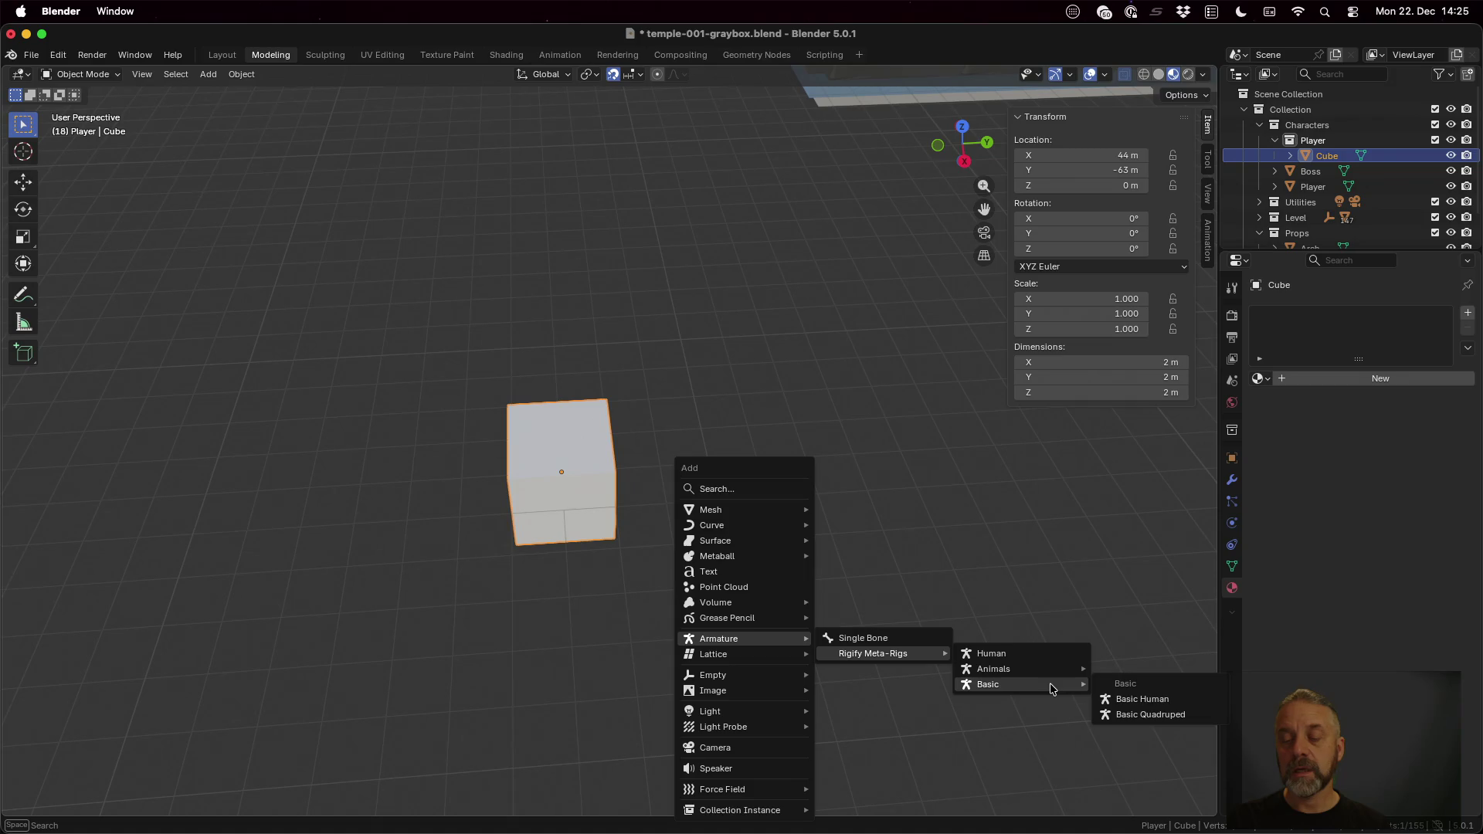
Step: Add a Rigify Basic Human meta-rig and move it on the ground plane onto the player cube
{"action": "left_click", "coordinate": [1143, 703]}
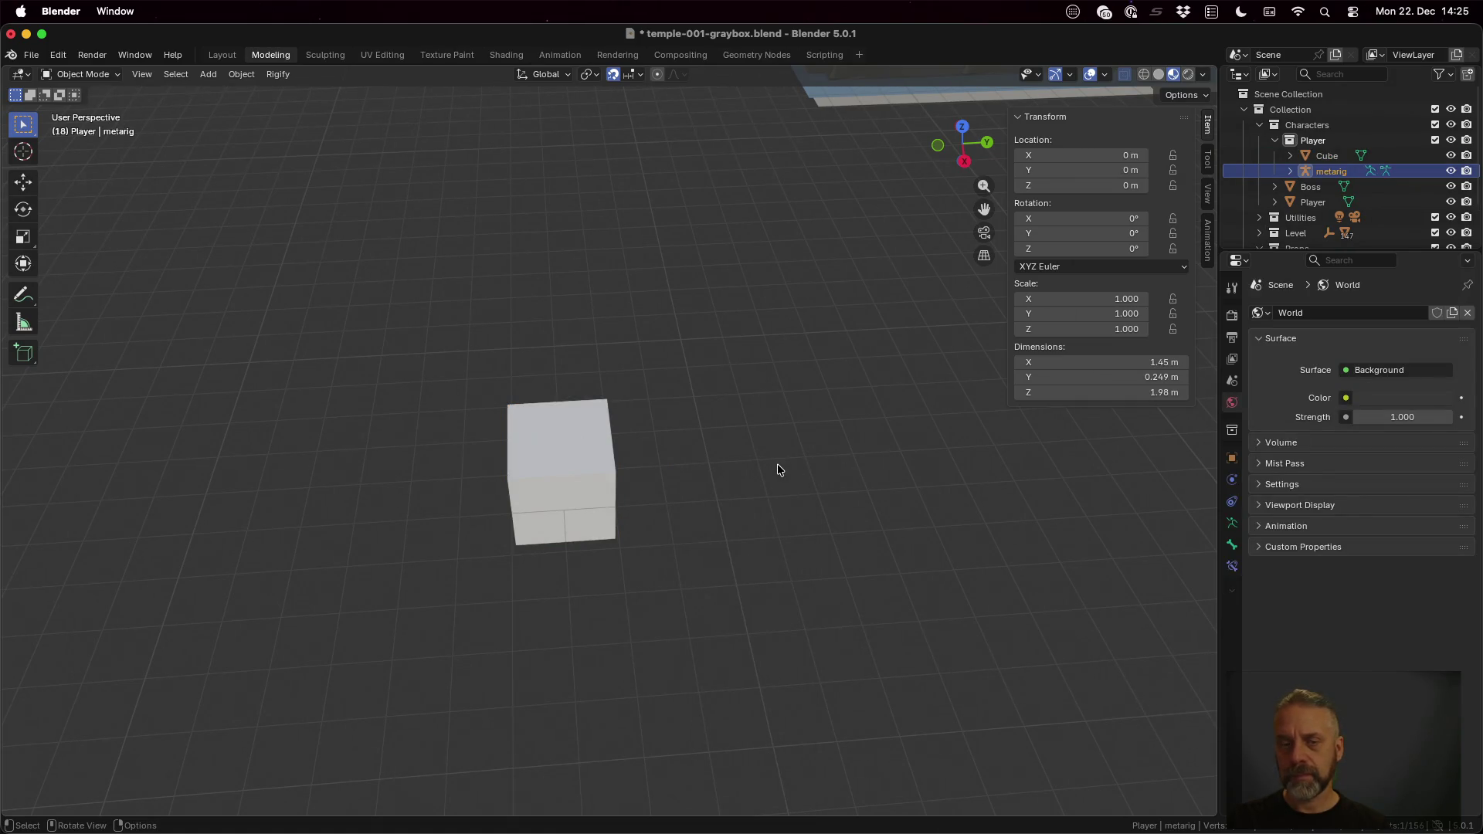
{"action": "scroll", "coordinate": [778, 469], "scroll_direction": "down", "scroll_amount": 3}
{"action": "scroll", "coordinate": [778, 469], "scroll_direction": "up", "scroll_amount": 4}
{"action": "scroll", "coordinate": [774, 494], "scroll_direction": "down", "scroll_amount": 4}
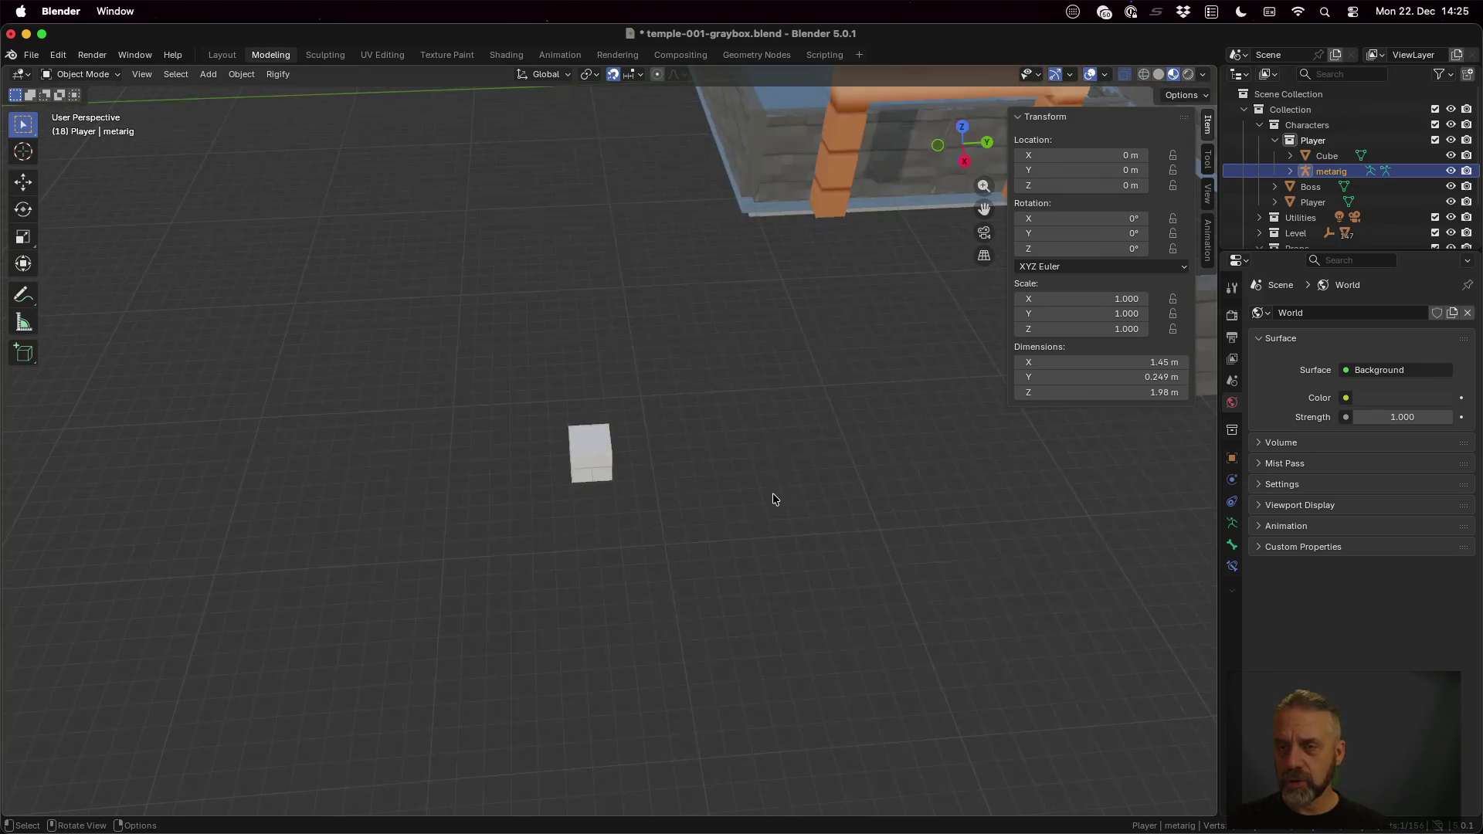
{"action": "scroll", "coordinate": [773, 495], "scroll_direction": "down", "scroll_amount": 2}
{"action": "scroll", "coordinate": [773, 493], "scroll_direction": "down", "scroll_amount": 2}
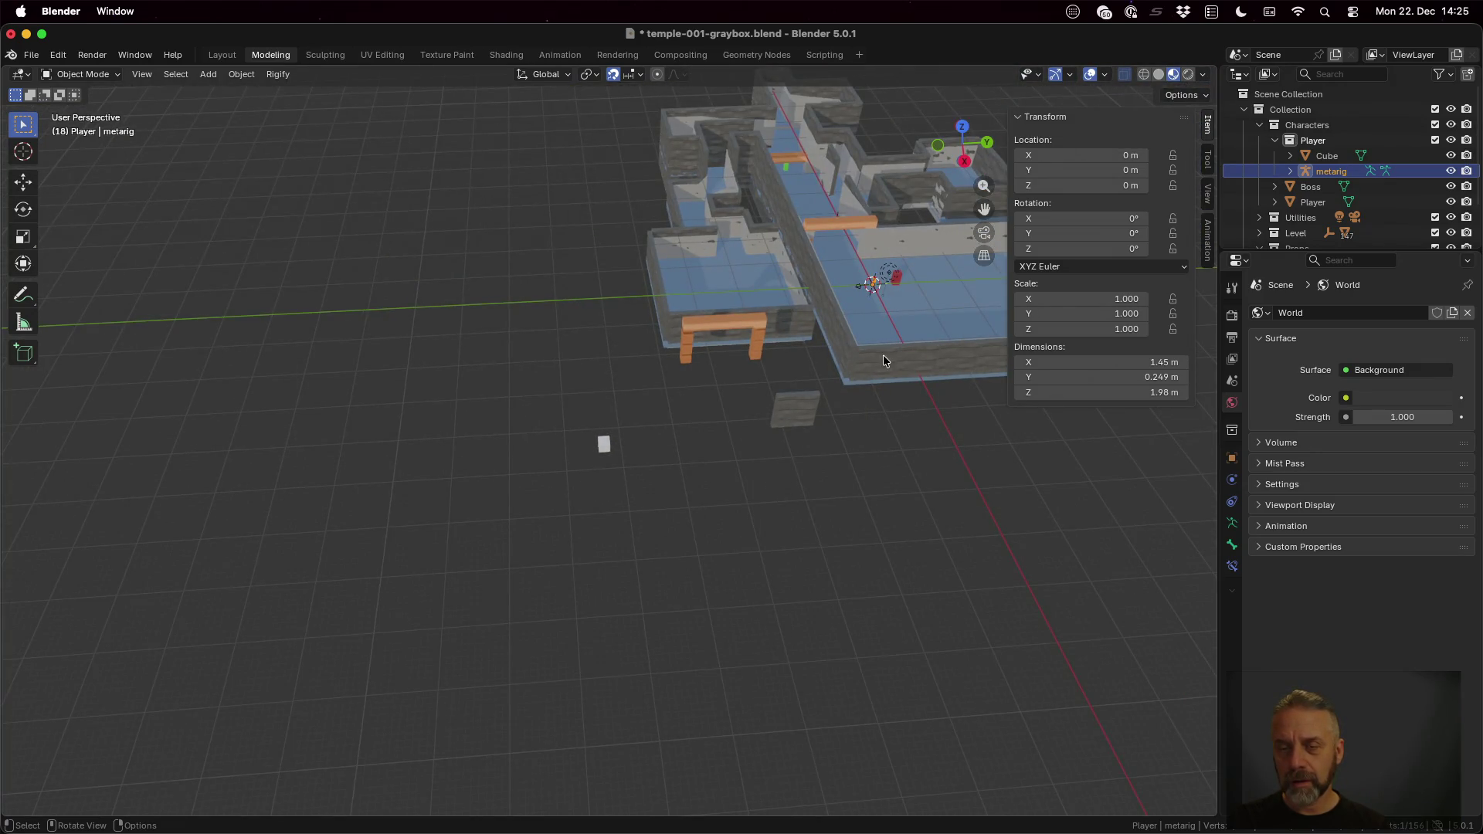
{"action": "key", "text": "g"}
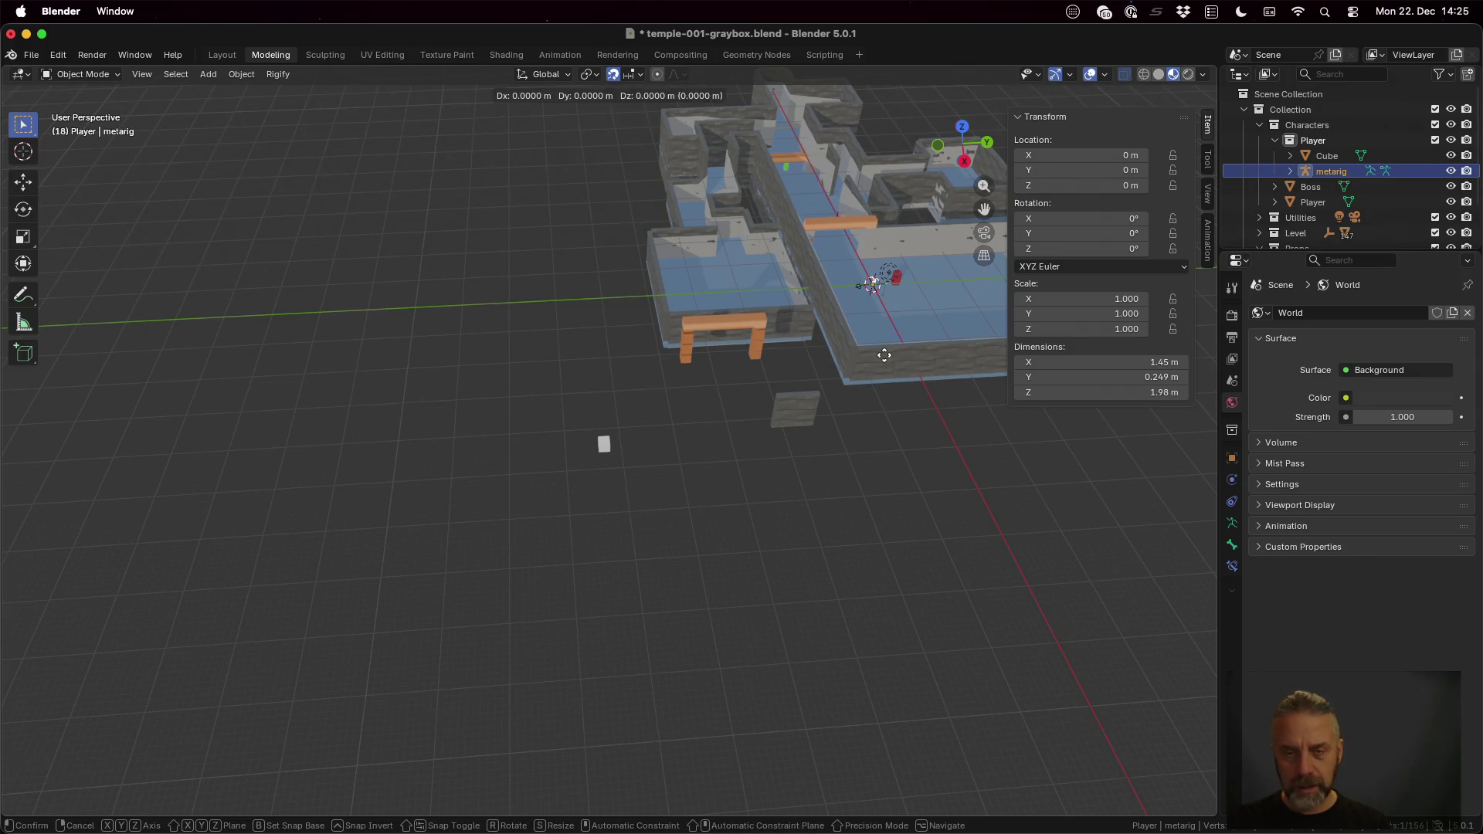
{"action": "key", "text": "shift+z"}
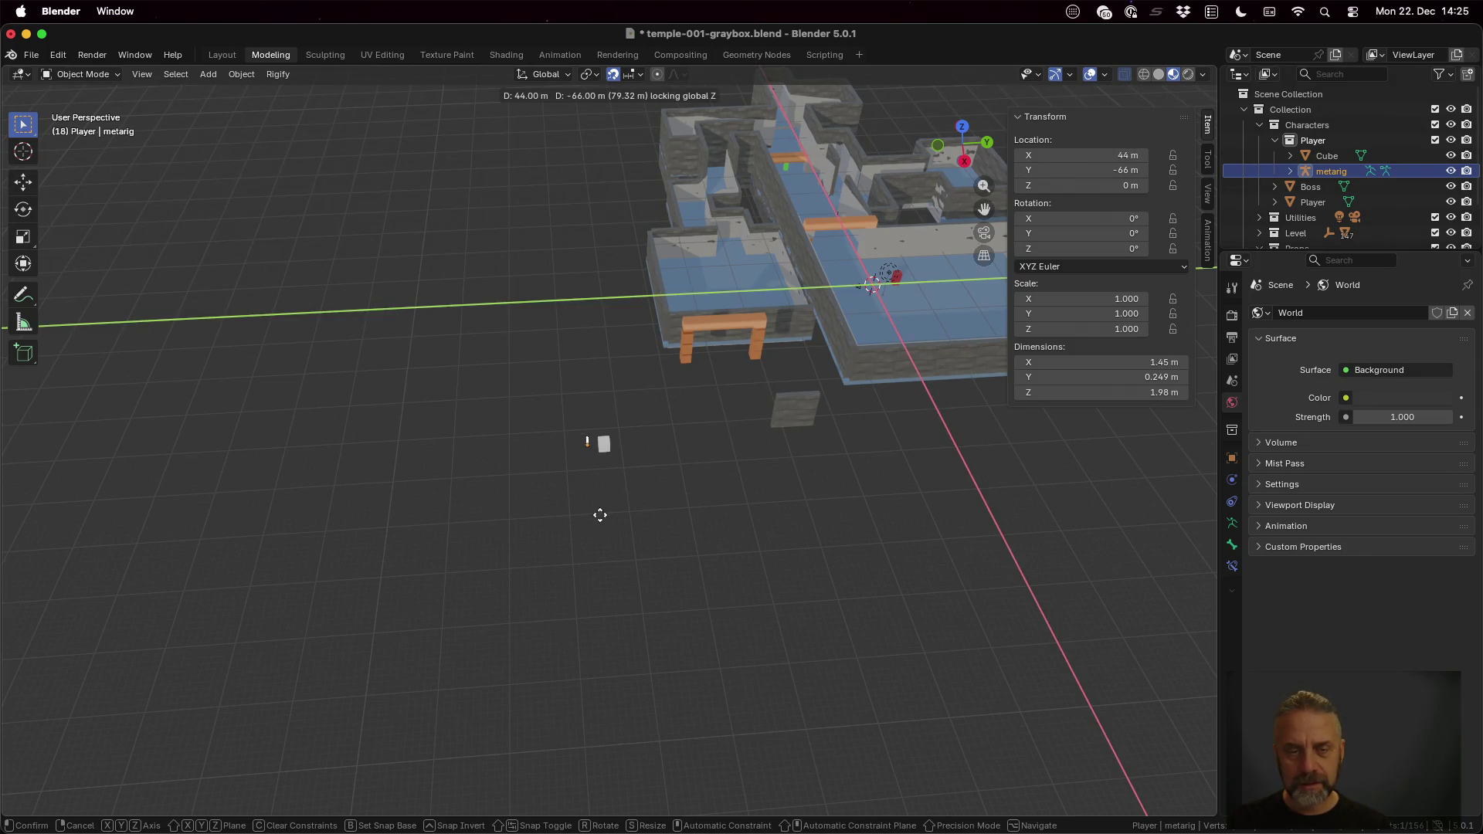
{"action": "left_click", "coordinate": [599, 514]}
{"action": "mouse_move", "coordinate": [599, 513]}
{"action": "middle_mouse_down"}
{"action": "mouse_move", "coordinate": [632, 432]}
{"action": "mouse_move", "coordinate": [528, 430]}
{"action": "mouse_move", "coordinate": [682, 428]}
{"action": "middle_mouse_up"}
{"action": "scroll", "coordinate": [632, 435], "scroll_direction": "up", "scroll_amount": 2}
{"action": "scroll", "coordinate": [632, 438], "scroll_direction": "up", "scroll_amount": 2}
{"action": "scroll", "coordinate": [603, 428], "scroll_direction": "up", "scroll_amount": 3}
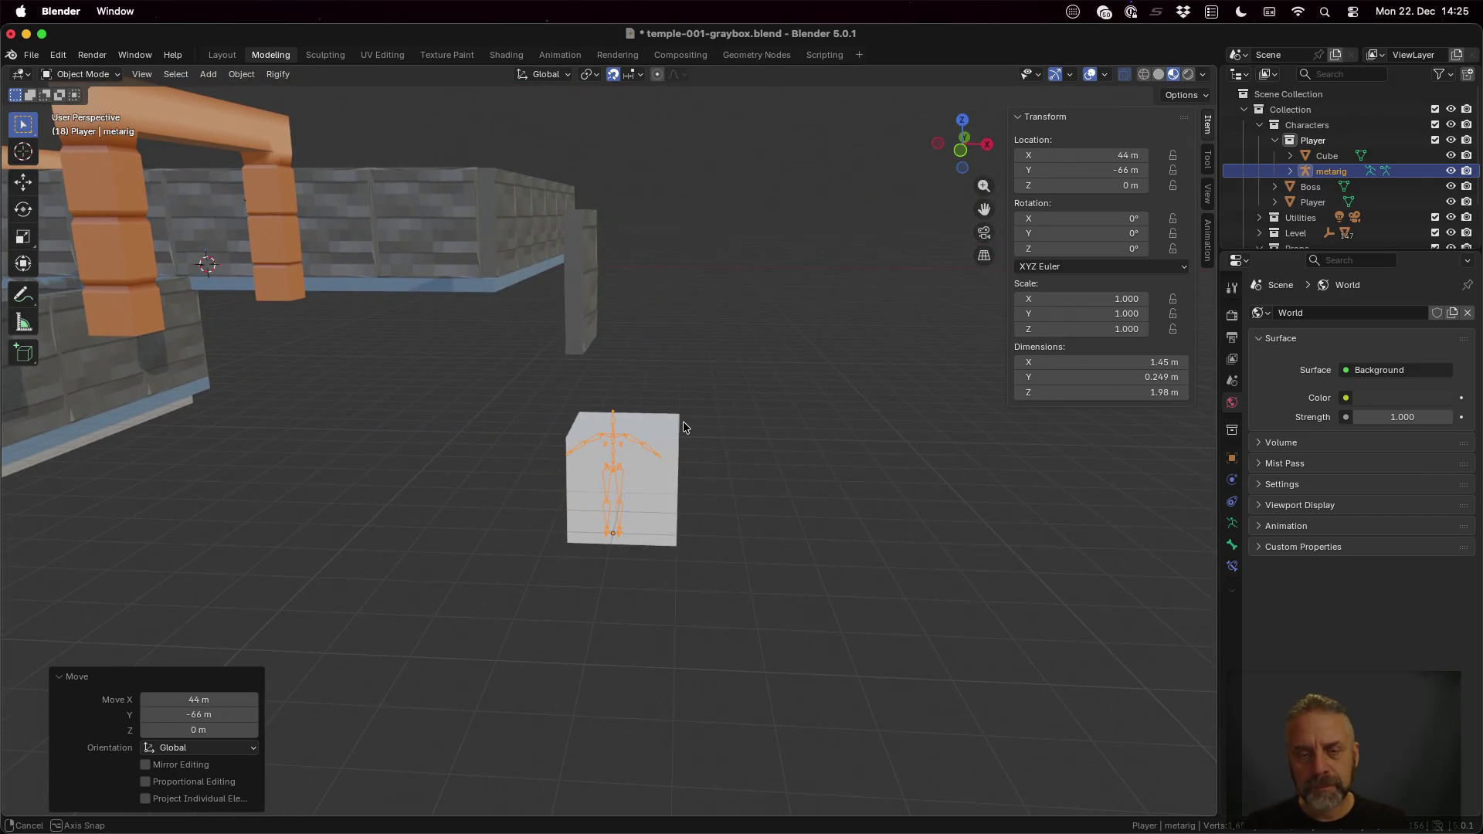
{"action": "scroll", "coordinate": [720, 457], "scroll_direction": "up", "scroll_amount": 4}
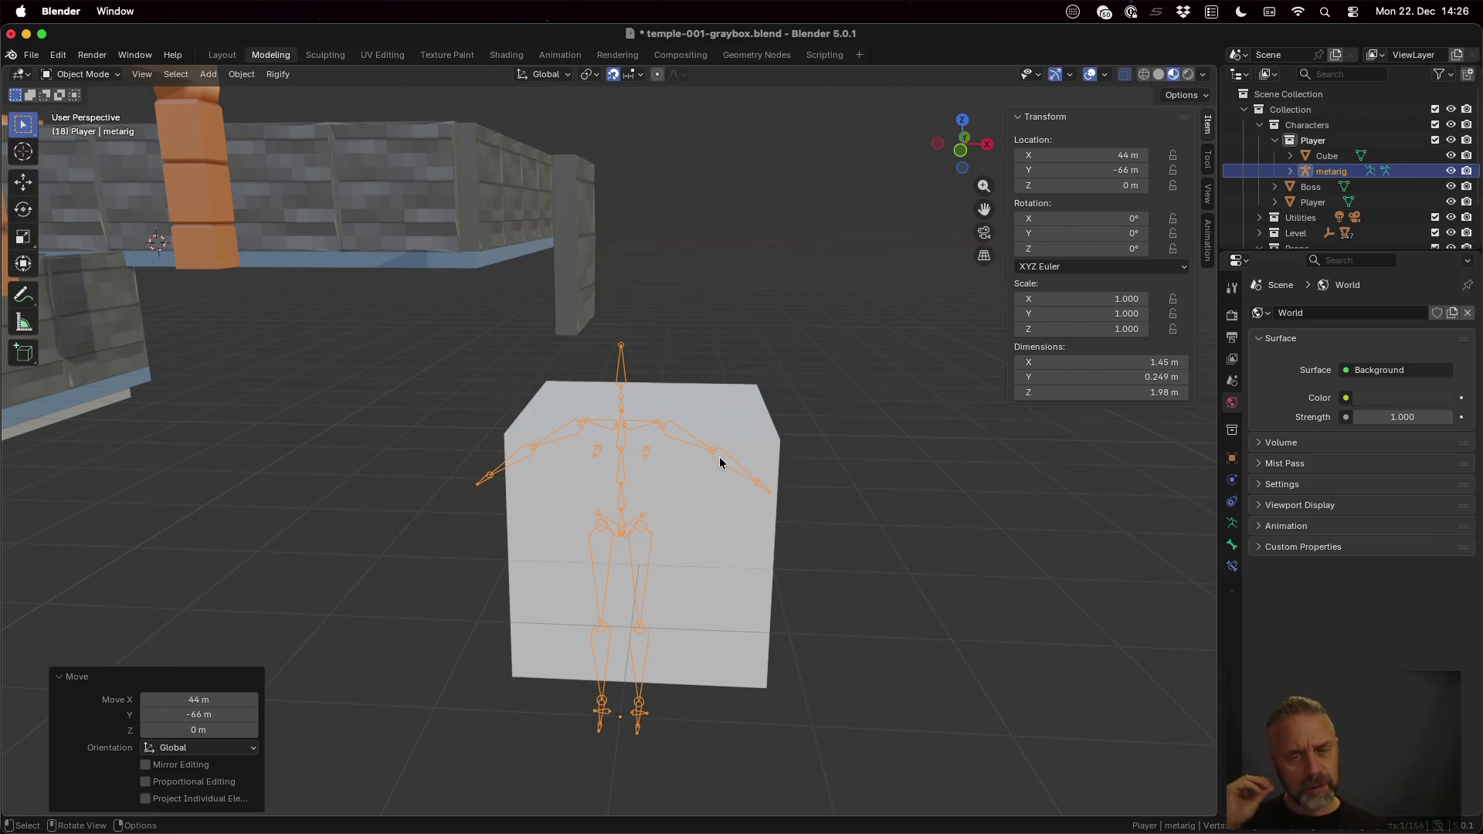
Step: Enter Edit Mode on the armature to expose the meta-rig's individual bones
{"action": "key", "text": "Tab"}
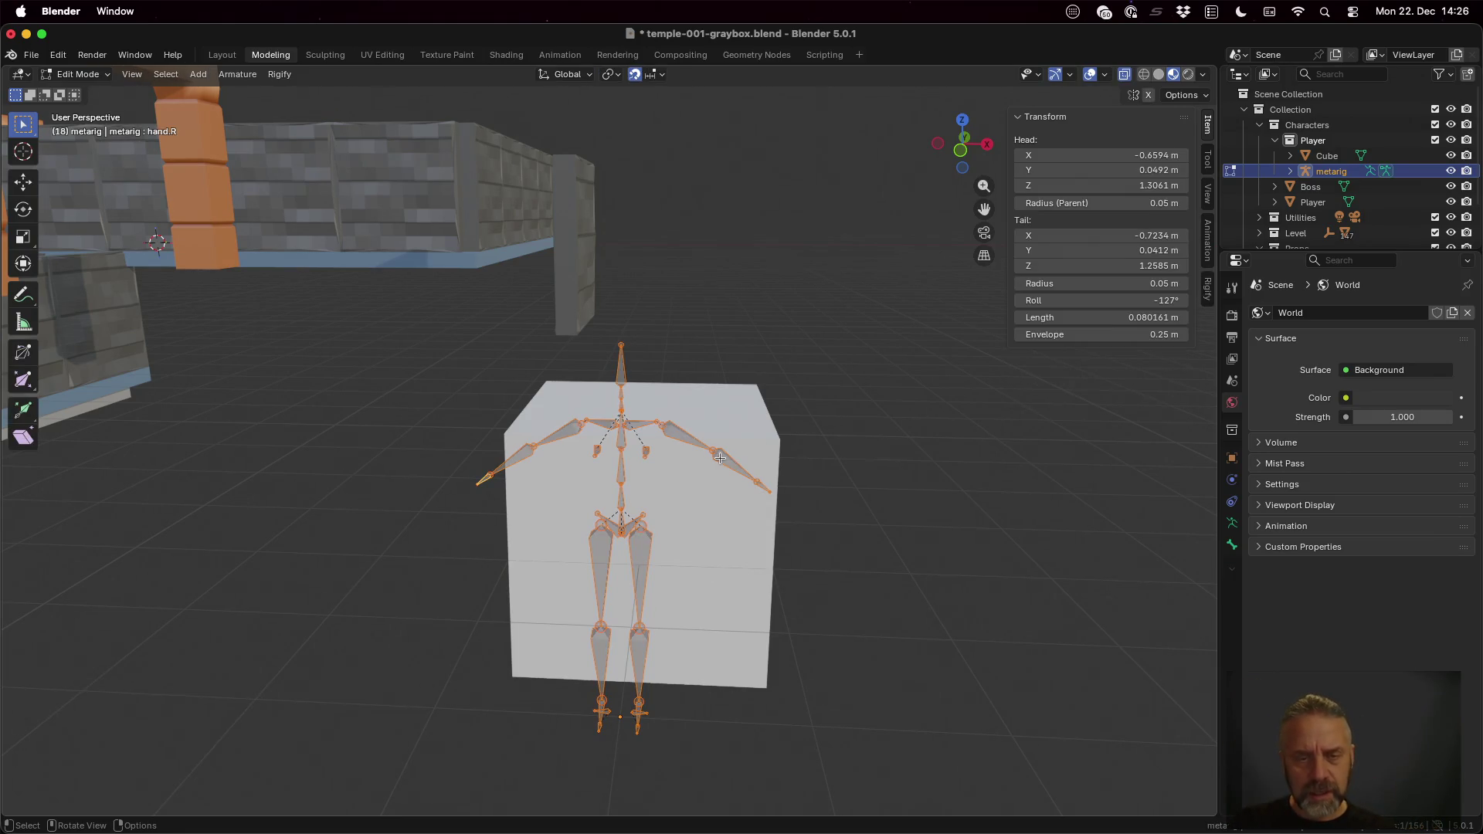
{"action": "key", "text": "alt+a"}
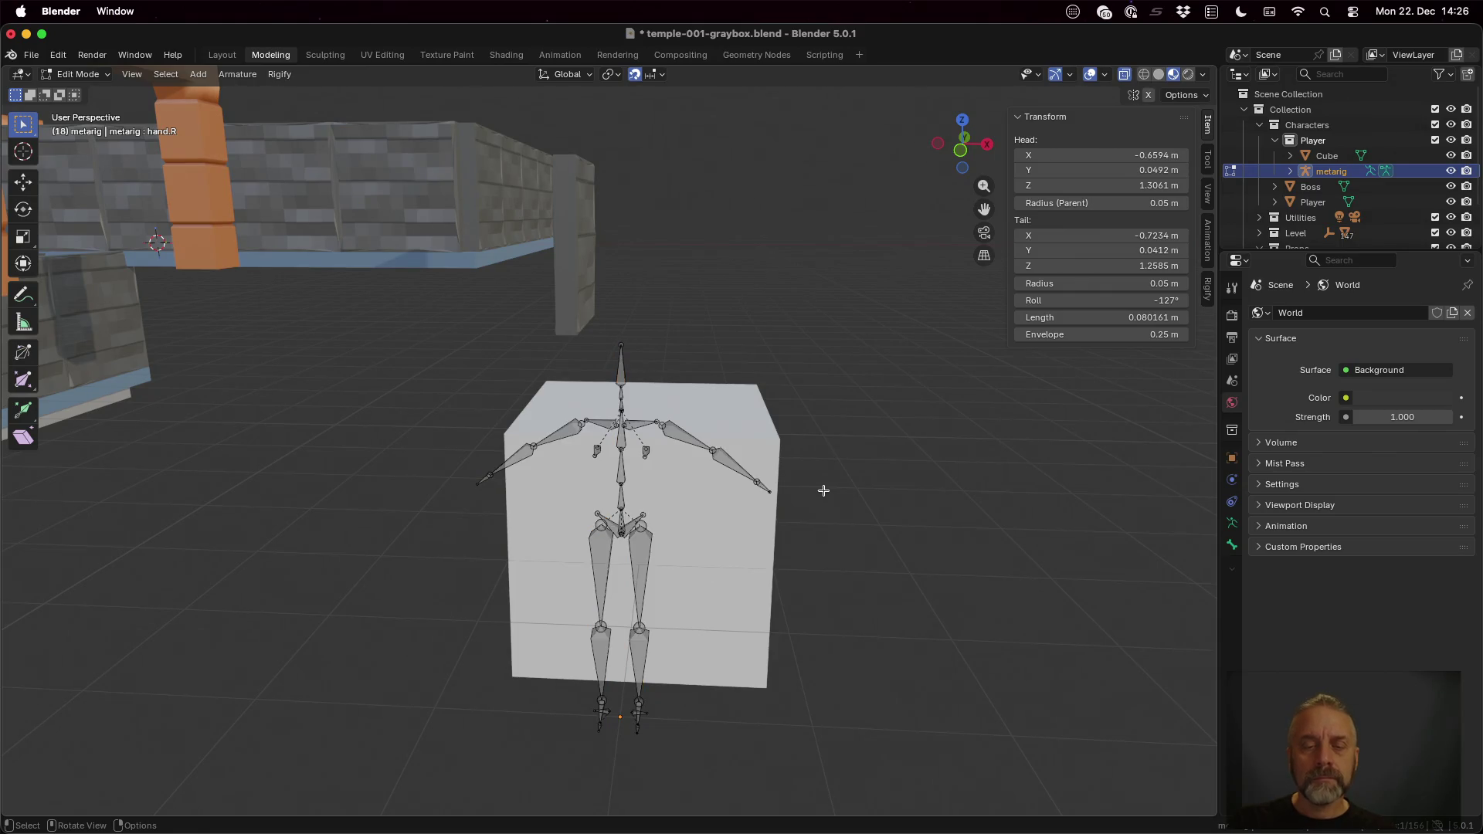
{"action": "middle_click_drag", "start_coordinate": [881, 630], "coordinate": [879, 619]}
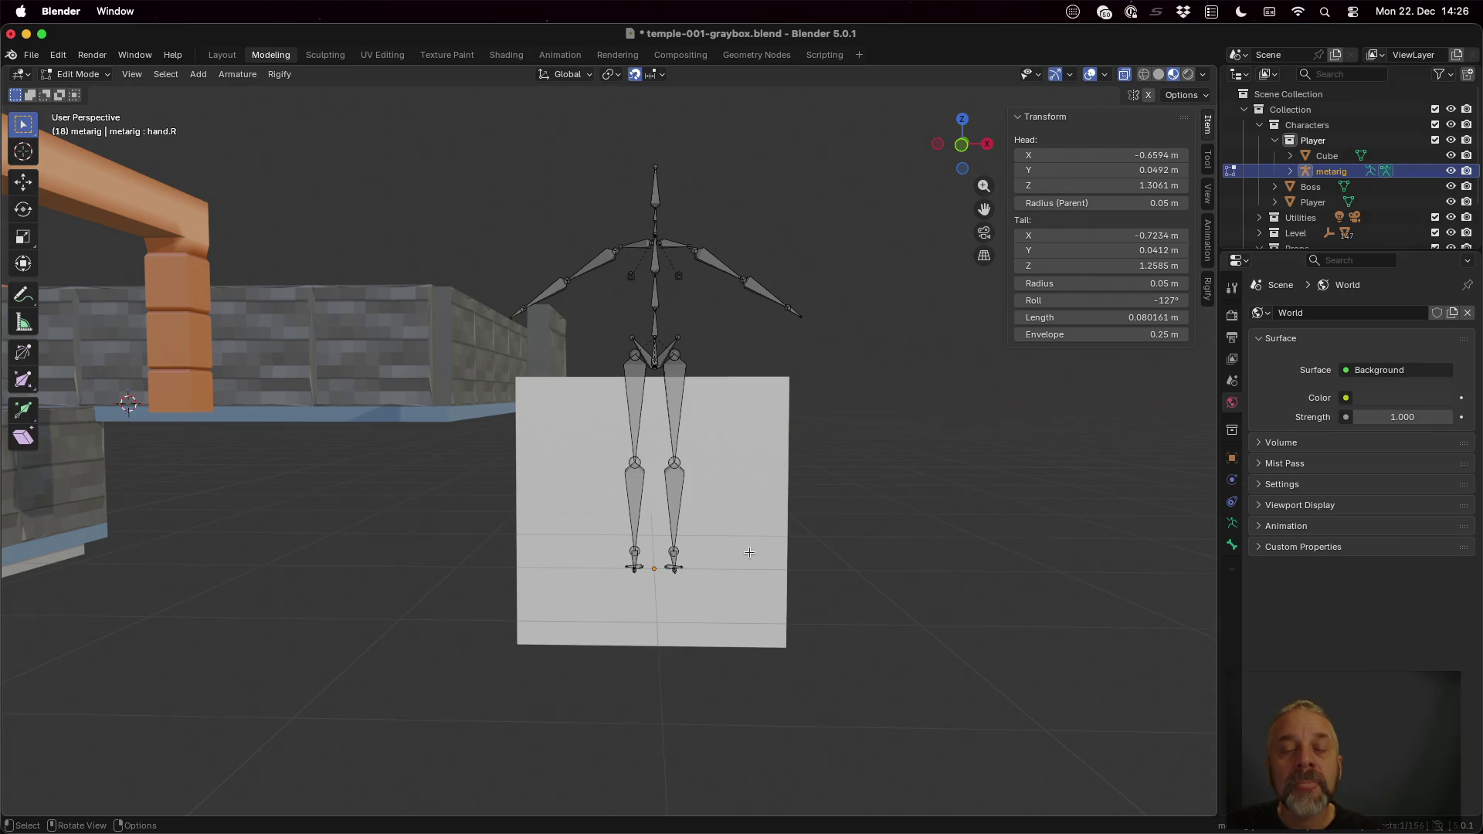
{"action": "scroll", "coordinate": [711, 462], "scroll_direction": "up", "scroll_amount": 3}
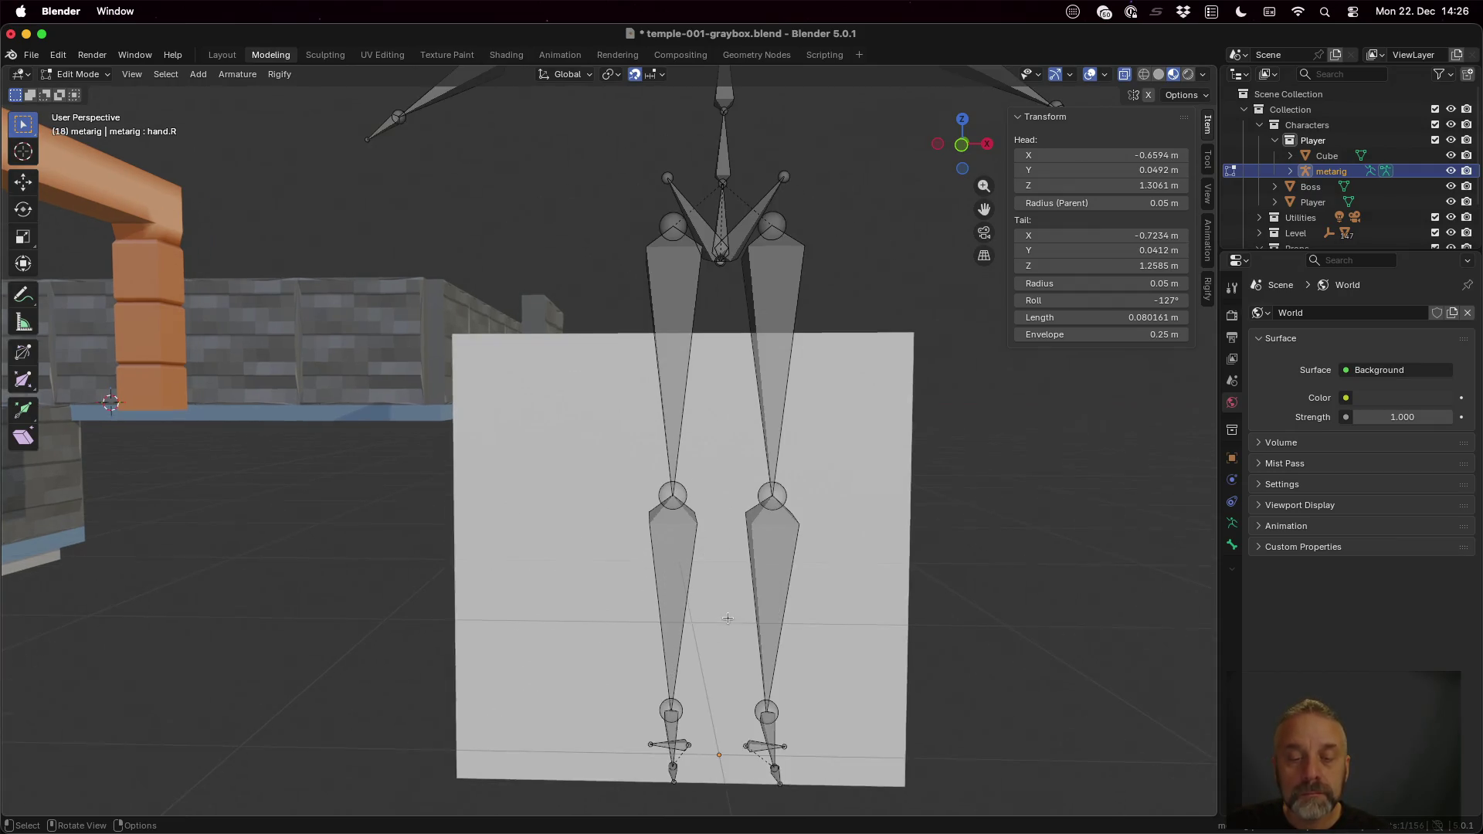
{"action": "middle_click_drag", "start_coordinate": [822, 672], "coordinate": [819, 656]}
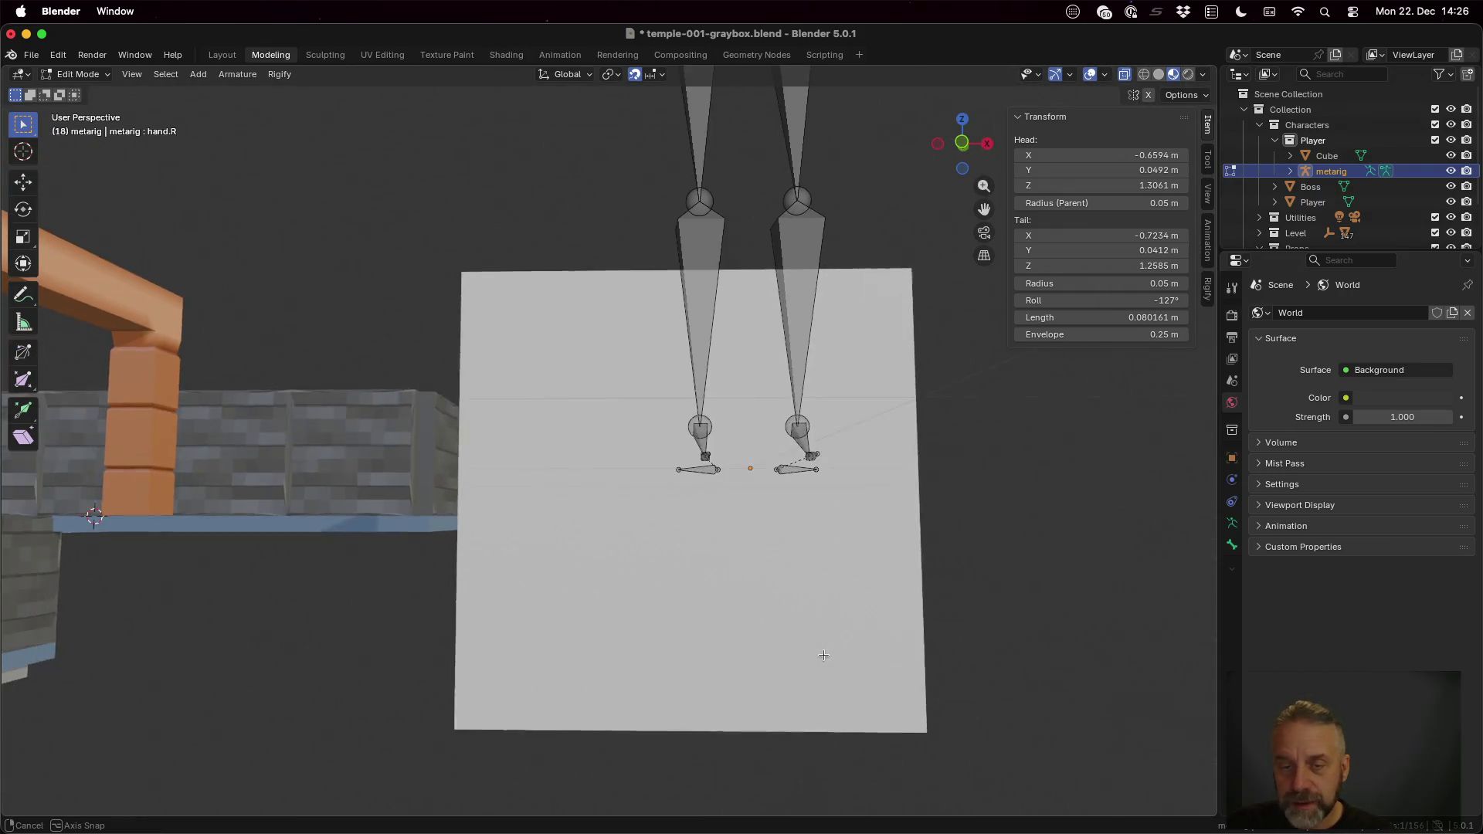
{"action": "scroll", "coordinate": [730, 465], "scroll_direction": "down", "scroll_amount": 5}
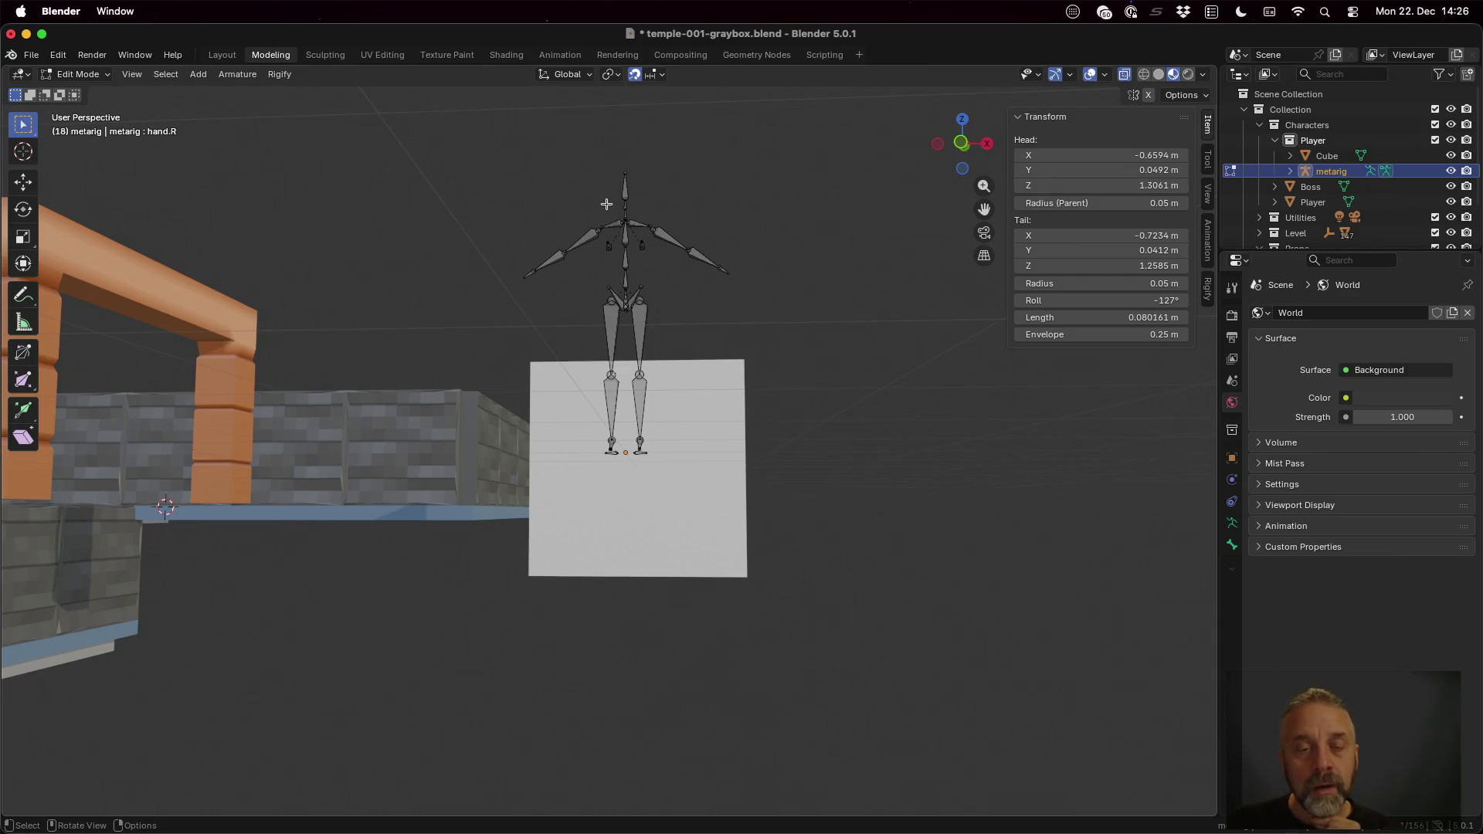
{"action": "middle_click_drag", "start_coordinate": [774, 373], "coordinate": [777, 384]}
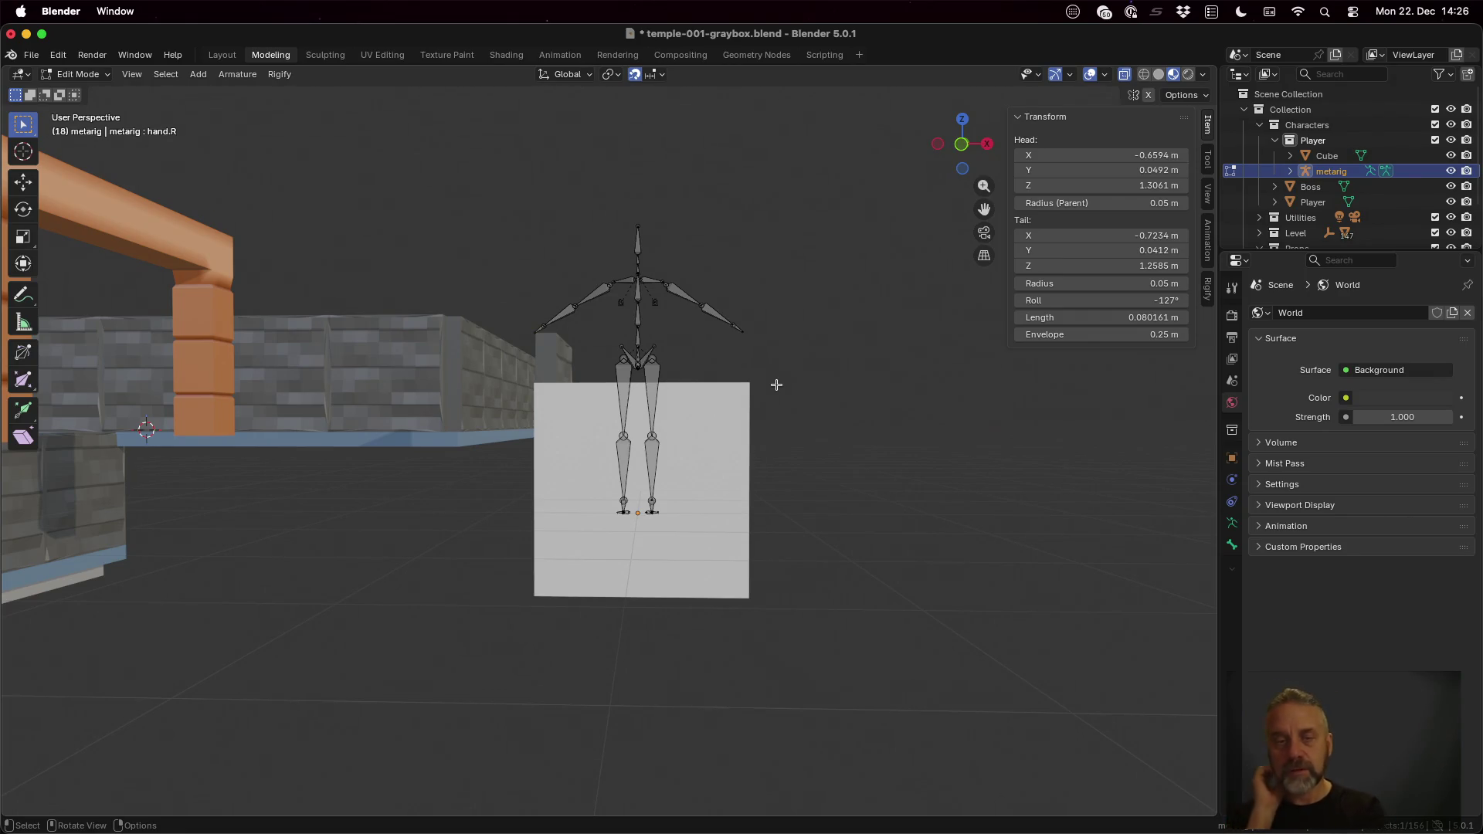
{"action": "left_click", "coordinate": [618, 204]}
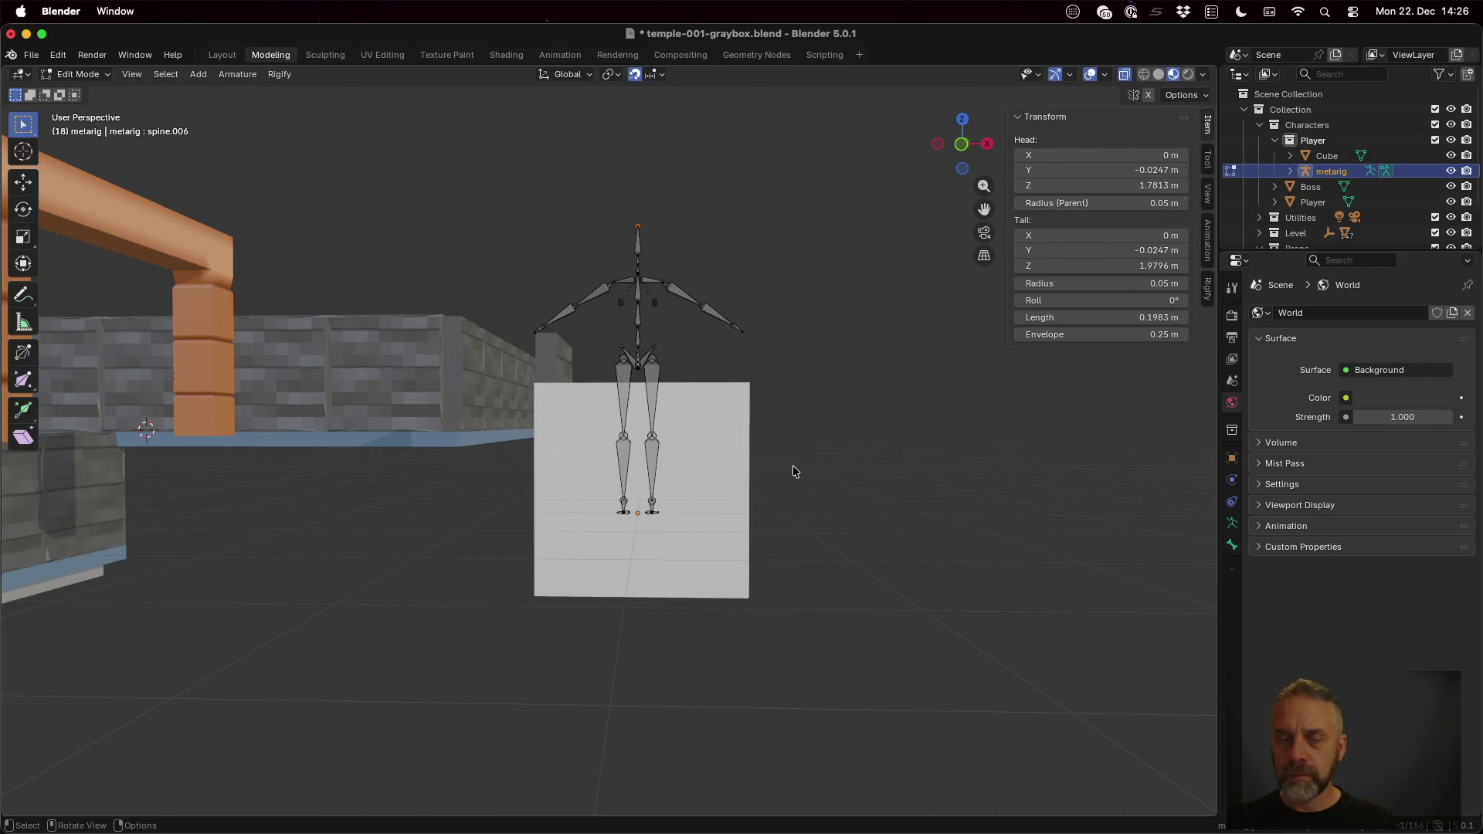
{"action": "left_click", "coordinate": [648, 516]}
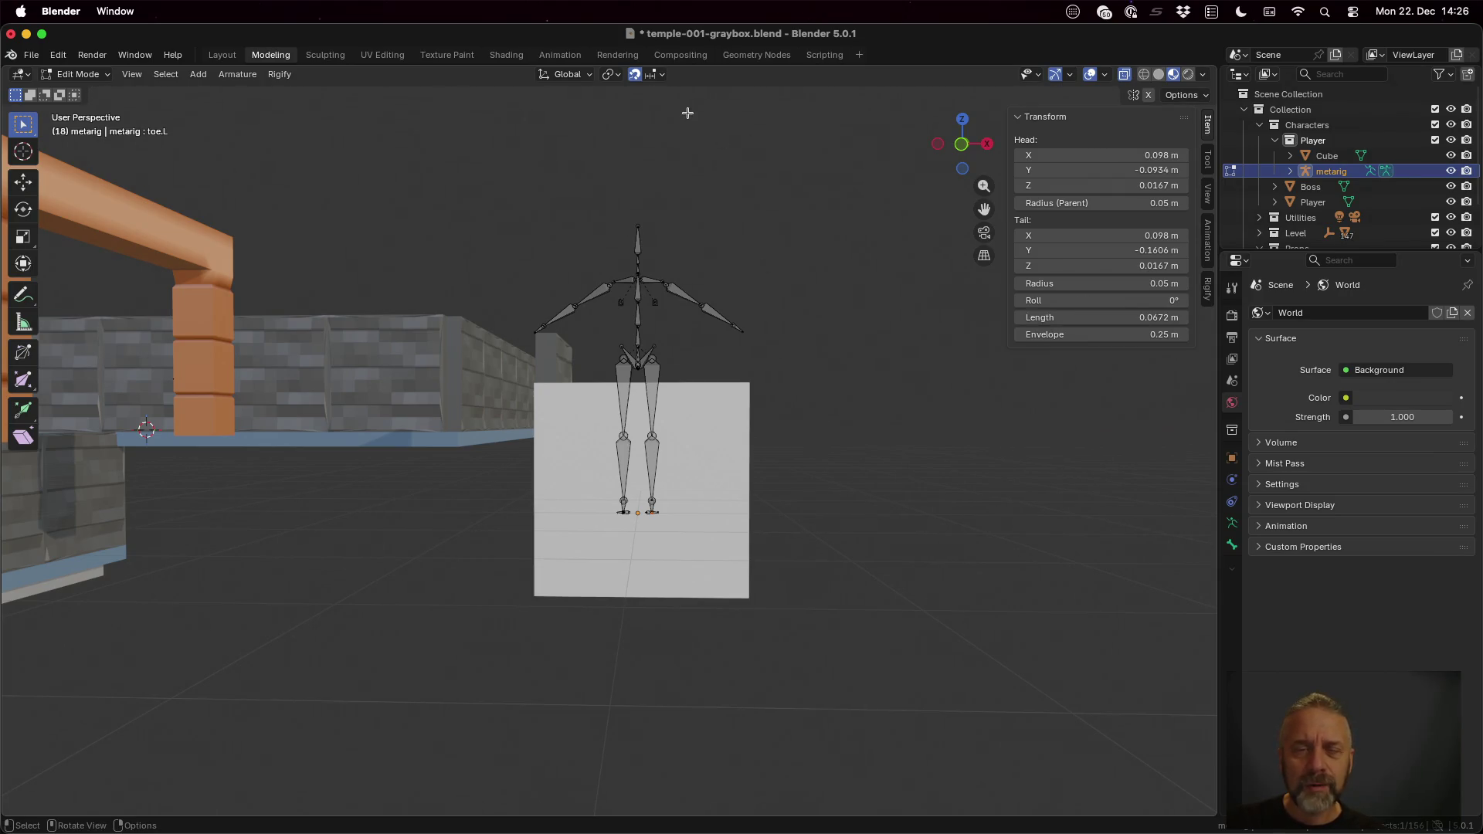
{"action": "left_click", "coordinate": [581, 78]}
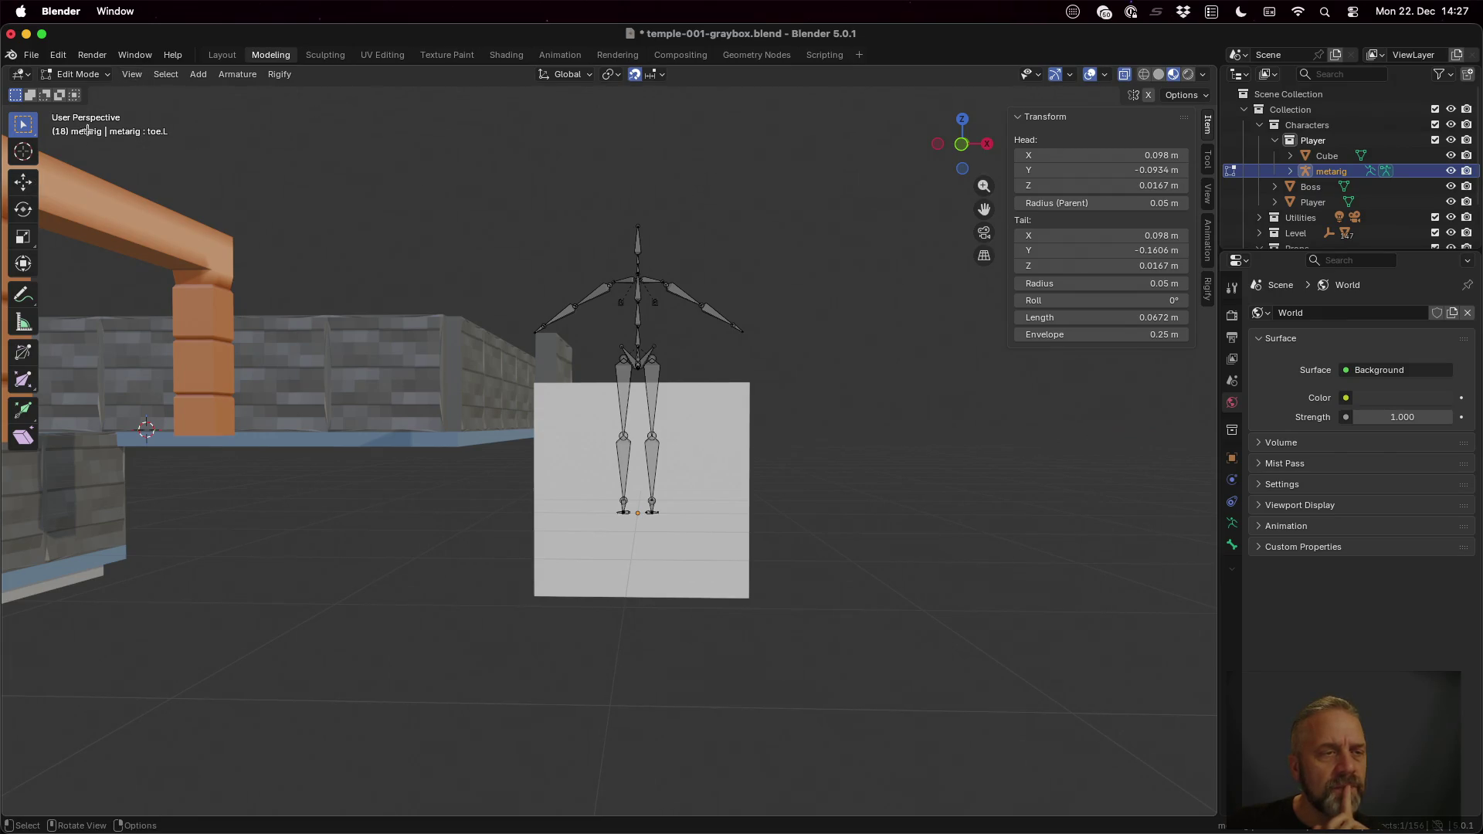
Step: Pick the 3D Cursor tool and place the cursor at the skeleton's feet
{"action": "left_click", "coordinate": [21, 156]}
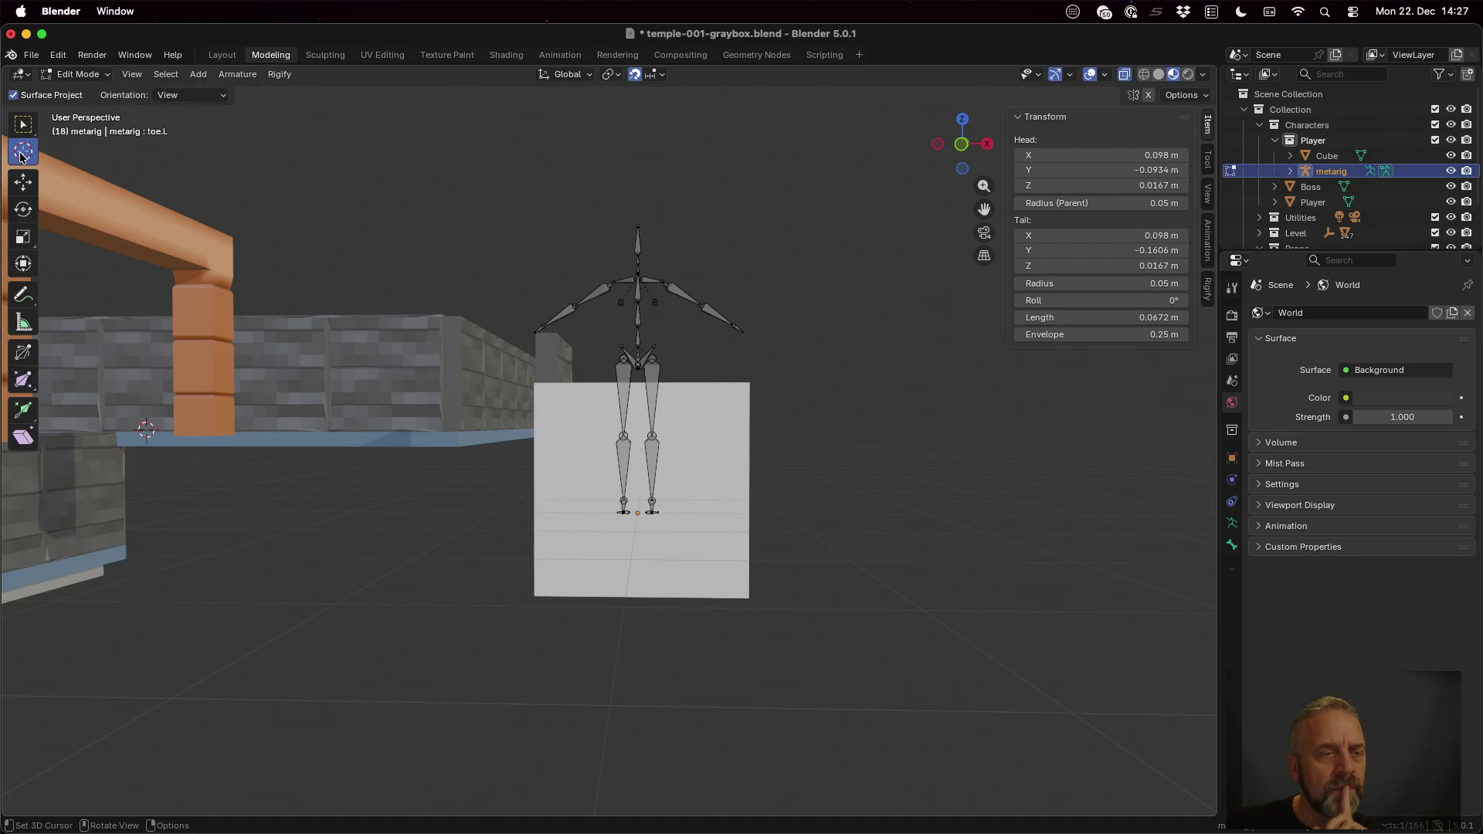
{"action": "right_click", "coordinate": [636, 512]}
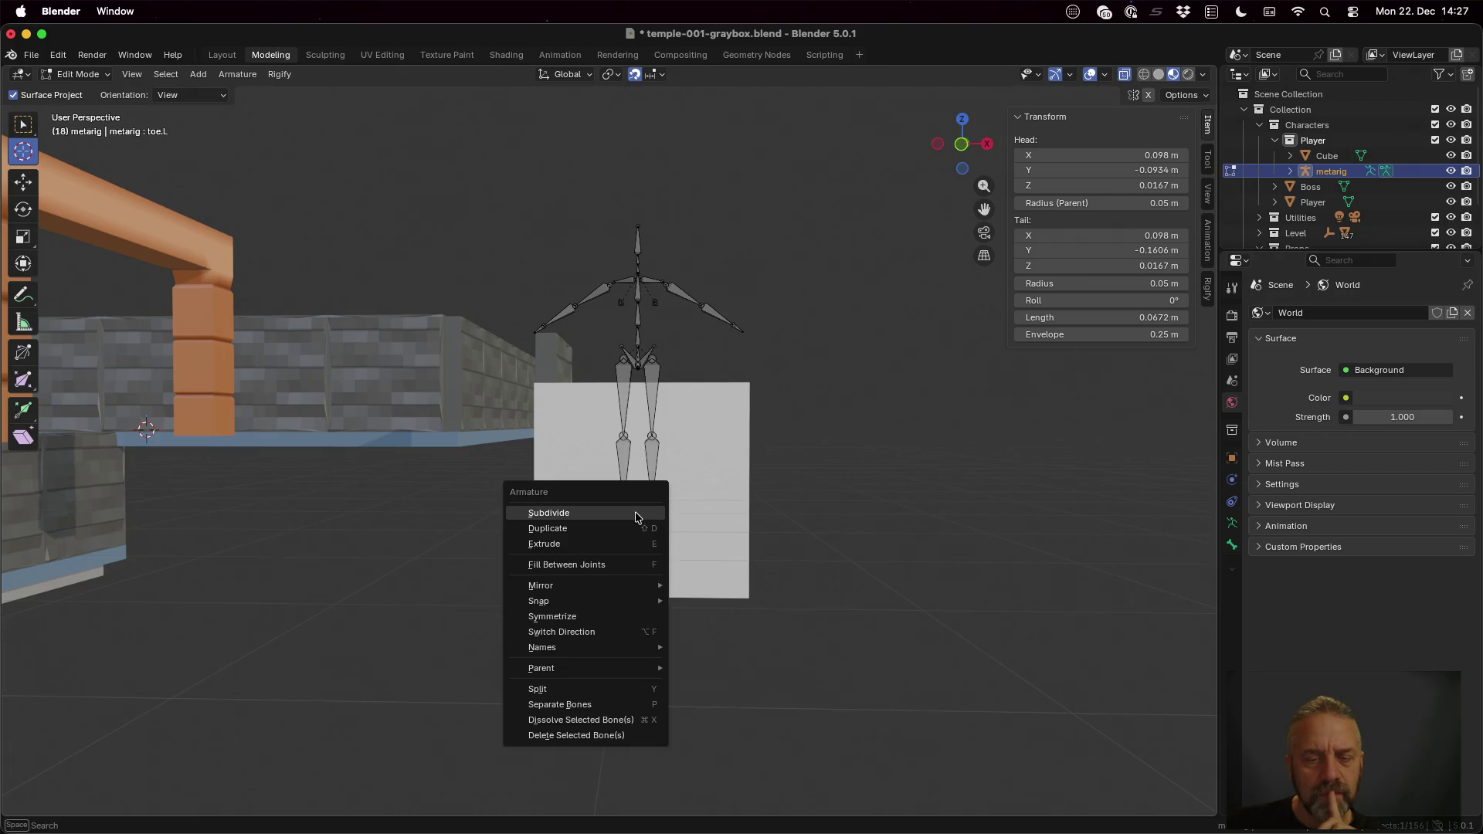
{"action": "left_click", "coordinate": [635, 513]}
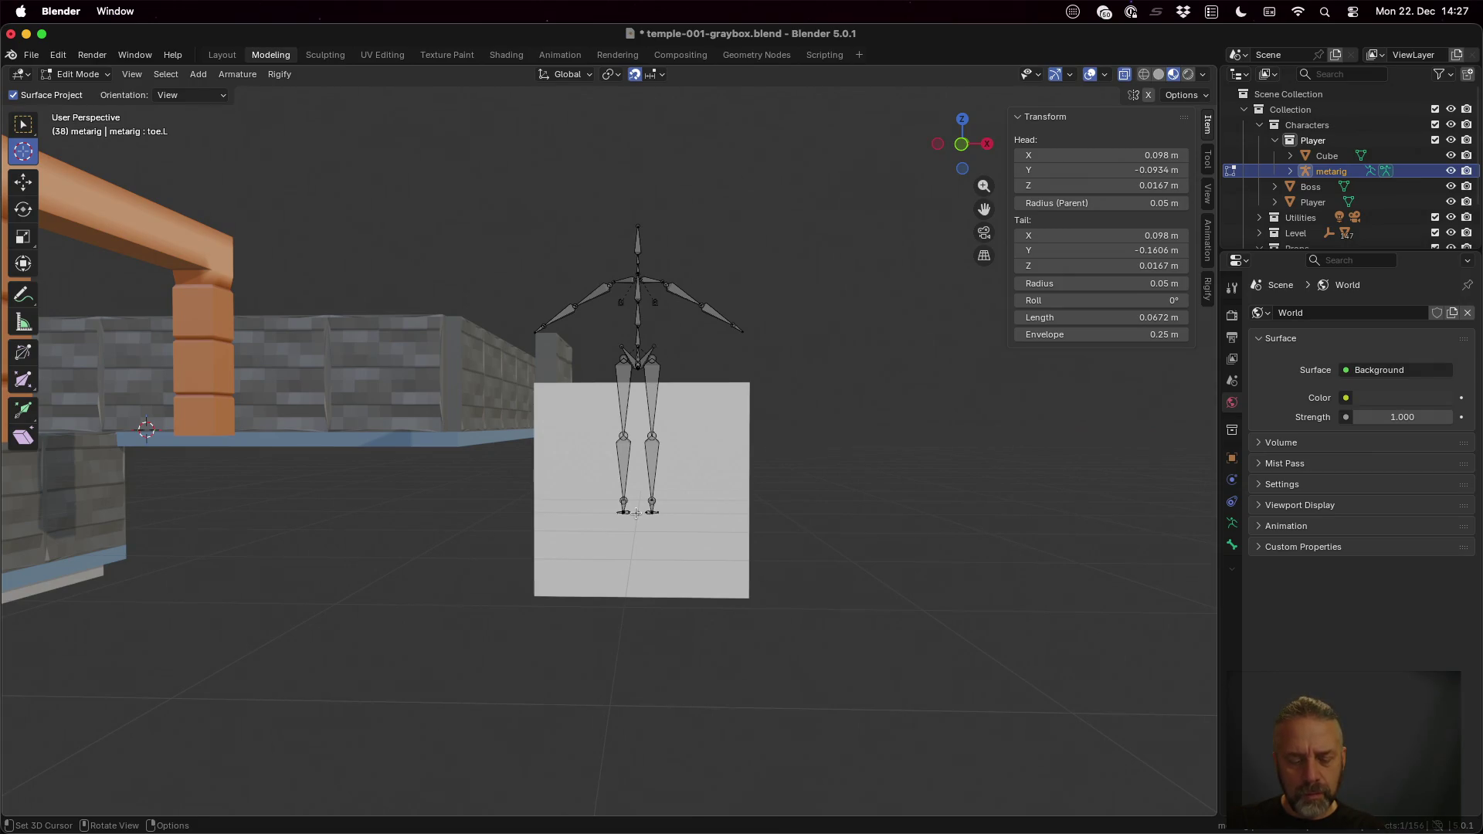
{"action": "key", "text": "shift+space"}
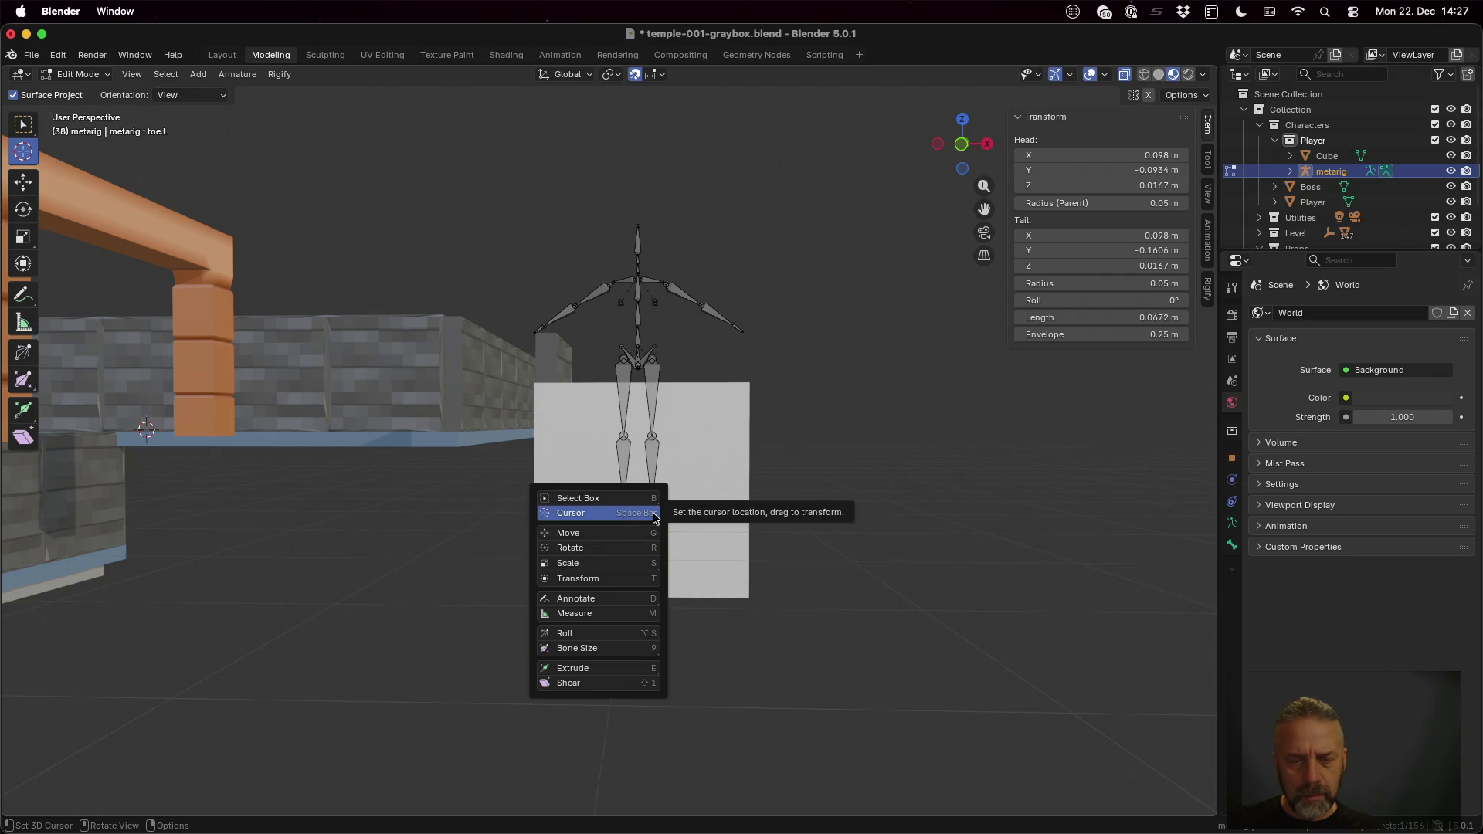
{"action": "left_click", "coordinate": [649, 516]}
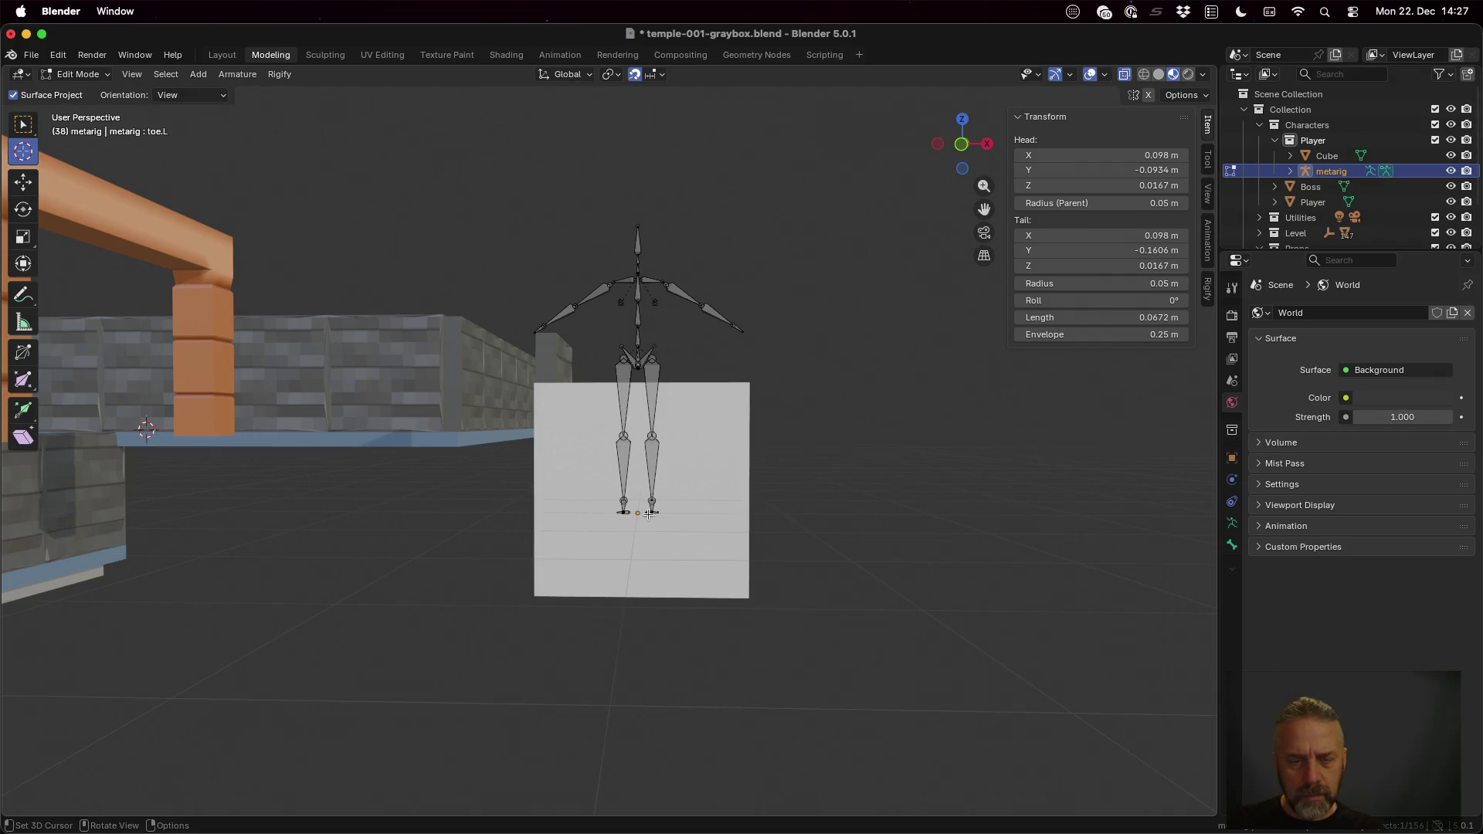
{"action": "left_click", "coordinate": [635, 516]}
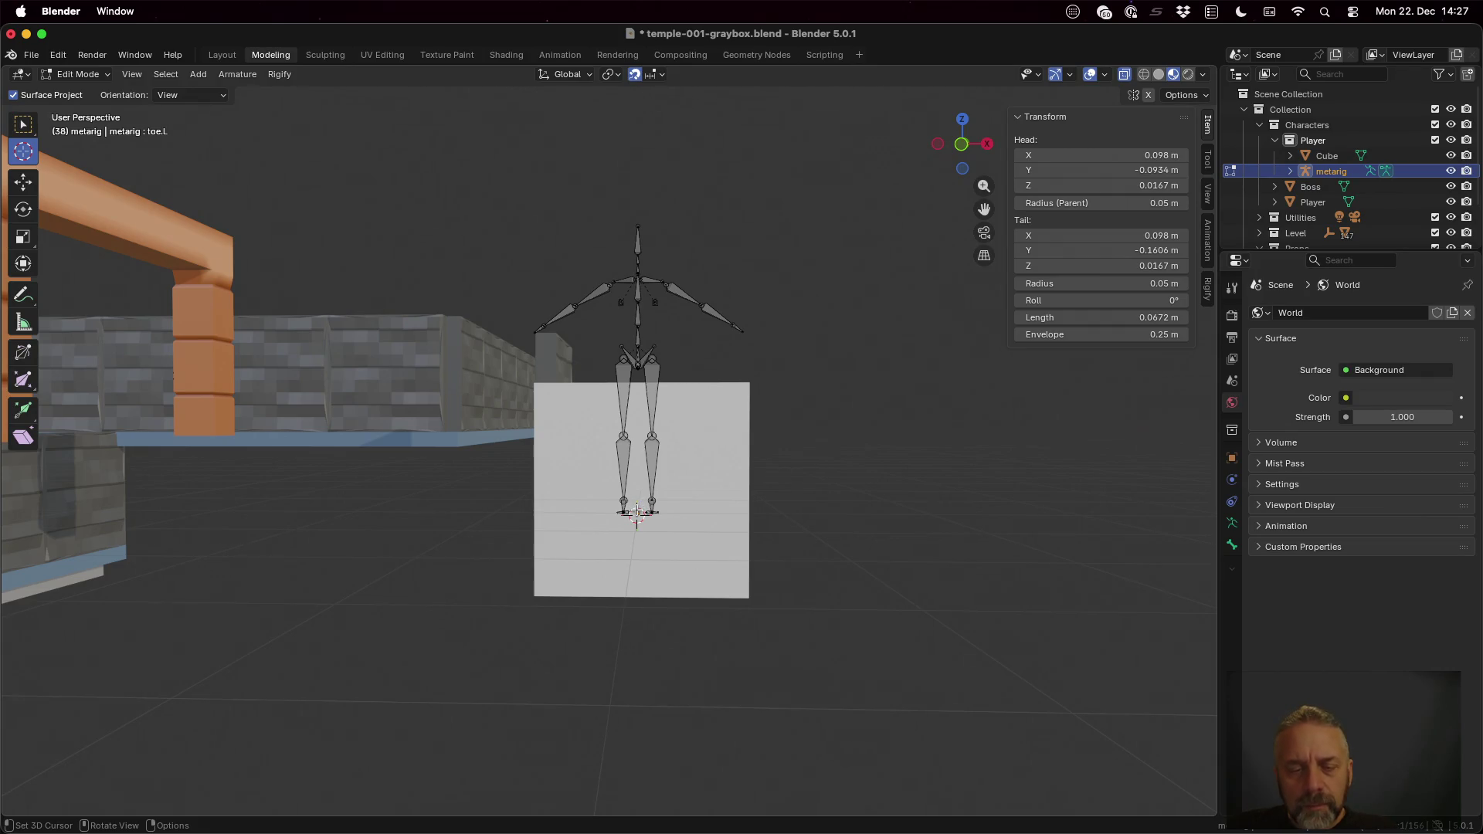
{"action": "scroll", "coordinate": [662, 530], "scroll_direction": "up", "scroll_amount": 3}
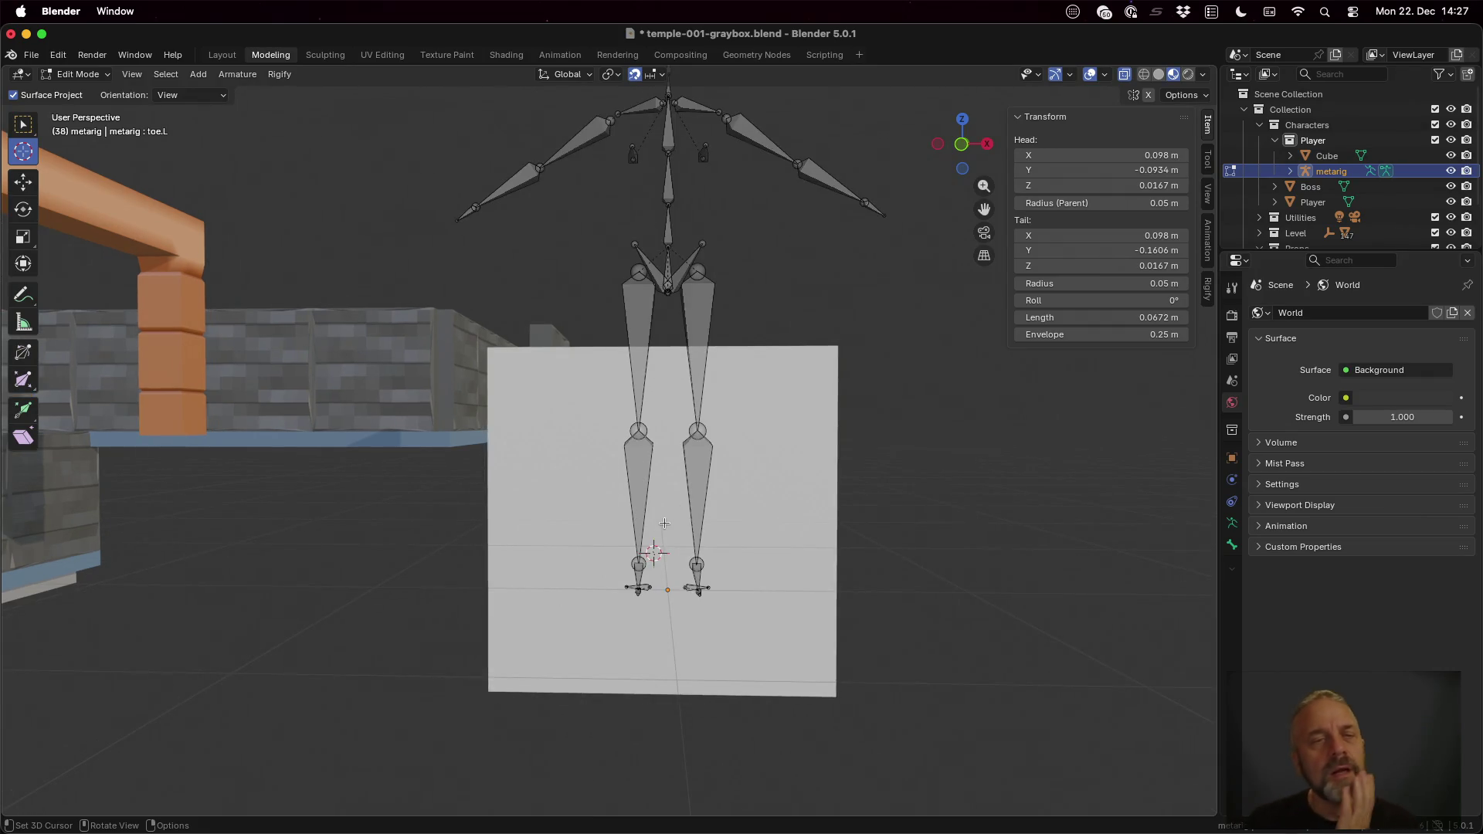
Step: Move the 3D cursor away from the feet and return the rig to Object Mode
{"action": "left_click", "coordinate": [134, 74]}
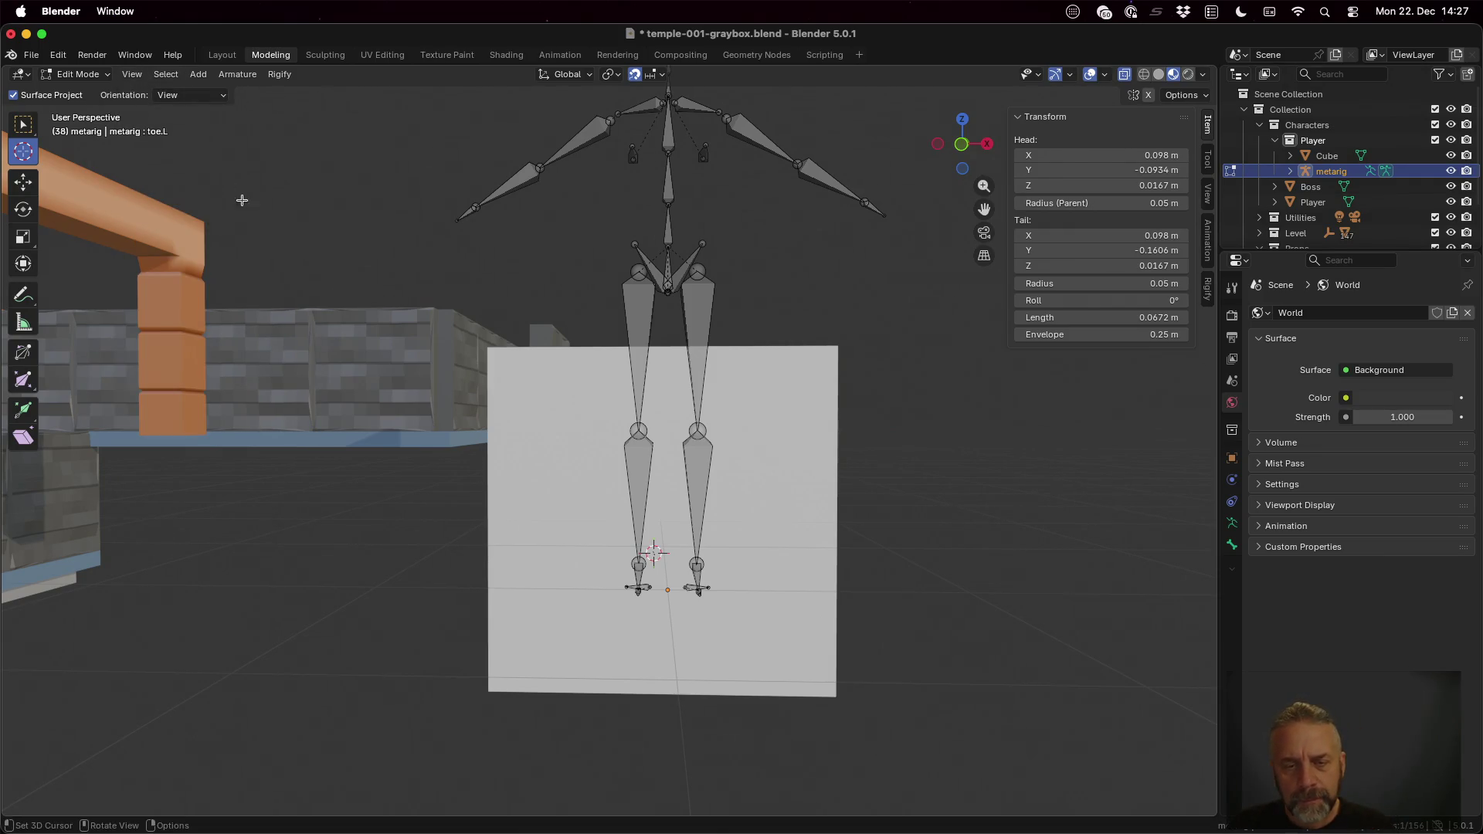
{"action": "right_click", "coordinate": [407, 349], "text": "shift"}
{"action": "key", "text": "Tab"}
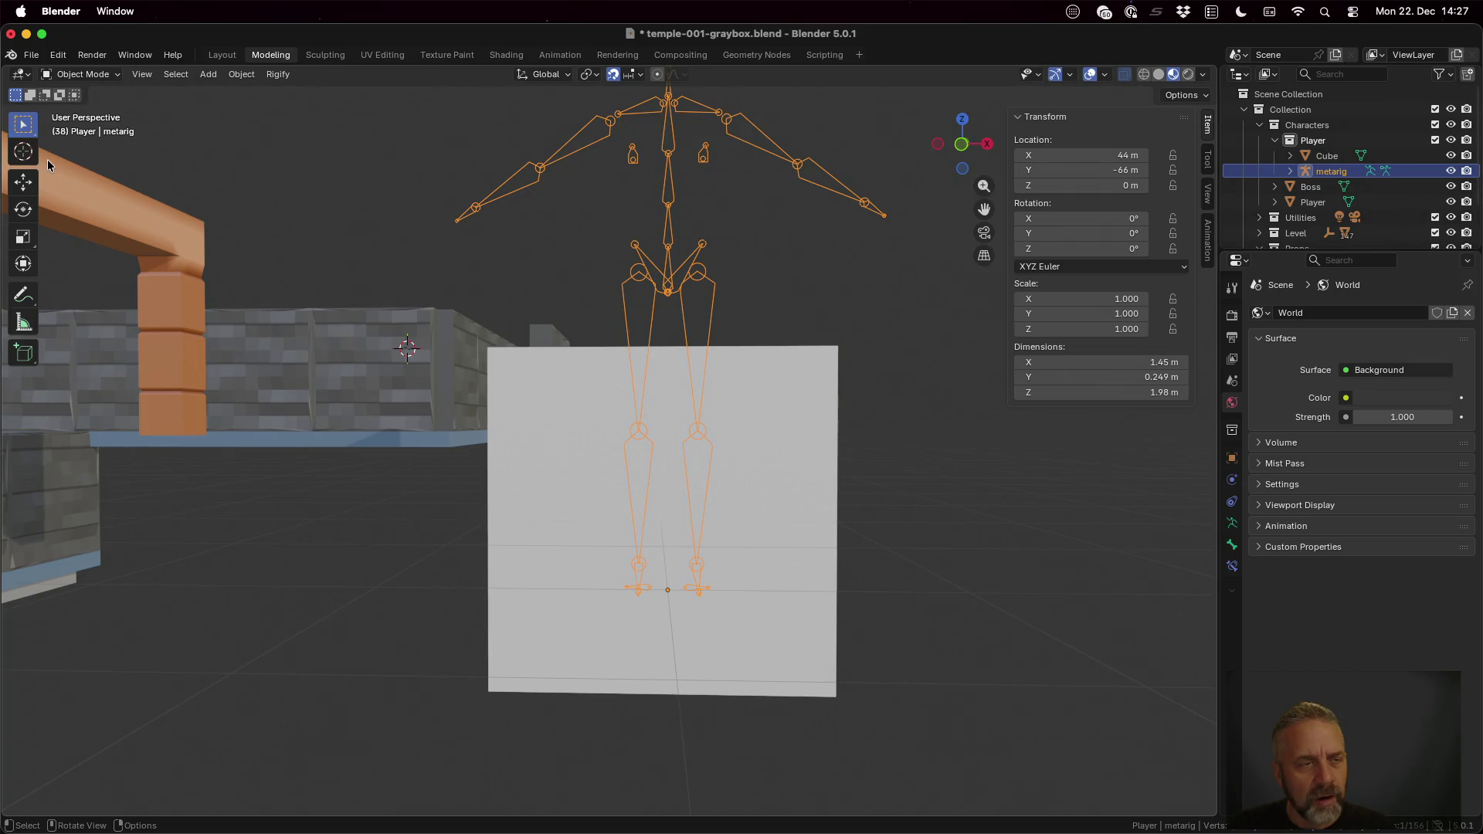
Step: Re-enter bone editing, set the 3D cursor between the feet and switch to a right-side view
{"action": "key", "text": "Tab"}
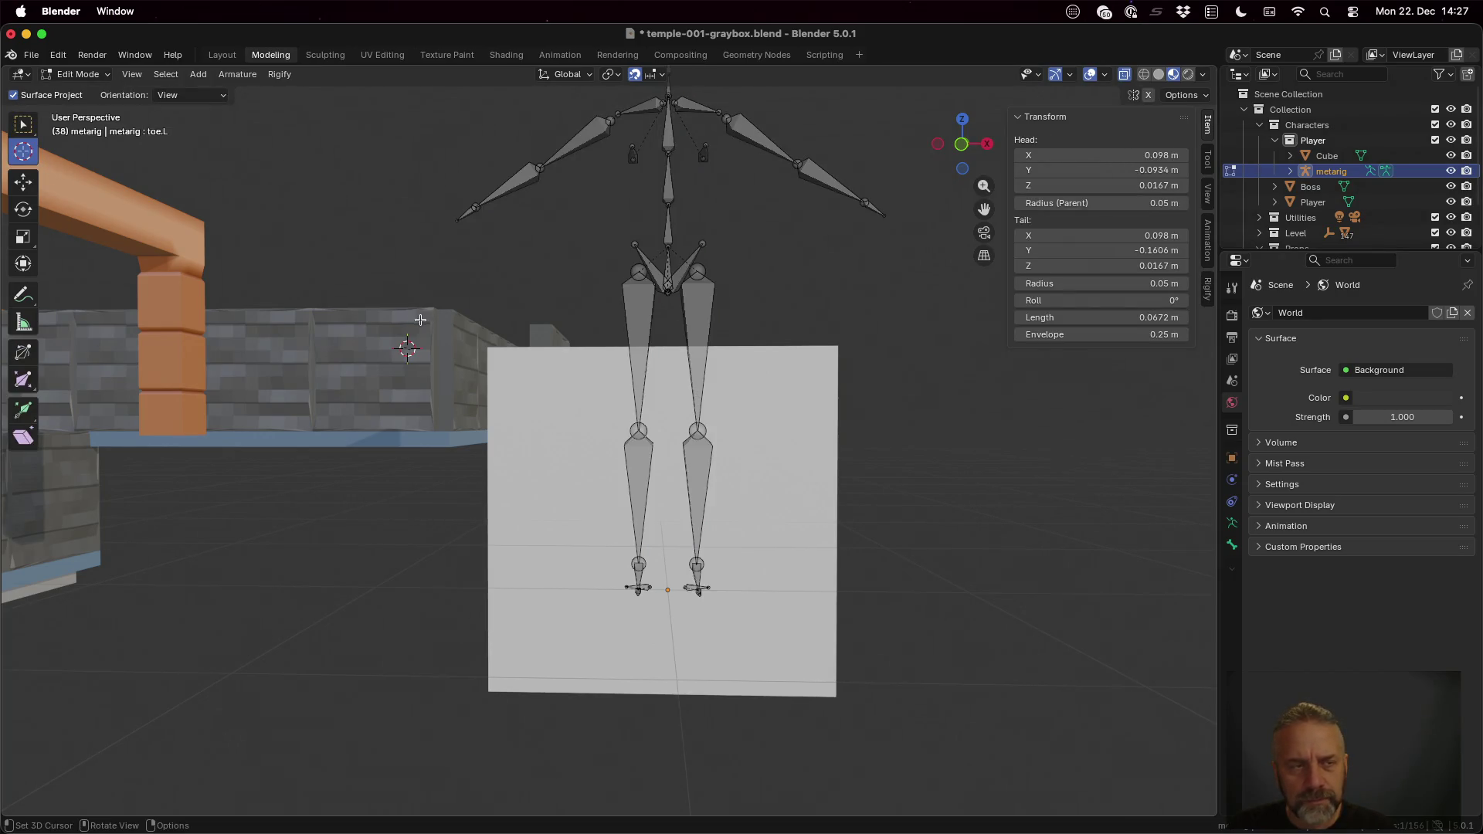
{"action": "right_click", "coordinate": [667, 590], "text": "shift"}
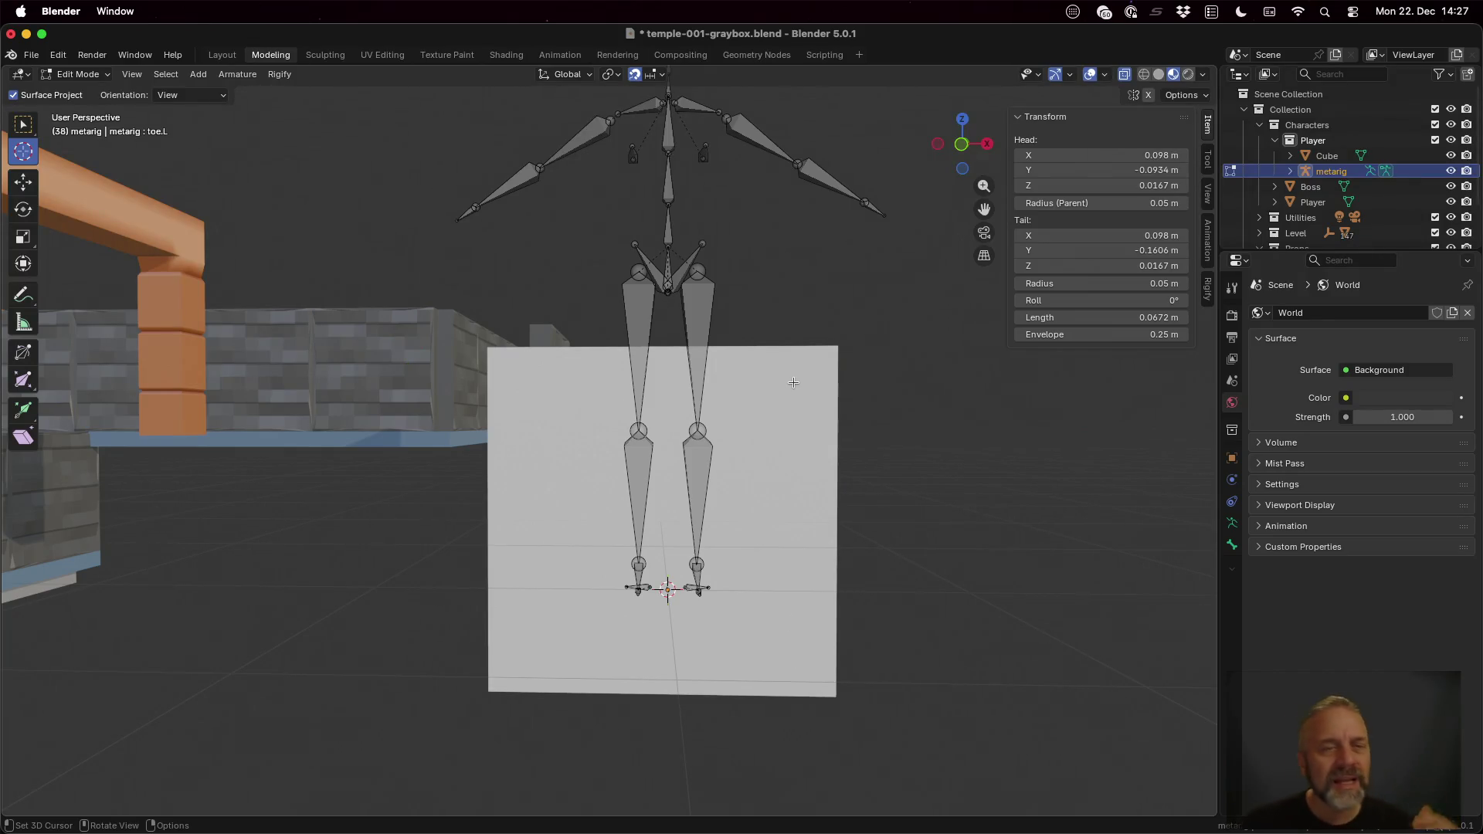
{"action": "scroll", "coordinate": [757, 437], "scroll_direction": "down", "scroll_amount": 5}
{"action": "scroll", "coordinate": [757, 436], "scroll_direction": "up", "scroll_amount": 3}
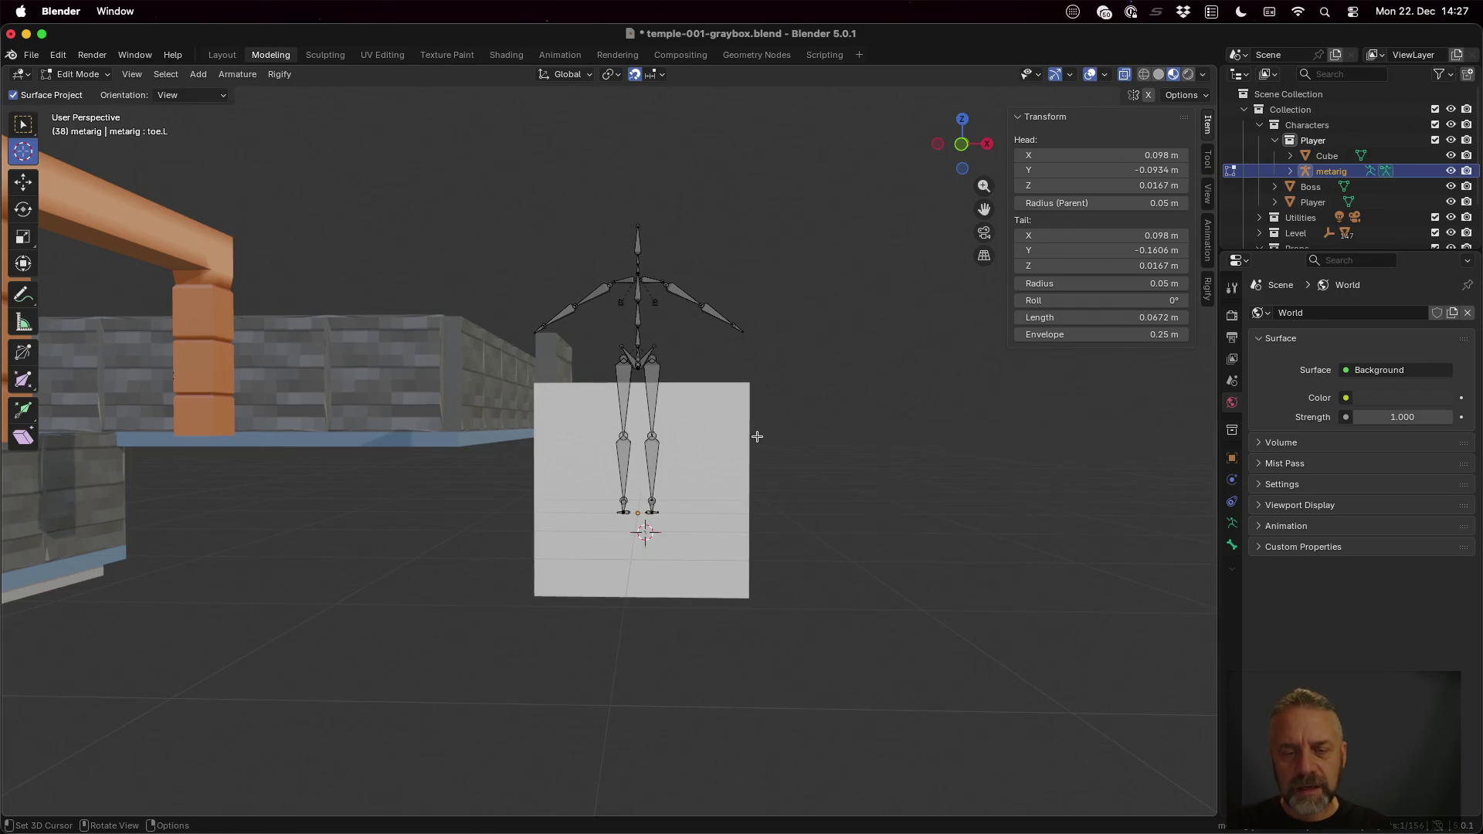
{"action": "scroll", "coordinate": [756, 436], "scroll_direction": "up", "scroll_amount": 2}
{"action": "middle_click_drag", "start_coordinate": [855, 503], "coordinate": [745, 504]}
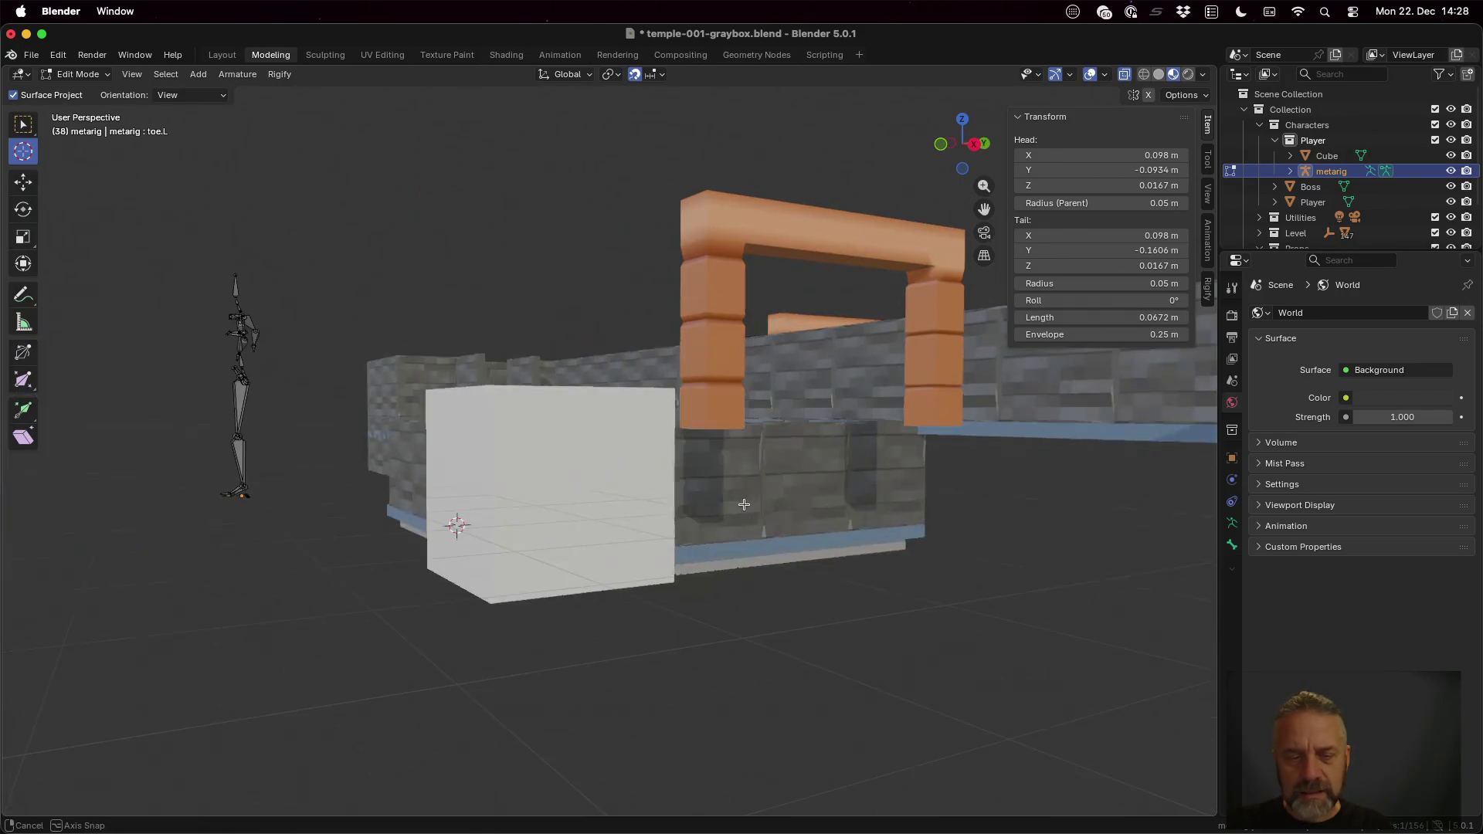
{"action": "left_click", "coordinate": [983, 144]}
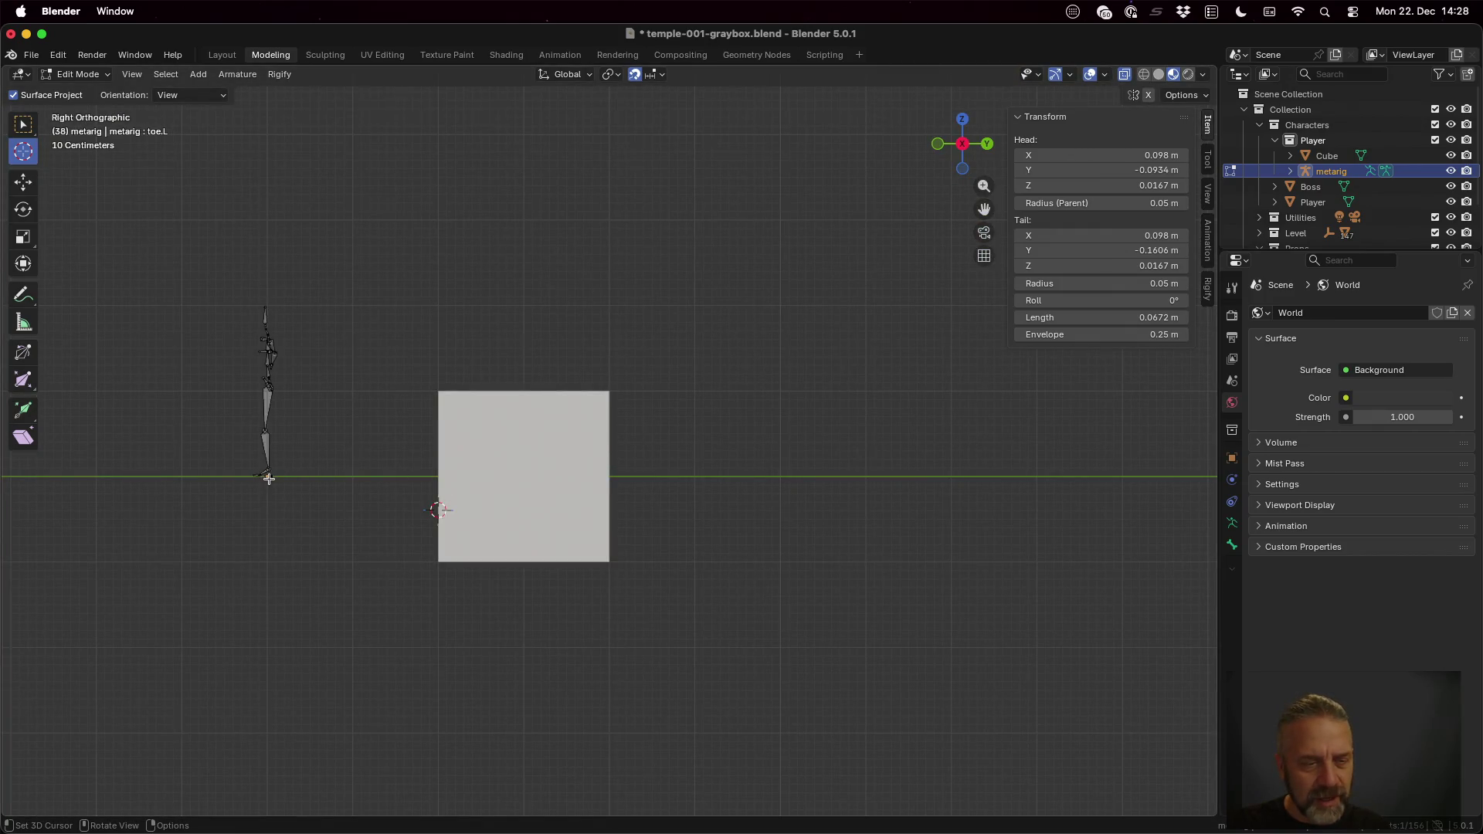
Step: Place the 3D cursor at the rig base, select all bones and try cursor orientation before restoring Global
{"action": "right_click", "coordinate": [267, 475], "text": "shift"}
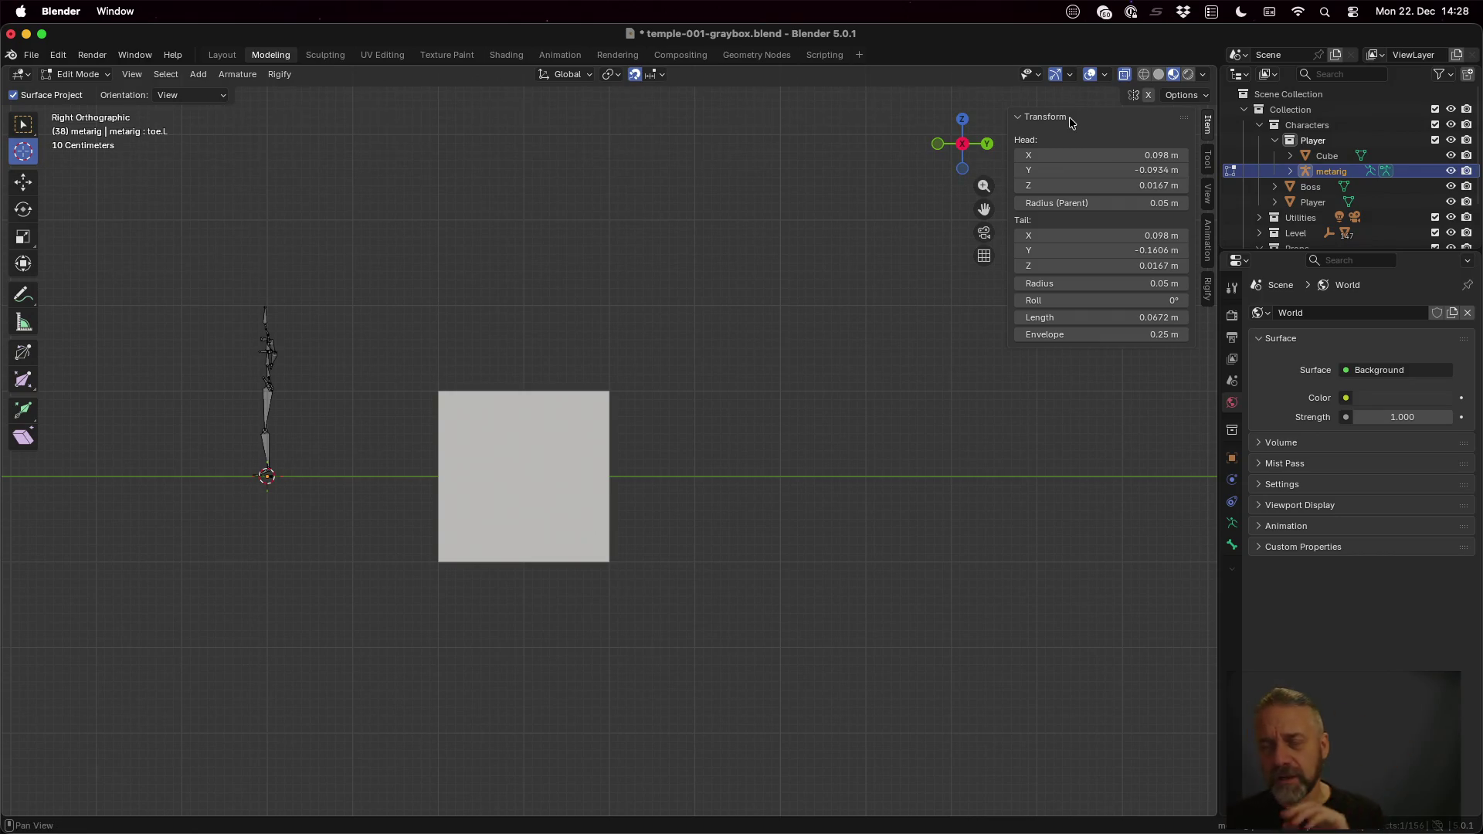
{"action": "left_click", "coordinate": [25, 127]}
{"action": "key", "text": "a"}
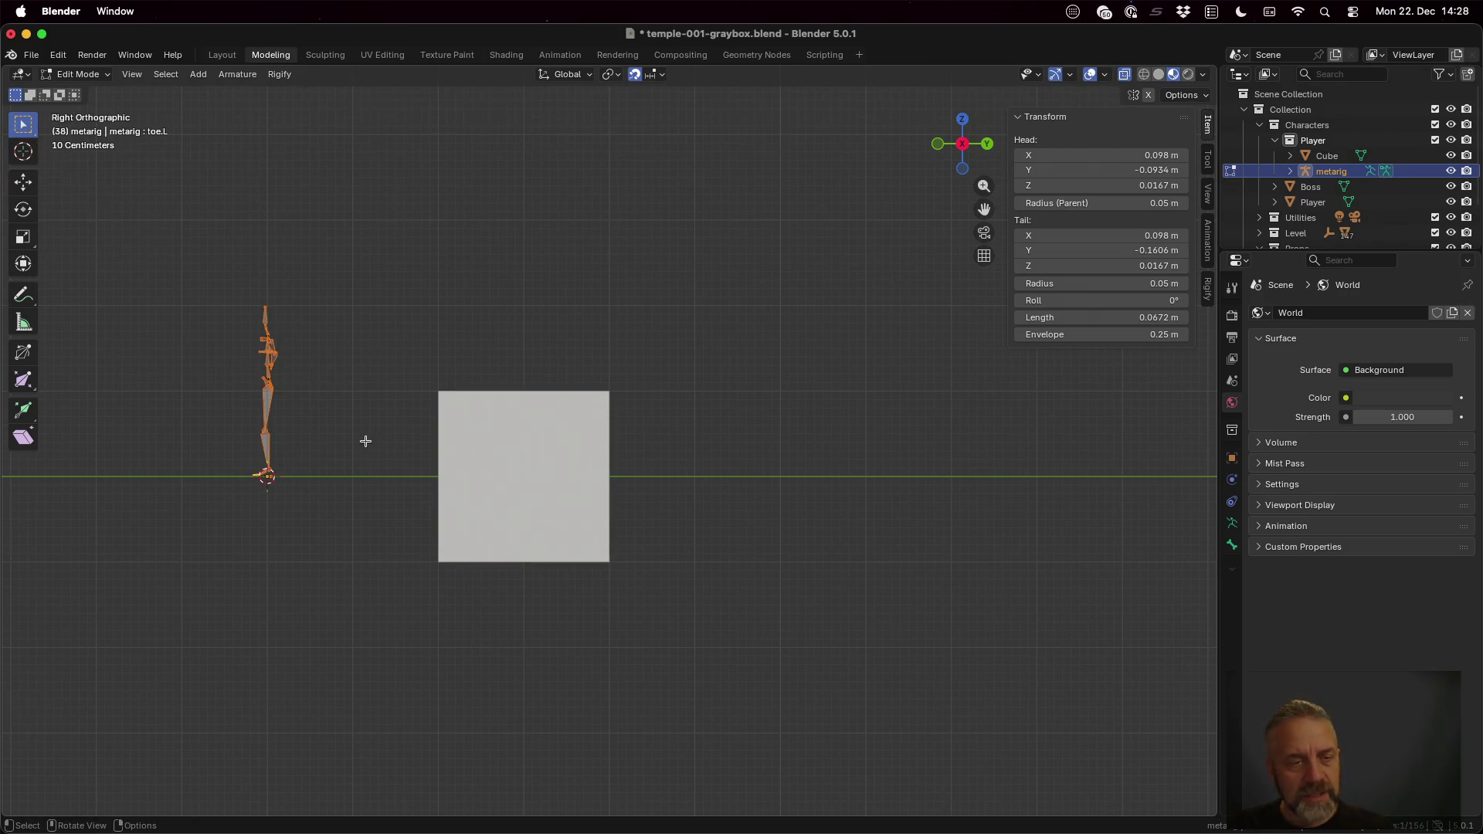
{"action": "left_click", "coordinate": [570, 74]}
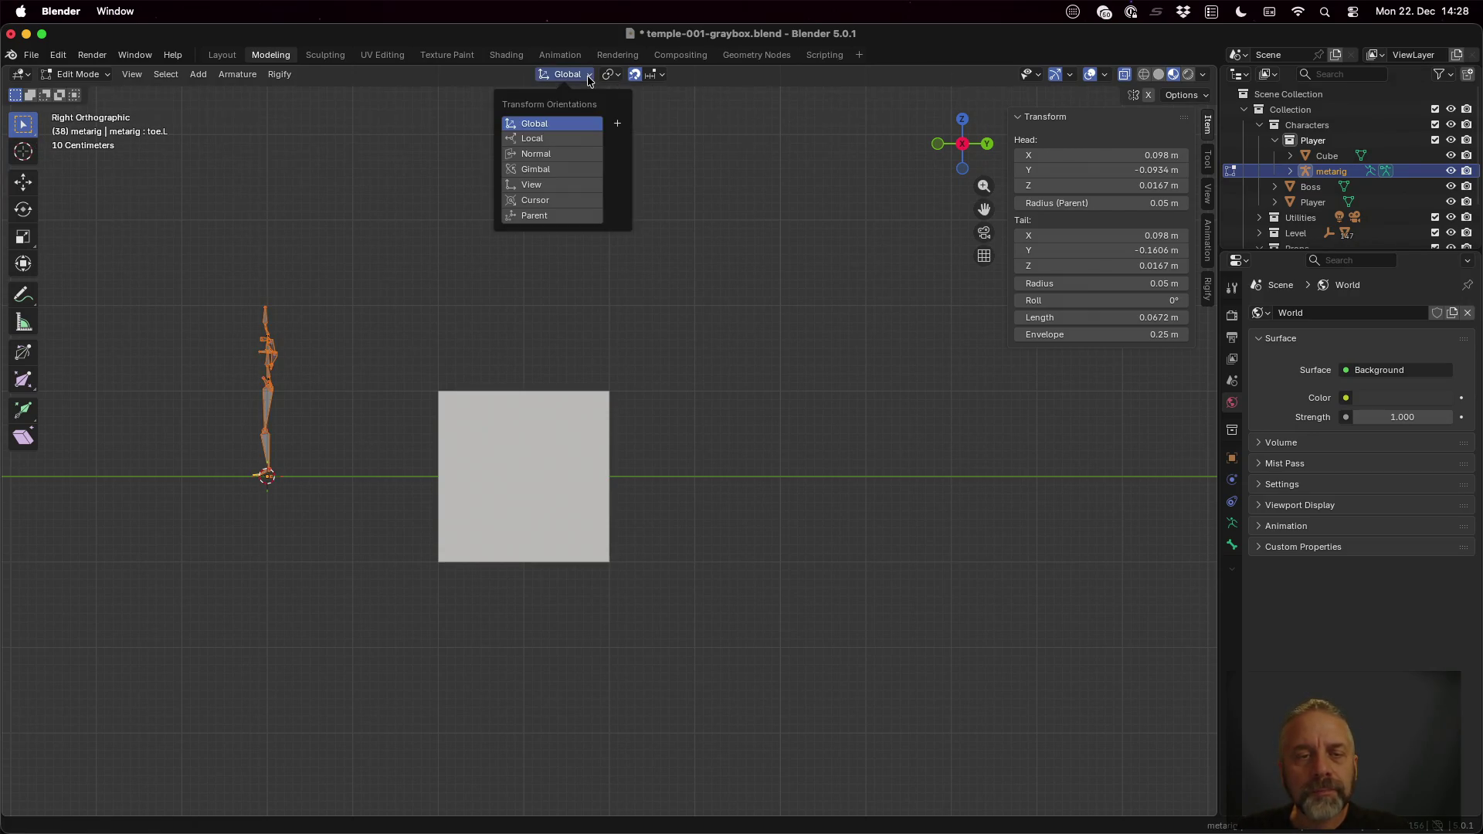
{"action": "left_click", "coordinate": [565, 201]}
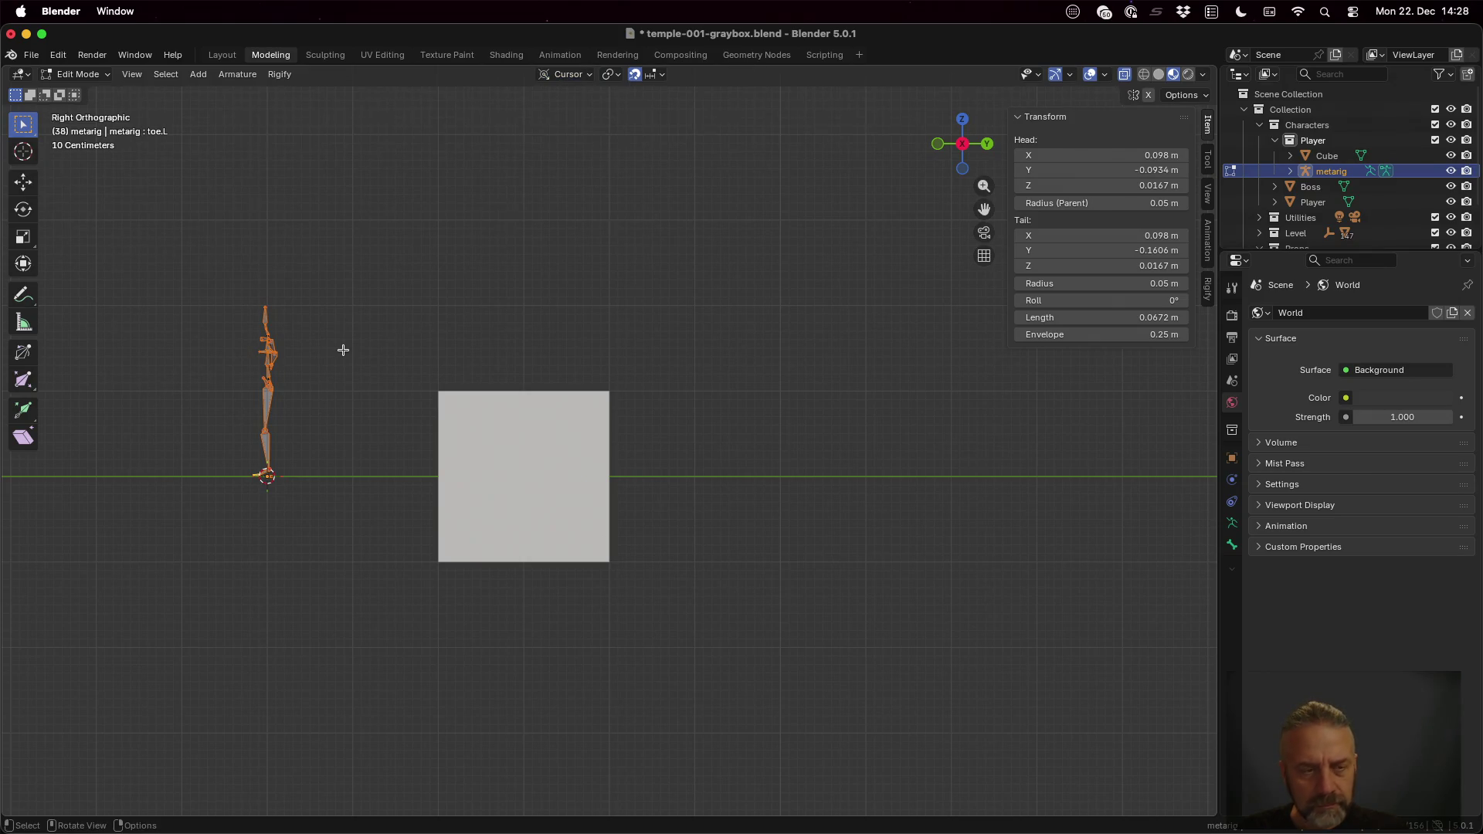
{"action": "key", "text": "s"}
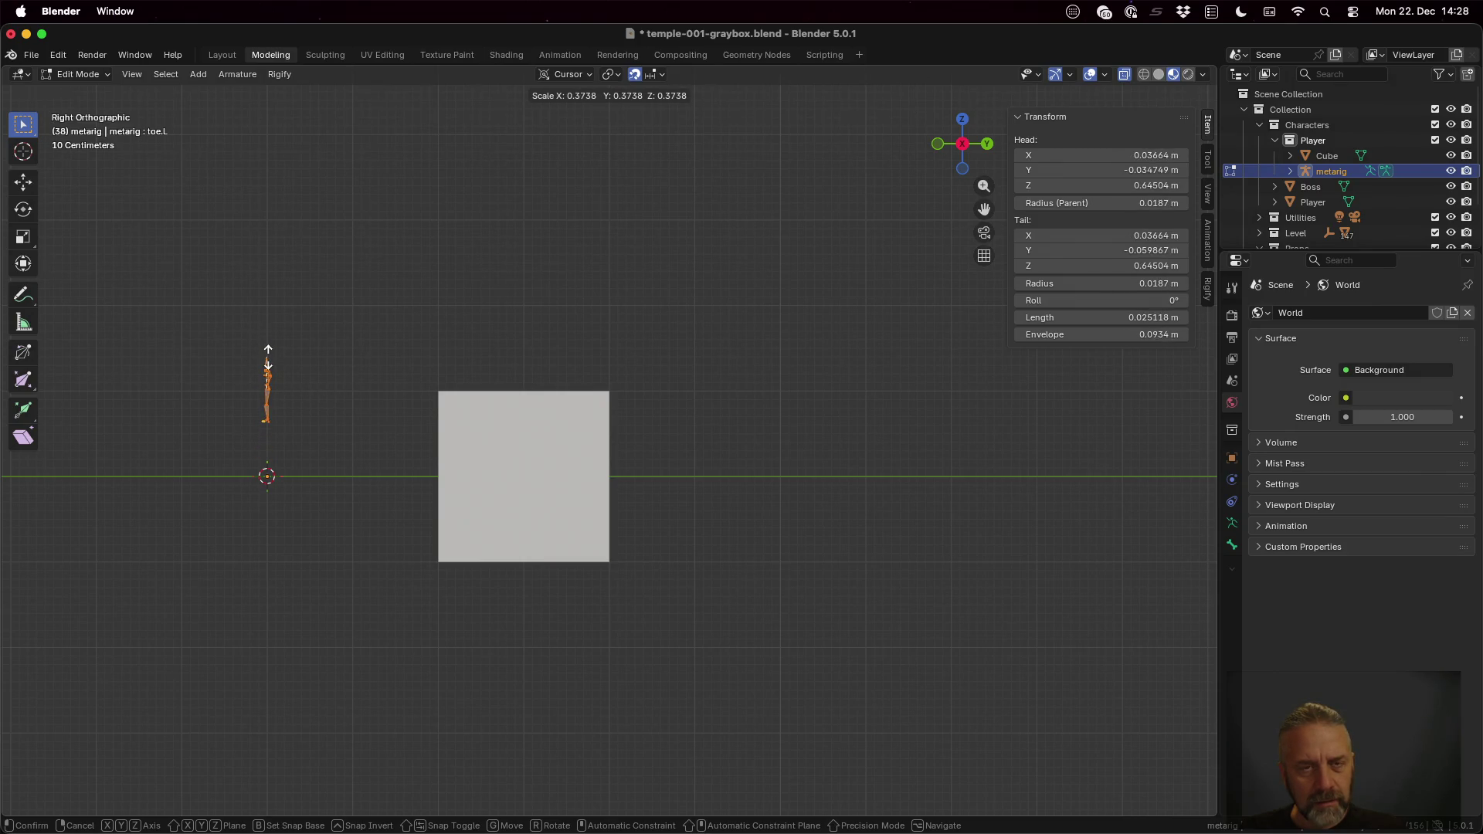
{"action": "key", "text": "Escape"}
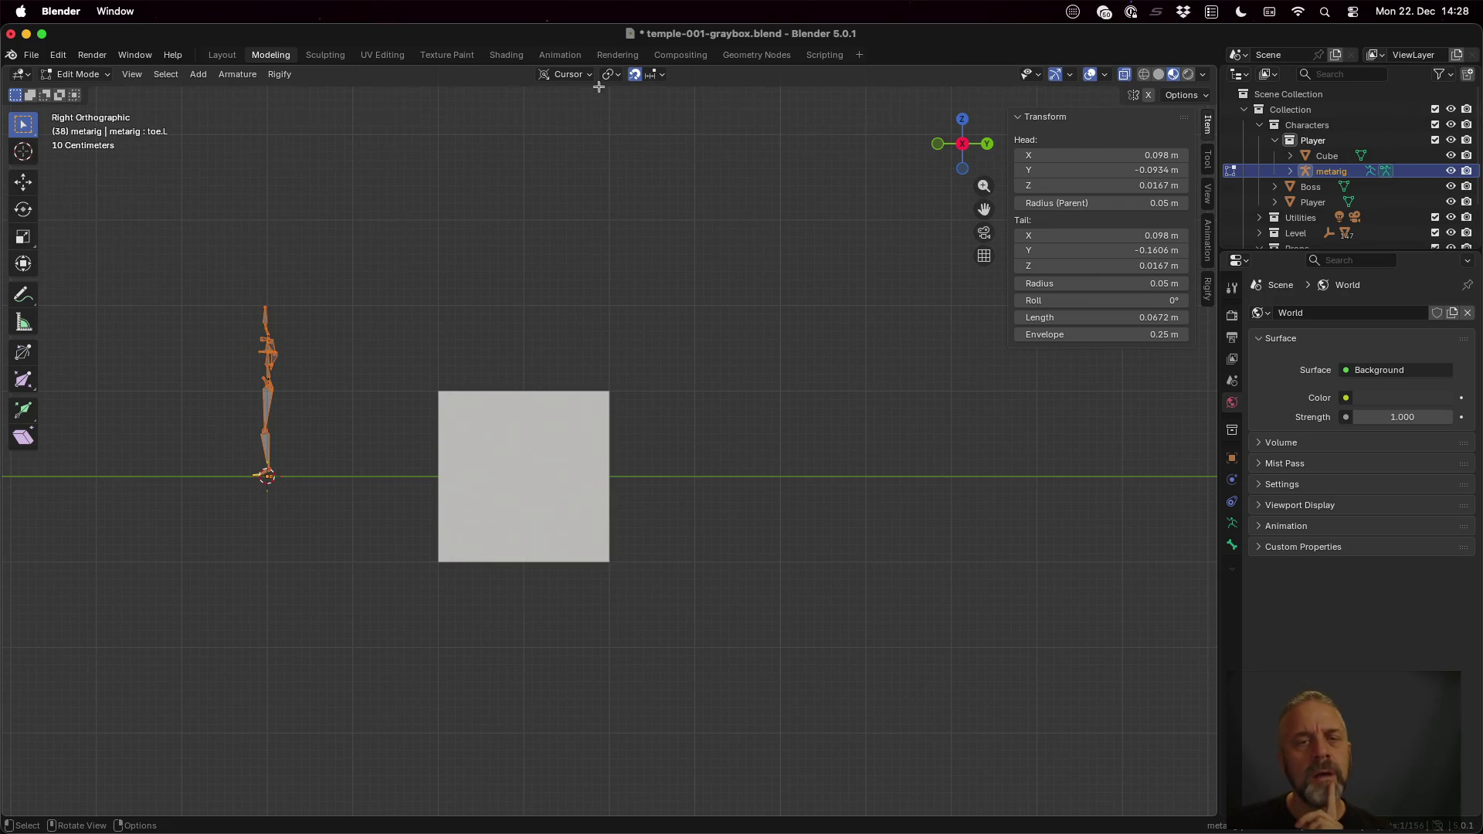
{"action": "left_click", "coordinate": [573, 74]}
{"action": "left_click", "coordinate": [562, 122]}
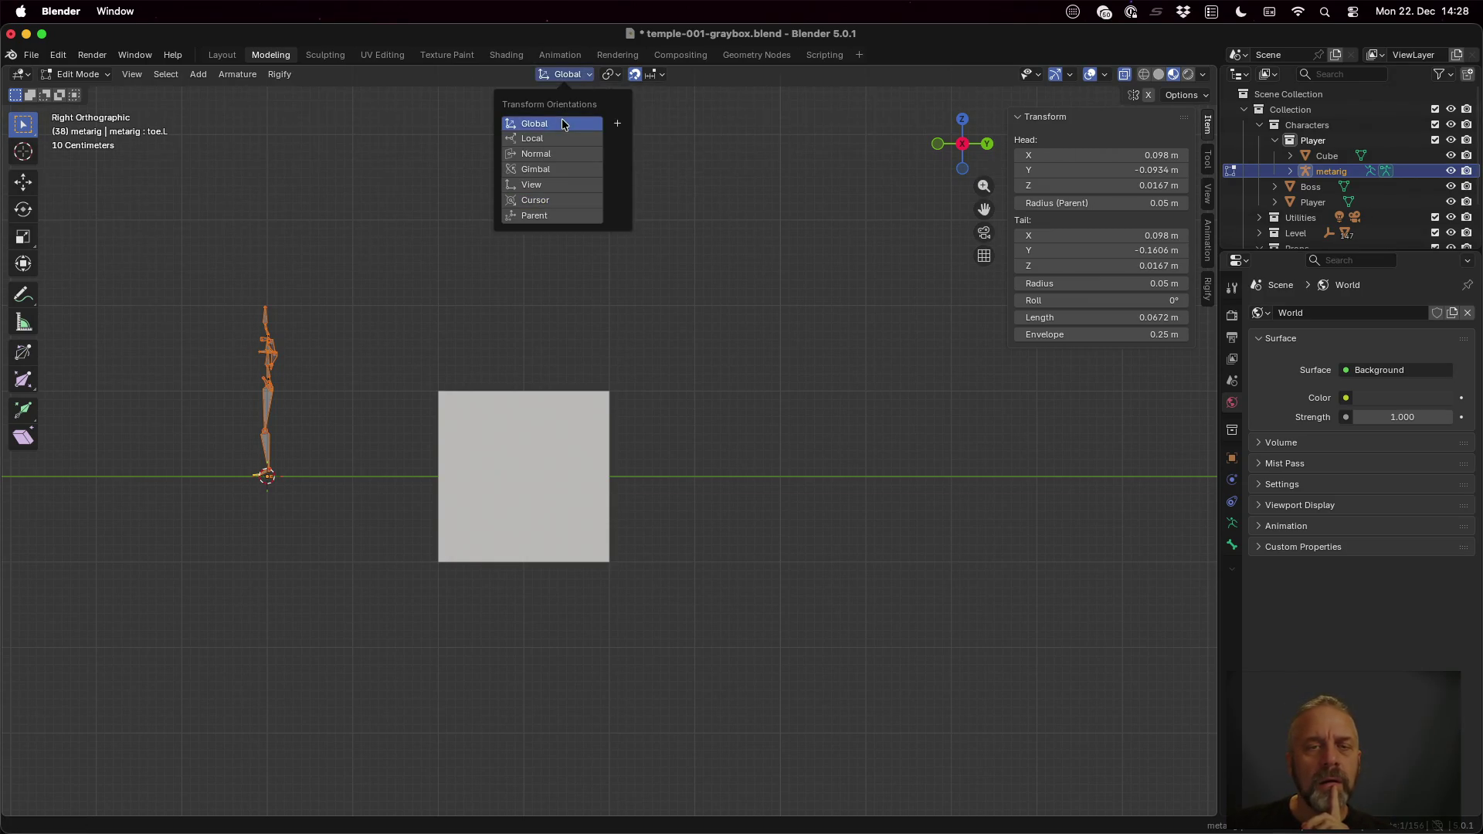
Step: Scale all bones to 0.8 about the 3D cursor pivot and inspect the rig among the level
{"action": "left_click", "coordinate": [615, 75]}
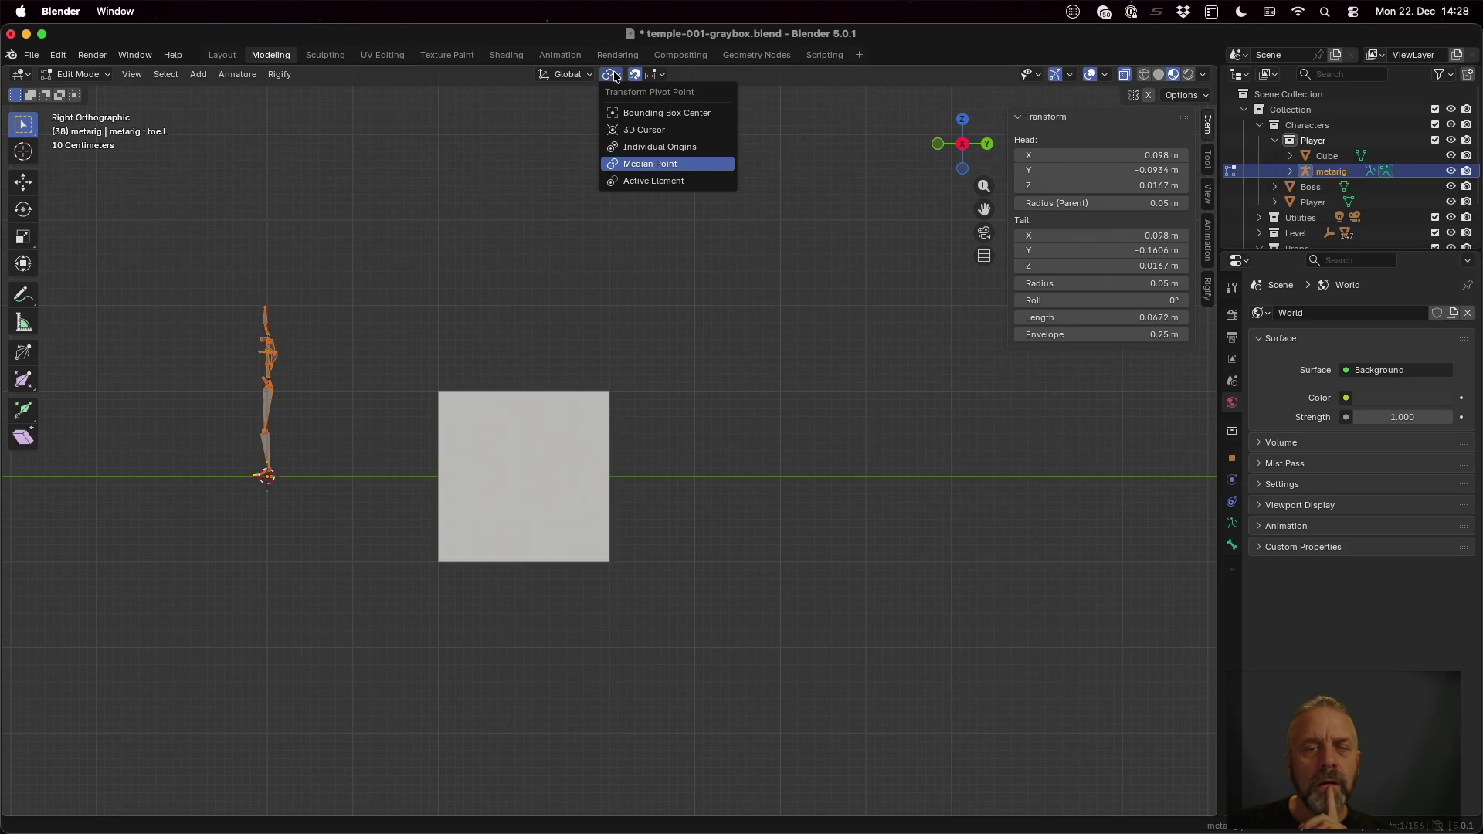
{"action": "left_click", "coordinate": [630, 128]}
{"action": "key", "text": "s"}
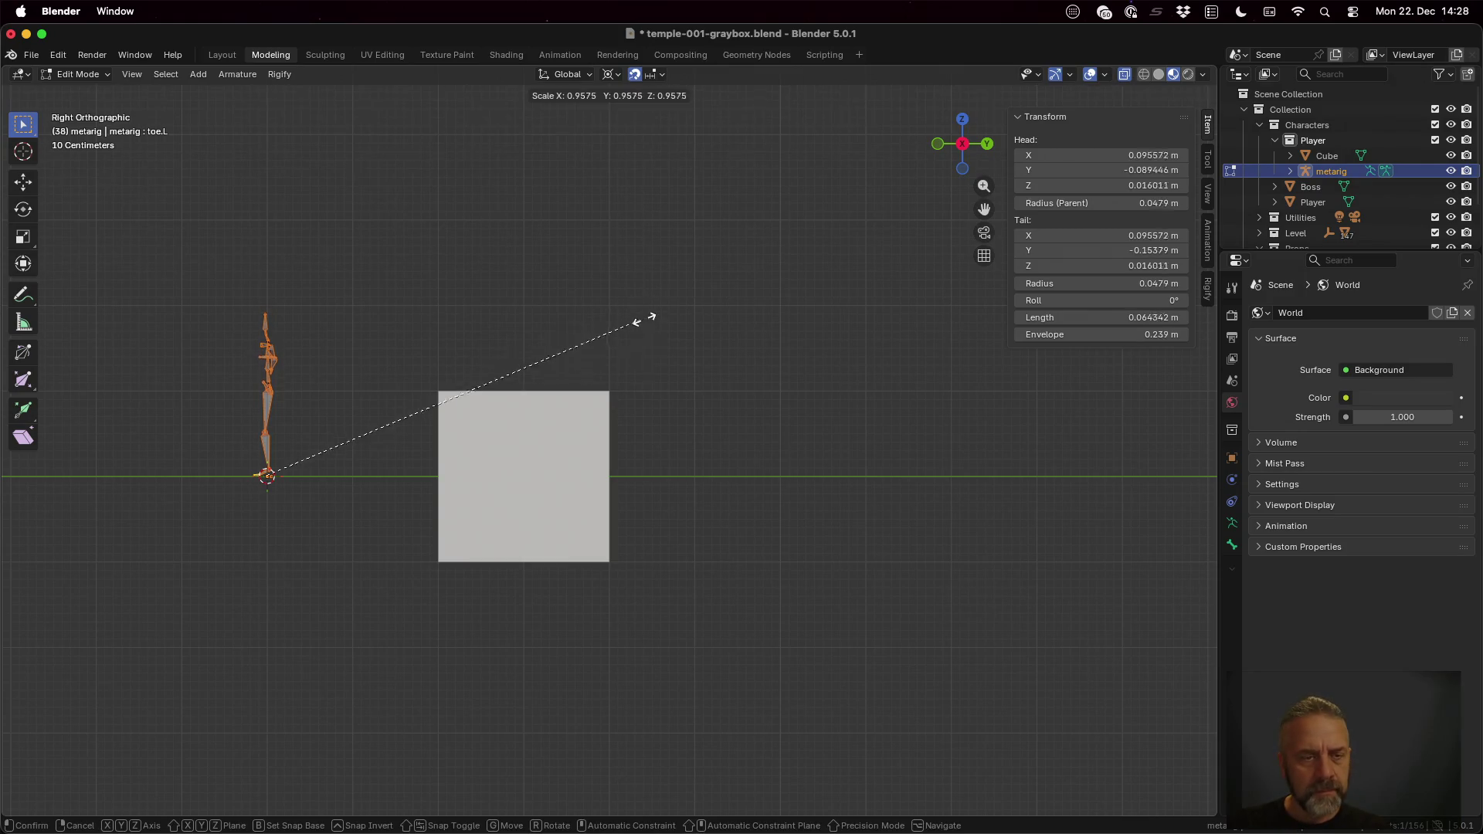
{"action": "key", "text": "Escape"}
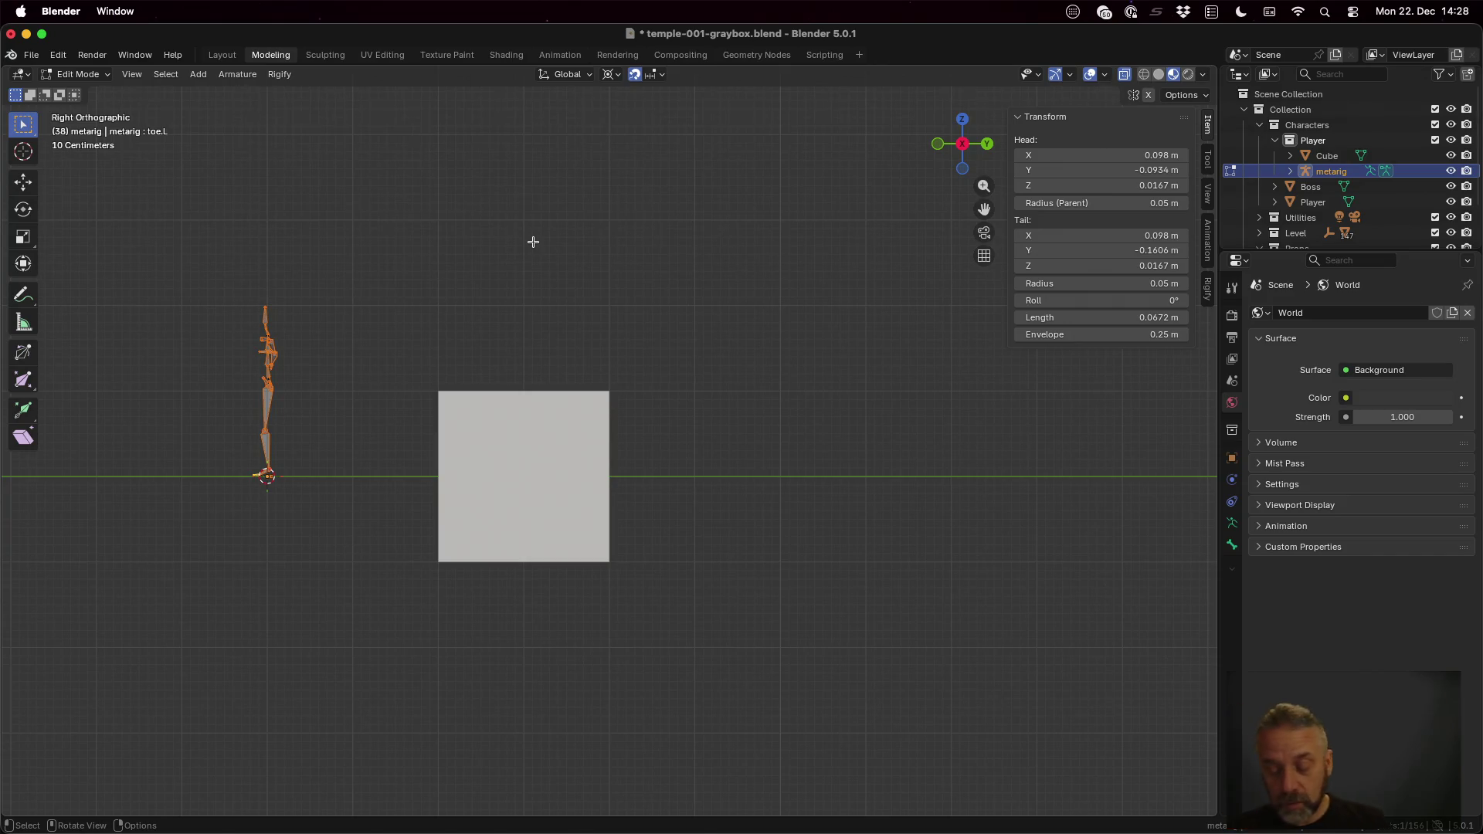
{"action": "type", "text": "s0."}
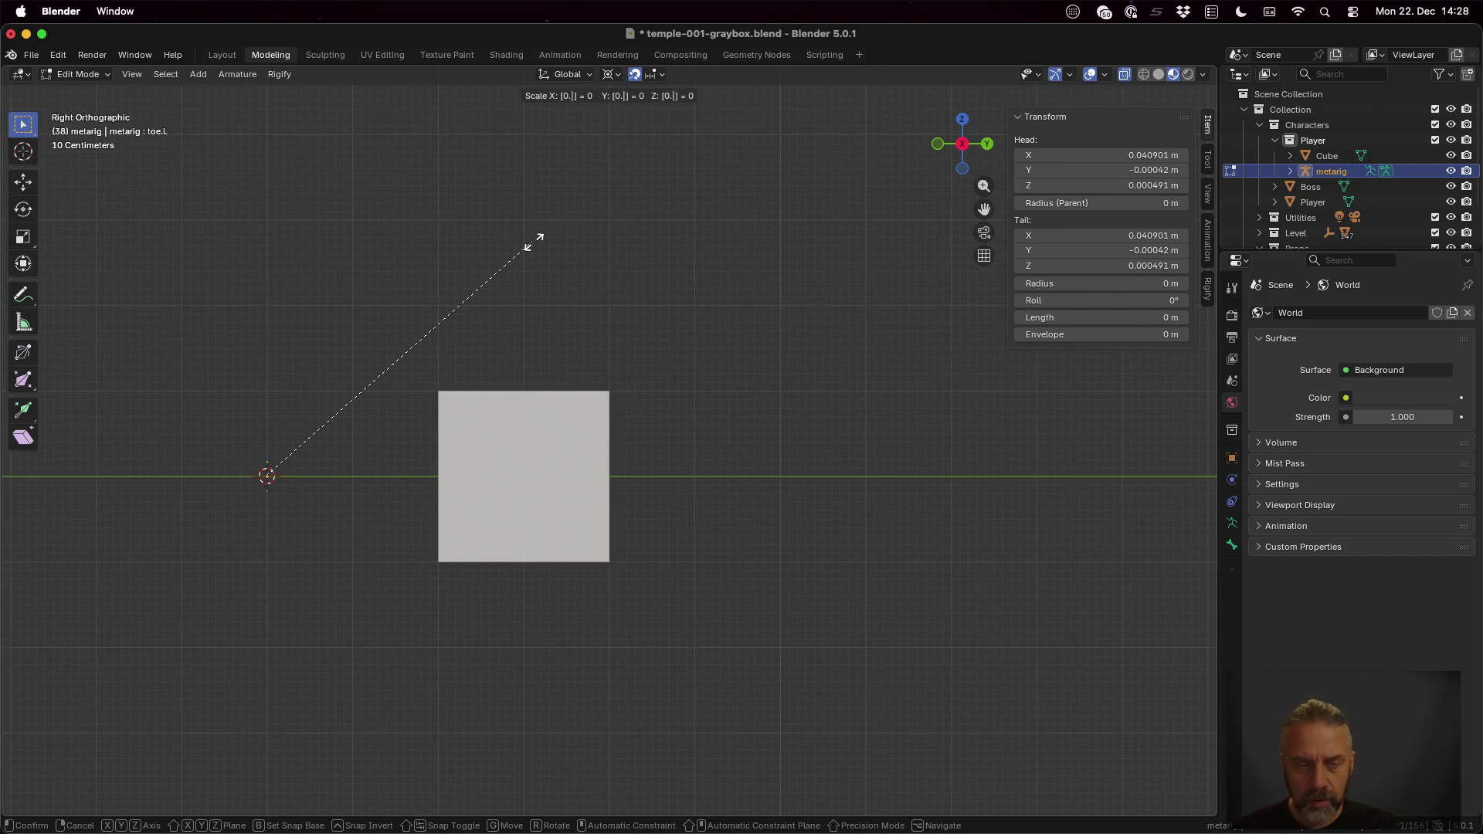
{"action": "type", "text": "8"}
{"action": "key", "text": "Return"}
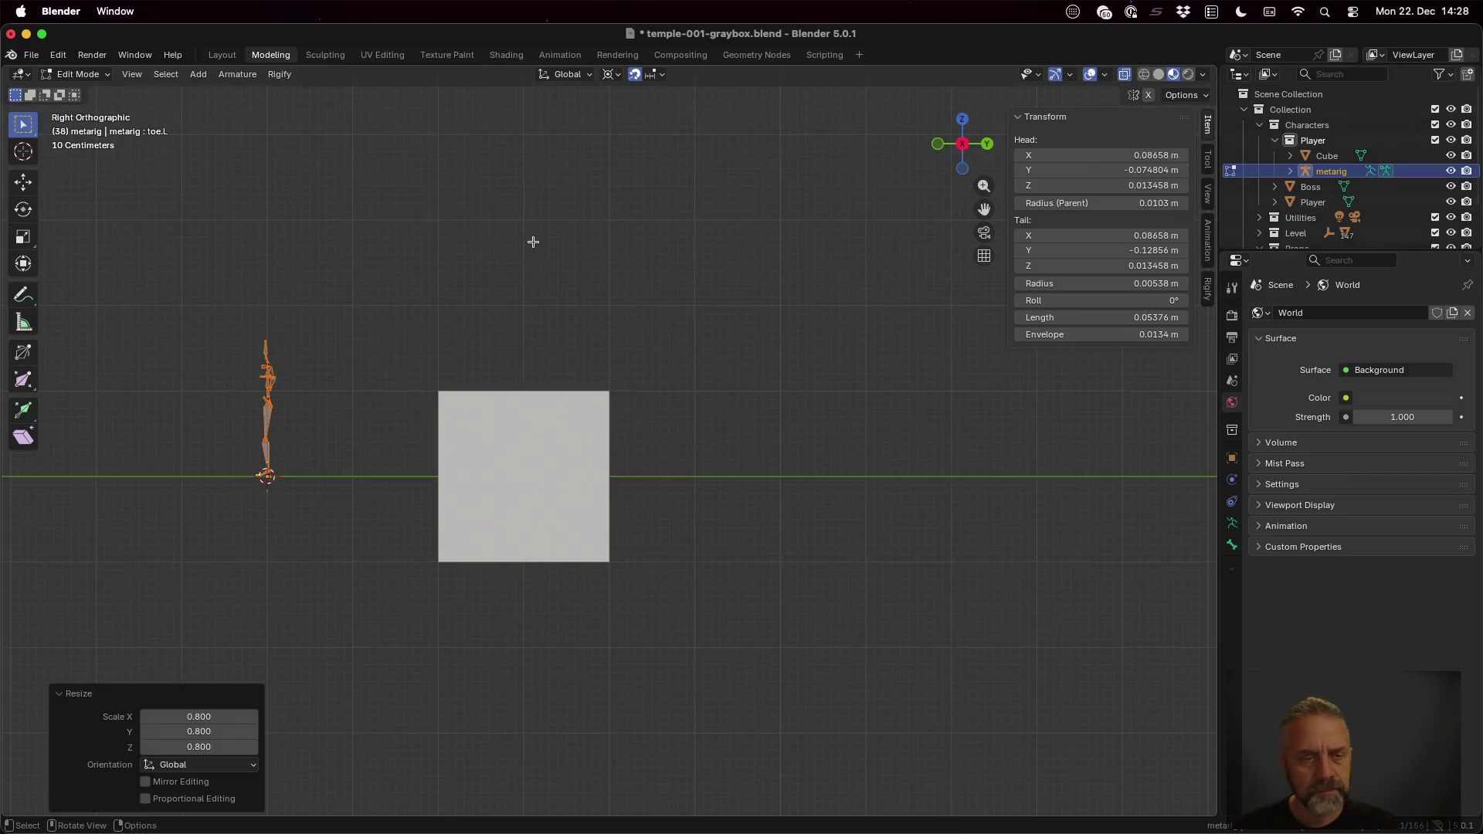
{"action": "middle_click_drag", "start_coordinate": [433, 382], "coordinate": [550, 415]}
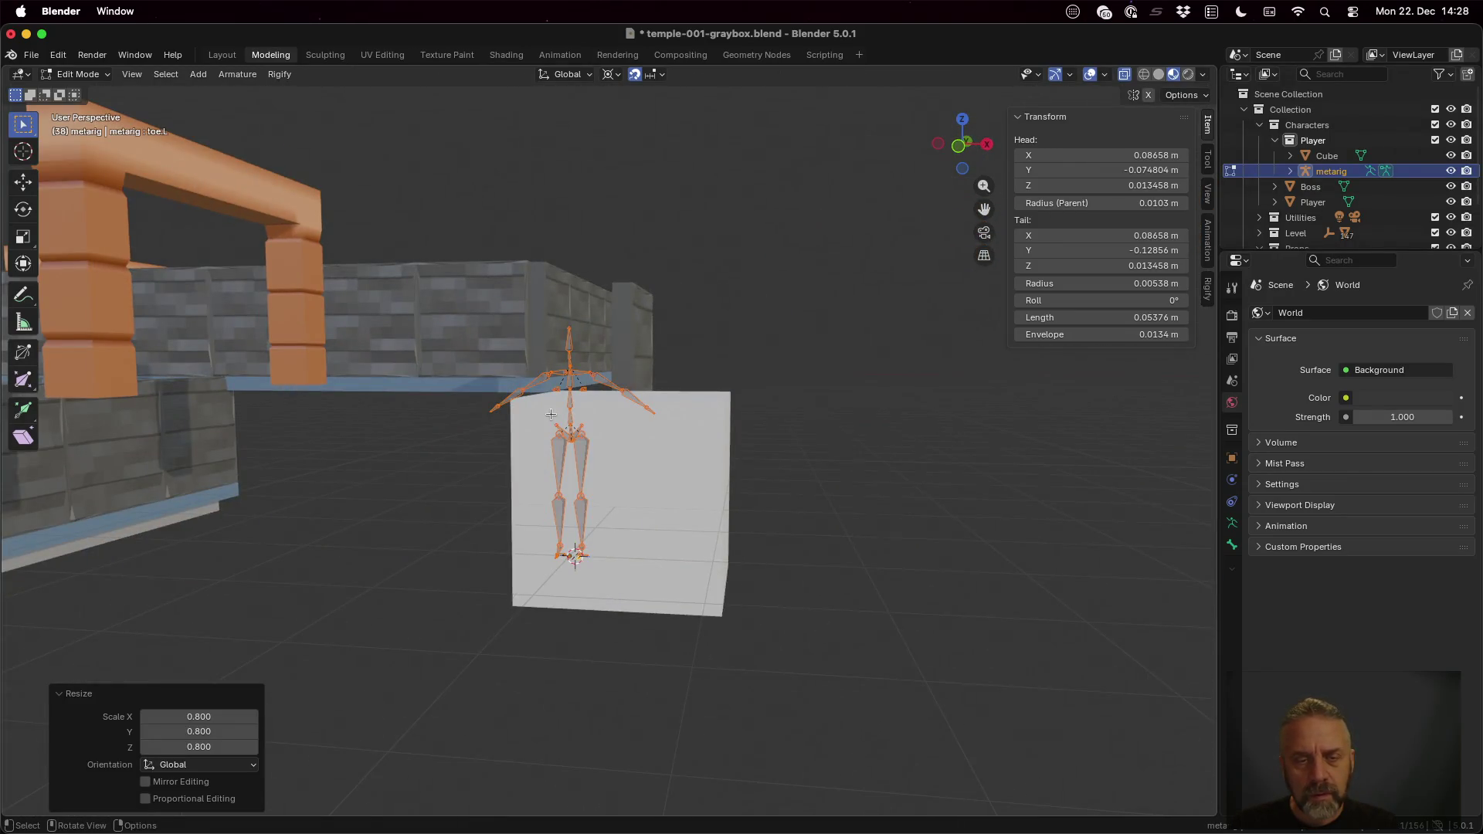
{"action": "left_click", "coordinate": [565, 328]}
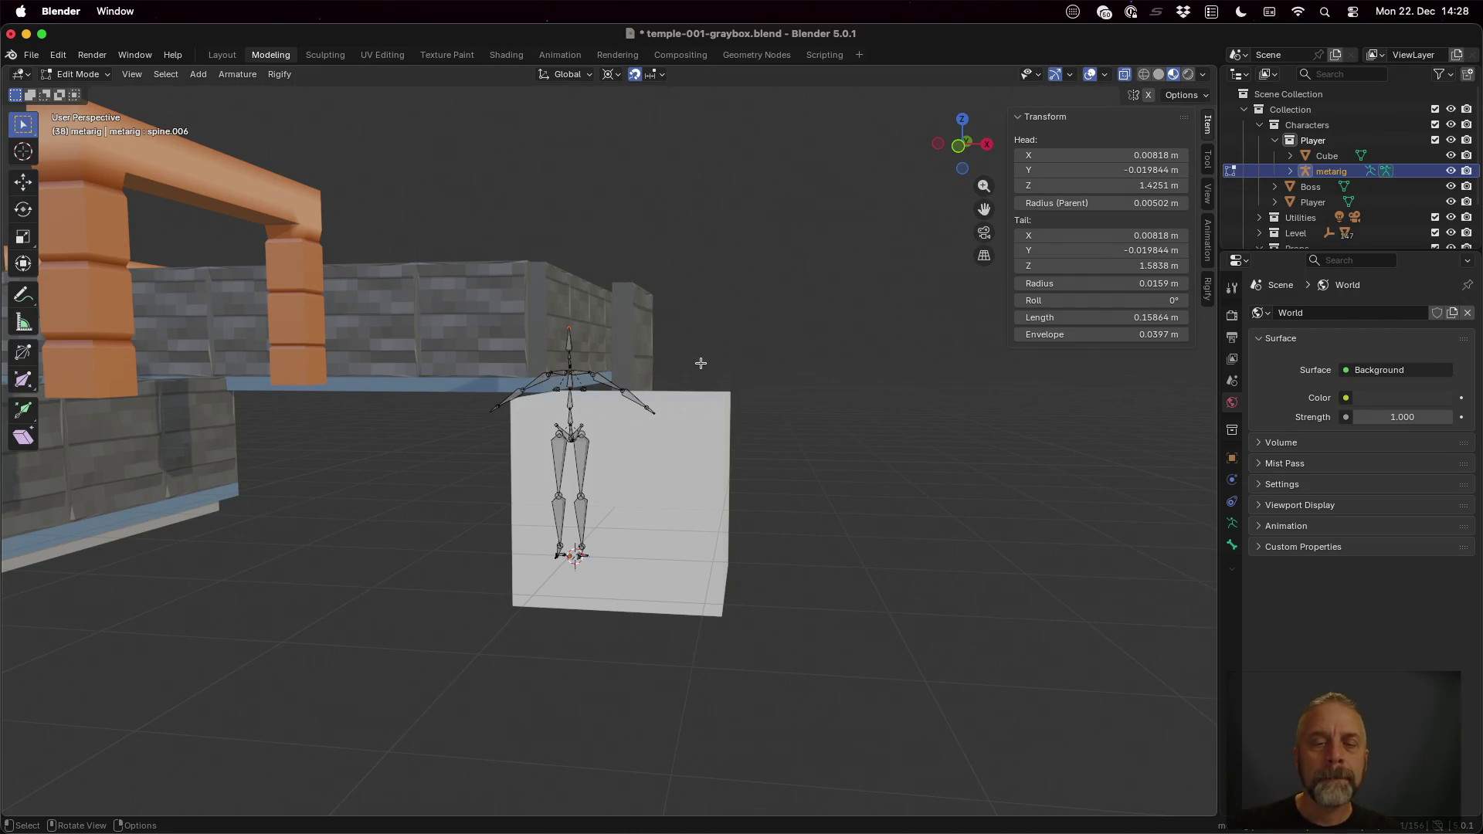
{"action": "scroll", "coordinate": [701, 363], "scroll_direction": "up", "scroll_amount": 3}
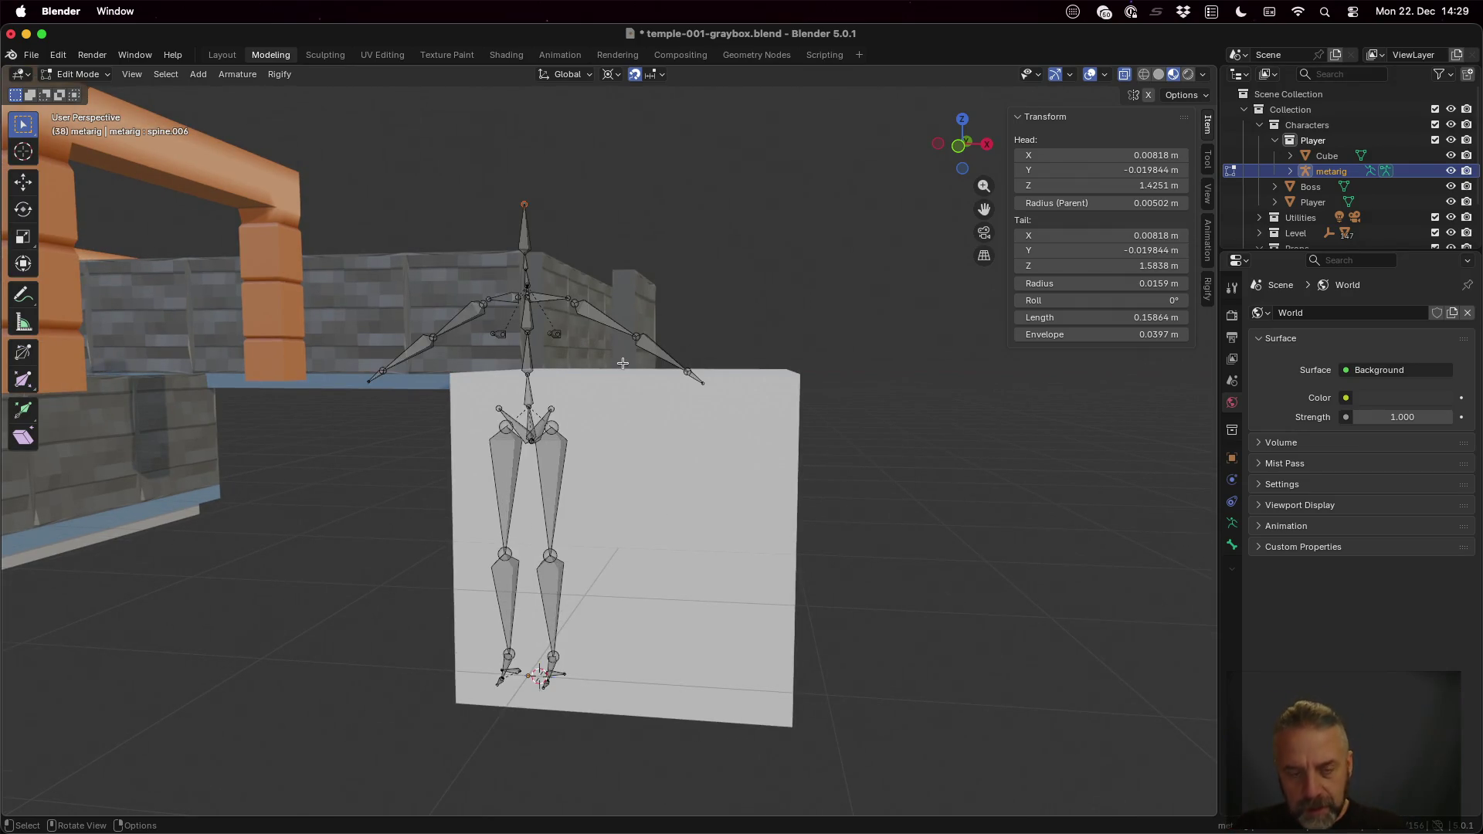
{"action": "key", "text": "b"}
{"action": "key", "text": "Escape"}
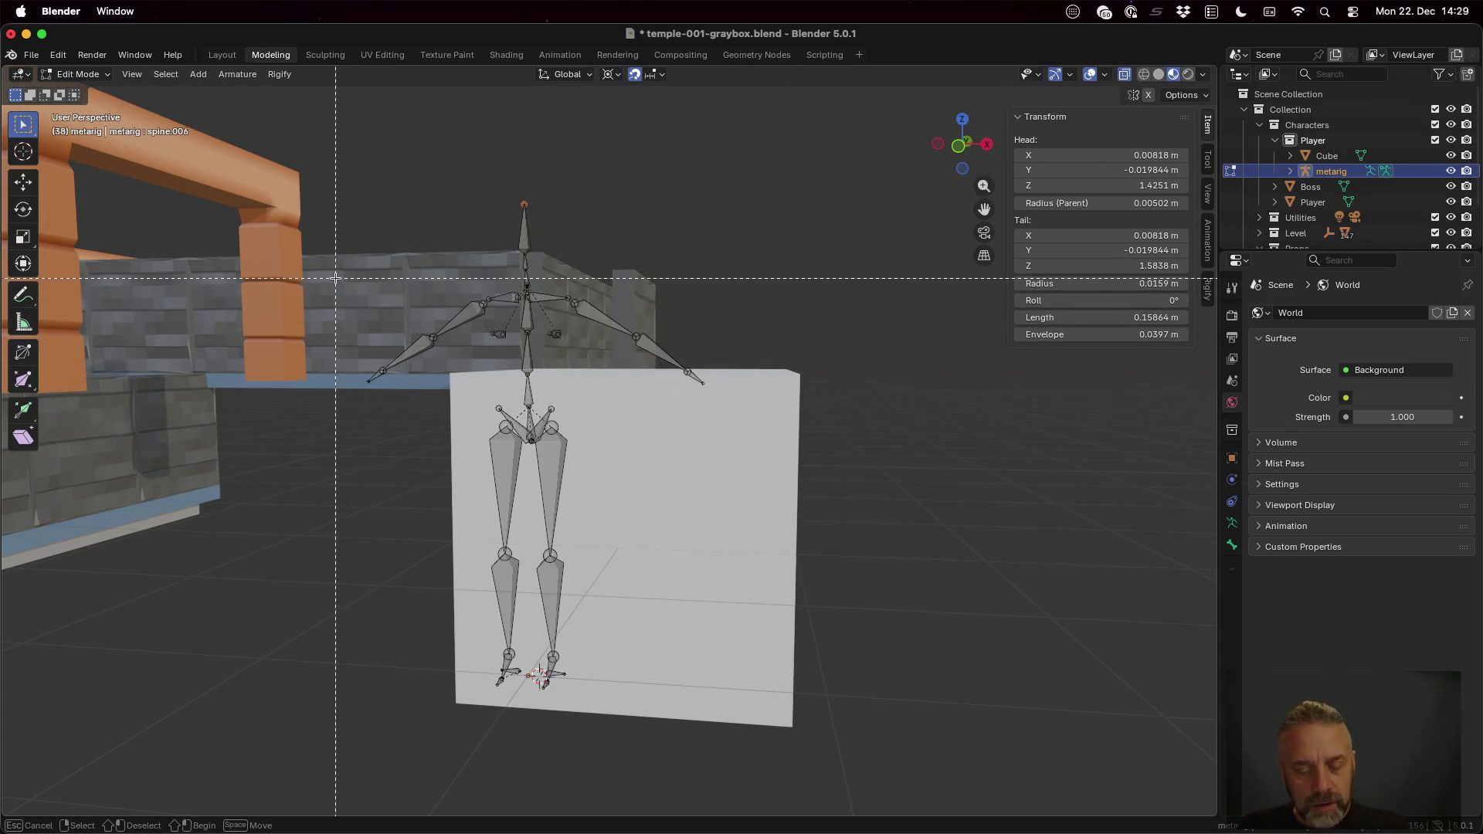
{"action": "key", "text": "b"}
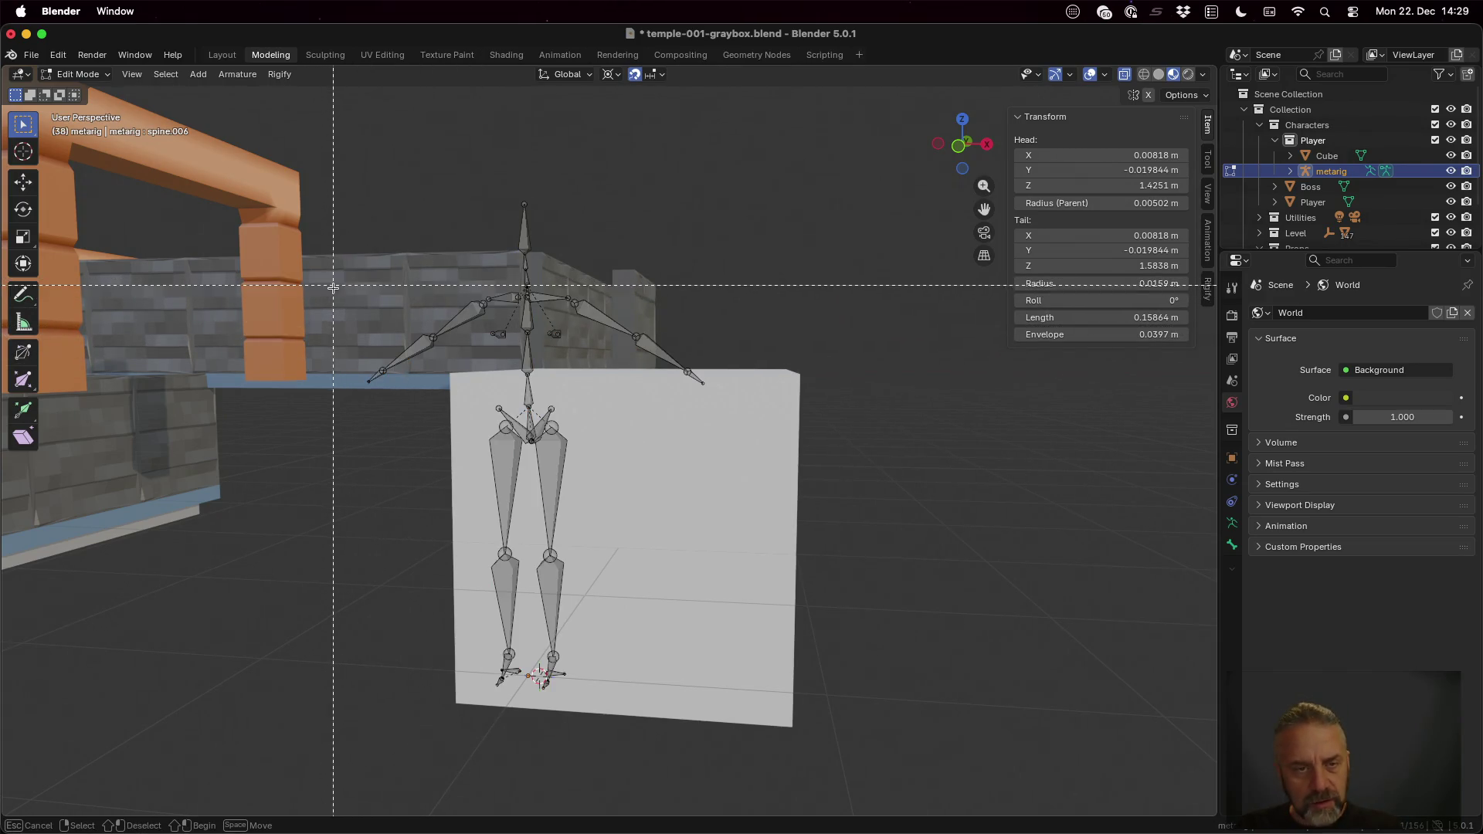
{"action": "left_click_drag", "start_coordinate": [334, 287], "coordinate": [736, 713]}
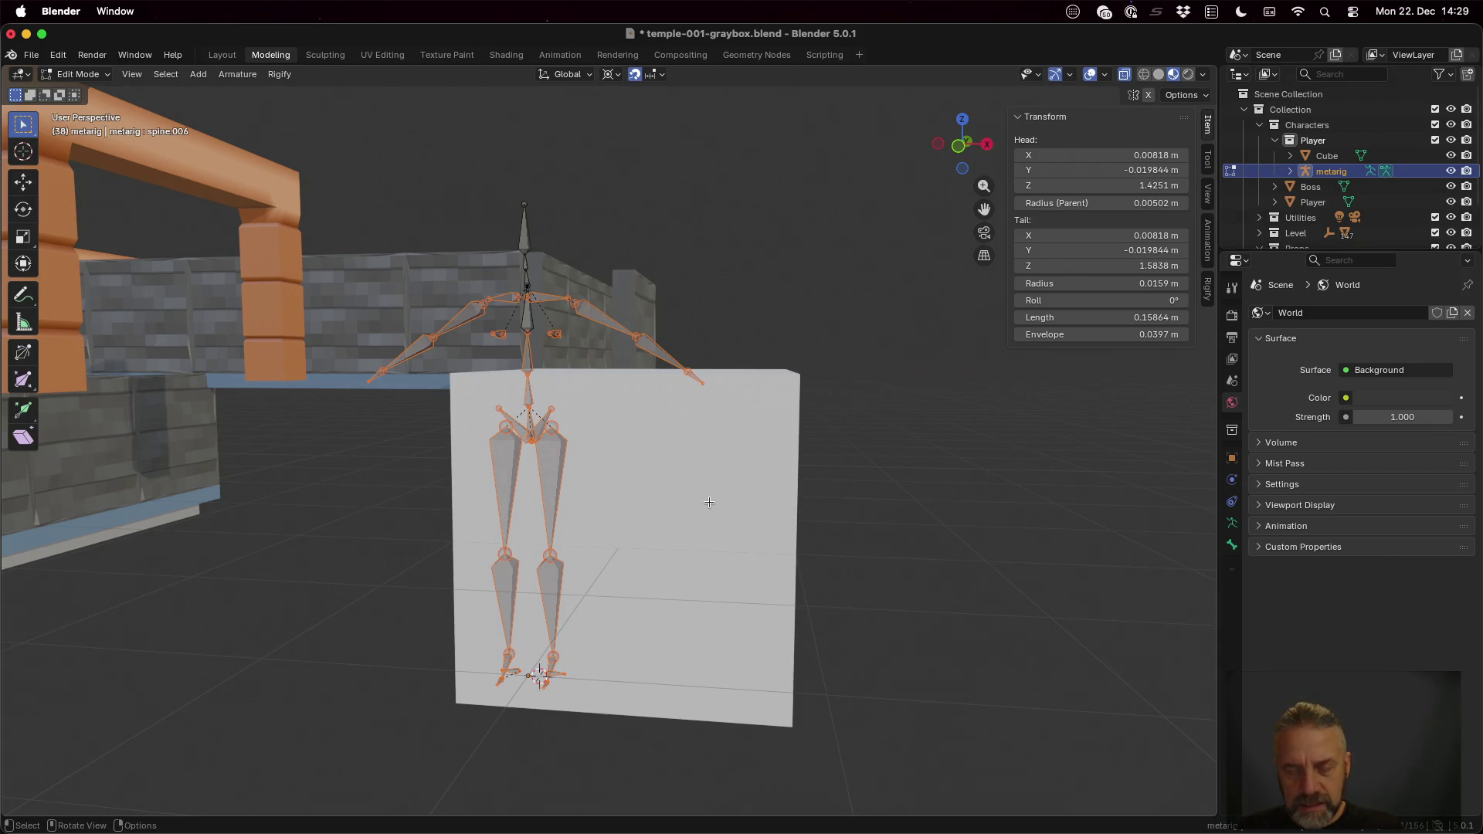
{"action": "key", "text": "s"}
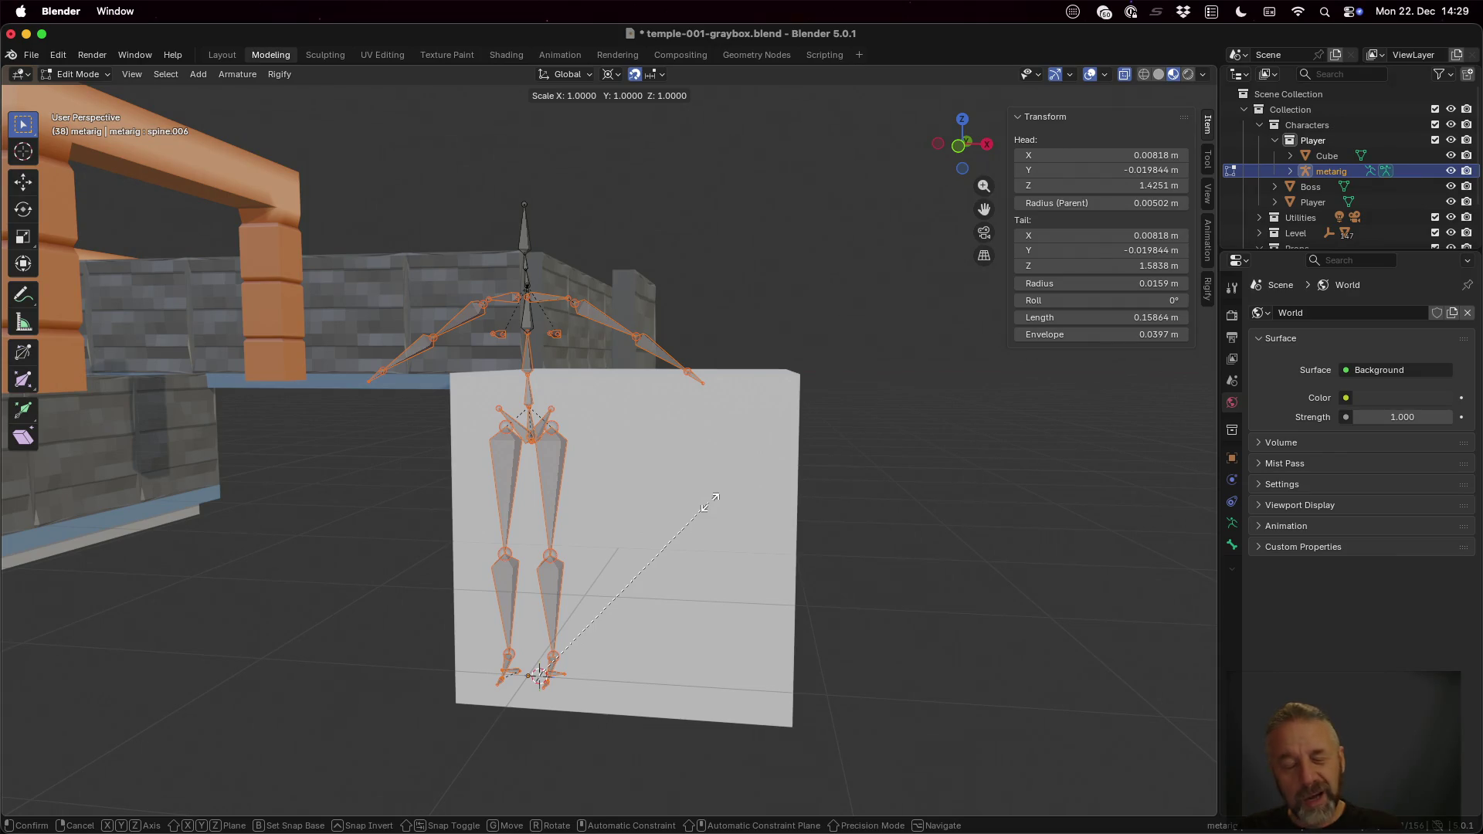
{"action": "type", "text": "0.5"}
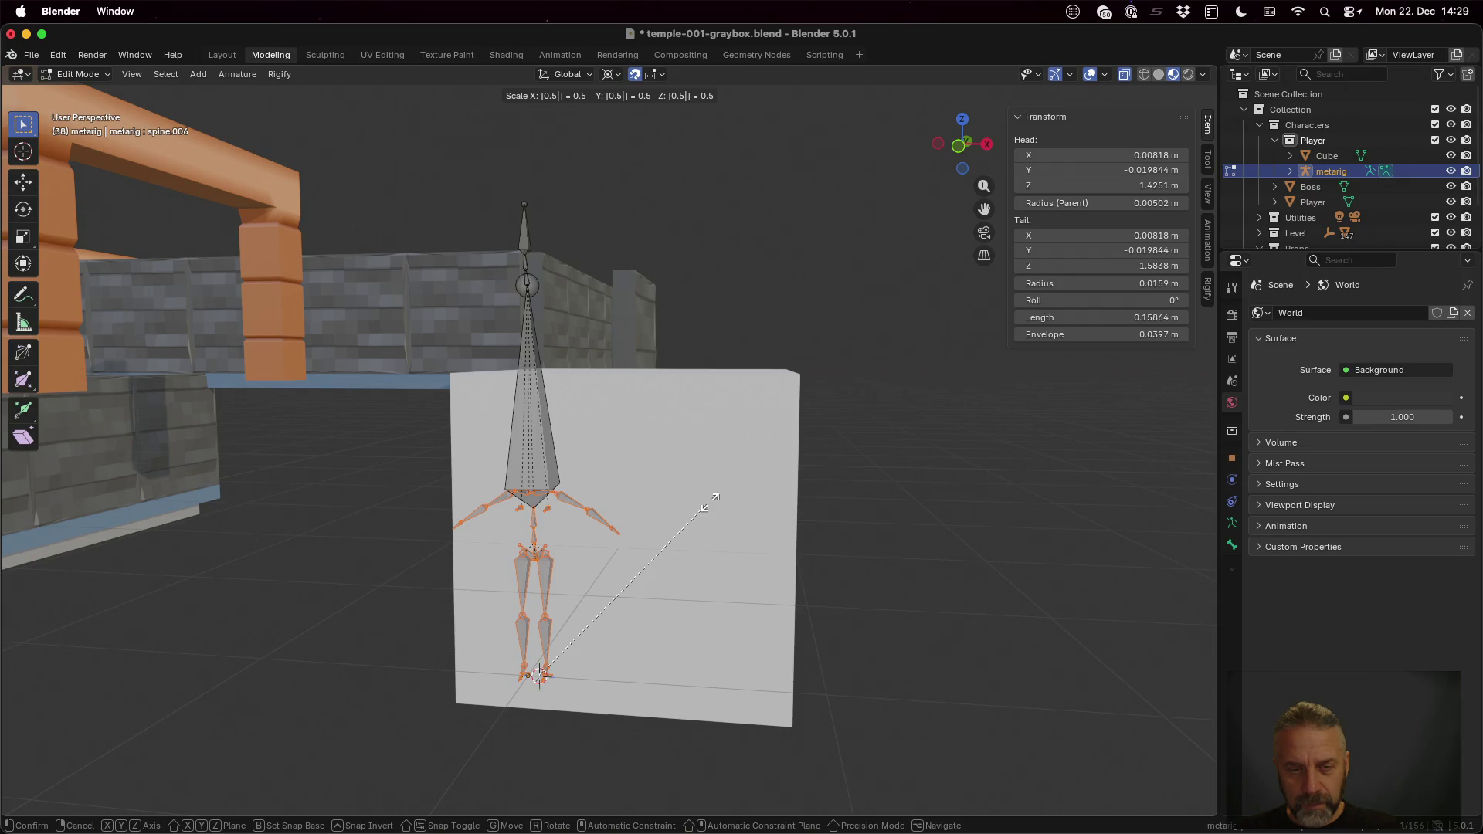
{"action": "key", "text": "BackSpace"}
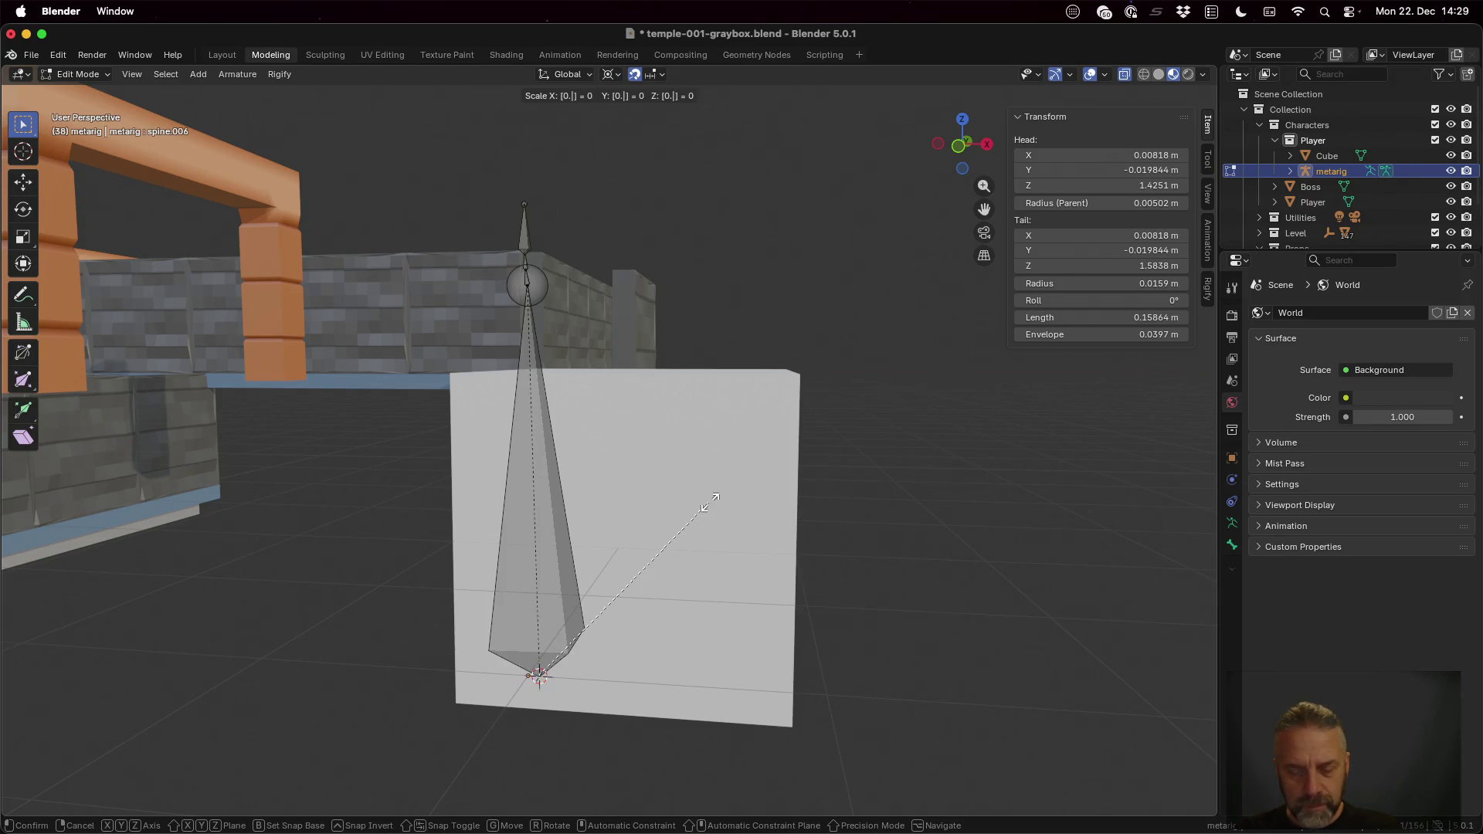
{"action": "type", "text": "9"}
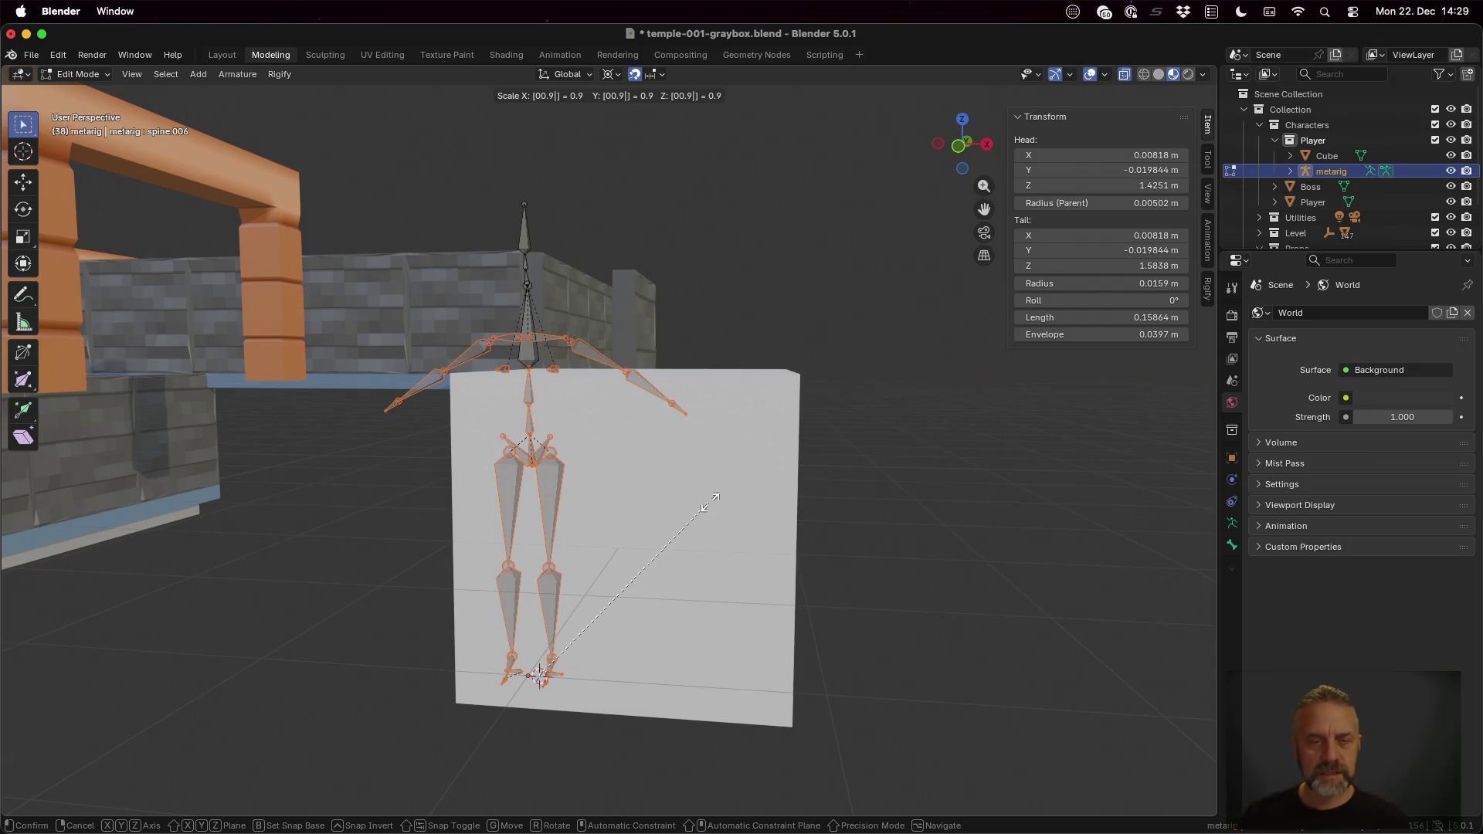
{"action": "key", "text": "Escape"}
{"action": "mouse_move", "coordinate": [654, 238]}
{"action": "middle_mouse_down", "text": "ctrl"}
{"action": "mouse_move", "coordinate": [578, 270]}
{"action": "mouse_move", "coordinate": [628, 313]}
{"action": "mouse_move", "coordinate": [601, 447]}
{"action": "middle_mouse_up", "text": "ctrl"}
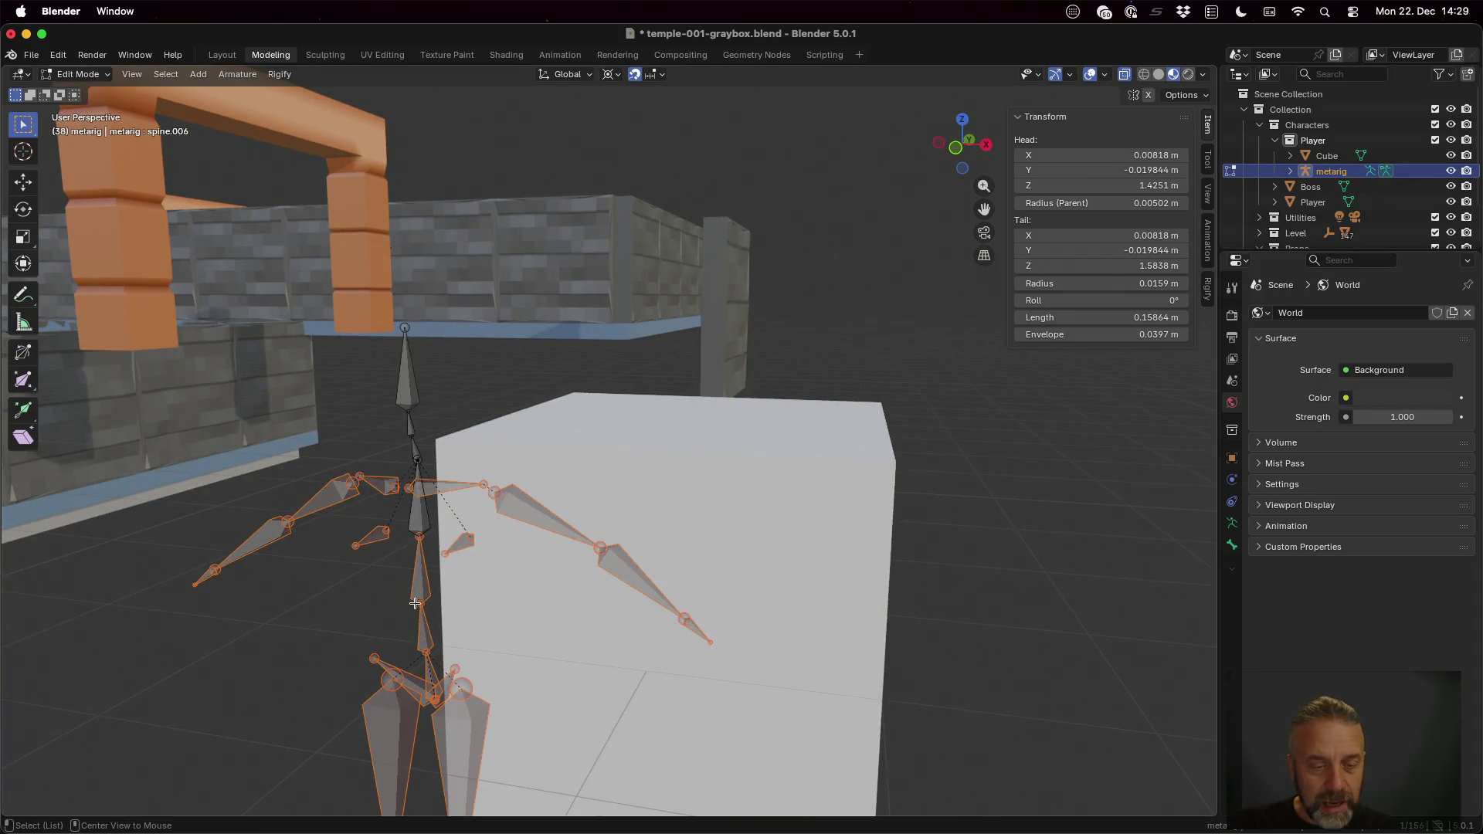
Step: Scale the spine.003 bone to 0.9 along Z, lowering chest and arms, then deselect
{"action": "mouse_move", "coordinate": [418, 593]}
{"action": "middle_mouse_down"}
{"action": "mouse_move", "coordinate": [788, 511]}
{"action": "mouse_move", "coordinate": [981, 417]}
{"action": "mouse_move", "coordinate": [944, 434]}
{"action": "mouse_move", "coordinate": [944, 401]}
{"action": "mouse_move", "coordinate": [977, 413]}
{"action": "middle_mouse_up"}
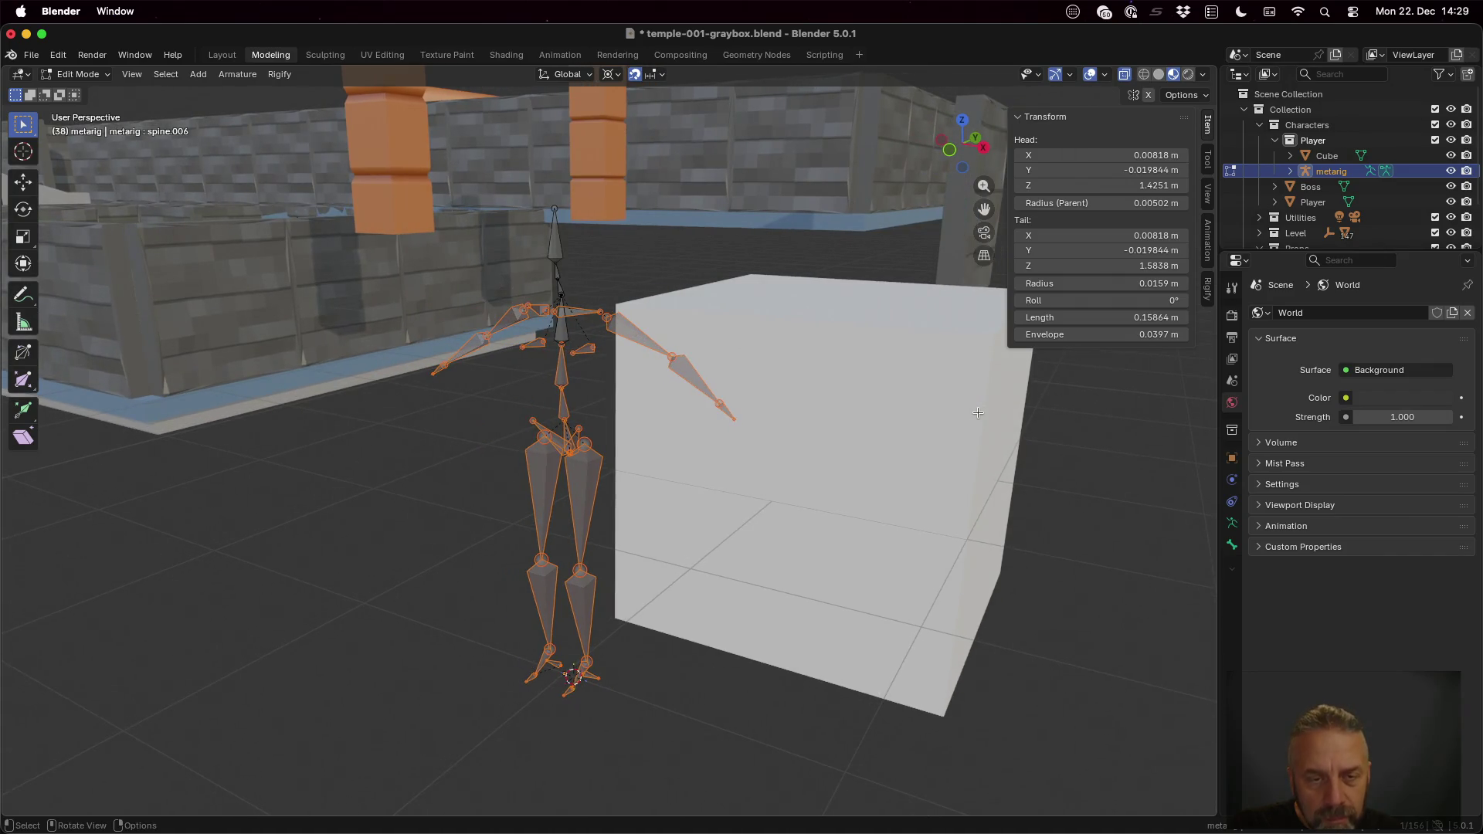
{"action": "left_click", "coordinate": [564, 336], "text": "shift"}
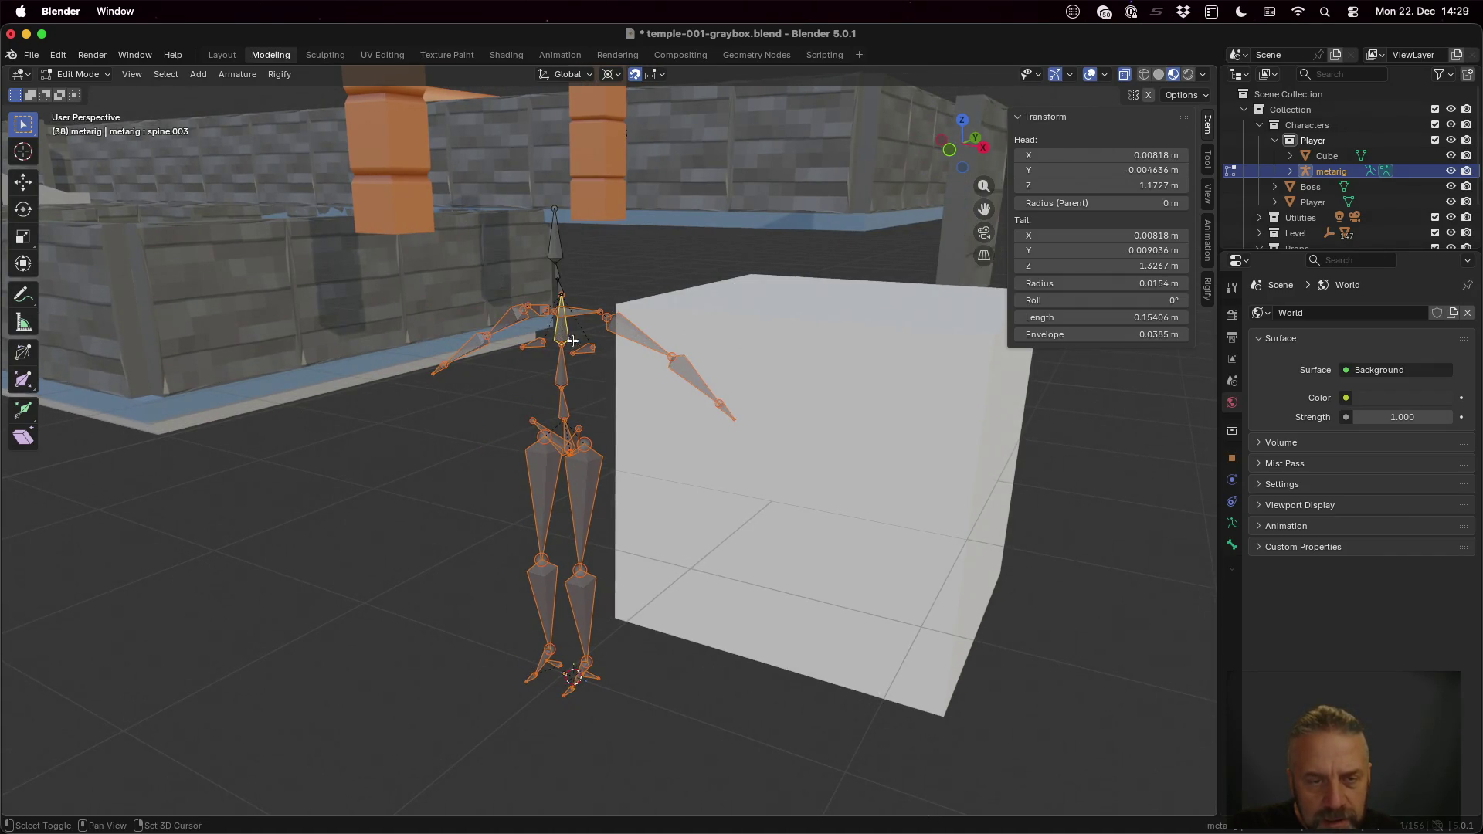
{"action": "type", "text": "s"}
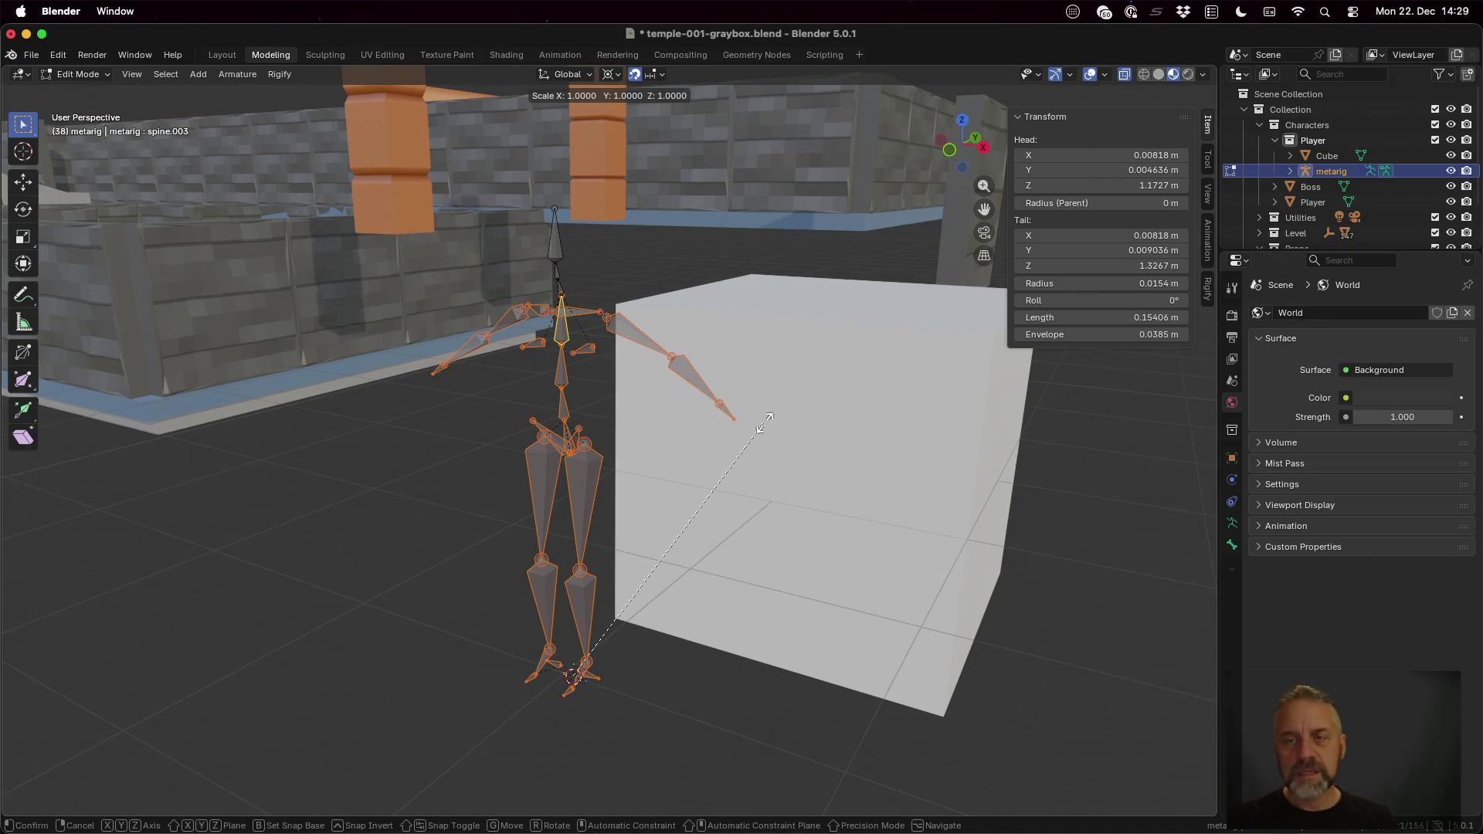
{"action": "type", "text": "z0.9"}
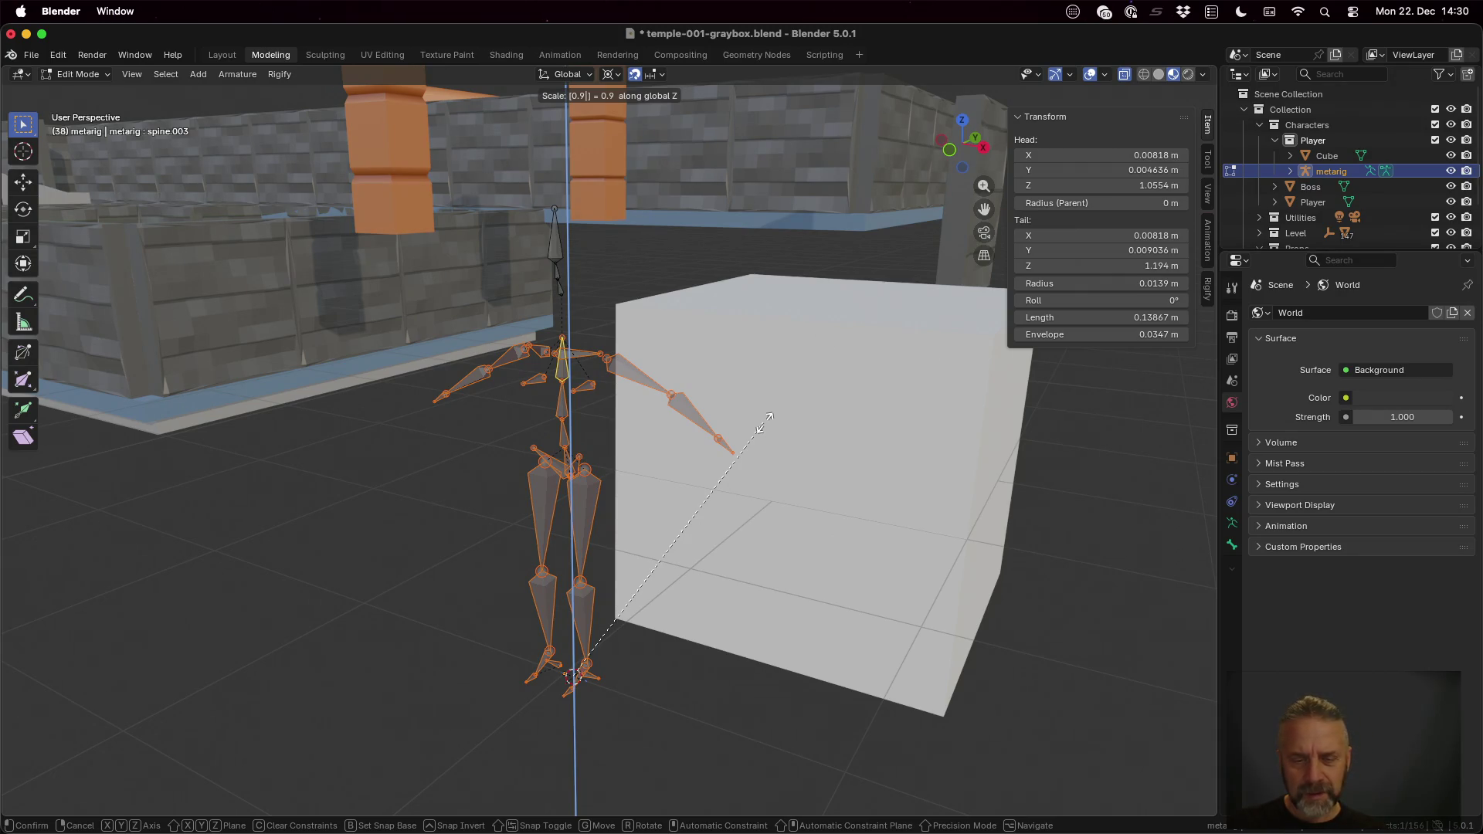
{"action": "key", "text": "Return"}
{"action": "left_click", "coordinate": [738, 397]}
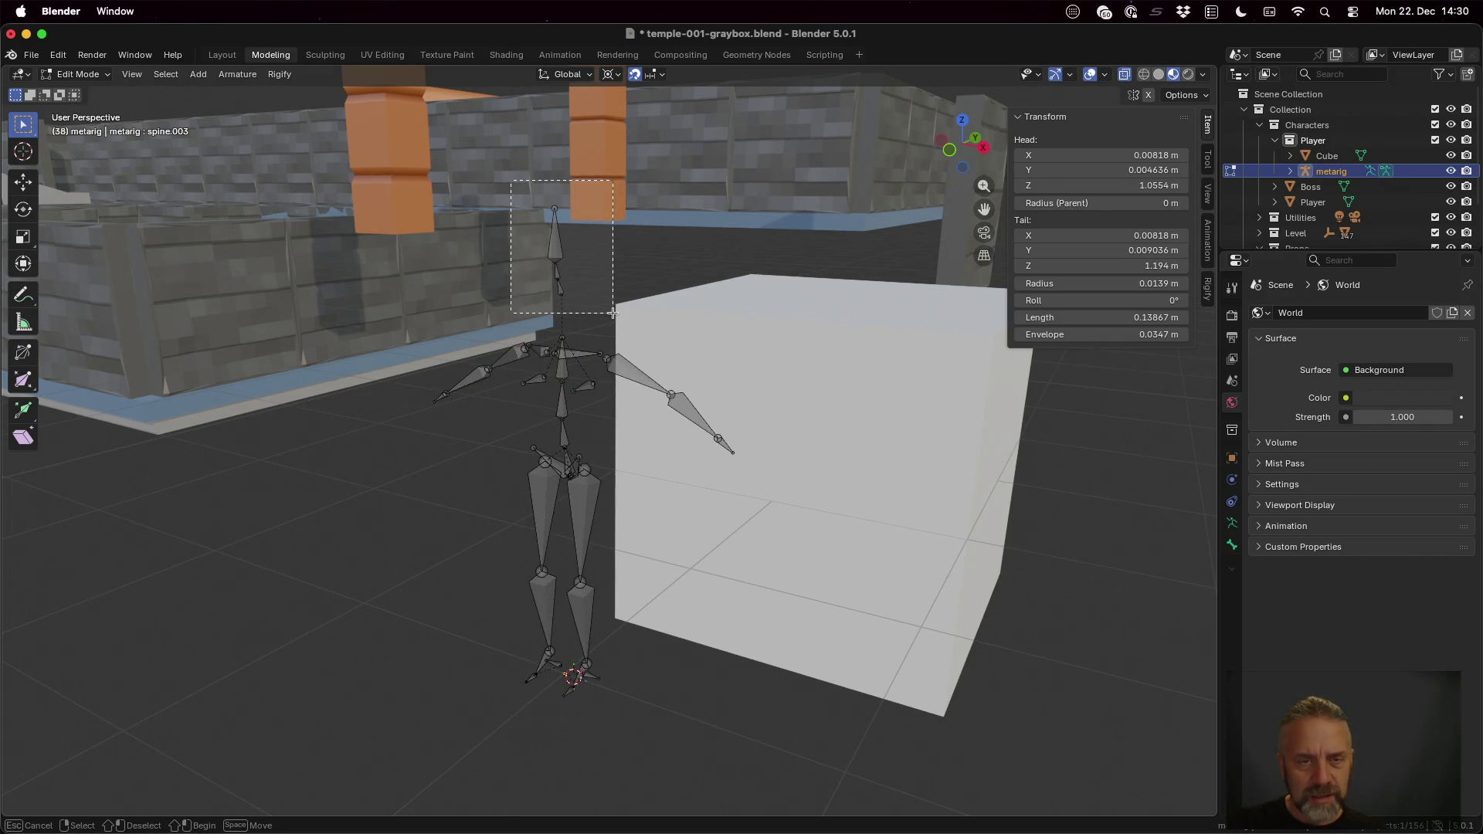
Step: Stretch the head bone to 1.2 vertically and start lowering it along Z
{"action": "left_click_drag", "start_coordinate": [534, 210], "coordinate": [612, 311]}
{"action": "type", "text": "sz"}
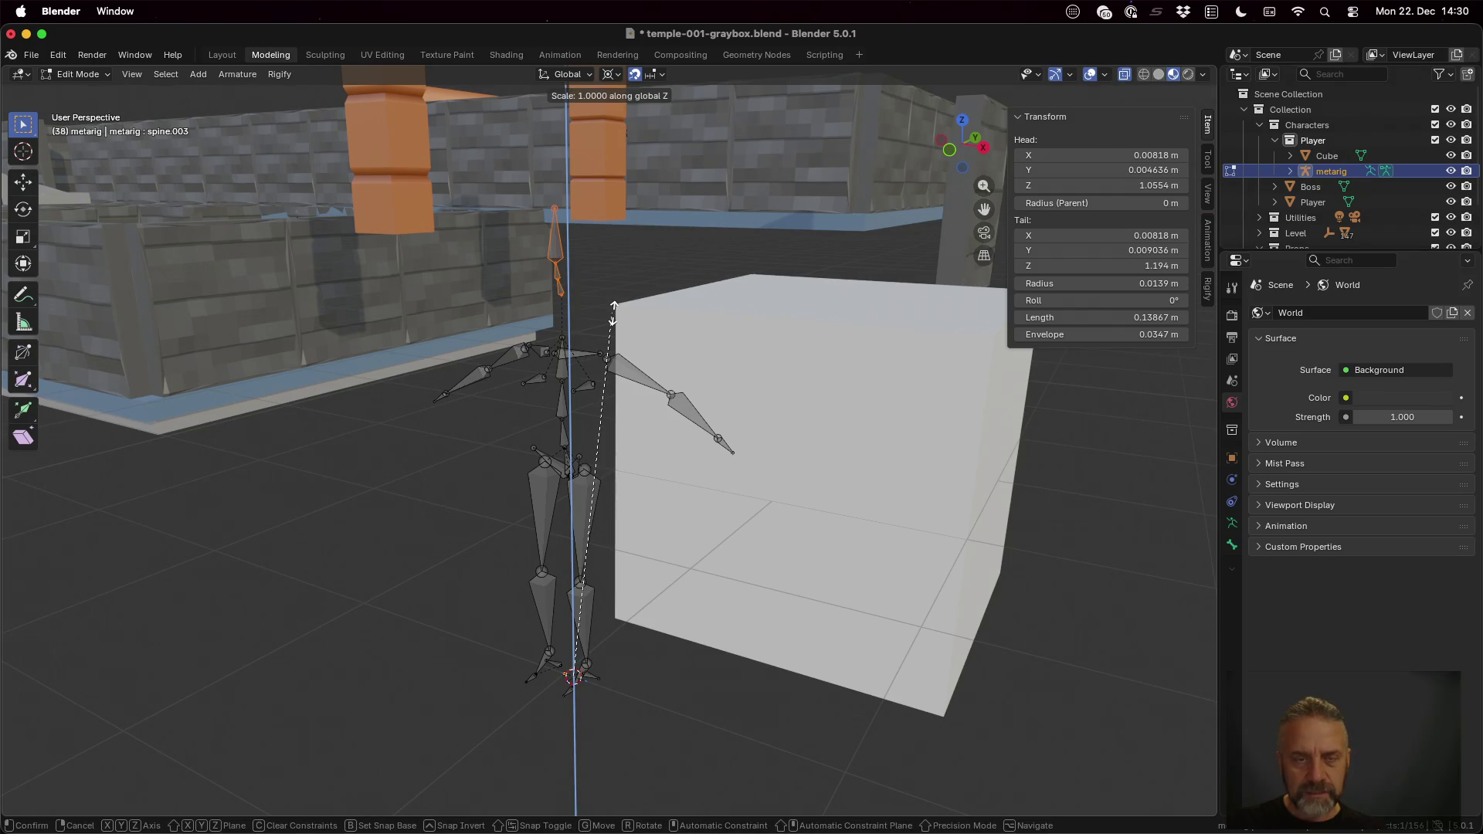
{"action": "type", "text": "1.2"}
{"action": "key", "text": "Return"}
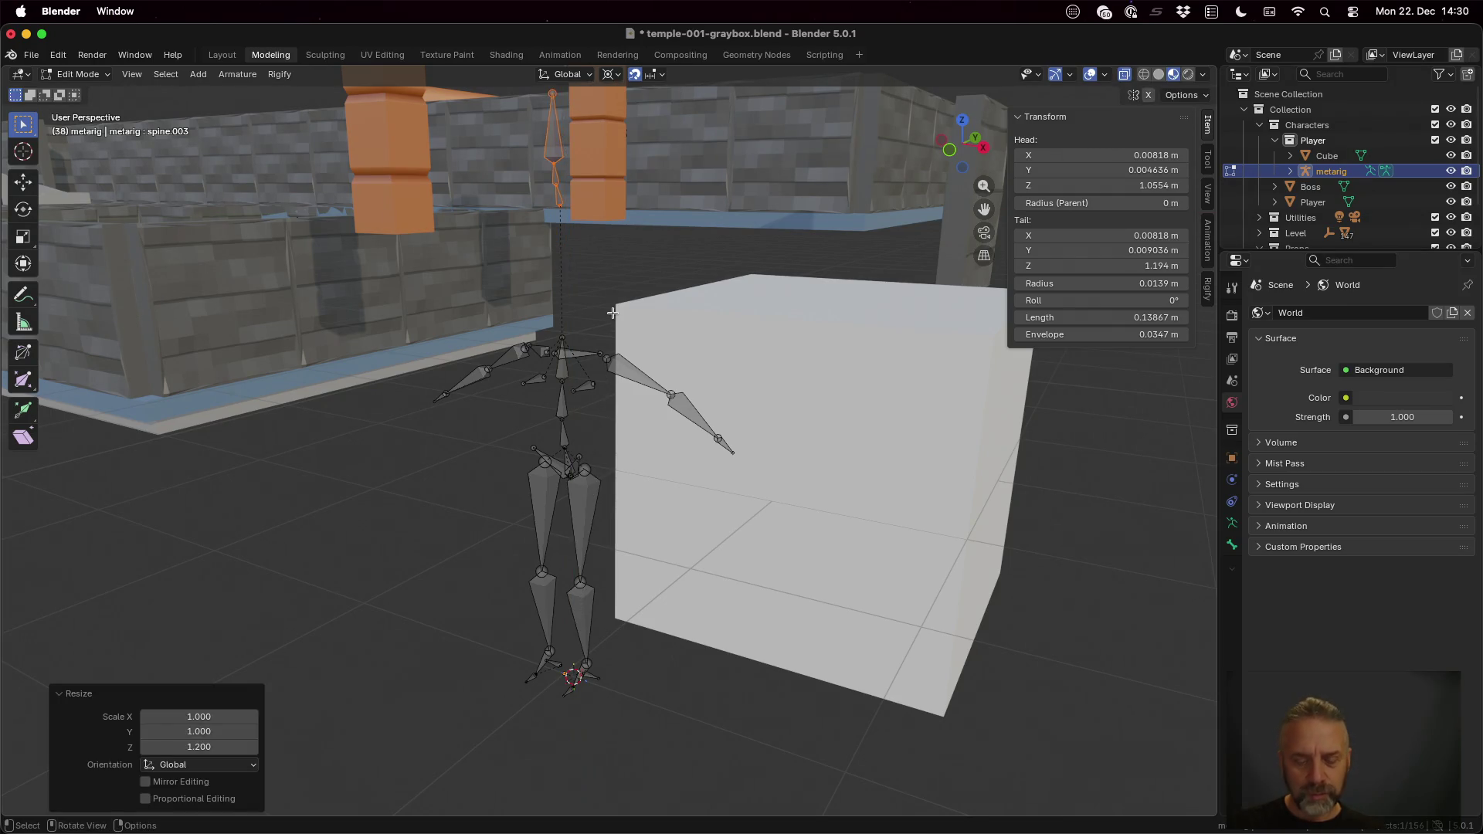
{"action": "key", "text": "g"}
{"action": "key", "text": "z"}
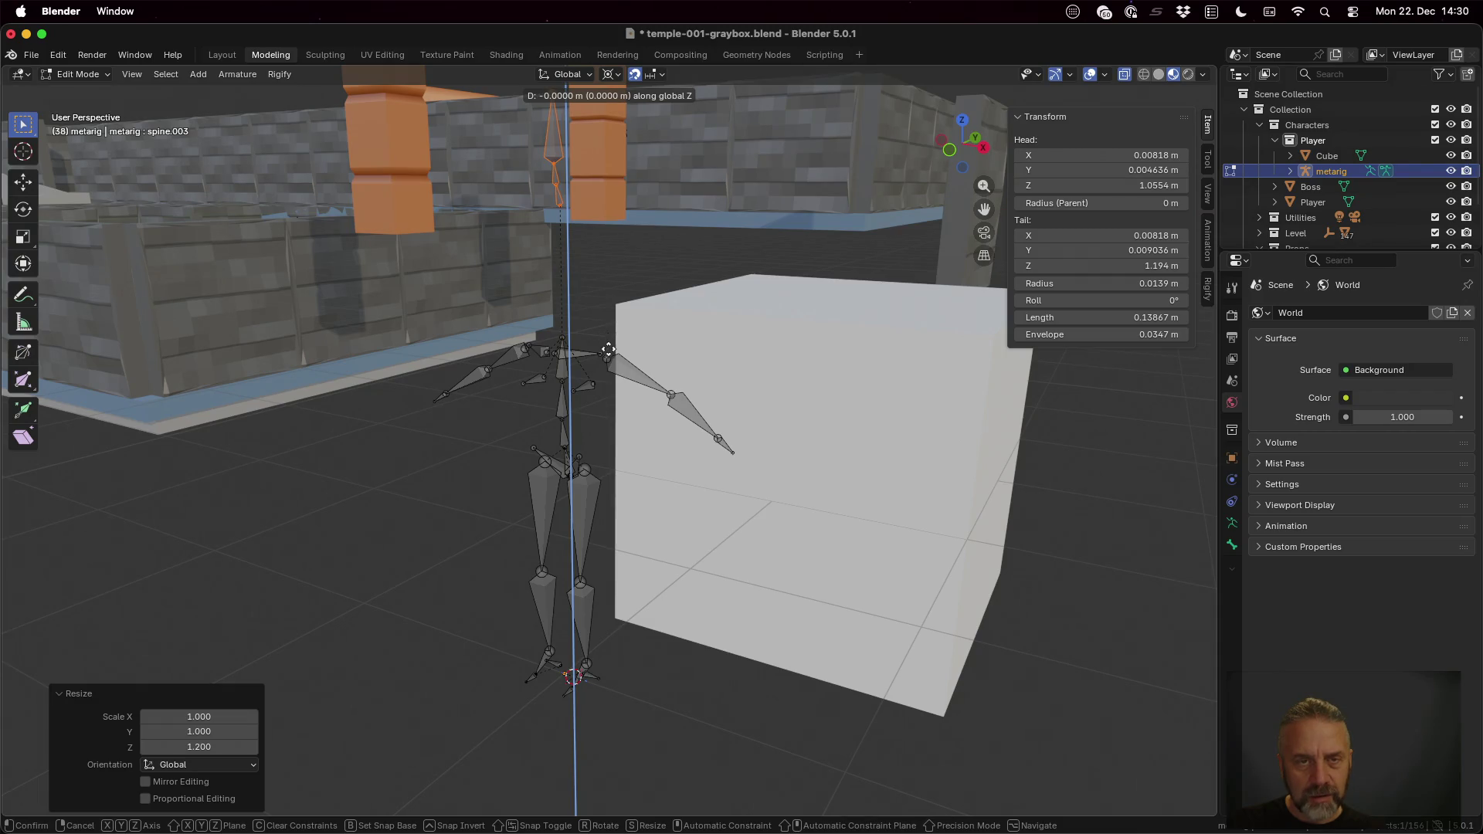
{"action": "key", "text": "Escape"}
{"action": "type", "text": "g"}
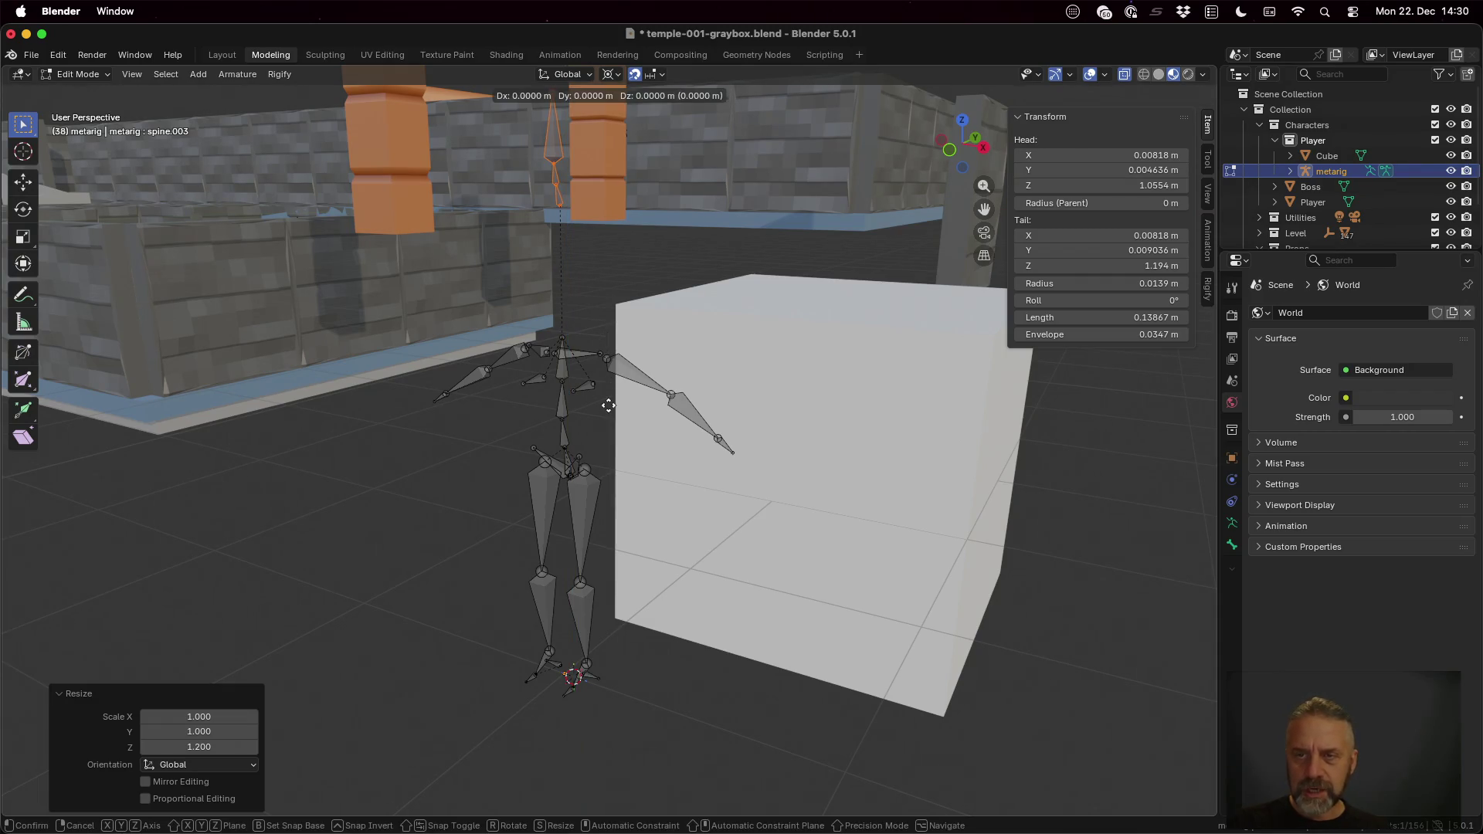
{"action": "type", "text": "z1"}
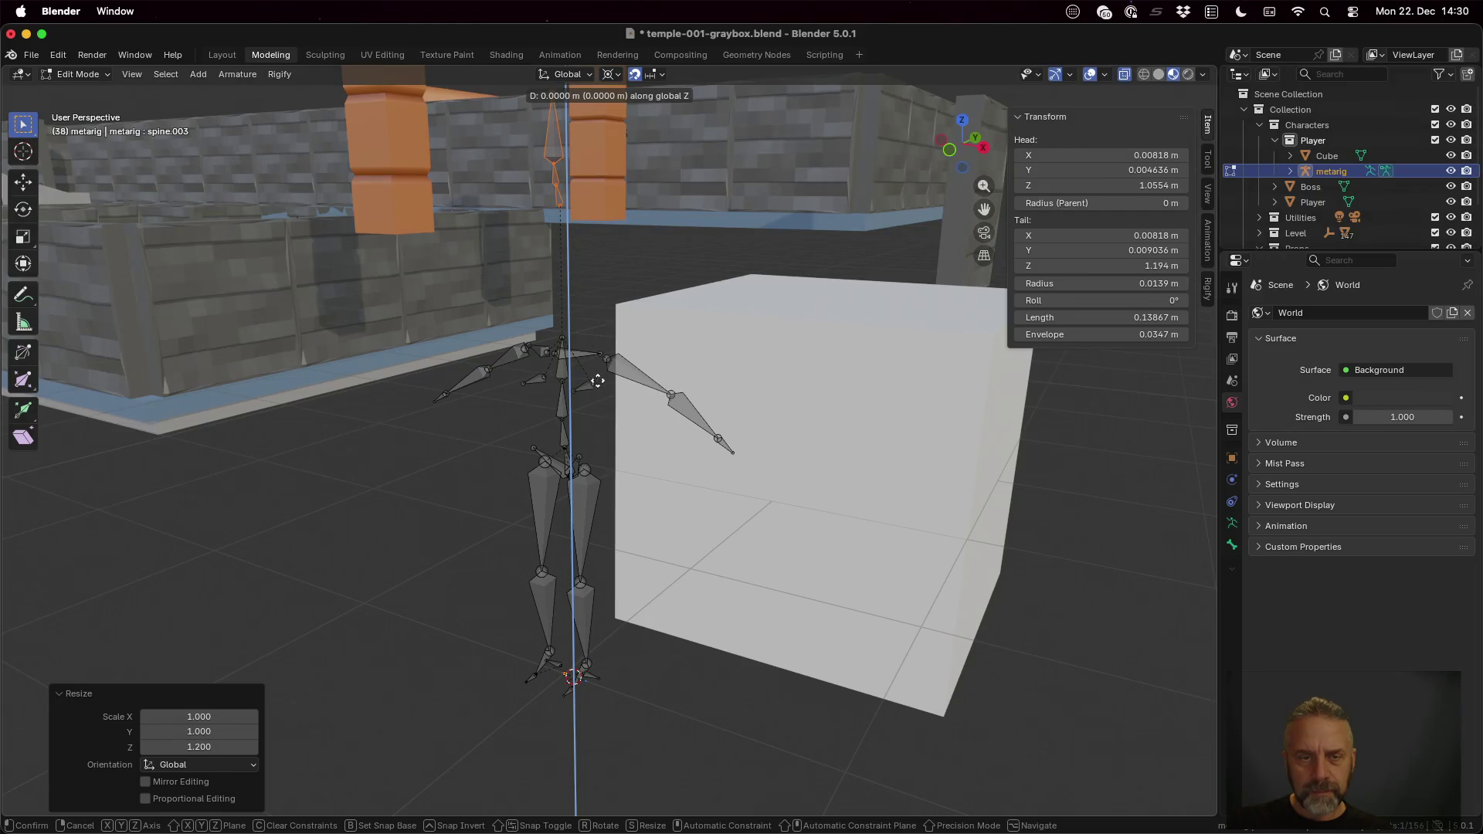
Step: Move the head bone down to just above the shoulders and leave armature editing
{"action": "key", "text": "minus"}
{"action": "key", "text": "BackSpace"}
{"action": "key", "text": "BackSpace"}
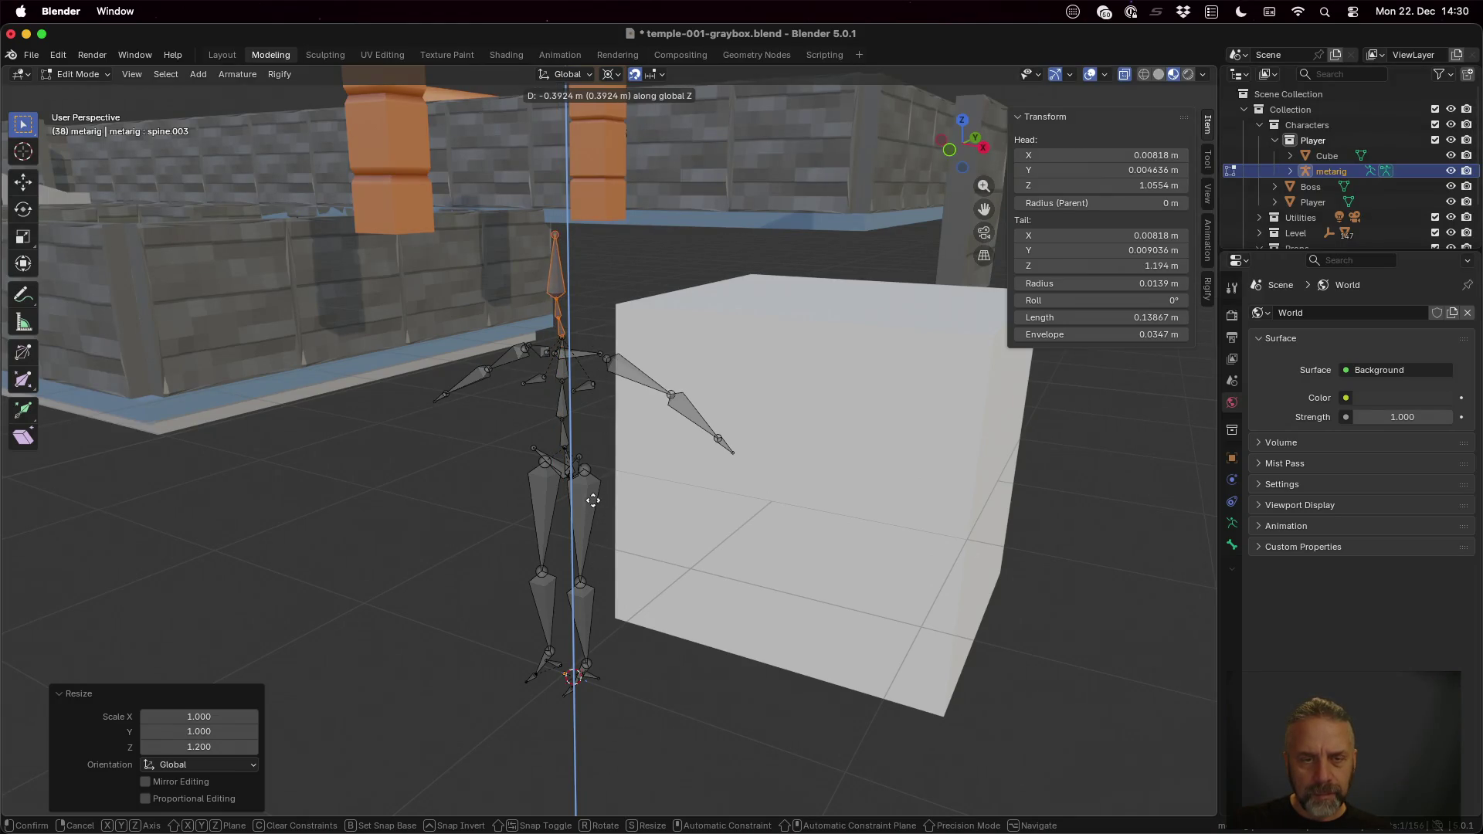
{"action": "left_click", "coordinate": [593, 497]}
{"action": "key", "text": "Tab"}
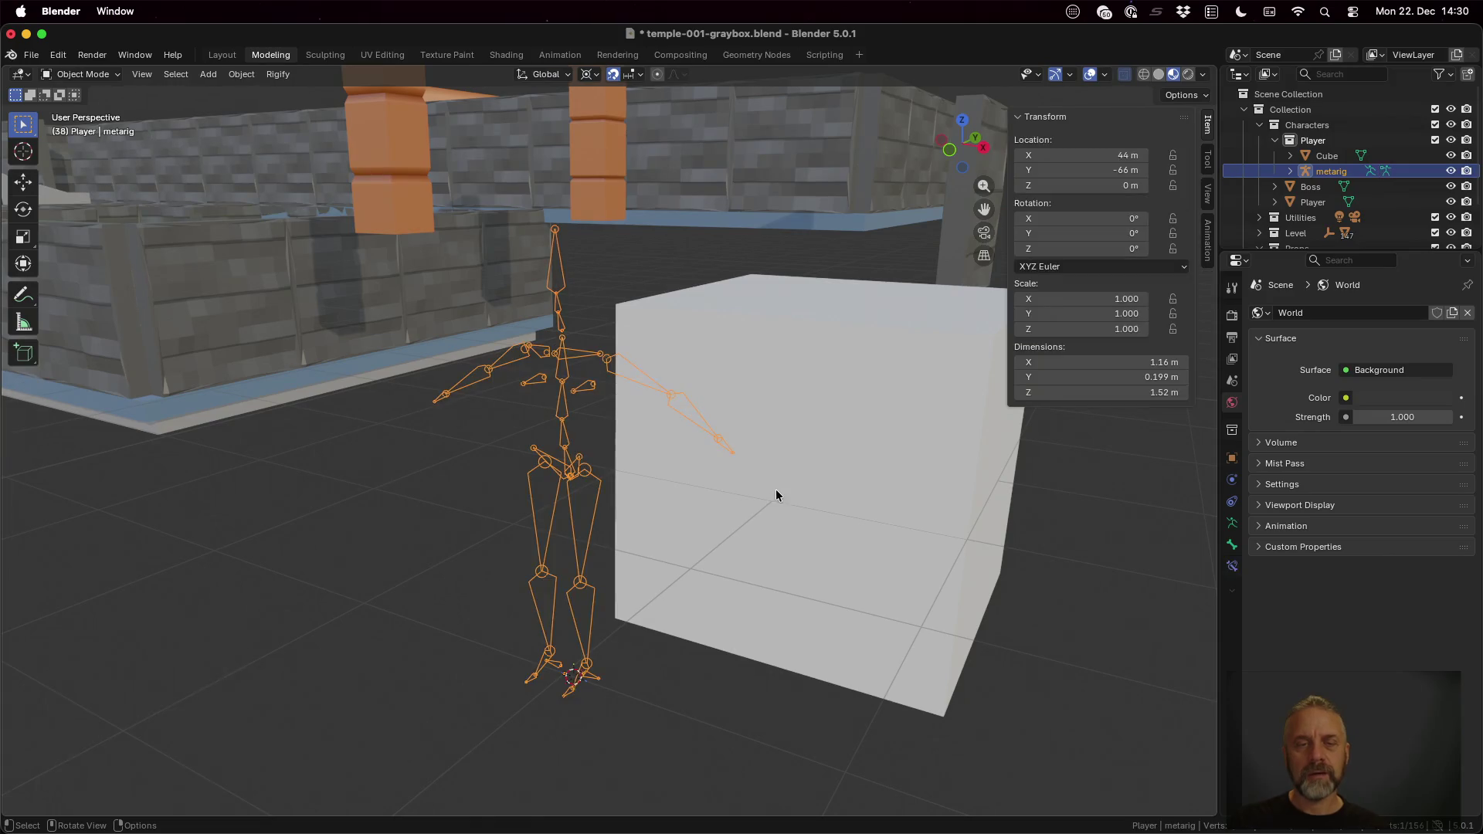
Step: From a front view, raise the cube 1 m onto the ground level and enter mesh editing
{"action": "mouse_move", "coordinate": [672, 487]}
{"action": "middle_mouse_down"}
{"action": "mouse_move", "coordinate": [709, 486]}
{"action": "mouse_move", "coordinate": [697, 481]}
{"action": "middle_mouse_up"}
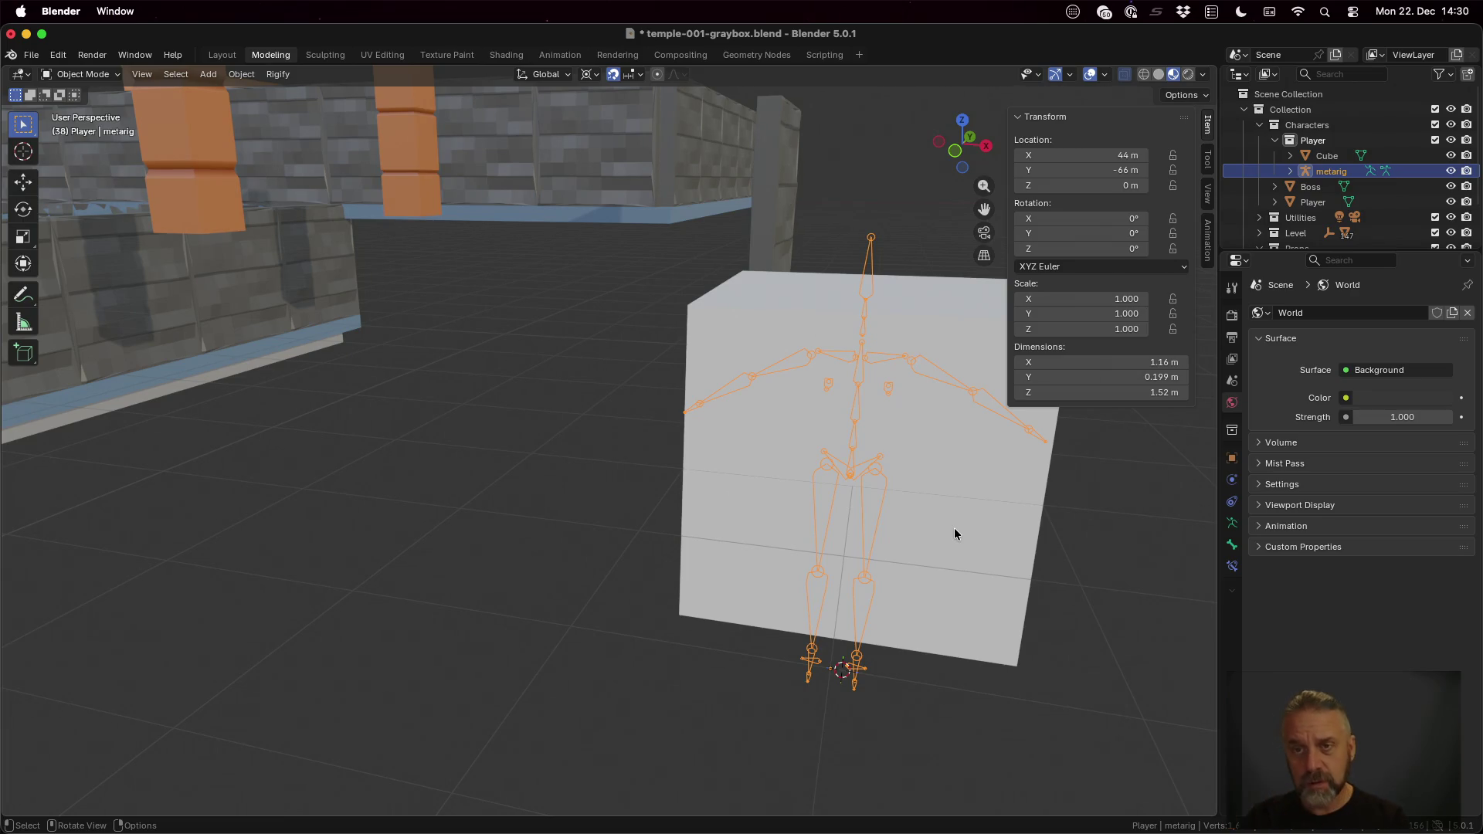
{"action": "left_click", "coordinate": [955, 150]}
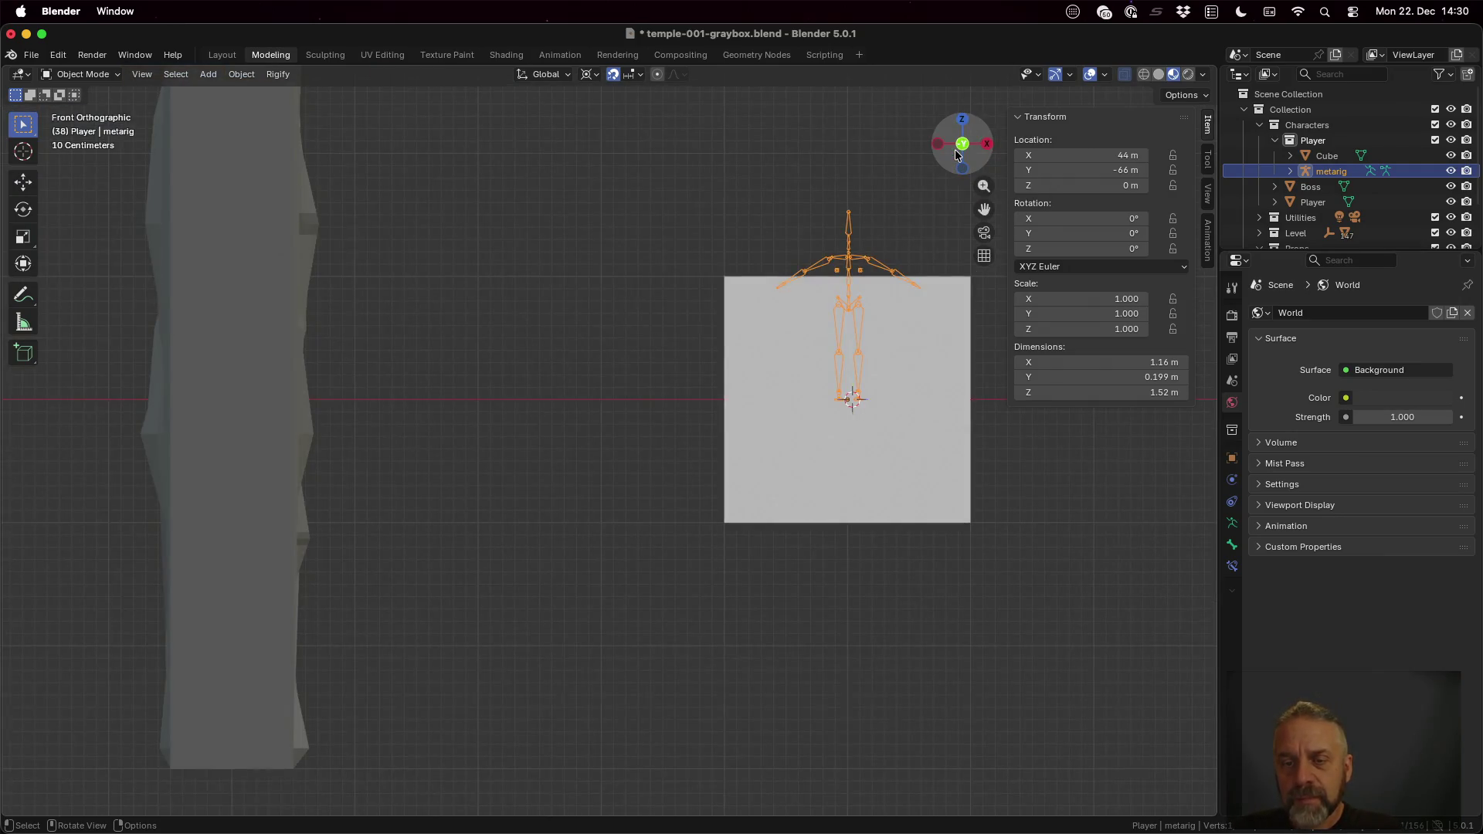
{"action": "left_click", "coordinate": [915, 386]}
{"action": "key", "text": "g"}
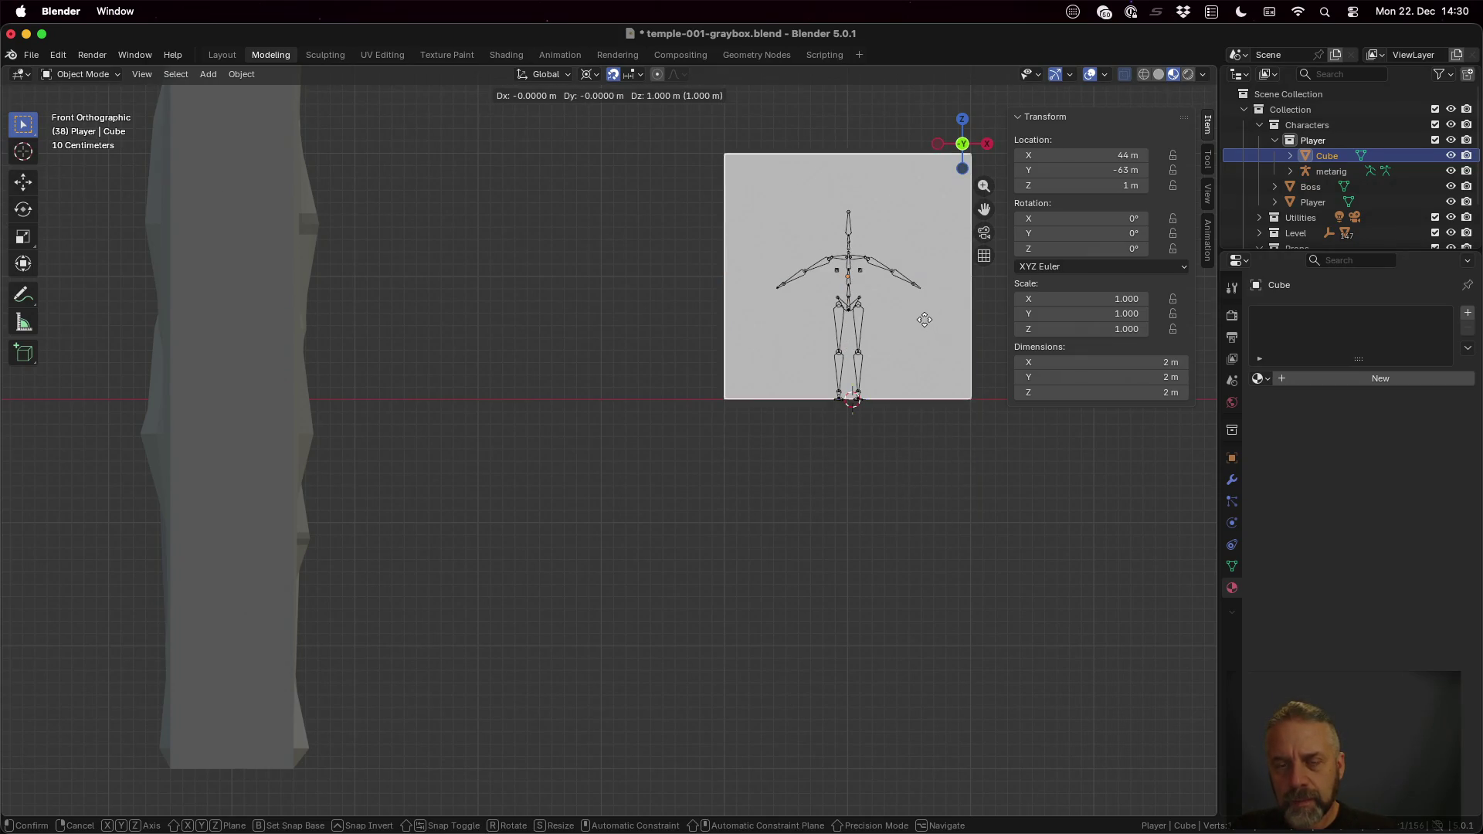
{"action": "left_click", "coordinate": [924, 322]}
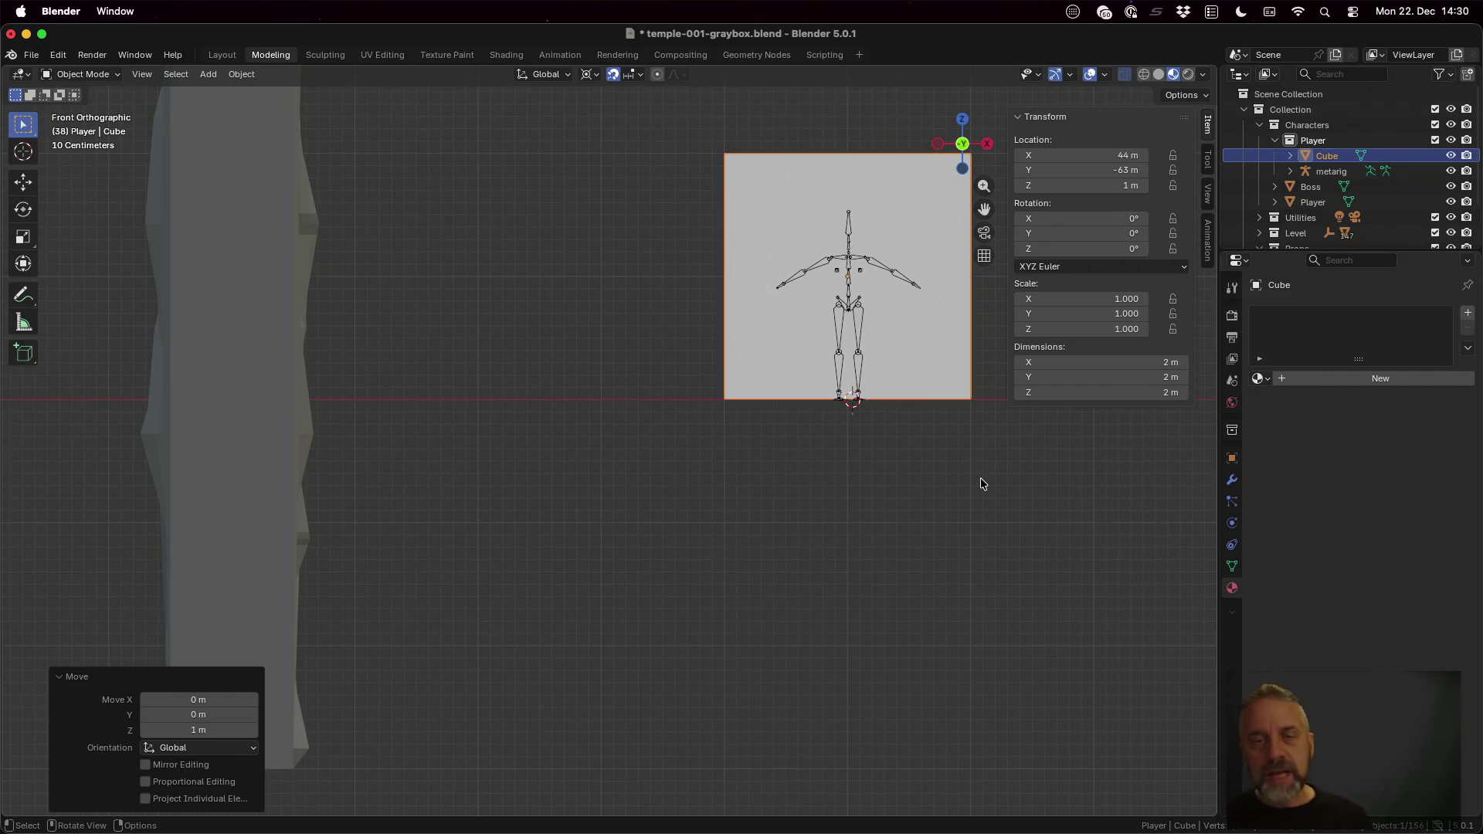
{"action": "key", "text": "Tab"}
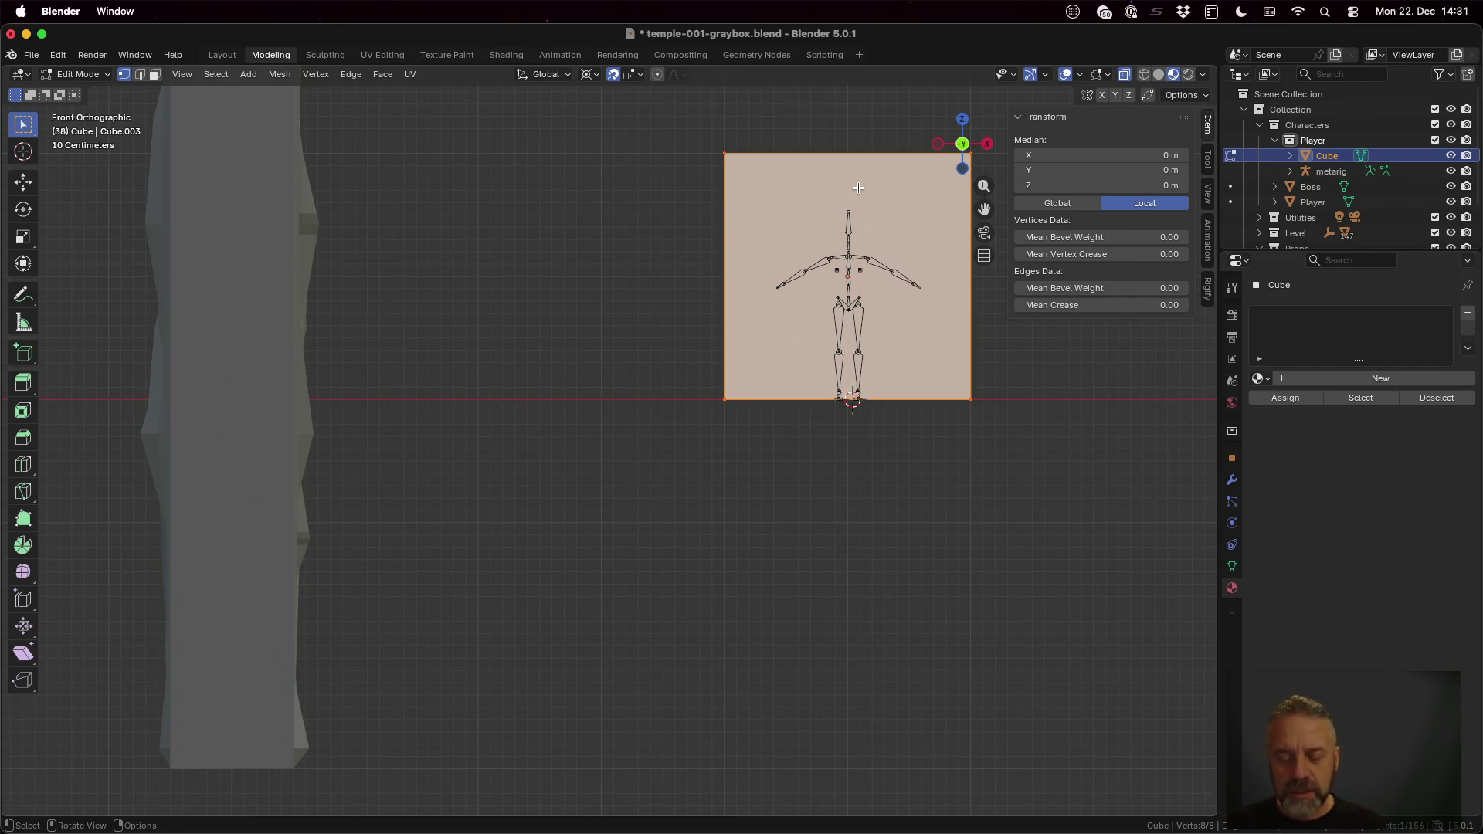
Step: Add a centred vertical loop cut through the cube with Ctrl+R
{"action": "key", "text": "ctrl+r"}
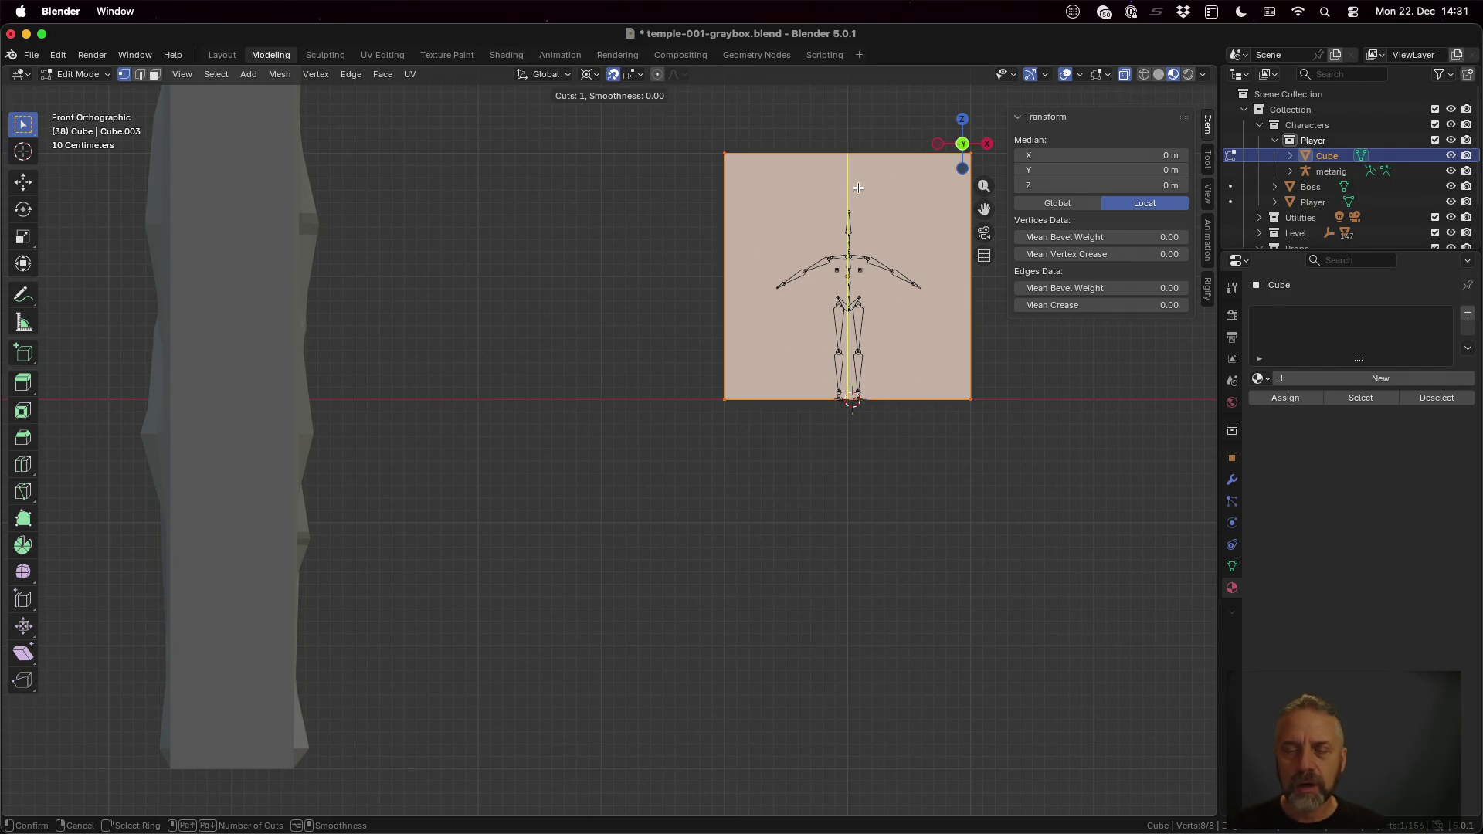
{"action": "left_click", "coordinate": [858, 188]}
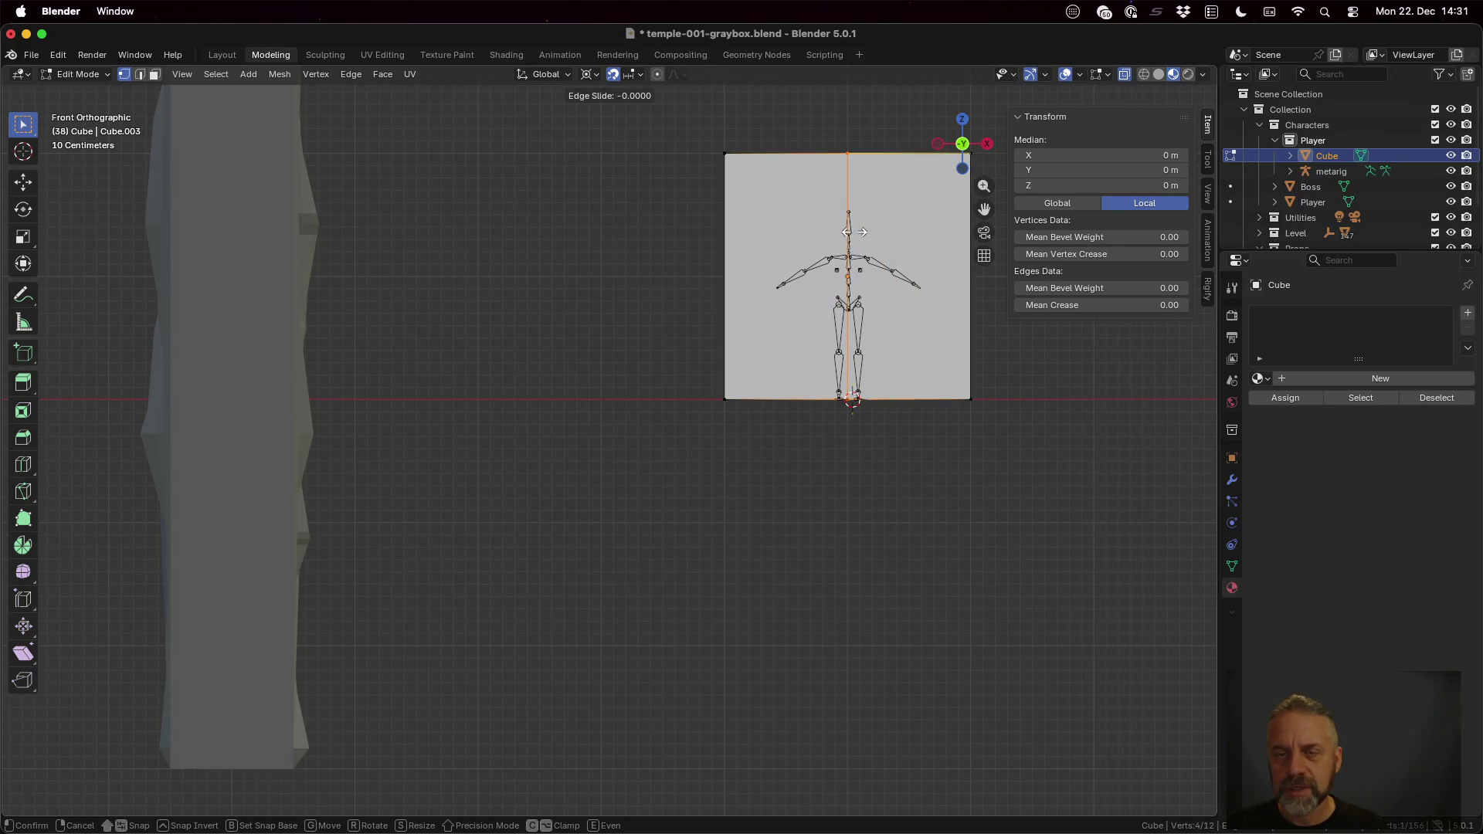
{"action": "right_click", "coordinate": [936, 286]}
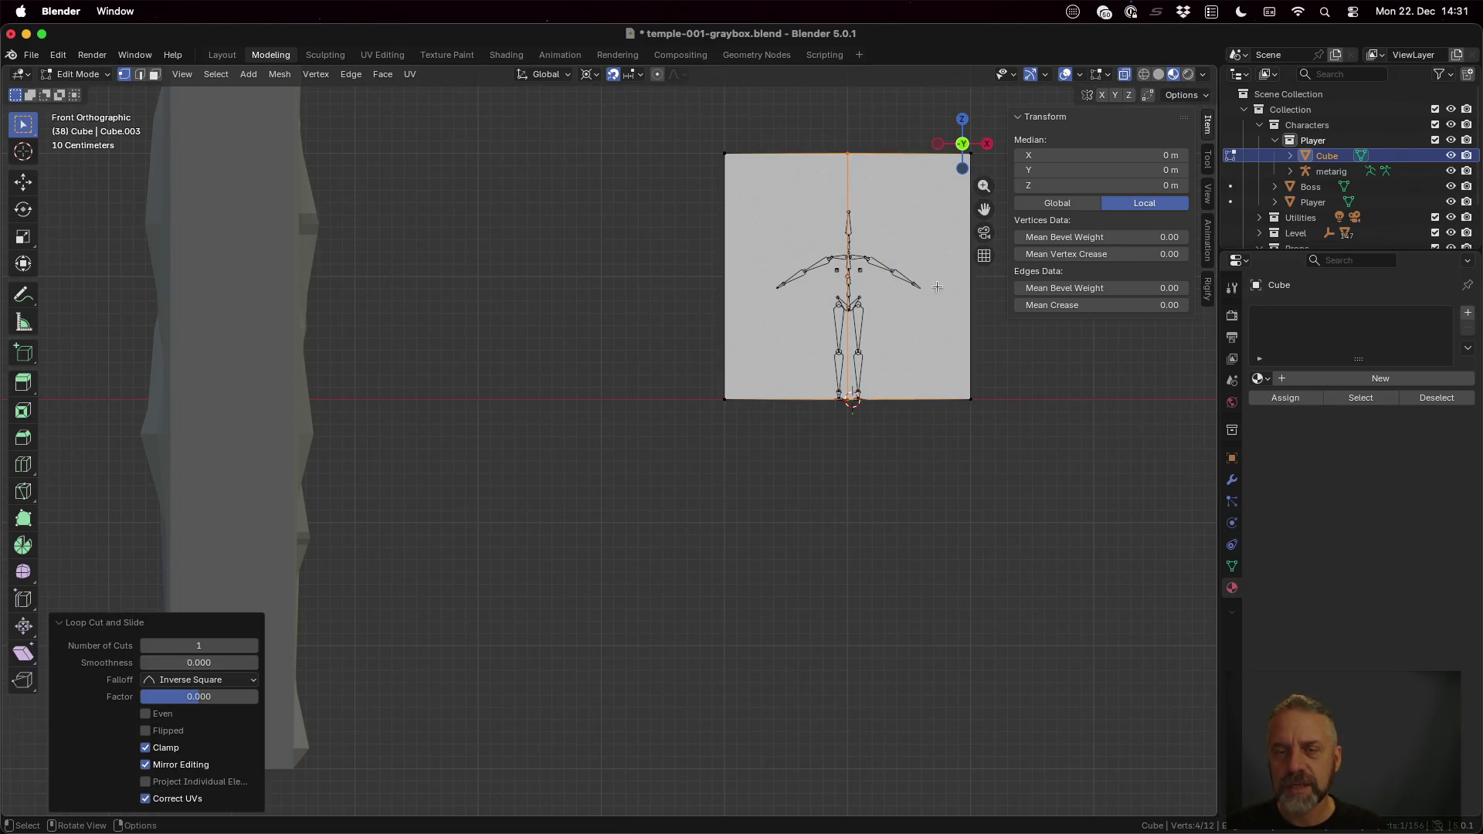
{"action": "left_click", "coordinate": [785, 269]}
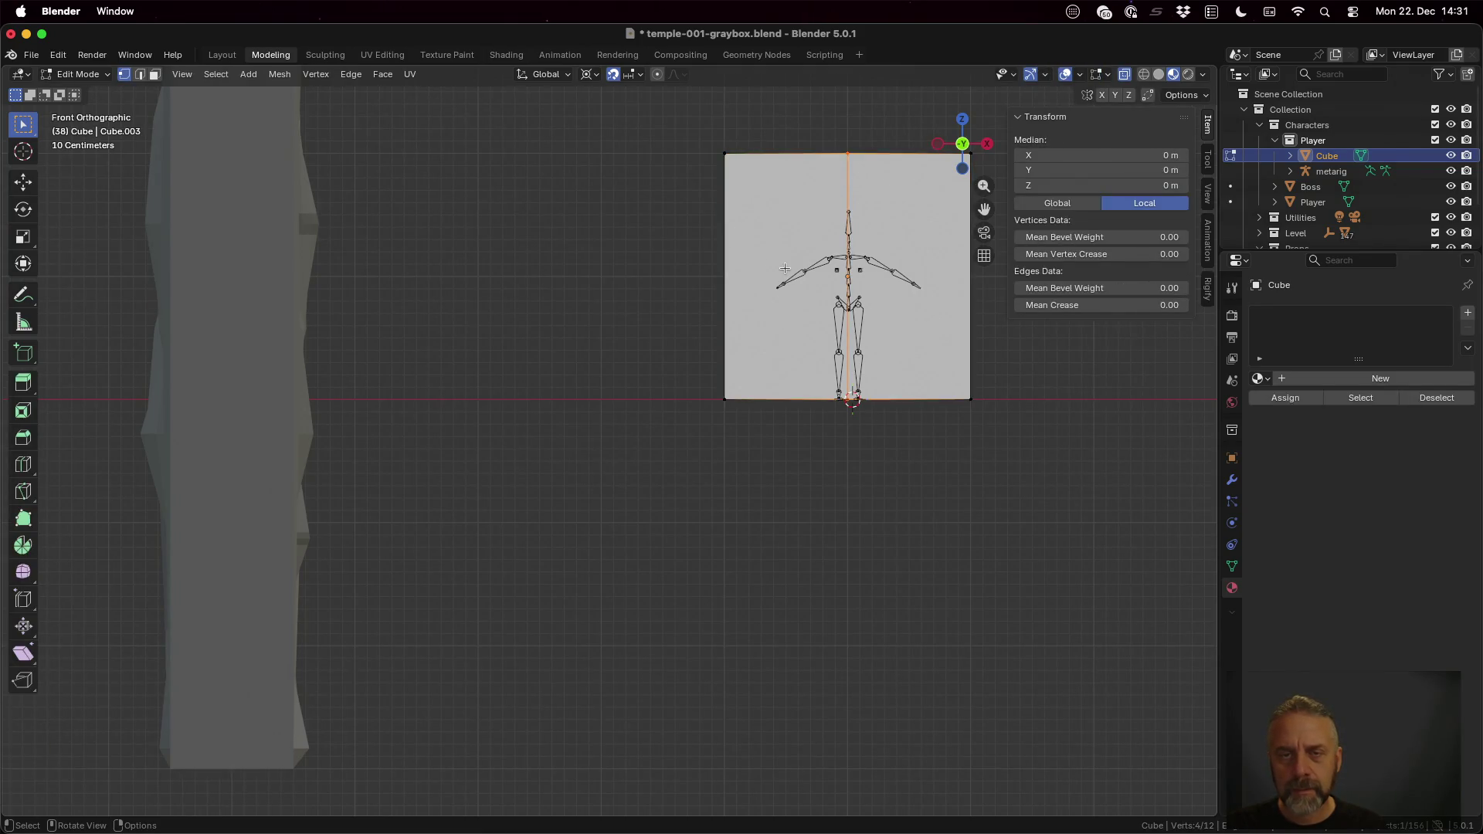
Step: Turn off X-ray, deselect all and box-select the cube's left-edge vertices
{"action": "left_click", "coordinate": [1123, 74]}
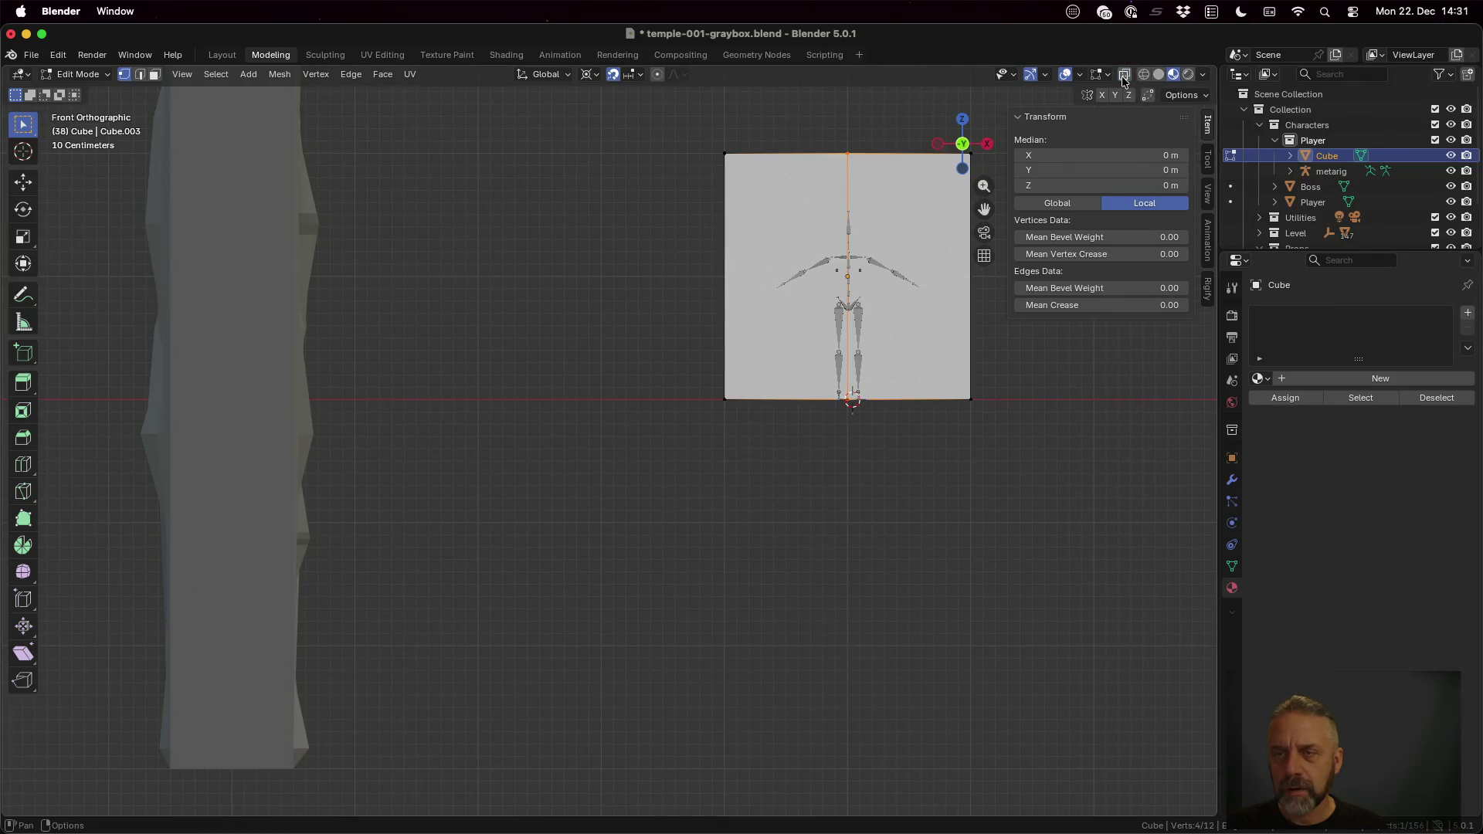
{"action": "left_click", "coordinate": [794, 173]}
{"action": "left_click_drag", "start_coordinate": [693, 108], "coordinate": [802, 470]}
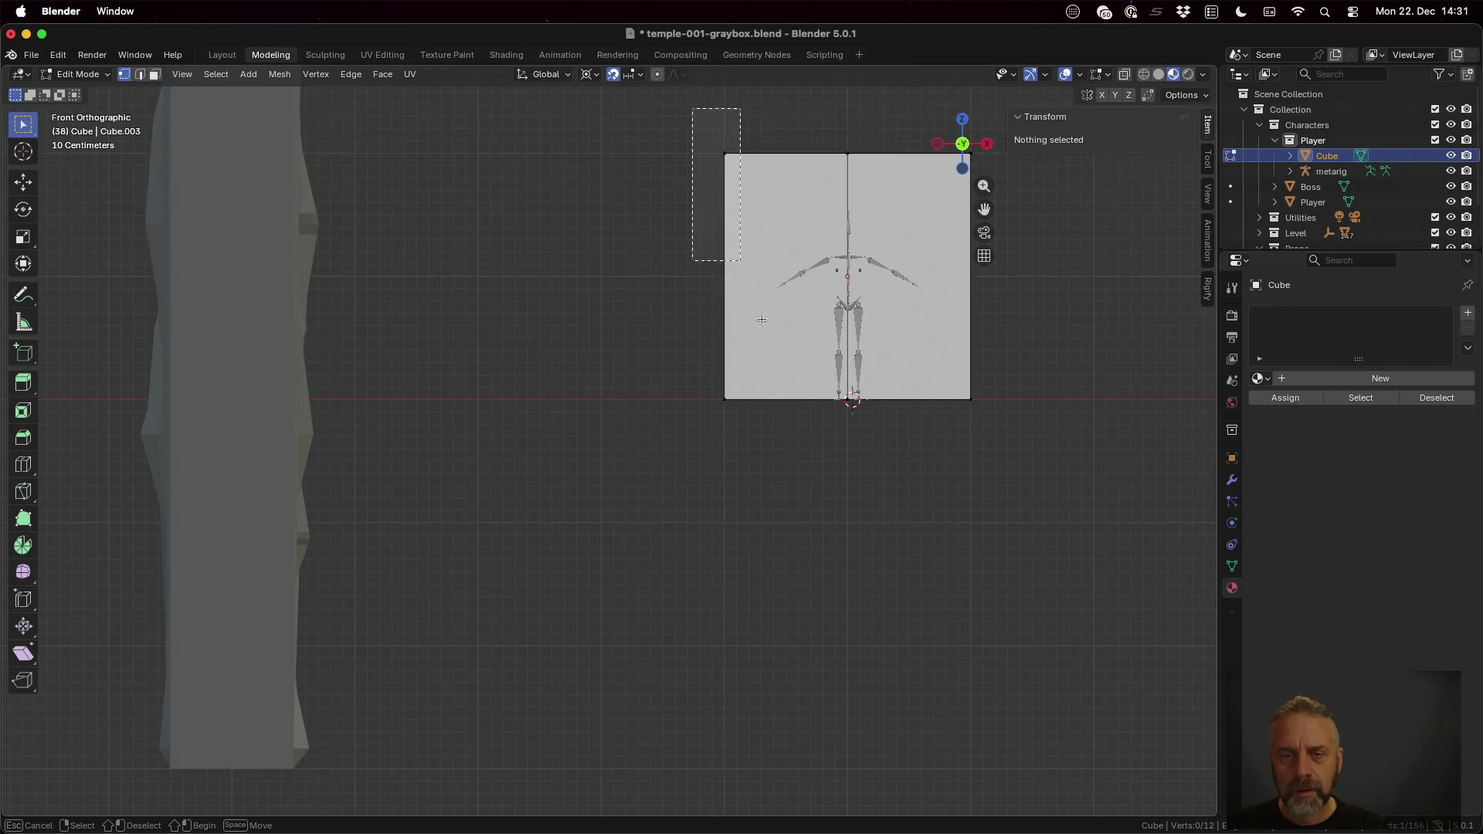
Step: Delete the selected left-edge vertices
{"action": "key", "text": "x"}
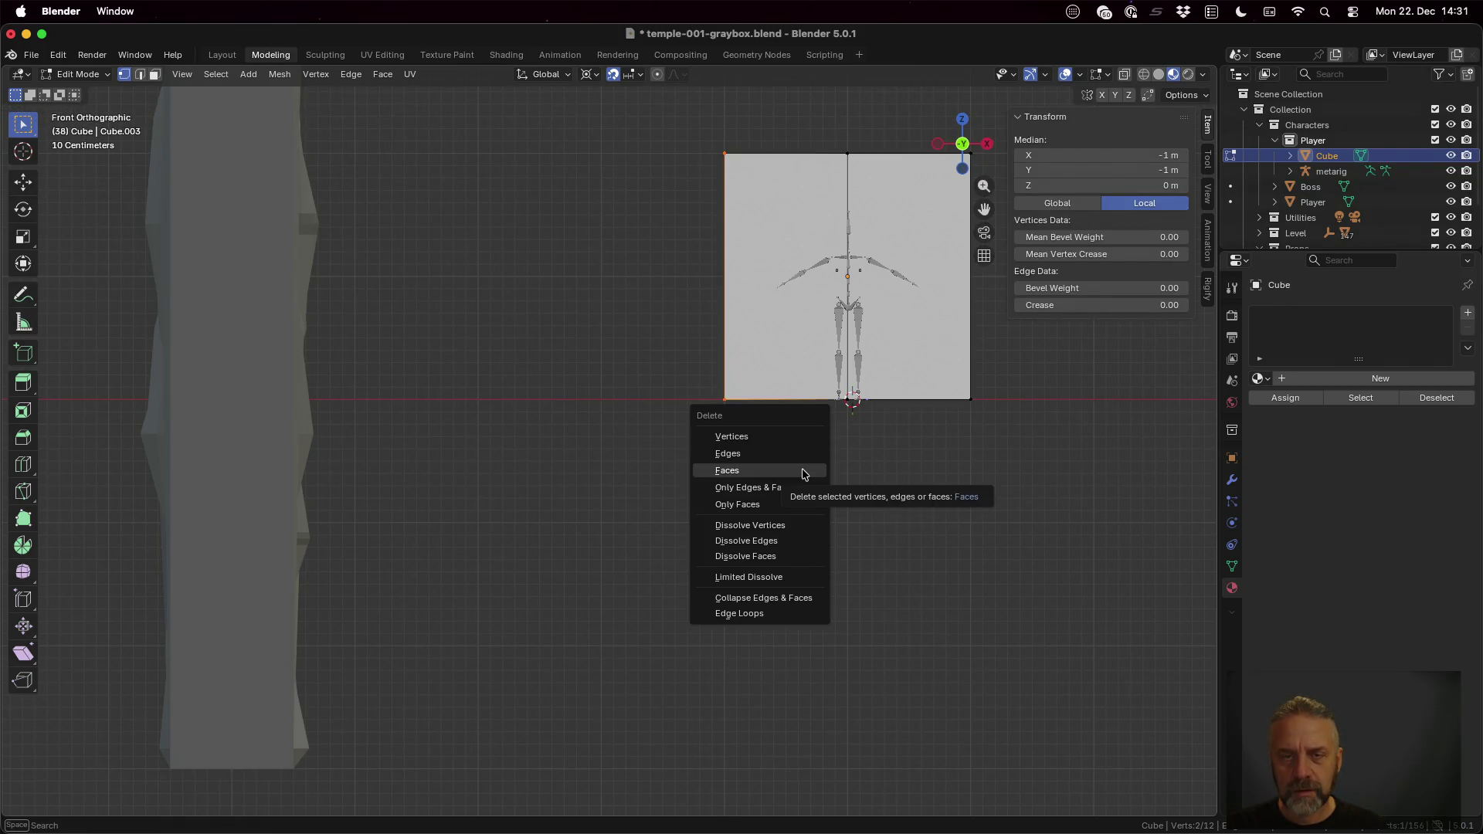
{"action": "key", "text": "Escape"}
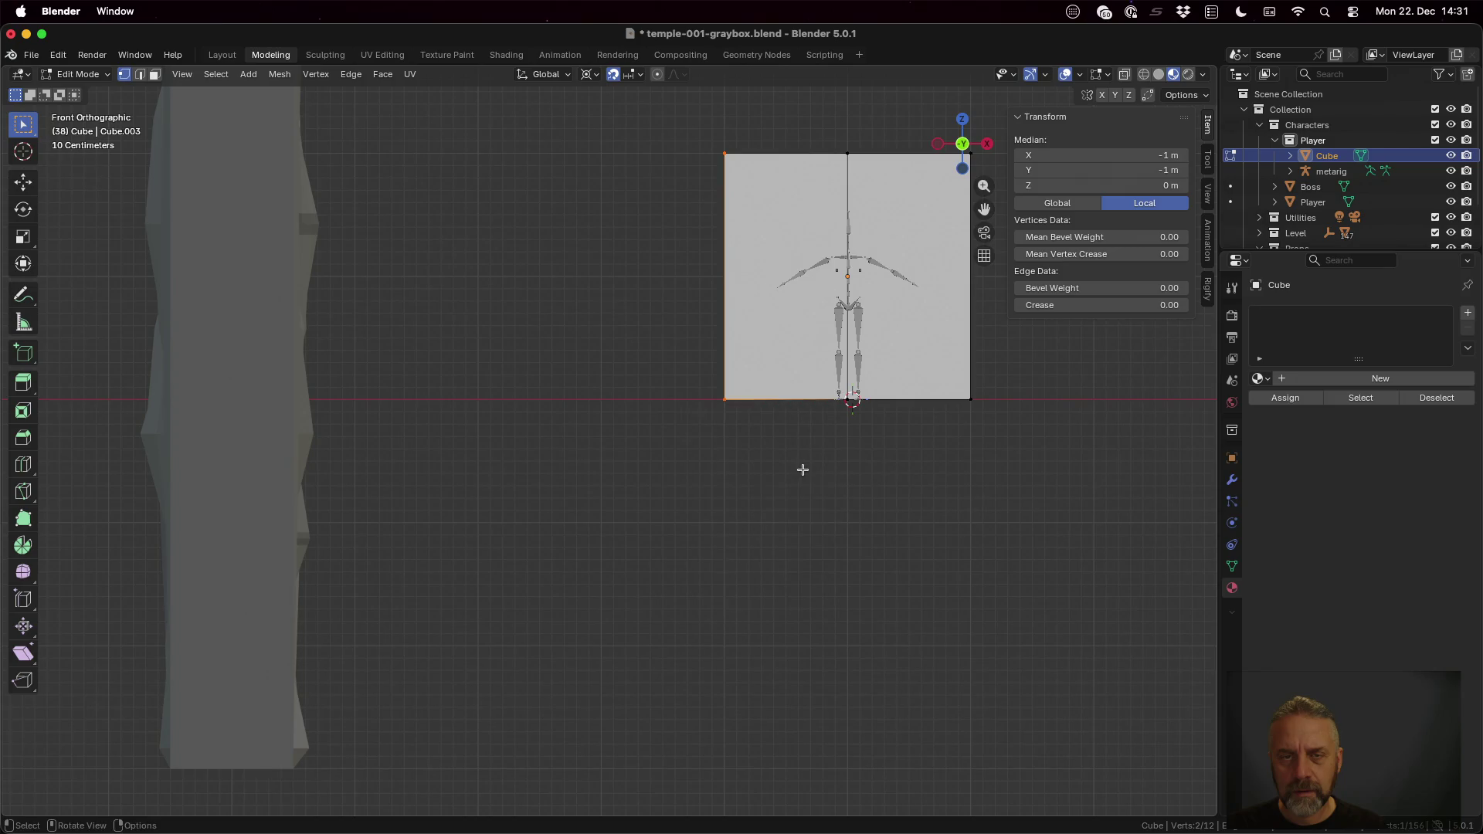
{"action": "key", "text": "x"}
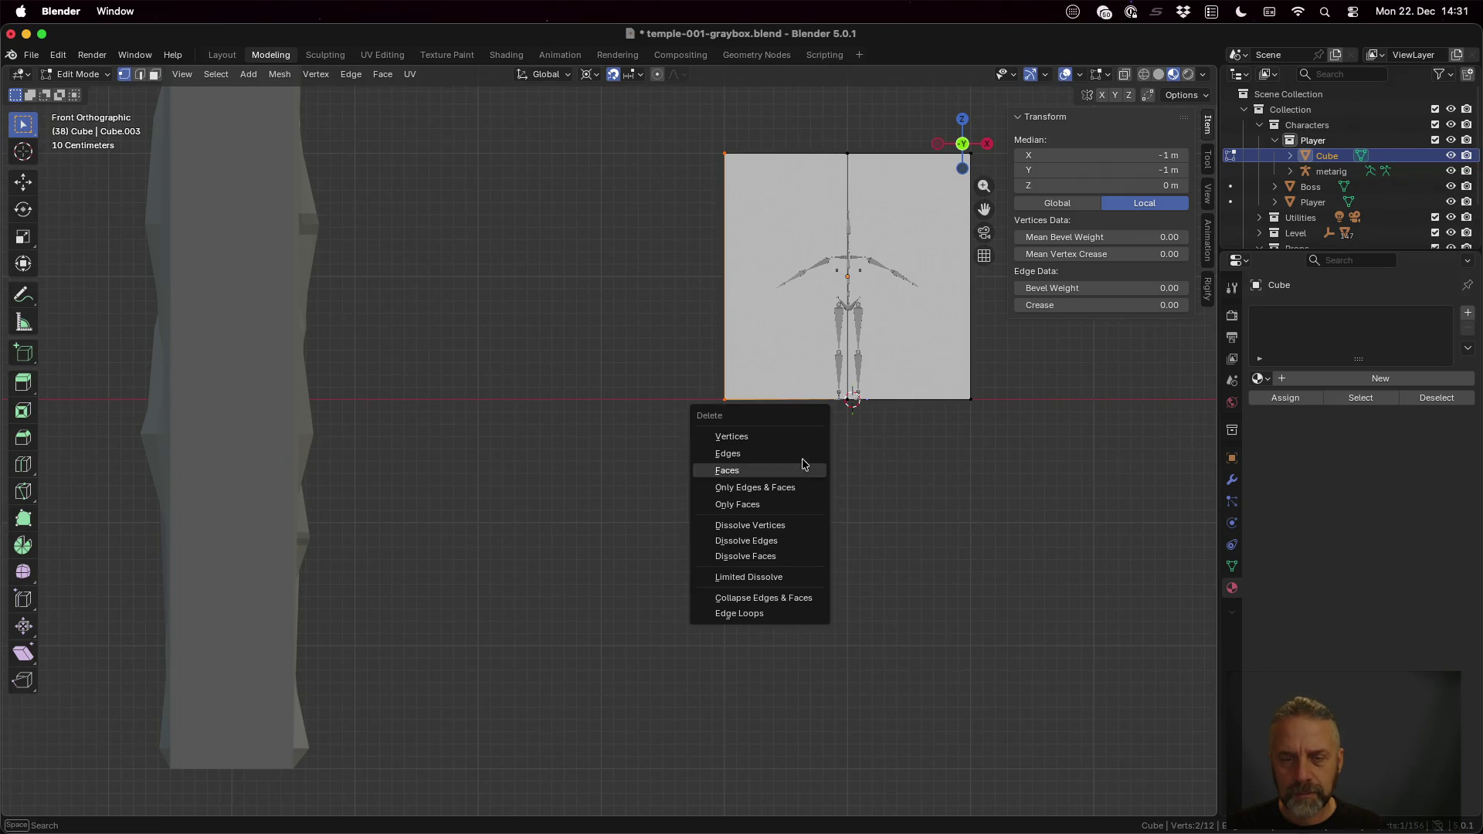
{"action": "left_click", "coordinate": [798, 439]}
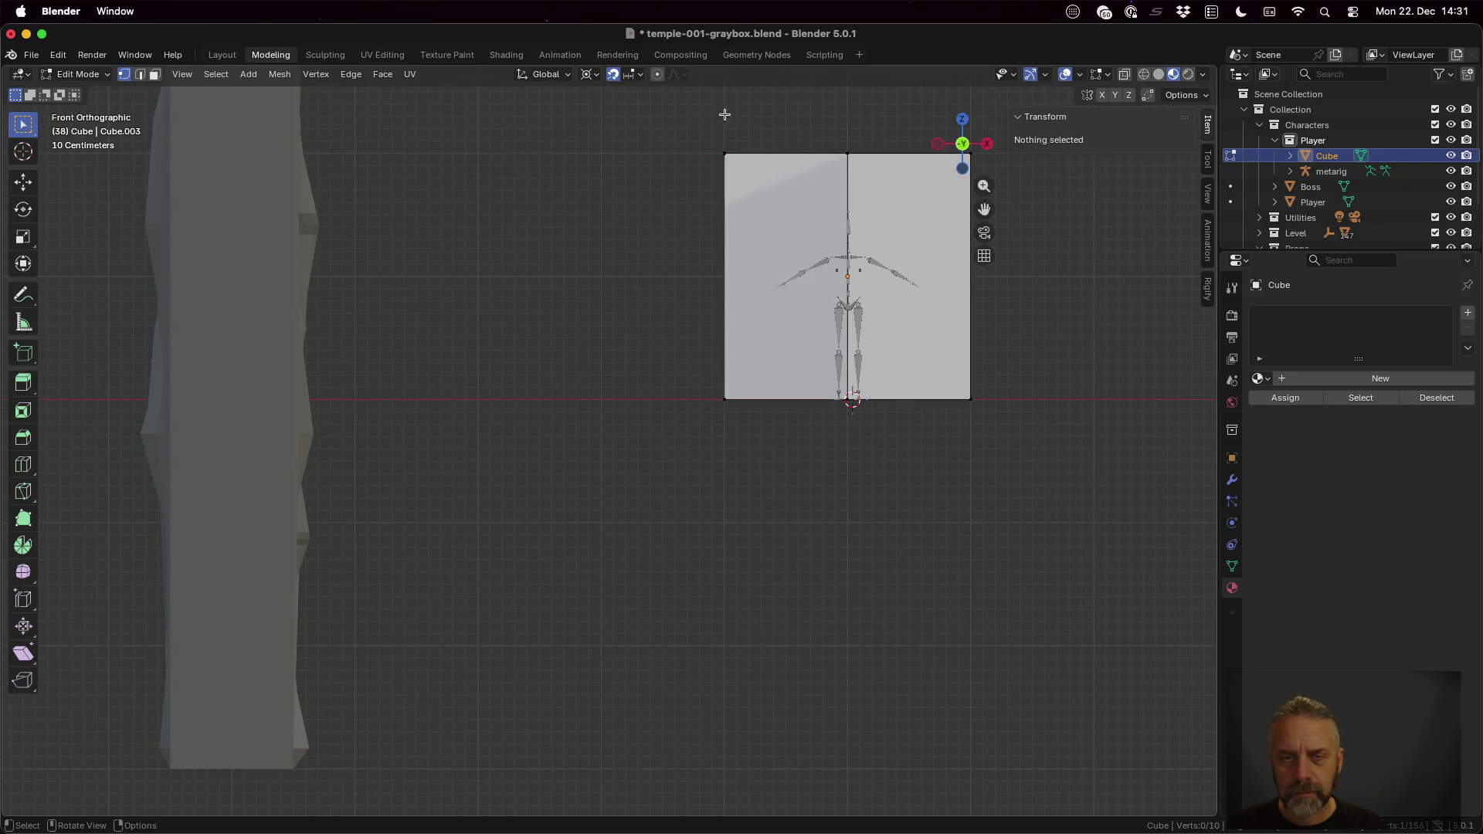
Step: With X-ray on, delete the remaining left vertices, leaving a half-mesh, and return to Object Mode
{"action": "left_click", "coordinate": [1124, 77]}
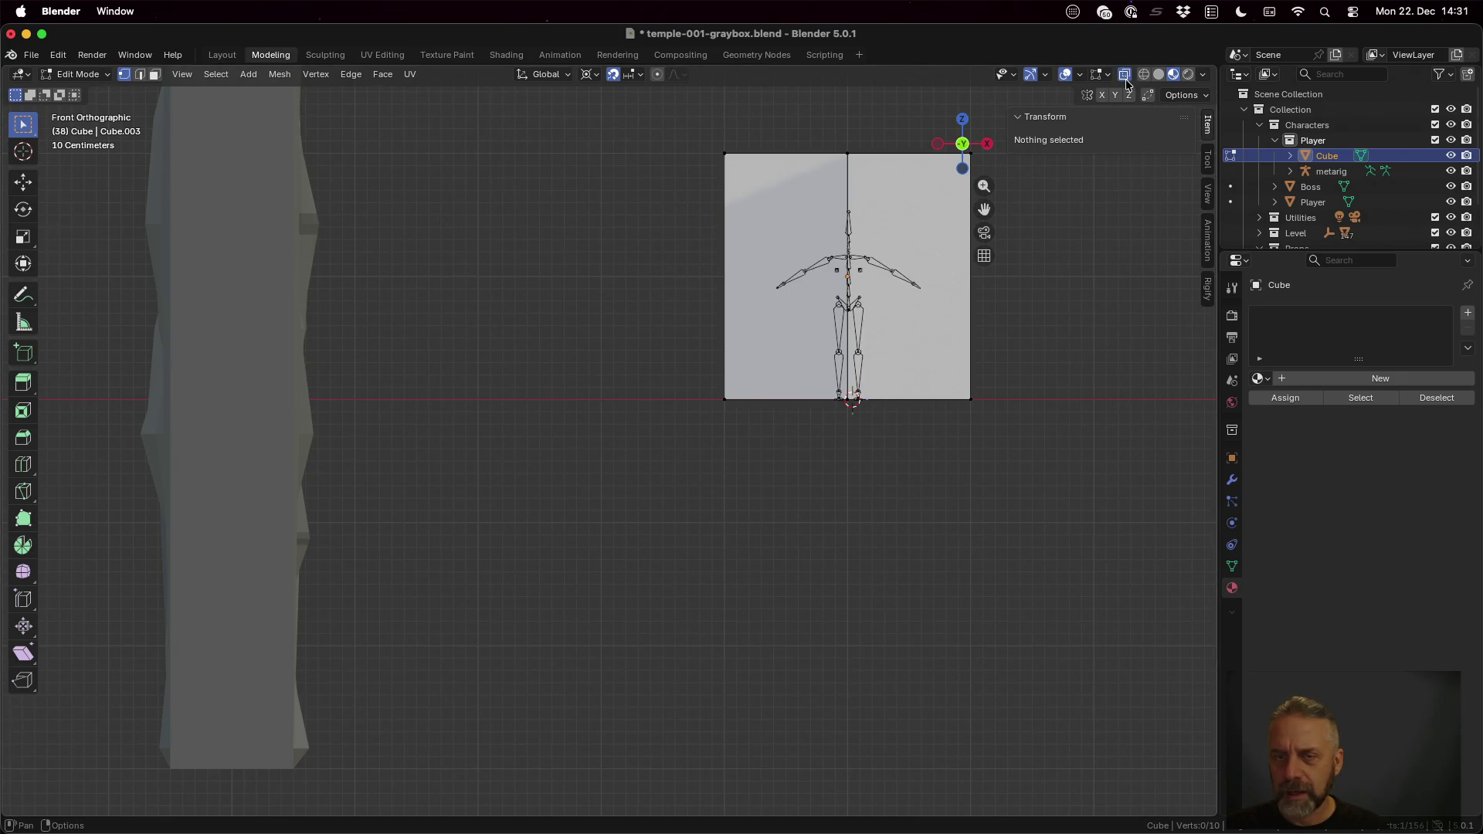
{"action": "left_click_drag", "start_coordinate": [688, 124], "coordinate": [808, 552]}
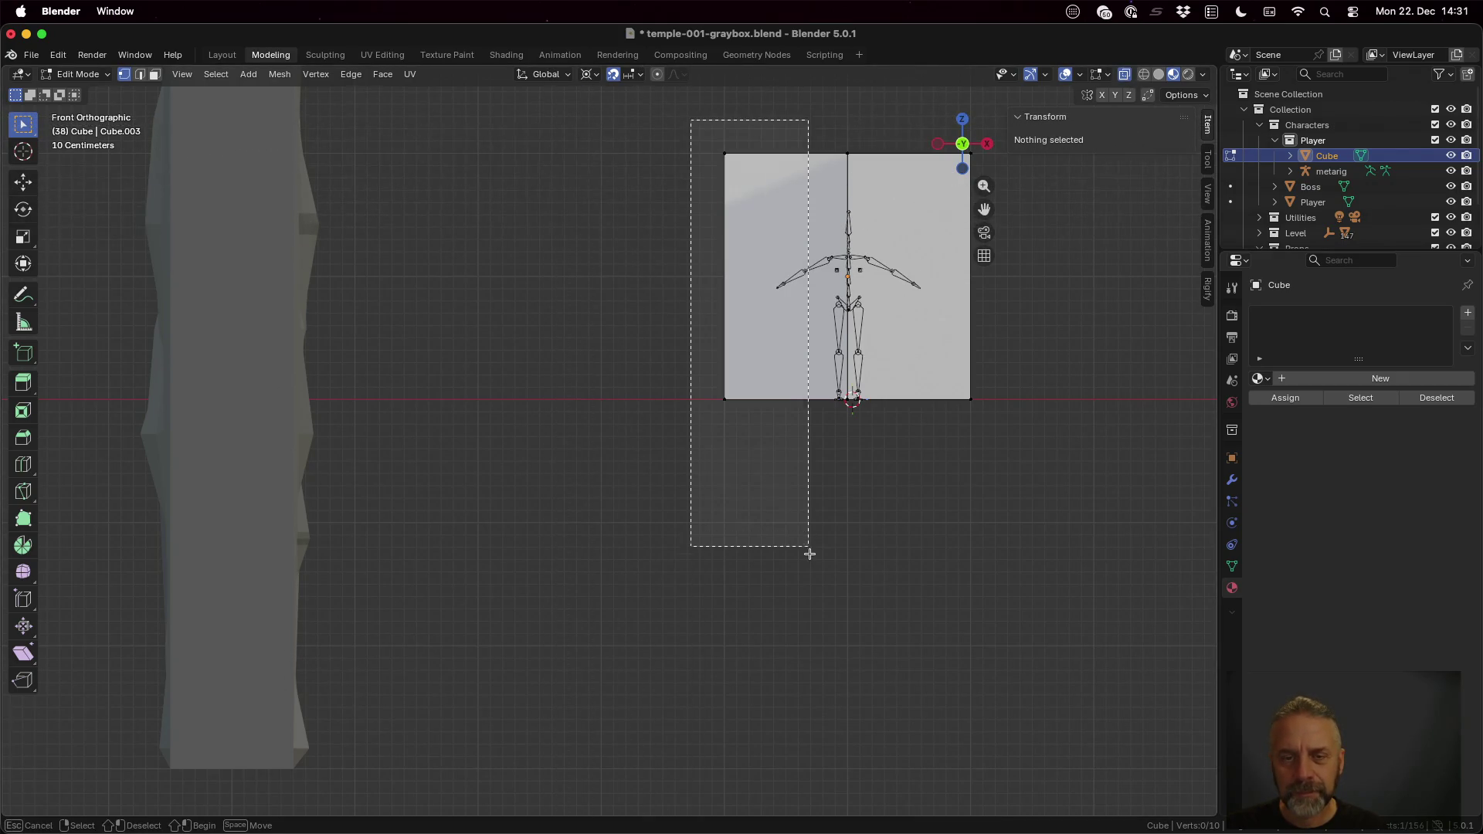
{"action": "key", "text": "x"}
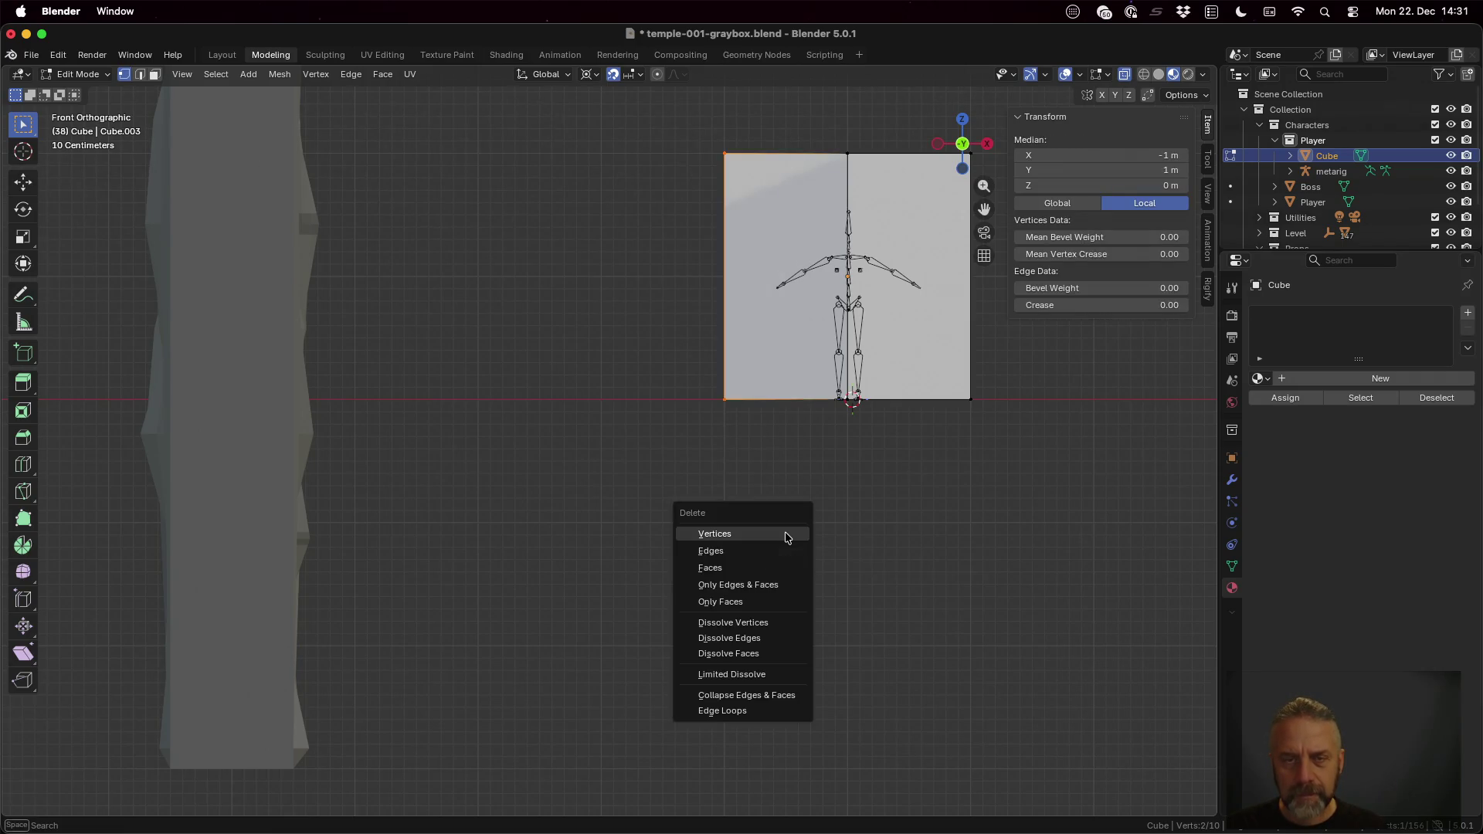
{"action": "left_click", "coordinate": [787, 536]}
{"action": "mouse_move", "coordinate": [871, 440]}
{"action": "middle_mouse_down"}
{"action": "mouse_move", "coordinate": [934, 455]}
{"action": "mouse_move", "coordinate": [954, 506]}
{"action": "mouse_move", "coordinate": [950, 474]}
{"action": "middle_mouse_up"}
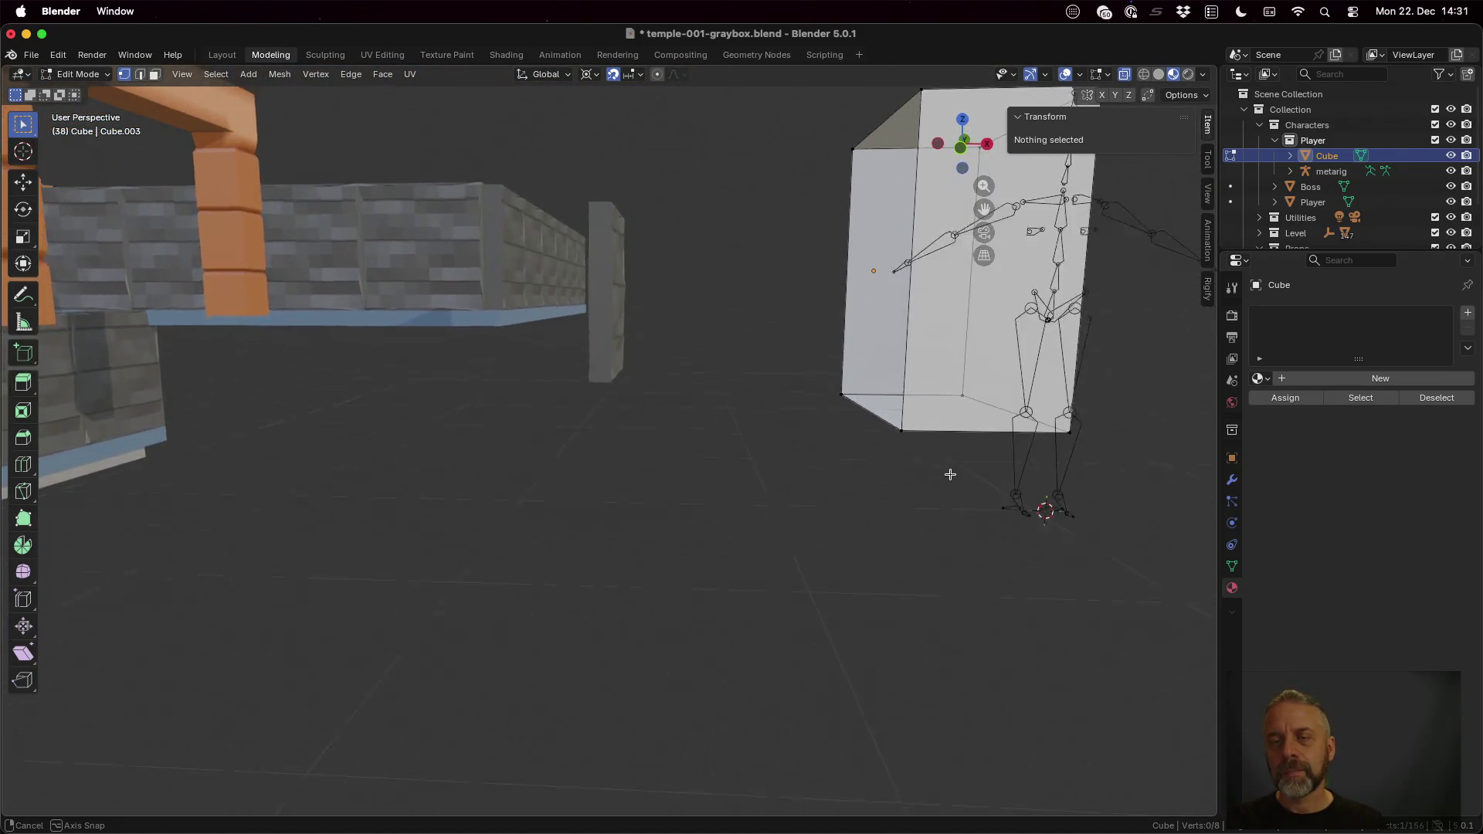
{"action": "middle_click_drag", "start_coordinate": [950, 474], "coordinate": [996, 255]}
{"action": "key", "text": "Tab"}
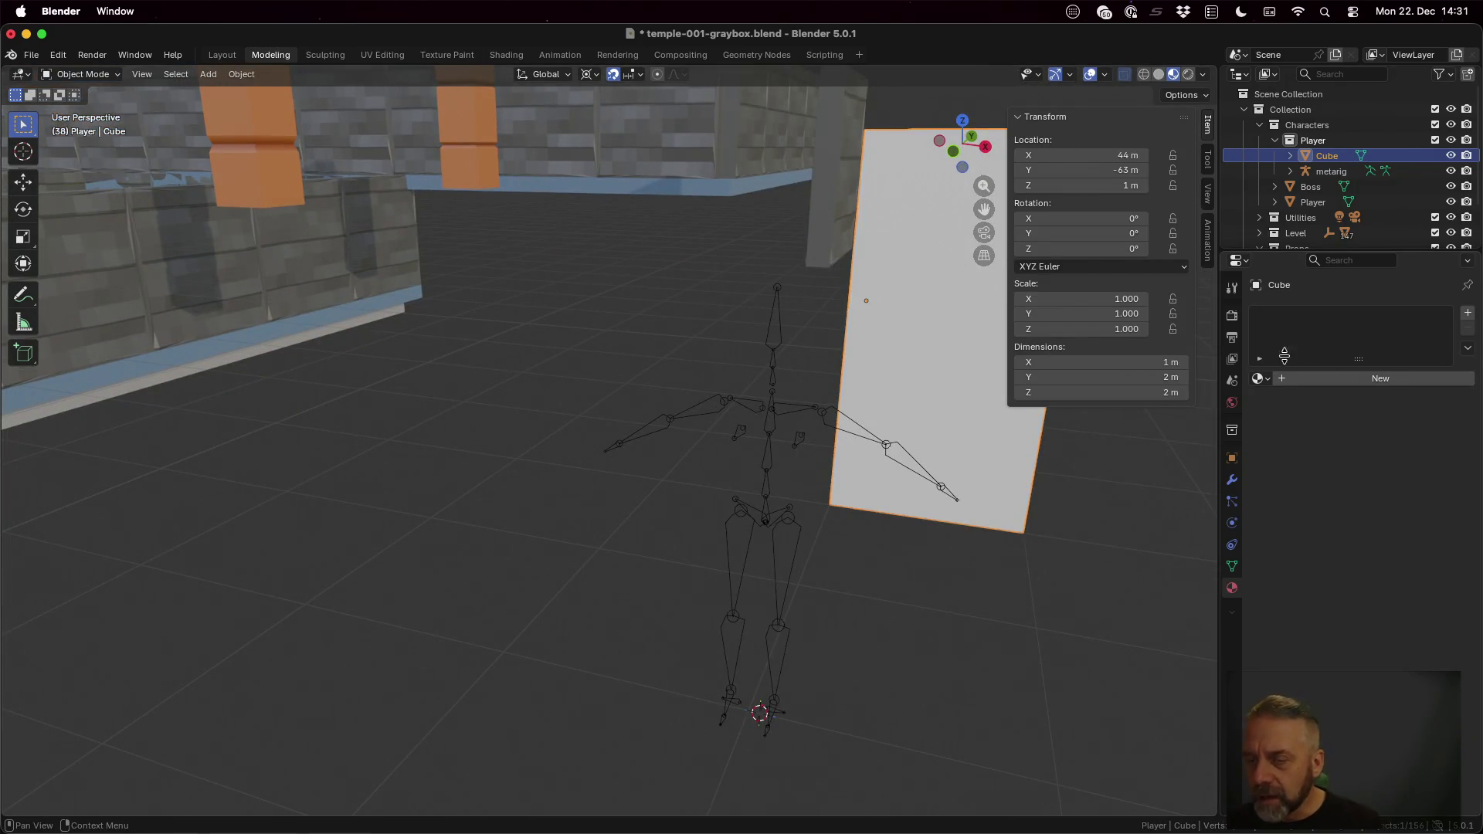
Step: Add a Mirror modifier on X so the half cube becomes a full 2 m cube
{"action": "left_click", "coordinate": [1232, 479]}
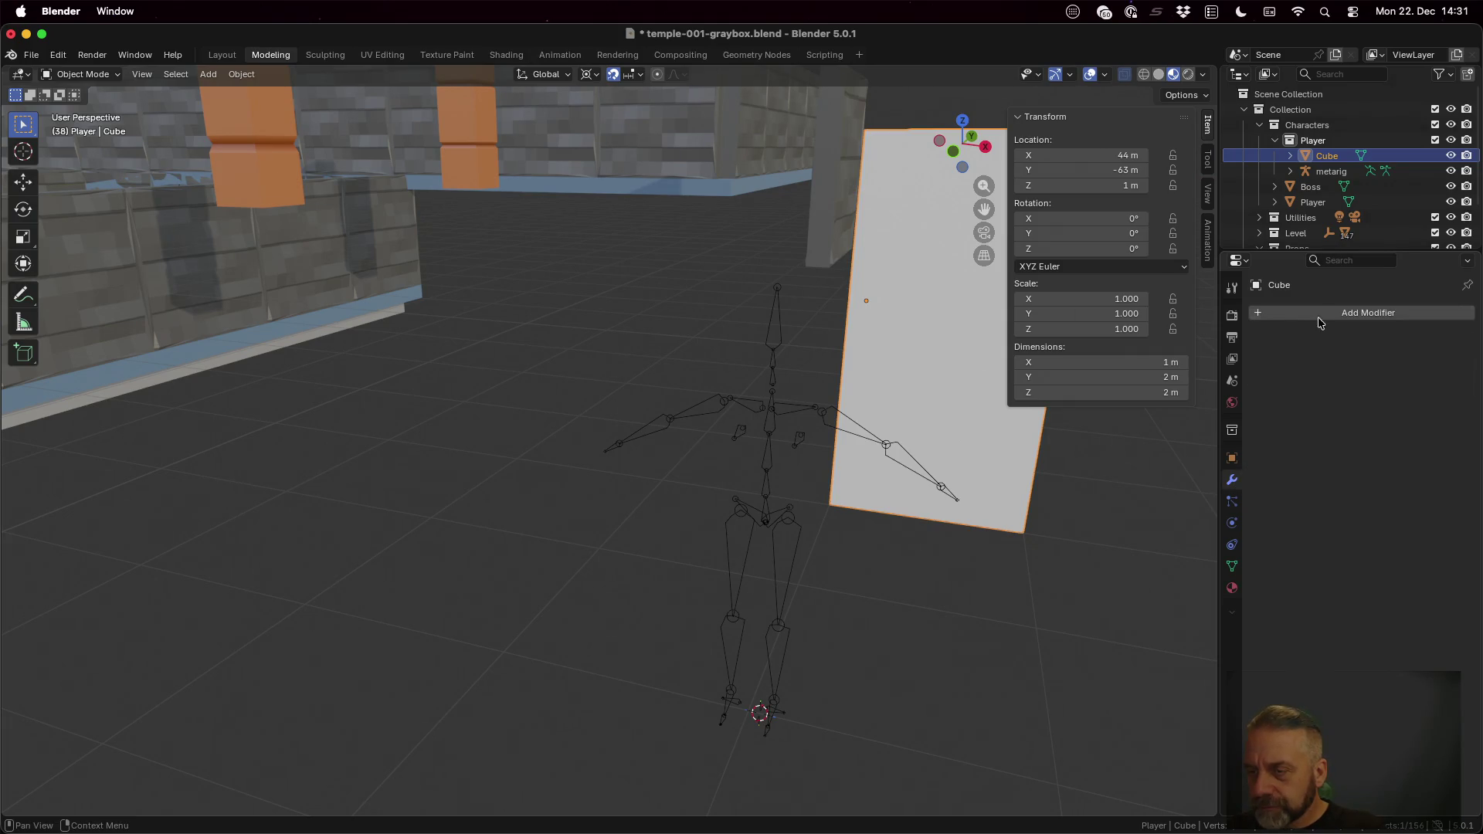
{"action": "left_click", "coordinate": [1320, 316]}
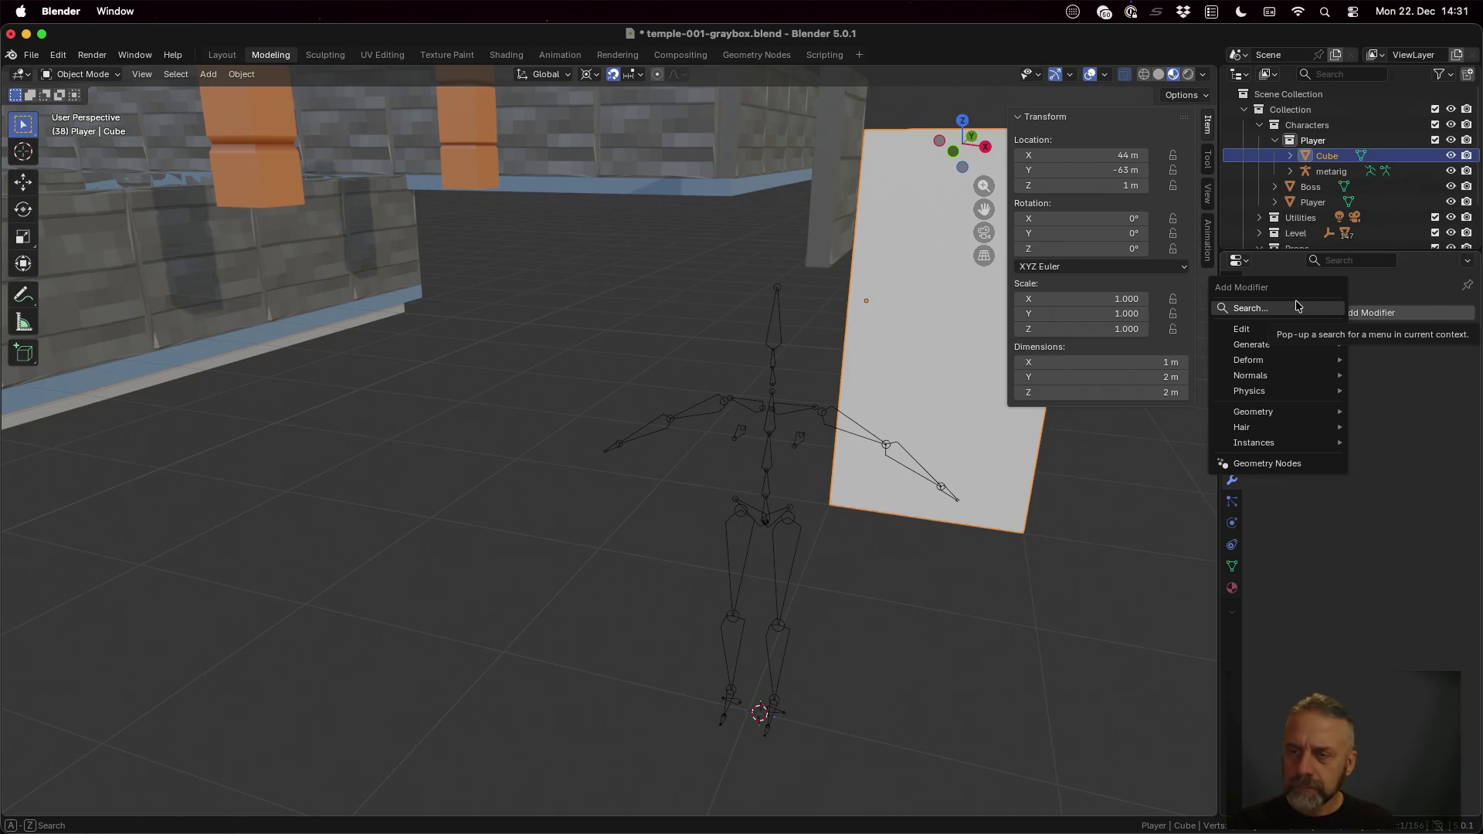
{"action": "left_click", "coordinate": [1296, 307]}
{"action": "type", "text": "mirr"}
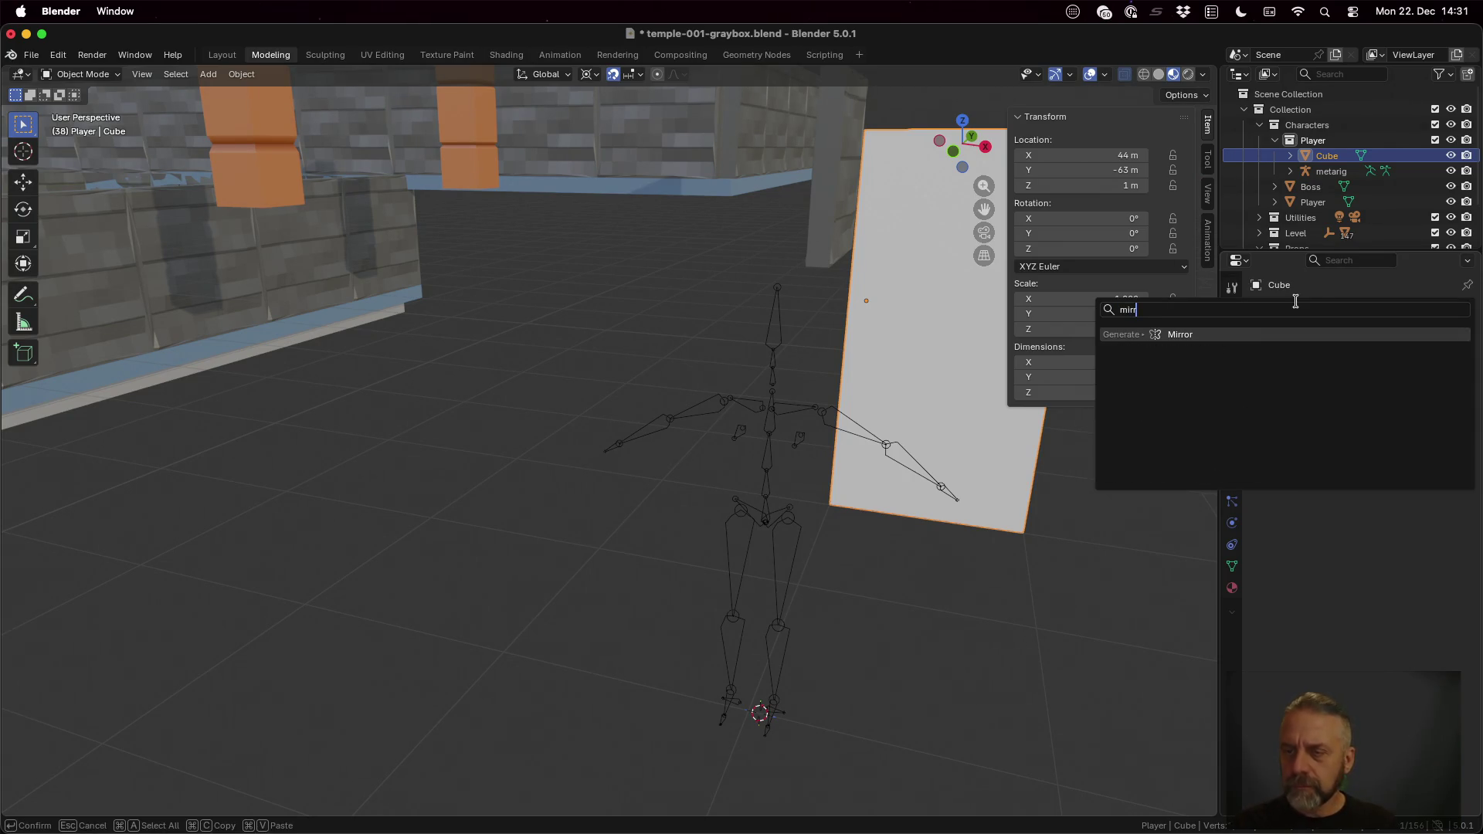
{"action": "left_click", "coordinate": [1207, 333]}
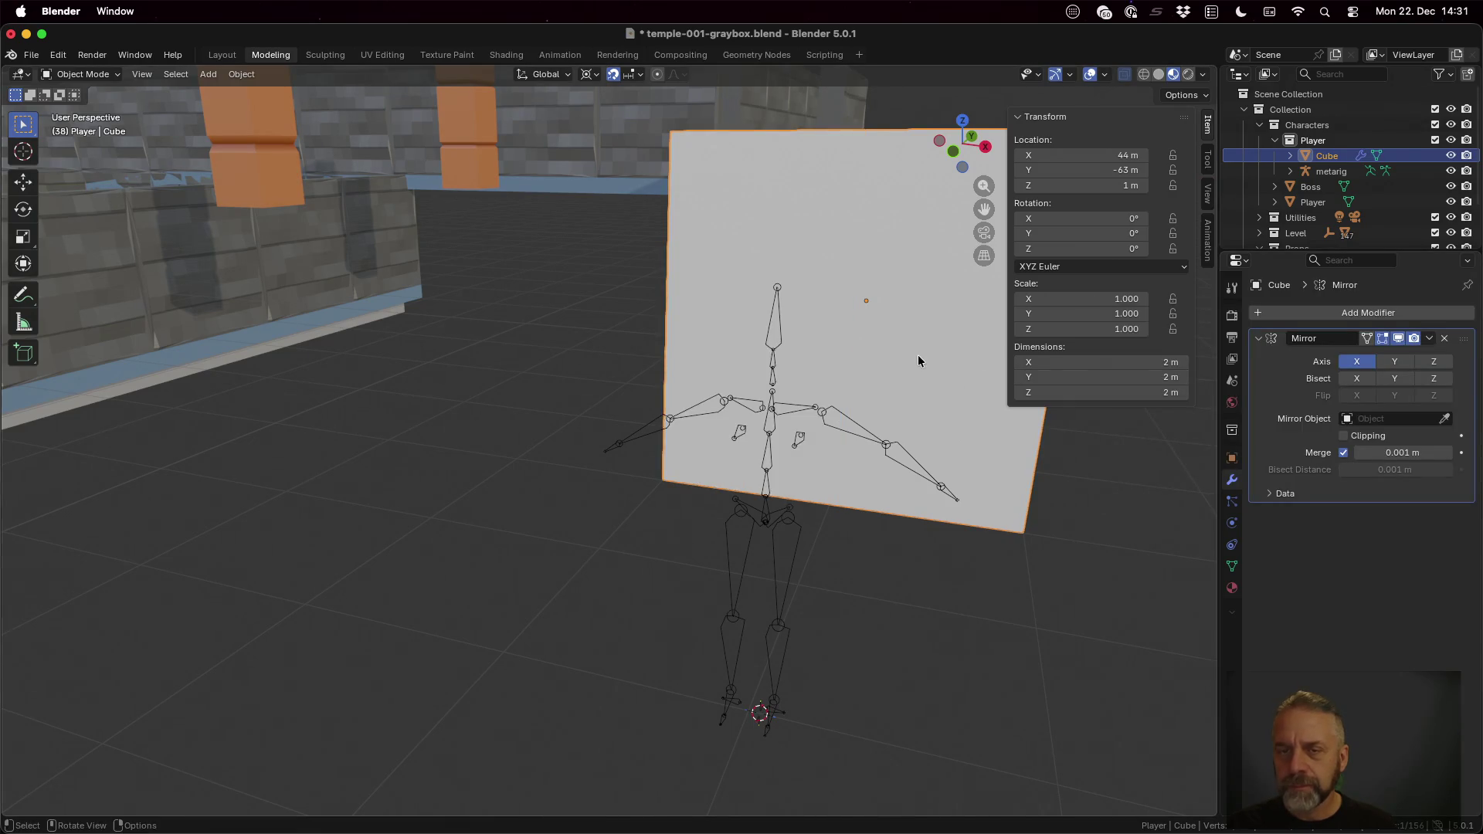
{"action": "middle_click_drag", "start_coordinate": [912, 314], "coordinate": [882, 337]}
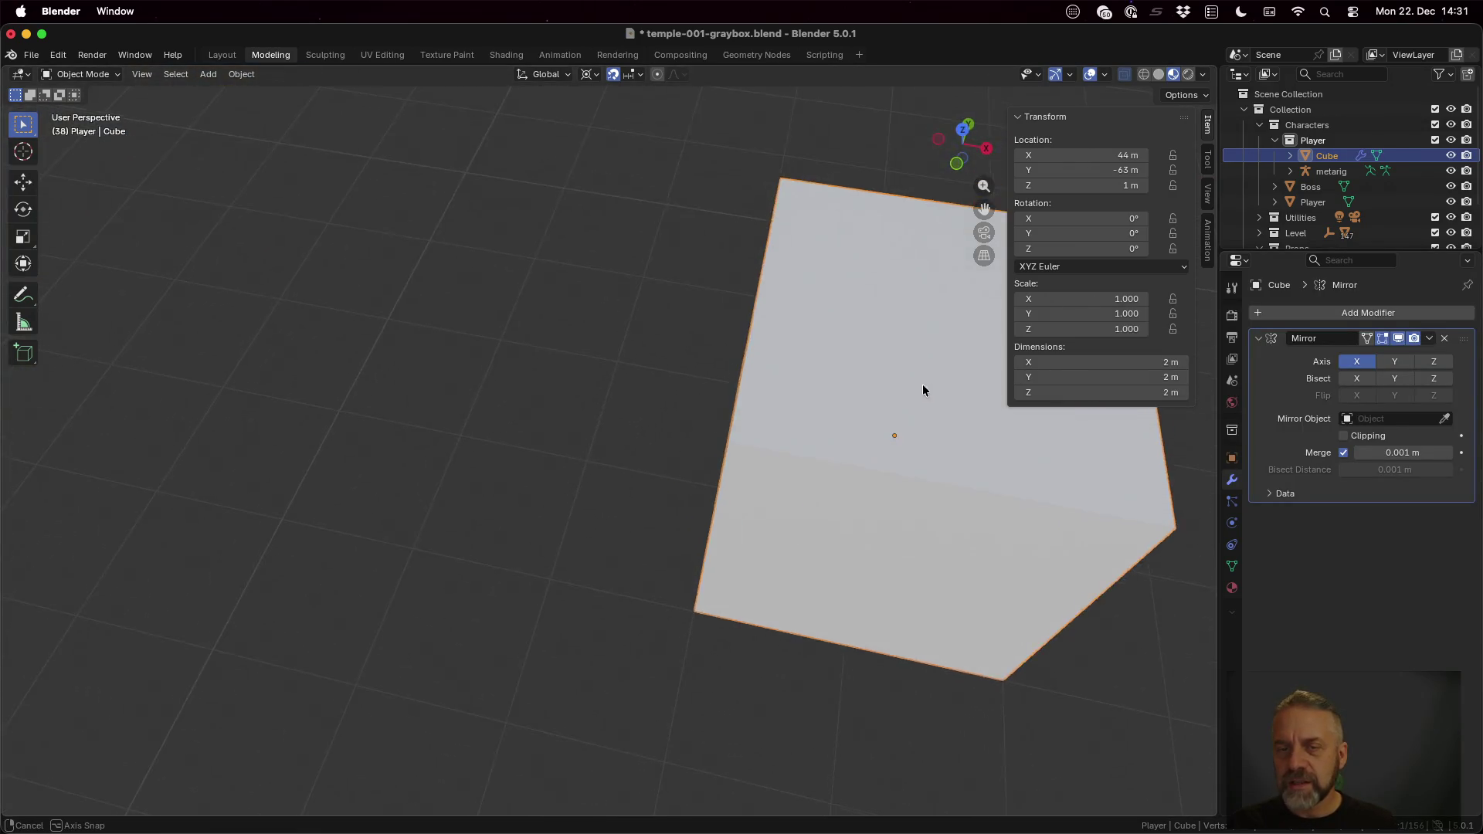
Step: Grab a top-corner vertex in Edit Mode, then cancel so the cube stays unchanged
{"action": "key", "text": "Tab"}
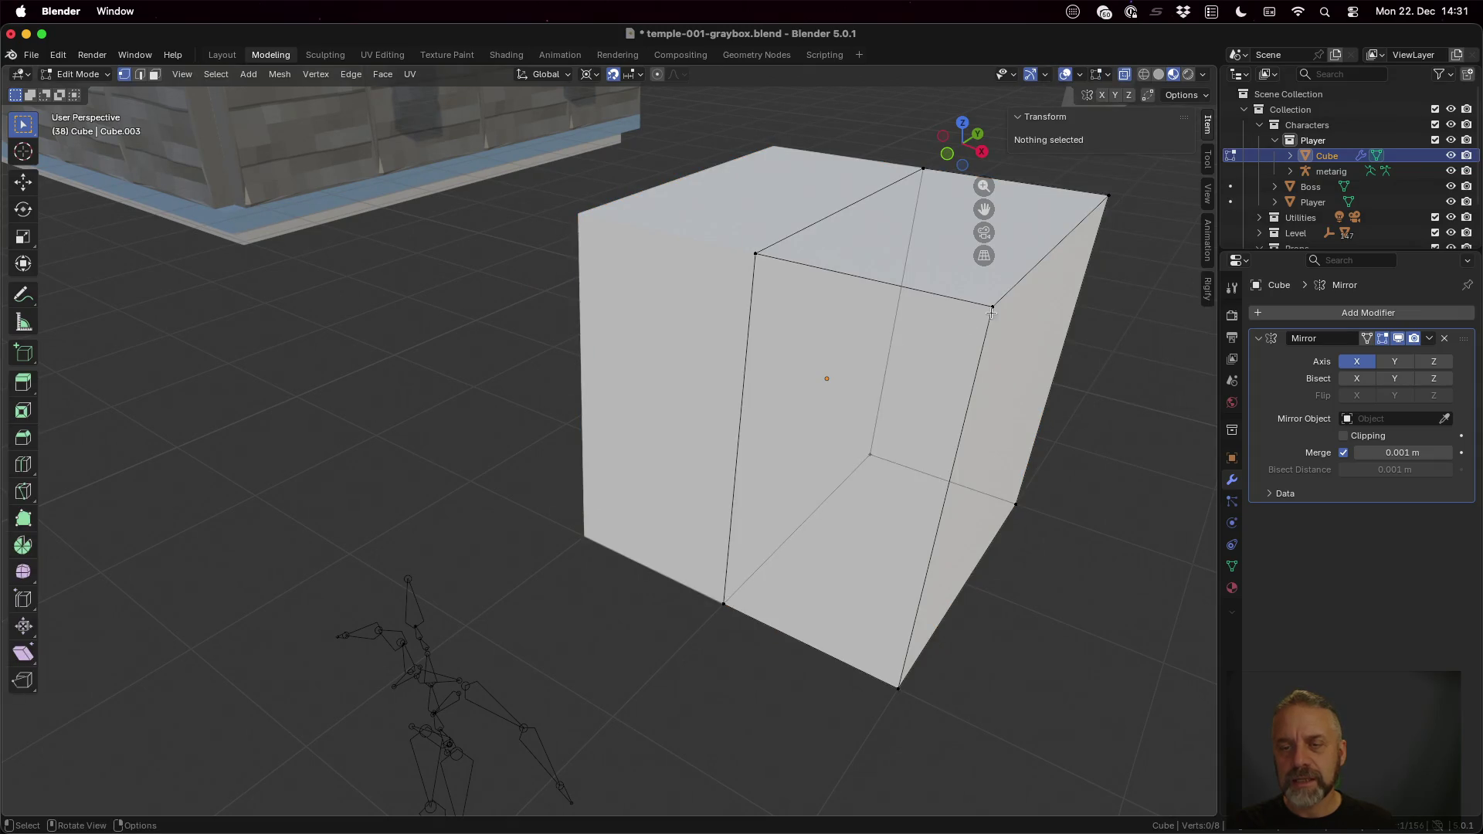
{"action": "left_click", "coordinate": [996, 304]}
{"action": "key", "text": "g"}
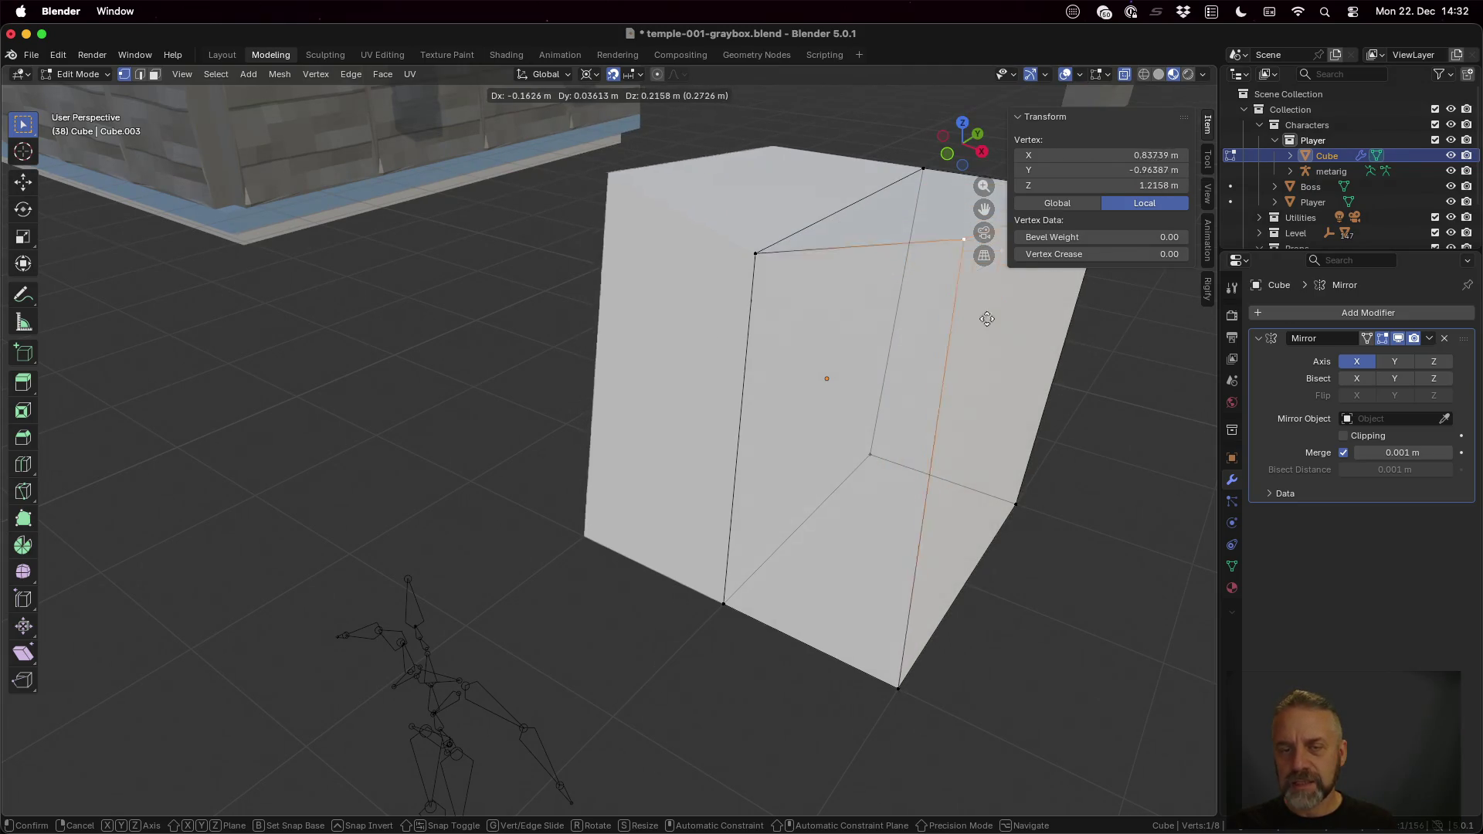
{"action": "key", "text": "ctrl"}
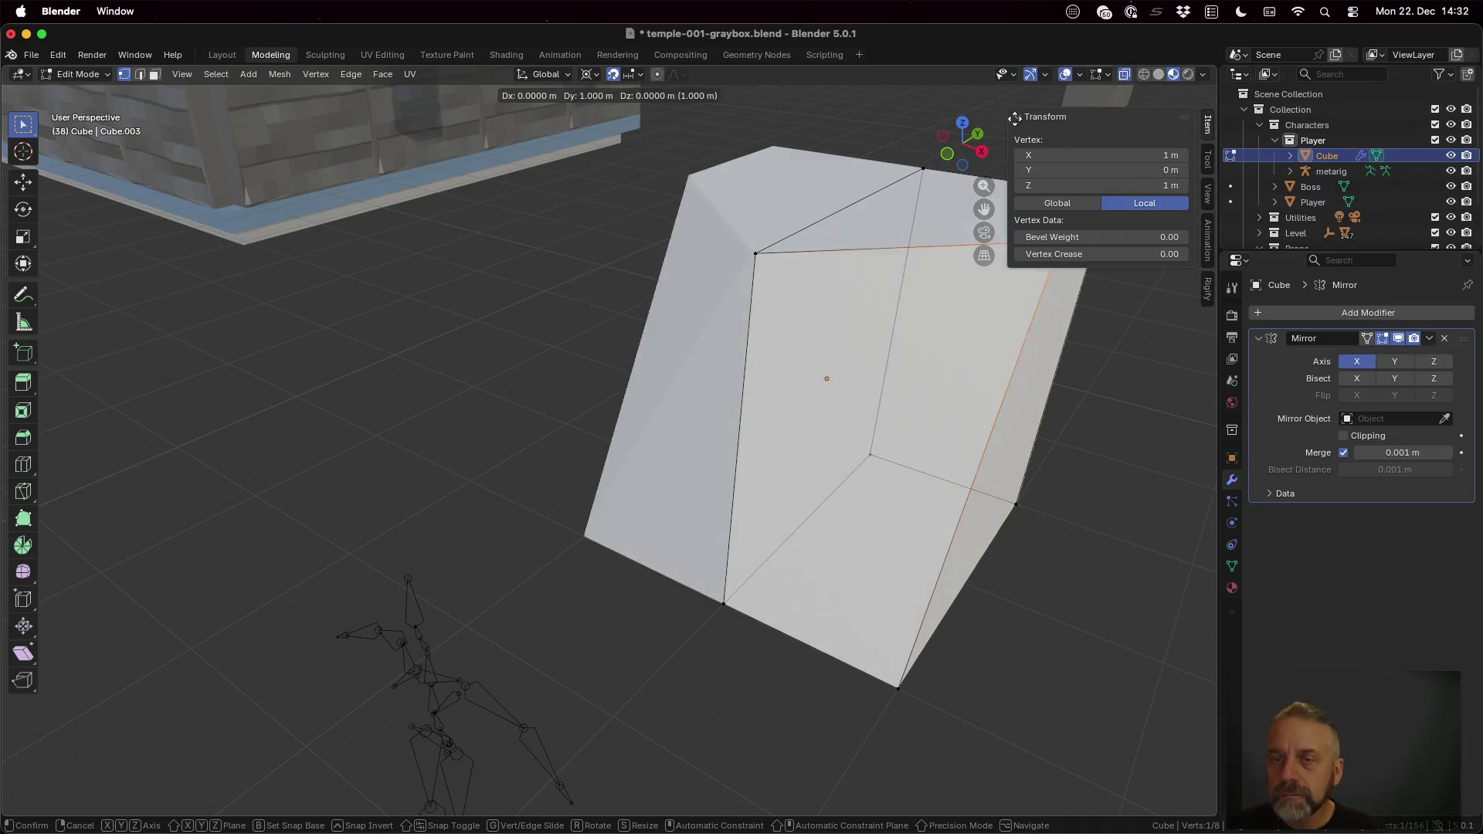
{"action": "key", "text": "Escape"}
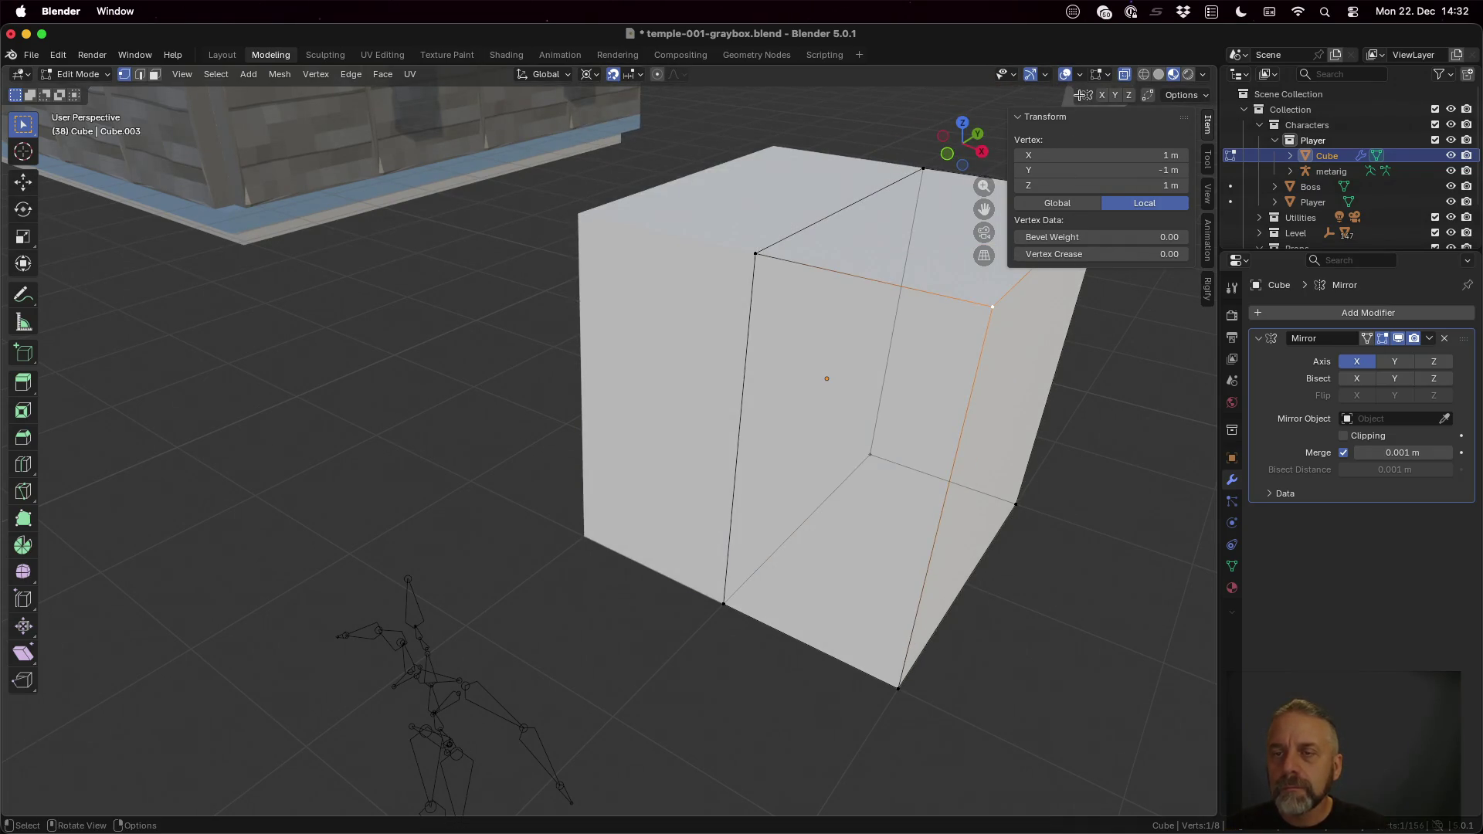
Step: View the cube and rig from the right, then straight on from the front
{"action": "left_click", "coordinate": [983, 154]}
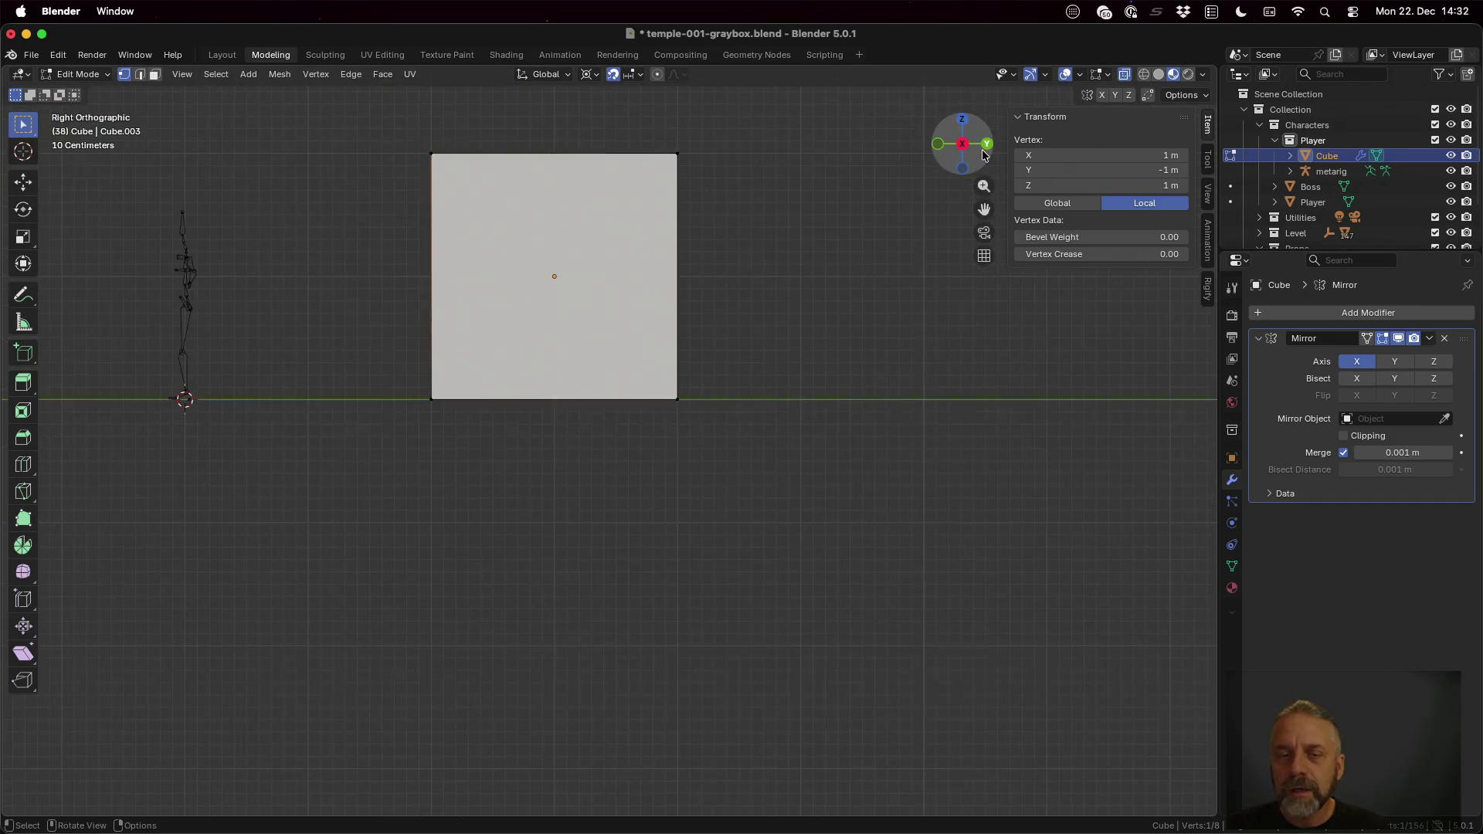
{"action": "left_click", "coordinate": [941, 146]}
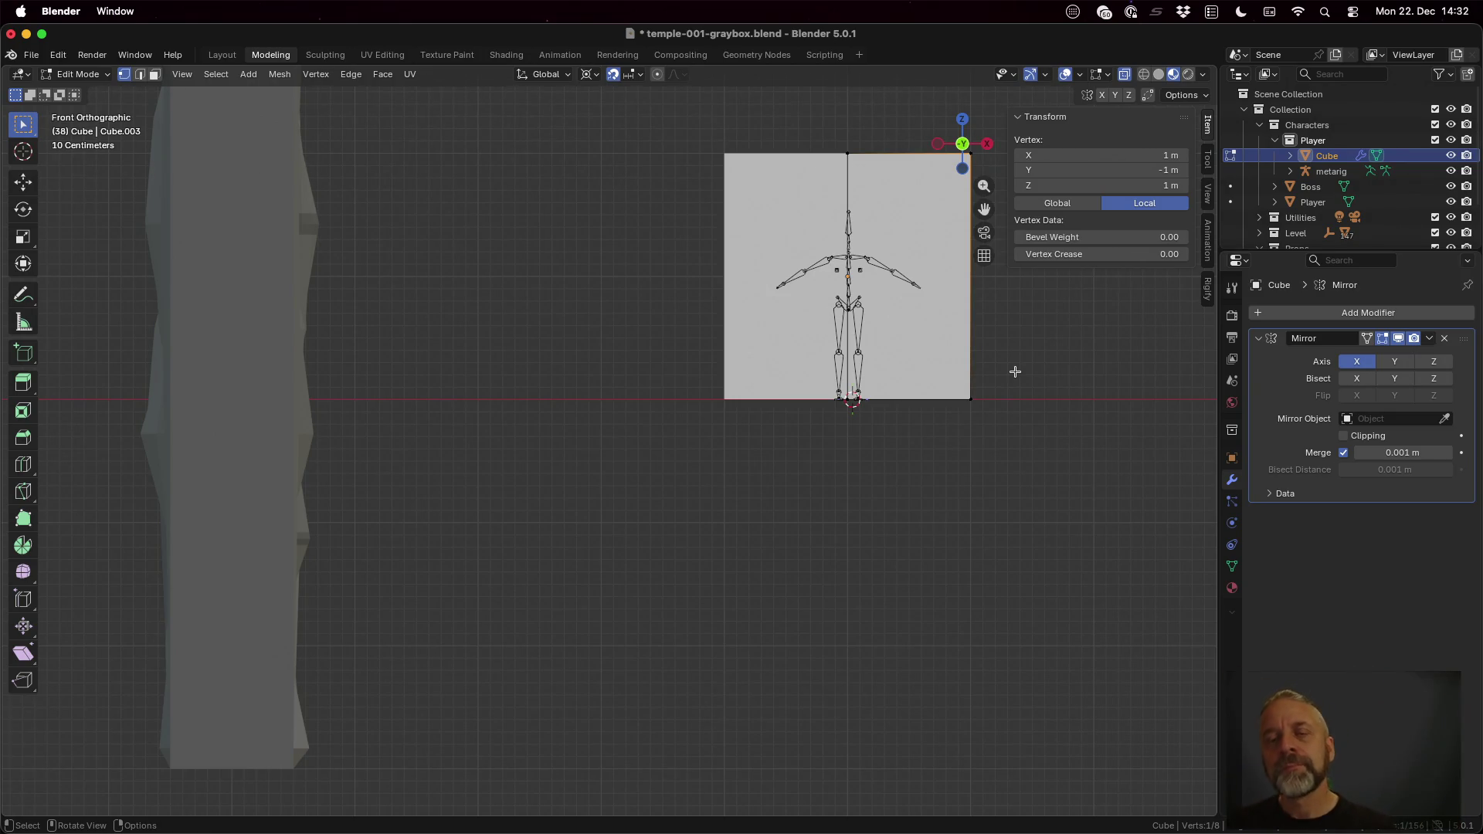
Step: Select the whole mesh and set the transform pivot to Median Point, cancelling trial scales
{"action": "key", "text": "a"}
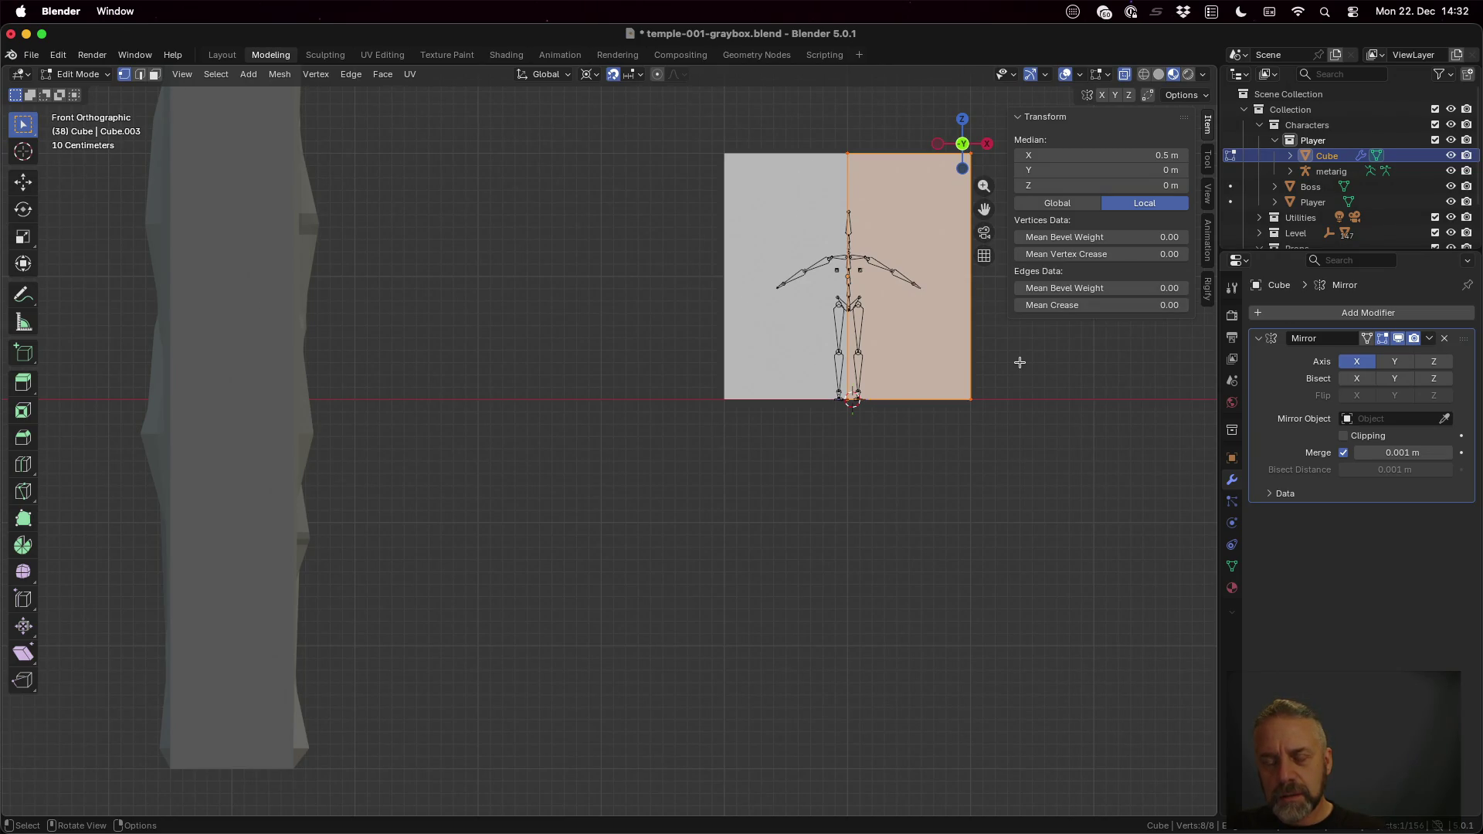
{"action": "key", "text": "s"}
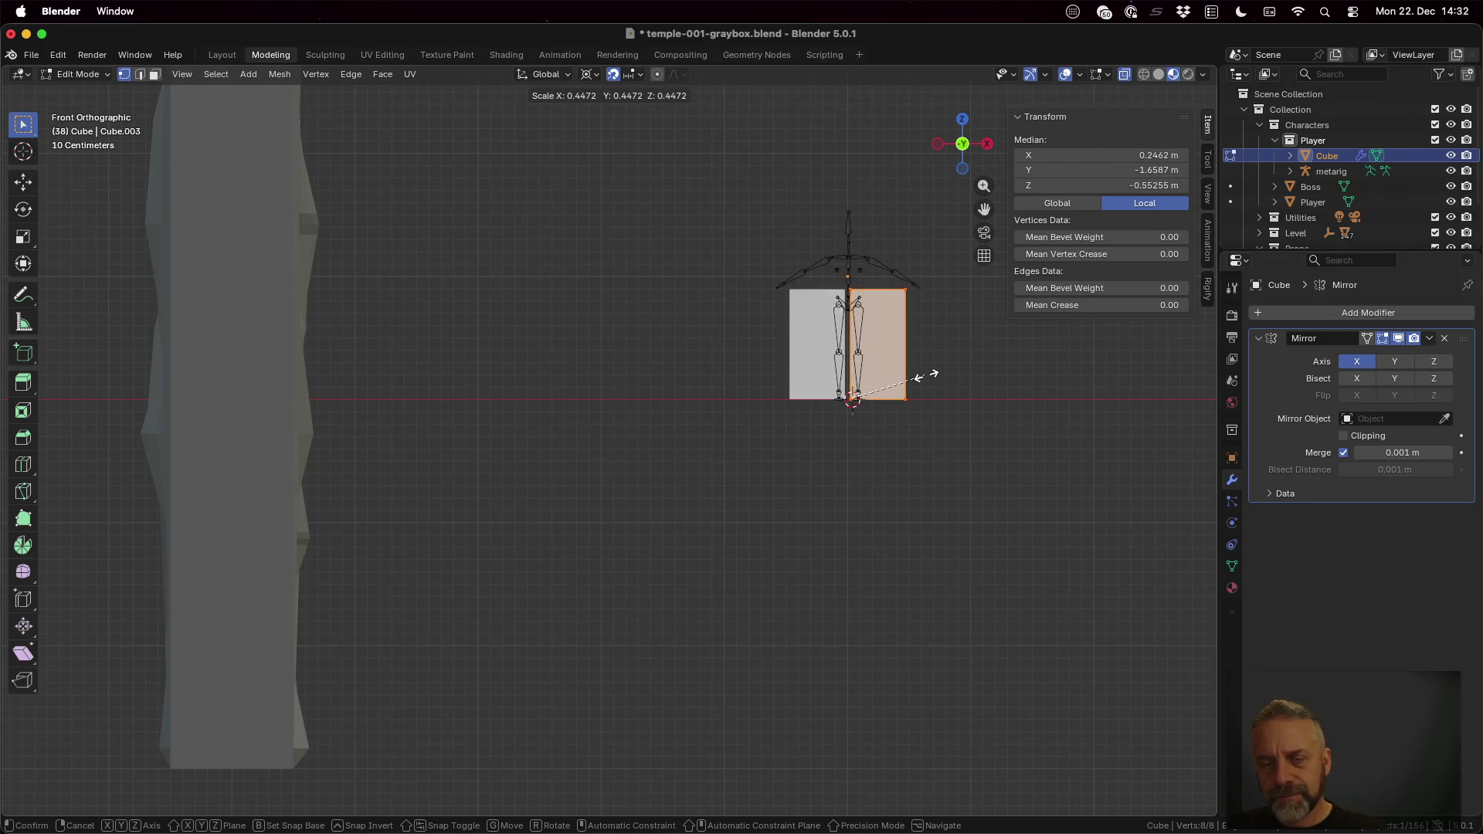
{"action": "key", "text": "Escape"}
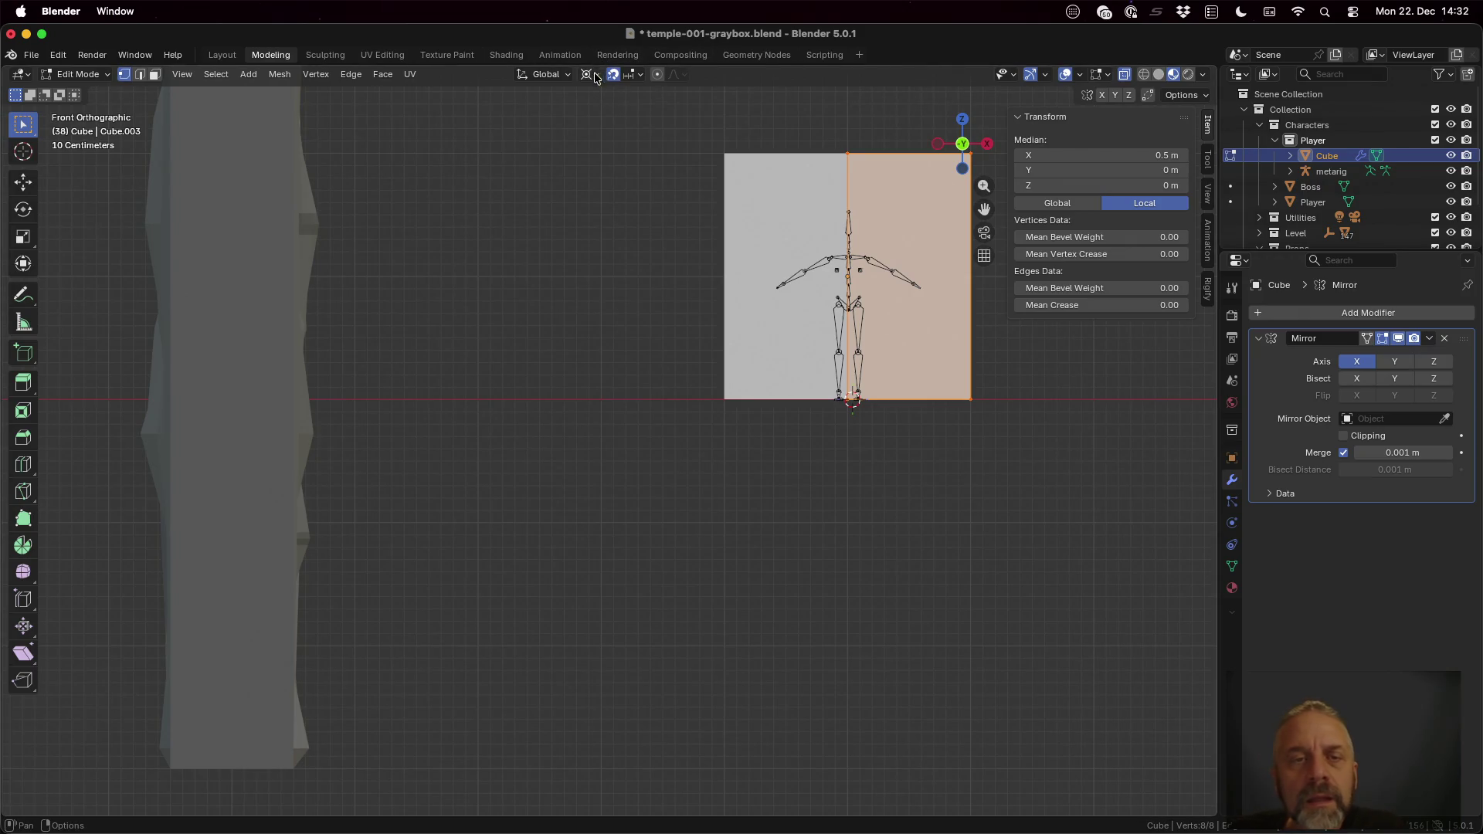
{"action": "left_click", "coordinate": [594, 78]}
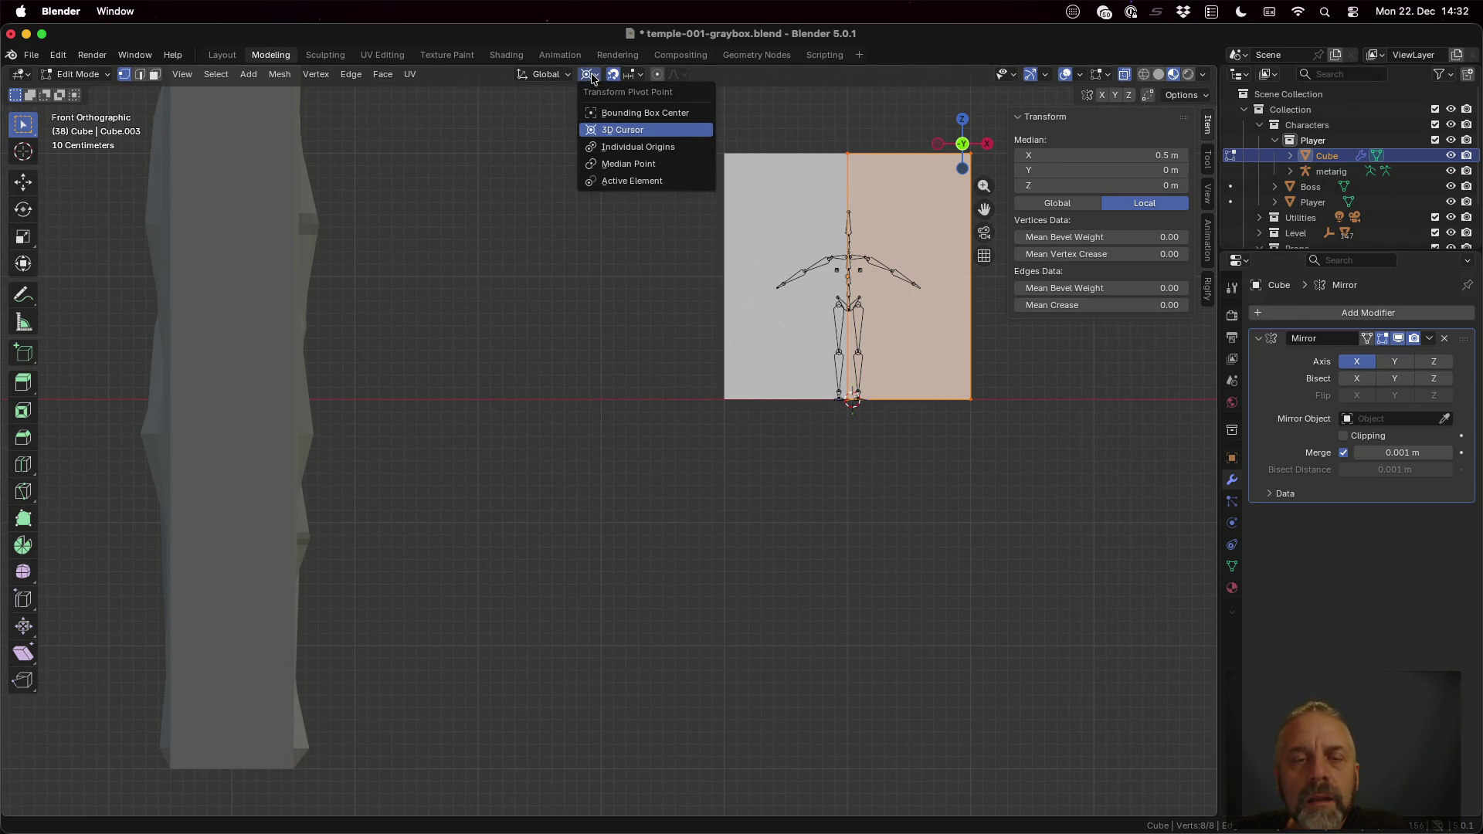
{"action": "left_click", "coordinate": [629, 166]}
{"action": "key", "text": "s"}
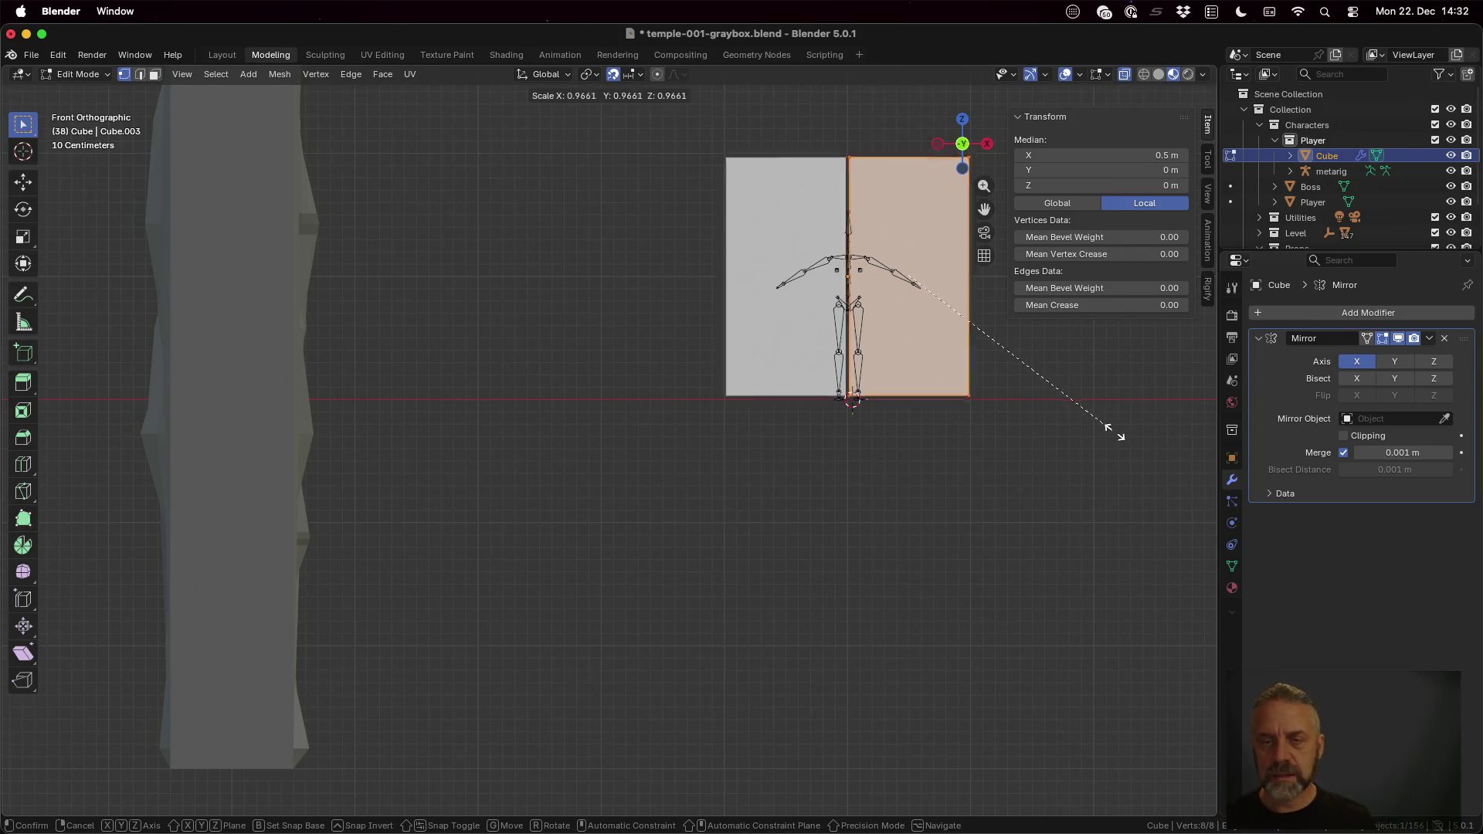
{"action": "left_click", "coordinate": [1031, 401]}
Step: Save the file, cancel a shrink/fatten attempt and deselect everything
{"action": "key", "text": "shift+s"}
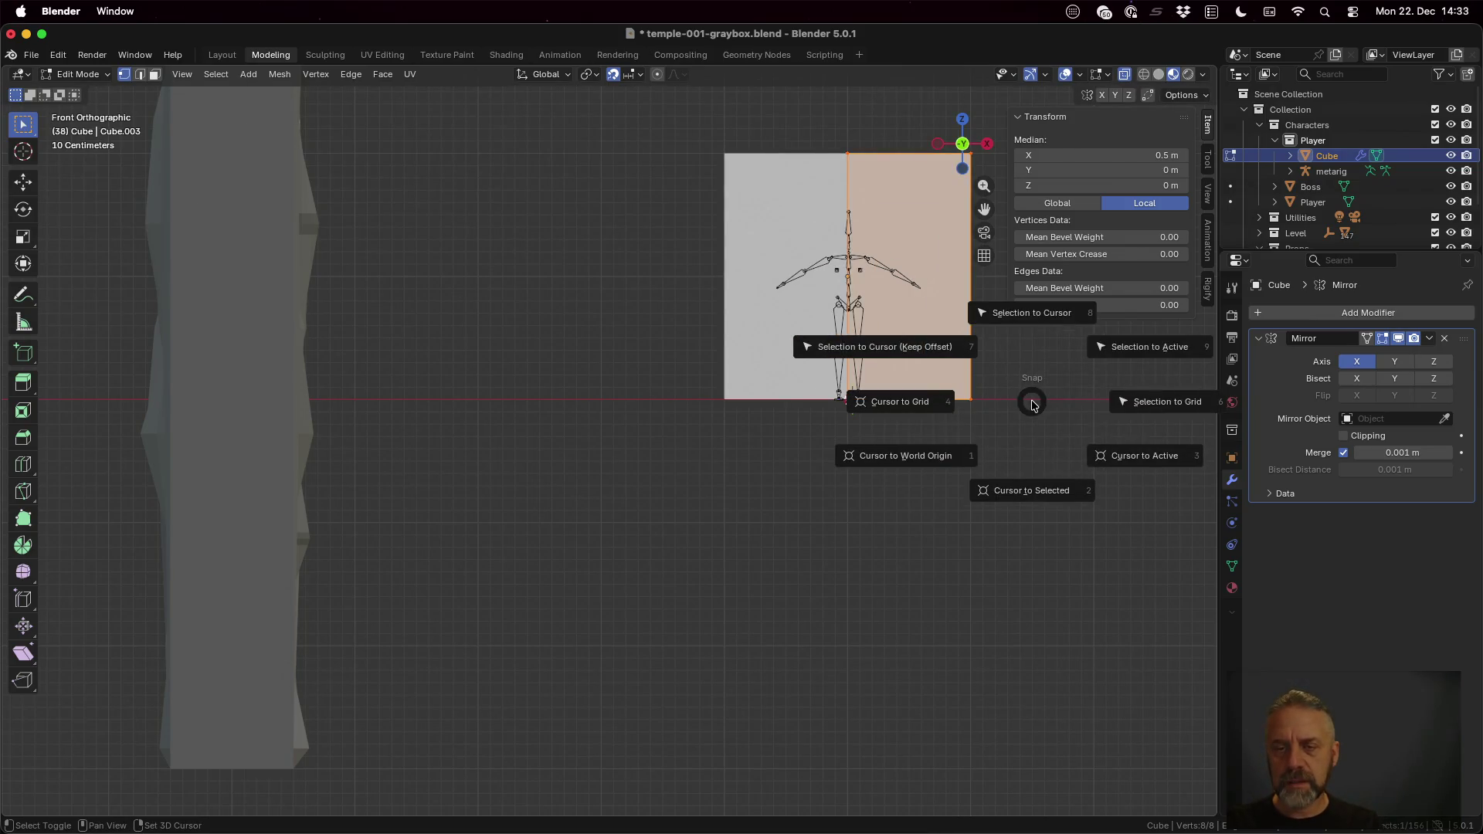
{"action": "key", "text": "Escape"}
{"action": "key", "text": "super+s"}
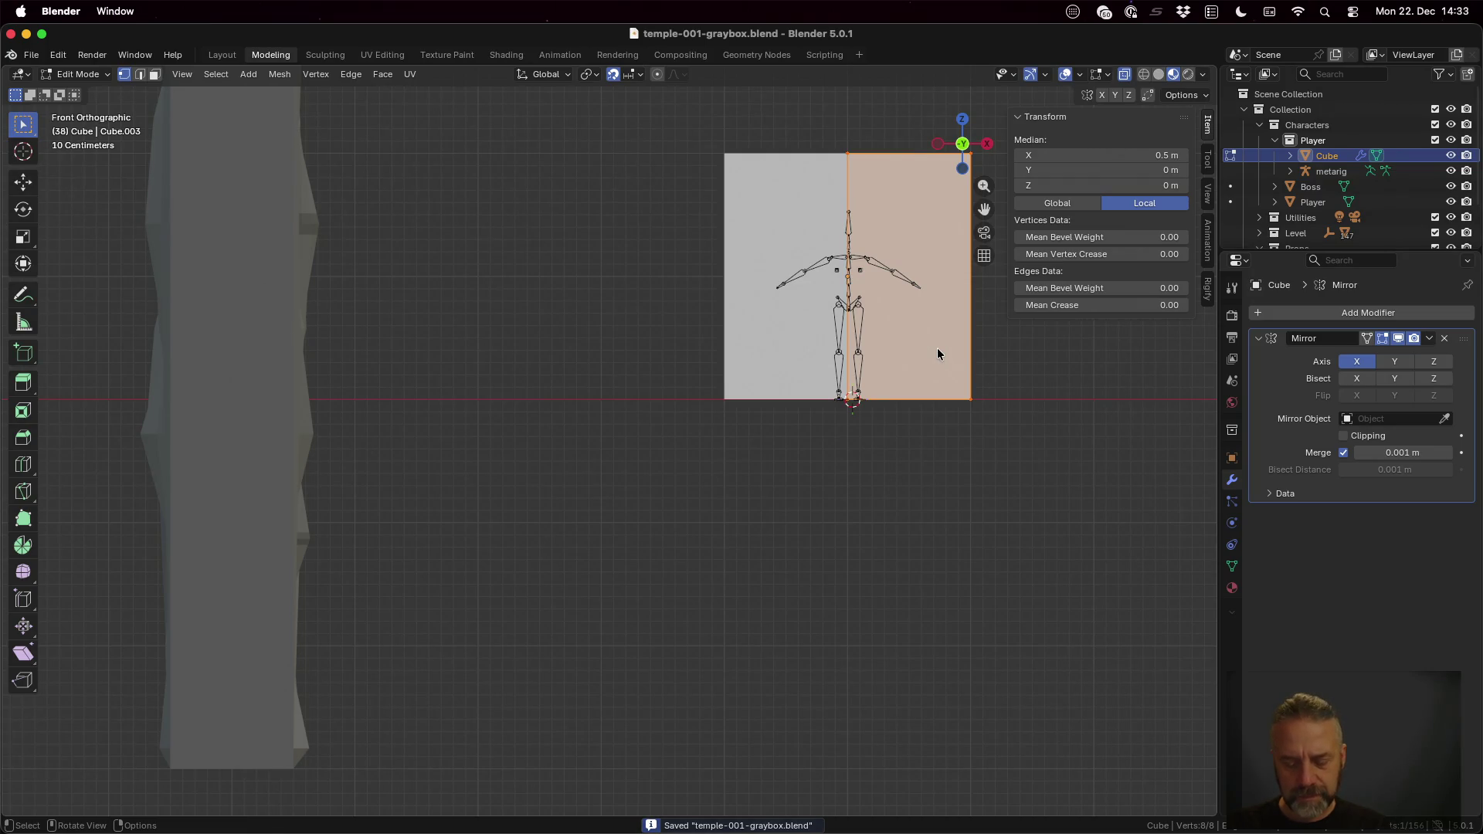
{"action": "key", "text": "ctrl"}
{"action": "key", "text": "alt+s"}
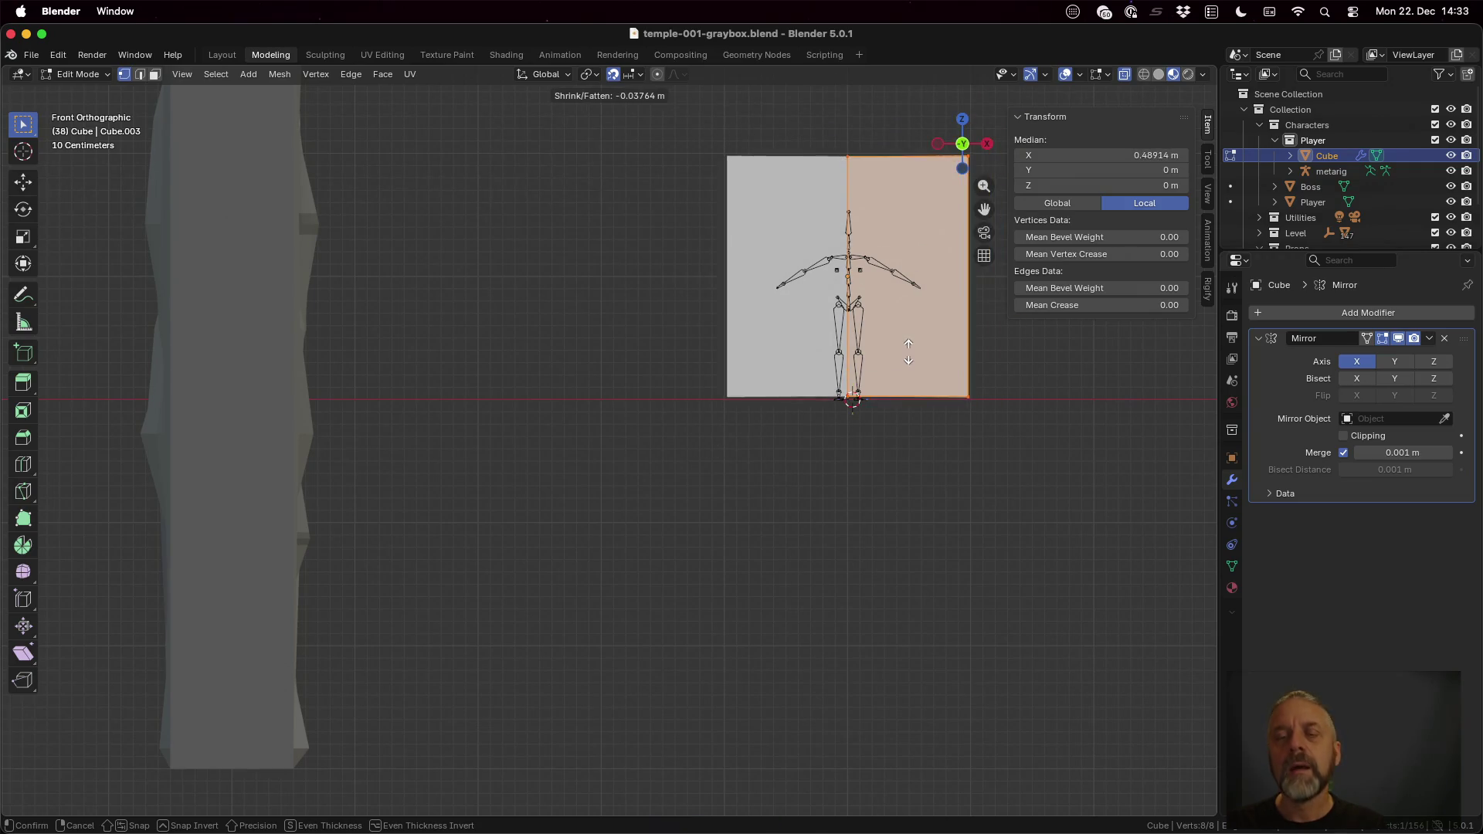
{"action": "key", "text": "Escape"}
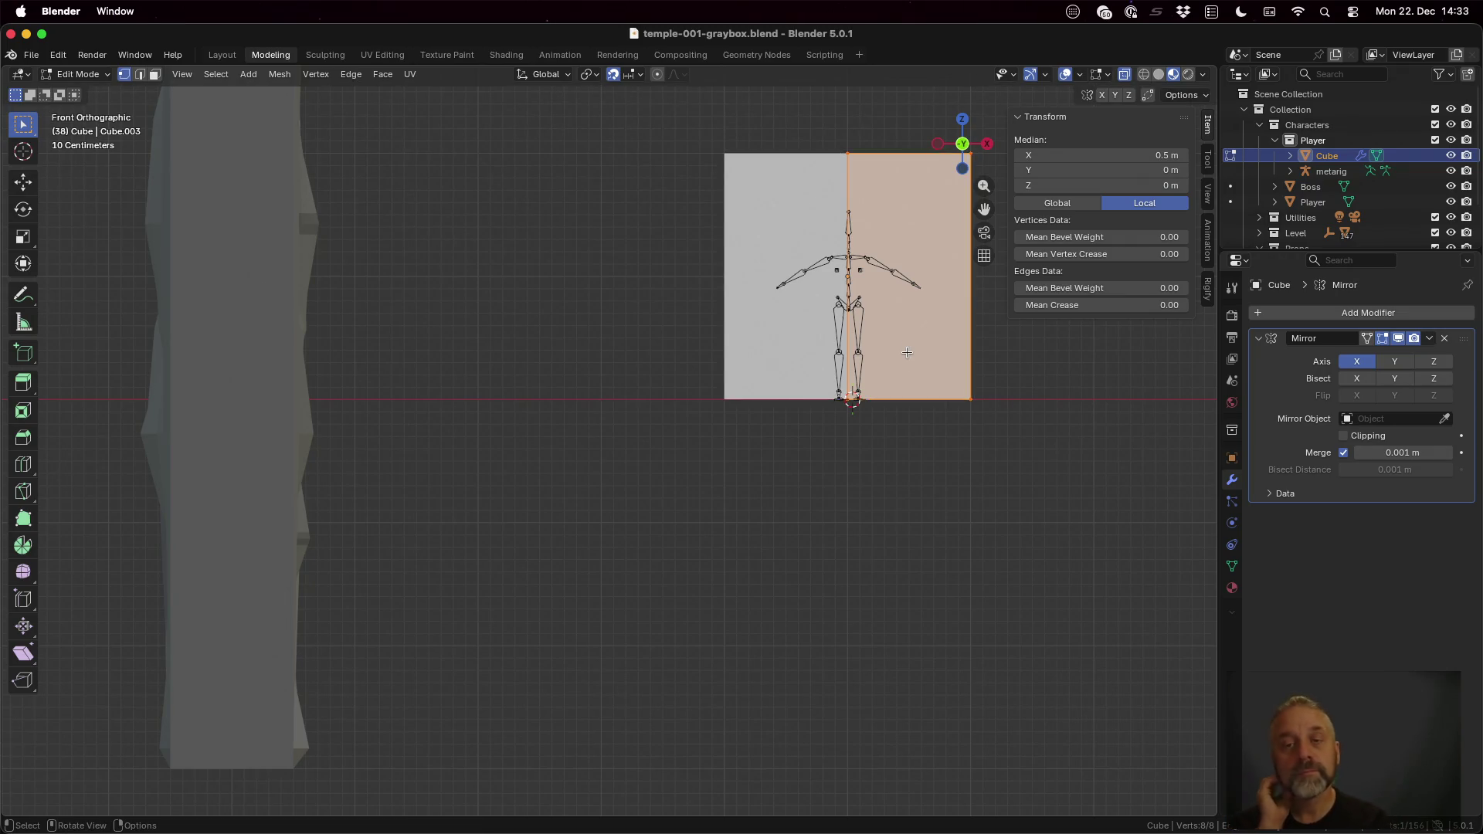
{"action": "key", "text": "alt+a"}
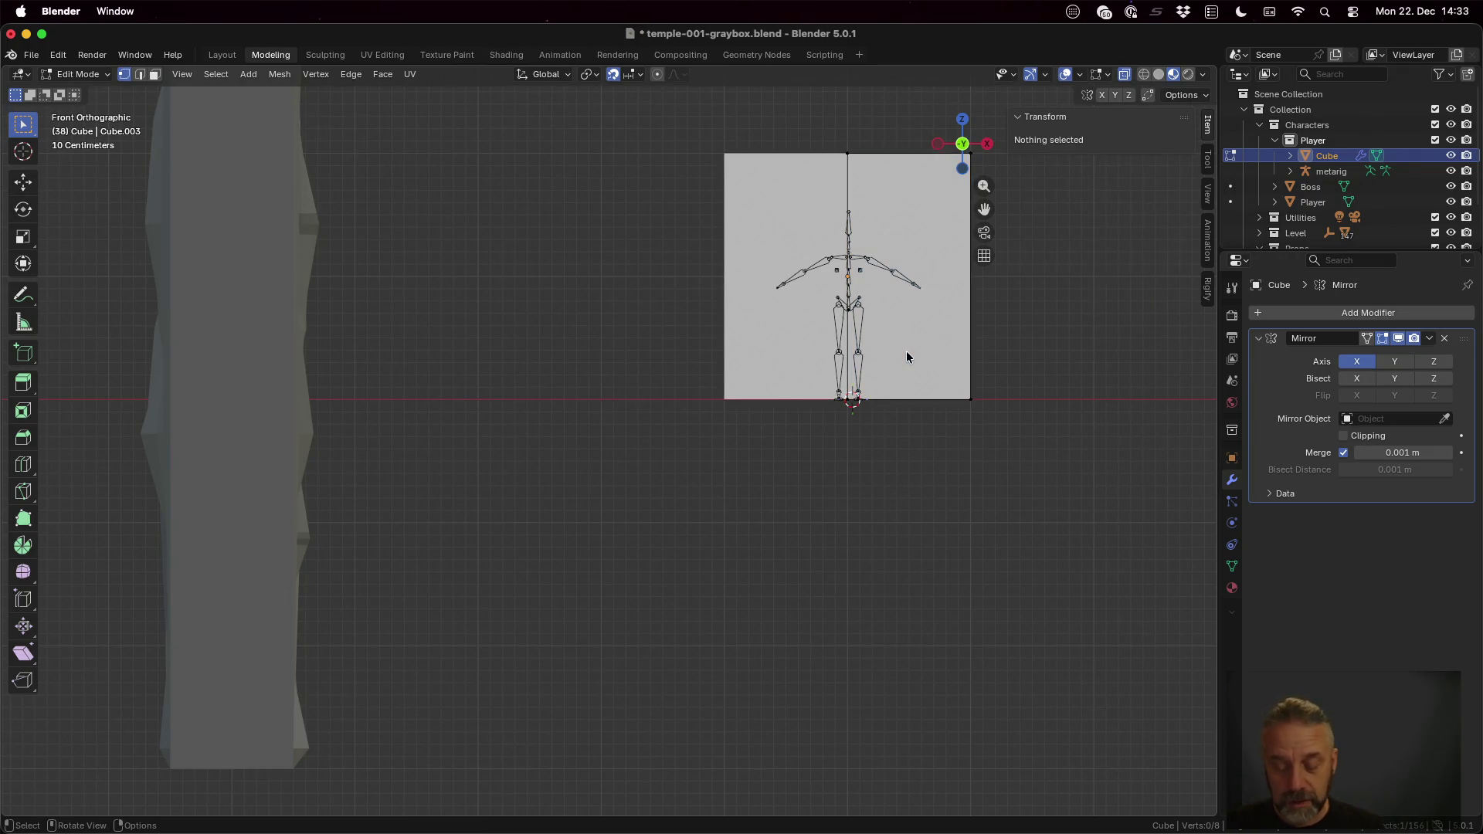
Step: Box-select the top vertices and lower them 1.1 m along Z
{"action": "key", "text": "b"}
{"action": "left_click_drag", "start_coordinate": [840, 133], "coordinate": [1002, 237]}
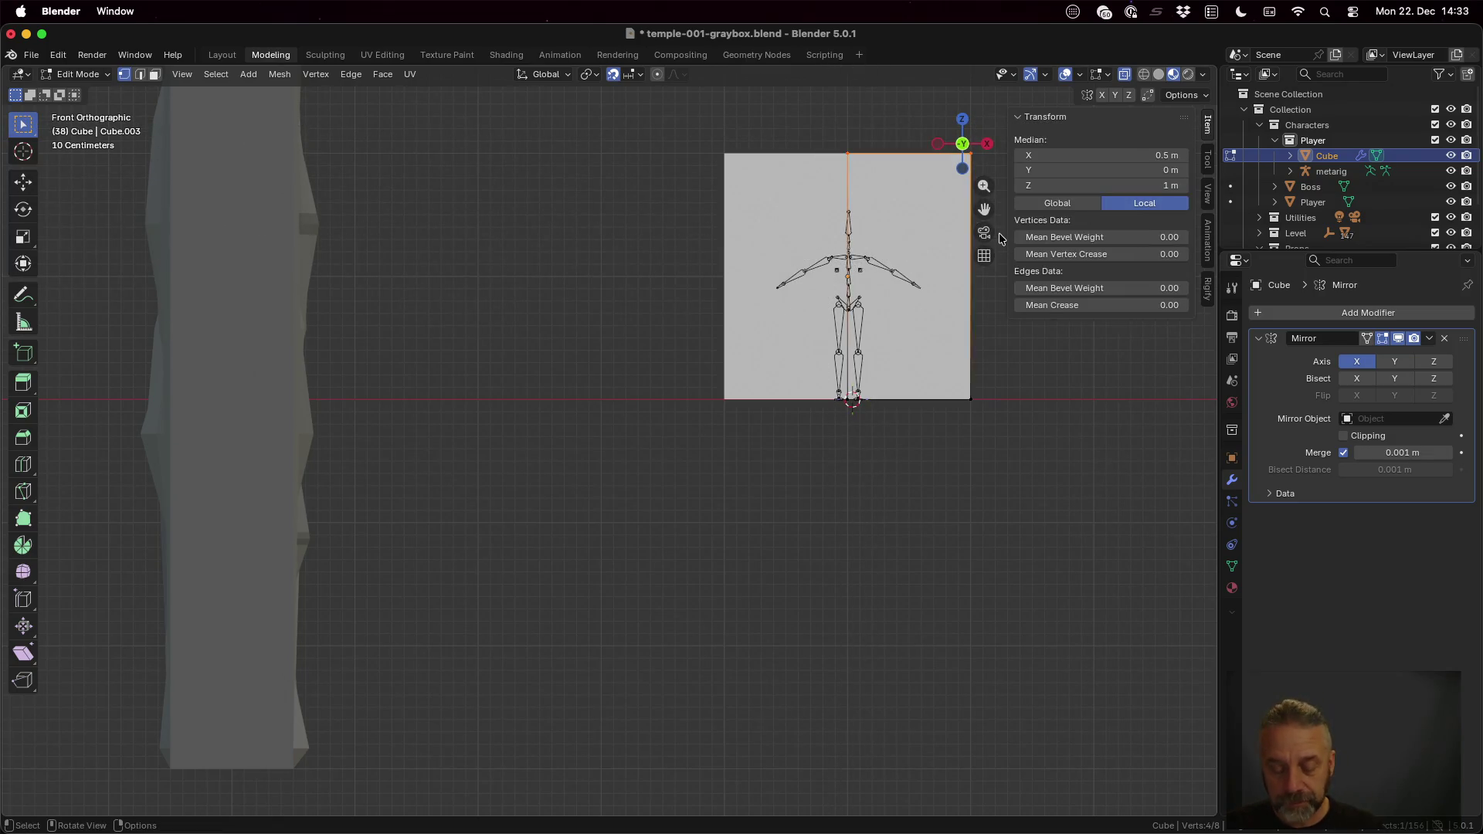
{"action": "key", "text": "g"}
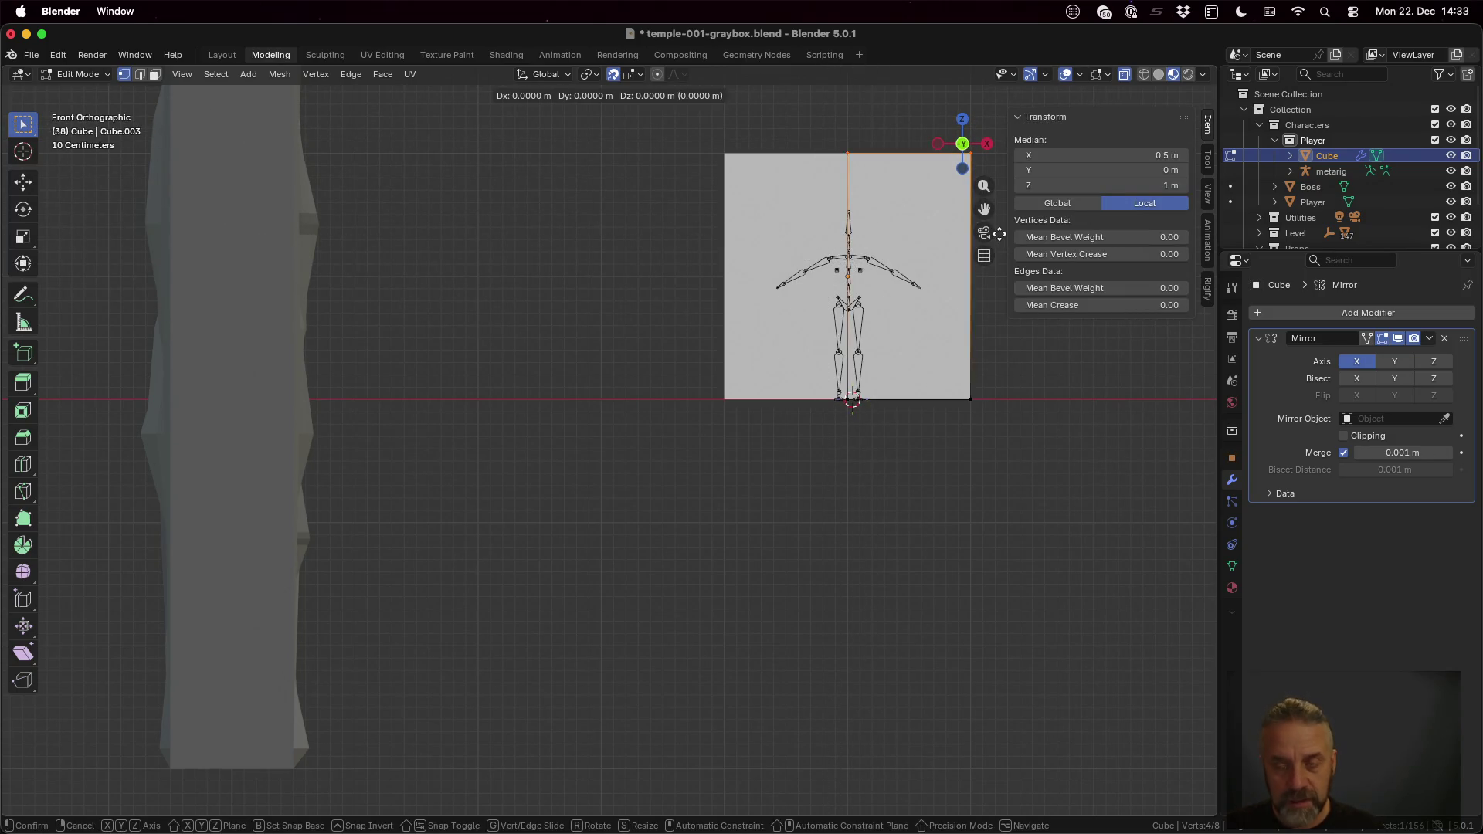
{"action": "key", "text": "z"}
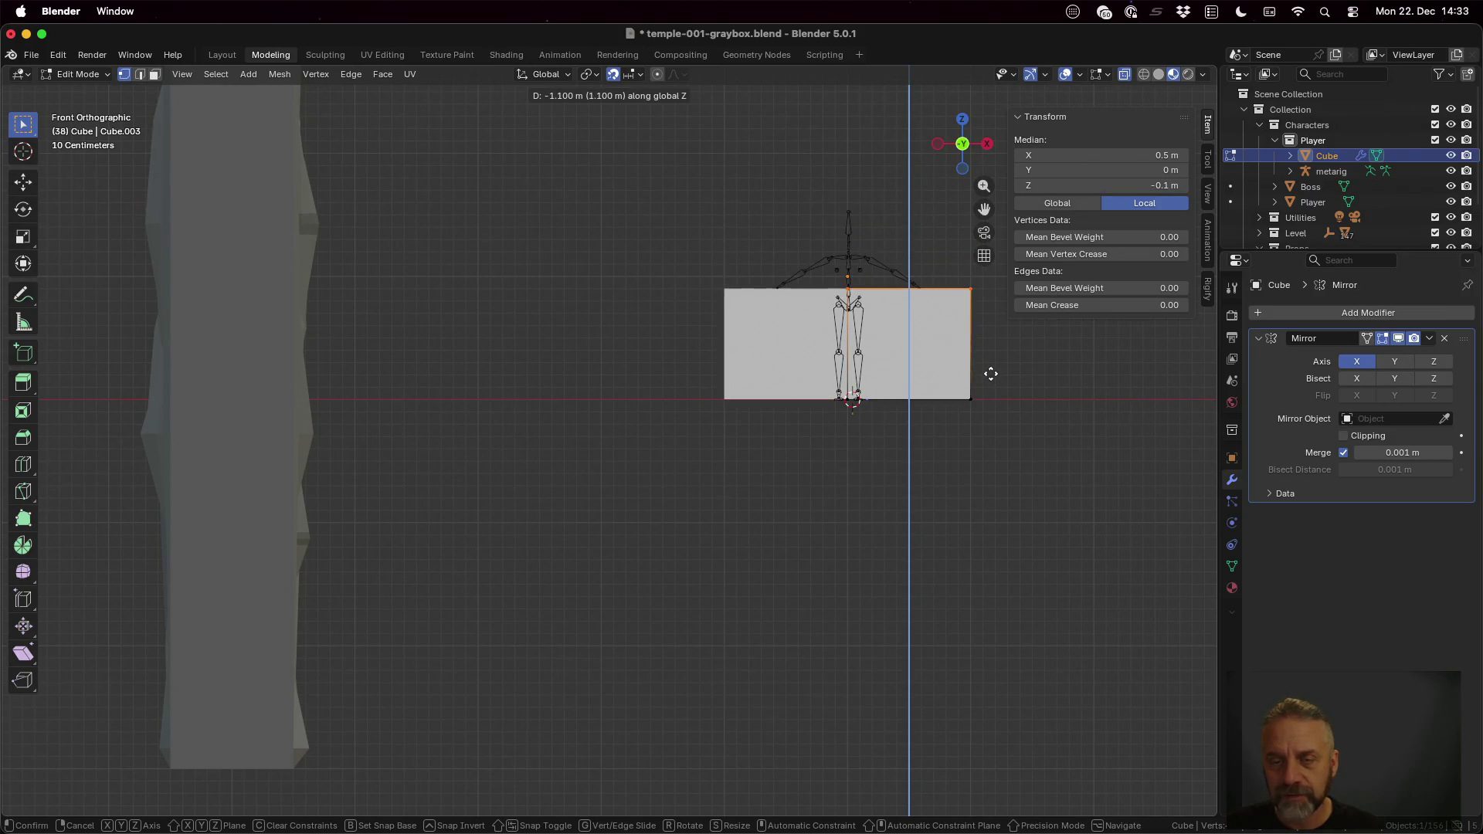
{"action": "left_click", "coordinate": [989, 375]}
{"action": "scroll", "coordinate": [987, 374], "scroll_direction": "up", "scroll_amount": 1}
{"action": "scroll", "coordinate": [924, 325], "scroll_direction": "up", "scroll_amount": 1}
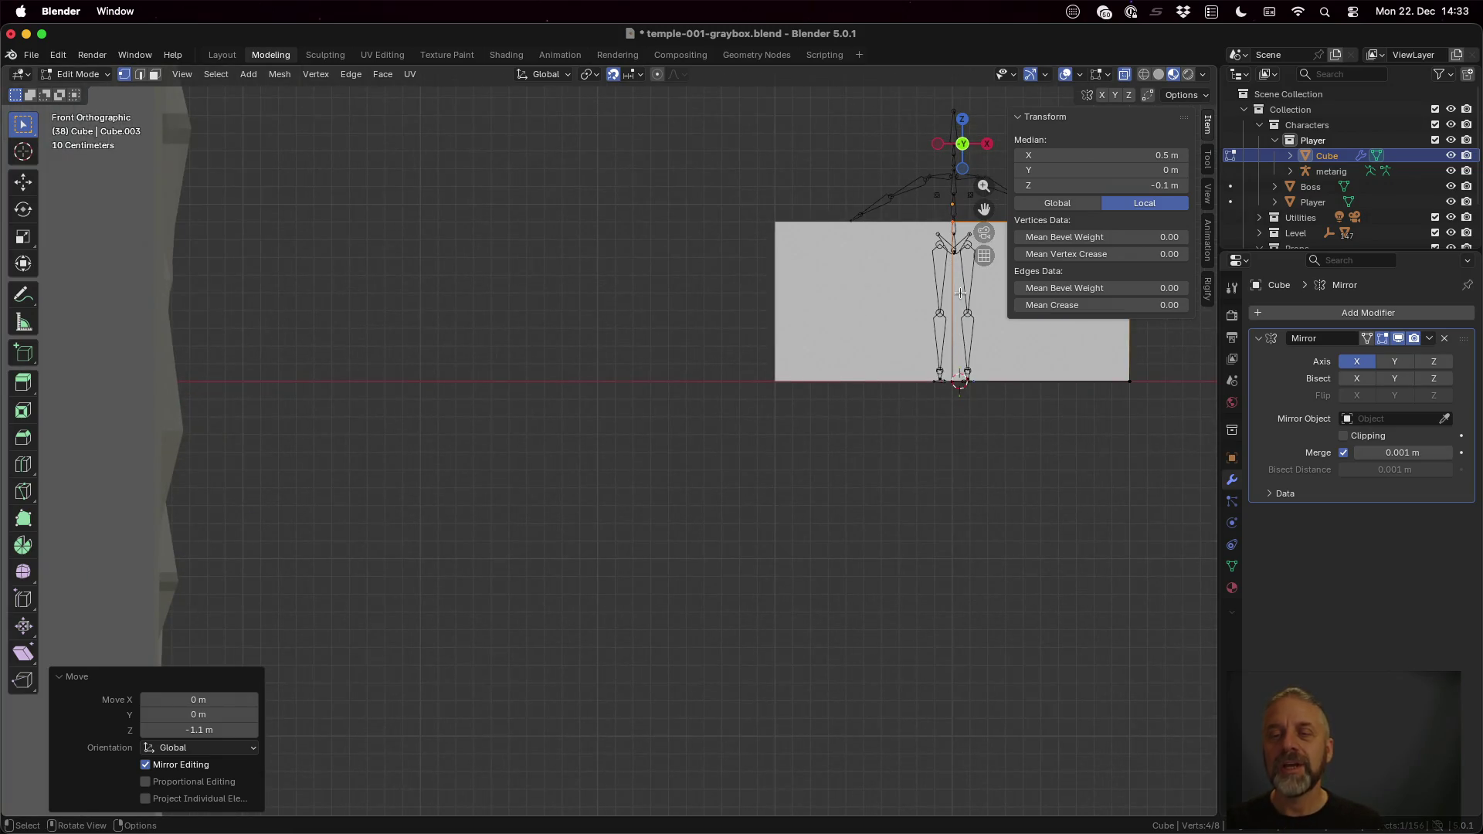
Step: Check the shortened block from the side and front, then select its bottom vertices
{"action": "mouse_move", "coordinate": [960, 292]}
{"action": "middle_mouse_down", "text": "shift"}
{"action": "mouse_move", "coordinate": [880, 301]}
{"action": "mouse_move", "coordinate": [960, 142]}
{"action": "middle_mouse_up", "text": "shift"}
{"action": "scroll", "coordinate": [879, 301], "scroll_direction": "up", "scroll_amount": 3}
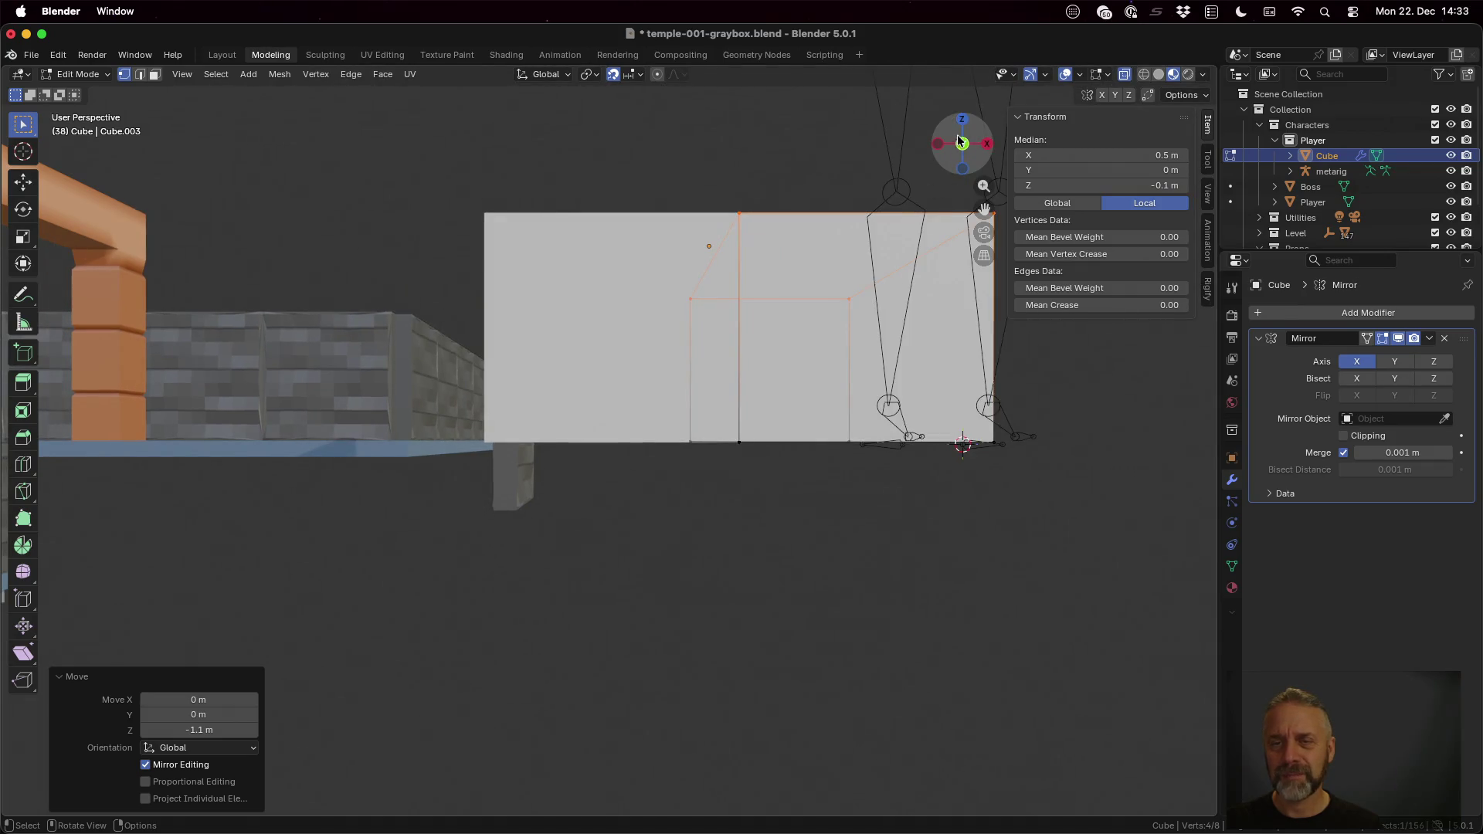
{"action": "left_click", "coordinate": [961, 141]}
{"action": "left_click", "coordinate": [964, 146]}
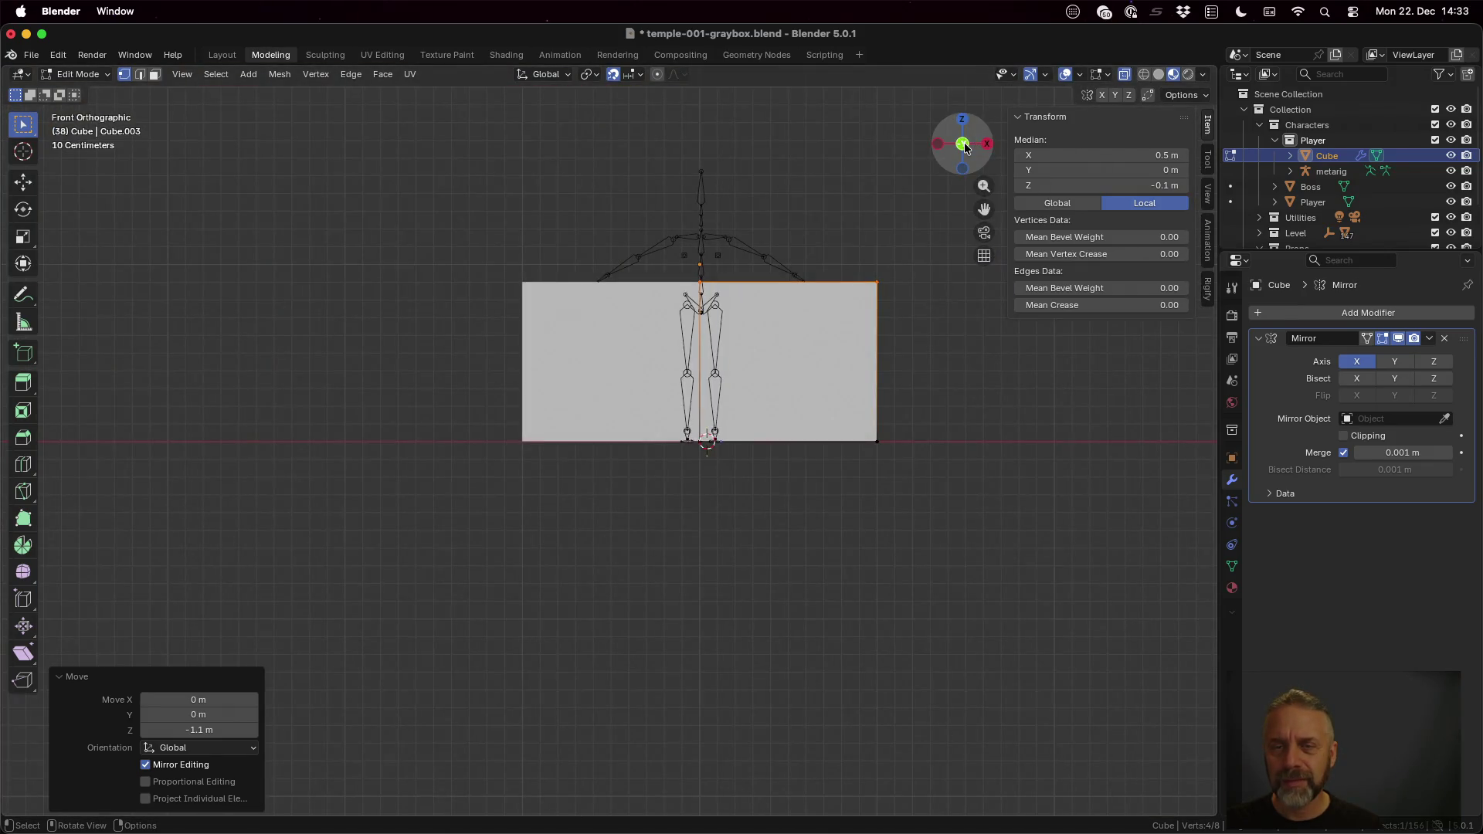
{"action": "scroll", "coordinate": [798, 340], "scroll_direction": "up", "scroll_amount": 1}
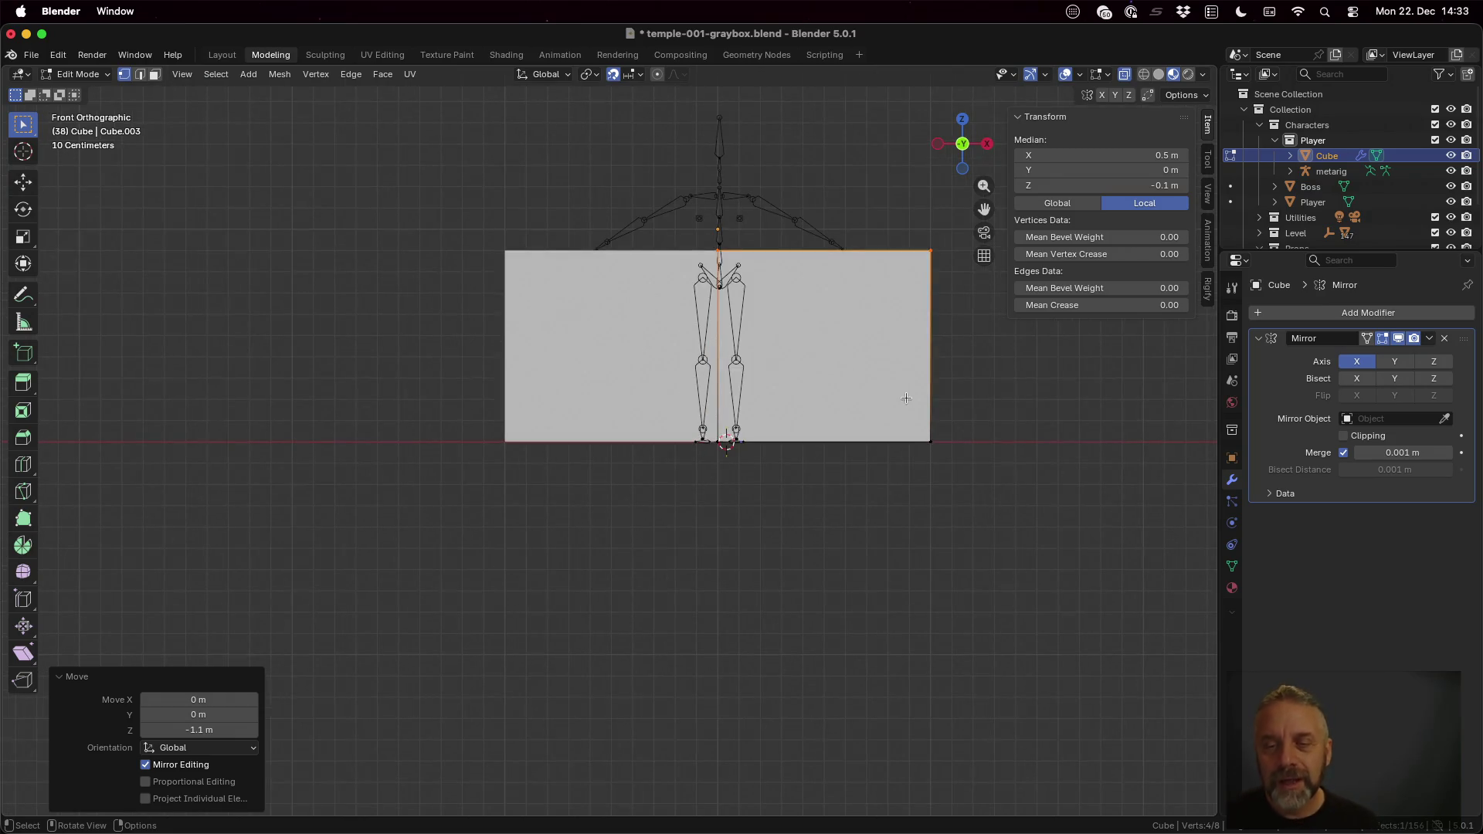
{"action": "key", "text": "alt+a"}
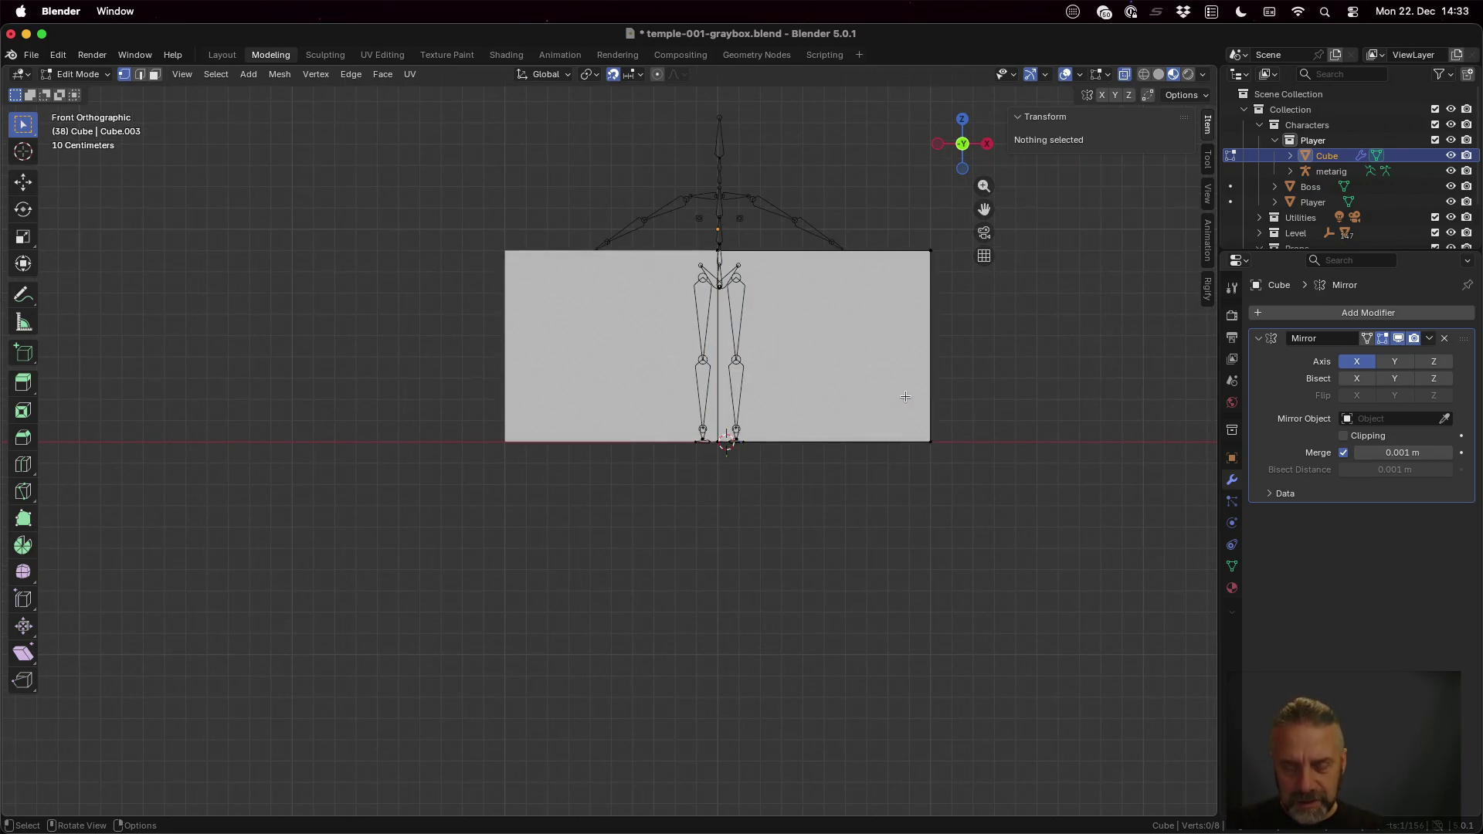
{"action": "left_click_drag", "start_coordinate": [1010, 404], "coordinate": [652, 505]}
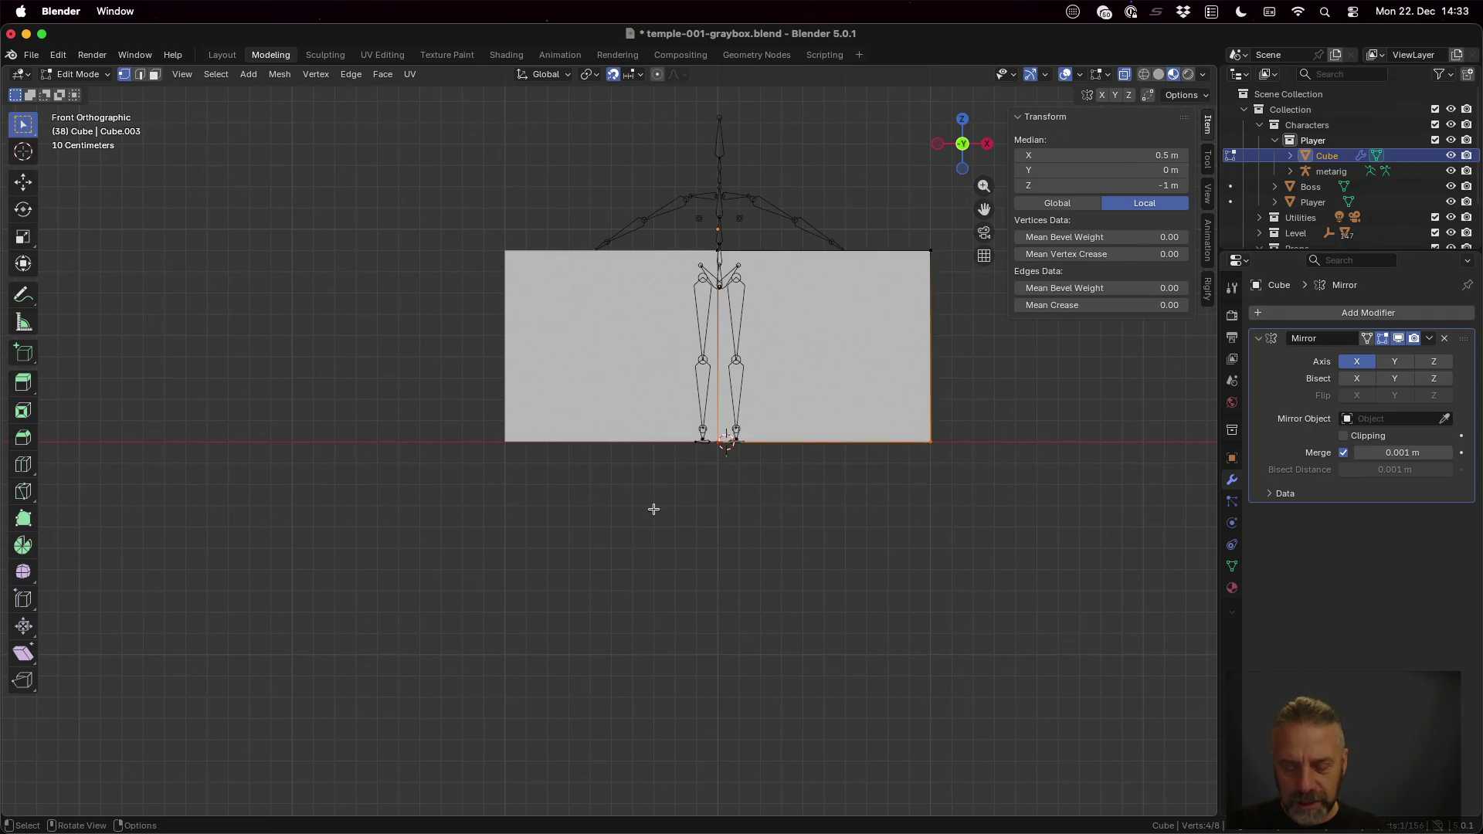
Step: Raise the bottom vertices 0.7 m along Z, leaving a 0.2 m slab, and select it all
{"action": "key", "text": "g"}
{"action": "key", "text": "z"}
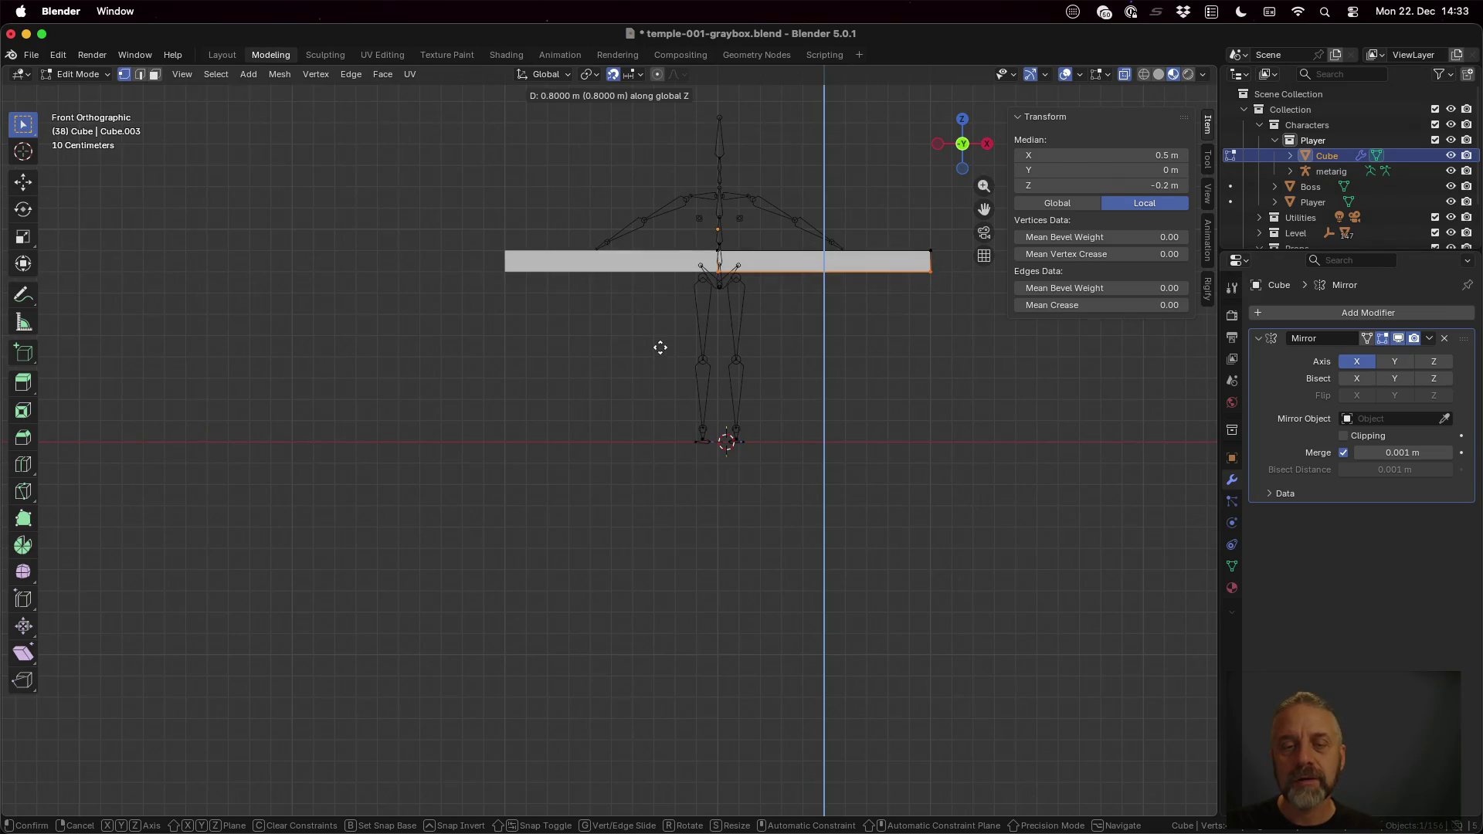
{"action": "left_click", "coordinate": [662, 350]}
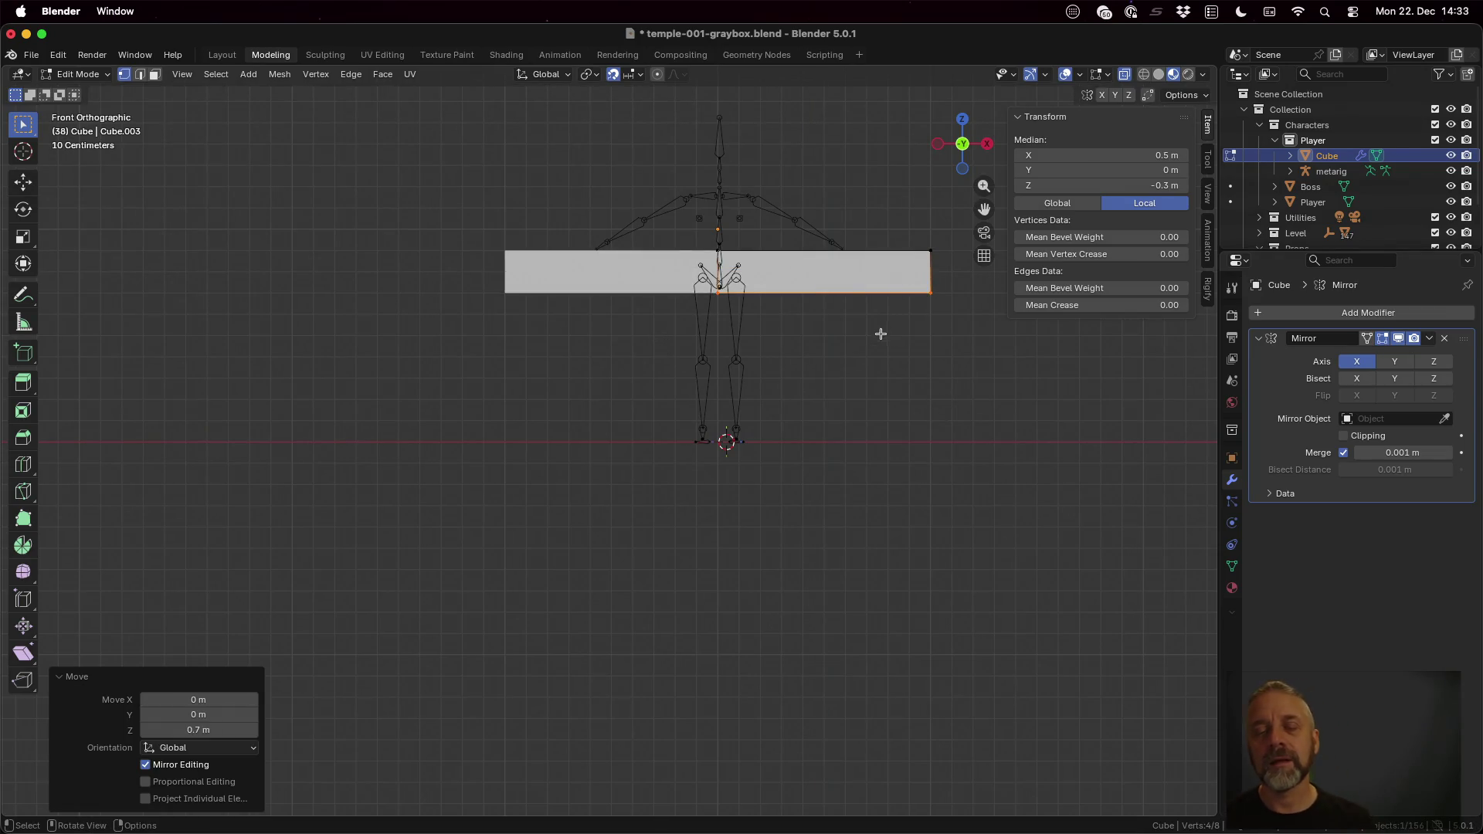
{"action": "middle_click_drag", "start_coordinate": [850, 311], "coordinate": [726, 364], "text": "shift"}
{"action": "scroll", "coordinate": [724, 364], "scroll_direction": "up", "scroll_amount": 1}
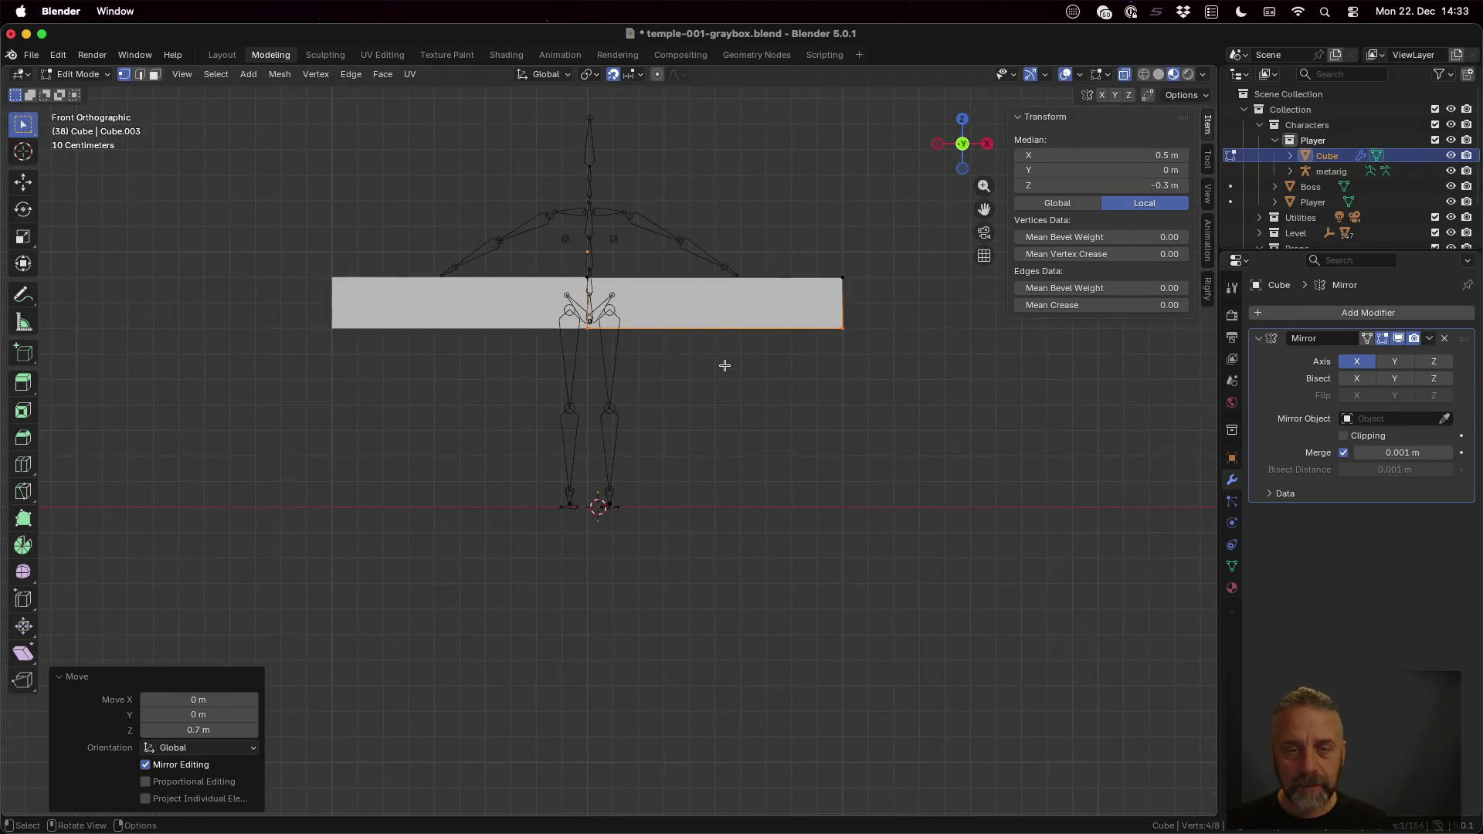
{"action": "scroll", "coordinate": [724, 366], "scroll_direction": "up", "scroll_amount": 2}
{"action": "key", "text": "a"}
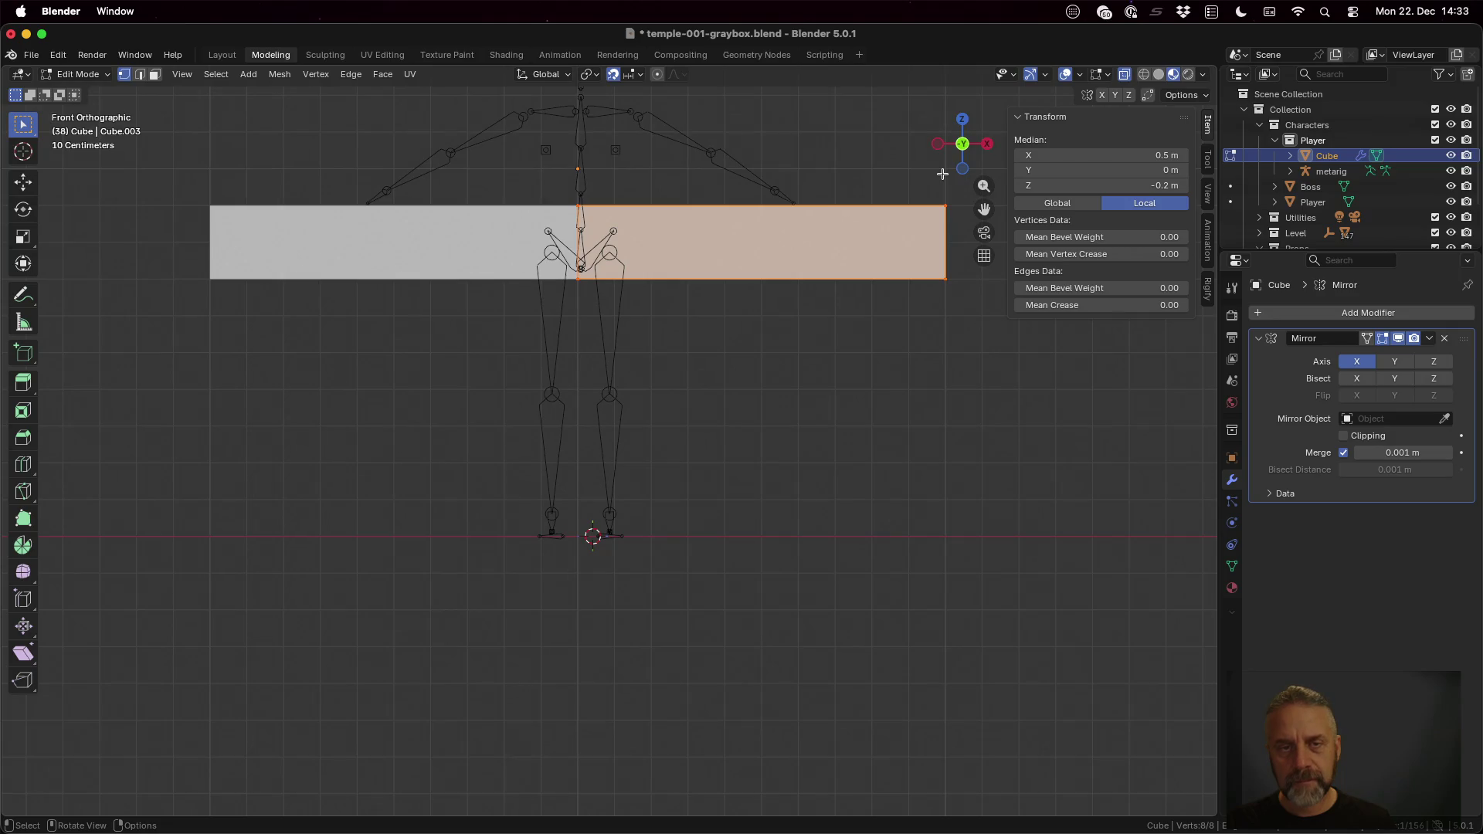
Step: Pull the slab's outer-end vertices in 0.9 m along X and return to Object Mode
{"action": "key", "text": "alt+a"}
{"action": "key", "text": "b"}
{"action": "left_click_drag", "start_coordinate": [905, 168], "coordinate": [1055, 431]}
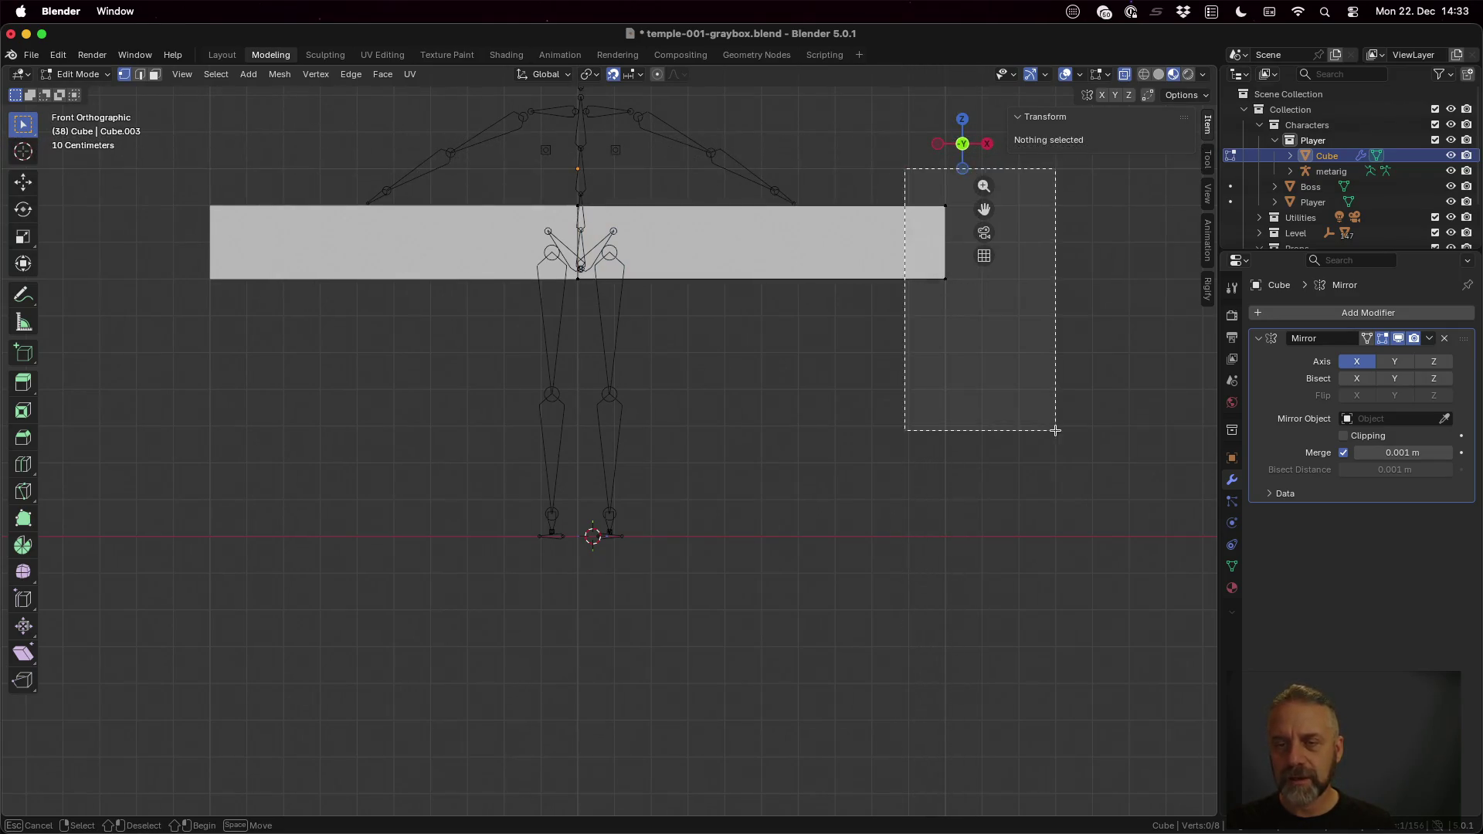
{"action": "key", "text": "g"}
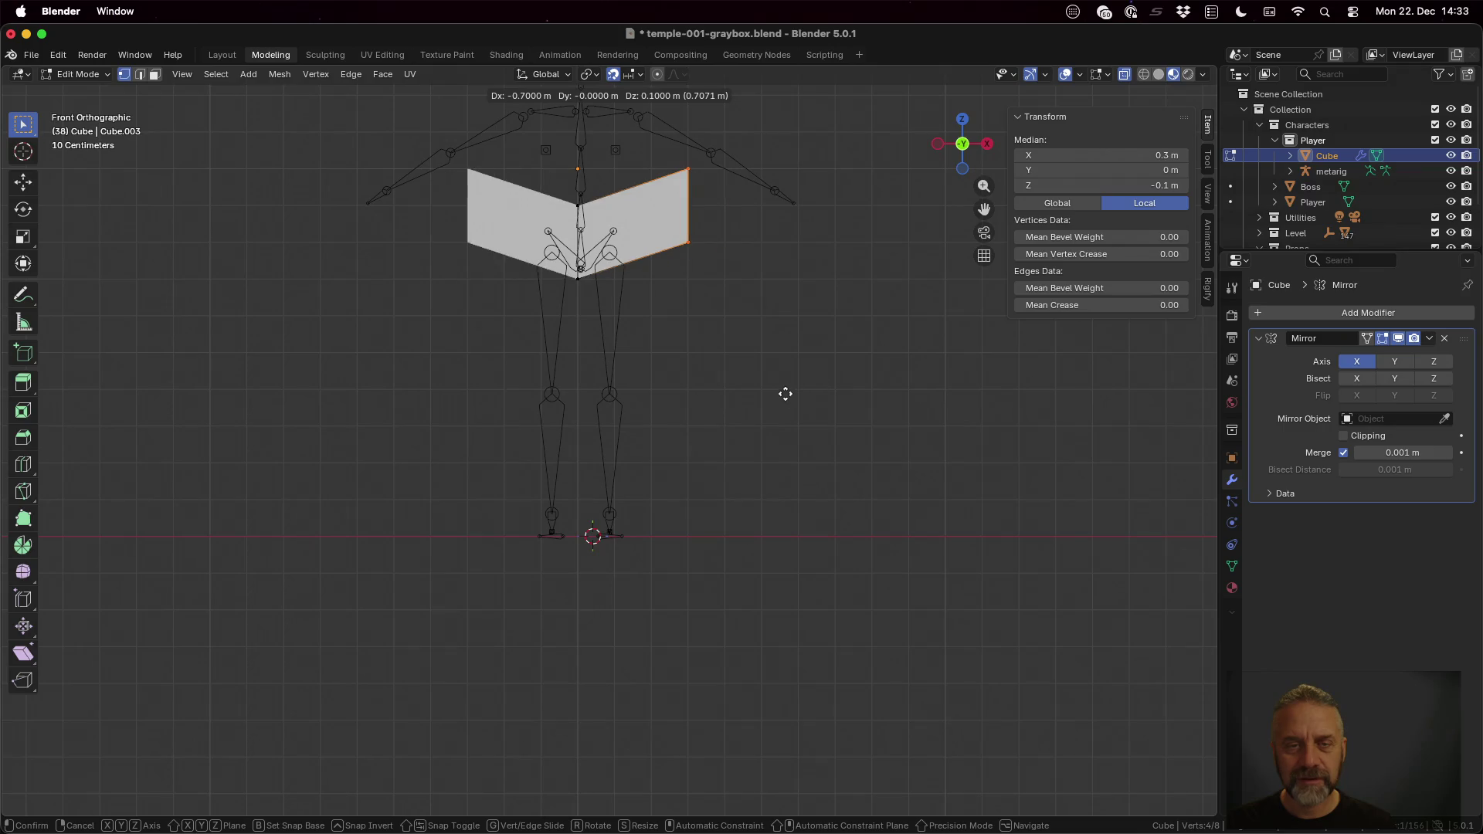
{"action": "left_click", "coordinate": [724, 415]}
{"action": "key", "text": "Tab"}
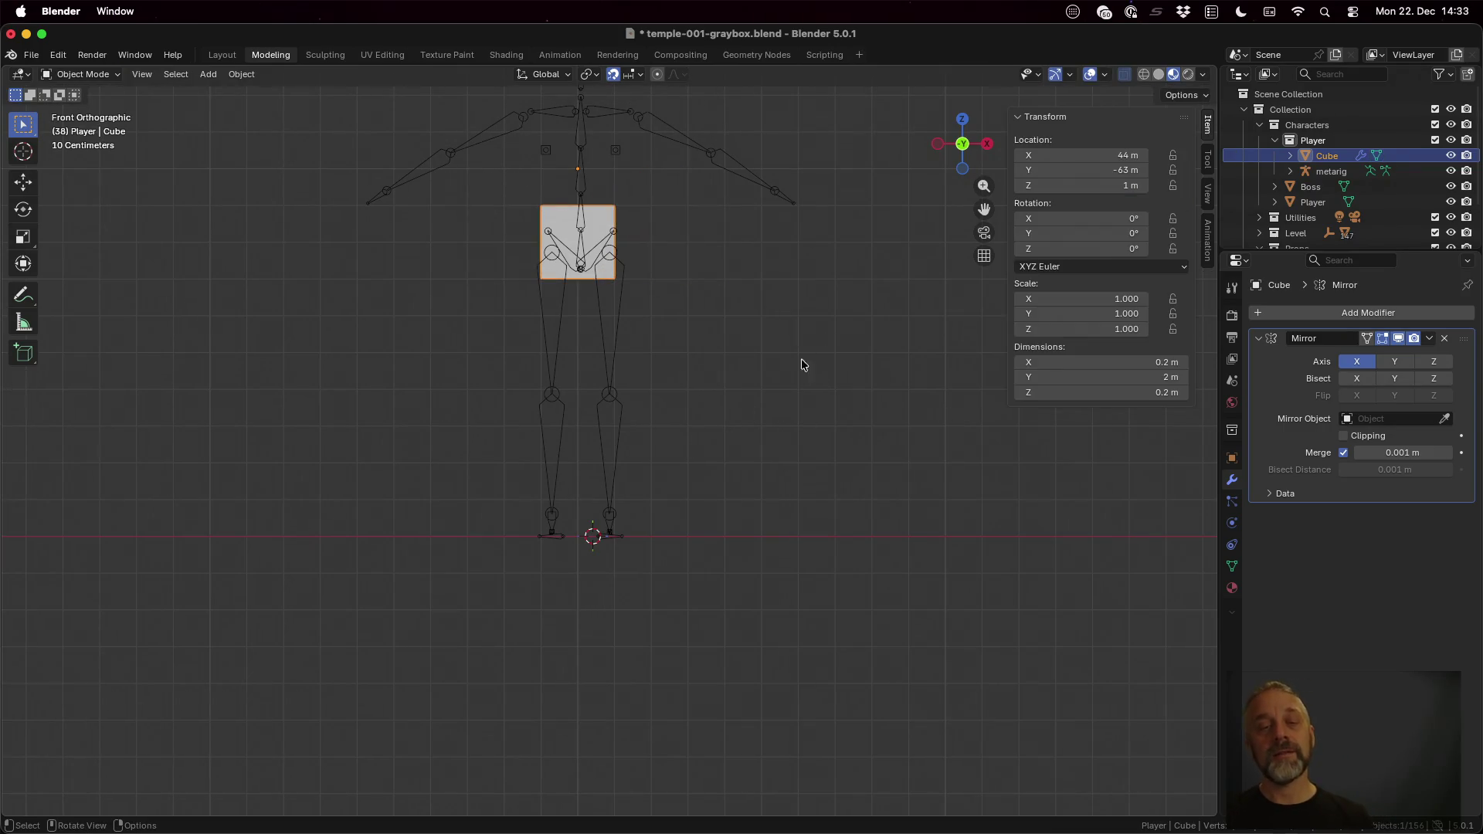
{"action": "mouse_move", "coordinate": [800, 364]}
{"action": "middle_mouse_down"}
{"action": "mouse_move", "coordinate": [699, 312]}
{"action": "mouse_move", "coordinate": [352, 421]}
{"action": "middle_mouse_up"}
{"action": "scroll", "coordinate": [698, 312], "scroll_direction": "down", "scroll_amount": 2}
{"action": "scroll", "coordinate": [710, 330], "scroll_direction": "down", "scroll_amount": 2}
{"action": "scroll", "coordinate": [712, 343], "scroll_direction": "down", "scroll_amount": 2}
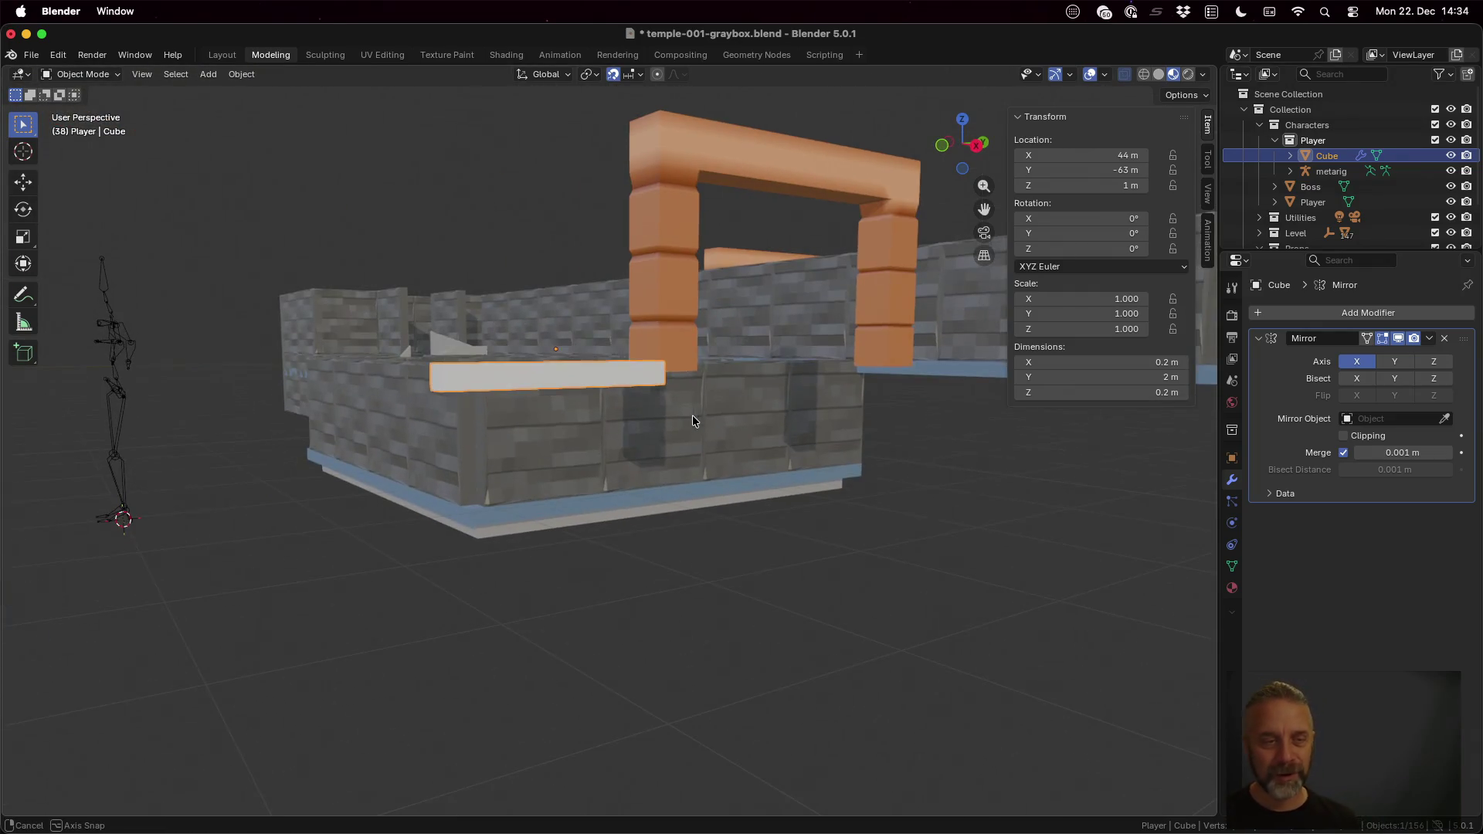
Step: Move the metarig 2 m along Y to the end of the body block
{"action": "left_click", "coordinate": [115, 389]}
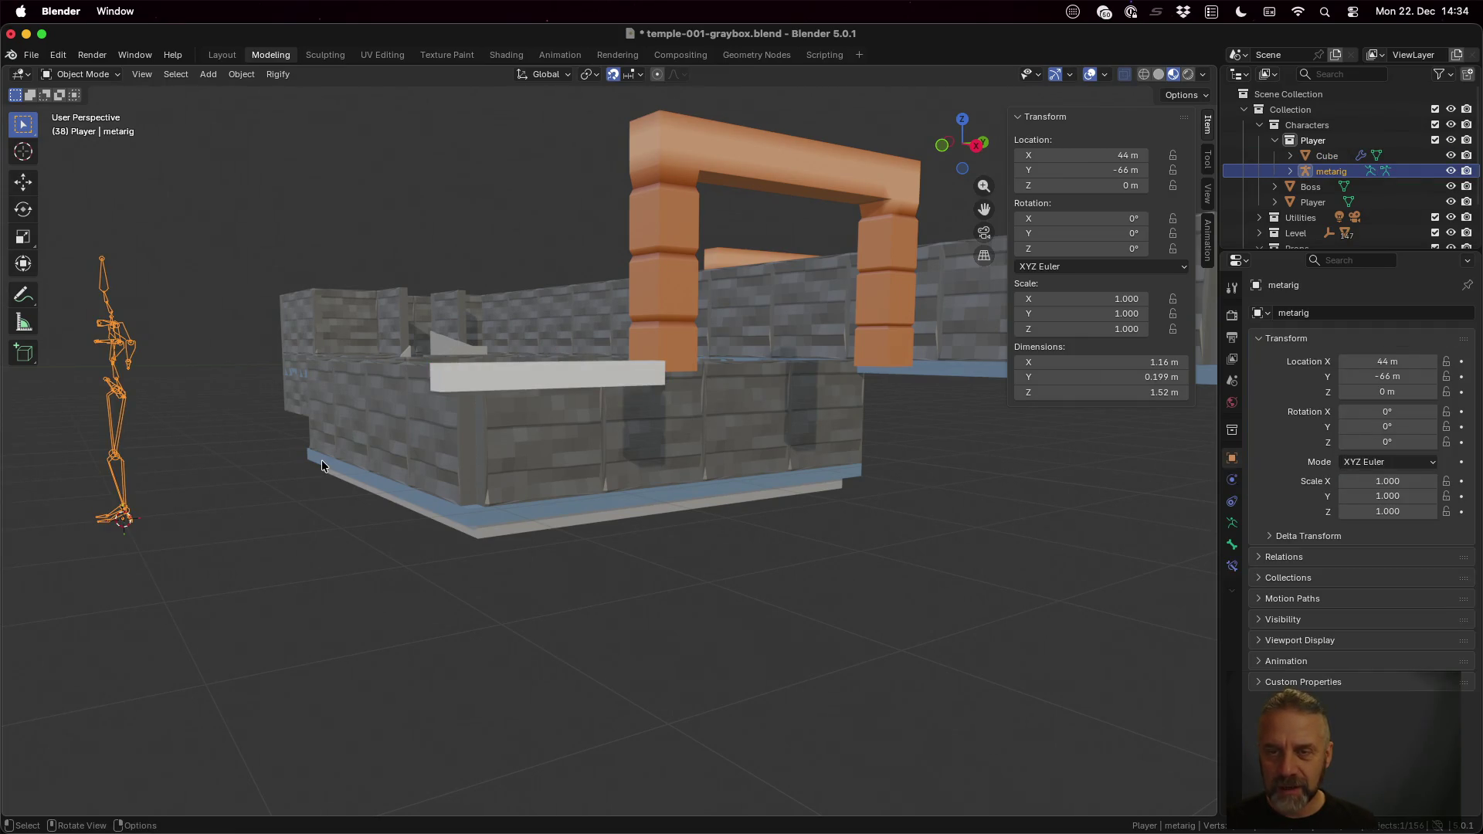
{"action": "key", "text": "g"}
{"action": "key", "text": "y"}
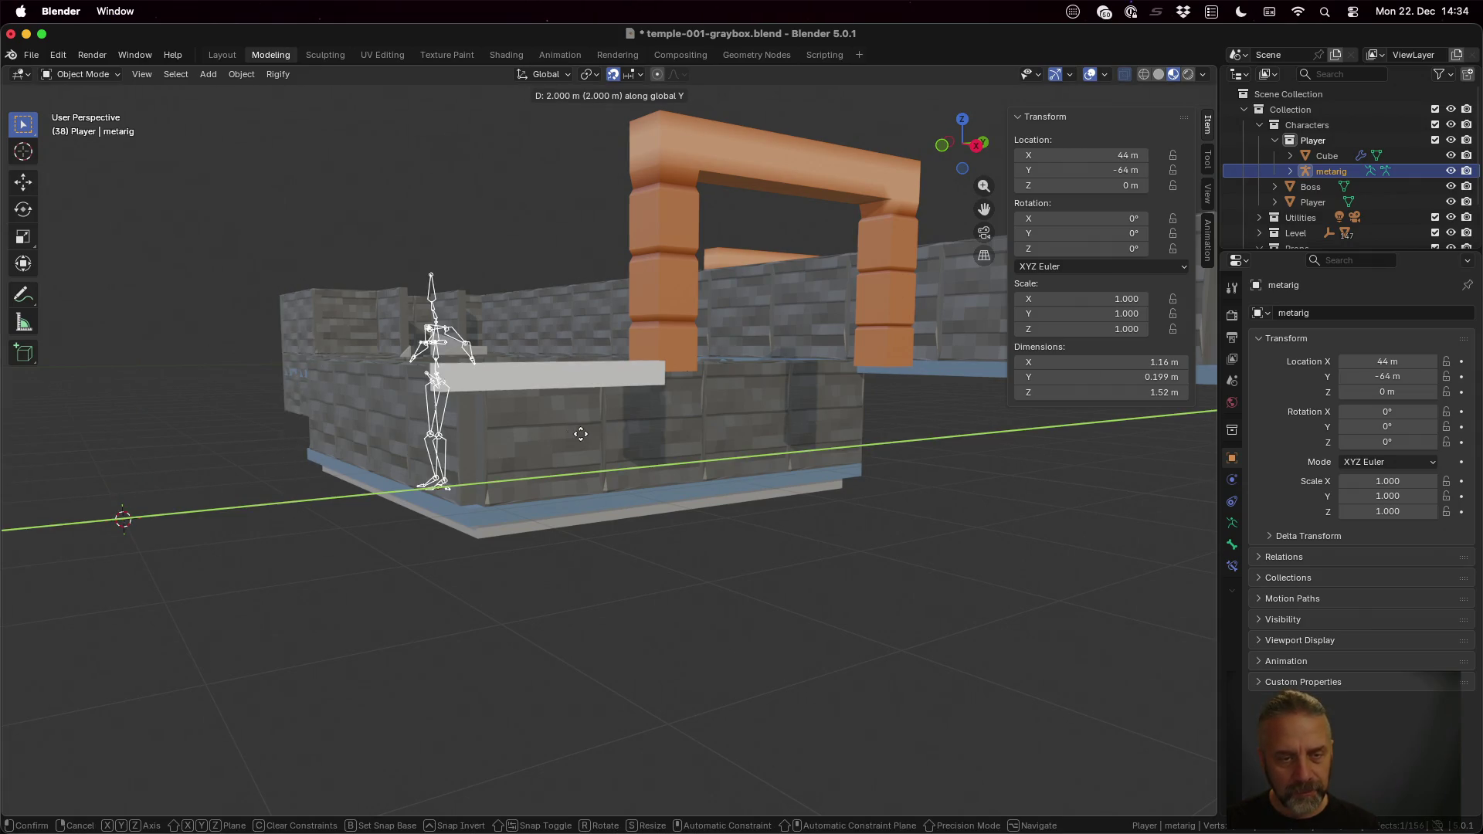
{"action": "left_click", "coordinate": [584, 434]}
Step: Orbit to a side view, select the Cube body mesh and enter Edit Mode
{"action": "middle_click_drag", "start_coordinate": [536, 473], "coordinate": [672, 467]}
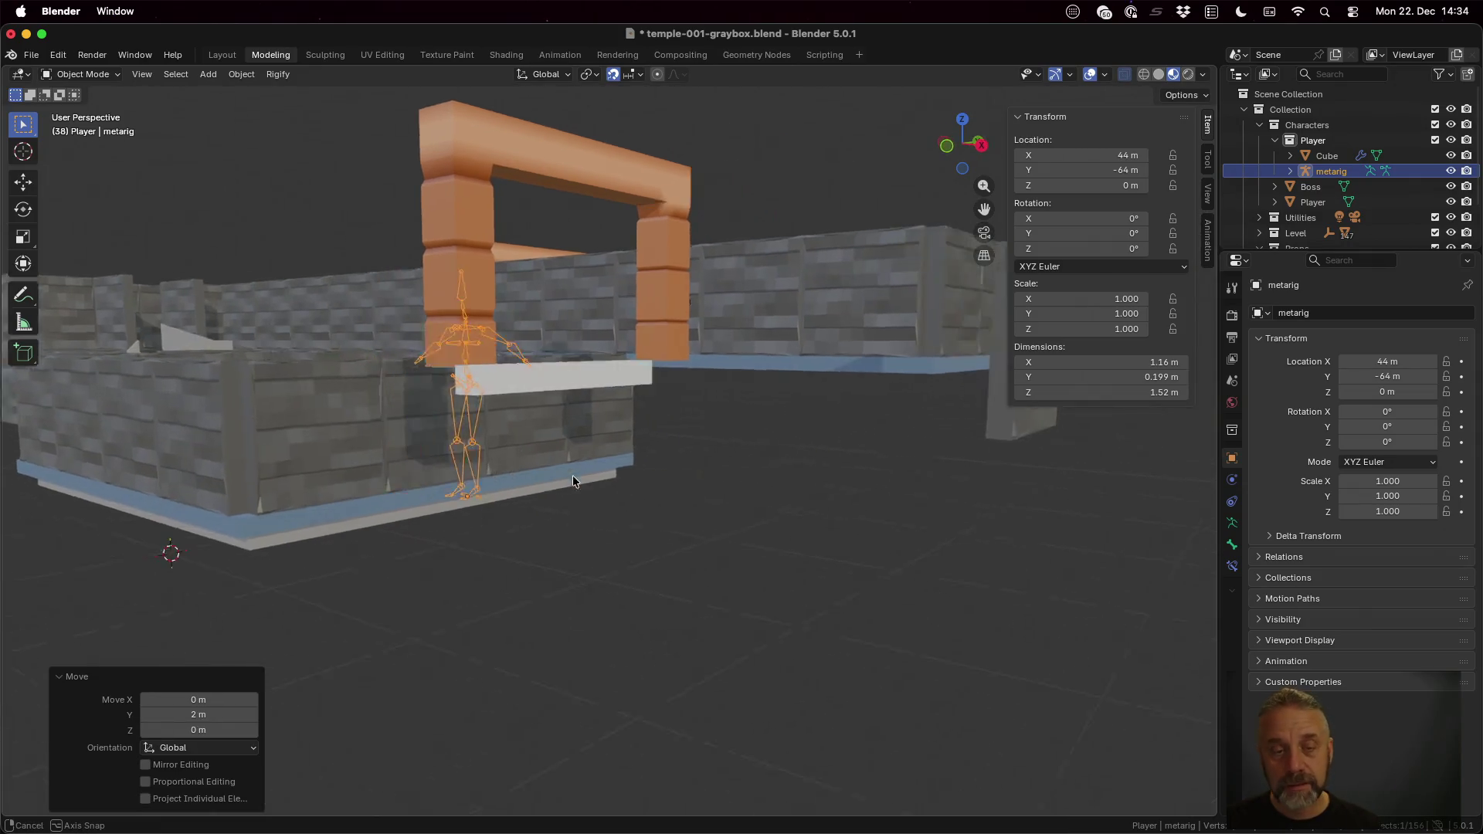
{"action": "scroll", "coordinate": [671, 473], "scroll_direction": "up", "scroll_amount": 2}
{"action": "scroll", "coordinate": [671, 473], "scroll_direction": "up", "scroll_amount": 2}
{"action": "scroll", "coordinate": [670, 473], "scroll_direction": "up", "scroll_amount": 2}
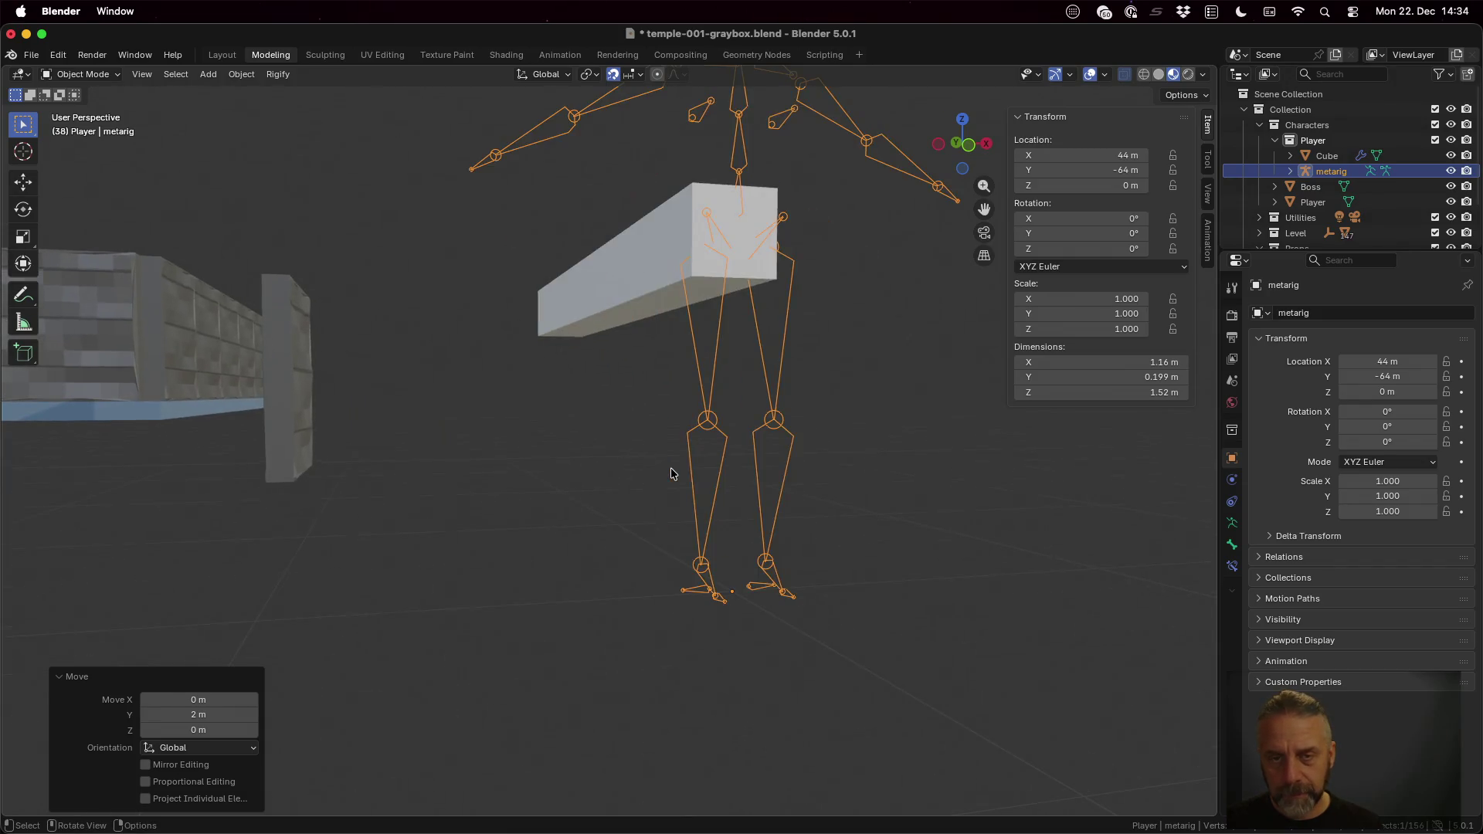
{"action": "mouse_move", "coordinate": [671, 473]}
{"action": "middle_mouse_down"}
{"action": "mouse_move", "coordinate": [972, 493]}
{"action": "mouse_move", "coordinate": [840, 452]}
{"action": "middle_mouse_up"}
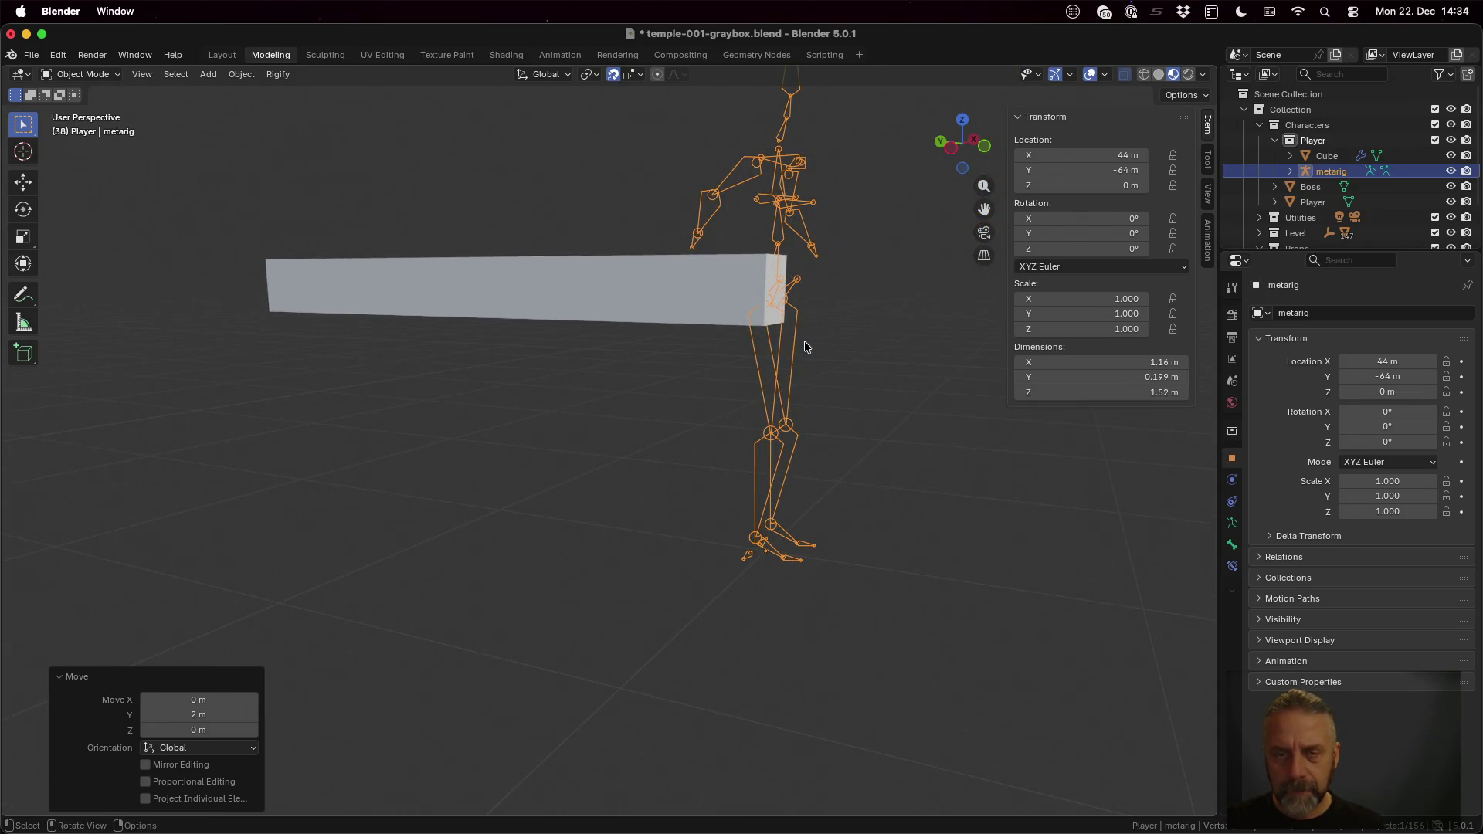
{"action": "mouse_move", "coordinate": [778, 309]}
{"action": "middle_mouse_down"}
{"action": "mouse_move", "coordinate": [671, 457]}
{"action": "mouse_move", "coordinate": [534, 410]}
{"action": "mouse_move", "coordinate": [391, 458]}
{"action": "mouse_move", "coordinate": [282, 433]}
{"action": "middle_mouse_up"}
{"action": "left_click", "coordinate": [533, 411]}
{"action": "key", "text": "Tab"}
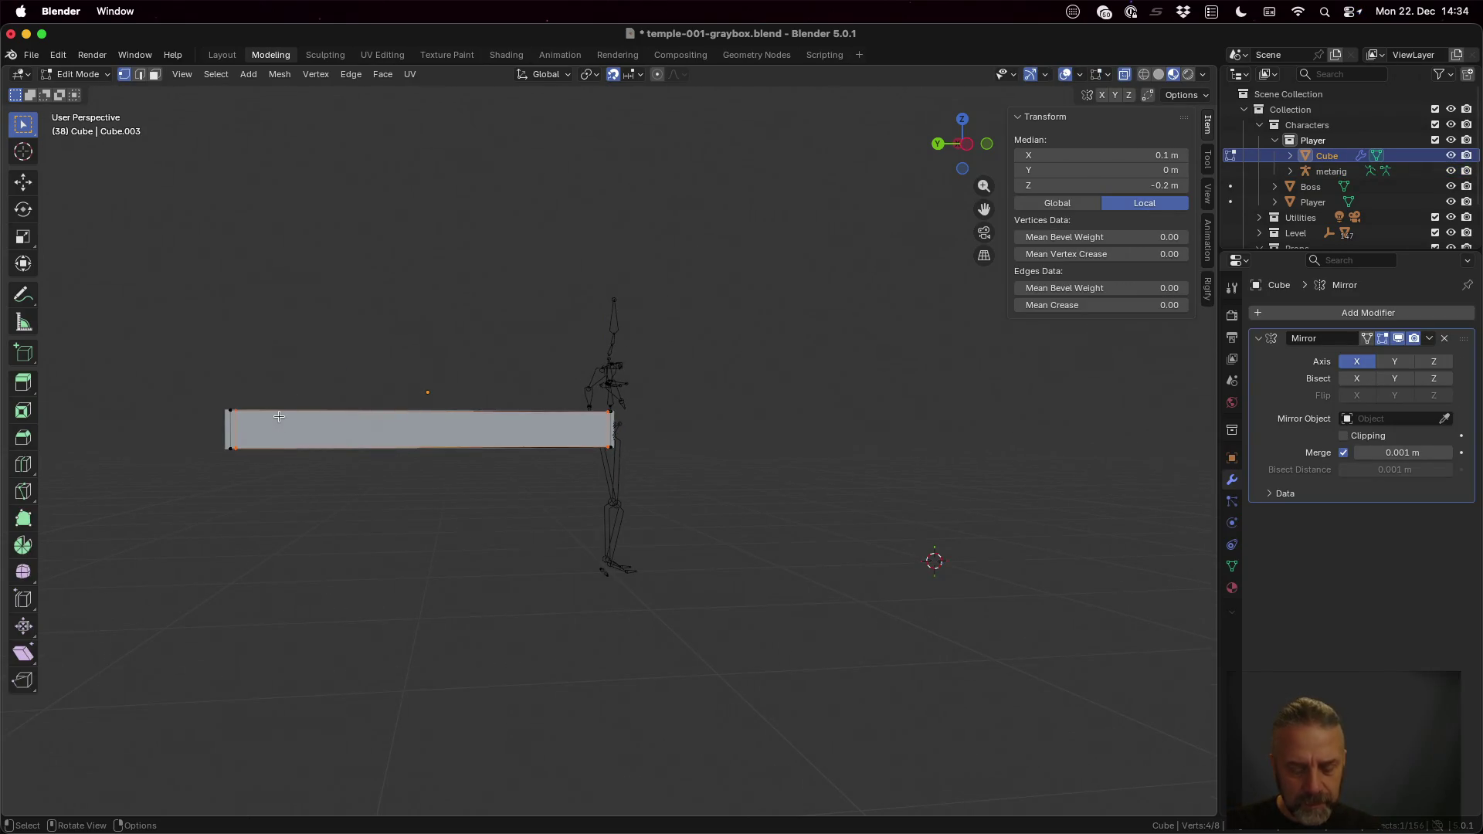
Step: Pull the block's far-end vertices in 1.94 m along Y to form a small pelvis block
{"action": "key", "text": "alt+a"}
{"action": "key", "text": "b"}
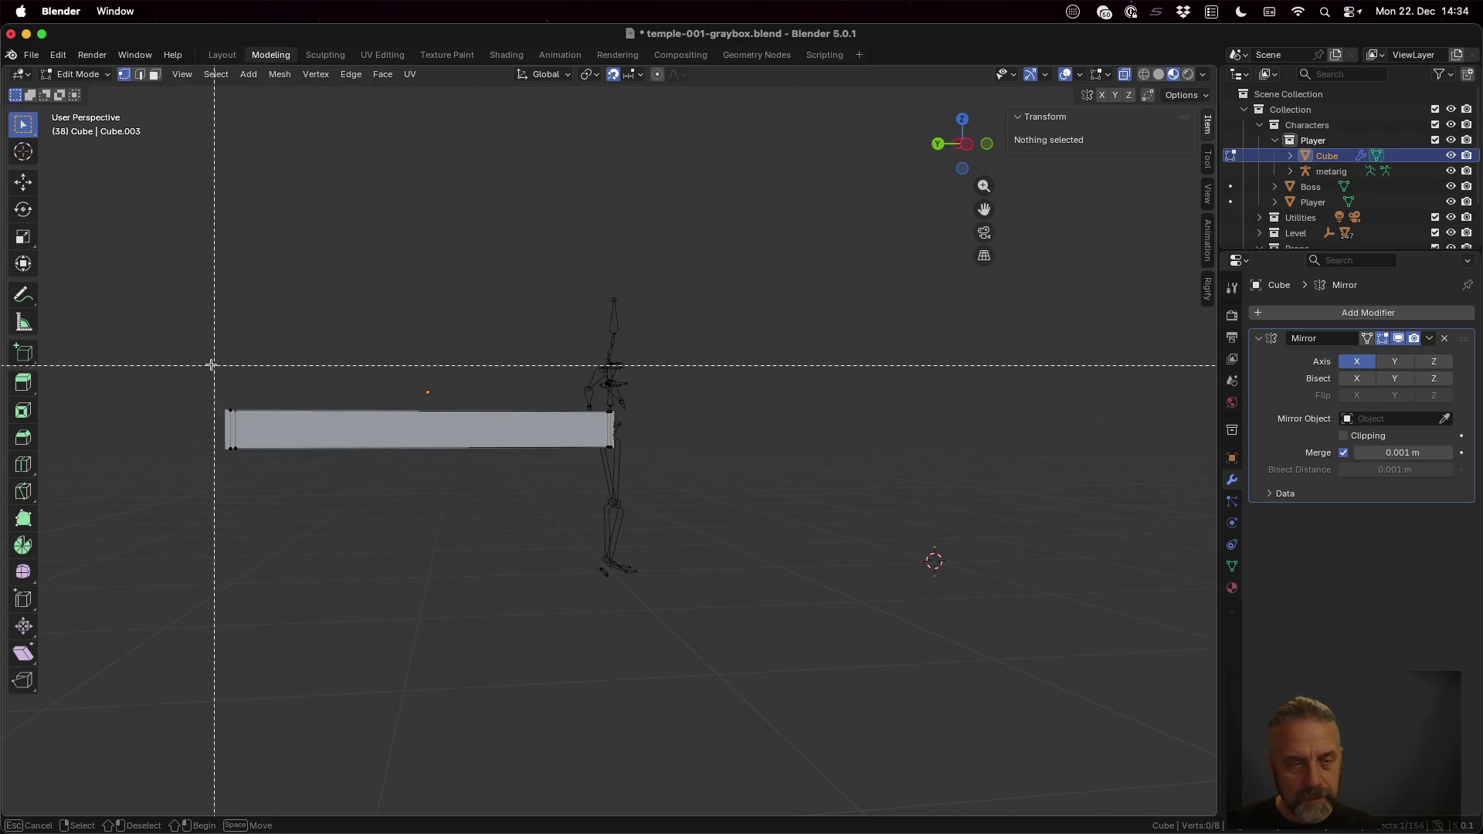
{"action": "left_click_drag", "start_coordinate": [200, 366], "coordinate": [309, 494]}
{"action": "key", "text": "g"}
{"action": "key", "text": "y"}
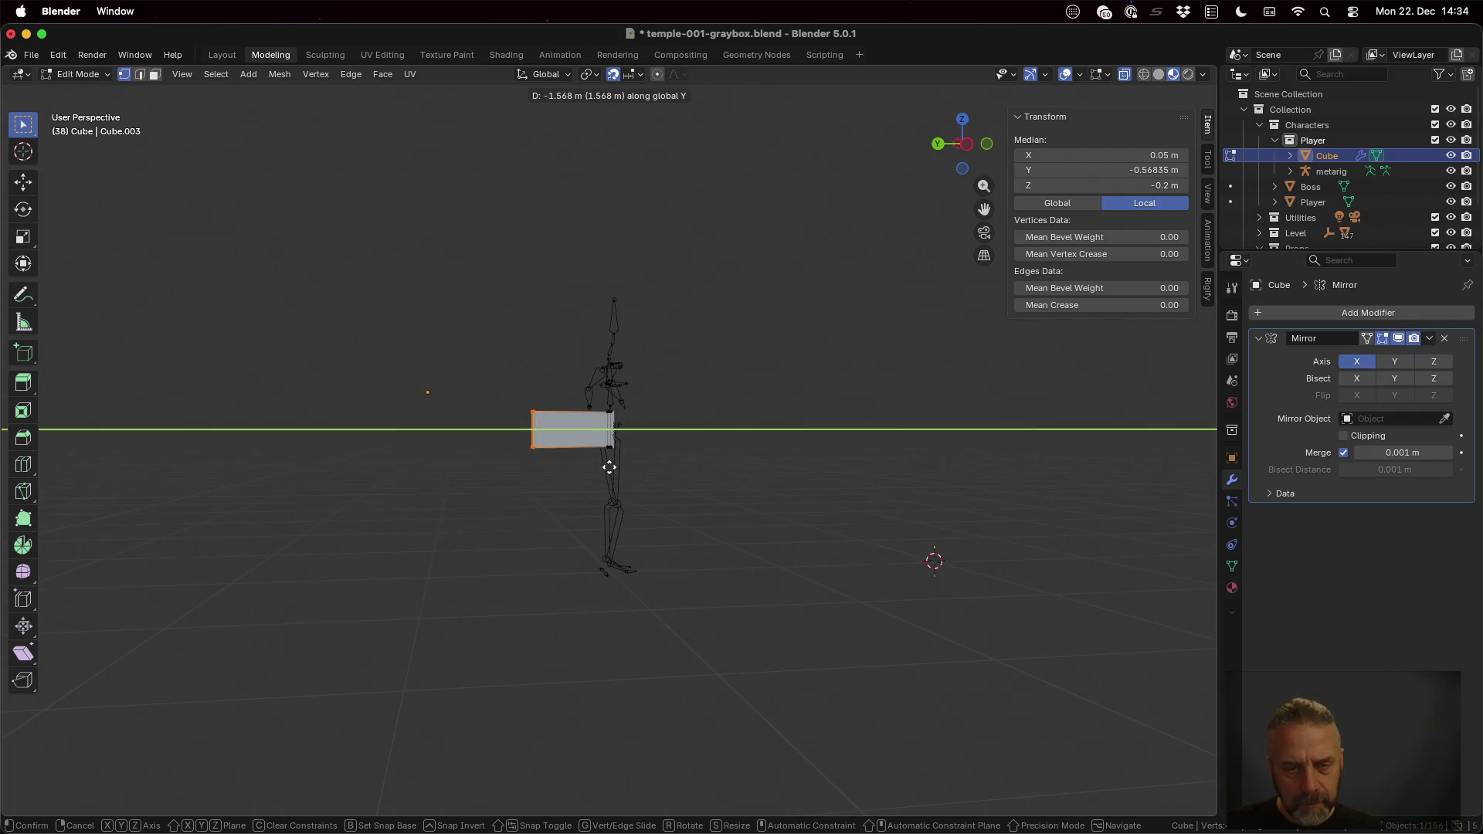
{"action": "left_click", "coordinate": [676, 470]}
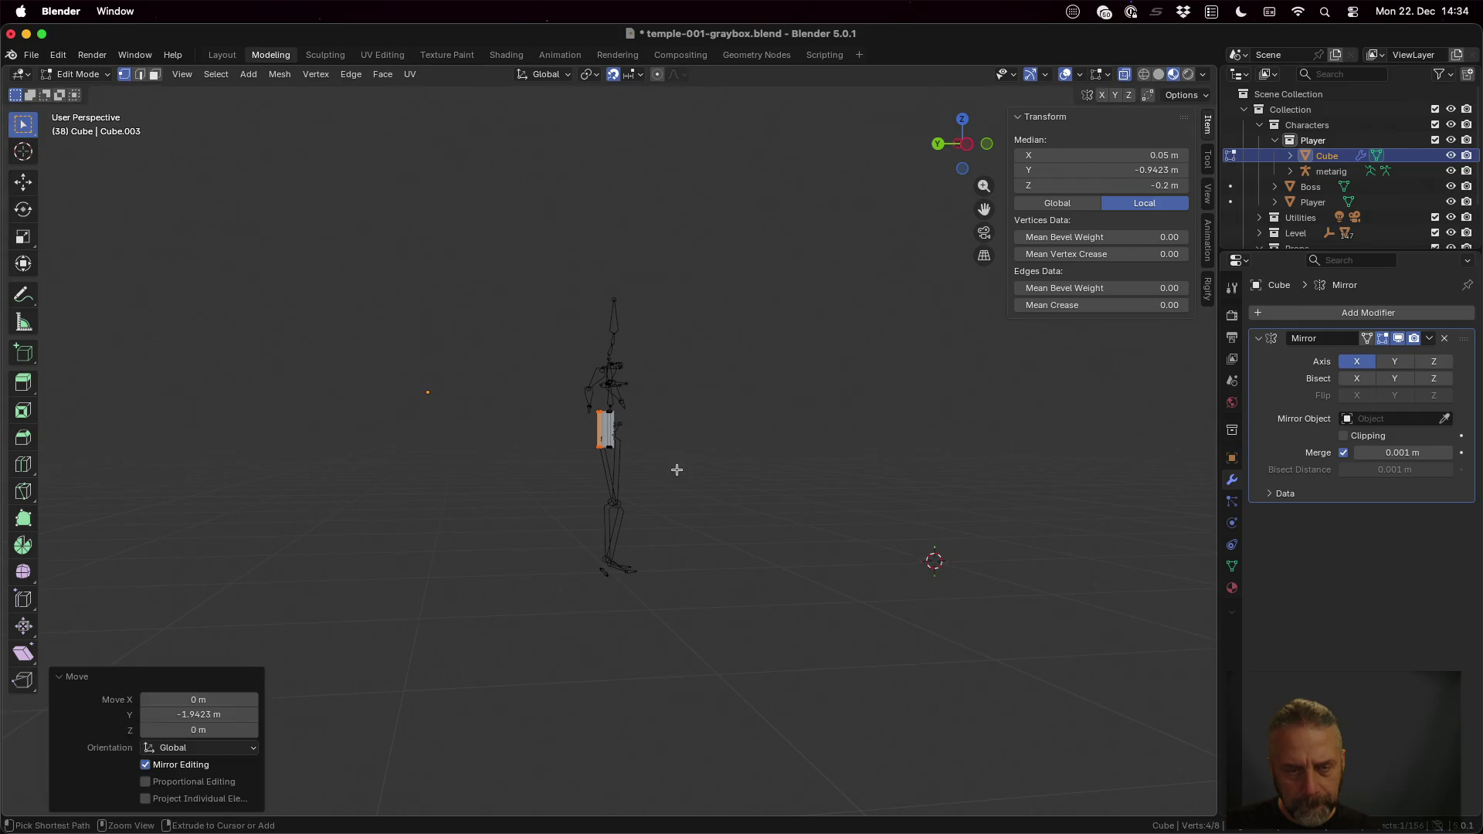
{"action": "scroll", "coordinate": [665, 454], "scroll_direction": "up", "scroll_amount": 3}
{"action": "scroll", "coordinate": [665, 454], "scroll_direction": "up", "scroll_amount": 2}
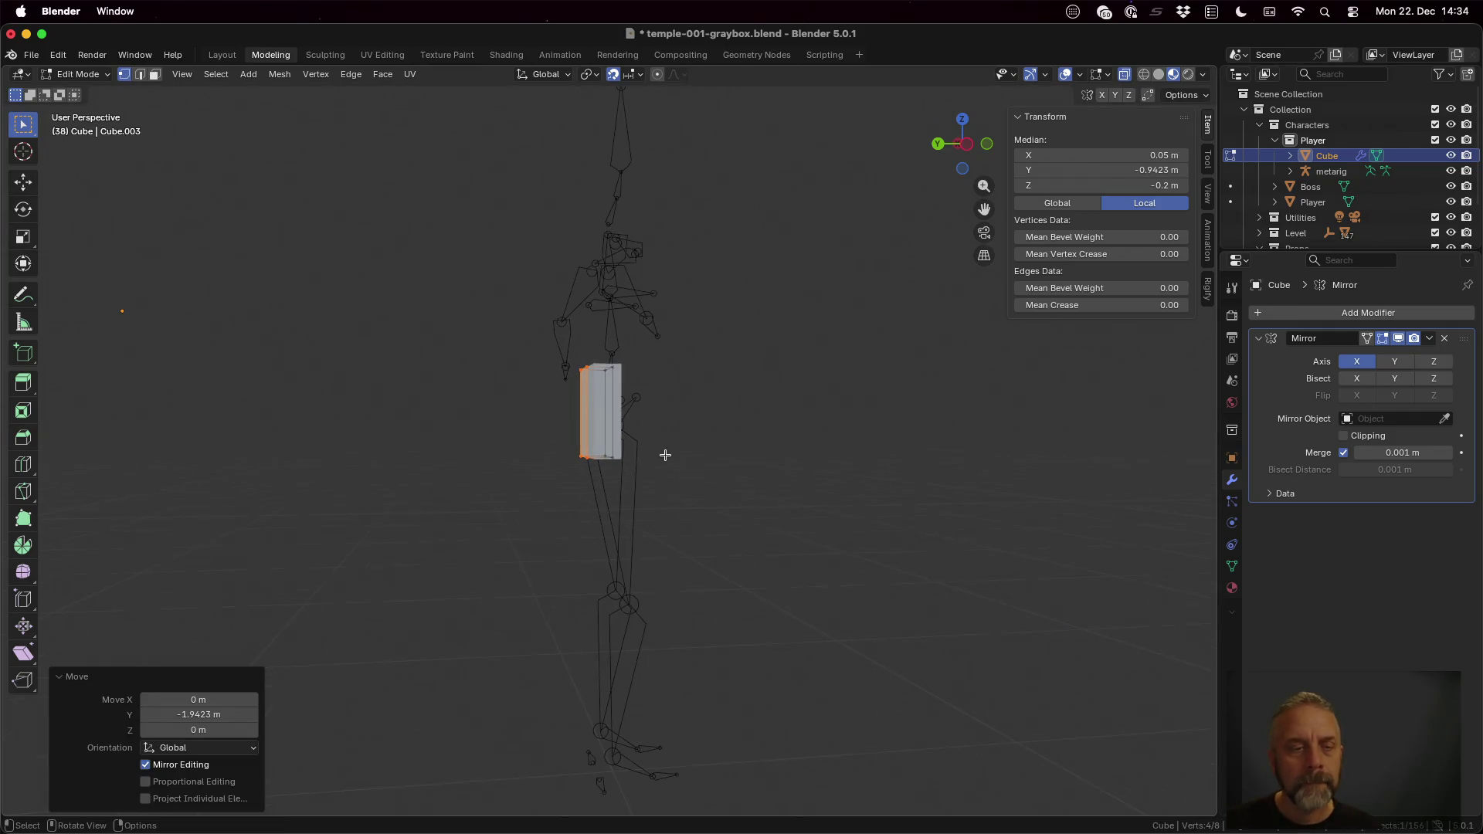
{"action": "left_click", "coordinate": [162, 329]}
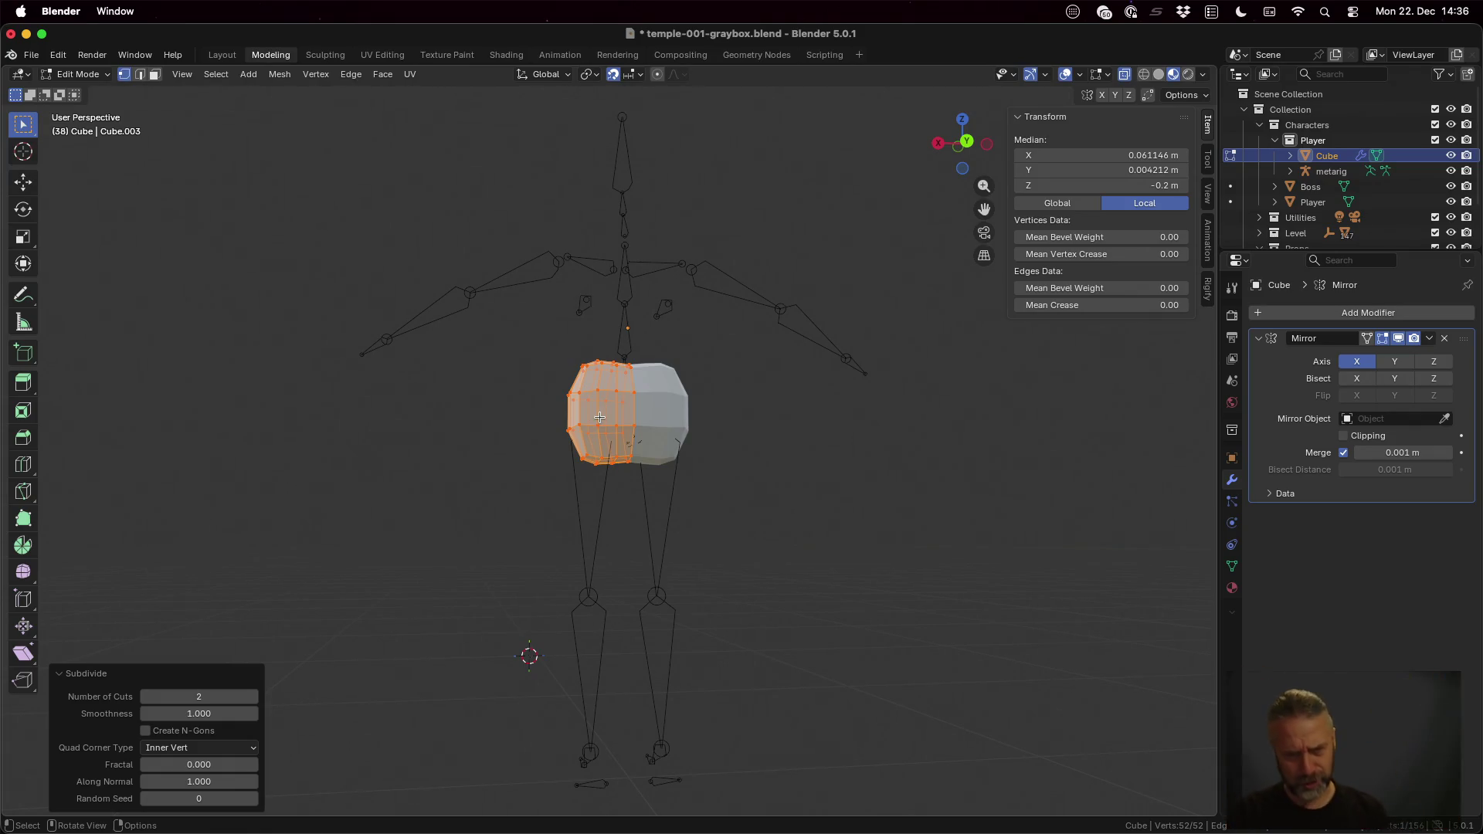
Step: Orbit to face the character and clear the mesh selection in Edit Mode
{"action": "mouse_move", "coordinate": [600, 415]}
{"action": "middle_mouse_down"}
{"action": "mouse_move", "coordinate": [757, 397]}
{"action": "mouse_move", "coordinate": [884, 407]}
{"action": "mouse_move", "coordinate": [920, 394]}
{"action": "mouse_move", "coordinate": [912, 315]}
{"action": "mouse_move", "coordinate": [950, 358]}
{"action": "mouse_move", "coordinate": [937, 331]}
{"action": "mouse_move", "coordinate": [938, 351]}
{"action": "middle_mouse_up"}
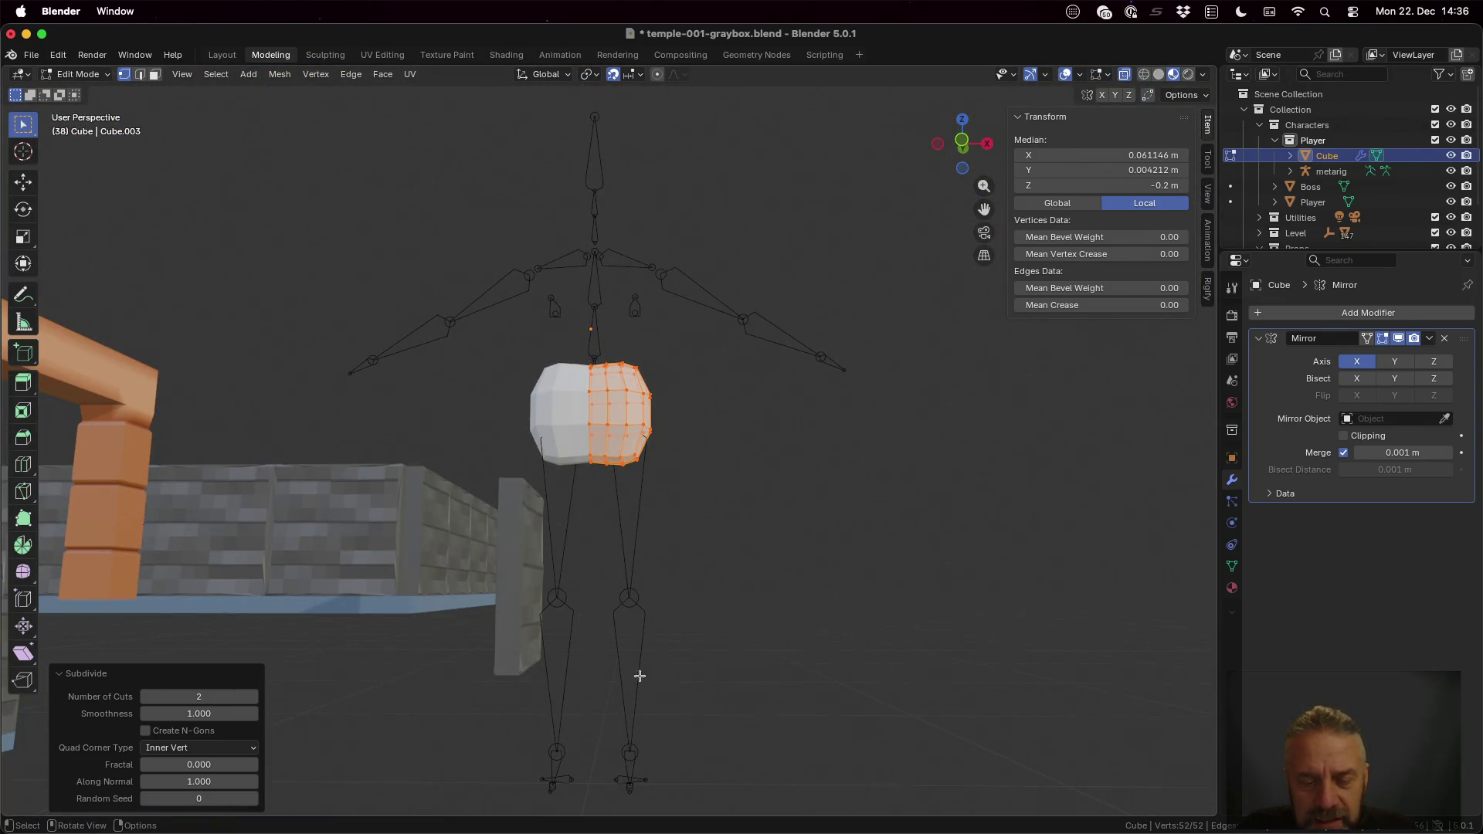
{"action": "key", "text": "Tab"}
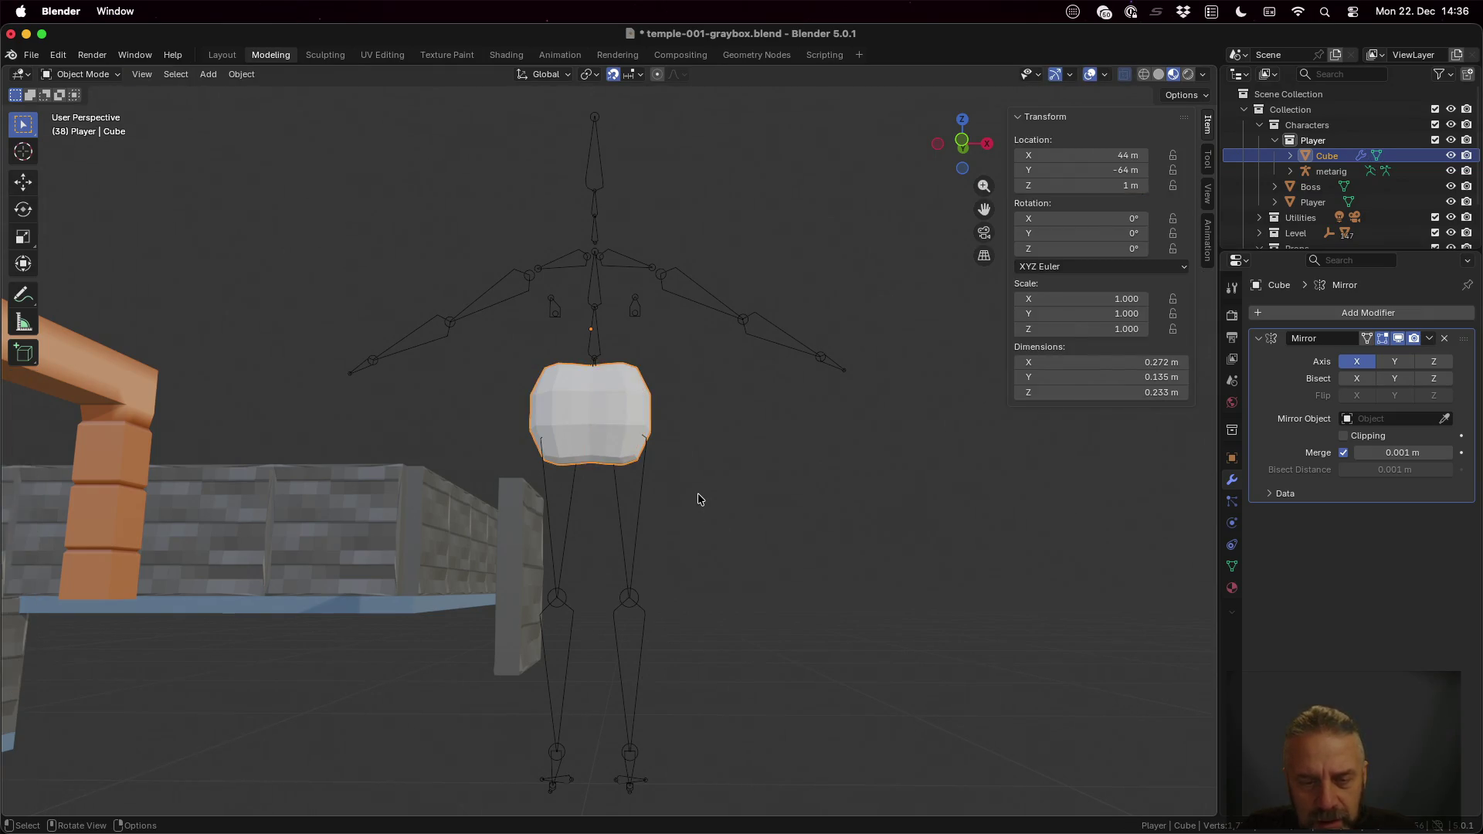
{"action": "key", "text": "Tab"}
{"action": "left_click", "coordinate": [697, 495]}
{"action": "mouse_move", "coordinate": [742, 496]}
{"action": "middle_mouse_down"}
{"action": "mouse_move", "coordinate": [579, 443]}
{"action": "mouse_move", "coordinate": [707, 428]}
{"action": "middle_mouse_up"}
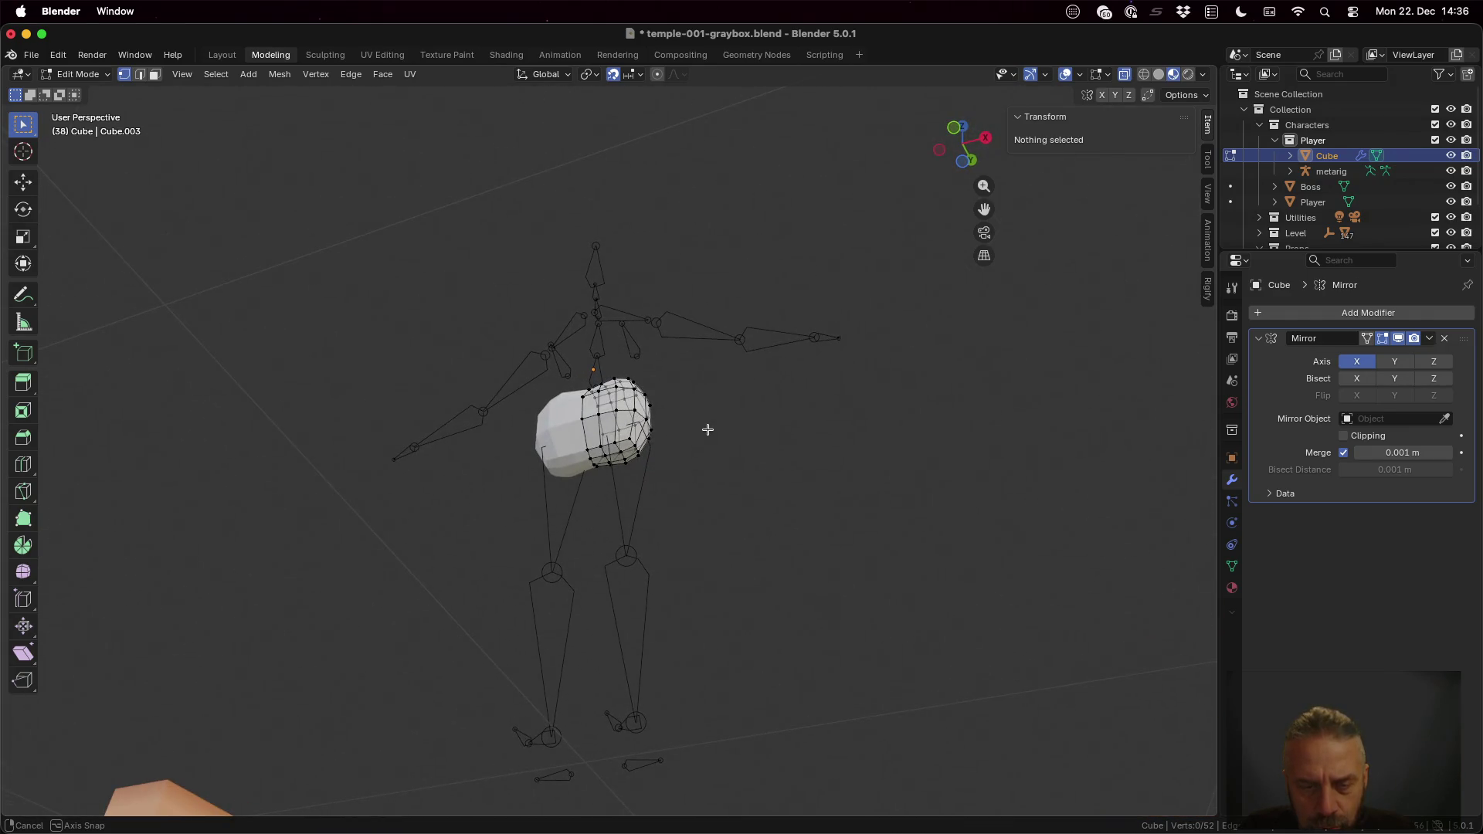
Step: In face select, turn off X-ray display so the torso draws solid, then return to Object Mode
{"action": "key", "text": "3"}
{"action": "left_click", "coordinate": [628, 442]}
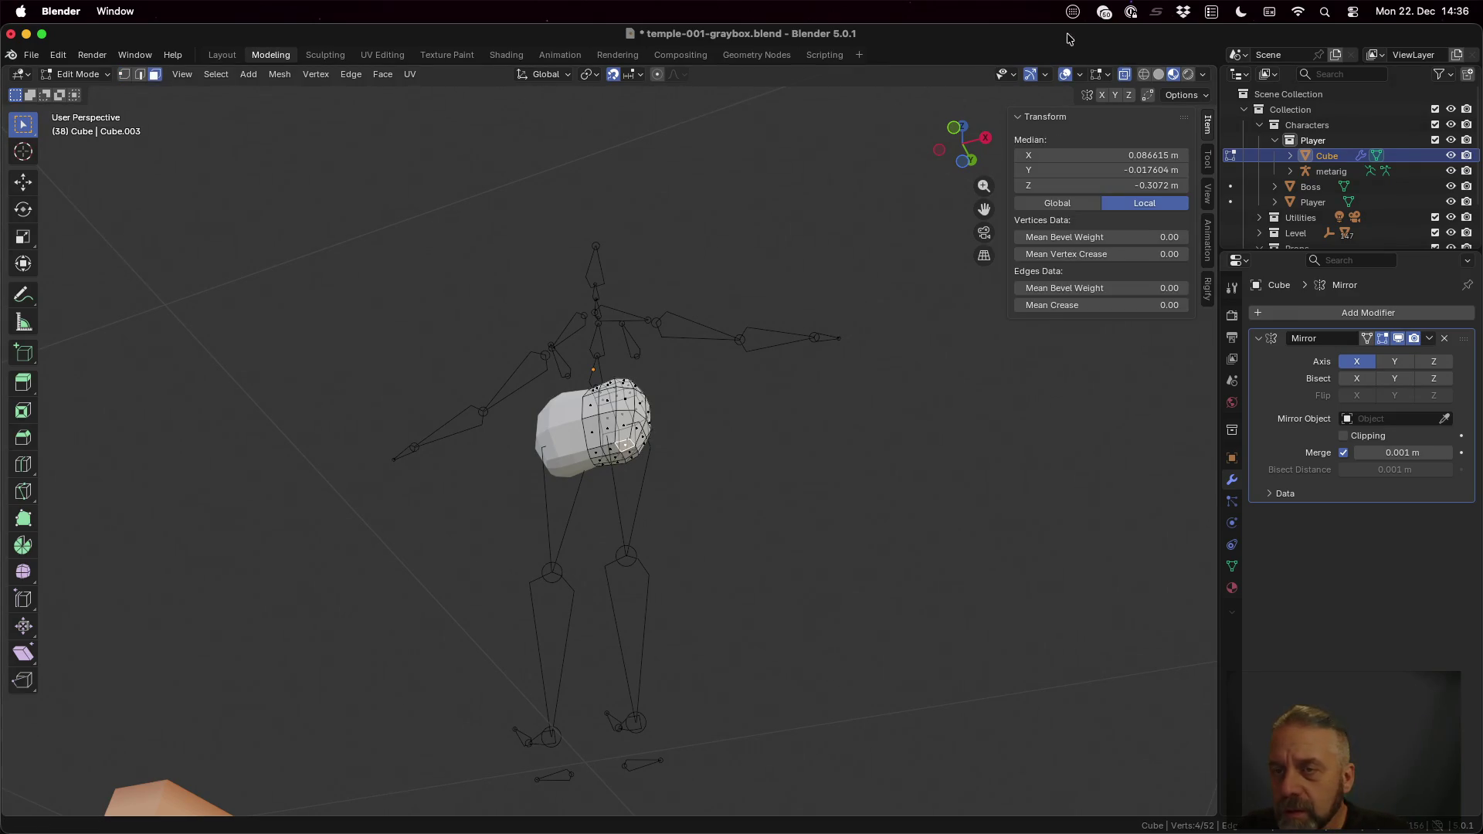
{"action": "left_click", "coordinate": [1124, 76]}
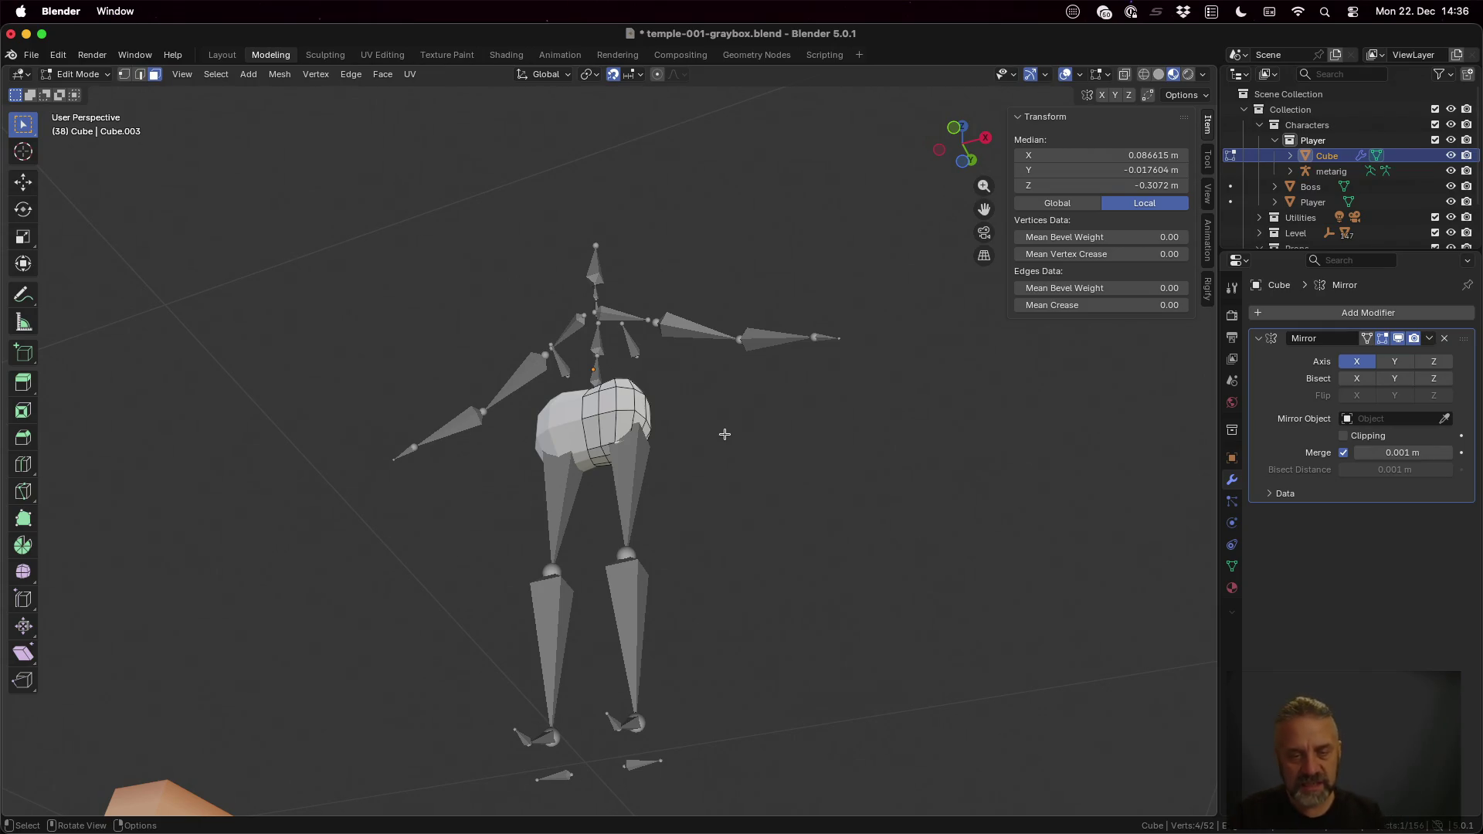
{"action": "key", "text": "Tab"}
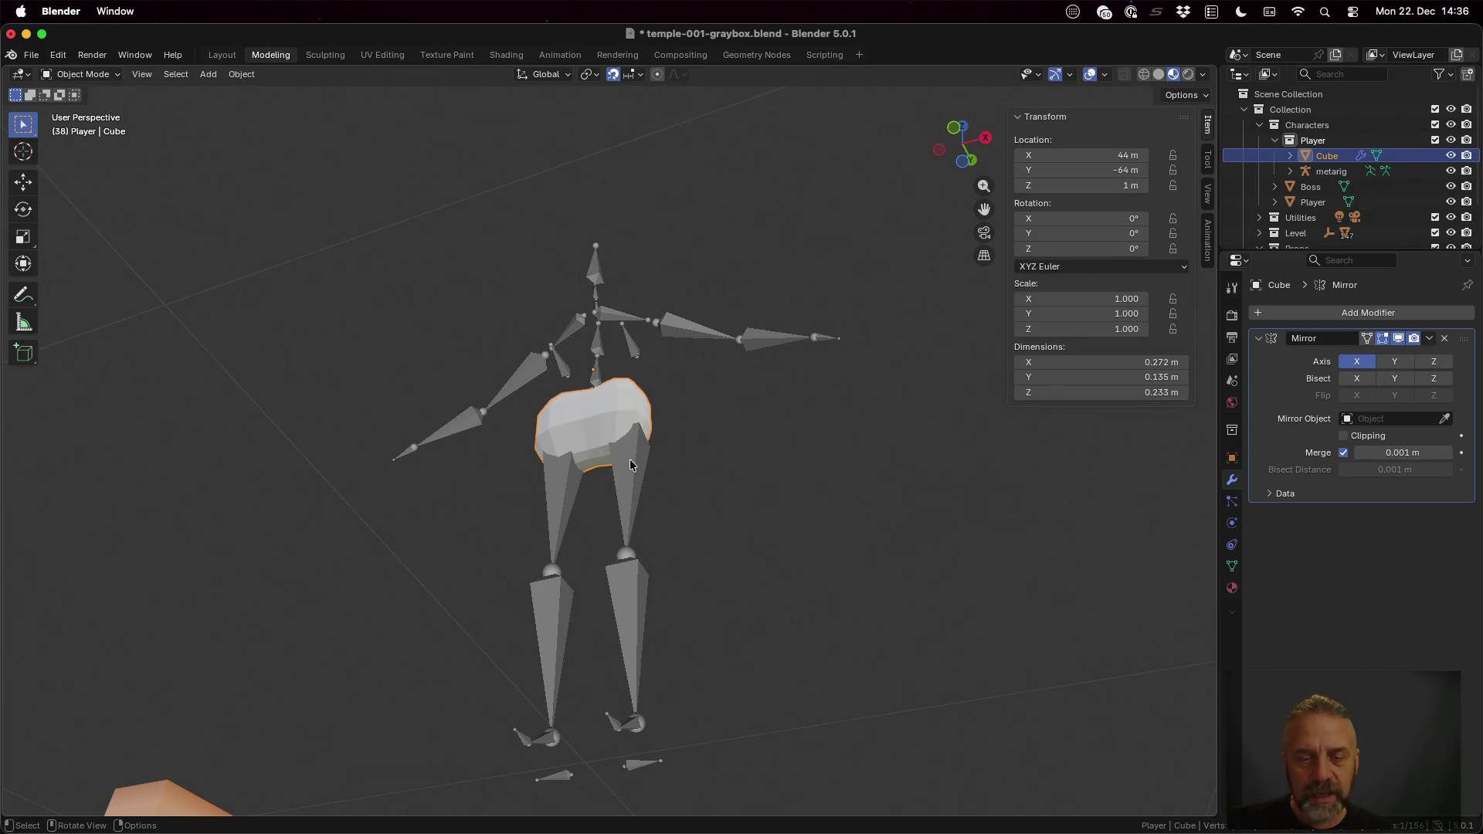
Step: Make the metarig unselectable in its Visibility settings
{"action": "left_click", "coordinate": [640, 499]}
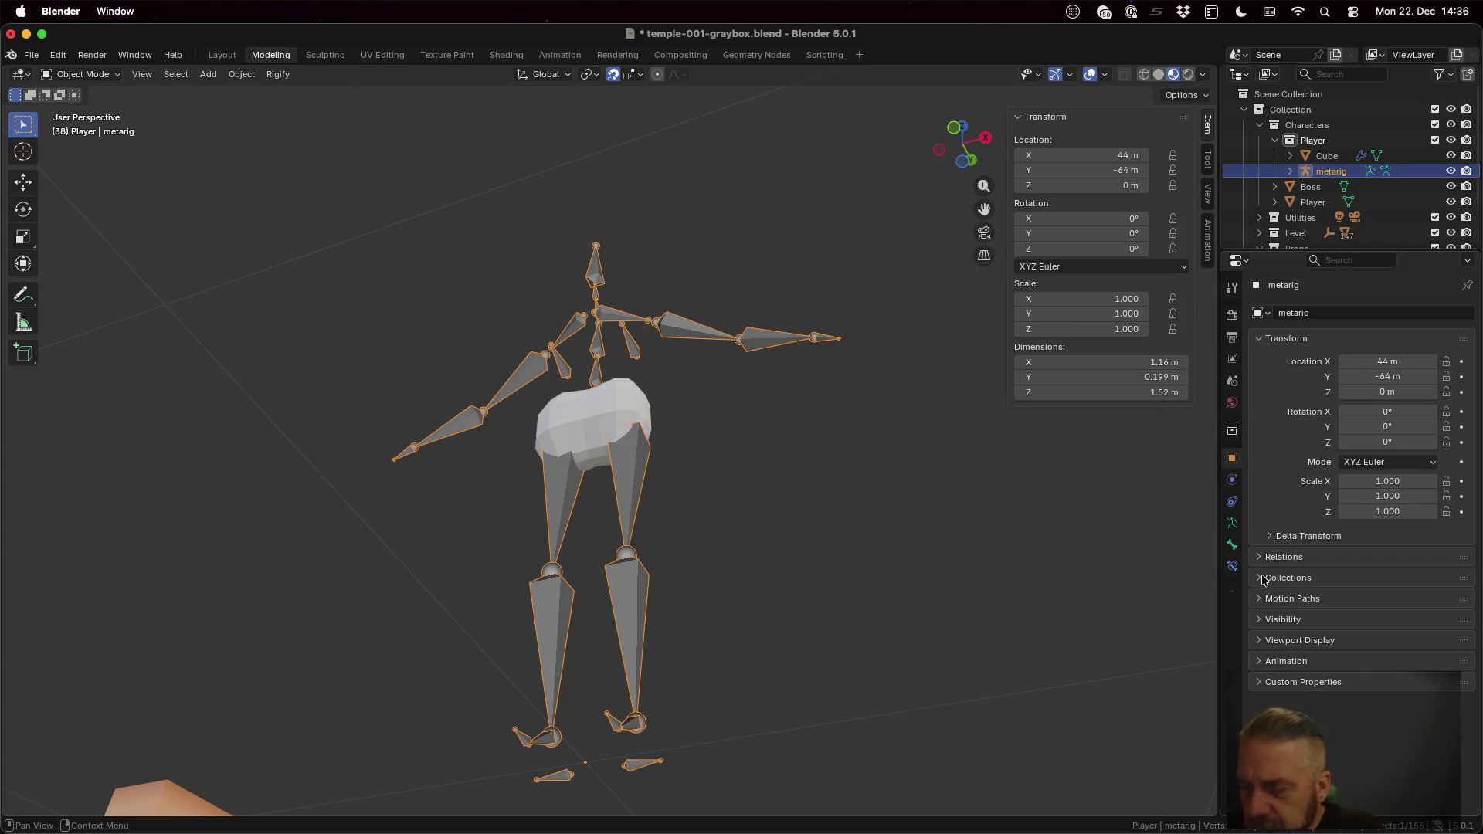
{"action": "left_click", "coordinate": [1276, 622]}
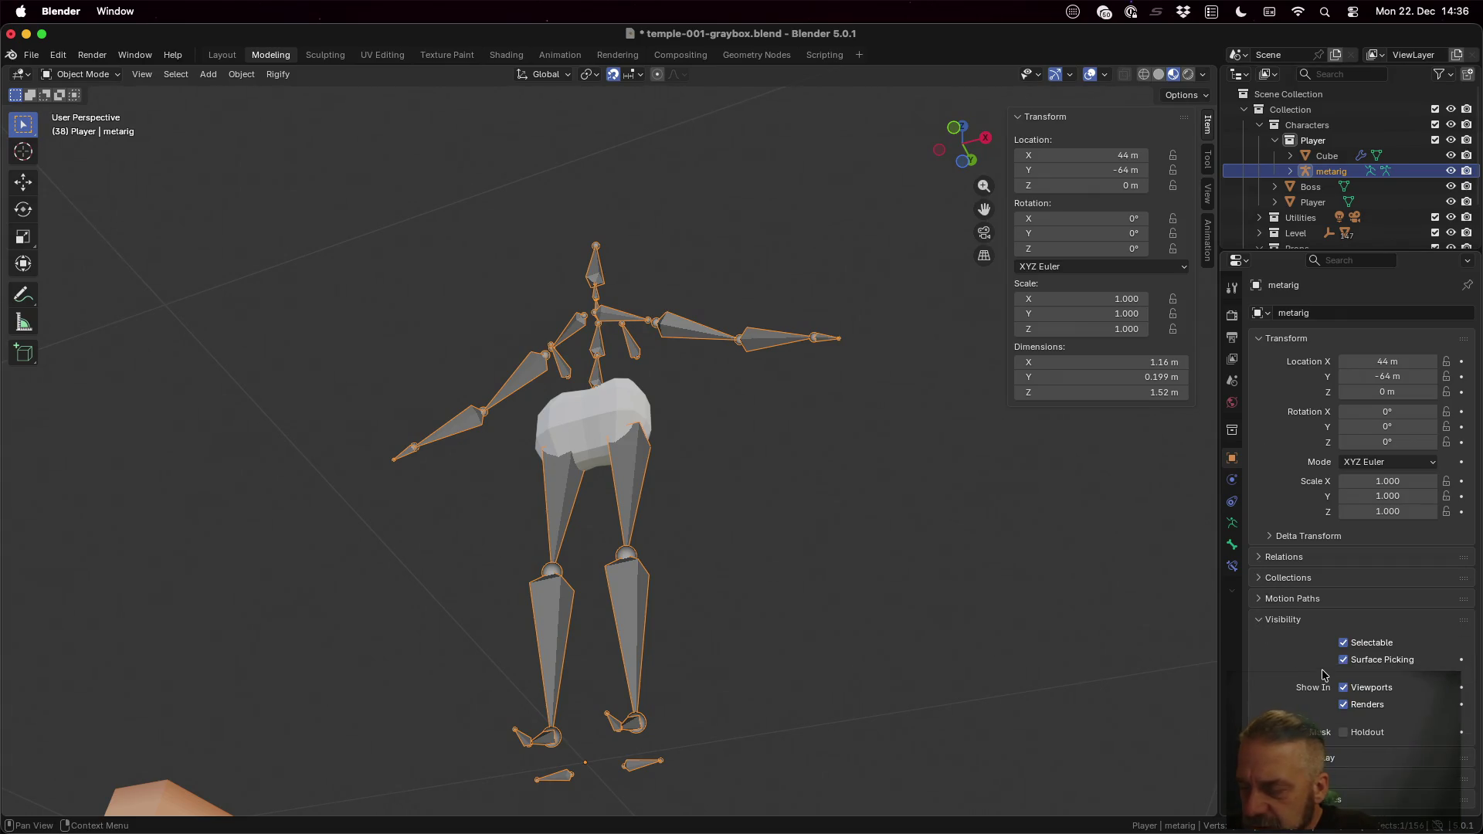
{"action": "left_click", "coordinate": [1372, 645]}
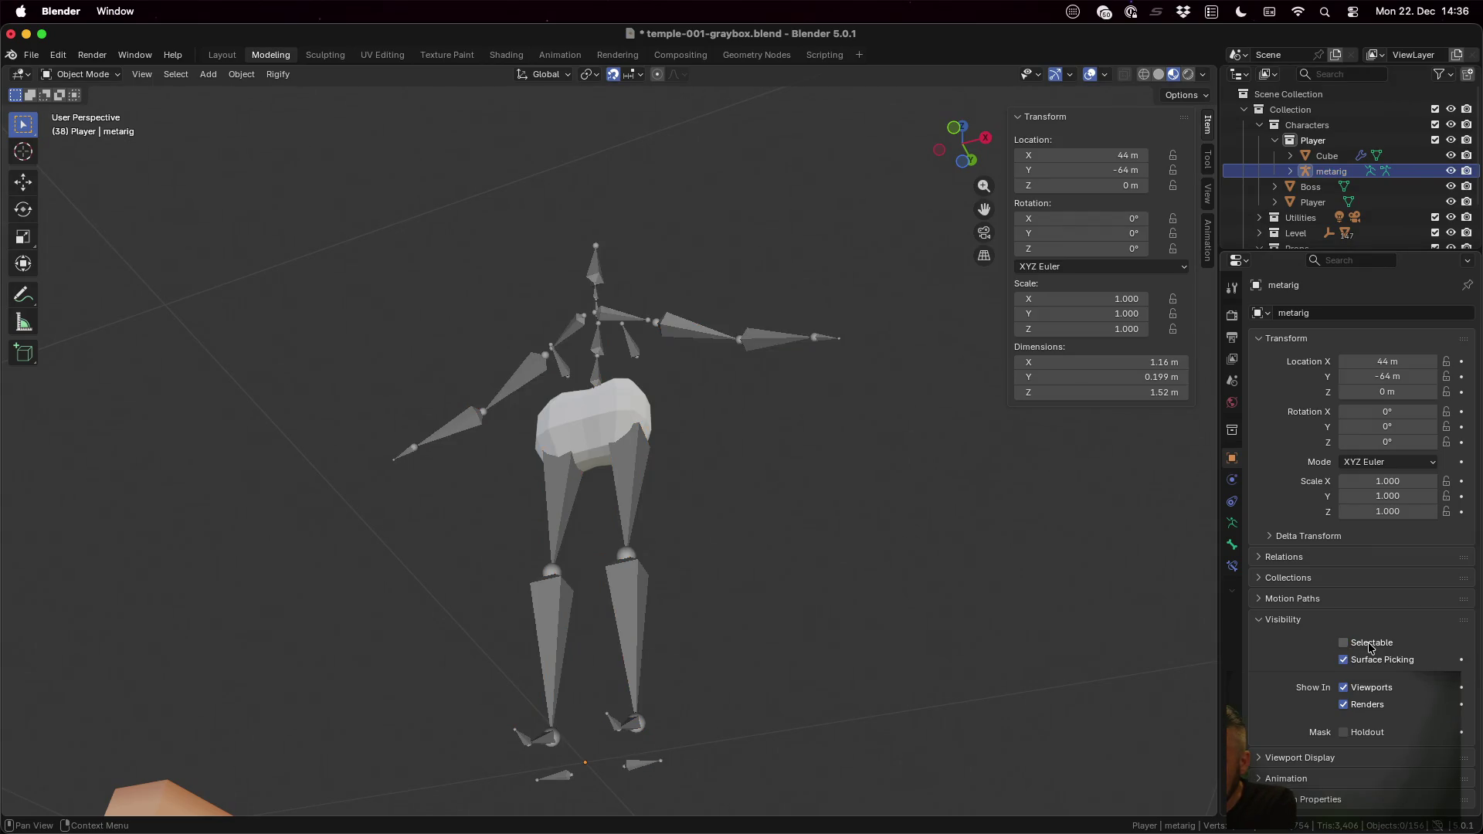
{"action": "left_click", "coordinate": [1371, 644]}
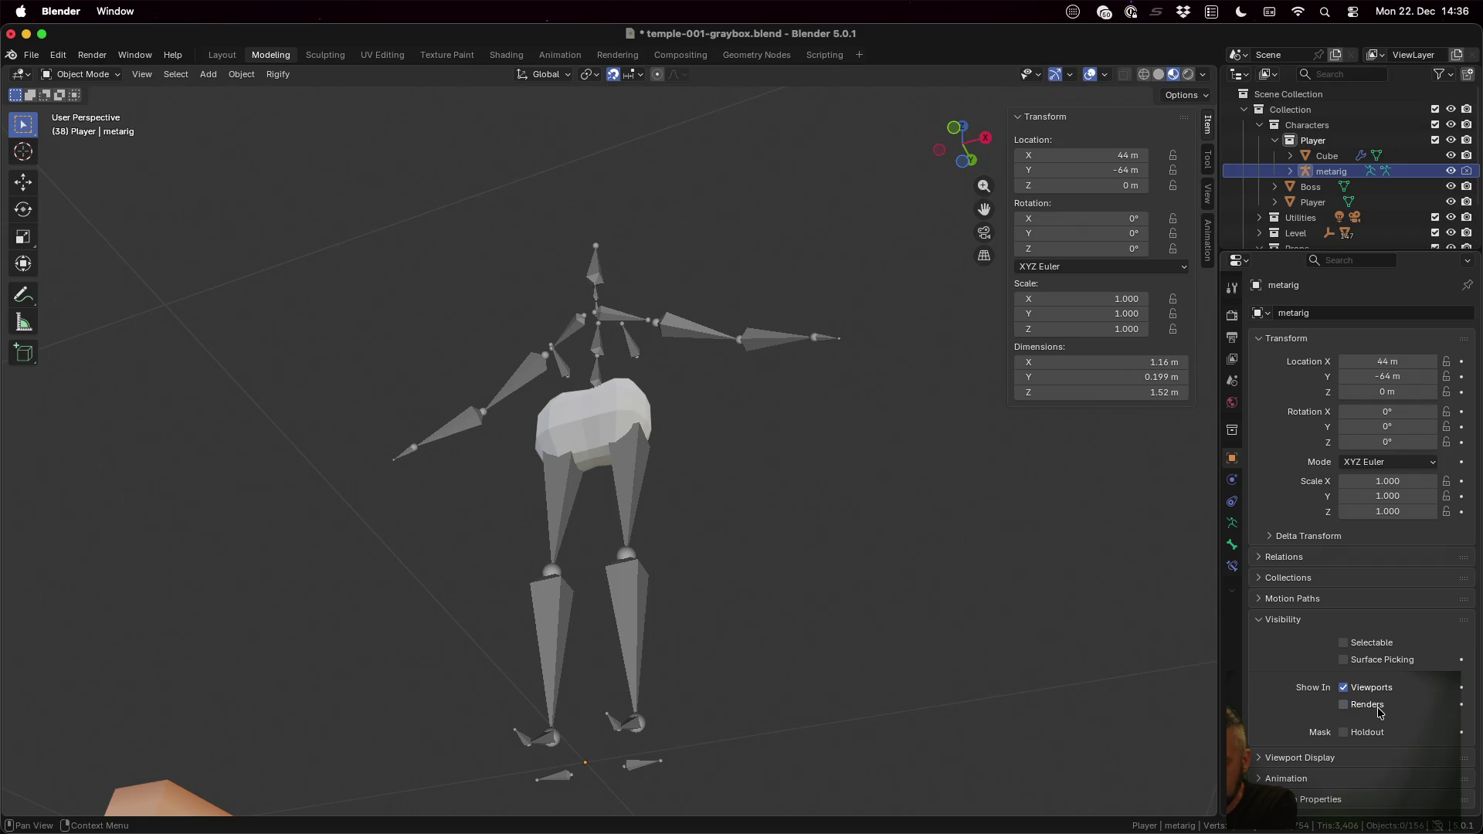
Step: Display the metarig as Wire, then select the Cube torso and enter Edit Mode
{"action": "left_click", "coordinate": [1287, 757]}
{"action": "scroll", "coordinate": [1361, 695], "scroll_direction": "down", "scroll_amount": 2}
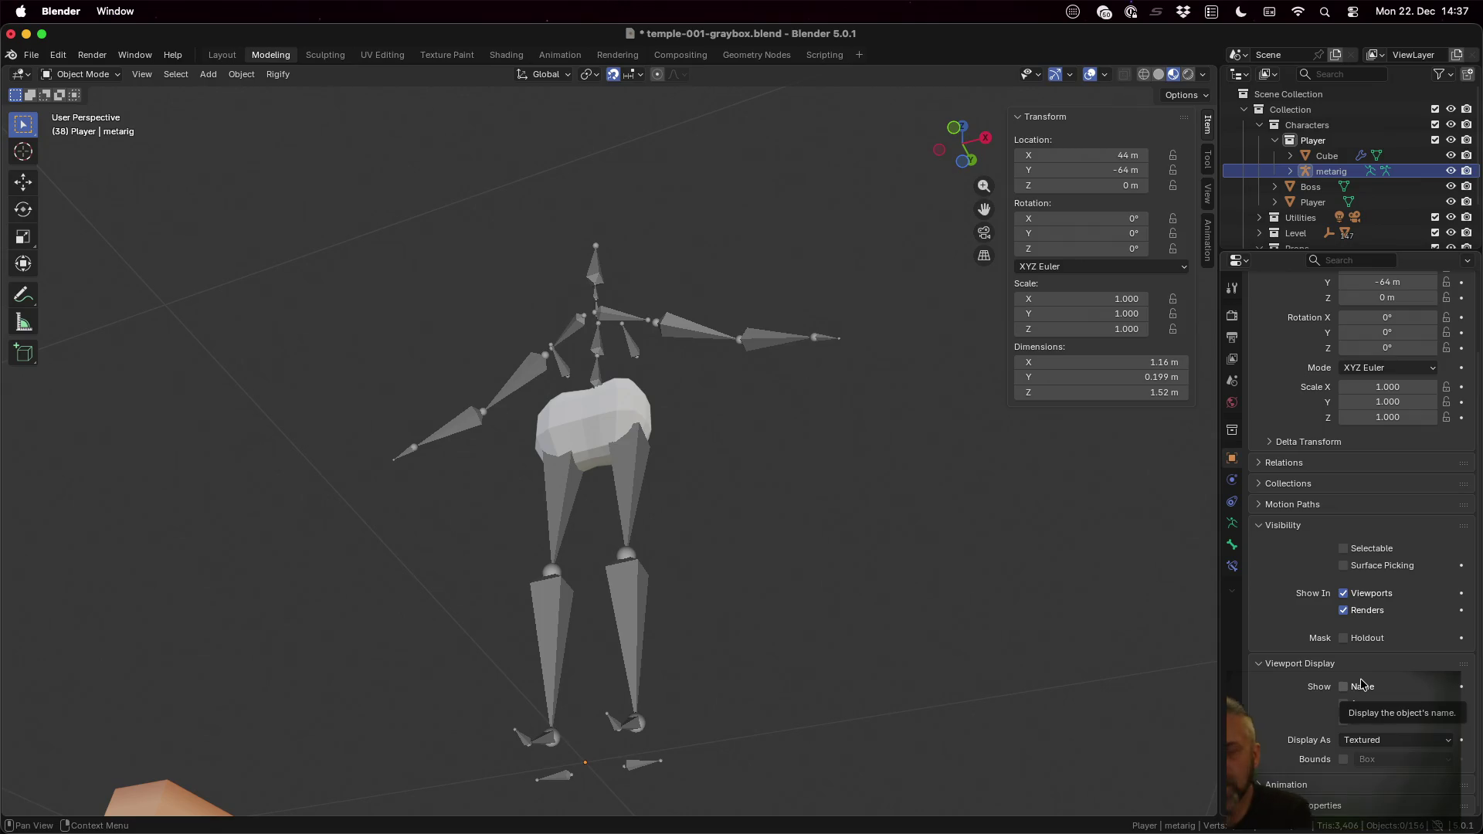
{"action": "left_click", "coordinate": [1419, 741]}
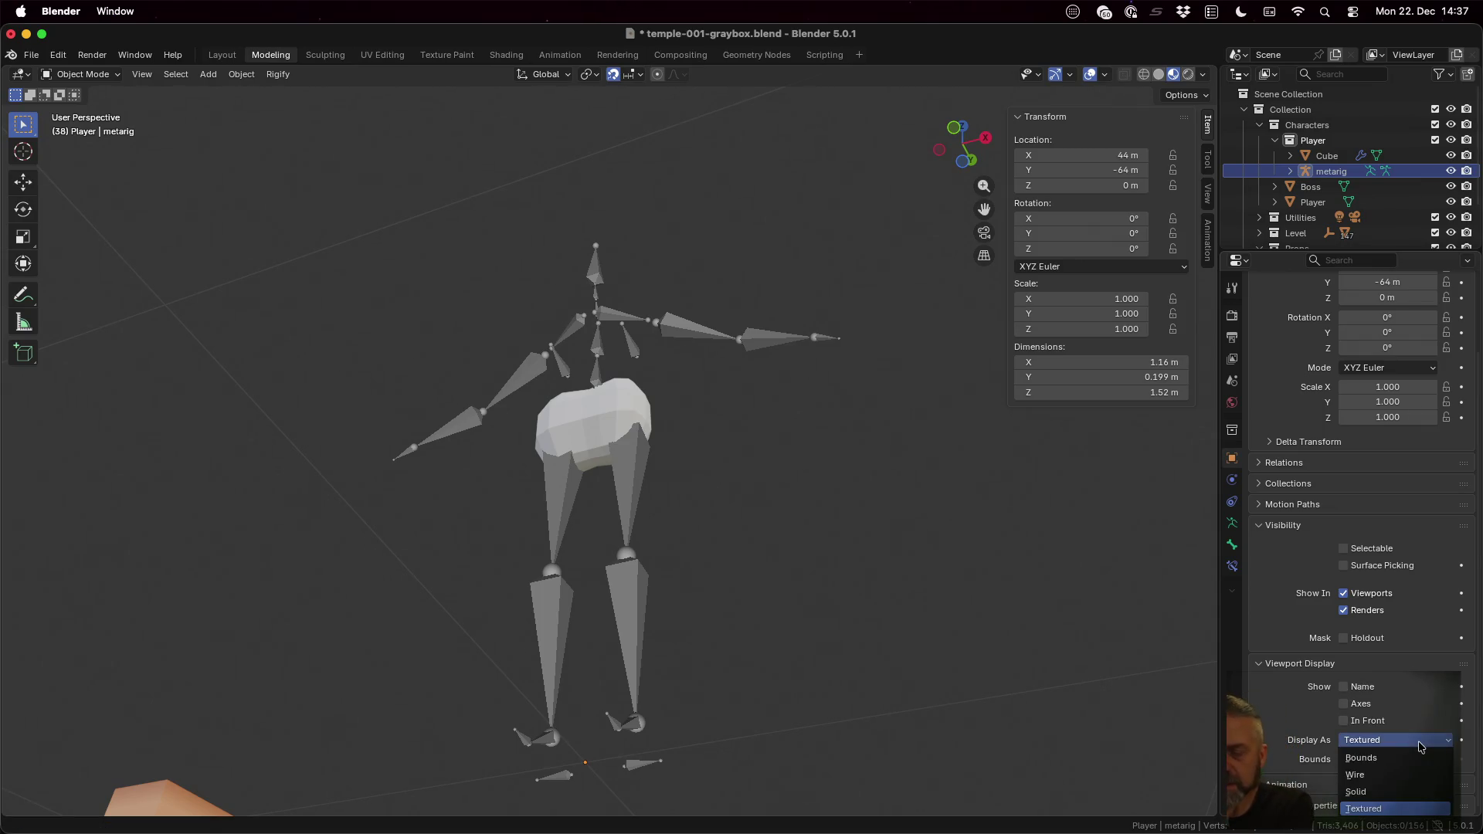
{"action": "left_click", "coordinate": [1414, 774]}
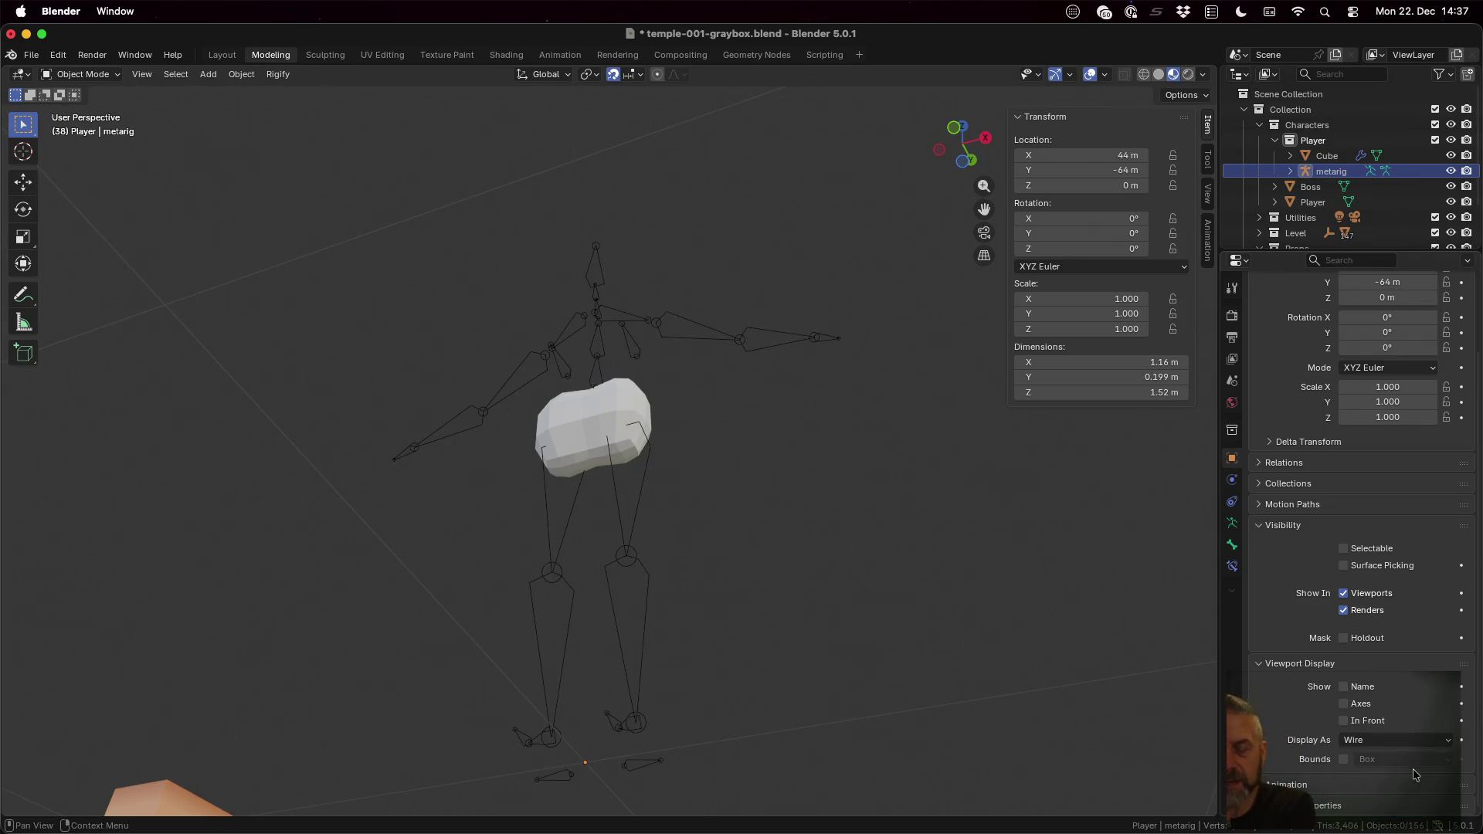
{"action": "left_click", "coordinate": [598, 409]}
{"action": "key", "text": "Tab"}
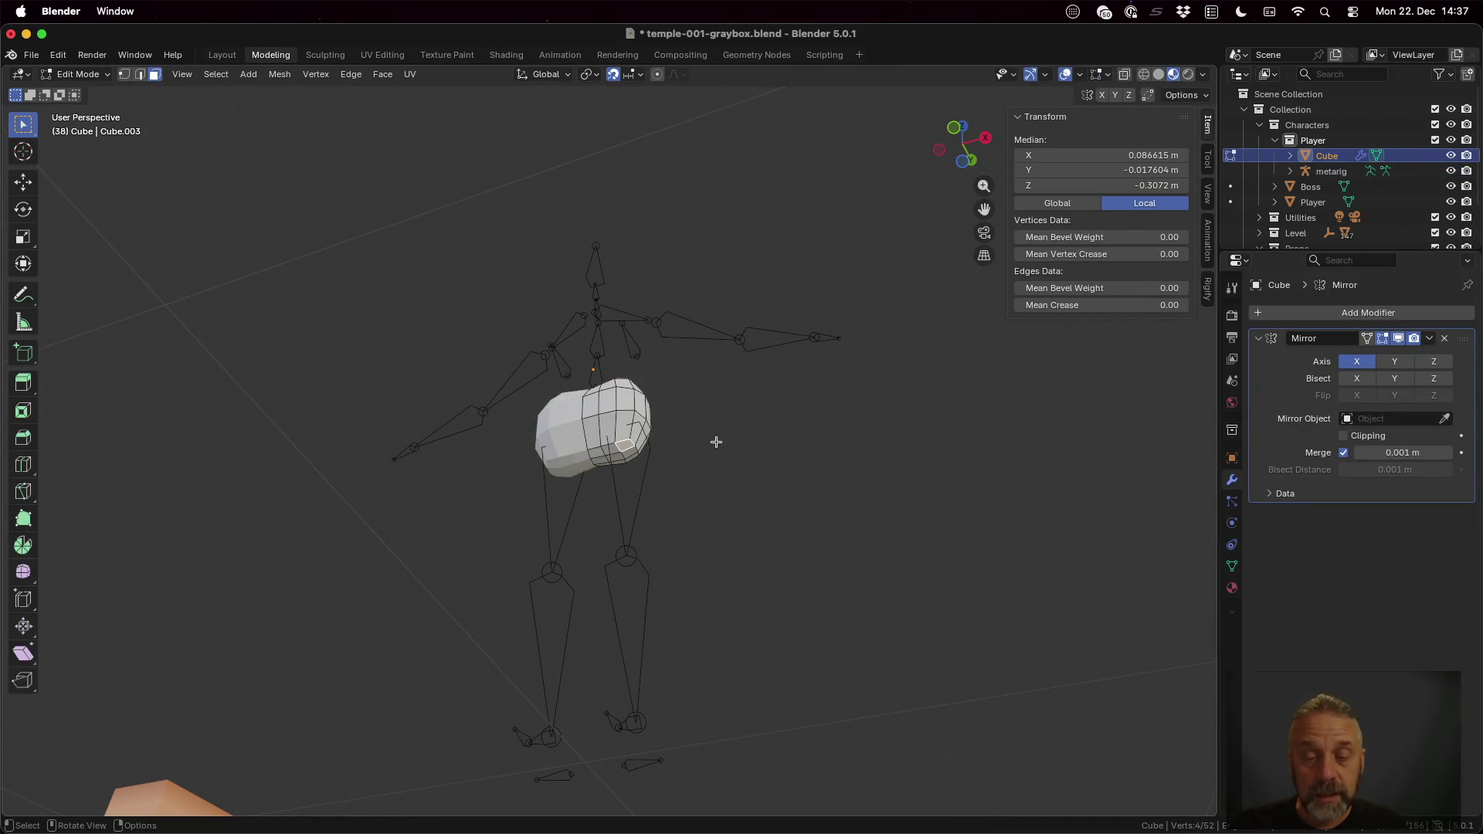
Step: Select the group of faces at the torso's lower outer corner for the leg extrusion
{"action": "mouse_move", "coordinate": [662, 460]}
{"action": "middle_mouse_down"}
{"action": "mouse_move", "coordinate": [689, 497]}
{"action": "mouse_move", "coordinate": [652, 462]}
{"action": "mouse_move", "coordinate": [612, 480]}
{"action": "middle_mouse_up"}
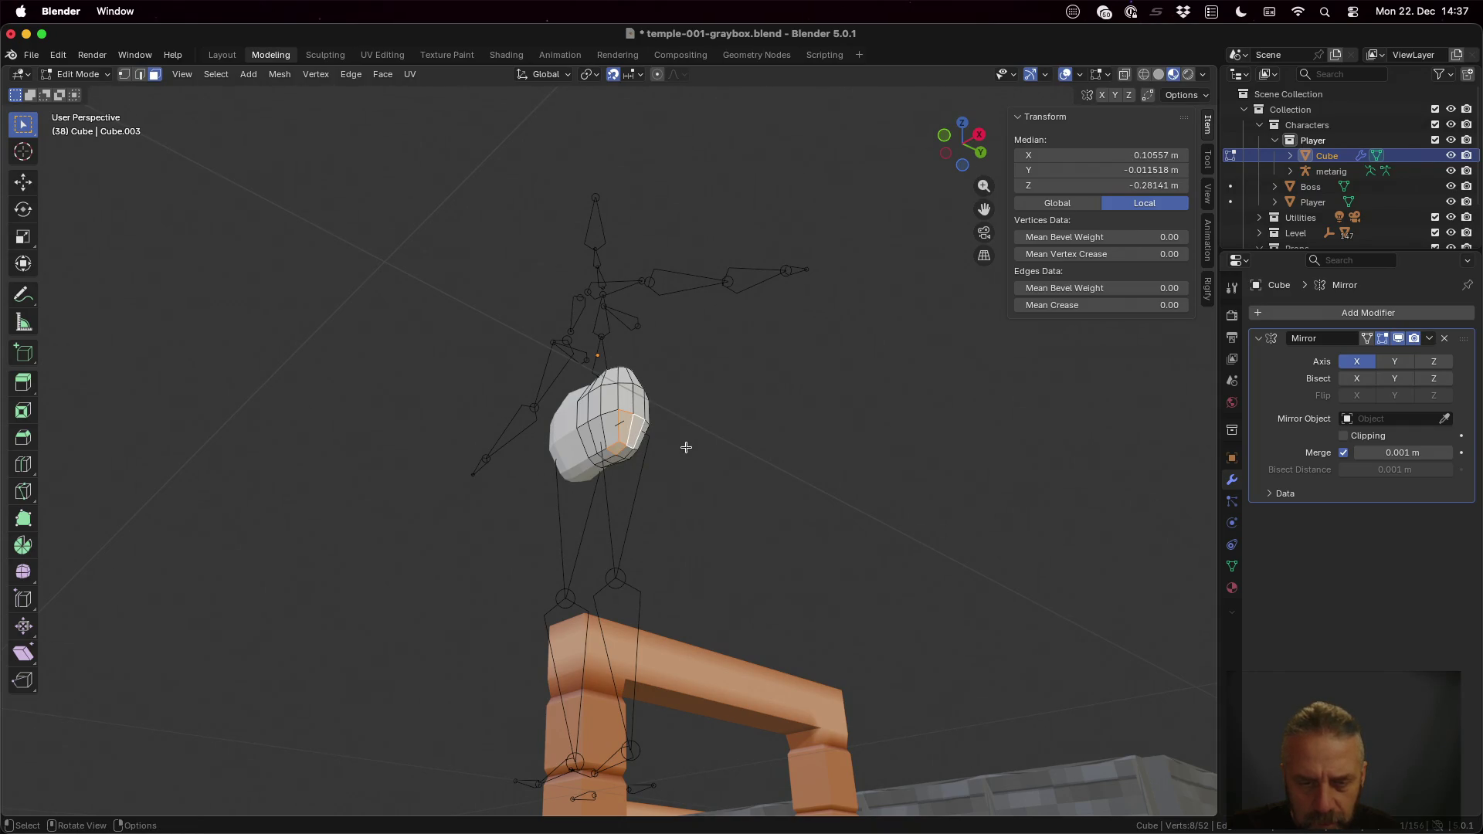
{"action": "scroll", "coordinate": [685, 440], "scroll_direction": "up", "scroll_amount": 5}
{"action": "middle_click_drag", "start_coordinate": [737, 447], "coordinate": [614, 399]}
{"action": "left_click", "coordinate": [604, 391], "text": "shift"}
{"action": "left_click", "coordinate": [626, 457], "text": "shift"}
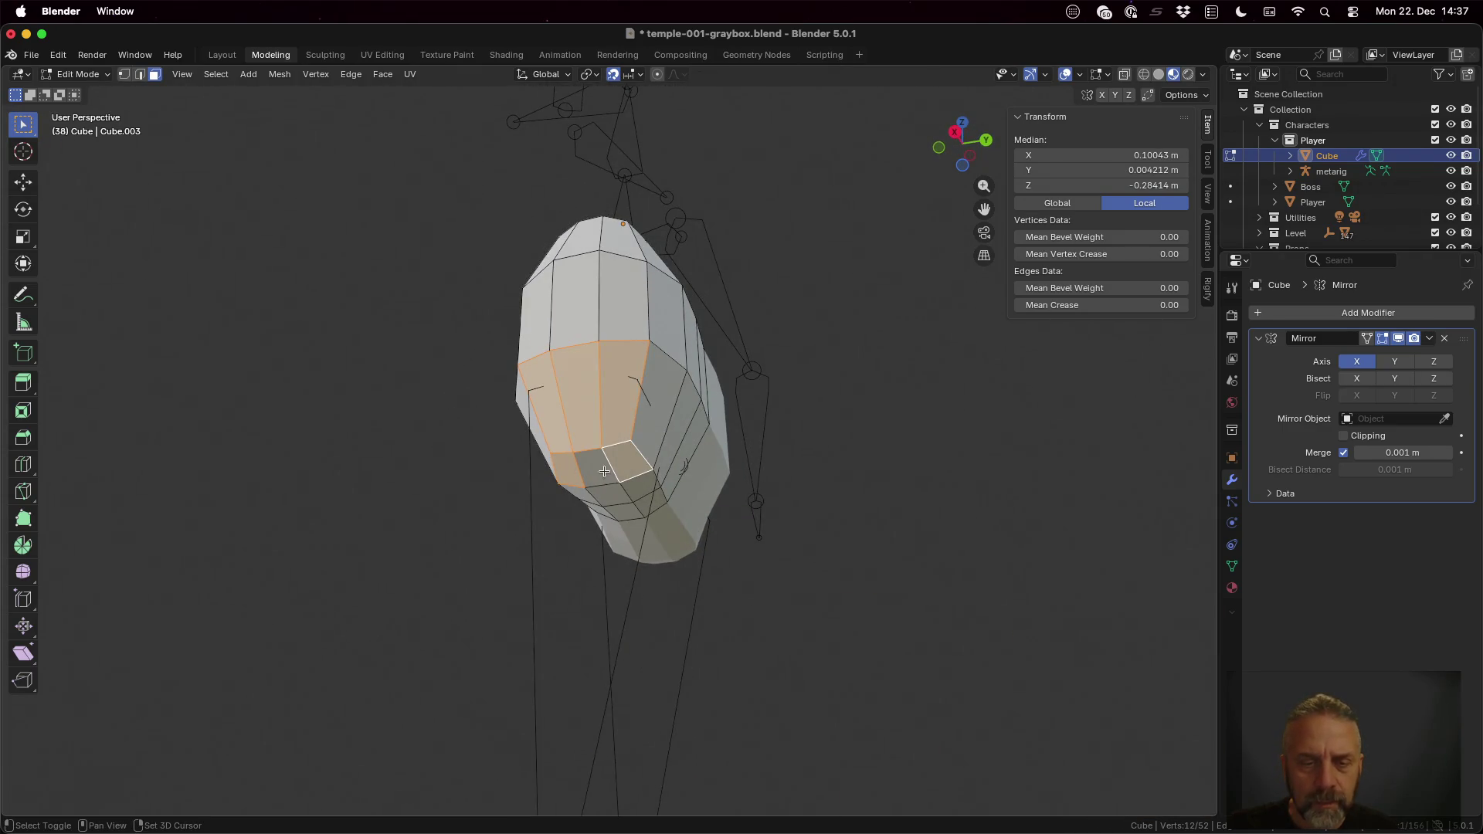
{"action": "mouse_move", "coordinate": [625, 457]}
{"action": "middle_mouse_down"}
{"action": "mouse_move", "coordinate": [905, 463]}
{"action": "mouse_move", "coordinate": [915, 489]}
{"action": "mouse_move", "coordinate": [909, 407]}
{"action": "middle_mouse_up"}
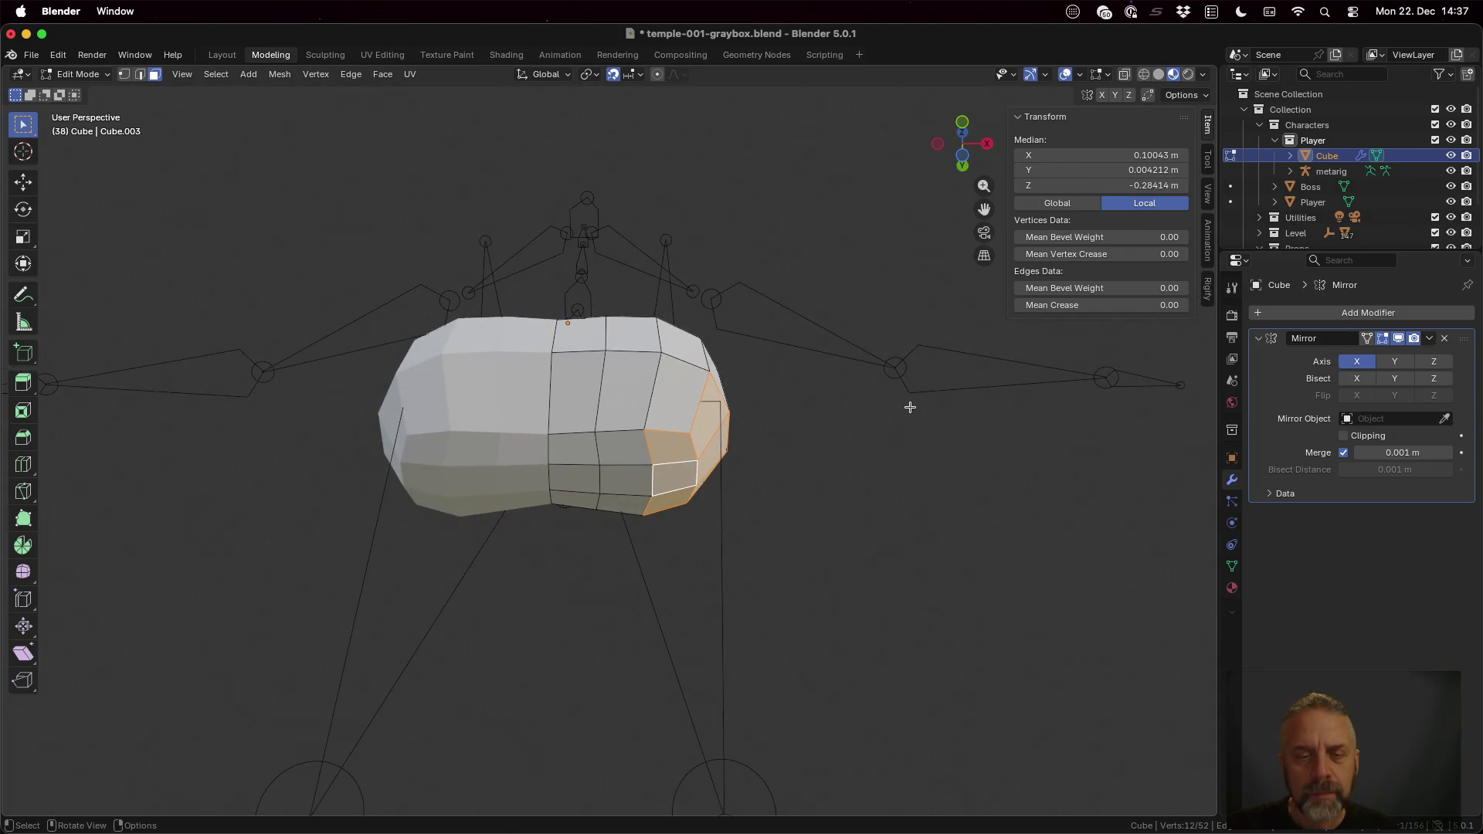
{"action": "left_click", "coordinate": [630, 451], "text": "shift"}
{"action": "left_click", "coordinate": [627, 477], "text": "shift"}
{"action": "left_click", "coordinate": [647, 505], "text": "shift"}
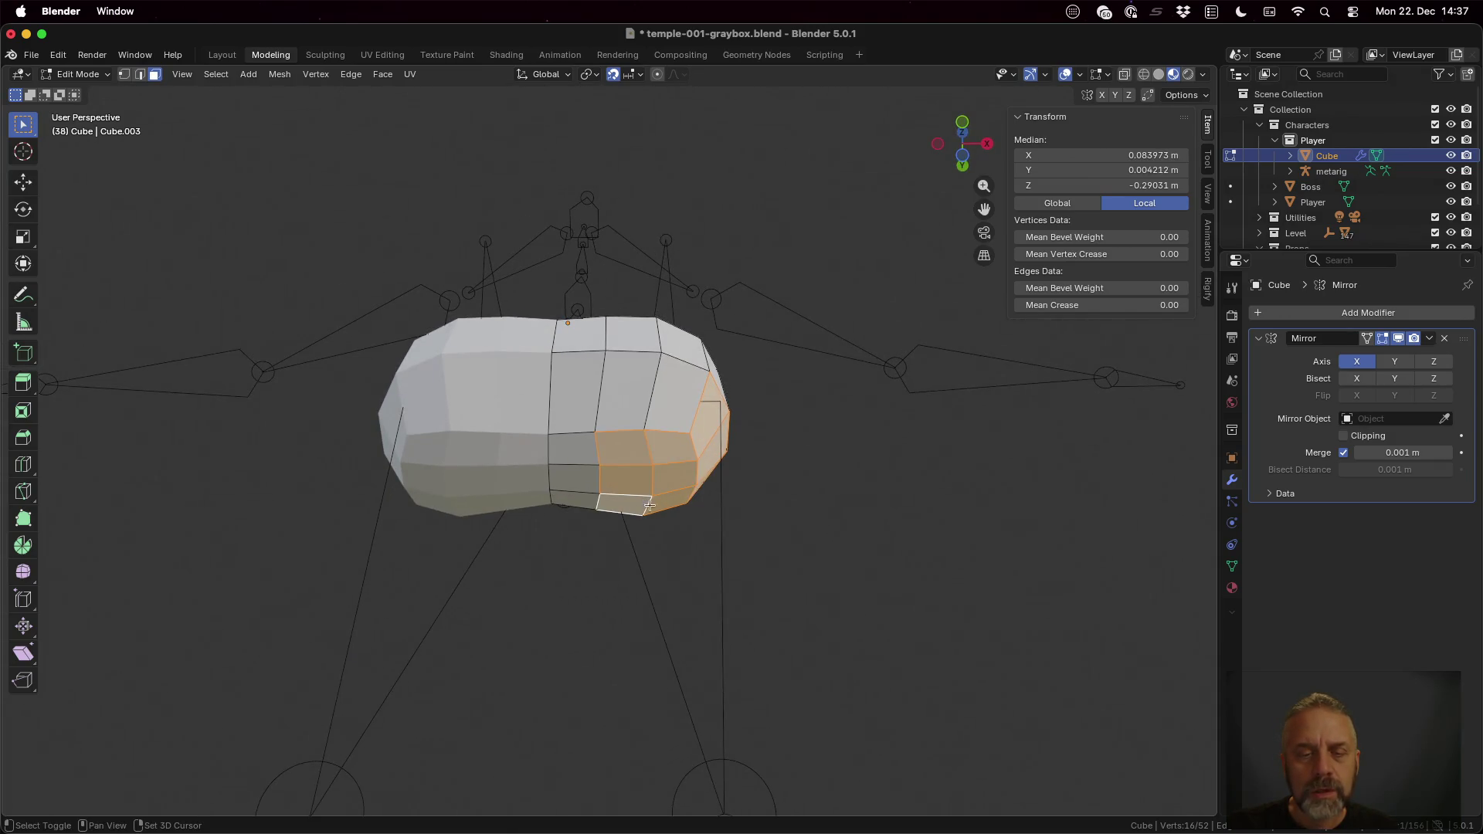
{"action": "mouse_move", "coordinate": [804, 514]}
{"action": "middle_mouse_down"}
{"action": "mouse_move", "coordinate": [811, 629]}
{"action": "mouse_move", "coordinate": [811, 604]}
{"action": "middle_mouse_up"}
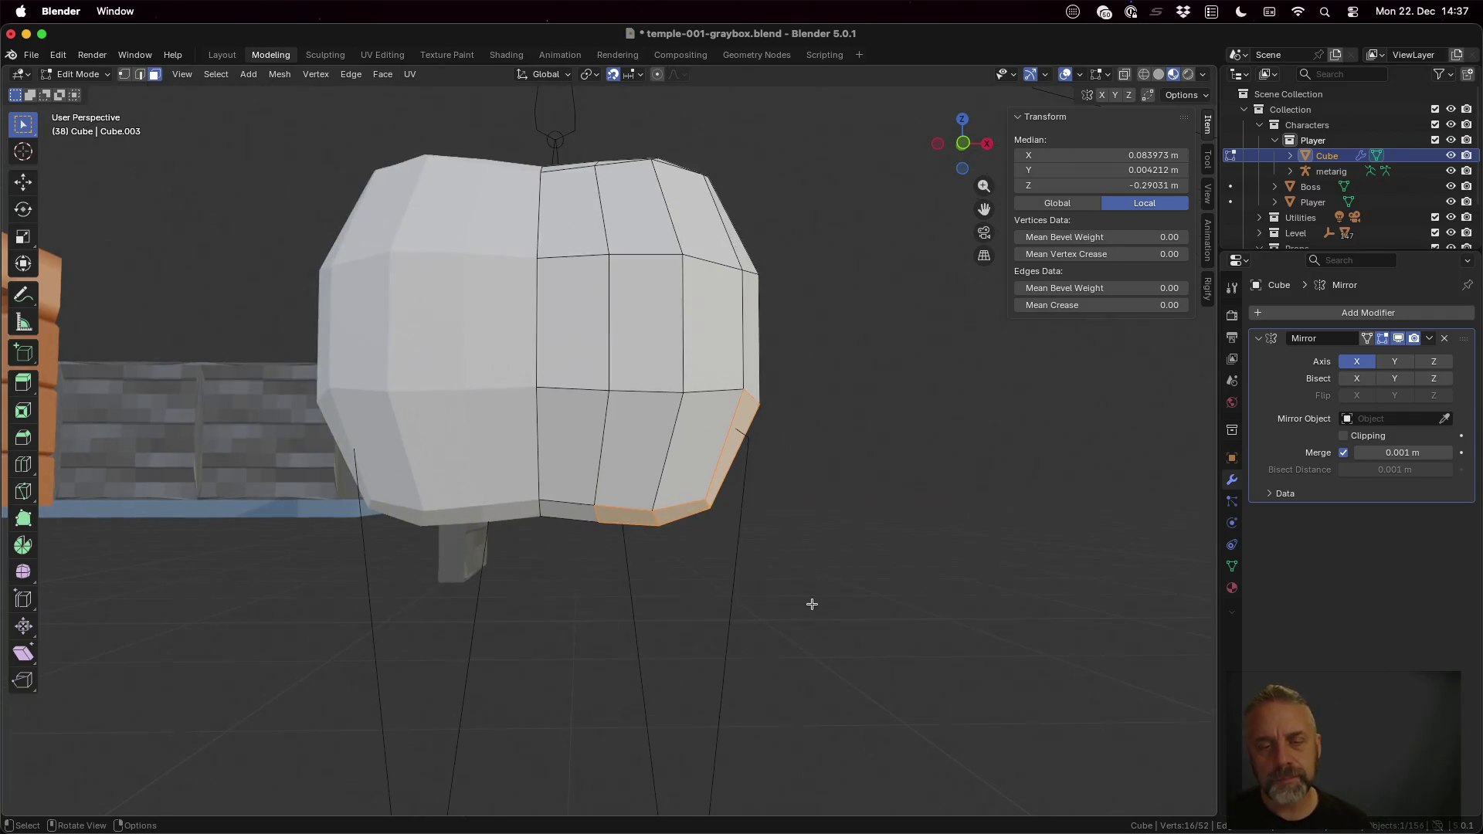
{"action": "scroll", "coordinate": [811, 604], "scroll_direction": "down", "scroll_amount": 3}
{"action": "scroll", "coordinate": [812, 604], "scroll_direction": "down", "scroll_amount": 1}
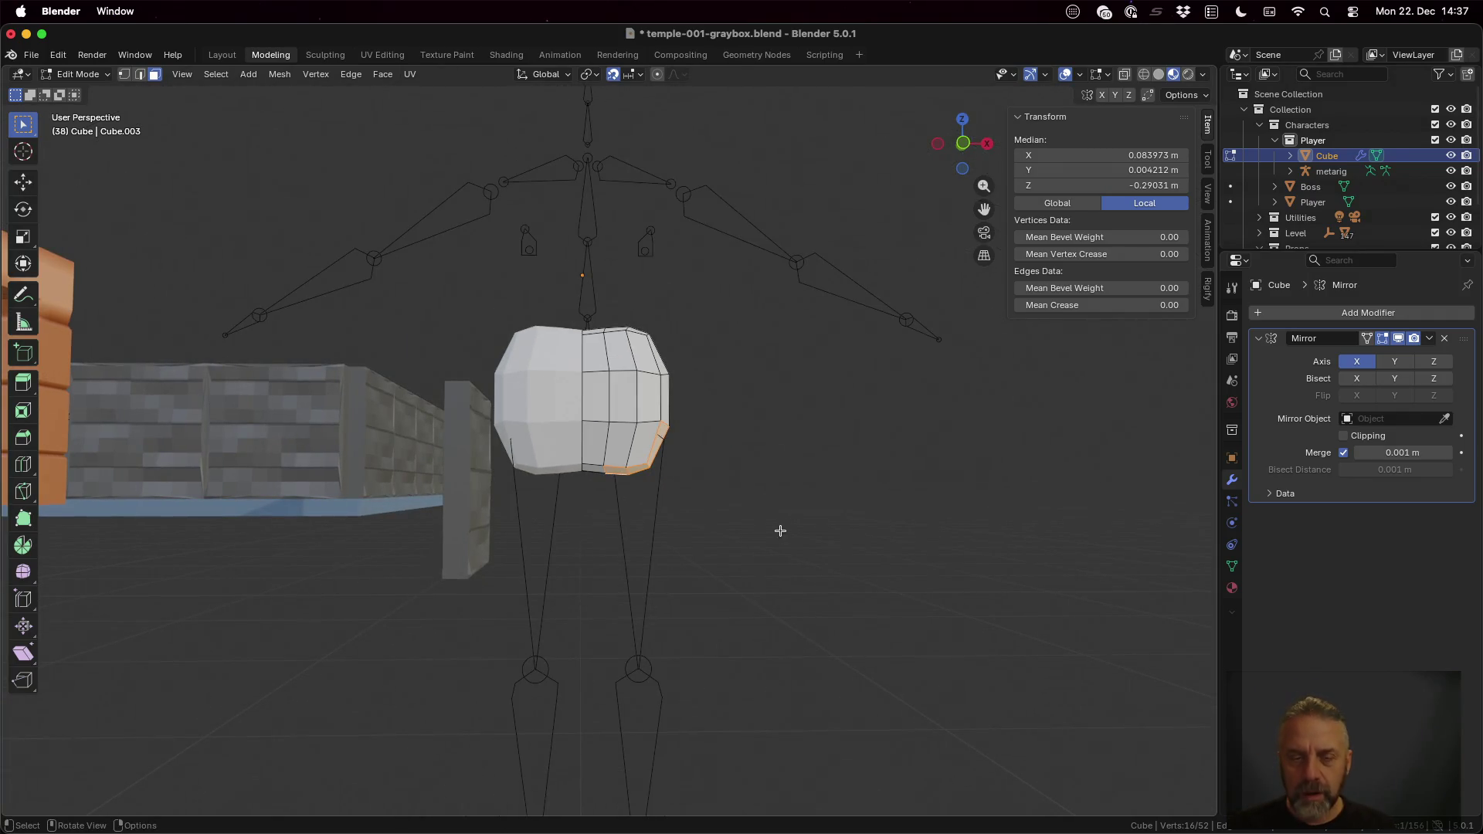
Step: Try extruding the underside faces, cancel the misdirected attempts and undo the unwanted extrusion
{"action": "key", "text": "e"}
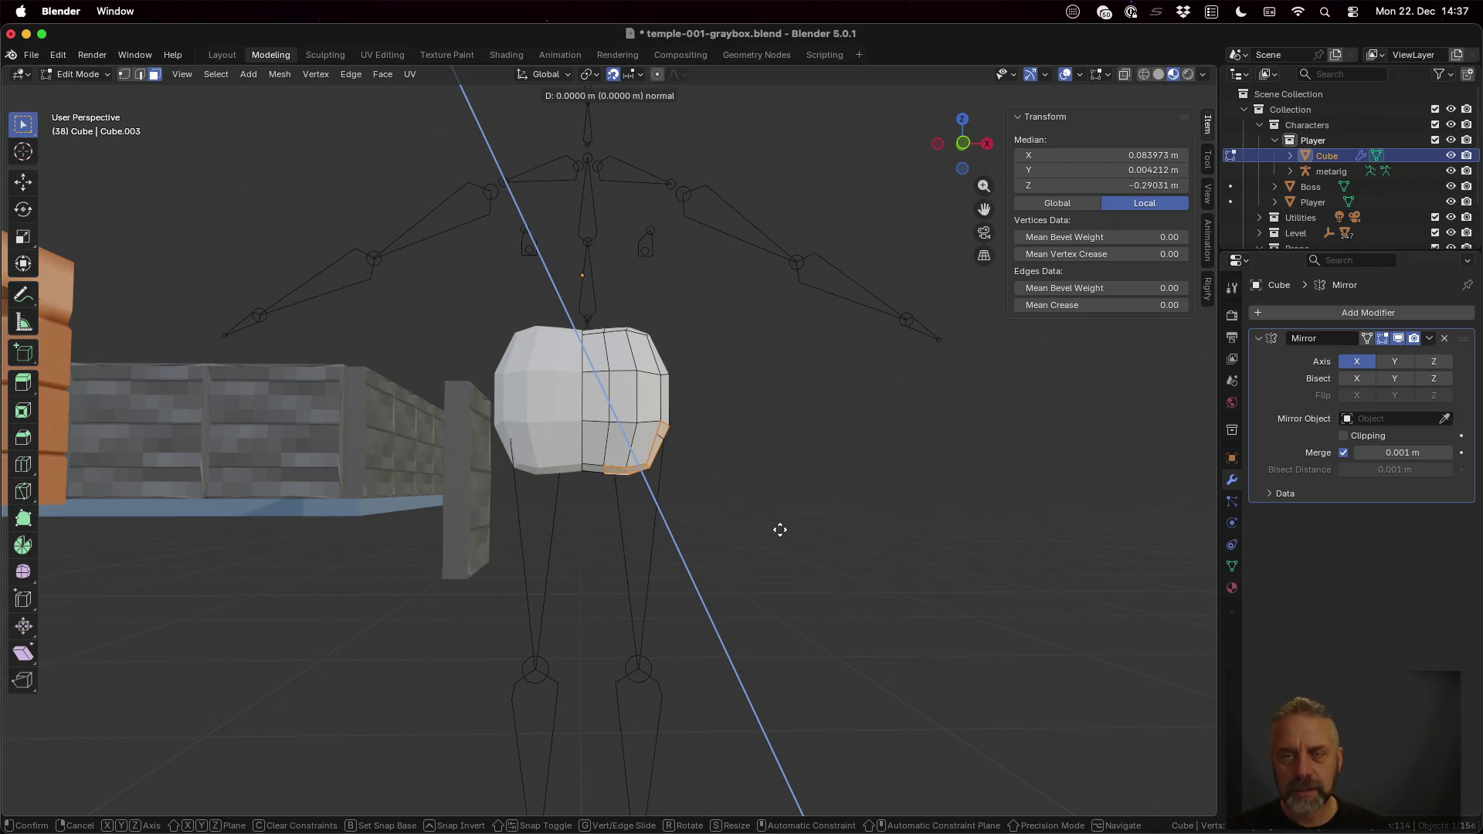
{"action": "key", "text": "c"}
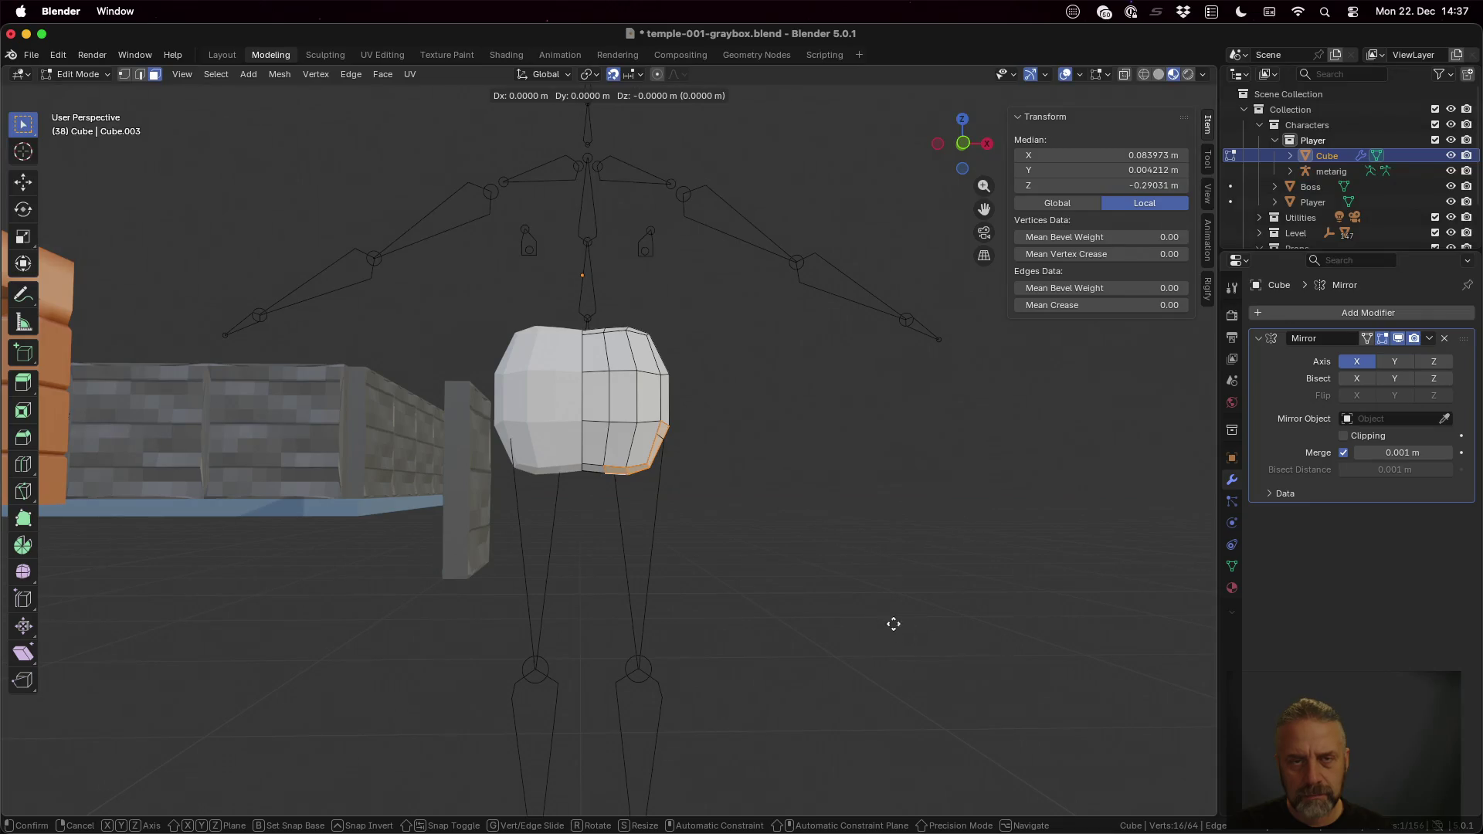
{"action": "middle_click_drag", "start_coordinate": [844, 488], "coordinate": [678, 489]}
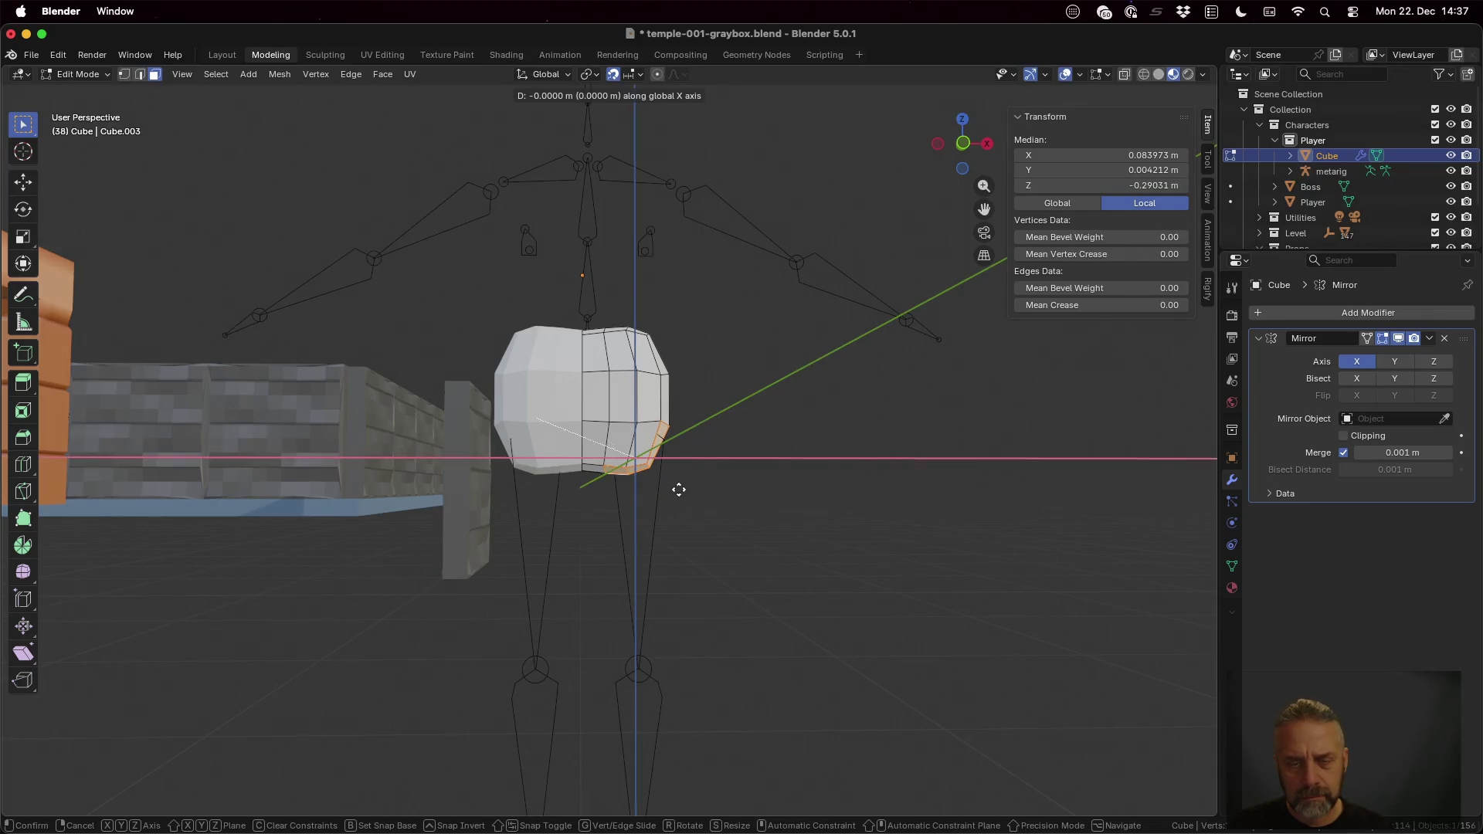
{"action": "left_click", "coordinate": [585, 486]}
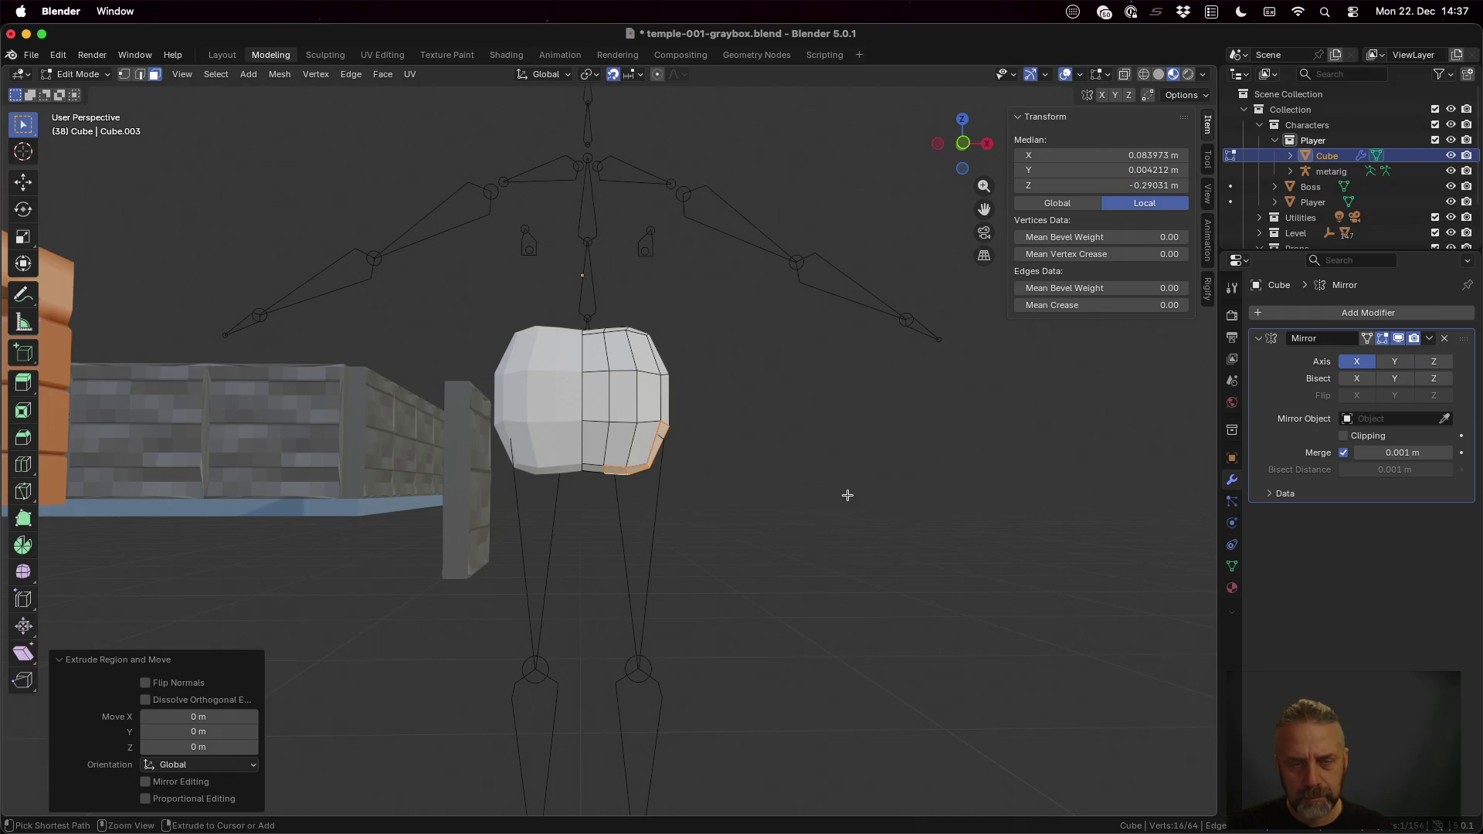
{"action": "middle_click_drag", "start_coordinate": [864, 497], "coordinate": [803, 495]}
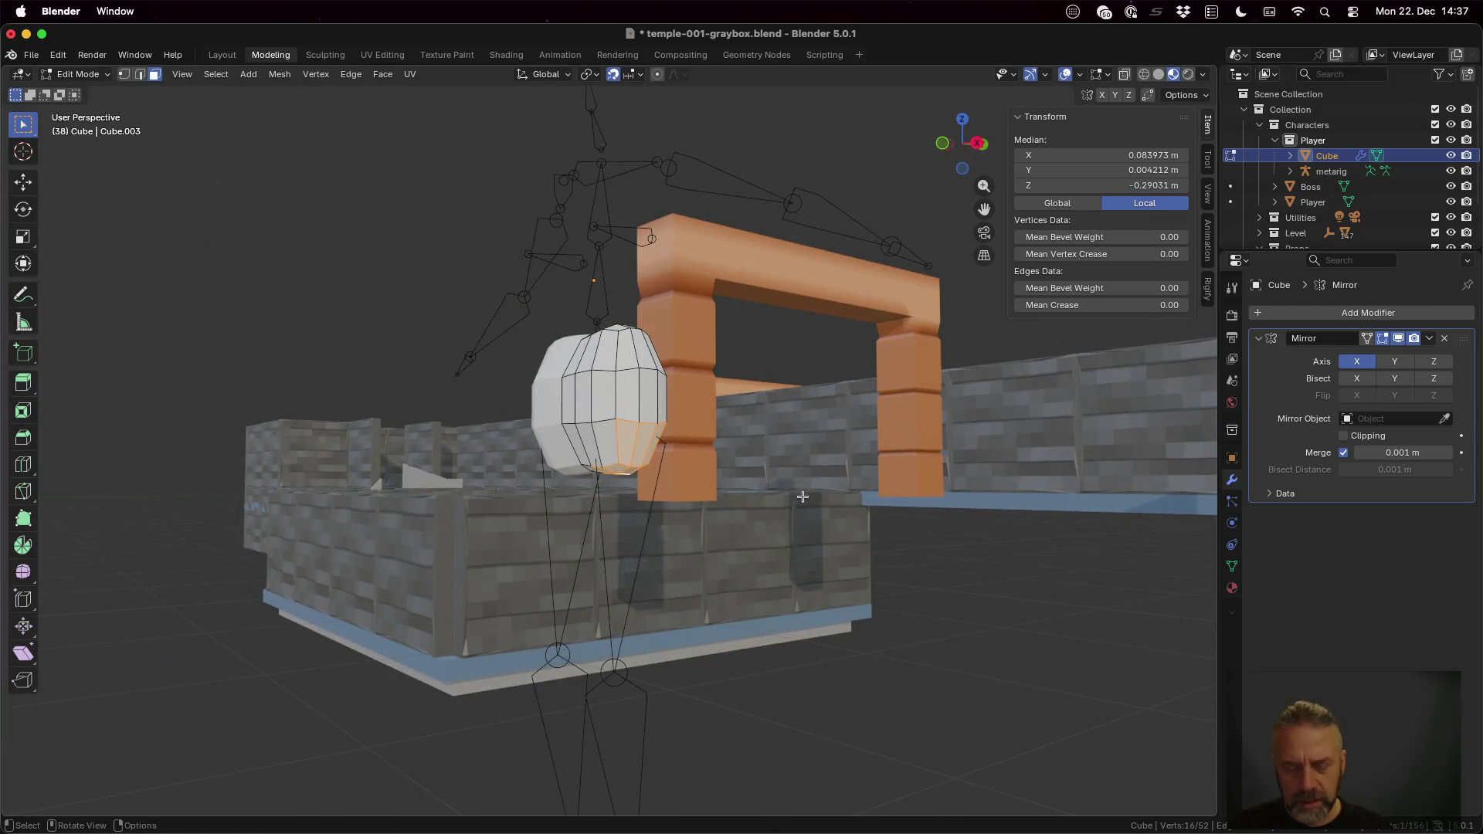
{"action": "key", "text": "e"}
{"action": "key", "text": "1"}
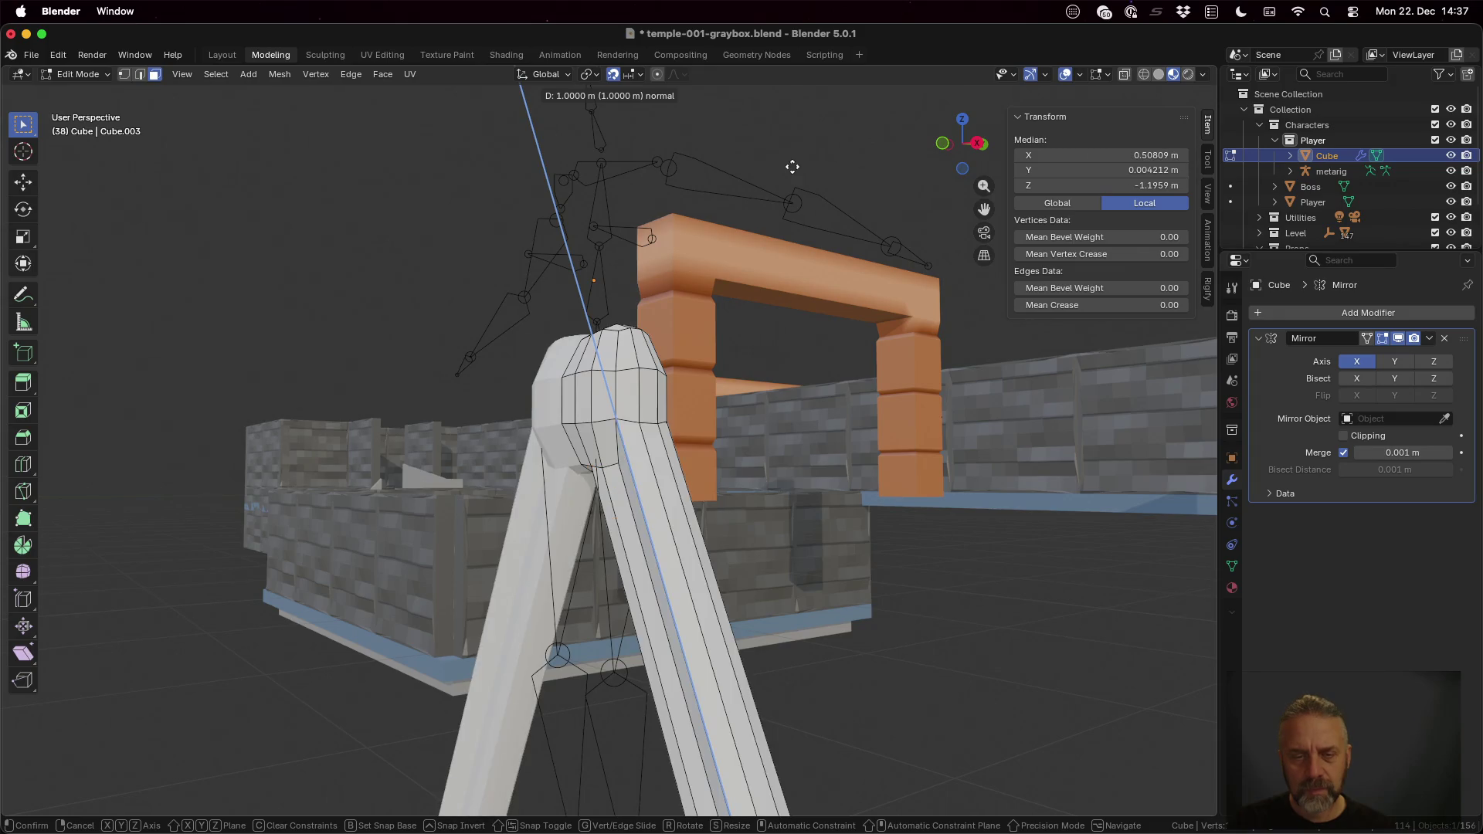
{"action": "key", "text": "Escape"}
{"action": "key", "text": "g"}
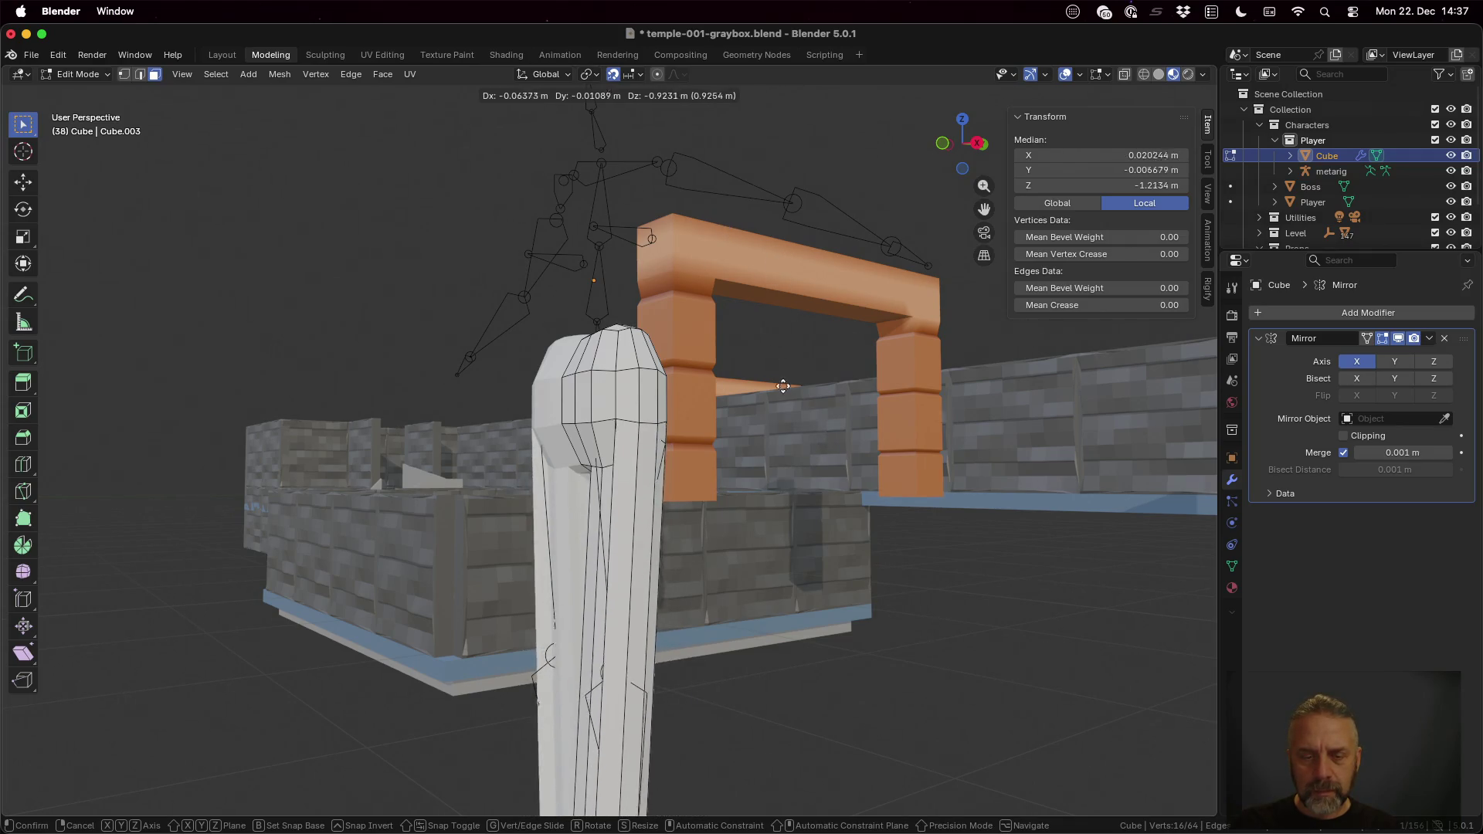
{"action": "key", "text": "ctrl"}
{"action": "key", "text": "z"}
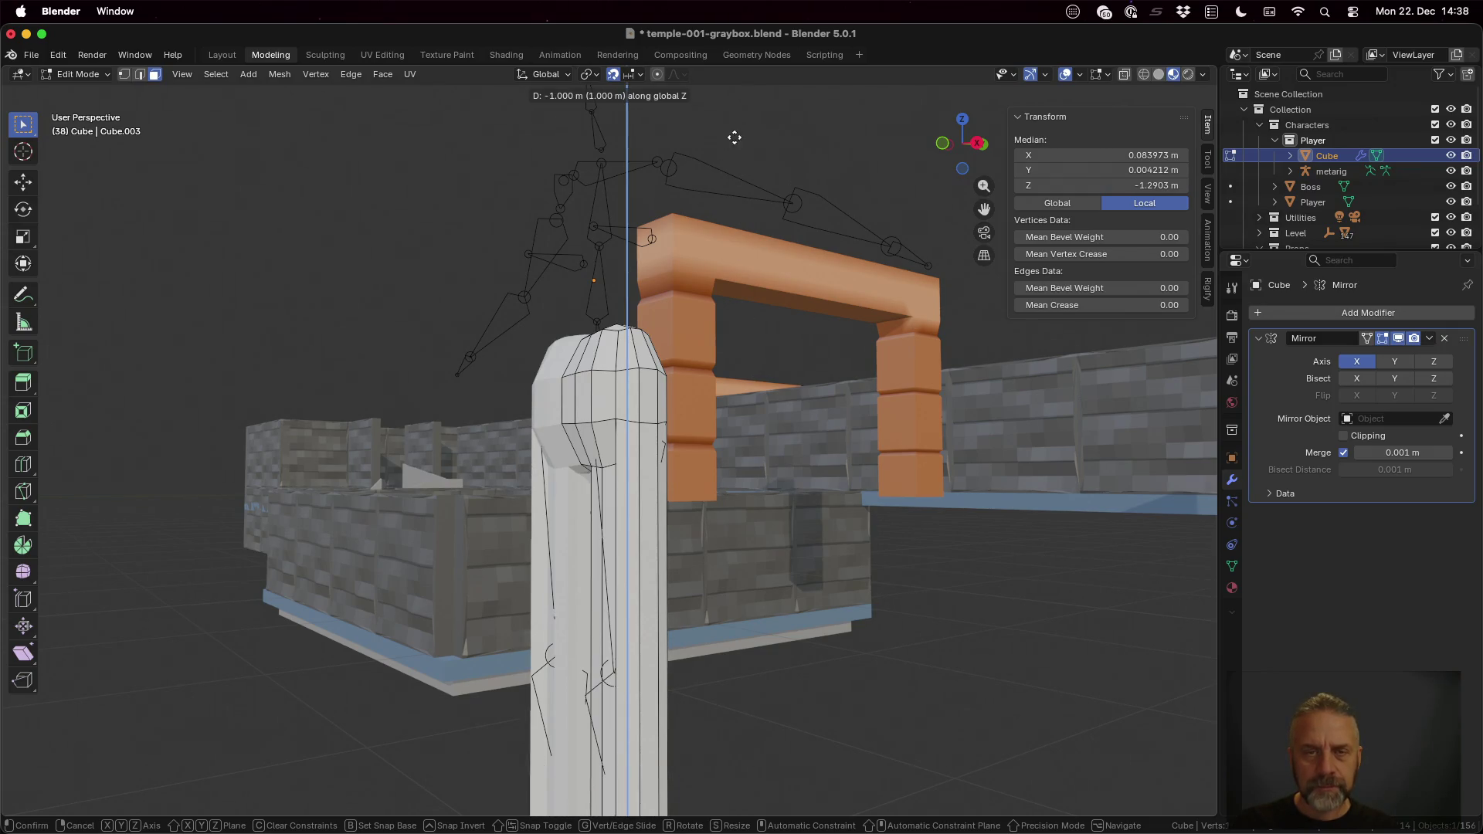
{"action": "key", "text": "Escape"}
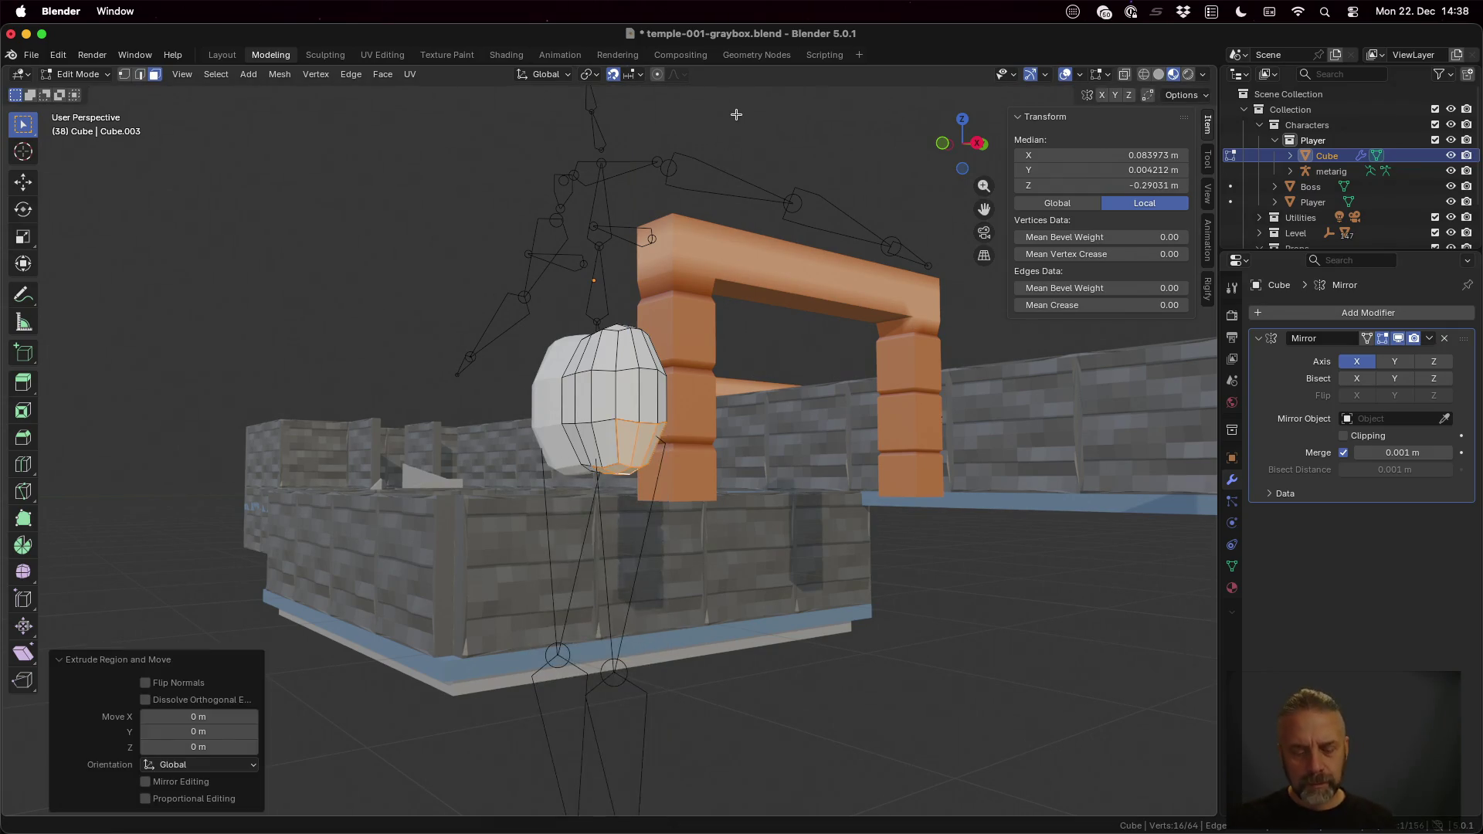
{"action": "key", "text": "ctrl+z"}
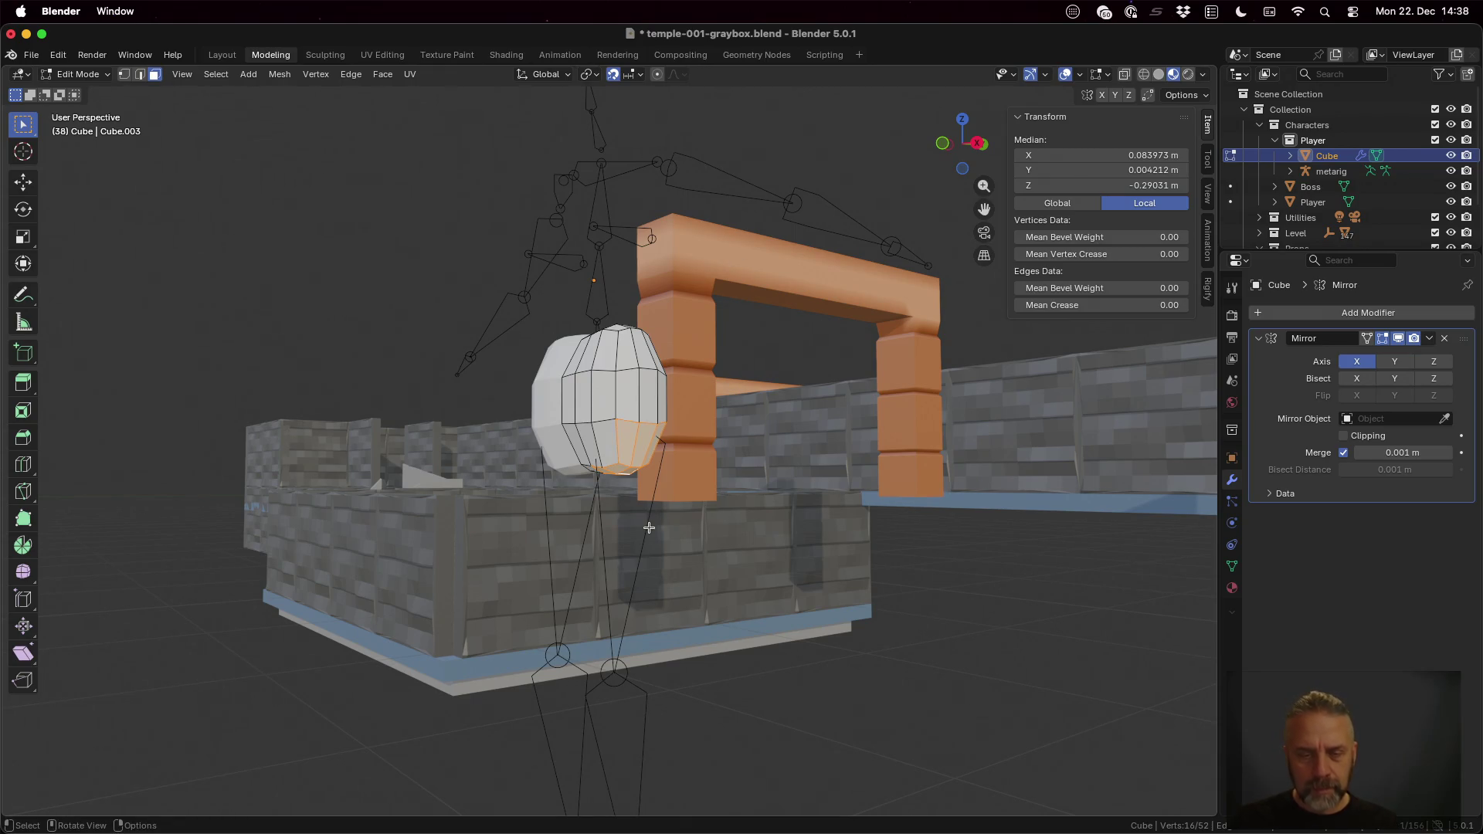
{"action": "scroll", "coordinate": [643, 496], "scroll_direction": "down", "scroll_amount": 3}
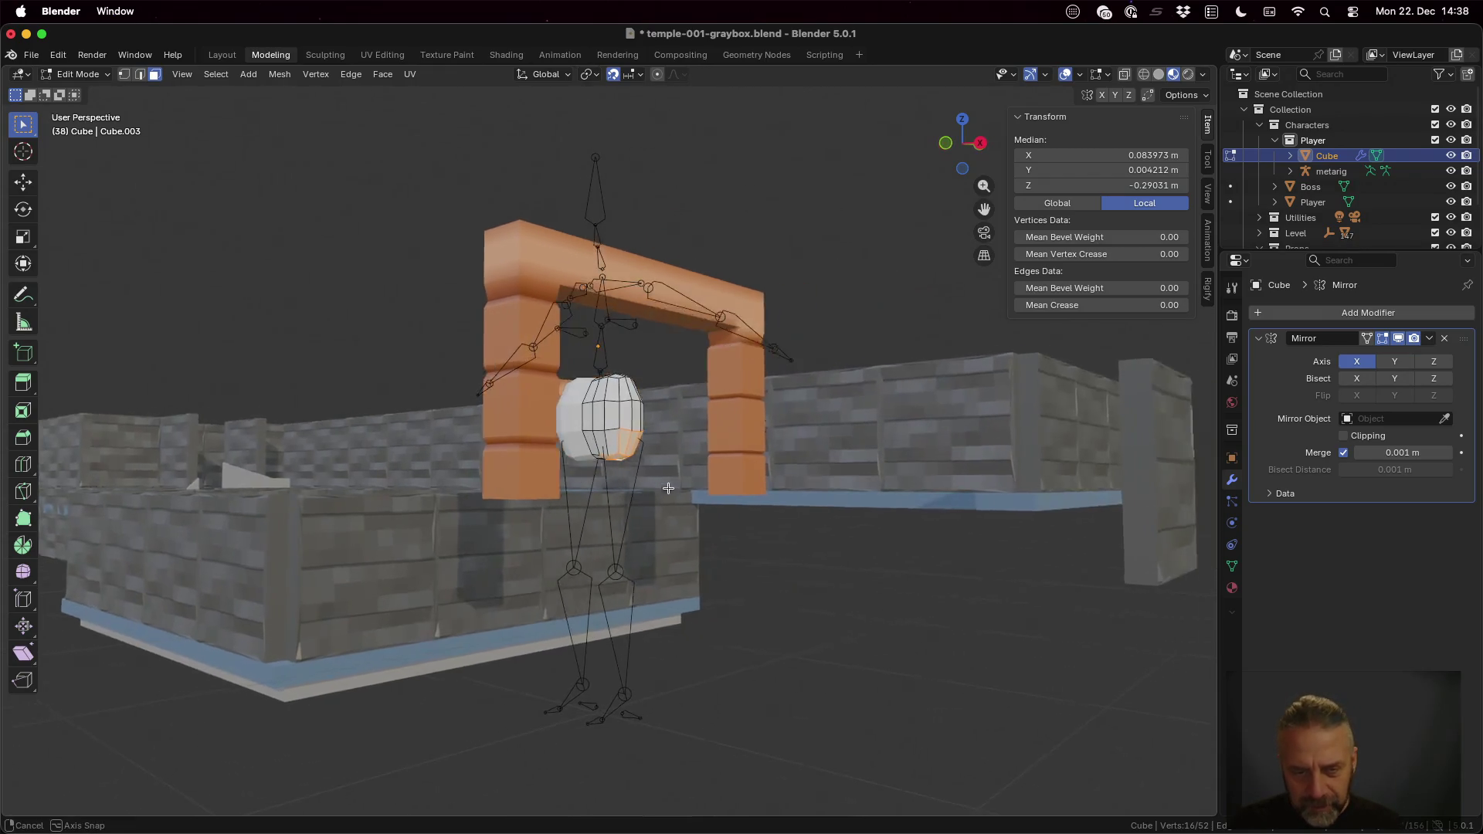
Step: Extrude the leg straight down along Z to about 0.53 m and return to Object Mode
{"action": "middle_click_drag", "start_coordinate": [642, 488], "coordinate": [688, 485]}
{"action": "key", "text": "e"}
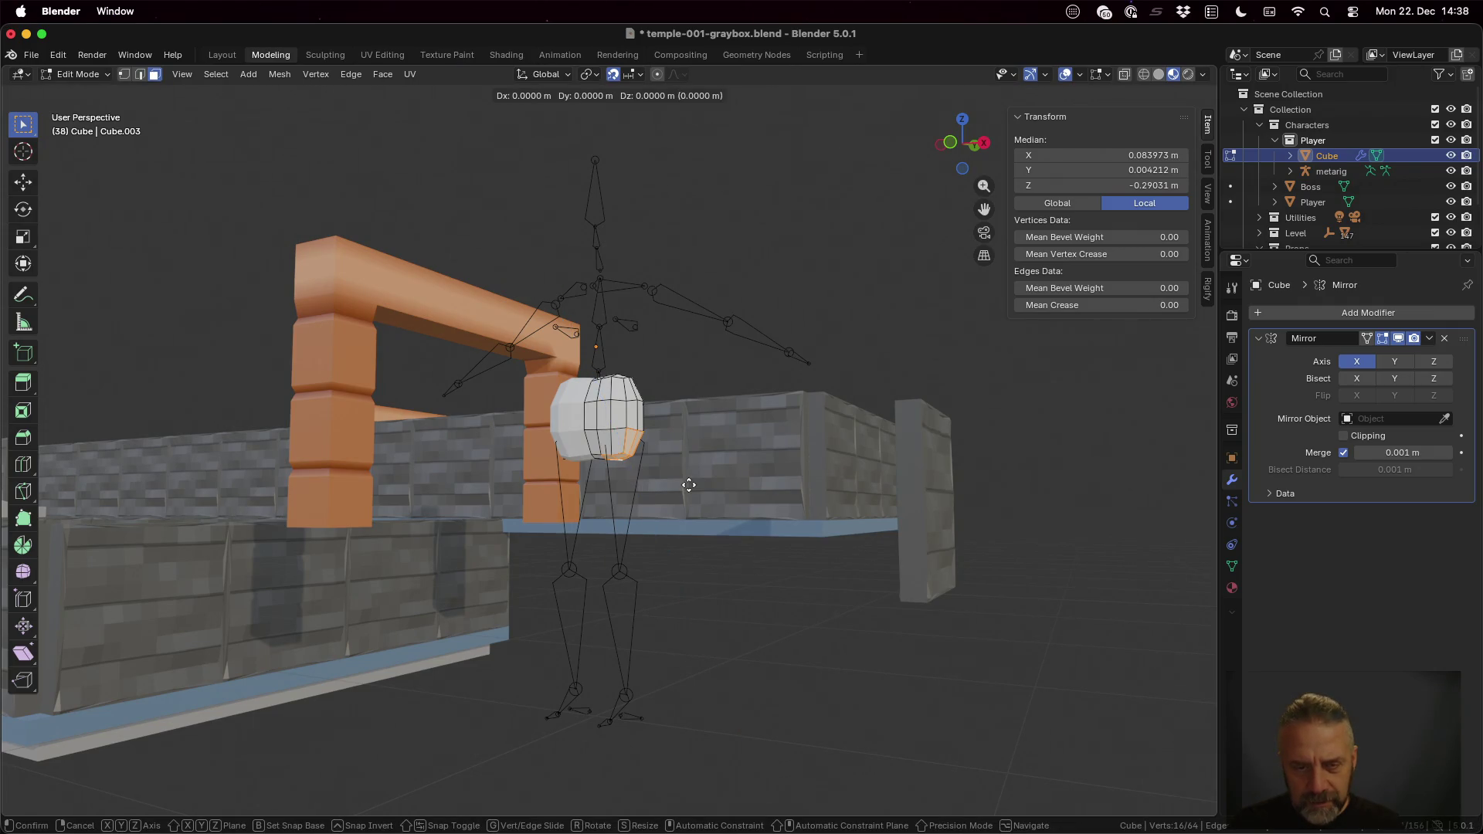
{"action": "key", "text": "z"}
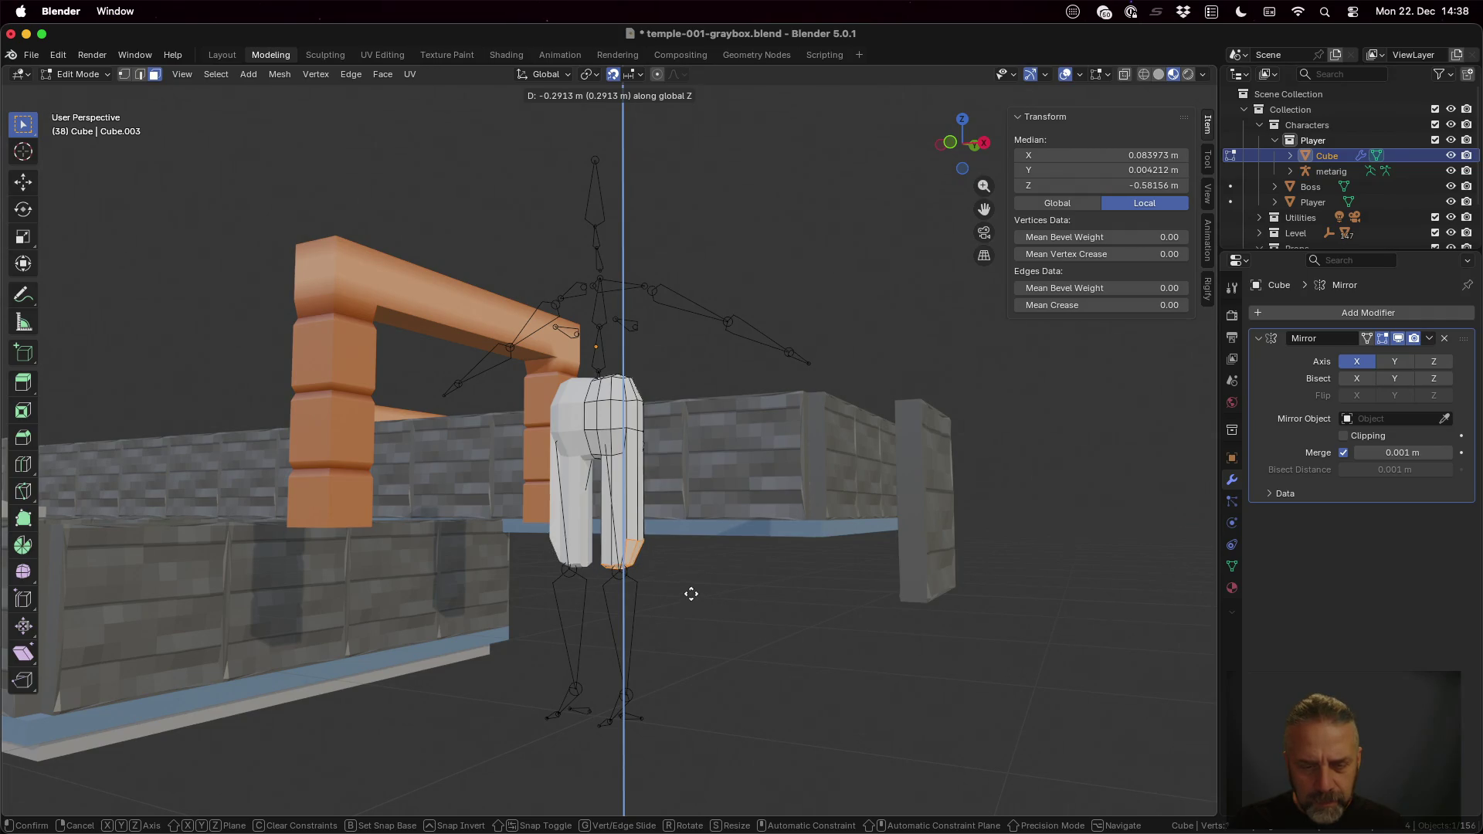
{"action": "left_click", "coordinate": [691, 596]}
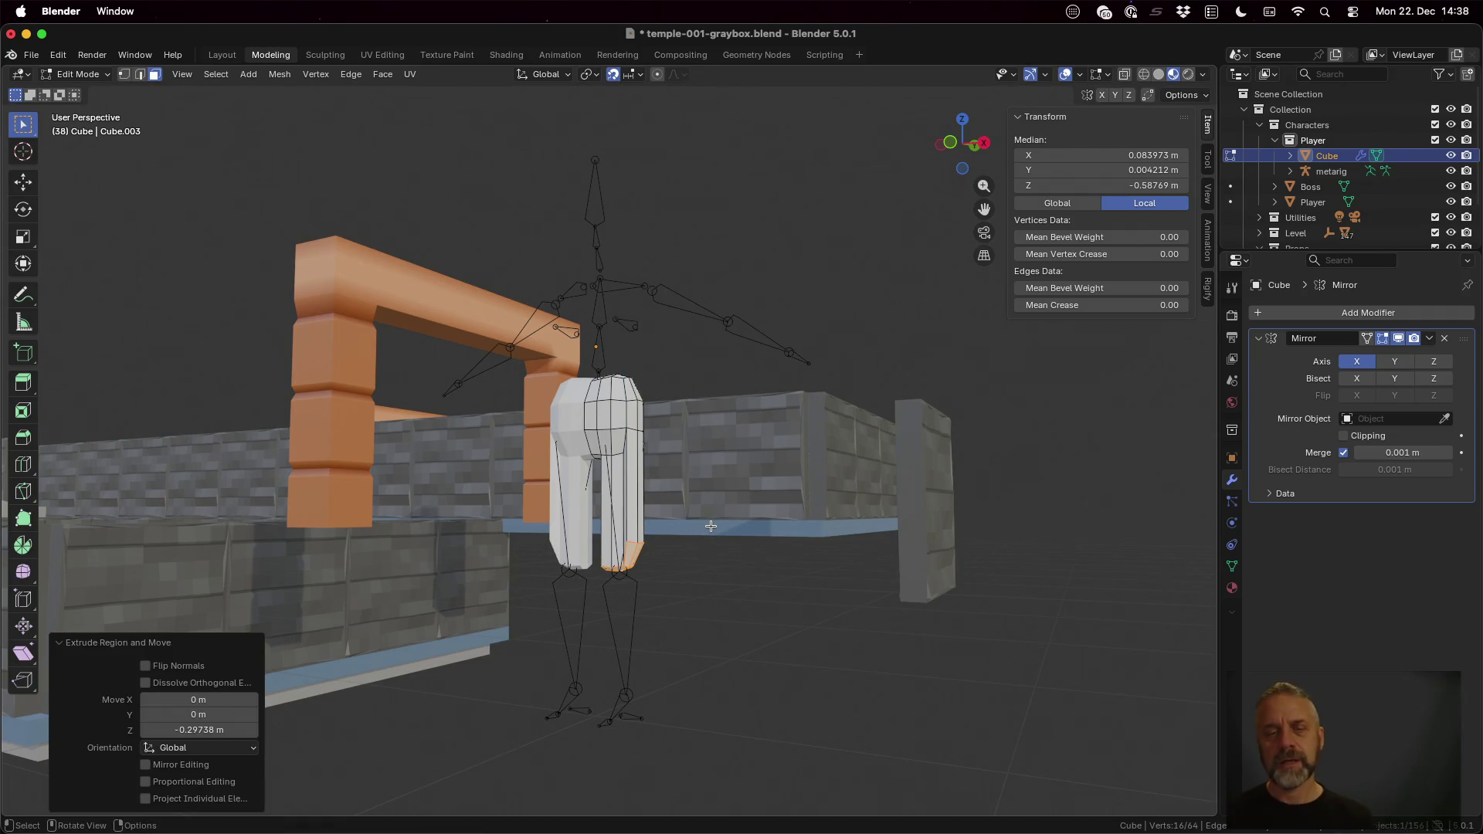
{"action": "key", "text": "Tab"}
{"action": "mouse_move", "coordinate": [698, 488]}
{"action": "middle_mouse_down"}
{"action": "mouse_move", "coordinate": [931, 487]}
{"action": "mouse_move", "coordinate": [683, 503]}
{"action": "mouse_move", "coordinate": [743, 499]}
{"action": "middle_mouse_up"}
{"action": "scroll", "coordinate": [685, 499], "scroll_direction": "up", "scroll_amount": 3}
{"action": "scroll", "coordinate": [684, 497], "scroll_direction": "up", "scroll_amount": 1}
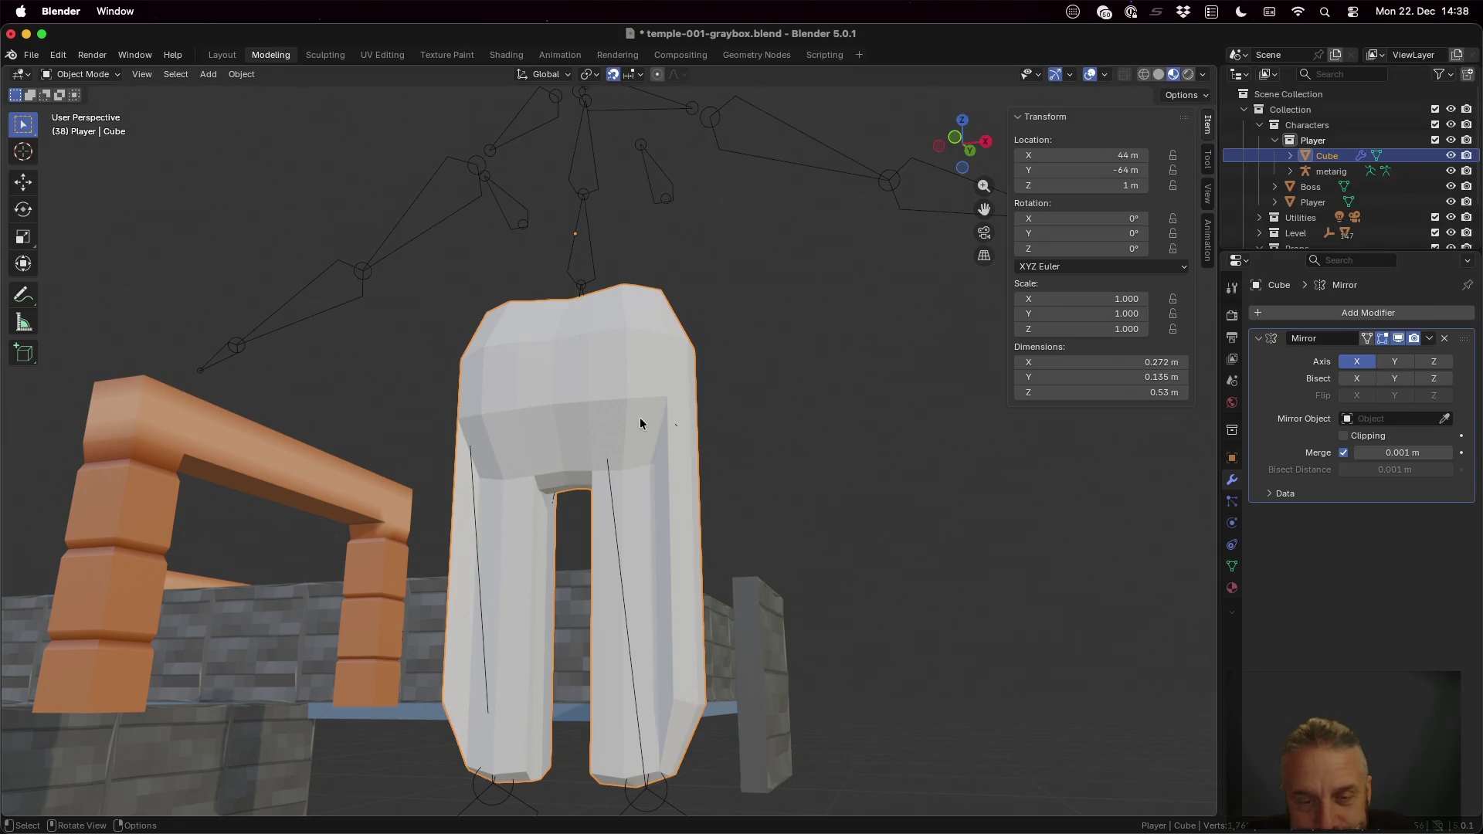
Step: Select the two vertices at the leg's upper edge and shift that edge along X
{"action": "key", "text": "Tab"}
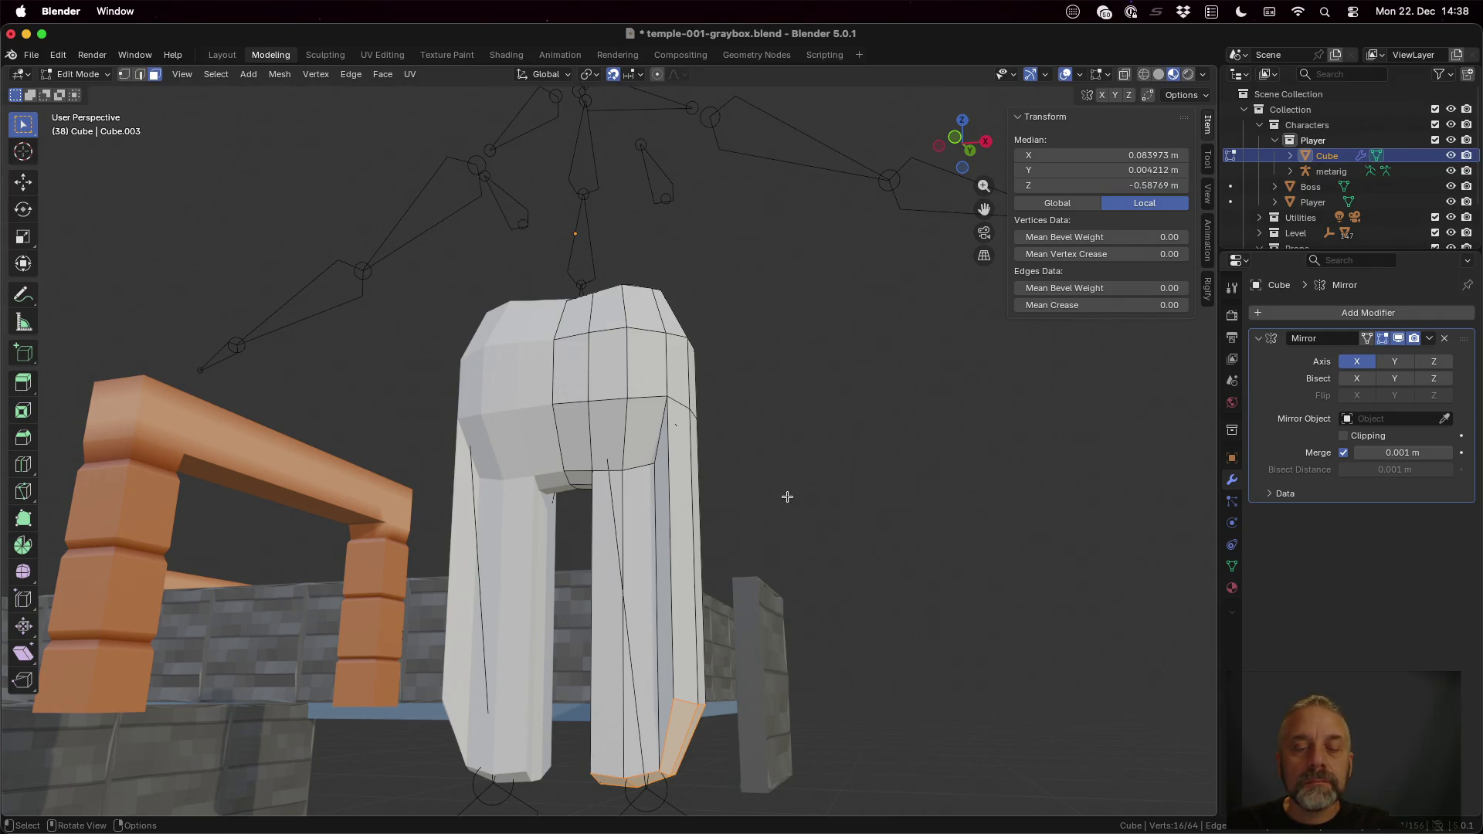
{"action": "left_click", "coordinate": [625, 469]}
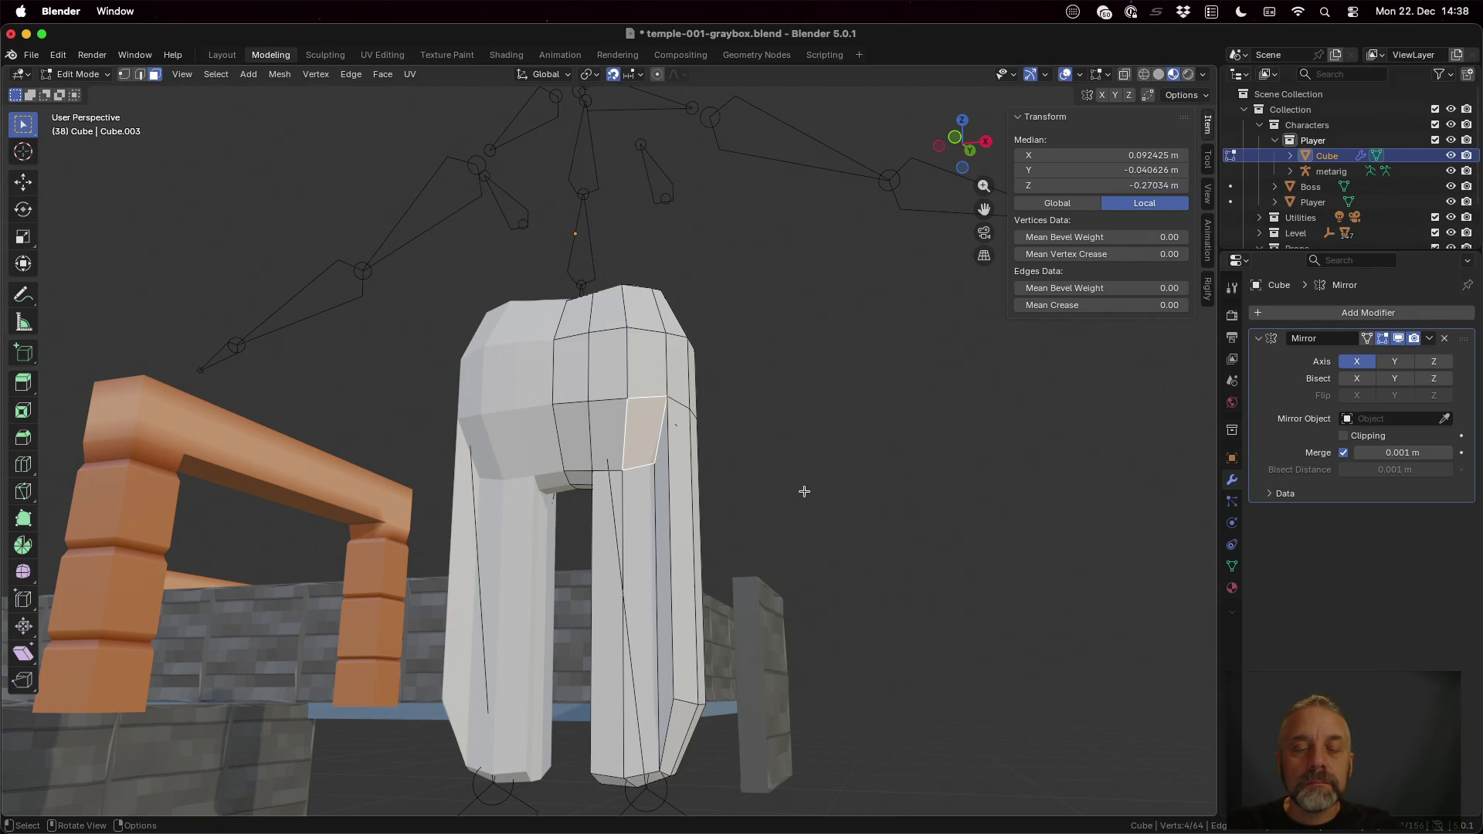
{"action": "key", "text": "1"}
{"action": "left_click", "coordinate": [623, 469]}
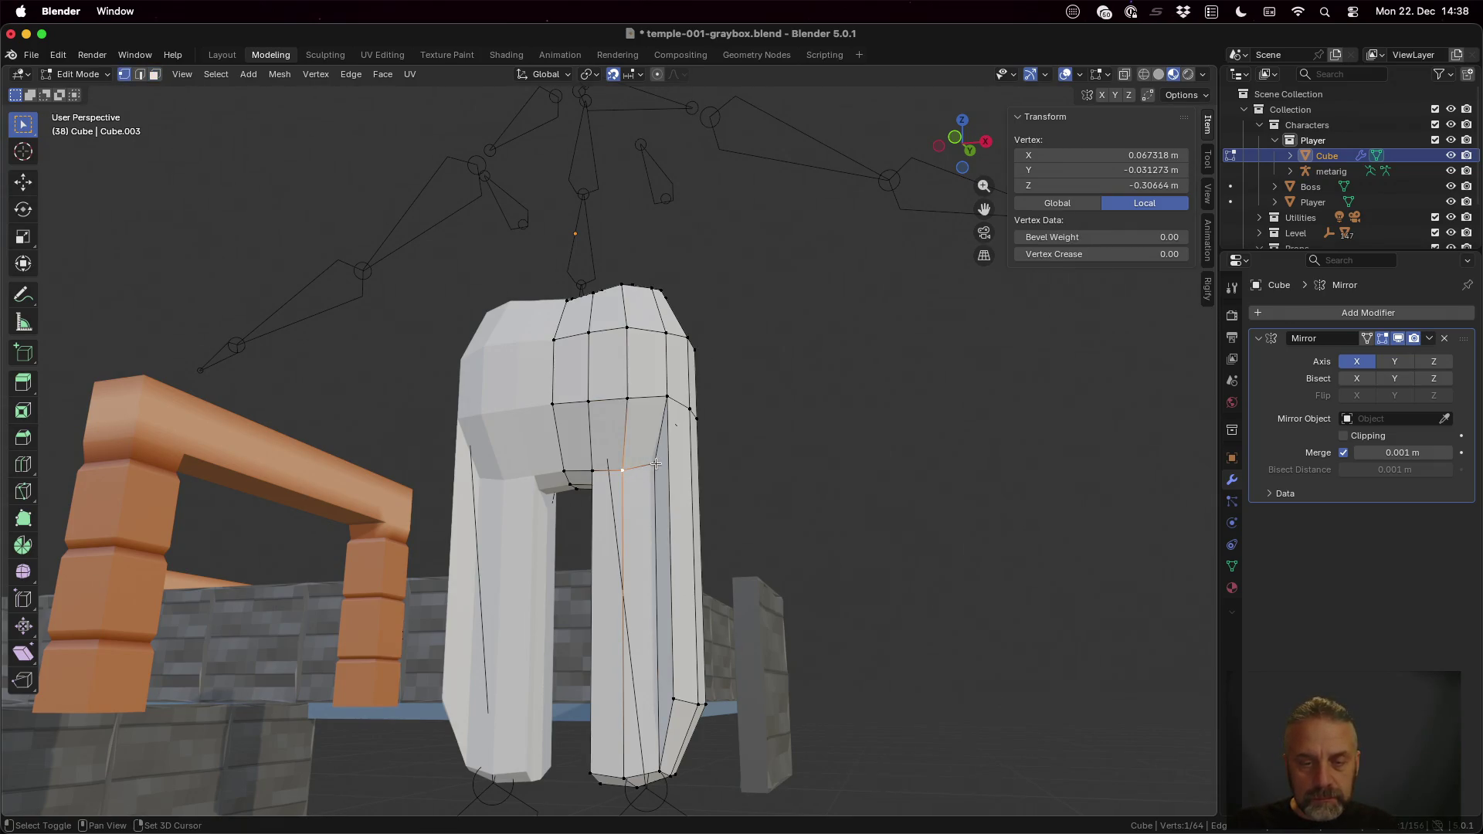
{"action": "left_click", "coordinate": [655, 465], "text": "shift"}
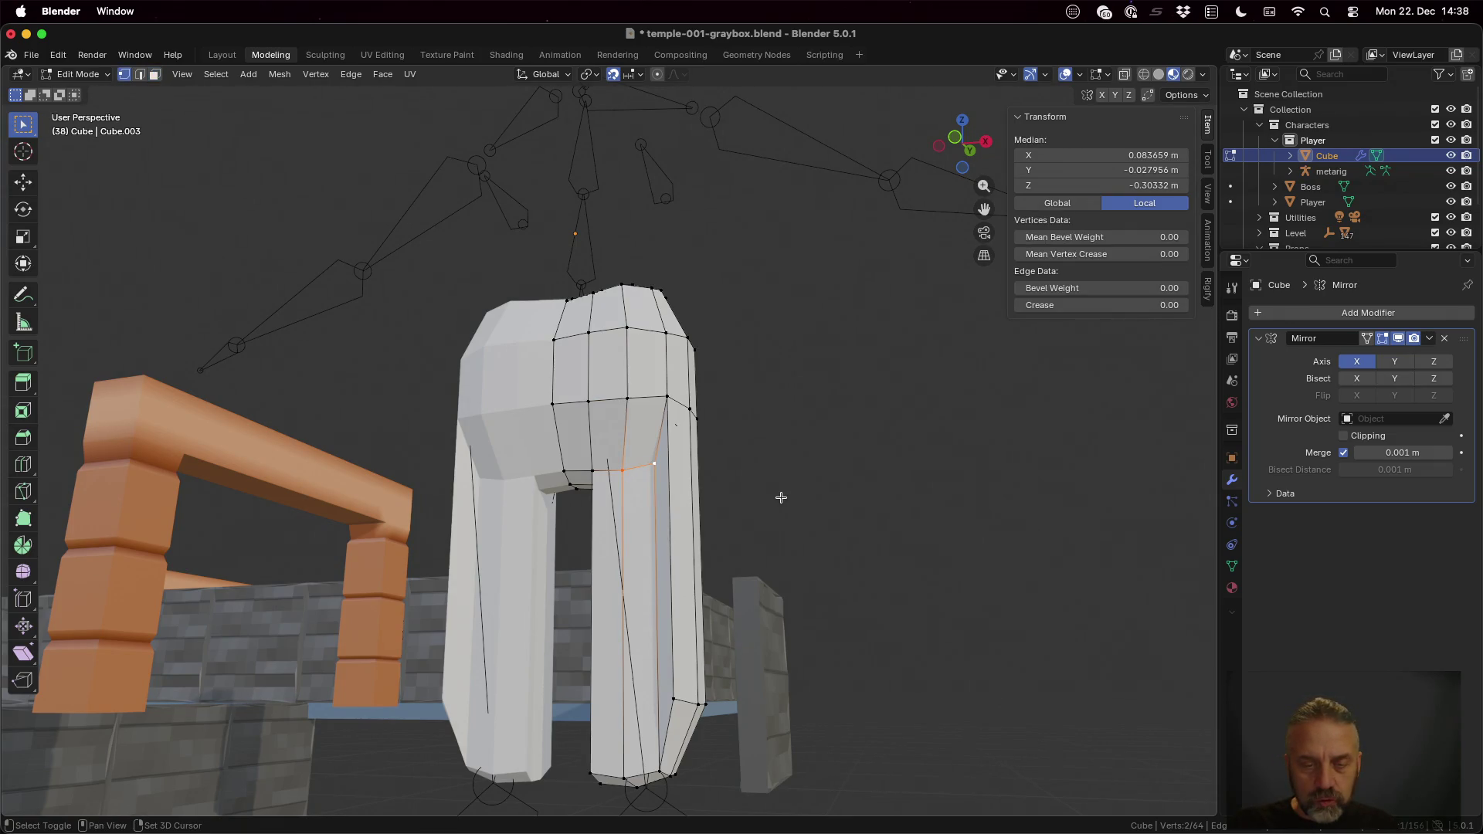
{"action": "middle_click_drag", "start_coordinate": [782, 497], "coordinate": [734, 513]}
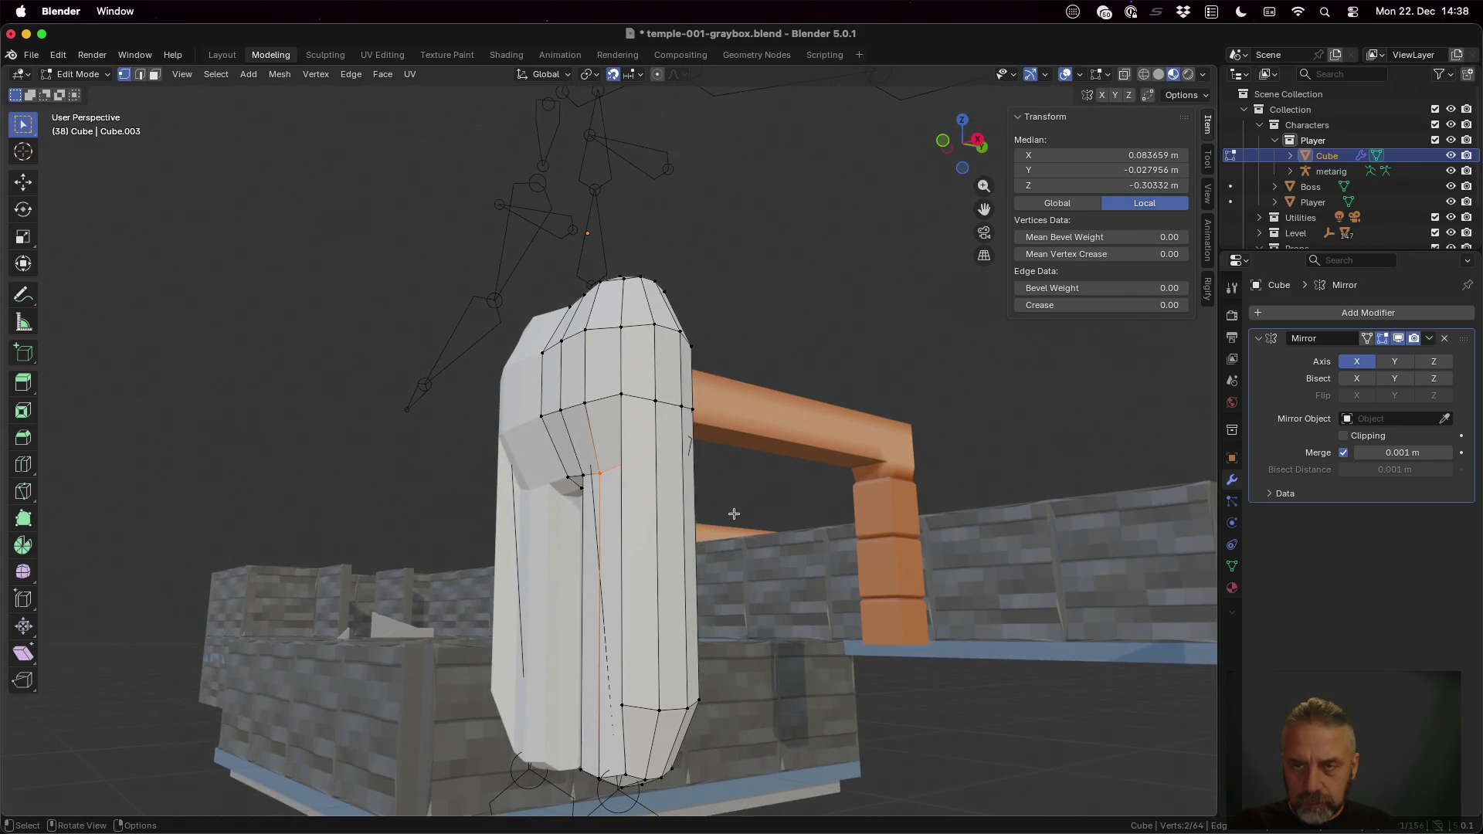
{"action": "key", "text": "g"}
{"action": "key", "text": "x"}
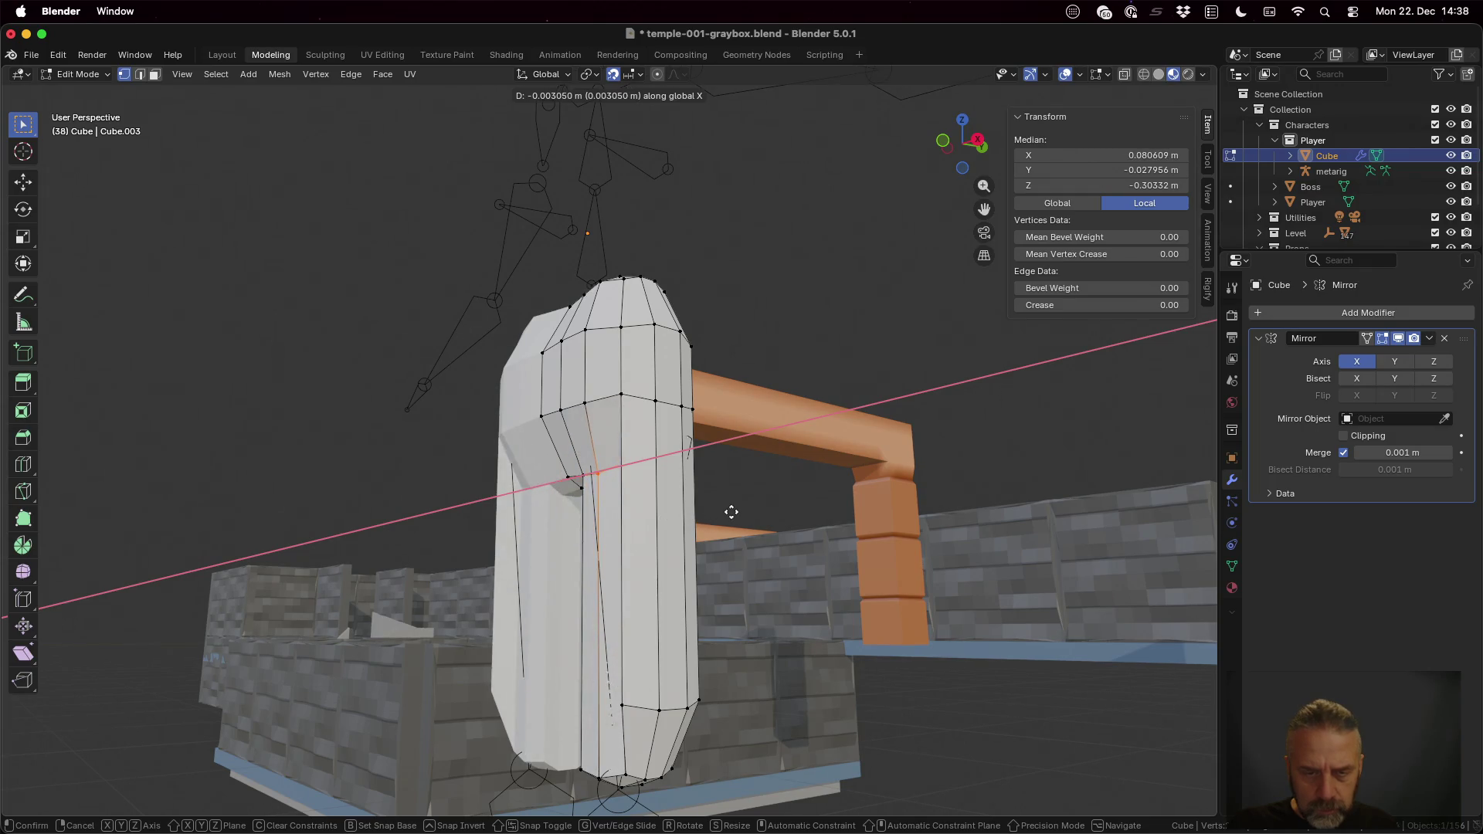
{"action": "left_click", "coordinate": [731, 510]}
Step: Shift the same edge front-to-back along Y and toggle mesh editing to check the result
{"action": "mouse_move", "coordinate": [731, 511]}
{"action": "middle_mouse_down"}
{"action": "mouse_move", "coordinate": [811, 512]}
{"action": "mouse_move", "coordinate": [737, 521]}
{"action": "middle_mouse_up"}
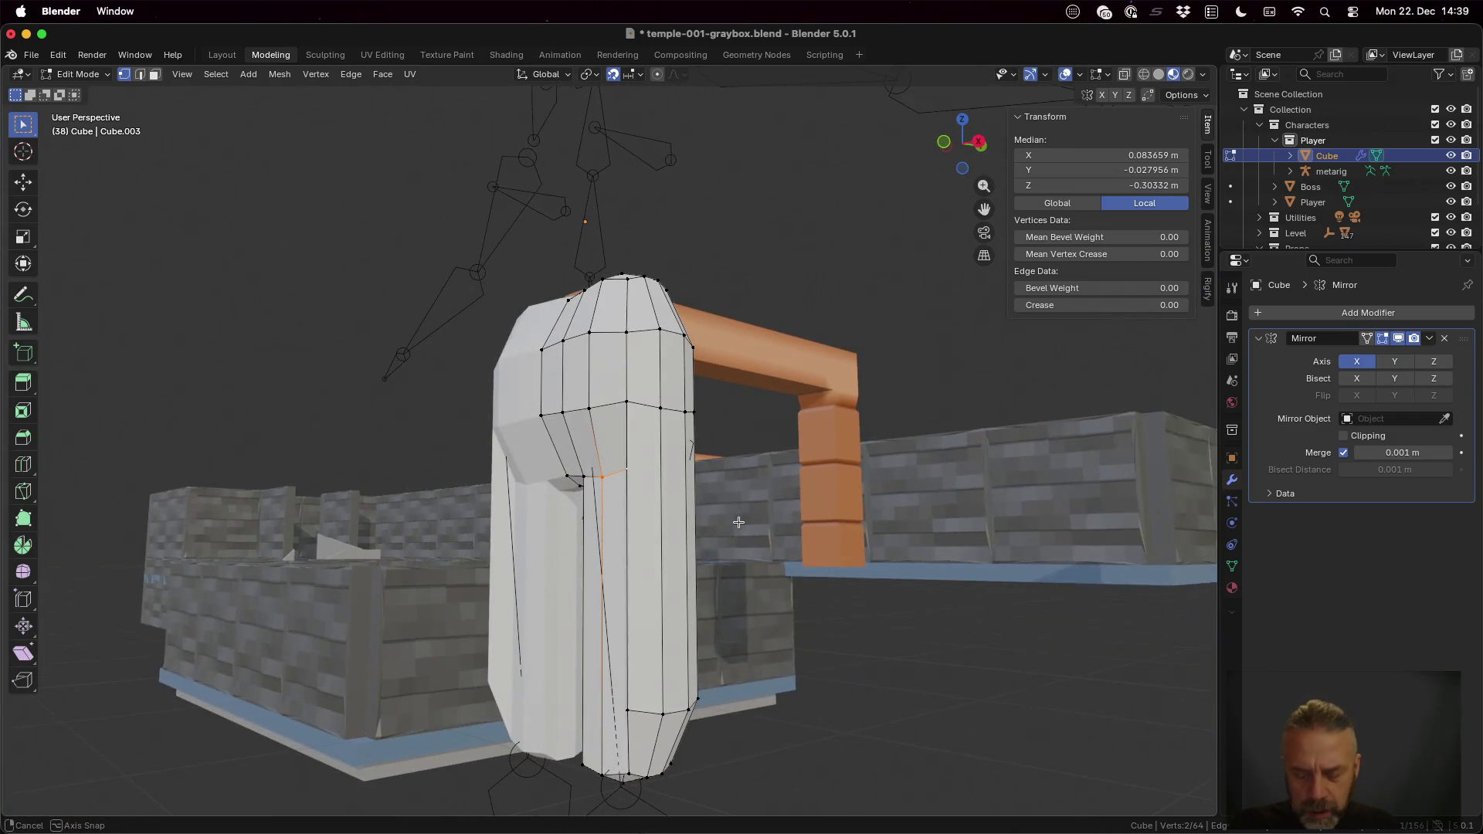
{"action": "key", "text": "g"}
{"action": "key", "text": "y"}
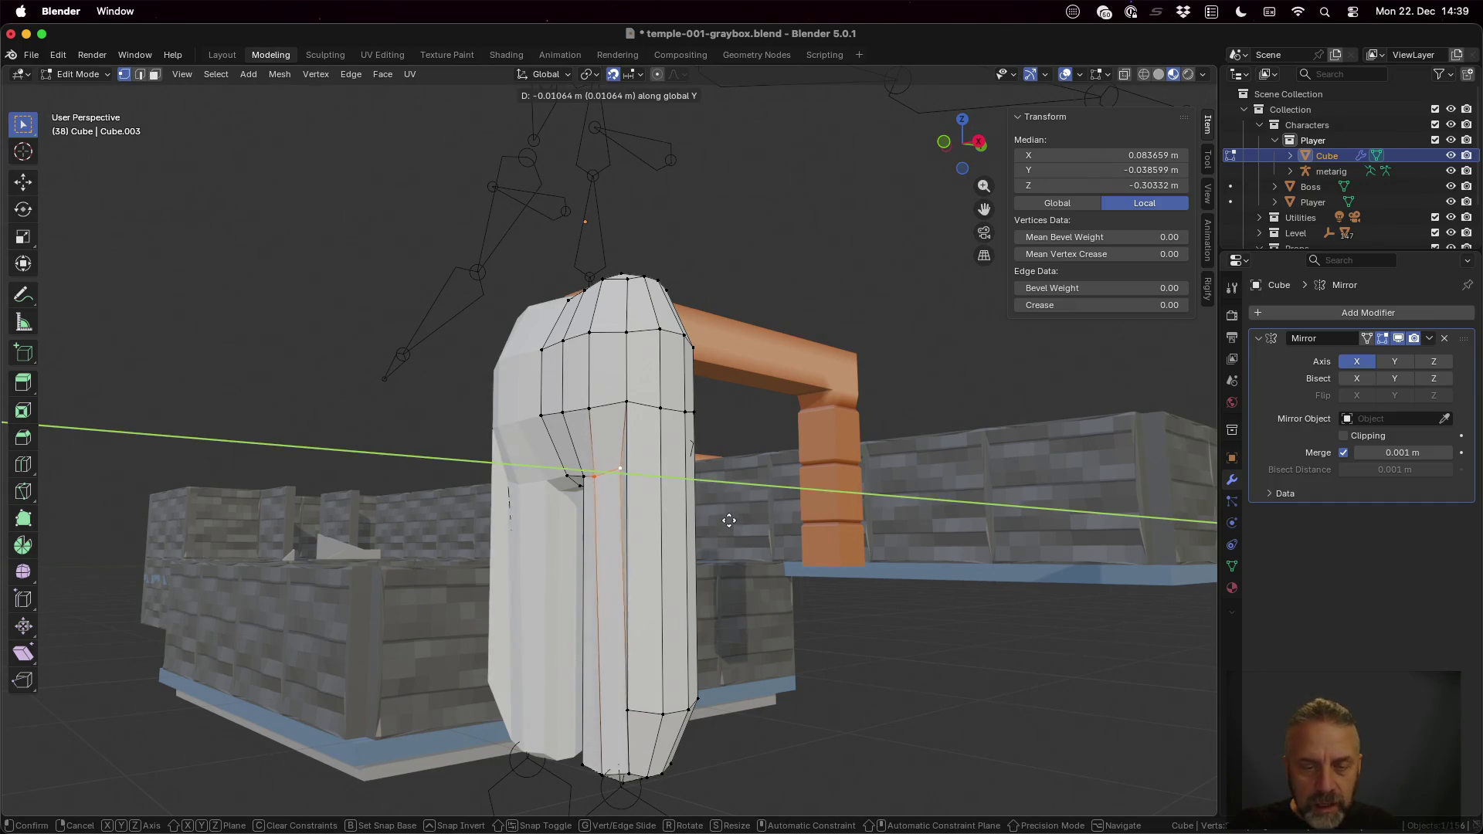
{"action": "left_click", "coordinate": [725, 519]}
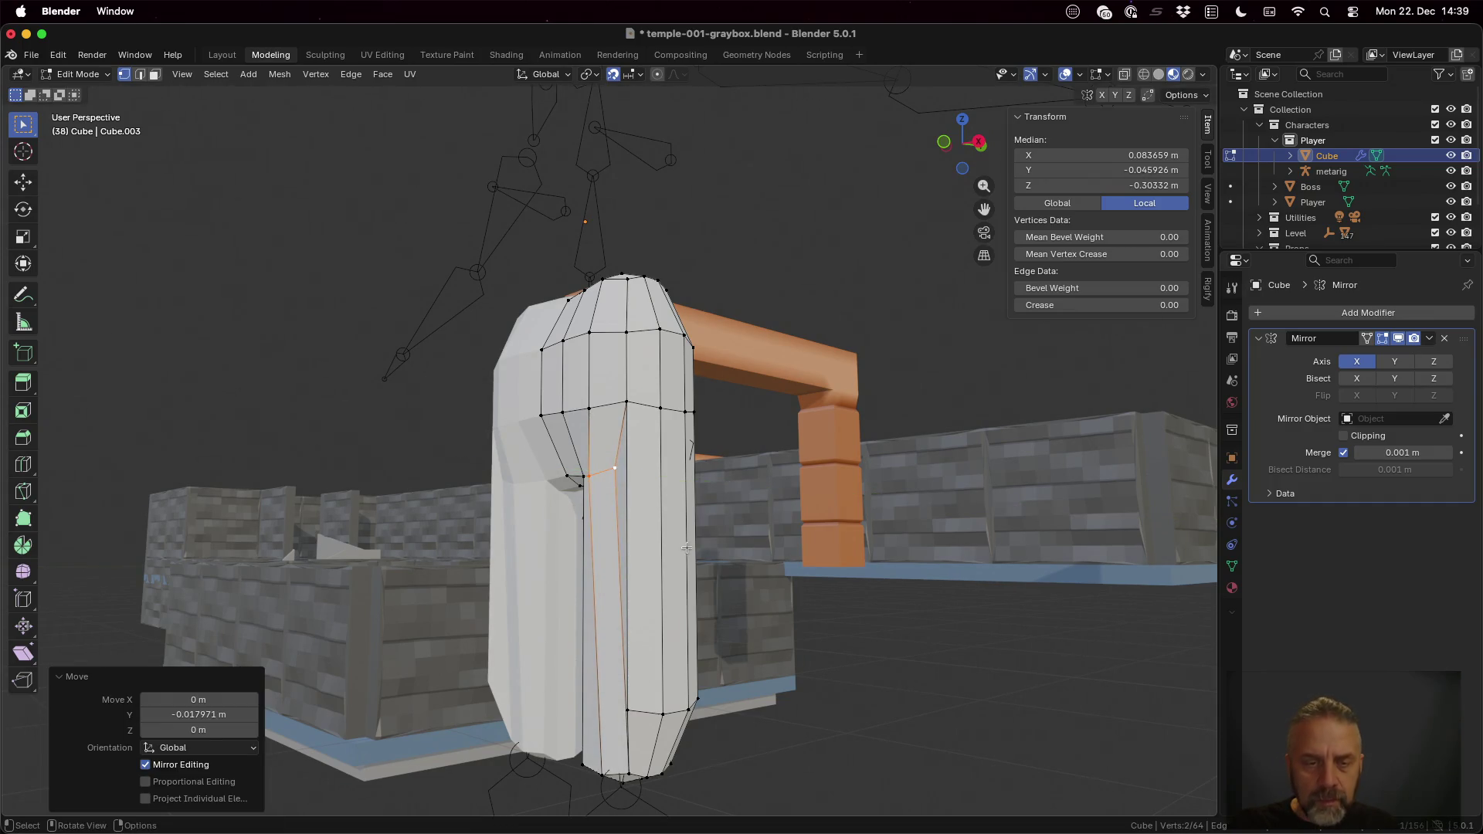
{"action": "key", "text": "Tab"}
{"action": "key", "text": "Tab"}
{"action": "mouse_move", "coordinate": [685, 545]}
{"action": "middle_mouse_down"}
{"action": "mouse_move", "coordinate": [772, 535]}
{"action": "mouse_move", "coordinate": [771, 508]}
{"action": "middle_mouse_up"}
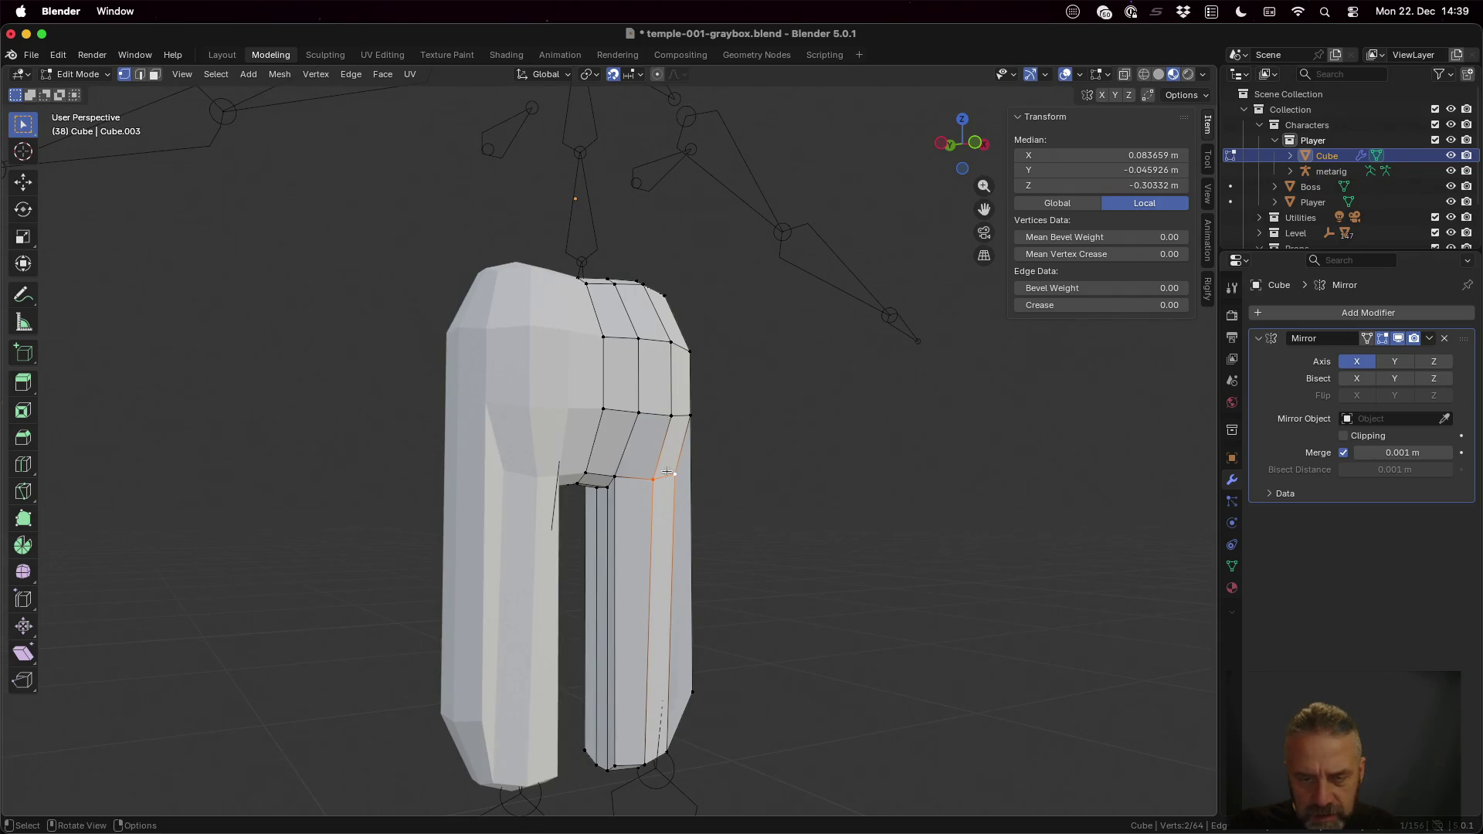
Step: Nudge a single vertex at the leg top along Y
{"action": "left_click", "coordinate": [667, 475]}
{"action": "key", "text": "g"}
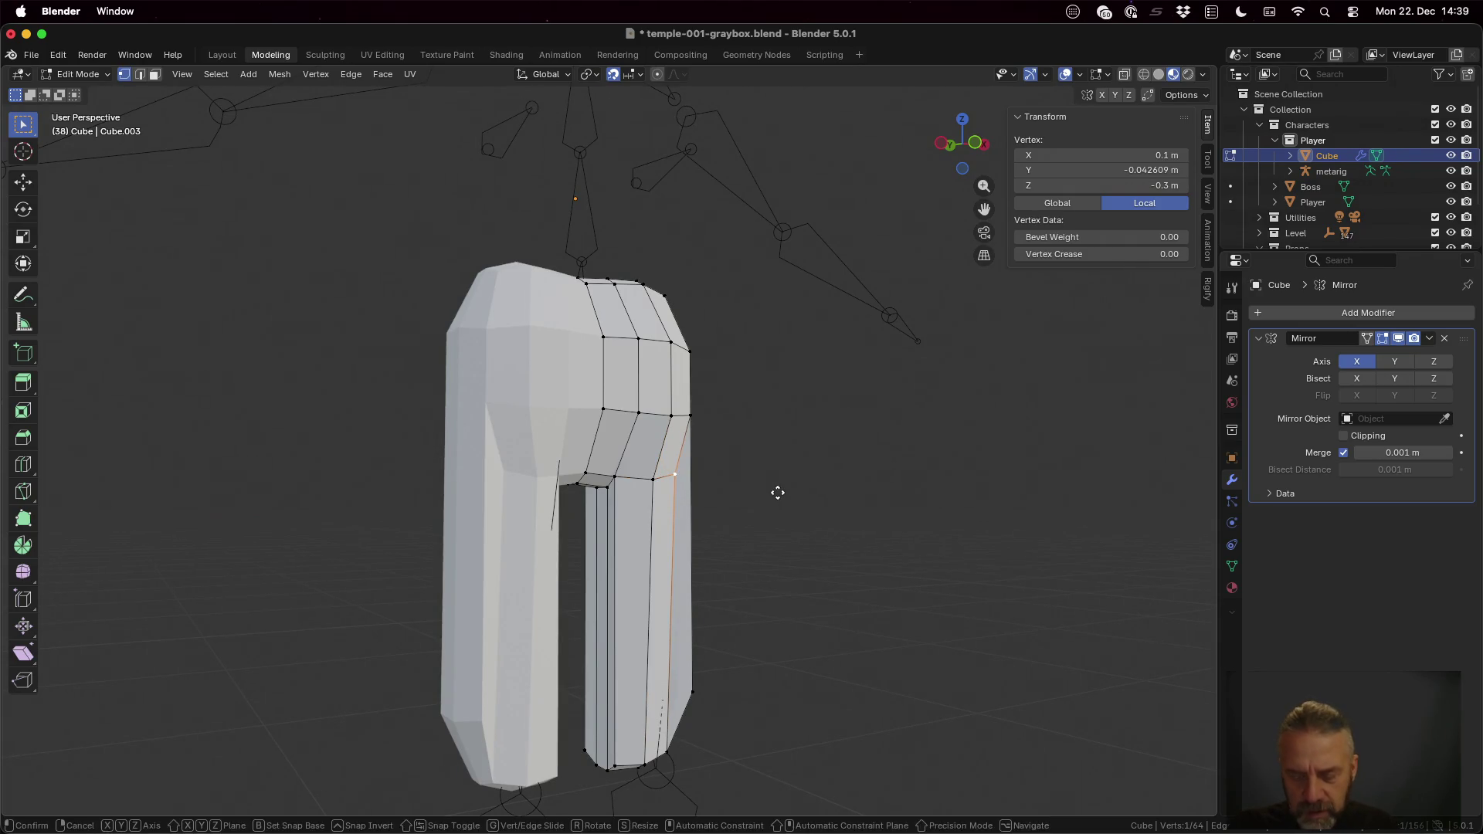
{"action": "key", "text": "y"}
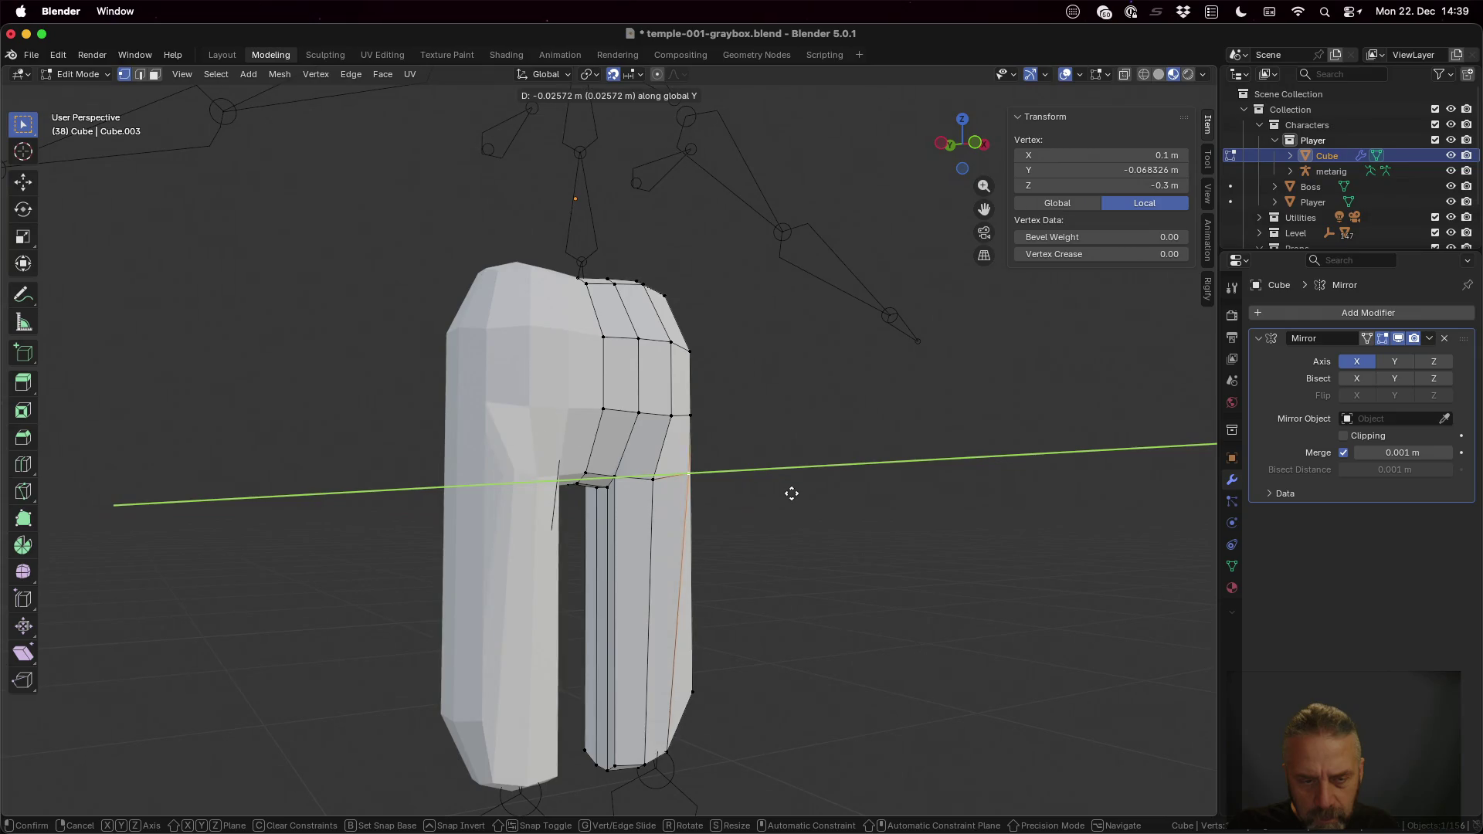
{"action": "left_click", "coordinate": [784, 492]}
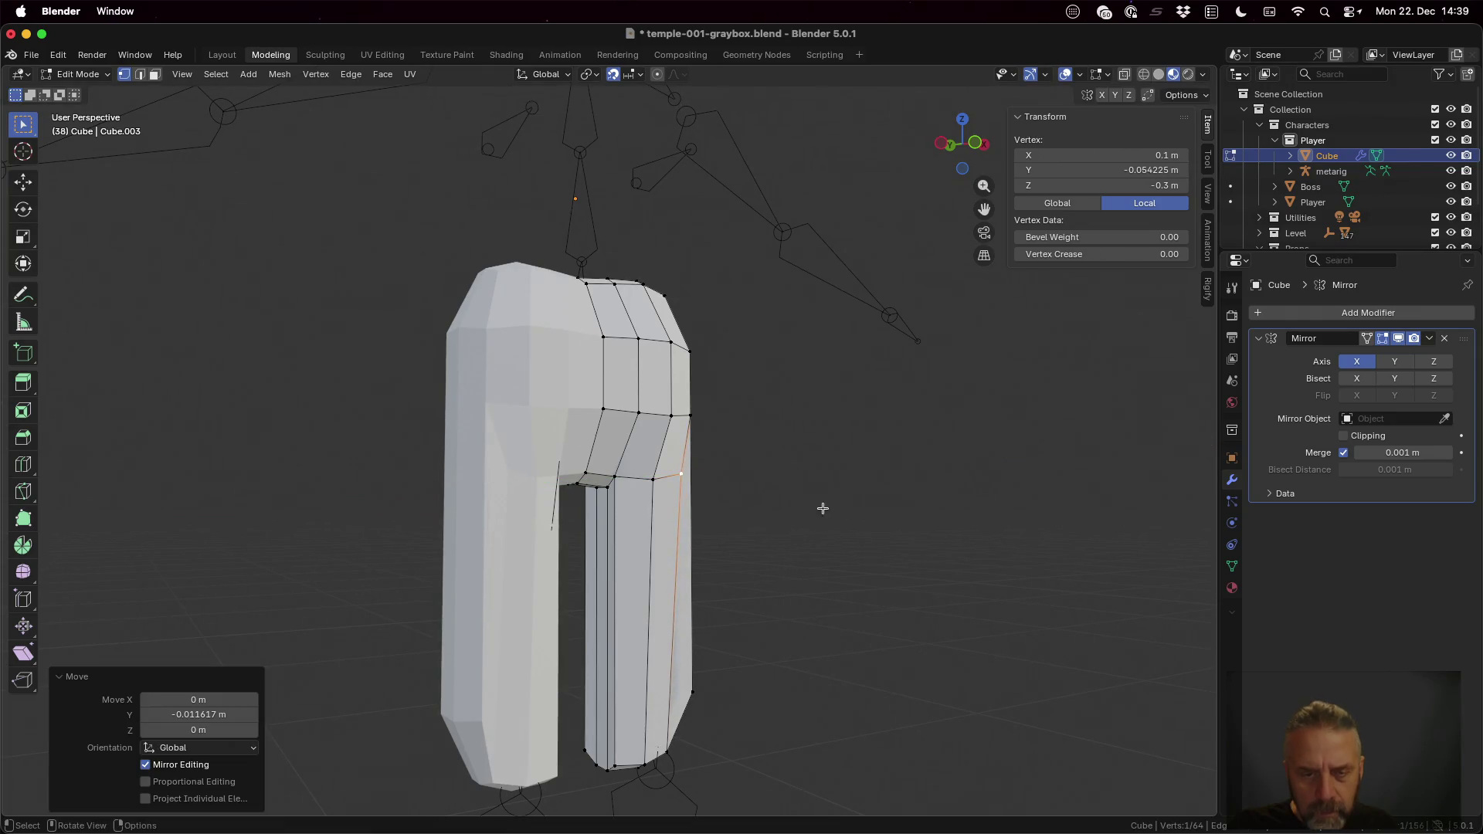
{"action": "mouse_move", "coordinate": [820, 507]}
{"action": "middle_mouse_down"}
{"action": "mouse_move", "coordinate": [560, 515]}
{"action": "mouse_move", "coordinate": [559, 548]}
{"action": "middle_mouse_up"}
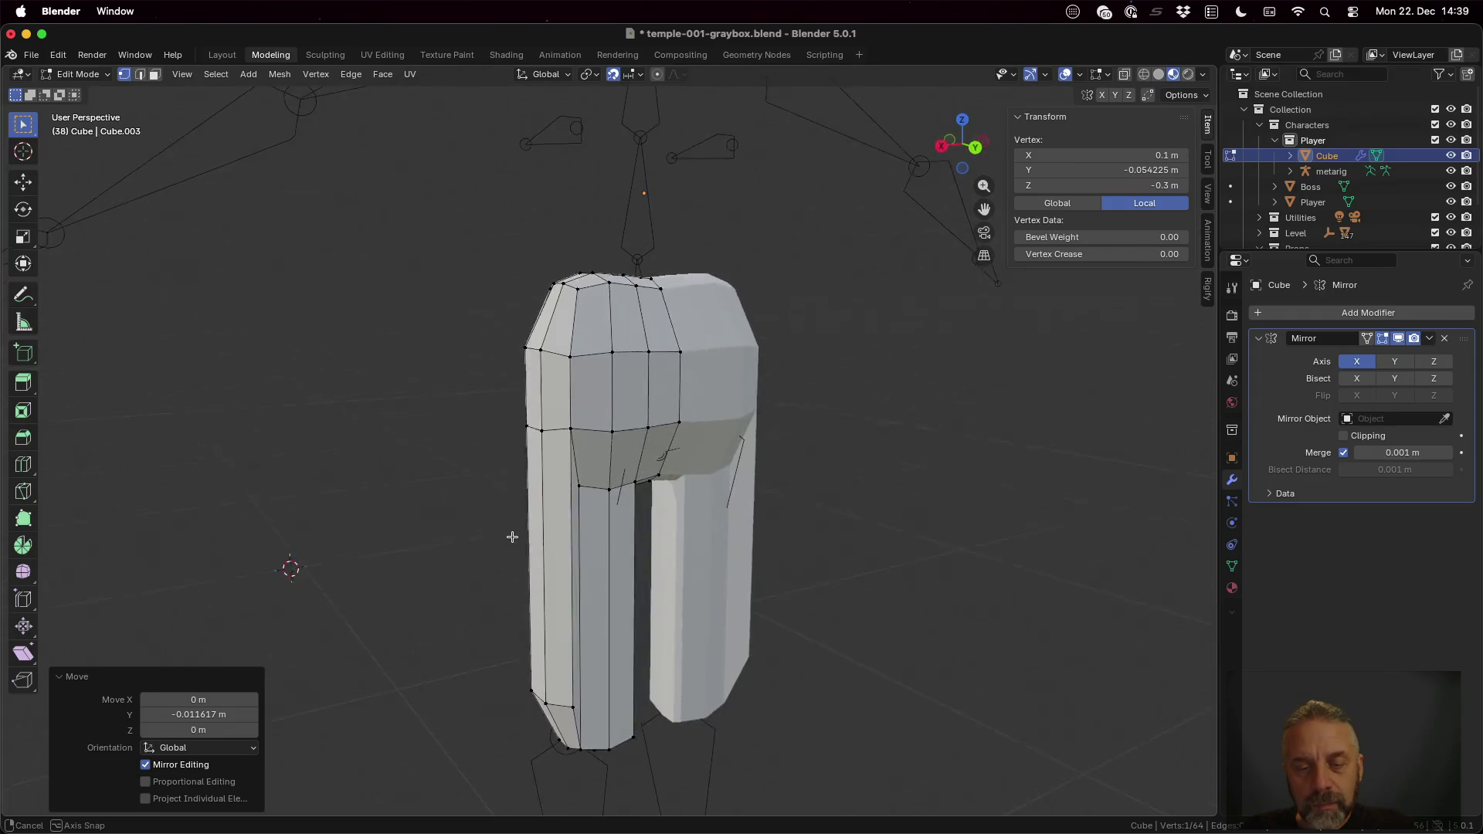
{"action": "middle_click_drag", "start_coordinate": [559, 549], "coordinate": [760, 495]}
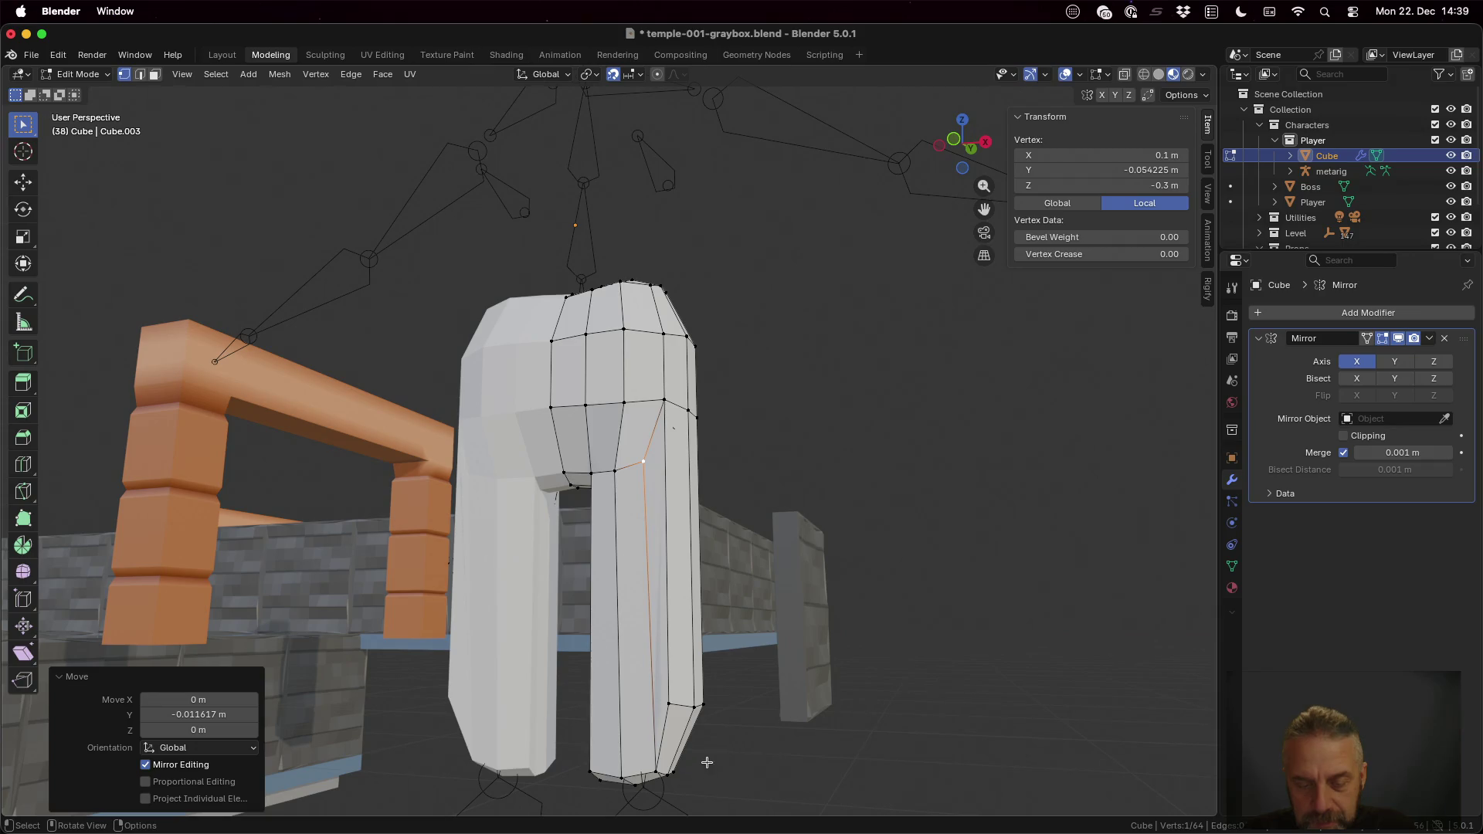
Step: Nudge the vertex at the leg's bottom about 0.02 m along Y to taper the leg
{"action": "left_click", "coordinate": [660, 772]}
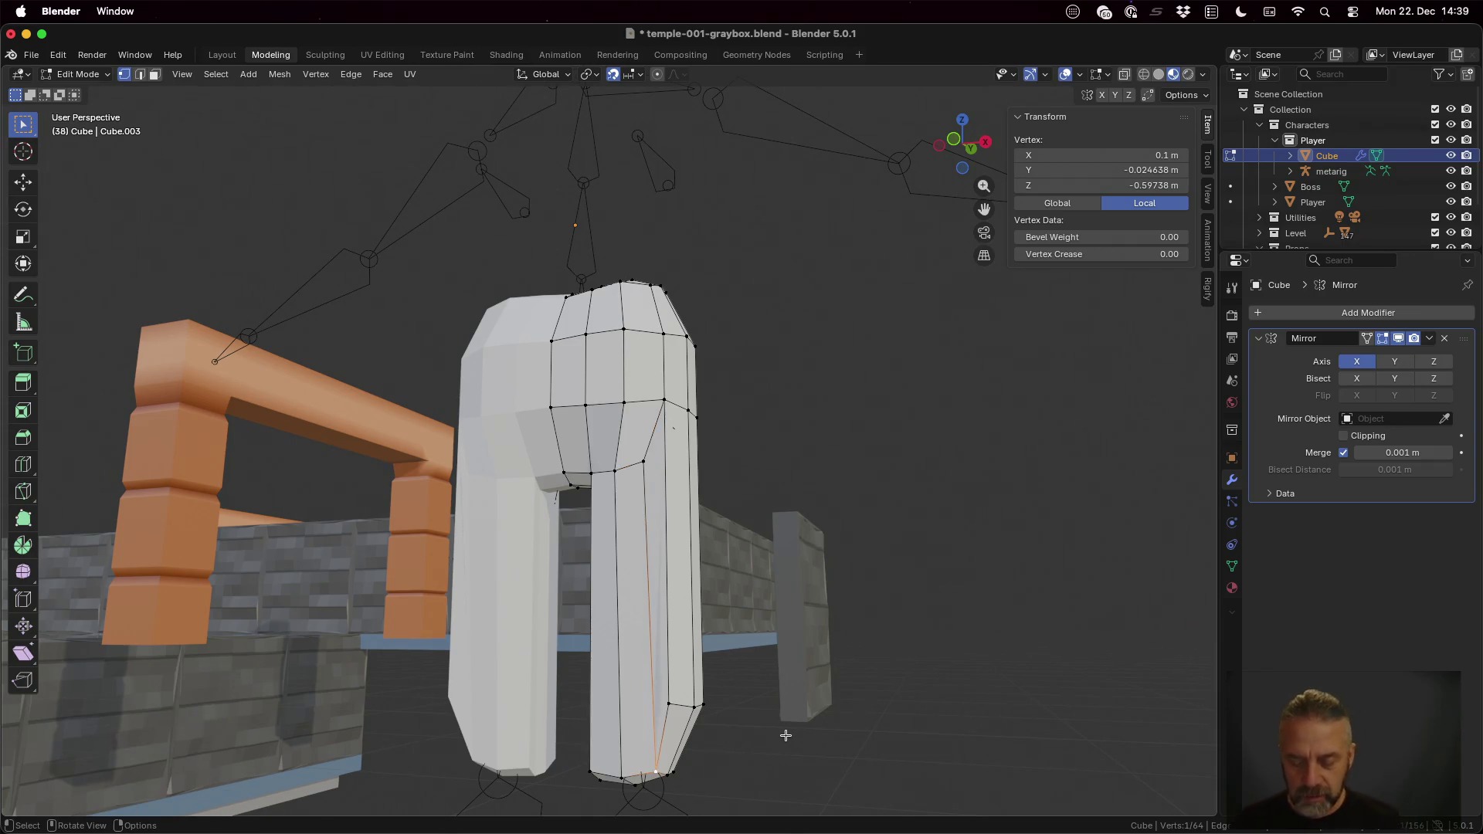
{"action": "key", "text": "g"}
{"action": "key", "text": "y"}
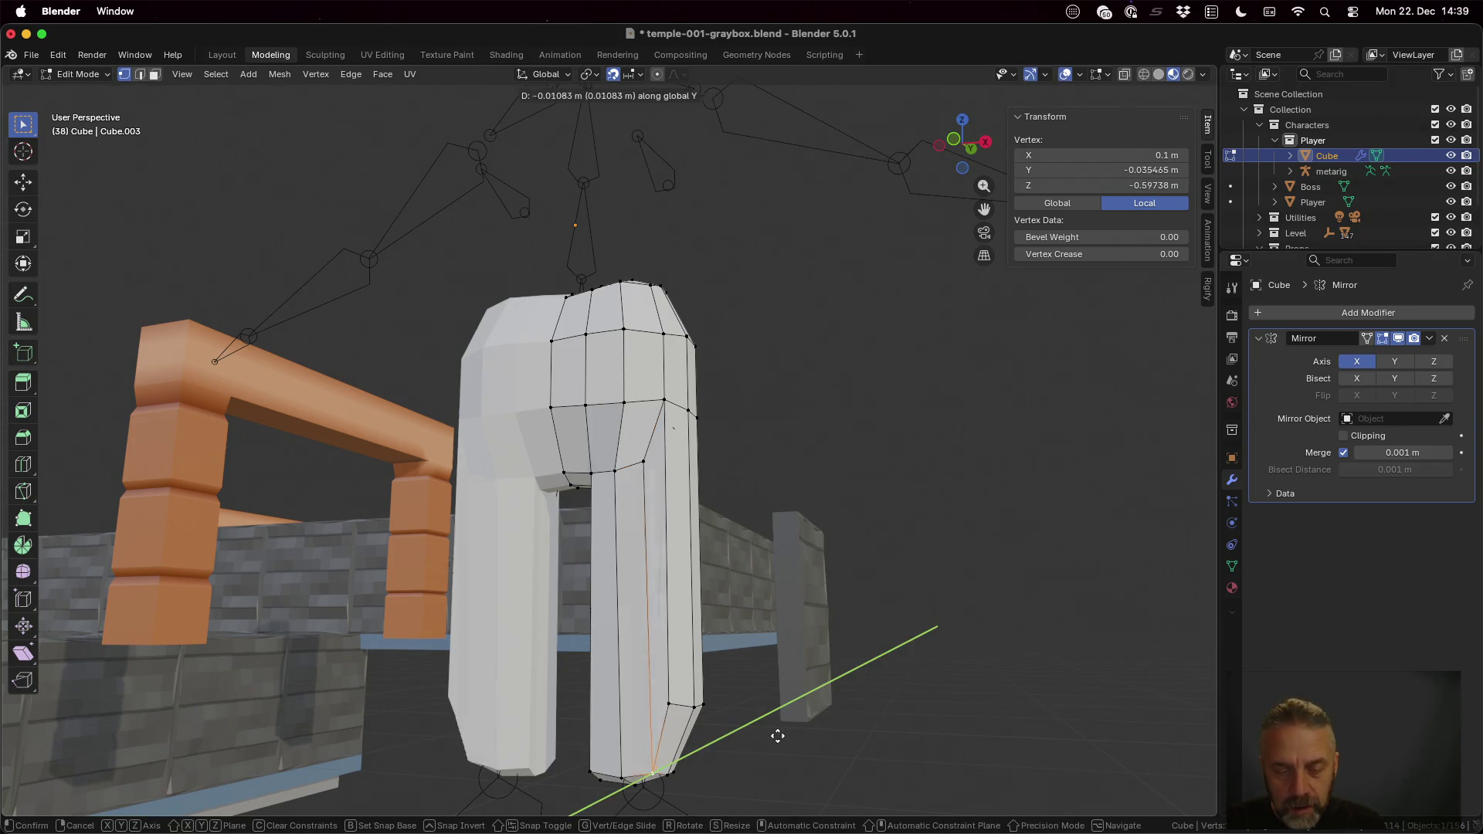
{"action": "left_click", "coordinate": [778, 737]}
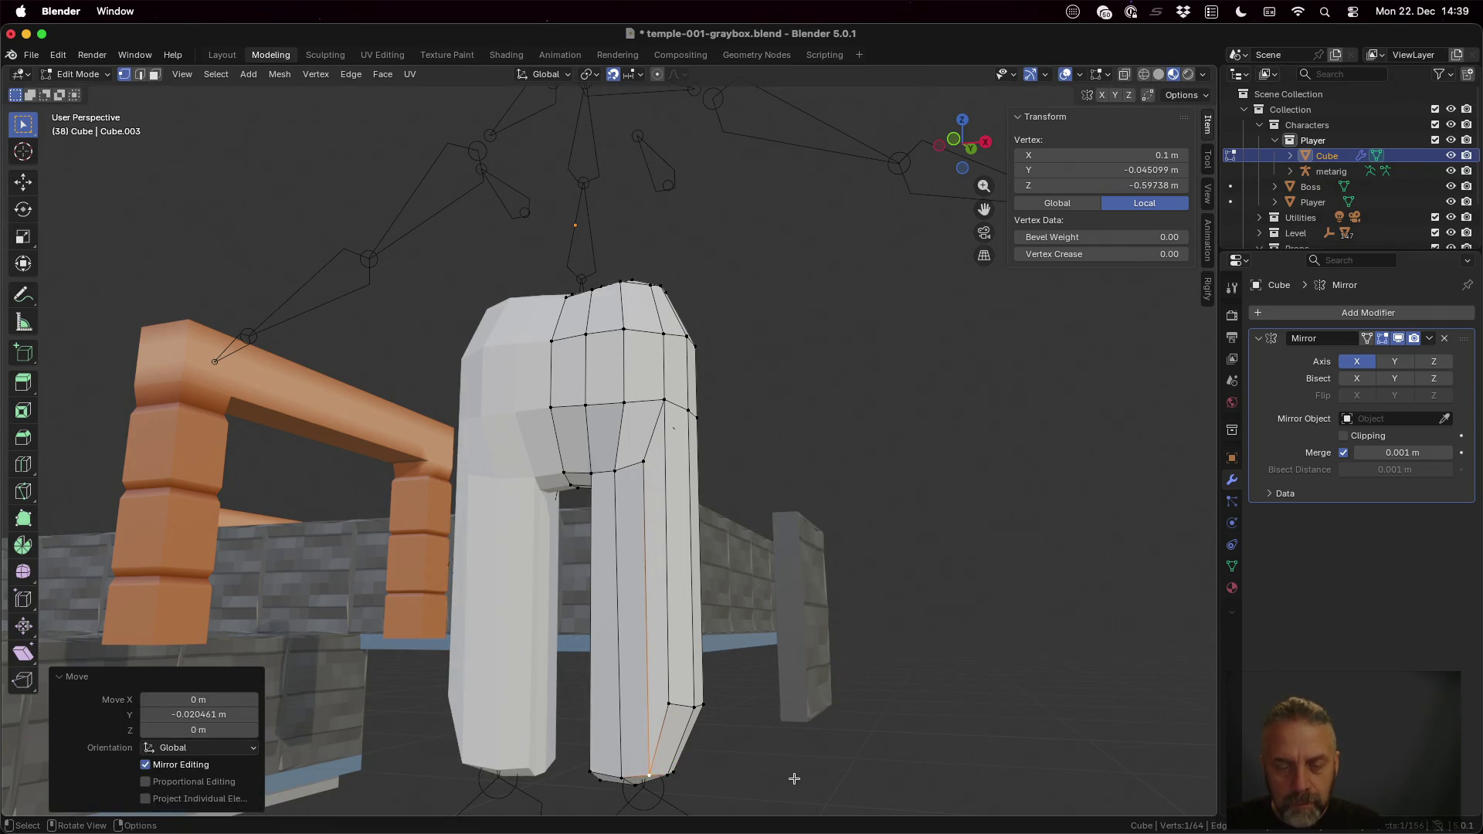
{"action": "mouse_move", "coordinate": [798, 767]}
{"action": "middle_mouse_down"}
{"action": "mouse_move", "coordinate": [663, 696]}
{"action": "mouse_move", "coordinate": [520, 734]}
{"action": "middle_mouse_up"}
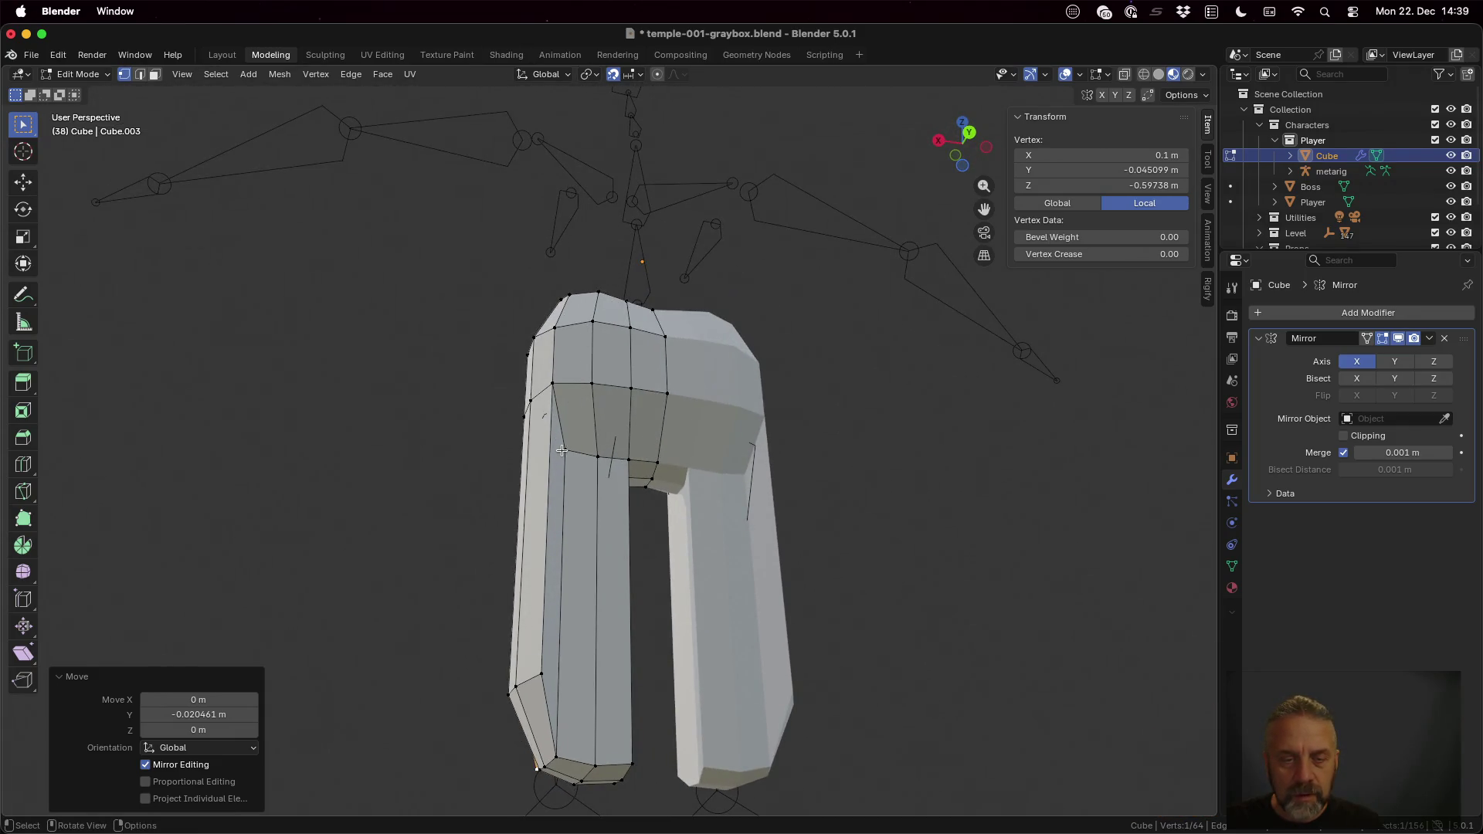
Step: Move three leg vertices individually along Y, the last about 0.009 m near the leg bottom
{"action": "middle_click_drag", "start_coordinate": [568, 454], "coordinate": [610, 461]}
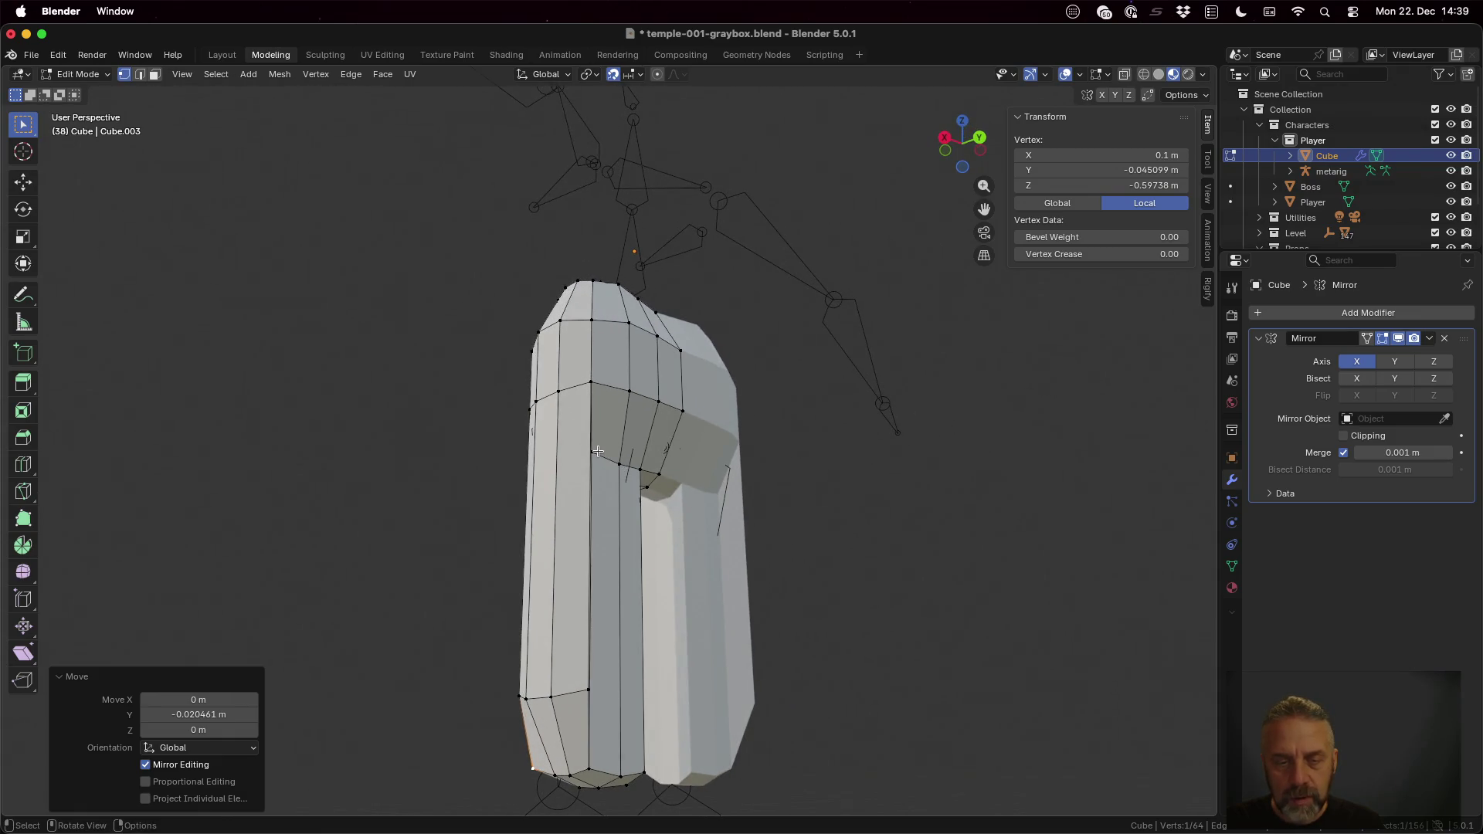
{"action": "left_click", "coordinate": [597, 451]}
{"action": "key", "text": "g"}
{"action": "key", "text": "y"}
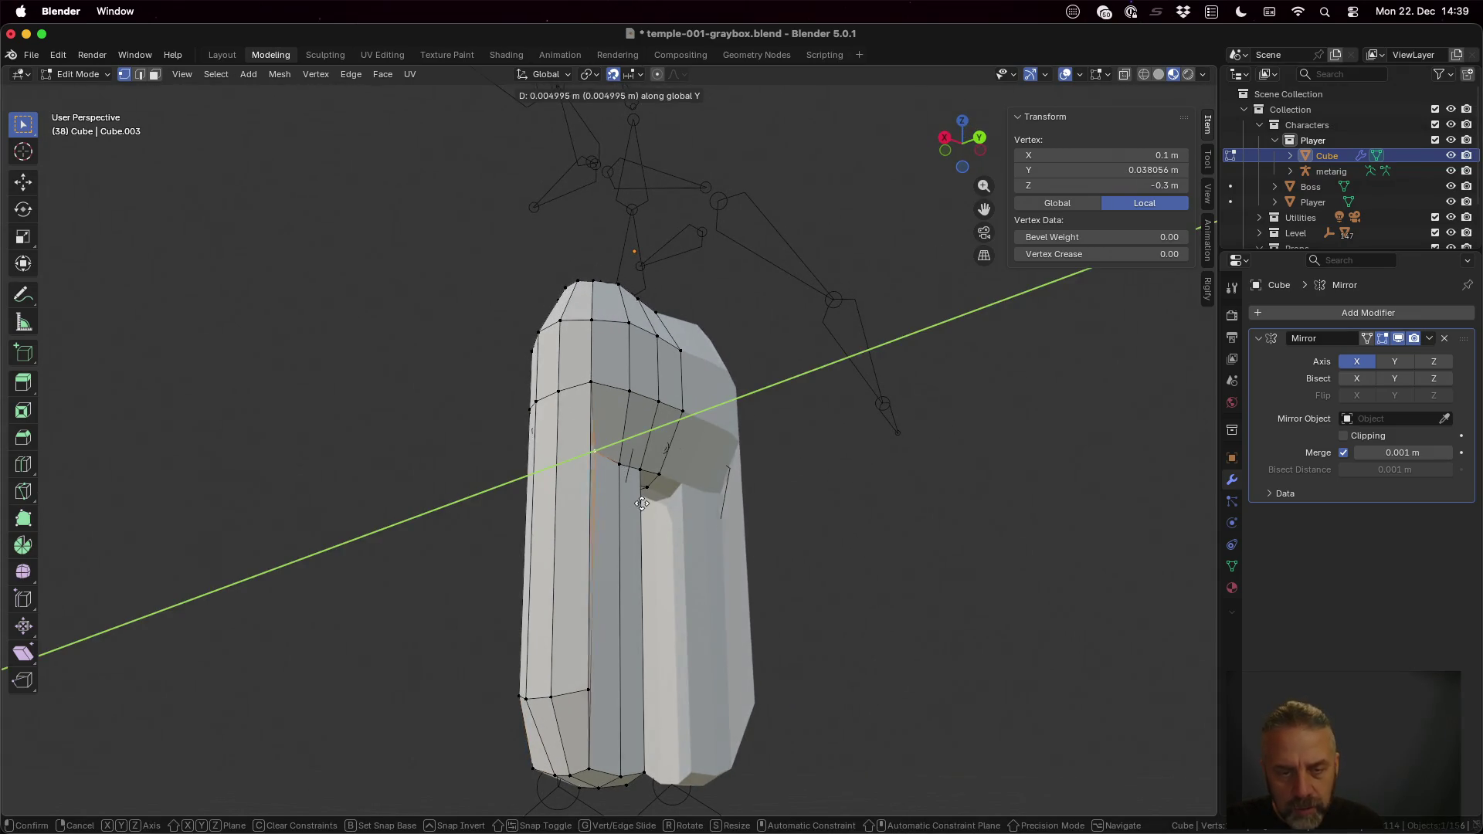
{"action": "left_click", "coordinate": [637, 478]}
{"action": "left_click", "coordinate": [622, 462]}
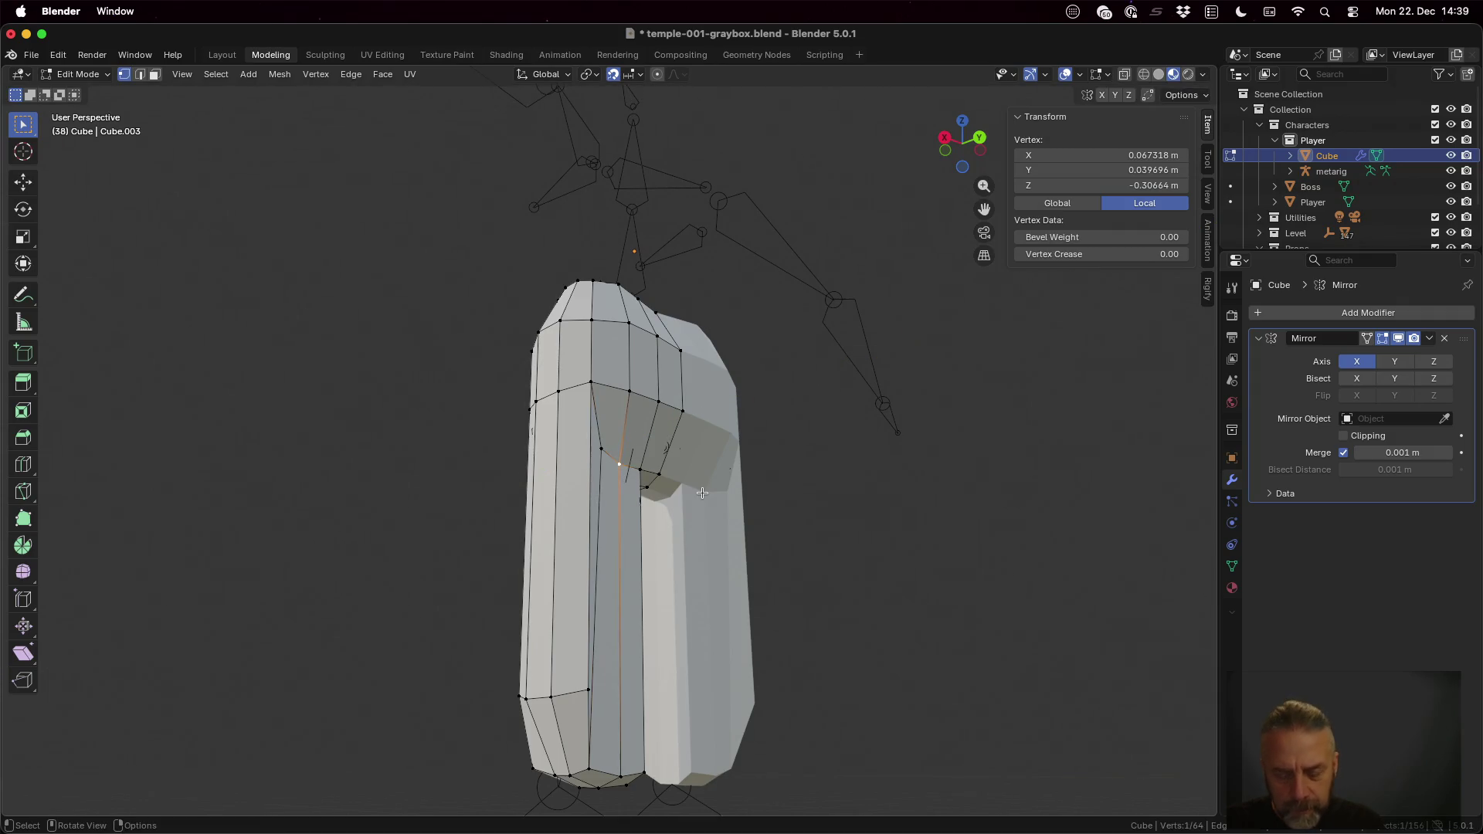
{"action": "key", "text": "g"}
{"action": "key", "text": "y"}
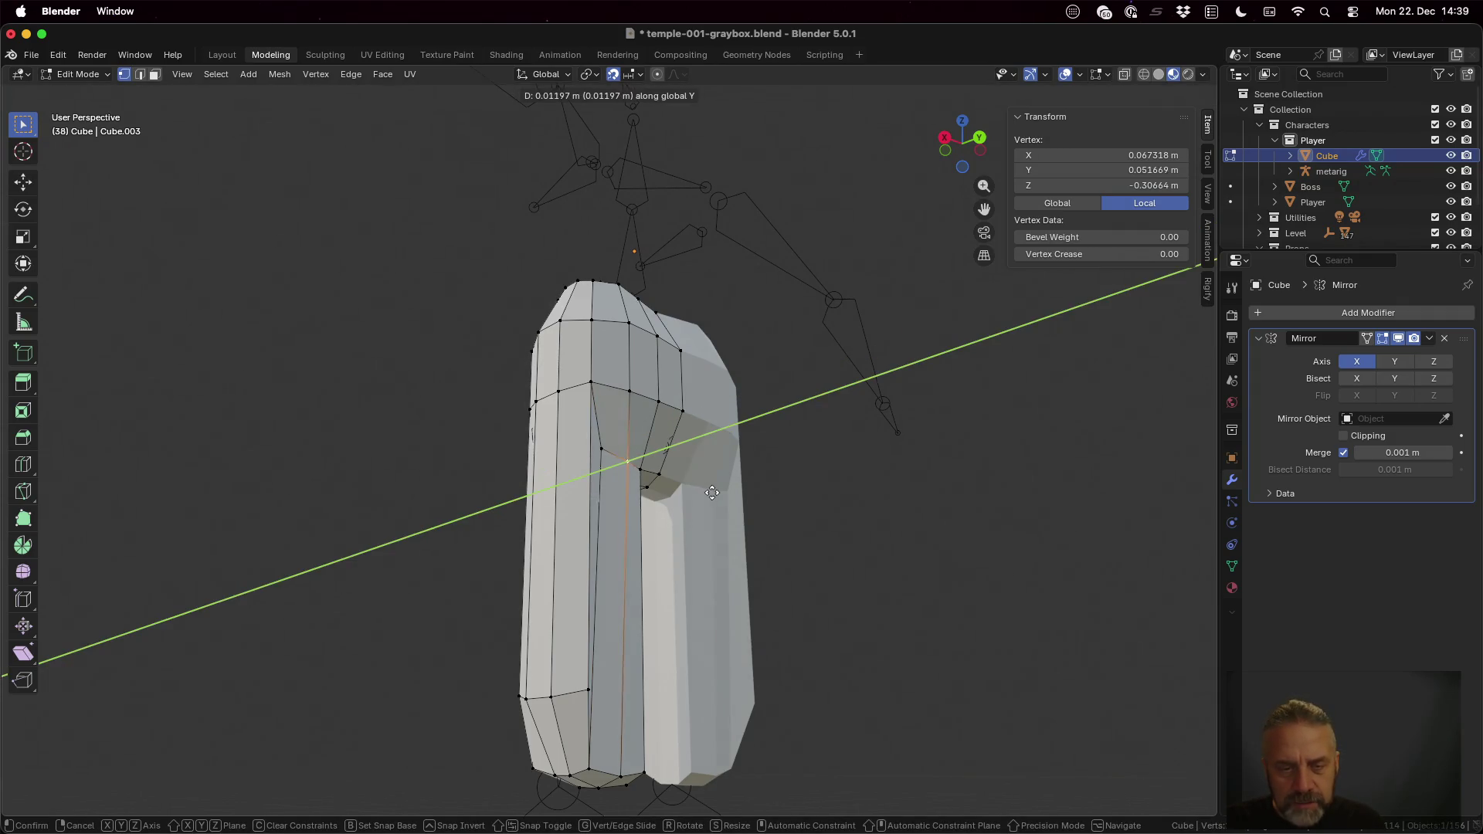
{"action": "left_click", "coordinate": [710, 493]}
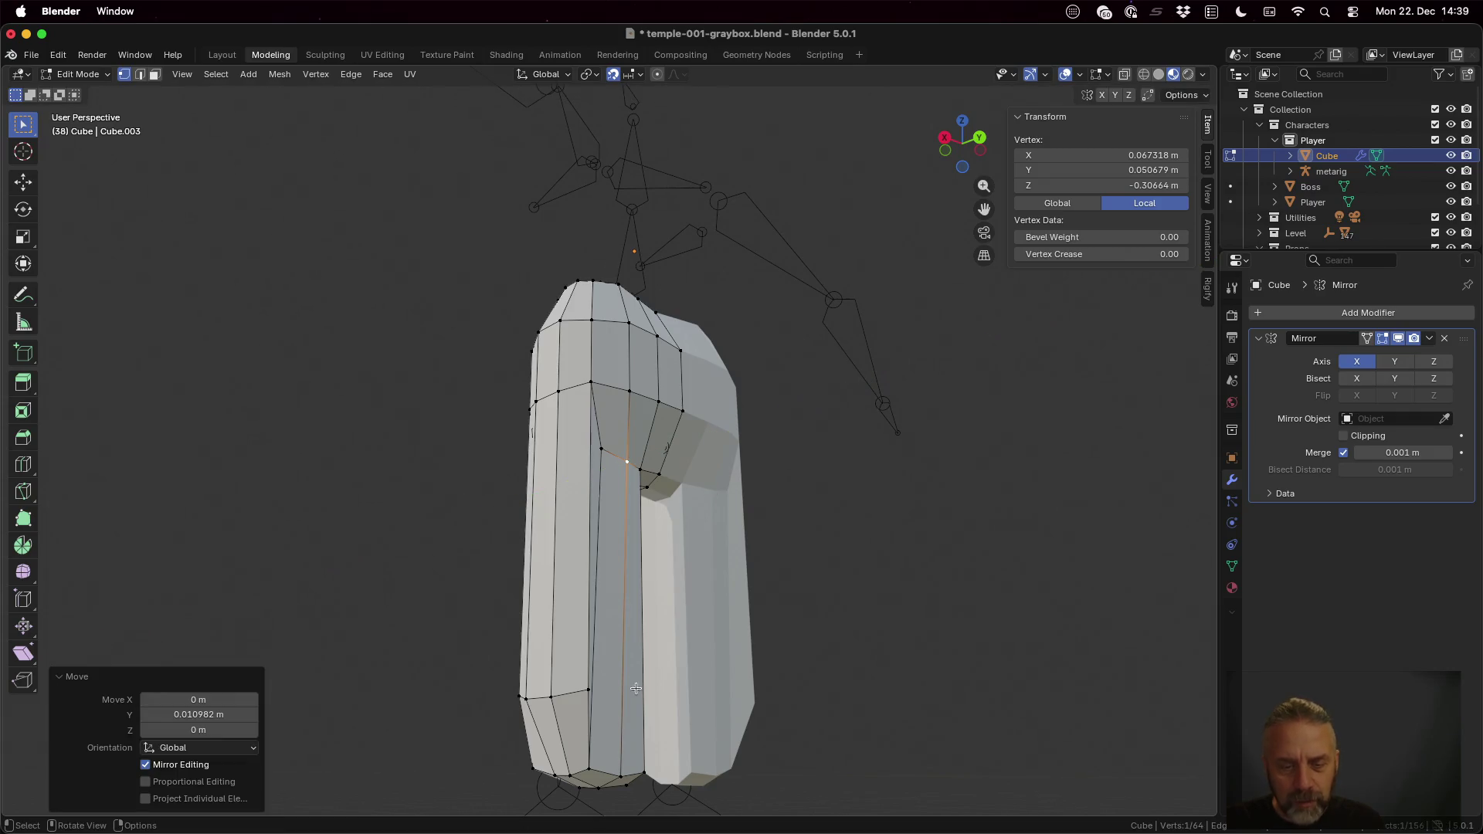
{"action": "left_click", "coordinate": [583, 767]}
{"action": "key", "text": "g"}
{"action": "key", "text": "y"}
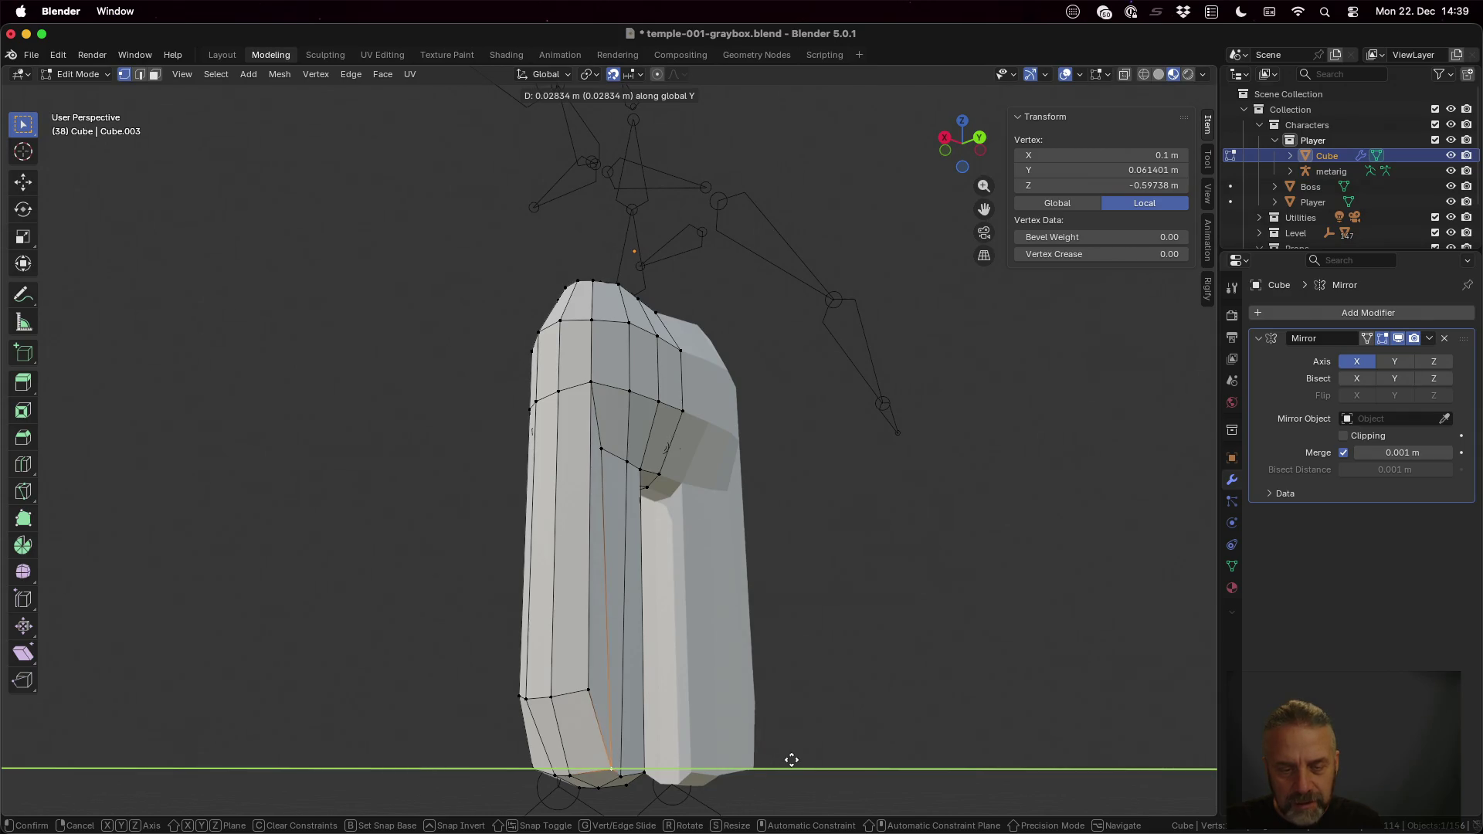
{"action": "left_click", "coordinate": [776, 761]}
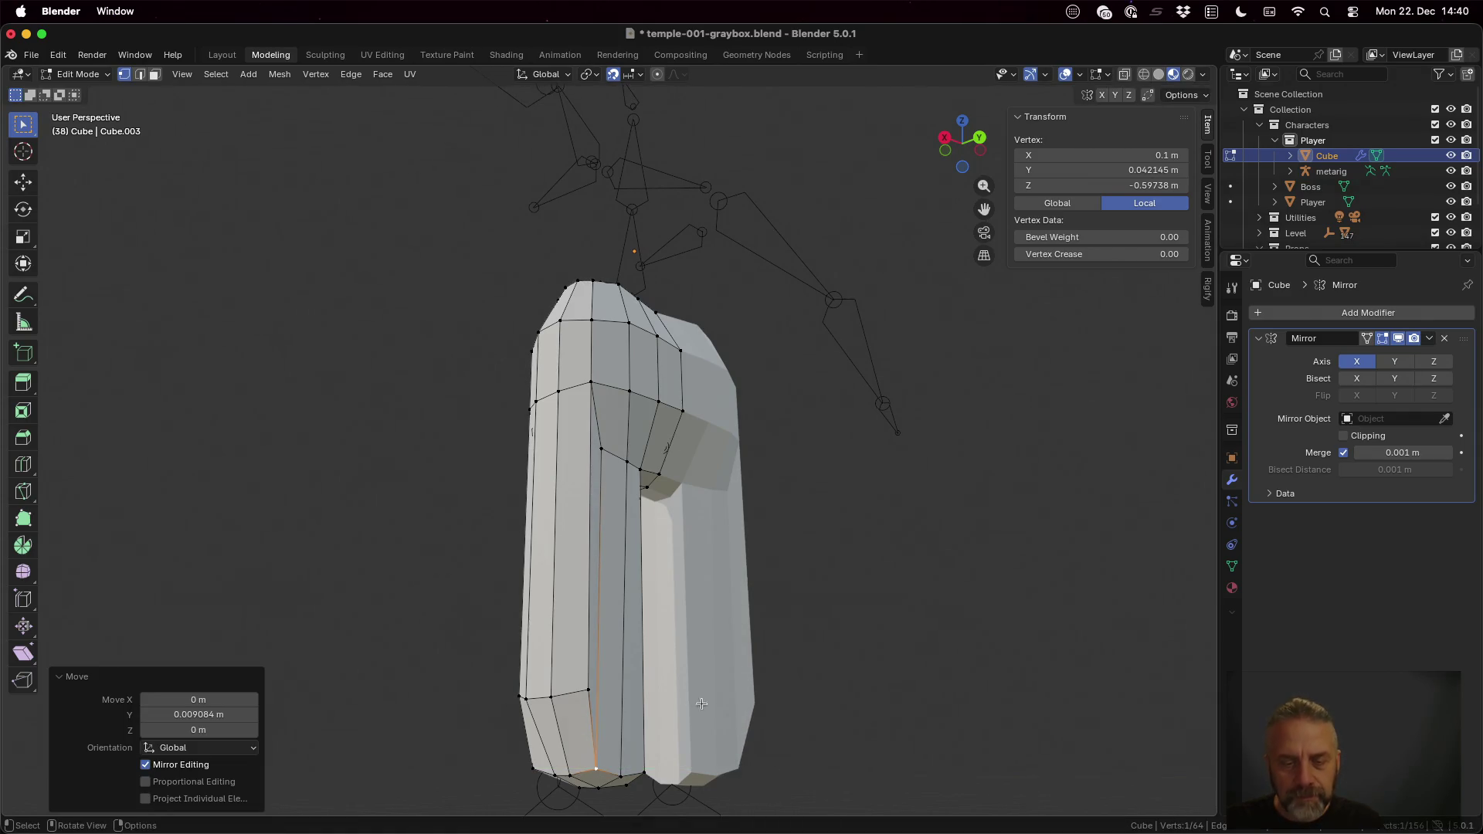
{"action": "mouse_move", "coordinate": [776, 760]}
{"action": "middle_mouse_down"}
{"action": "mouse_move", "coordinate": [900, 702]}
{"action": "mouse_move", "coordinate": [836, 624]}
{"action": "middle_mouse_up"}
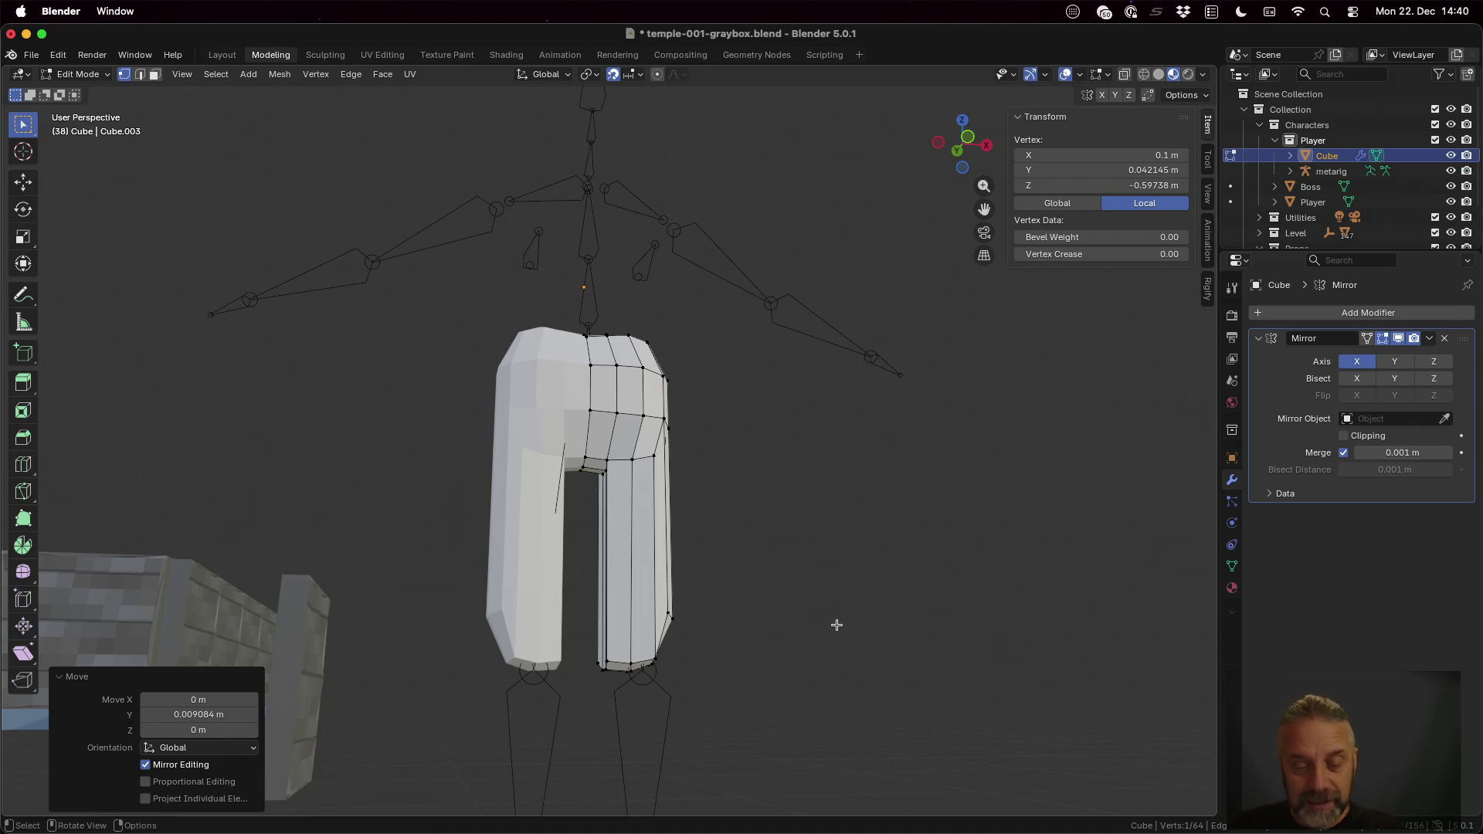
{"action": "mouse_move", "coordinate": [763, 635]}
{"action": "middle_mouse_down"}
{"action": "mouse_move", "coordinate": [639, 655]}
{"action": "mouse_move", "coordinate": [683, 642]}
{"action": "middle_mouse_up"}
{"action": "scroll", "coordinate": [682, 640], "scroll_direction": "down", "scroll_amount": 2}
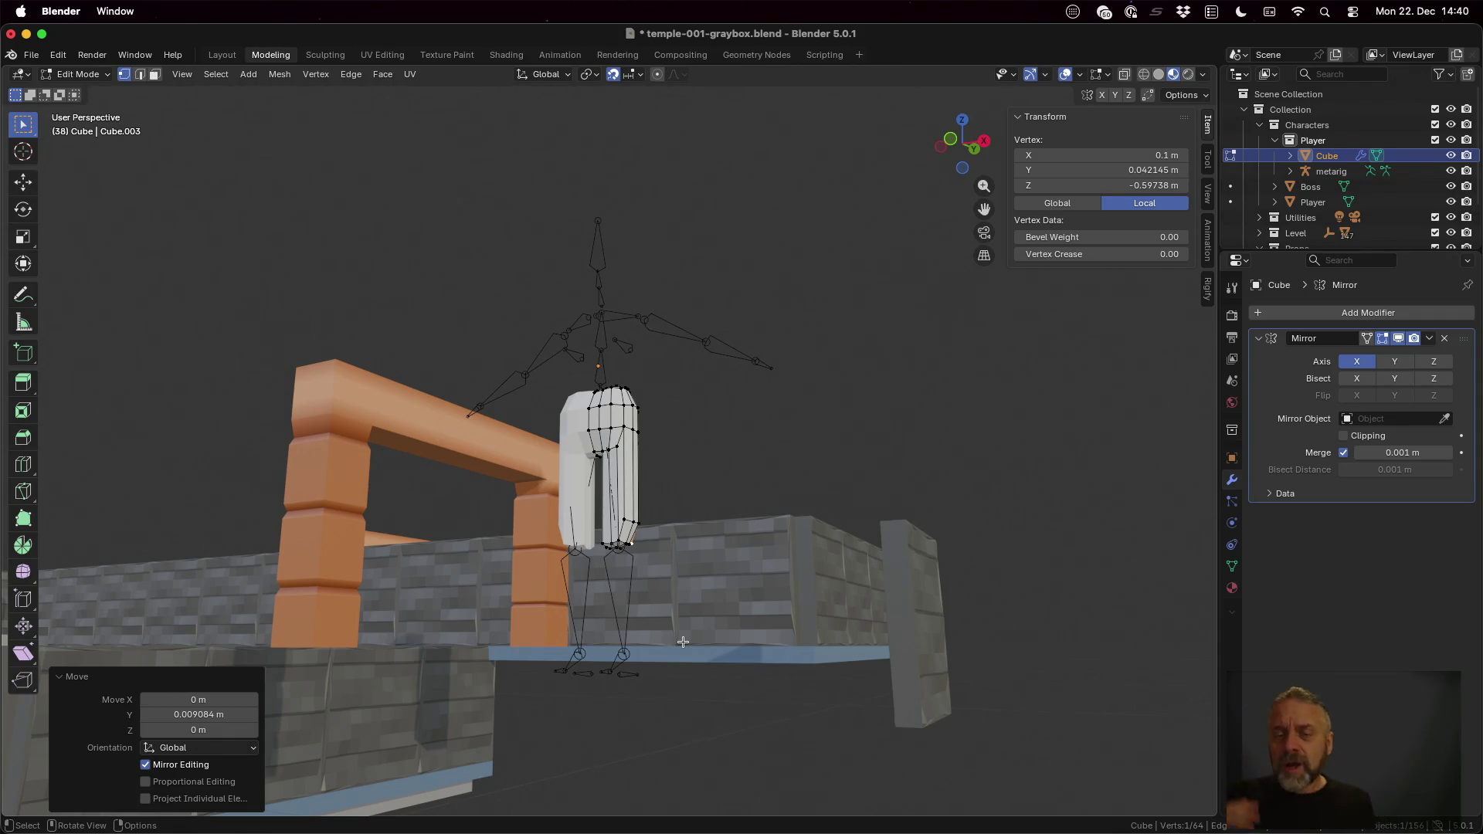
{"action": "scroll", "coordinate": [680, 639], "scroll_direction": "up", "scroll_amount": 1}
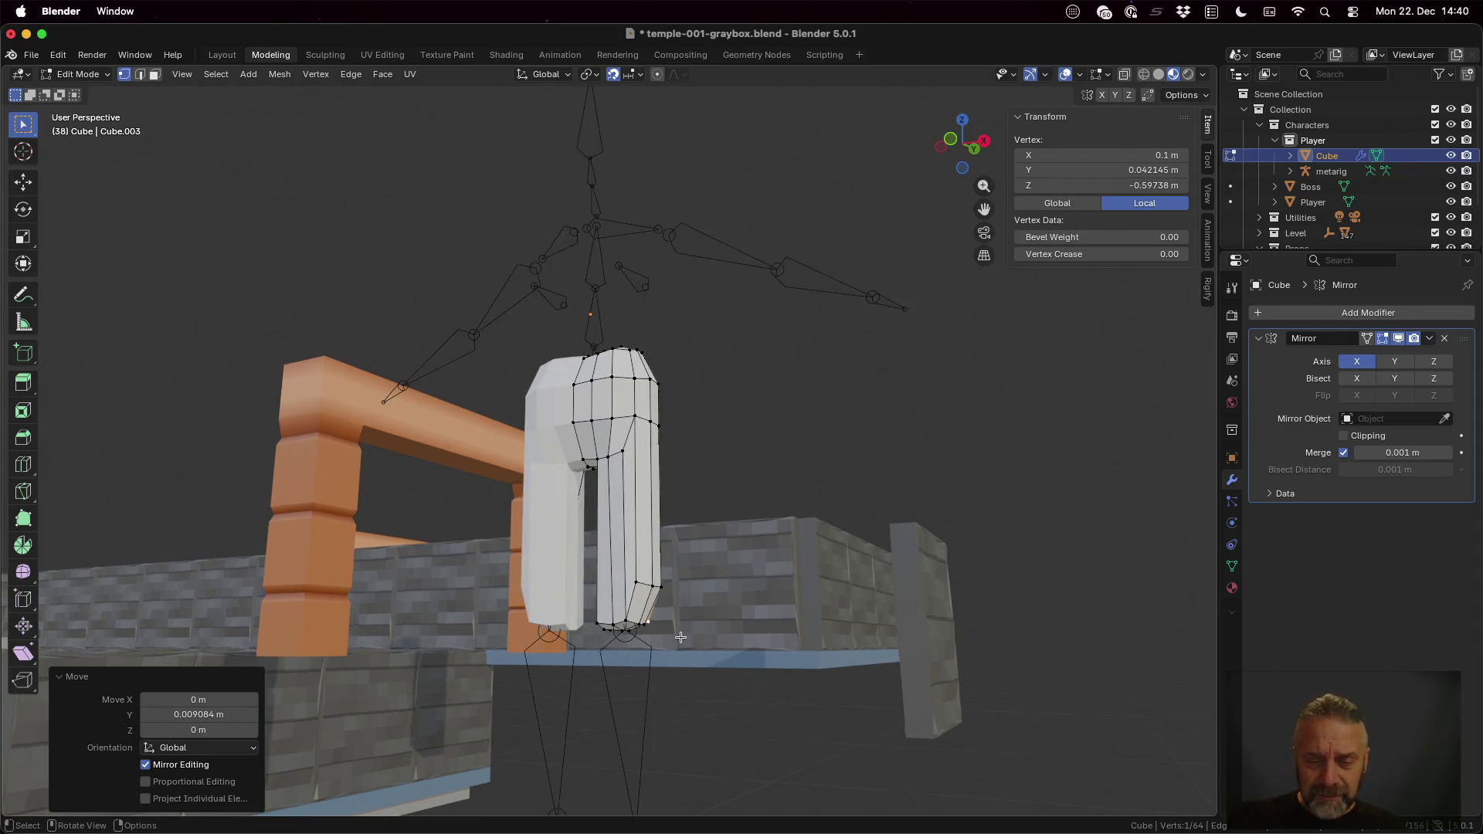
Step: Lengthen both legs by moving their bottom ends straight down along Z
{"action": "mouse_move", "coordinate": [689, 659]}
{"action": "middle_mouse_down"}
{"action": "mouse_move", "coordinate": [755, 504]}
{"action": "mouse_move", "coordinate": [737, 544]}
{"action": "mouse_move", "coordinate": [731, 514]}
{"action": "mouse_move", "coordinate": [755, 520]}
{"action": "mouse_move", "coordinate": [751, 537]}
{"action": "middle_mouse_up"}
{"action": "left_click", "coordinate": [736, 554]}
{"action": "key", "text": "ctrl+z"}
{"action": "key", "text": "g"}
{"action": "key", "text": "z"}
{"action": "key", "text": "z"}
{"action": "key", "text": "z"}
{"action": "key", "text": "z"}
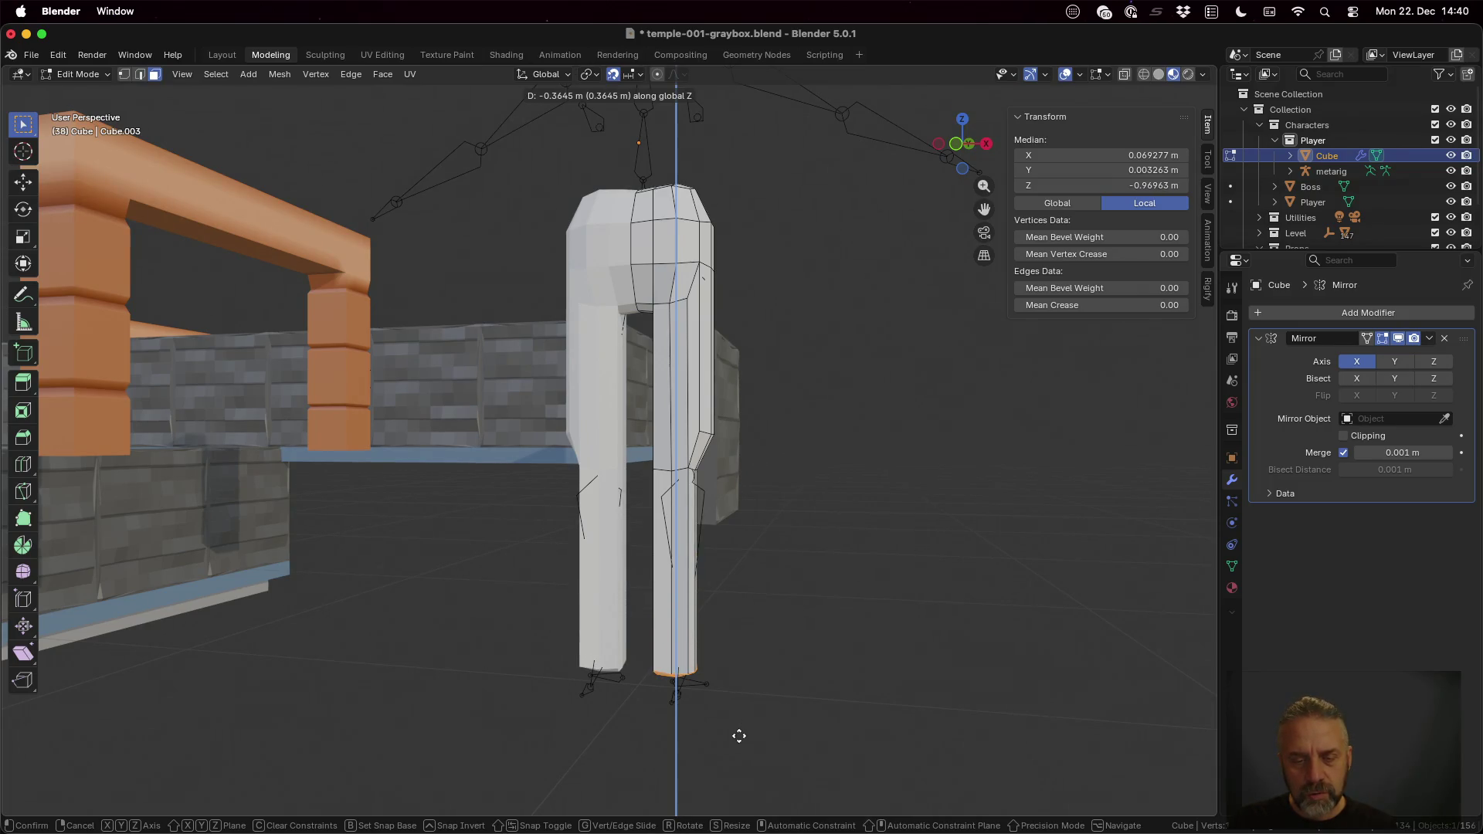
{"action": "key", "text": "Escape"}
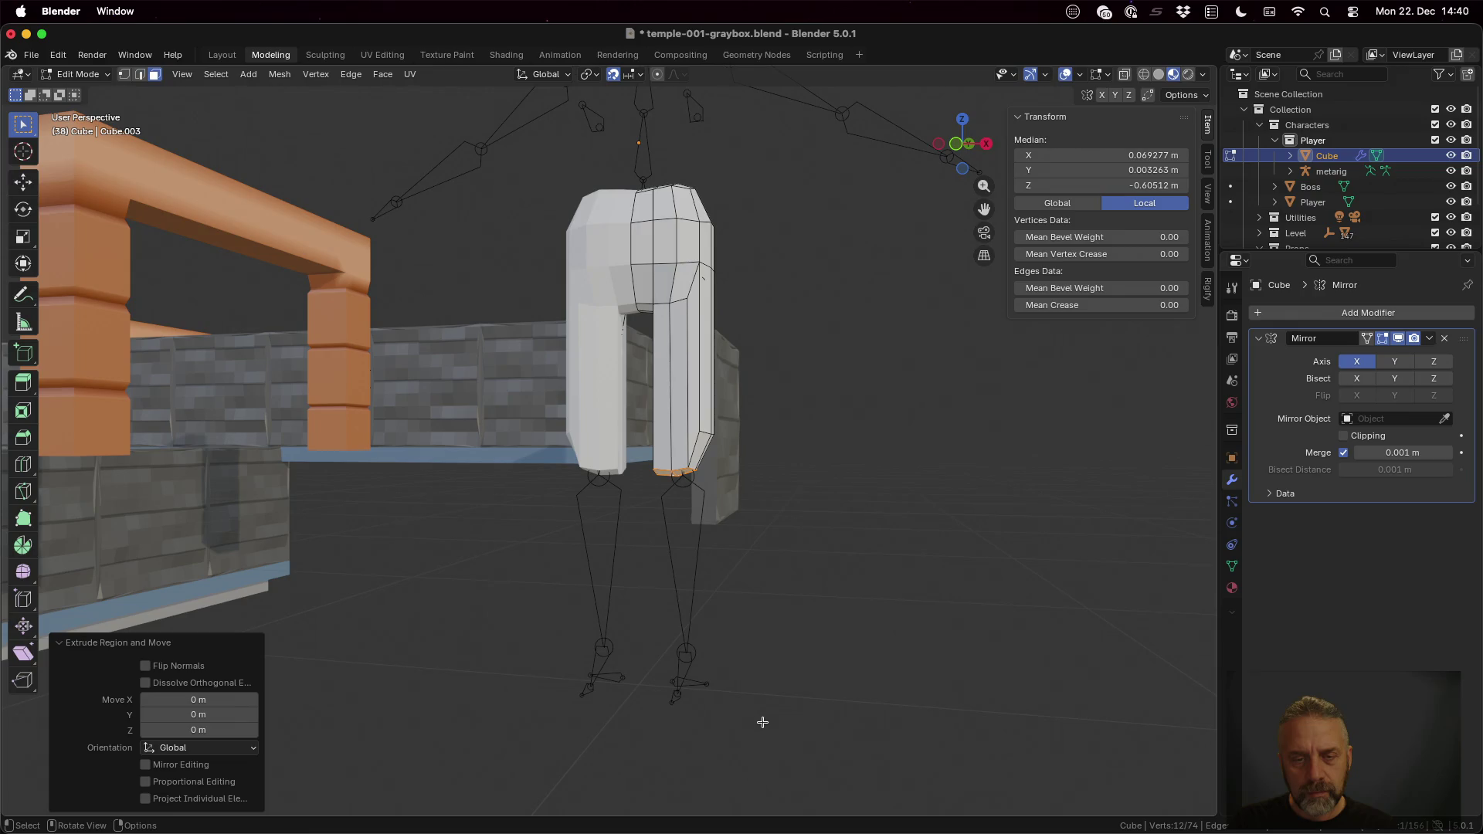
{"action": "middle_click_drag", "start_coordinate": [763, 721], "coordinate": [712, 668]}
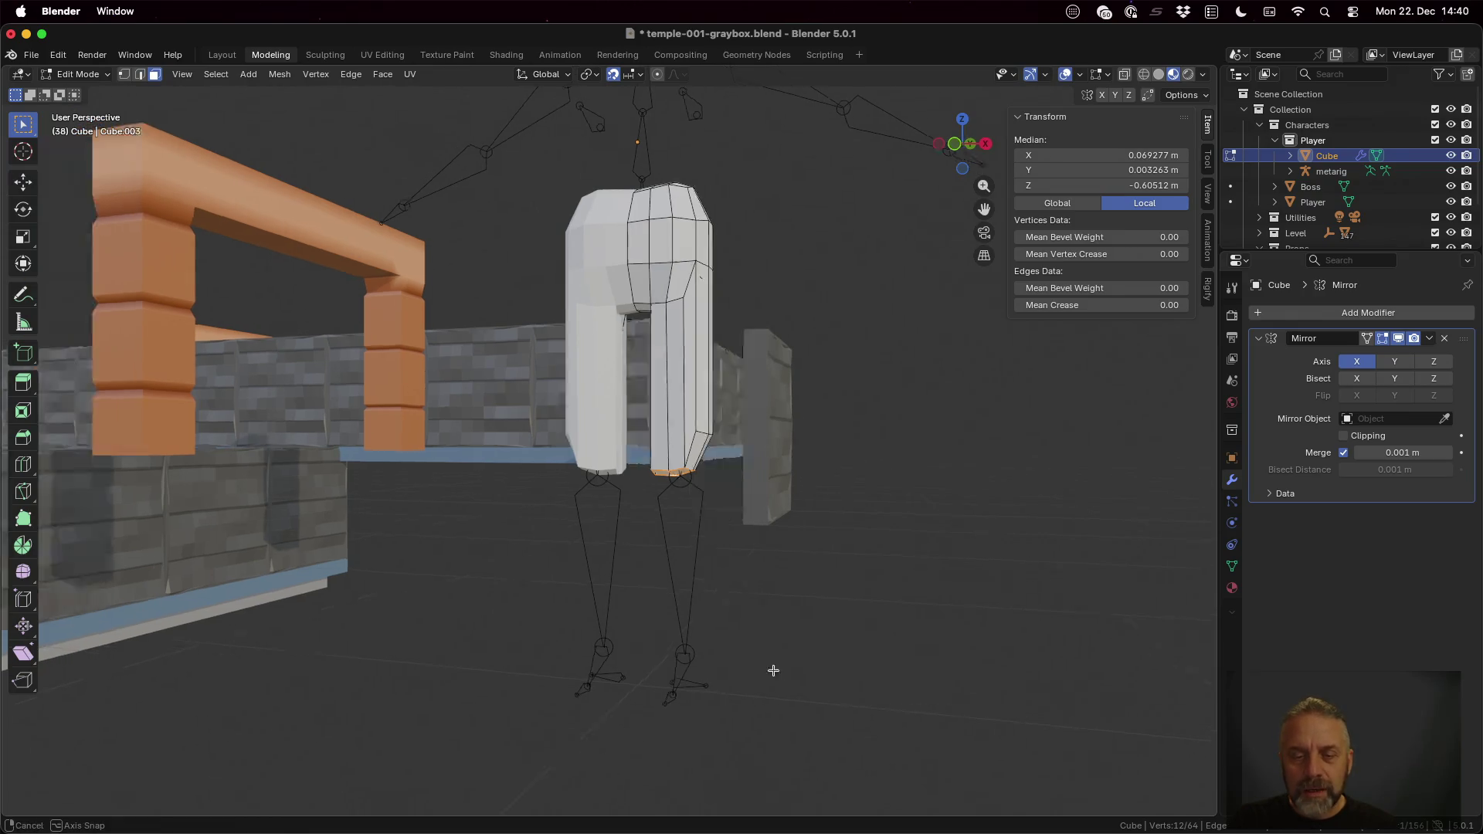
{"action": "key", "text": "g"}
{"action": "key", "text": "z"}
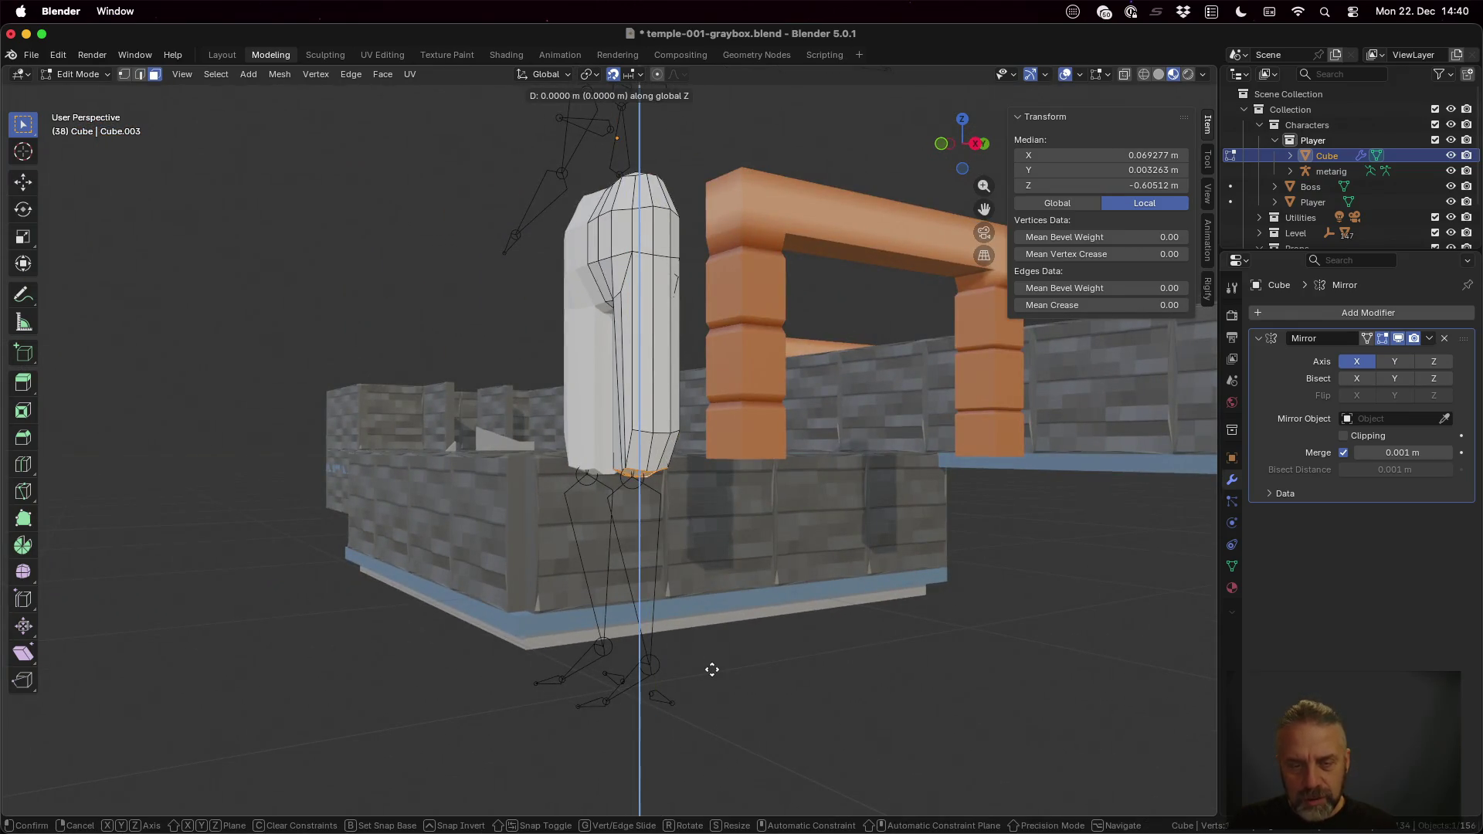
{"action": "left_click", "coordinate": [712, 134]}
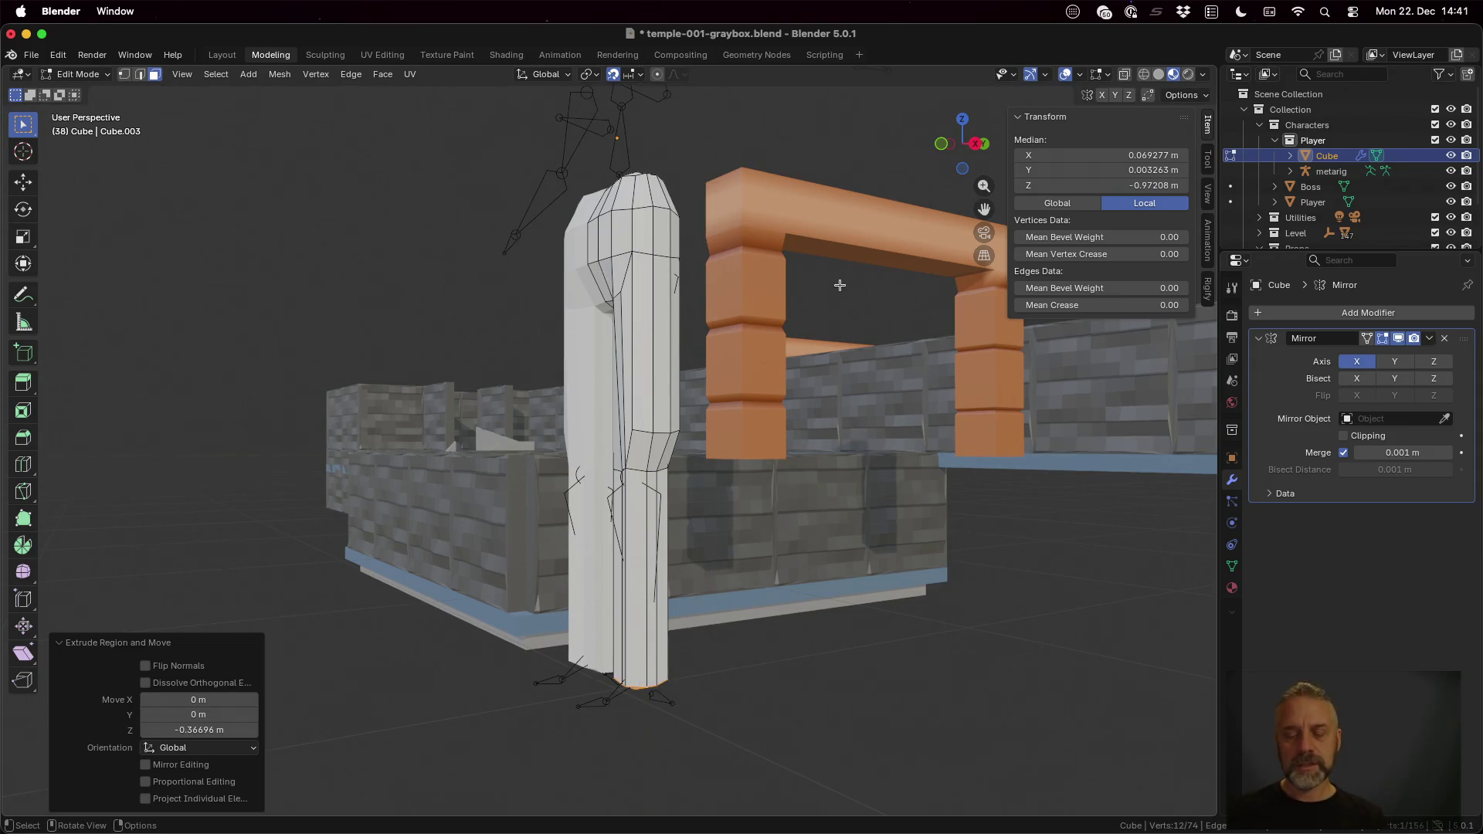
{"action": "left_click", "coordinate": [839, 283]}
{"action": "middle_click_drag", "start_coordinate": [803, 416], "coordinate": [780, 434]}
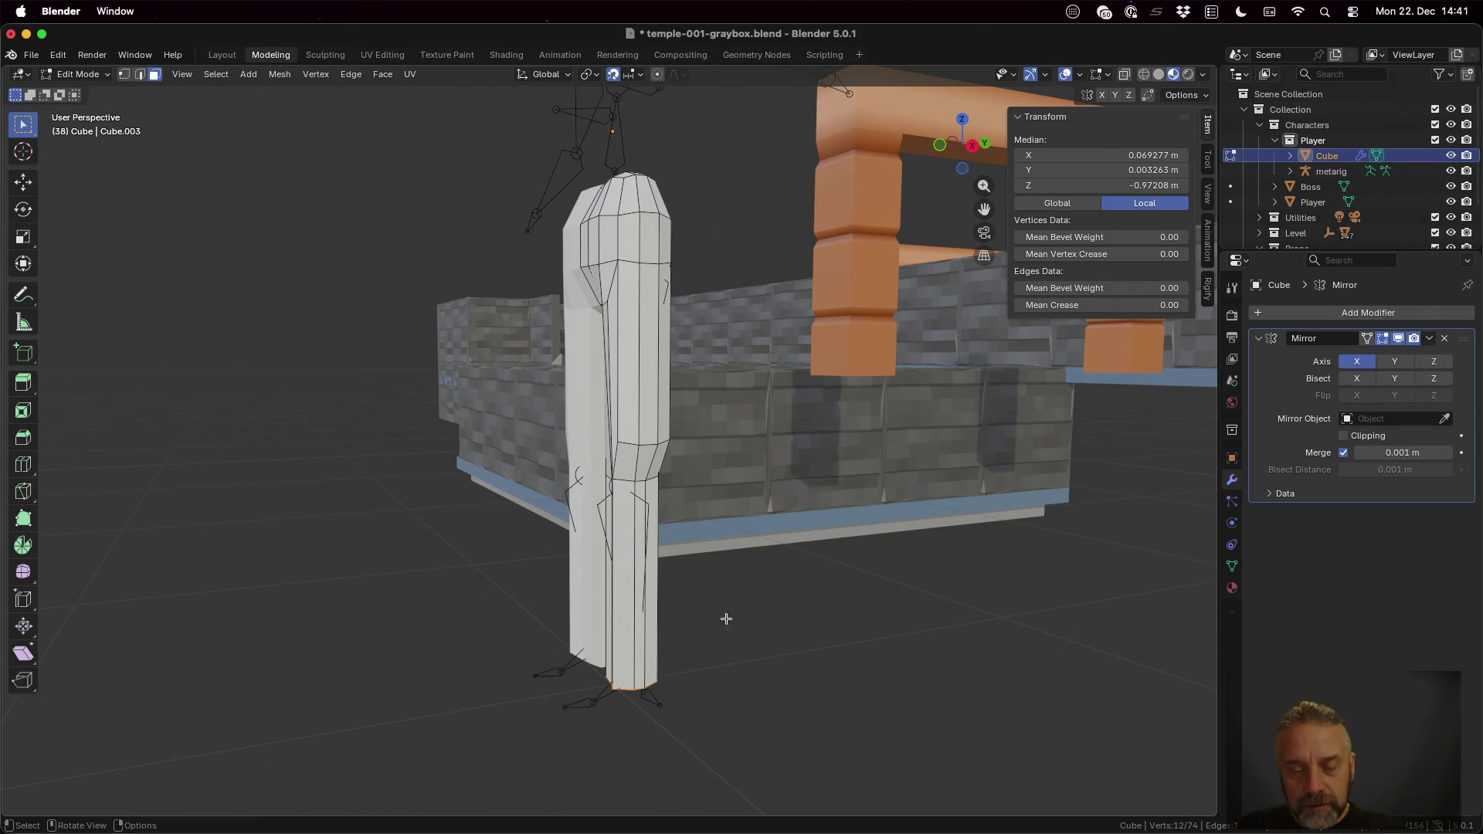
{"action": "scroll", "coordinate": [713, 688], "scroll_direction": "up", "scroll_amount": 2}
{"action": "scroll", "coordinate": [716, 682], "scroll_direction": "up", "scroll_amount": 2}
{"action": "scroll", "coordinate": [721, 670], "scroll_direction": "up", "scroll_amount": 1}
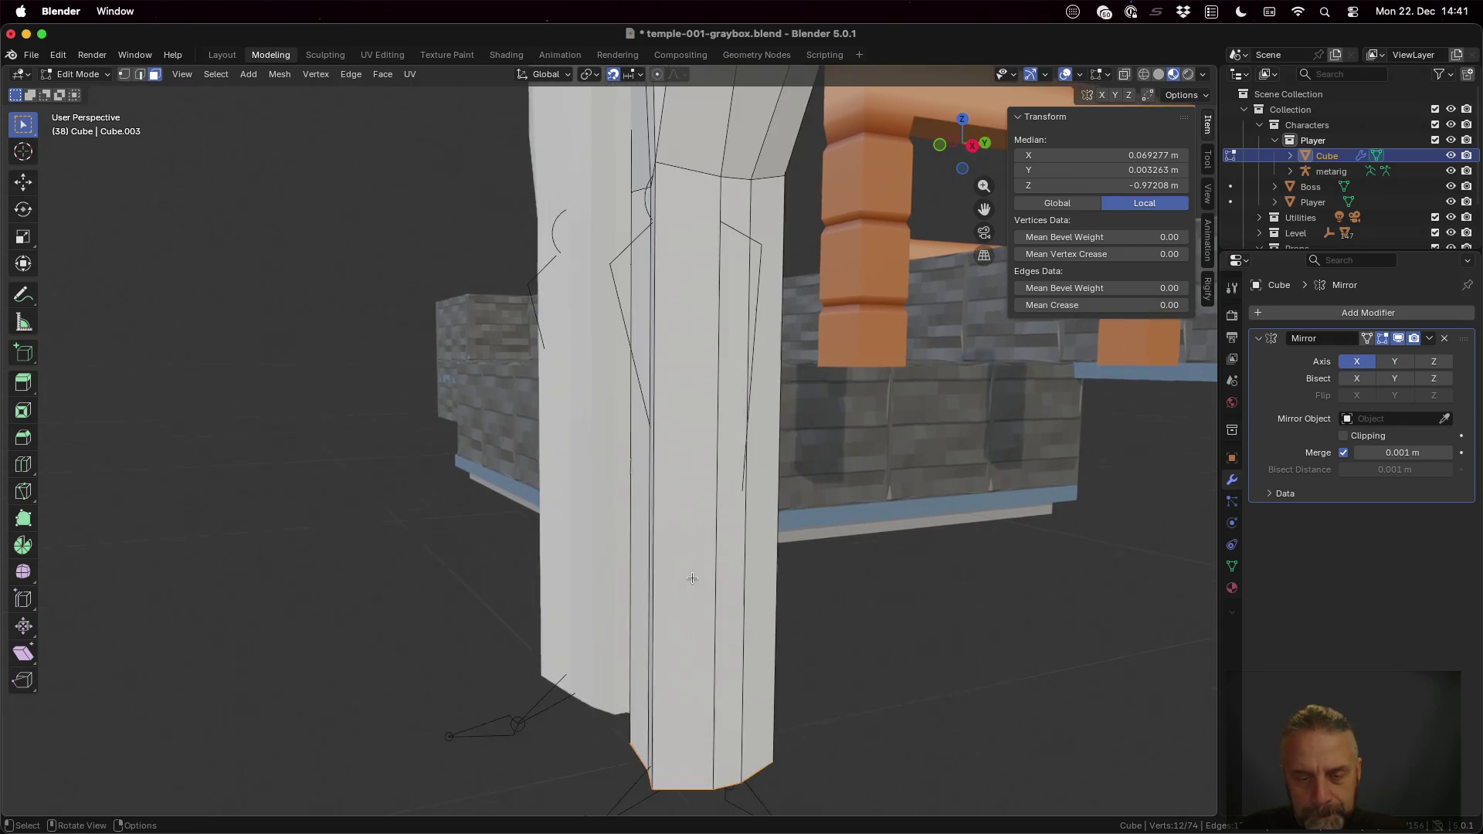
Step: Add a short 0.033 m section downward at the base of the legs
{"action": "mouse_move", "coordinate": [722, 669]}
{"action": "middle_mouse_down"}
{"action": "mouse_move", "coordinate": [831, 704]}
{"action": "mouse_move", "coordinate": [802, 536]}
{"action": "mouse_move", "coordinate": [780, 663]}
{"action": "middle_mouse_up"}
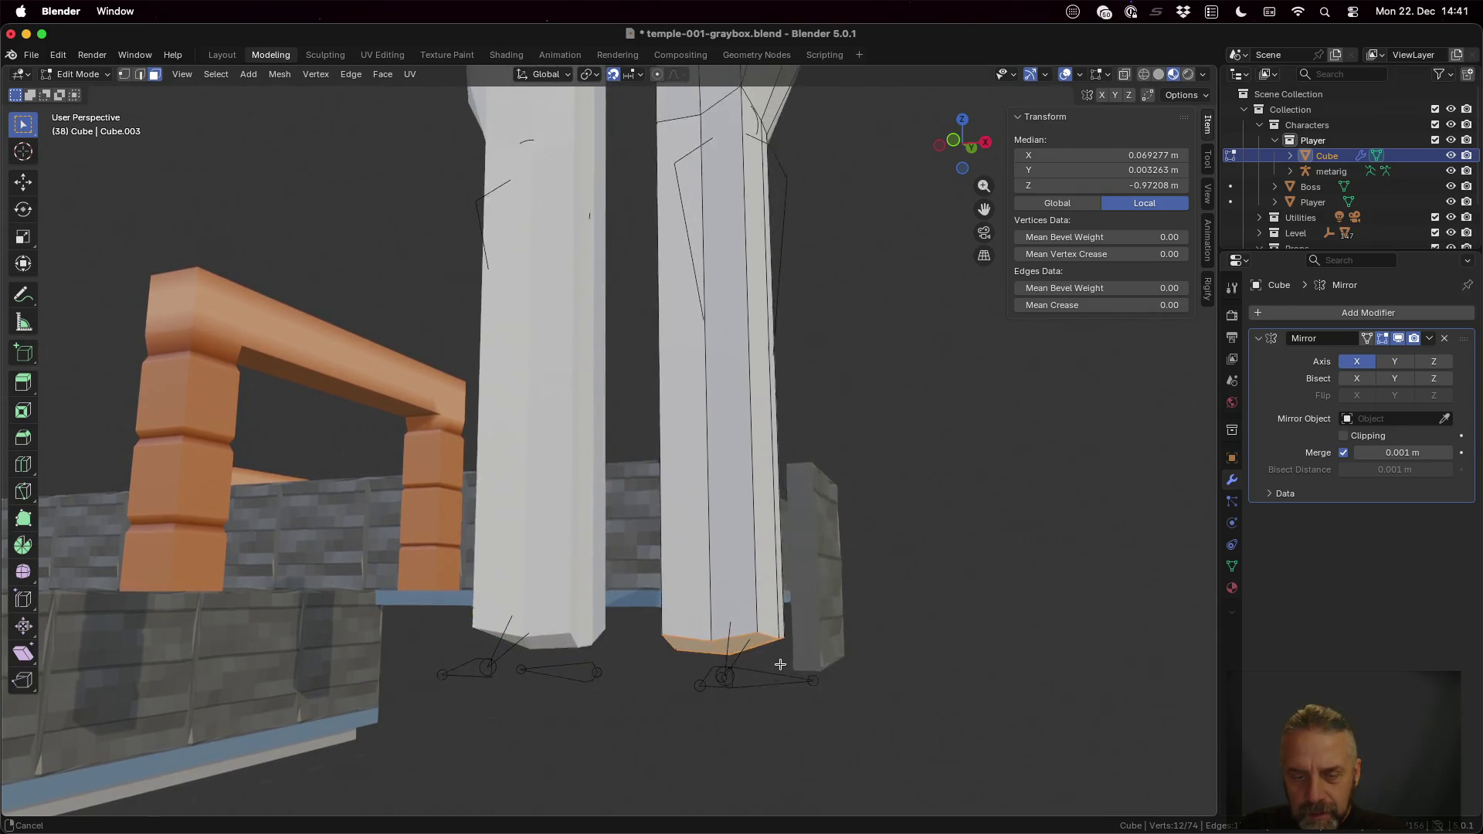
{"action": "middle_click_drag", "start_coordinate": [780, 663], "coordinate": [800, 663]}
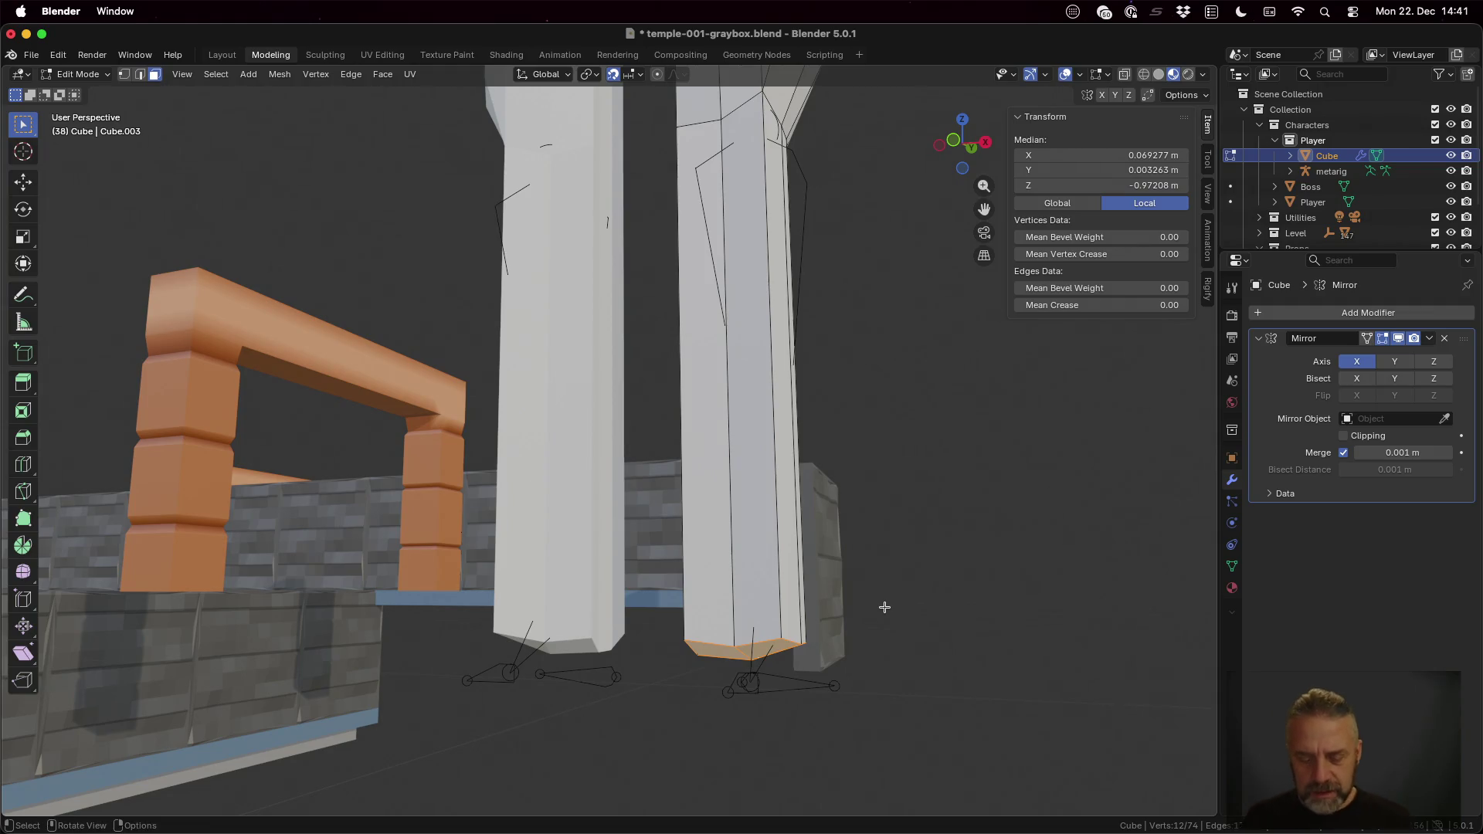
{"action": "key", "text": "g"}
{"action": "key", "text": "z"}
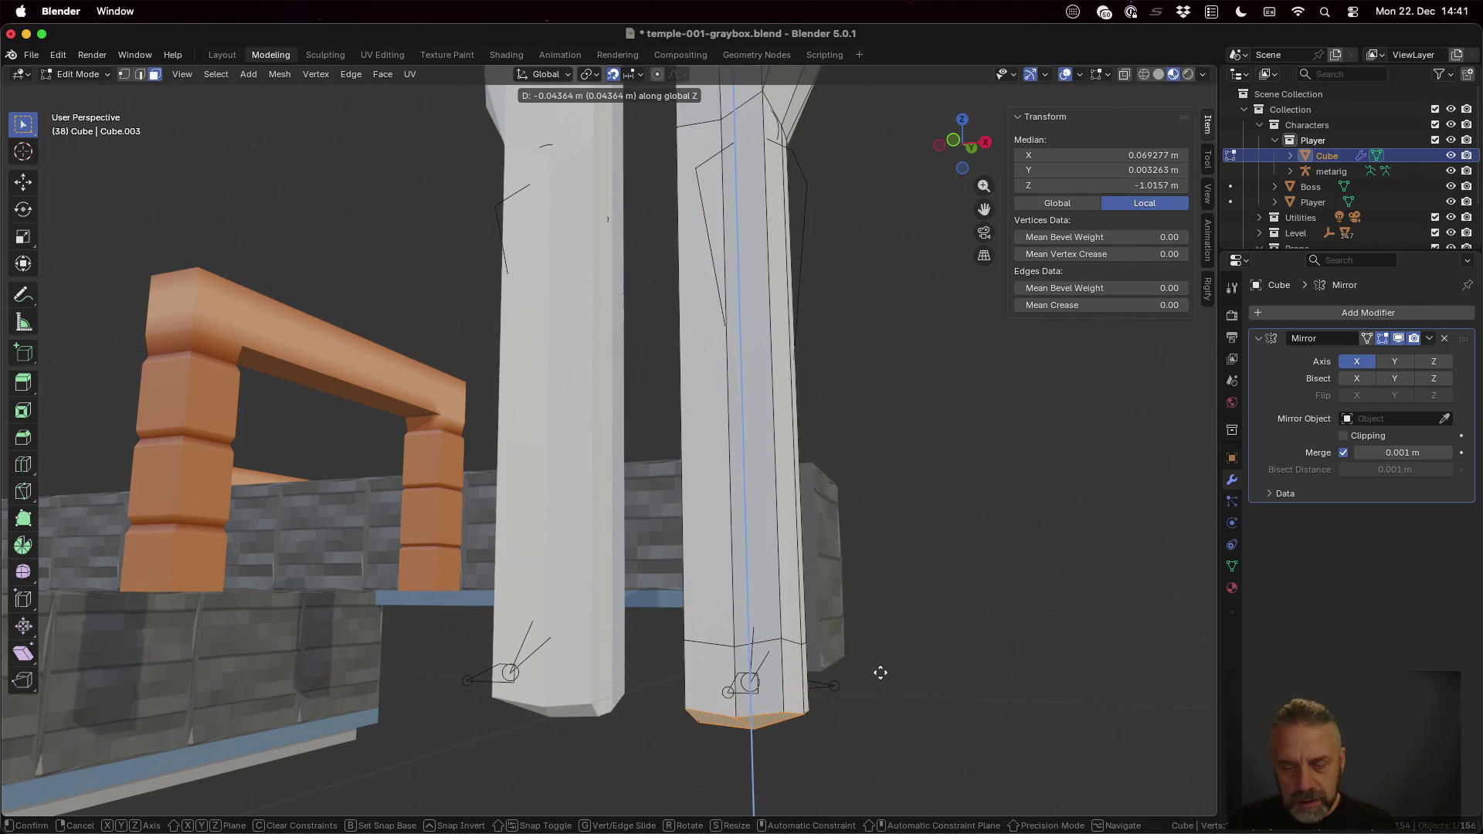
{"action": "left_click", "coordinate": [881, 672]}
{"action": "mouse_move", "coordinate": [881, 673]}
{"action": "middle_mouse_down"}
{"action": "mouse_move", "coordinate": [849, 672]}
{"action": "mouse_move", "coordinate": [940, 671]}
{"action": "middle_mouse_up"}
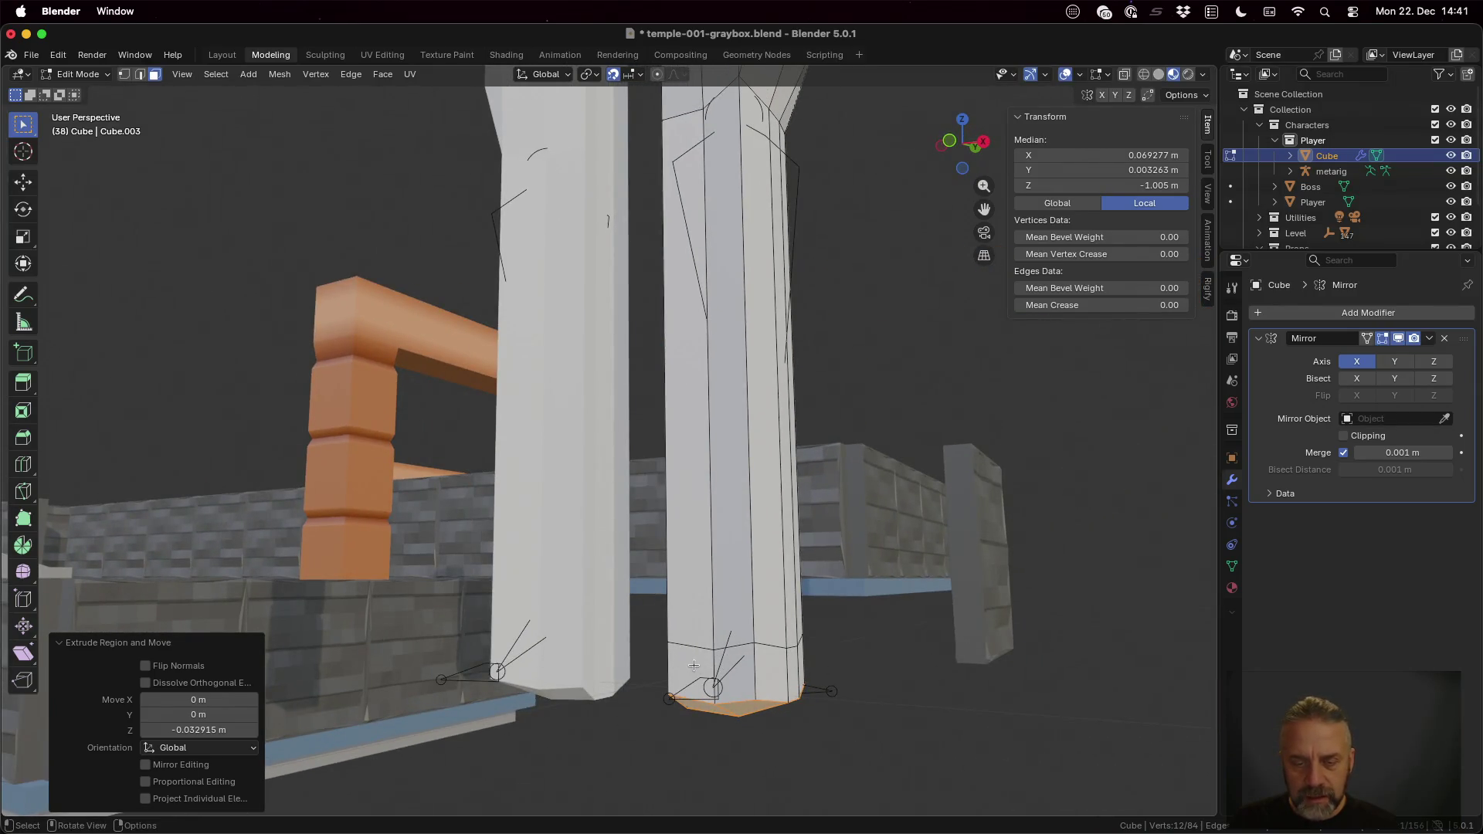
Step: Select the front faces at the leg base and start extruding them into a foot
{"action": "left_click", "coordinate": [693, 664]}
{"action": "left_click", "coordinate": [709, 673], "text": "shift"}
{"action": "left_click", "coordinate": [771, 669], "text": "shift"}
{"action": "mouse_move", "coordinate": [892, 661]}
{"action": "middle_mouse_down"}
{"action": "mouse_move", "coordinate": [759, 671]}
{"action": "mouse_move", "coordinate": [963, 666]}
{"action": "mouse_move", "coordinate": [742, 670]}
{"action": "mouse_move", "coordinate": [777, 669]}
{"action": "middle_mouse_up"}
{"action": "key", "text": "e"}
Step: Extrude the foot forward along global Y from the leg base
{"action": "key", "text": "y"}
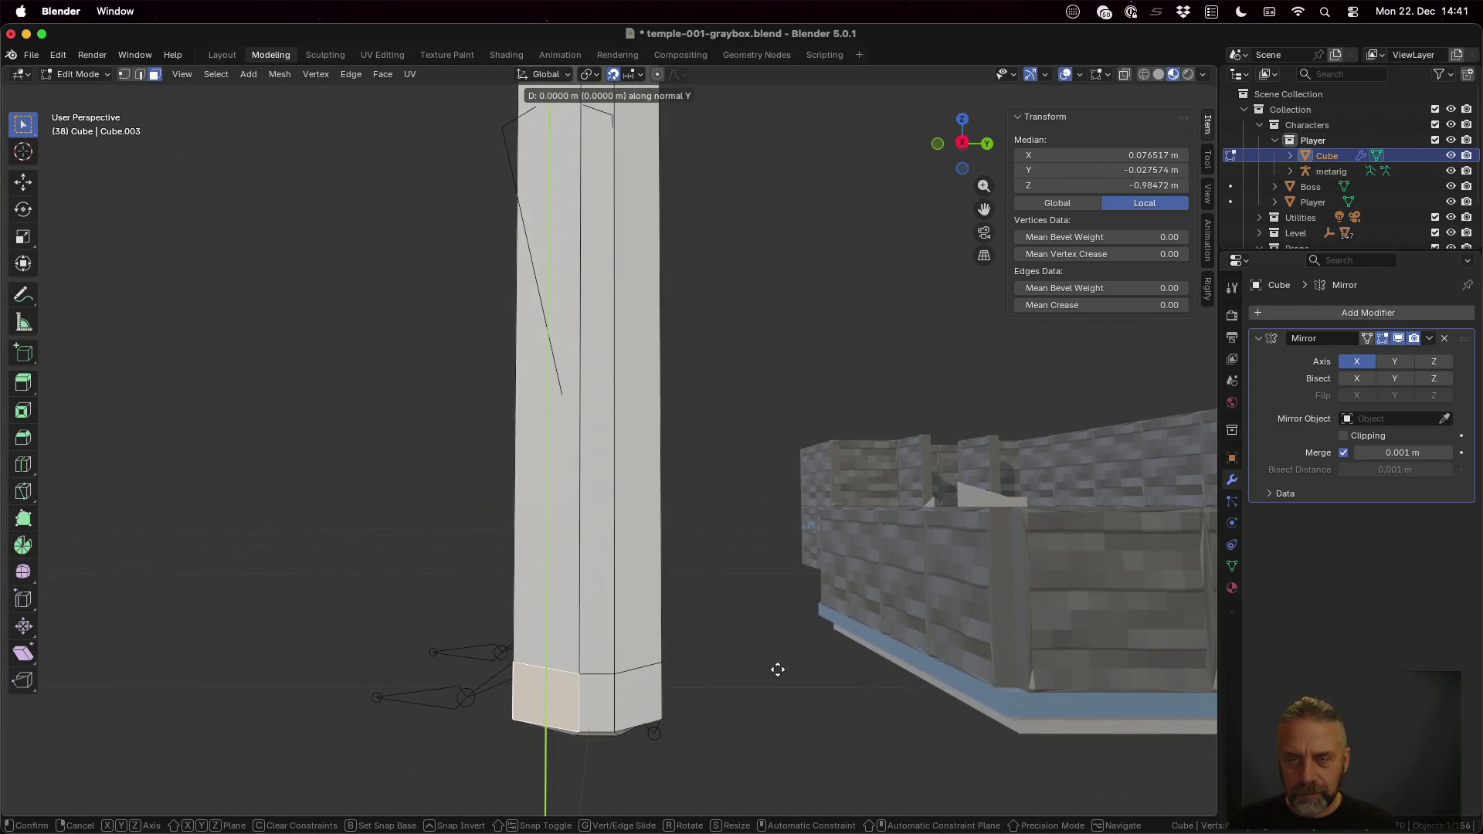
{"action": "key", "text": "y"}
{"action": "key", "text": "y"}
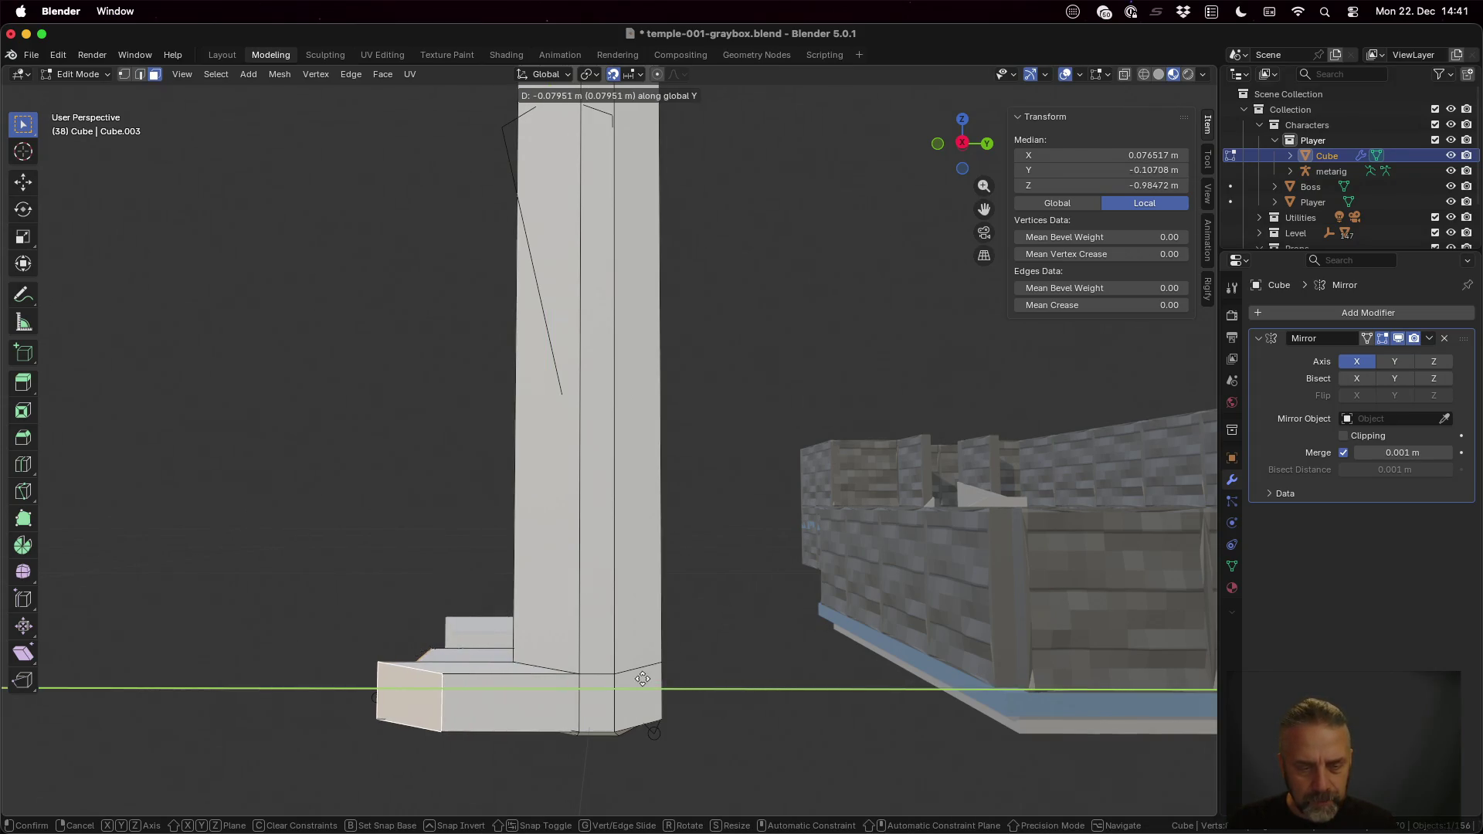
{"action": "left_click", "coordinate": [621, 676]}
{"action": "mouse_move", "coordinate": [508, 705]}
{"action": "middle_mouse_down"}
{"action": "mouse_move", "coordinate": [645, 734]}
{"action": "mouse_move", "coordinate": [892, 749]}
{"action": "middle_mouse_up"}
{"action": "middle_click_drag", "start_coordinate": [808, 718], "coordinate": [818, 792]}
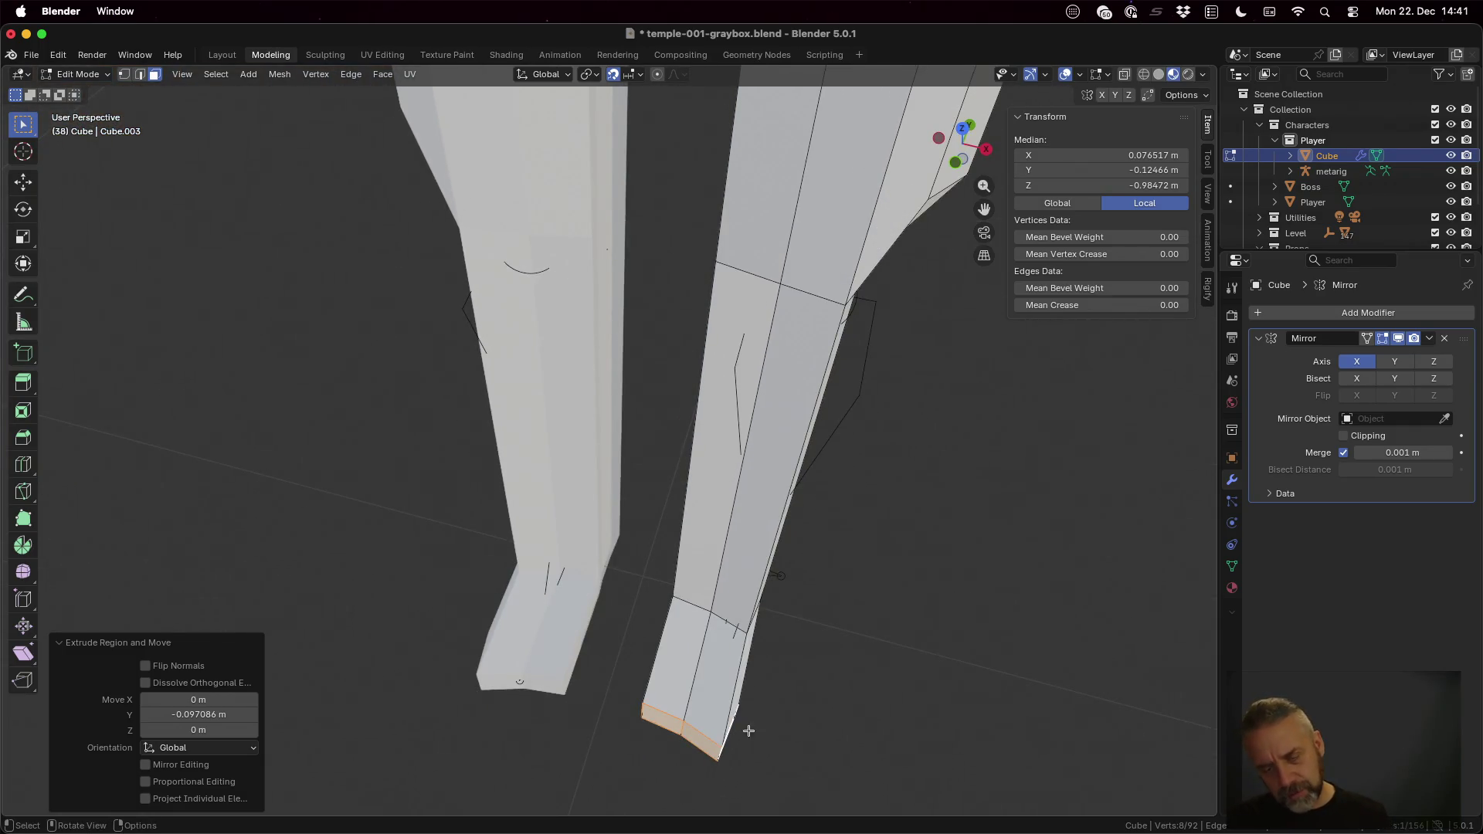
Step: Select a bottom edge of the foot and move its front tip about 0.016 m along Y
{"action": "left_click", "coordinate": [667, 724]}
{"action": "key", "text": "1"}
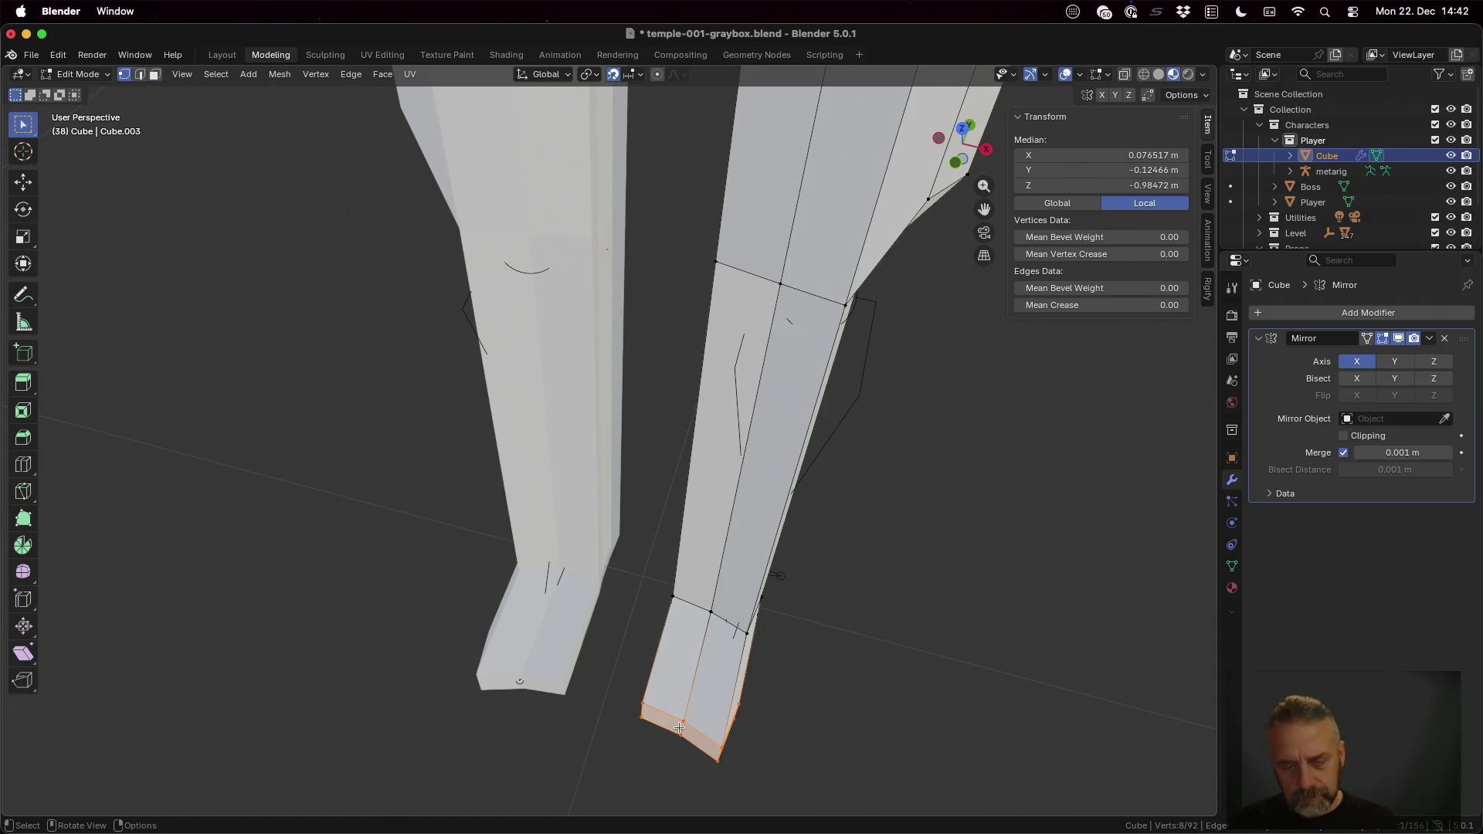
{"action": "key", "text": "2"}
{"action": "key", "text": "a"}
{"action": "key", "text": "alt+a"}
{"action": "left_click", "coordinate": [704, 764]}
{"action": "key", "text": "g"}
{"action": "key", "text": "y"}
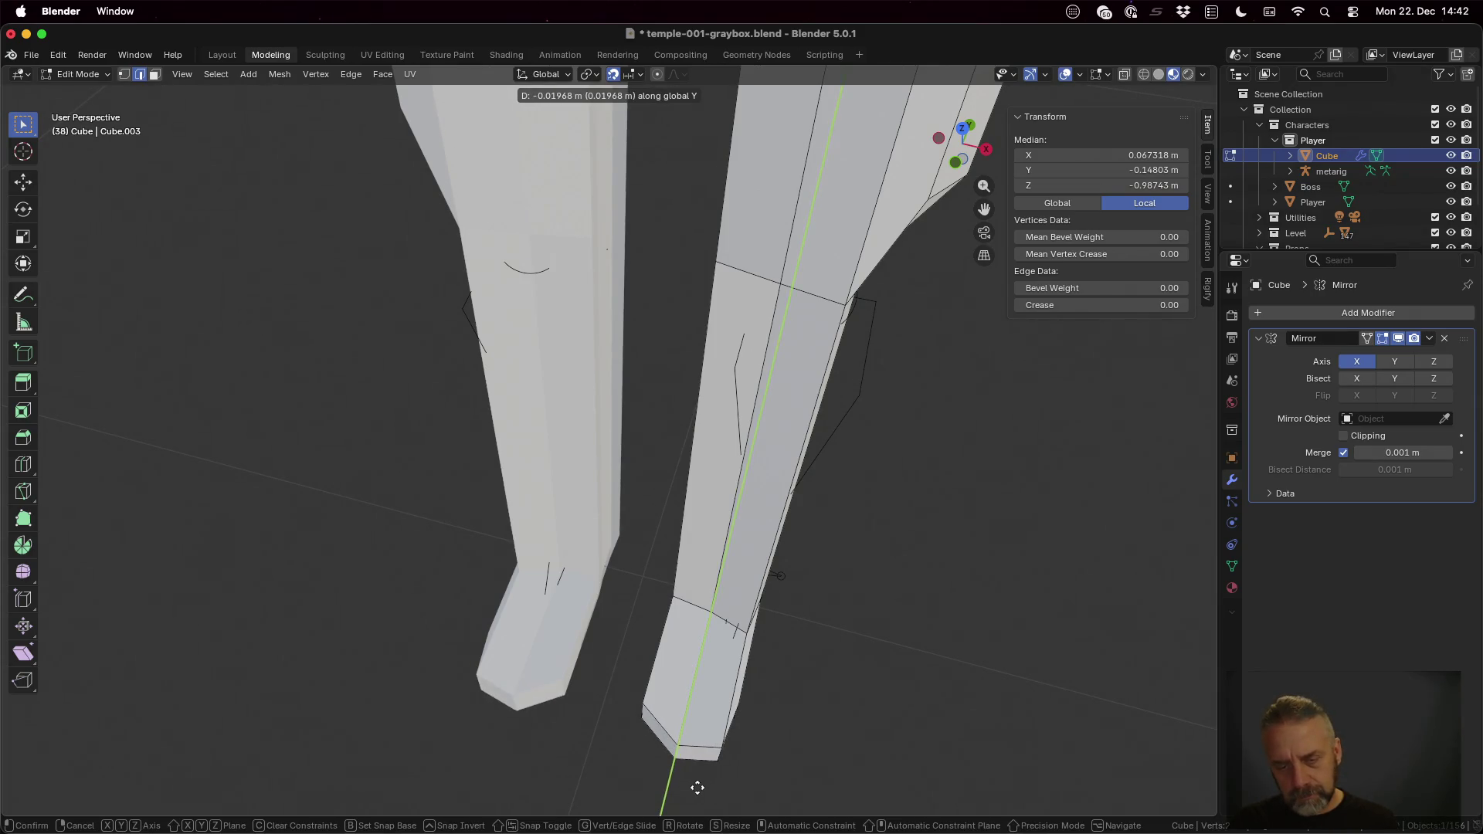
{"action": "left_click", "coordinate": [697, 788]}
{"action": "mouse_move", "coordinate": [855, 708]}
{"action": "middle_mouse_down"}
{"action": "mouse_move", "coordinate": [768, 685]}
{"action": "mouse_move", "coordinate": [915, 712]}
{"action": "mouse_move", "coordinate": [855, 722]}
{"action": "middle_mouse_up"}
{"action": "middle_click_drag", "start_coordinate": [719, 700], "coordinate": [701, 720]}
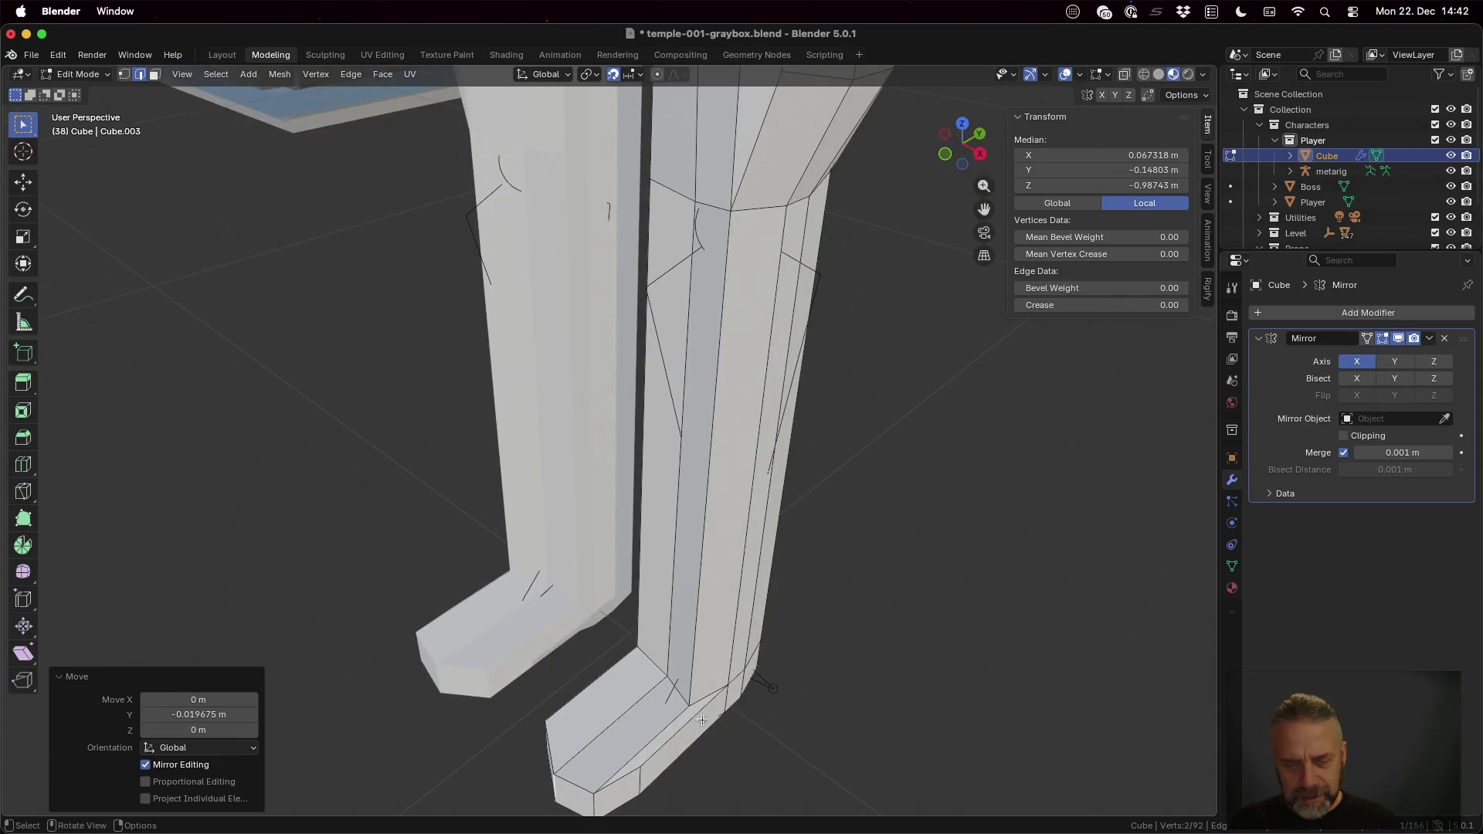
Step: Nudge two foot vertices sideways in the XY plane, keeping their height unchanged
{"action": "left_click", "coordinate": [638, 779]}
{"action": "key", "text": "g"}
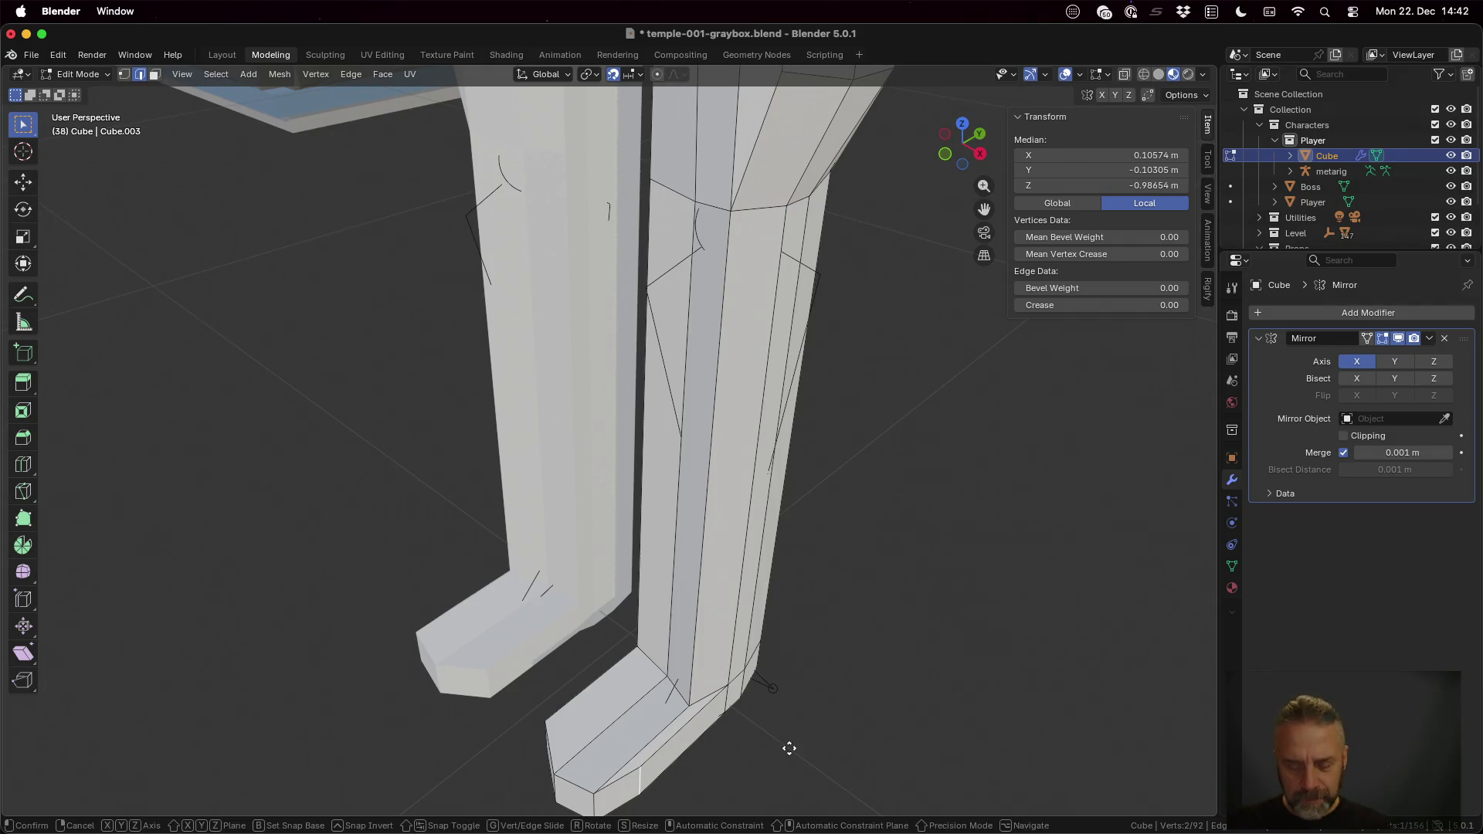
{"action": "key", "text": "shift+z"}
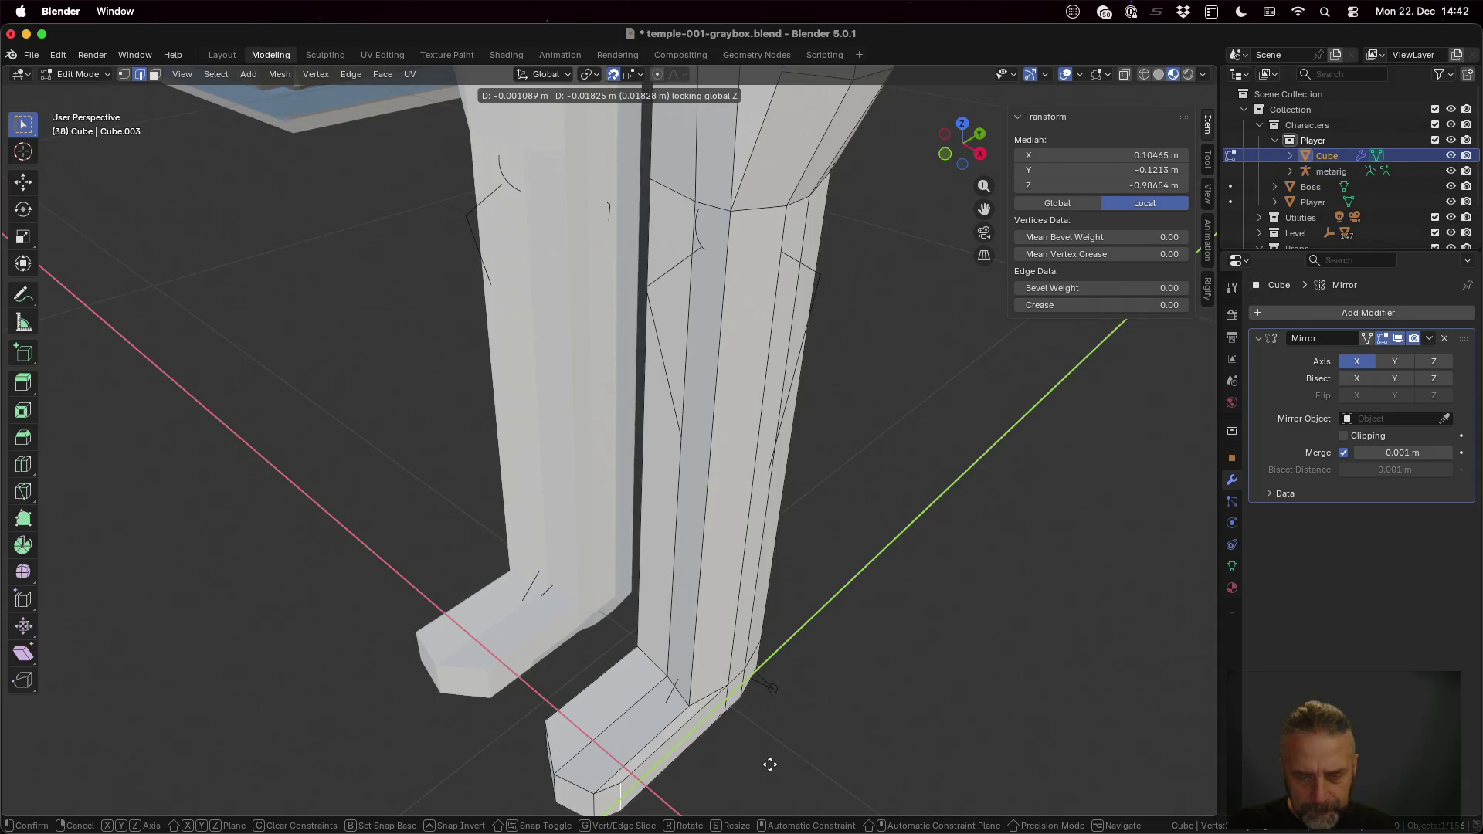
{"action": "left_click", "coordinate": [769, 765]}
{"action": "mouse_move", "coordinate": [770, 765]}
{"action": "middle_mouse_down"}
{"action": "mouse_move", "coordinate": [827, 708]}
{"action": "mouse_move", "coordinate": [828, 812]}
{"action": "mouse_move", "coordinate": [832, 747]}
{"action": "mouse_move", "coordinate": [818, 748]}
{"action": "middle_mouse_up"}
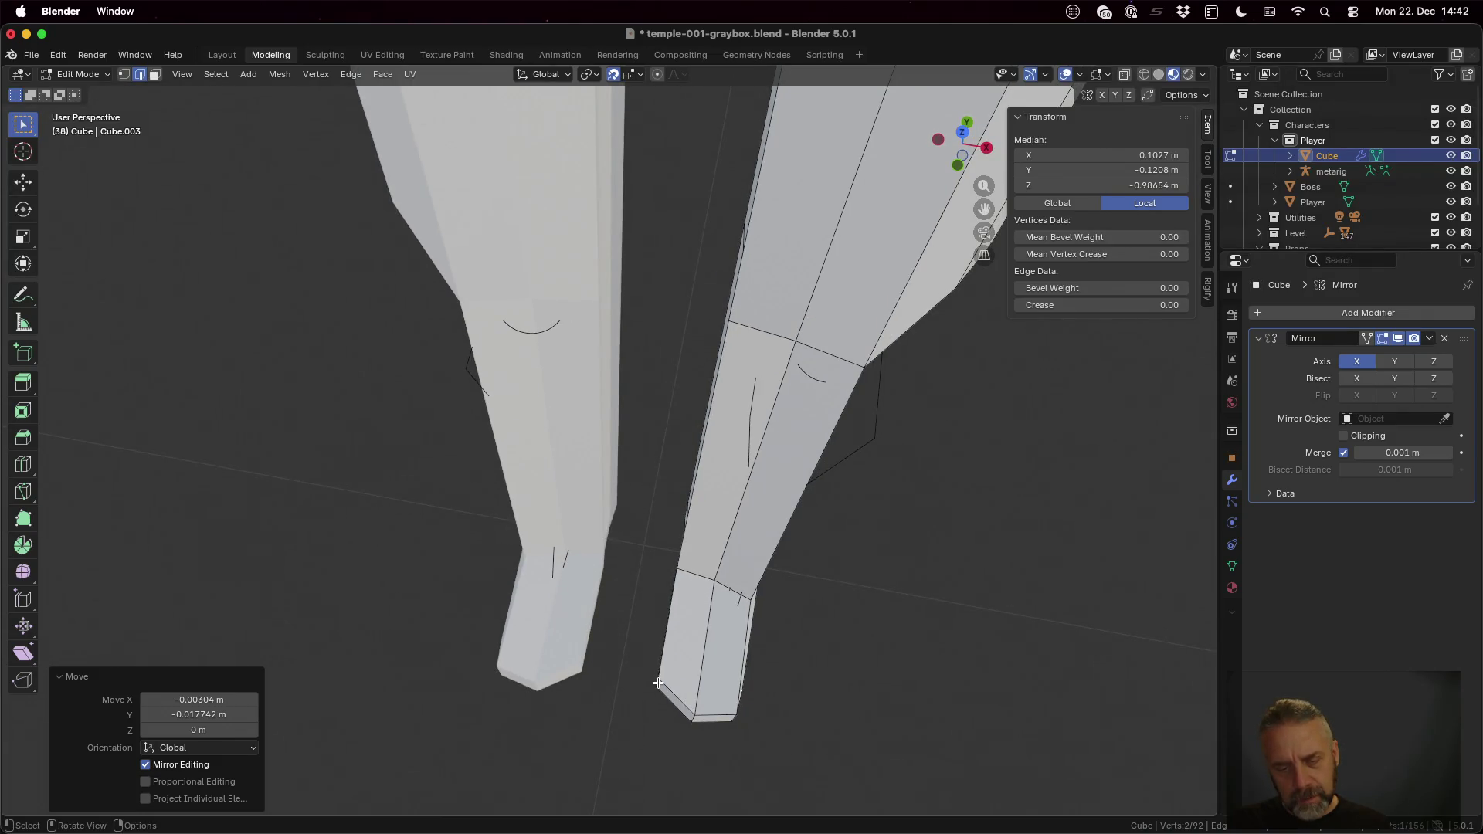
{"action": "left_click", "coordinate": [729, 728]}
{"action": "key", "text": "g"}
{"action": "key", "text": "shift+z"}
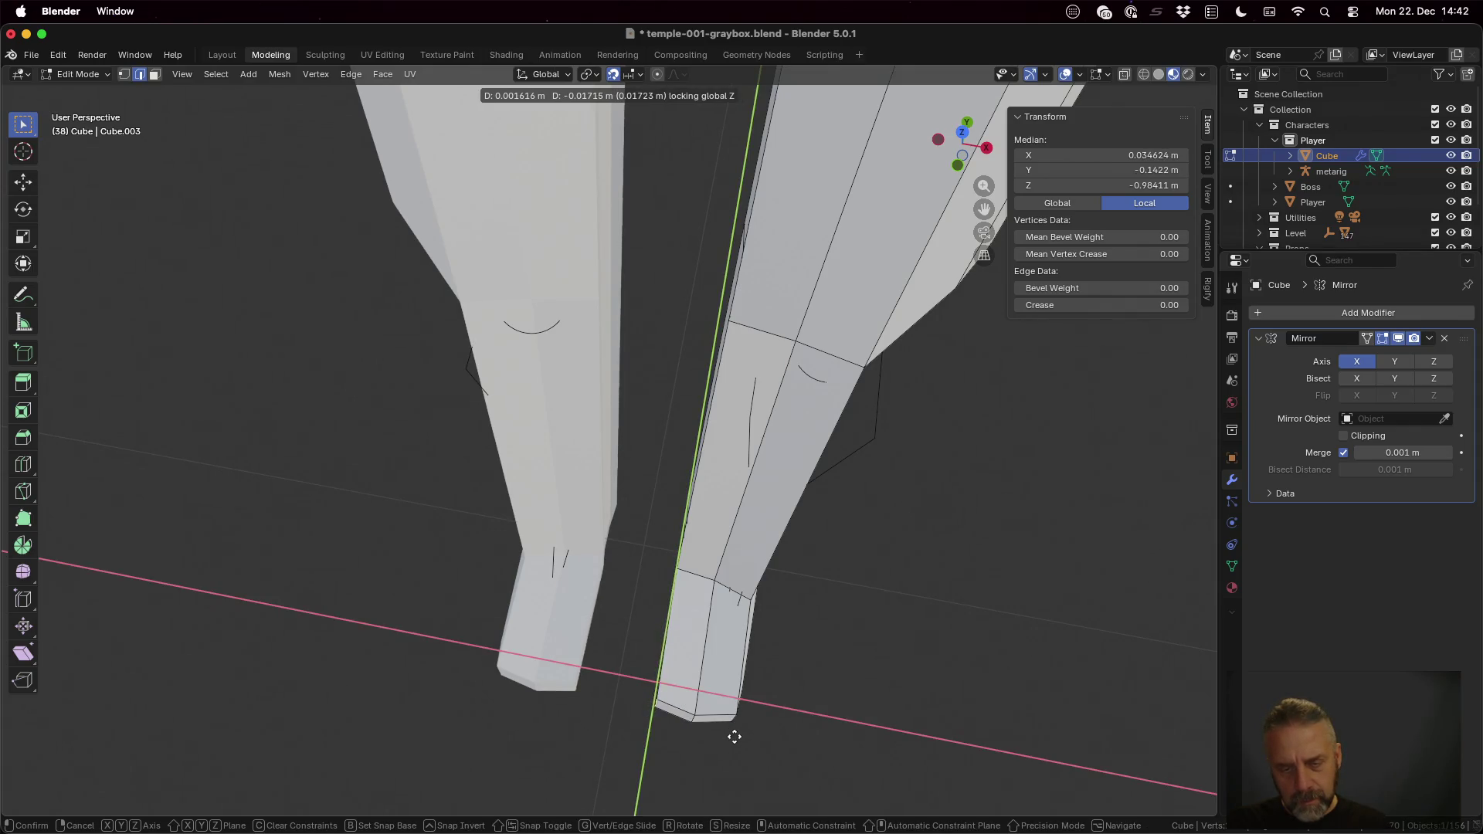
{"action": "left_click", "coordinate": [737, 735]}
{"action": "mouse_move", "coordinate": [835, 685]}
{"action": "middle_mouse_down"}
{"action": "mouse_move", "coordinate": [686, 545]}
{"action": "mouse_move", "coordinate": [801, 479]}
{"action": "mouse_move", "coordinate": [674, 465]}
{"action": "middle_mouse_up"}
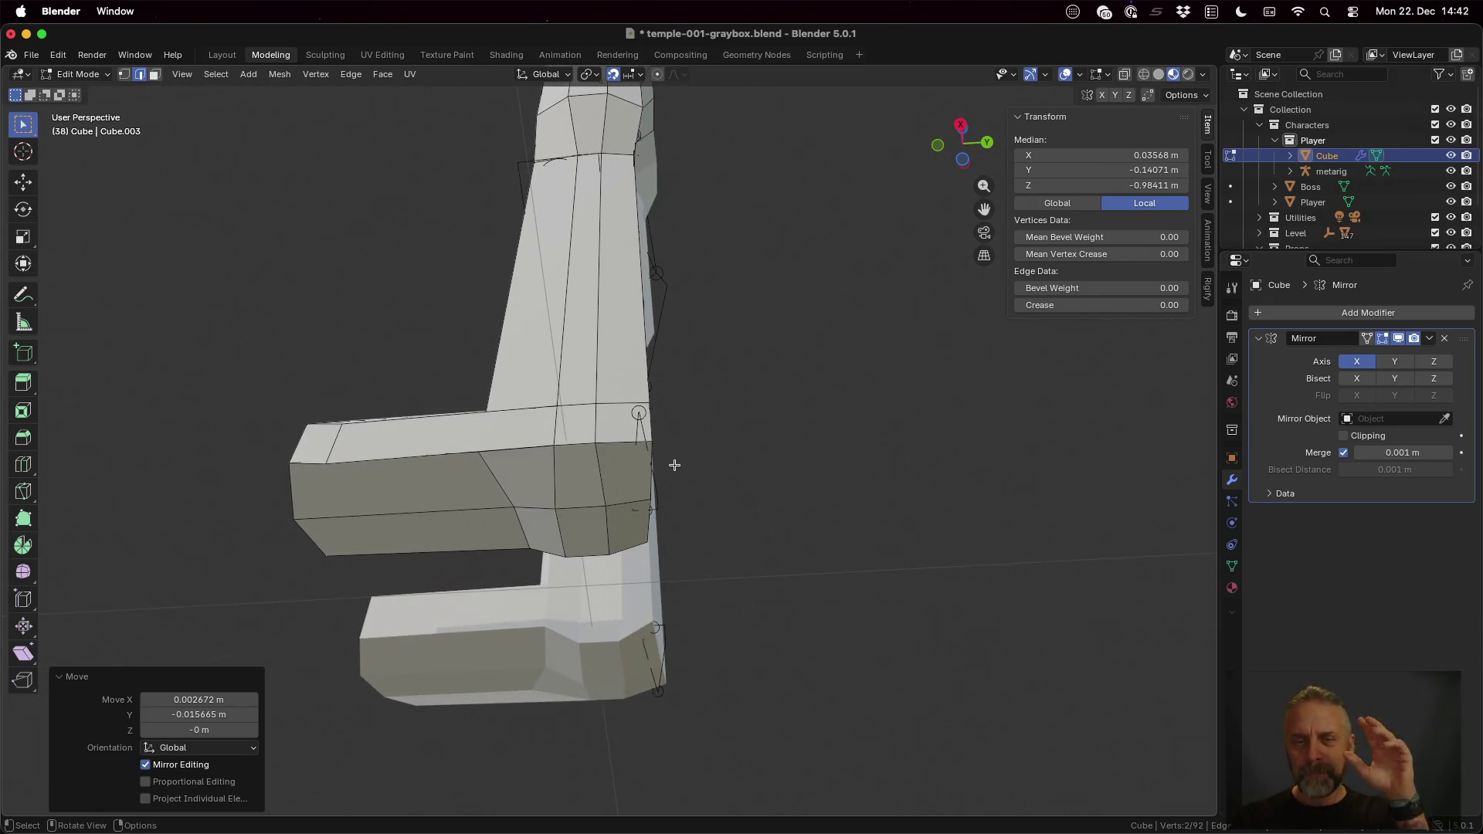
Step: Raise one sole edge along Z in two small moves to level the foot bottom
{"action": "left_click", "coordinate": [587, 500]}
{"action": "key", "text": "g"}
{"action": "key", "text": "z"}
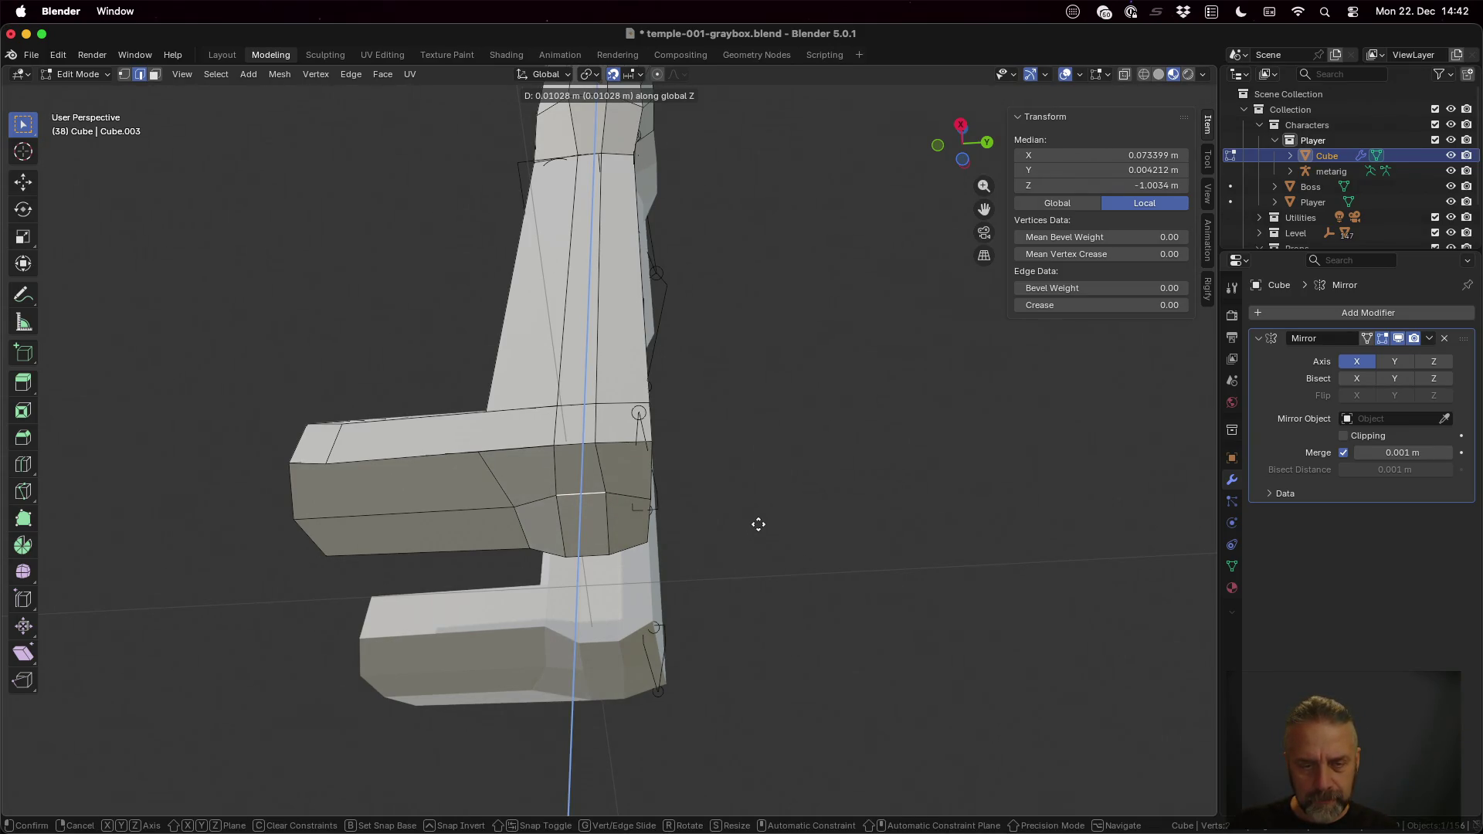
{"action": "left_click", "coordinate": [758, 532]}
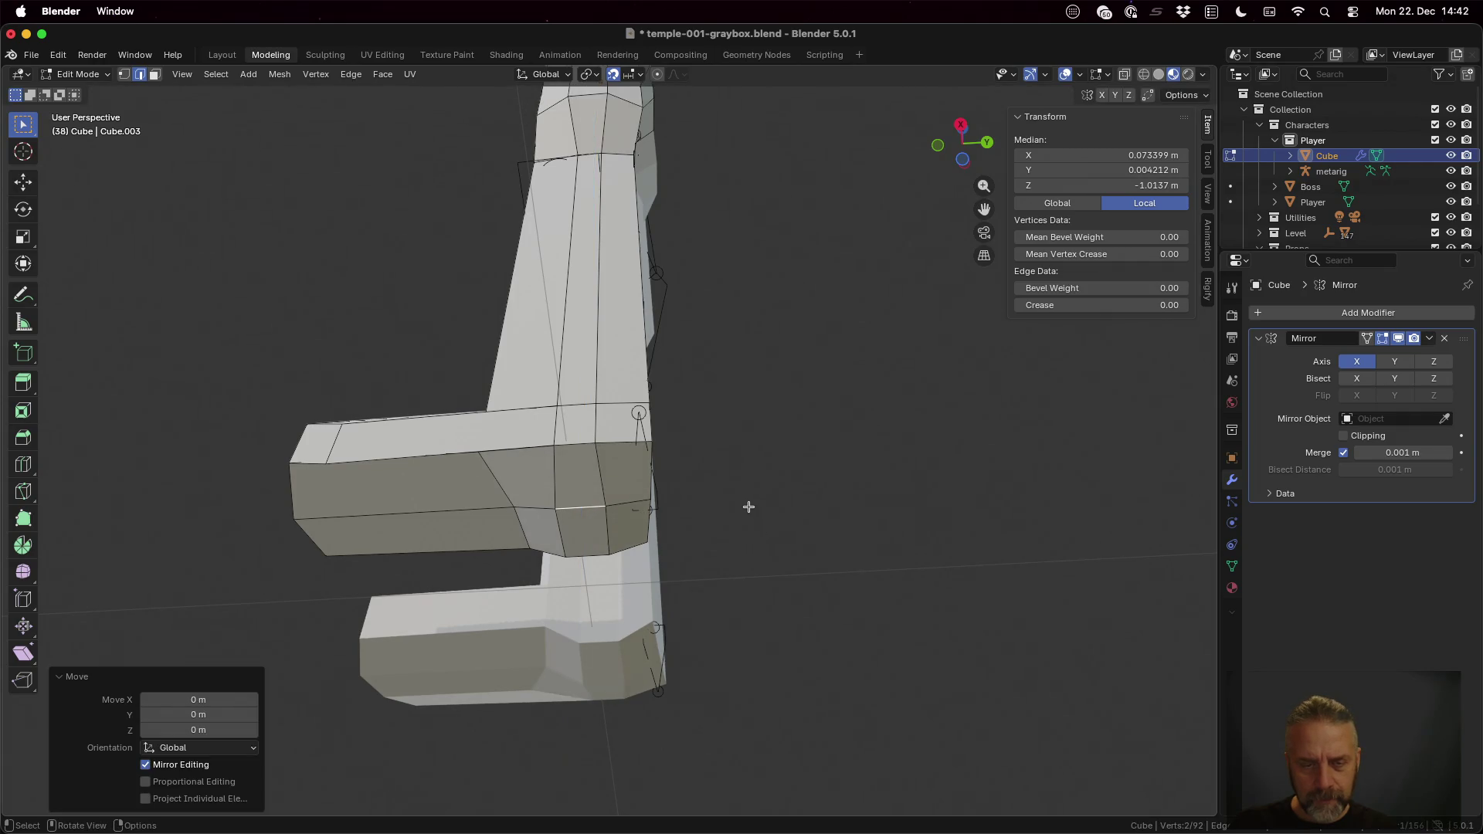
{"action": "middle_click_drag", "start_coordinate": [749, 508], "coordinate": [750, 581]}
{"action": "key", "text": "g"}
{"action": "key", "text": "z"}
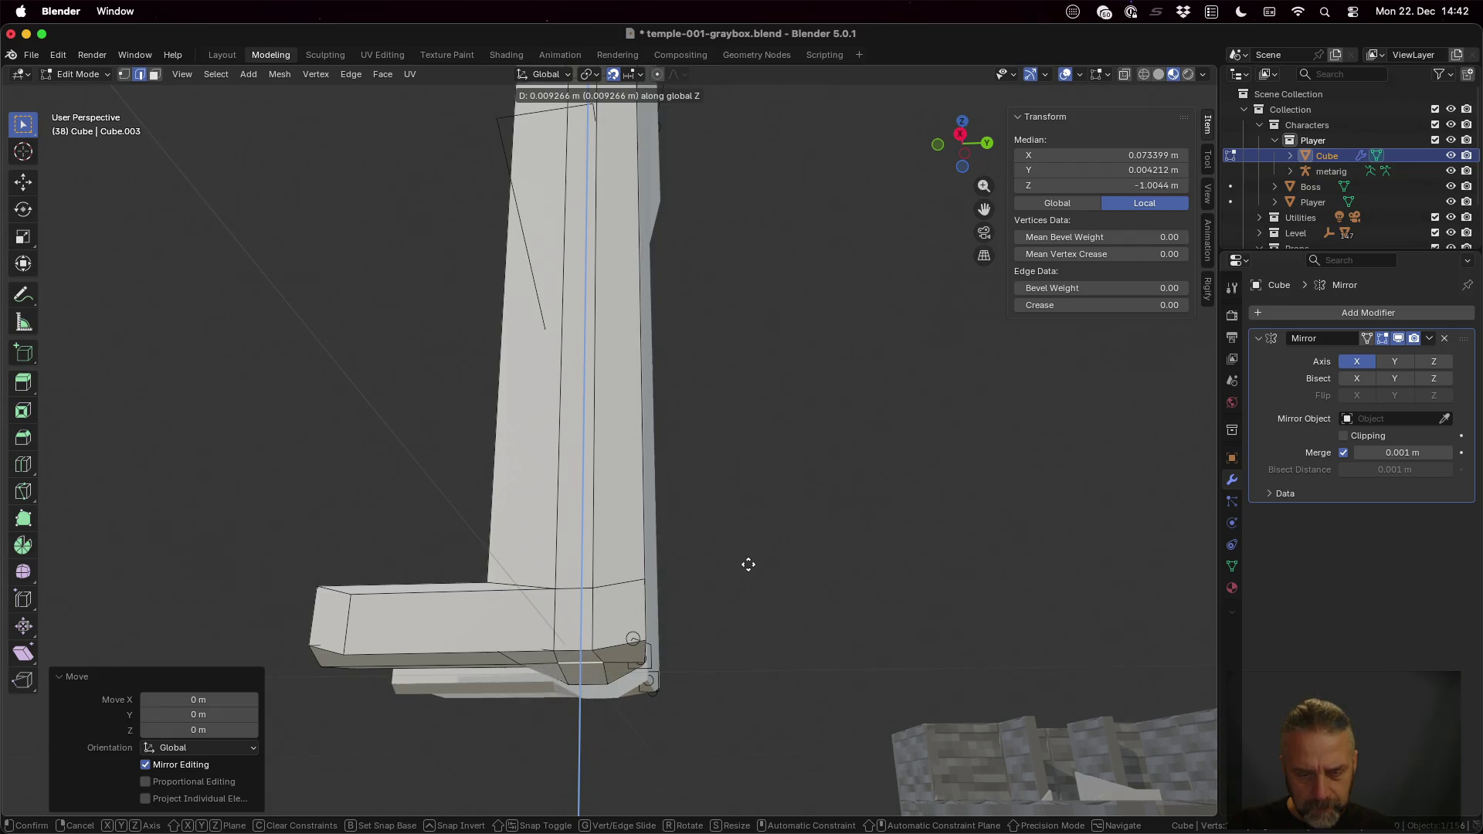
{"action": "left_click", "coordinate": [747, 569]}
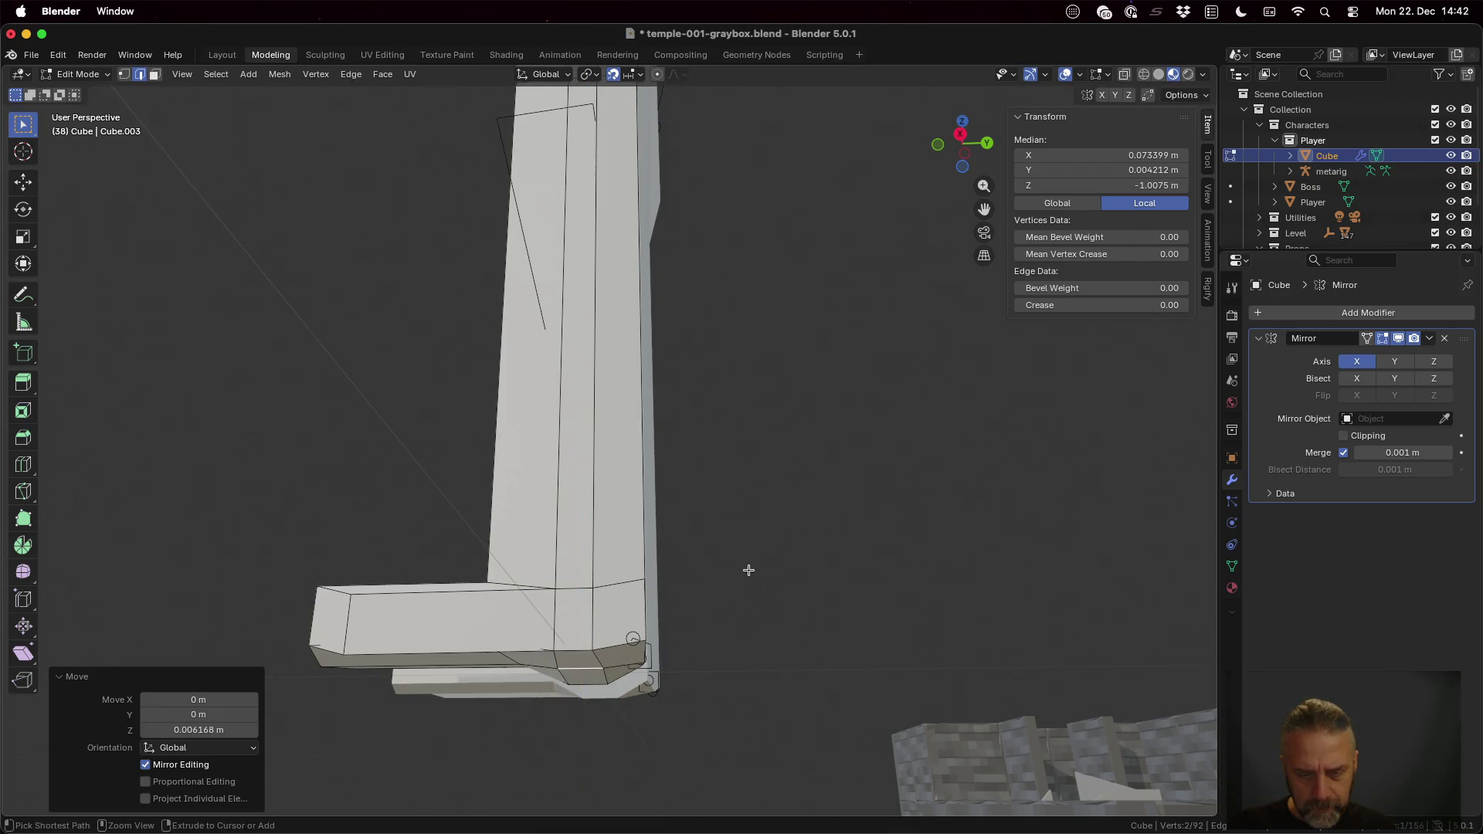
Step: Raise another sole edge about 0.007 m along Z and check both mirrored legs
{"action": "left_click", "coordinate": [664, 688]}
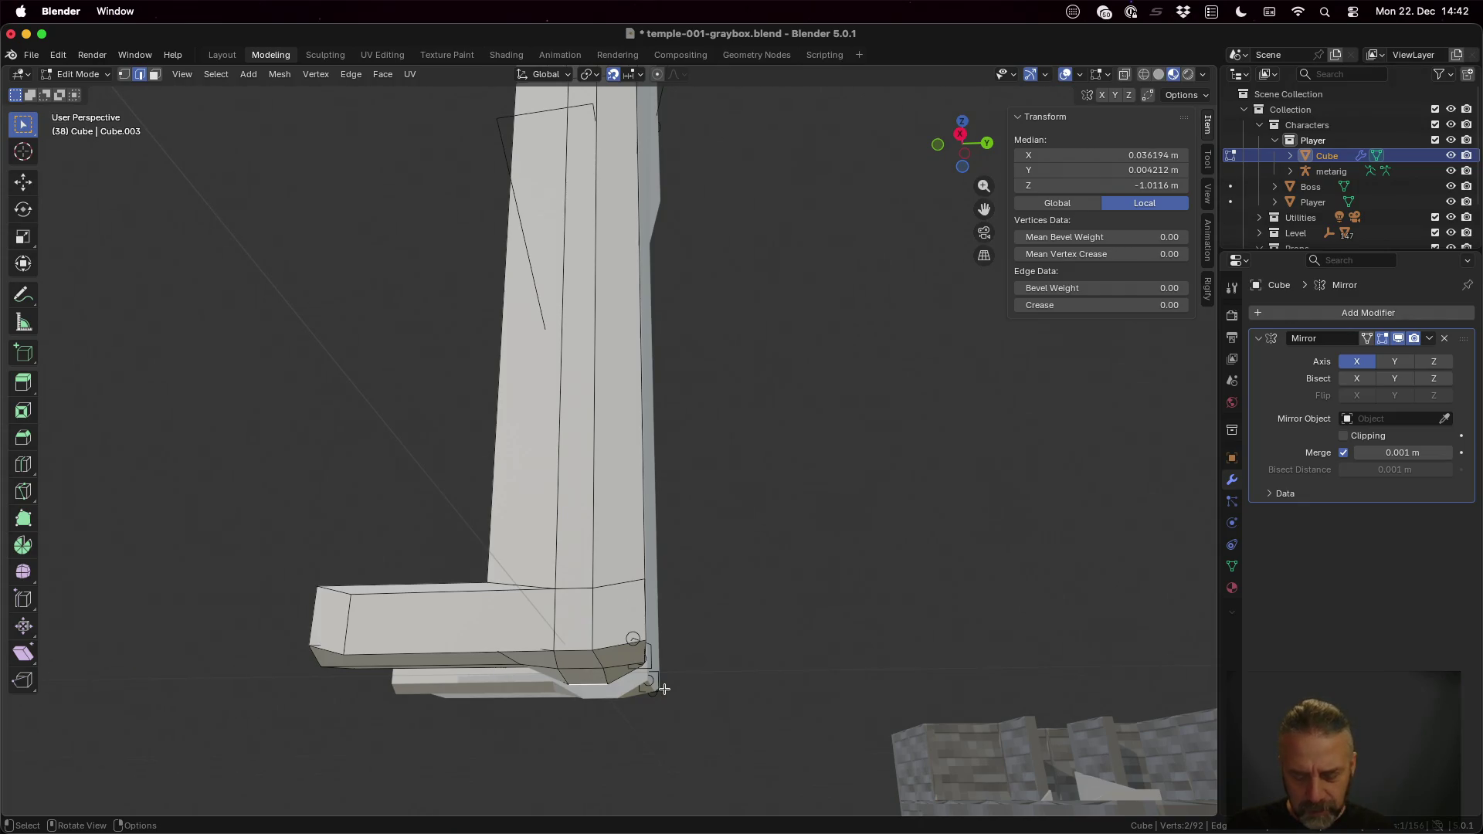
{"action": "key", "text": "g"}
{"action": "key", "text": "z"}
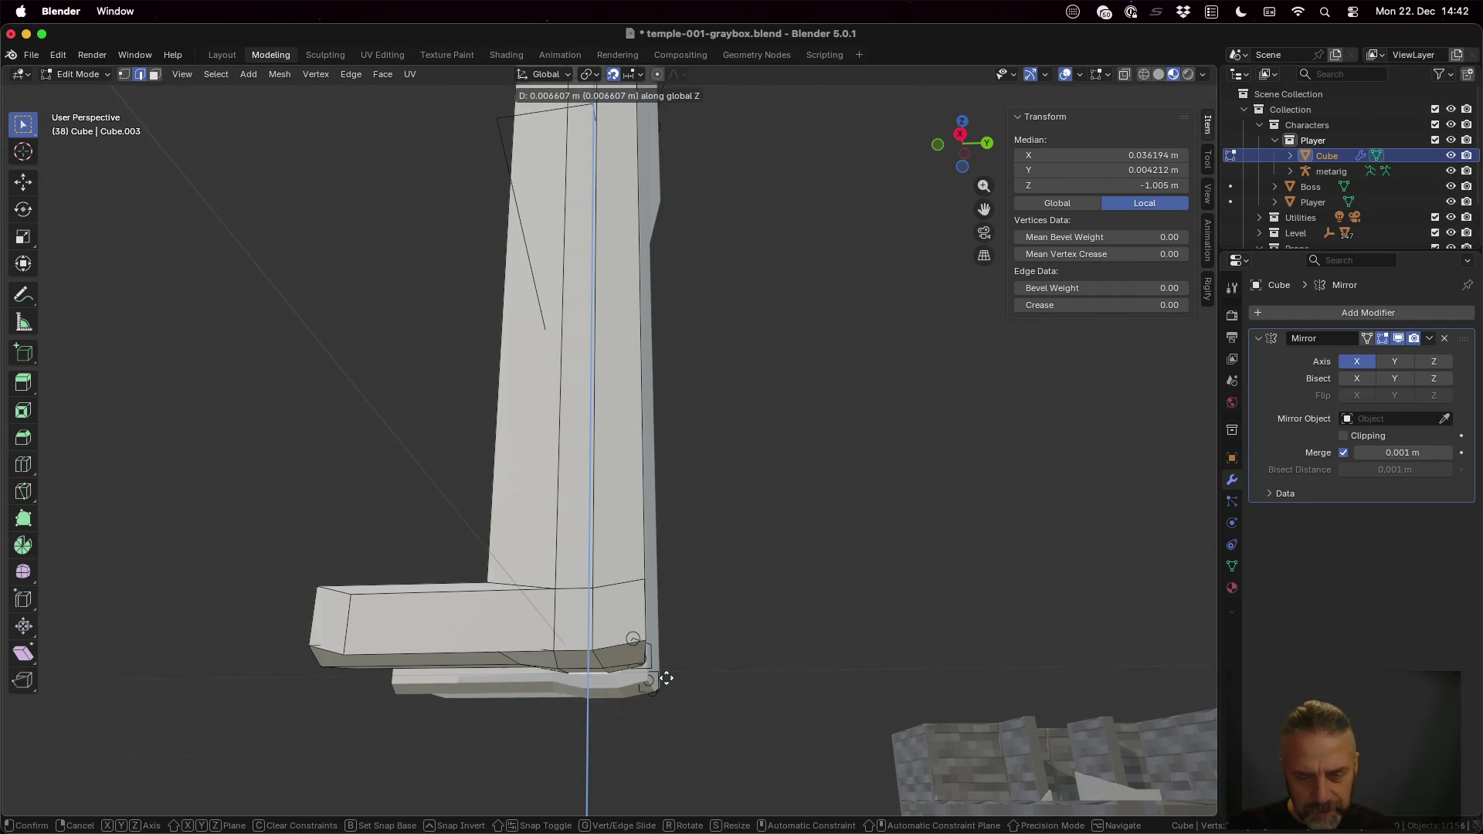
{"action": "left_click", "coordinate": [666, 678]}
{"action": "mouse_move", "coordinate": [742, 672]}
{"action": "middle_mouse_down"}
{"action": "mouse_move", "coordinate": [560, 688]}
{"action": "mouse_move", "coordinate": [931, 706]}
{"action": "middle_mouse_up"}
{"action": "scroll", "coordinate": [848, 610], "scroll_direction": "down", "scroll_amount": 3}
{"action": "scroll", "coordinate": [778, 397], "scroll_direction": "down", "scroll_amount": 1}
{"action": "scroll", "coordinate": [778, 398], "scroll_direction": "down", "scroll_amount": 2}
{"action": "scroll", "coordinate": [753, 383], "scroll_direction": "up", "scroll_amount": 2}
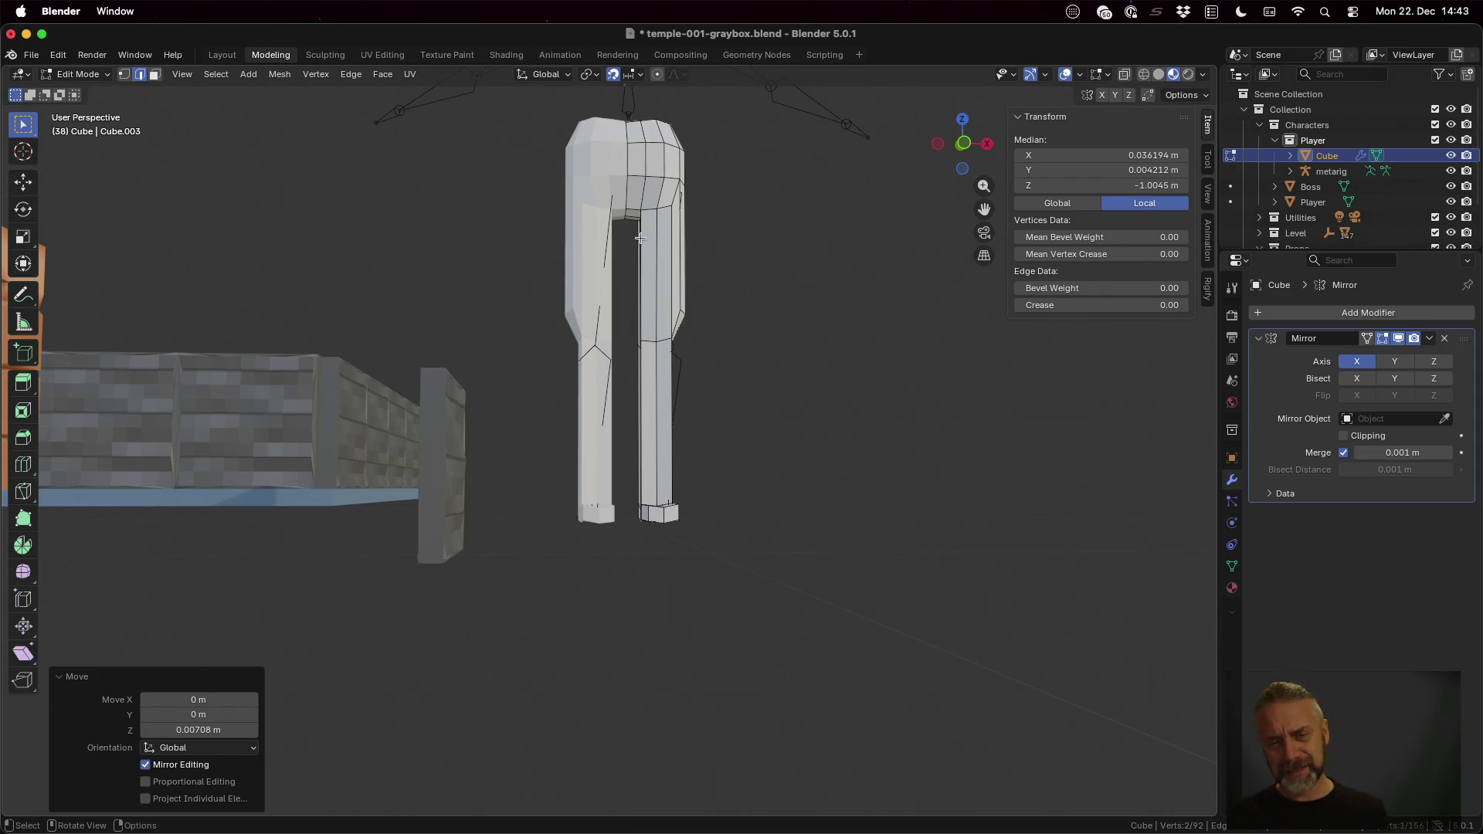
{"action": "scroll", "coordinate": [694, 404], "scroll_direction": "down", "scroll_amount": 2}
Step: Orbit to look down on the torso top and switch to face select mode (3)
{"action": "middle_click_drag", "start_coordinate": [701, 283], "coordinate": [678, 353]}
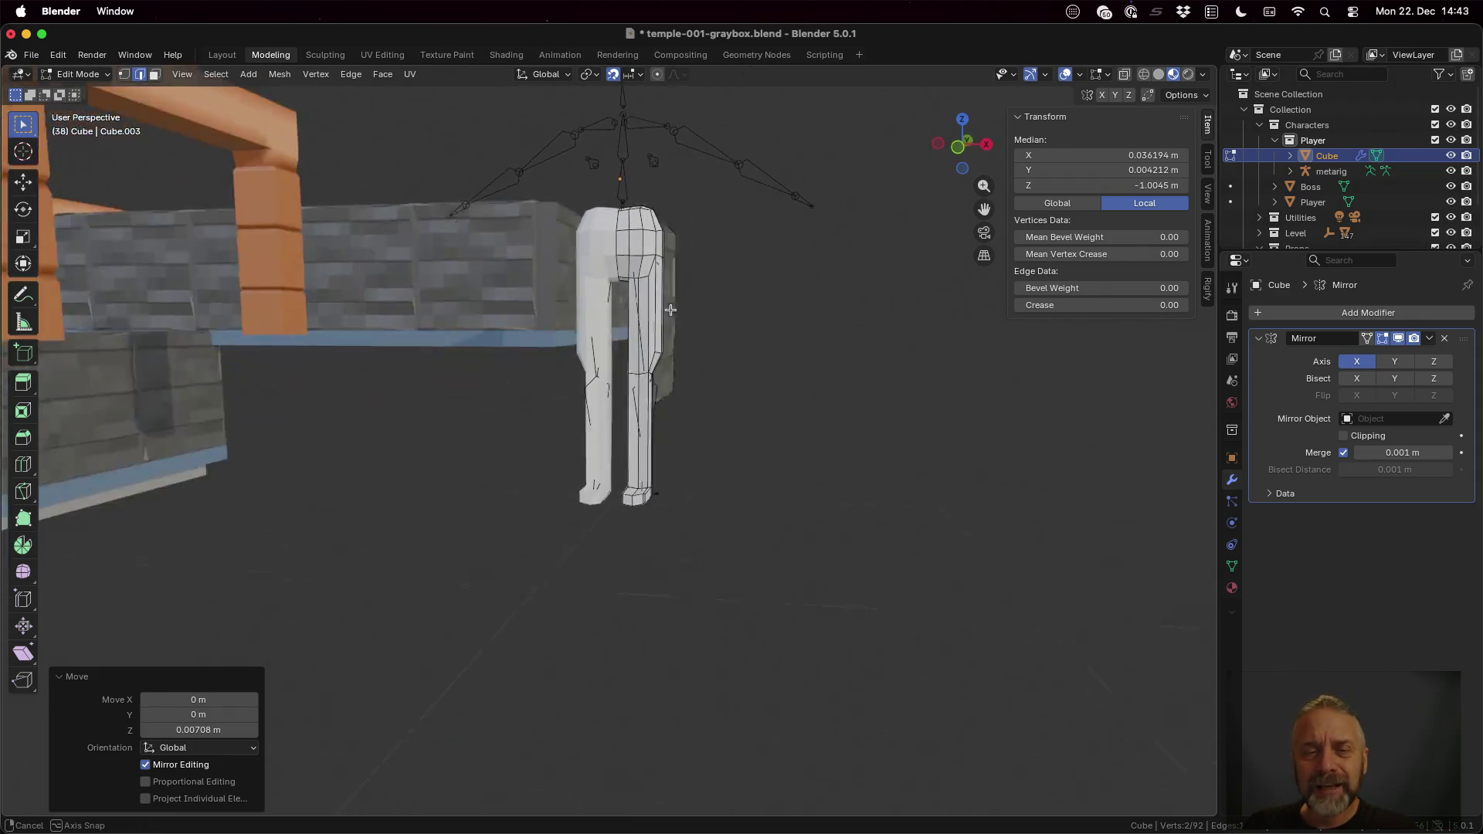
{"action": "mouse_move", "coordinate": [698, 274]}
{"action": "middle_mouse_down"}
{"action": "mouse_move", "coordinate": [700, 293]}
{"action": "mouse_move", "coordinate": [679, 249]}
{"action": "middle_mouse_up"}
{"action": "scroll", "coordinate": [666, 364], "scroll_direction": "up", "scroll_amount": 2}
{"action": "scroll", "coordinate": [665, 391], "scroll_direction": "up", "scroll_amount": 2}
{"action": "scroll", "coordinate": [664, 392], "scroll_direction": "up", "scroll_amount": 3}
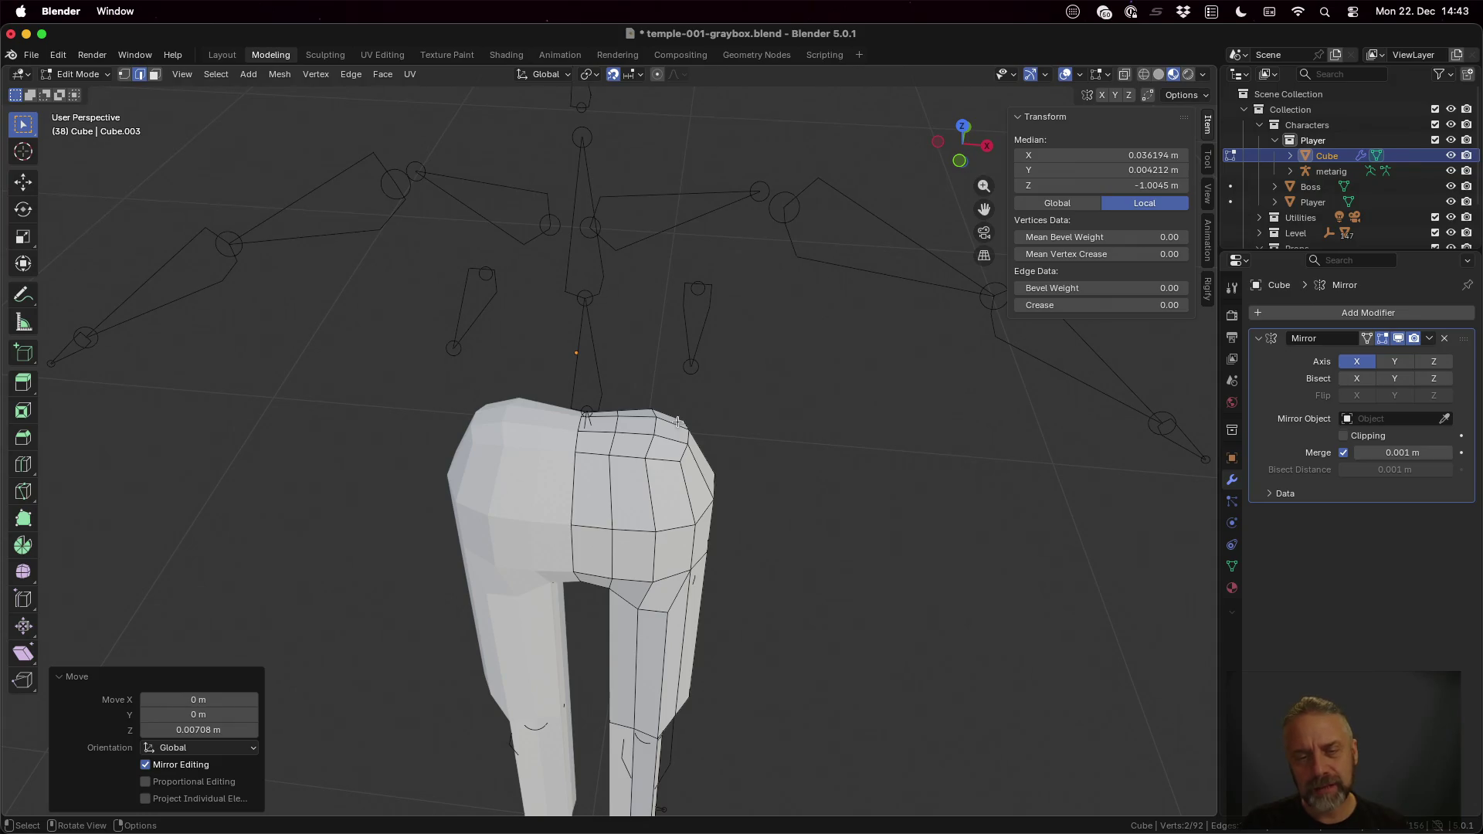
{"action": "middle_click_drag", "start_coordinate": [651, 433], "coordinate": [665, 450]}
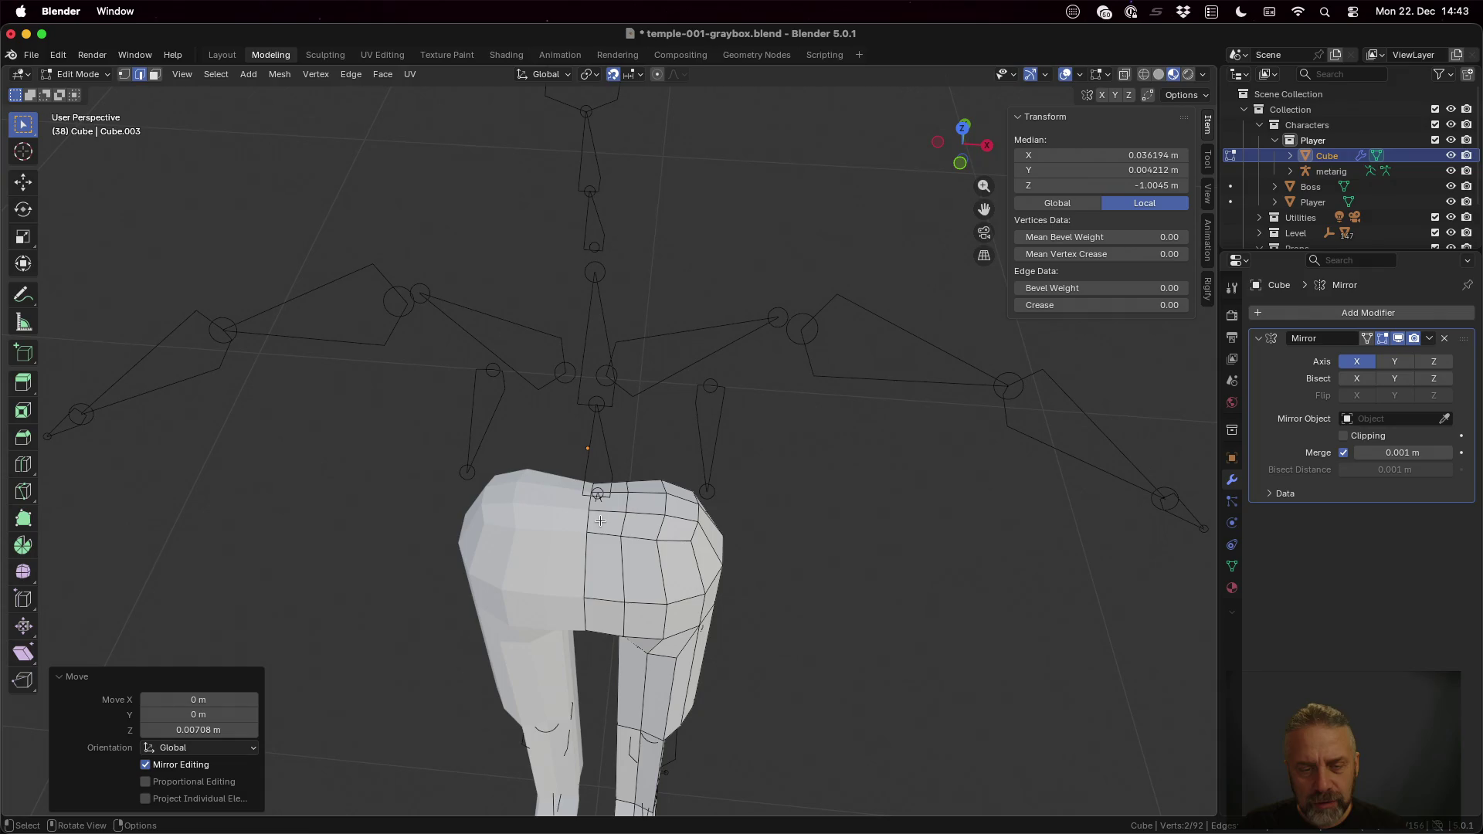
{"action": "left_click", "coordinate": [599, 521]}
{"action": "key", "text": "3"}
Step: Shift-select the top torso faces beside the mirror seam, then view the body from the front
{"action": "left_click", "coordinate": [609, 524]}
{"action": "left_click", "coordinate": [646, 504], "text": "shift"}
{"action": "left_click", "coordinate": [627, 487], "text": "shift"}
{"action": "middle_click_drag", "start_coordinate": [792, 503], "coordinate": [732, 525]}
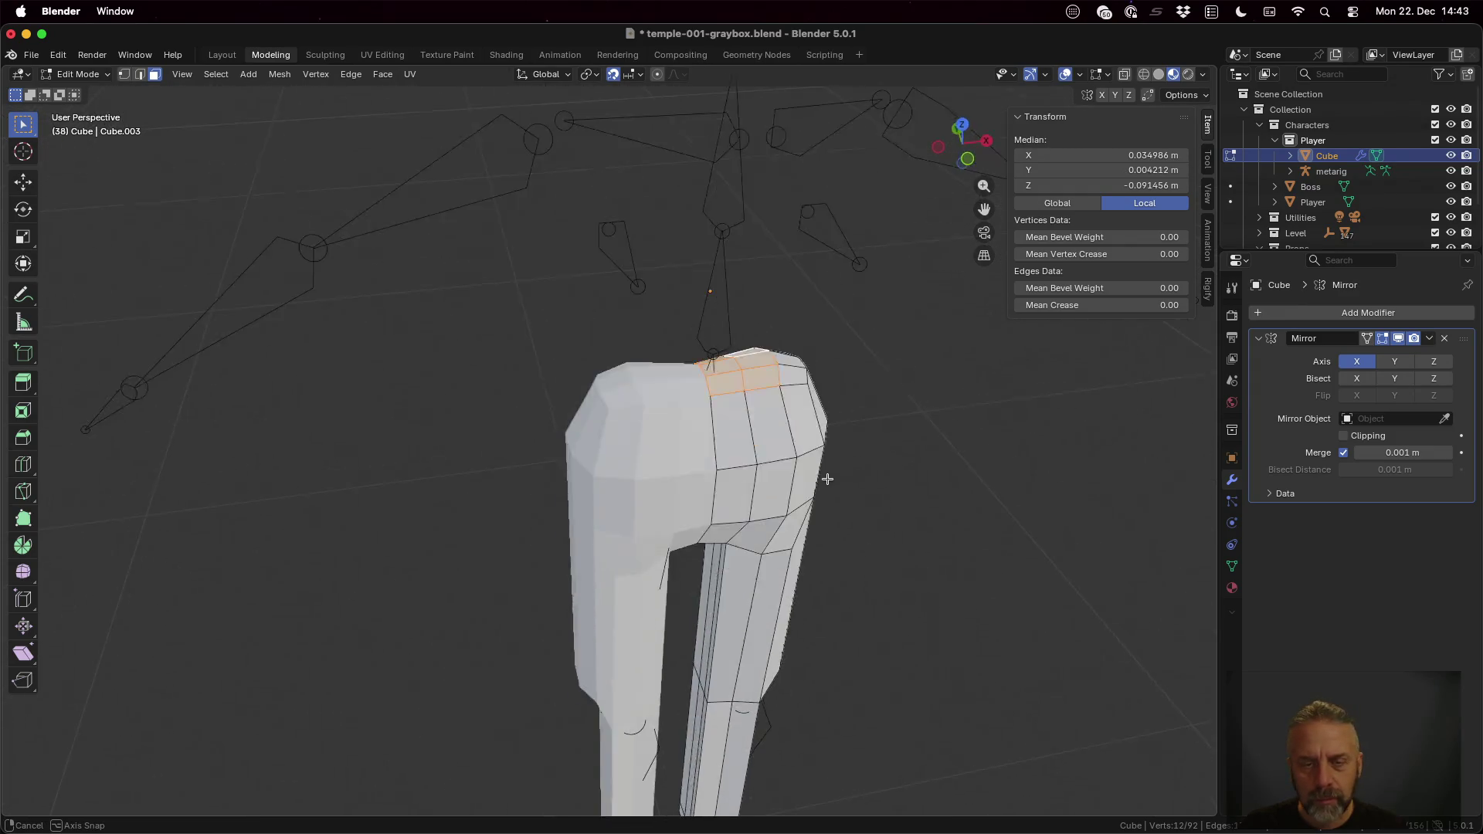
{"action": "middle_click_drag", "start_coordinate": [731, 525], "coordinate": [808, 472]}
{"action": "scroll", "coordinate": [808, 472], "scroll_direction": "down", "scroll_amount": 3}
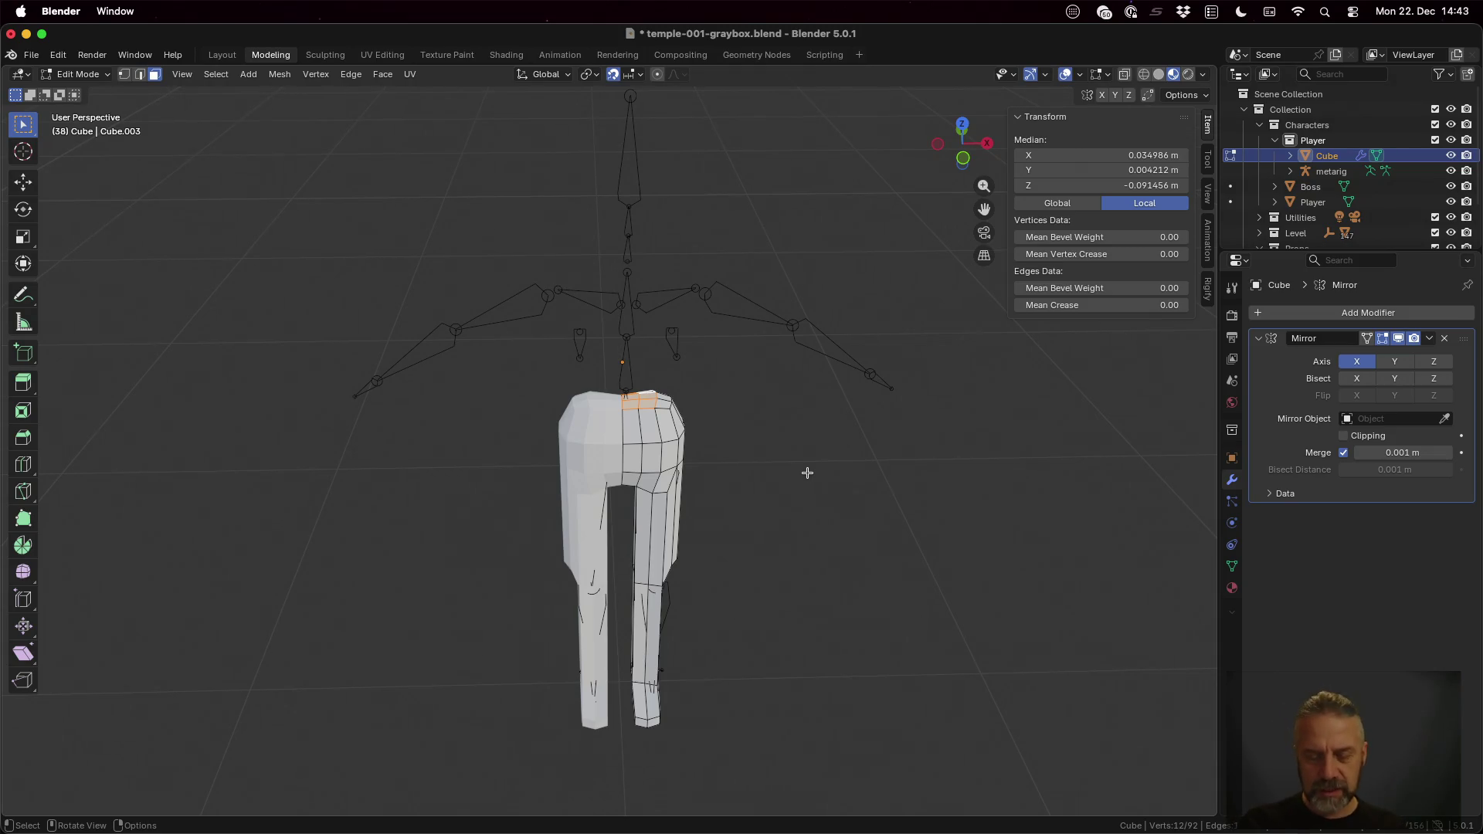
Step: Extrude the selected top faces straight up along Z to start the chest
{"action": "key", "text": "g"}
{"action": "key", "text": "z"}
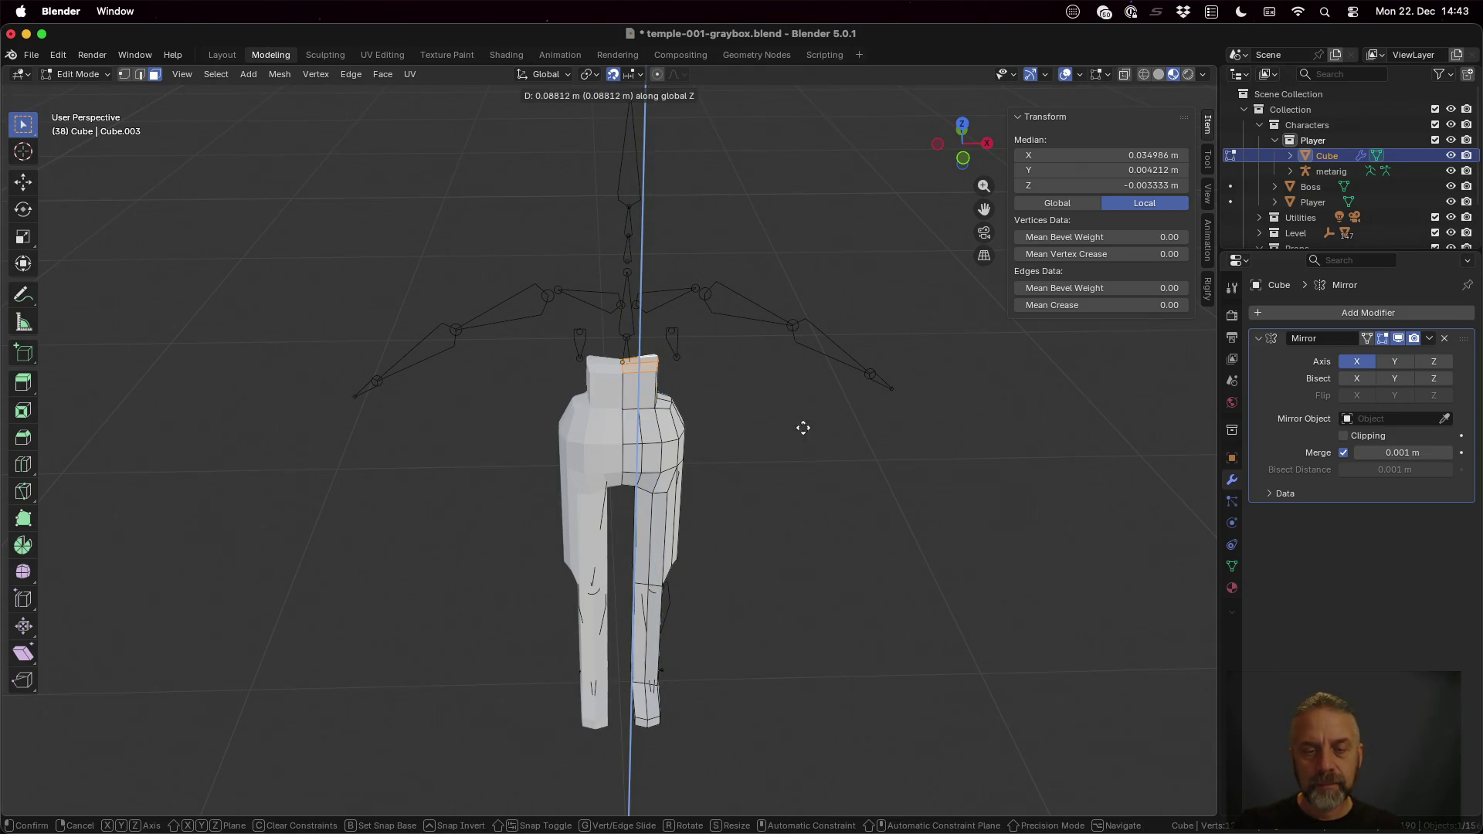
{"action": "left_click", "coordinate": [800, 407]}
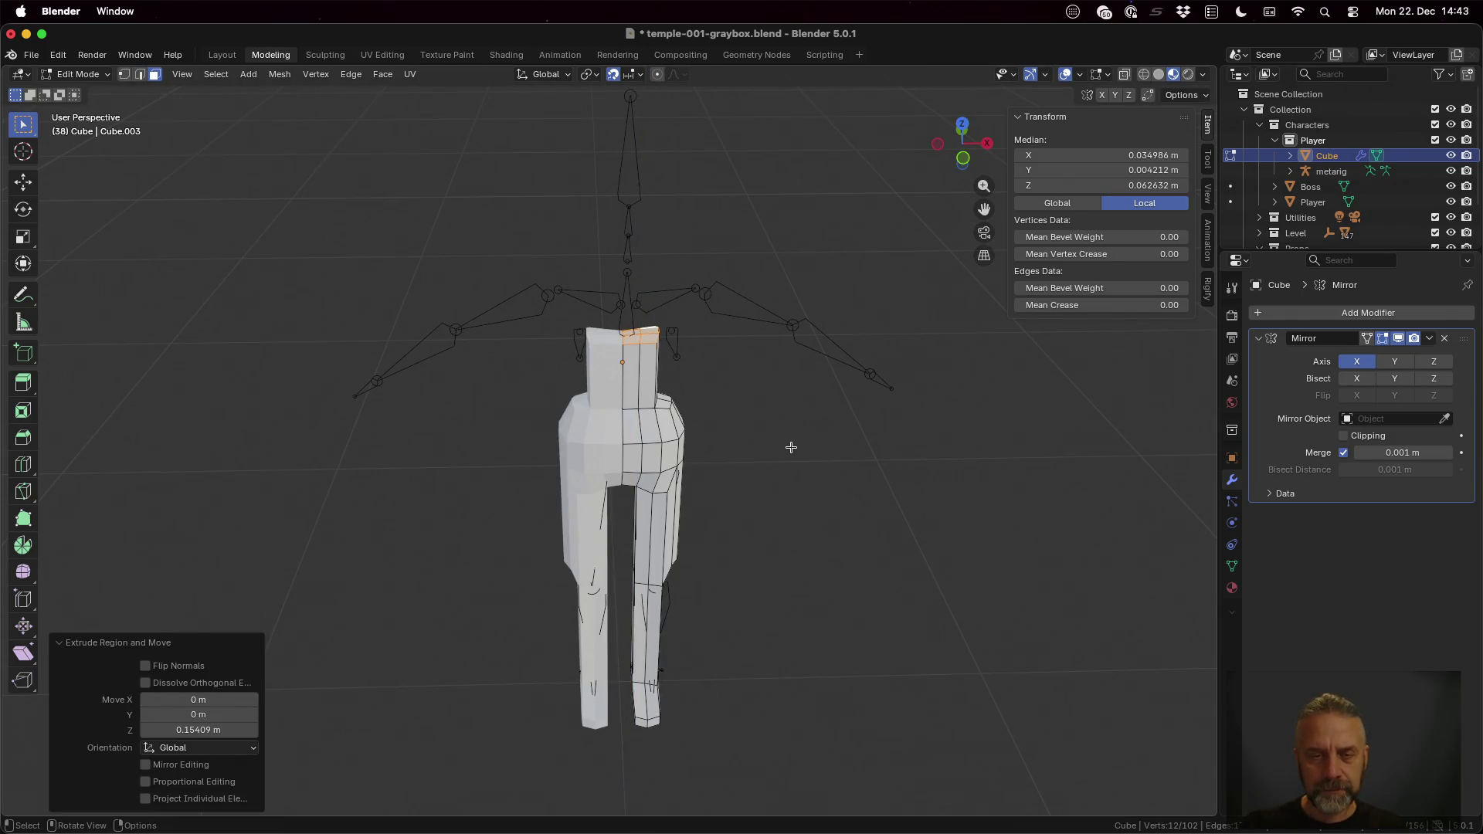
{"action": "middle_click_drag", "start_coordinate": [754, 382], "coordinate": [751, 389]}
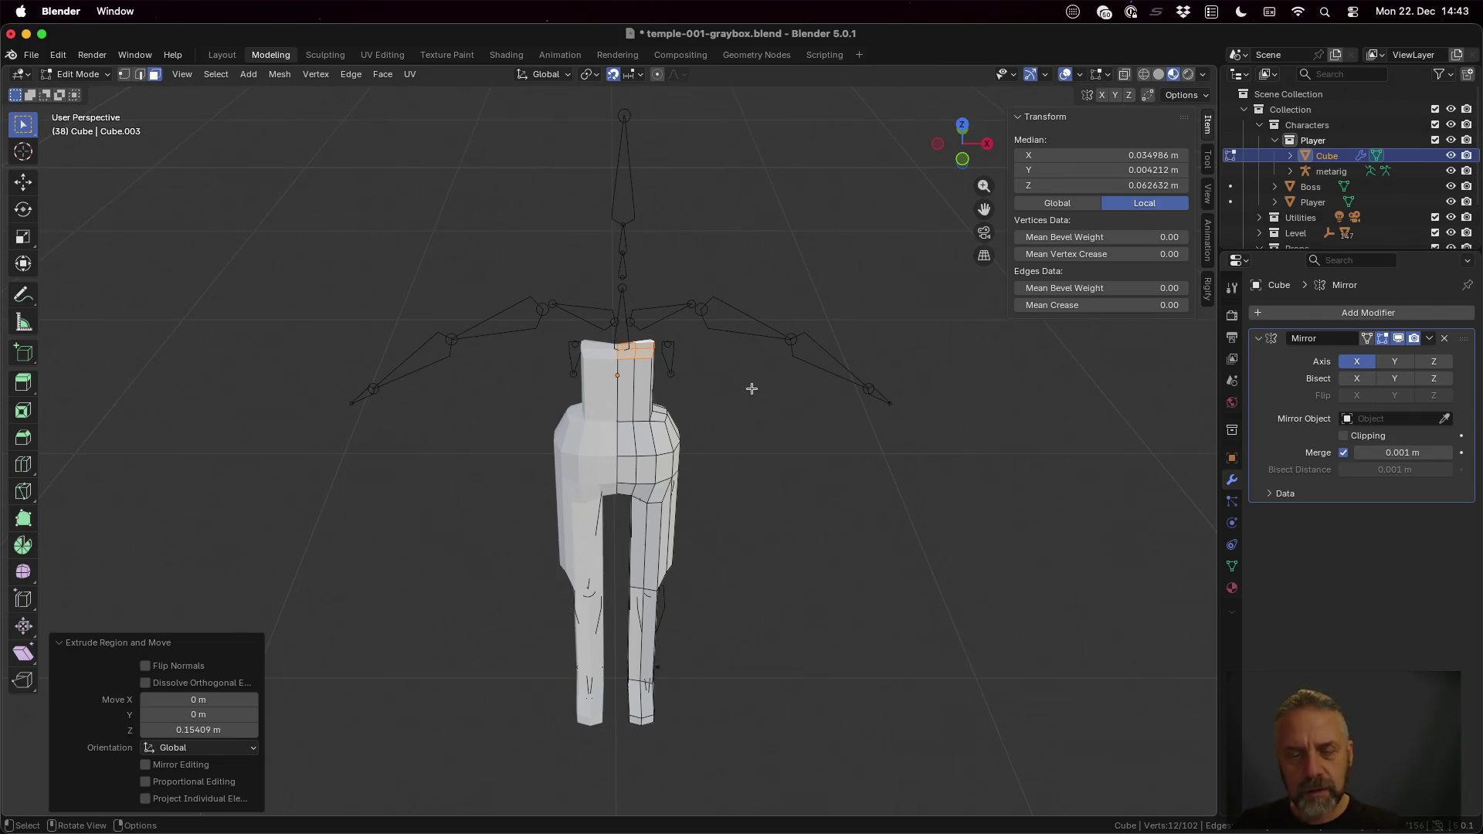
Step: Extrude the chest up a second time, then begin widening its top along X toward the shoulders
{"action": "key", "text": "e"}
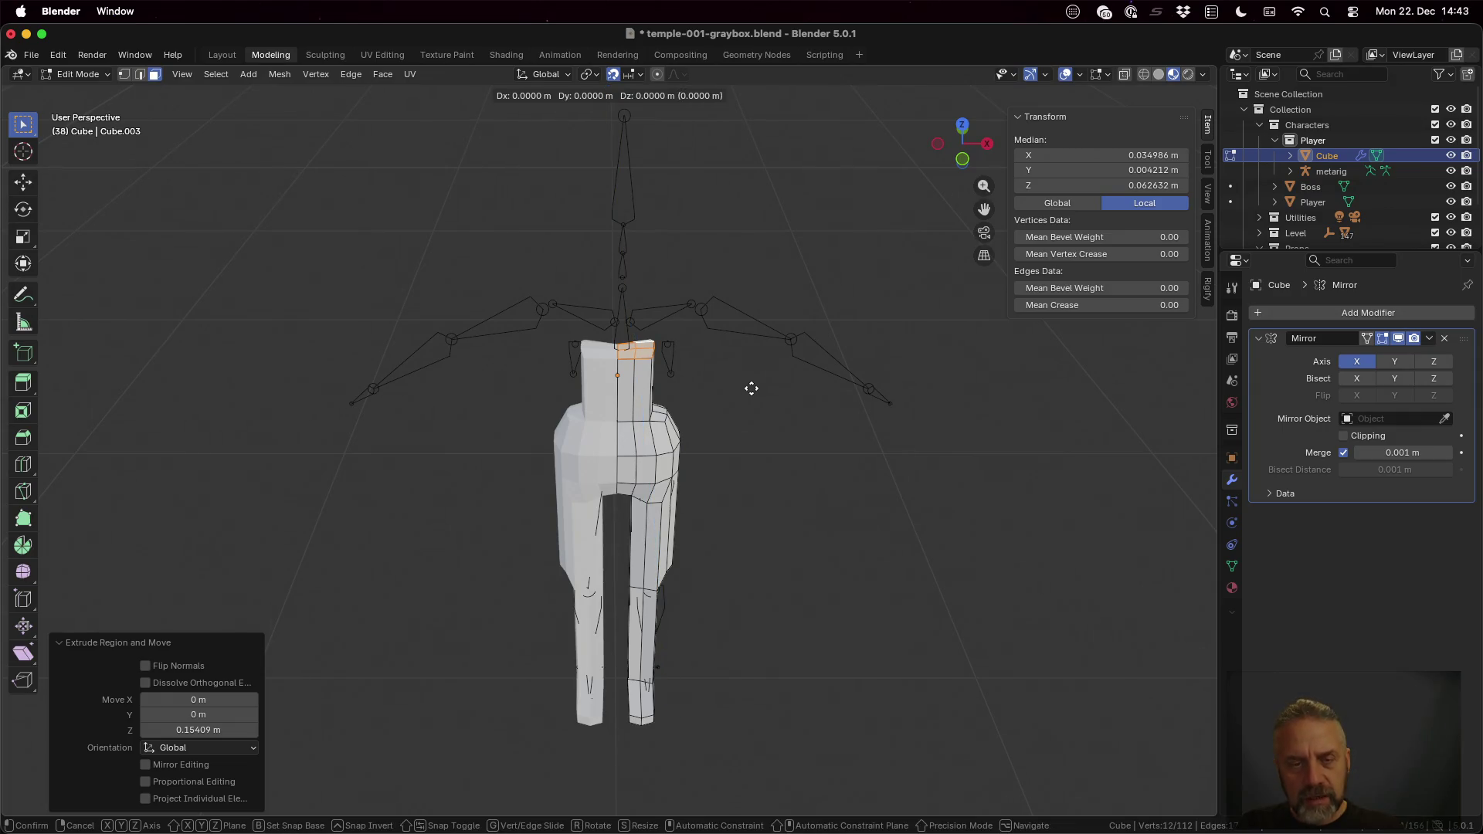
{"action": "key", "text": "z"}
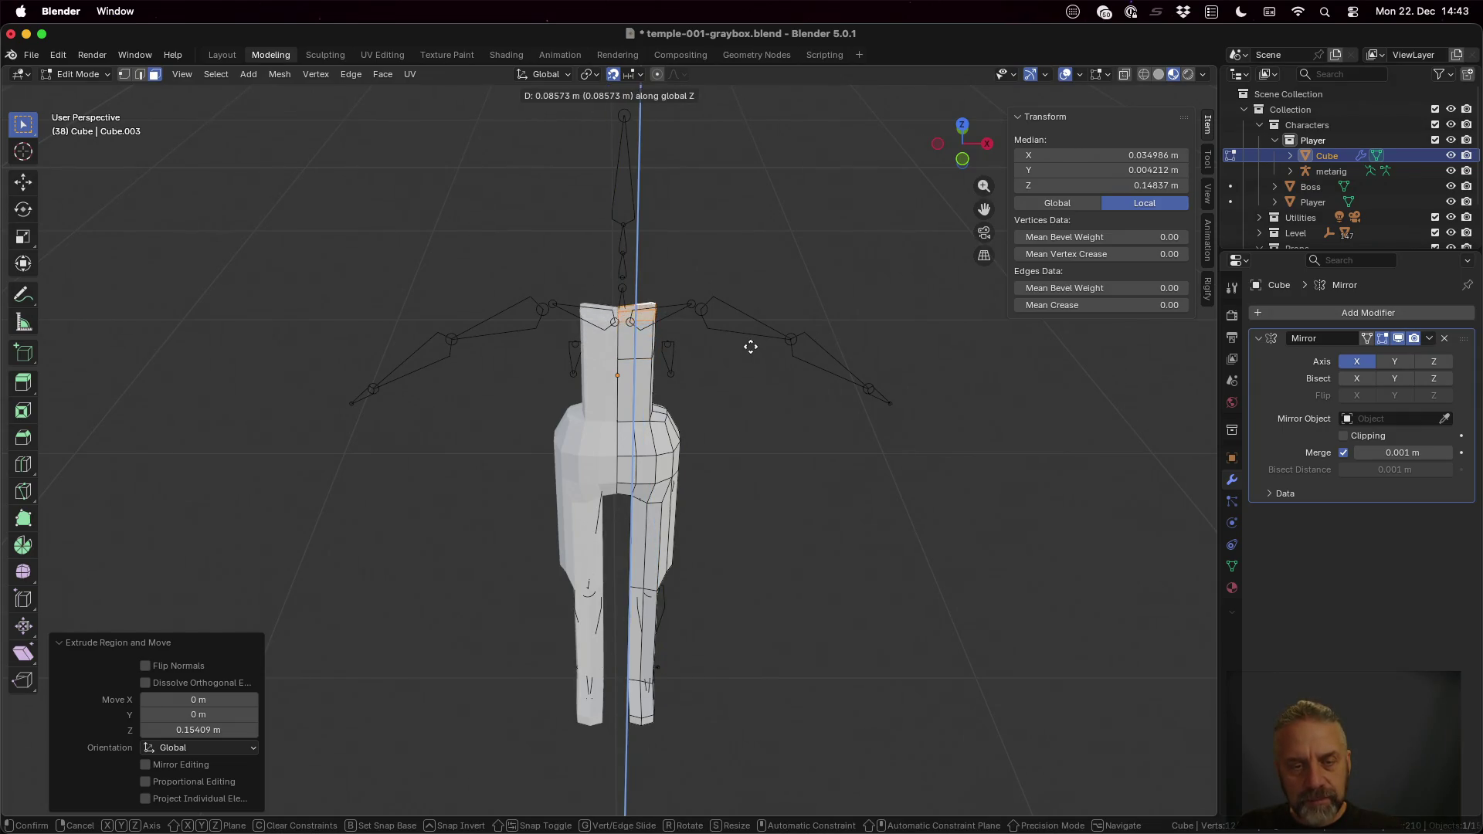
{"action": "left_click", "coordinate": [748, 340]}
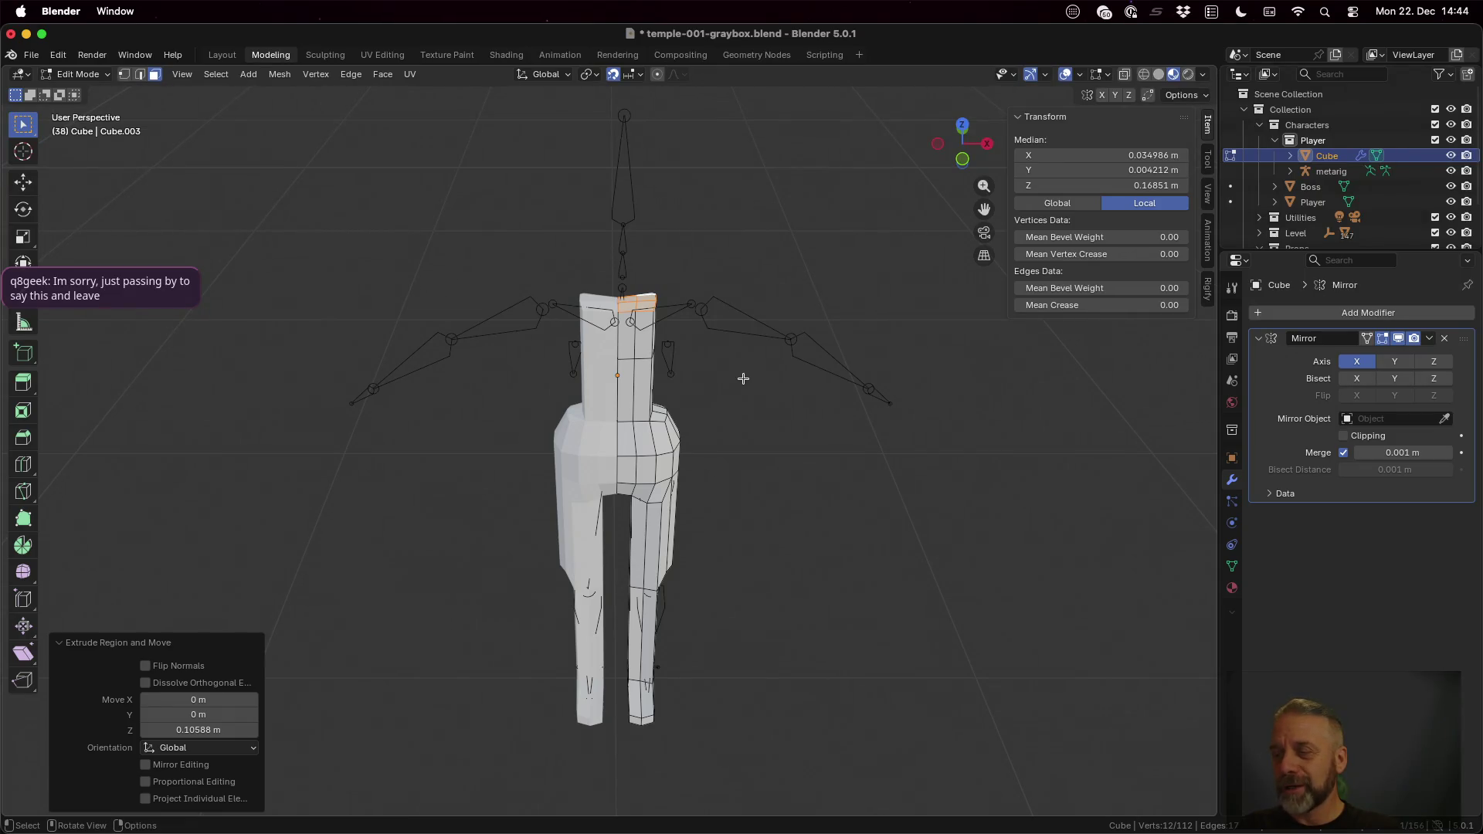
{"action": "key", "text": "s"}
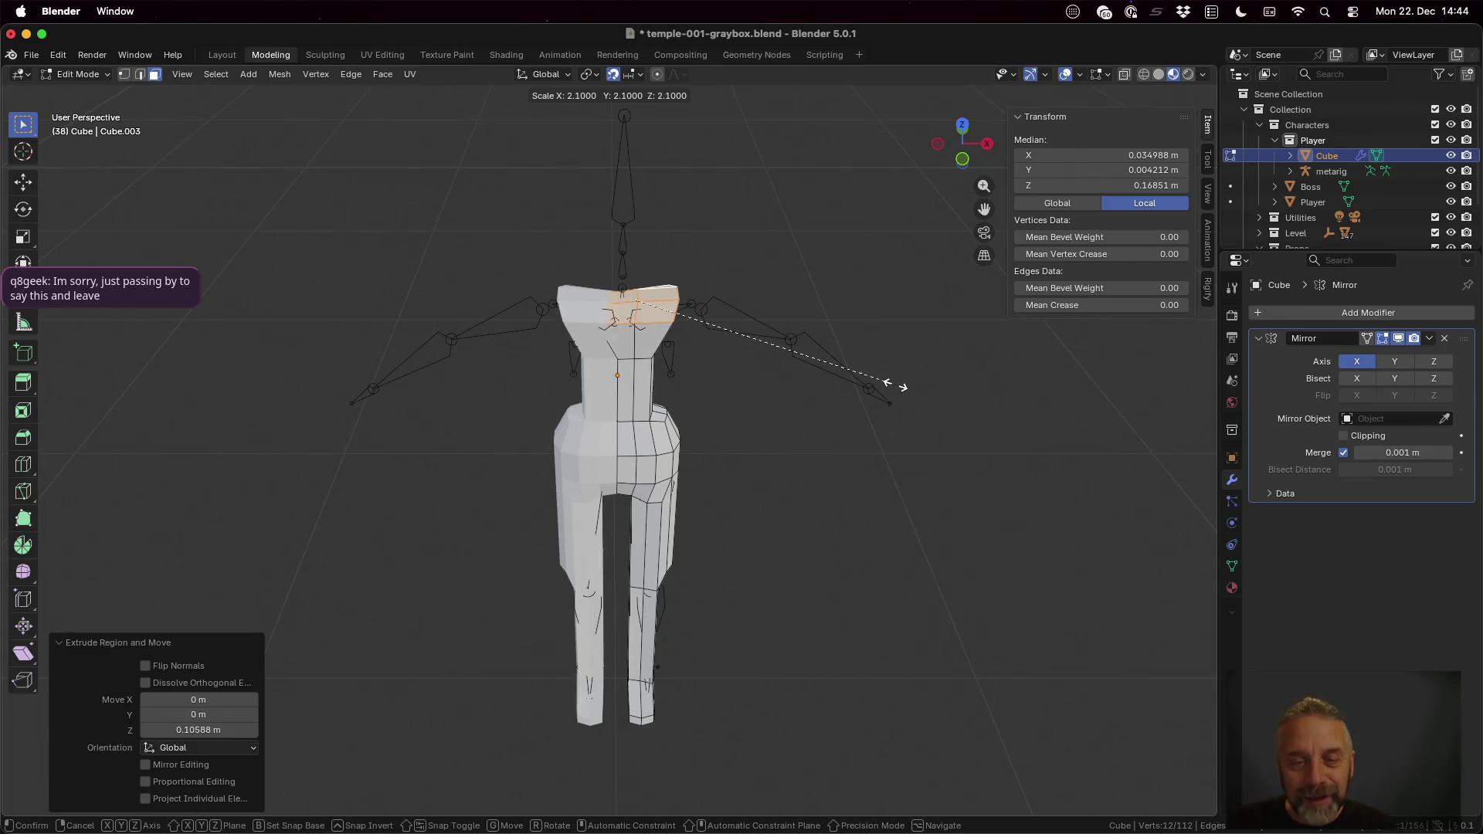
{"action": "key", "text": "x"}
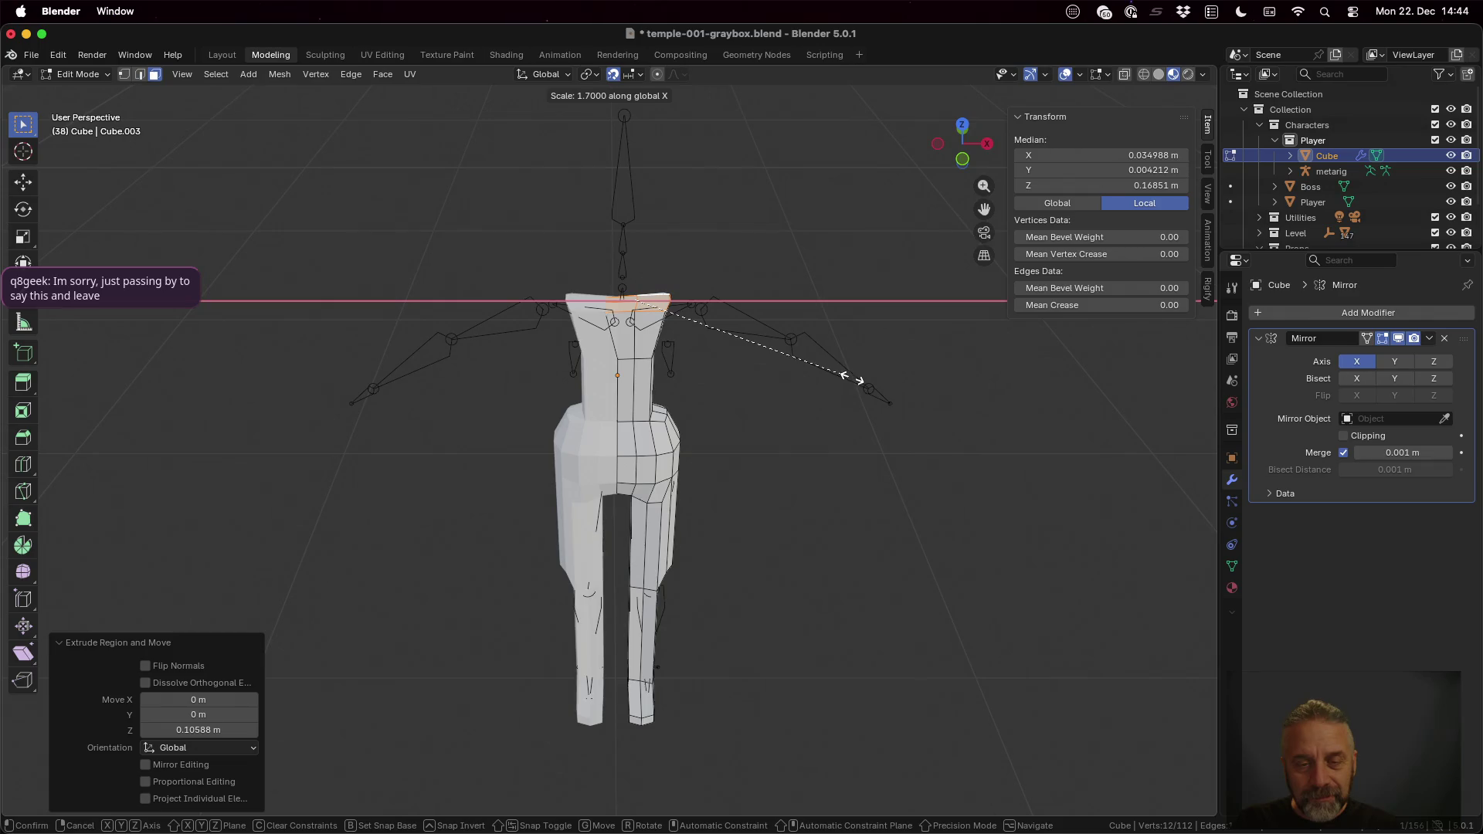
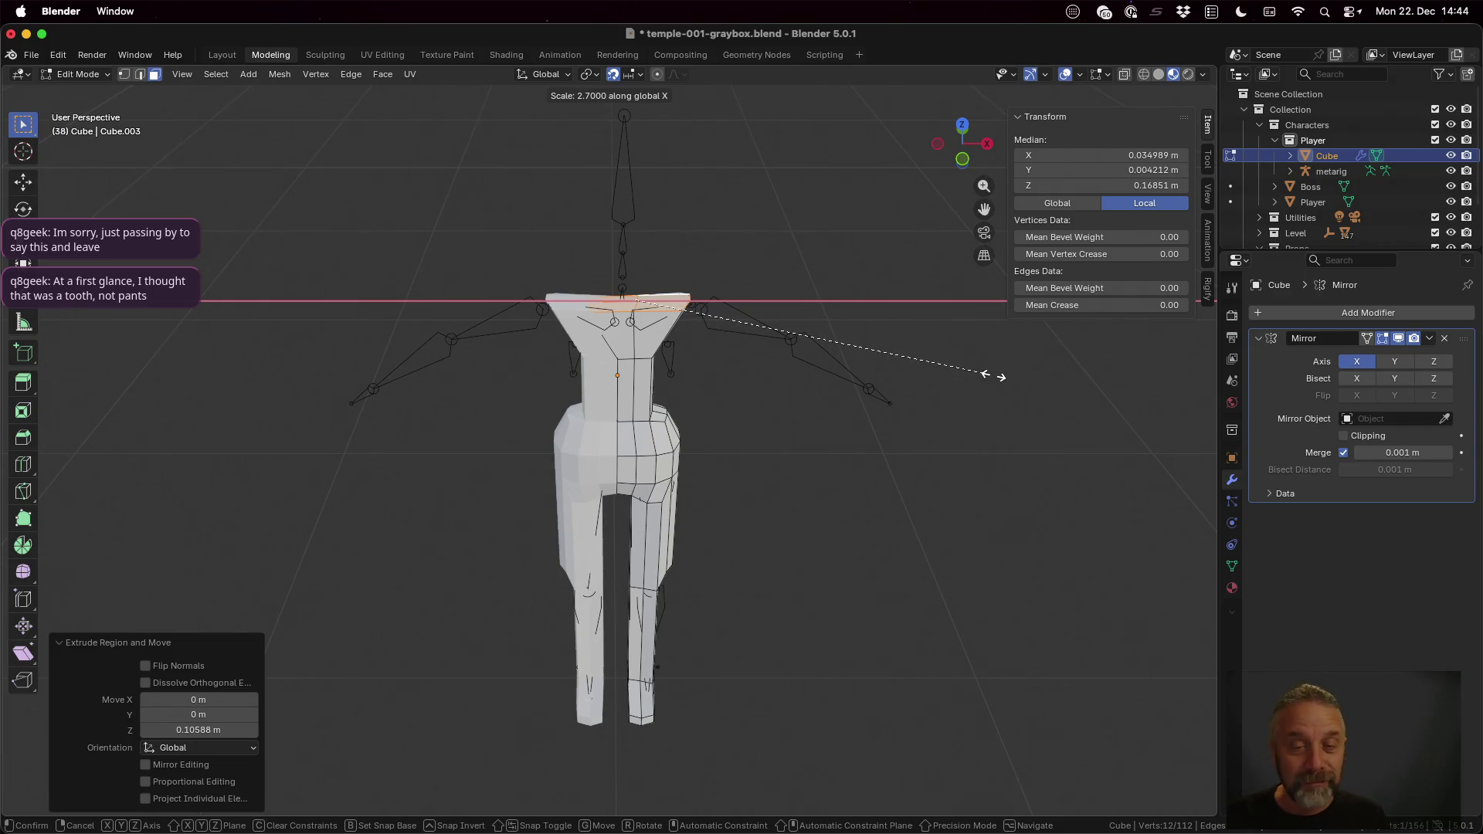
Step: Widen the top faces 2.8× along X and deepen them 1.4× along Y into broad shoulders
{"action": "left_click", "coordinate": [993, 376]}
{"action": "mouse_move", "coordinate": [937, 442]}
{"action": "middle_mouse_down"}
{"action": "mouse_move", "coordinate": [815, 471]}
{"action": "mouse_move", "coordinate": [764, 457]}
{"action": "middle_mouse_up"}
{"action": "key", "text": "s"}
{"action": "key", "text": "y"}
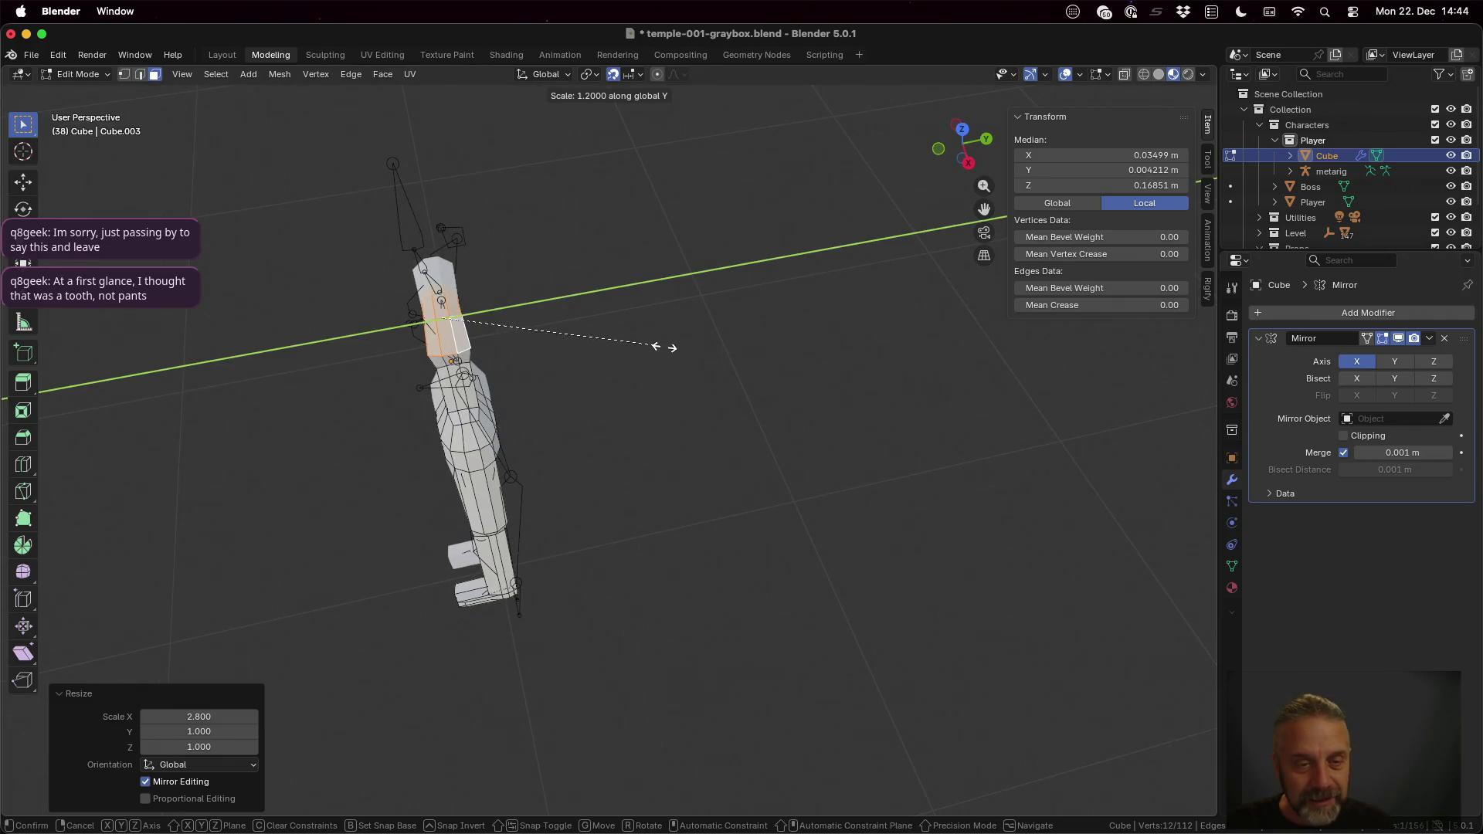
{"action": "left_click", "coordinate": [702, 336]}
{"action": "mouse_move", "coordinate": [661, 355]}
{"action": "middle_mouse_down"}
{"action": "mouse_move", "coordinate": [760, 319]}
{"action": "mouse_move", "coordinate": [670, 316]}
{"action": "middle_mouse_up"}
{"action": "scroll", "coordinate": [760, 319], "scroll_direction": "down", "scroll_amount": 3}
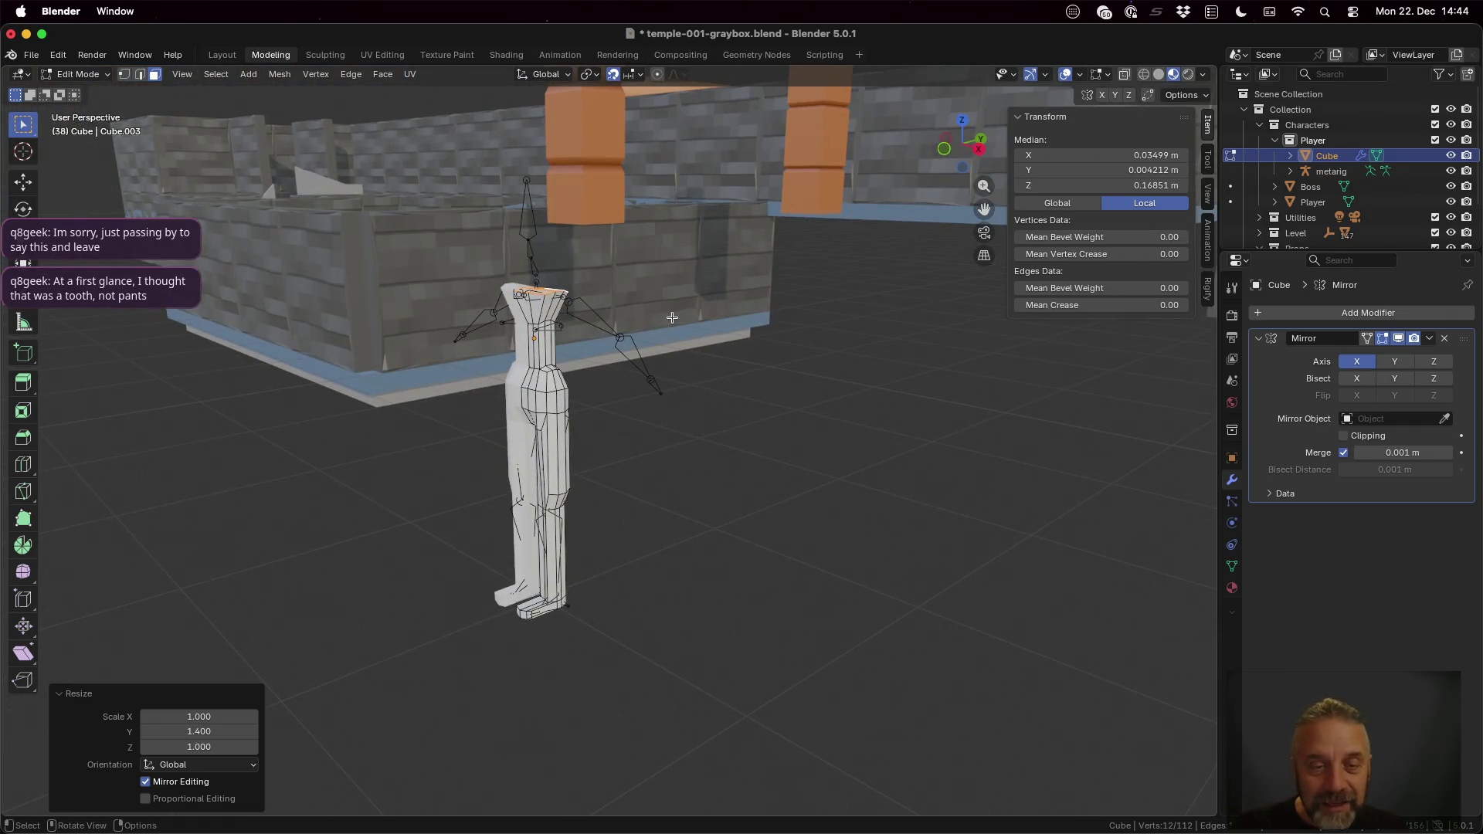
Step: Select the shoulder corner vertices at the top of the torso in vertex mode
{"action": "key", "text": "Tab"}
{"action": "key", "text": "Tab"}
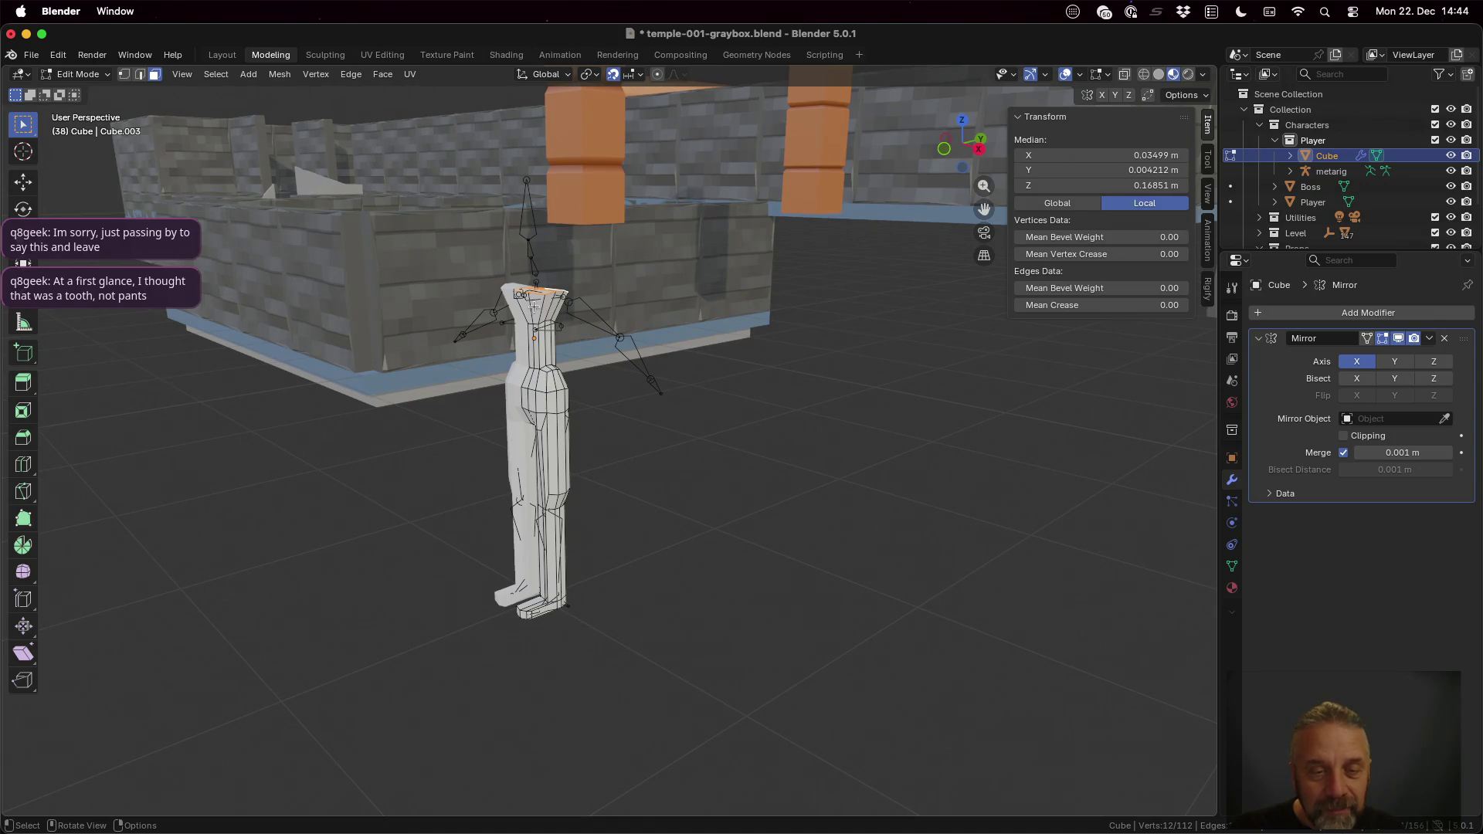
{"action": "left_click", "coordinate": [526, 306]}
{"action": "left_click", "coordinate": [552, 301], "text": "shift"}
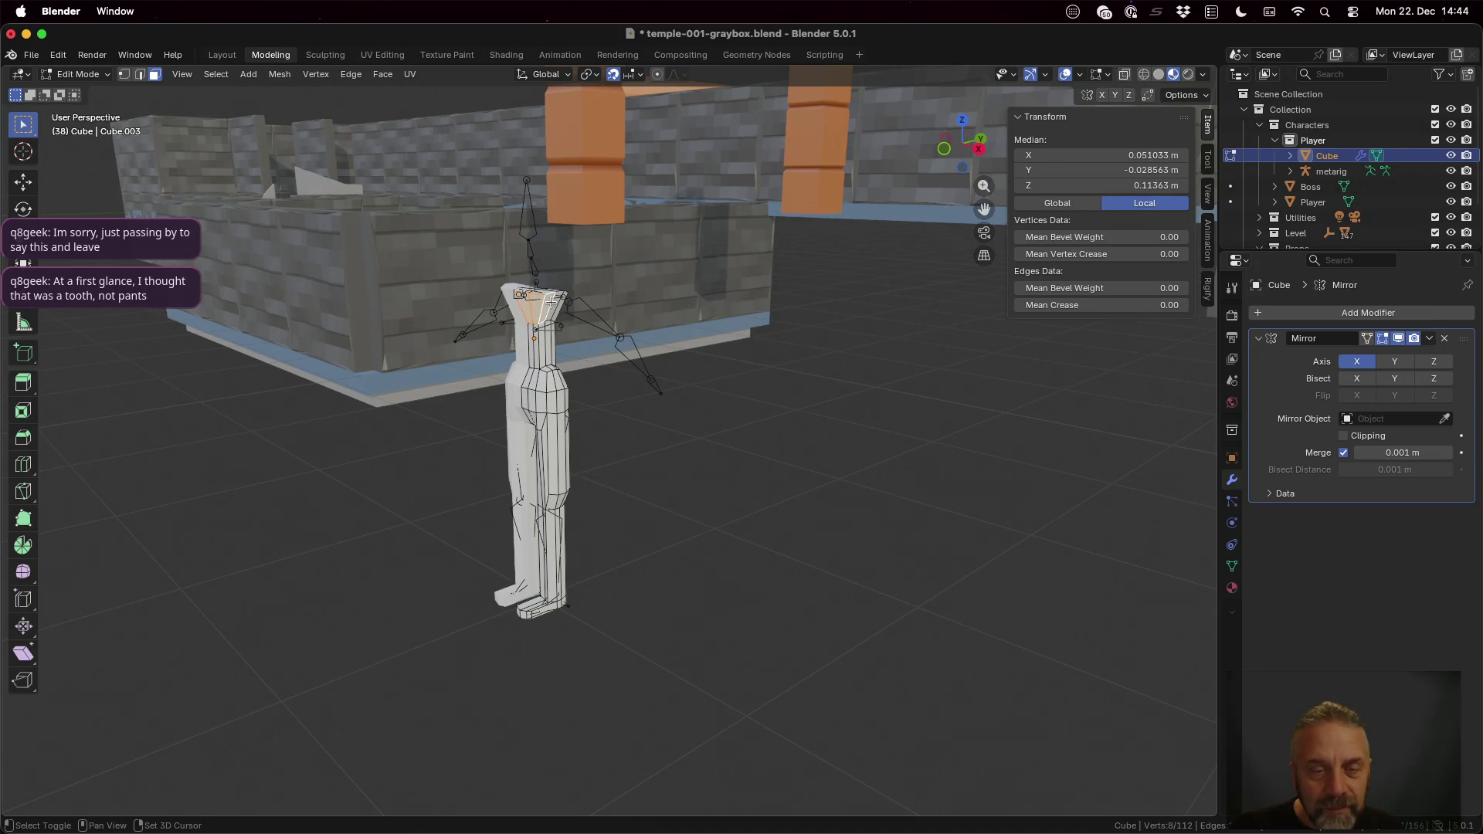
{"action": "left_click", "coordinate": [556, 305], "text": "shift"}
{"action": "middle_click_drag", "start_coordinate": [557, 304], "coordinate": [503, 304]}
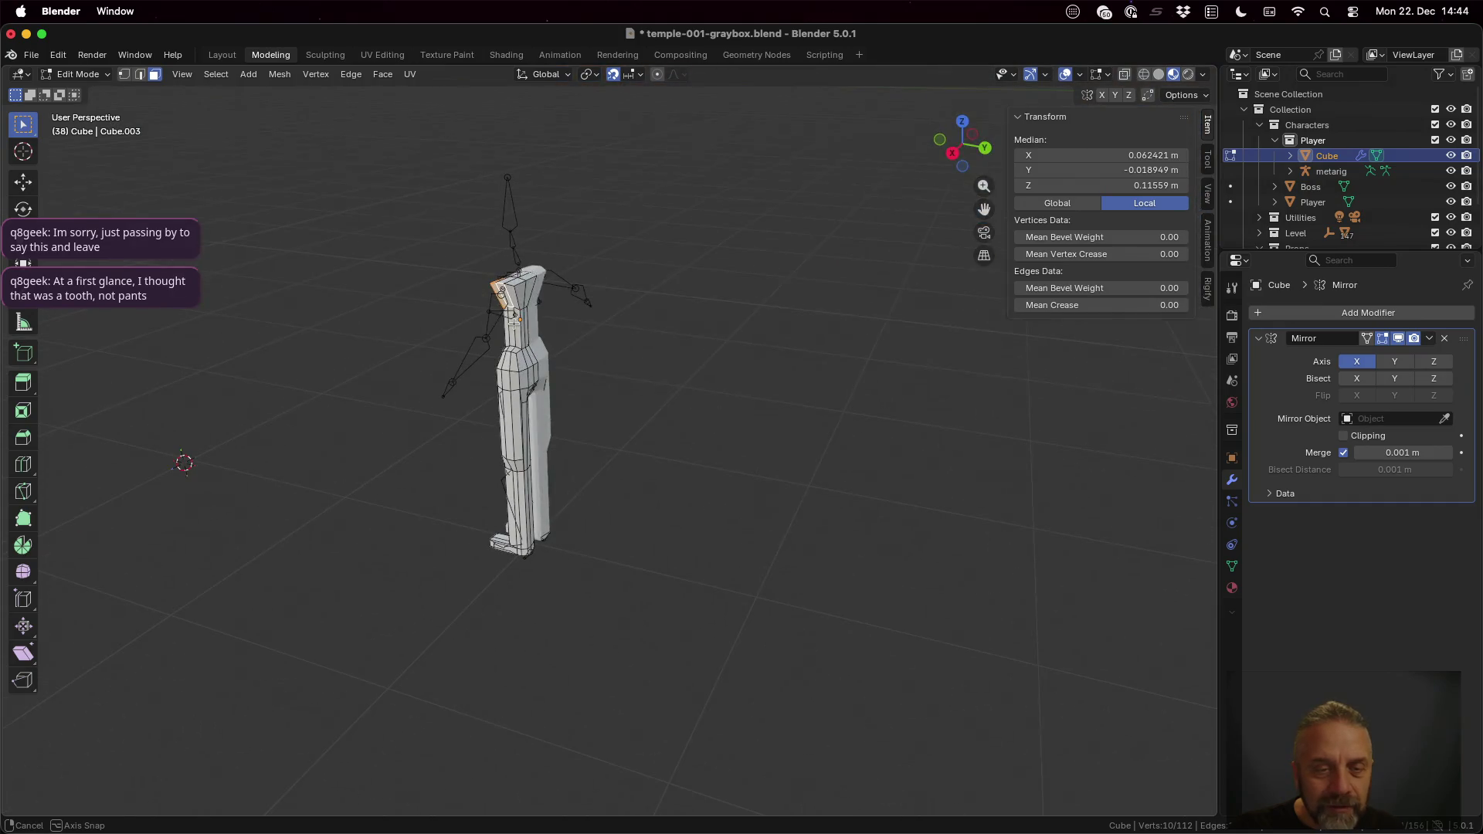
{"action": "left_click", "coordinate": [522, 294], "text": "shift"}
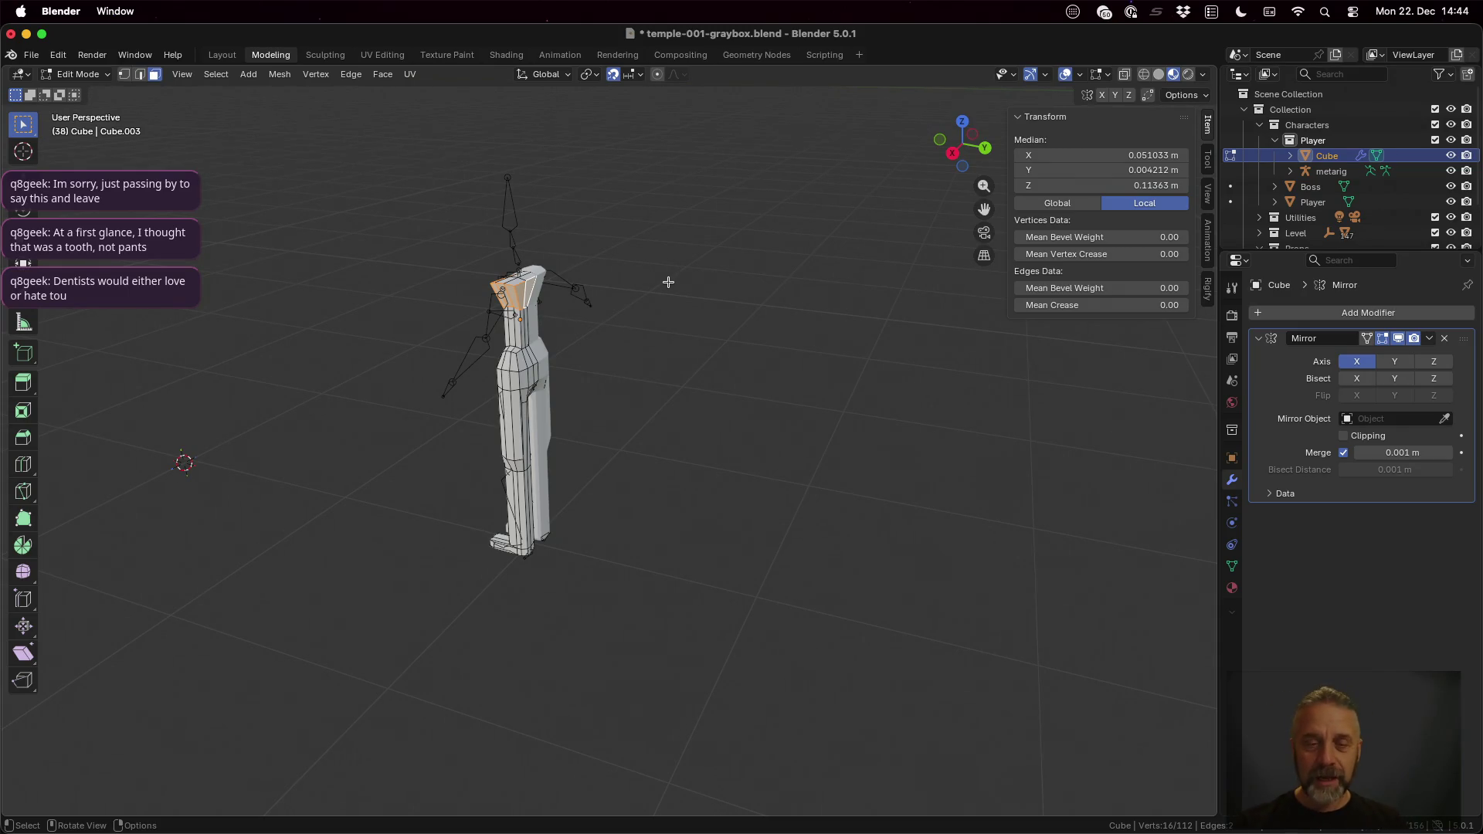
Step: Insert an edge loop around the upper torso just below the shoulders
{"action": "key", "text": "ctrl+r"}
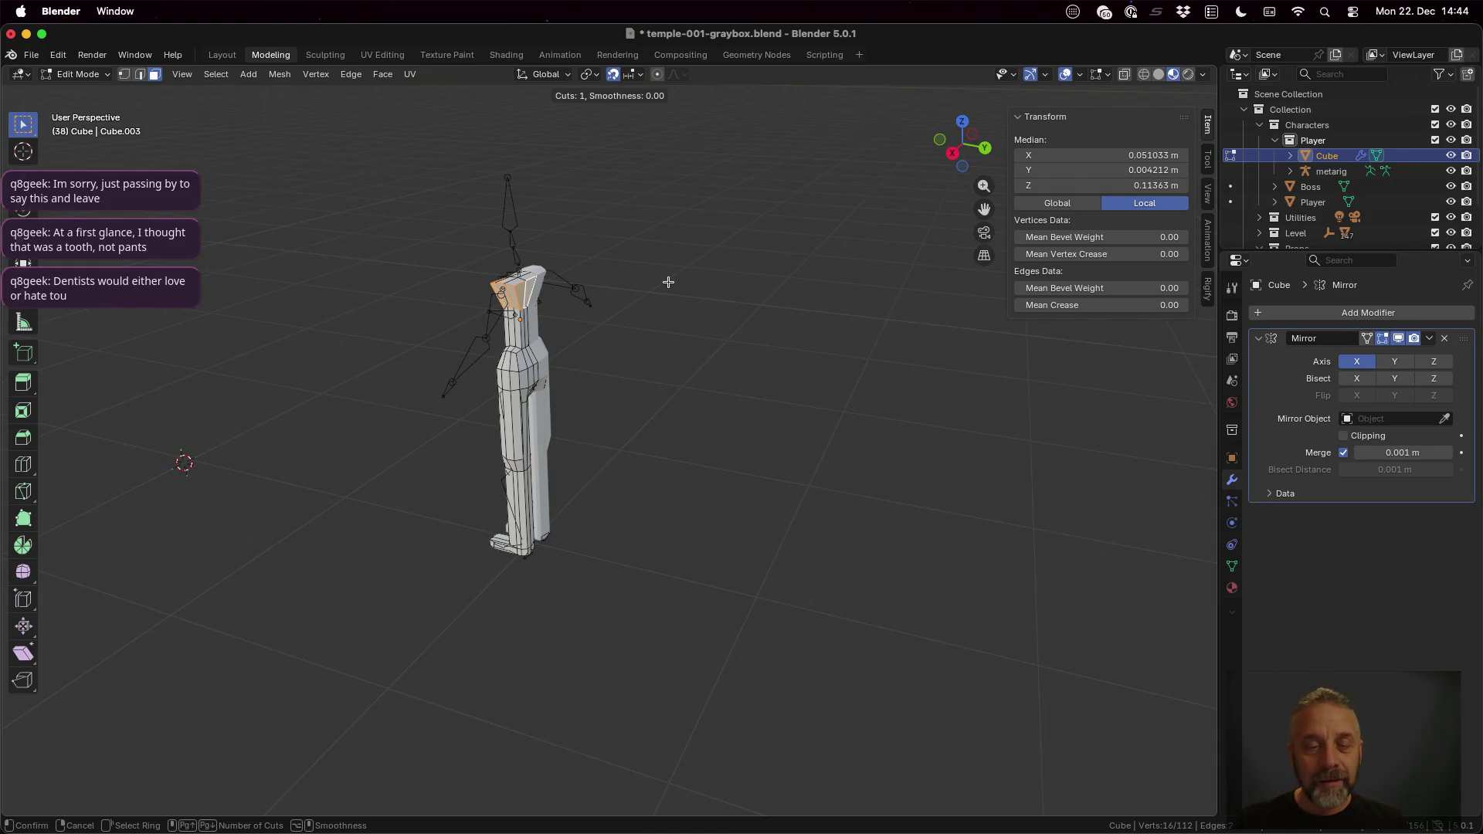
{"action": "left_click", "coordinate": [517, 299]}
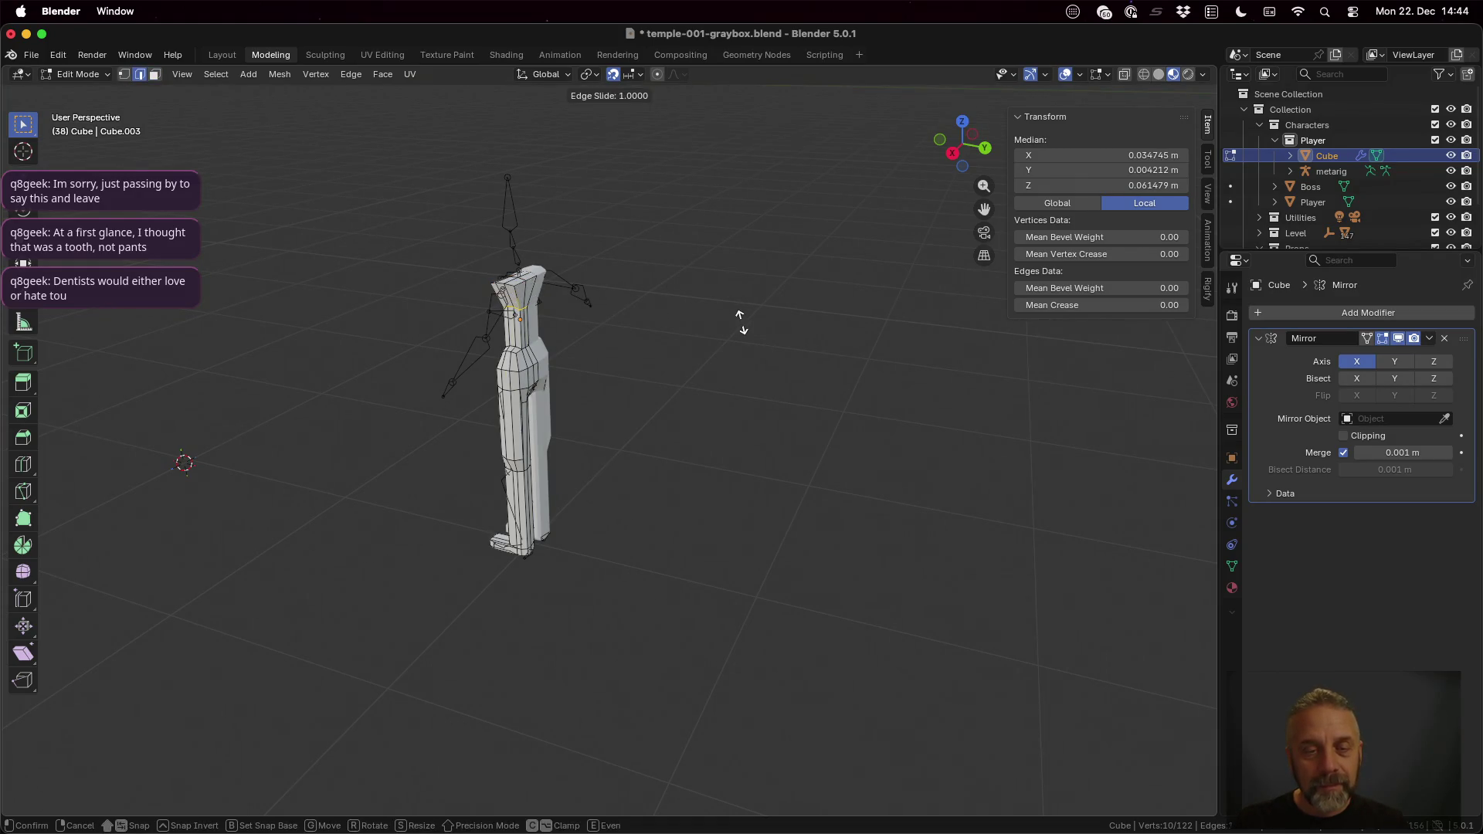
{"action": "left_click", "coordinate": [545, 294]}
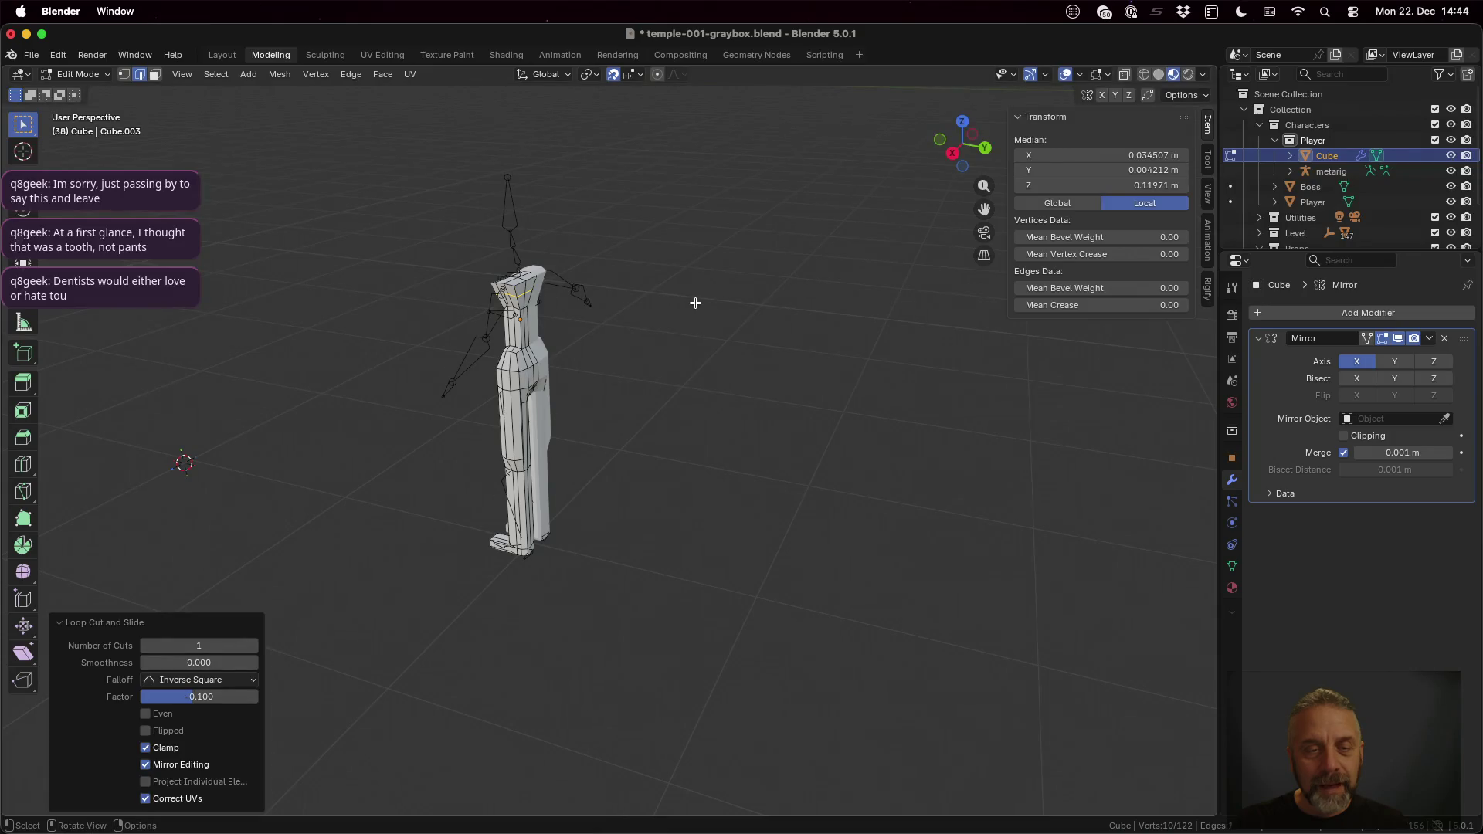
{"action": "key", "text": "KP_Divide"}
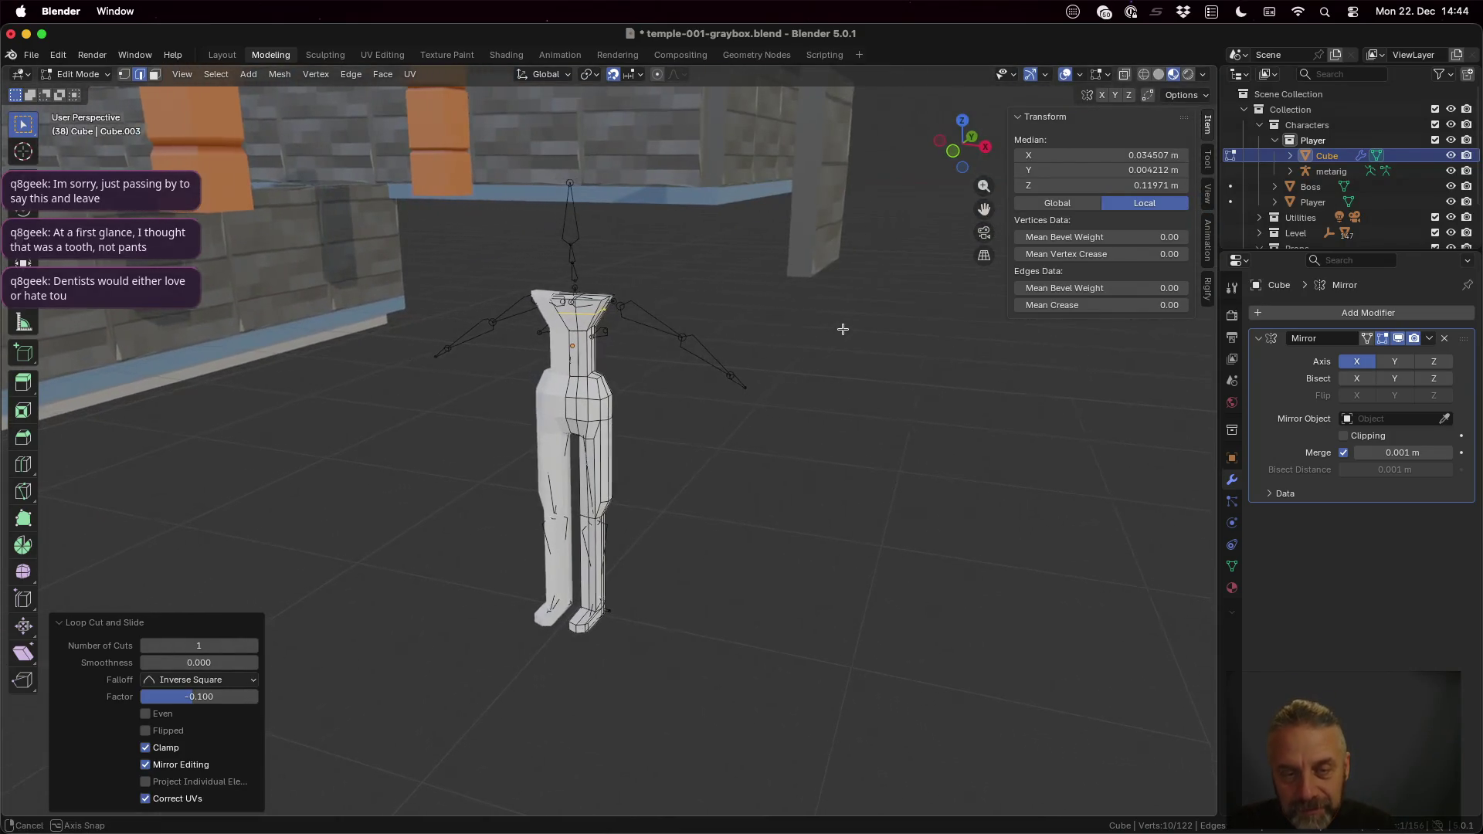
{"action": "middle_click_drag", "start_coordinate": [833, 329], "coordinate": [769, 329]}
{"action": "scroll", "coordinate": [769, 330], "scroll_direction": "up", "scroll_amount": 1}
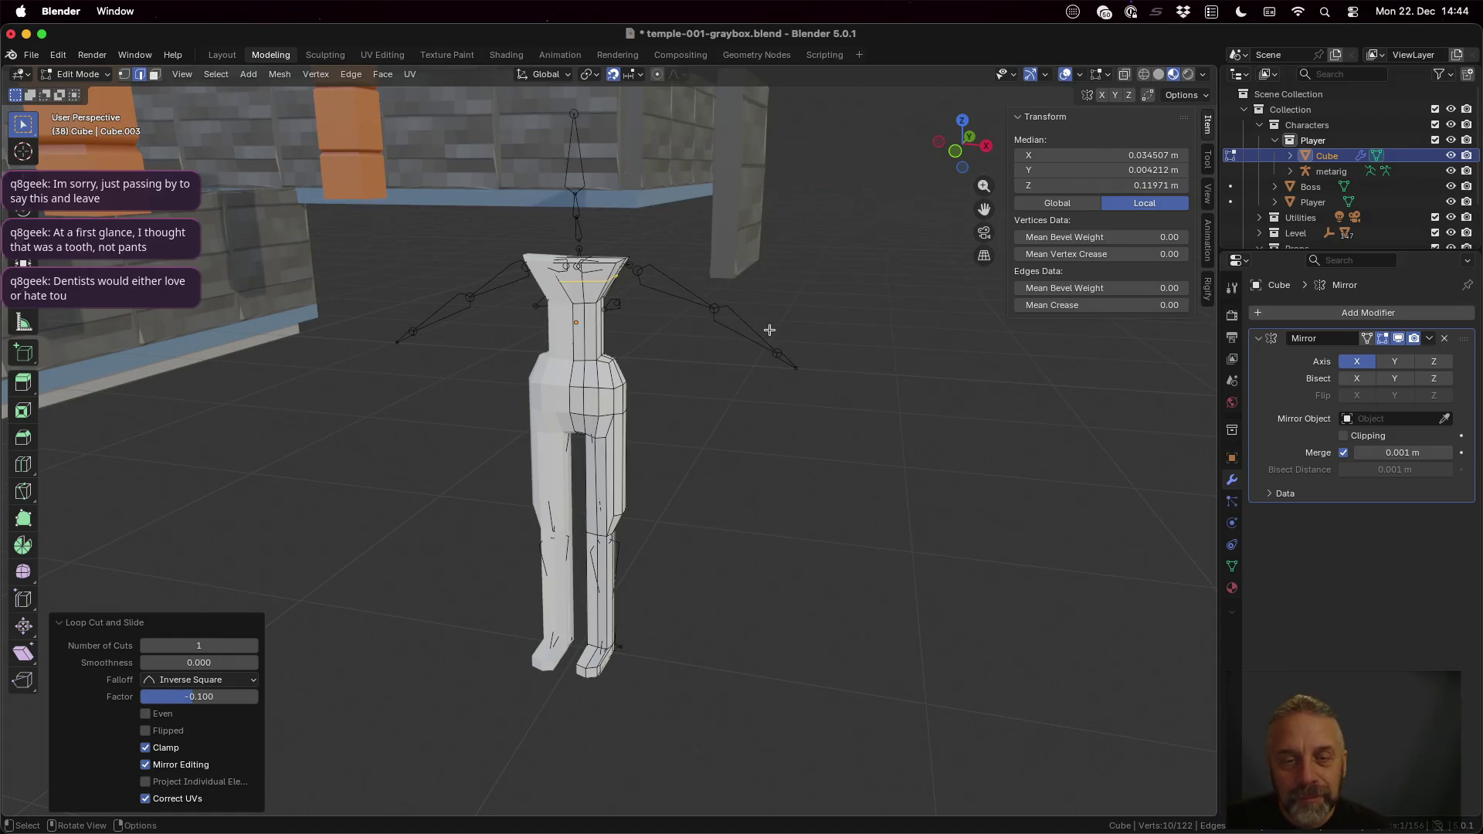
{"action": "middle_click_drag", "start_coordinate": [752, 277], "coordinate": [597, 291]}
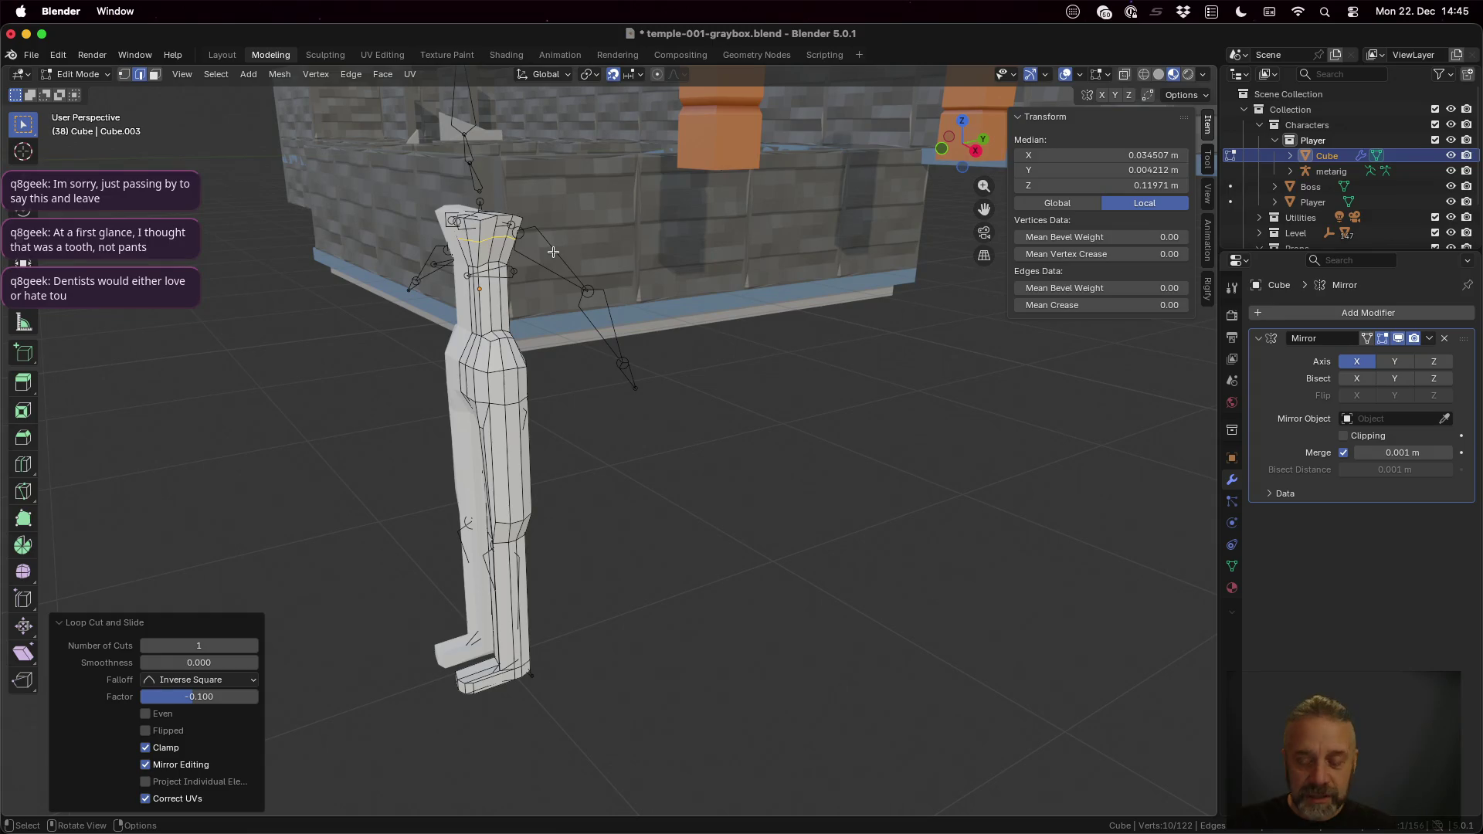
Step: Select both shoulder side faces in face mode, ready for the arms
{"action": "key", "text": "3"}
{"action": "left_click", "coordinate": [496, 227]}
{"action": "left_click", "coordinate": [511, 228], "text": "shift"}
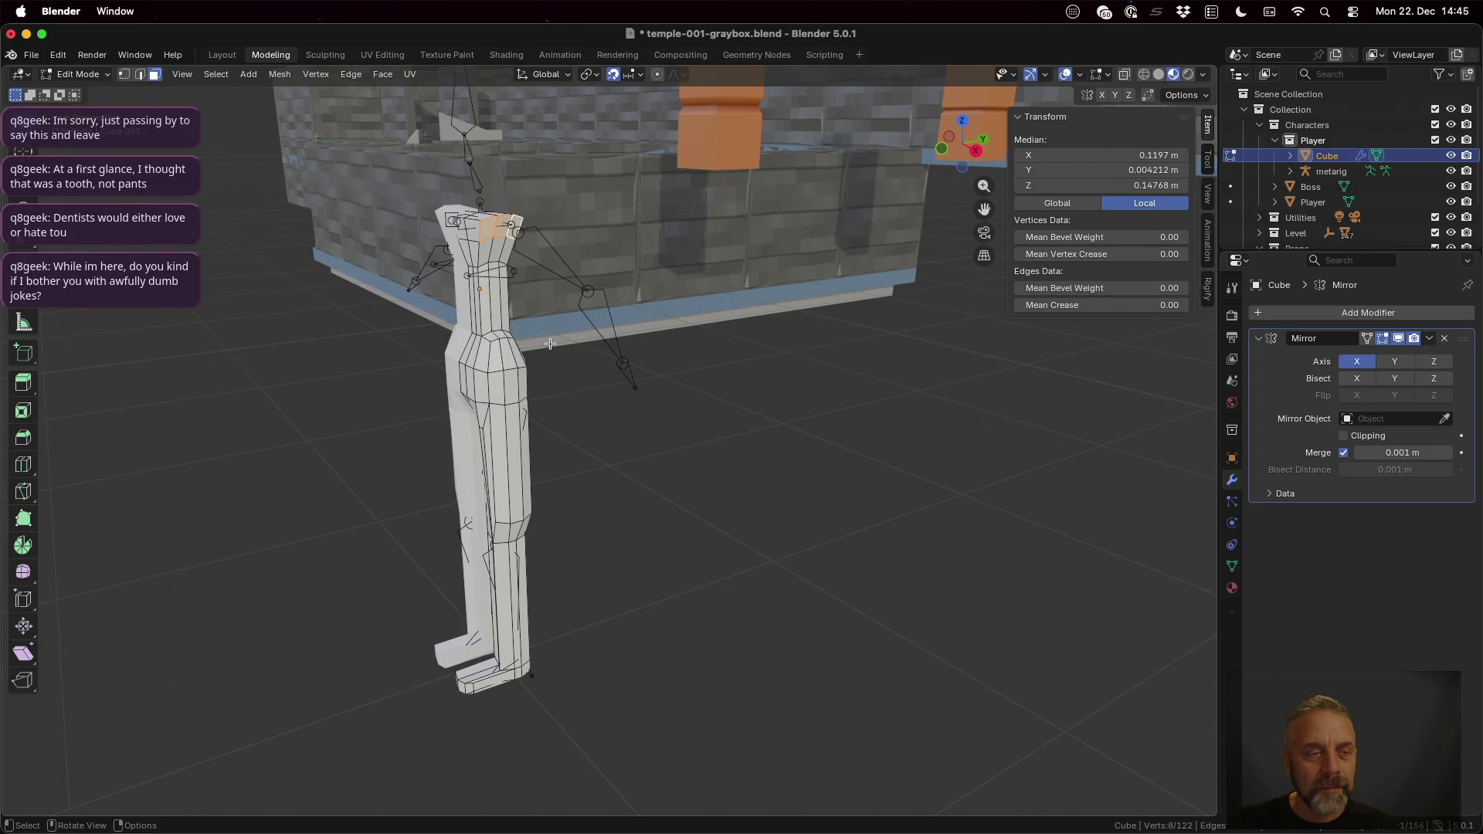
{"action": "middle_click_drag", "start_coordinate": [522, 405], "coordinate": [496, 411]}
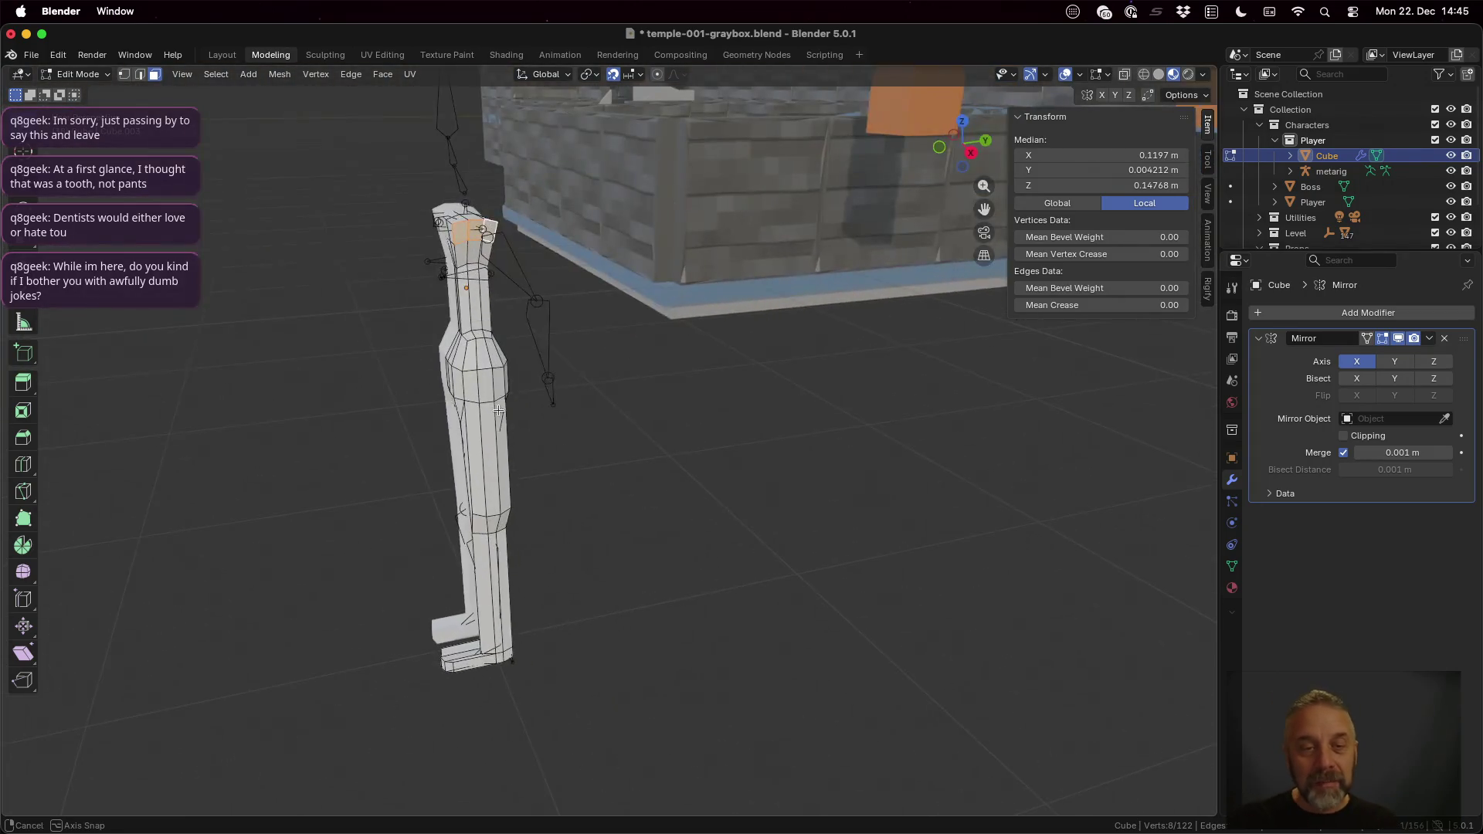
{"action": "mouse_move", "coordinate": [496, 412]}
{"action": "middle_mouse_down"}
{"action": "mouse_move", "coordinate": [519, 426]}
{"action": "mouse_move", "coordinate": [628, 409]}
{"action": "middle_mouse_up"}
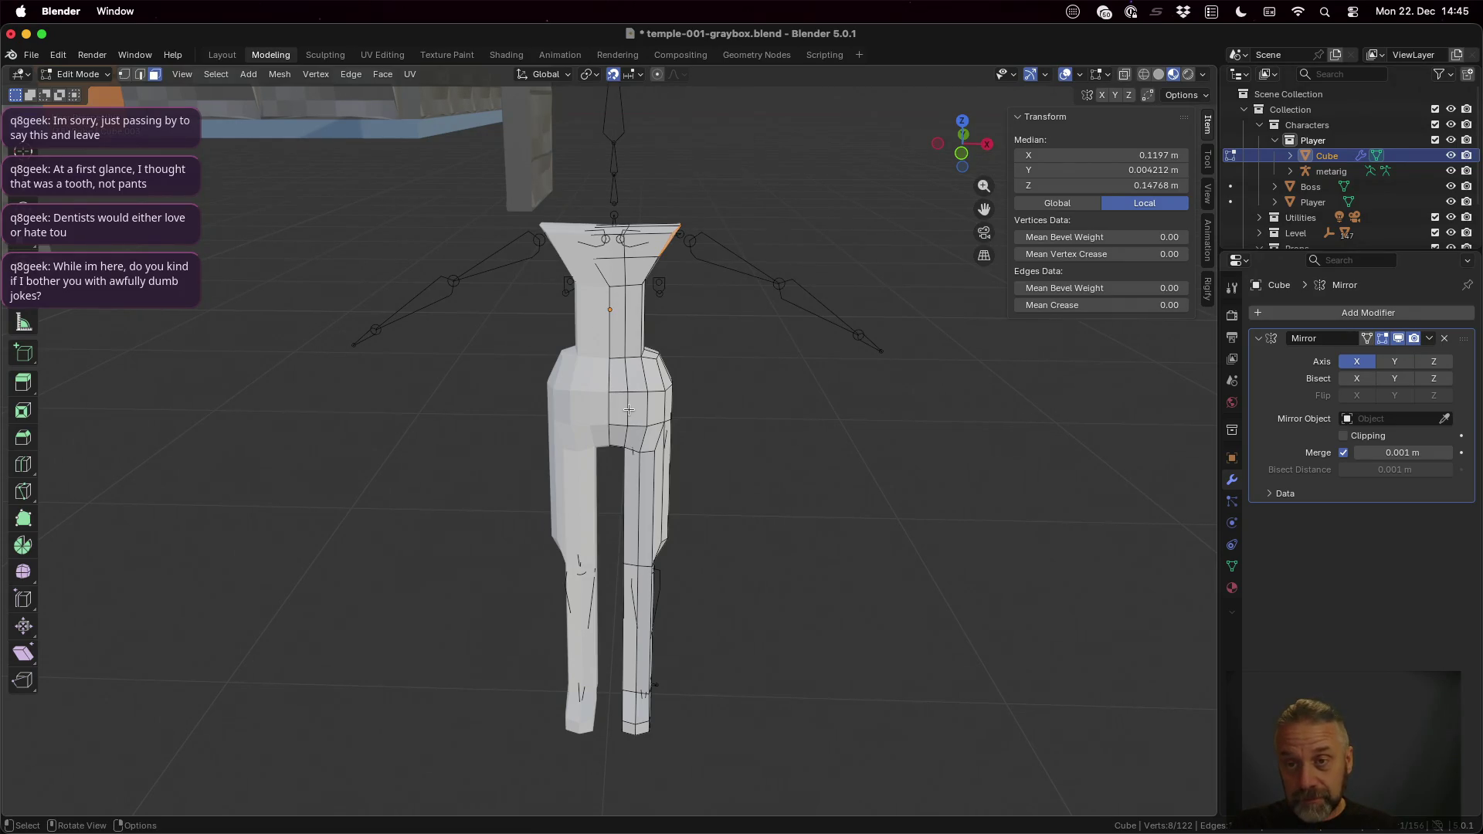
Step: Extrude arms straight out from both shoulder faces, constrained off the Y axis
{"action": "key", "text": "g"}
{"action": "key", "text": "z"}
{"action": "key", "text": "z"}
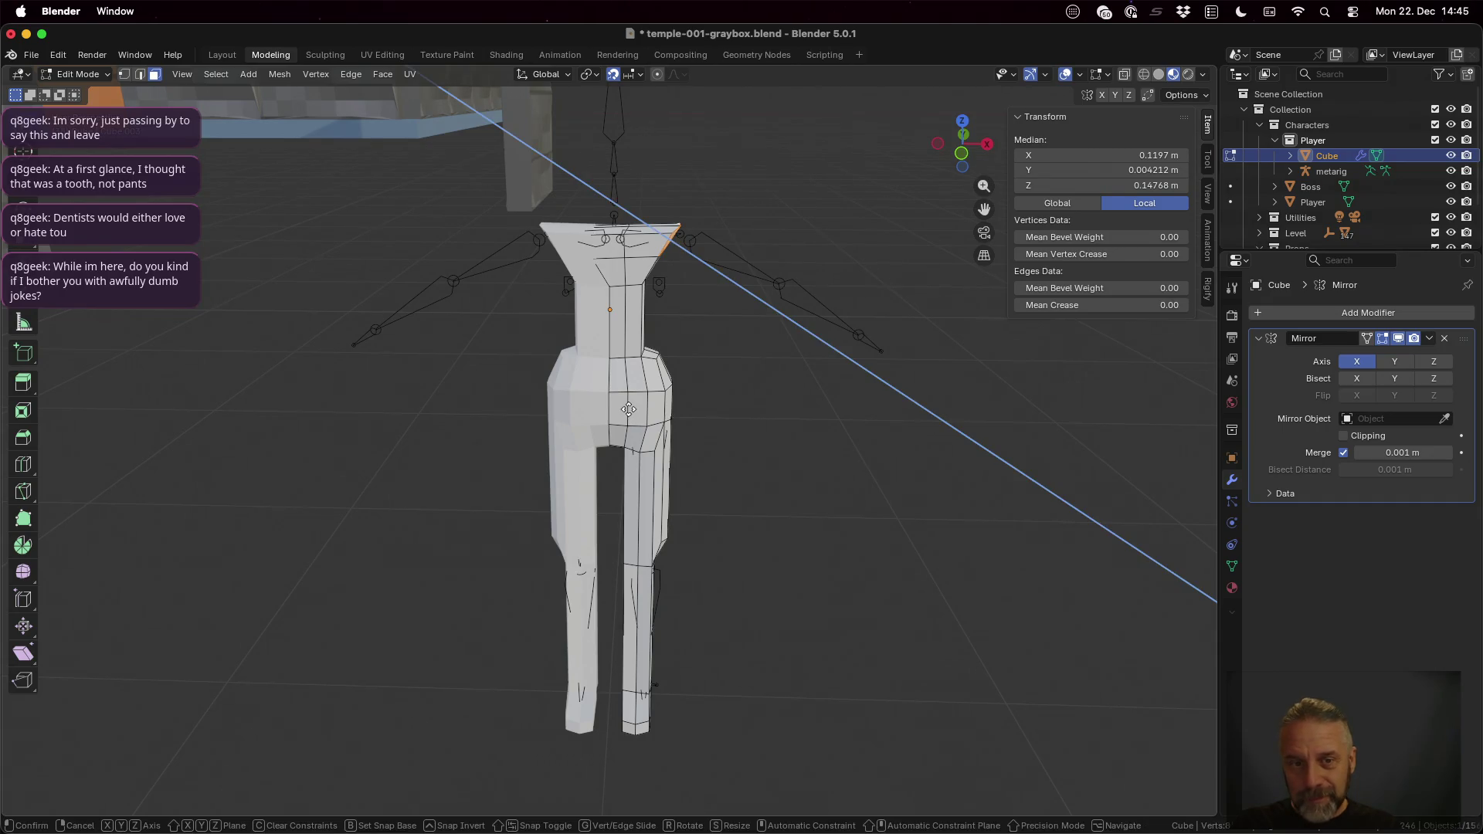
{"action": "key", "text": "y"}
{"action": "key", "text": "shift+y"}
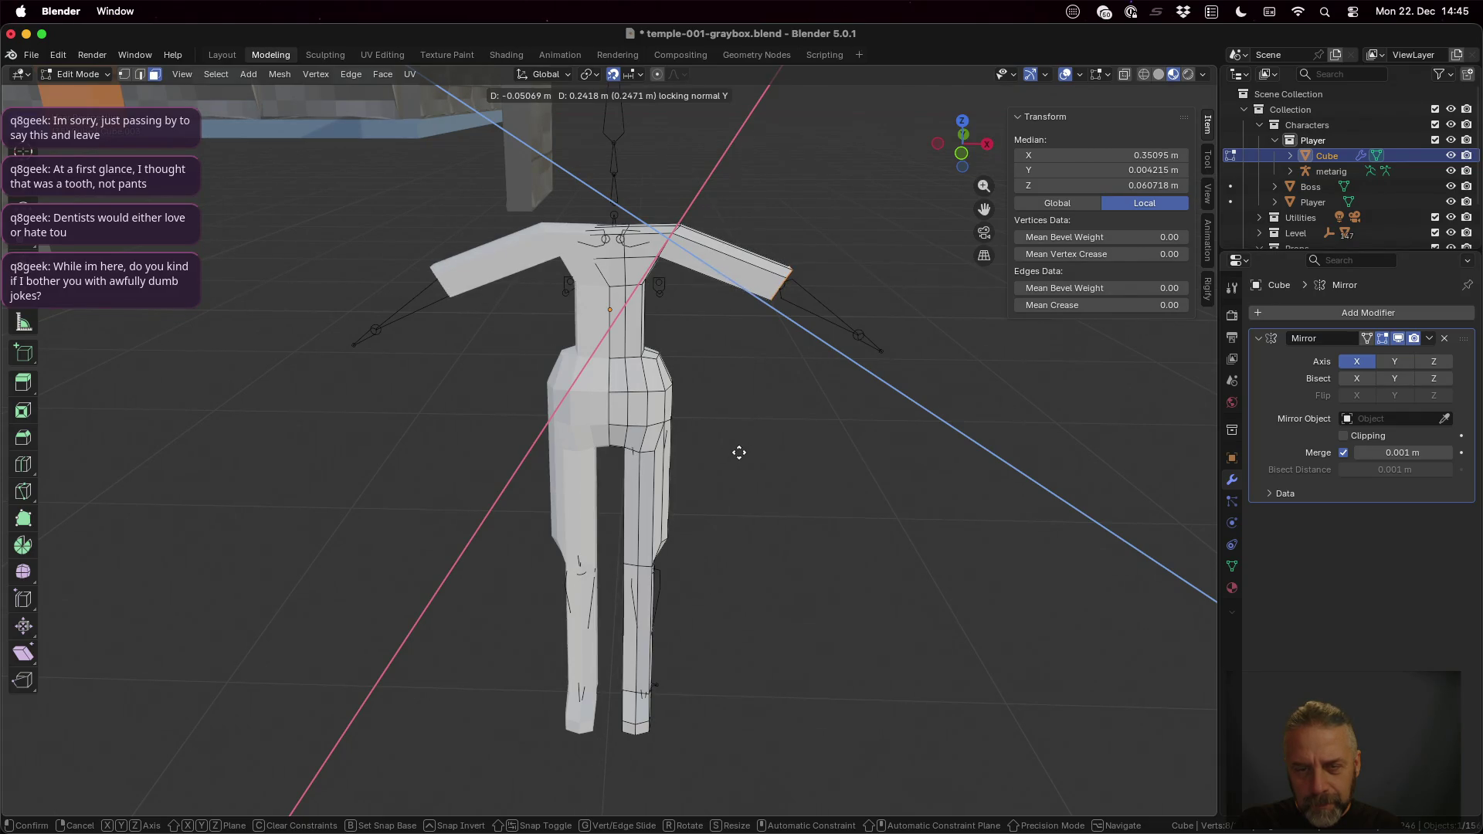
{"action": "left_click", "coordinate": [738, 451]}
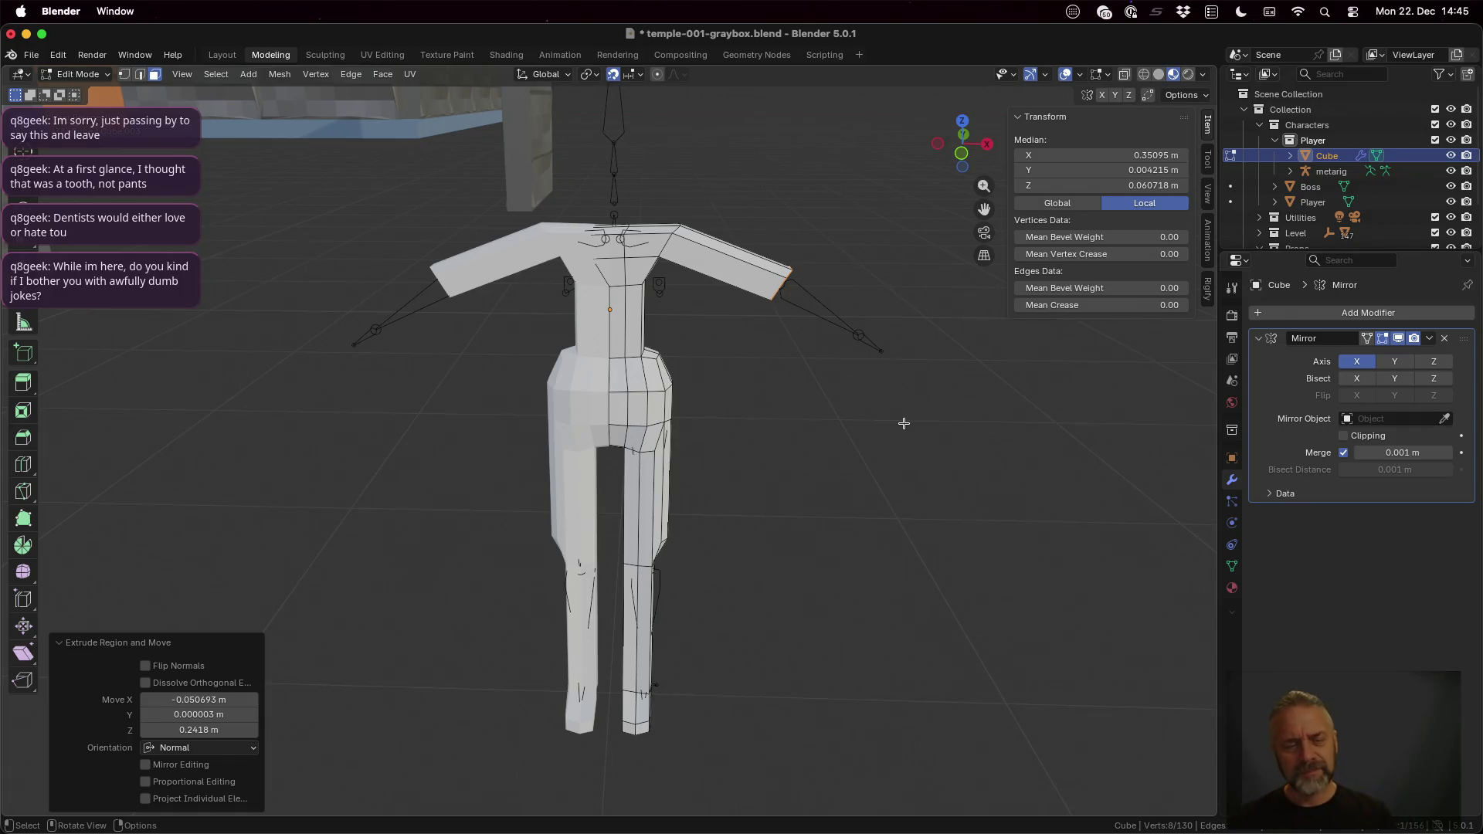
{"action": "mouse_move", "coordinate": [857, 362]}
{"action": "middle_mouse_down"}
{"action": "mouse_move", "coordinate": [710, 340]}
{"action": "mouse_move", "coordinate": [711, 439]}
{"action": "middle_mouse_up"}
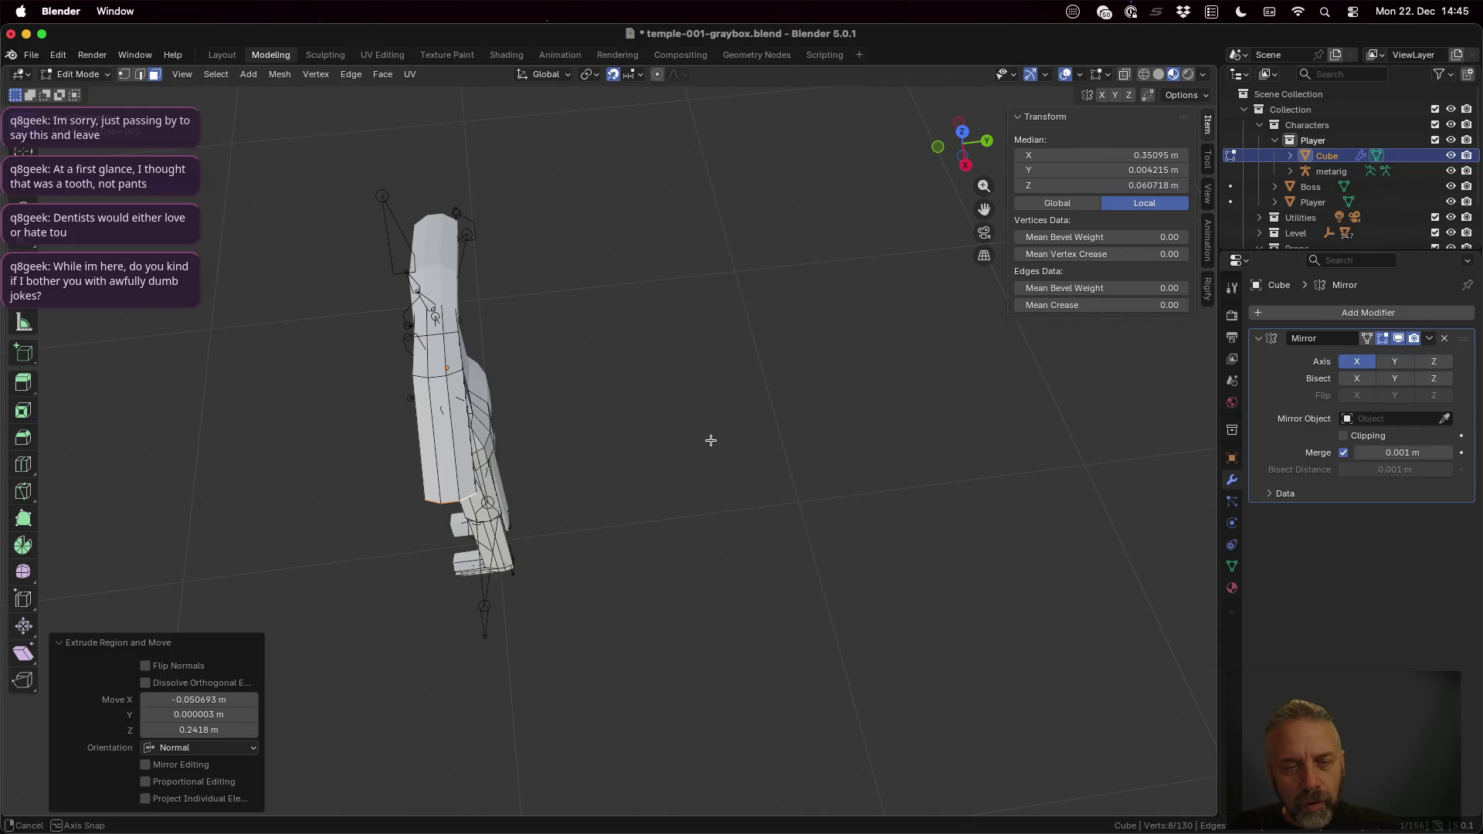
Step: Nudge the arm ends slightly forward to follow the rig
{"action": "middle_click_drag", "start_coordinate": [710, 440], "coordinate": [711, 440]}
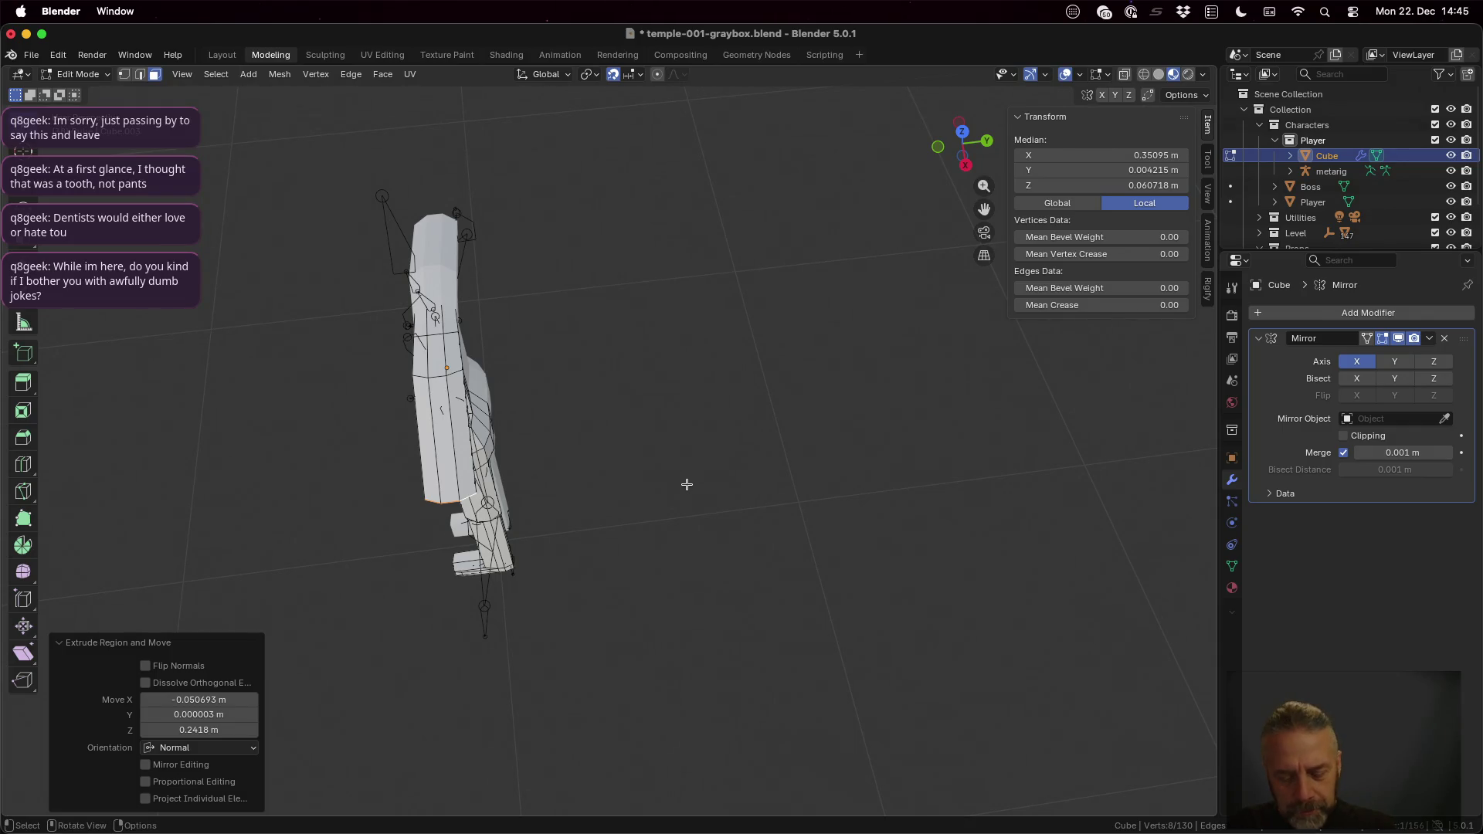
{"action": "key", "text": "g"}
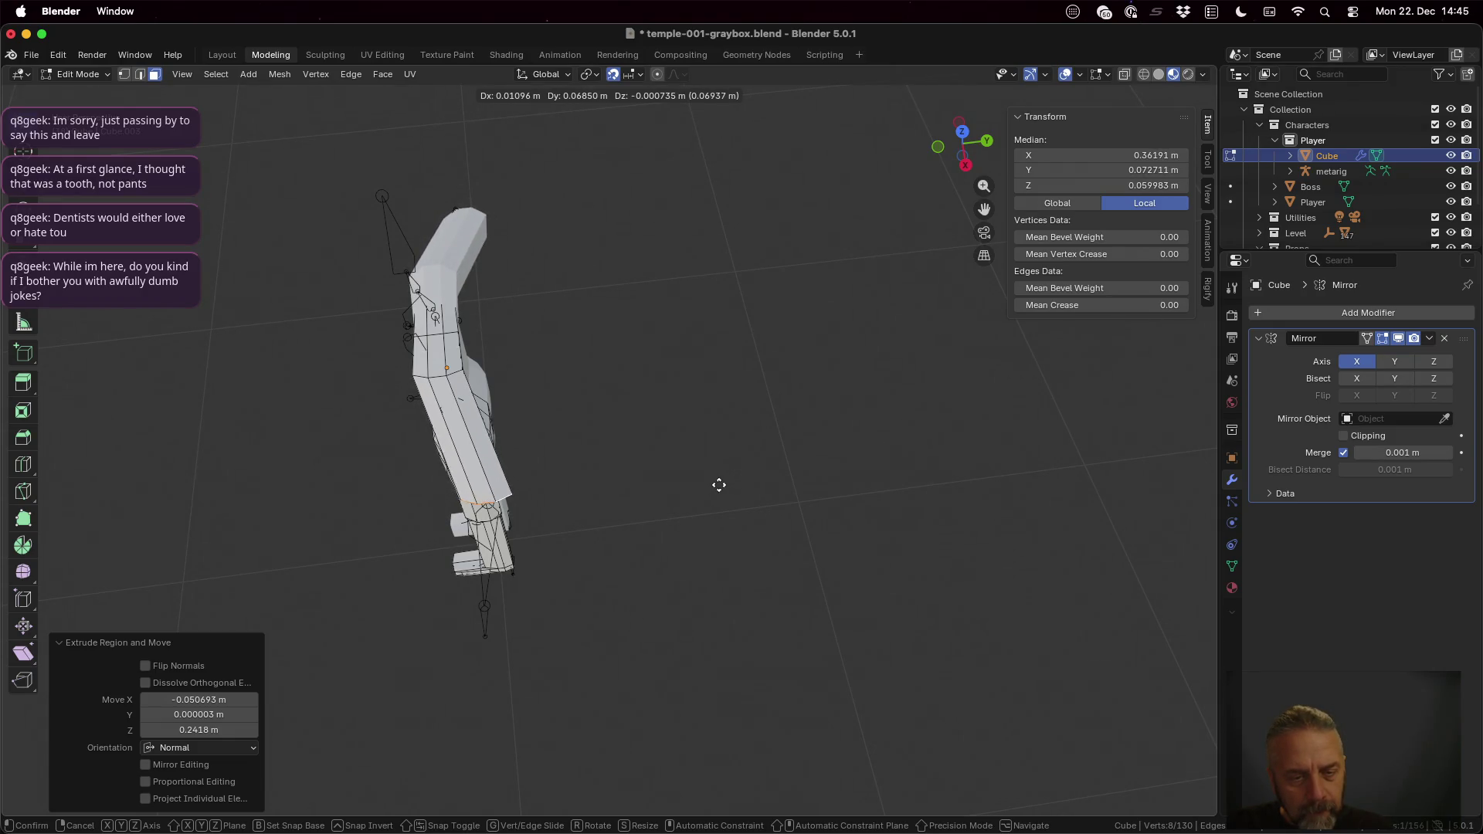
{"action": "left_click", "coordinate": [720, 484]}
{"action": "middle_click_drag", "start_coordinate": [719, 485], "coordinate": [800, 431]}
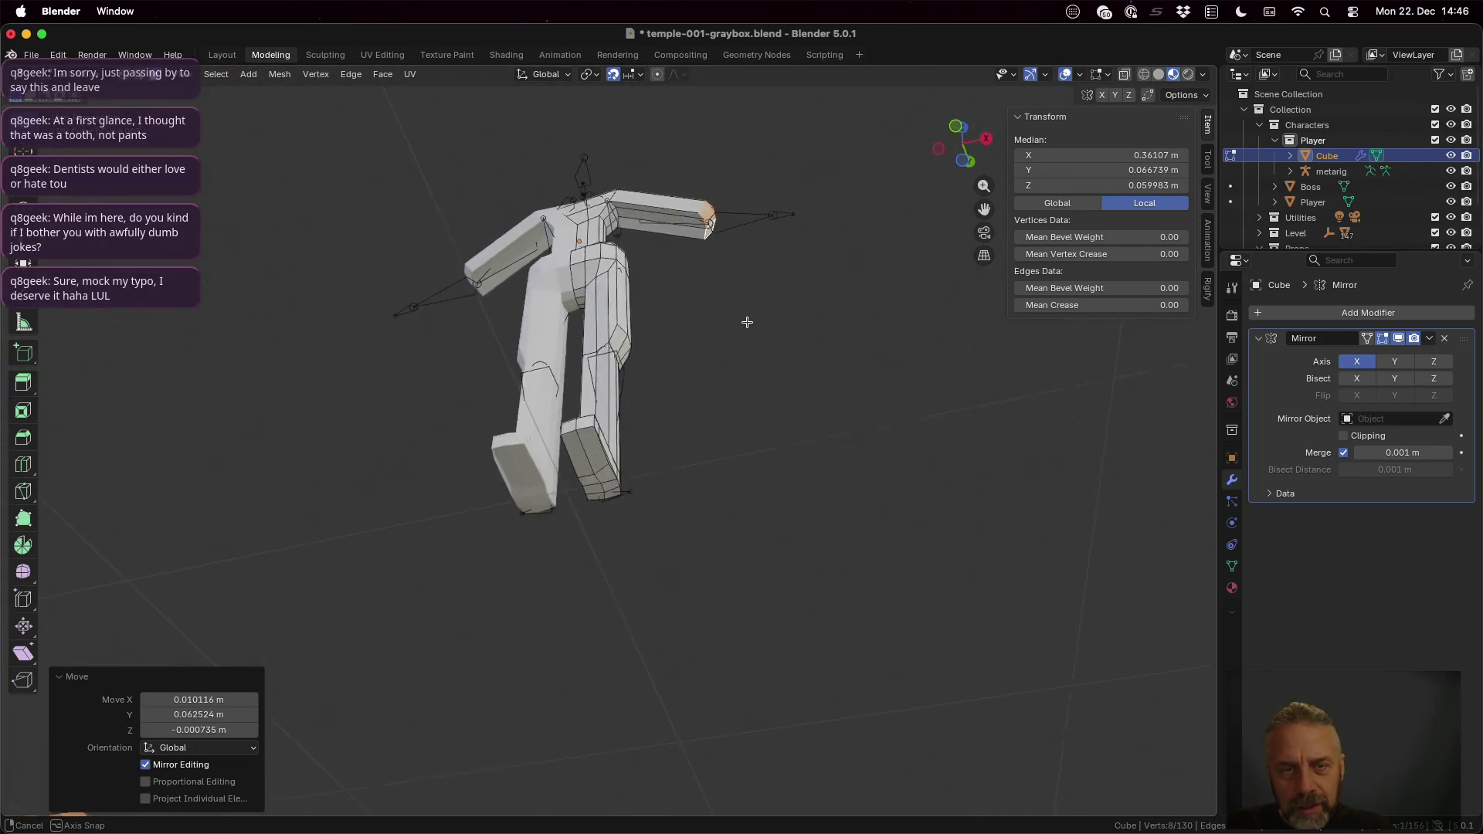
Step: Inspect the arms from several angles and start extruding the arm ends into forearms
{"action": "mouse_move", "coordinate": [799, 431]}
{"action": "middle_mouse_down"}
{"action": "mouse_move", "coordinate": [719, 285]}
{"action": "mouse_move", "coordinate": [632, 305]}
{"action": "mouse_move", "coordinate": [603, 387]}
{"action": "mouse_move", "coordinate": [670, 472]}
{"action": "middle_mouse_up"}
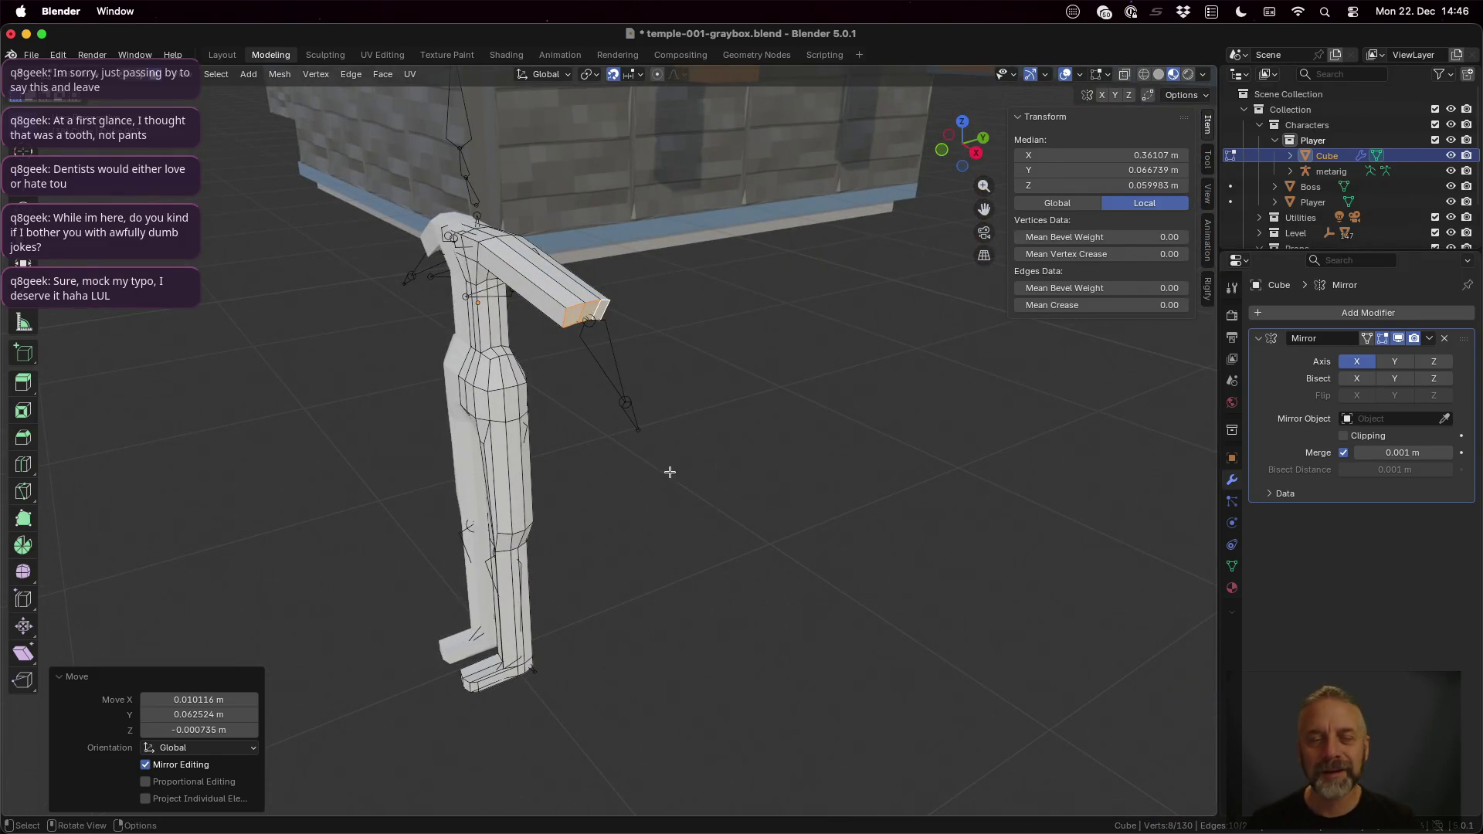
{"action": "scroll", "coordinate": [670, 471], "scroll_direction": "down", "scroll_amount": 3}
{"action": "middle_click_drag", "start_coordinate": [599, 381], "coordinate": [551, 369]}
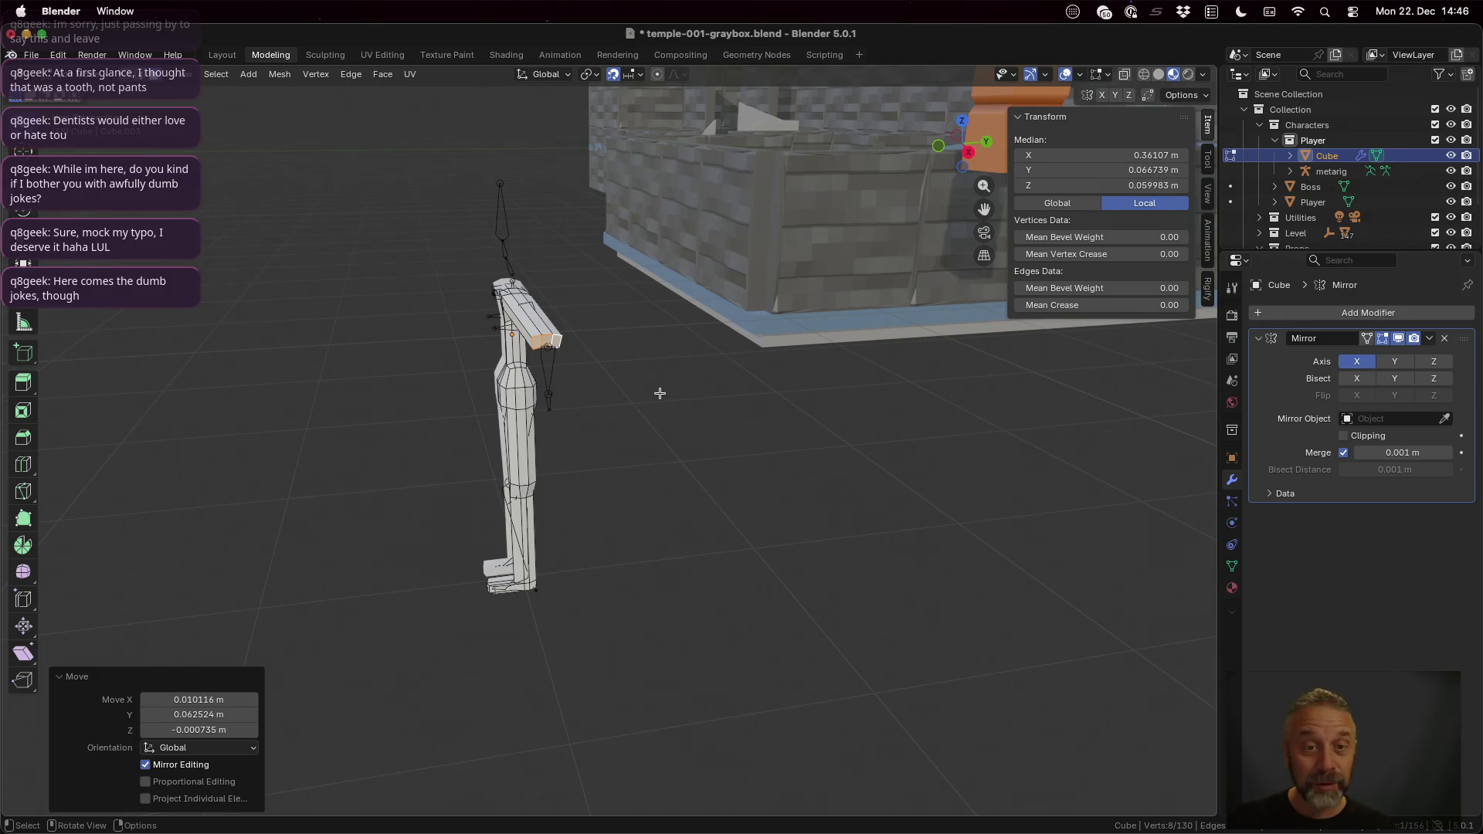
{"action": "scroll", "coordinate": [611, 431], "scroll_direction": "up", "scroll_amount": 3}
{"action": "mouse_move", "coordinate": [611, 432]}
{"action": "middle_mouse_down"}
{"action": "mouse_move", "coordinate": [583, 329]}
{"action": "mouse_move", "coordinate": [662, 351]}
{"action": "middle_mouse_up"}
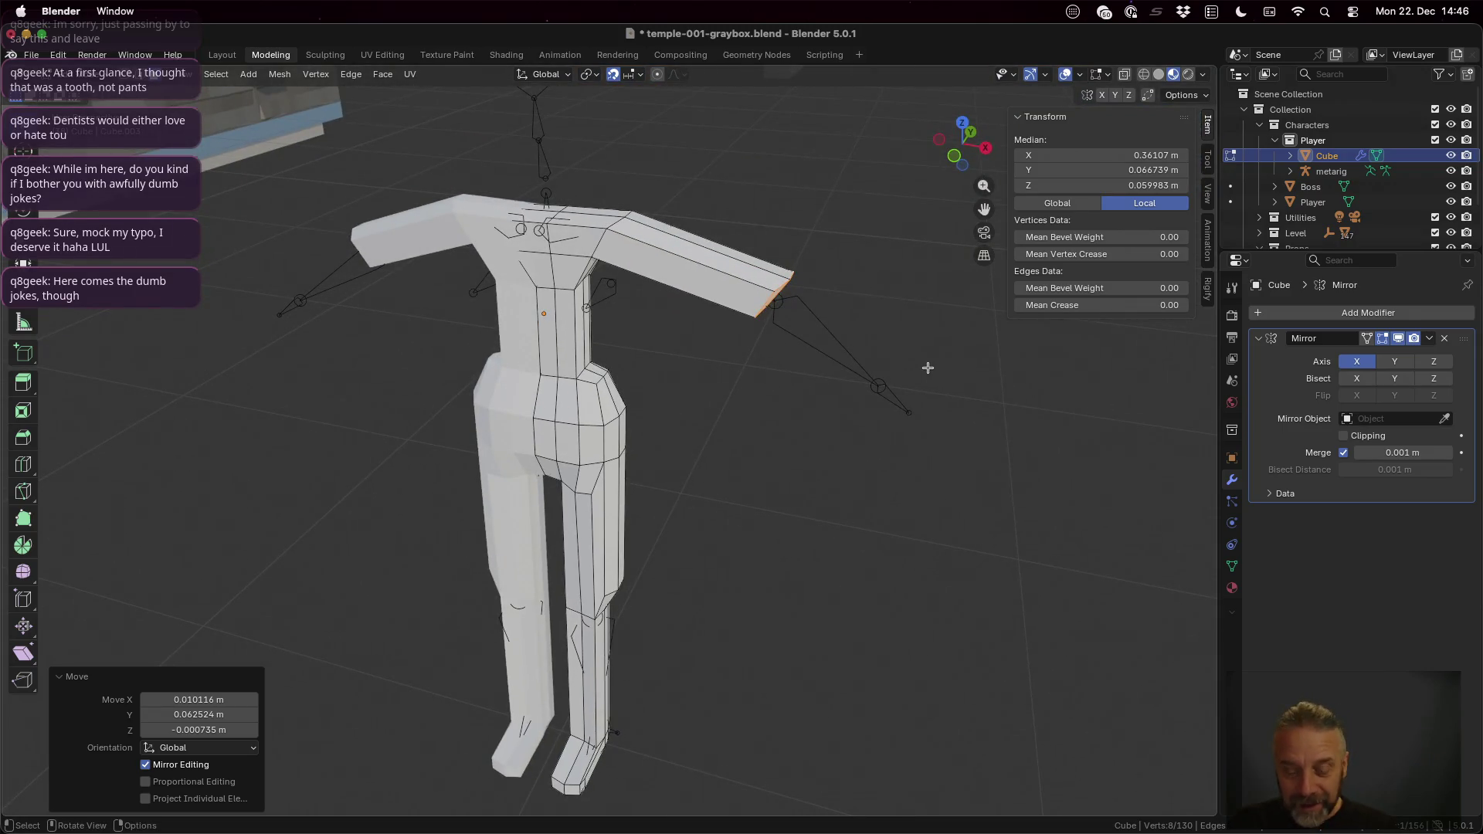
{"action": "middle_click_drag", "start_coordinate": [927, 367], "coordinate": [959, 366]}
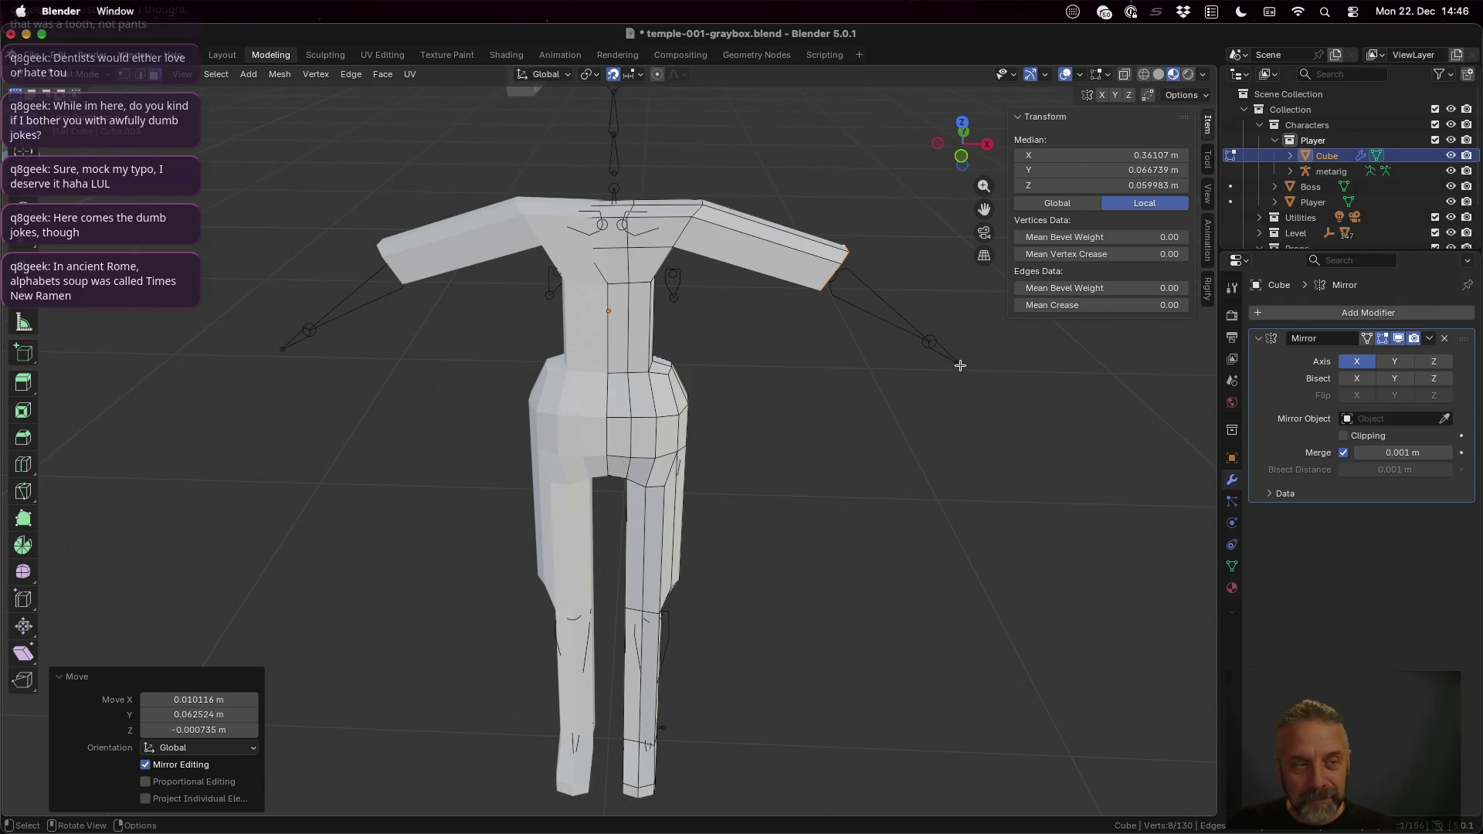
{"action": "middle_click_drag", "start_coordinate": [960, 365], "coordinate": [911, 367]}
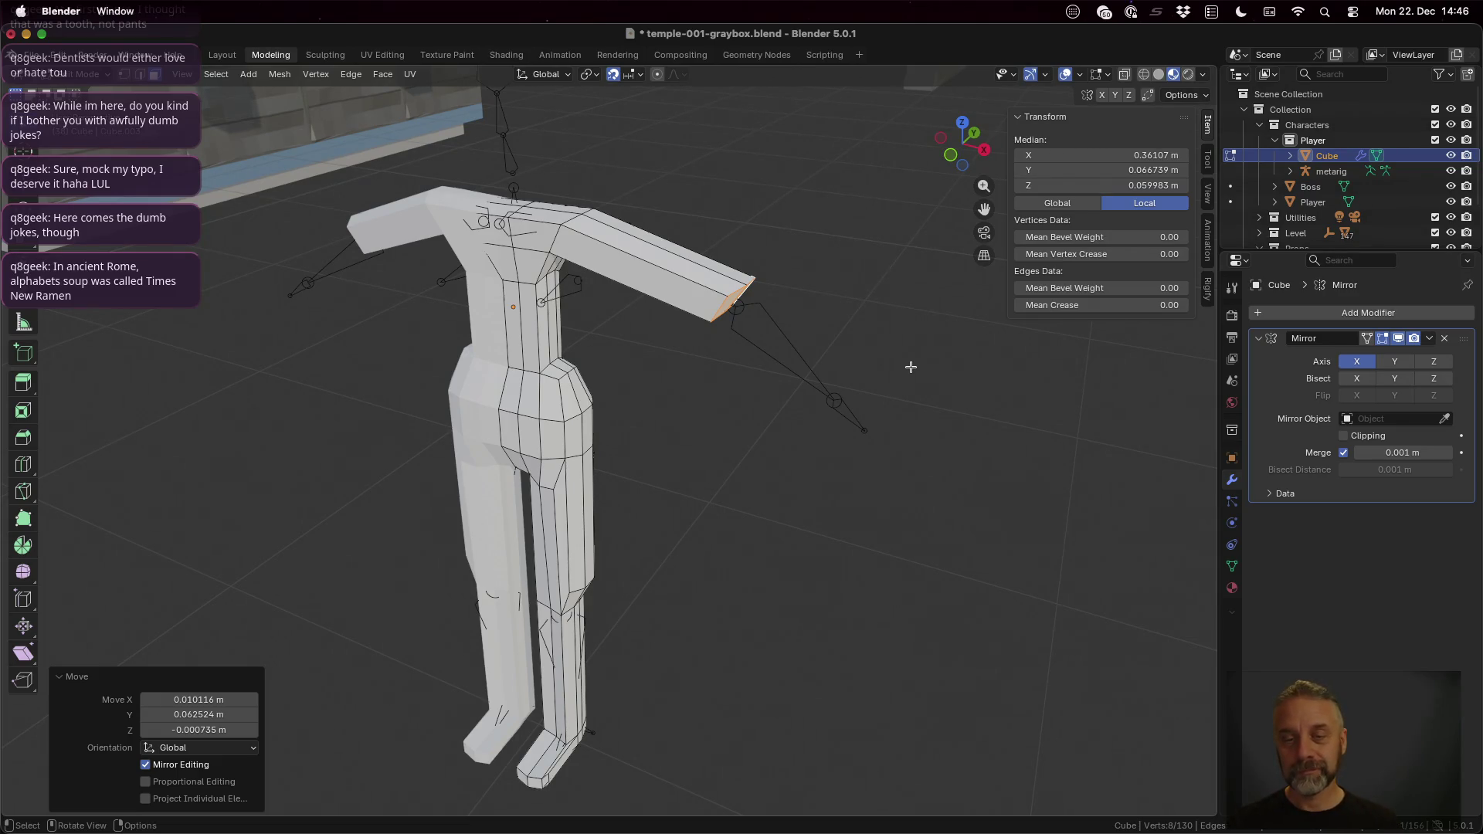
{"action": "key", "text": "g"}
{"action": "key", "text": "shift+y"}
{"action": "key", "text": "shift+y"}
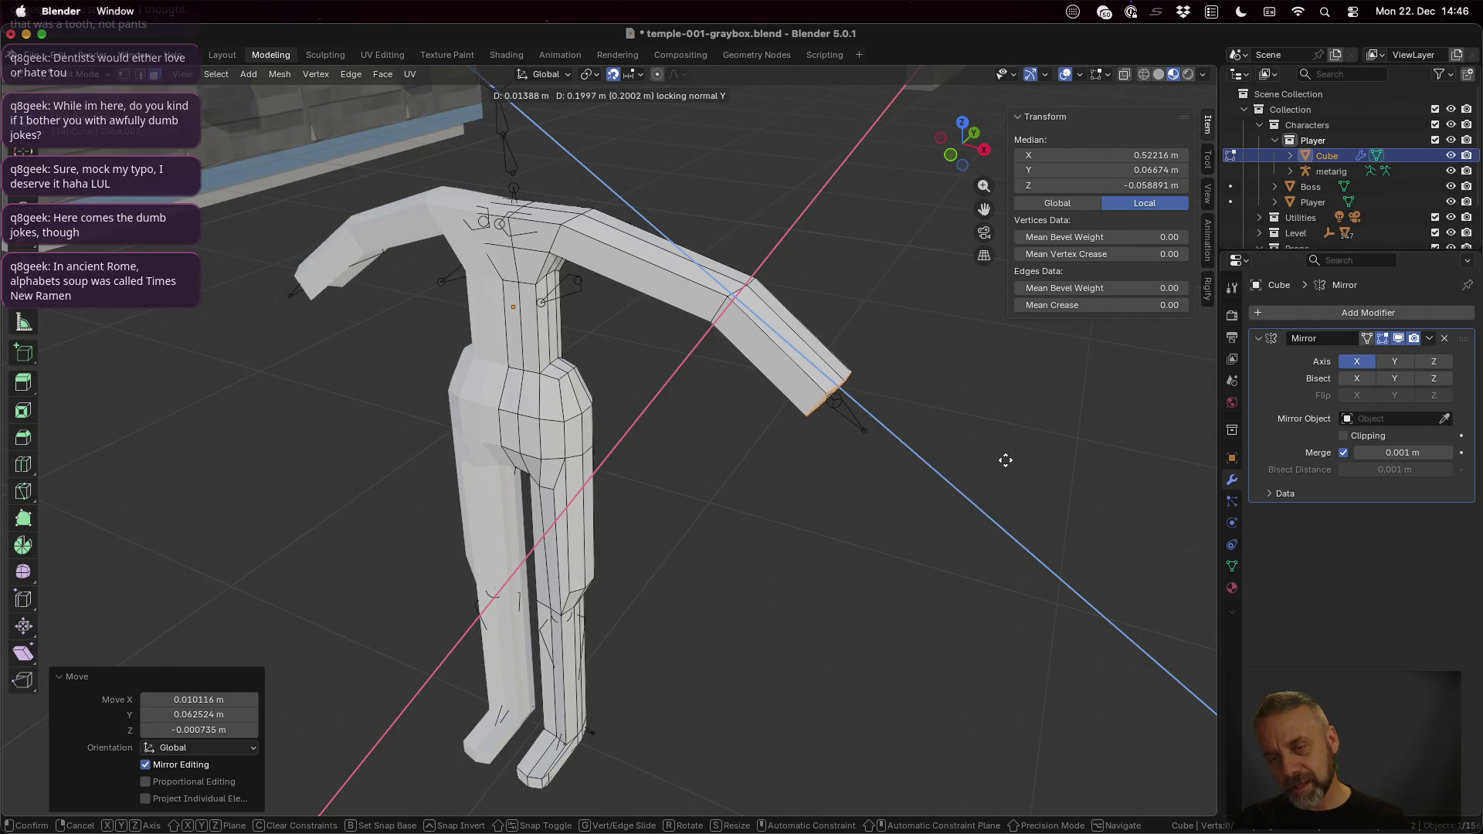
Step: Finish the forearm extrusion, shift the arm end and rotate it about 7°
{"action": "left_click", "coordinate": [1007, 463]}
{"action": "mouse_move", "coordinate": [851, 474]}
{"action": "middle_mouse_down"}
{"action": "mouse_move", "coordinate": [911, 476]}
{"action": "mouse_move", "coordinate": [901, 461]}
{"action": "mouse_move", "coordinate": [768, 507]}
{"action": "middle_mouse_up"}
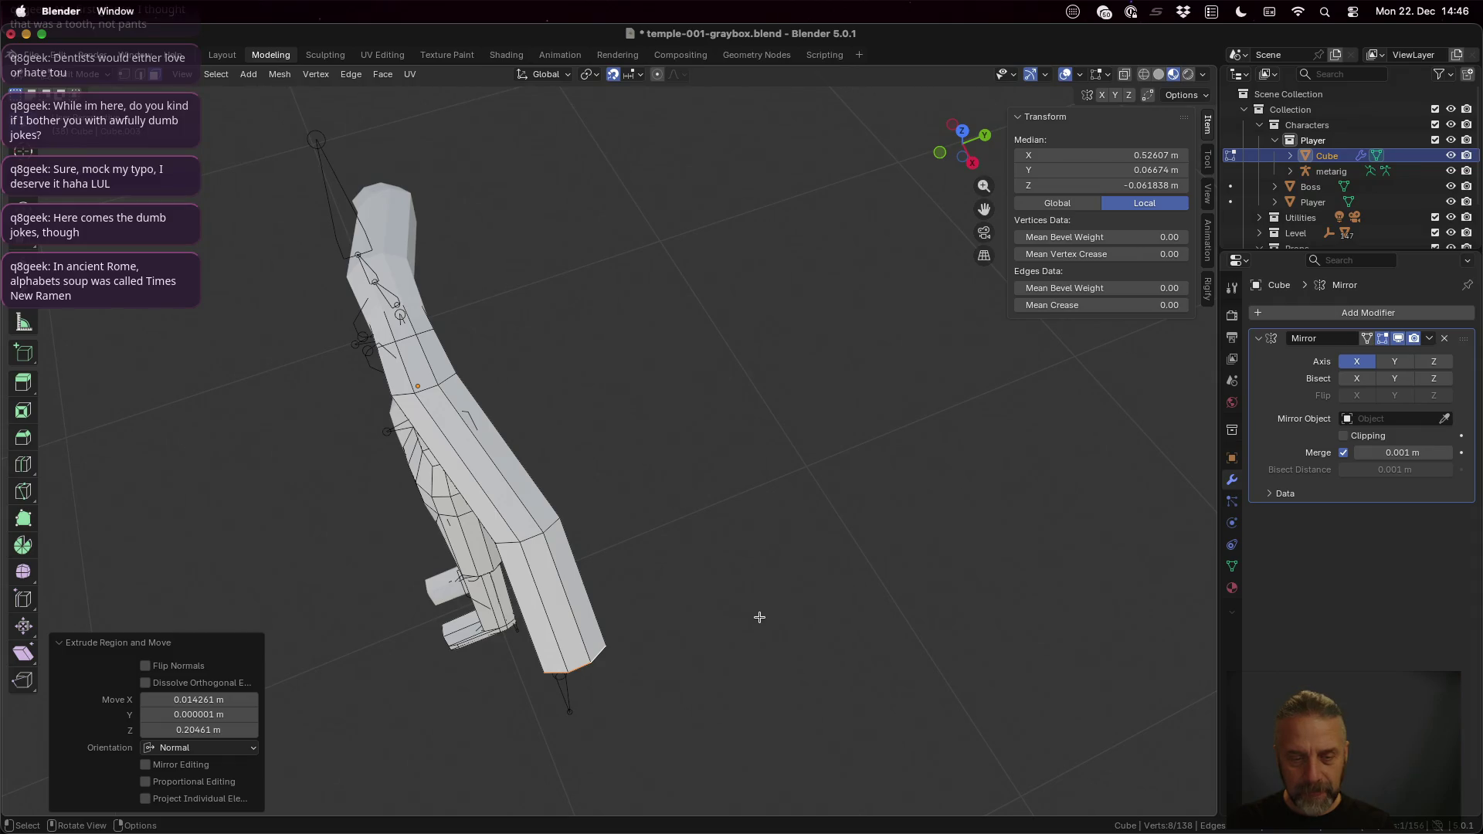
{"action": "key", "text": "g"}
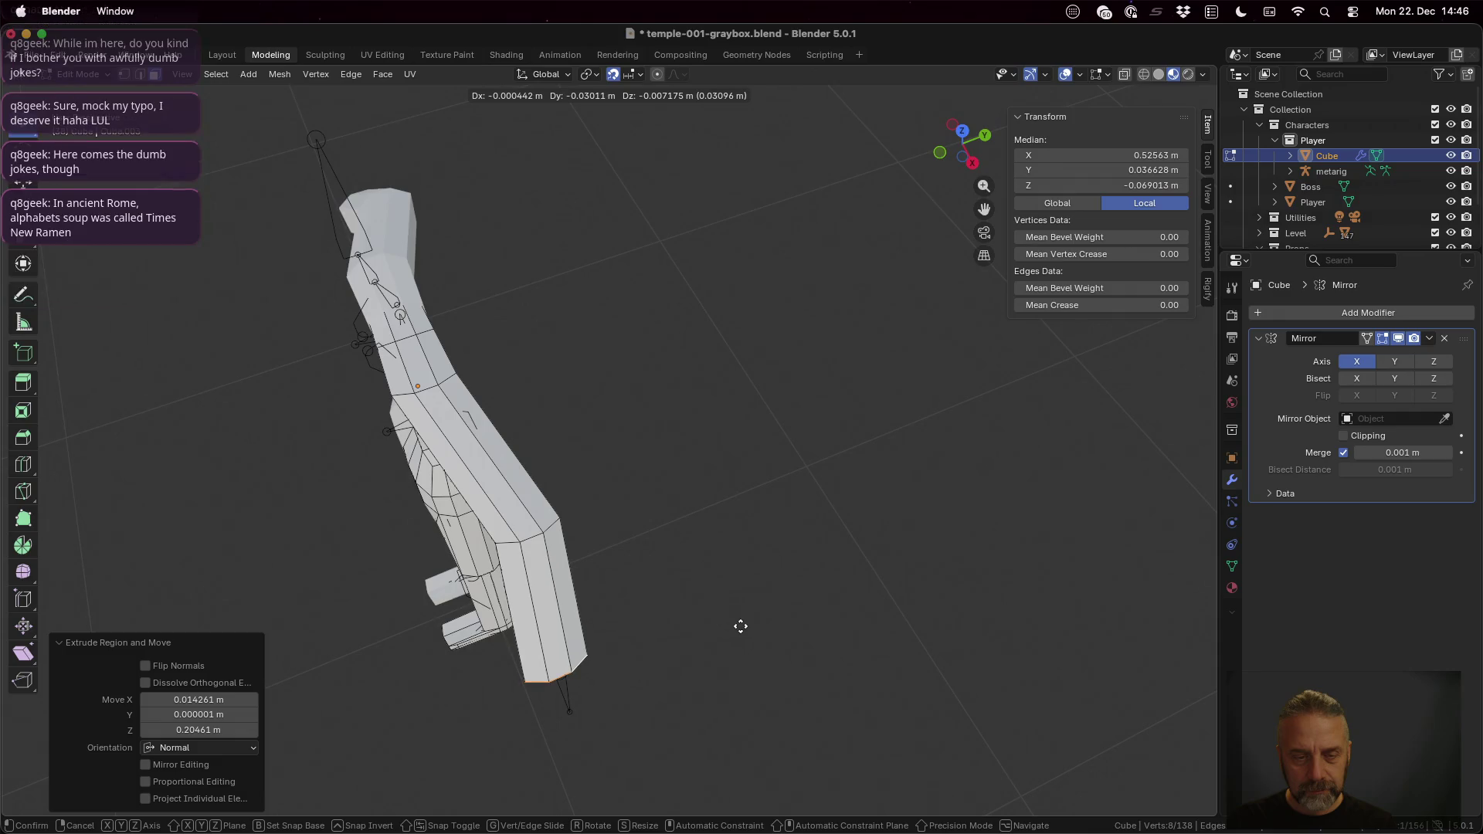
{"action": "left_click", "coordinate": [740, 625]}
{"action": "key", "text": "r"}
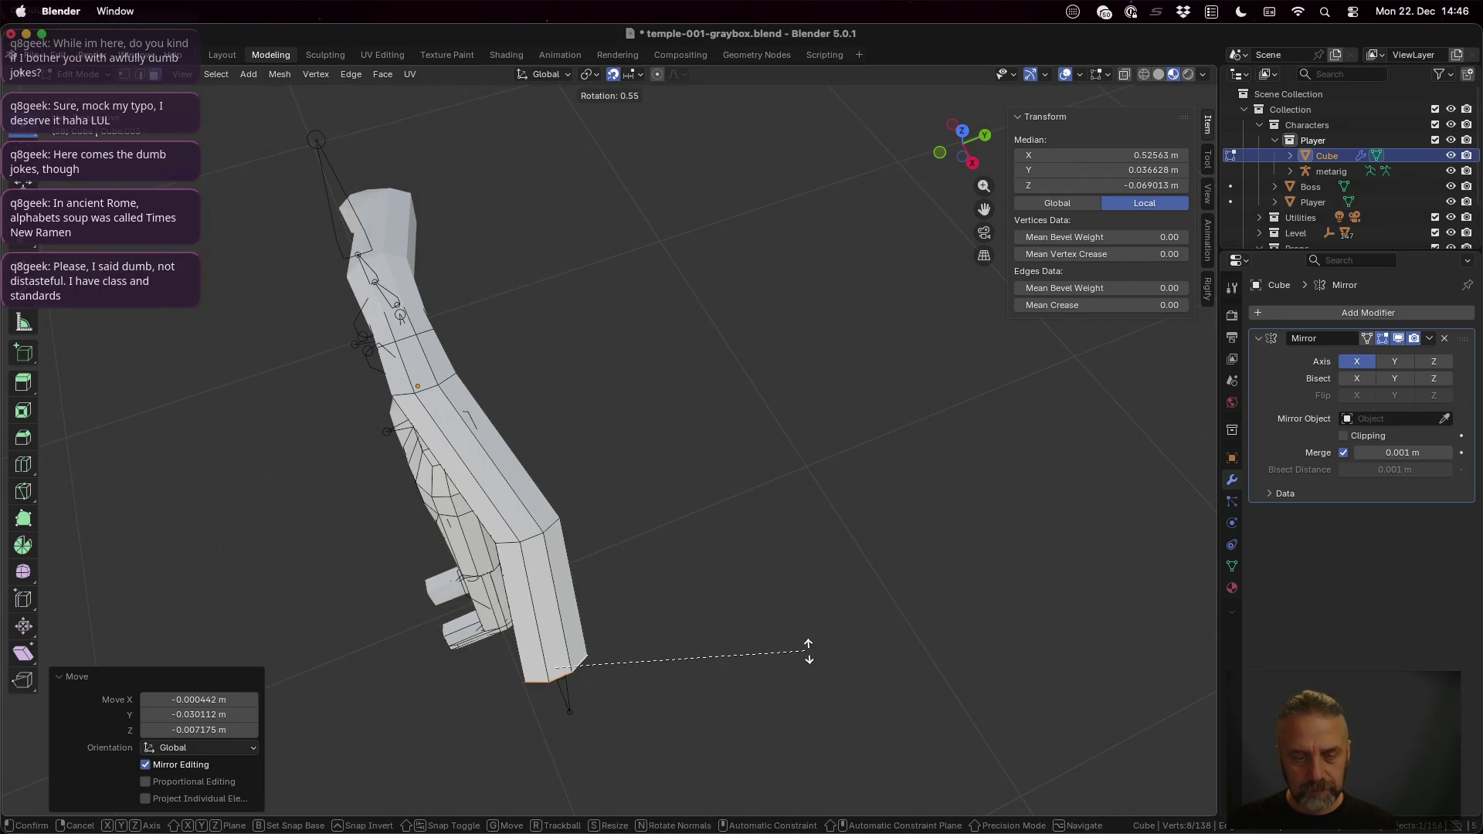
{"action": "left_click", "coordinate": [812, 681]}
Step: Orbit around and move in to check the finished forearms
{"action": "middle_click_drag", "start_coordinate": [731, 682], "coordinate": [865, 583]}
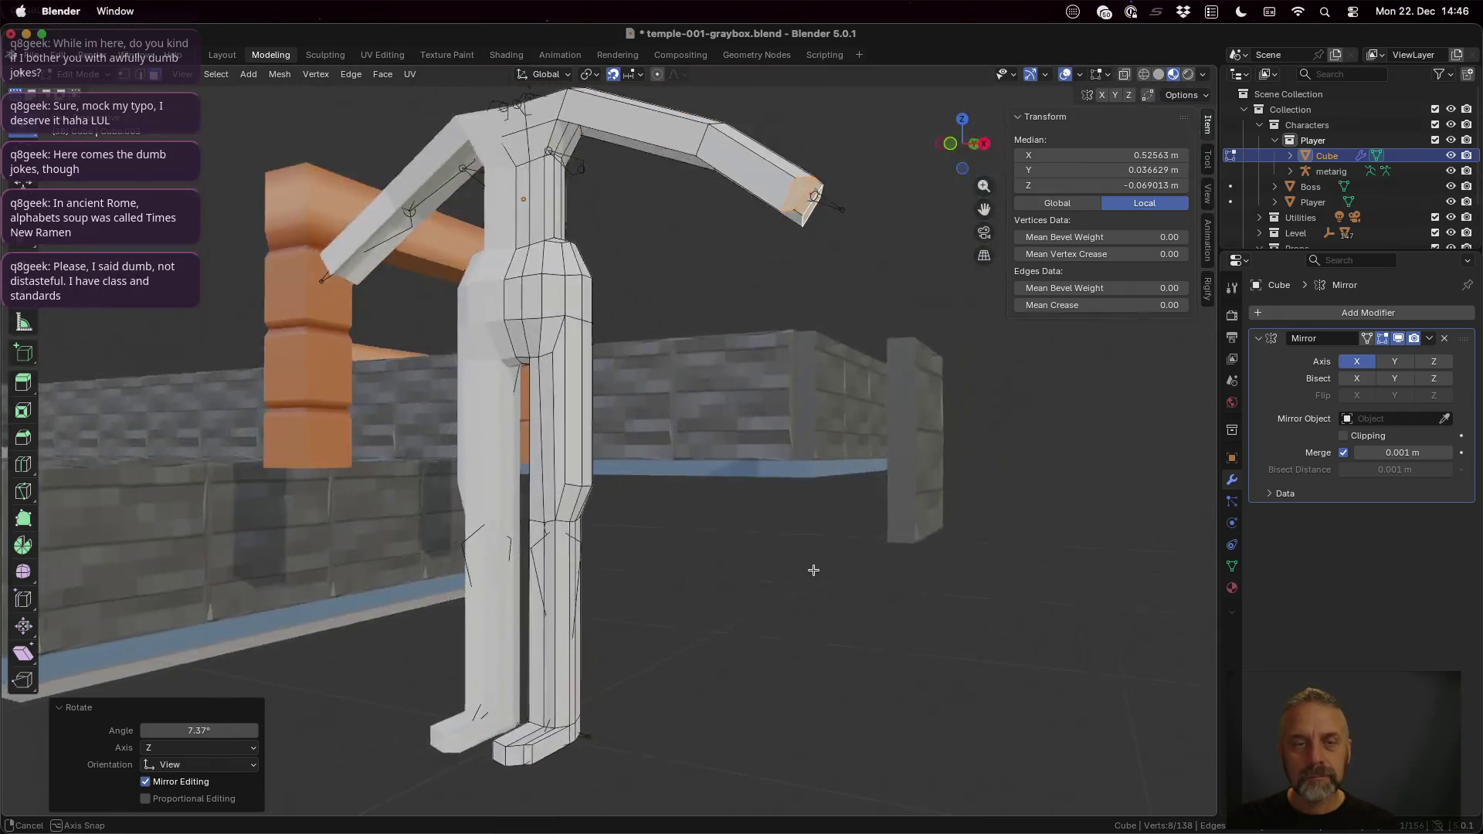
{"action": "scroll", "coordinate": [820, 500], "scroll_direction": "up", "scroll_amount": 3}
{"action": "scroll", "coordinate": [821, 500], "scroll_direction": "down", "scroll_amount": 5}
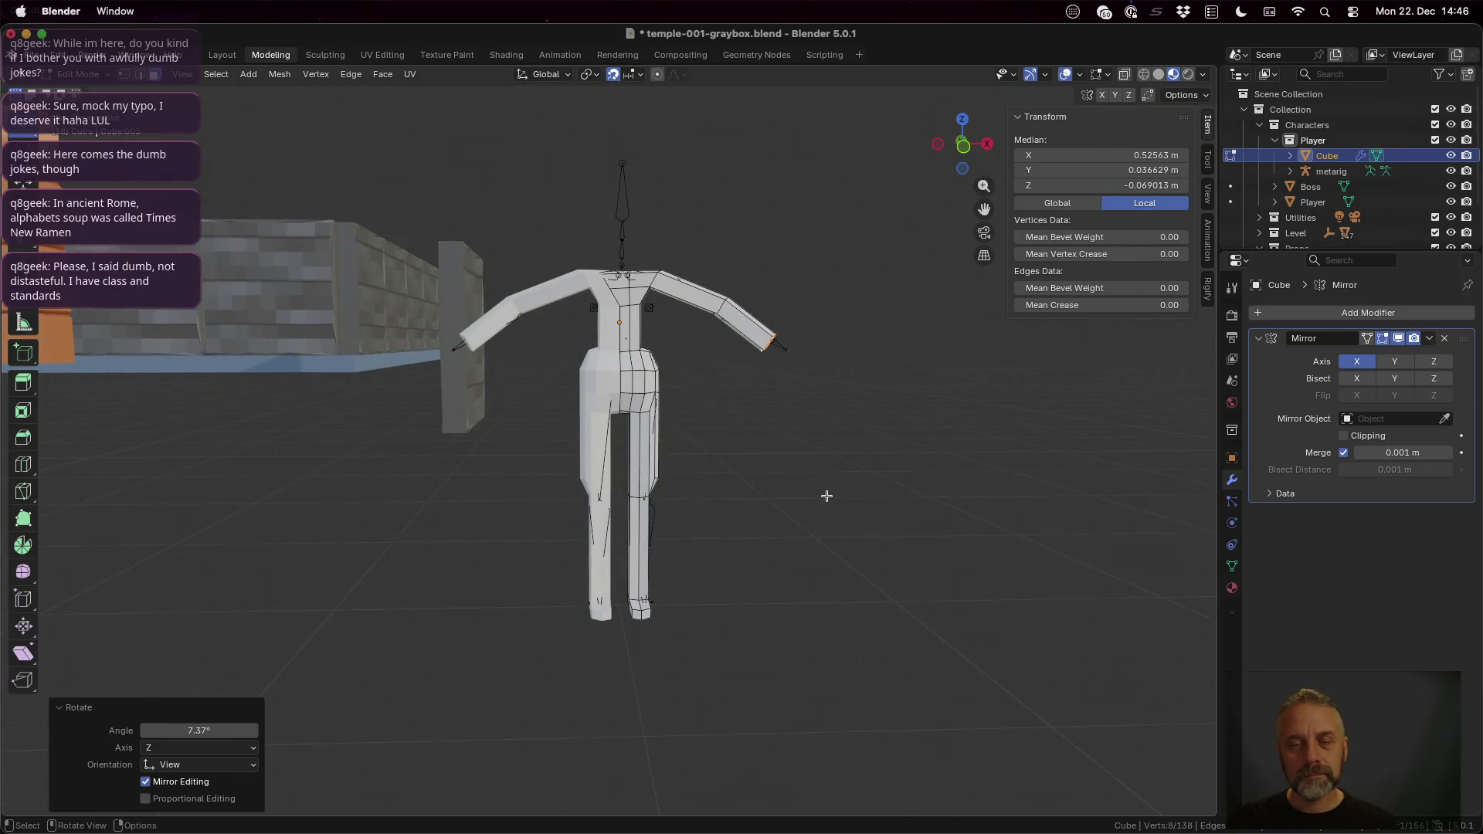
{"action": "middle_click_drag", "start_coordinate": [827, 497], "coordinate": [797, 508]}
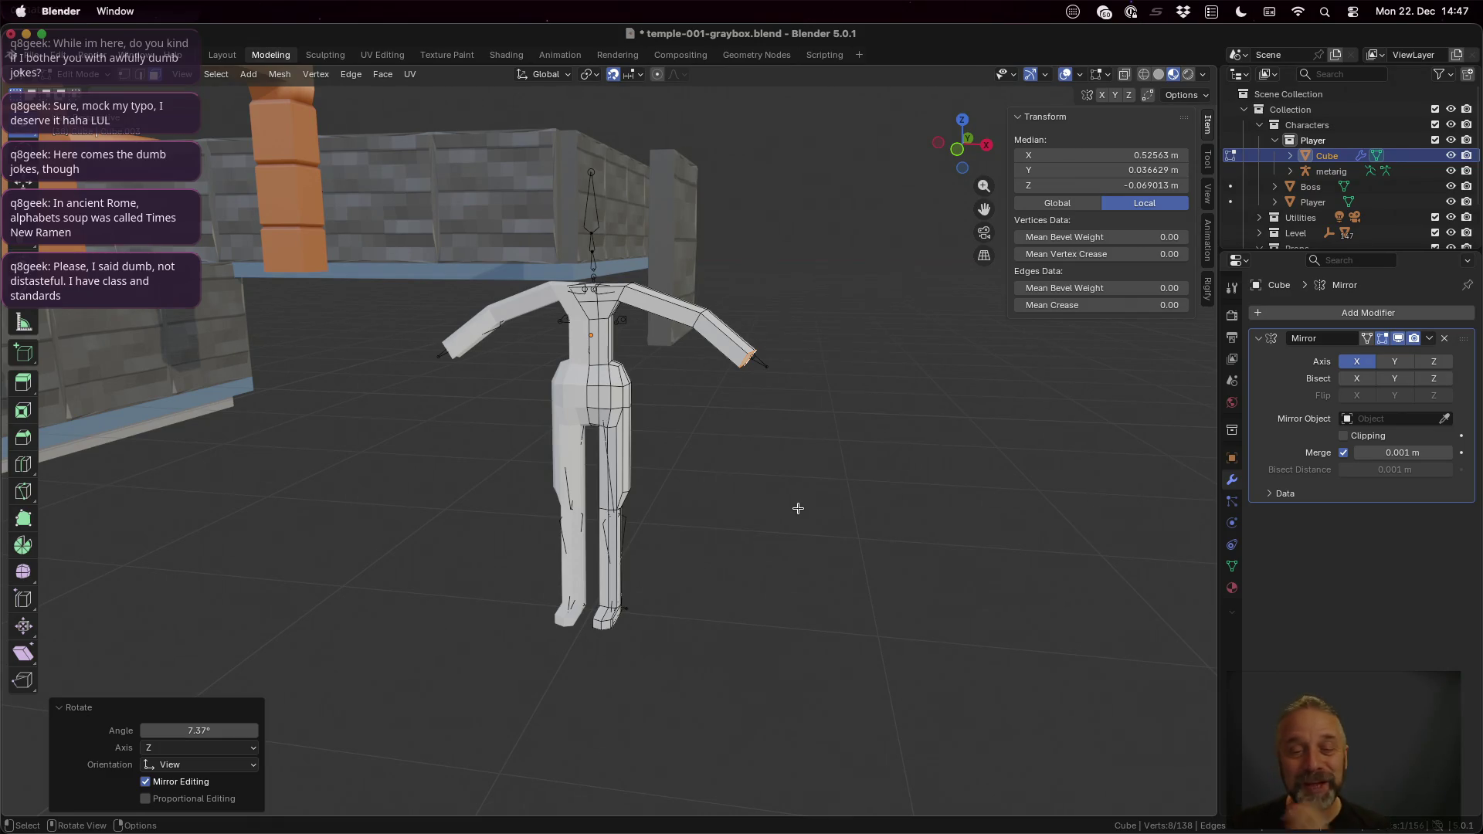
{"action": "mouse_move", "coordinate": [847, 418]}
{"action": "middle_mouse_down"}
{"action": "mouse_move", "coordinate": [627, 345]}
{"action": "mouse_move", "coordinate": [691, 300]}
{"action": "mouse_move", "coordinate": [702, 263]}
{"action": "middle_mouse_up"}
Step: Lower an upper-arm edge along Z to refine the arm profile
{"action": "left_click", "coordinate": [672, 208]}
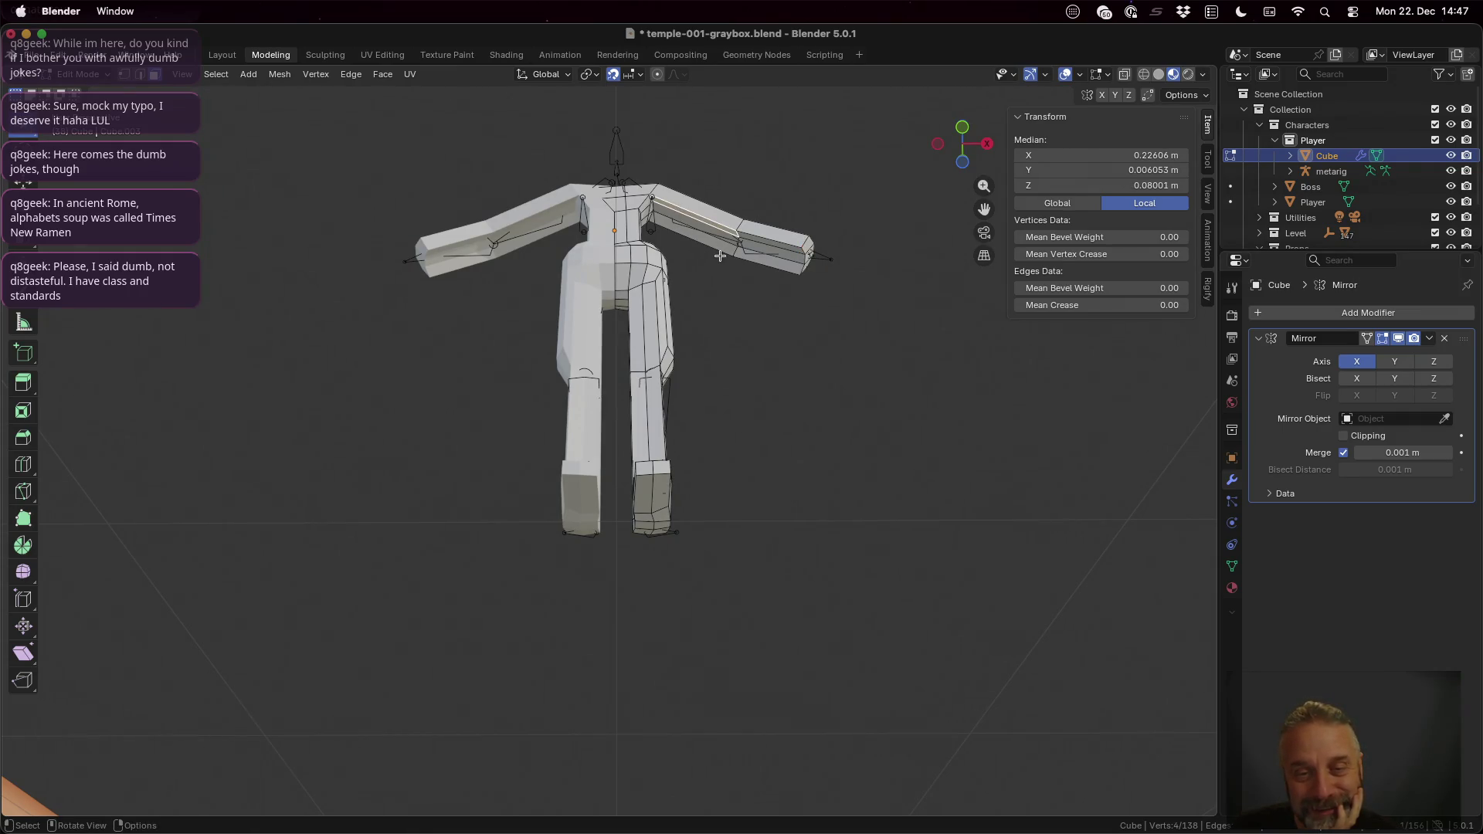
{"action": "left_click", "coordinate": [699, 226]}
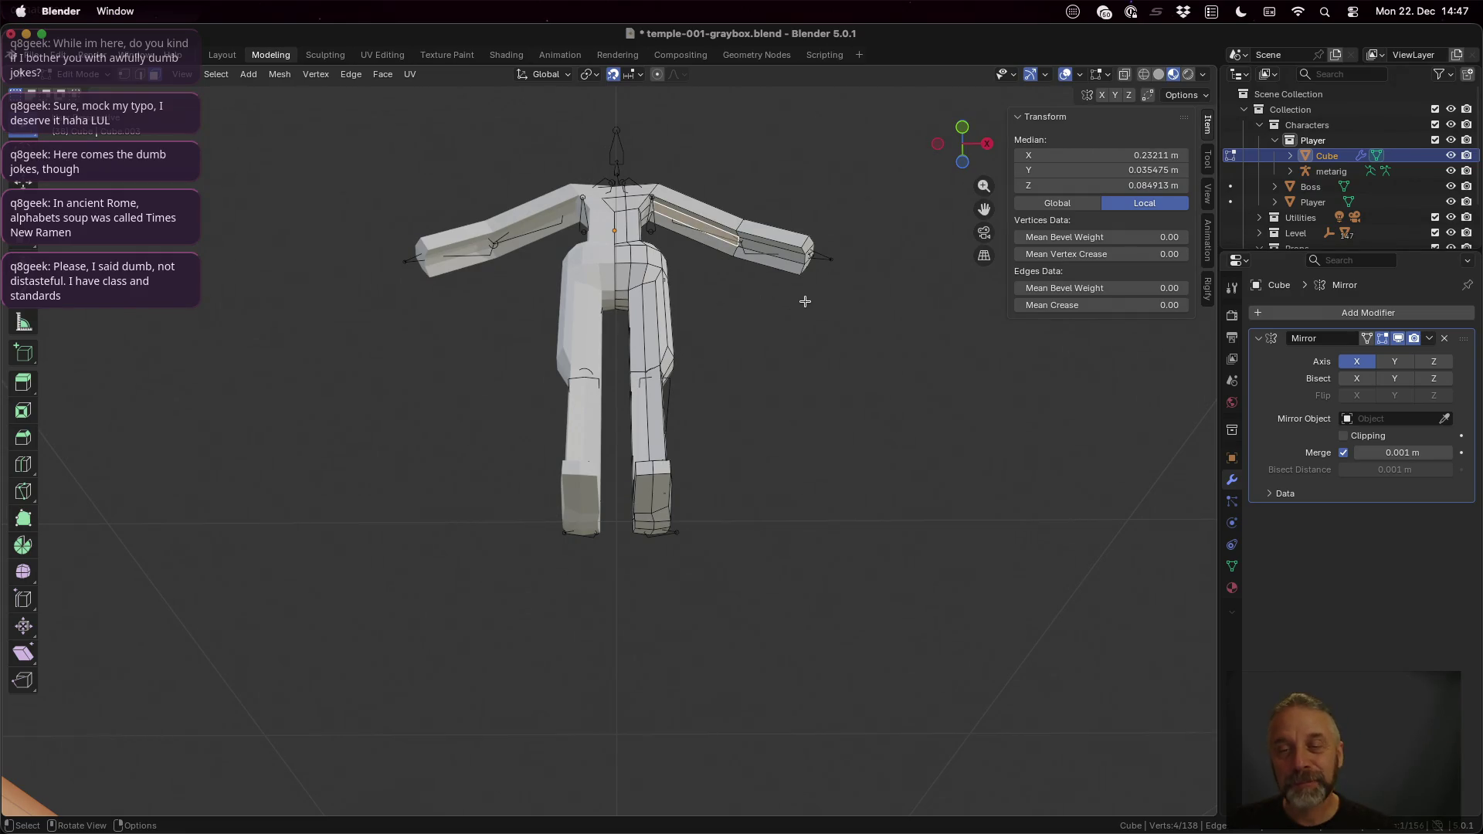
{"action": "scroll", "coordinate": [804, 308], "scroll_direction": "up", "scroll_amount": 1}
{"action": "key", "text": "g"}
{"action": "key", "text": "z"}
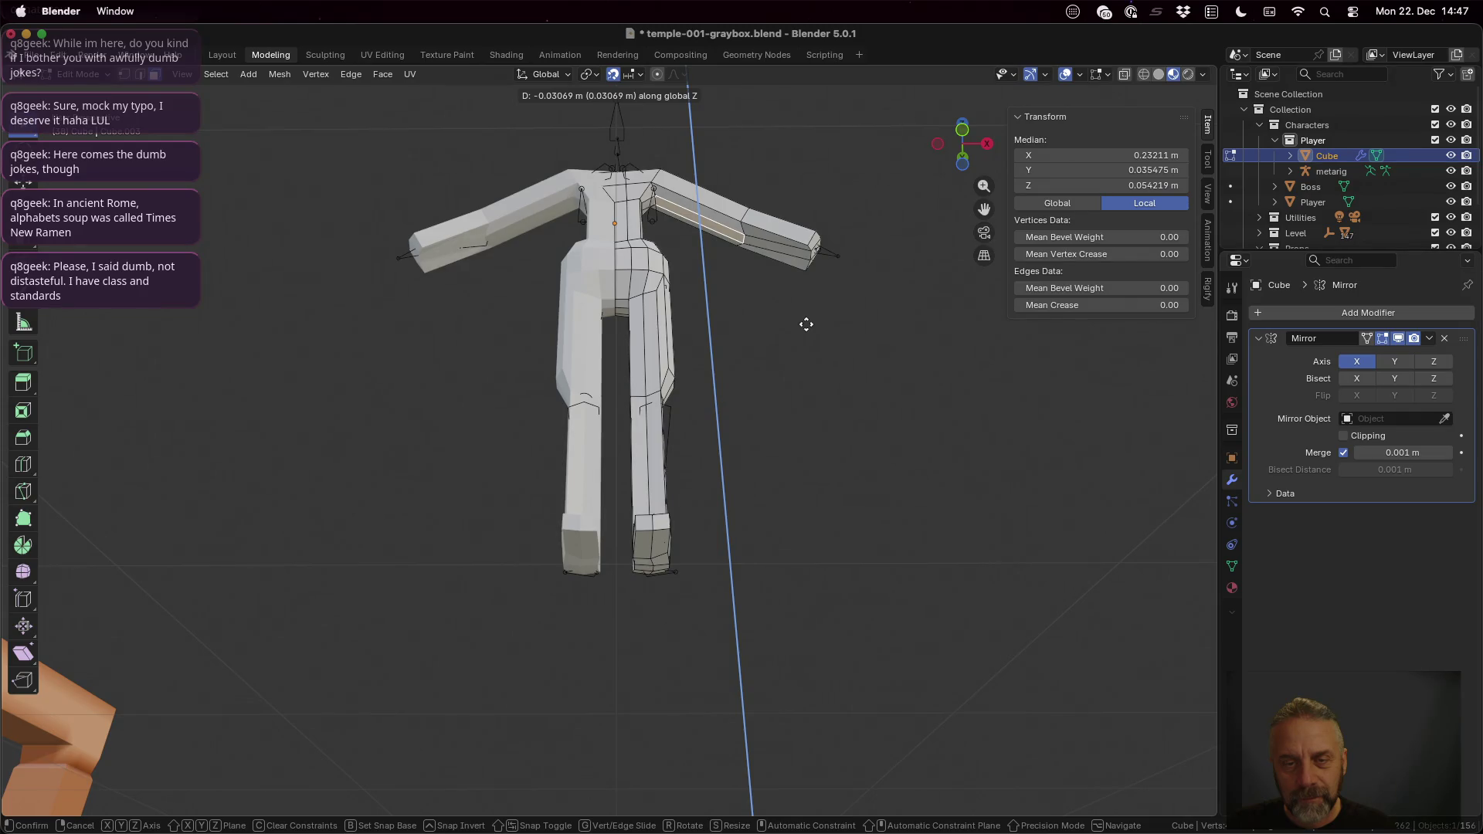
{"action": "left_click", "coordinate": [805, 326]}
Step: Lower a forearm edge near the hand and angle it about 6.5°
{"action": "left_click", "coordinate": [783, 251]}
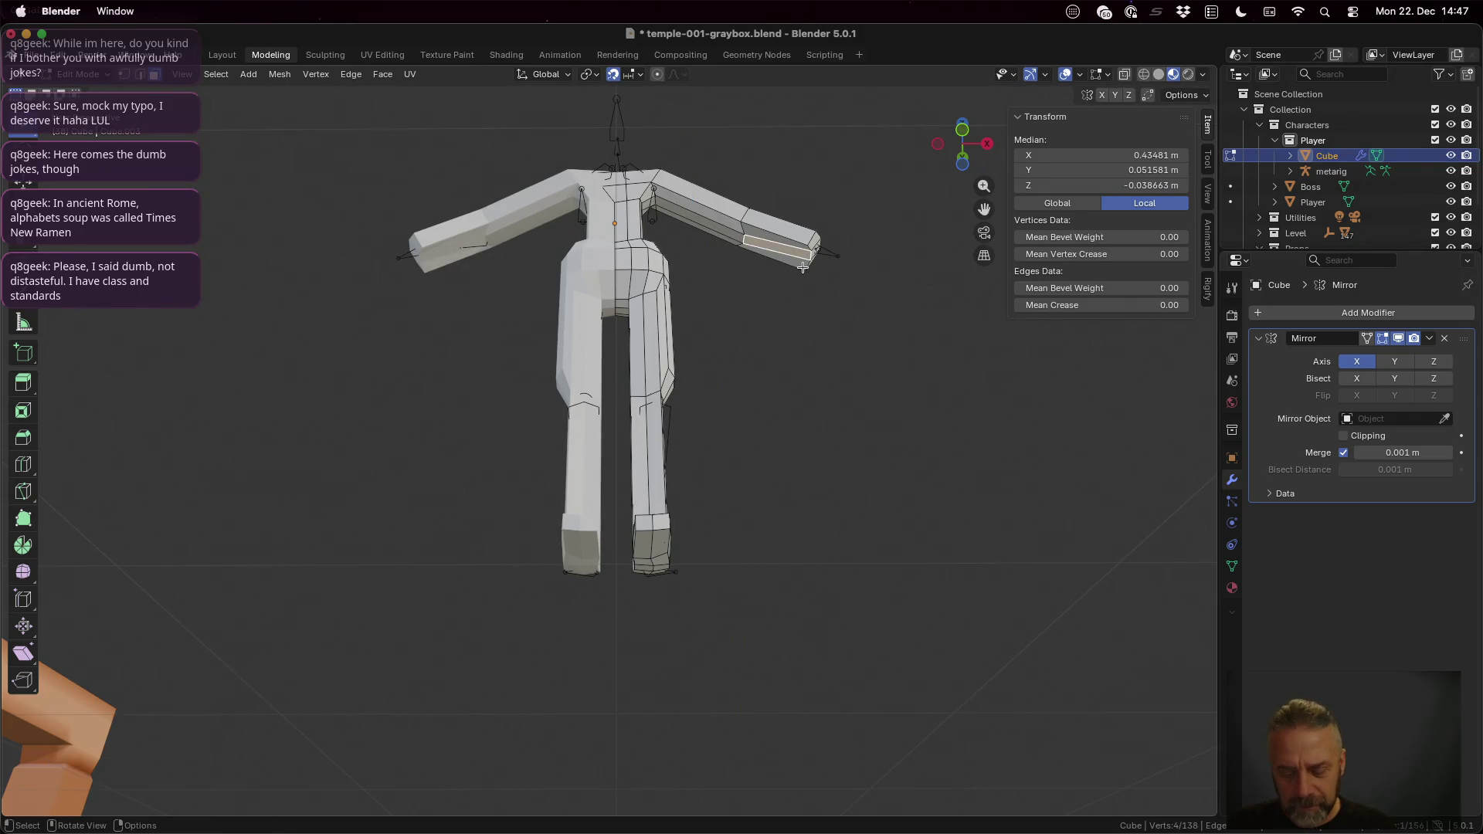
{"action": "key", "text": "g"}
{"action": "key", "text": "z"}
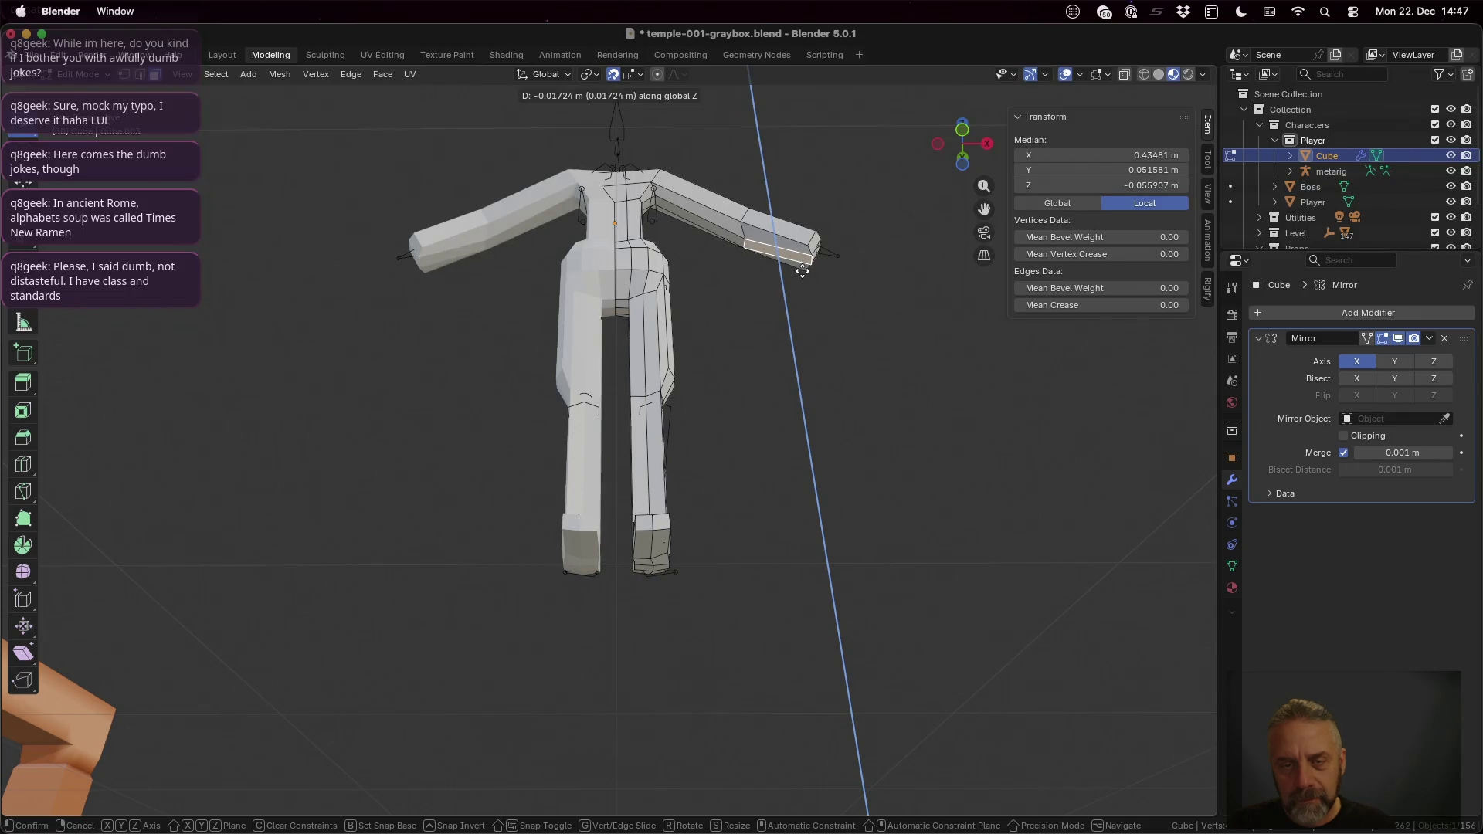
{"action": "left_click", "coordinate": [805, 271]}
{"action": "key", "text": "r"}
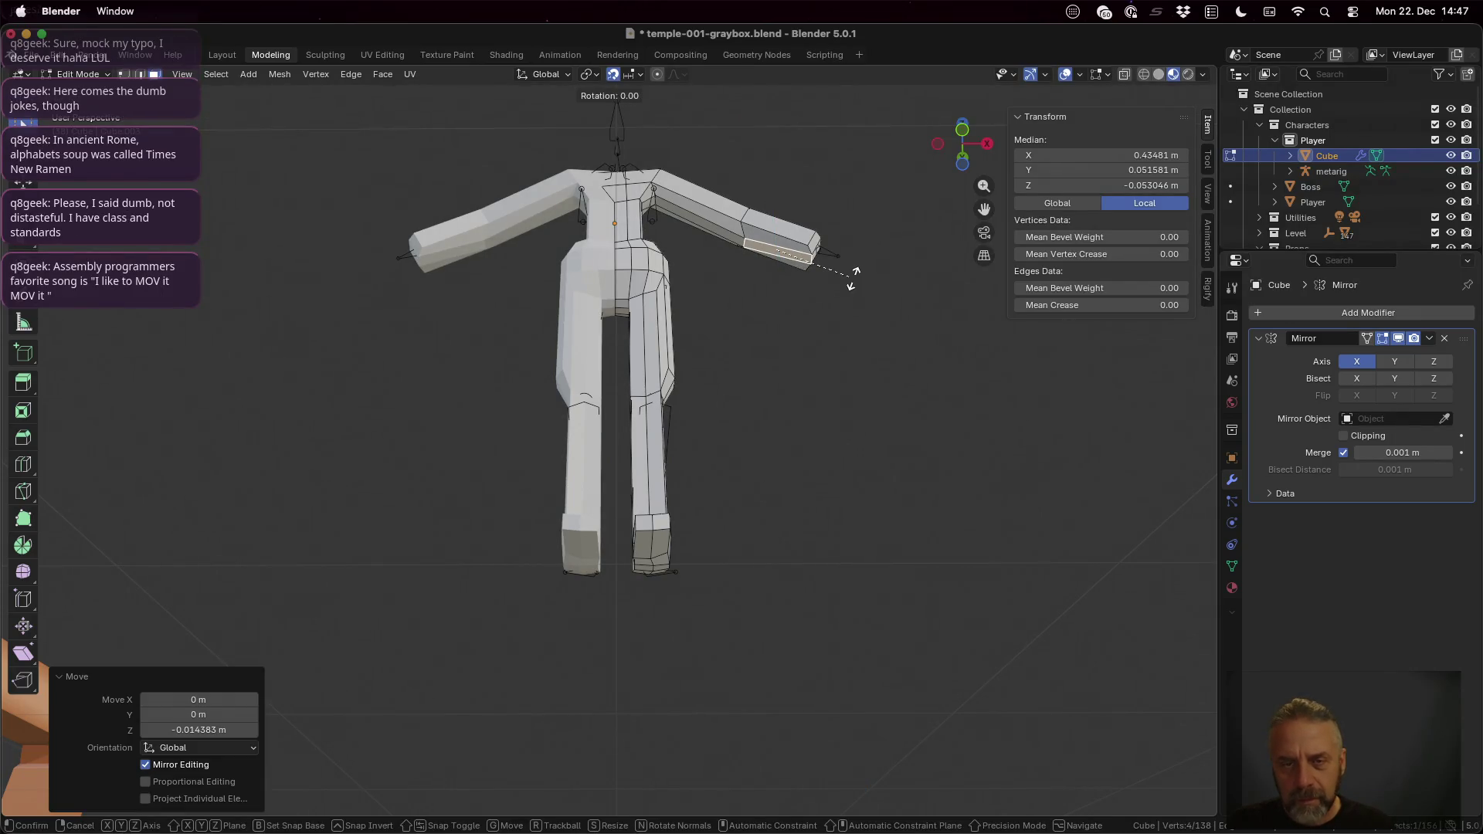
{"action": "left_click", "coordinate": [845, 284]}
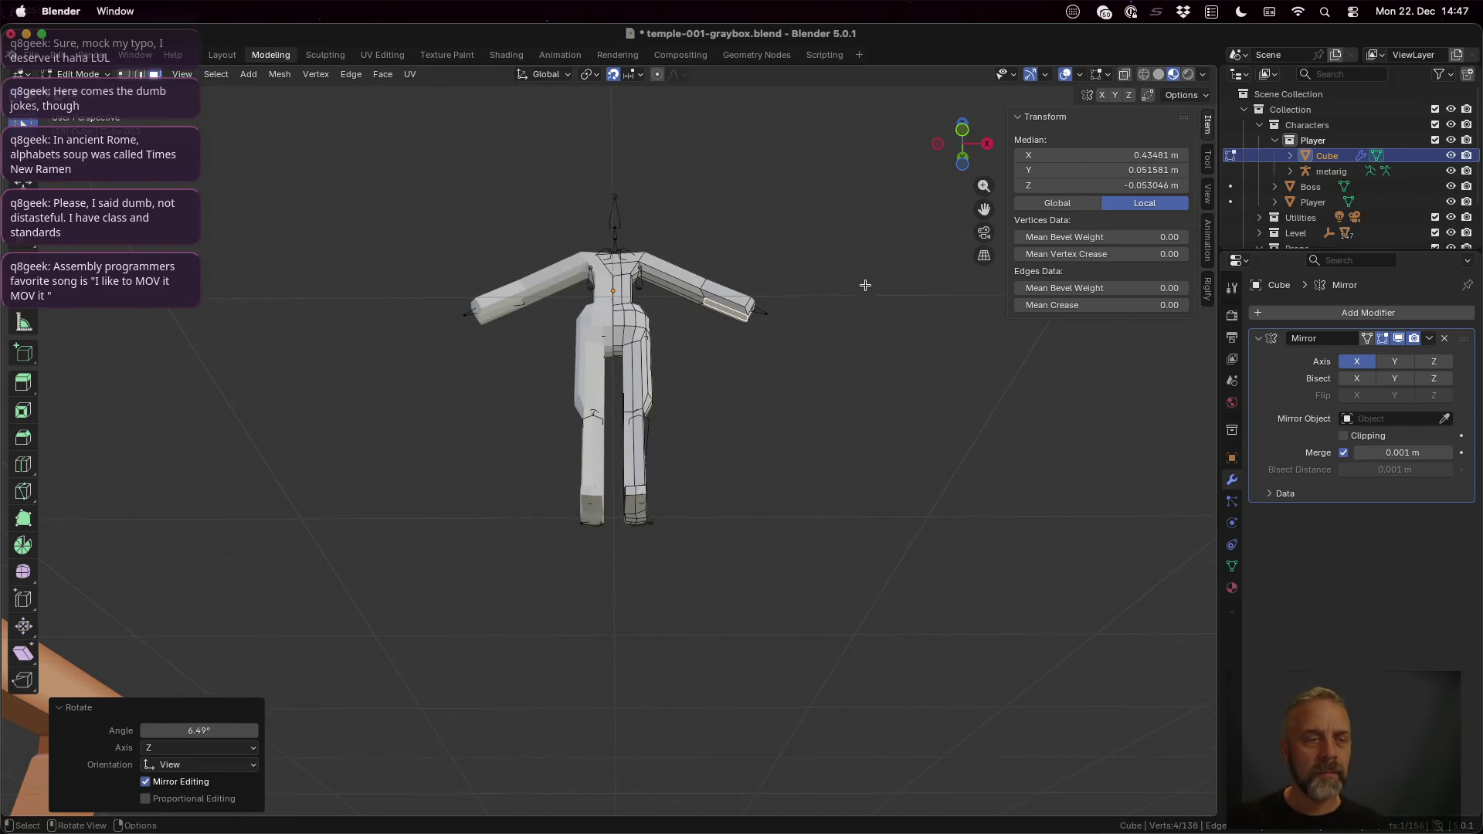
Step: Look down on the torso and select edges around the neck
{"action": "middle_click_drag", "start_coordinate": [831, 302], "coordinate": [842, 388]}
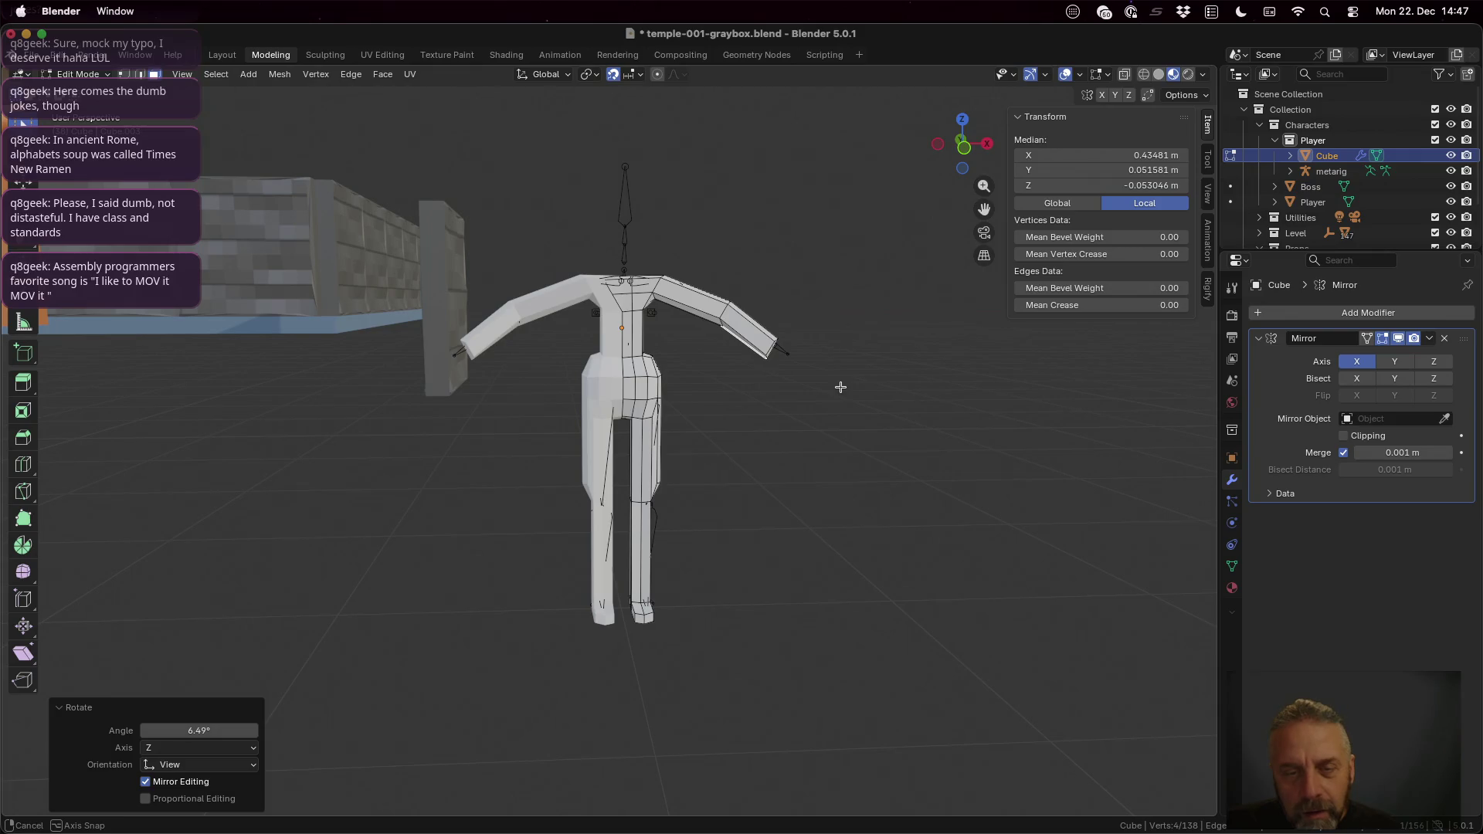
{"action": "mouse_move", "coordinate": [688, 358]}
{"action": "middle_mouse_down"}
{"action": "mouse_move", "coordinate": [1037, 375]}
{"action": "mouse_move", "coordinate": [729, 415]}
{"action": "mouse_move", "coordinate": [657, 370]}
{"action": "mouse_move", "coordinate": [676, 348]}
{"action": "middle_mouse_up"}
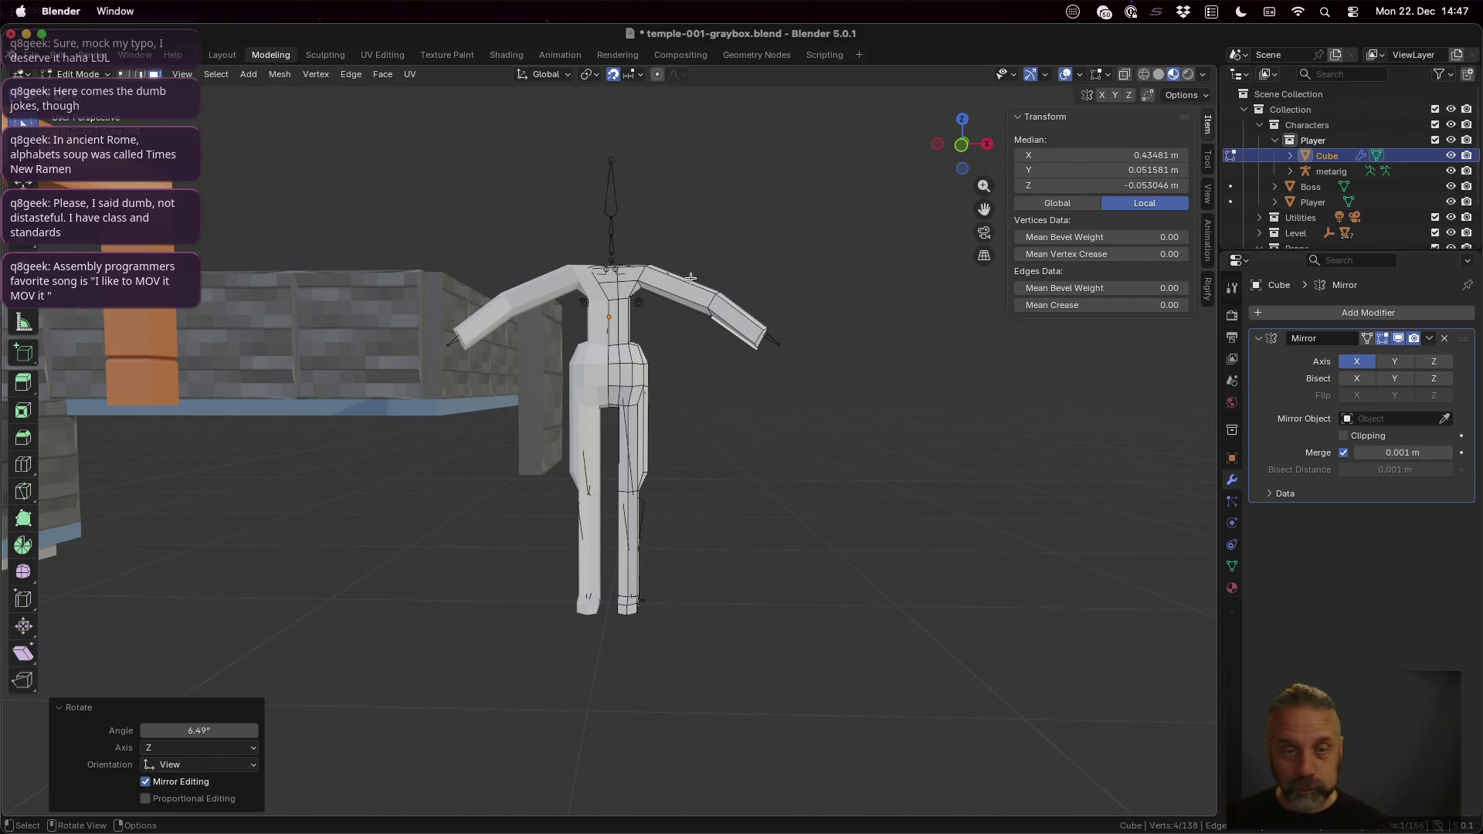
{"action": "scroll", "coordinate": [695, 267], "scroll_direction": "up", "scroll_amount": 1}
{"action": "middle_click_drag", "start_coordinate": [672, 205], "coordinate": [670, 301]}
{"action": "left_click", "coordinate": [611, 405]}
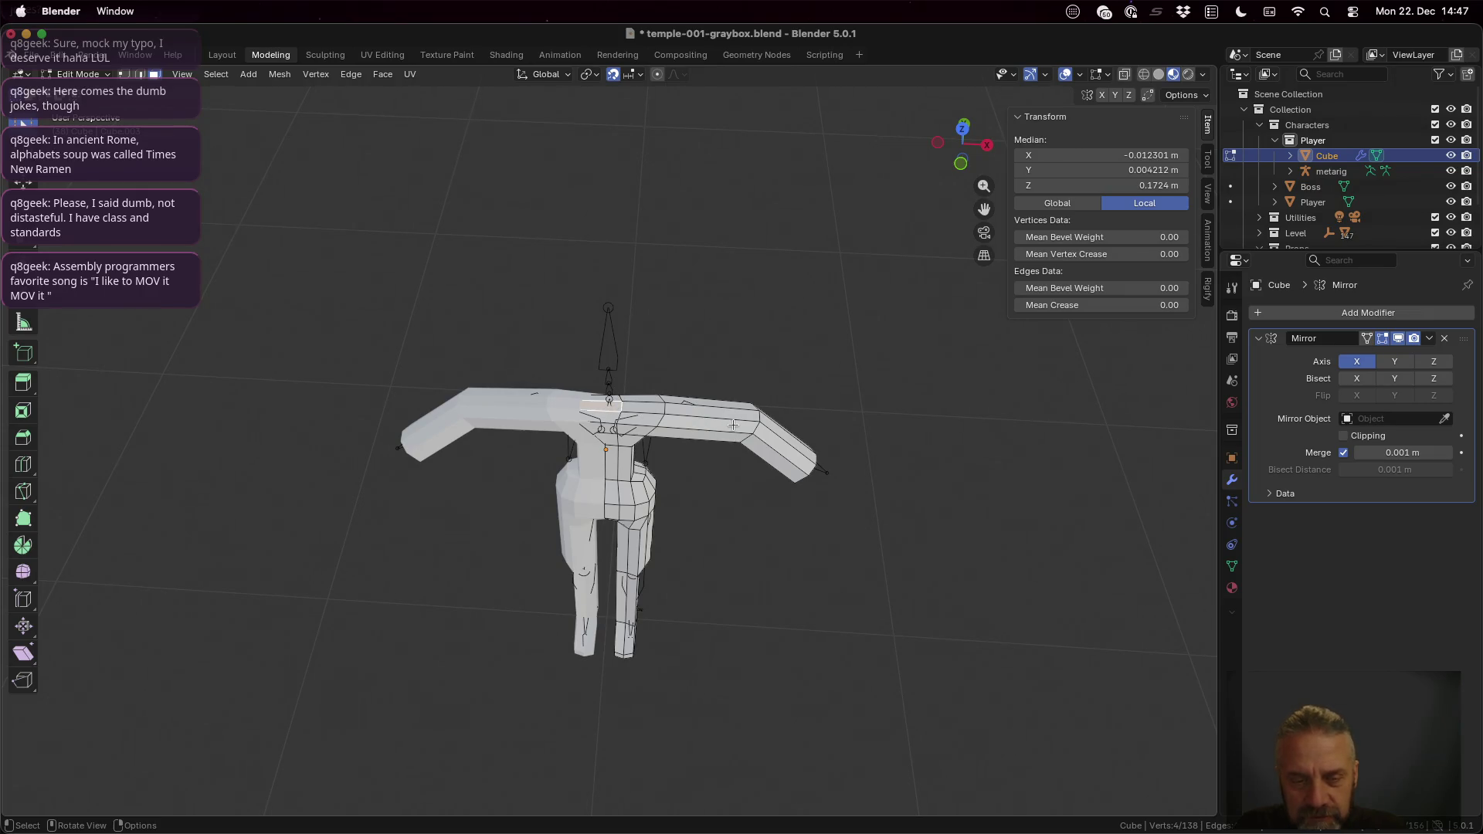
{"action": "left_click", "coordinate": [638, 409]}
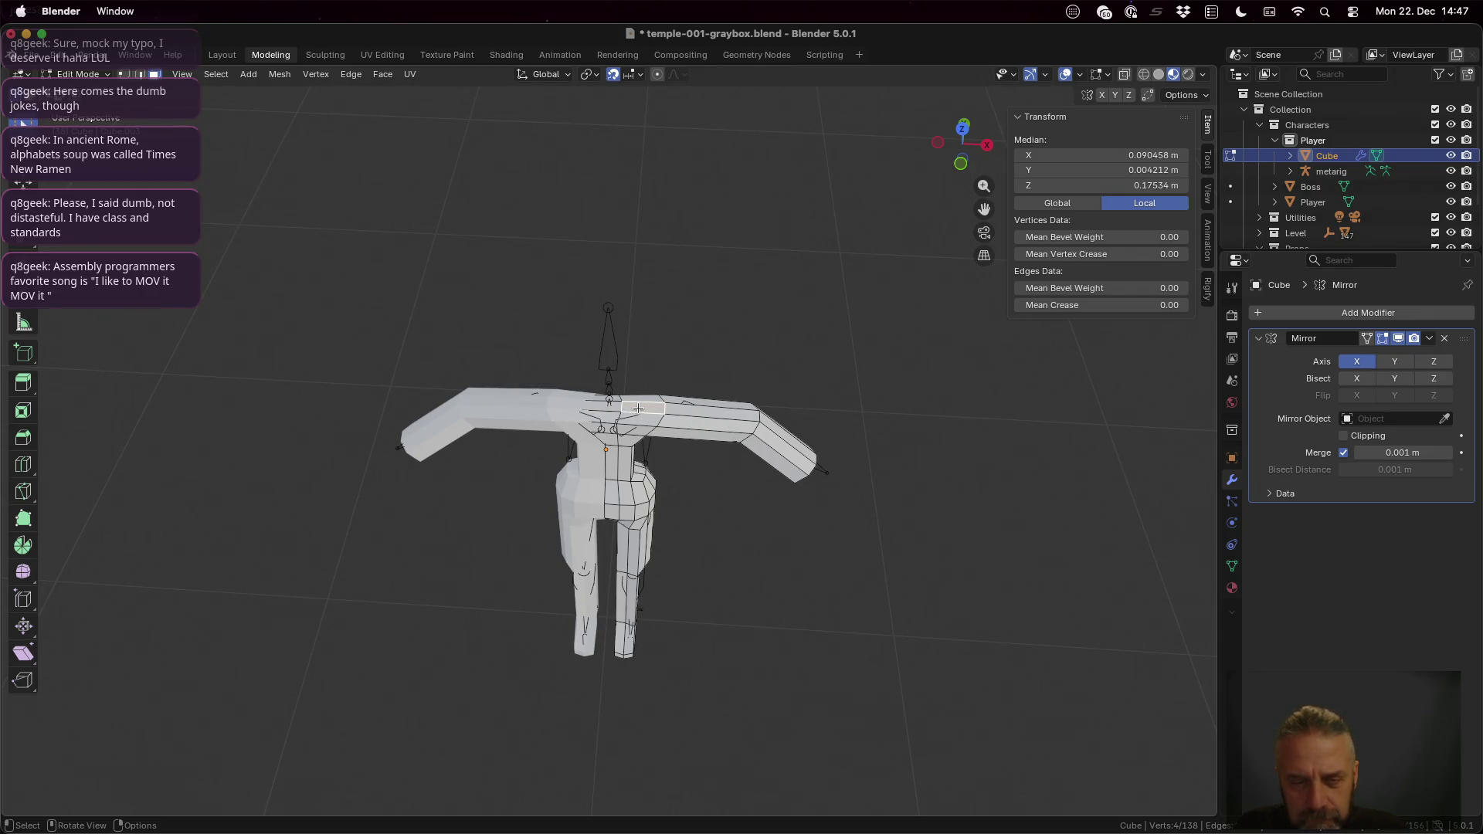
{"action": "left_click", "coordinate": [622, 408]}
{"action": "scroll", "coordinate": [622, 411], "scroll_direction": "up", "scroll_amount": 1}
{"action": "scroll", "coordinate": [630, 432], "scroll_direction": "up", "scroll_amount": 4}
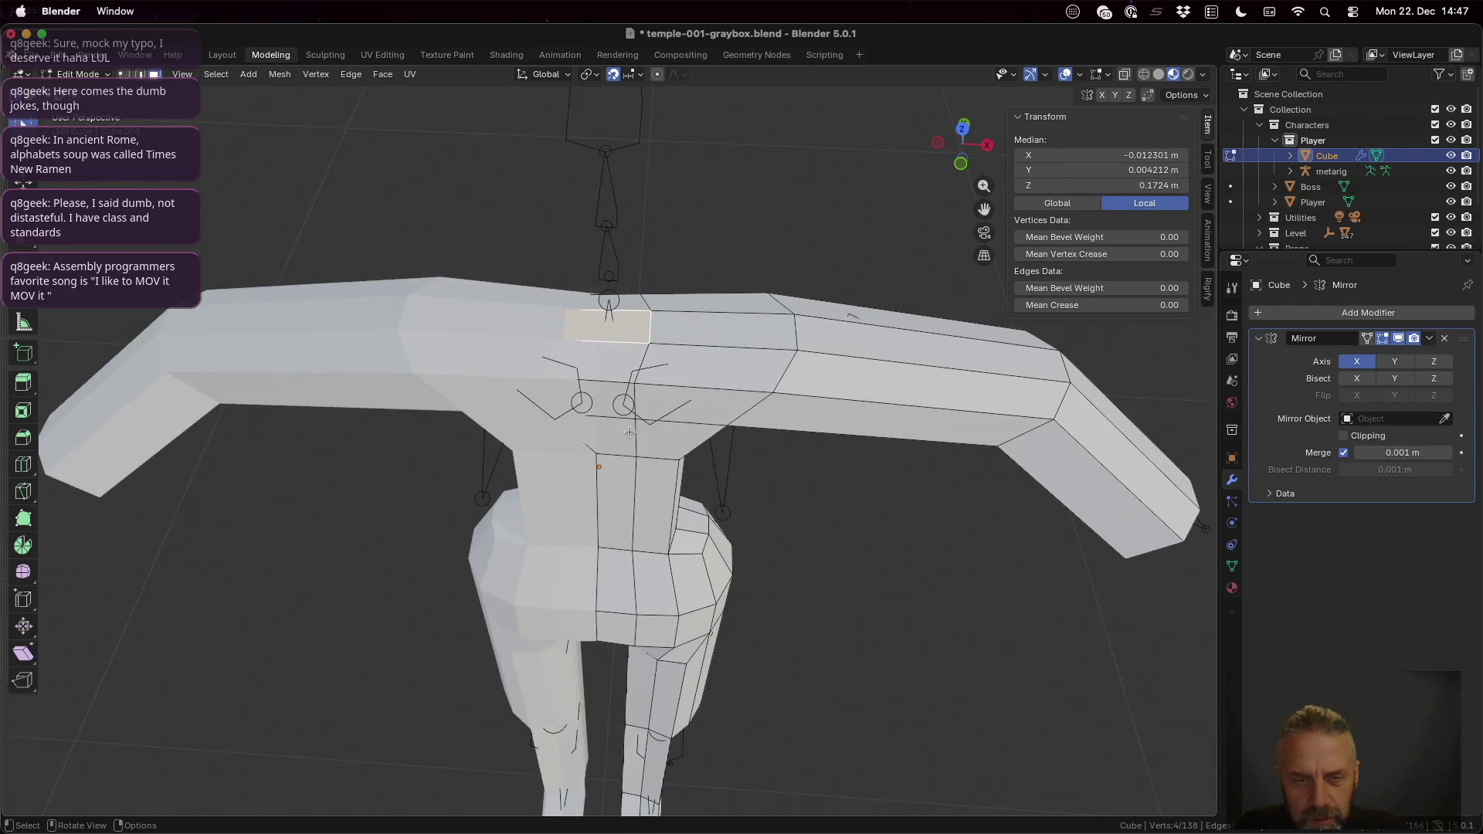
Step: Turn on X-ray shading and clear the selection on the neck area
{"action": "left_click", "coordinate": [585, 363]}
{"action": "left_click", "coordinate": [604, 332]}
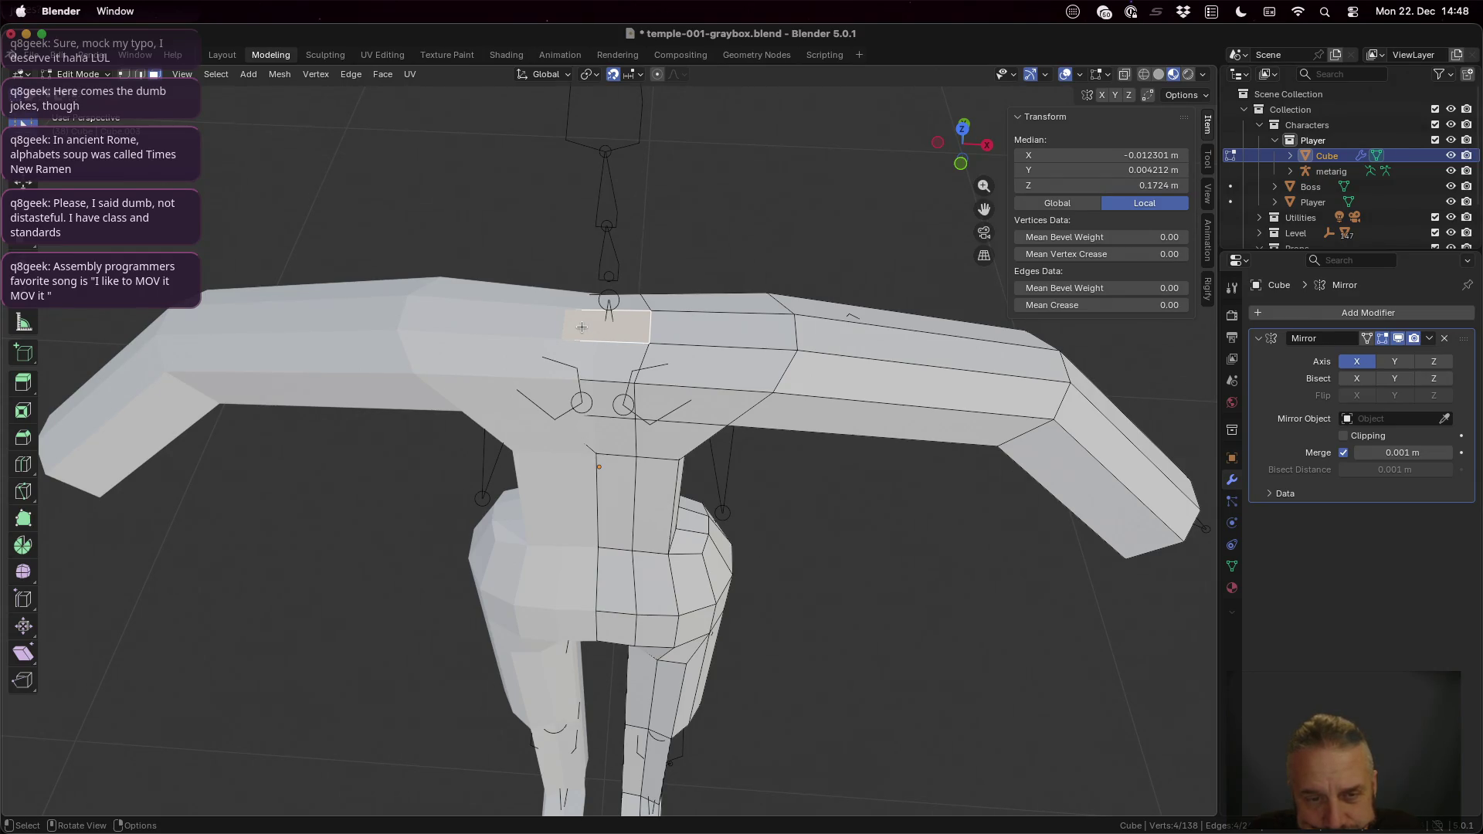
{"action": "left_click", "coordinate": [1127, 76]}
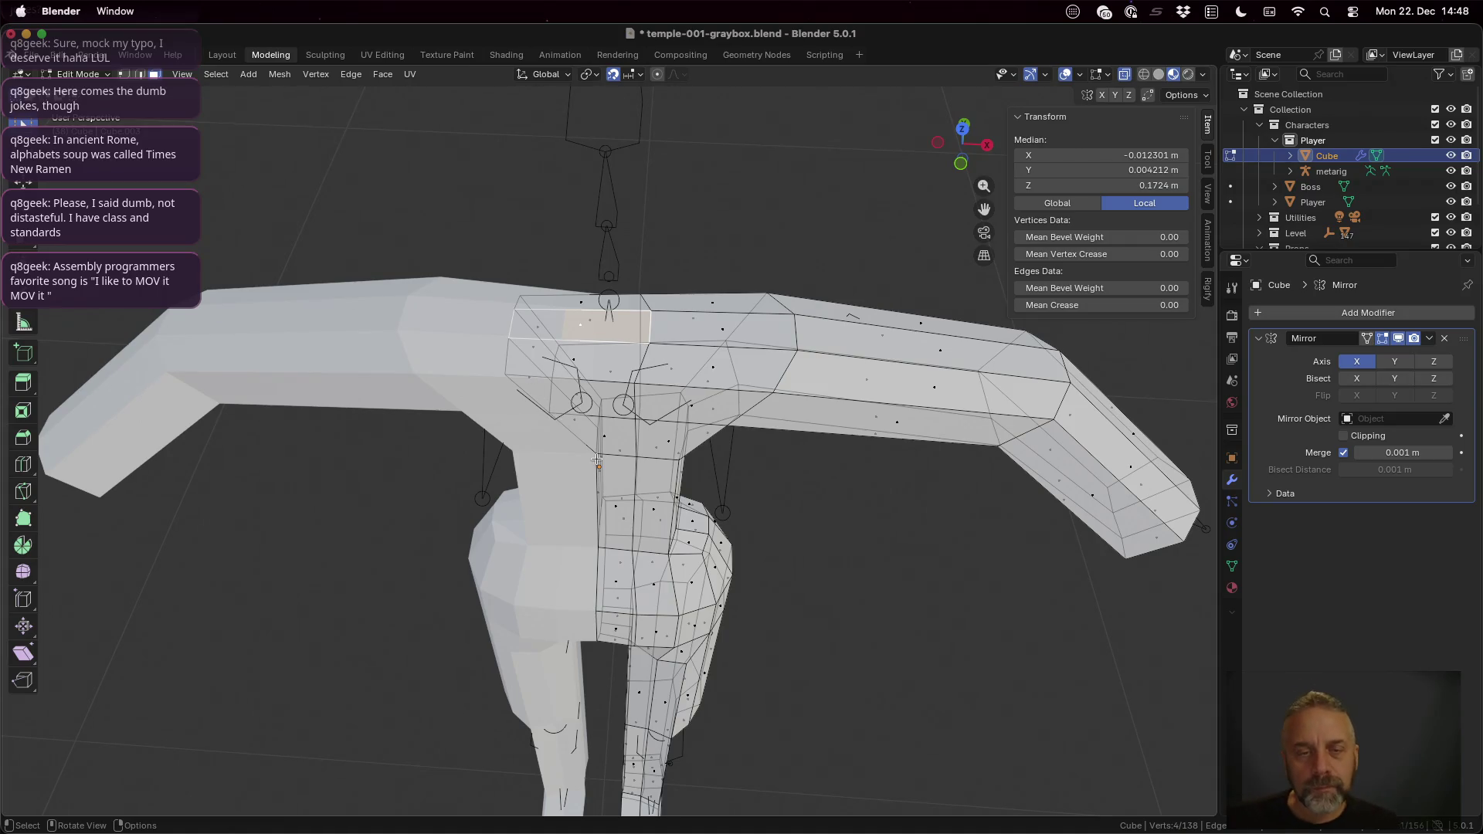
{"action": "middle_click_drag", "start_coordinate": [597, 461], "coordinate": [607, 449]}
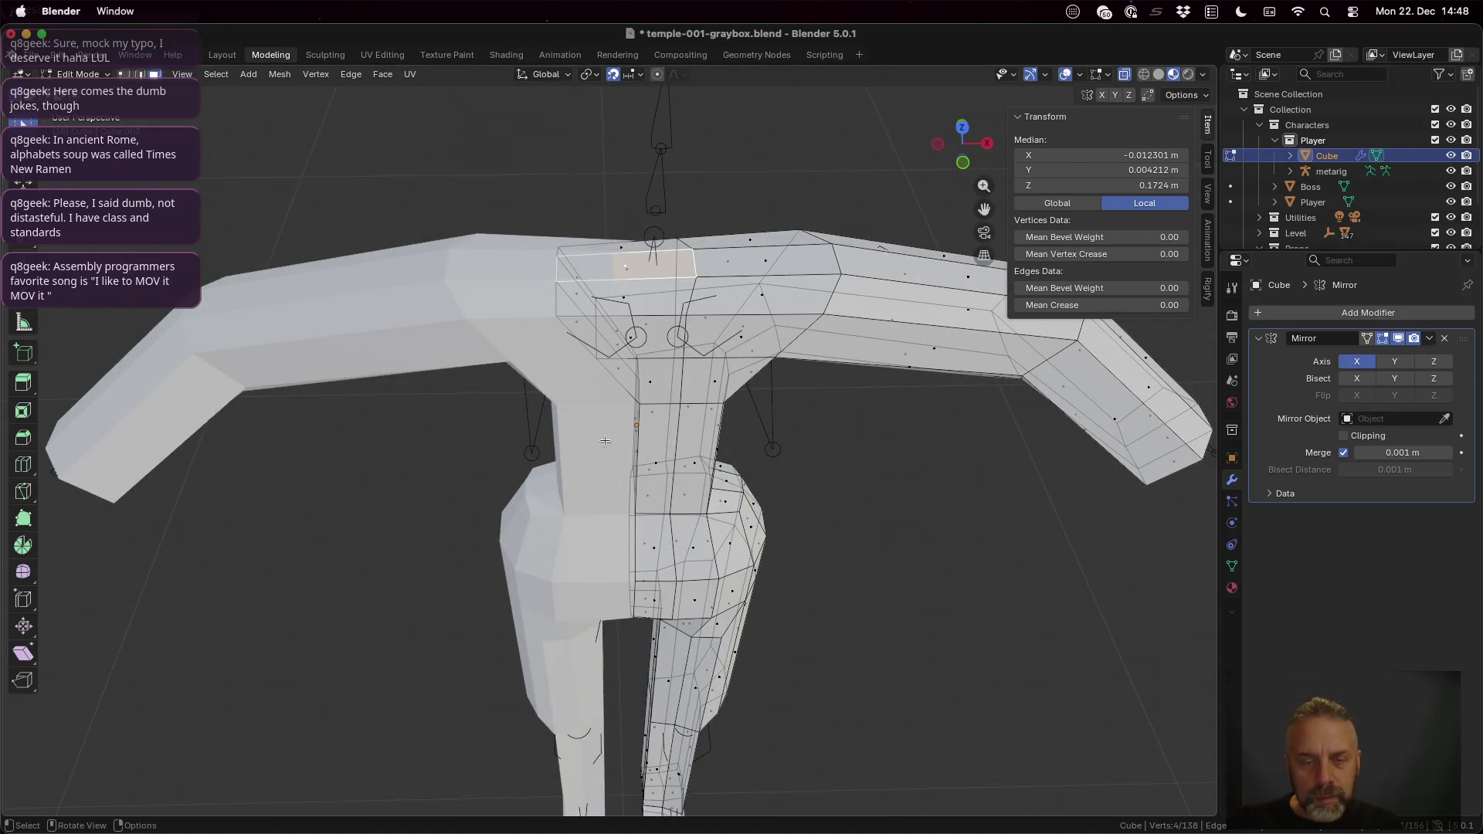
{"action": "key", "text": "a"}
{"action": "key", "text": "alt+a"}
Step: Box-select the chest side vertices and scale them to 0 on X into a straight line
{"action": "key", "text": "b"}
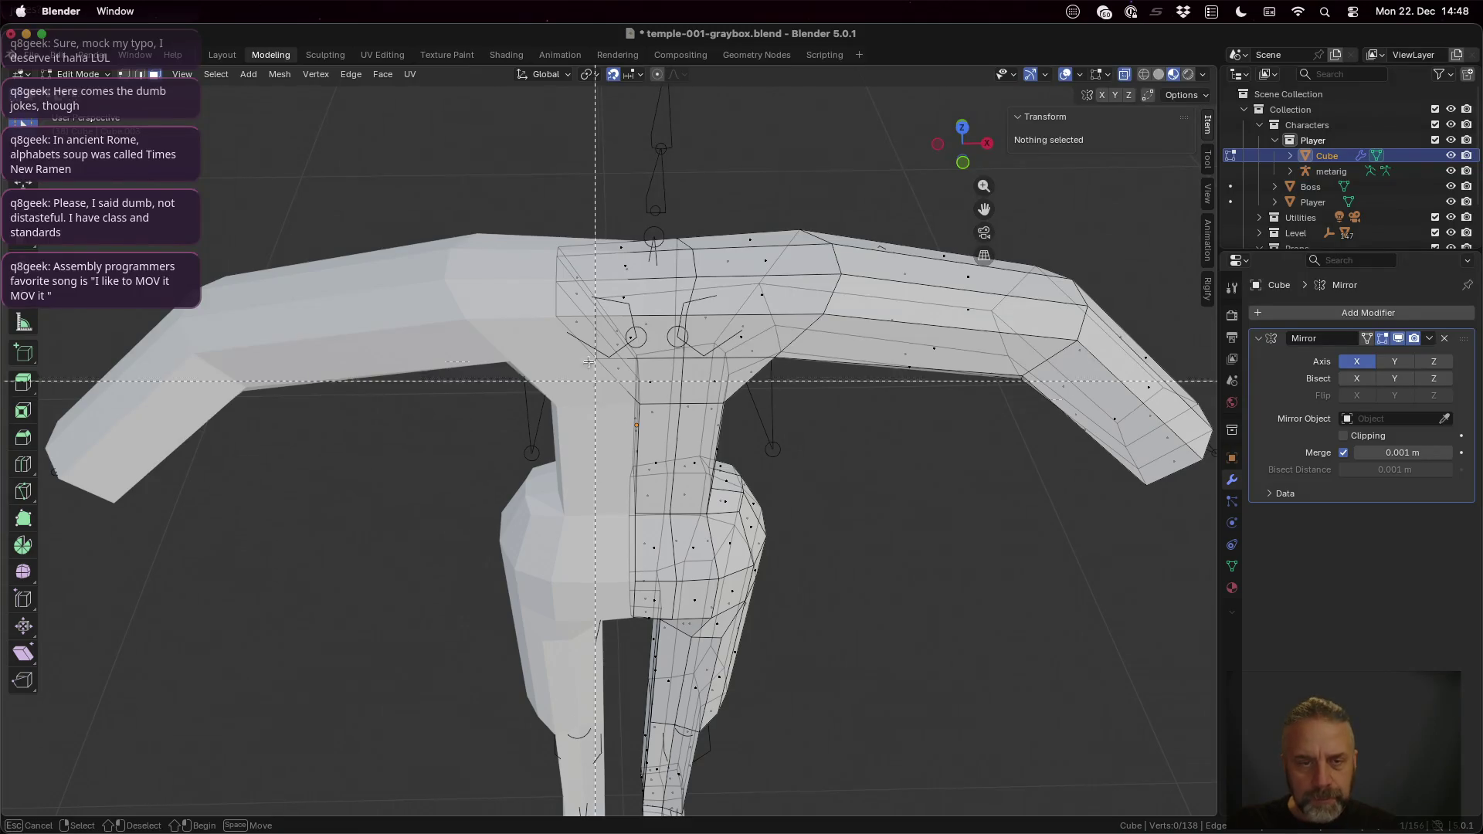
{"action": "left_click_drag", "start_coordinate": [517, 199], "coordinate": [621, 434]}
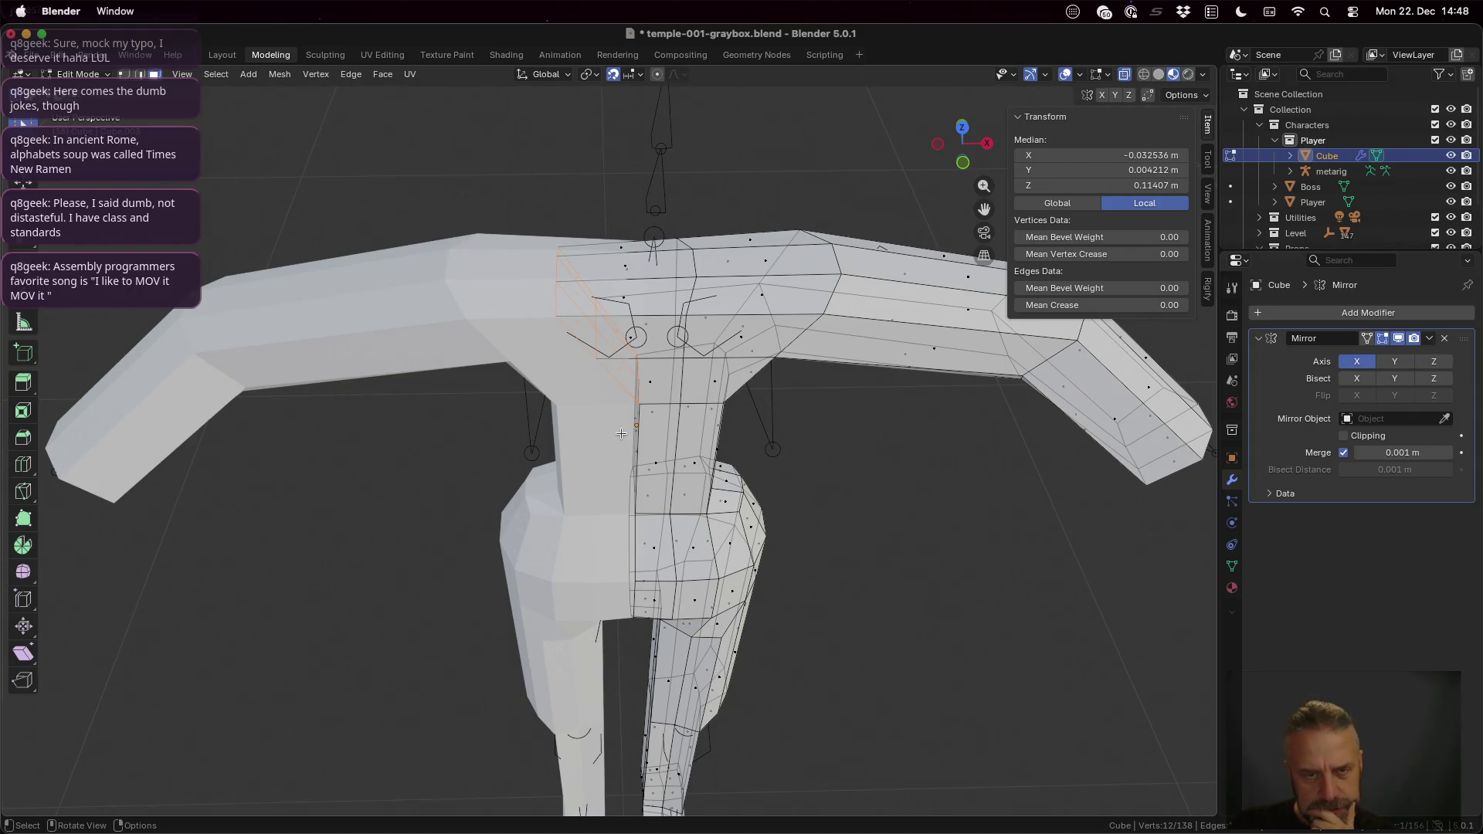
{"action": "key", "text": "s"}
{"action": "key", "text": "x"}
{"action": "key", "text": "0"}
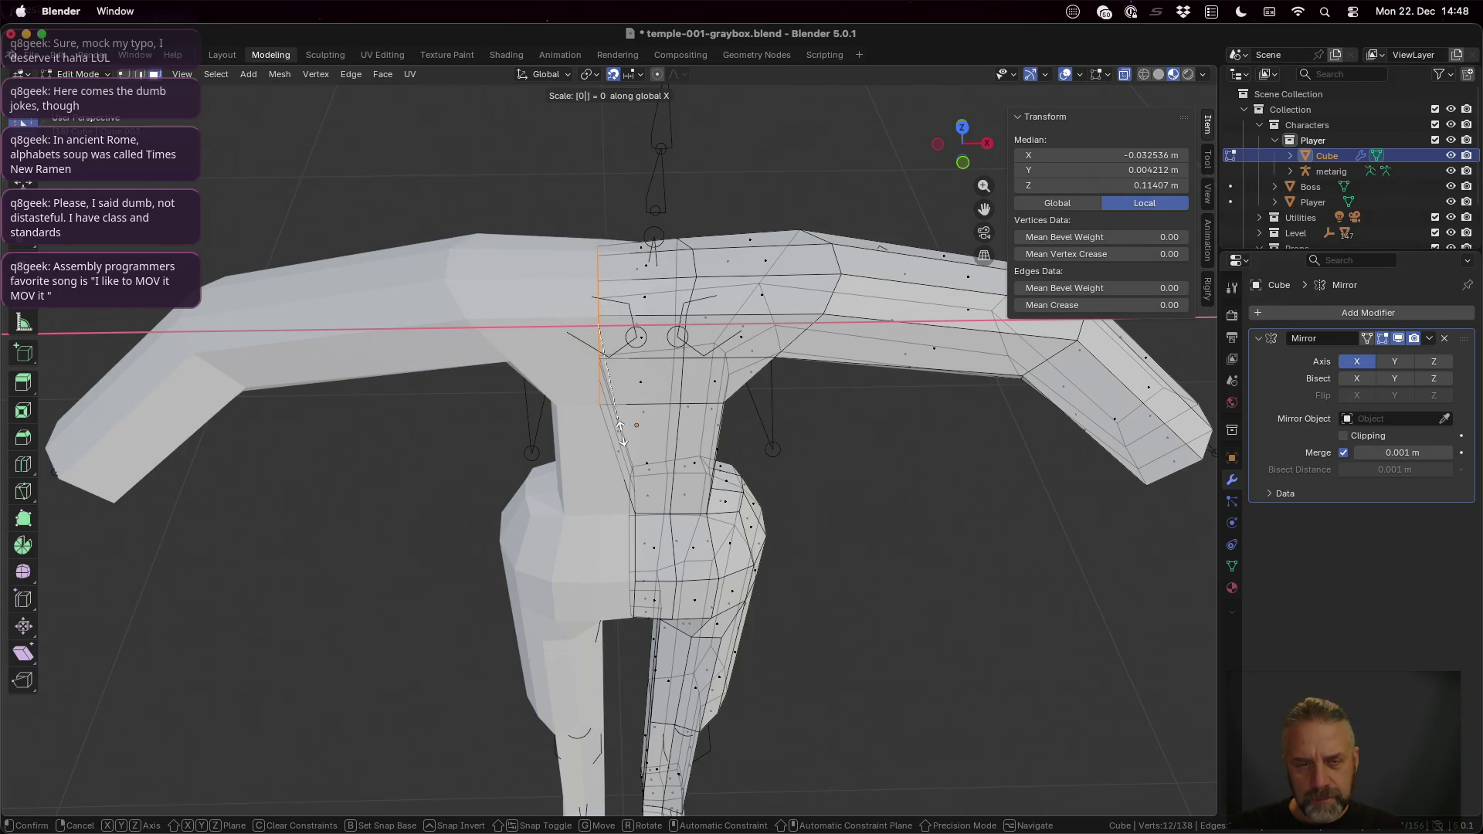
{"action": "key", "text": "Return"}
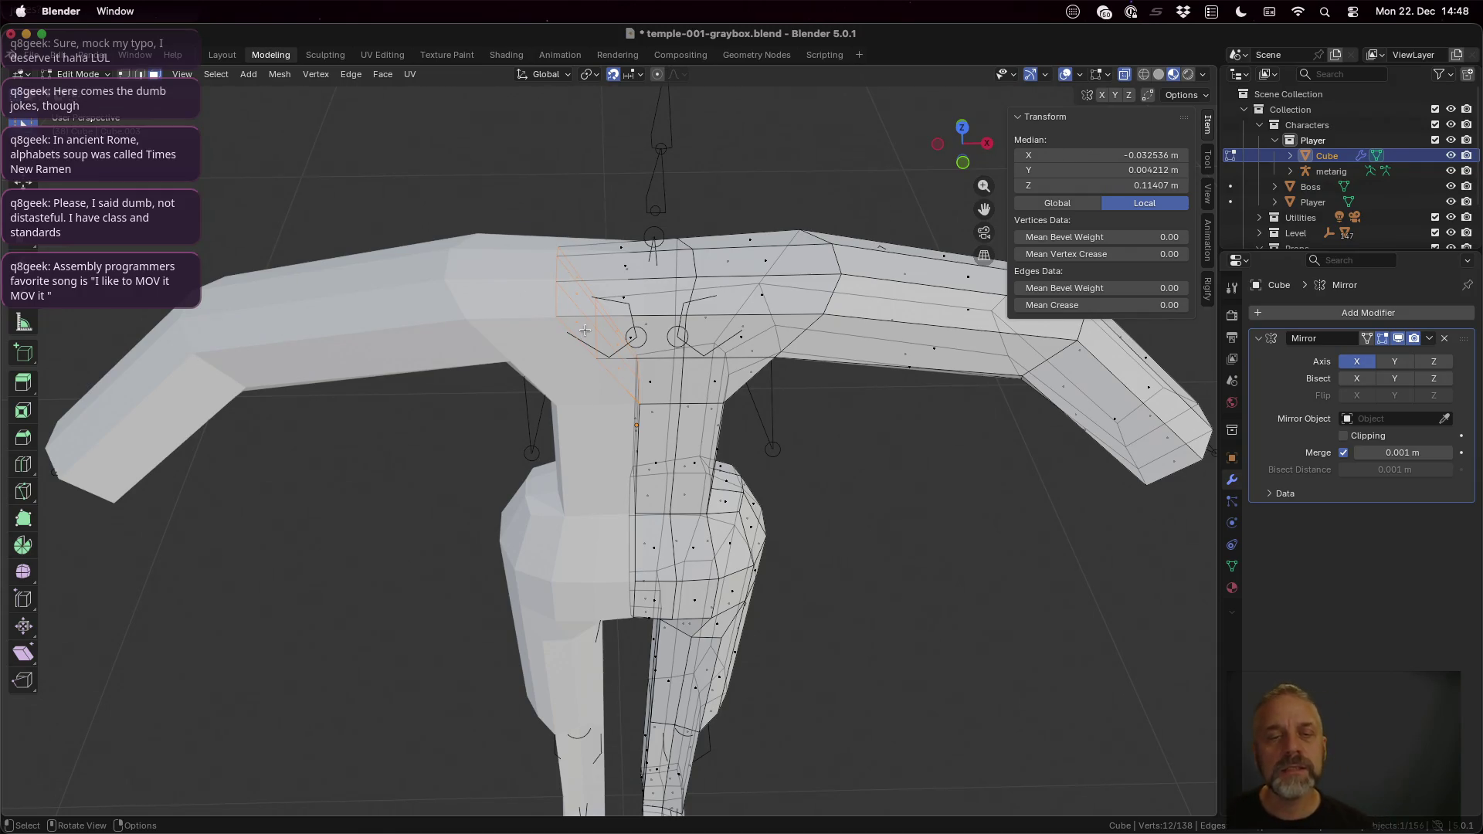
{"action": "middle_click_drag", "start_coordinate": [567, 233], "coordinate": [578, 344]}
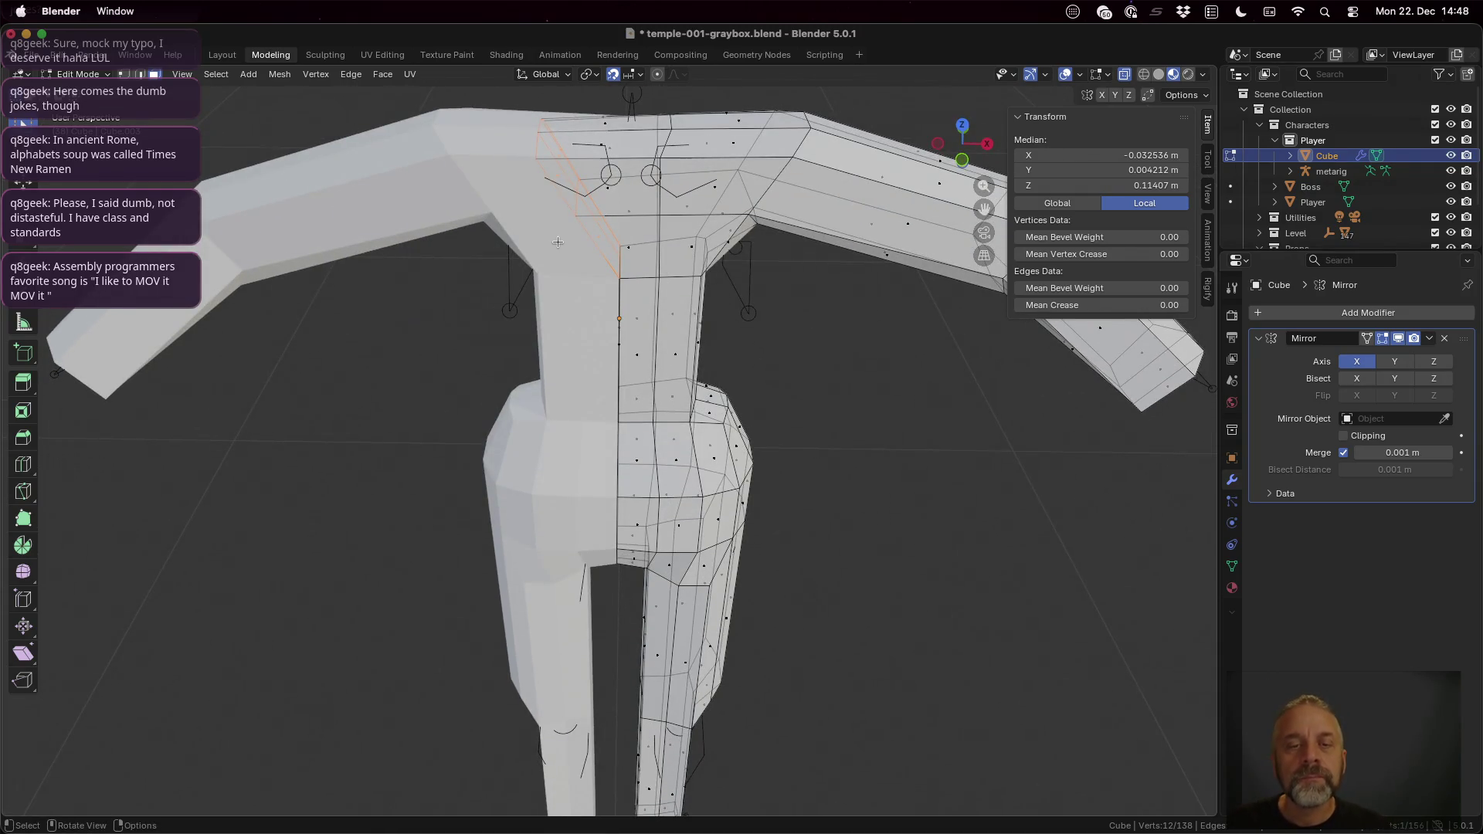
{"action": "scroll", "coordinate": [562, 284], "scroll_direction": "down", "scroll_amount": 2}
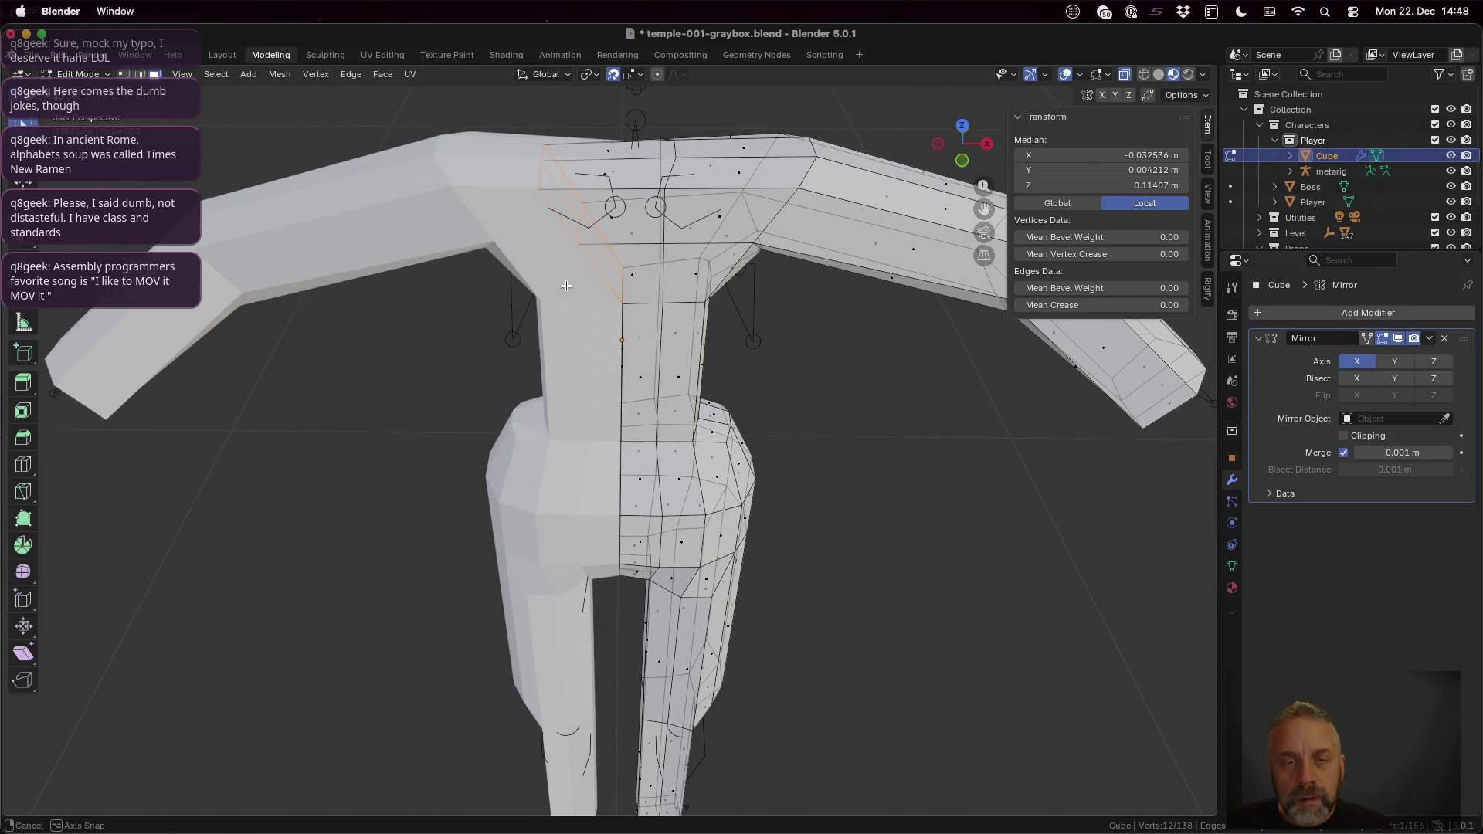
{"action": "scroll", "coordinate": [565, 282], "scroll_direction": "up", "scroll_amount": 2}
{"action": "key", "text": "alt+a"}
{"action": "key", "text": "b"}
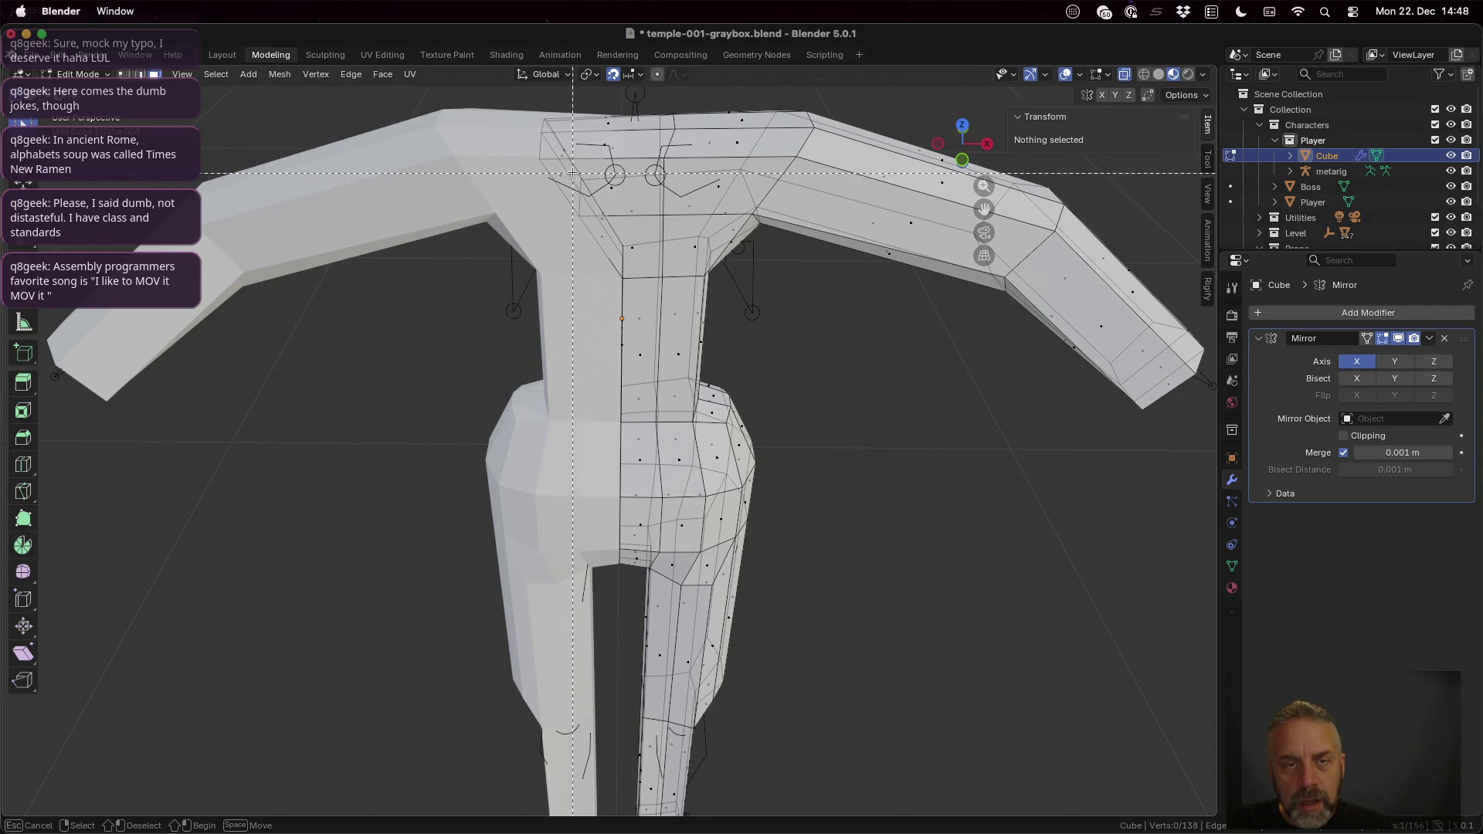
{"action": "key", "text": "Escape"}
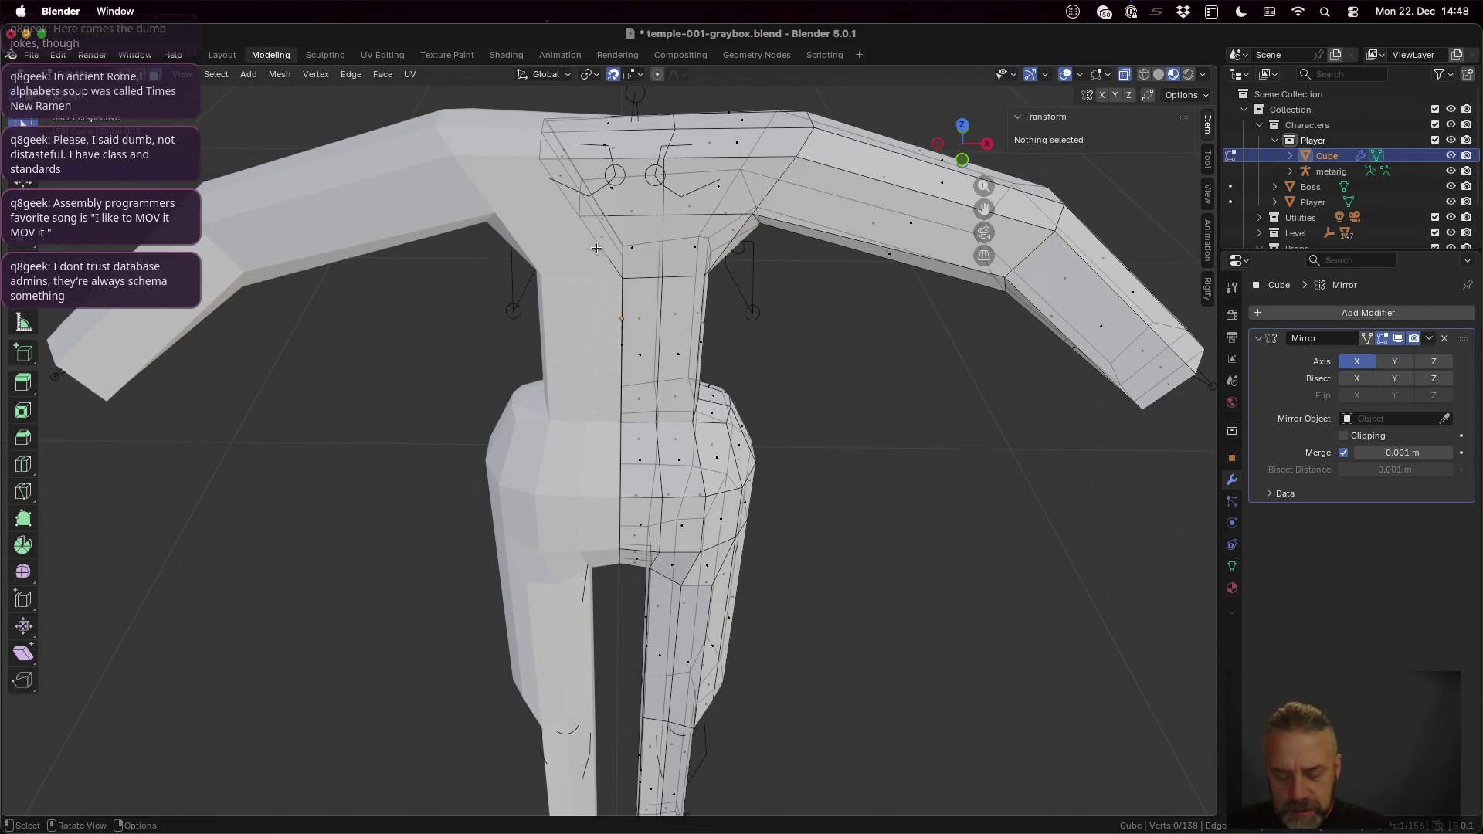
{"action": "key", "text": "x"}
{"action": "left_click", "coordinate": [597, 252]}
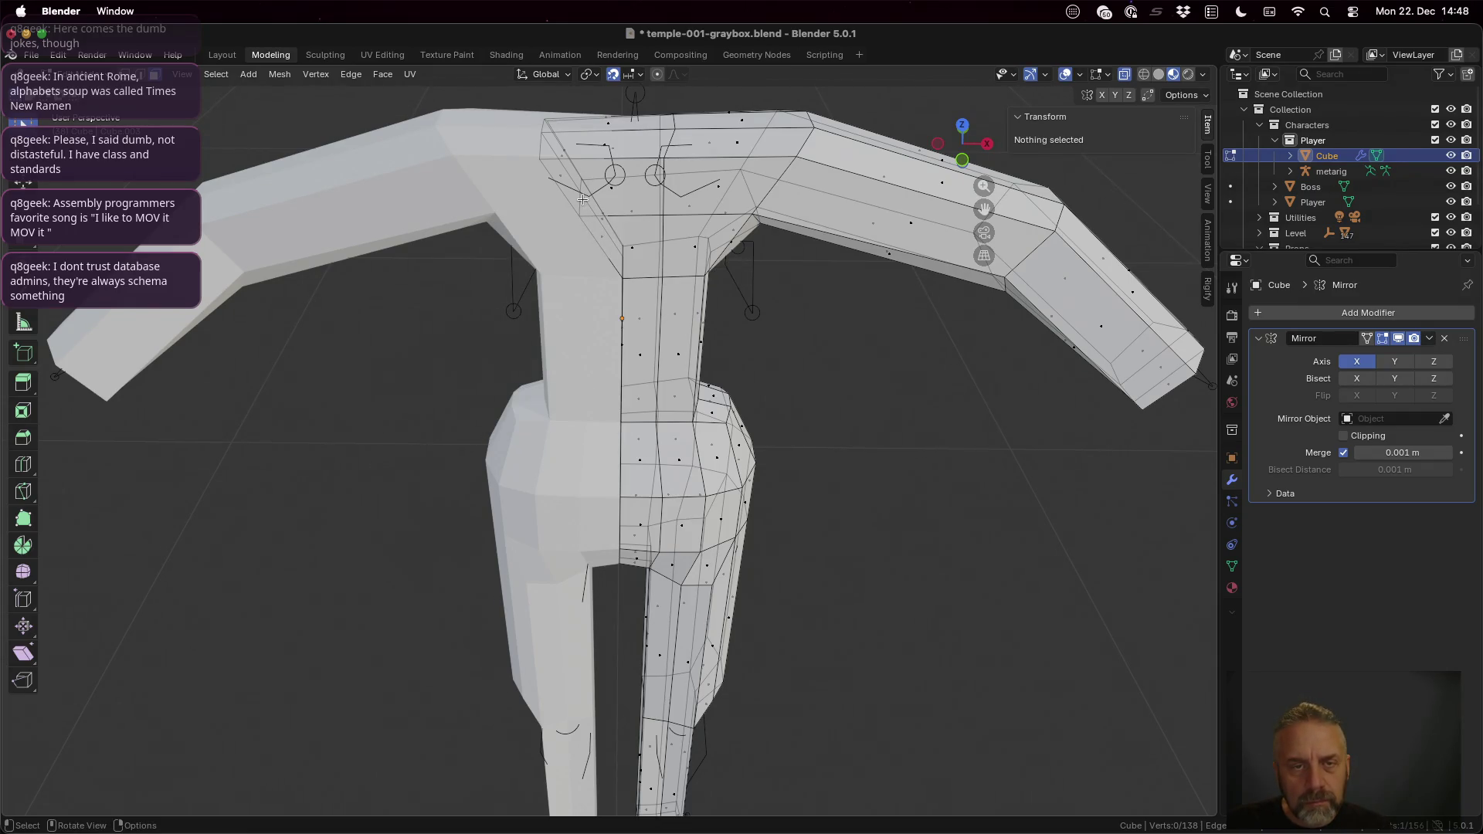
{"action": "key", "text": "a"}
{"action": "key", "text": "alt+a"}
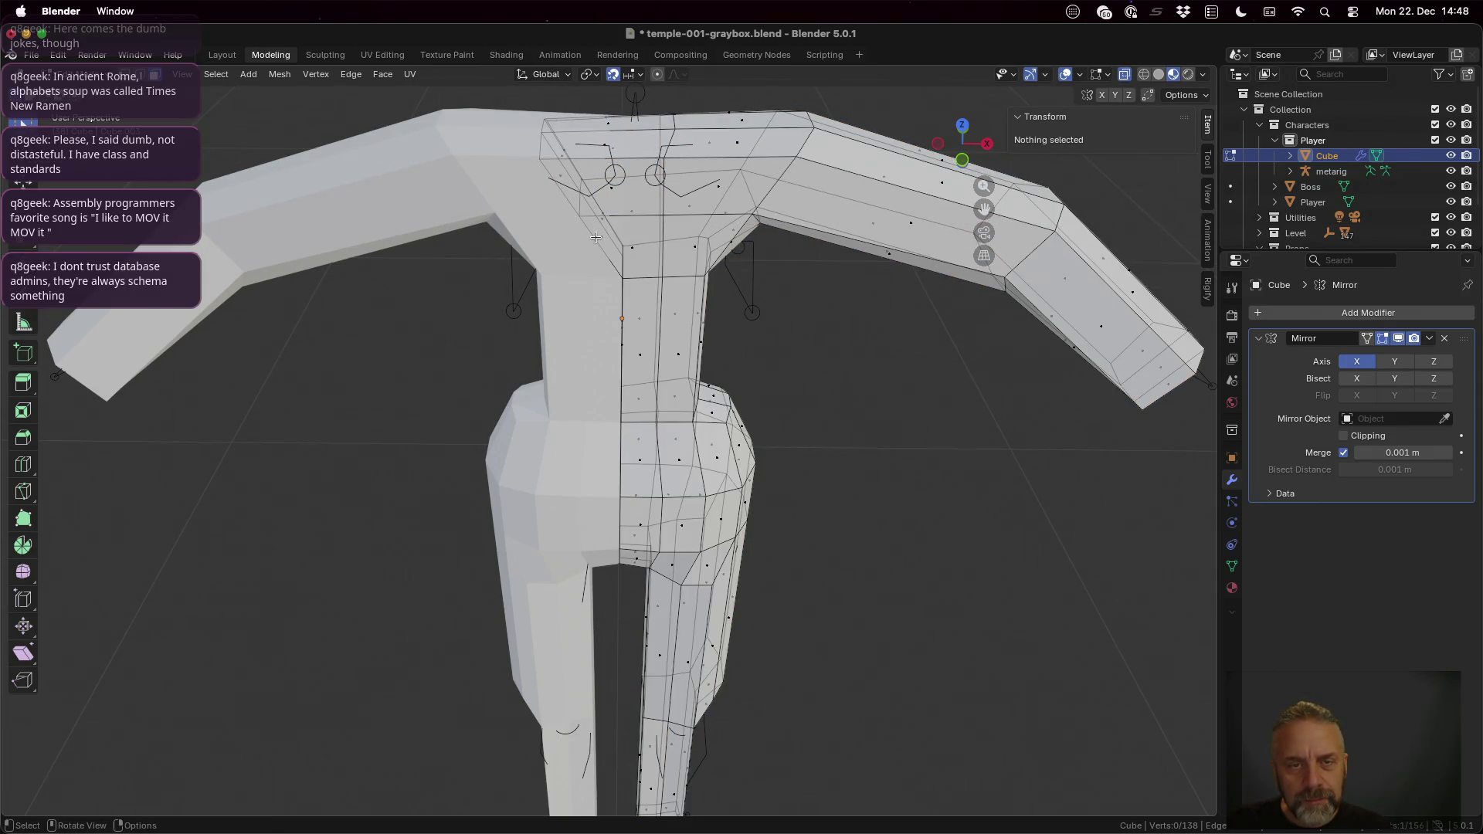
{"action": "mouse_move", "coordinate": [594, 236]}
{"action": "middle_mouse_down"}
{"action": "mouse_move", "coordinate": [653, 231]}
{"action": "mouse_move", "coordinate": [543, 268]}
{"action": "middle_mouse_up"}
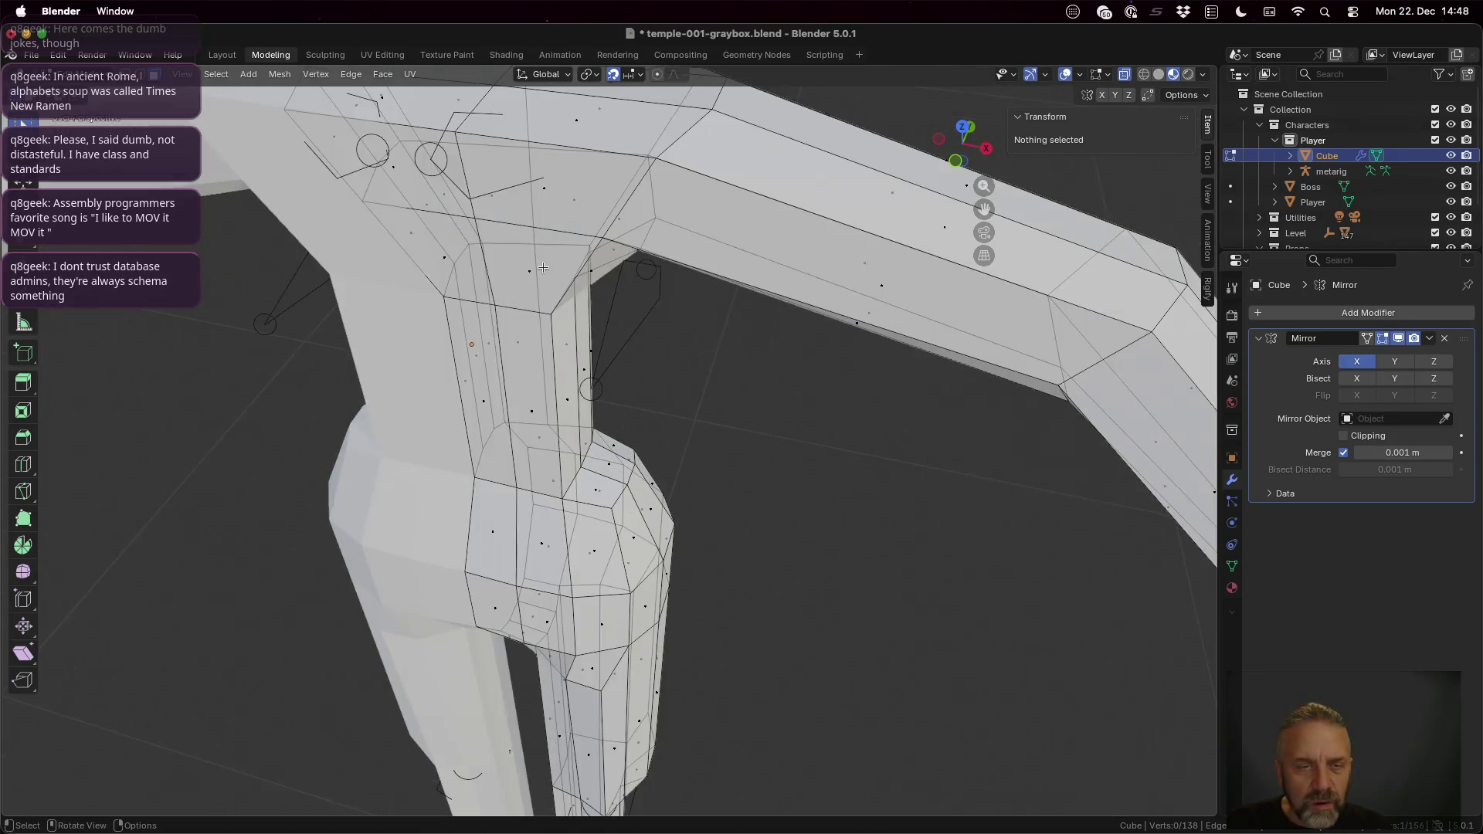
Step: Move the neck-shoulder vertex along X toward the centre line
{"action": "left_click", "coordinate": [367, 199]}
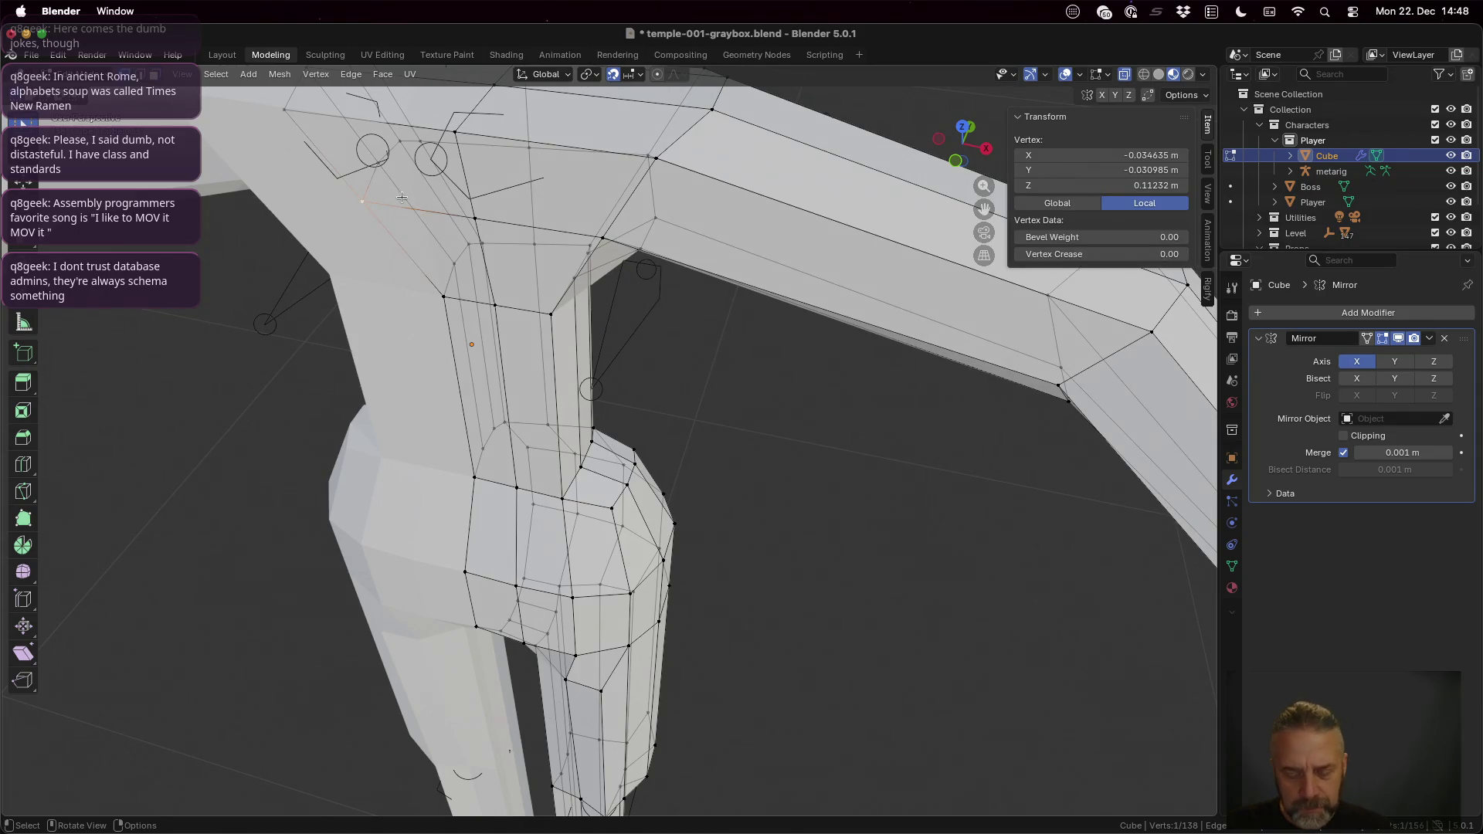
{"action": "key", "text": "g"}
{"action": "key", "text": "x"}
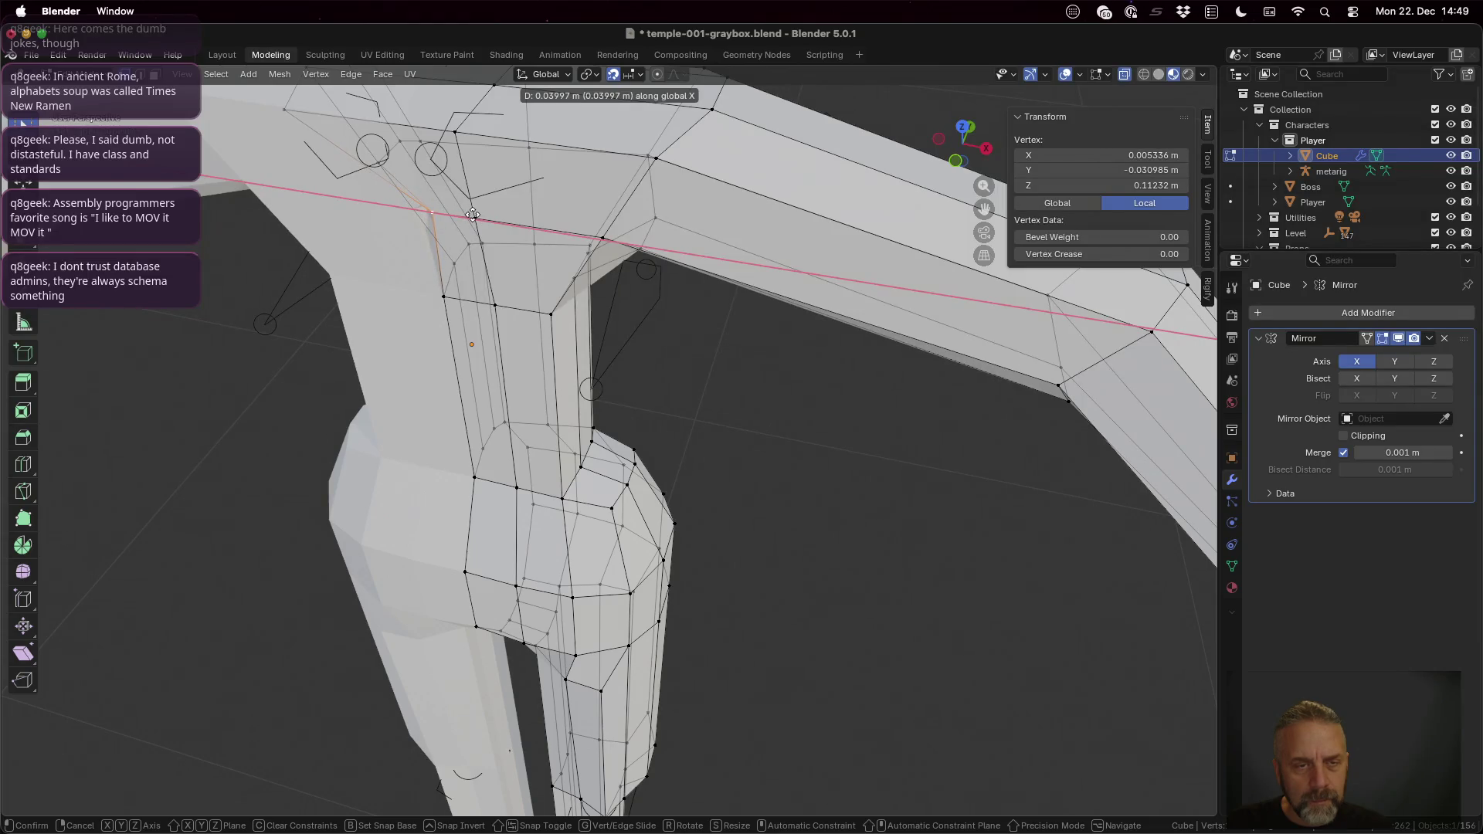
{"action": "left_click", "coordinate": [468, 214]}
Step: Fine-tune the vertex along X from the front and bring up the snapping settings
{"action": "middle_click_drag", "start_coordinate": [499, 233], "coordinate": [526, 224]}
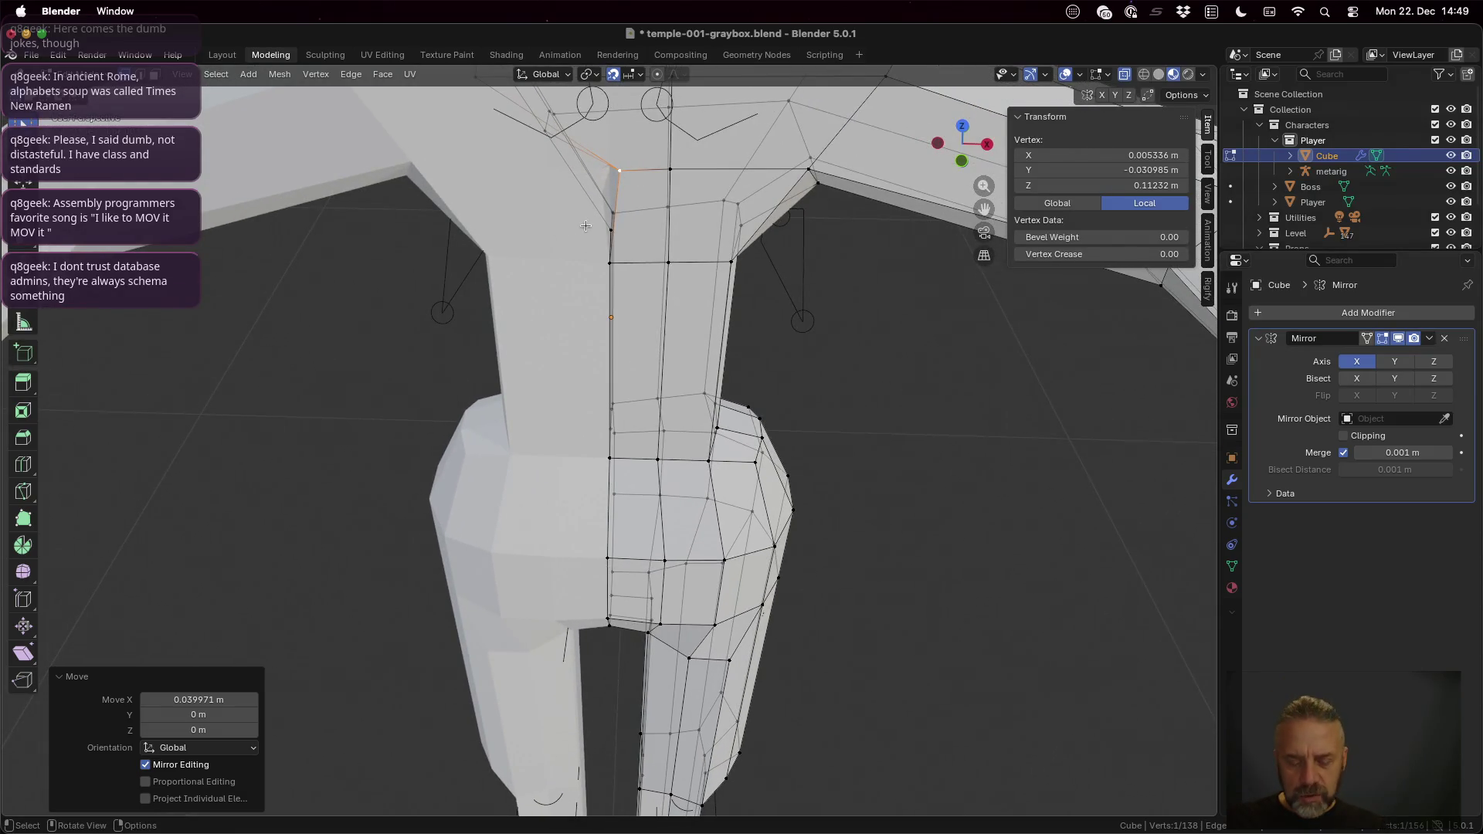
{"action": "key", "text": "g"}
{"action": "key", "text": "x"}
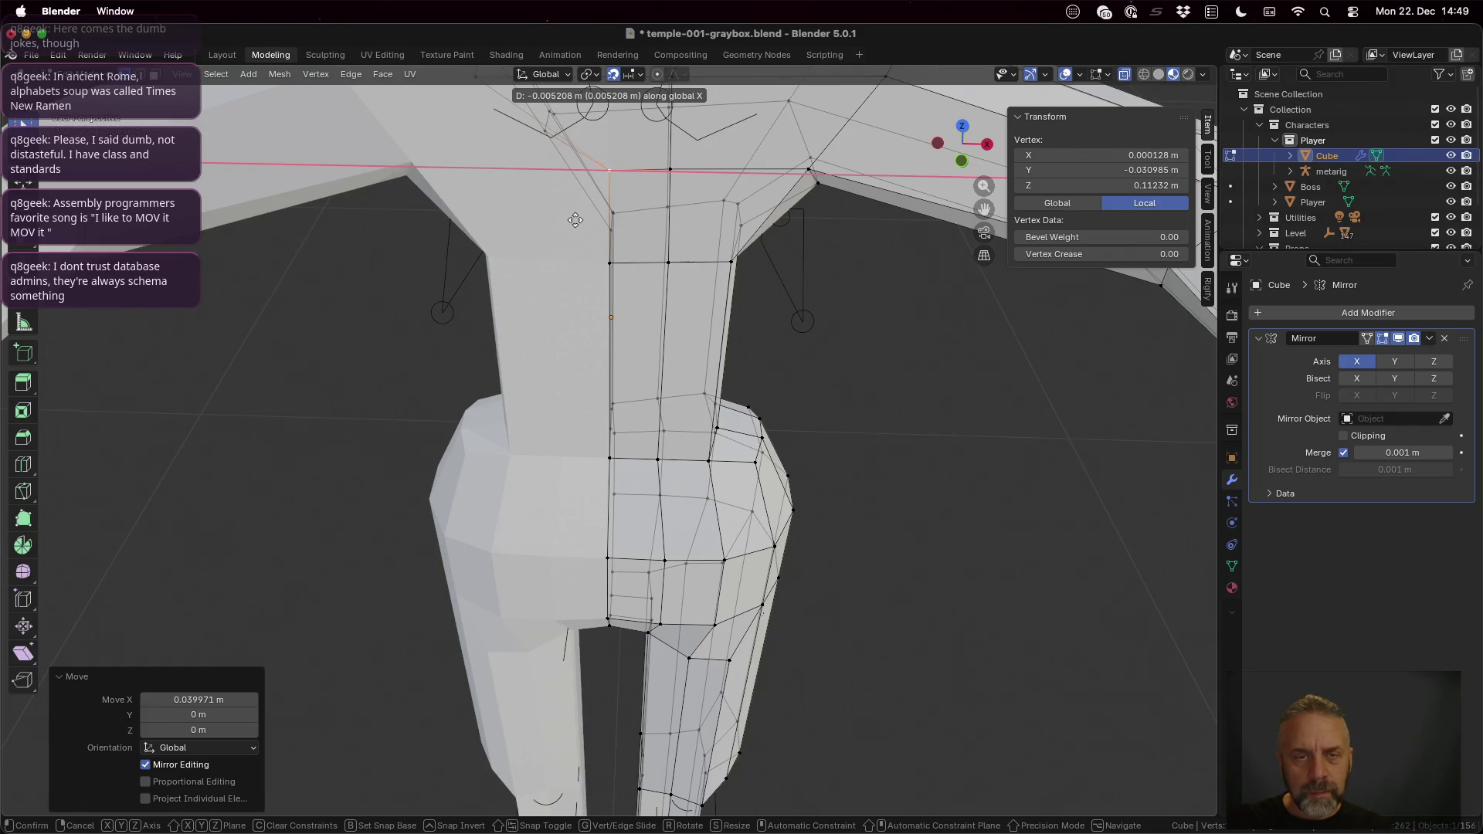
{"action": "left_click", "coordinate": [574, 219]}
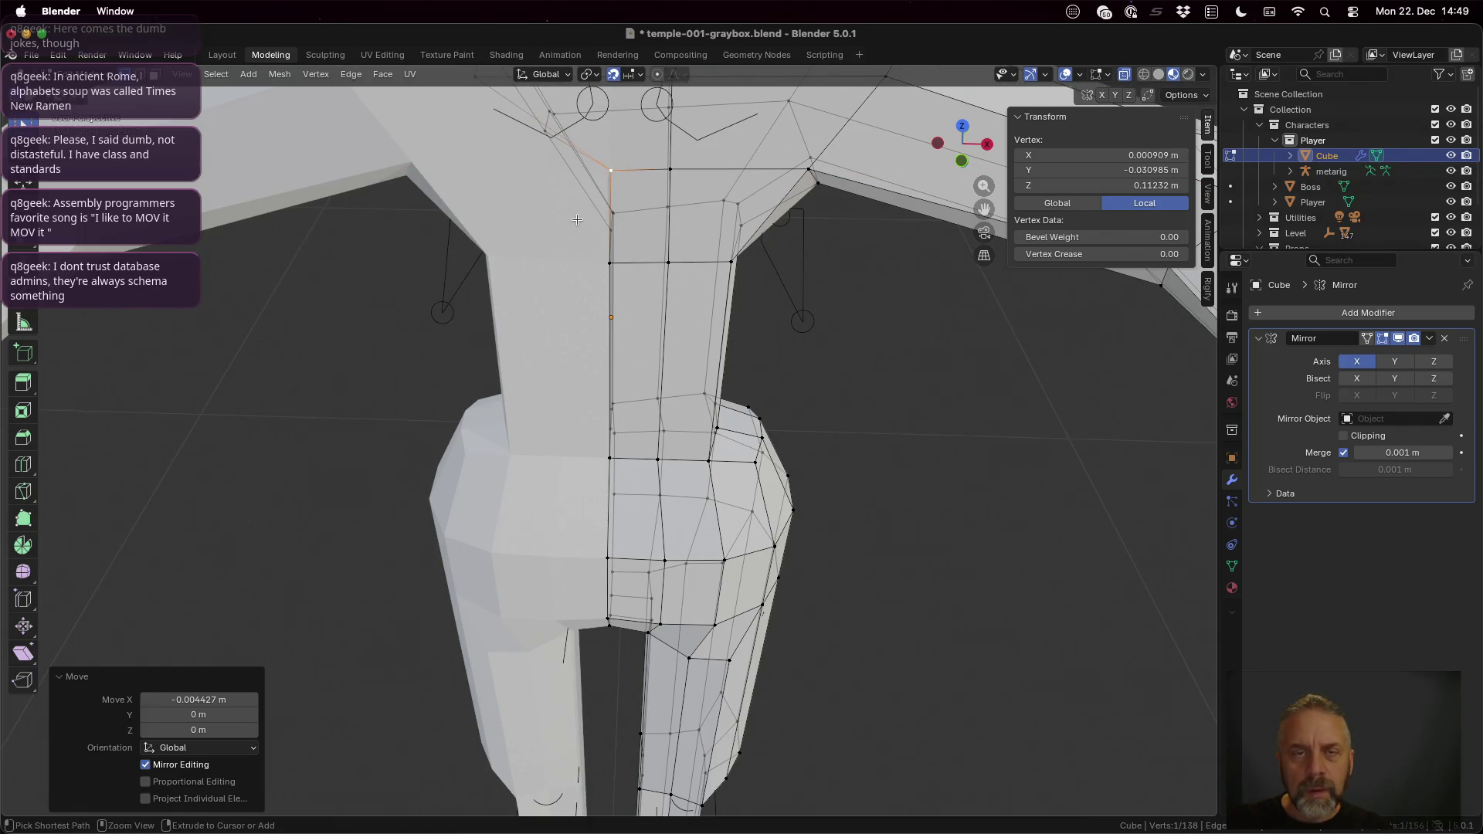
{"action": "left_click", "coordinate": [638, 74]}
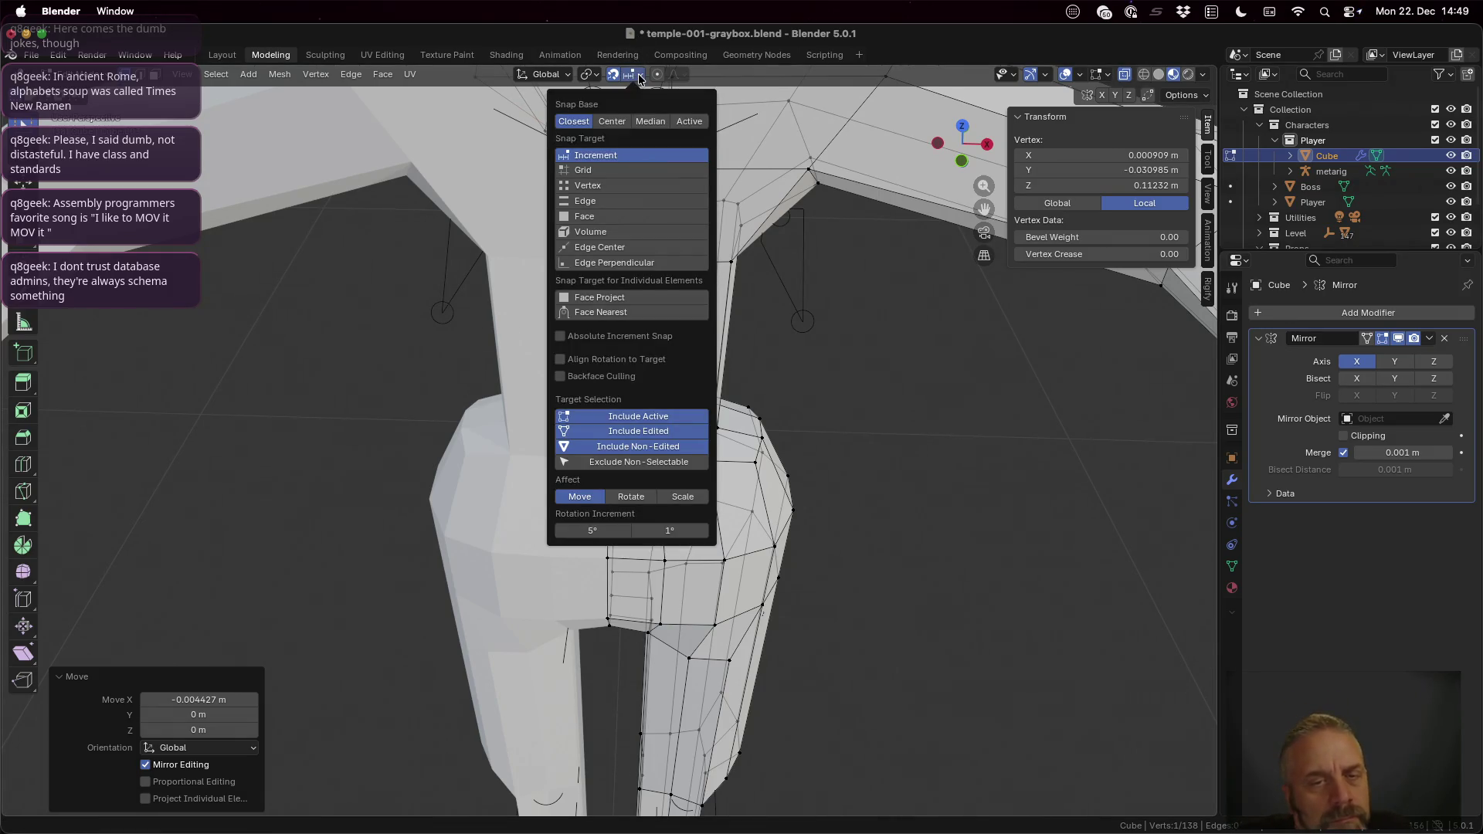
Step: Set the snap target to Vertex and start sliding the neck-base vertex along X
{"action": "left_click", "coordinate": [633, 187]}
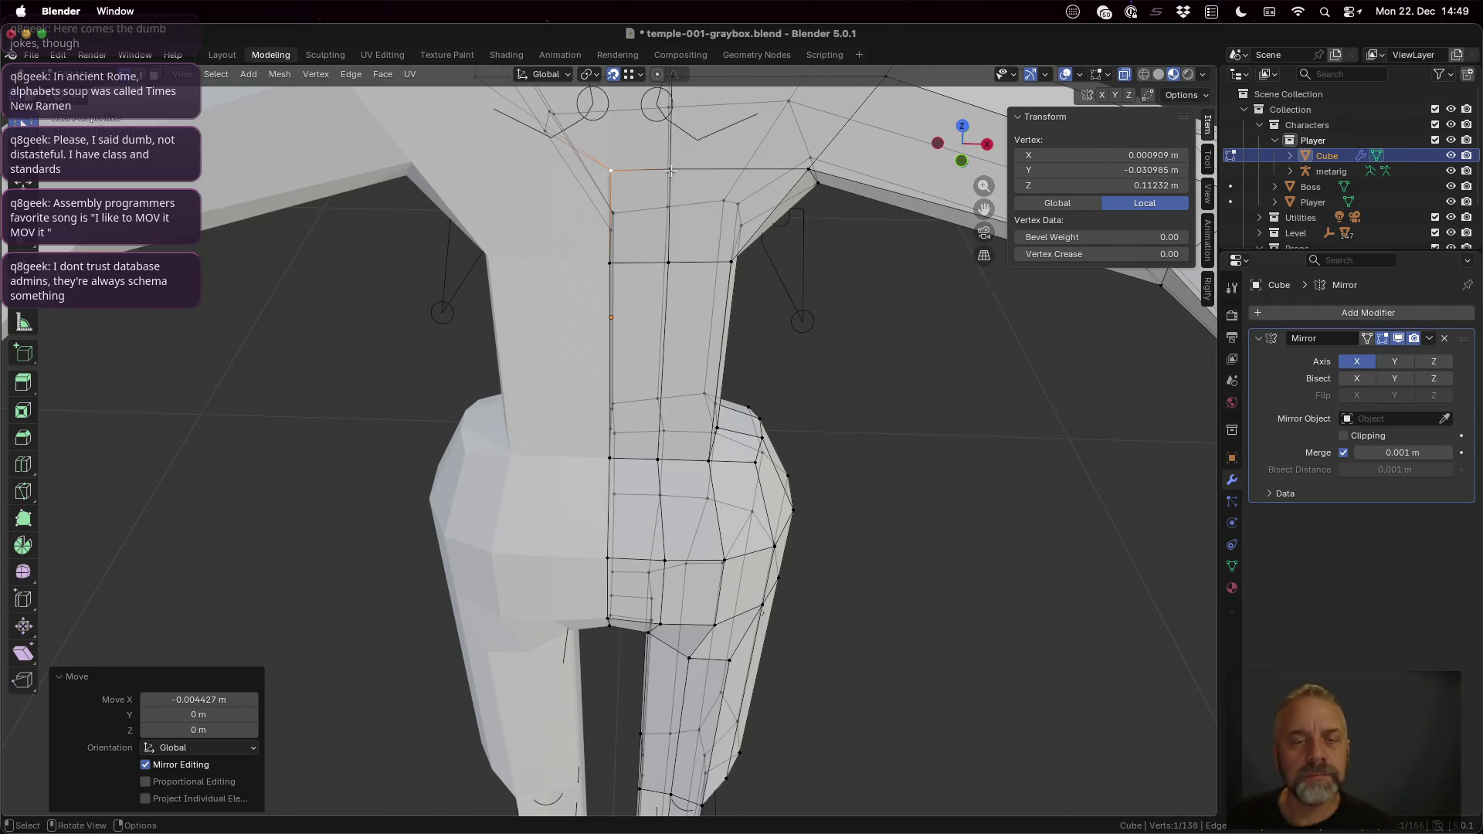
{"action": "key", "text": "g"}
{"action": "key", "text": "x"}
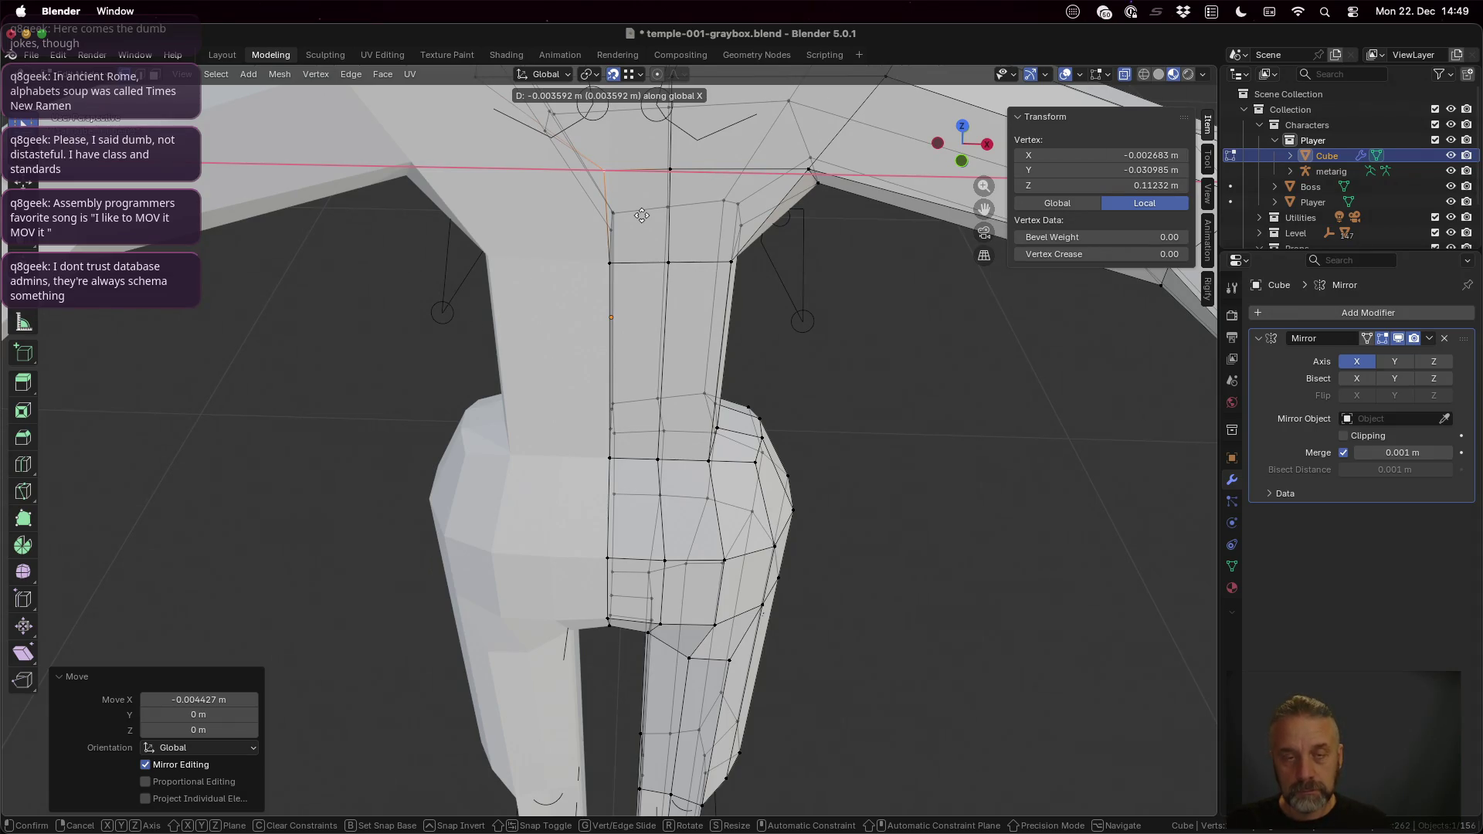
Step: Switch the grab to Z and settle the collar vertex's height
{"action": "key", "text": "x"}
{"action": "key", "text": "x"}
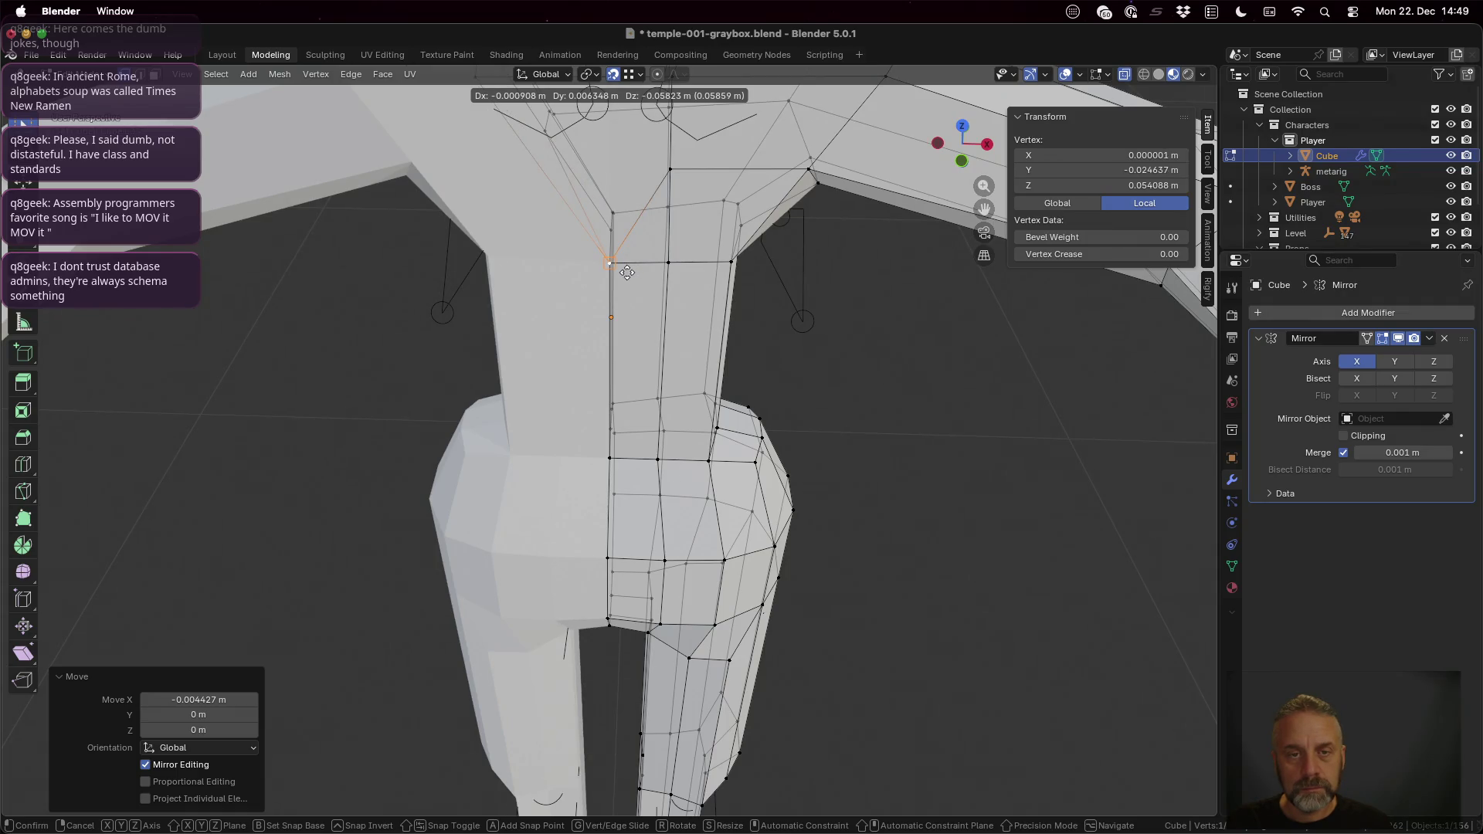
{"action": "key", "text": "z"}
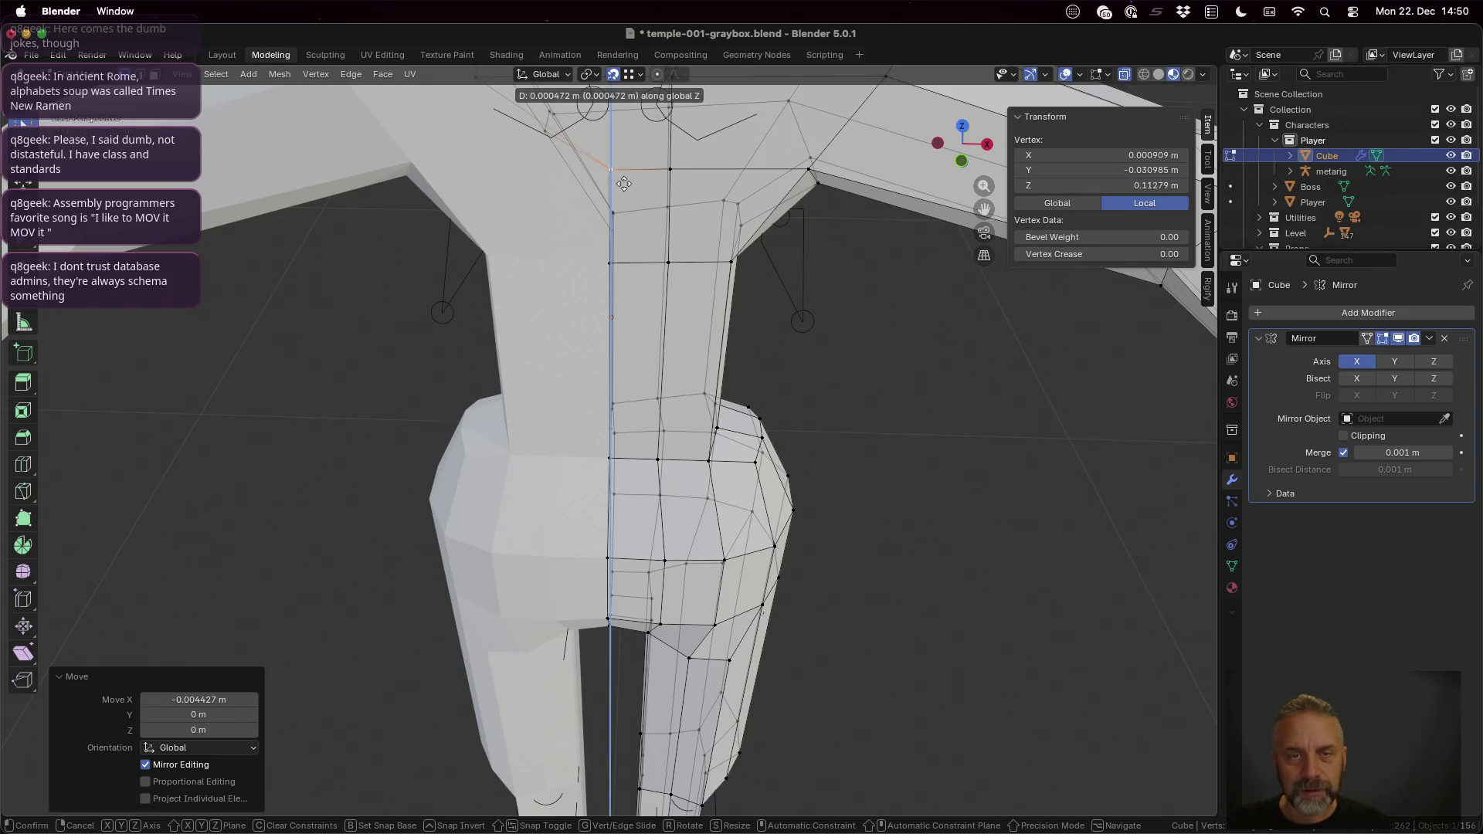
{"action": "left_click", "coordinate": [624, 181]}
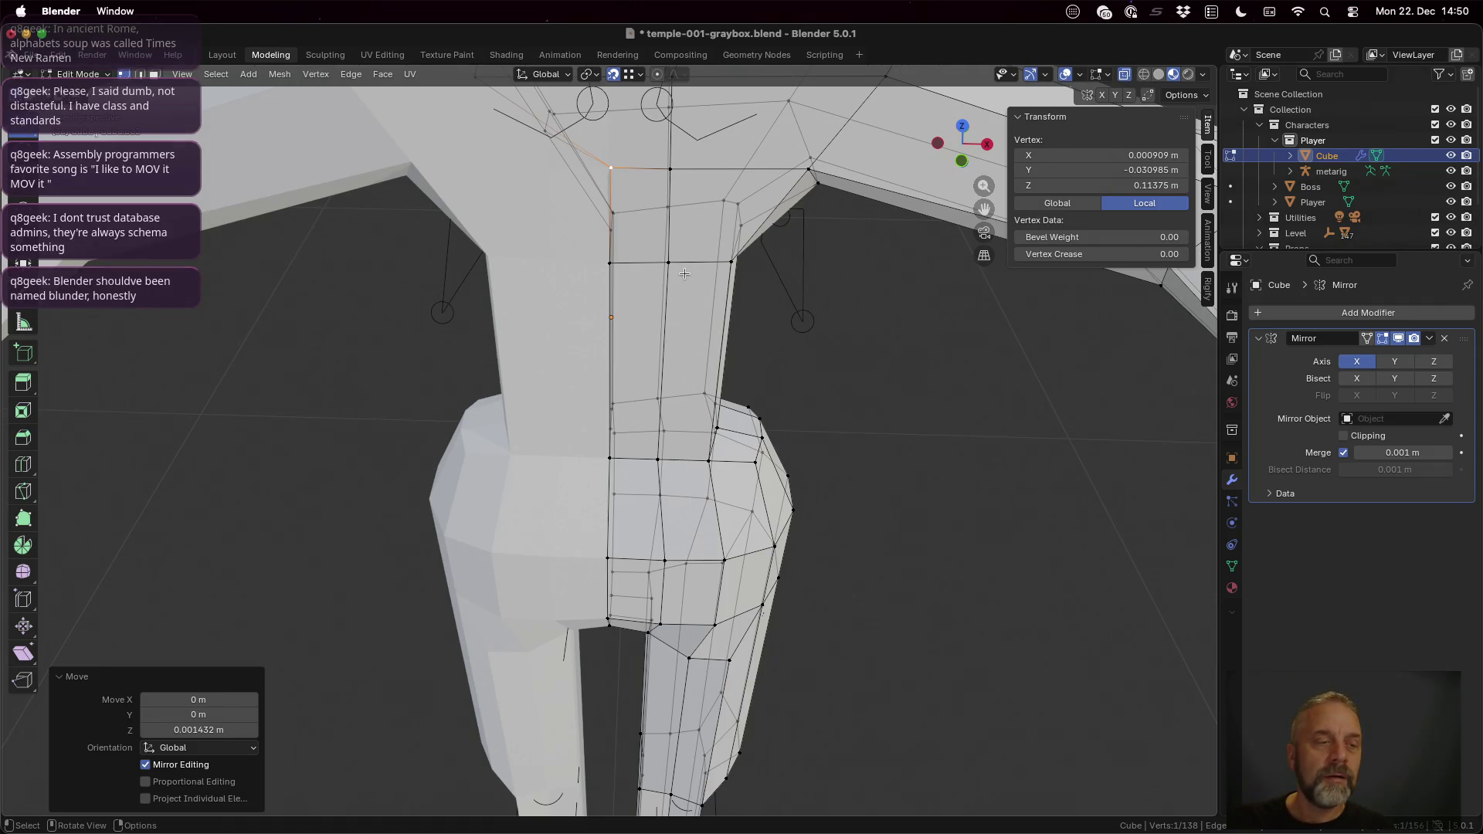
{"action": "scroll", "coordinate": [684, 274], "scroll_direction": "down", "scroll_amount": 3}
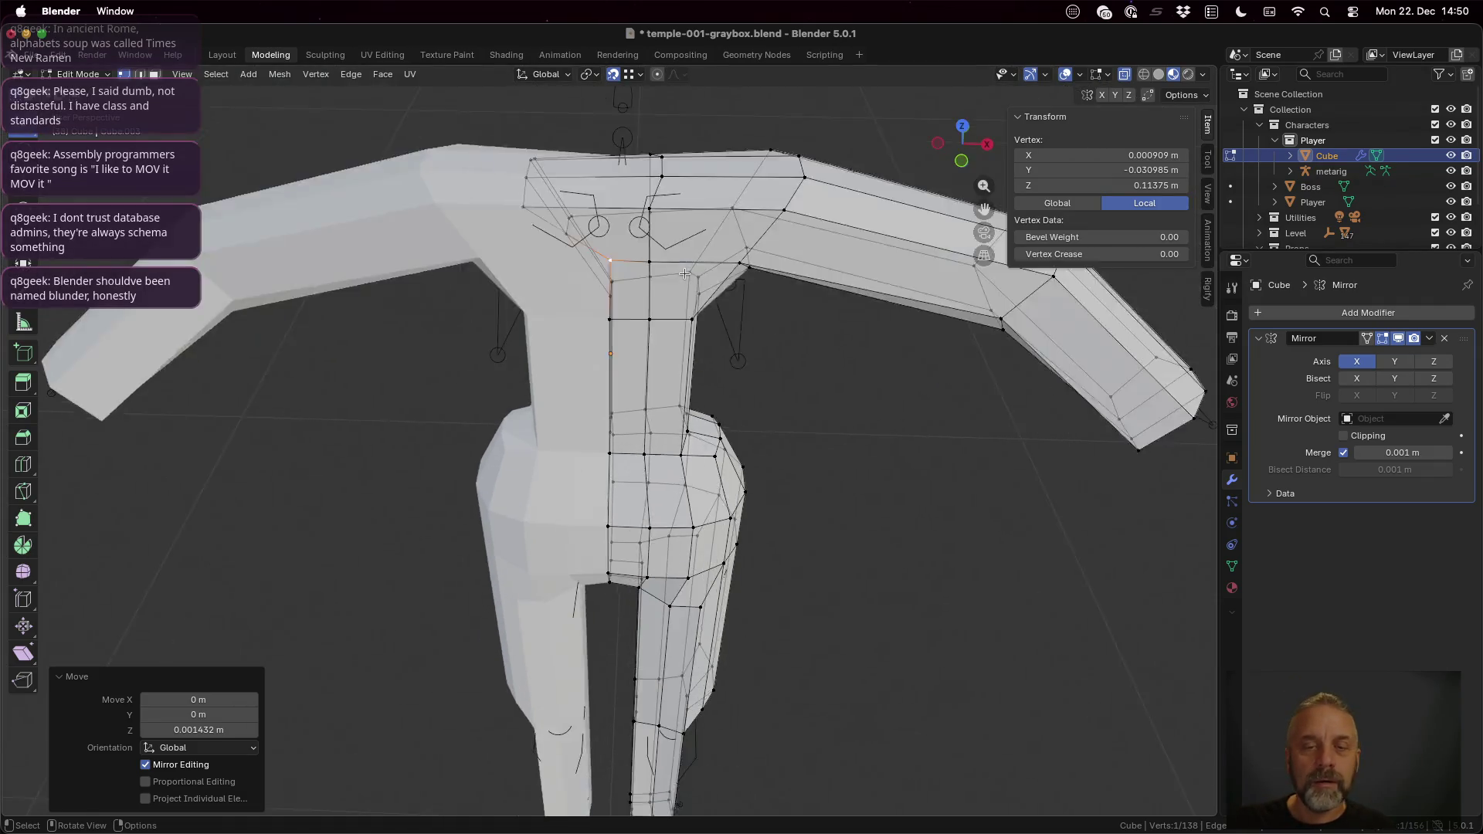
{"action": "scroll", "coordinate": [679, 264], "scroll_direction": "up", "scroll_amount": 3}
{"action": "key", "text": "g"}
{"action": "middle_click_drag", "start_coordinate": [668, 245], "coordinate": [662, 258]}
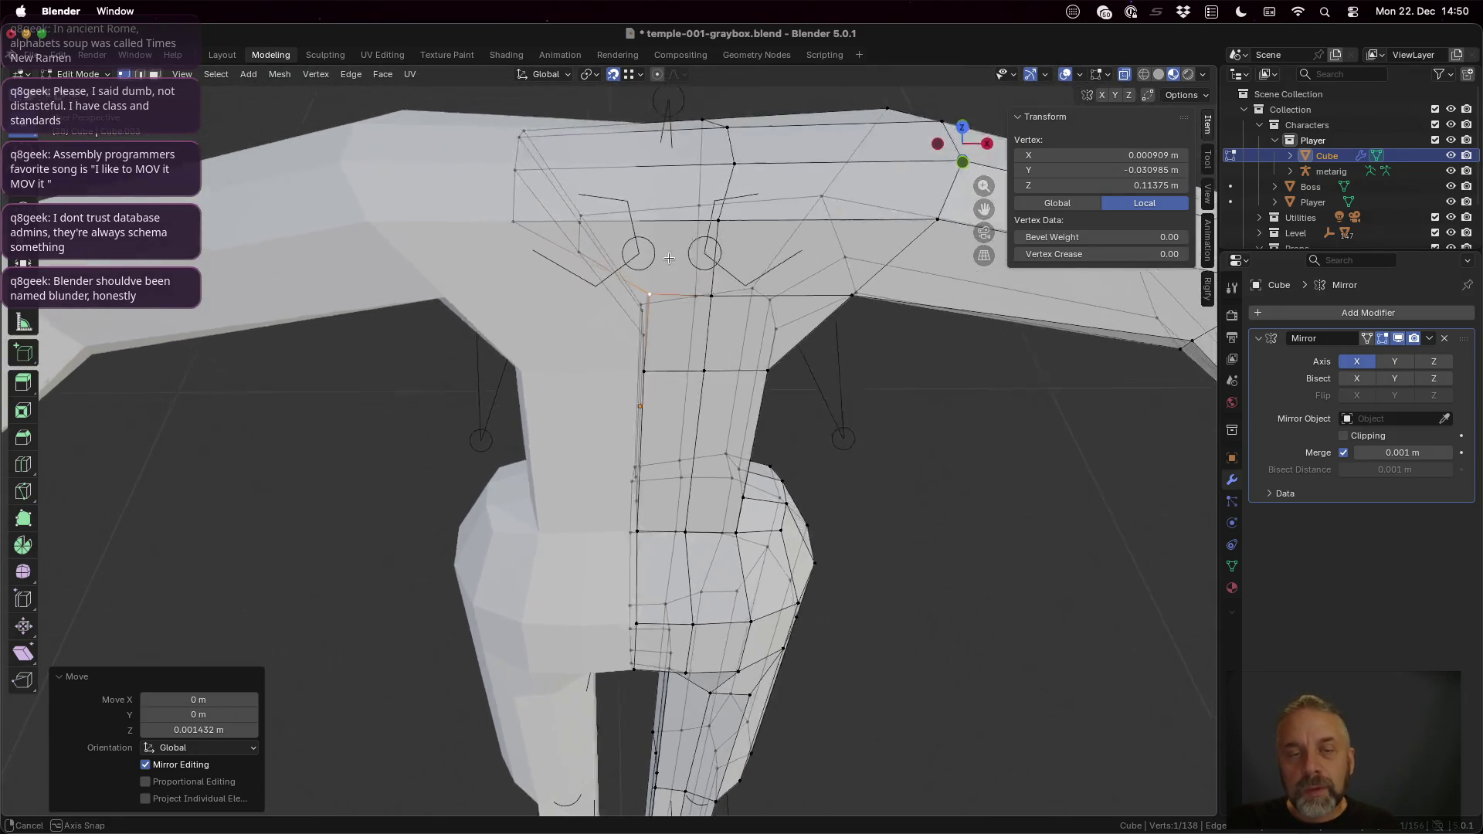
{"action": "key", "text": "Escape"}
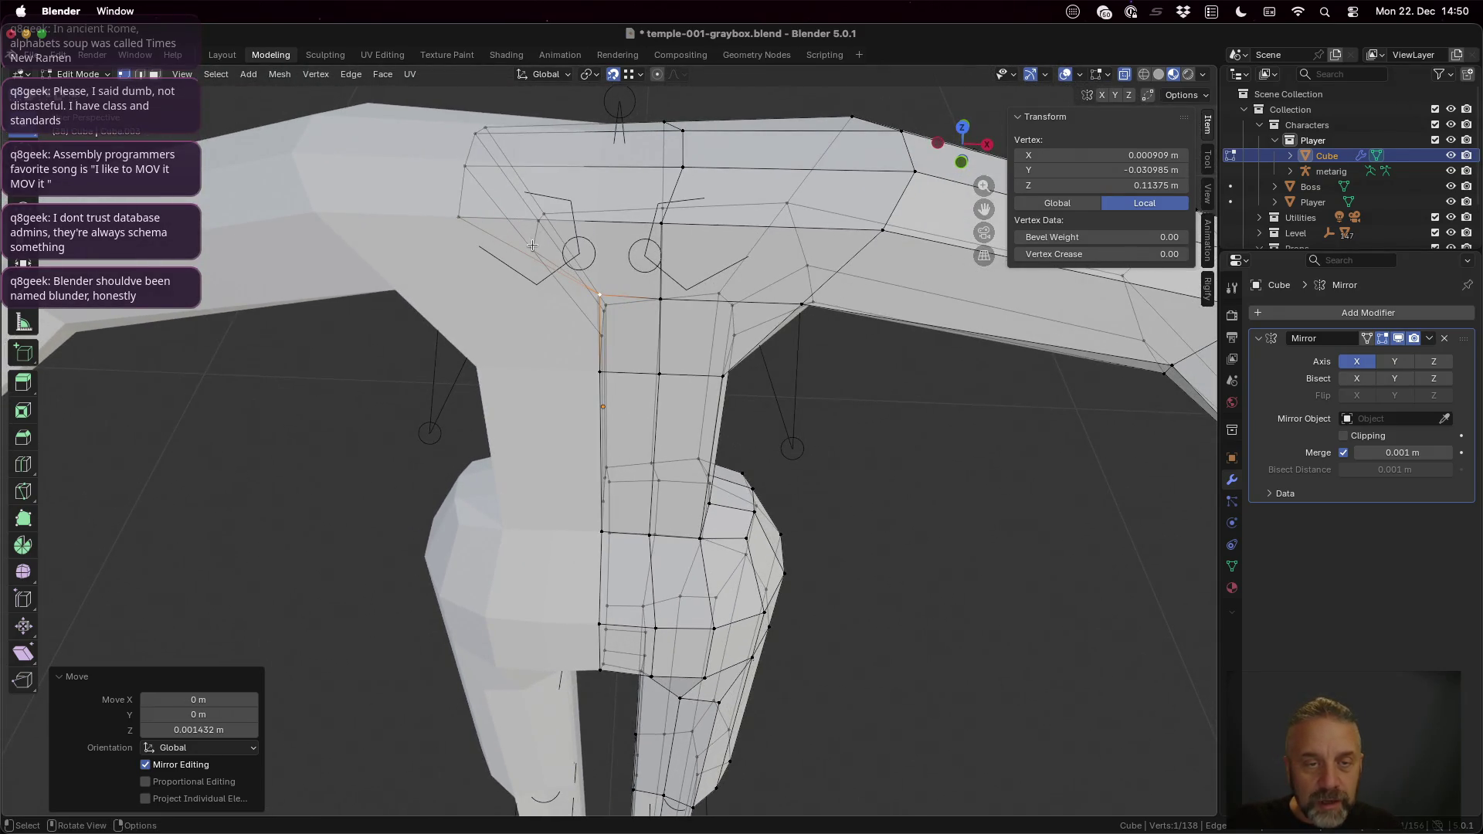
Step: Shift two more neck-base vertices along X so the neck edge lines up
{"action": "left_click", "coordinate": [532, 246]}
{"action": "key", "text": "g"}
{"action": "key", "text": "x"}
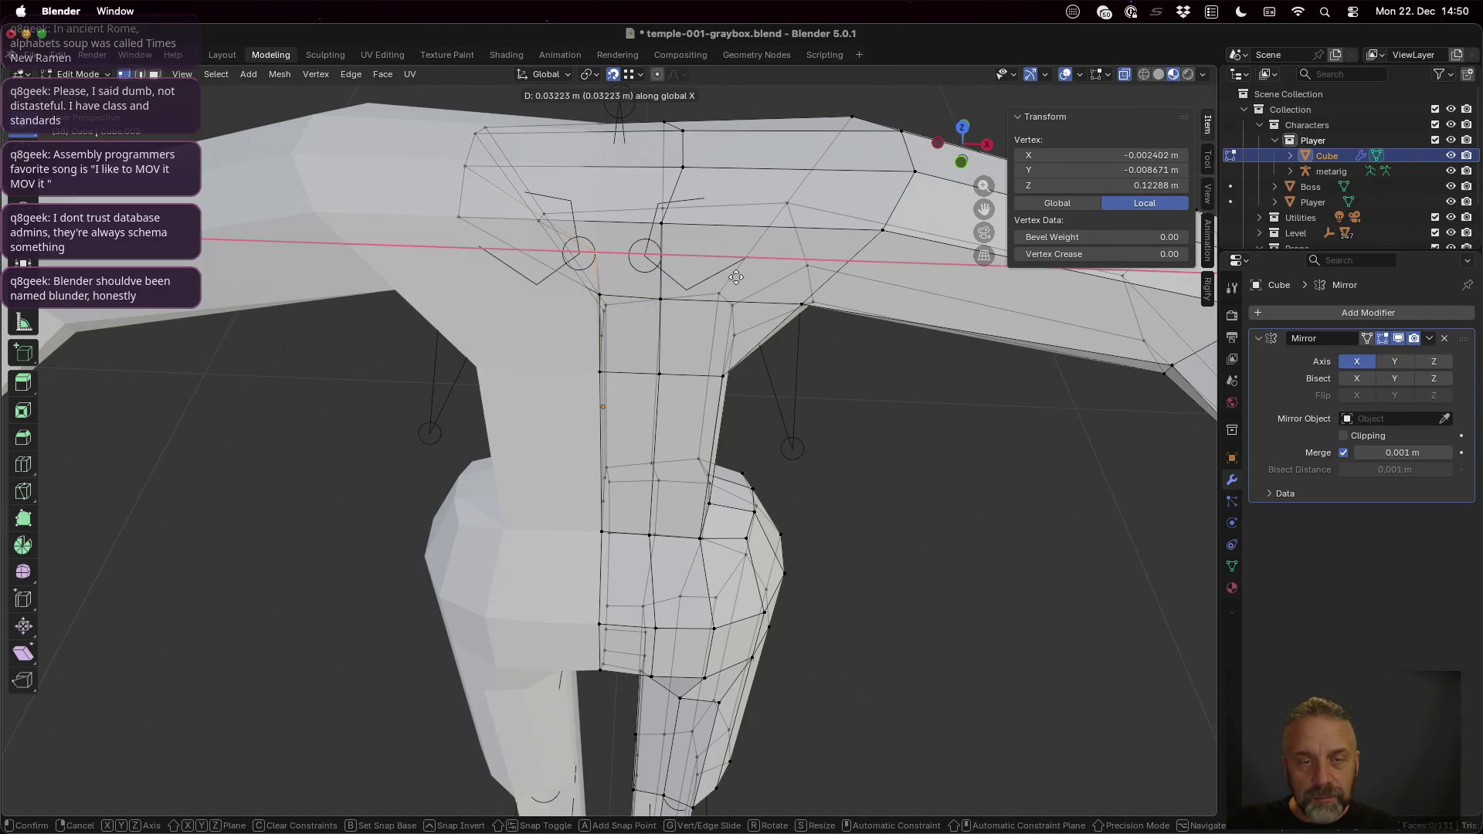
{"action": "left_click", "coordinate": [742, 276]}
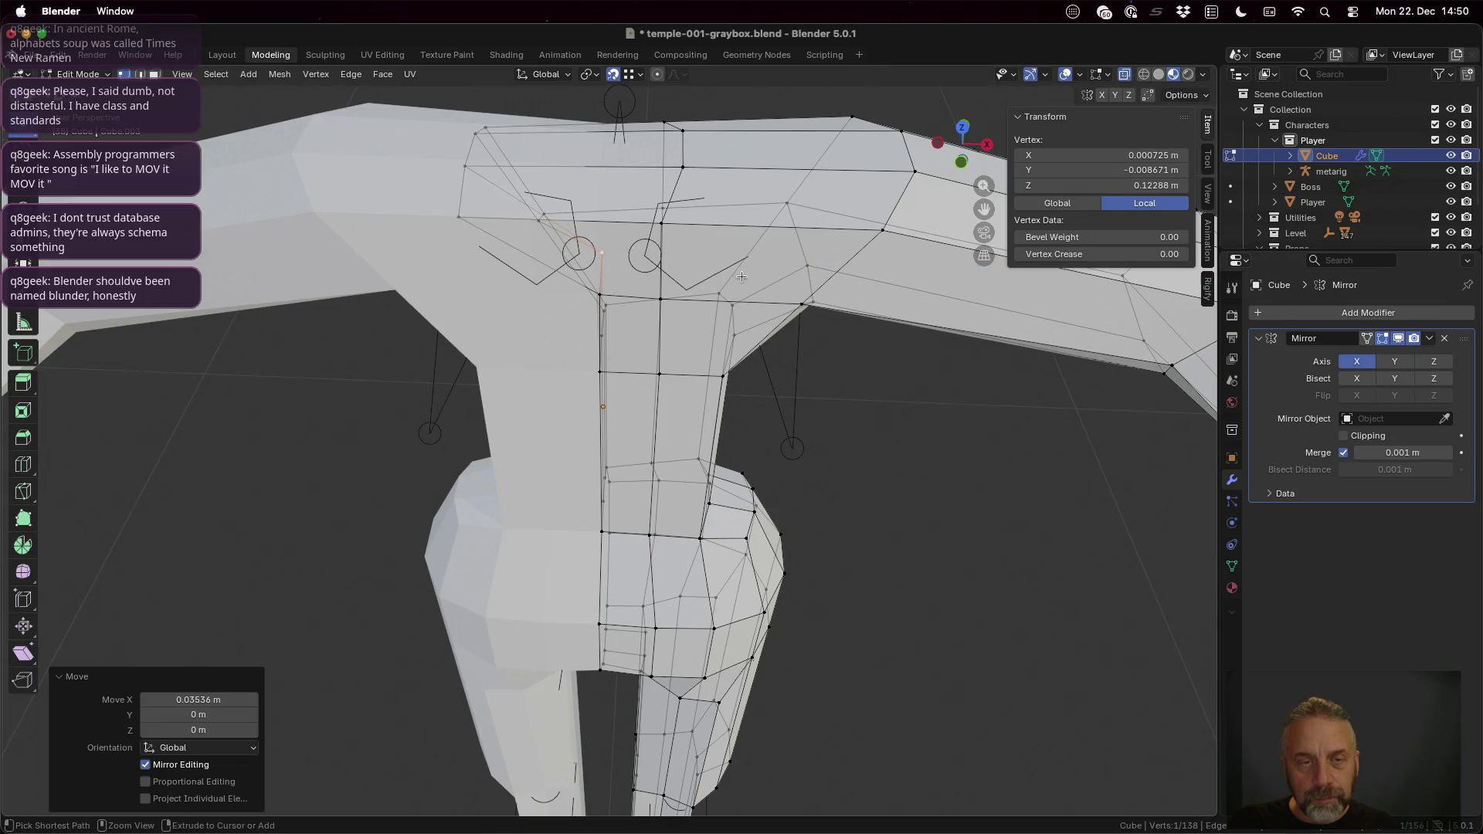
{"action": "left_click", "coordinate": [540, 217]}
{"action": "key", "text": "g"}
{"action": "key", "text": "x"}
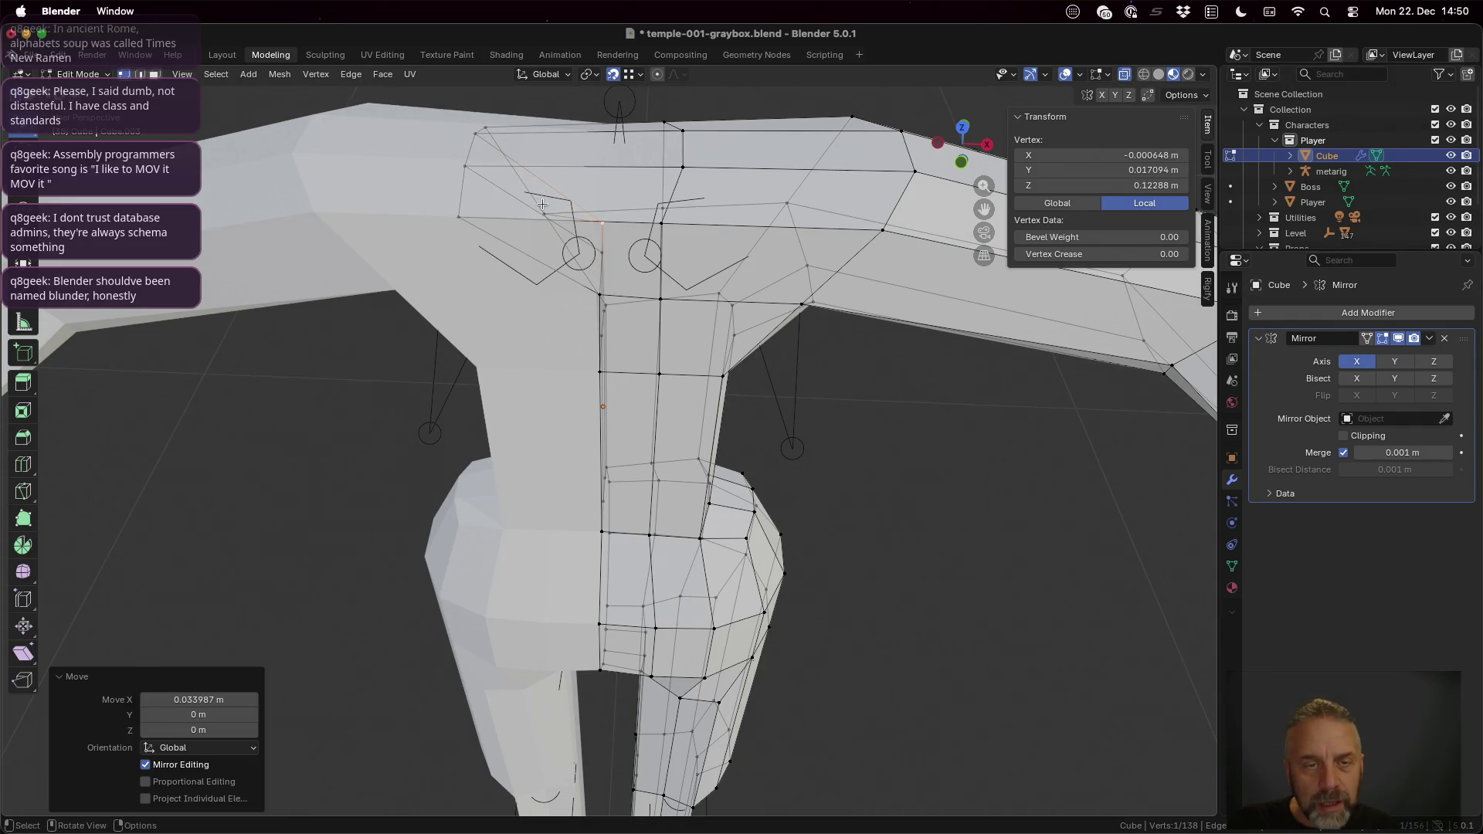
{"action": "key", "text": "g"}
{"action": "key", "text": "x"}
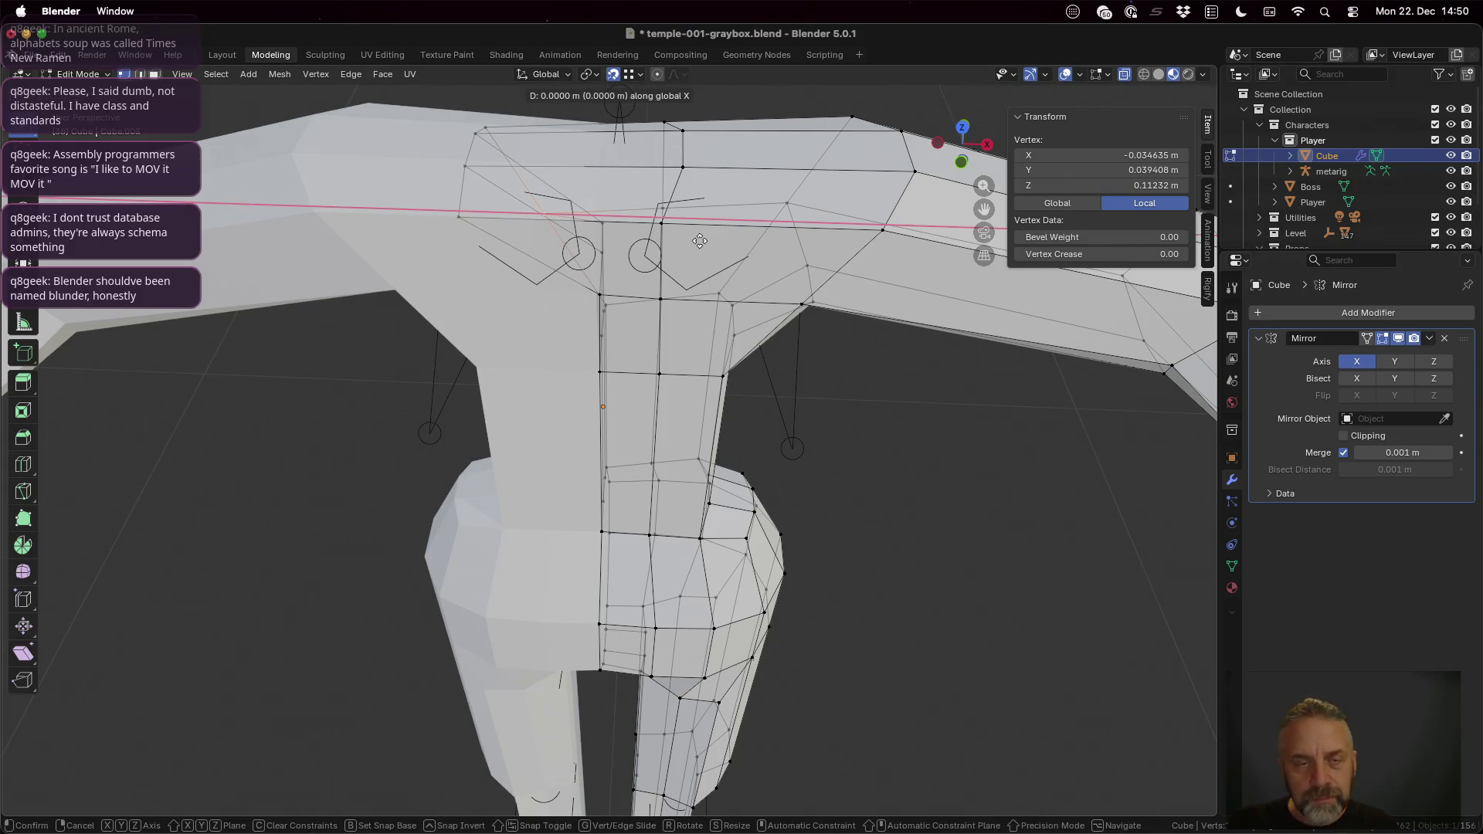
{"action": "left_click", "coordinate": [757, 231]}
Step: Reframe the shoulders and deselect everything
{"action": "mouse_move", "coordinate": [784, 273]}
{"action": "middle_mouse_down"}
{"action": "mouse_move", "coordinate": [793, 239]}
{"action": "mouse_move", "coordinate": [790, 286]}
{"action": "middle_mouse_up"}
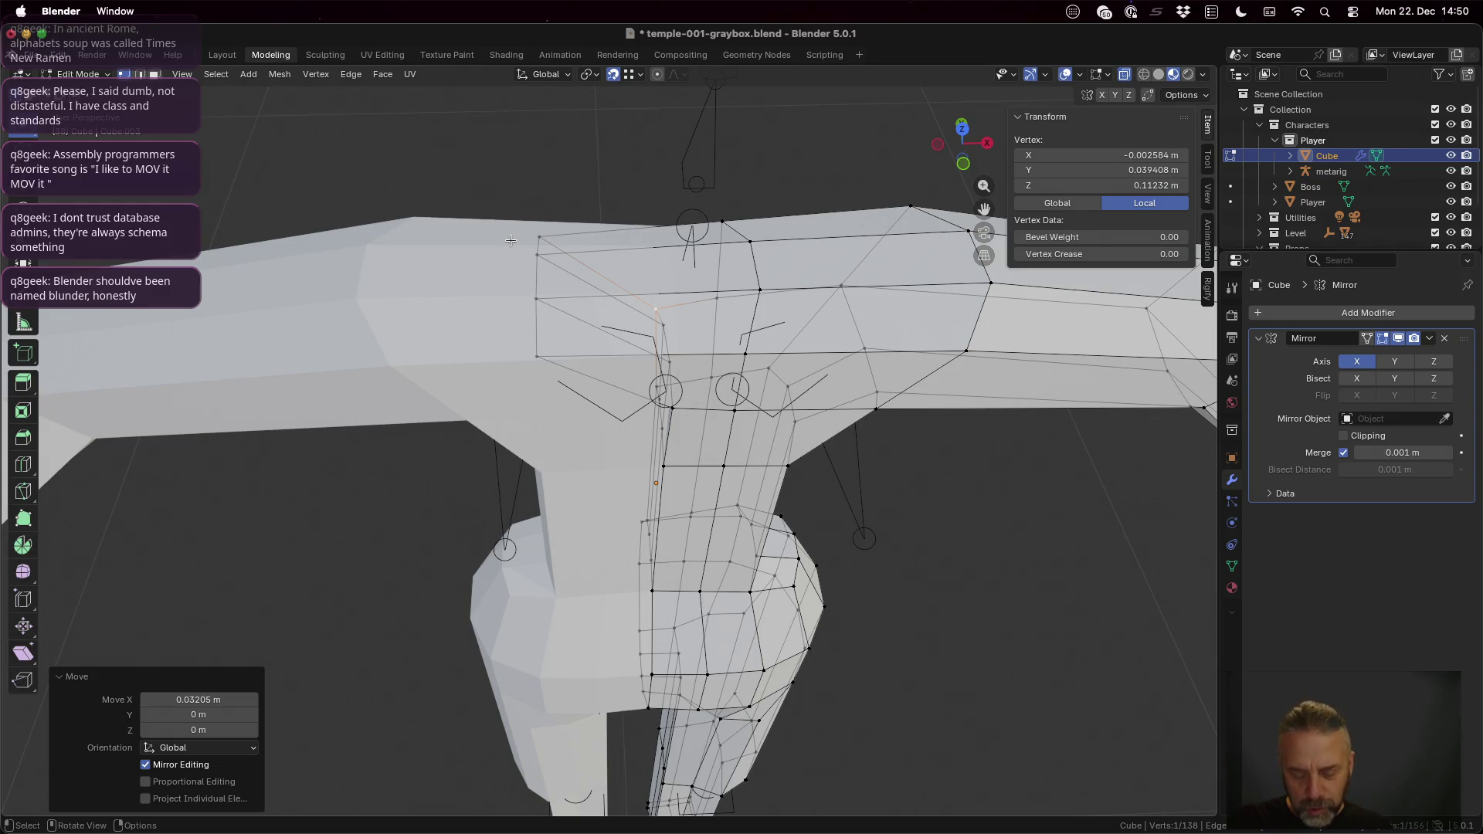
{"action": "key", "text": "a"}
{"action": "key", "text": "alt+a"}
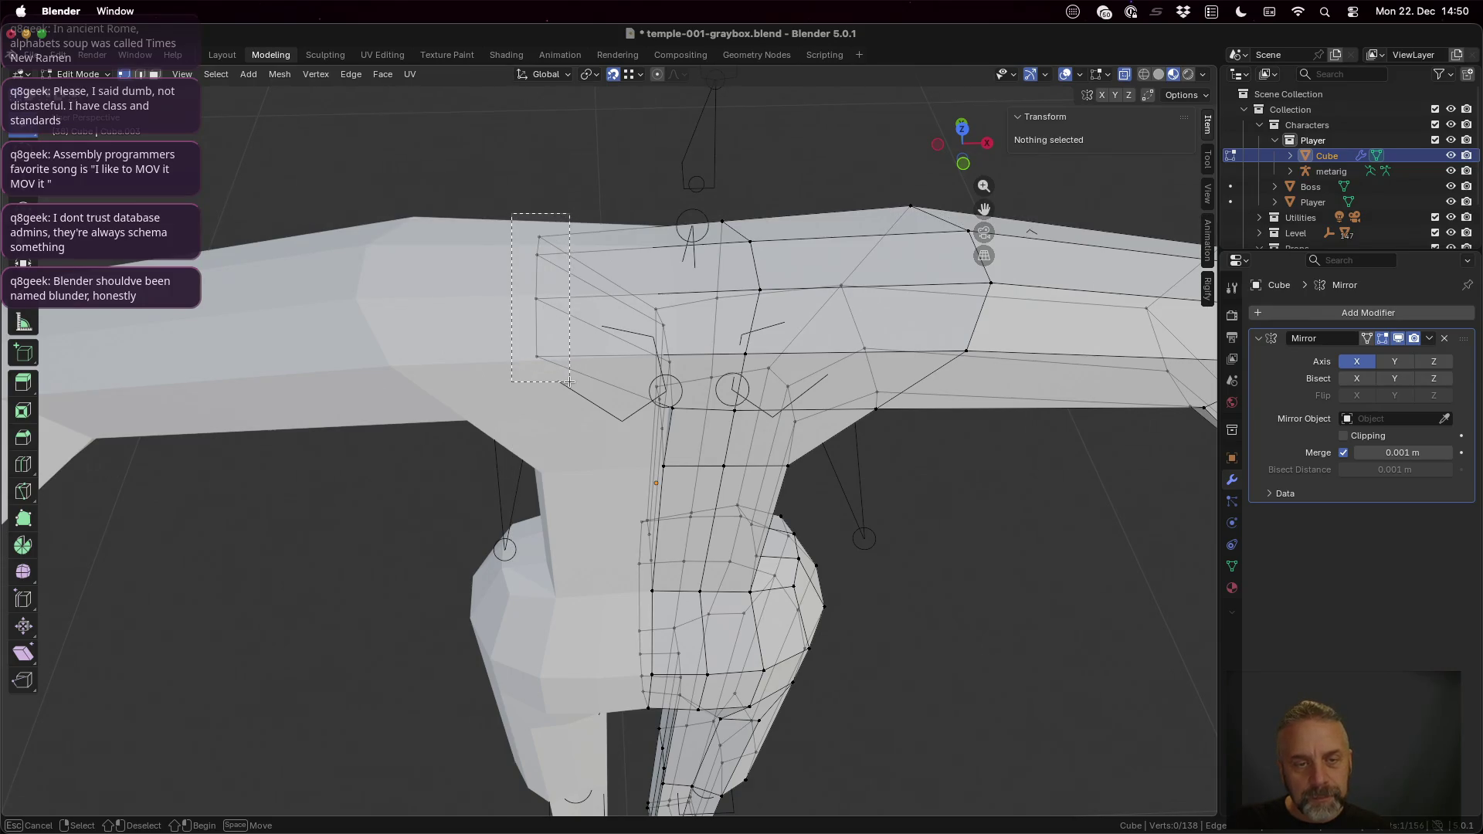
Step: Move the four neck-side vertices about 0.063 m along X and return snapping to increments
{"action": "left_click_drag", "start_coordinate": [512, 215], "coordinate": [570, 383]}
{"action": "key", "text": "g"}
{"action": "key", "text": "x"}
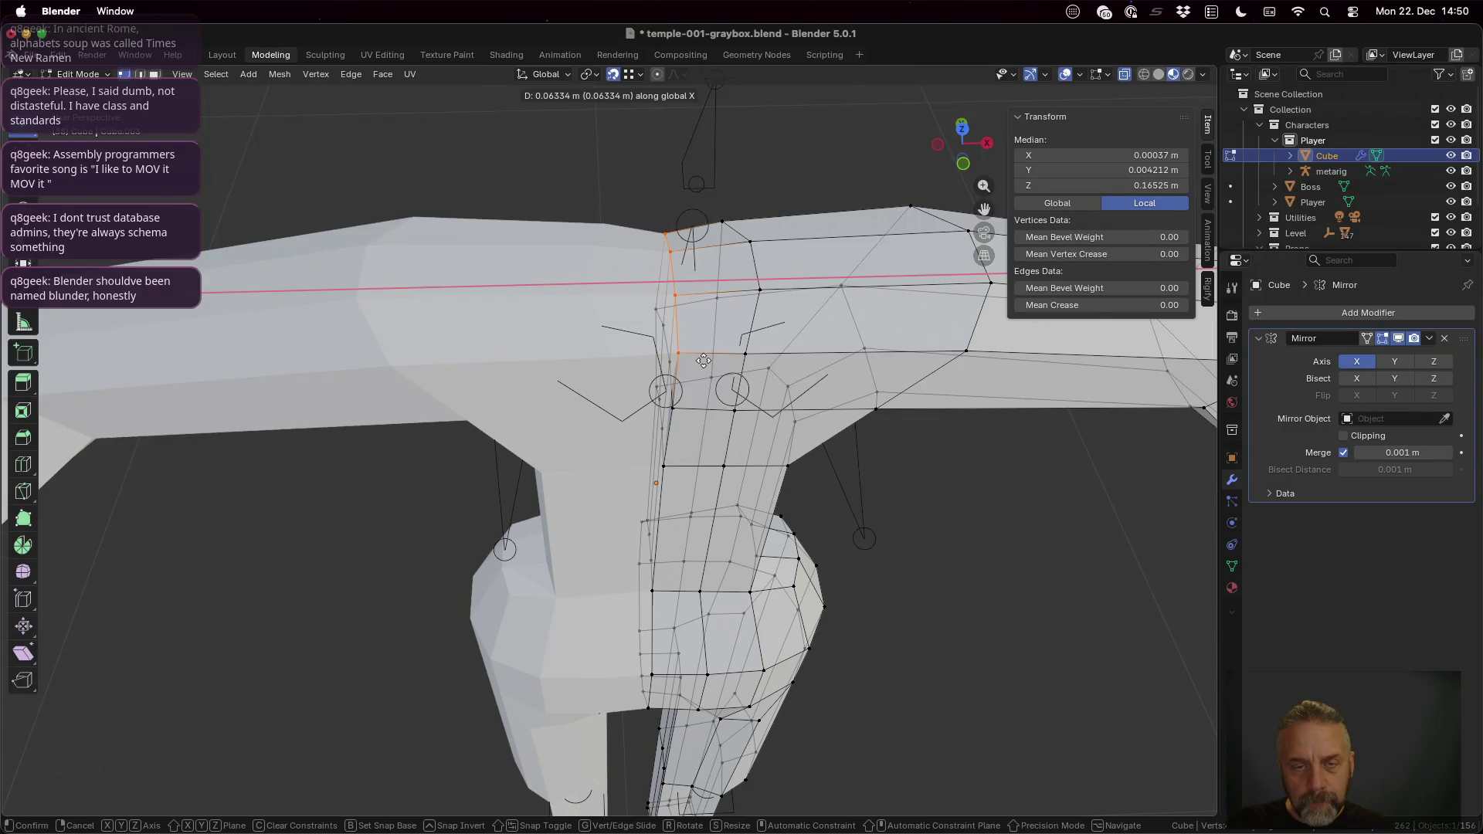
{"action": "left_click", "coordinate": [704, 361]}
{"action": "left_click", "coordinate": [639, 76]}
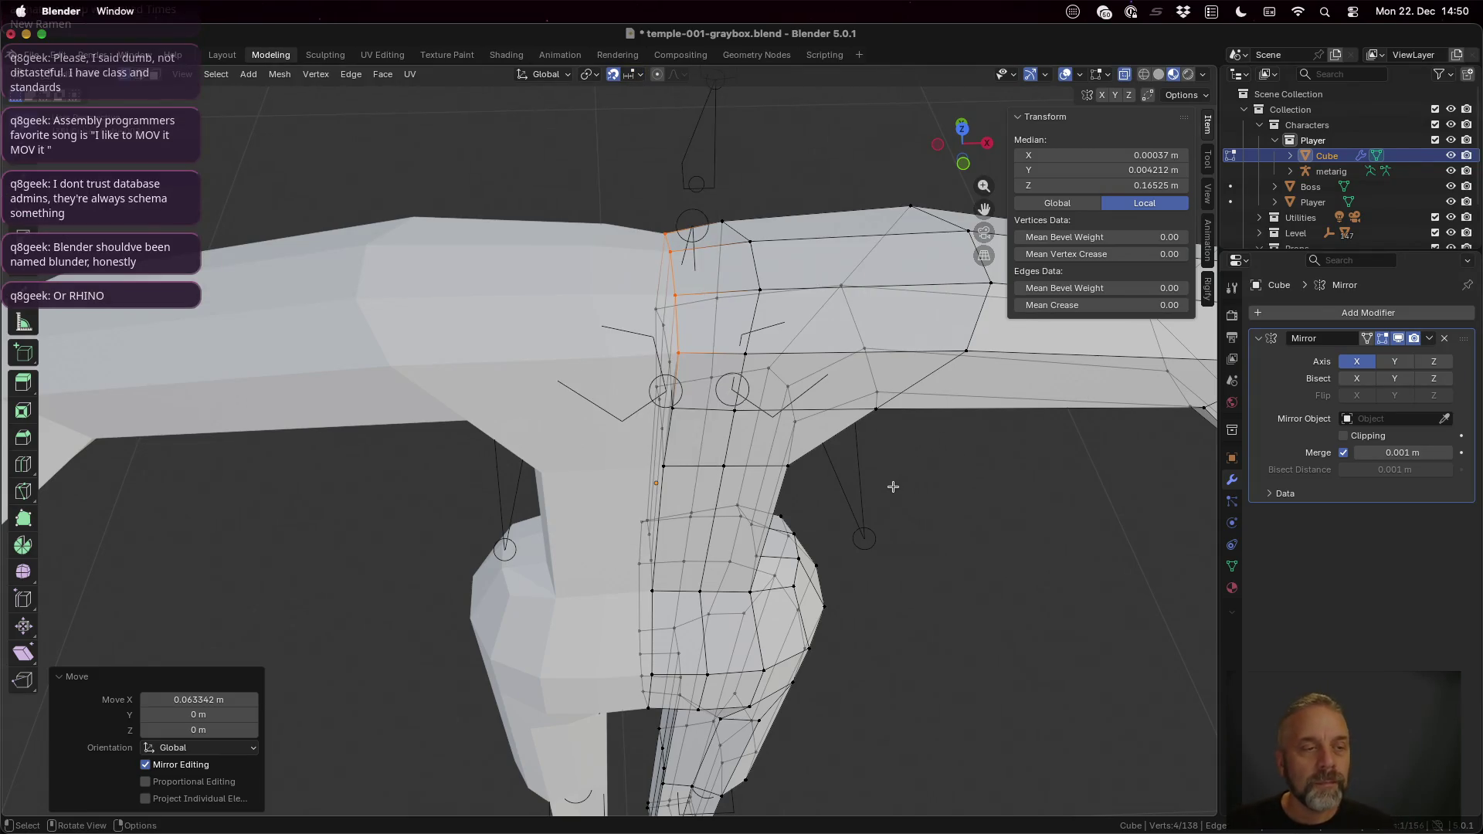
{"action": "mouse_move", "coordinate": [888, 486]}
{"action": "middle_mouse_down"}
{"action": "mouse_move", "coordinate": [698, 386]}
{"action": "mouse_move", "coordinate": [762, 371]}
{"action": "middle_mouse_up"}
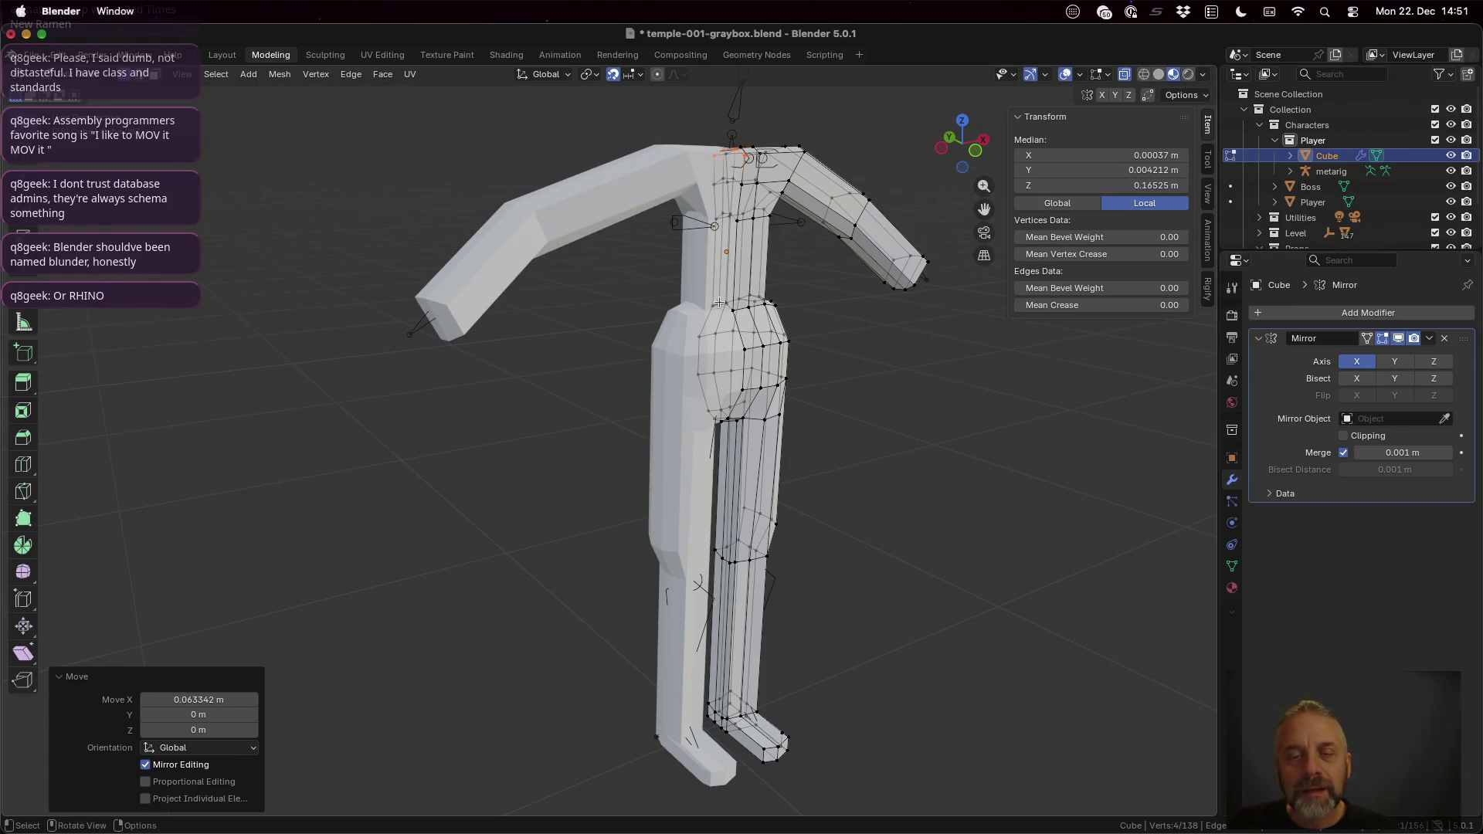
Step: Delete the stray vertices running up the torso's centre line
{"action": "left_click", "coordinate": [730, 305]}
{"action": "left_click", "coordinate": [721, 237], "text": "shift"}
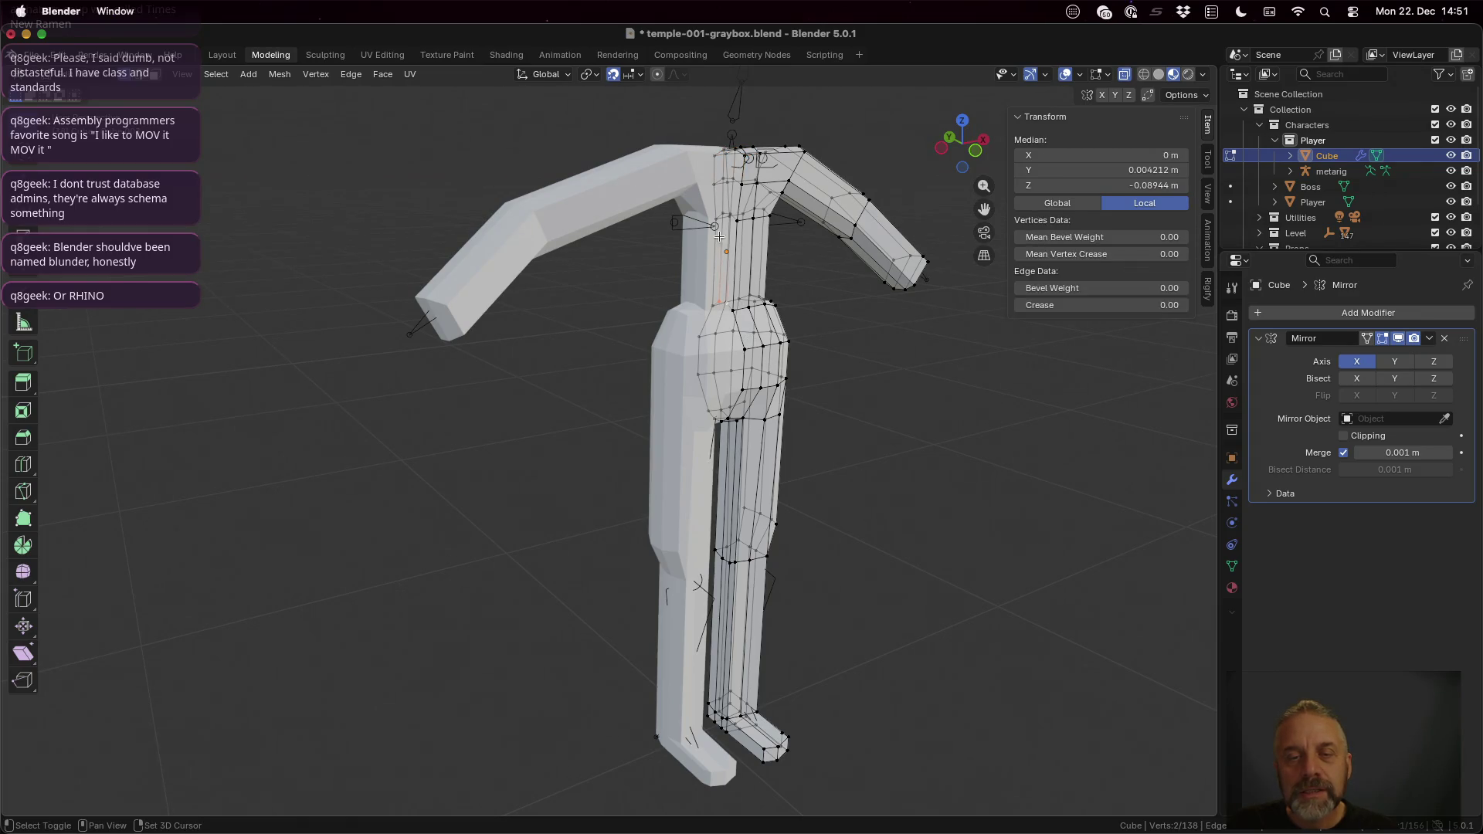
{"action": "scroll", "coordinate": [734, 216], "scroll_direction": "up", "scroll_amount": 2}
{"action": "scroll", "coordinate": [761, 262], "scroll_direction": "up", "scroll_amount": 2}
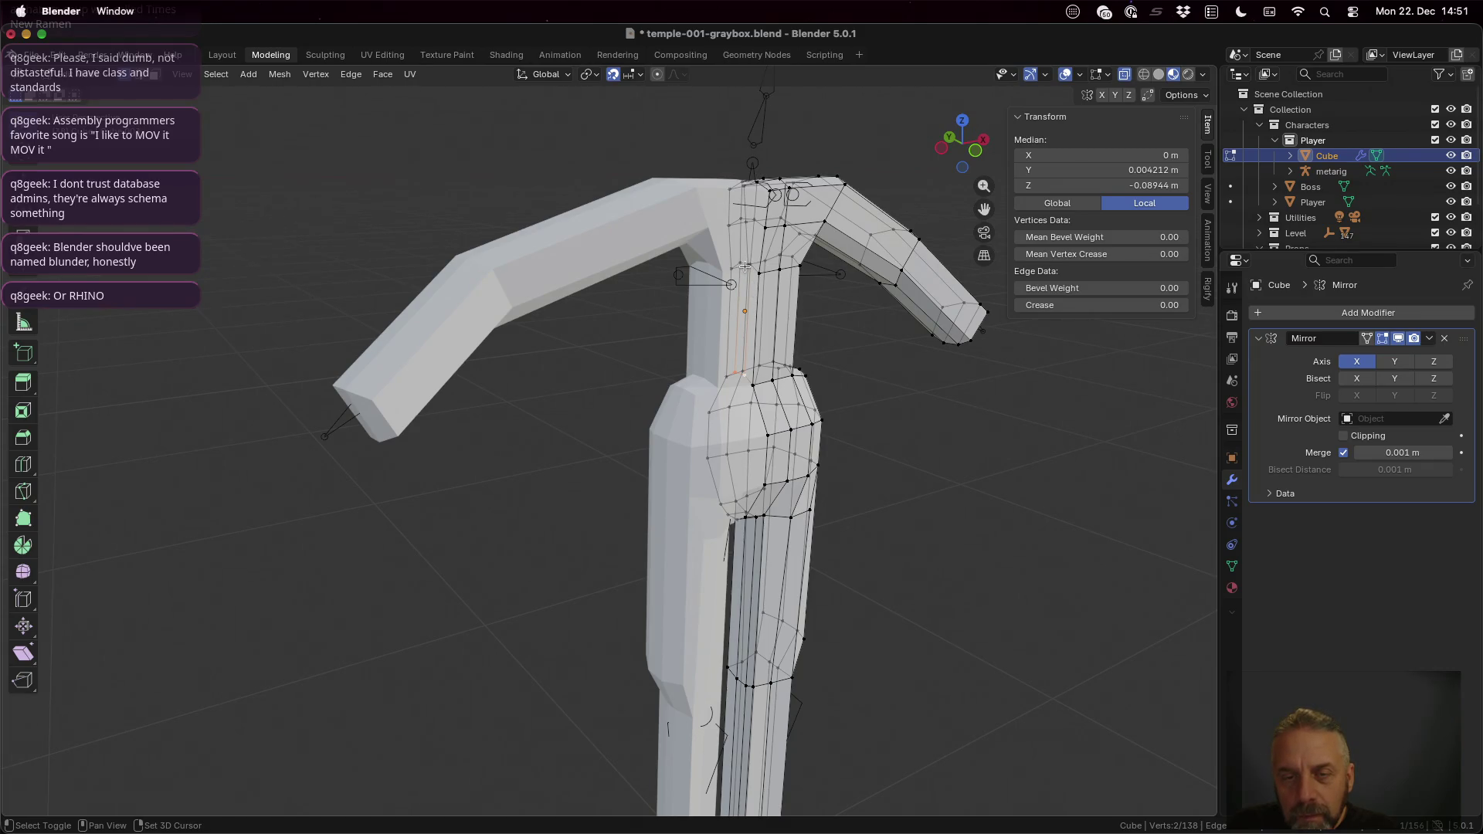
{"action": "scroll", "coordinate": [764, 265], "scroll_direction": "up", "scroll_amount": 2}
{"action": "scroll", "coordinate": [776, 257], "scroll_direction": "up", "scroll_amount": 2}
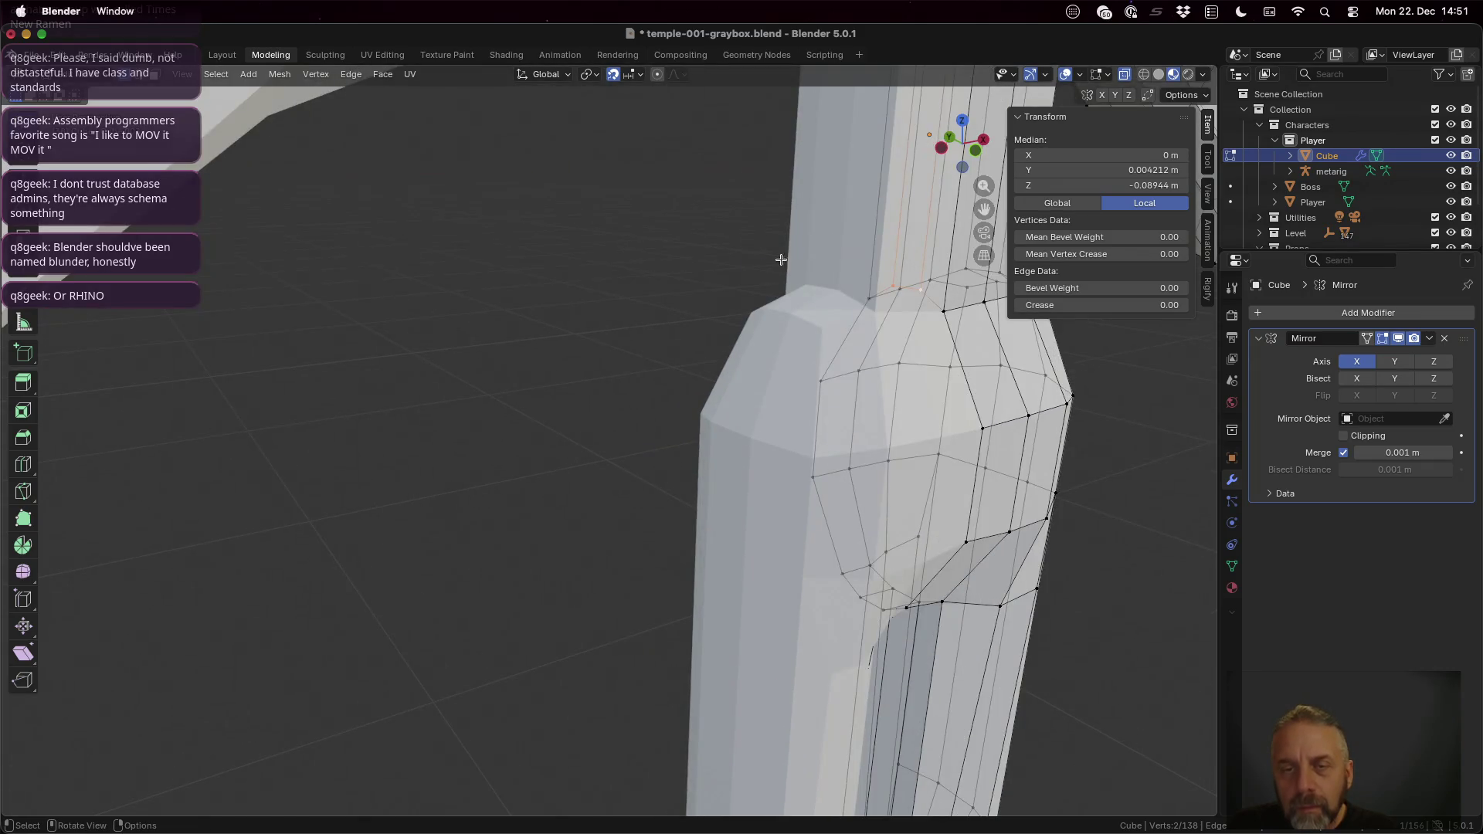
{"action": "middle_click_drag", "start_coordinate": [785, 256], "coordinate": [683, 385], "text": "shift"}
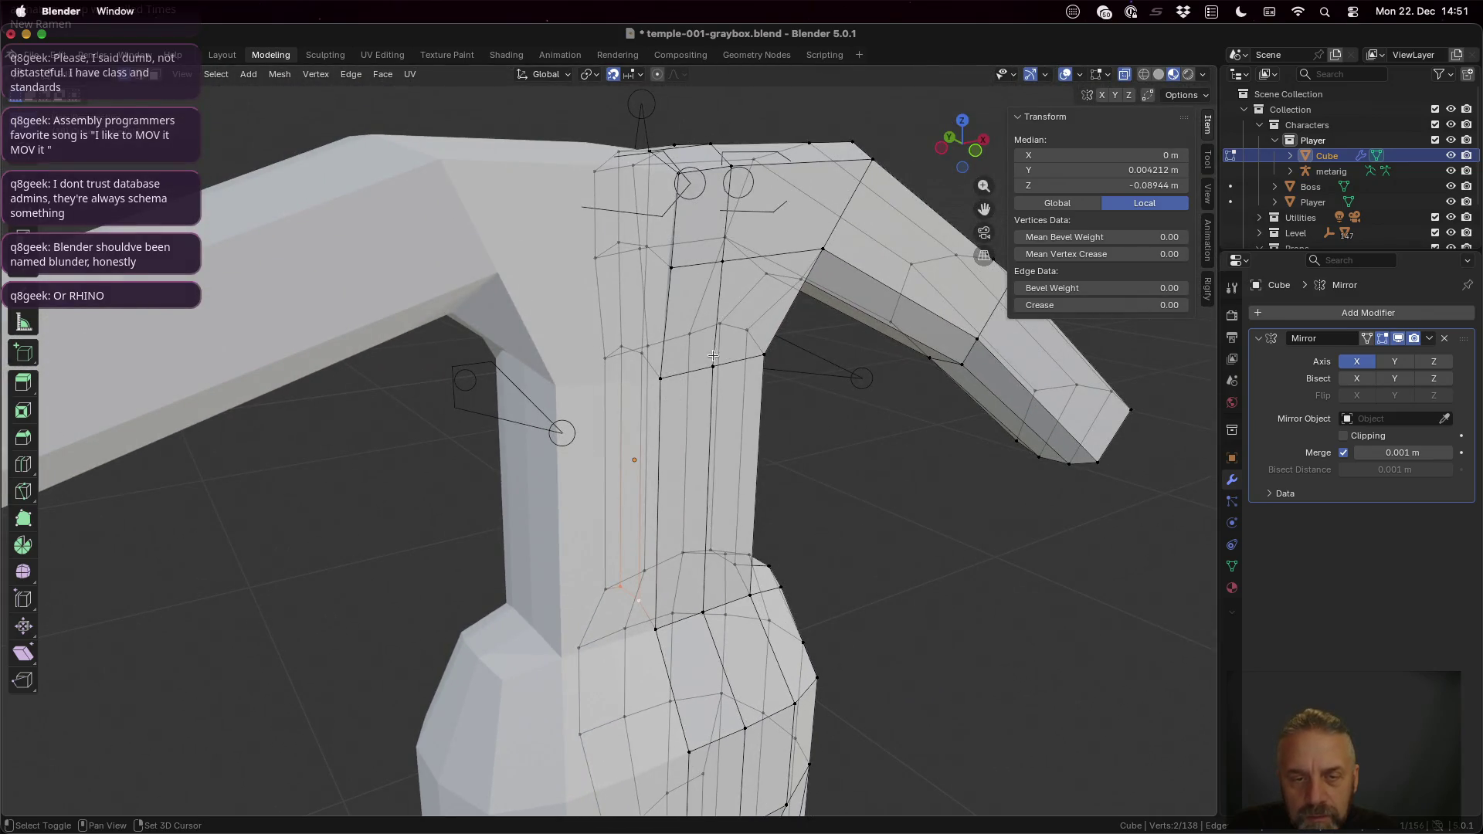
{"action": "left_click", "coordinate": [635, 352], "text": "shift"}
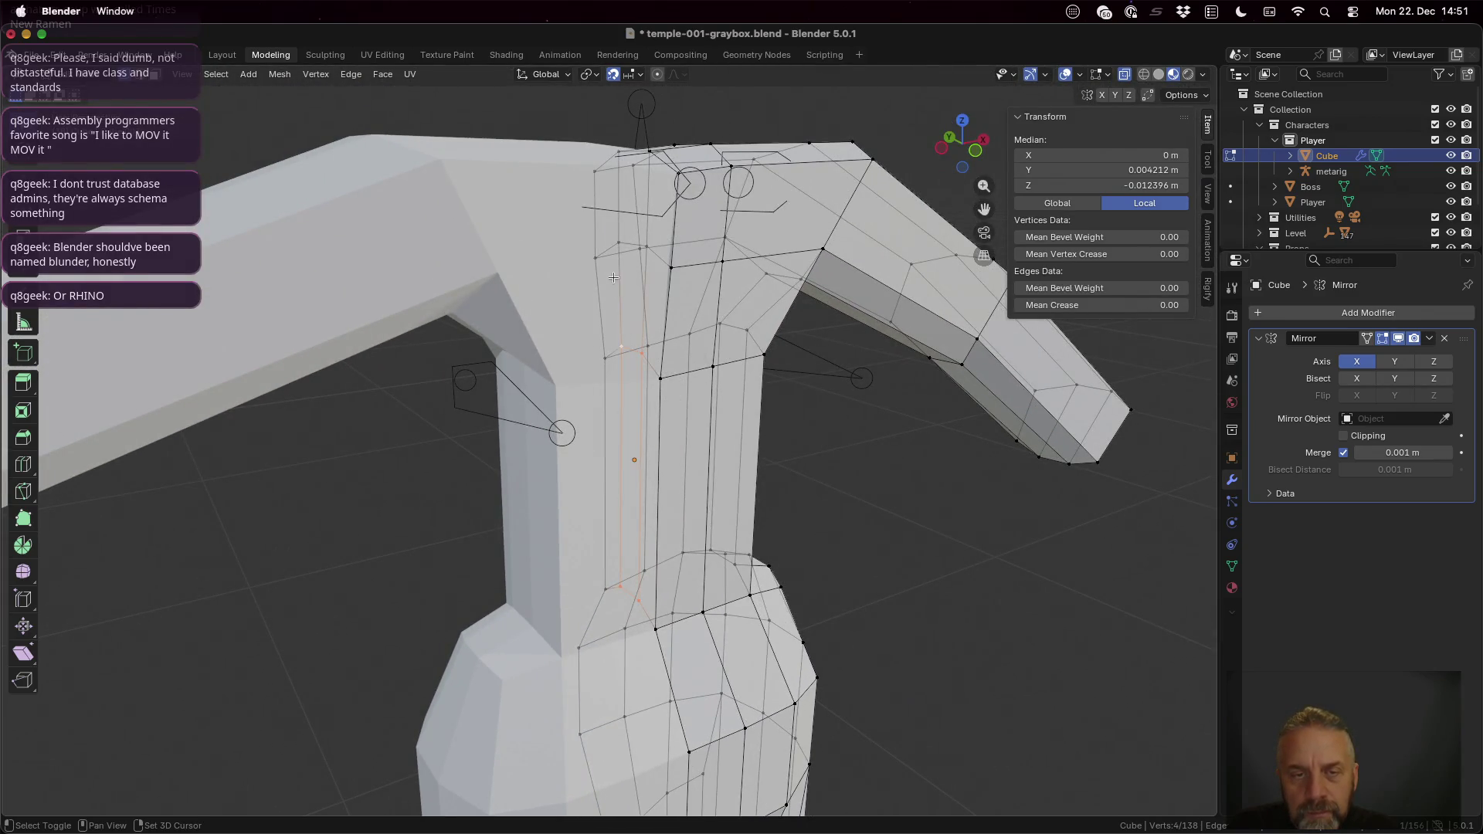
{"action": "left_click", "coordinate": [615, 243], "text": "shift"}
{"action": "left_click", "coordinate": [649, 243], "text": "shift"}
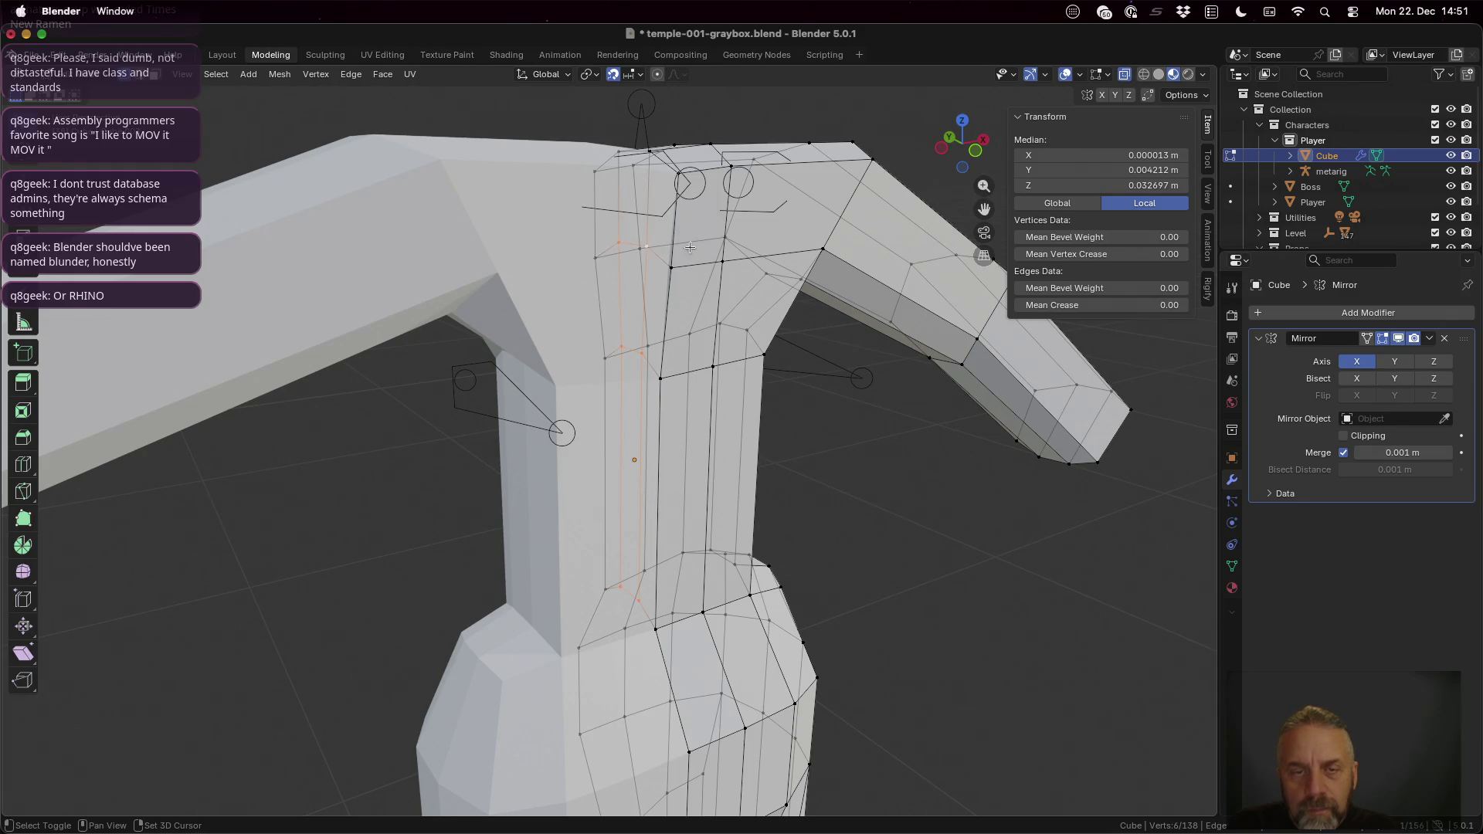
{"action": "key", "text": "x"}
{"action": "left_click", "coordinate": [705, 249]}
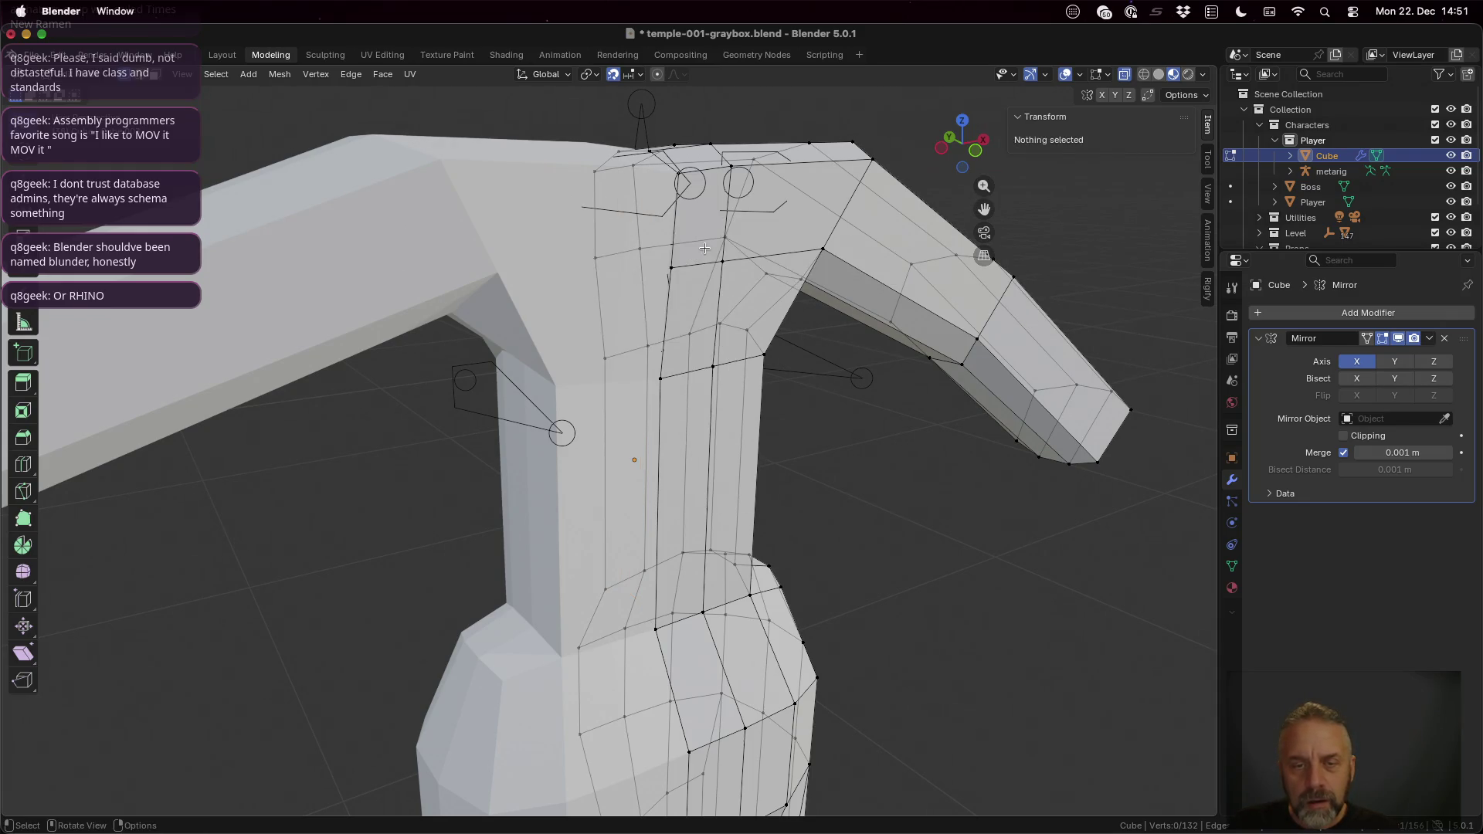
Step: Check the torso centre edges from several angles and turn X-ray shading off
{"action": "middle_click_drag", "start_coordinate": [740, 261], "coordinate": [739, 263]}
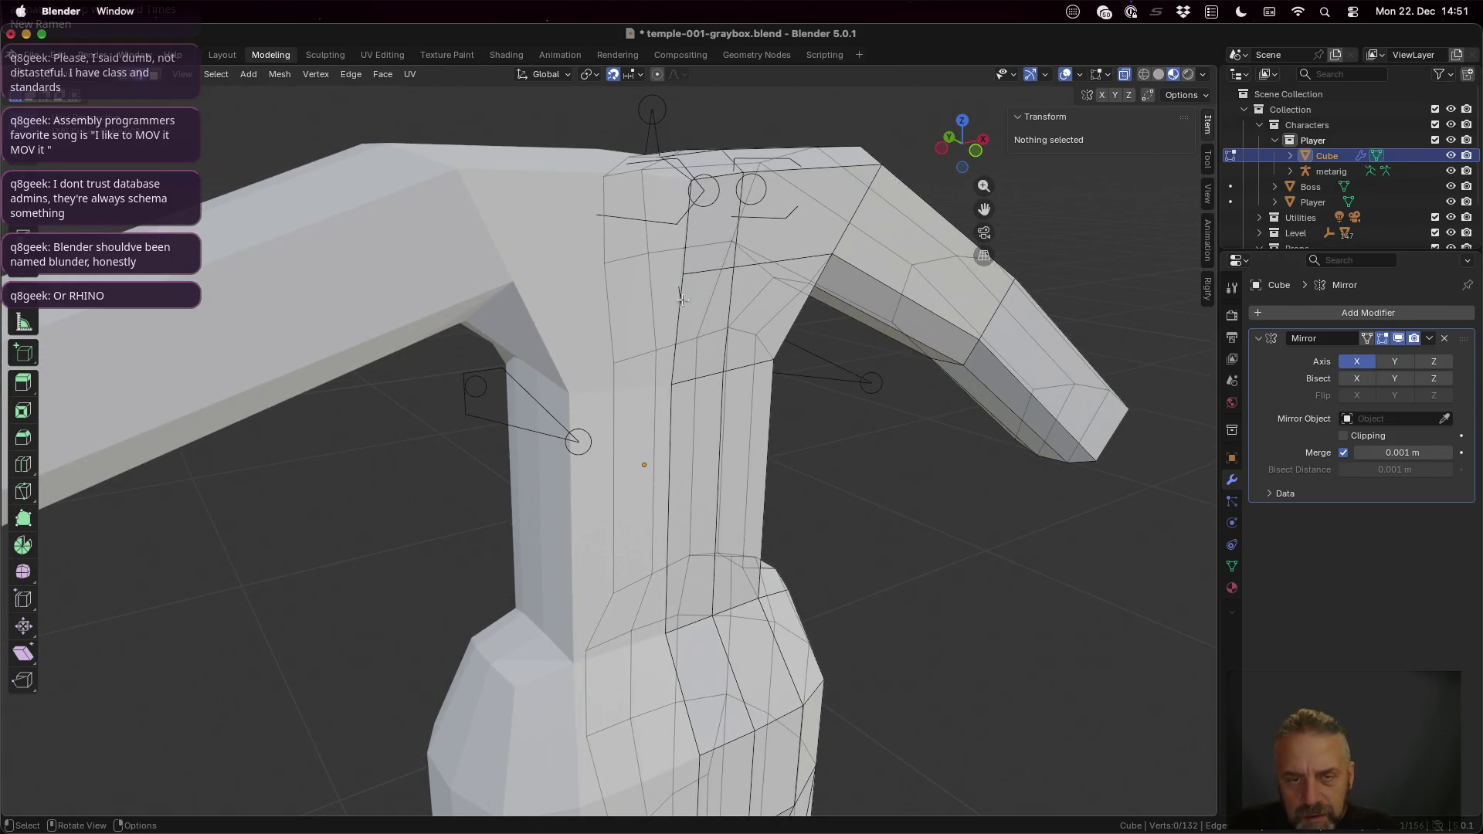
{"action": "left_click", "coordinate": [678, 293]}
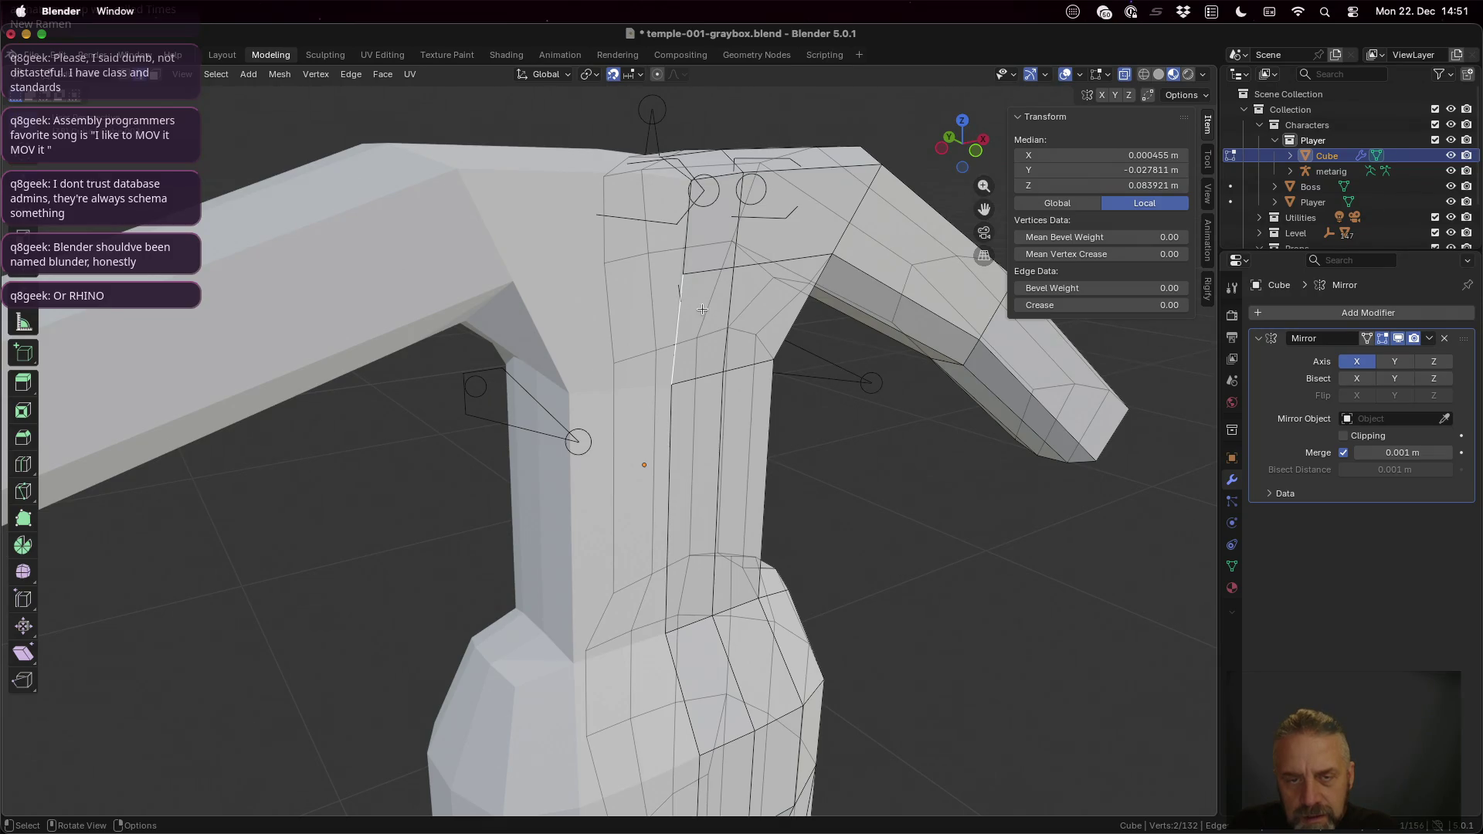
{"action": "scroll", "coordinate": [702, 310], "scroll_direction": "up", "scroll_amount": 5}
{"action": "middle_click_drag", "start_coordinate": [802, 162], "coordinate": [695, 249]}
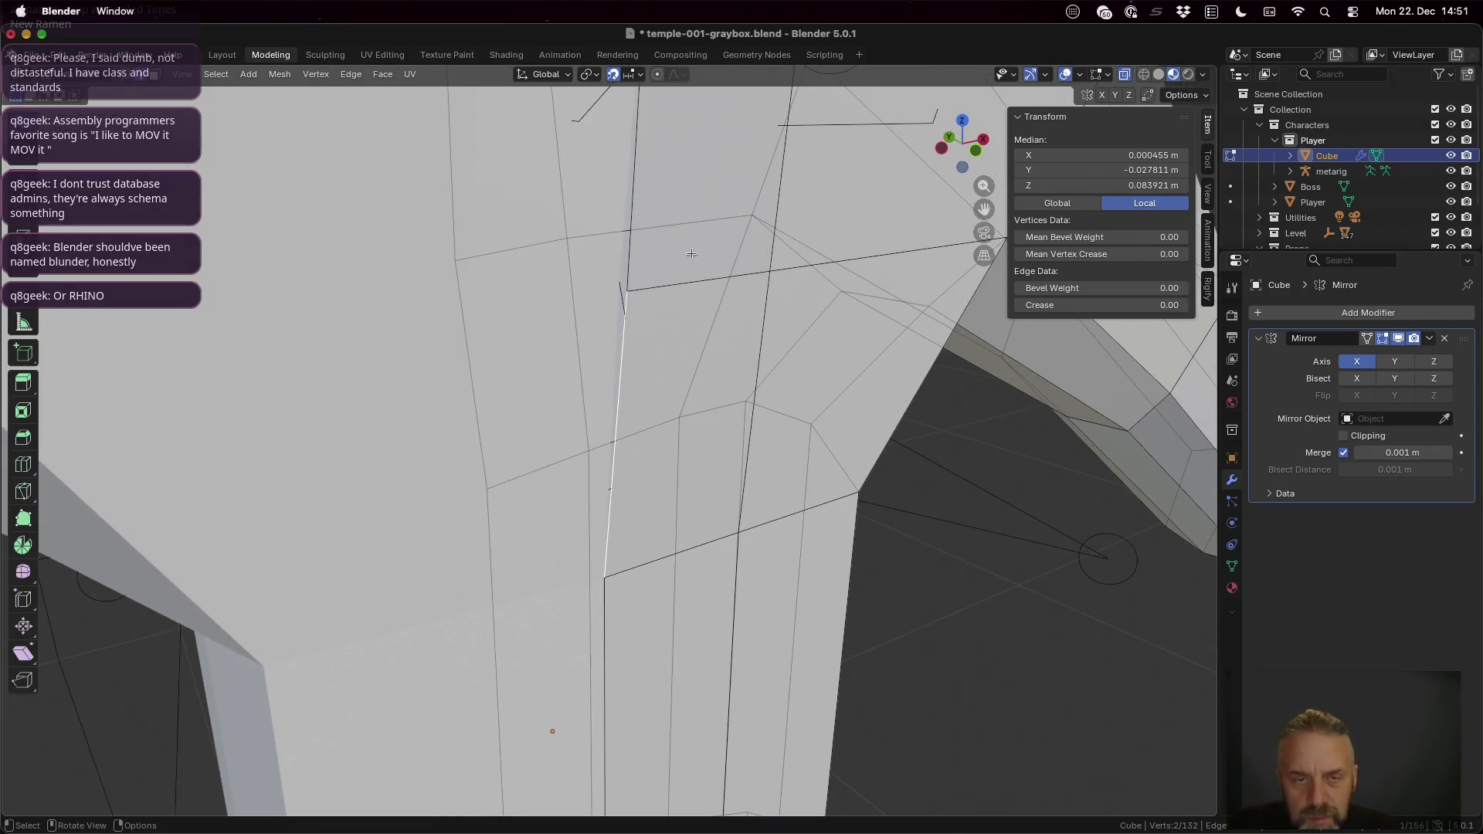
{"action": "left_click", "coordinate": [632, 269]}
{"action": "mouse_move", "coordinate": [628, 297]}
{"action": "middle_mouse_down"}
{"action": "mouse_move", "coordinate": [696, 323]}
{"action": "mouse_move", "coordinate": [713, 302]}
{"action": "middle_mouse_up"}
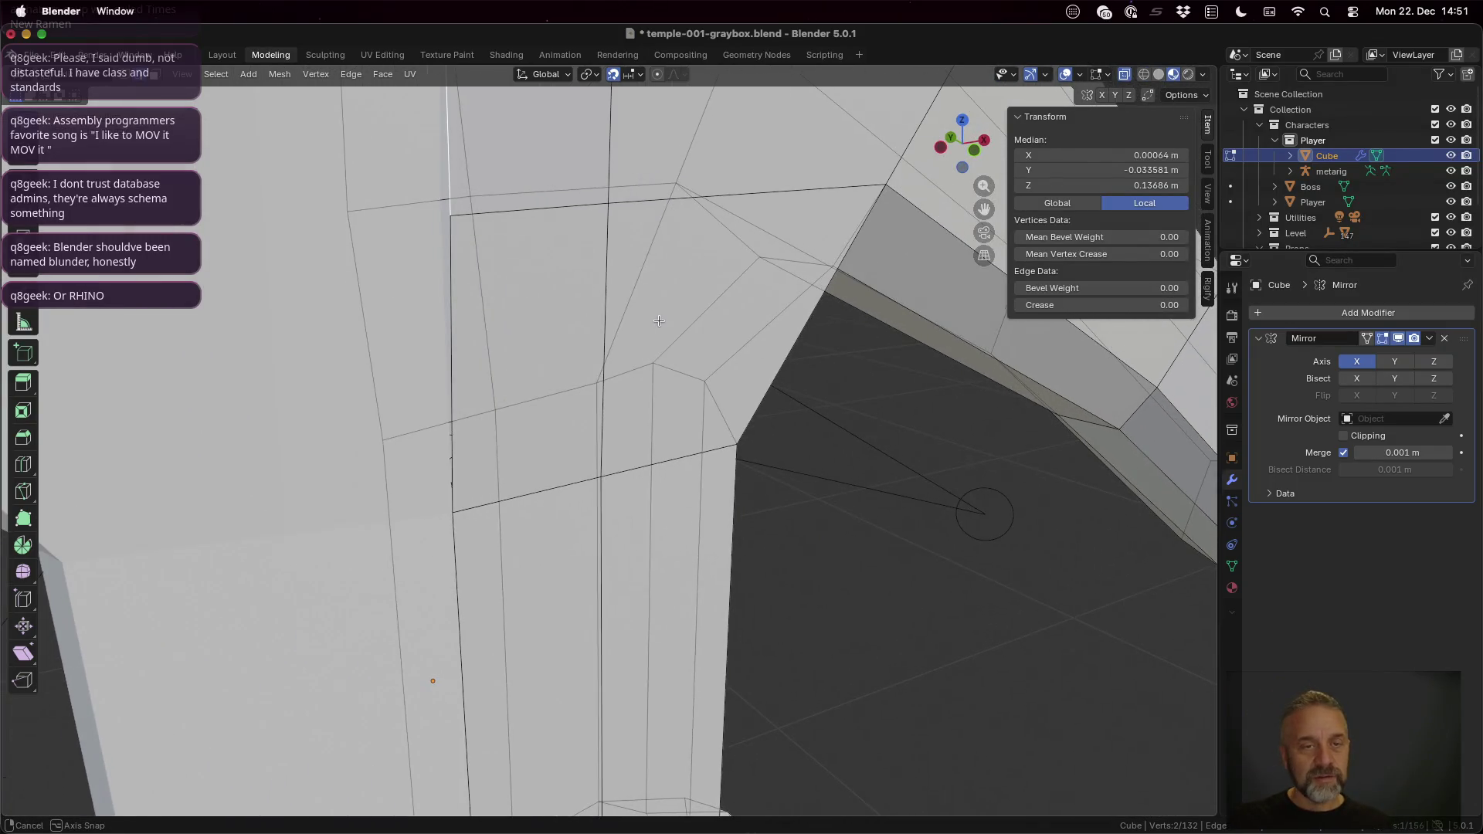
{"action": "scroll", "coordinate": [713, 303], "scroll_direction": "down", "scroll_amount": 2}
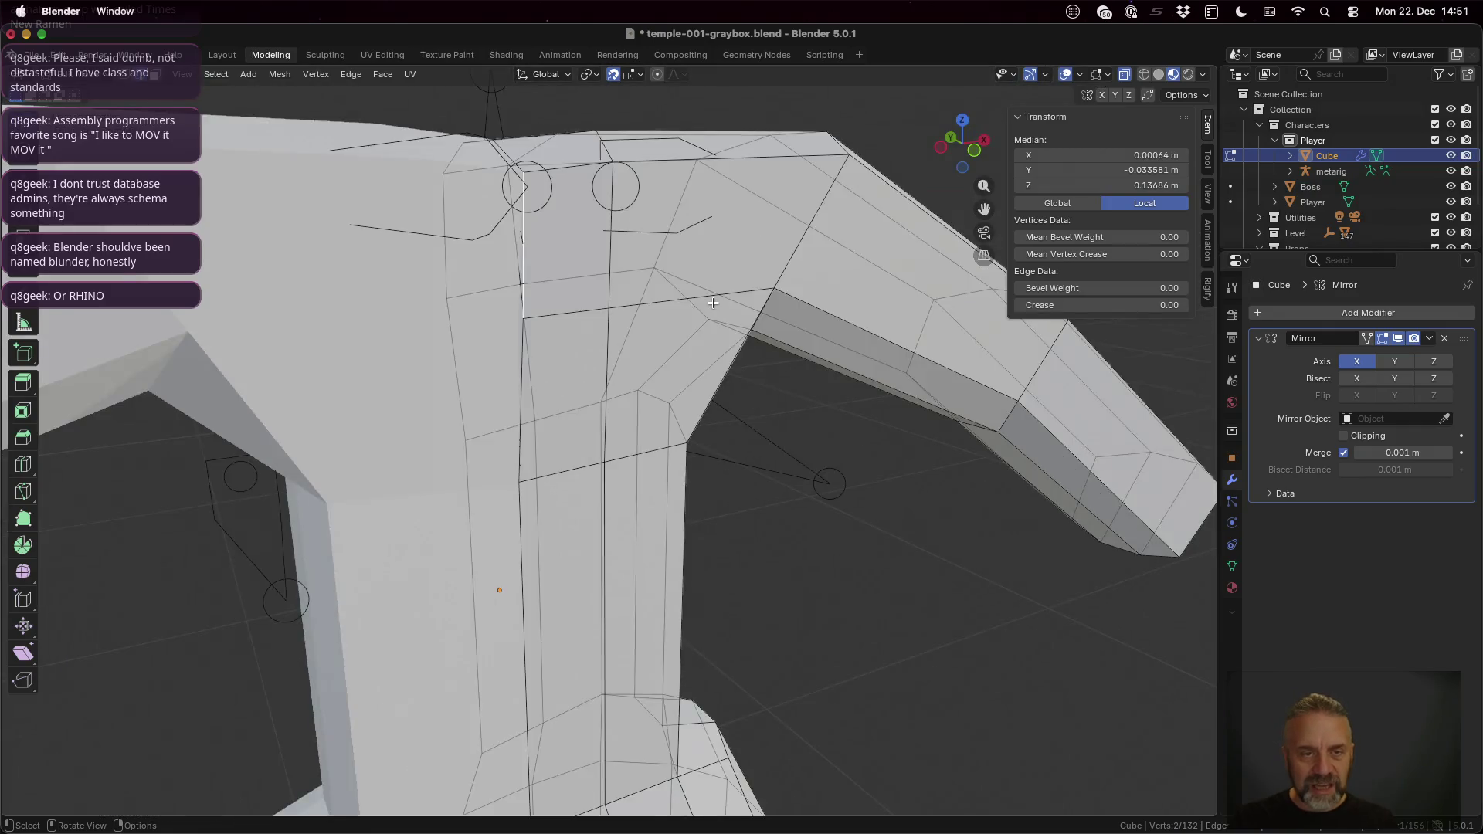
{"action": "scroll", "coordinate": [713, 303], "scroll_direction": "down", "scroll_amount": 2}
{"action": "left_click", "coordinate": [1065, 75]}
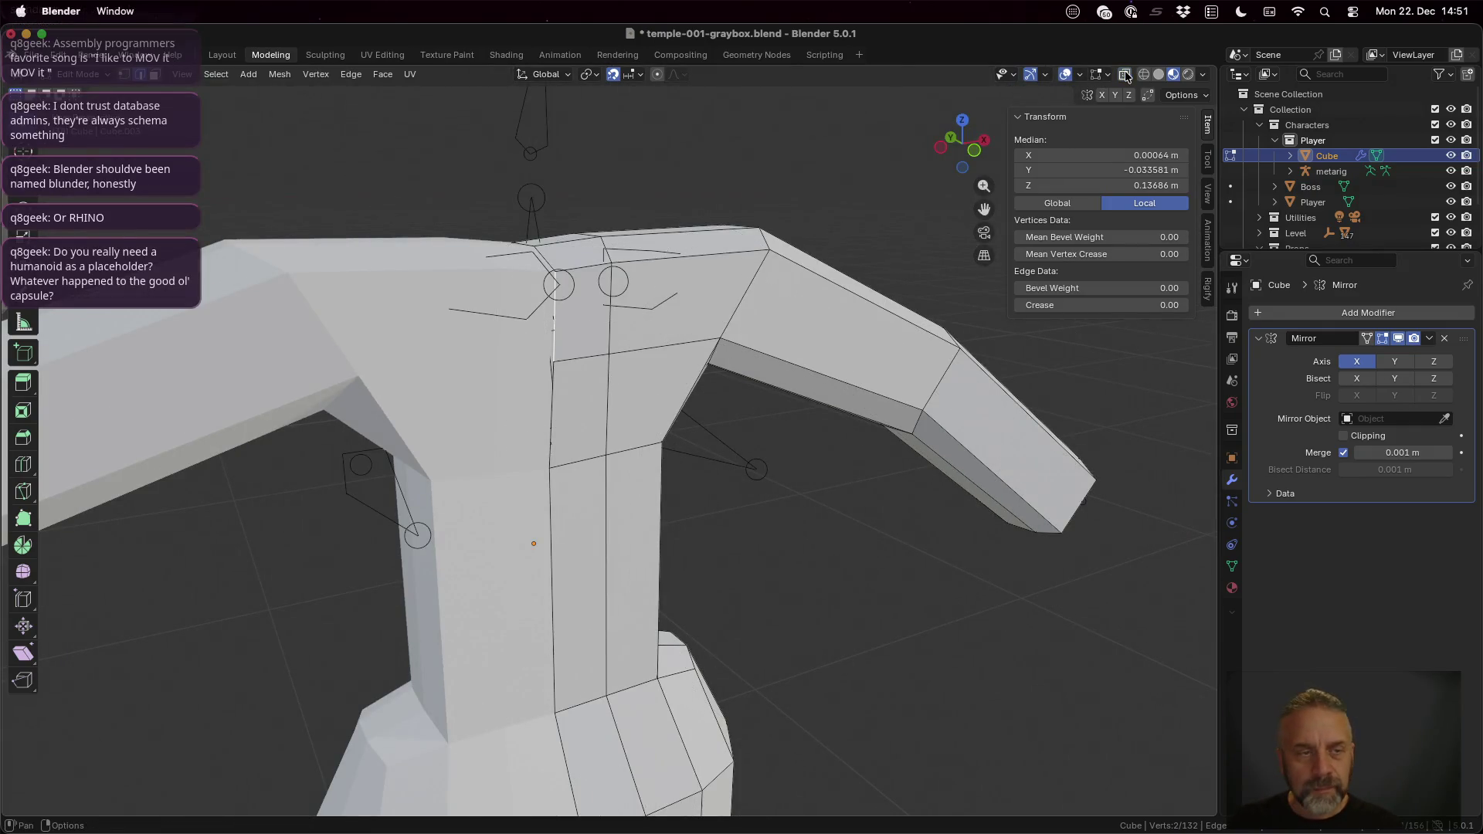
Step: Select the three shoulder-top edges beside the neck where it will grow
{"action": "mouse_move", "coordinate": [705, 400]}
{"action": "middle_mouse_down"}
{"action": "mouse_move", "coordinate": [652, 433]}
{"action": "mouse_move", "coordinate": [690, 424]}
{"action": "mouse_move", "coordinate": [644, 424]}
{"action": "mouse_move", "coordinate": [631, 395]}
{"action": "mouse_move", "coordinate": [611, 421]}
{"action": "middle_mouse_up"}
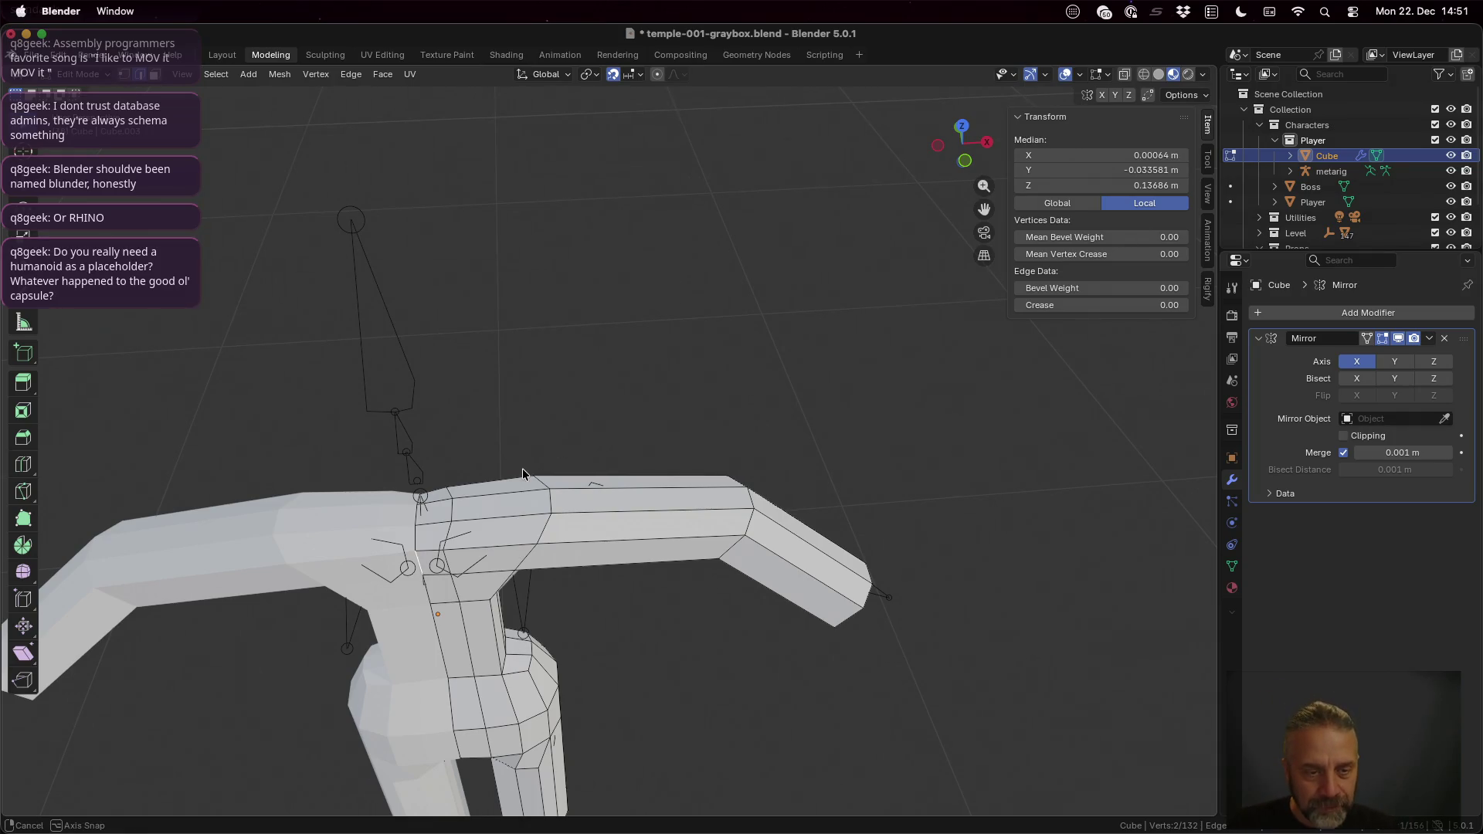
{"action": "middle_click_drag", "start_coordinate": [523, 468], "coordinate": [523, 498]}
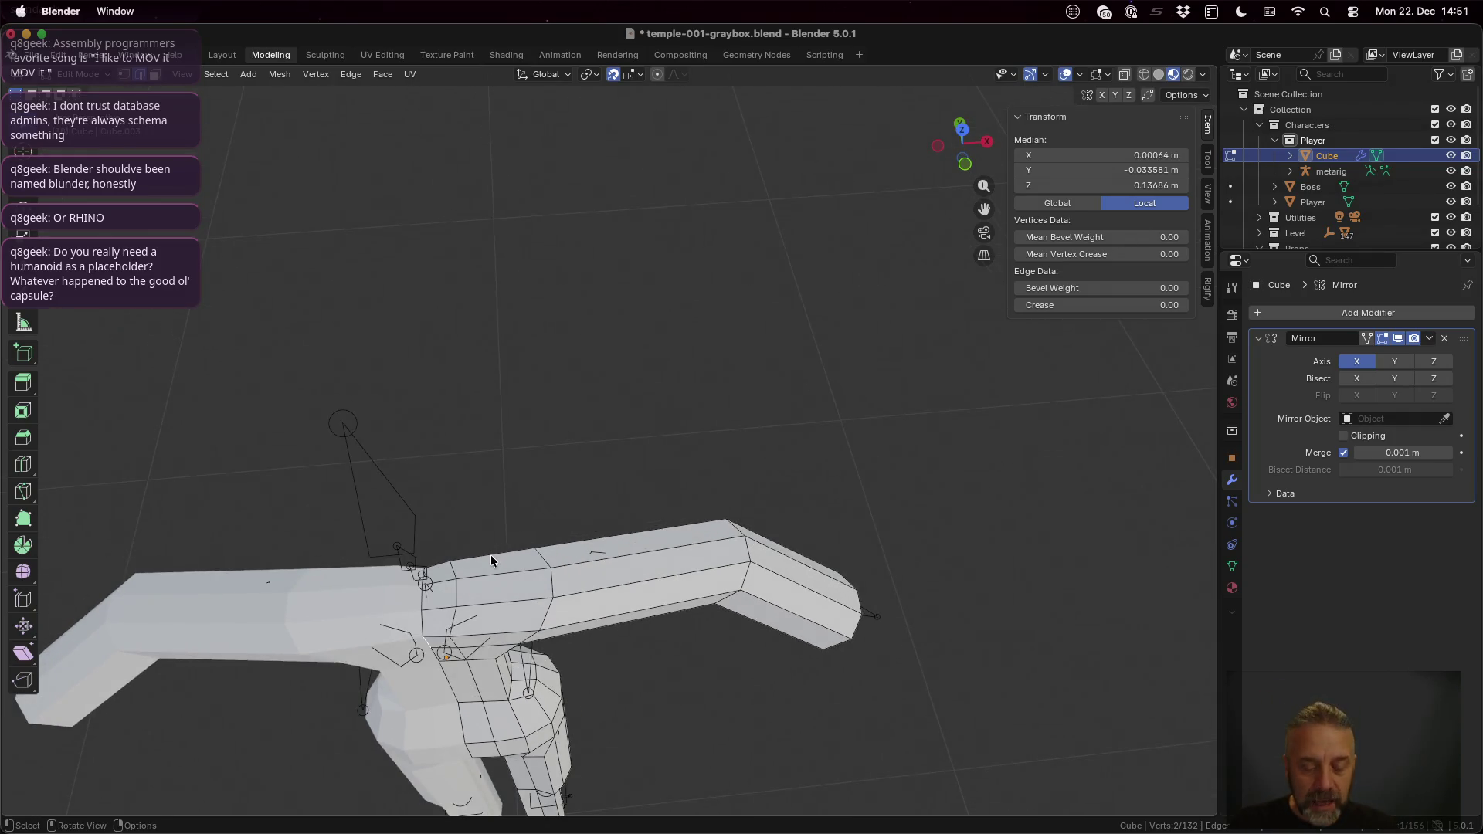
{"action": "left_click", "coordinate": [442, 568], "text": "shift"}
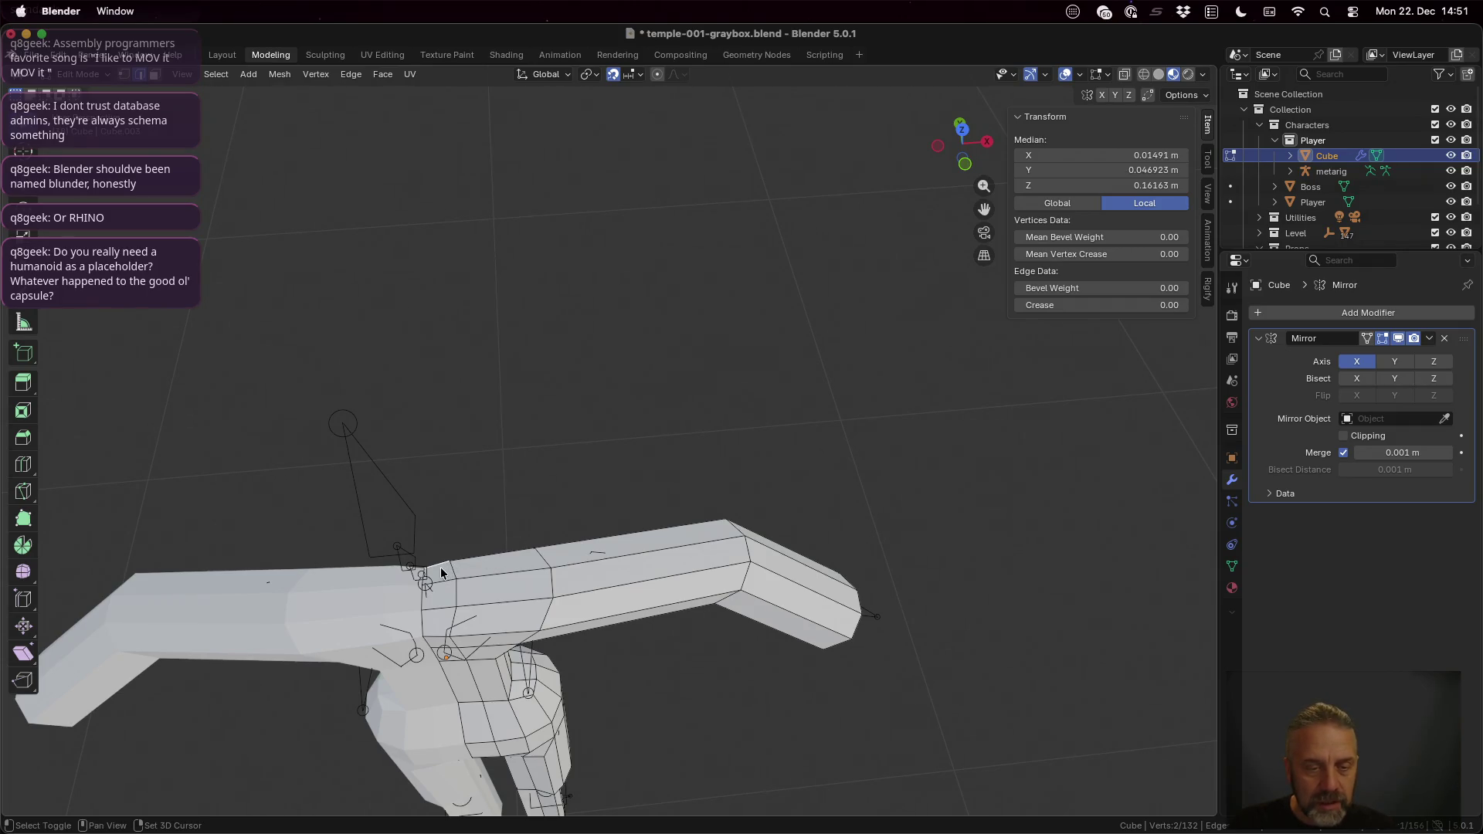
{"action": "left_click", "coordinate": [458, 606], "text": "shift"}
{"action": "left_click", "coordinate": [455, 623], "text": "shift"}
{"action": "middle_click_drag", "start_coordinate": [613, 666], "coordinate": [619, 653]}
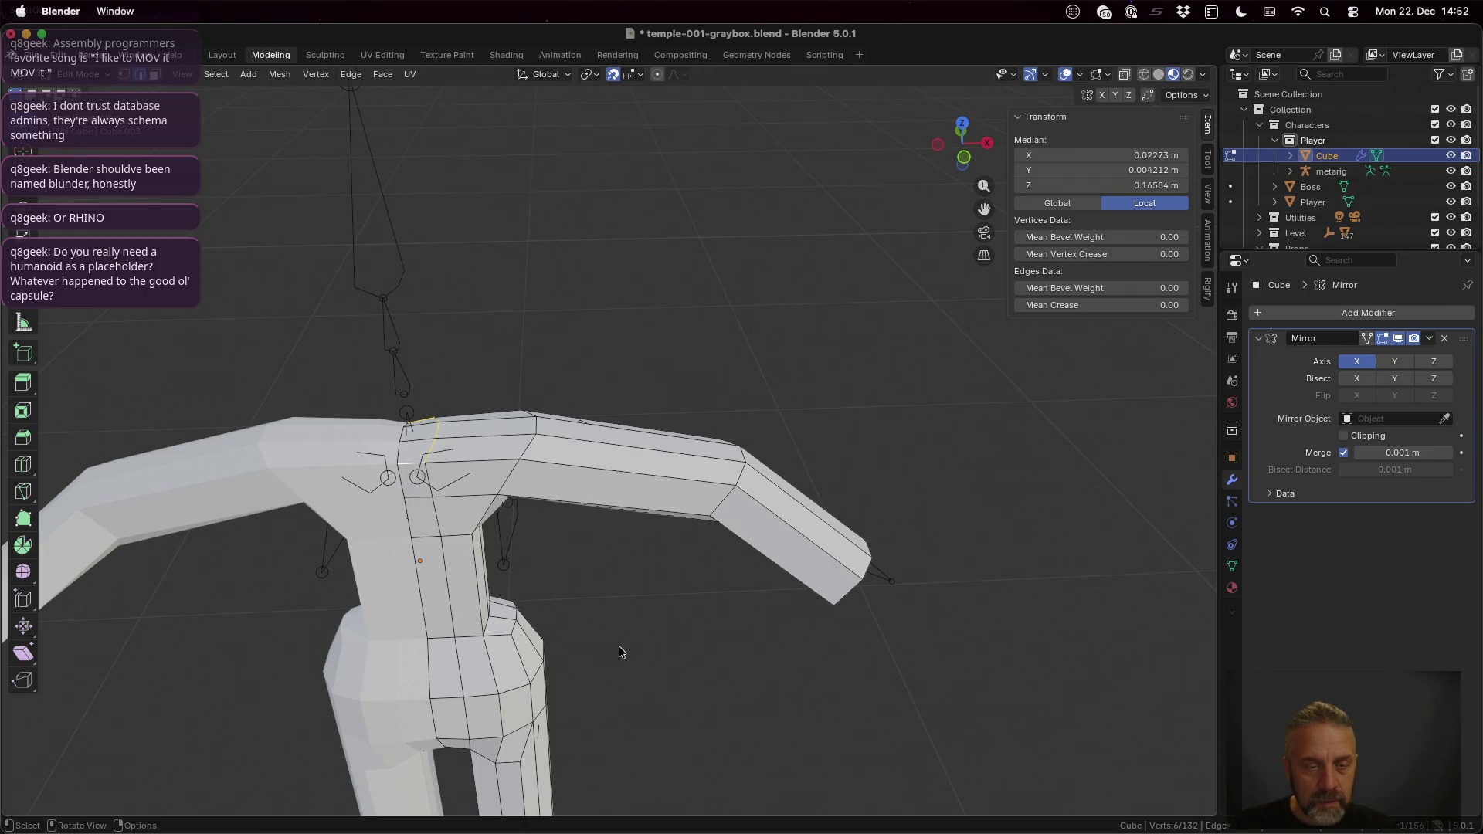
Step: Extrude the shoulder-top edges in place and shrink the new ring to 0.8 scale
{"action": "key", "text": "g"}
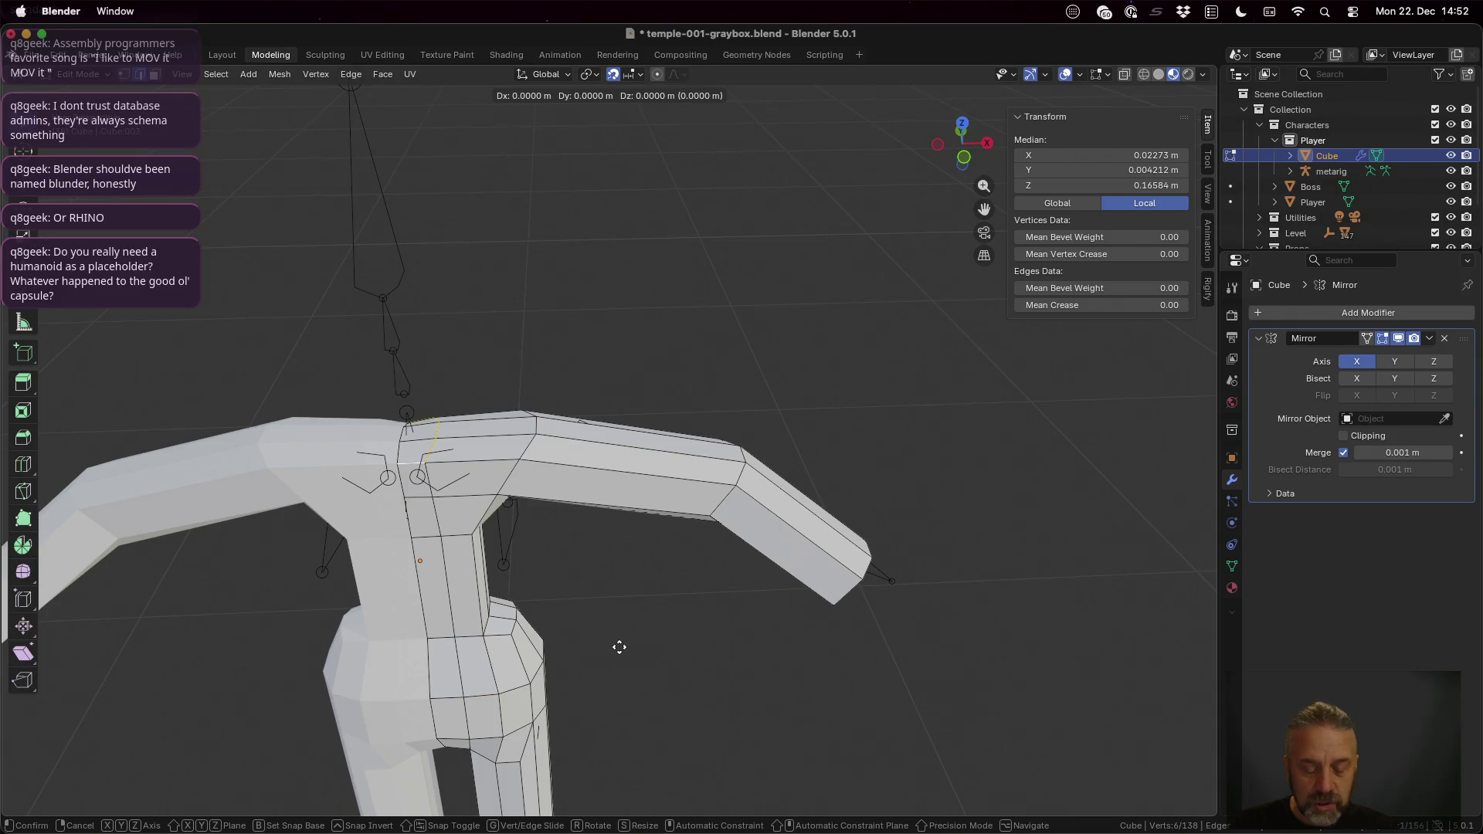
{"action": "key", "text": "Escape"}
{"action": "type", "text": "s"}
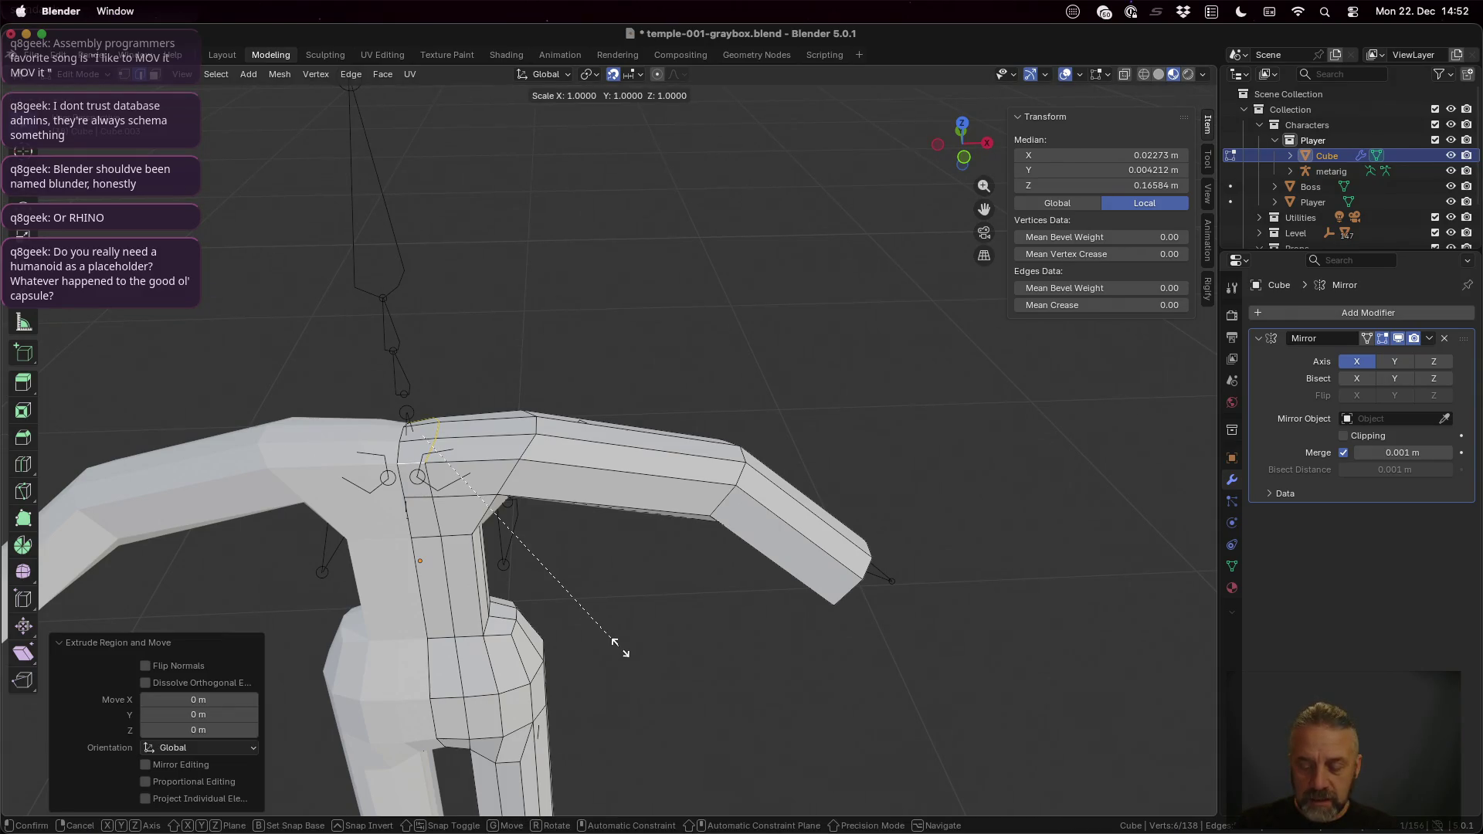
{"action": "type", "text": "0.9"}
{"action": "key", "text": "Return"}
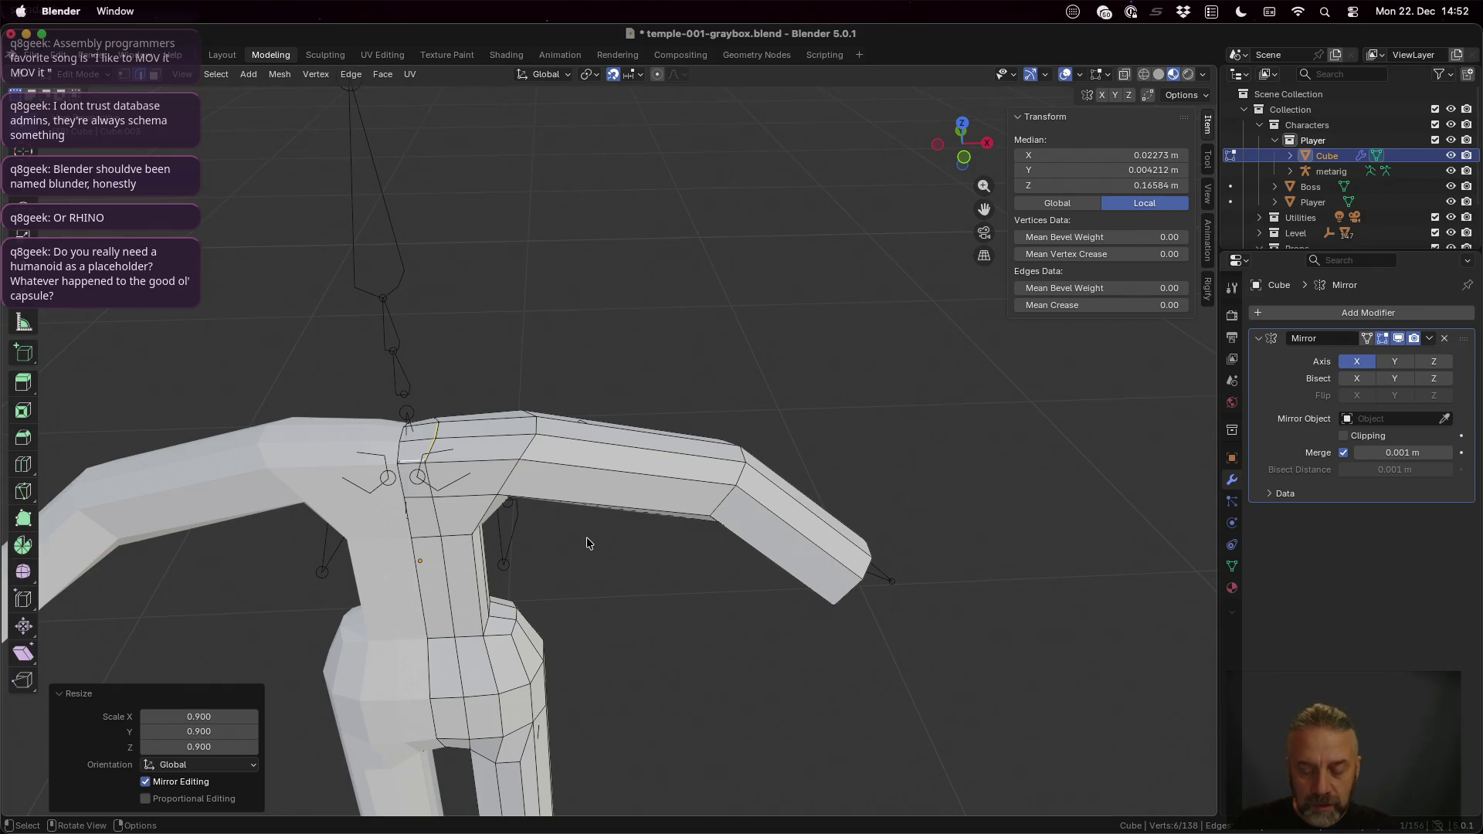
{"action": "type", "text": "s0.8"}
{"action": "key", "text": "Return"}
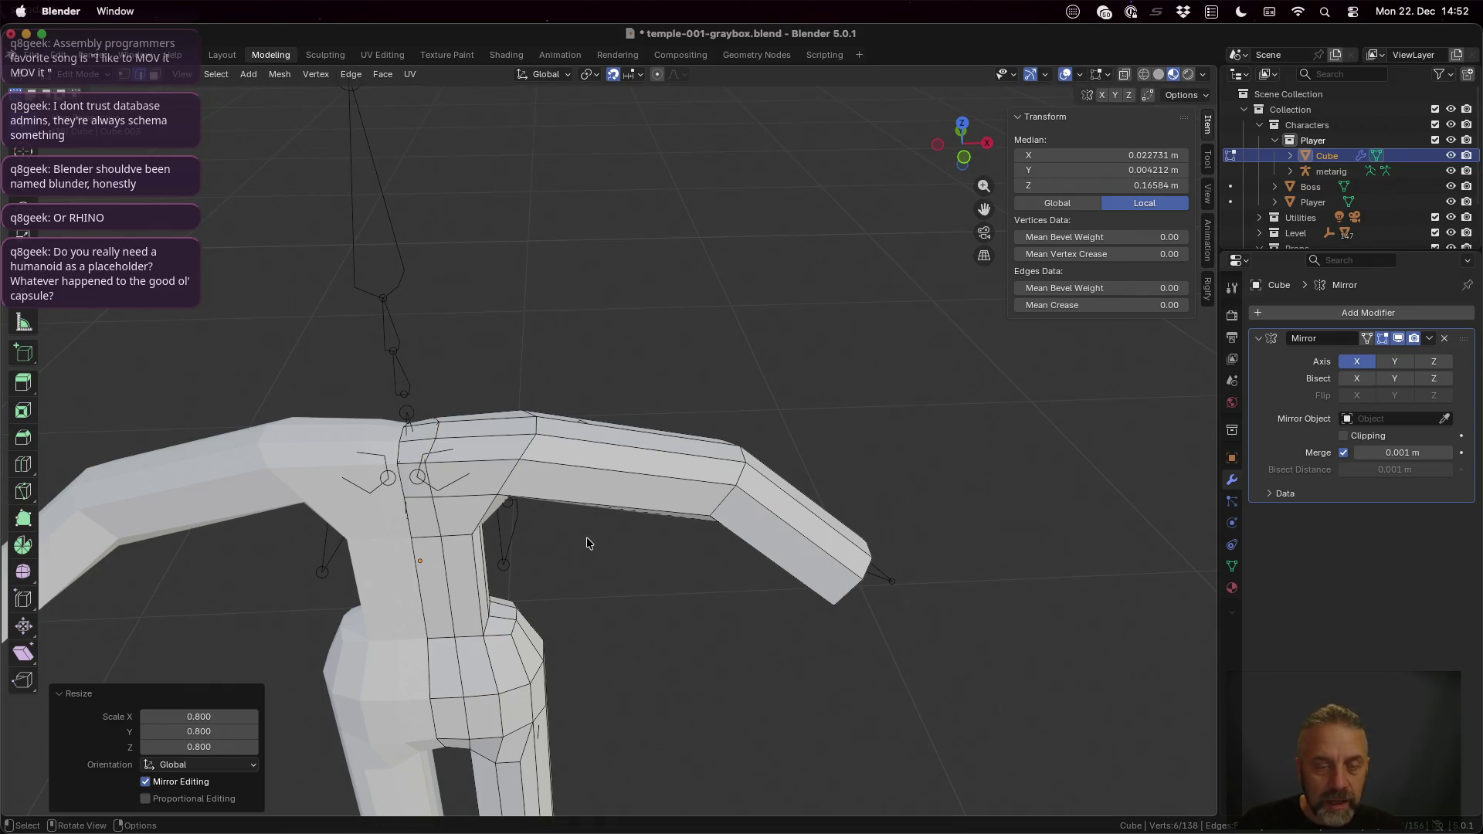
{"action": "key", "text": "g"}
{"action": "key", "text": "z"}
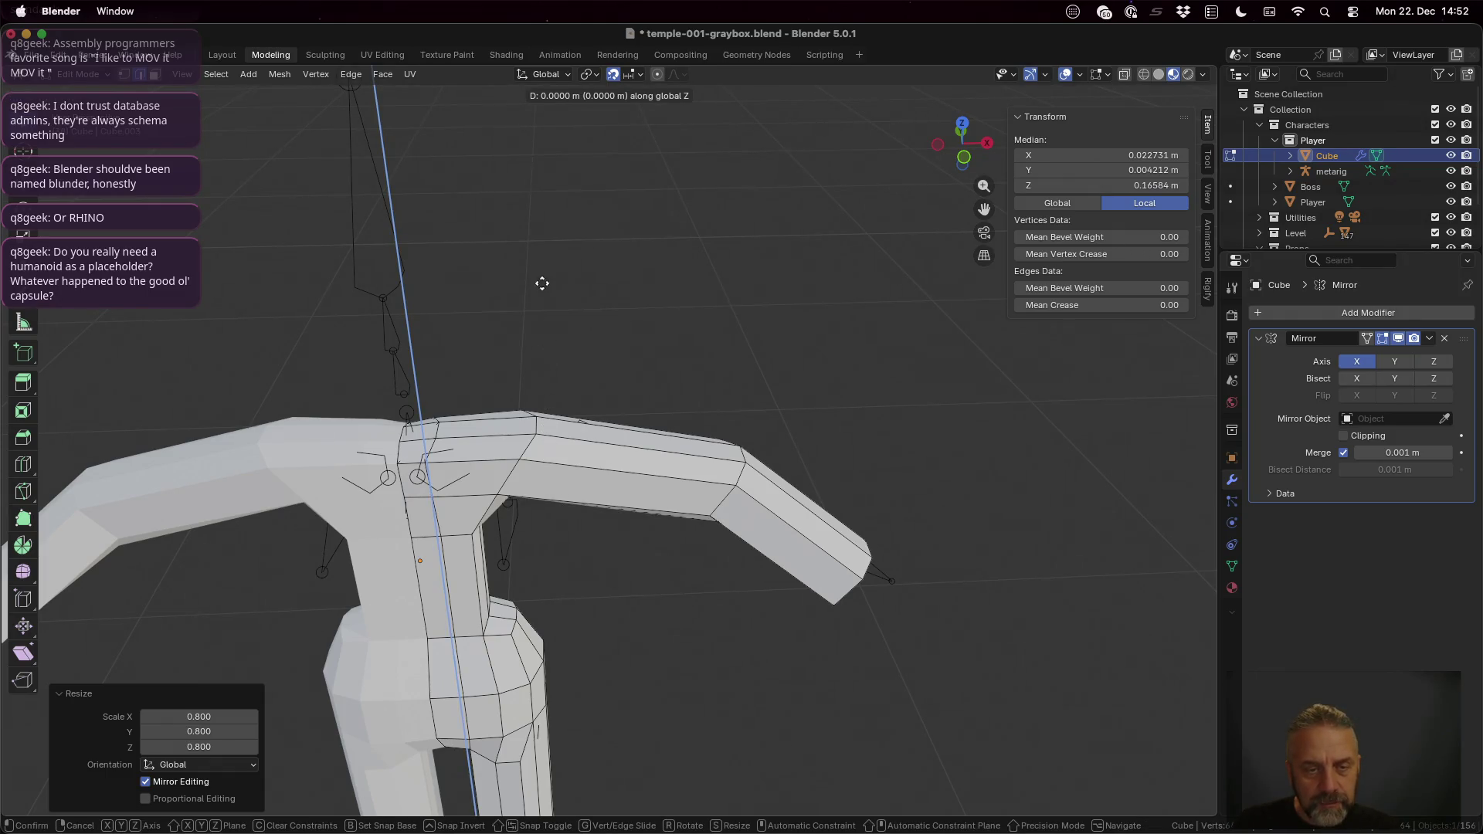
{"action": "key", "text": "Escape"}
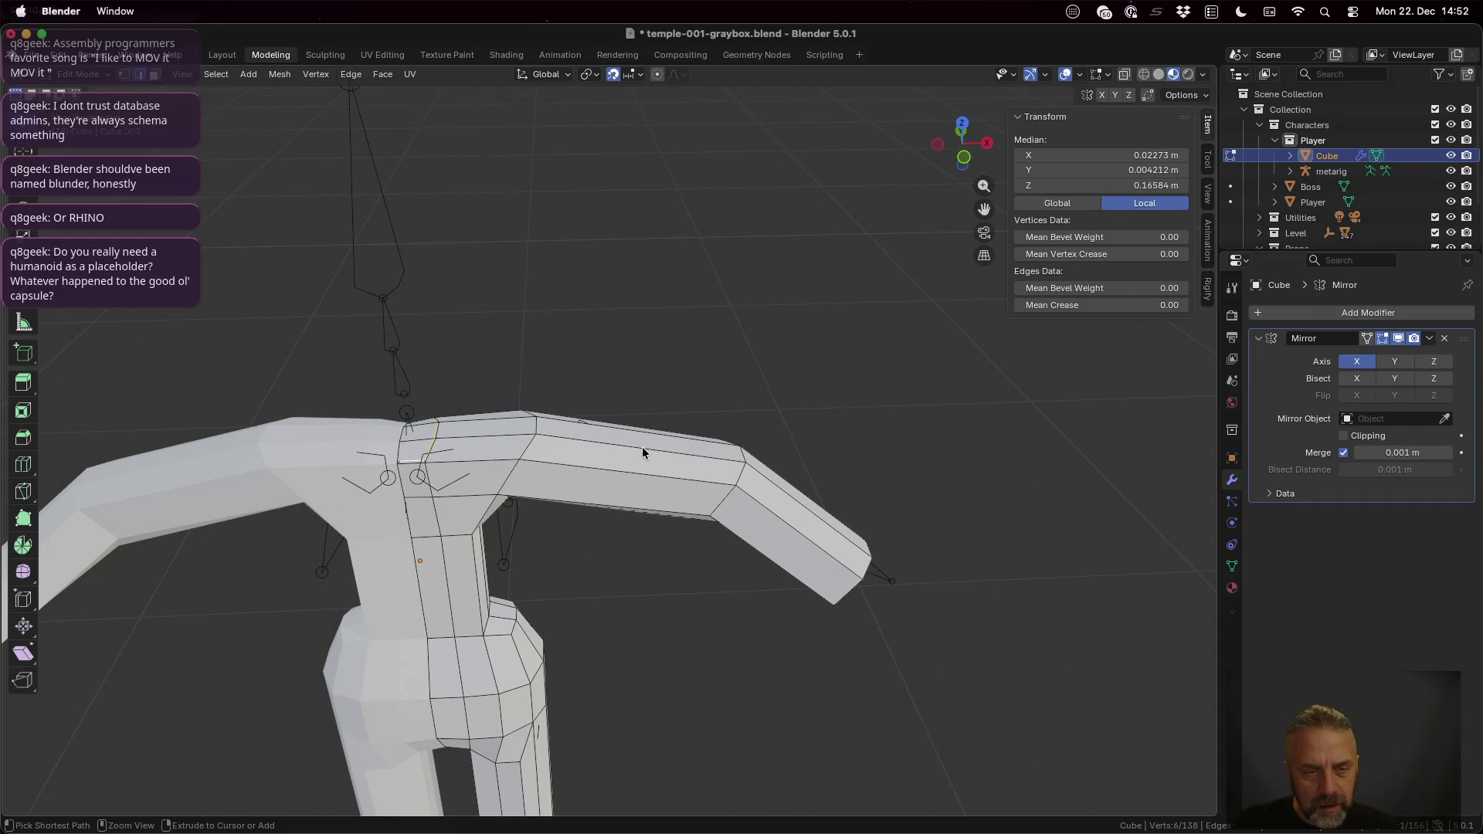
{"action": "scroll", "coordinate": [642, 447], "scroll_direction": "up", "scroll_amount": 2}
{"action": "scroll", "coordinate": [527, 484], "scroll_direction": "up", "scroll_amount": 3}
Step: Grow the selection to the neighbouring shoulder edges and extrude them in place again
{"action": "middle_click_drag", "start_coordinate": [376, 444], "coordinate": [394, 453]}
{"action": "key", "text": "ctrl+KP_Add"}
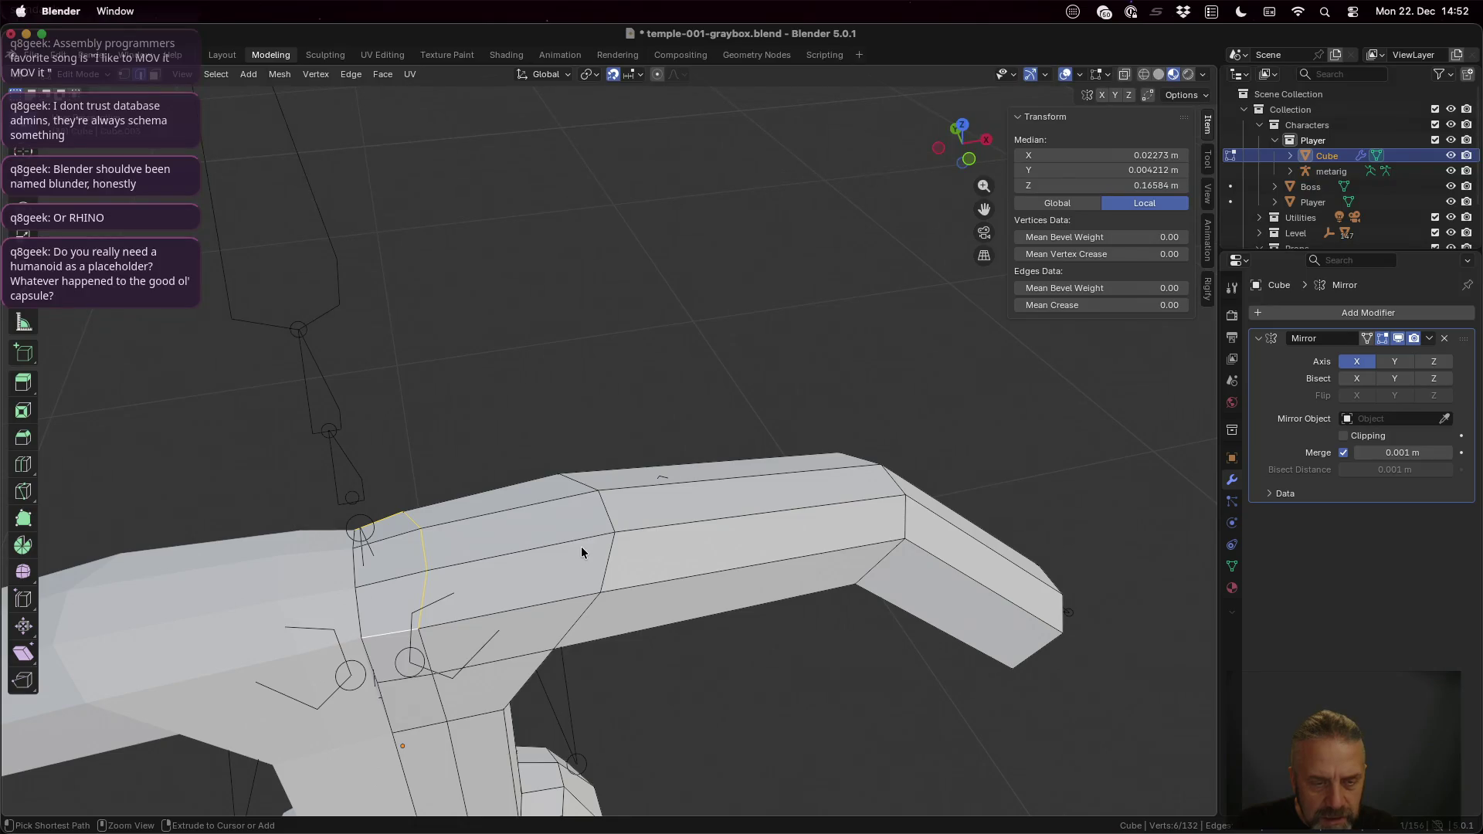
{"action": "key", "text": "shift+ctrl+KP_Add"}
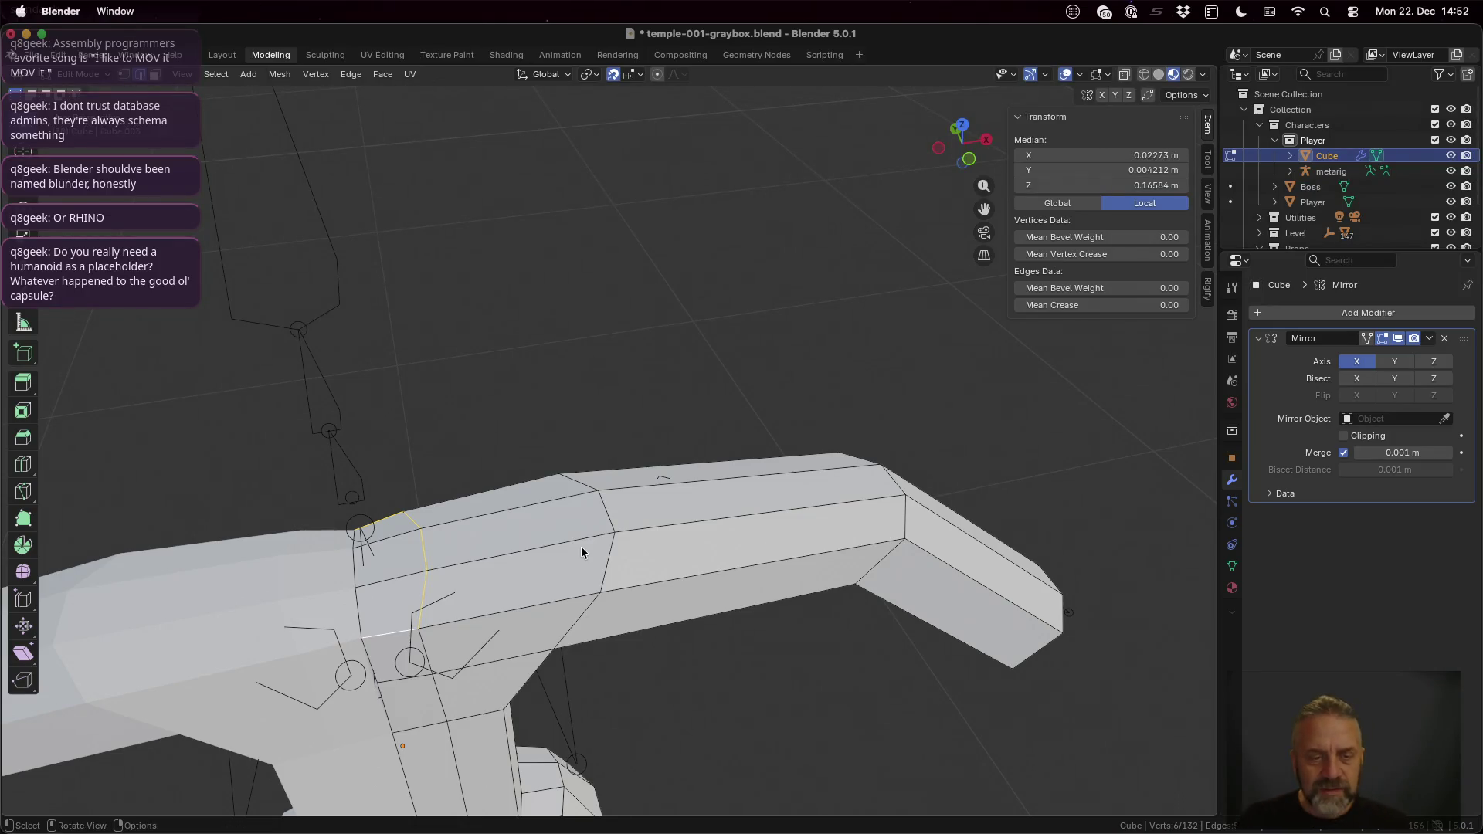
{"action": "key", "text": "e"}
{"action": "right_click", "coordinate": [581, 546]}
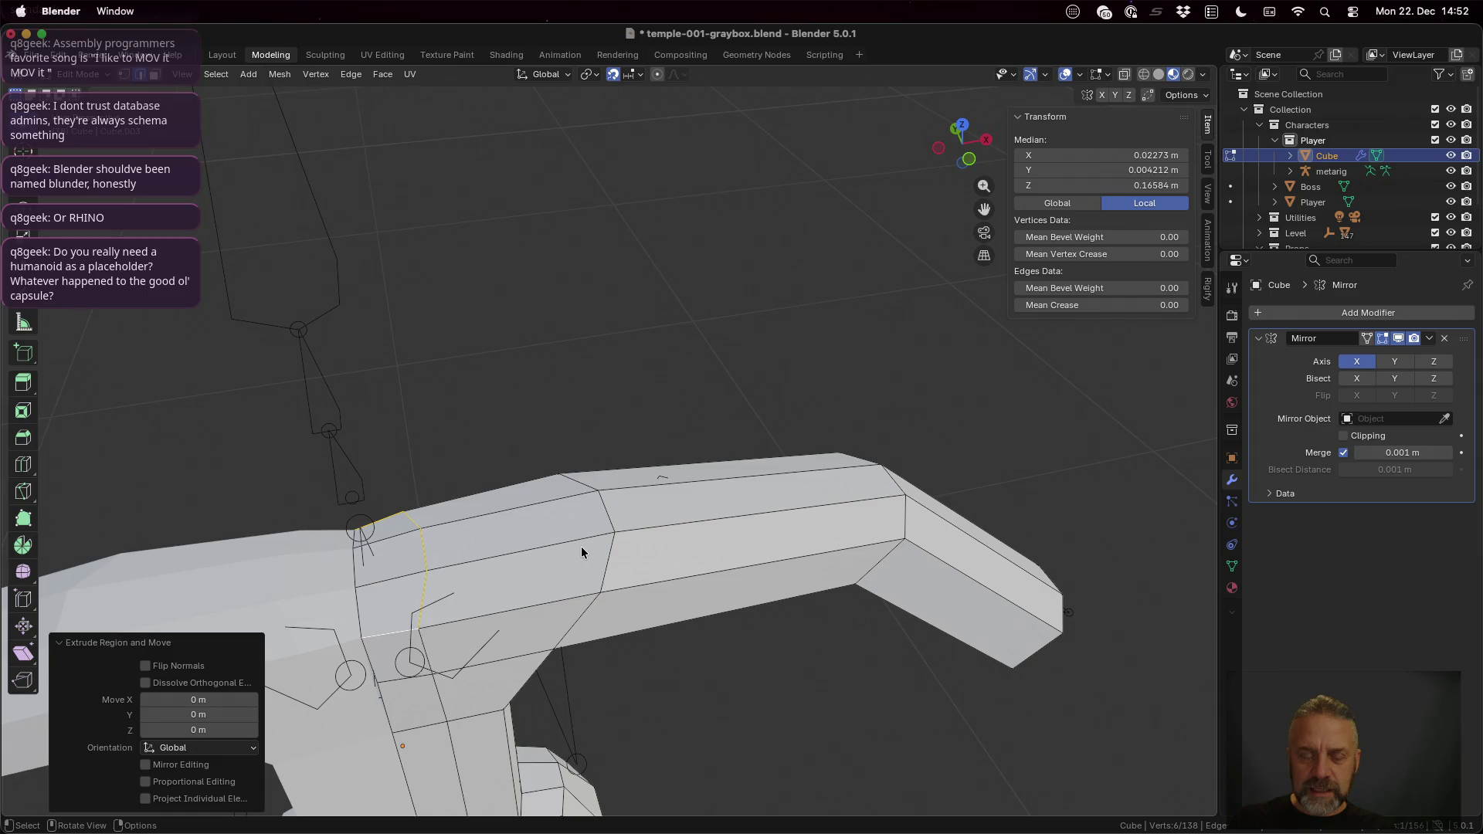
Step: Scale the second ring to 80% in XY only, keeping its height, and compare via undo/redo
{"action": "key", "text": "s"}
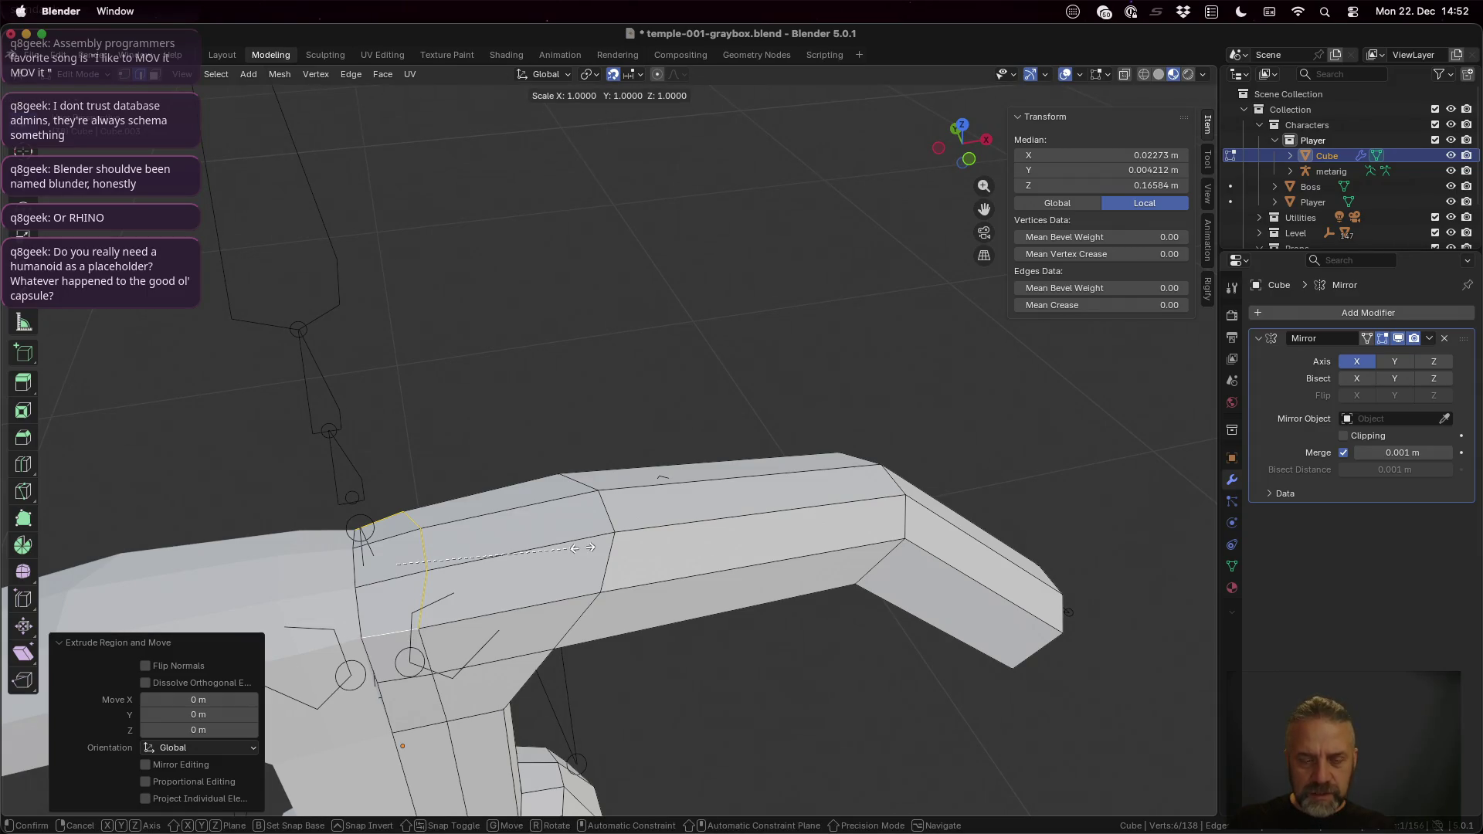
{"action": "key", "text": "shift+z"}
{"action": "type", "text": "0.8"}
{"action": "key", "text": "Return"}
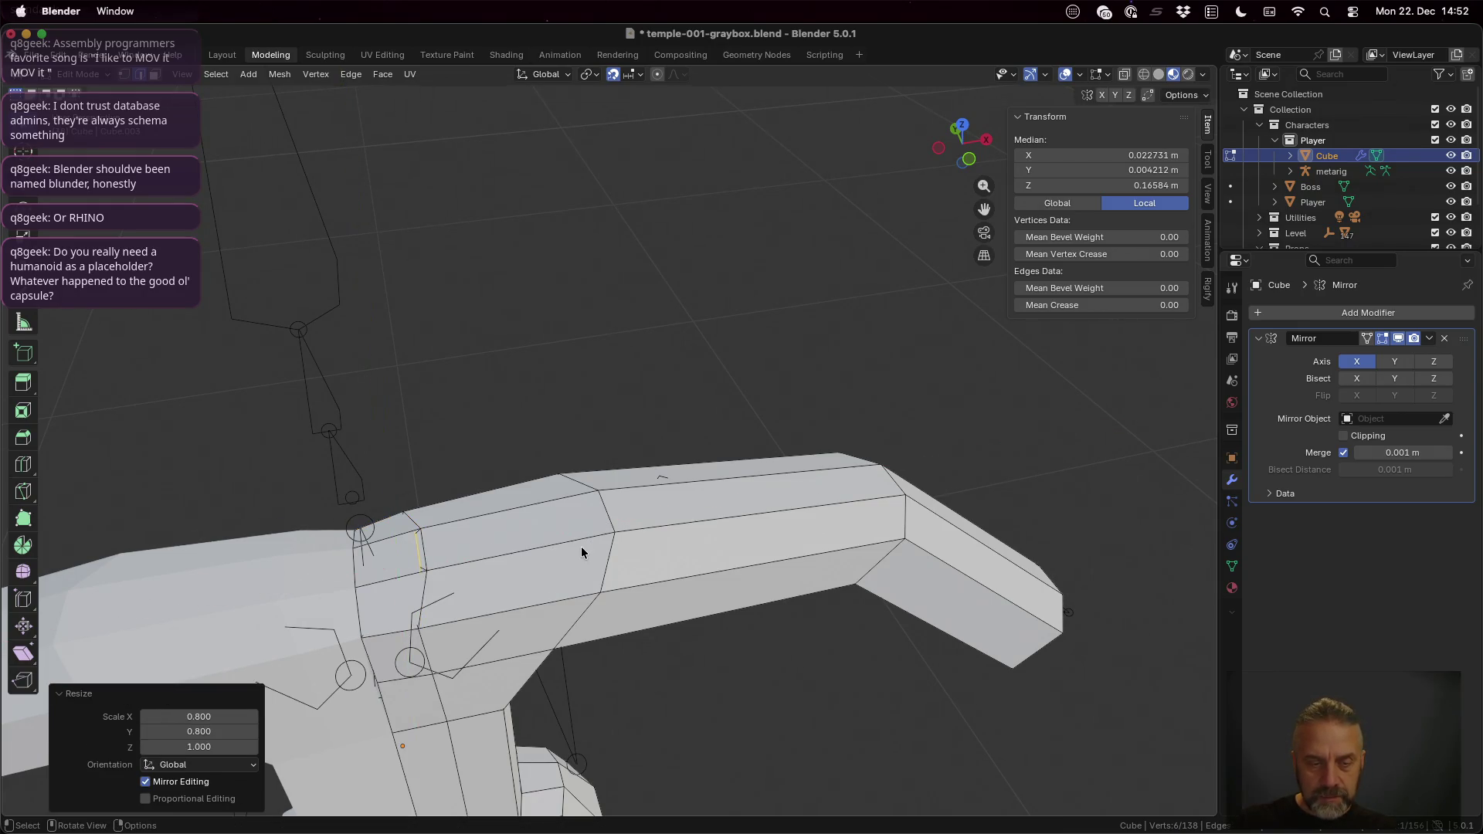
{"action": "key", "text": "ctrl+z"}
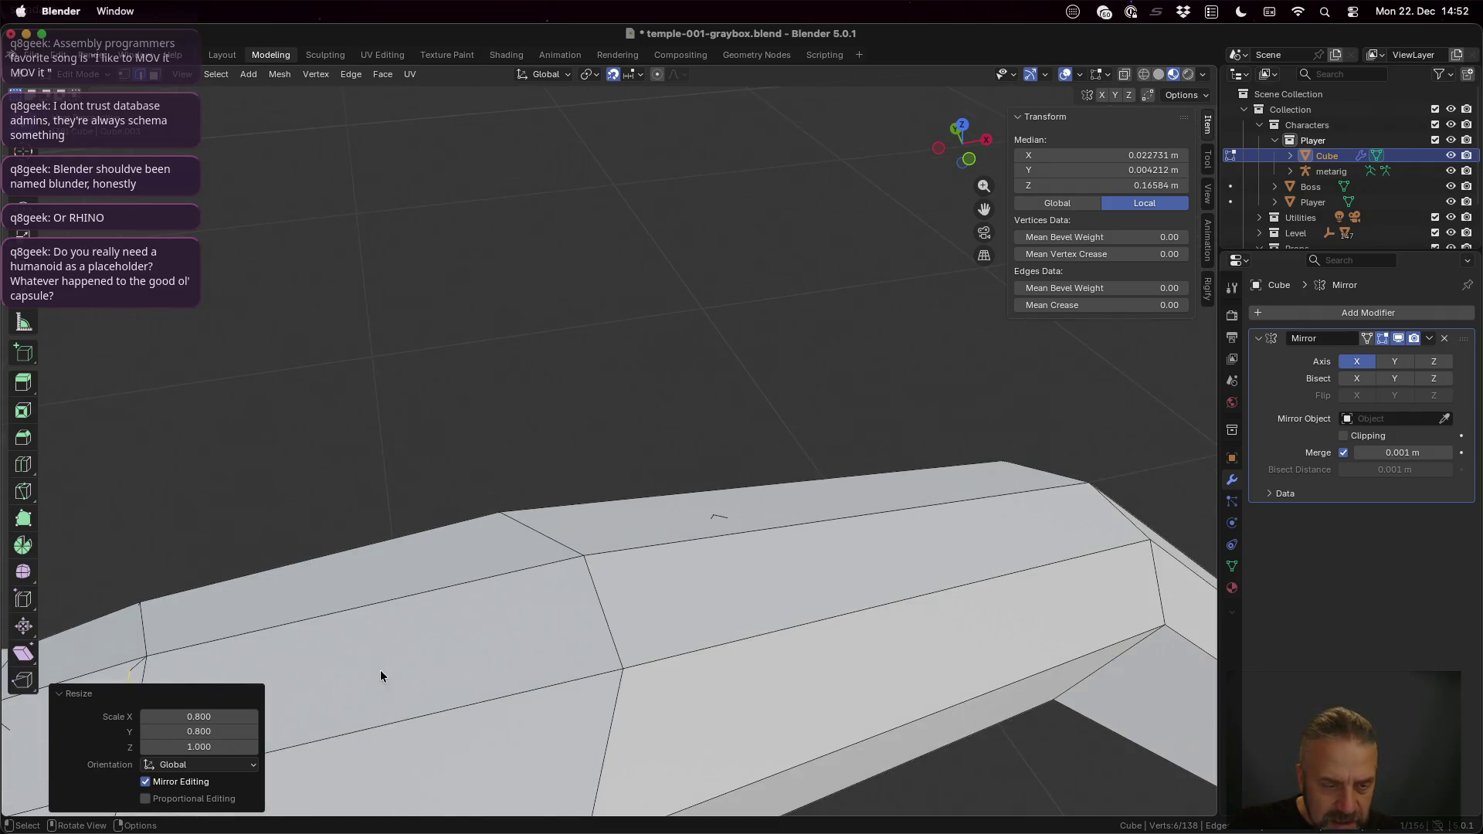
{"action": "key", "text": "ctrl+shift+z"}
{"action": "middle_click_drag", "start_coordinate": [398, 628], "coordinate": [400, 601]}
{"action": "key", "text": "g"}
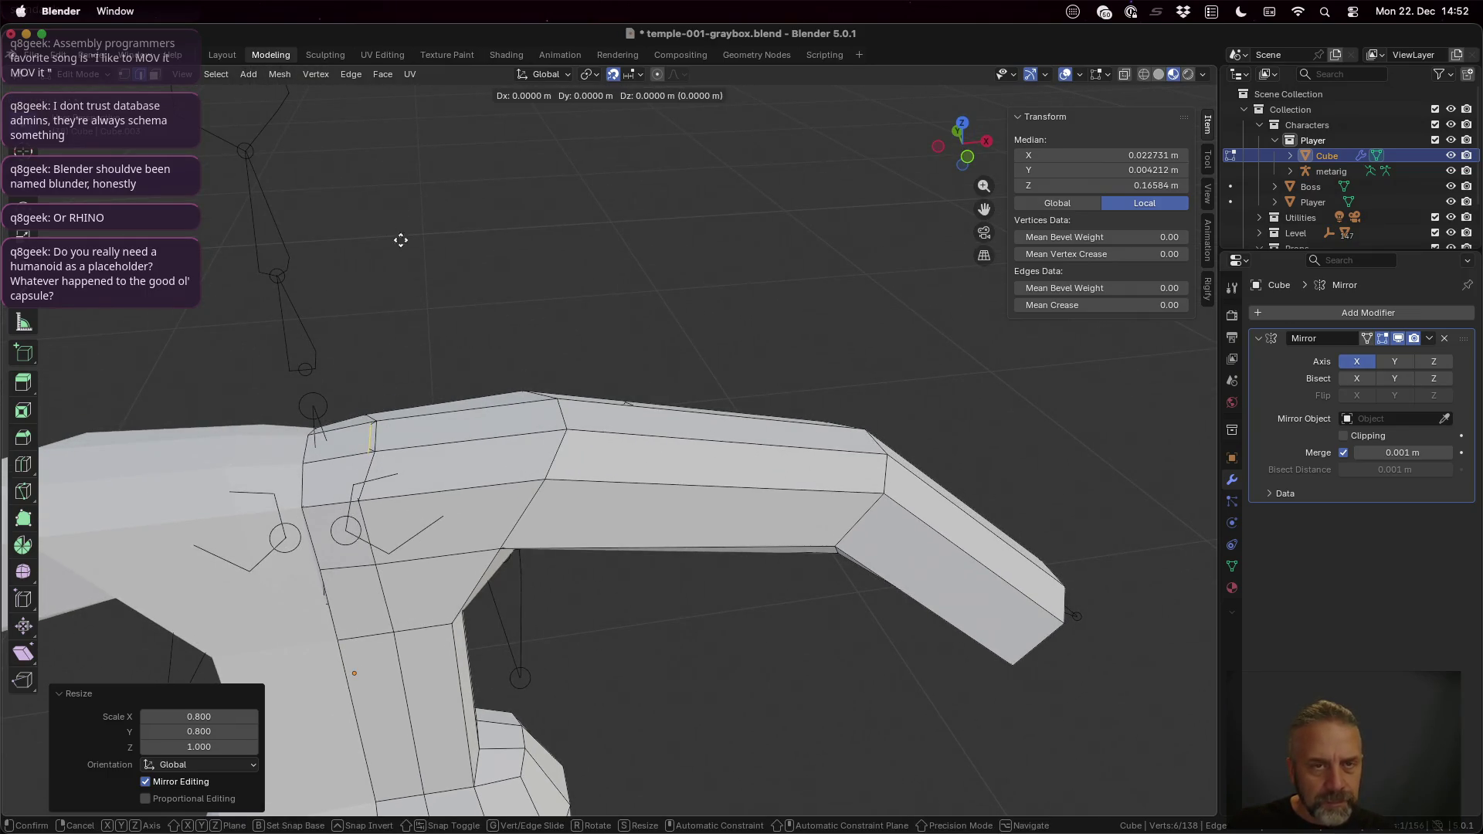
{"action": "key", "text": "Escape"}
Step: Undo the second extrusion and abandon a trial extrude of two shoulder-top faces
{"action": "left_click", "coordinate": [610, 504], "text": "ctrl"}
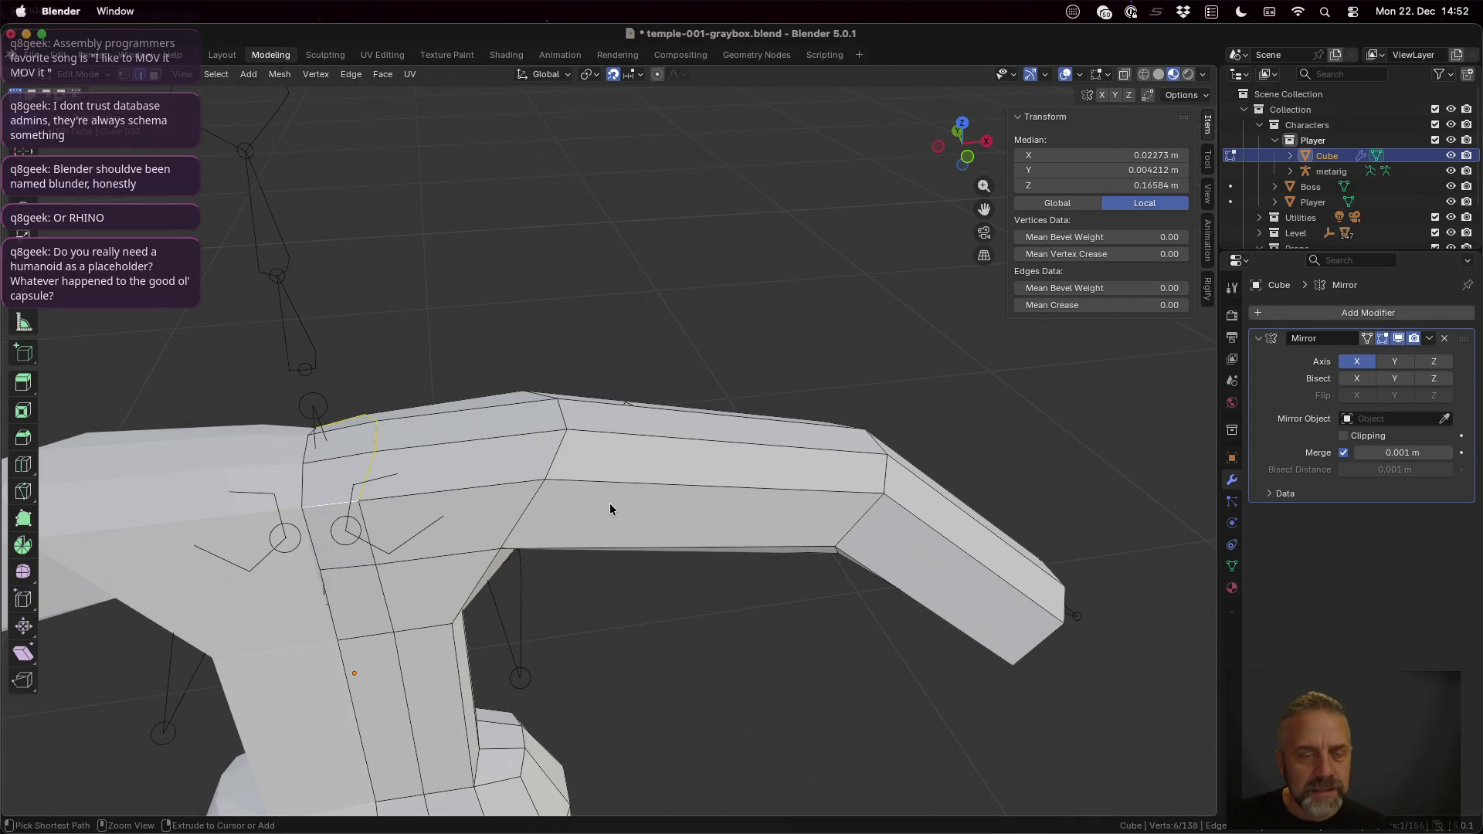
{"action": "key", "text": "ctrl+z"}
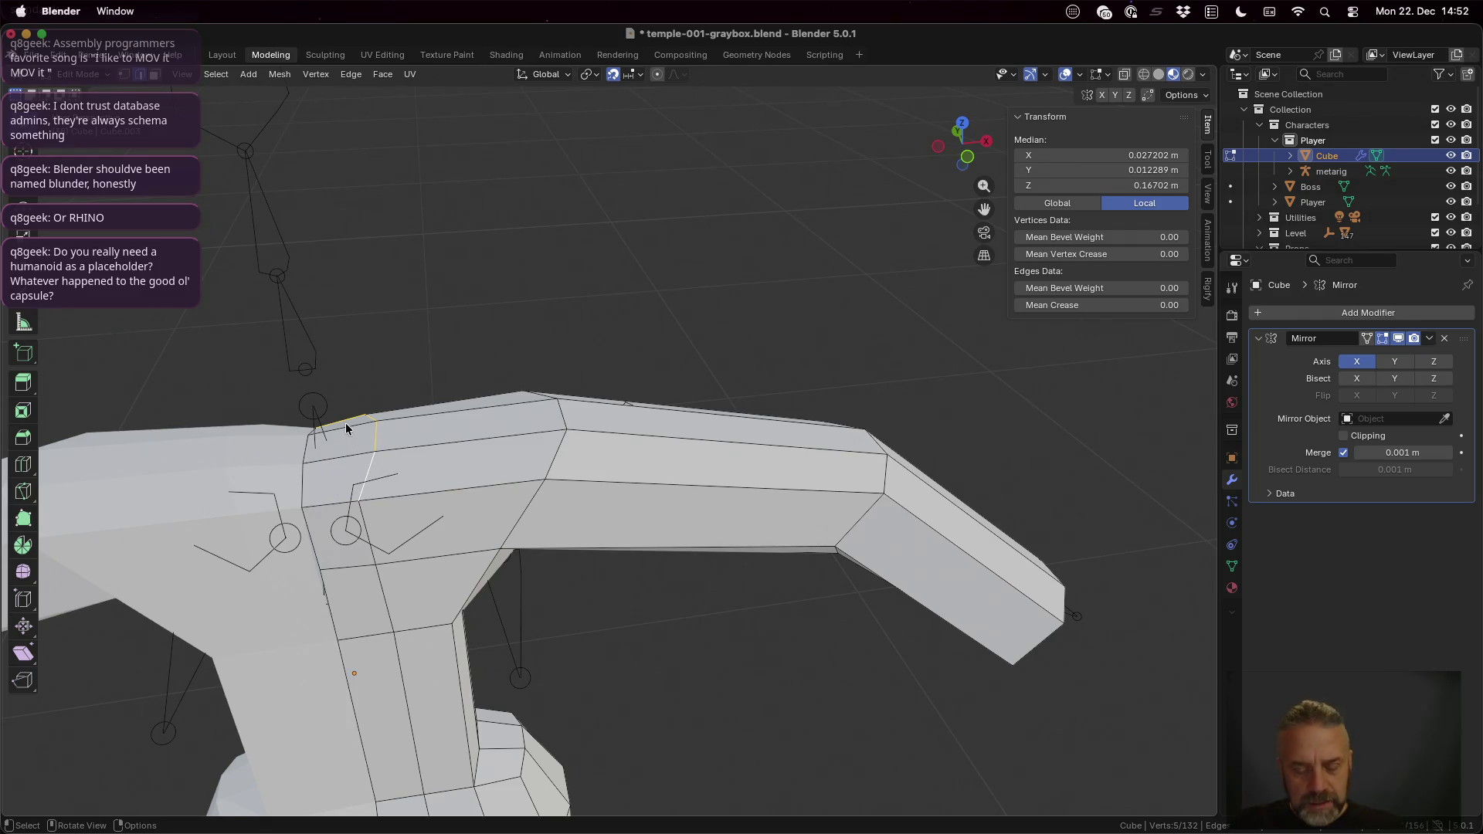
{"action": "left_click", "coordinate": [342, 456], "text": "shift"}
{"action": "left_click", "coordinate": [370, 493], "text": "shift"}
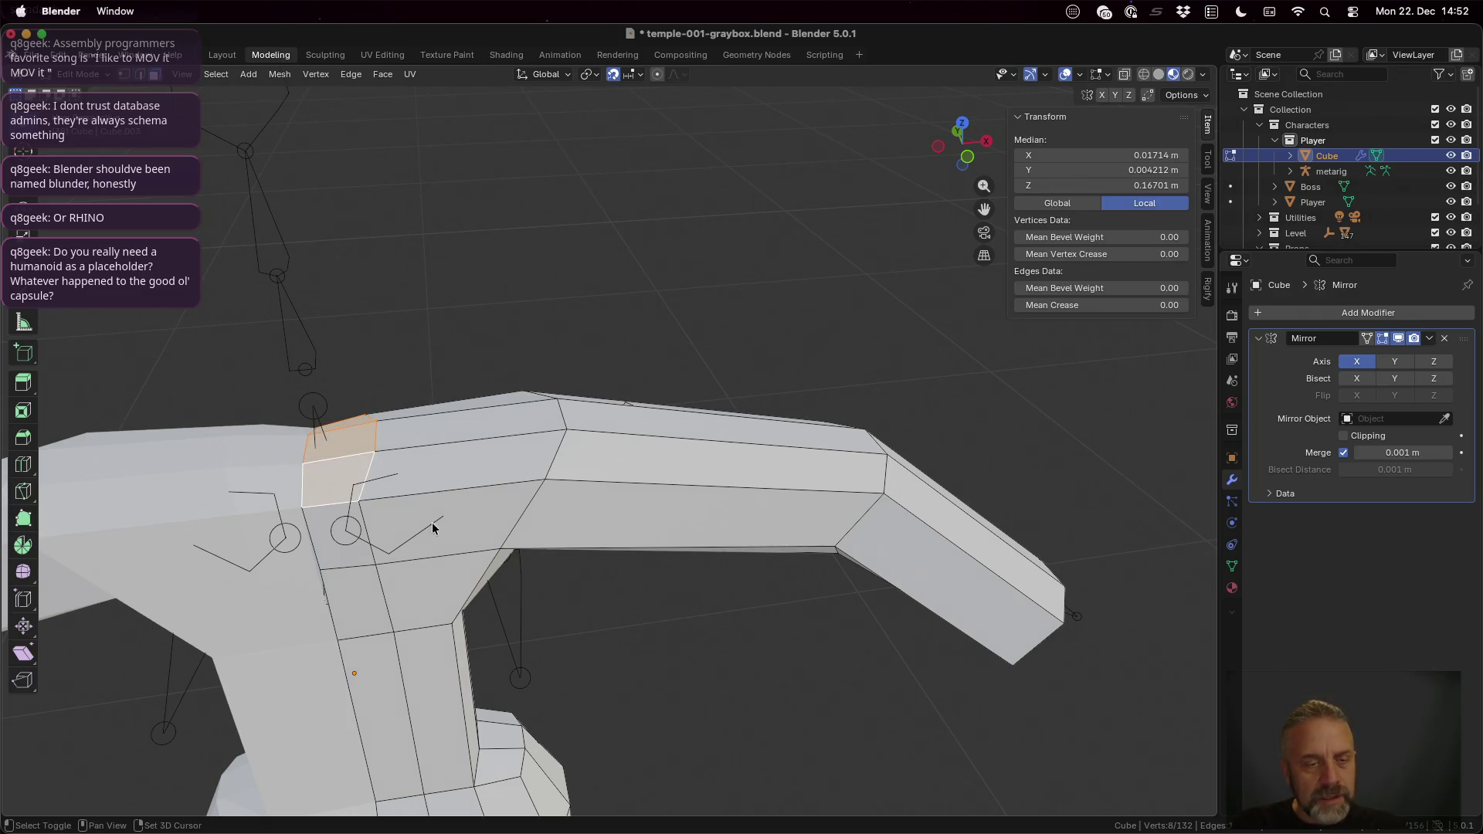
{"action": "key", "text": "e"}
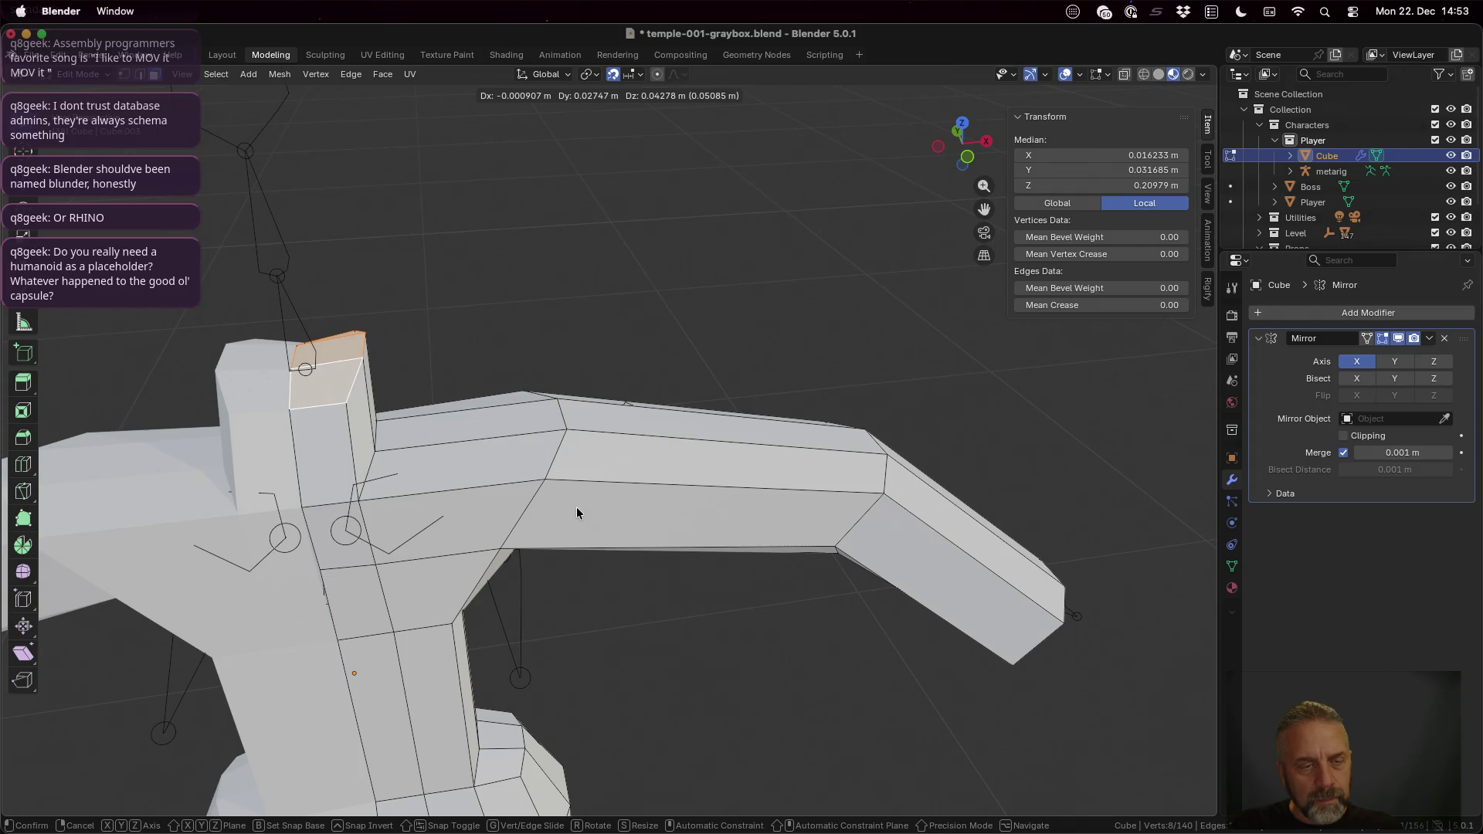
{"action": "key", "text": "Escape"}
{"action": "key", "text": "ctrl+z"}
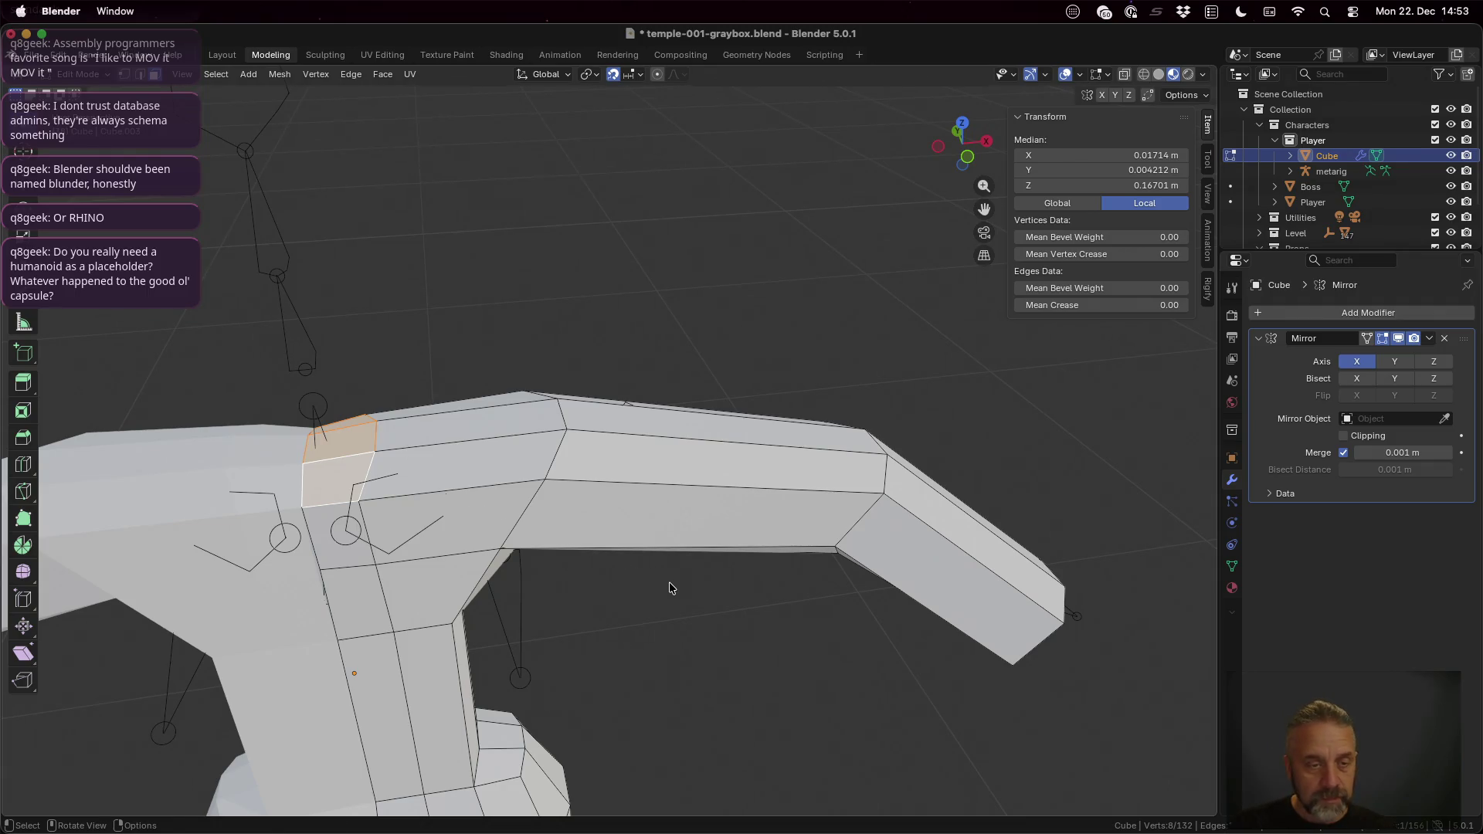
Step: Cancel a first inset and reselect an edge path along the shoulder top instead
{"action": "key", "text": "i"}
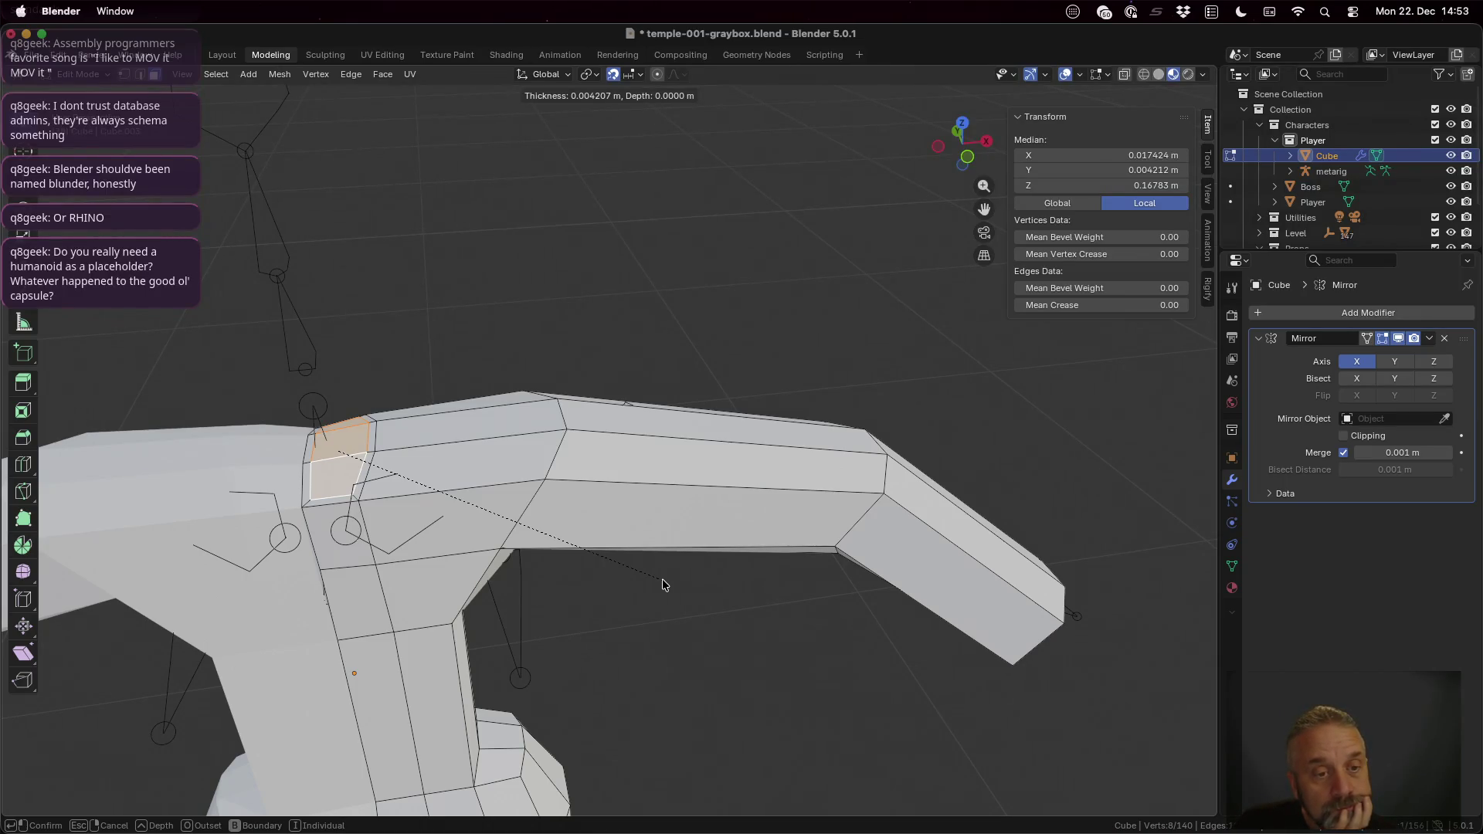
{"action": "key", "text": "Escape"}
{"action": "key", "text": "a"}
{"action": "key", "text": "alt+a"}
{"action": "left_click", "coordinate": [320, 502]}
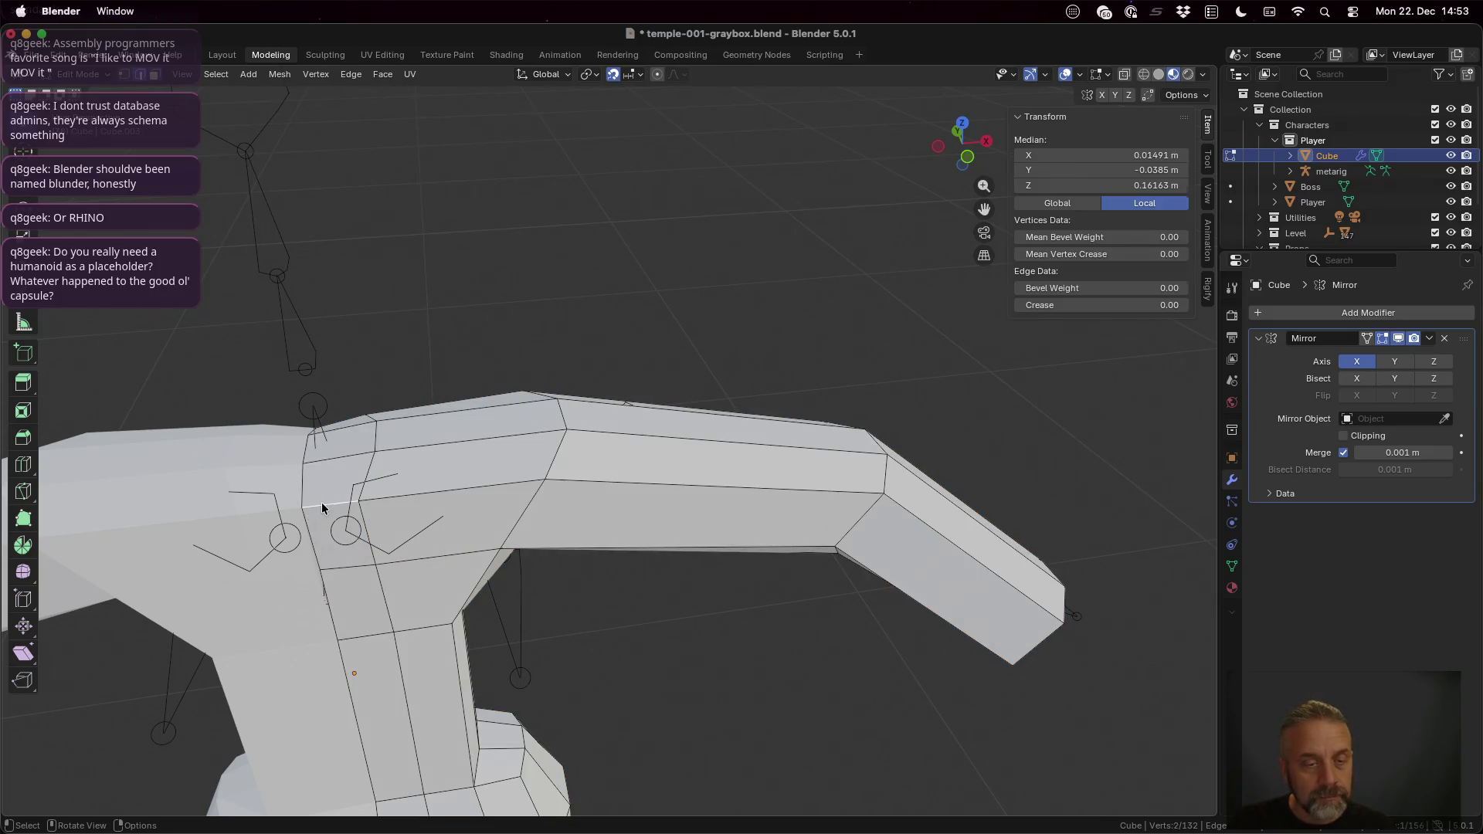
{"action": "left_click", "coordinate": [367, 478], "text": "shift"}
{"action": "left_click", "coordinate": [374, 443], "text": "shift"}
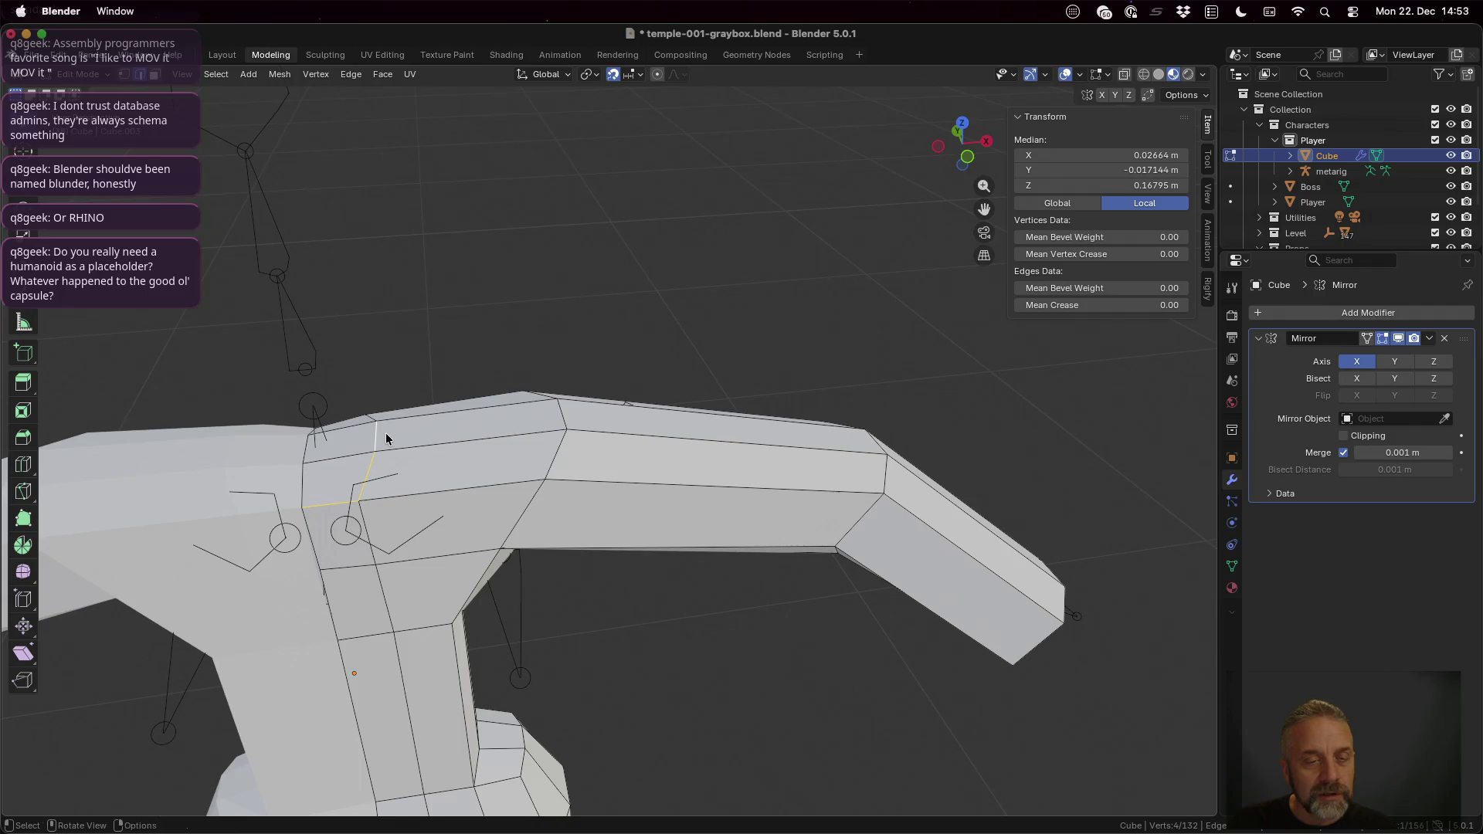
{"action": "middle_click_drag", "start_coordinate": [385, 432], "coordinate": [394, 468]}
{"action": "left_click", "coordinate": [410, 645], "text": "shift"}
Step: Try insetting the edge path twice from different angles, cancelling both
{"action": "key", "text": "i"}
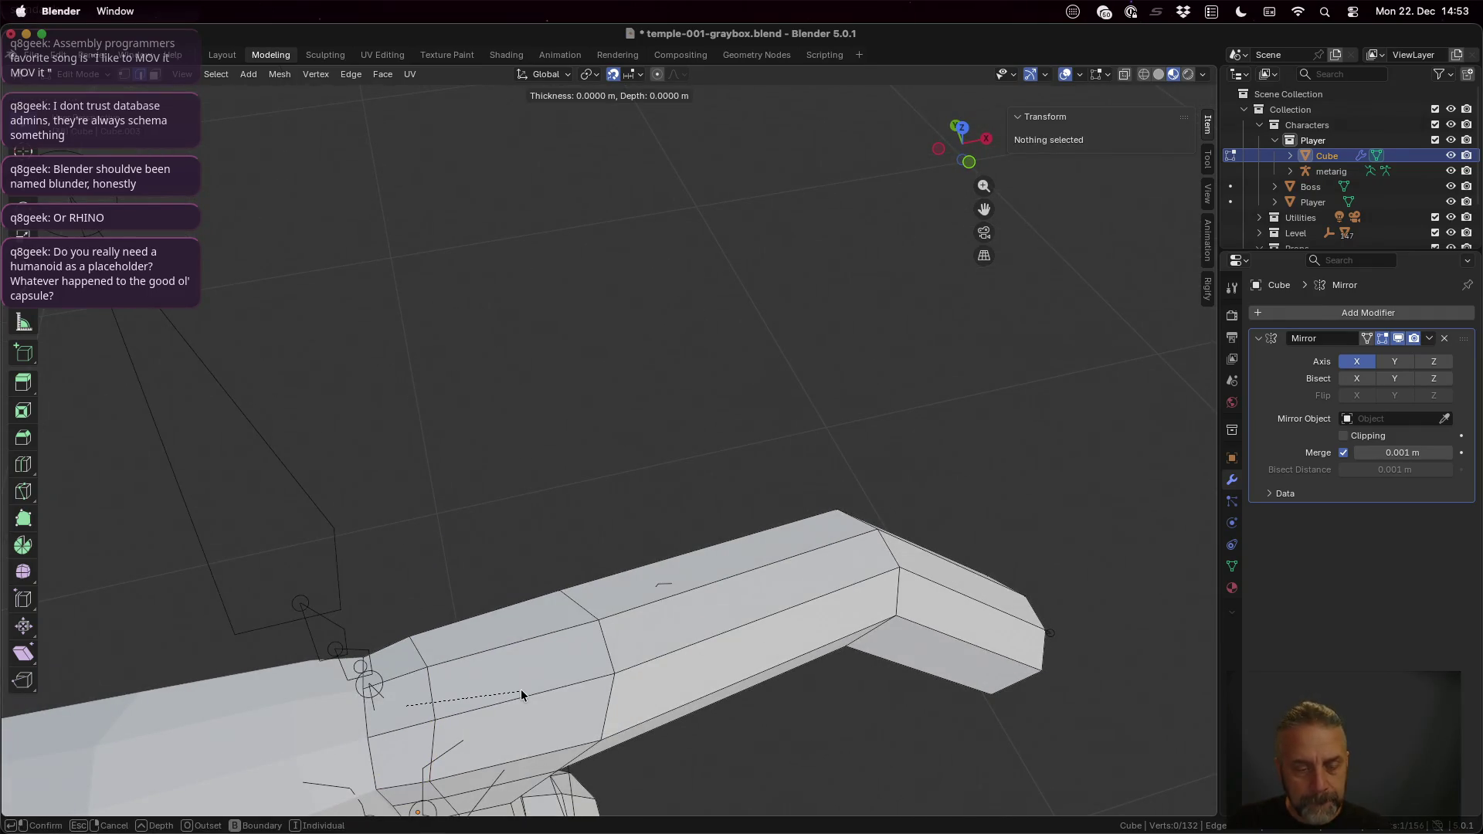
{"action": "key", "text": "Escape"}
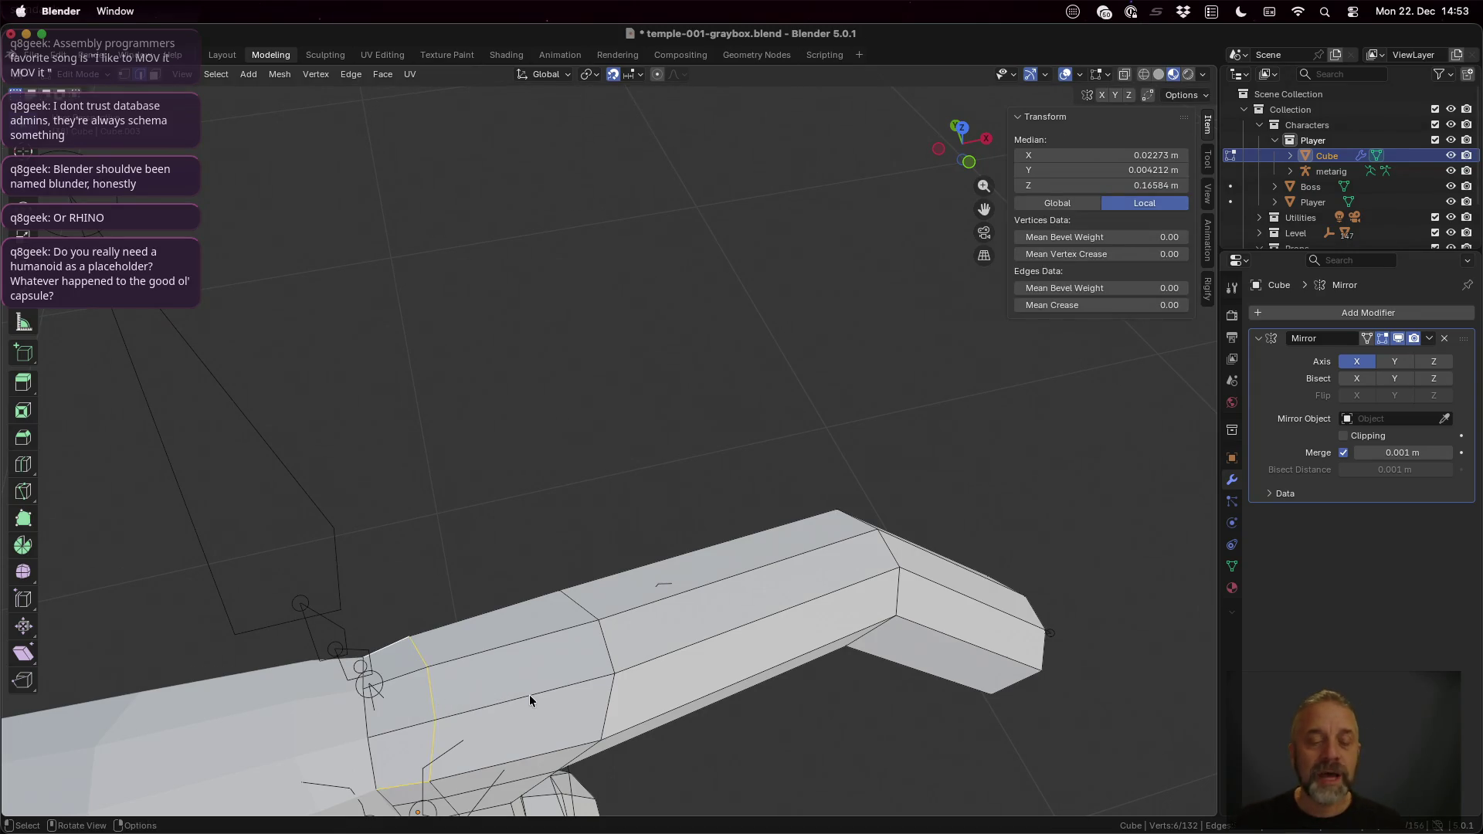
{"action": "middle_click_drag", "start_coordinate": [530, 700], "coordinate": [518, 703]}
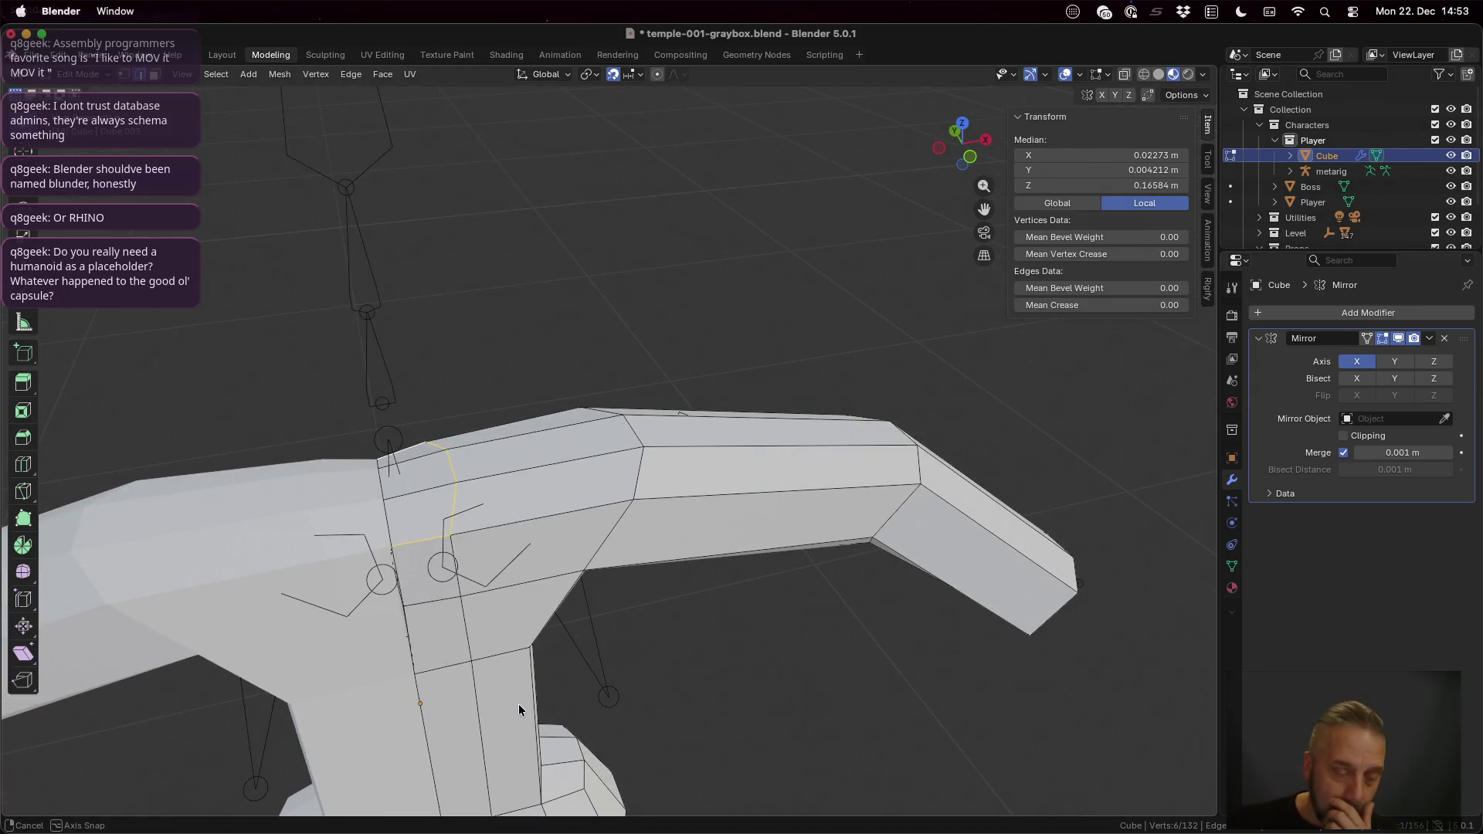
{"action": "middle_click_drag", "start_coordinate": [513, 587], "coordinate": [502, 603]}
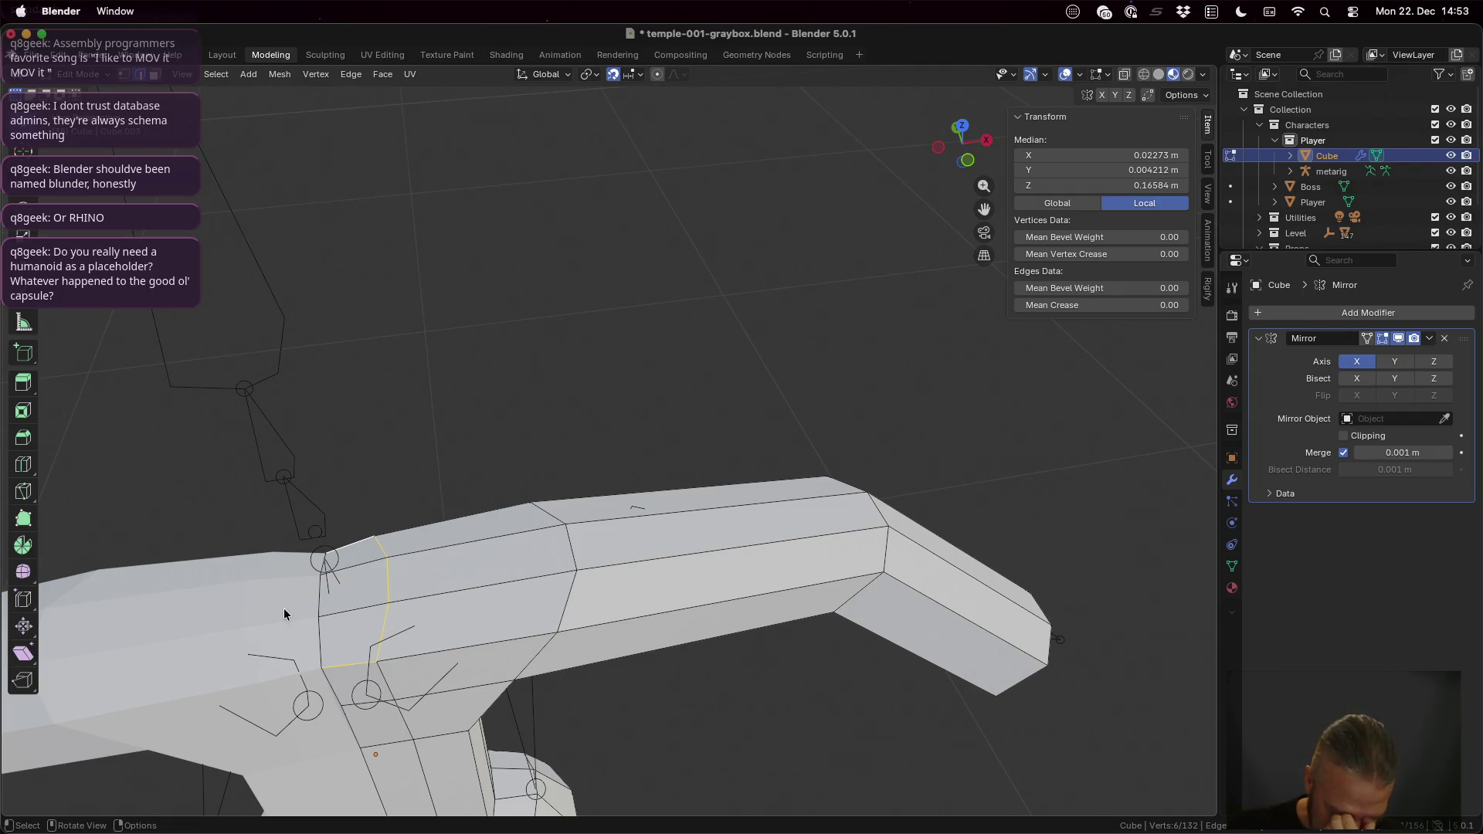
{"action": "key", "text": "i"}
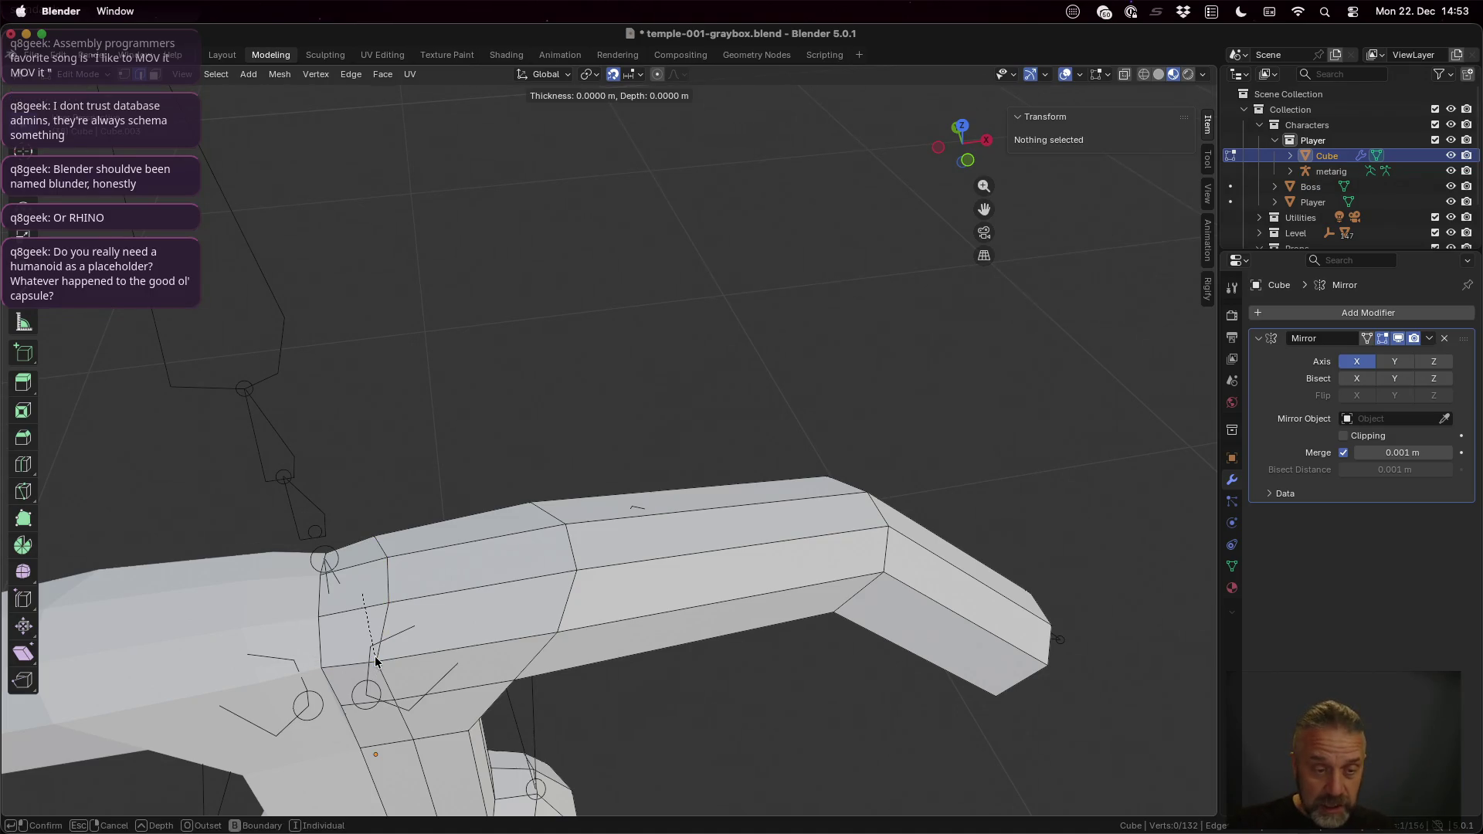
{"action": "right_click", "coordinate": [366, 643]}
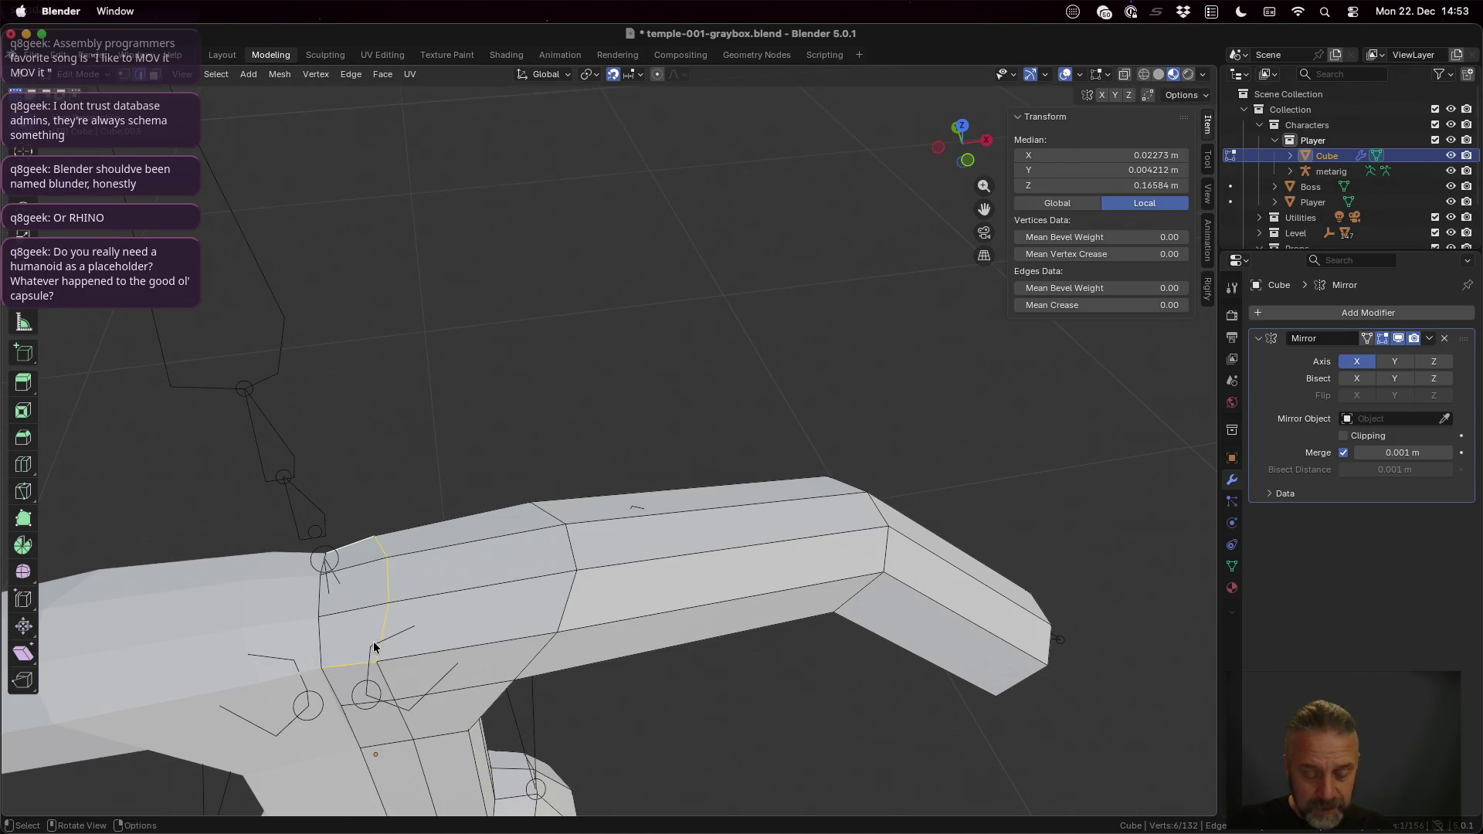
Step: Inset the two neck-side shoulder faces by about 0.0037 m, adding an inner ring
{"action": "key", "text": "alt+a"}
{"action": "left_click", "coordinate": [358, 560]}
{"action": "left_click", "coordinate": [359, 634], "text": "shift"}
{"action": "key", "text": "i"}
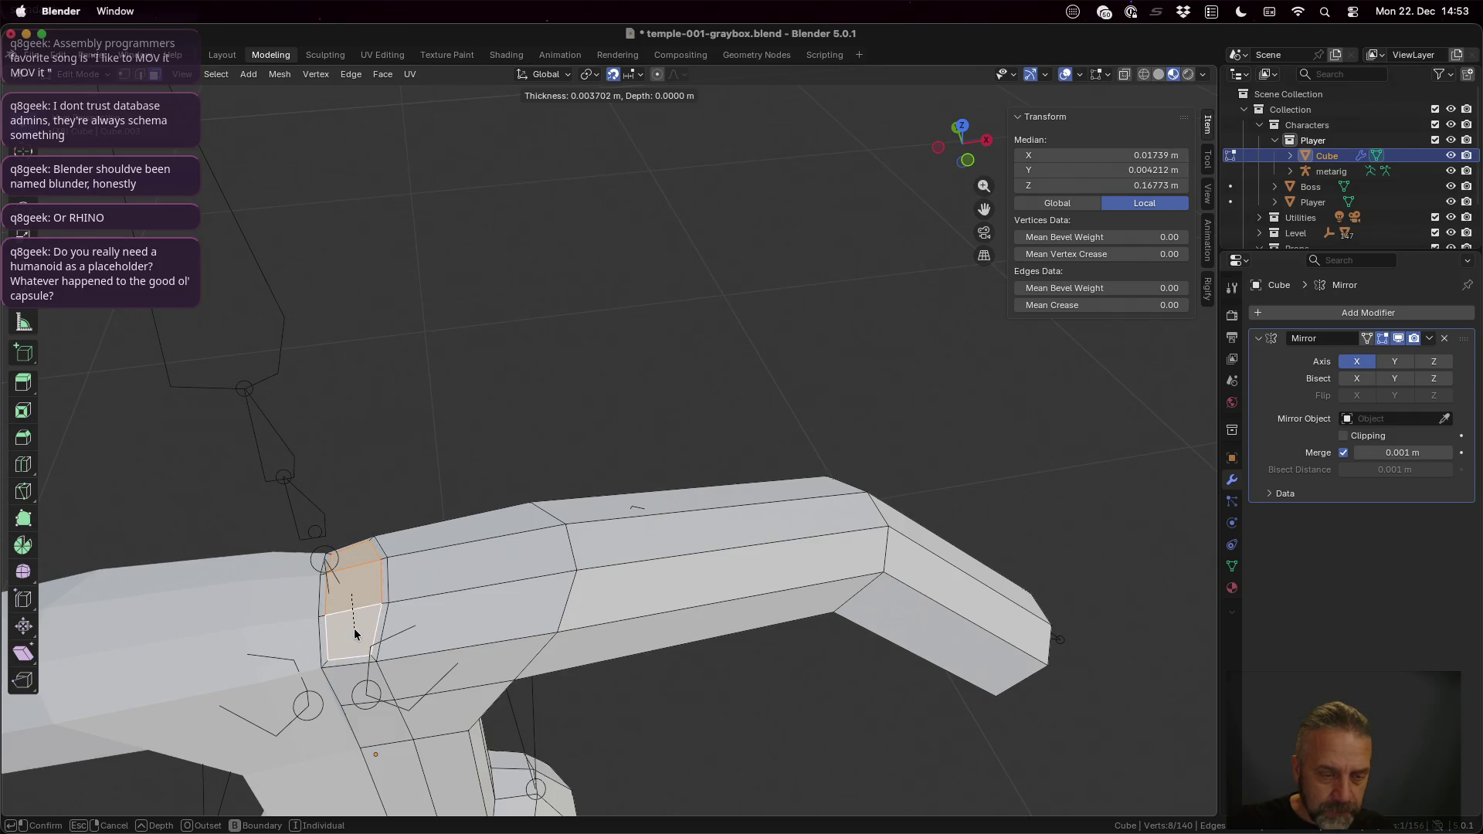
{"action": "left_click", "coordinate": [354, 629]}
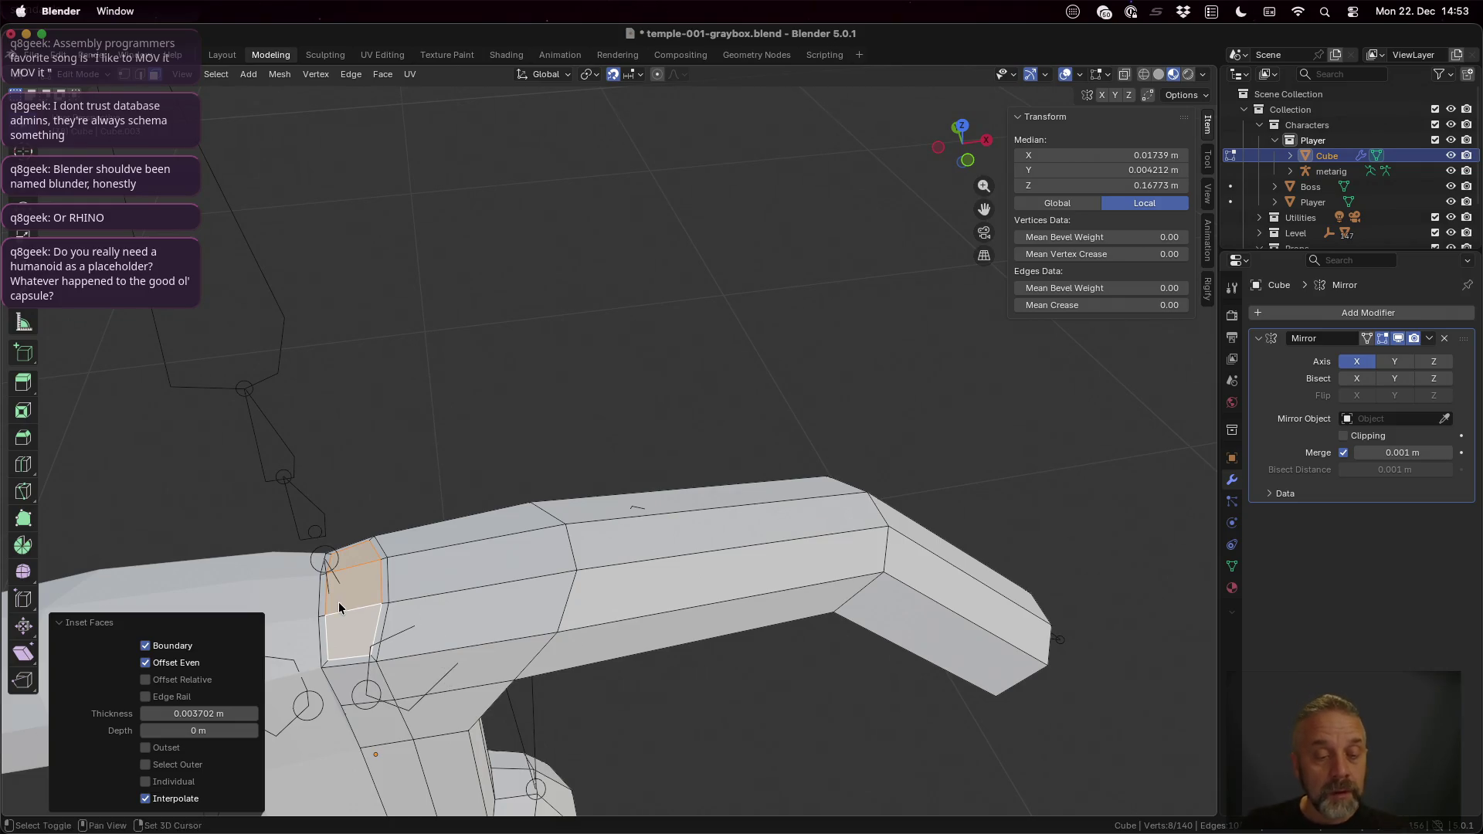
{"action": "middle_click_drag", "start_coordinate": [338, 602], "coordinate": [423, 590]}
{"action": "scroll", "coordinate": [422, 595], "scroll_direction": "up", "scroll_amount": 1}
{"action": "scroll", "coordinate": [617, 628], "scroll_direction": "up", "scroll_amount": 1}
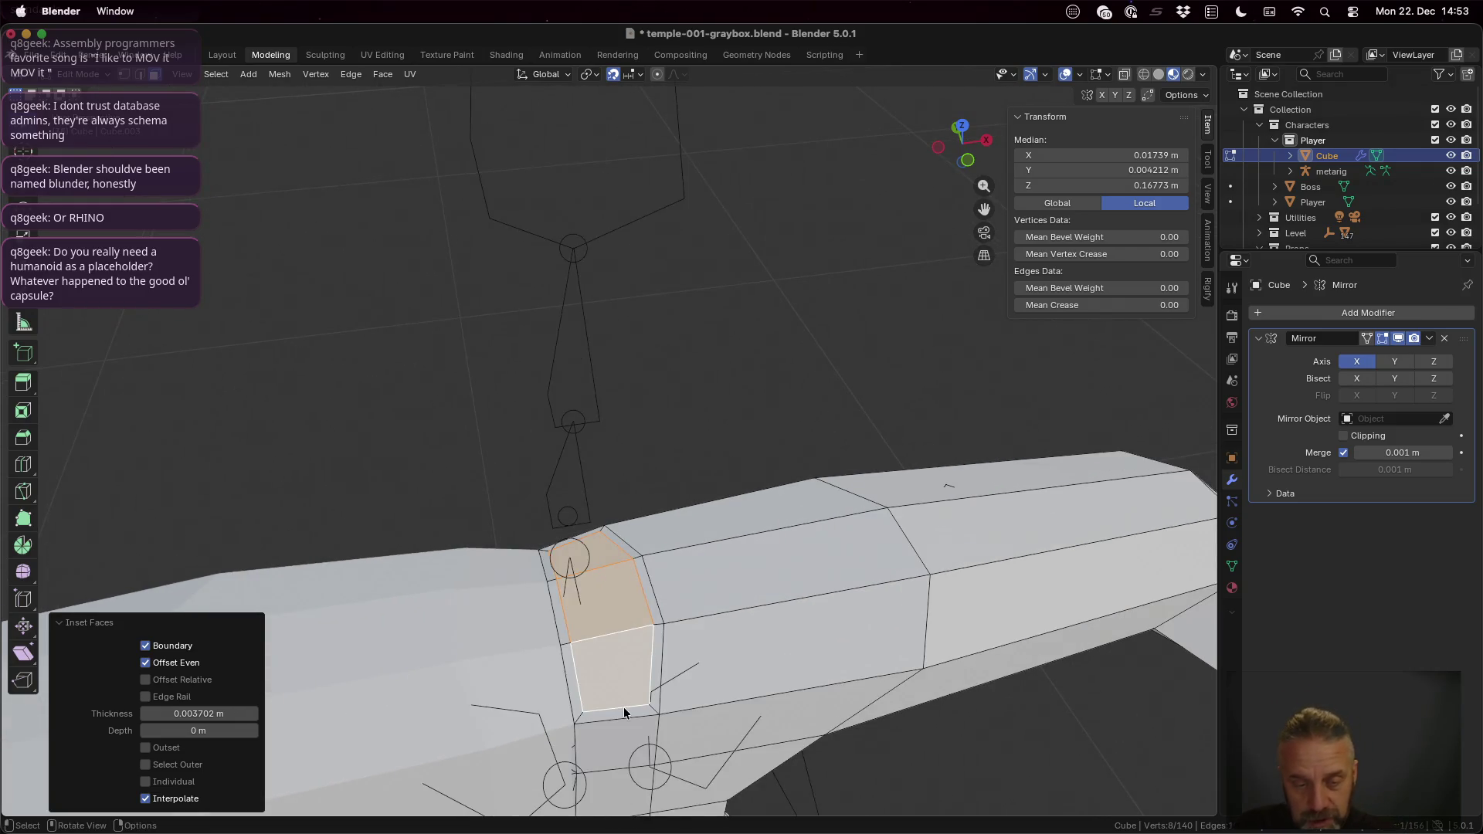
{"action": "middle_click_drag", "start_coordinate": [624, 709], "coordinate": [617, 699]}
{"action": "key", "text": "1"}
Step: Enable vertex snapping and snap an inset corner vertex onto its neighbour
{"action": "left_click", "coordinate": [506, 576]}
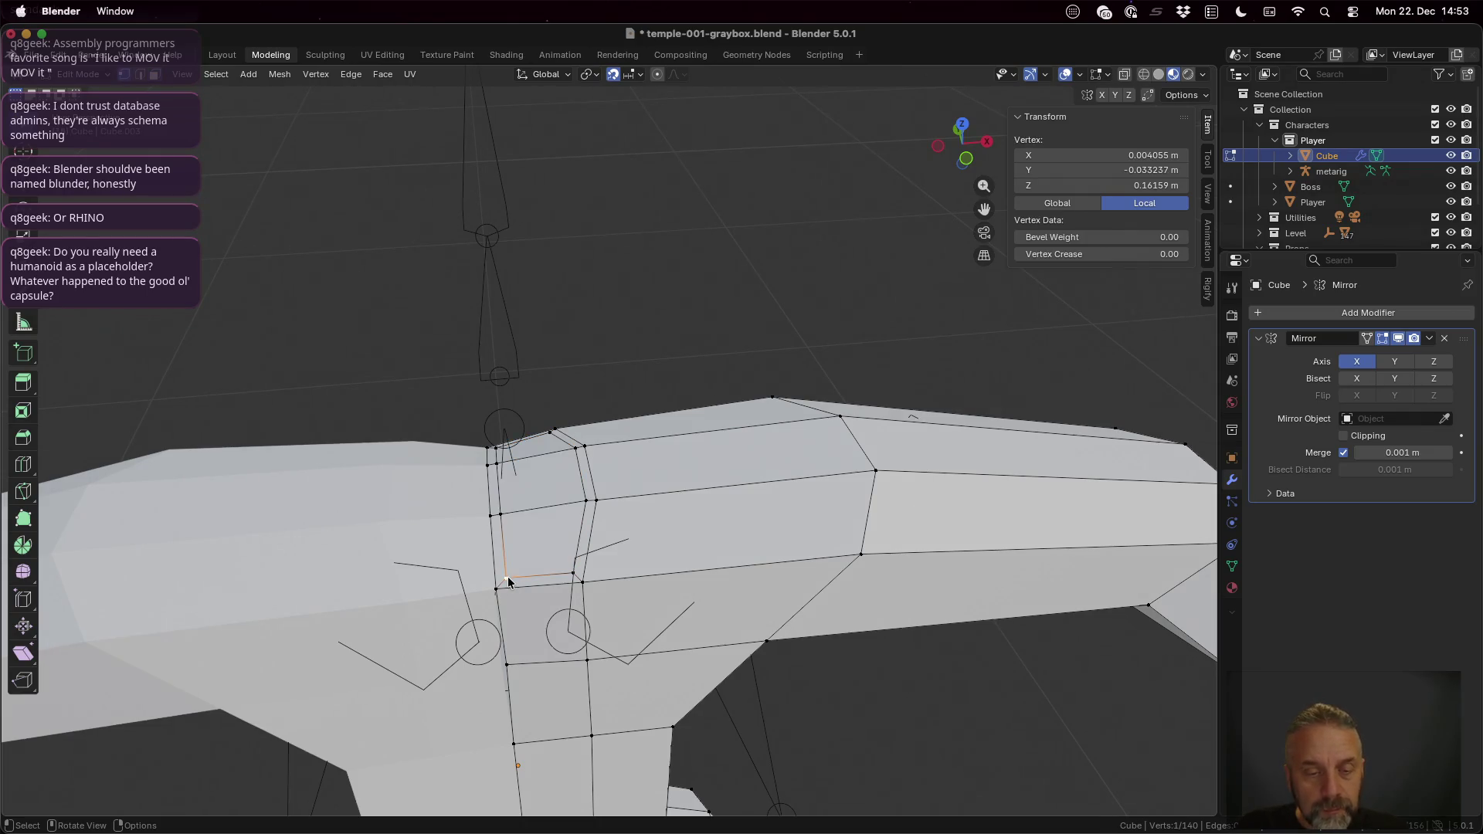
{"action": "left_click", "coordinate": [632, 75]}
{"action": "left_click", "coordinate": [632, 186]}
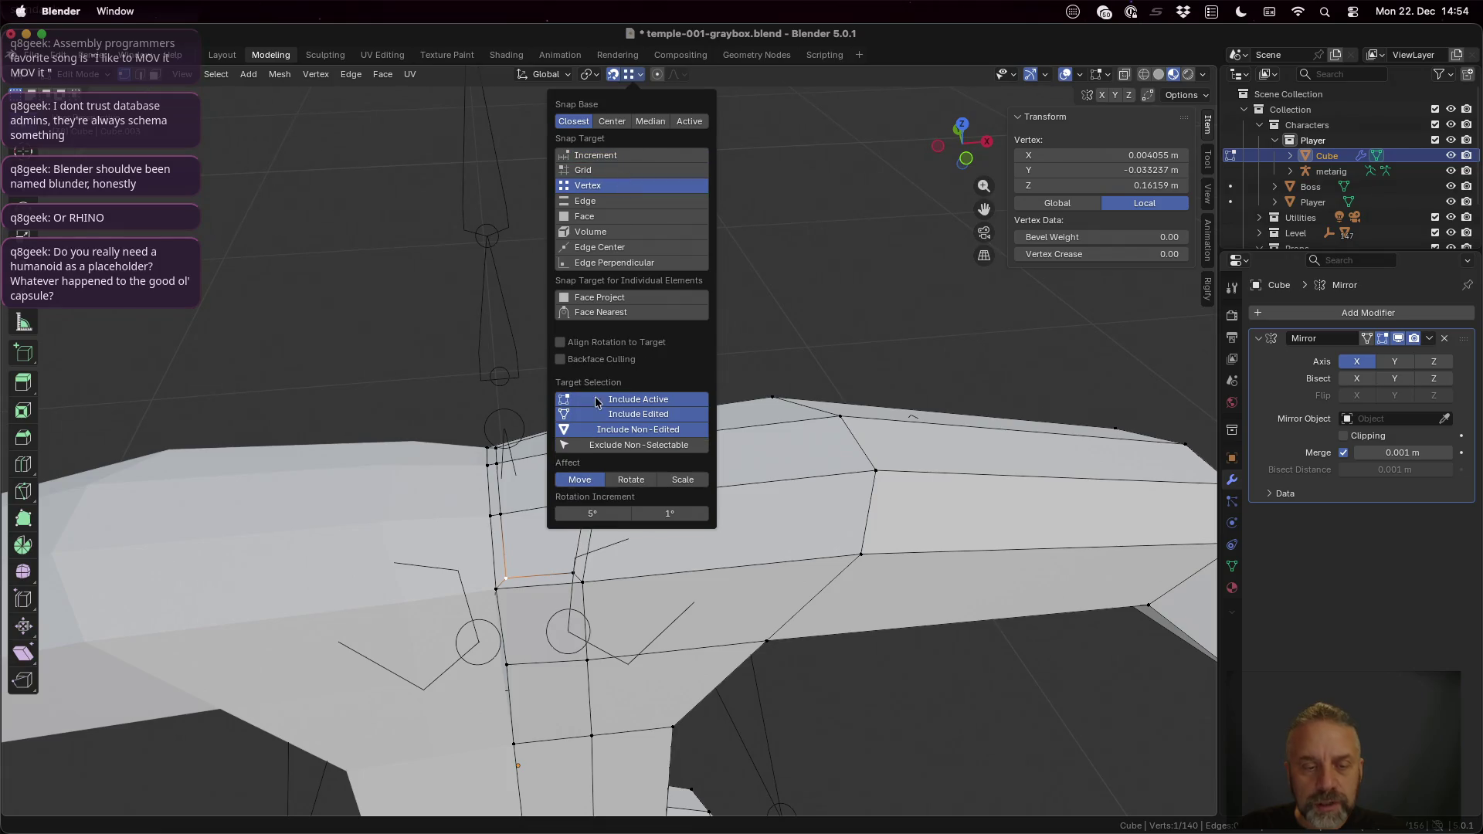
{"action": "key", "text": "g"}
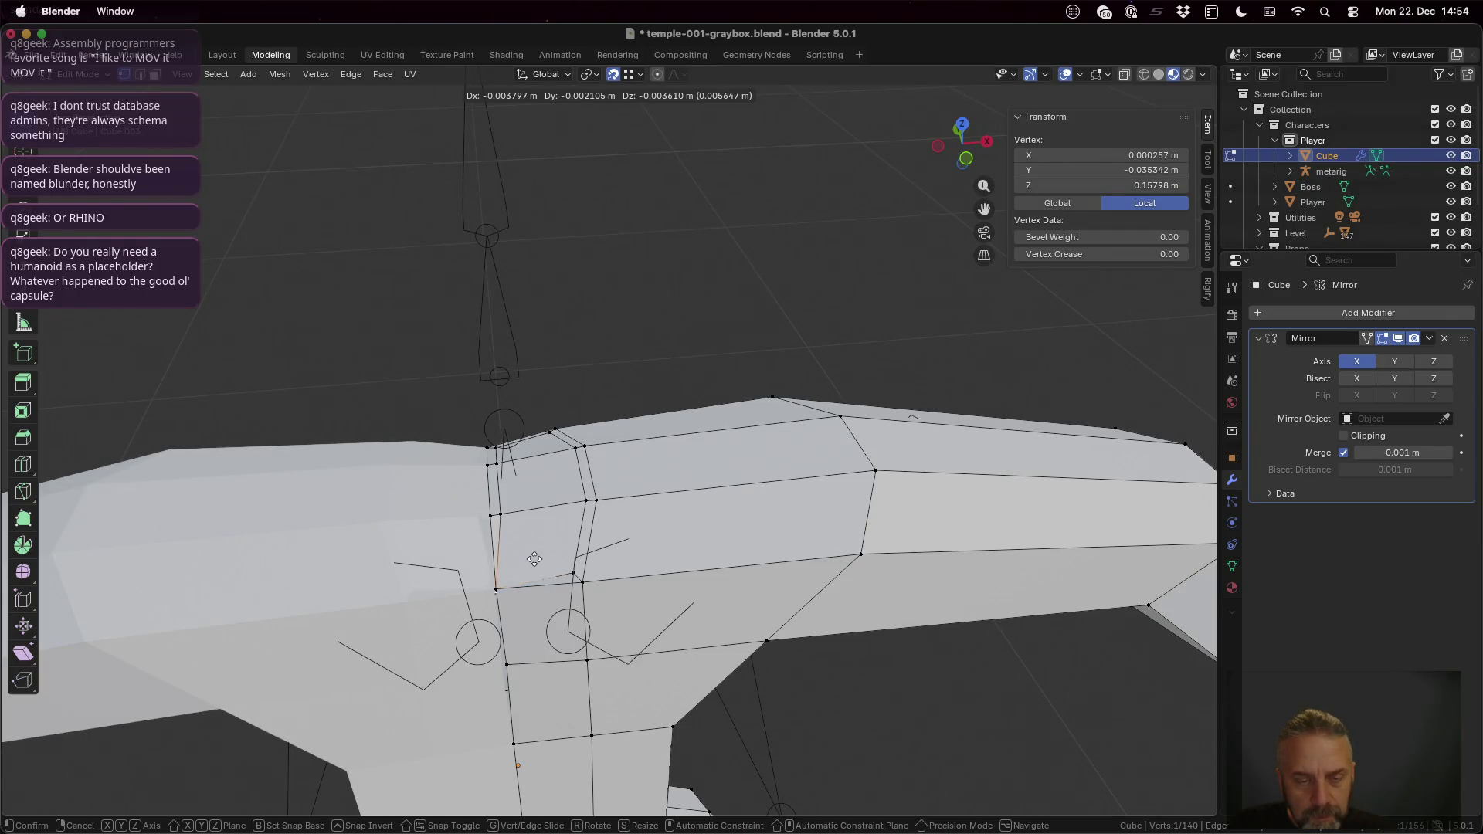
{"action": "left_click", "coordinate": [536, 559]}
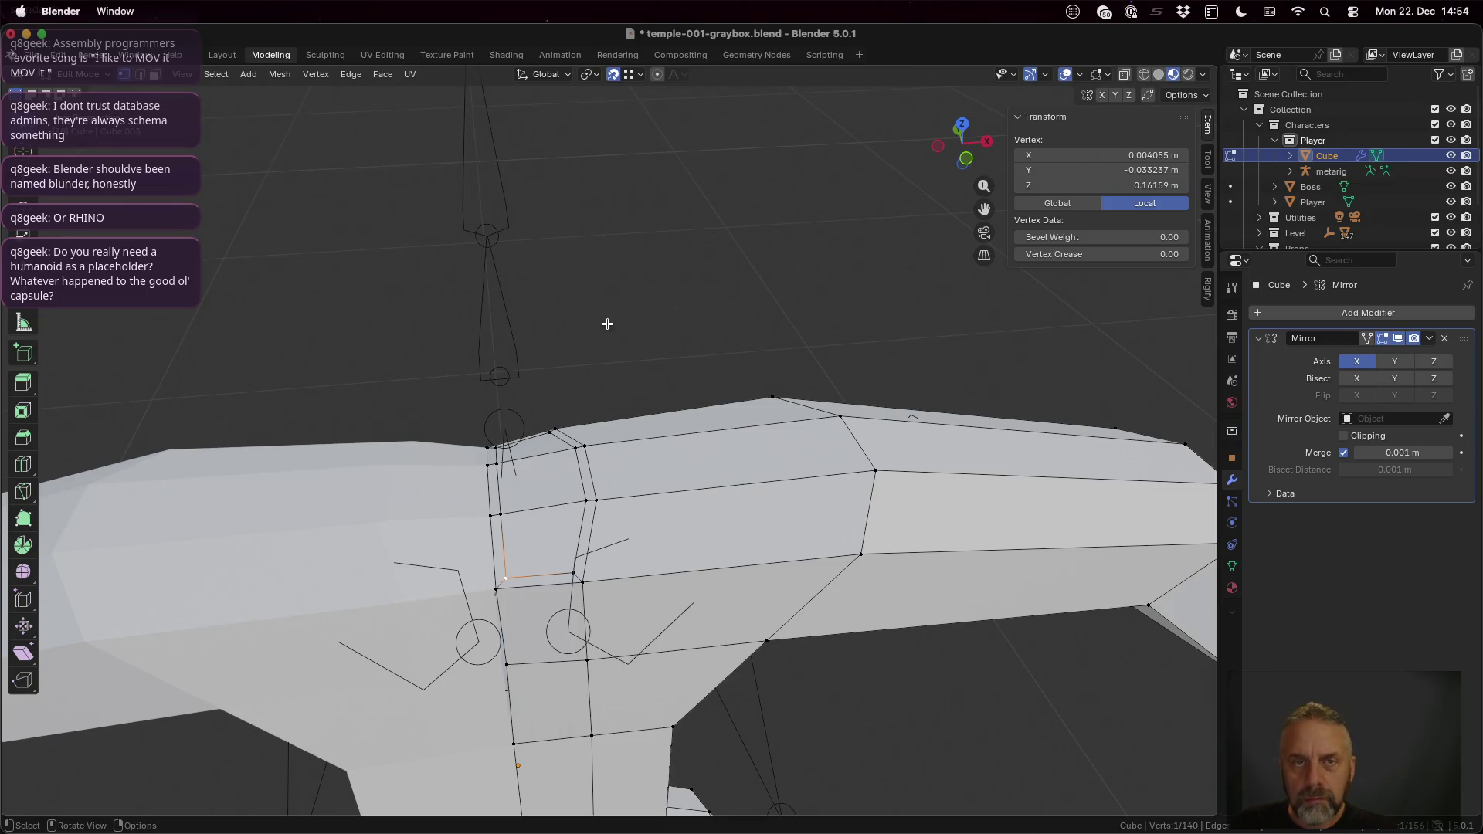
{"action": "scroll", "coordinate": [543, 592], "scroll_direction": "up", "scroll_amount": 2}
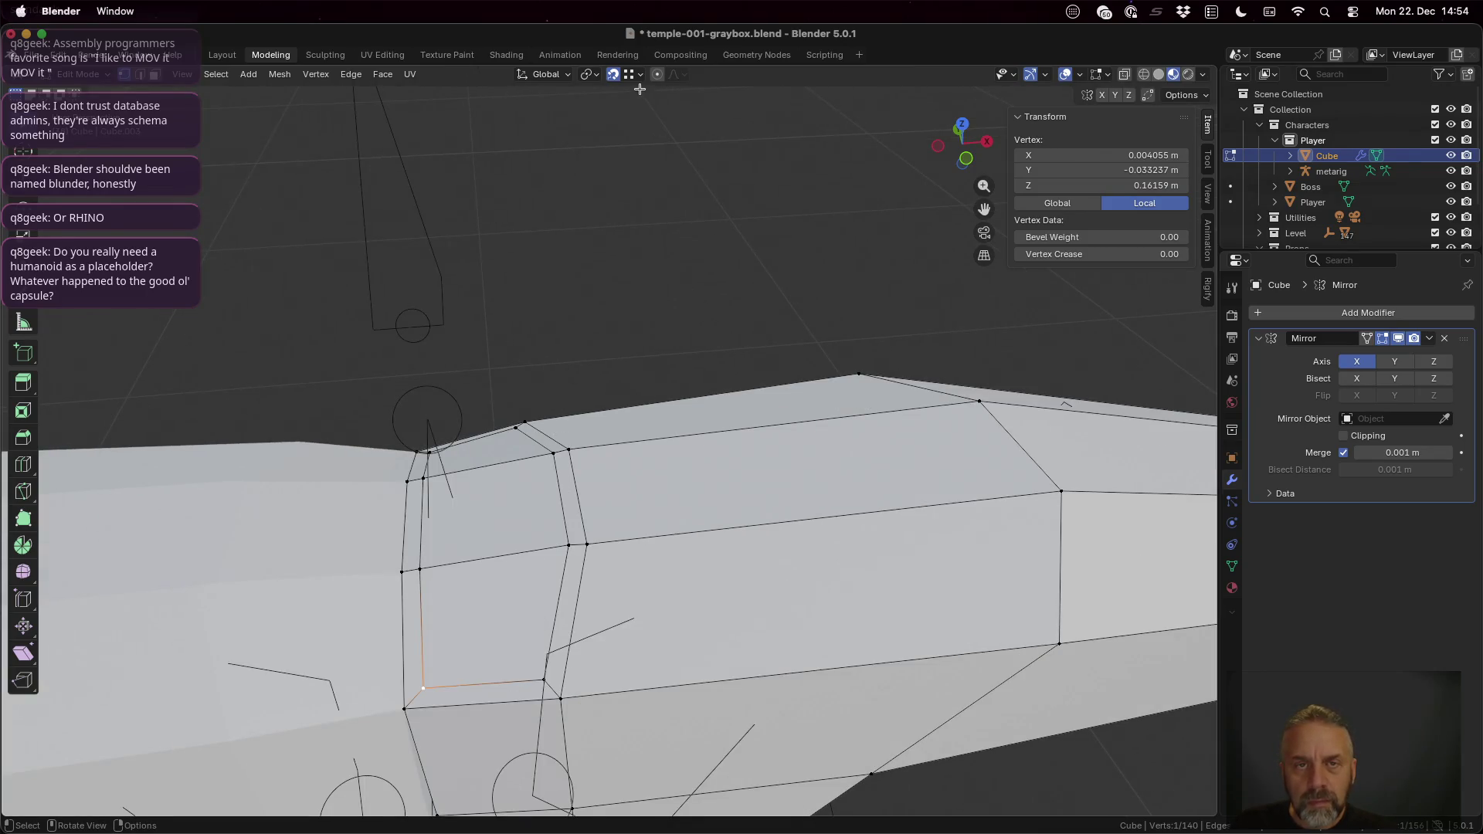
Step: Slide that vertex and the upper inset vertex along their edges onto neighbouring vertices
{"action": "mouse_move", "coordinate": [453, 620]}
{"action": "middle_mouse_down"}
{"action": "mouse_move", "coordinate": [440, 664]}
{"action": "mouse_move", "coordinate": [493, 263]}
{"action": "middle_mouse_up"}
{"action": "key", "text": "g"}
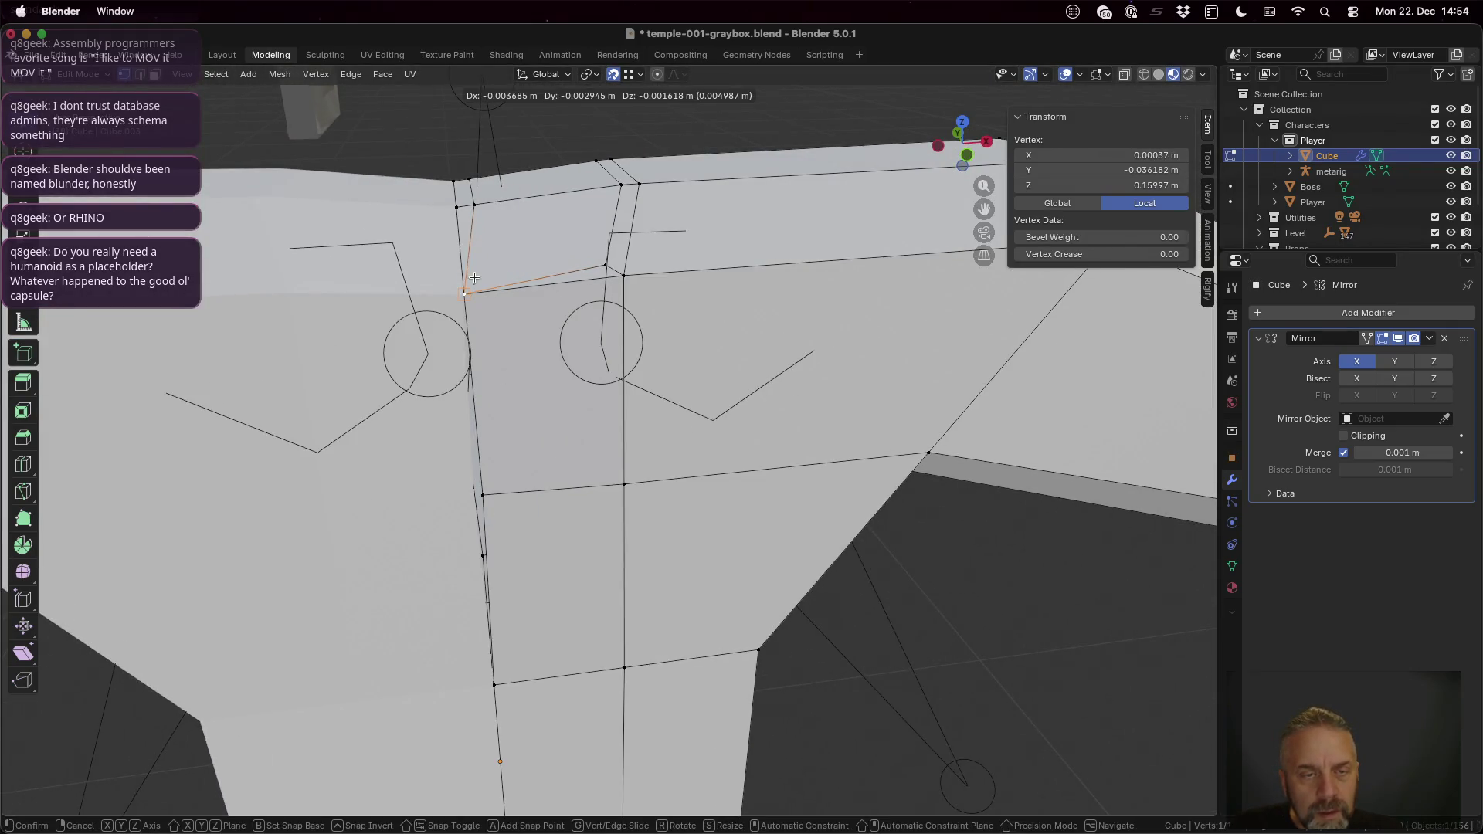
{"action": "left_click", "coordinate": [473, 278]}
{"action": "left_click", "coordinate": [477, 205]}
{"action": "key", "text": "g"}
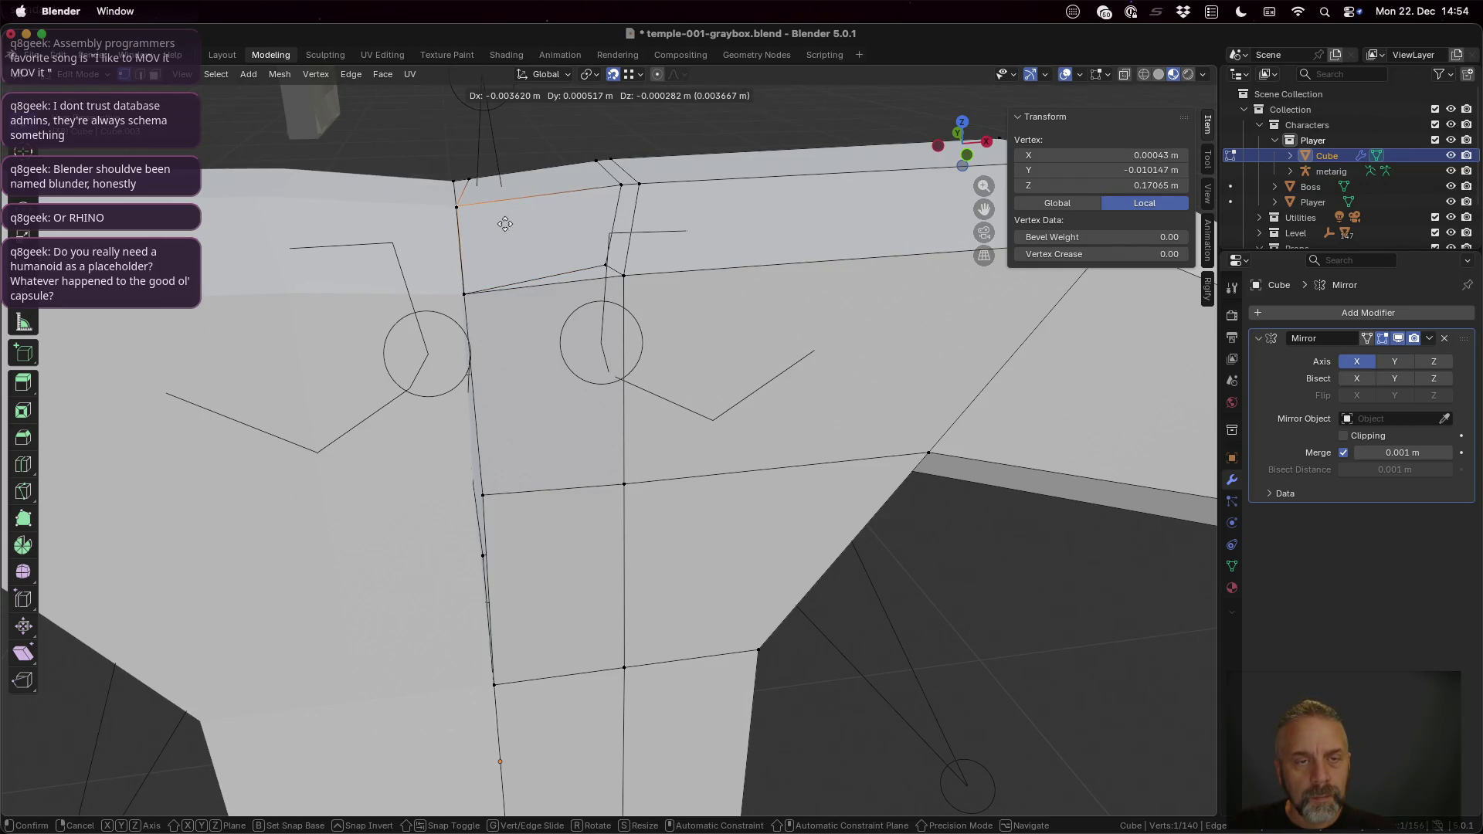
{"action": "left_click", "coordinate": [504, 228]}
{"action": "mouse_move", "coordinate": [504, 227]}
{"action": "middle_mouse_down"}
{"action": "mouse_move", "coordinate": [513, 258]}
{"action": "mouse_move", "coordinate": [513, 208]}
{"action": "mouse_move", "coordinate": [562, 431]}
{"action": "middle_mouse_up"}
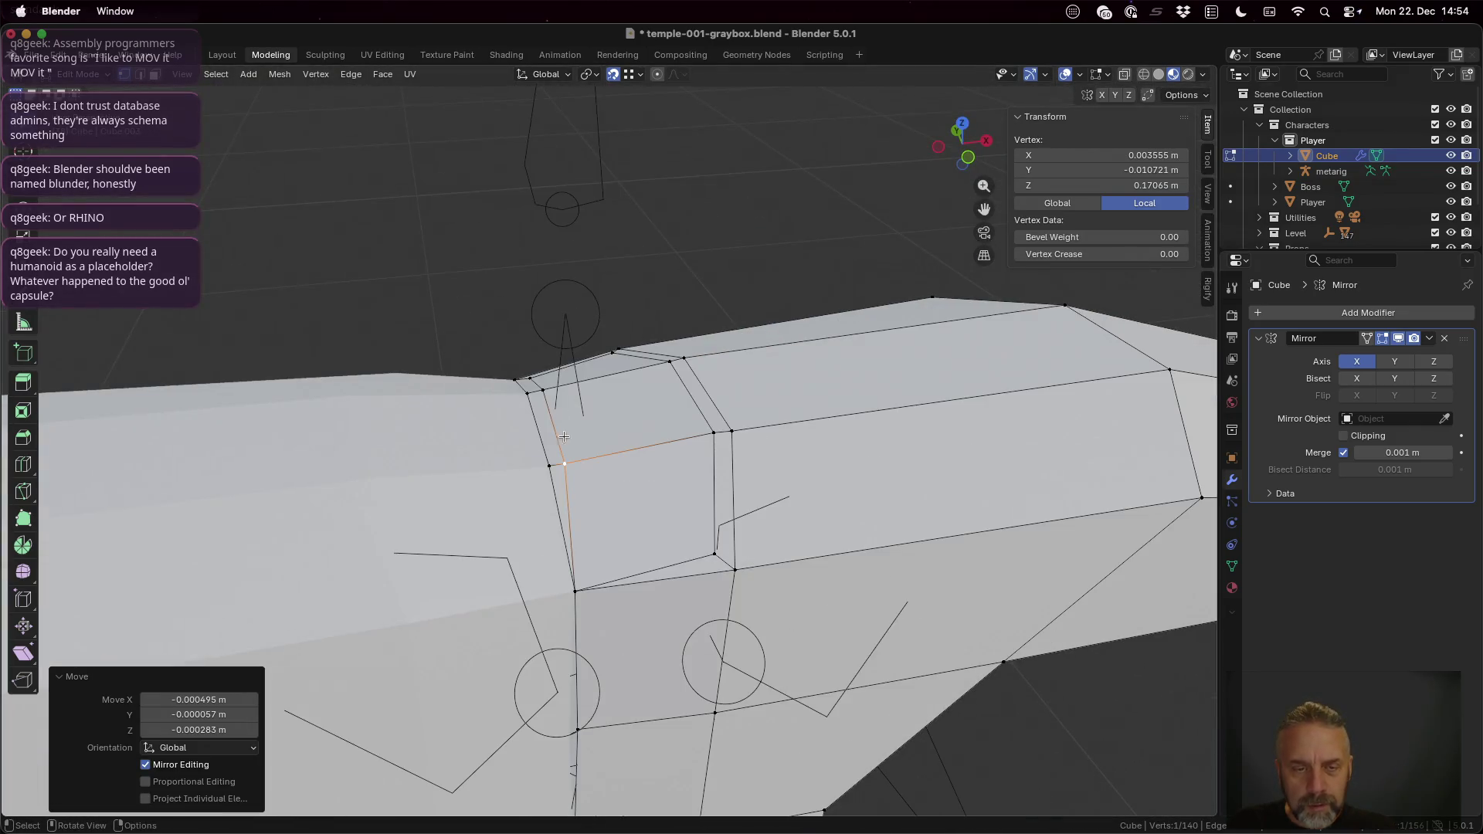
{"action": "scroll", "coordinate": [562, 430], "scroll_direction": "up", "scroll_amount": 5}
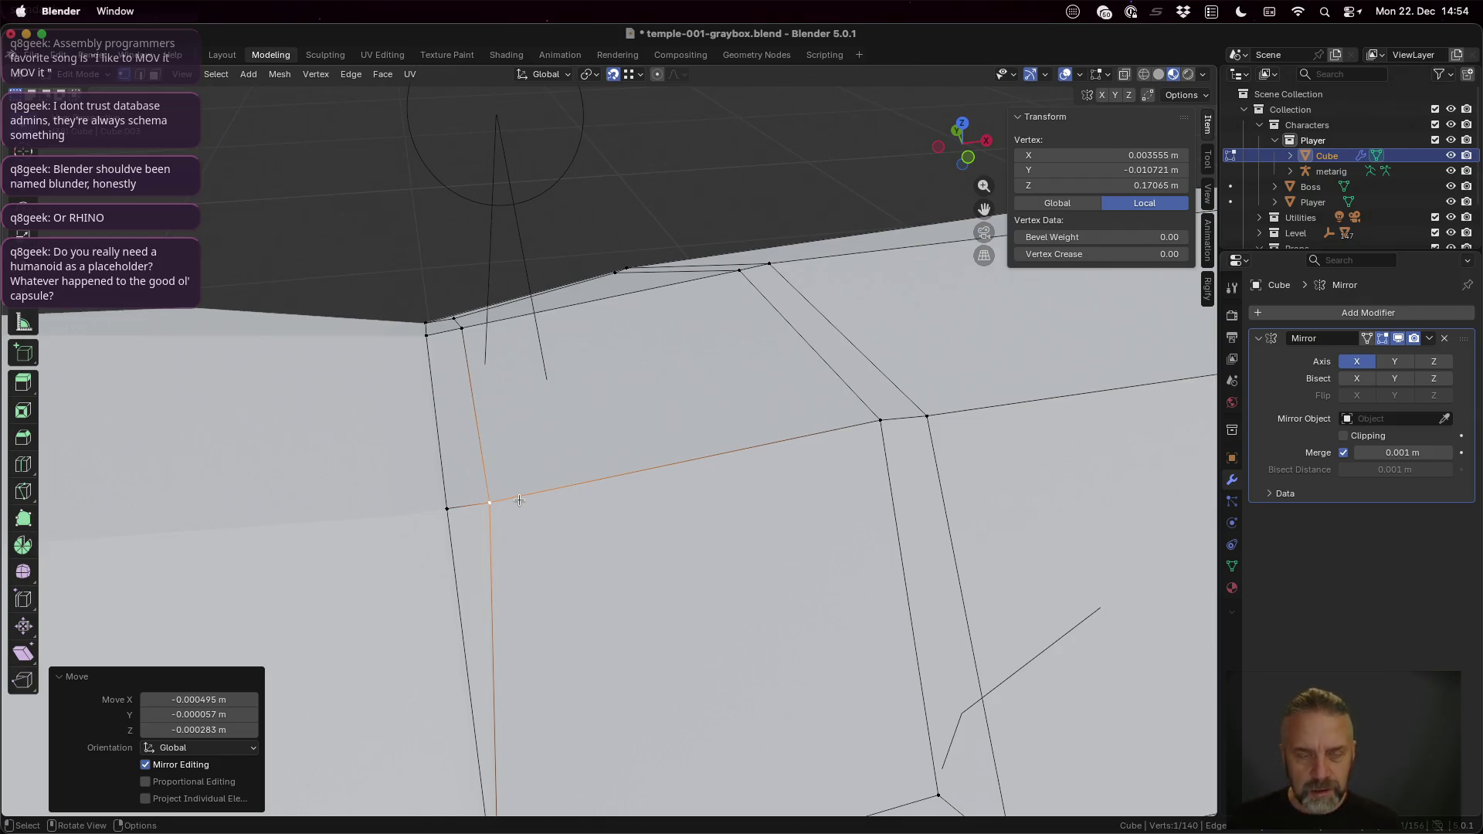
{"action": "key", "text": "g"}
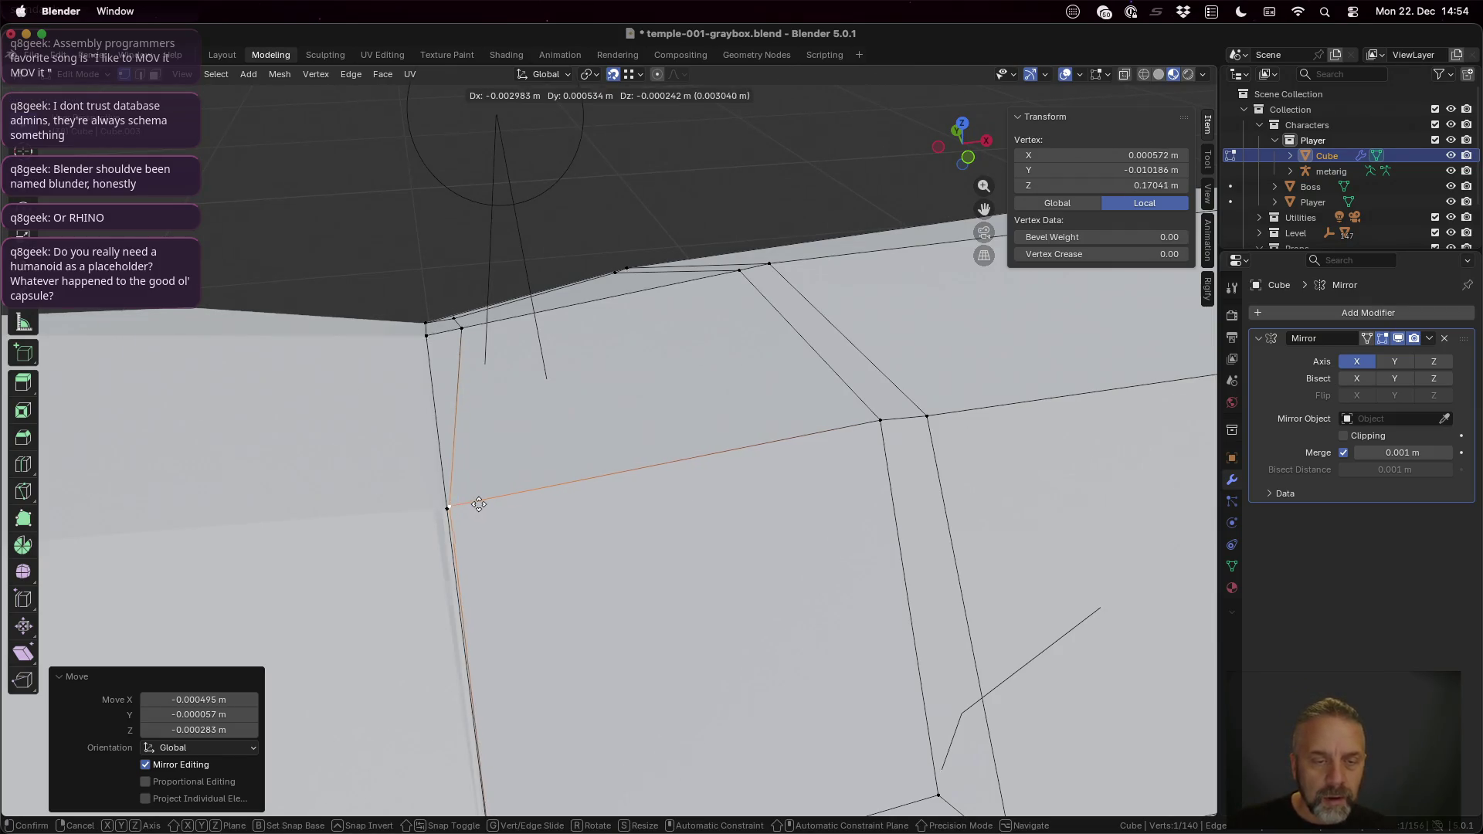
{"action": "left_click", "coordinate": [515, 498]}
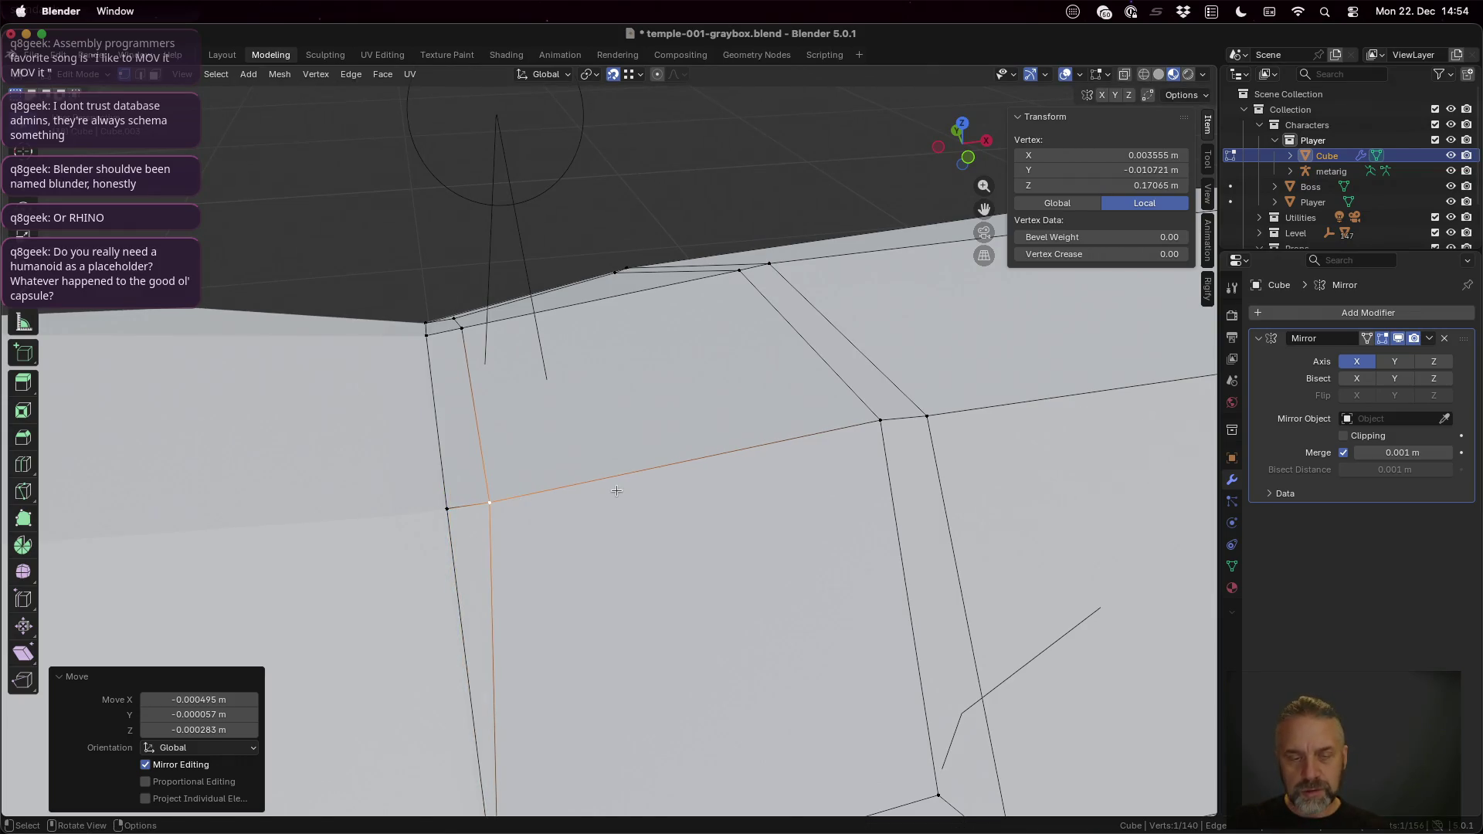
{"action": "key", "text": "g"}
{"action": "key", "text": "g"}
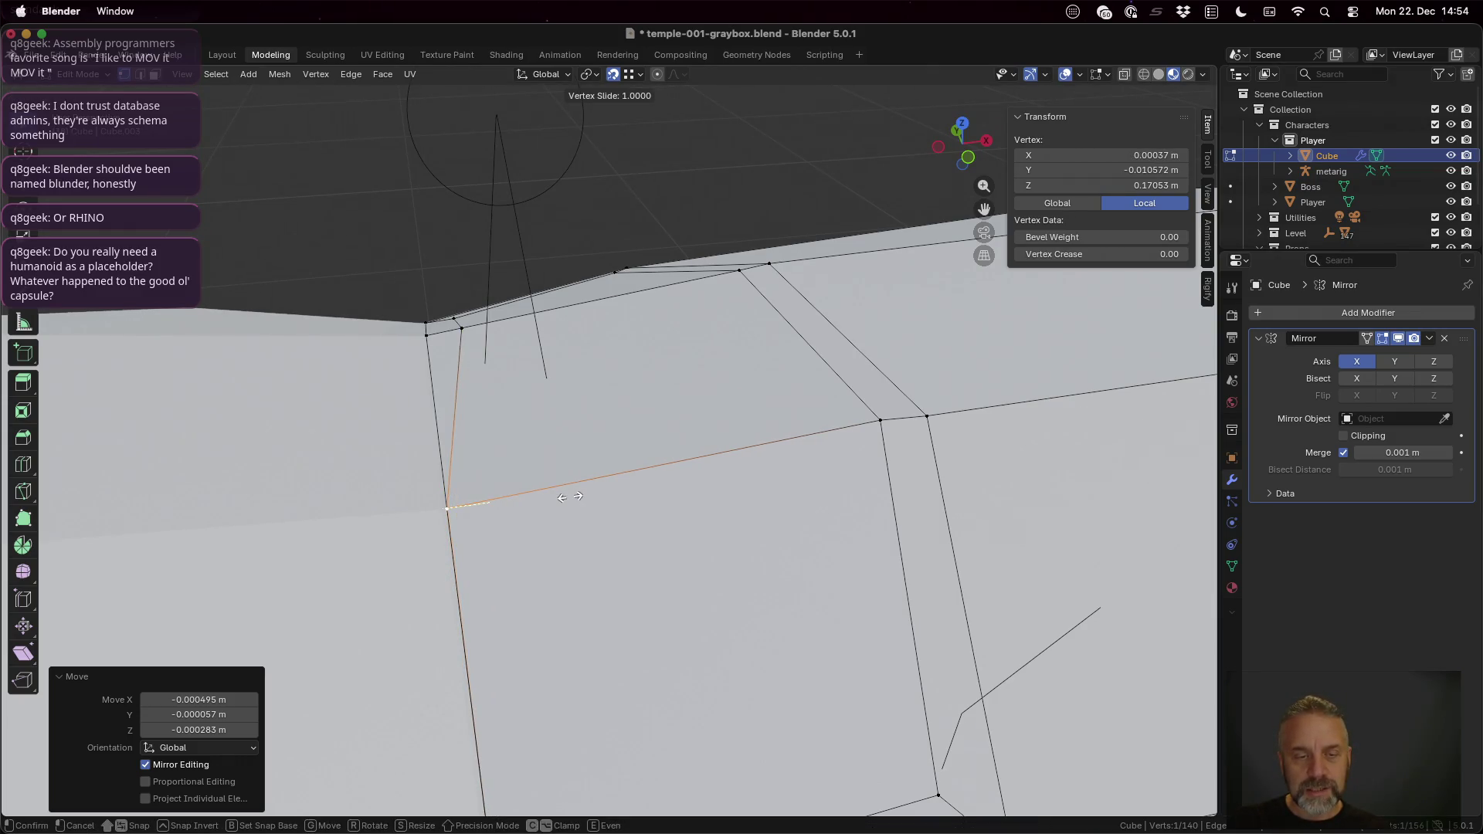
{"action": "left_click", "coordinate": [570, 497]}
Step: Slide the top corner and shoulder-corner vertices to the ends of their edges
{"action": "left_click", "coordinate": [464, 330]}
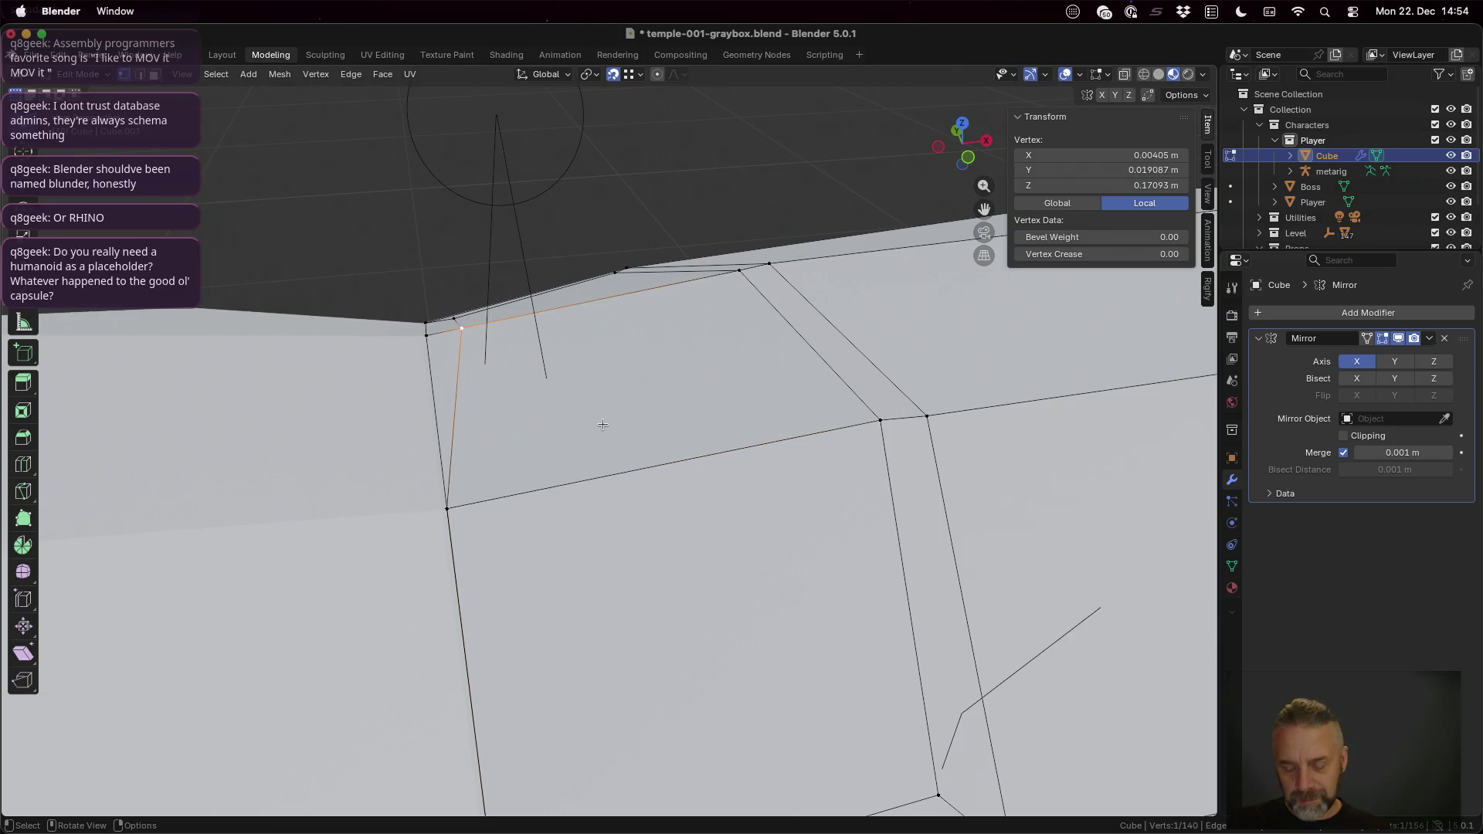
{"action": "key", "text": "g"}
{"action": "key", "text": "g"}
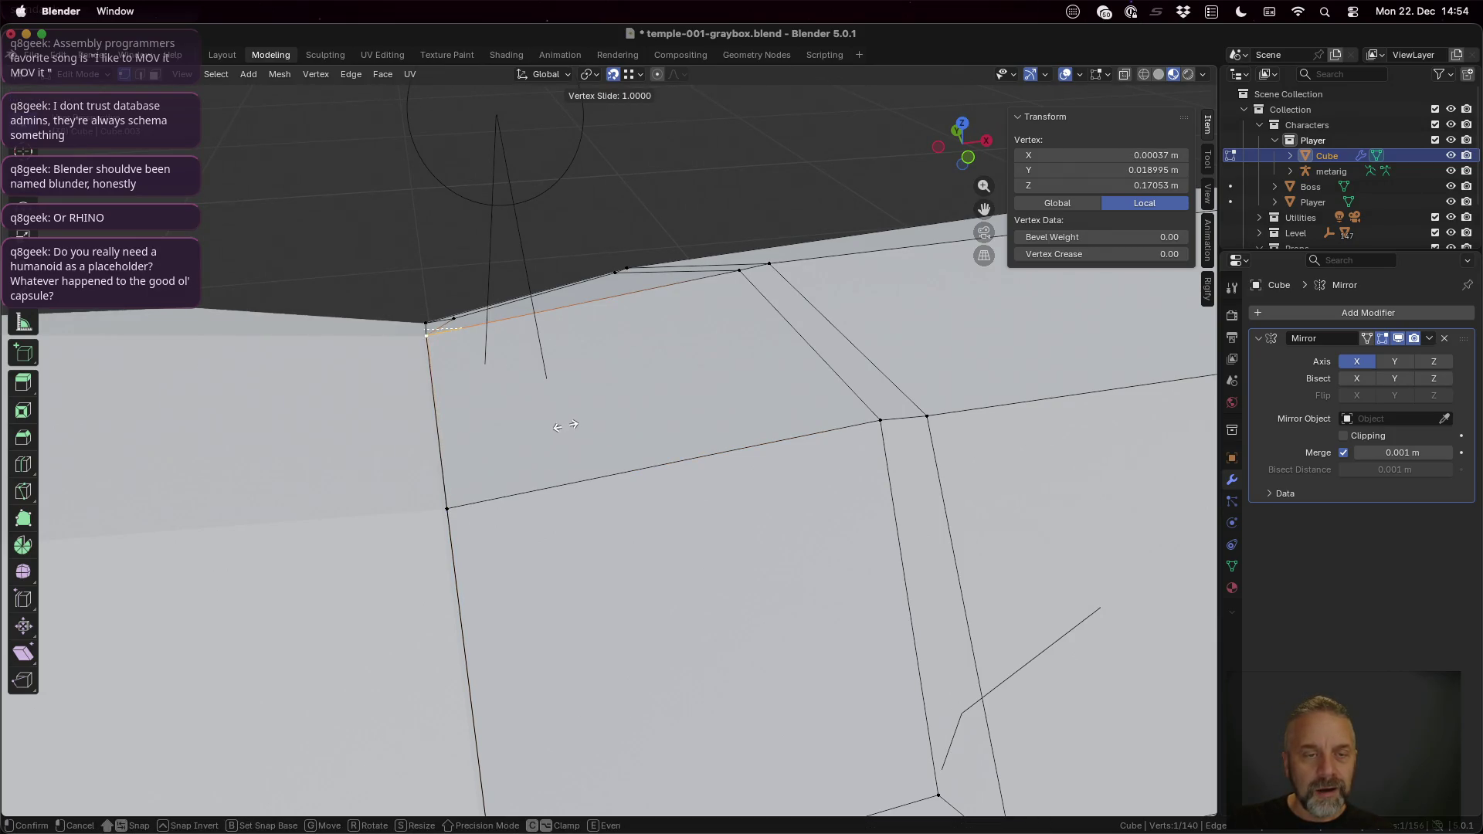
{"action": "left_click", "coordinate": [563, 426]}
{"action": "scroll", "coordinate": [476, 365], "scroll_direction": "down", "scroll_amount": 5}
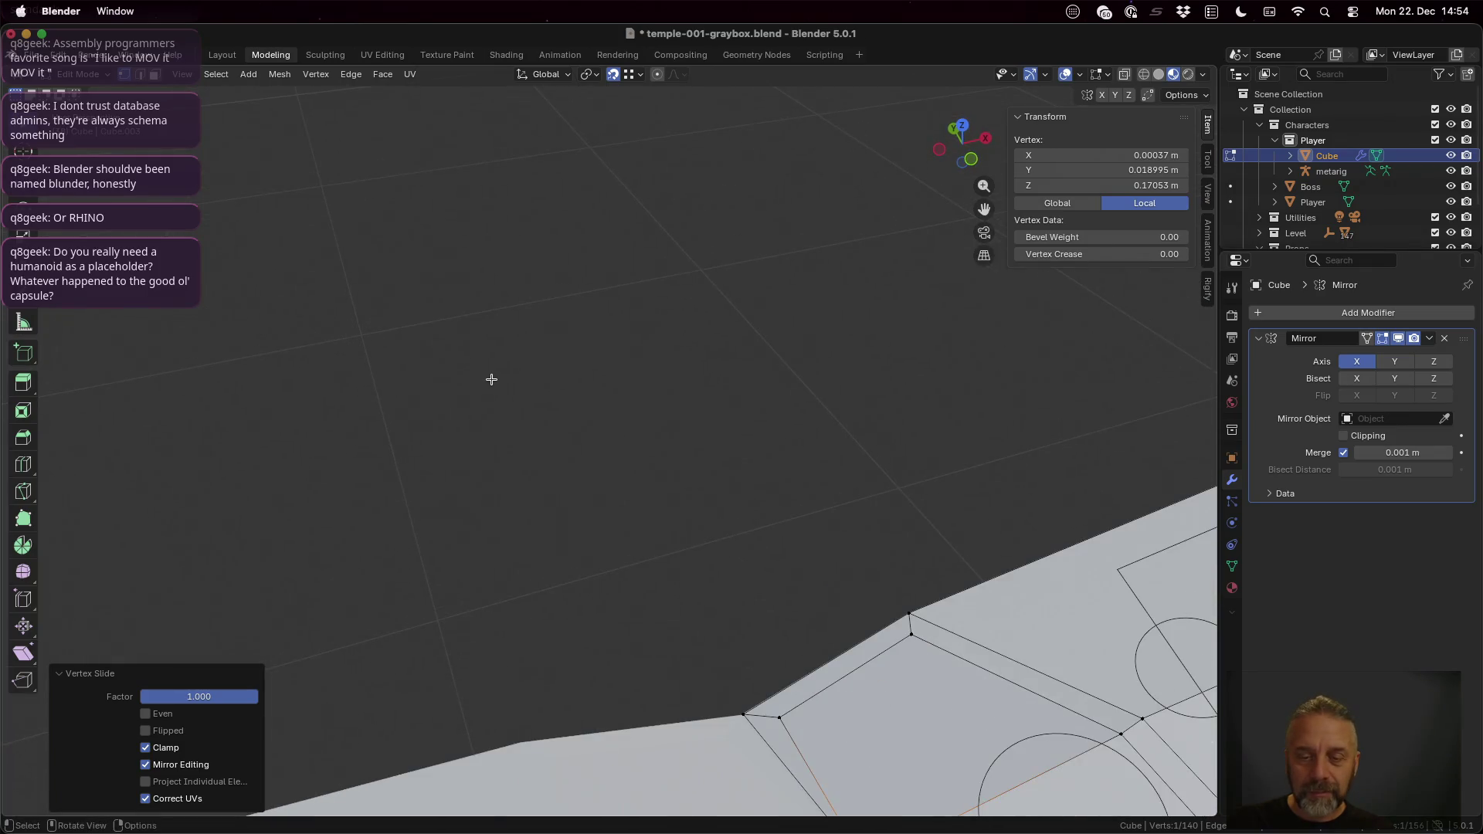
{"action": "middle_click_drag", "start_coordinate": [934, 604], "coordinate": [853, 583]}
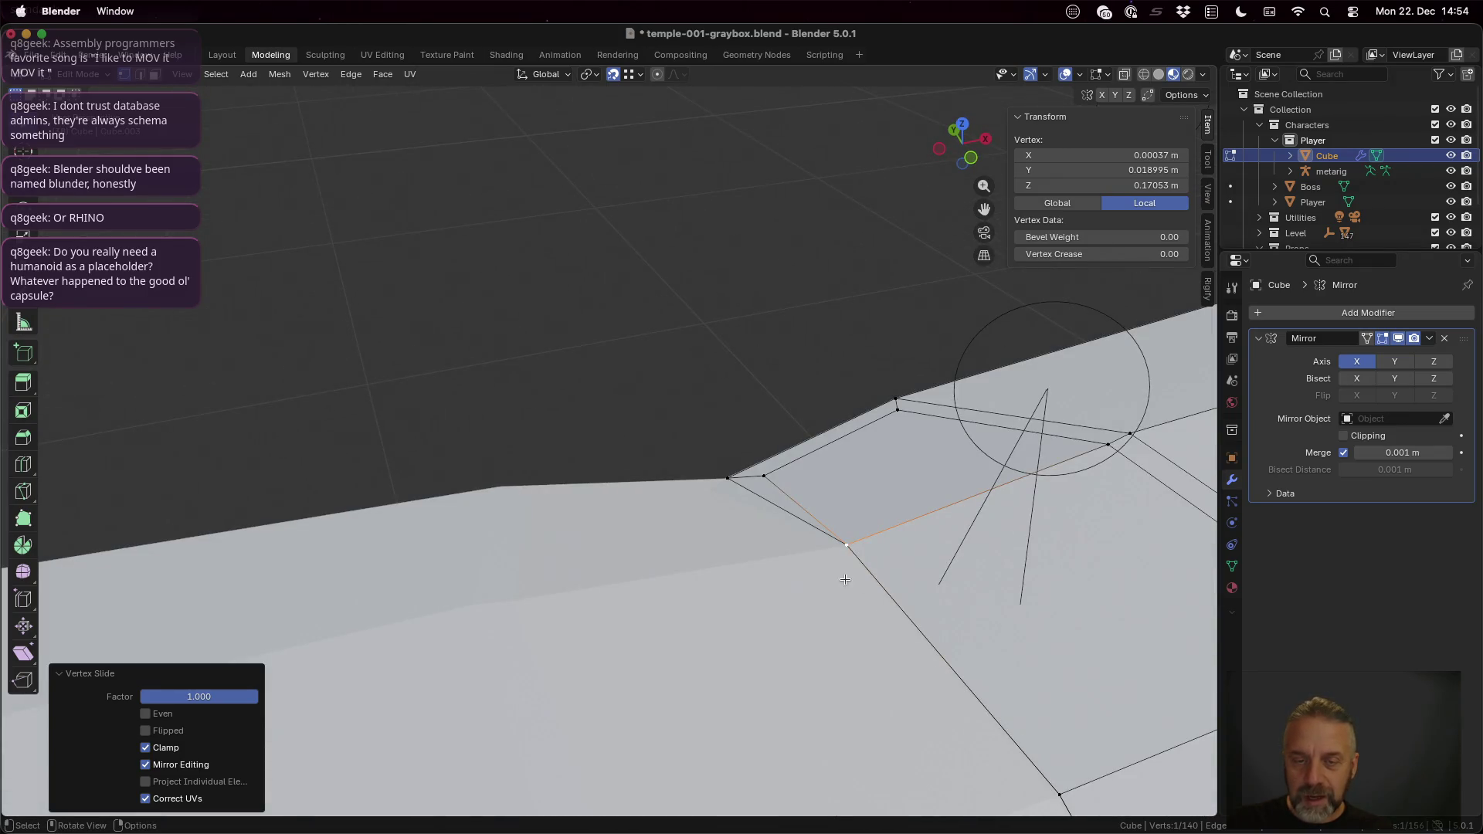
{"action": "left_click", "coordinate": [730, 476]}
{"action": "key", "text": "g"}
{"action": "key", "text": "g"}
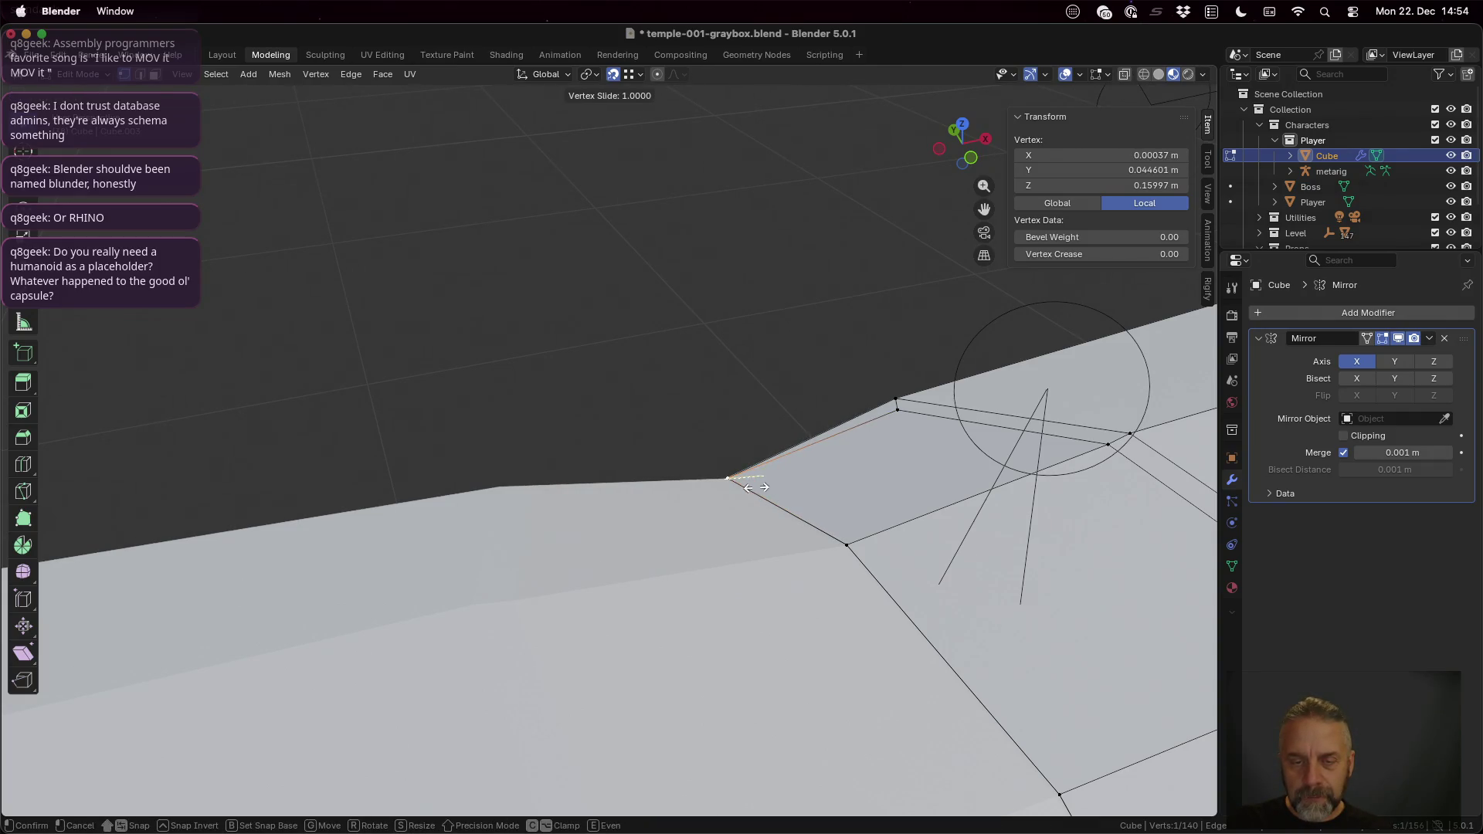
{"action": "left_click", "coordinate": [751, 488]}
{"action": "mouse_move", "coordinate": [751, 487]}
{"action": "middle_mouse_down"}
{"action": "mouse_move", "coordinate": [890, 552]}
{"action": "mouse_move", "coordinate": [602, 585]}
{"action": "middle_mouse_up"}
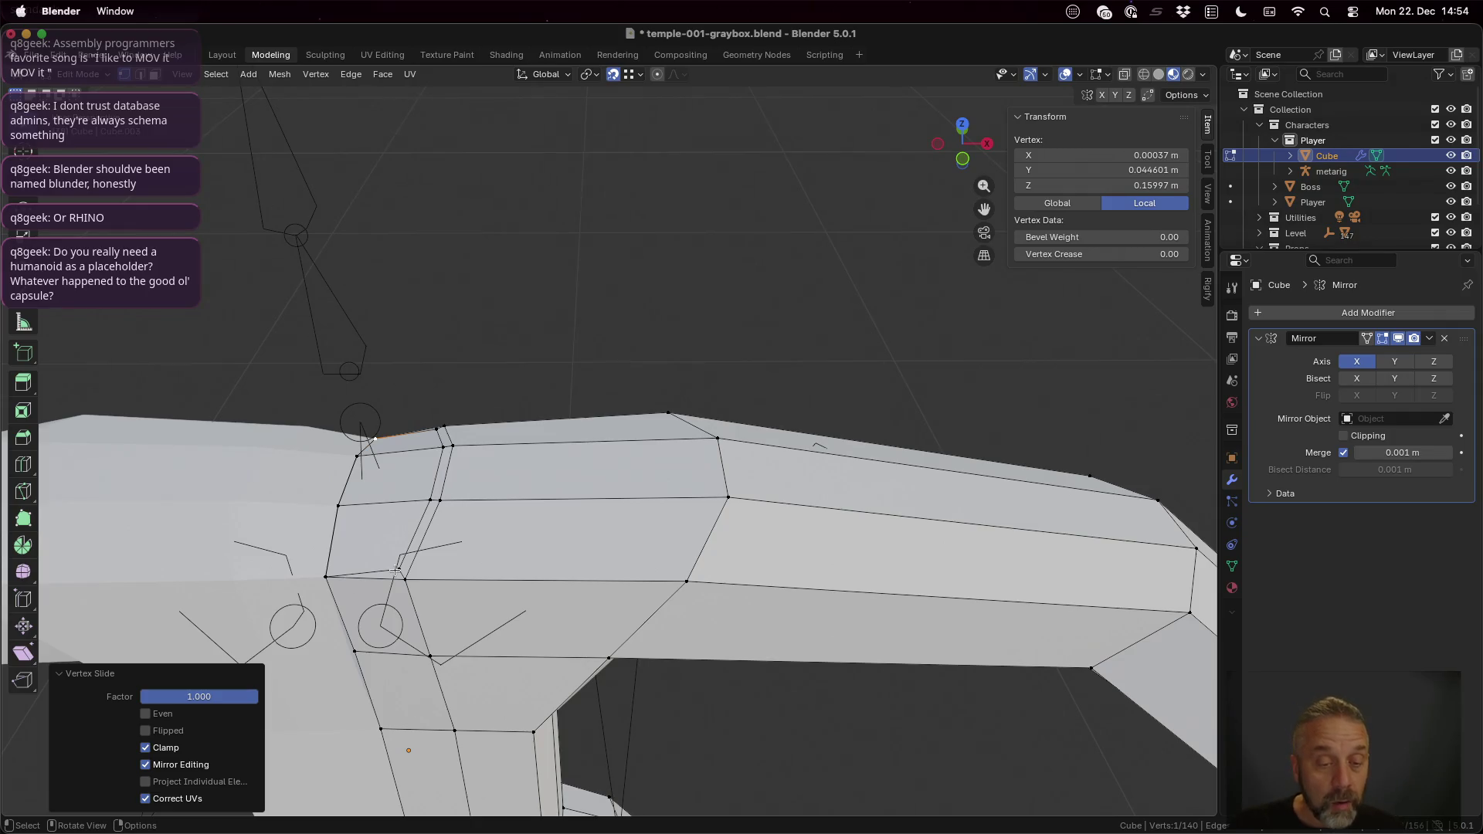
Step: Scale three neck-shoulder seam vertices inward in XY only and reposition them
{"action": "left_click", "coordinate": [424, 499]}
{"action": "left_click", "coordinate": [427, 496], "text": "shift"}
{"action": "left_click", "coordinate": [438, 442], "text": "shift"}
{"action": "key", "text": "s"}
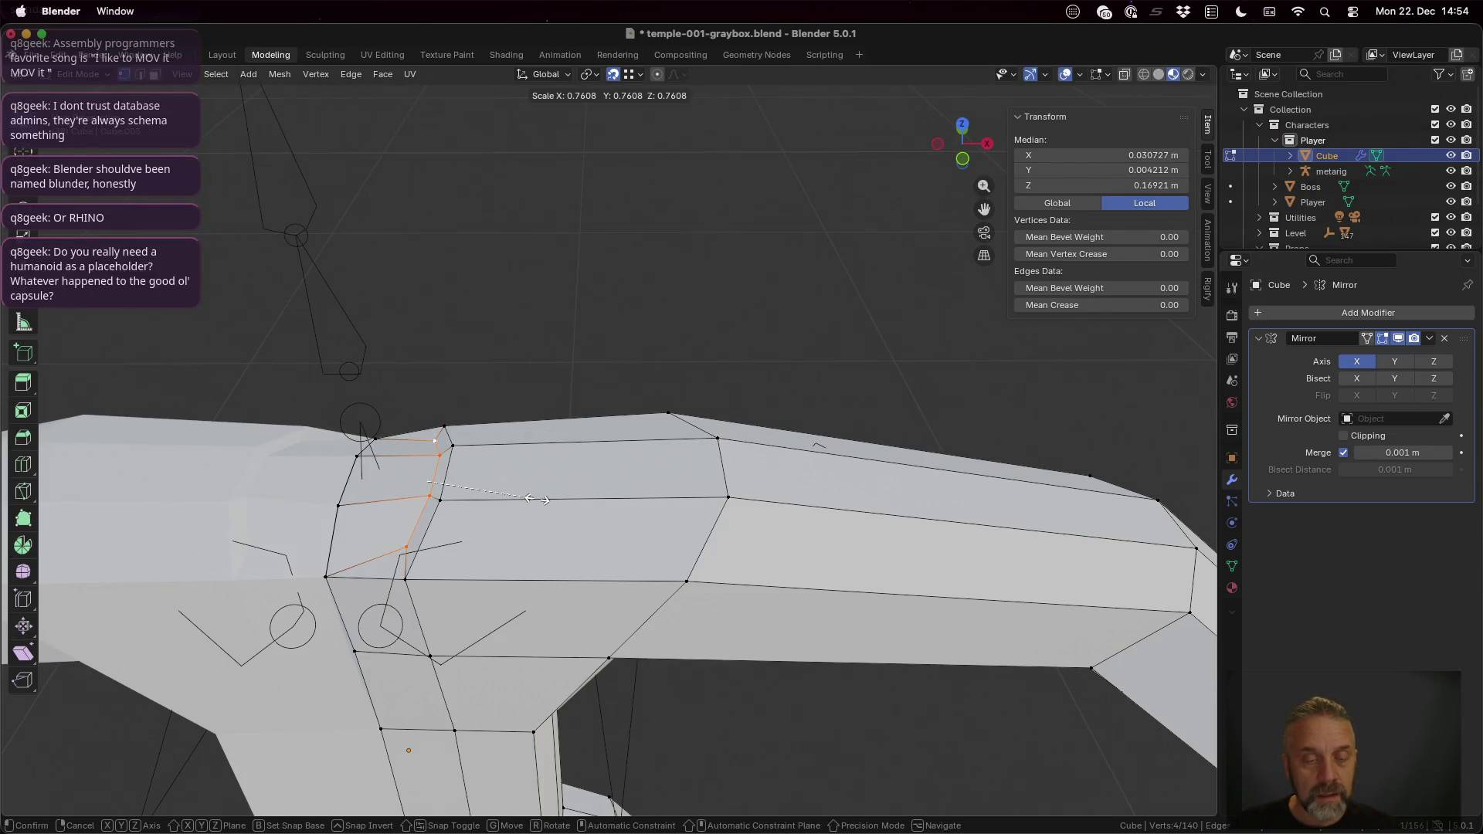
{"action": "key", "text": "shift+z"}
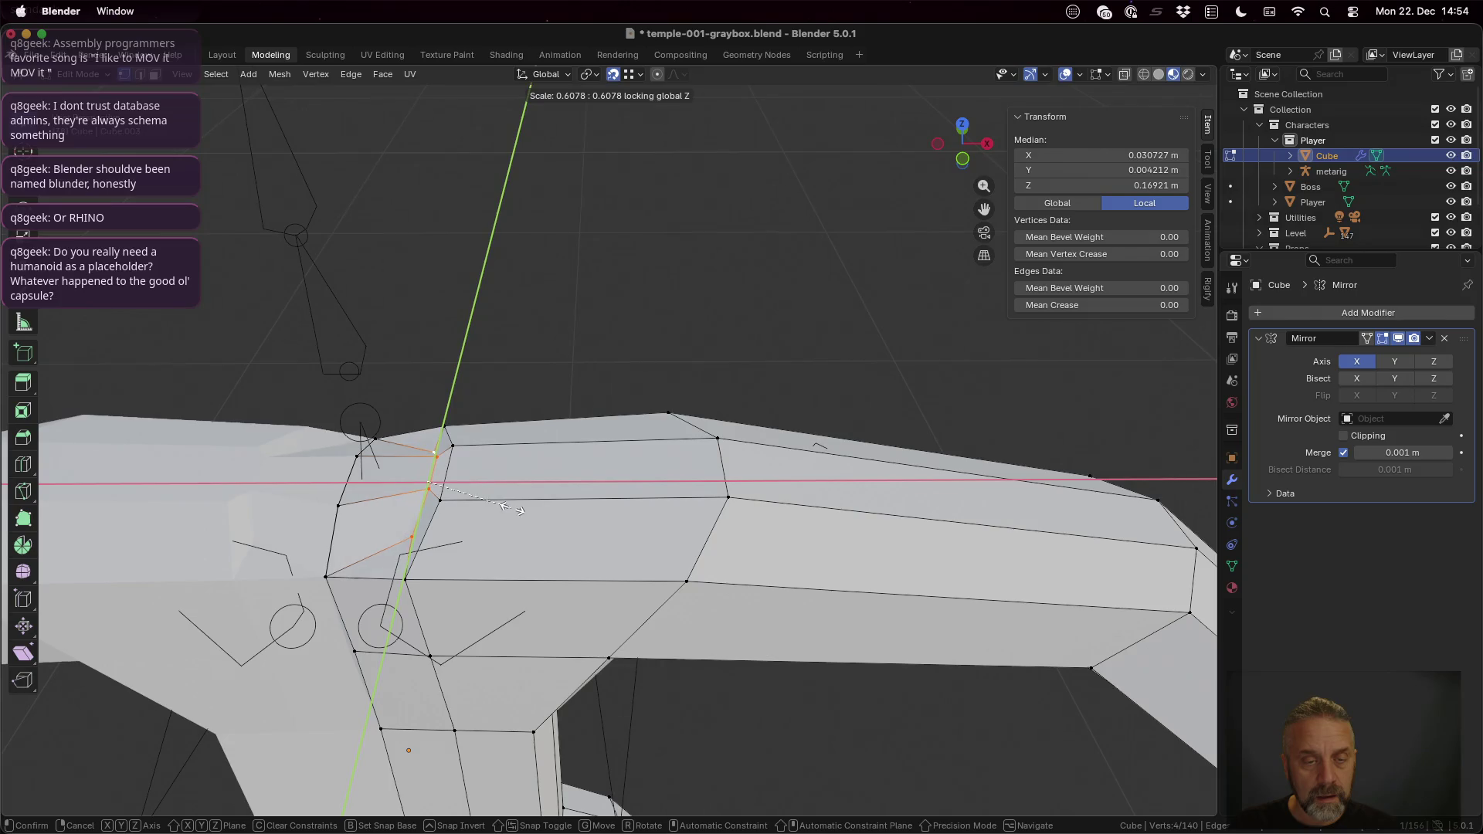
{"action": "left_click", "coordinate": [510, 506]}
{"action": "key", "text": "g"}
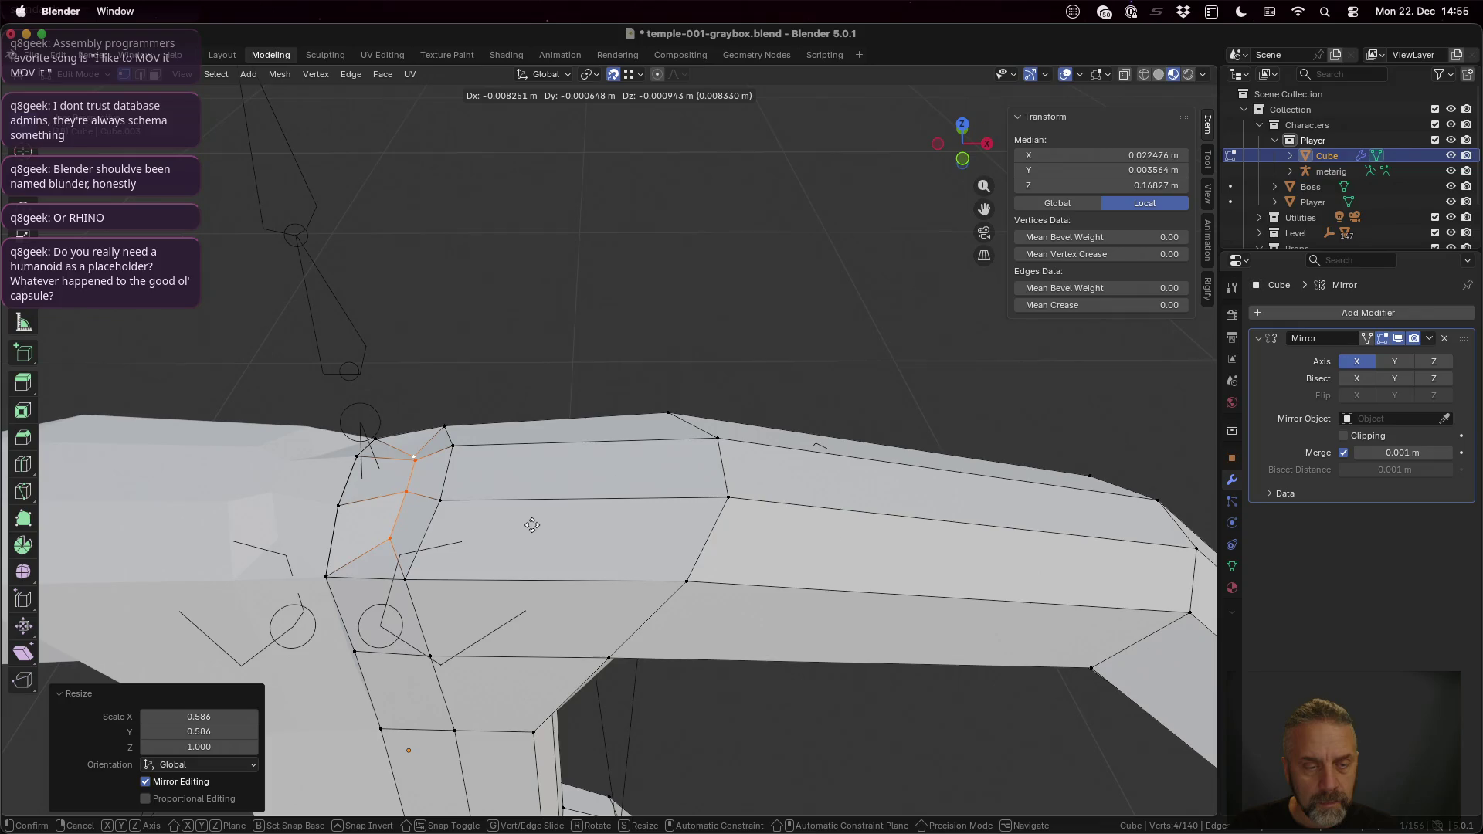
{"action": "left_click", "coordinate": [529, 524]}
Step: Nudge one seam vertex into place and turn X-ray shading on
{"action": "middle_click_drag", "start_coordinate": [530, 542], "coordinate": [557, 548]}
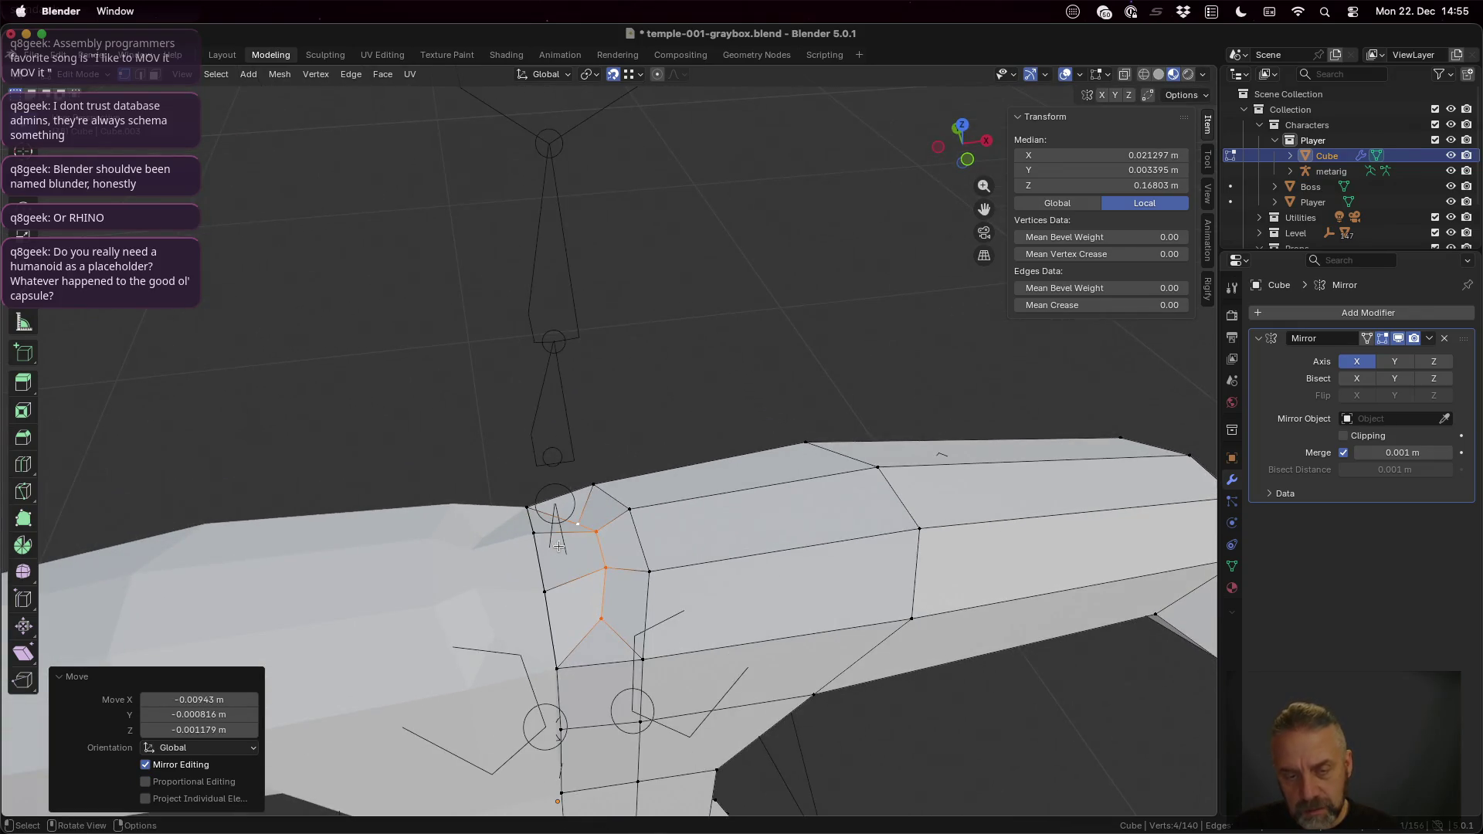
{"action": "left_click", "coordinate": [615, 618]}
{"action": "key", "text": "g"}
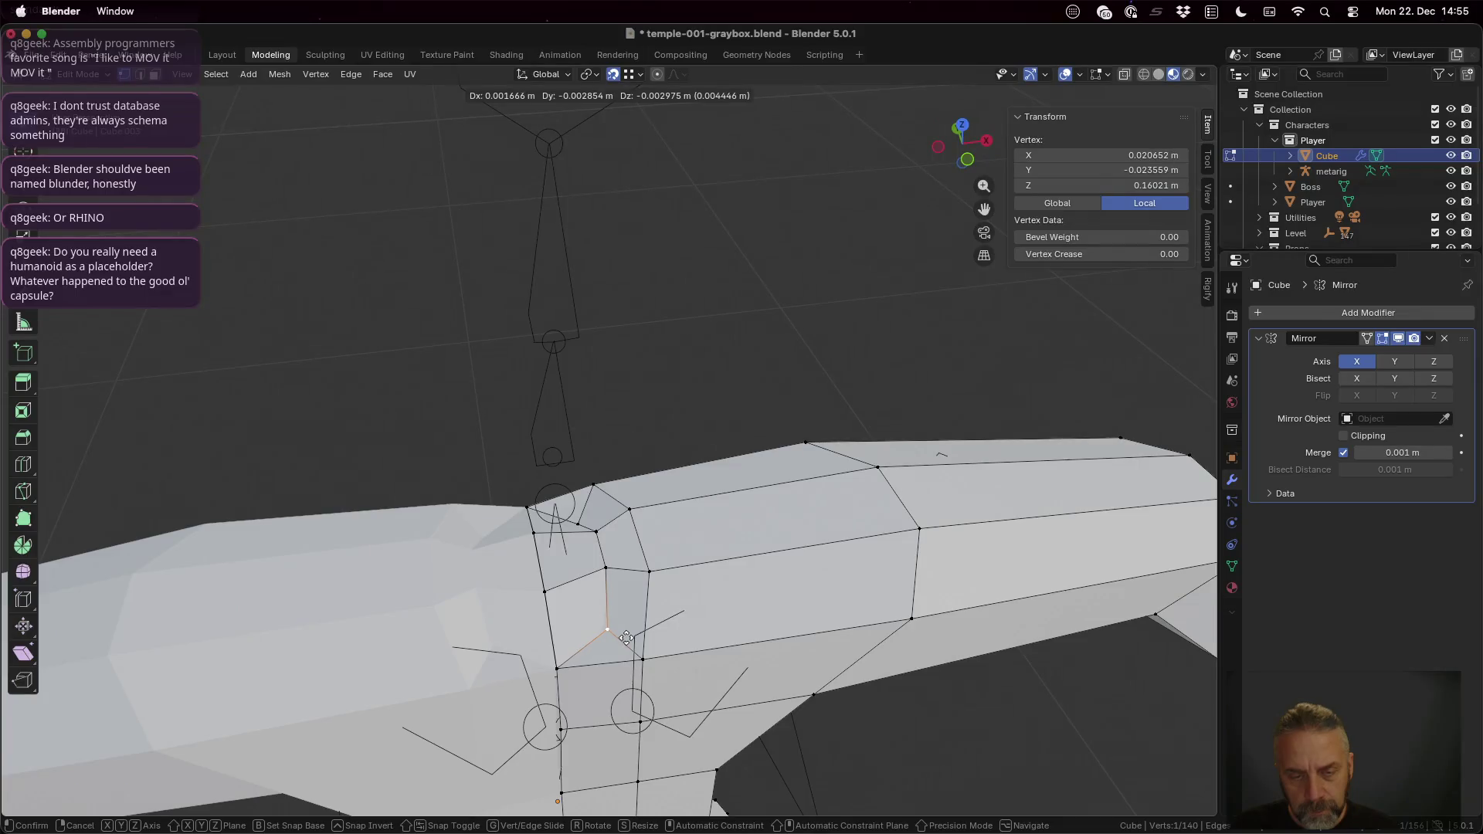
{"action": "left_click", "coordinate": [625, 637]}
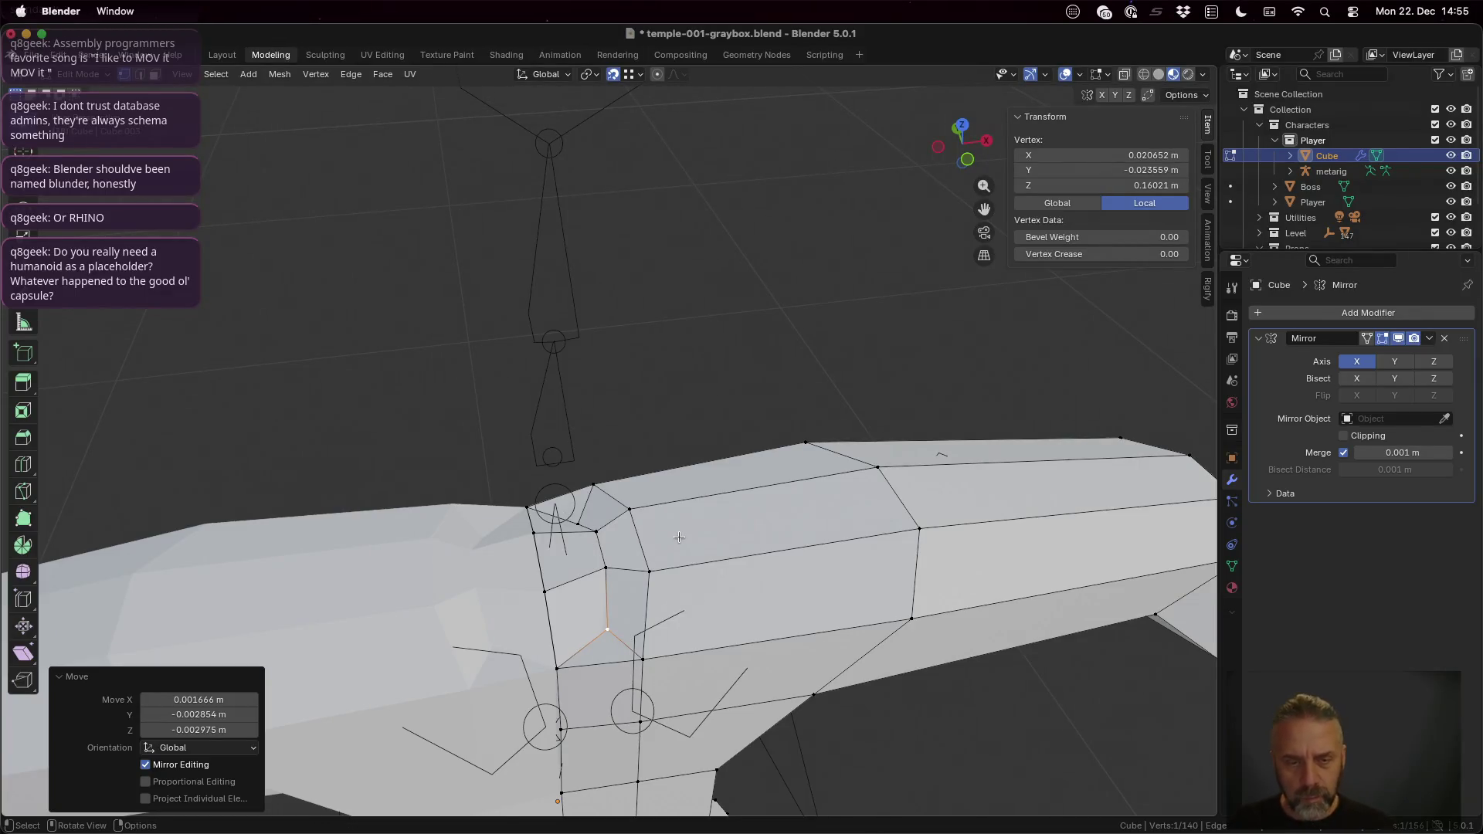
{"action": "mouse_move", "coordinate": [680, 537]}
{"action": "middle_mouse_down"}
{"action": "mouse_move", "coordinate": [711, 623]}
{"action": "mouse_move", "coordinate": [622, 427]}
{"action": "mouse_move", "coordinate": [668, 532]}
{"action": "middle_mouse_up"}
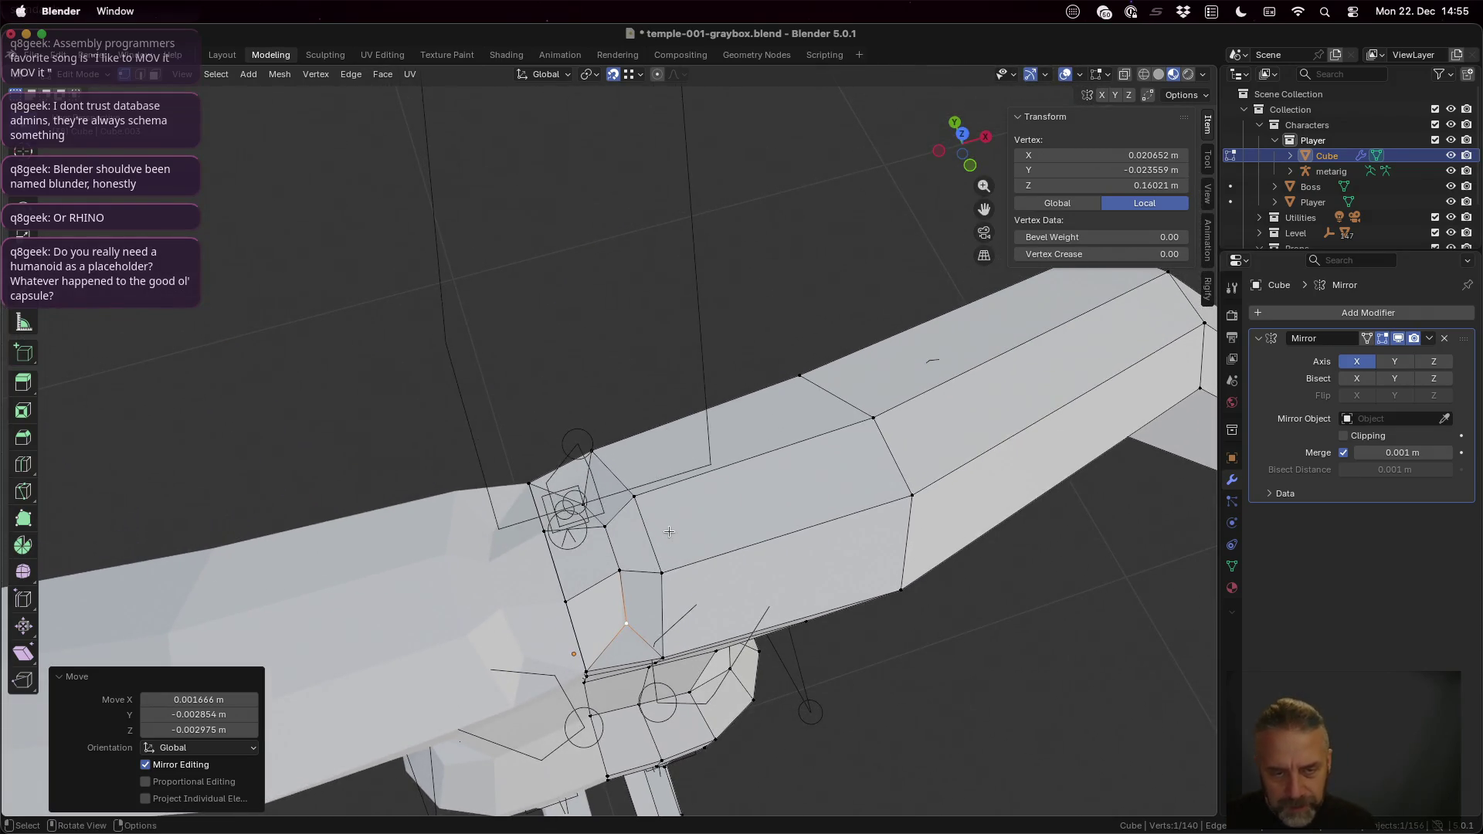
{"action": "left_click", "coordinate": [1125, 74]}
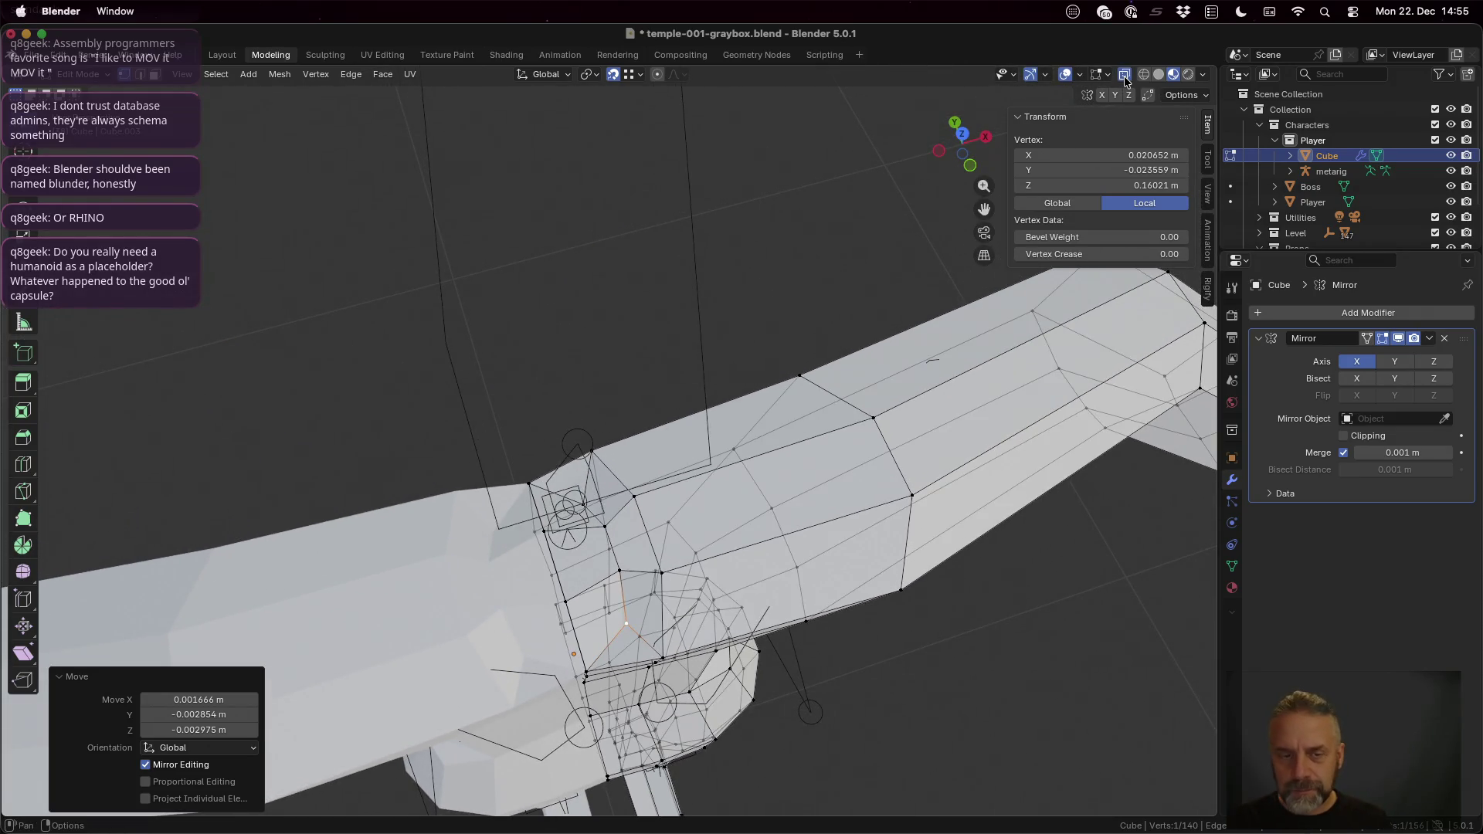
{"action": "left_click", "coordinate": [1125, 75]}
{"action": "middle_click_drag", "start_coordinate": [653, 530], "coordinate": [495, 531]}
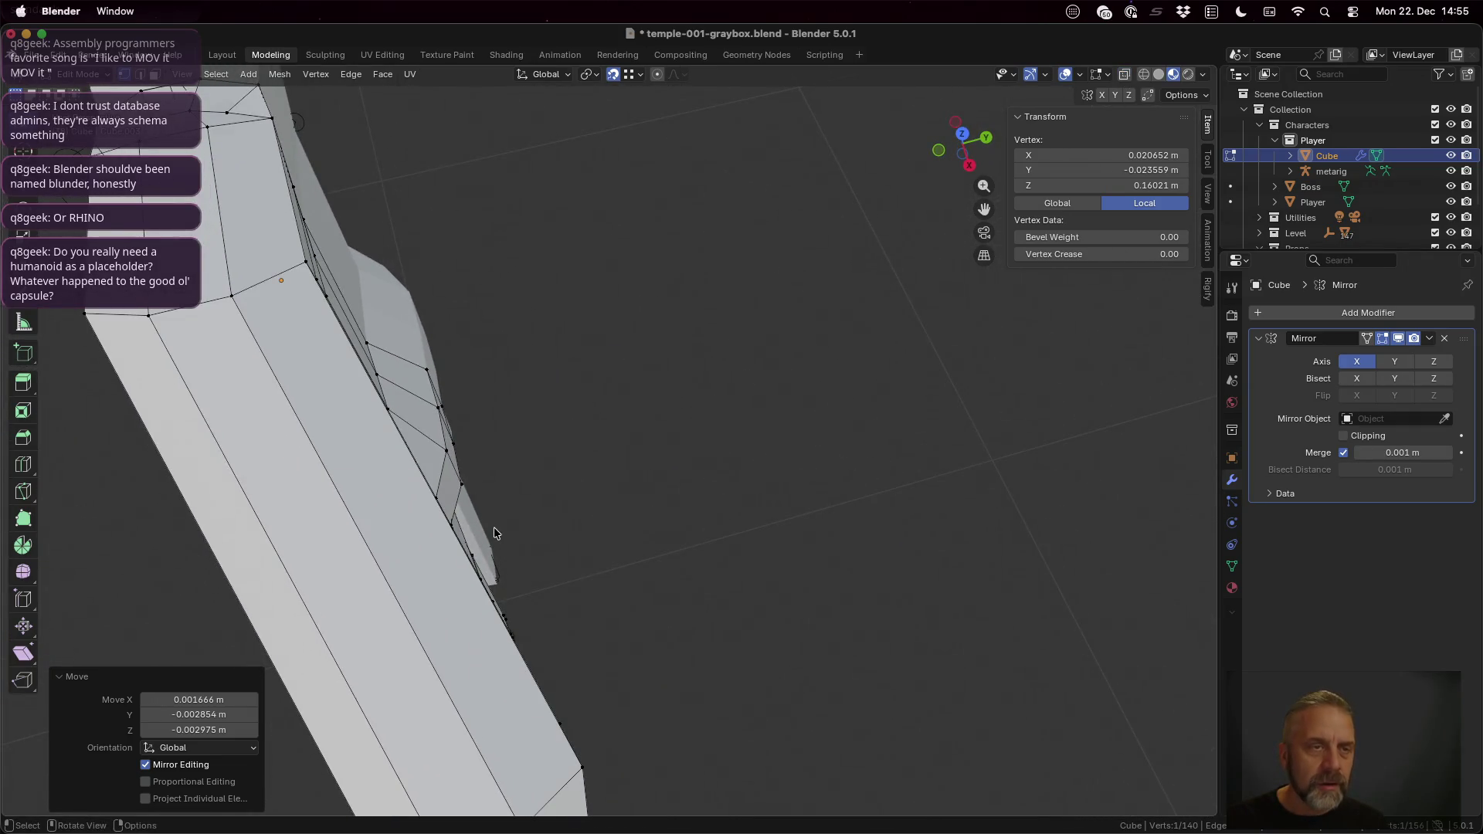
{"action": "scroll", "coordinate": [241, 181], "scroll_direction": "down", "scroll_amount": 5}
{"action": "mouse_move", "coordinate": [686, 451]}
{"action": "middle_mouse_down"}
{"action": "mouse_move", "coordinate": [598, 451]}
{"action": "mouse_move", "coordinate": [486, 393]}
{"action": "mouse_move", "coordinate": [440, 438]}
{"action": "middle_mouse_up"}
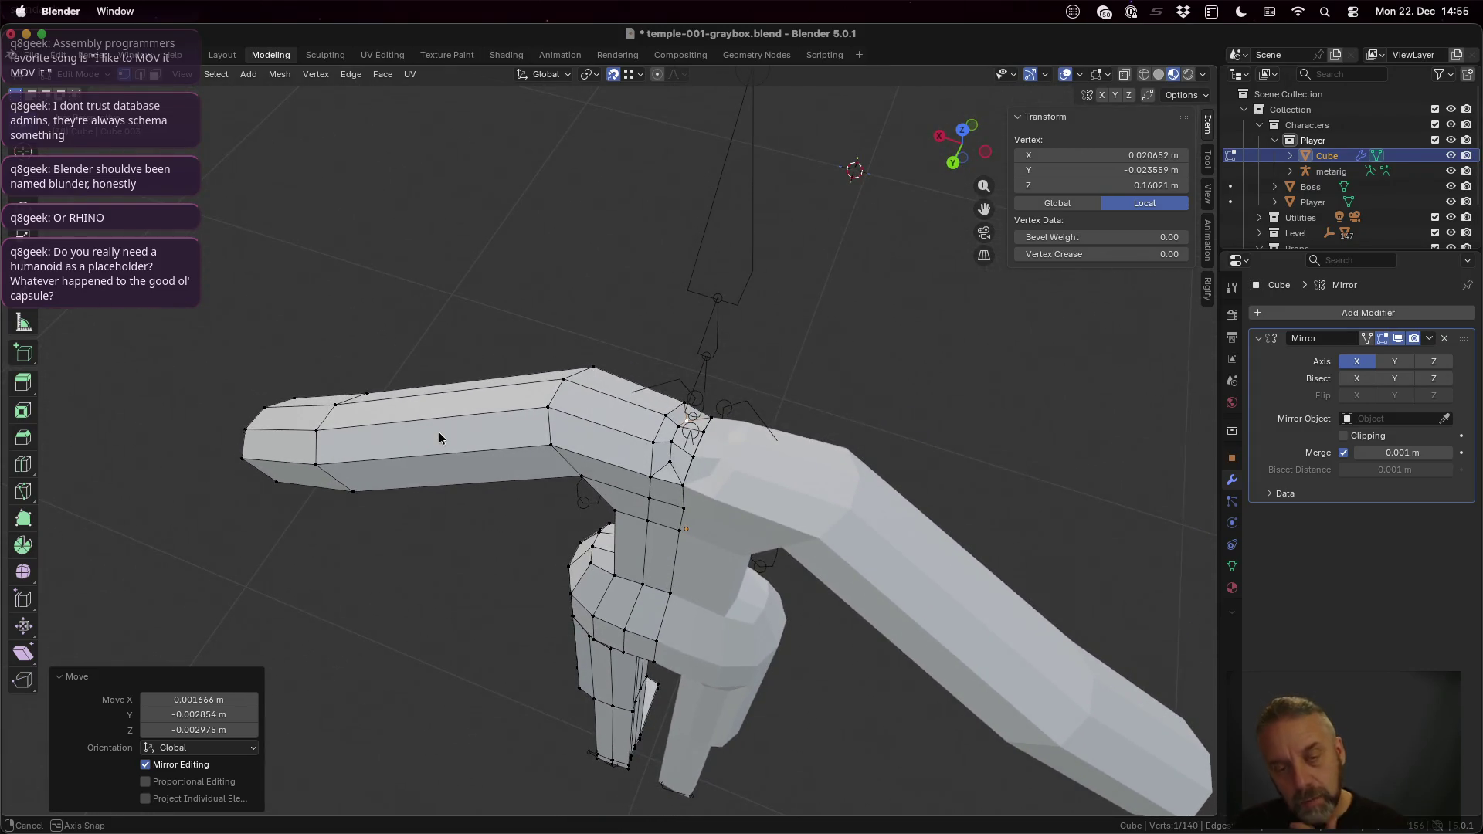
{"action": "mouse_move", "coordinate": [439, 432]}
{"action": "middle_mouse_down"}
{"action": "mouse_move", "coordinate": [450, 311]}
{"action": "mouse_move", "coordinate": [451, 404]}
{"action": "mouse_move", "coordinate": [678, 452]}
{"action": "middle_mouse_up"}
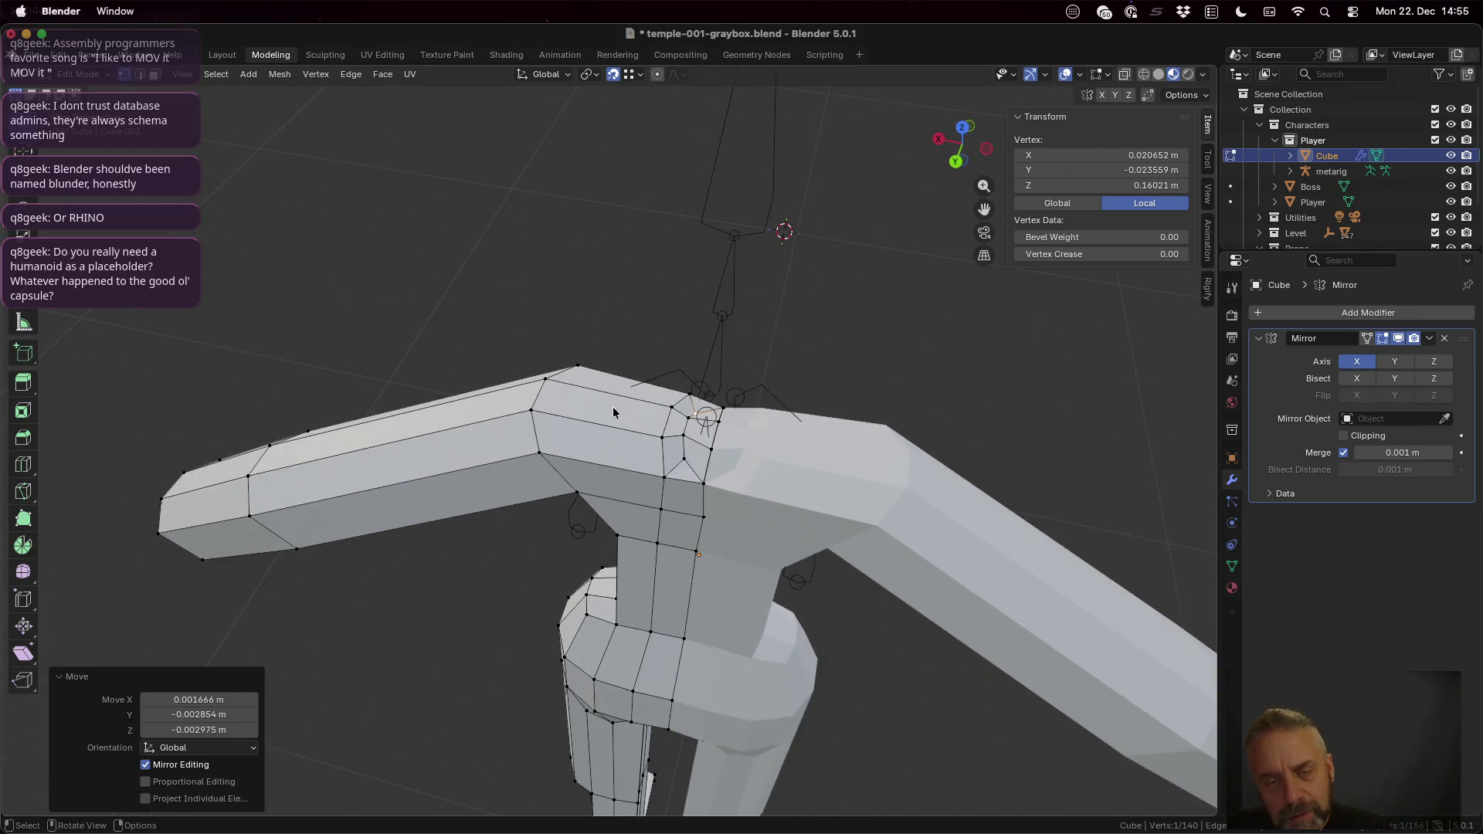
{"action": "left_click", "coordinate": [691, 463], "text": "shift"}
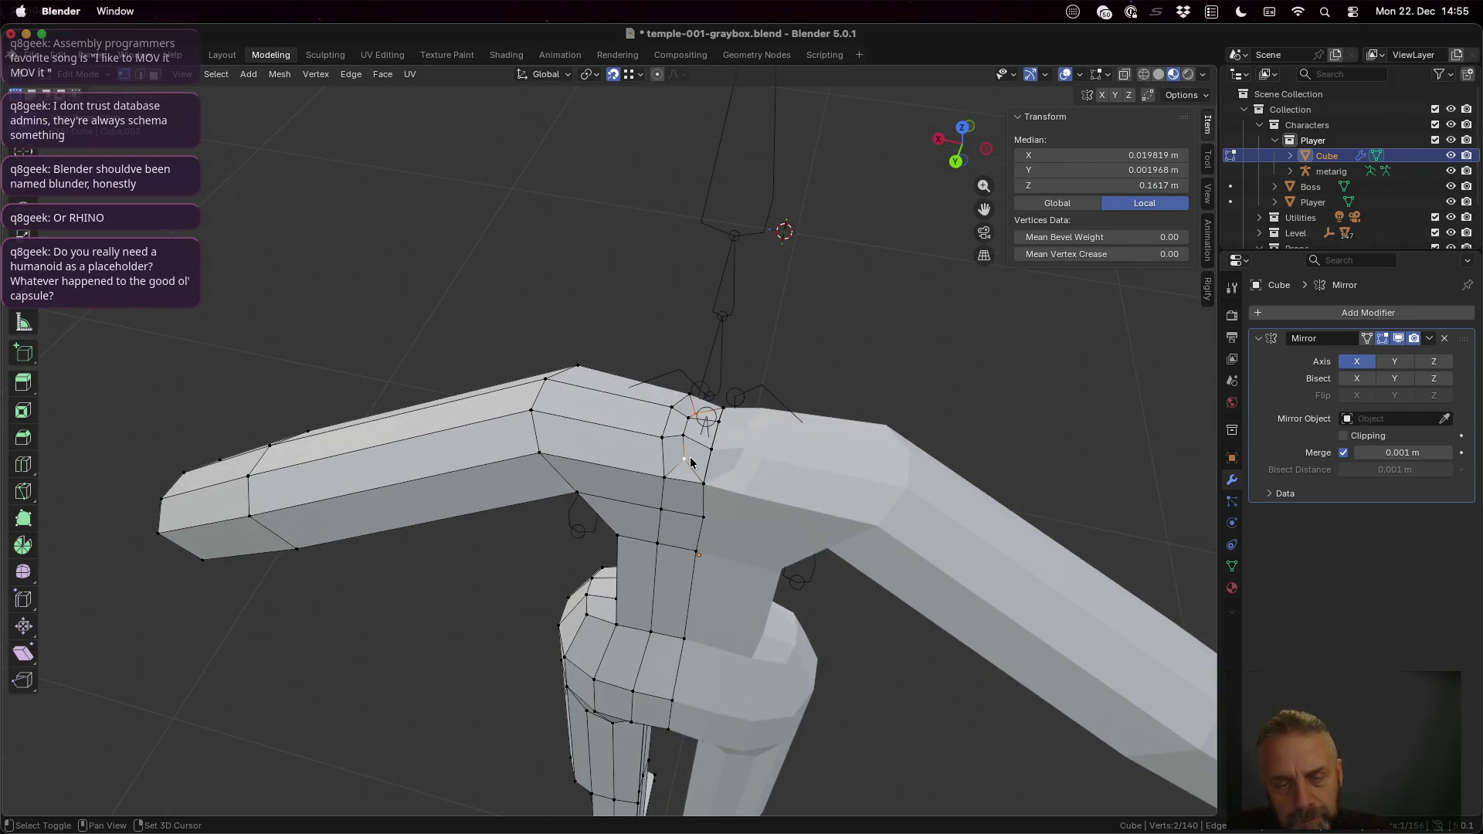
Step: Raise the two neck-seam vertices about 0.009 m along Z in two moves
{"action": "key", "text": "g"}
{"action": "key", "text": "z"}
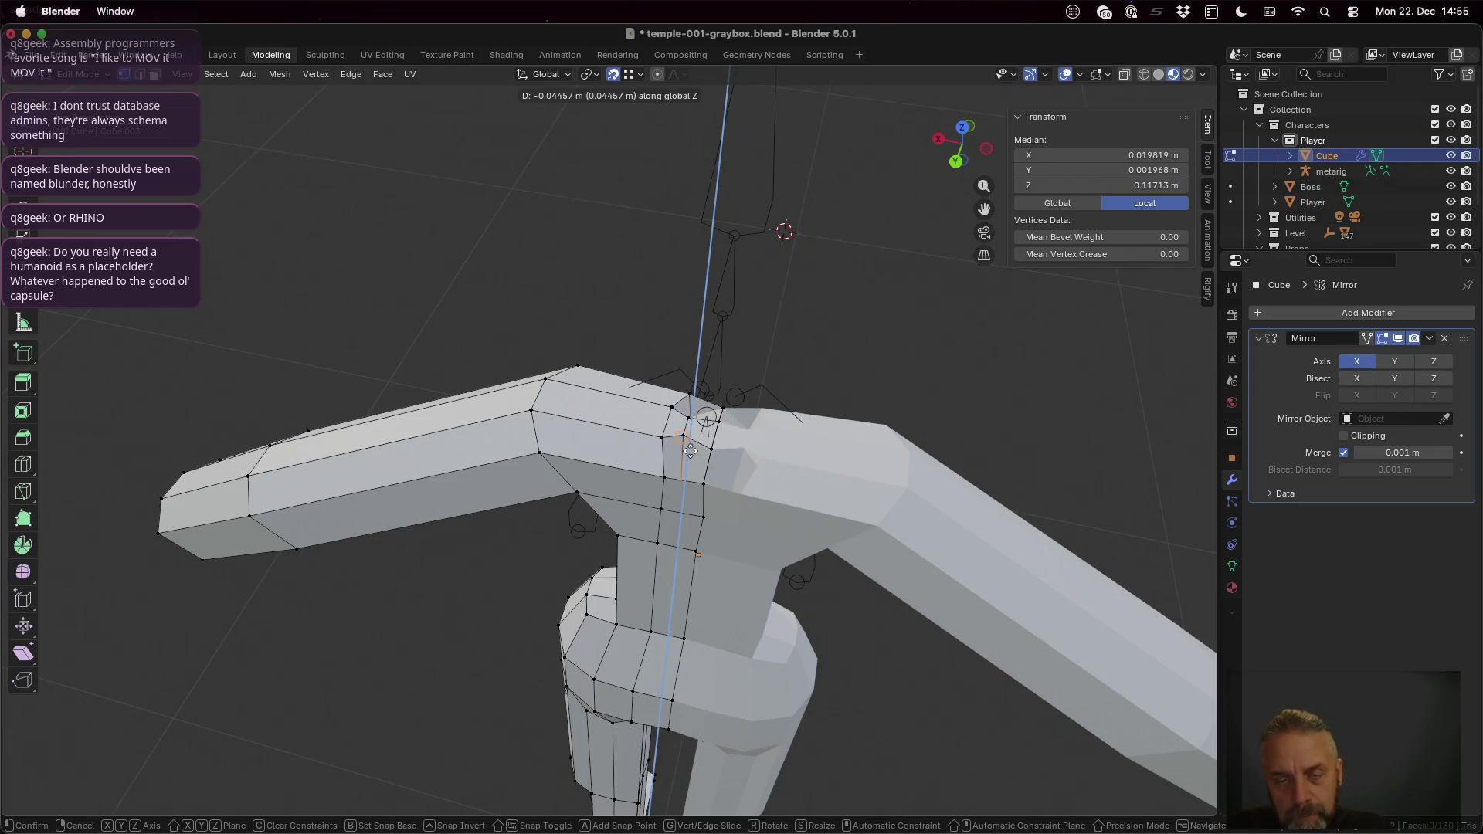
{"action": "left_click", "coordinate": [690, 445]}
{"action": "left_click", "coordinate": [630, 73]}
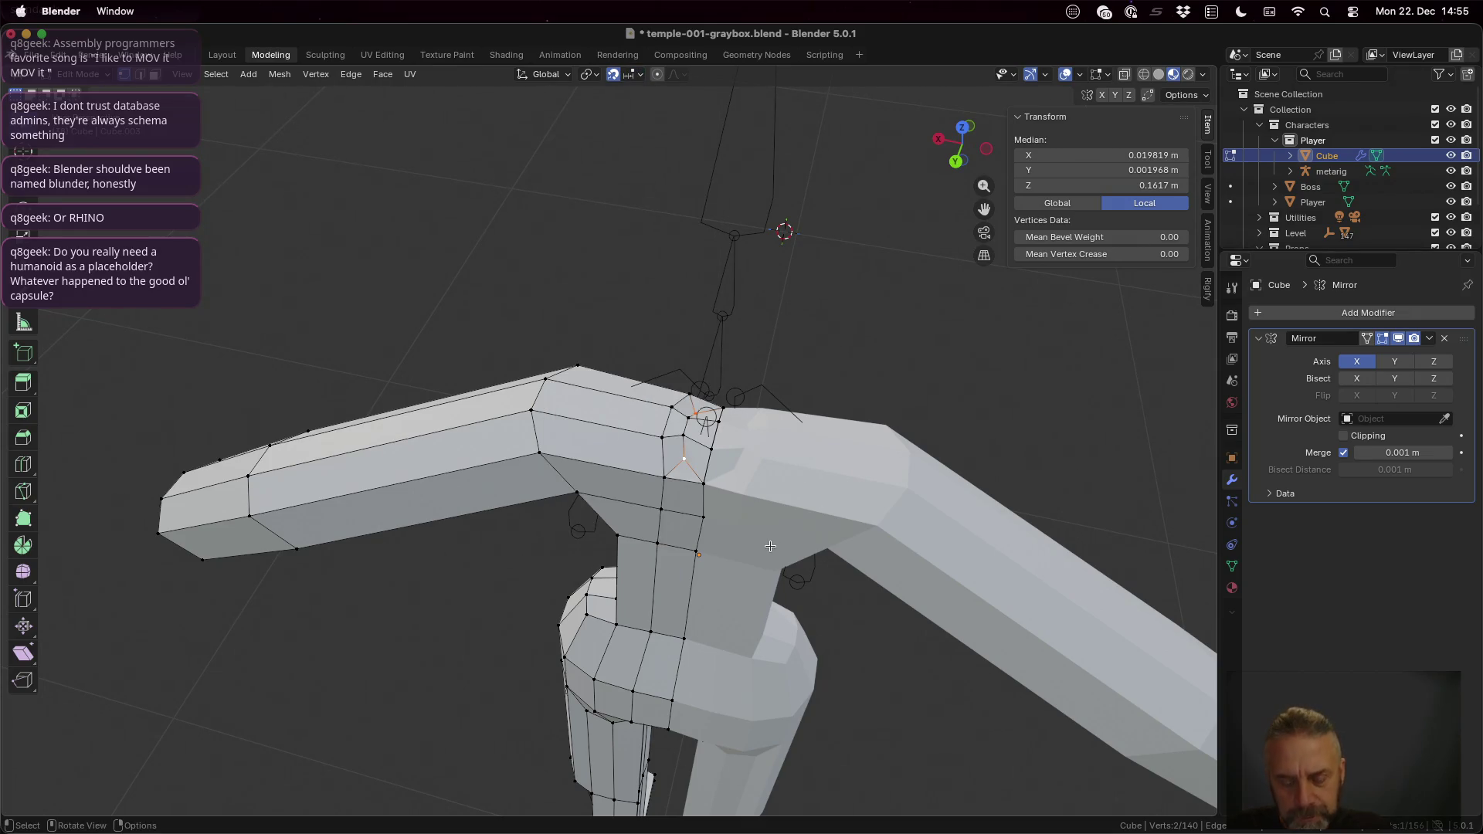
{"action": "key", "text": "g"}
{"action": "key", "text": "z"}
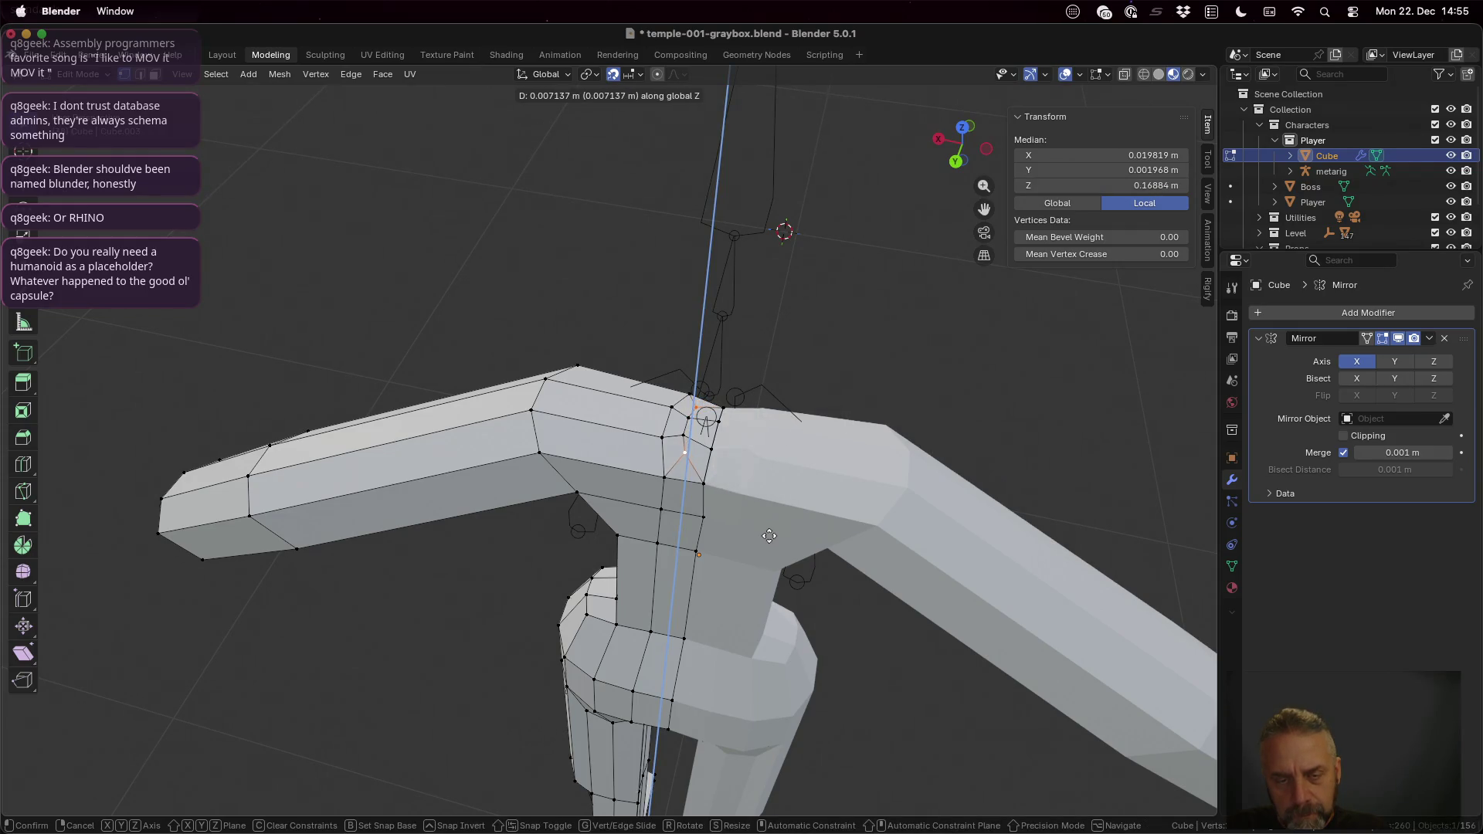
{"action": "left_click", "coordinate": [768, 535]}
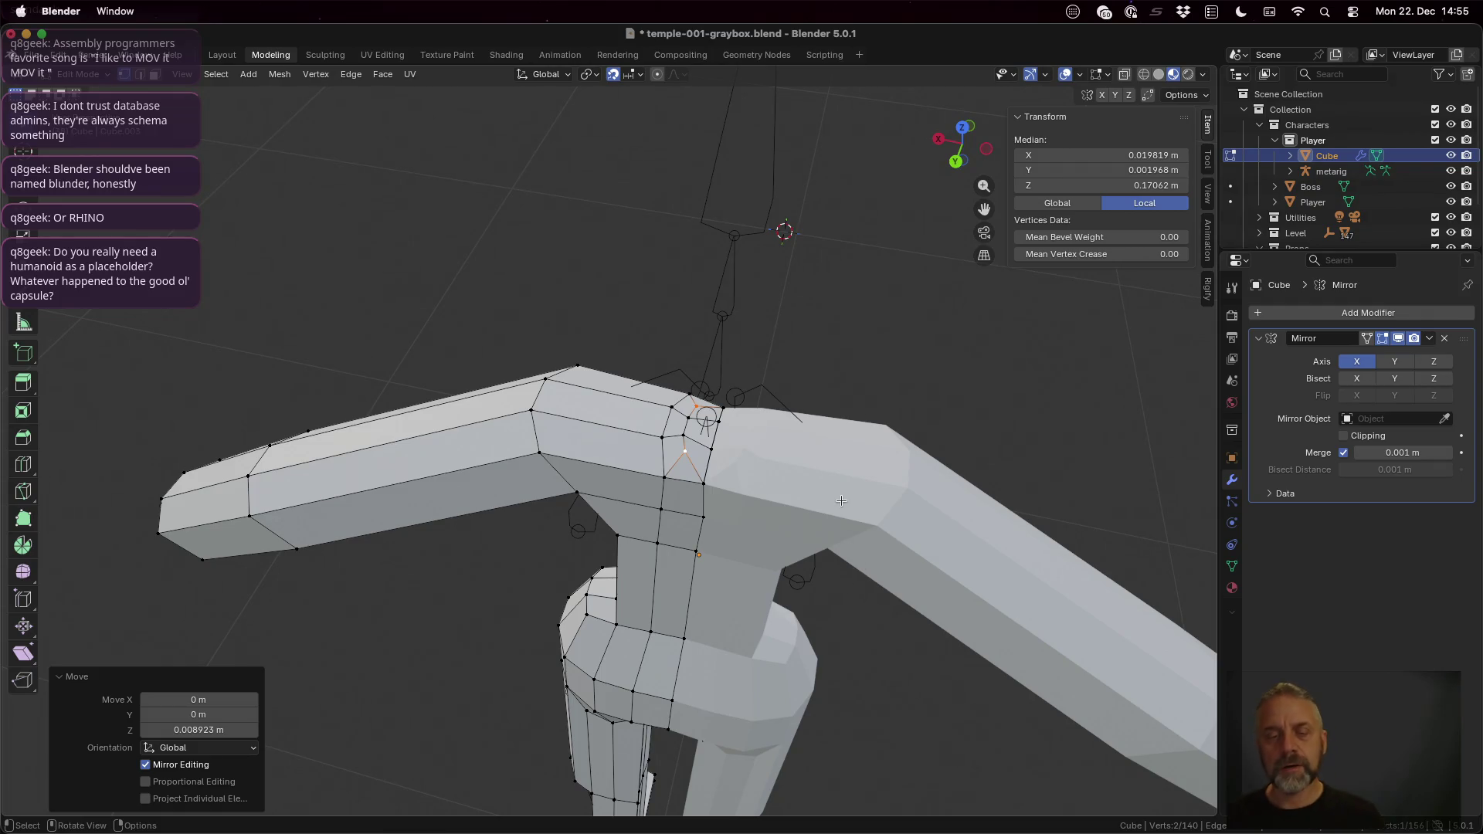
Step: Clear the selection and pick the vertices around the base of the neck
{"action": "key", "text": "alt+a"}
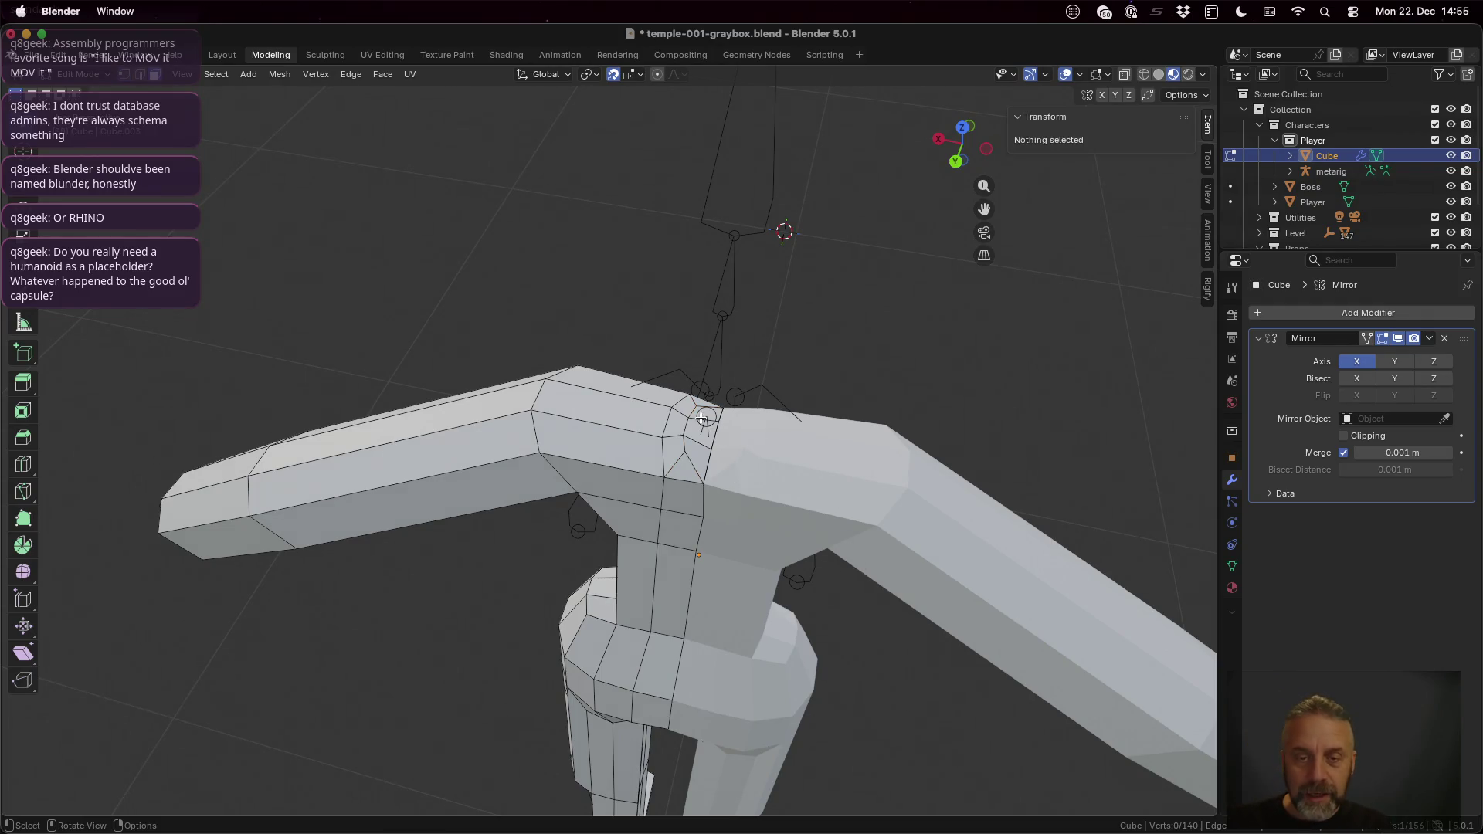
{"action": "left_click", "coordinate": [705, 417]}
{"action": "left_click", "coordinate": [699, 454], "text": "shift"}
Step: From front view, start pulling a neck column about 0.046 m straight up along Z
{"action": "mouse_move", "coordinate": [707, 453]}
{"action": "middle_mouse_down"}
{"action": "mouse_move", "coordinate": [751, 444]}
{"action": "mouse_move", "coordinate": [501, 432]}
{"action": "mouse_move", "coordinate": [474, 337]}
{"action": "middle_mouse_up"}
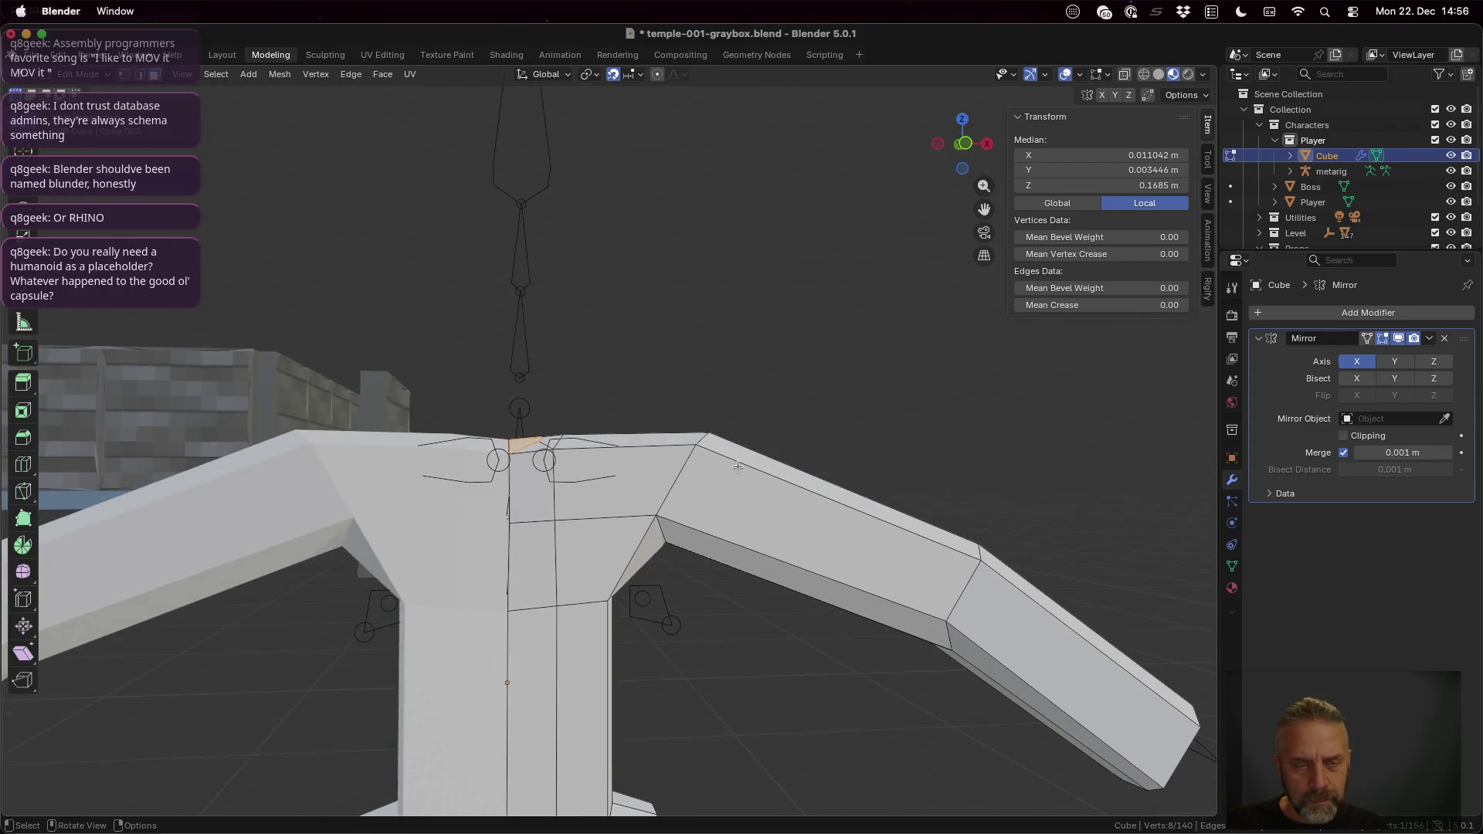
{"action": "mouse_move", "coordinate": [716, 463]}
{"action": "middle_mouse_down"}
{"action": "mouse_move", "coordinate": [672, 554]}
{"action": "mouse_move", "coordinate": [837, 333]}
{"action": "middle_mouse_up"}
{"action": "left_click", "coordinate": [969, 145]}
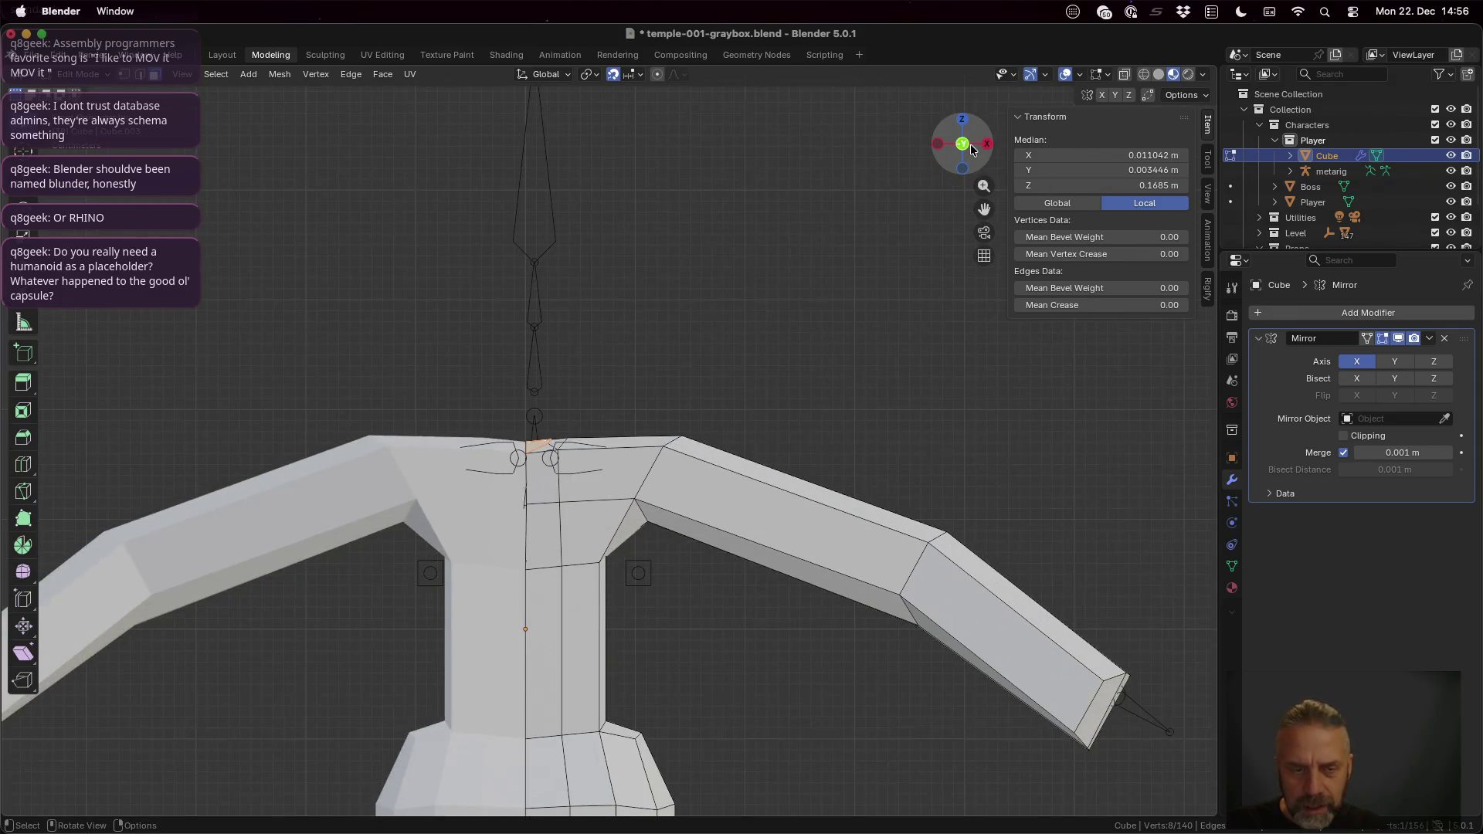
{"action": "scroll", "coordinate": [647, 524], "scroll_direction": "down", "scroll_amount": 2}
{"action": "scroll", "coordinate": [646, 529], "scroll_direction": "down", "scroll_amount": 3}
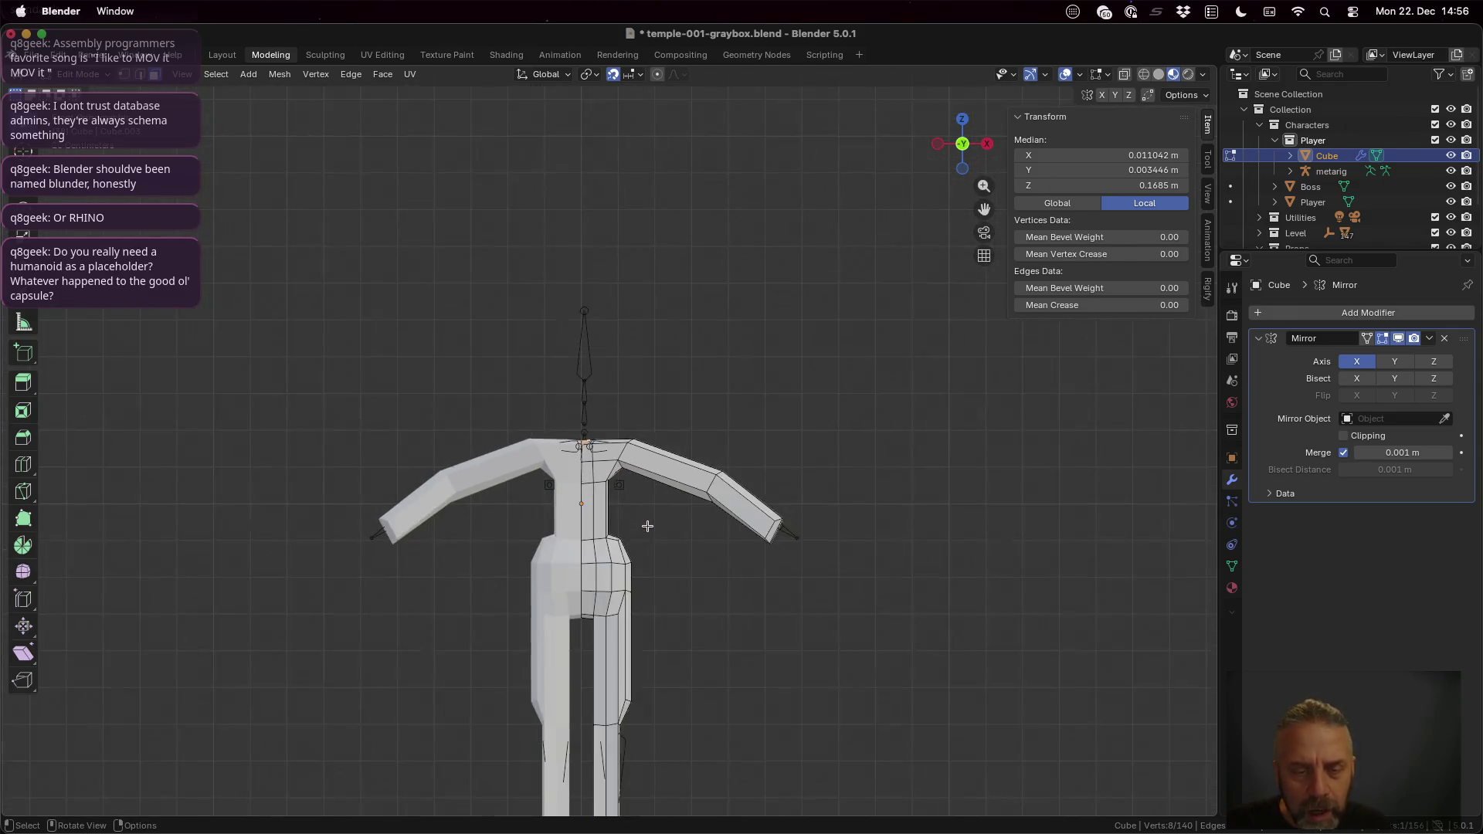
{"action": "scroll", "coordinate": [644, 533], "scroll_direction": "down", "scroll_amount": 1}
{"action": "scroll", "coordinate": [645, 536], "scroll_direction": "up", "scroll_amount": 1}
{"action": "scroll", "coordinate": [645, 536], "scroll_direction": "up", "scroll_amount": 1}
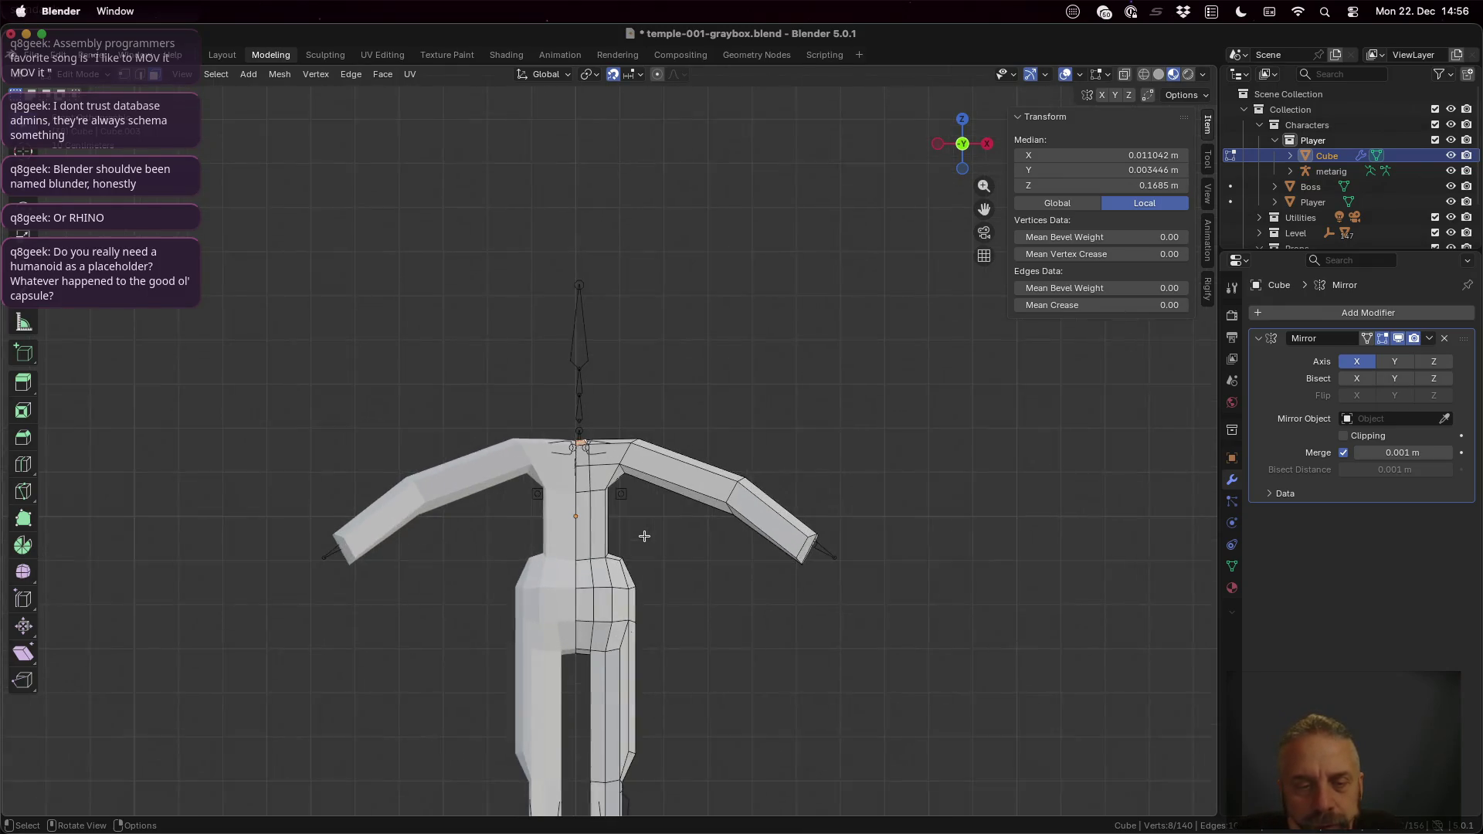
{"action": "scroll", "coordinate": [644, 536], "scroll_direction": "up", "scroll_amount": 1}
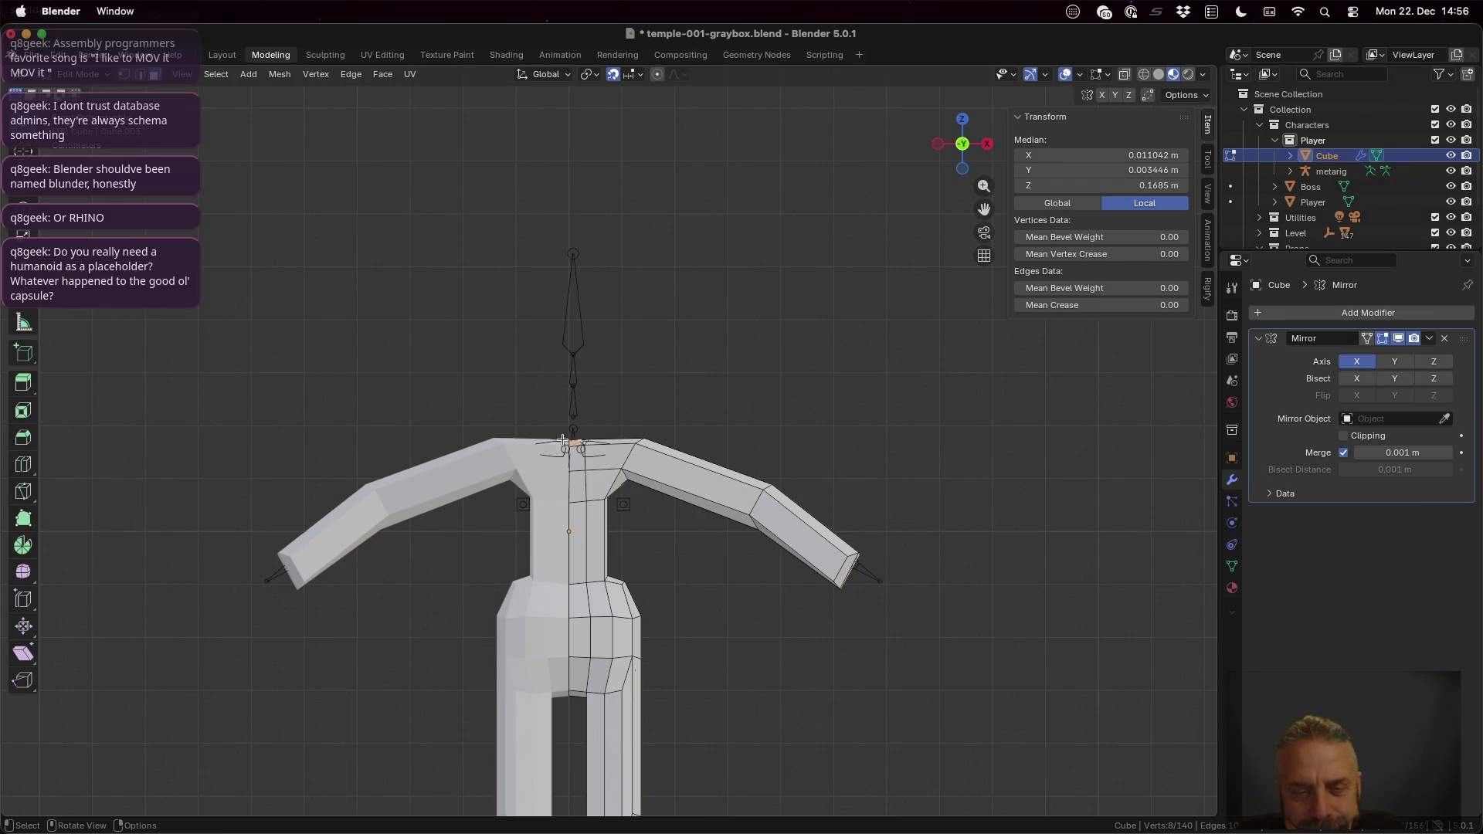
{"action": "scroll", "coordinate": [565, 444], "scroll_direction": "up", "scroll_amount": 1}
{"action": "scroll", "coordinate": [563, 444], "scroll_direction": "up", "scroll_amount": 1}
{"action": "scroll", "coordinate": [563, 442], "scroll_direction": "up", "scroll_amount": 1}
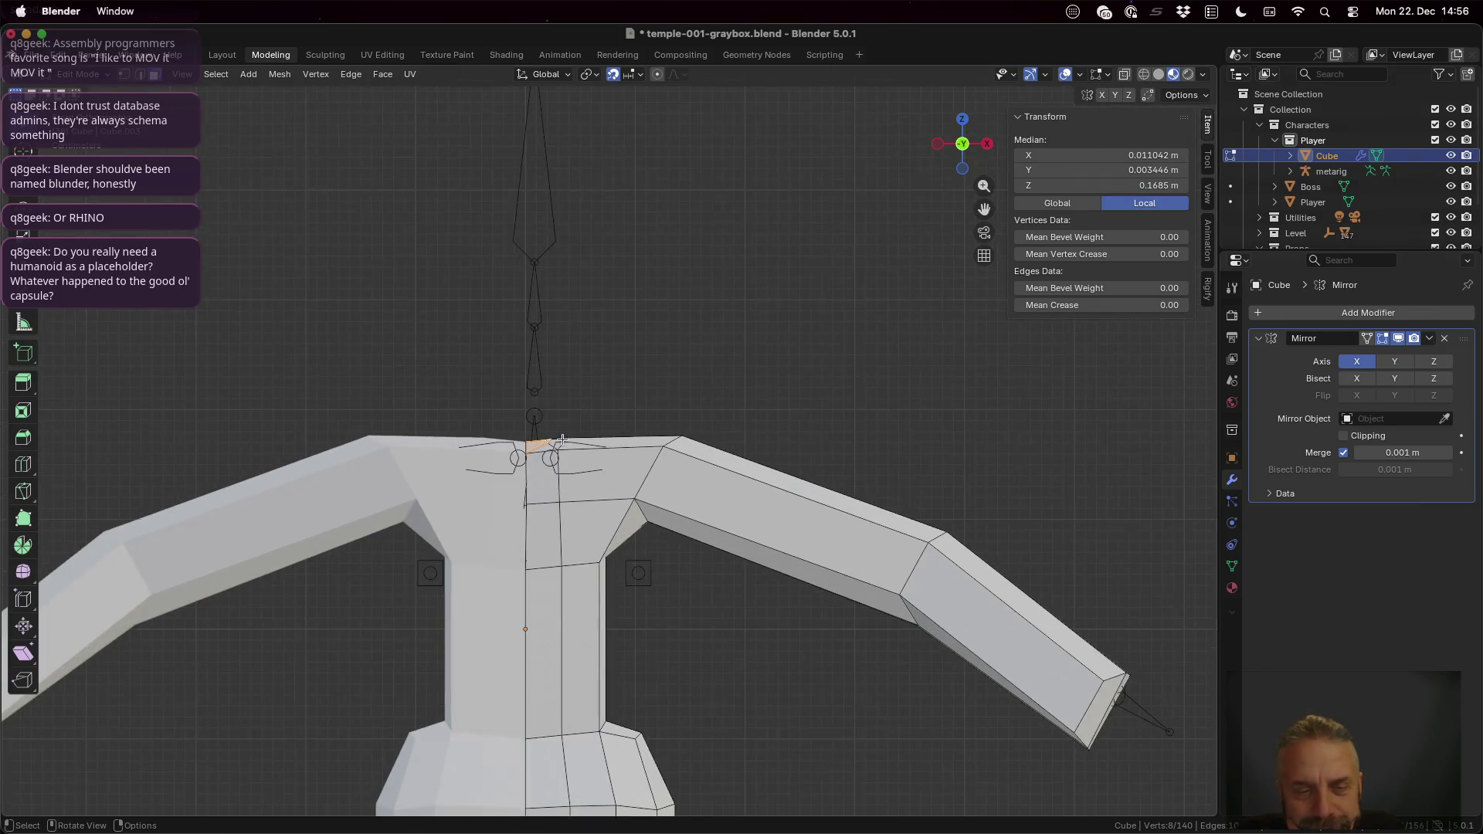
{"action": "scroll", "coordinate": [563, 439], "scroll_direction": "up", "scroll_amount": 1}
{"action": "scroll", "coordinate": [563, 439], "scroll_direction": "down", "scroll_amount": 1}
{"action": "scroll", "coordinate": [564, 441], "scroll_direction": "down", "scroll_amount": 2}
{"action": "scroll", "coordinate": [566, 444], "scroll_direction": "down", "scroll_amount": 2}
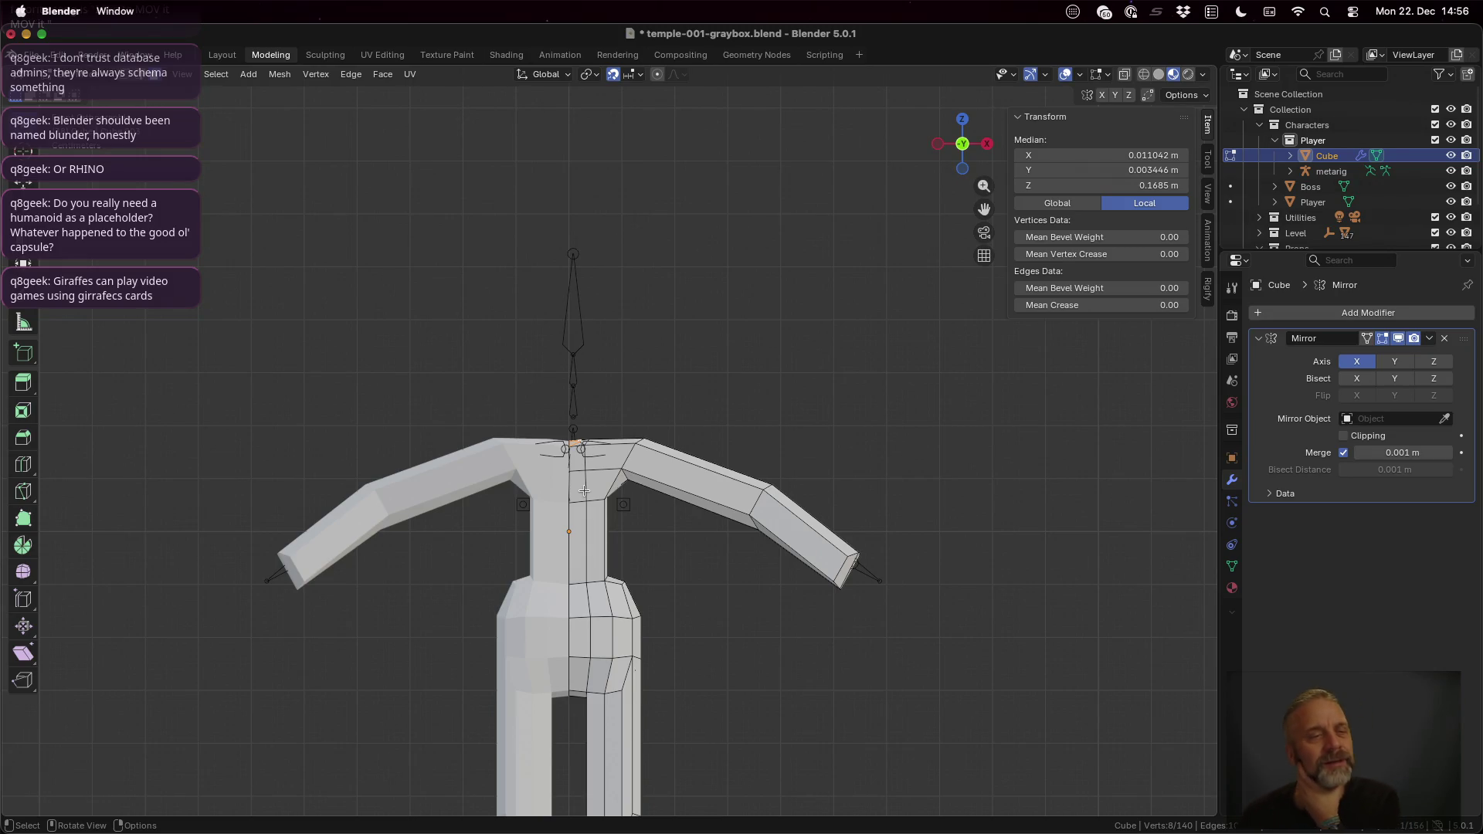
{"action": "scroll", "coordinate": [584, 491], "scroll_direction": "up", "scroll_amount": 1}
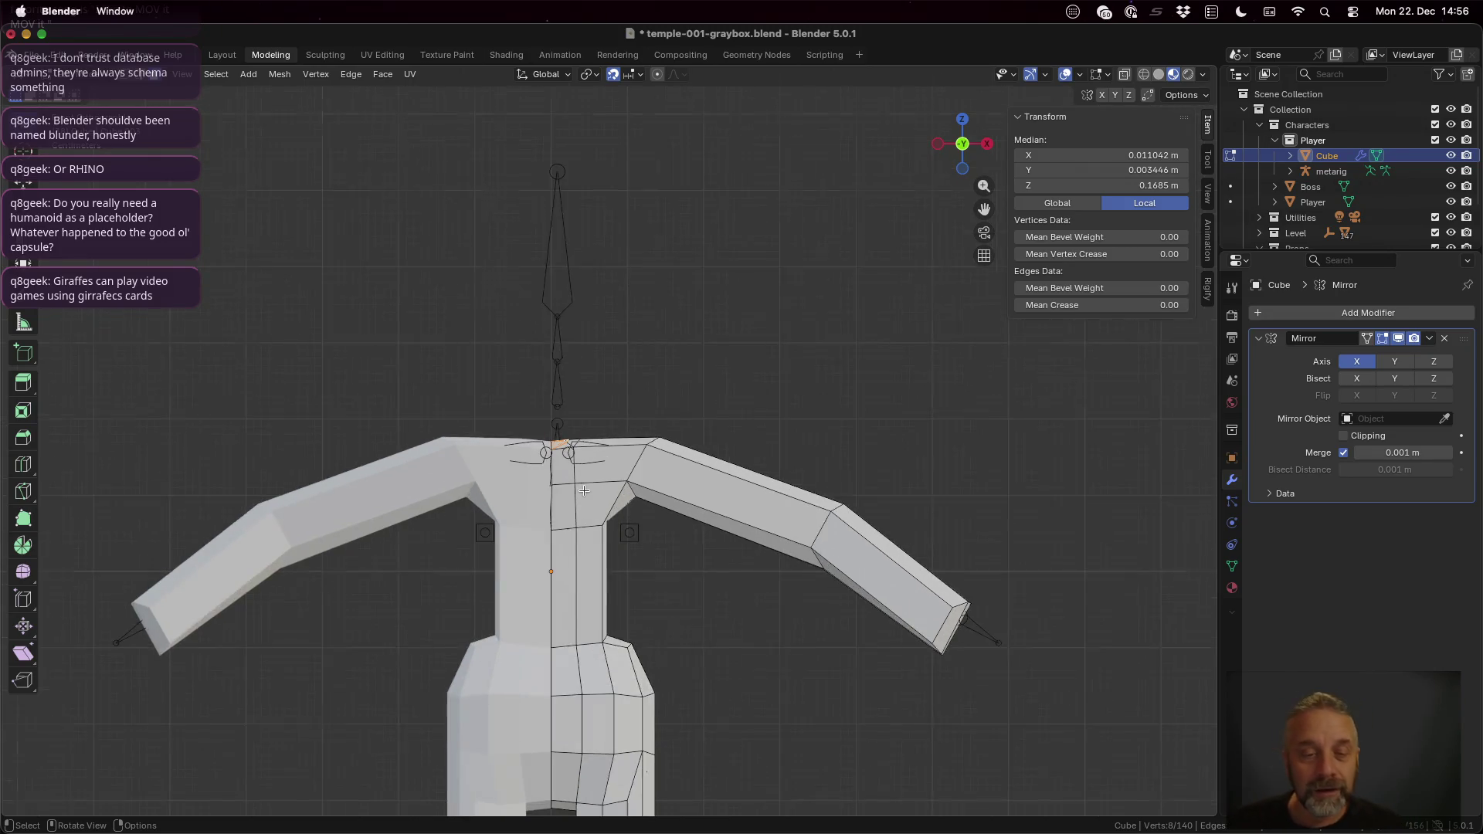
{"action": "scroll", "coordinate": [585, 492], "scroll_direction": "up", "scroll_amount": 1}
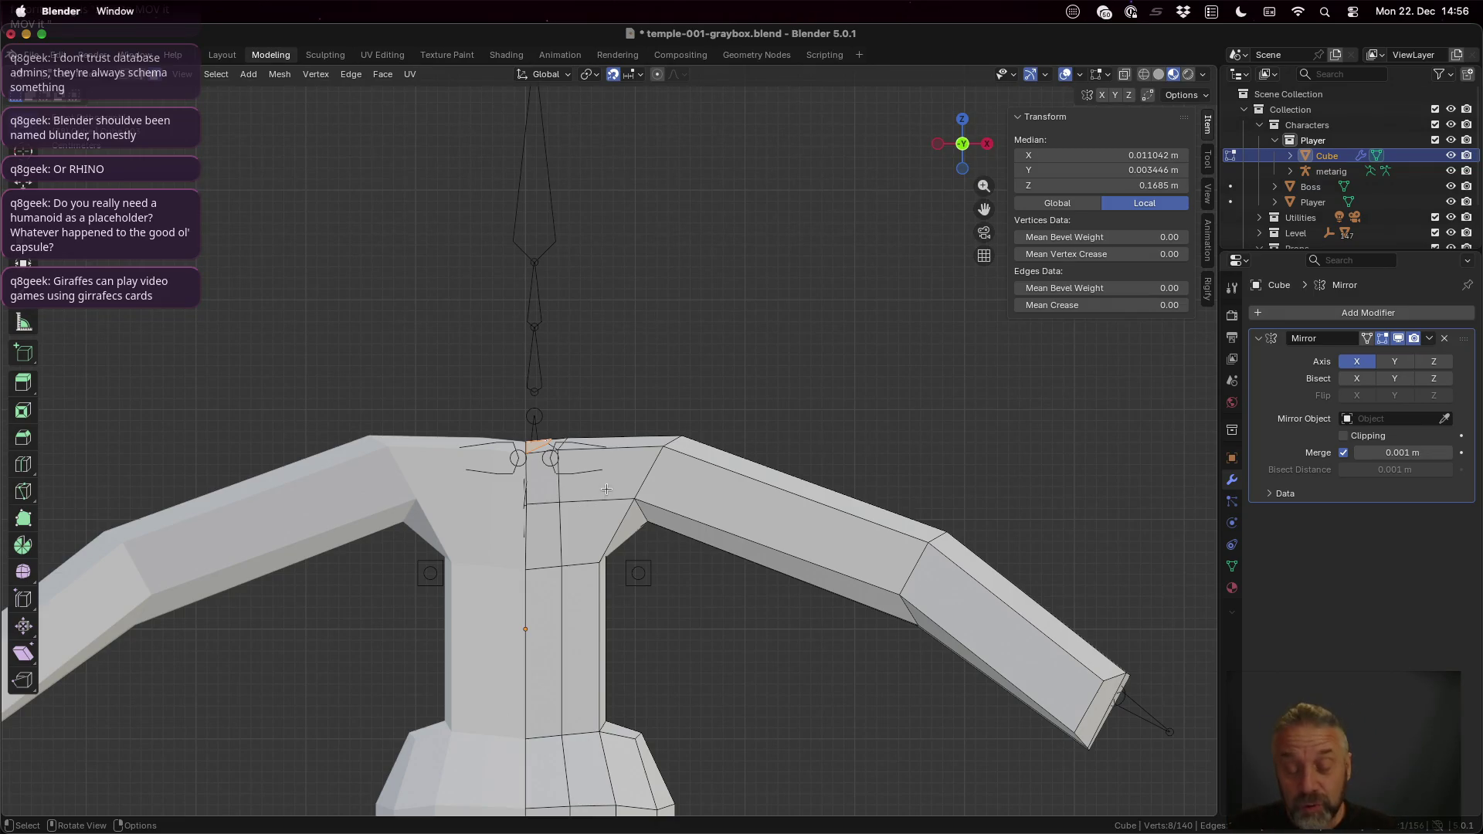
{"action": "key", "text": "g"}
{"action": "key", "text": "z"}
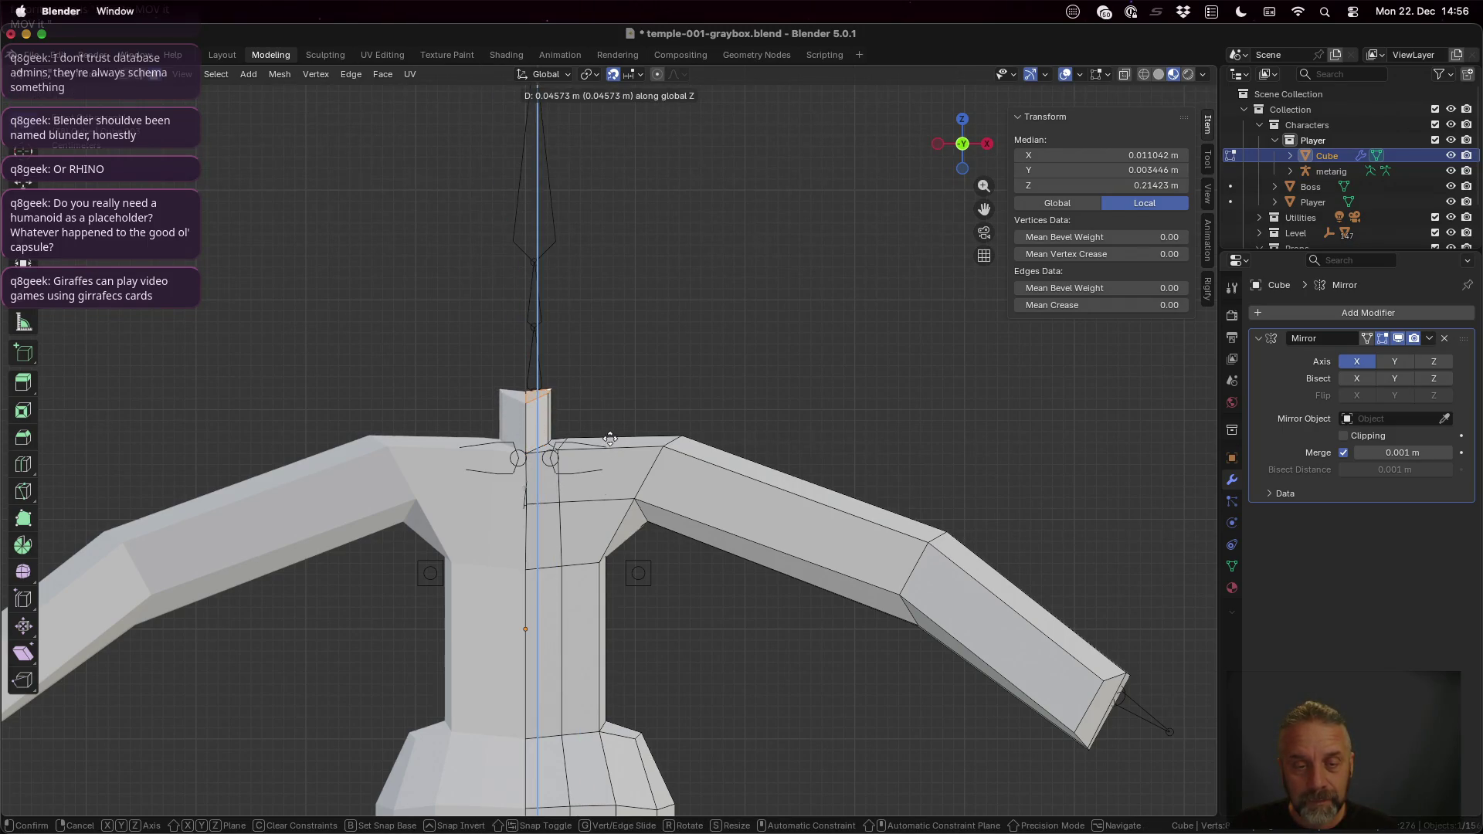
Step: Confirm the first neck extrusion, then extrude the neck top a second time straight up along Z
{"action": "left_click", "coordinate": [611, 448]}
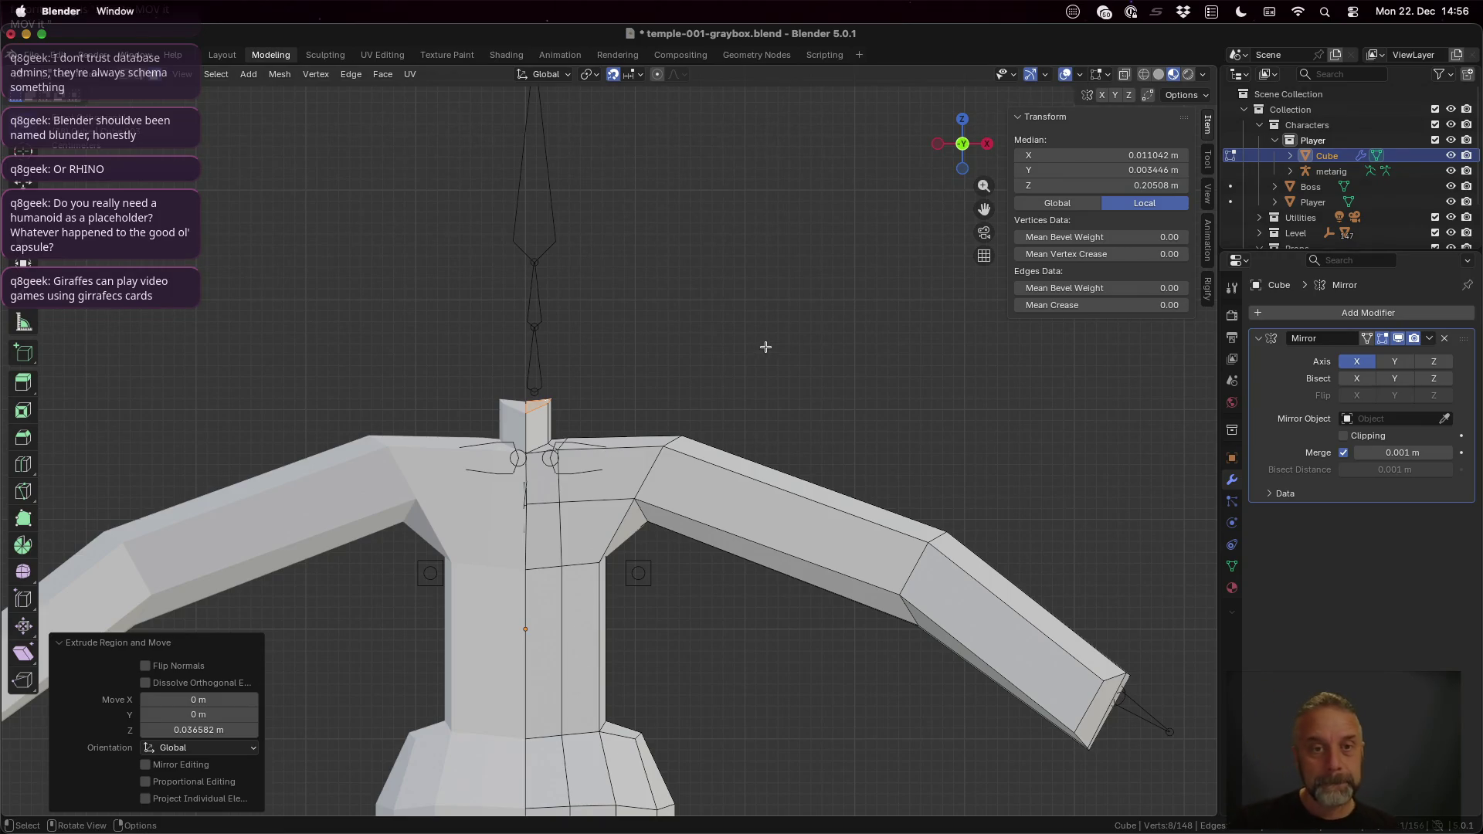
{"action": "scroll", "coordinate": [761, 348], "scroll_direction": "down", "scroll_amount": 4}
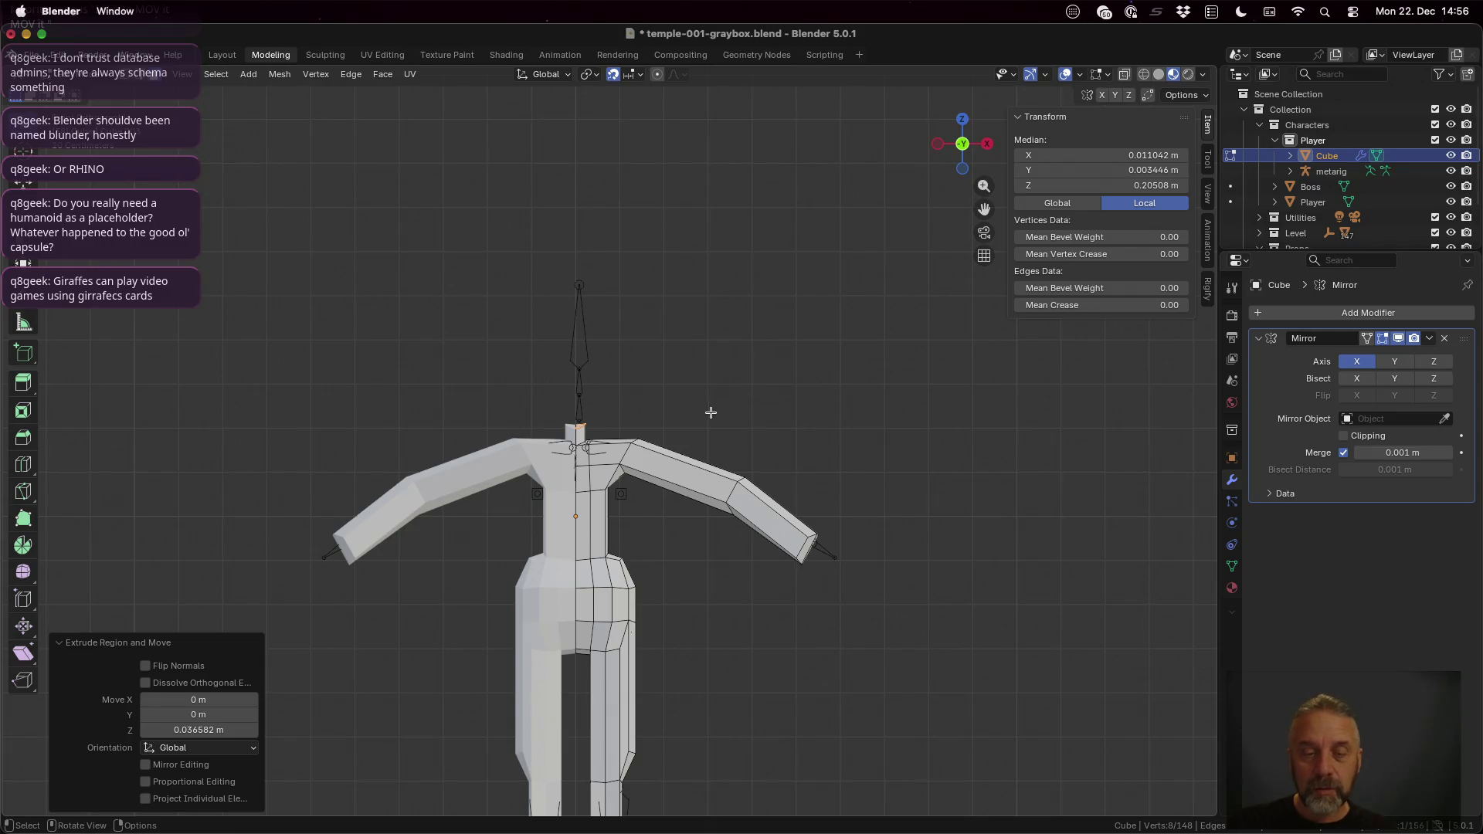
{"action": "scroll", "coordinate": [713, 410], "scroll_direction": "left", "scroll_amount": 3}
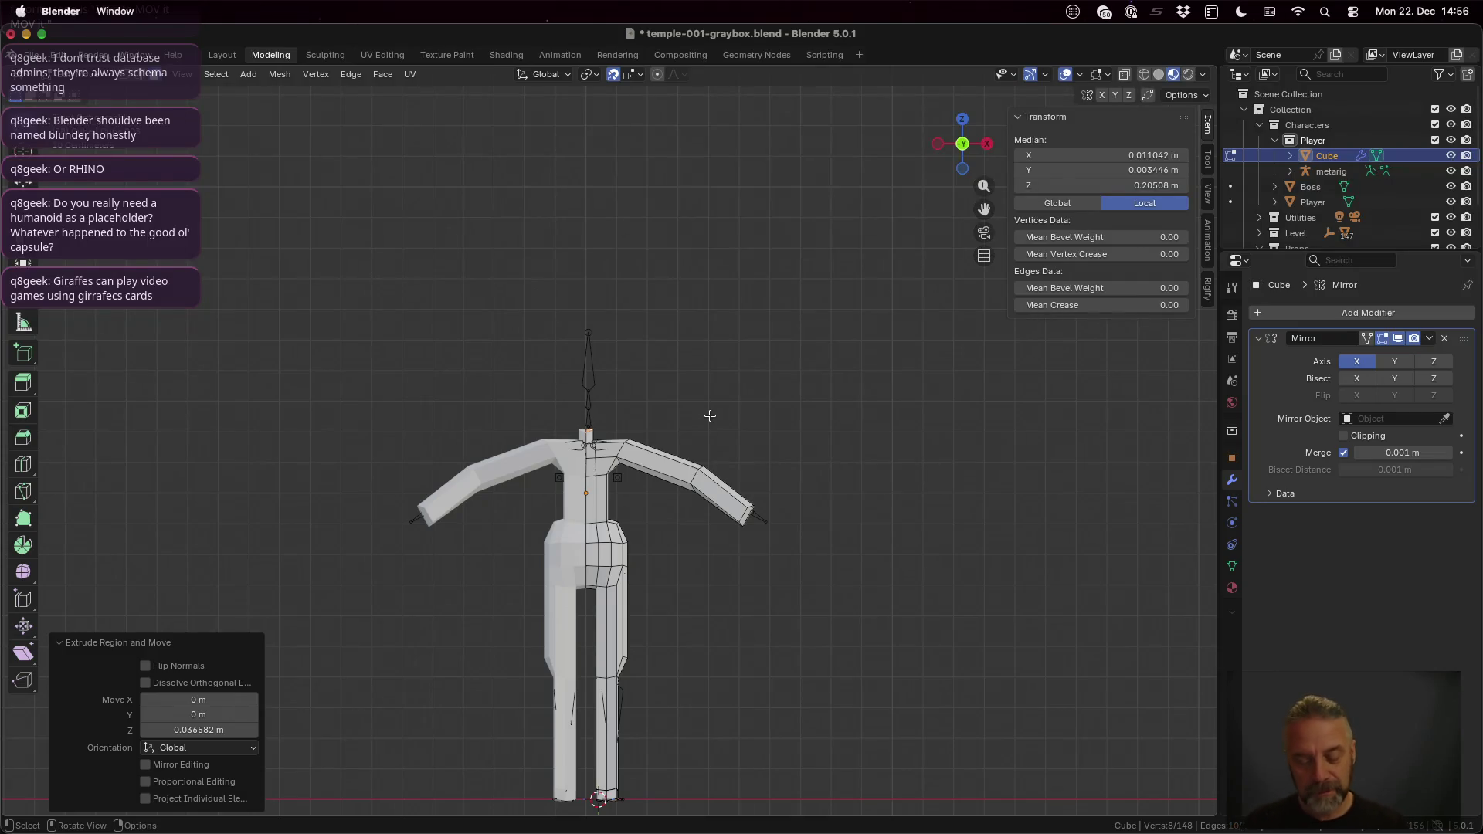
{"action": "key", "text": "e"}
{"action": "key", "text": "z"}
{"action": "key", "text": "z"}
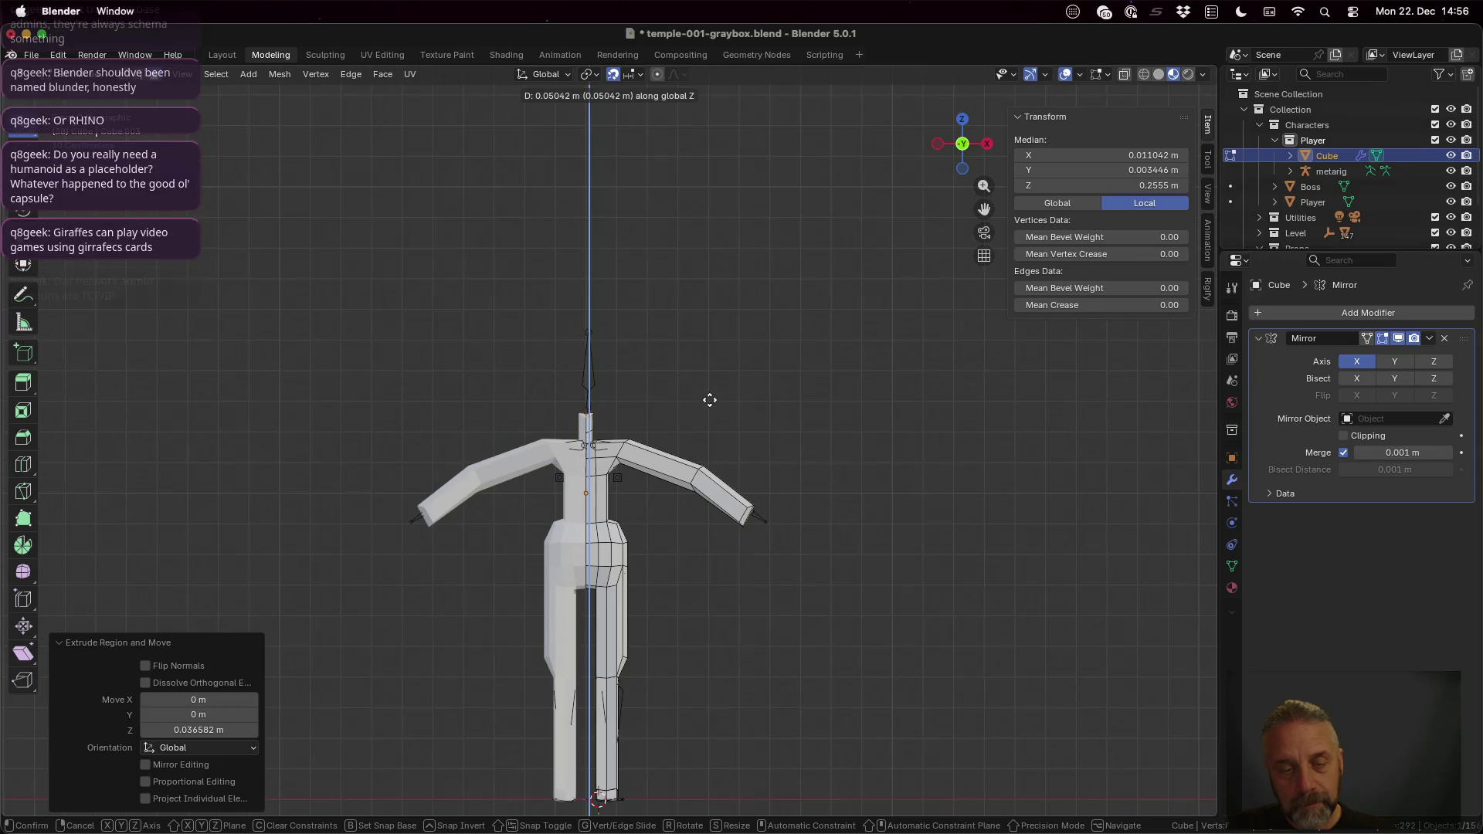
{"action": "key", "text": "z"}
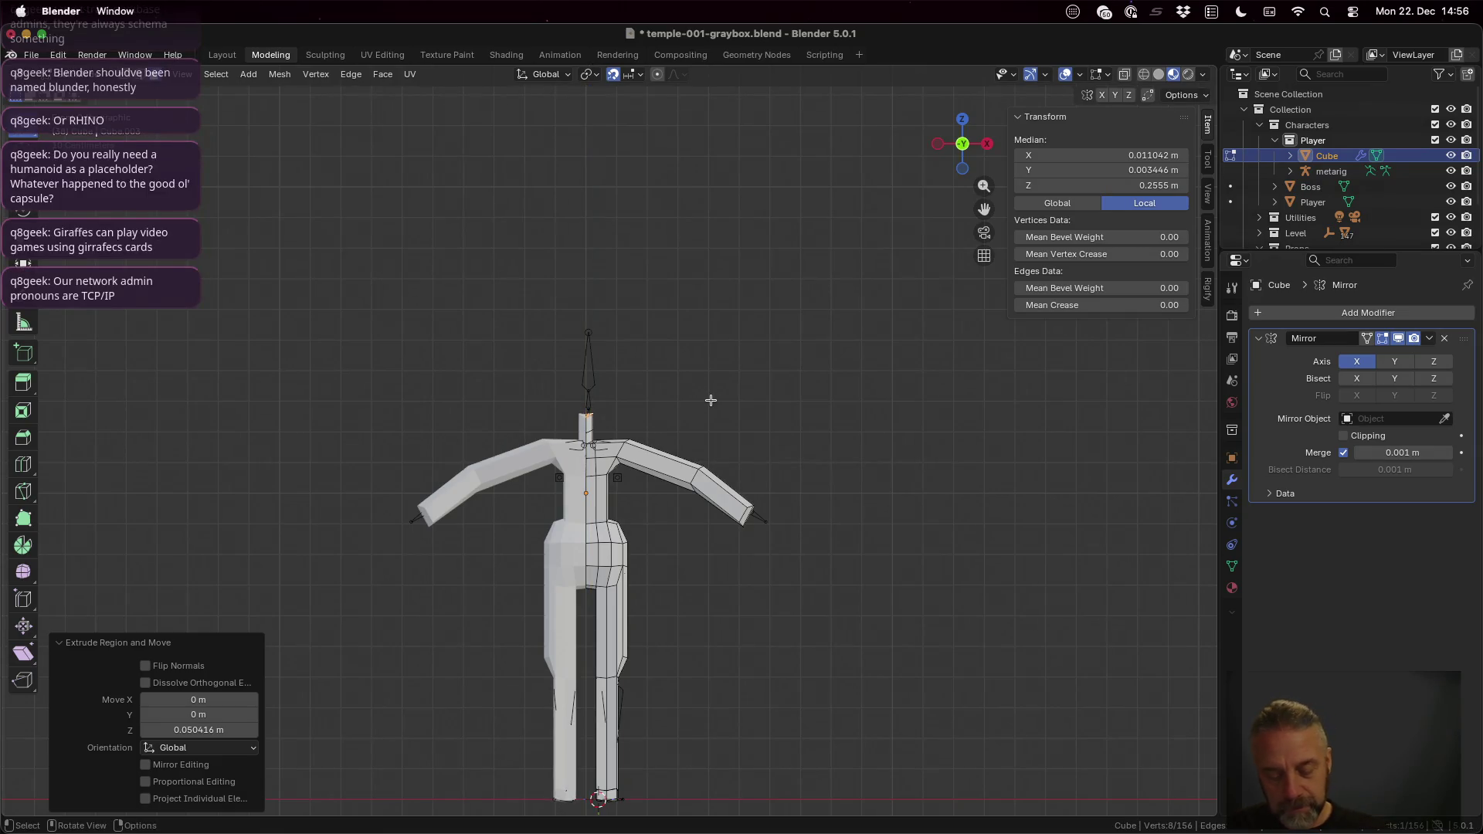
{"action": "key", "text": "z"}
{"action": "key", "text": "z"}
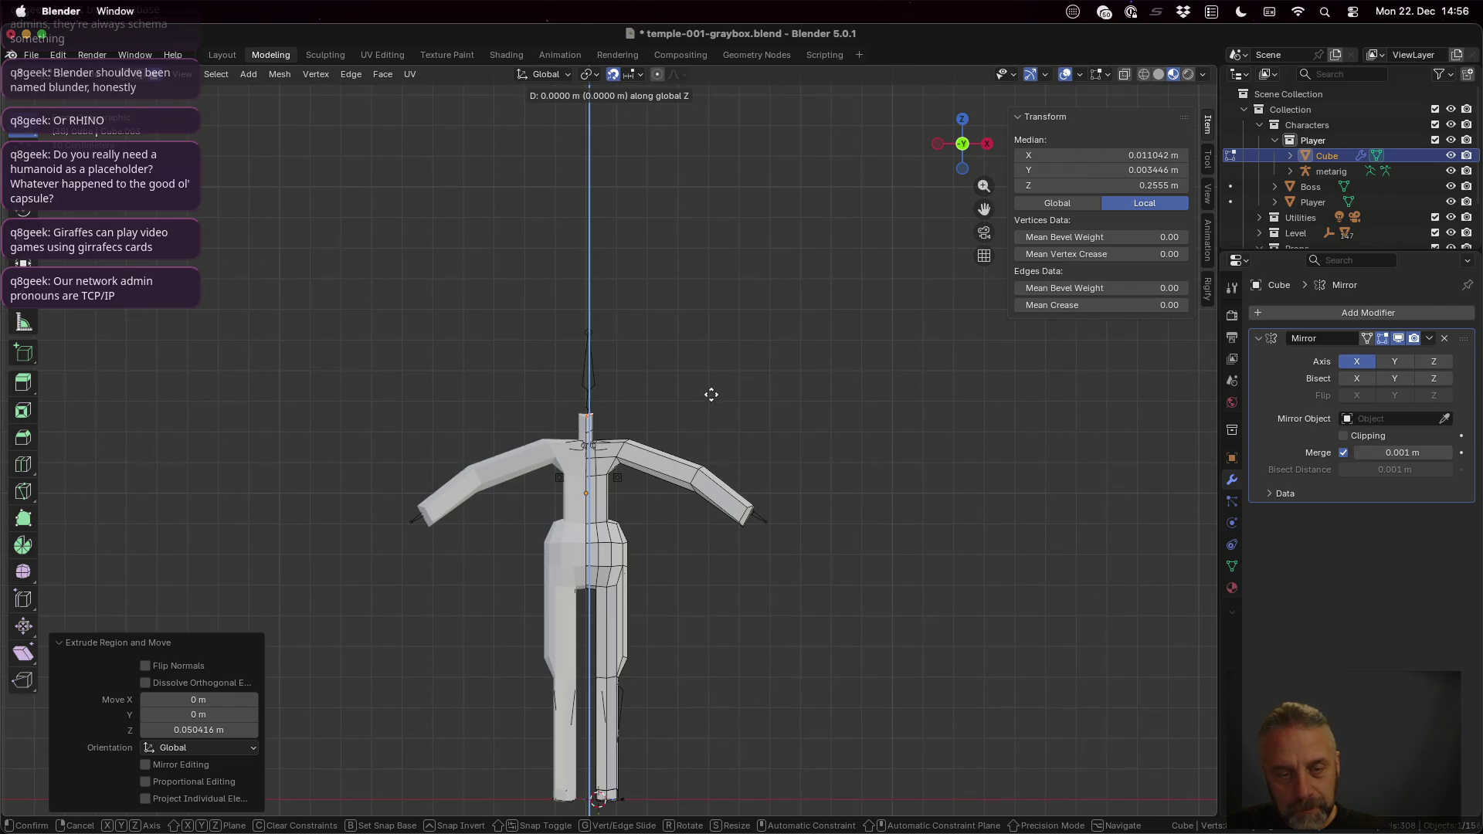
{"action": "left_click", "coordinate": [712, 378]}
{"action": "scroll", "coordinate": [726, 445], "scroll_direction": "up", "scroll_amount": 2}
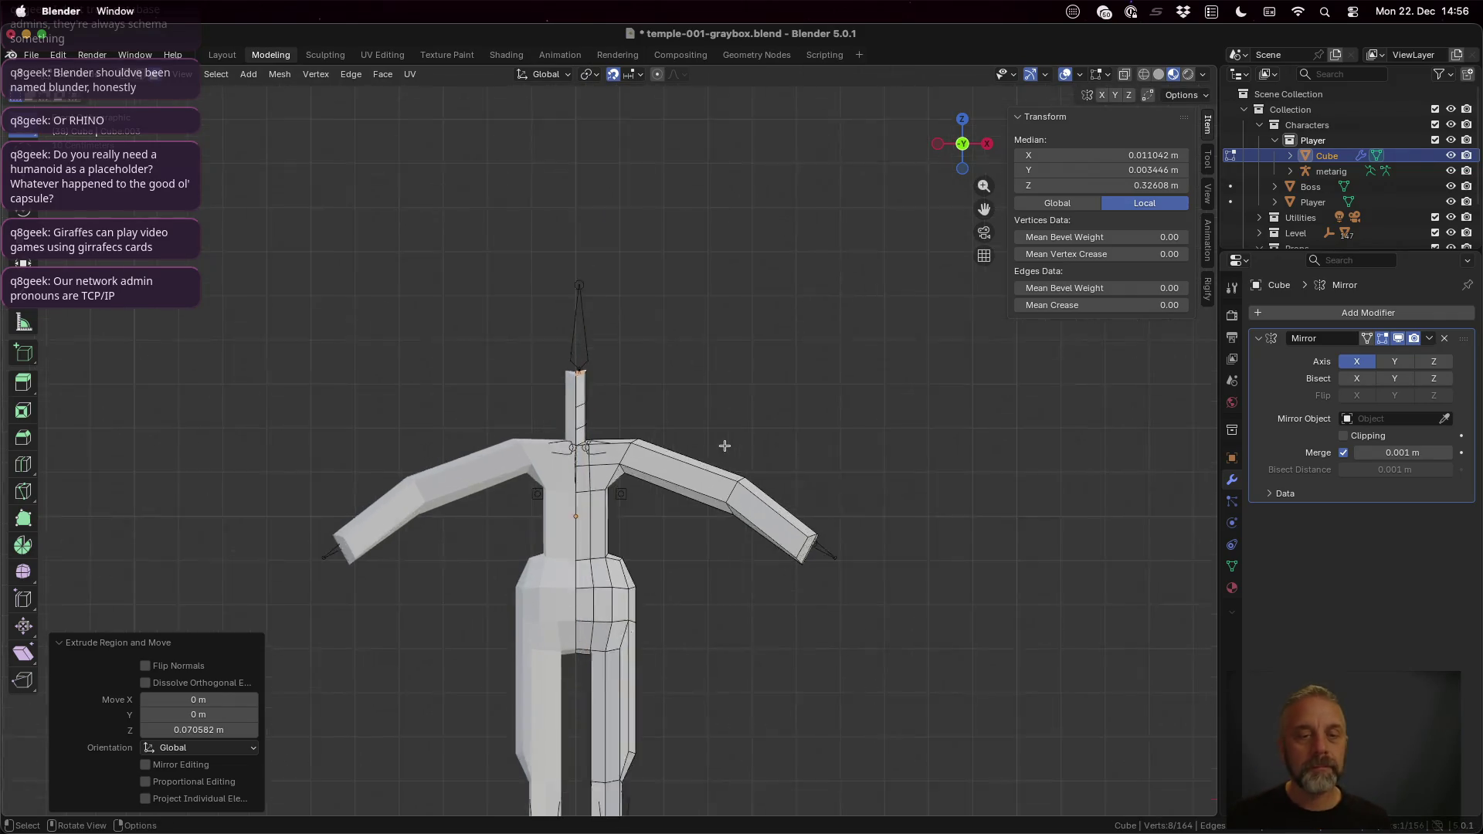
{"action": "scroll", "coordinate": [725, 445], "scroll_direction": "up", "scroll_amount": 2}
Step: Attempt a horizontal resize of the neck top, cancel it, and select the neck's front face
{"action": "middle_click_drag", "start_coordinate": [672, 355], "coordinate": [742, 395]}
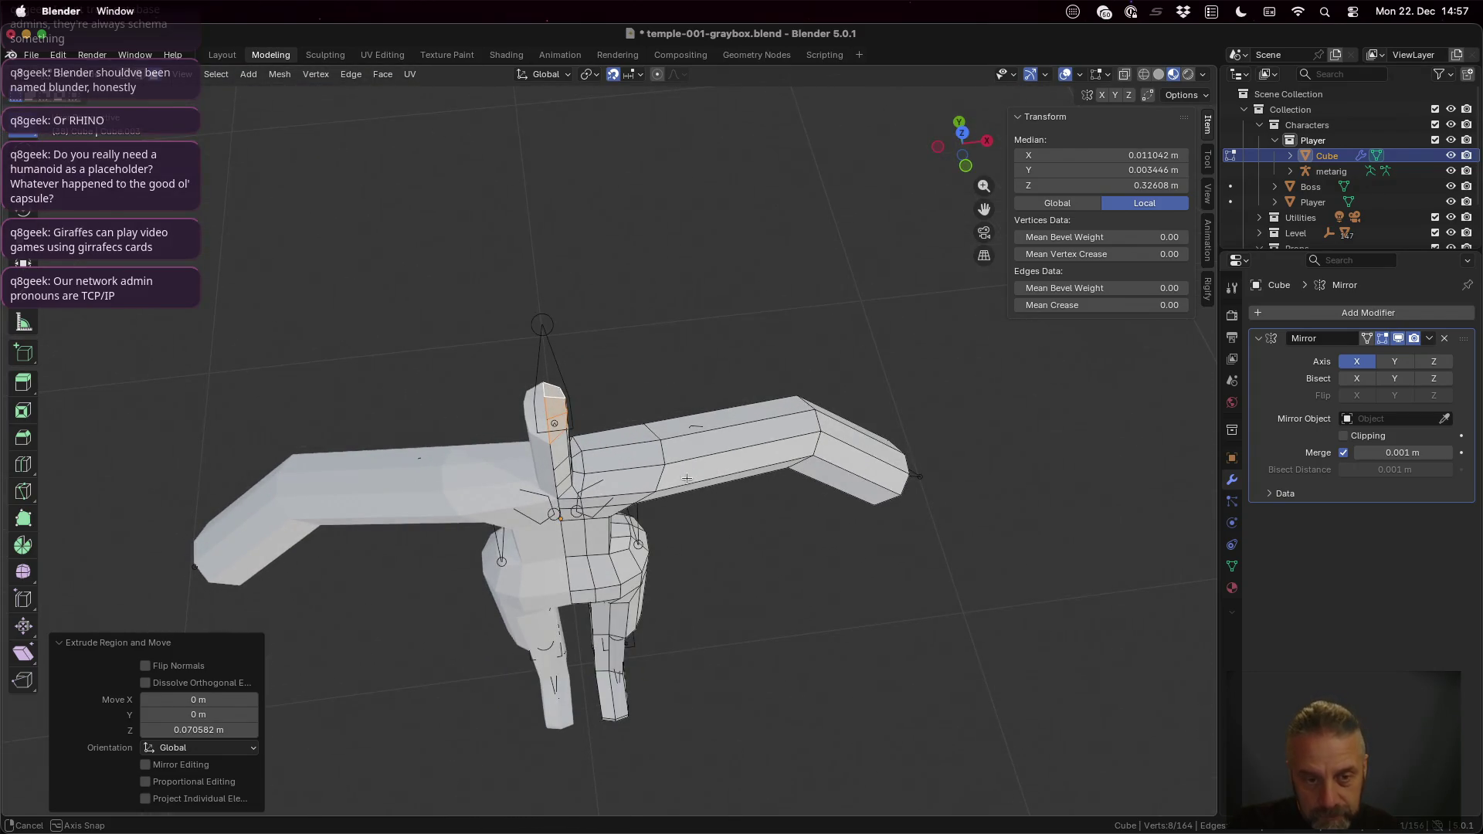
{"action": "middle_click_drag", "start_coordinate": [686, 478], "coordinate": [674, 462]}
{"action": "middle_click_drag", "start_coordinate": [676, 464], "coordinate": [677, 395]}
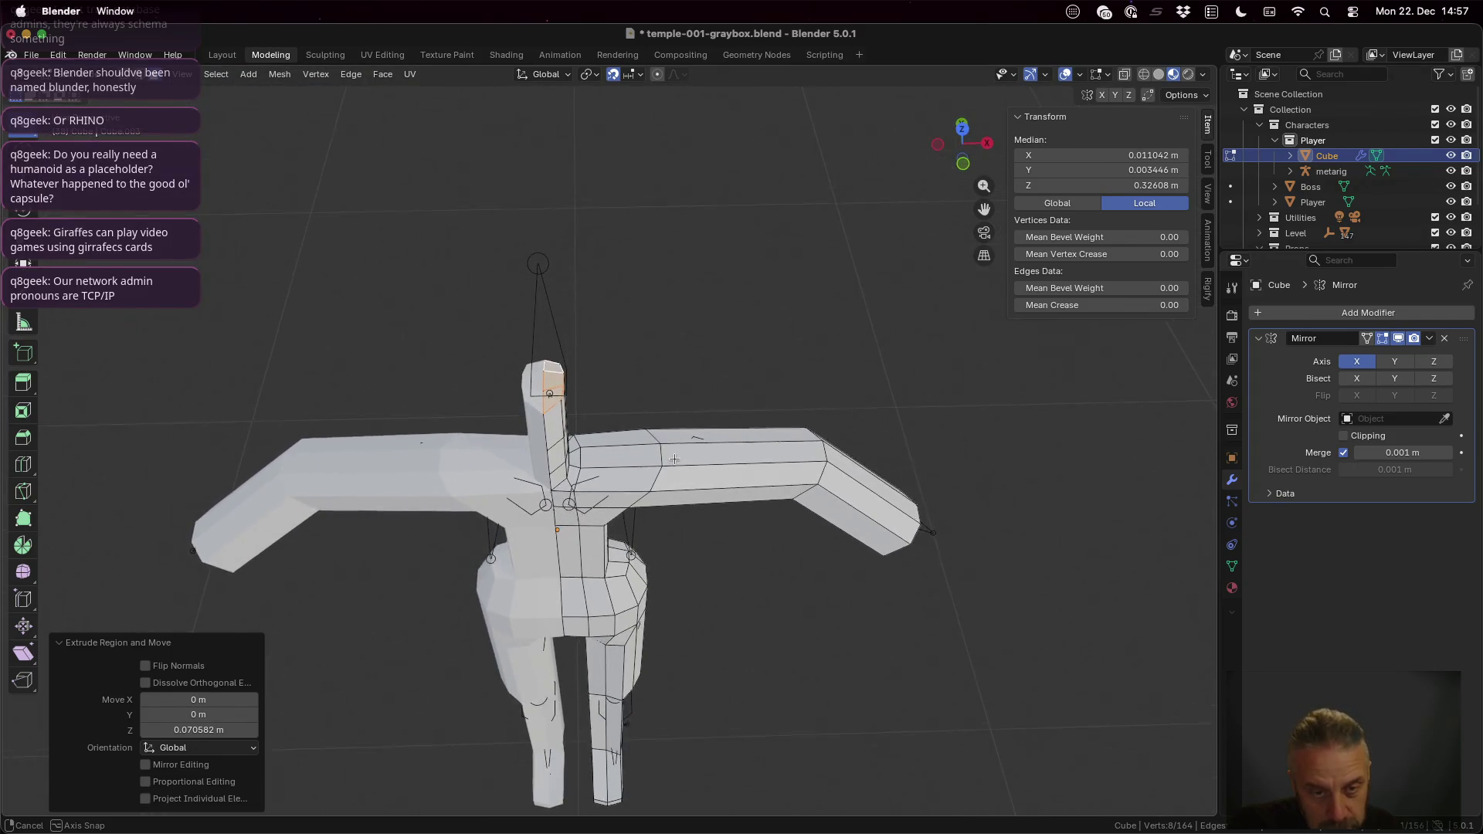
{"action": "scroll", "coordinate": [677, 388], "scroll_direction": "up", "scroll_amount": 4}
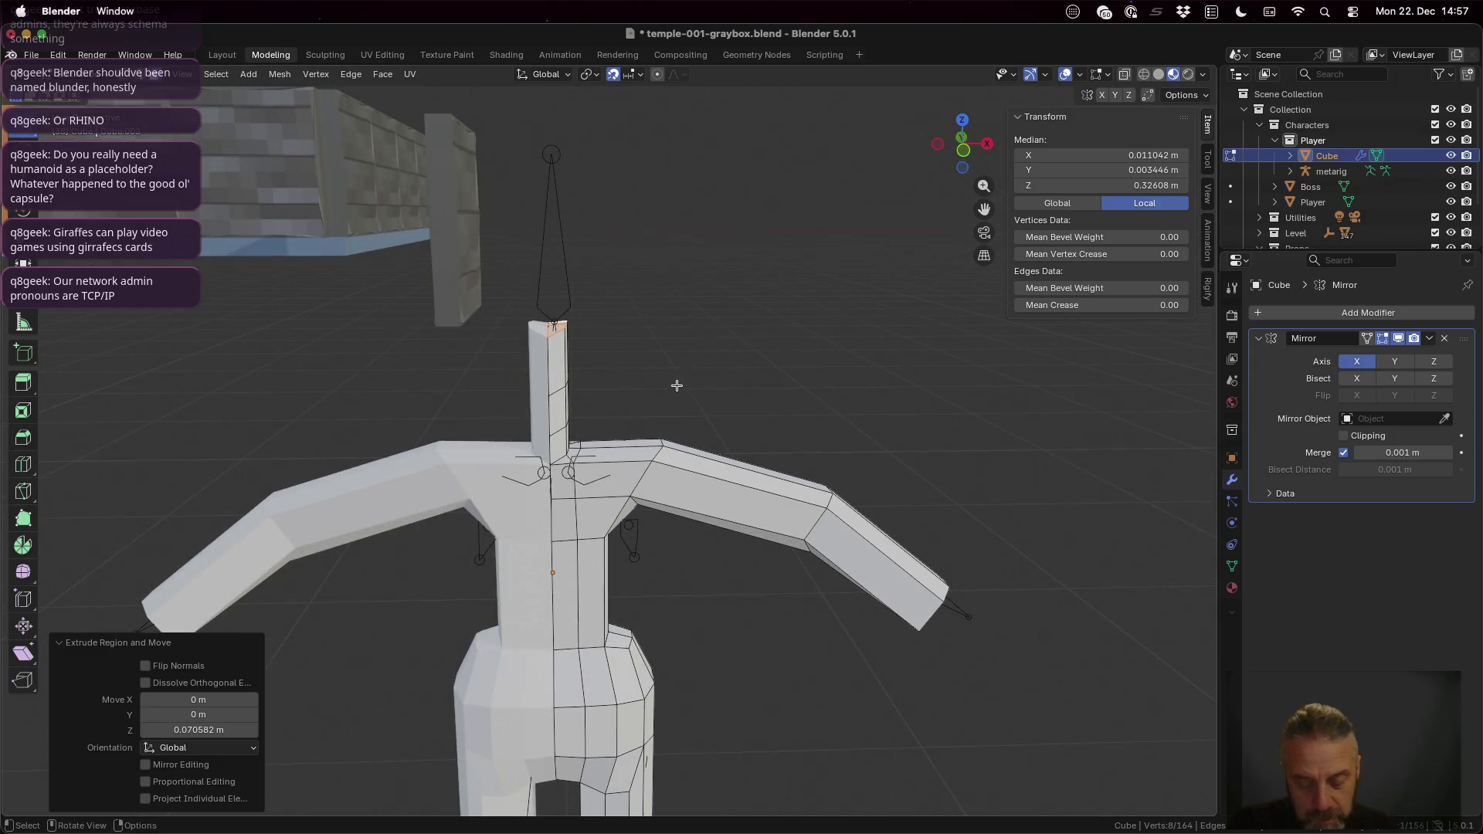
{"action": "key", "text": "e"}
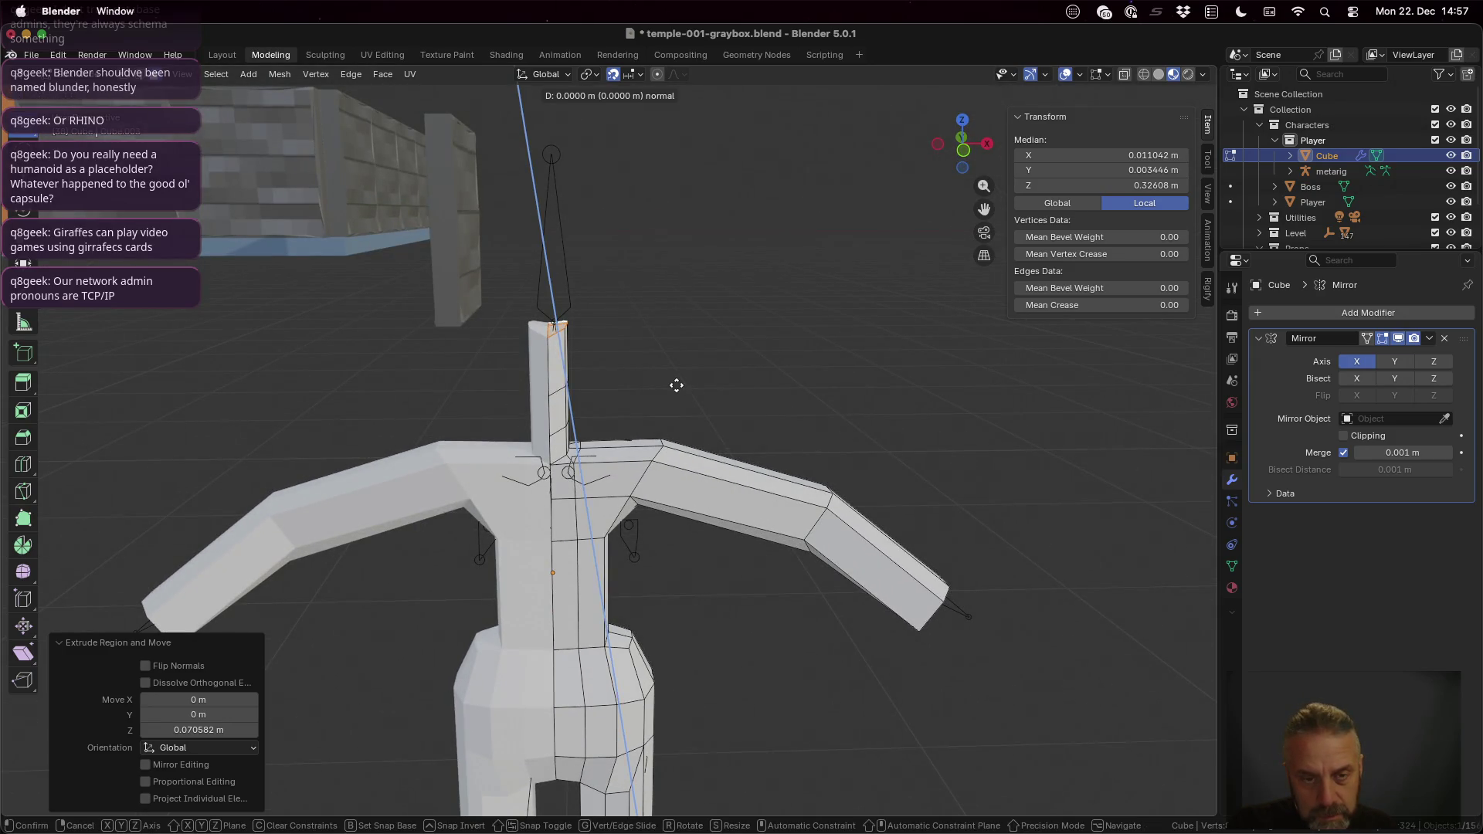
{"action": "key", "text": "z"}
{"action": "key", "text": "z"}
{"action": "key", "text": "z"}
{"action": "key", "text": "s"}
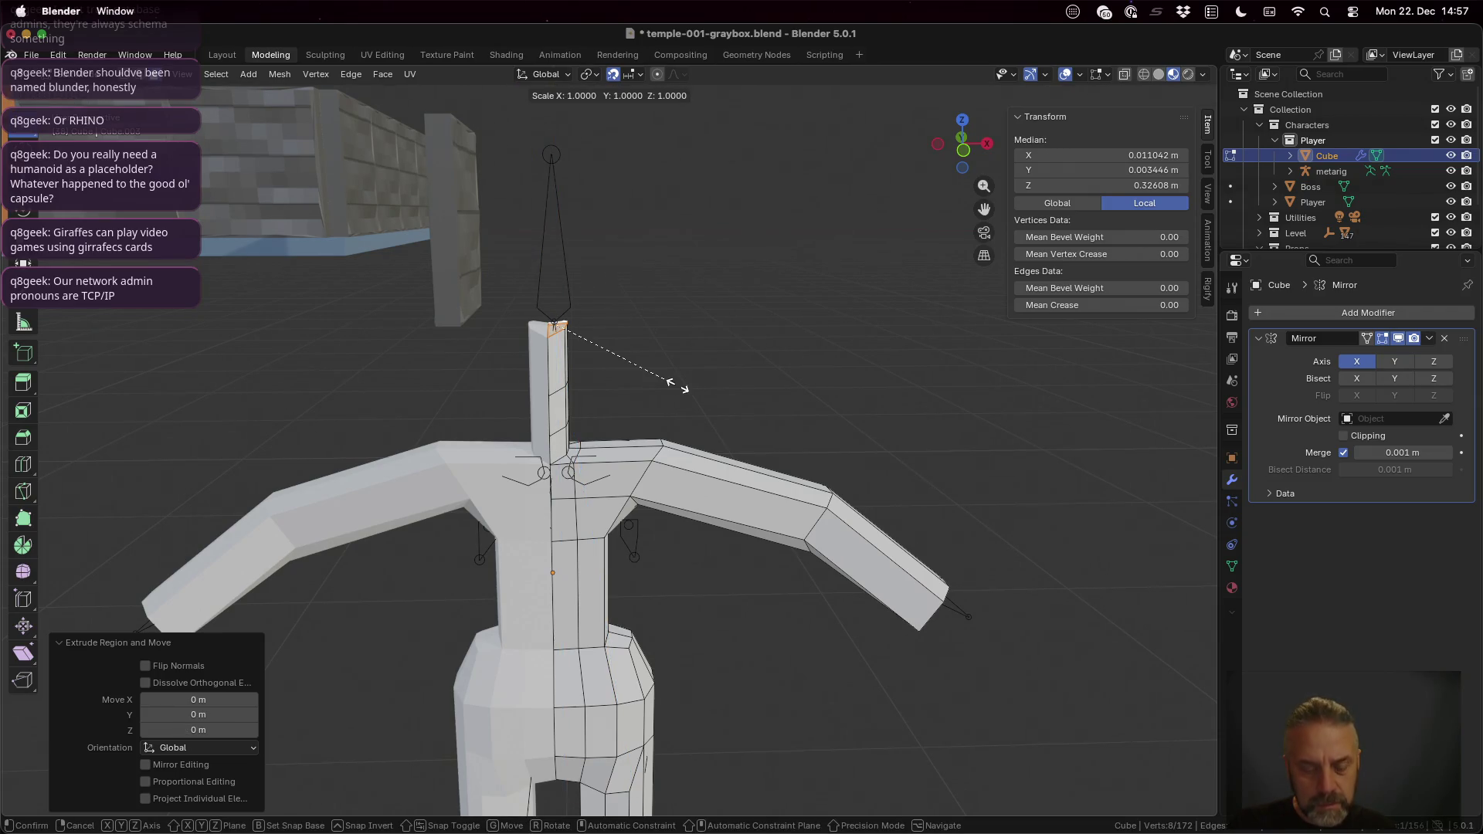
{"action": "key", "text": "shift+z"}
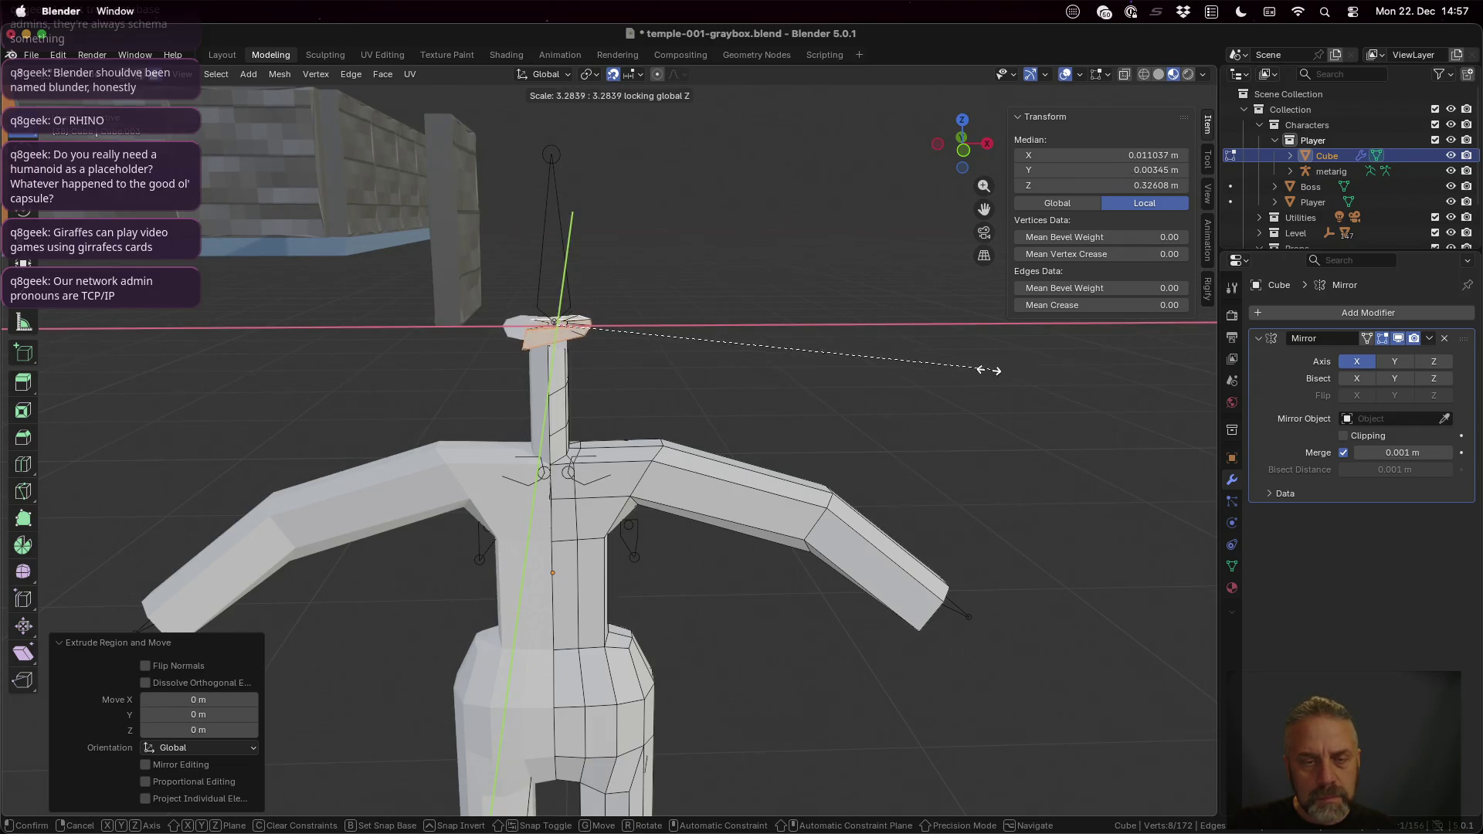
{"action": "key", "text": "Escape"}
{"action": "mouse_move", "coordinate": [579, 373]}
{"action": "middle_mouse_down"}
{"action": "mouse_move", "coordinate": [572, 453]}
{"action": "mouse_move", "coordinate": [566, 382]}
{"action": "middle_mouse_up"}
{"action": "scroll", "coordinate": [566, 382], "scroll_direction": "up", "scroll_amount": 3}
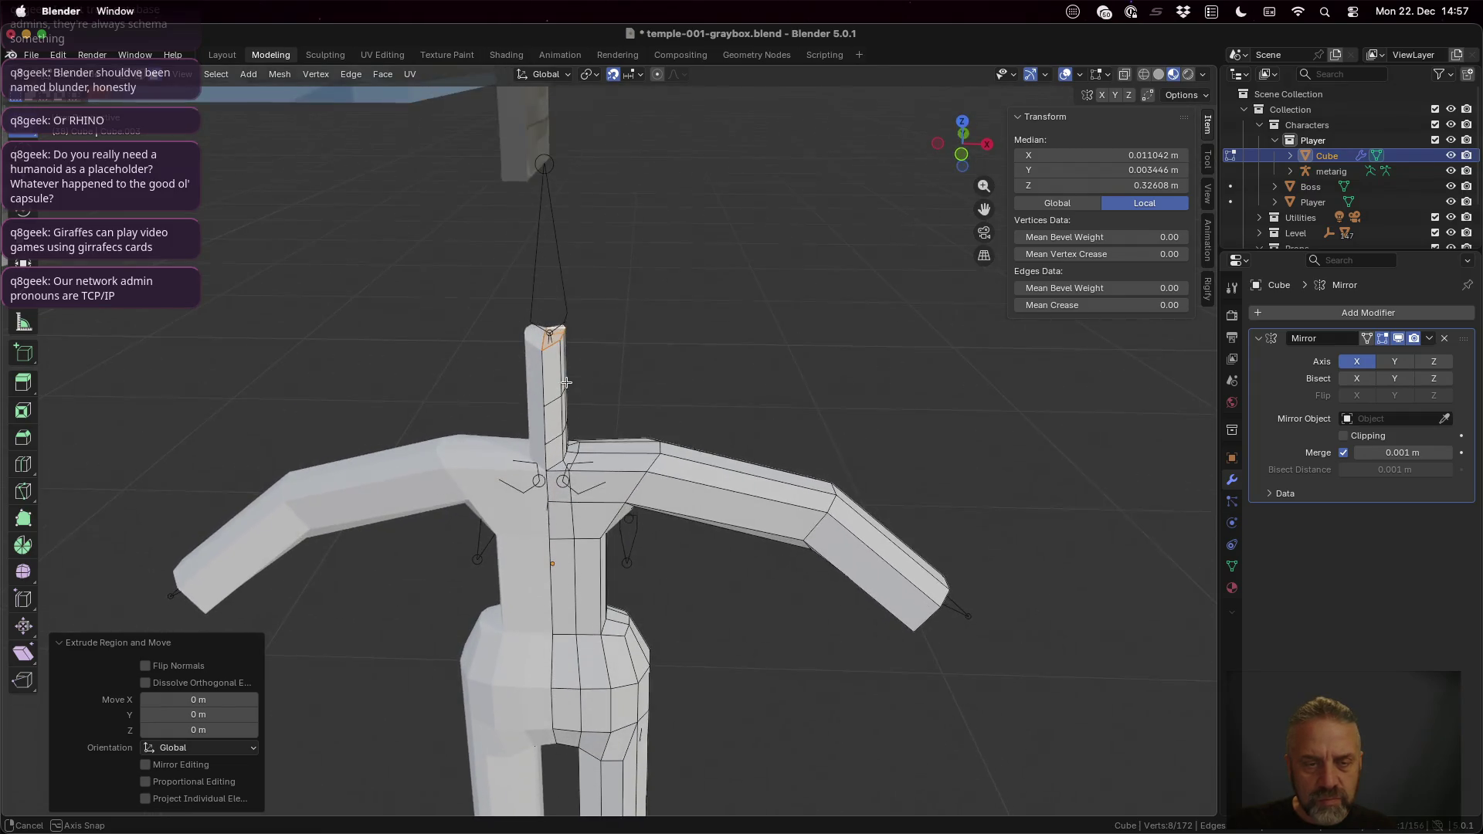
{"action": "left_click", "coordinate": [553, 337]}
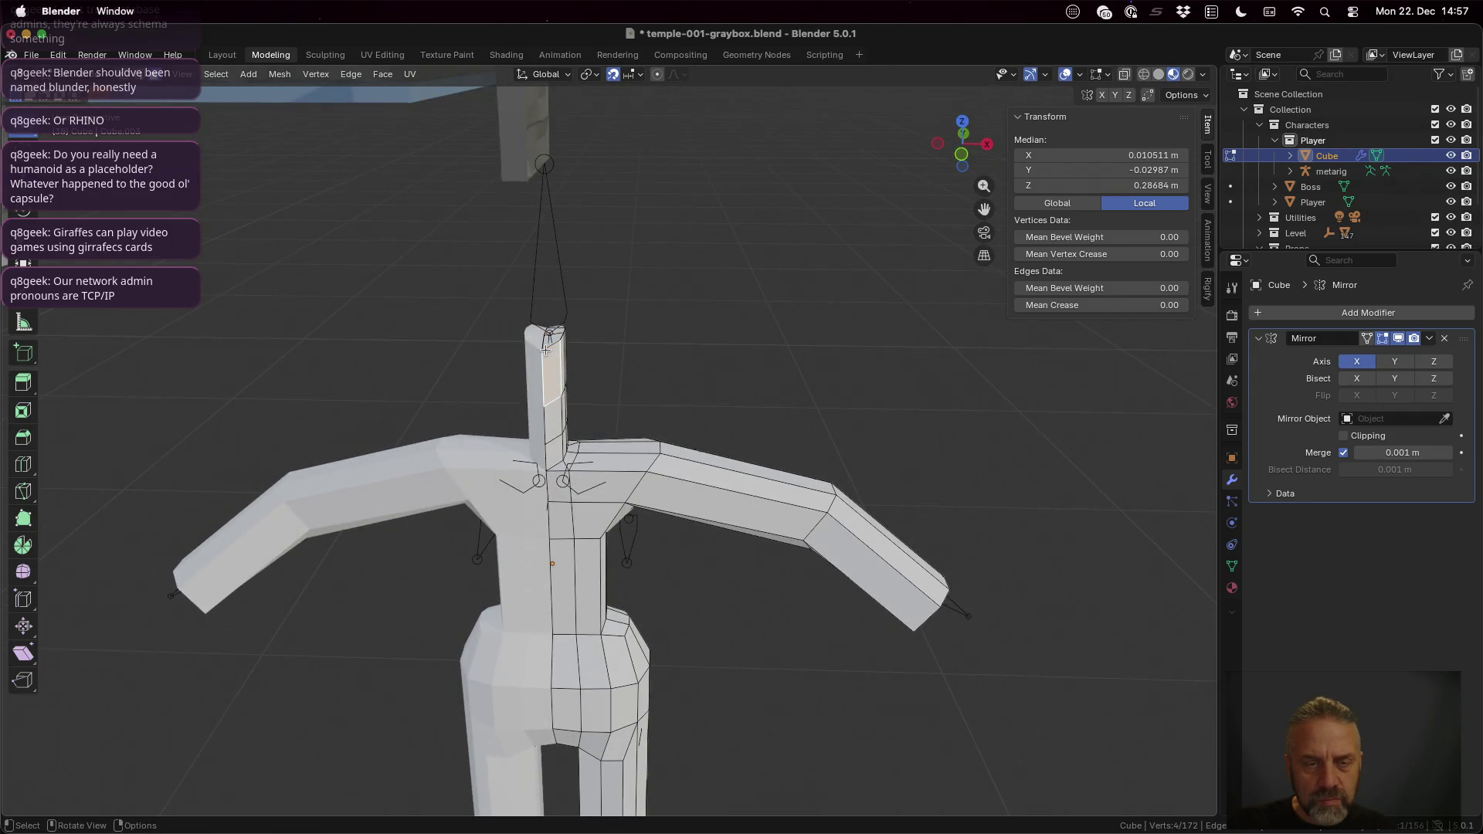
Step: Nudge a single neck vertex horizontally and along Y in vertex mode to tidy its position
{"action": "key", "text": "1"}
{"action": "left_click", "coordinate": [547, 337]}
{"action": "key", "text": "g"}
{"action": "key", "text": "shift+z"}
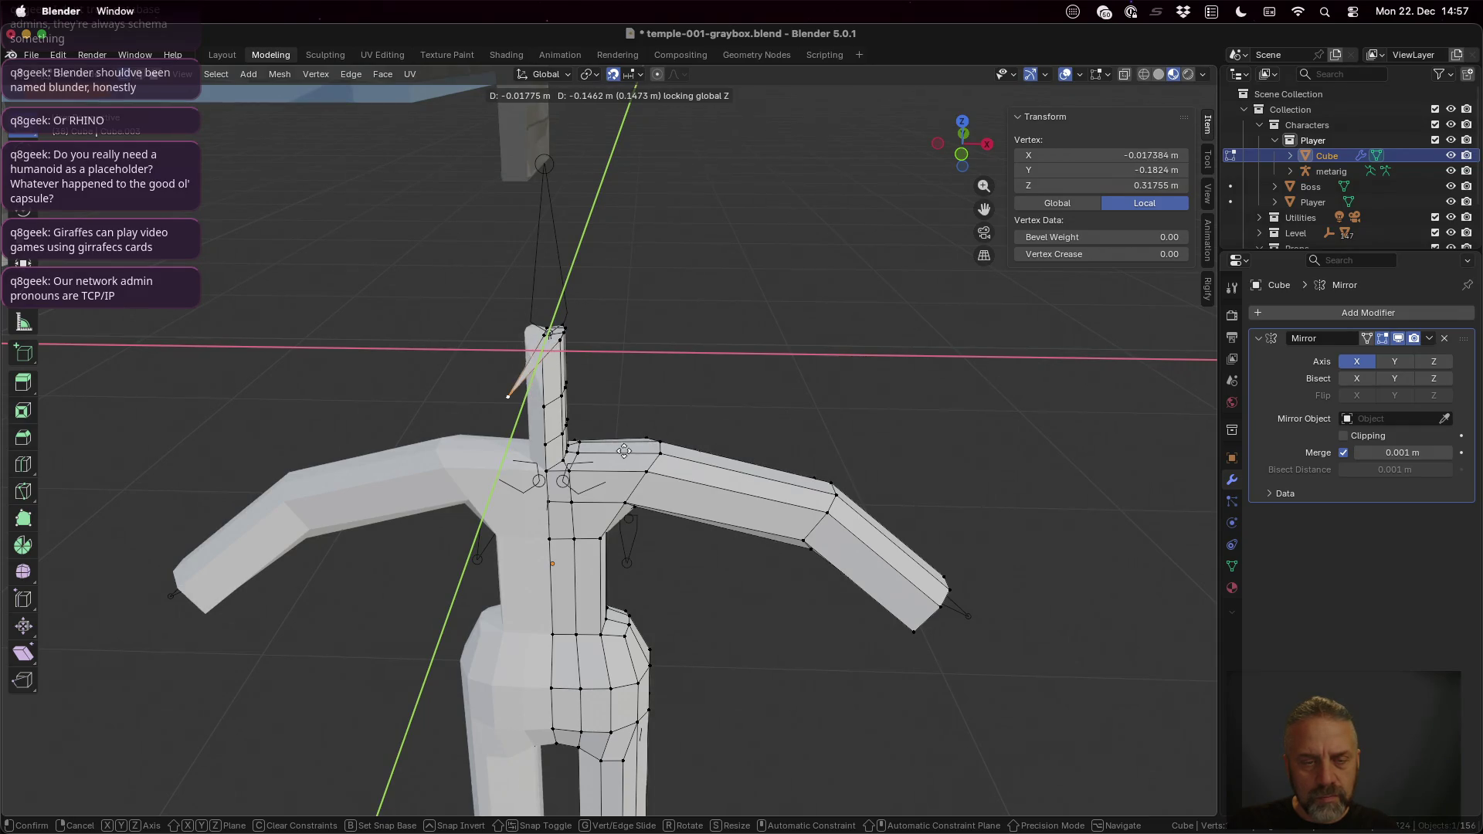
{"action": "left_click", "coordinate": [655, 393]}
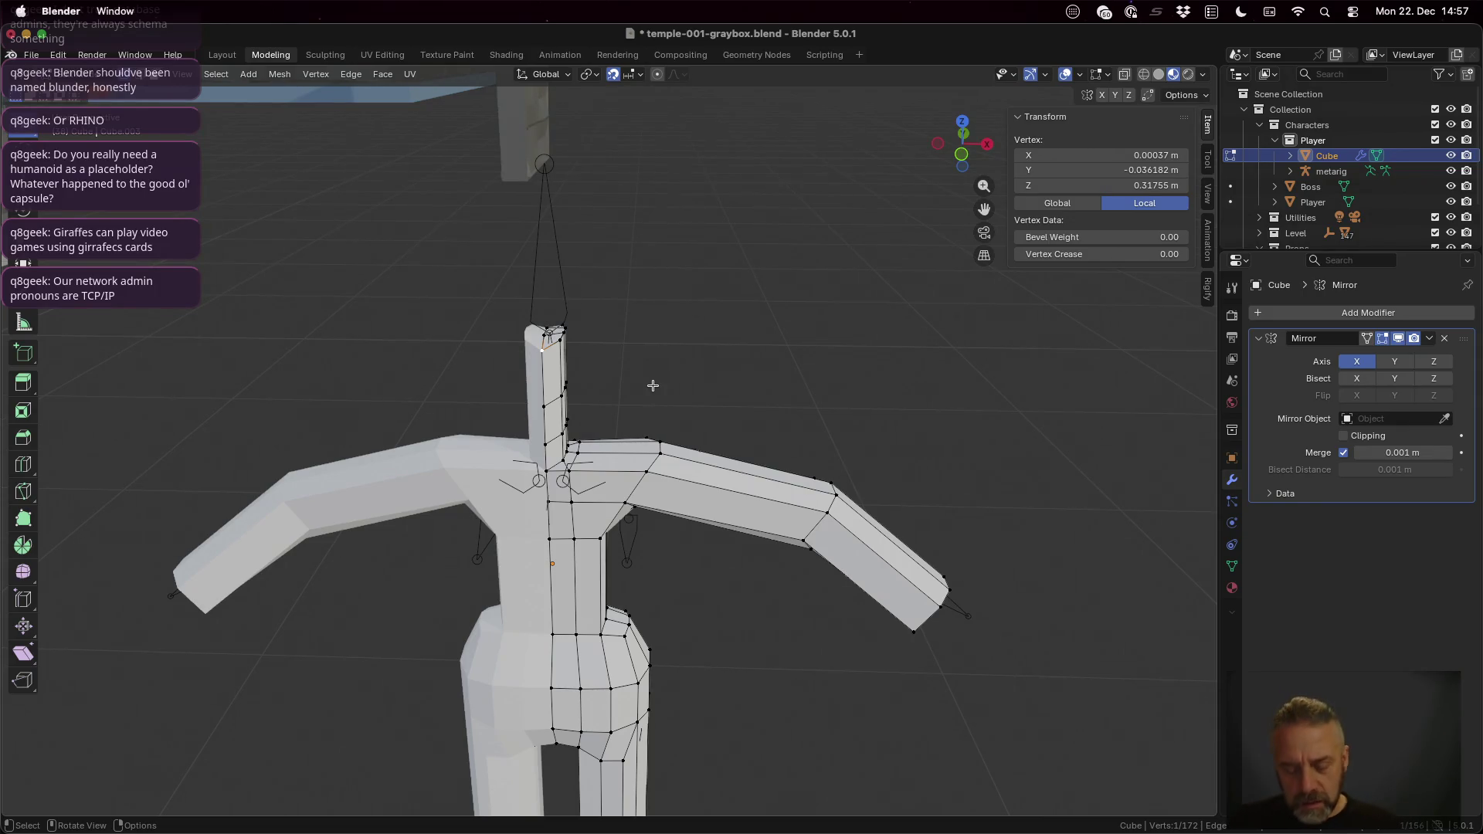
{"action": "key", "text": "g"}
{"action": "key", "text": "y"}
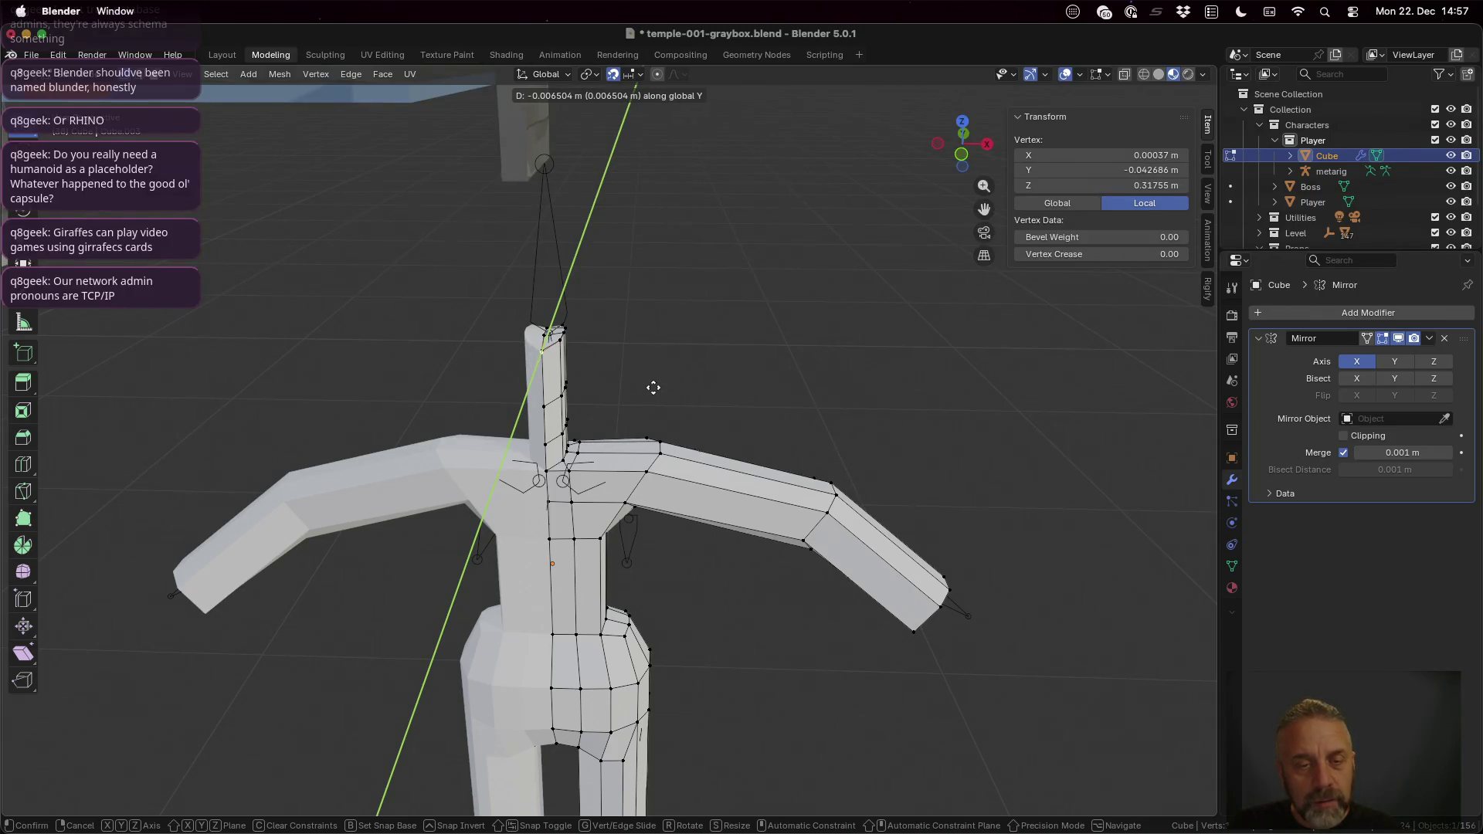
{"action": "left_click", "coordinate": [652, 396]}
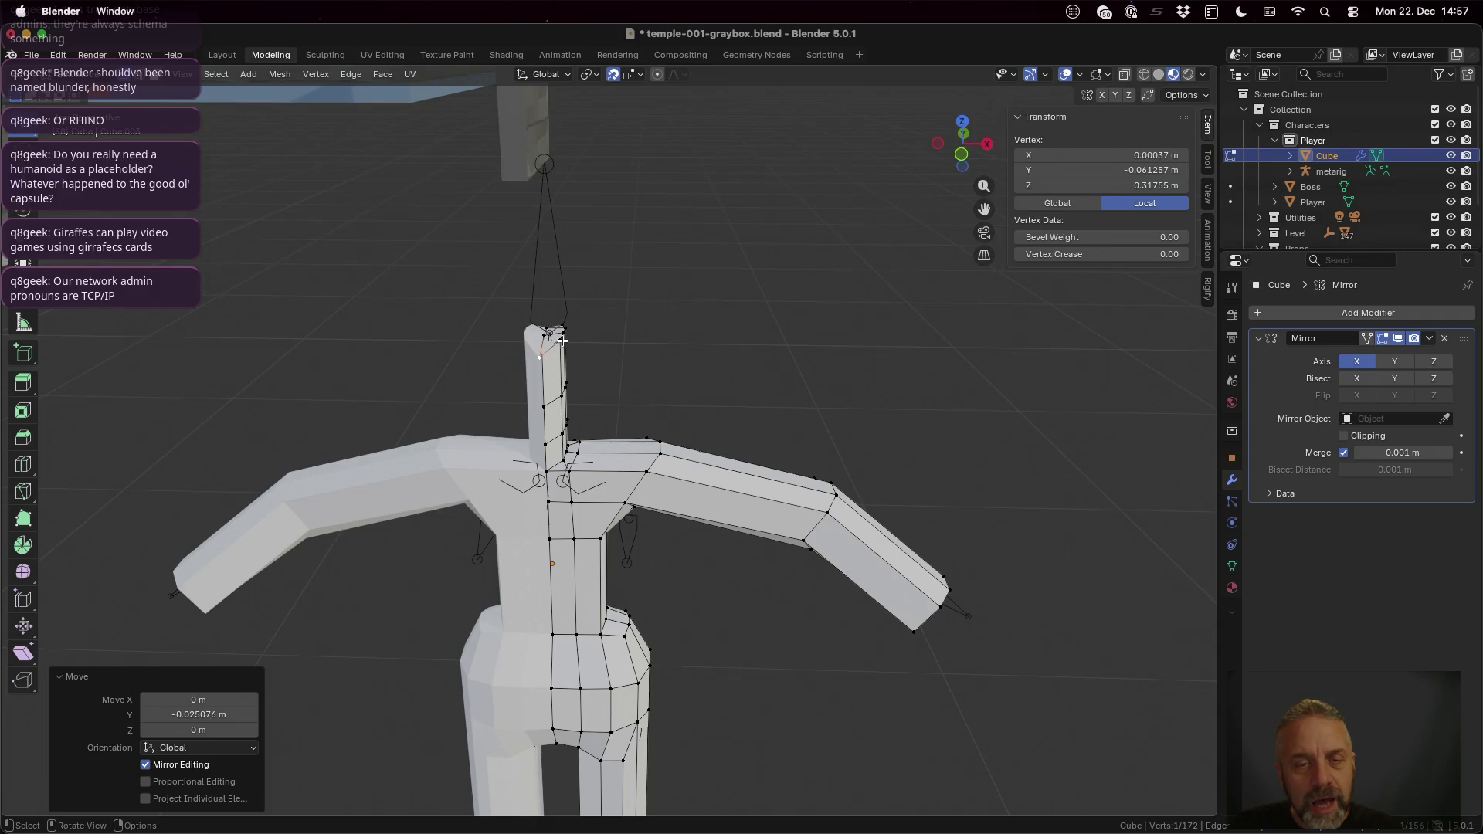
{"action": "key", "text": "g"}
{"action": "key", "text": "shift+z"}
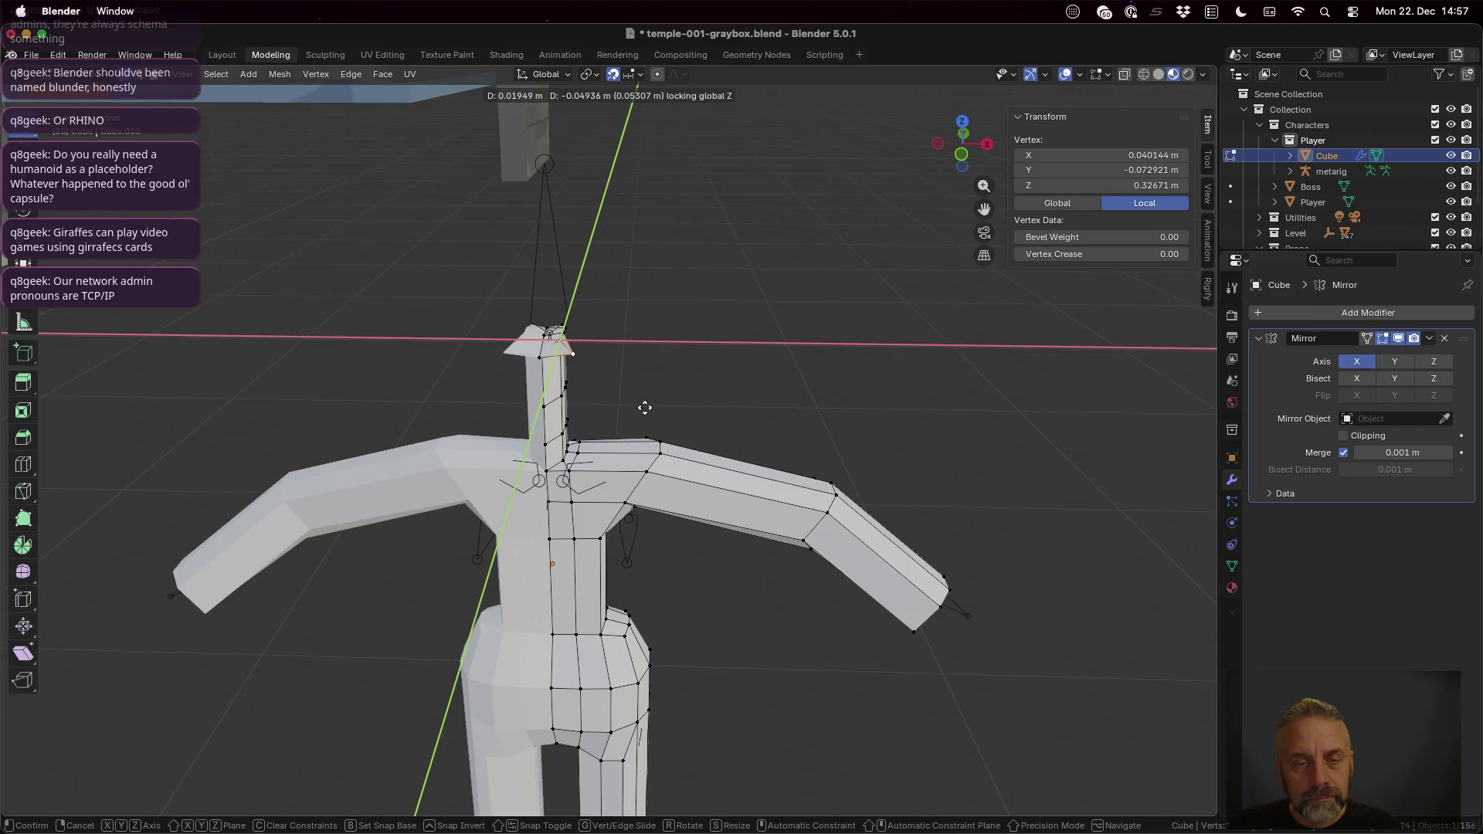
{"action": "left_click", "coordinate": [643, 399]}
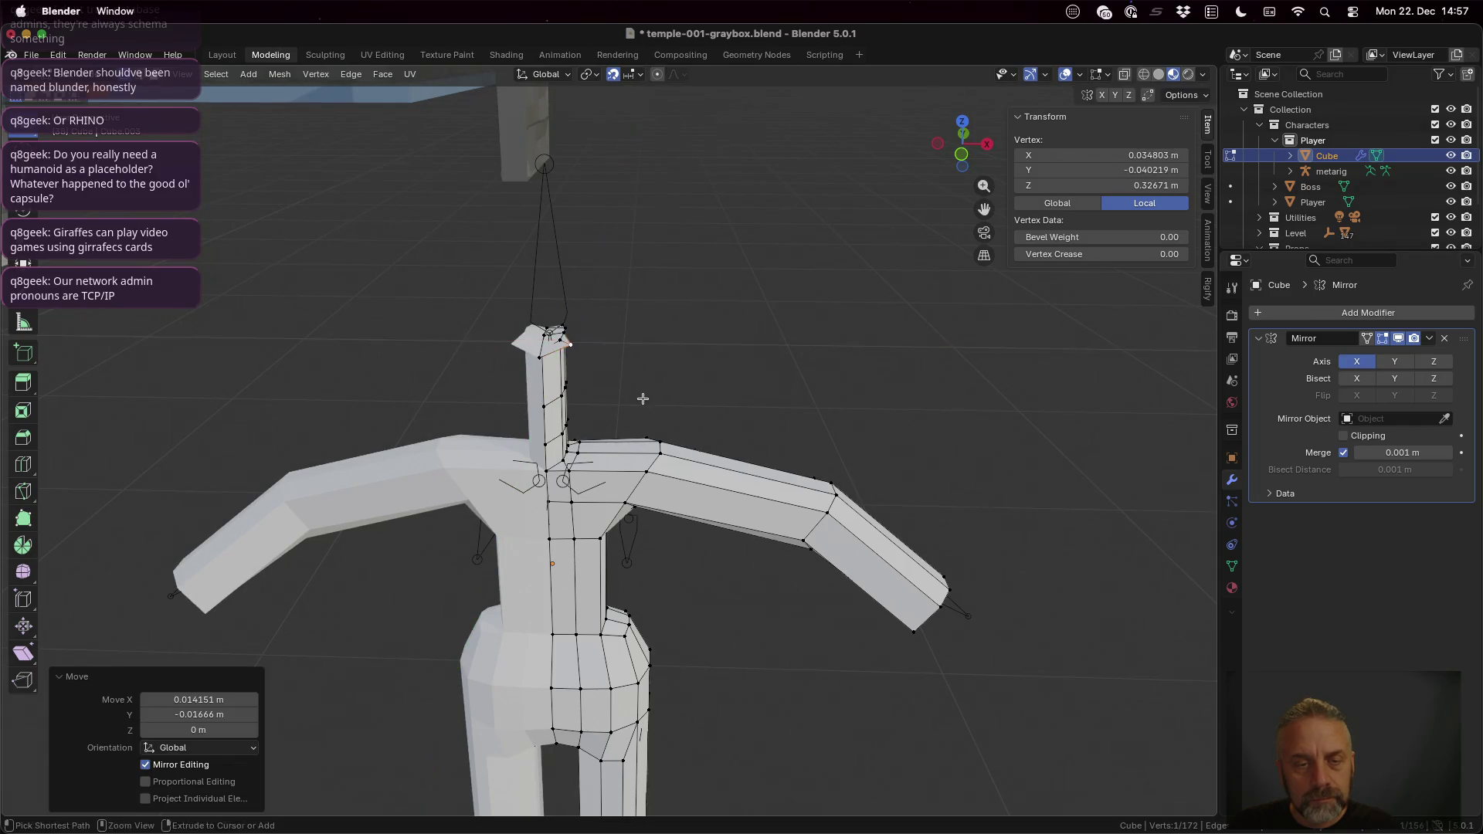
Step: Reposition a vertex near the head horizontally, undoing two attempts before settling it
{"action": "middle_click_drag", "start_coordinate": [665, 347], "coordinate": [600, 406]}
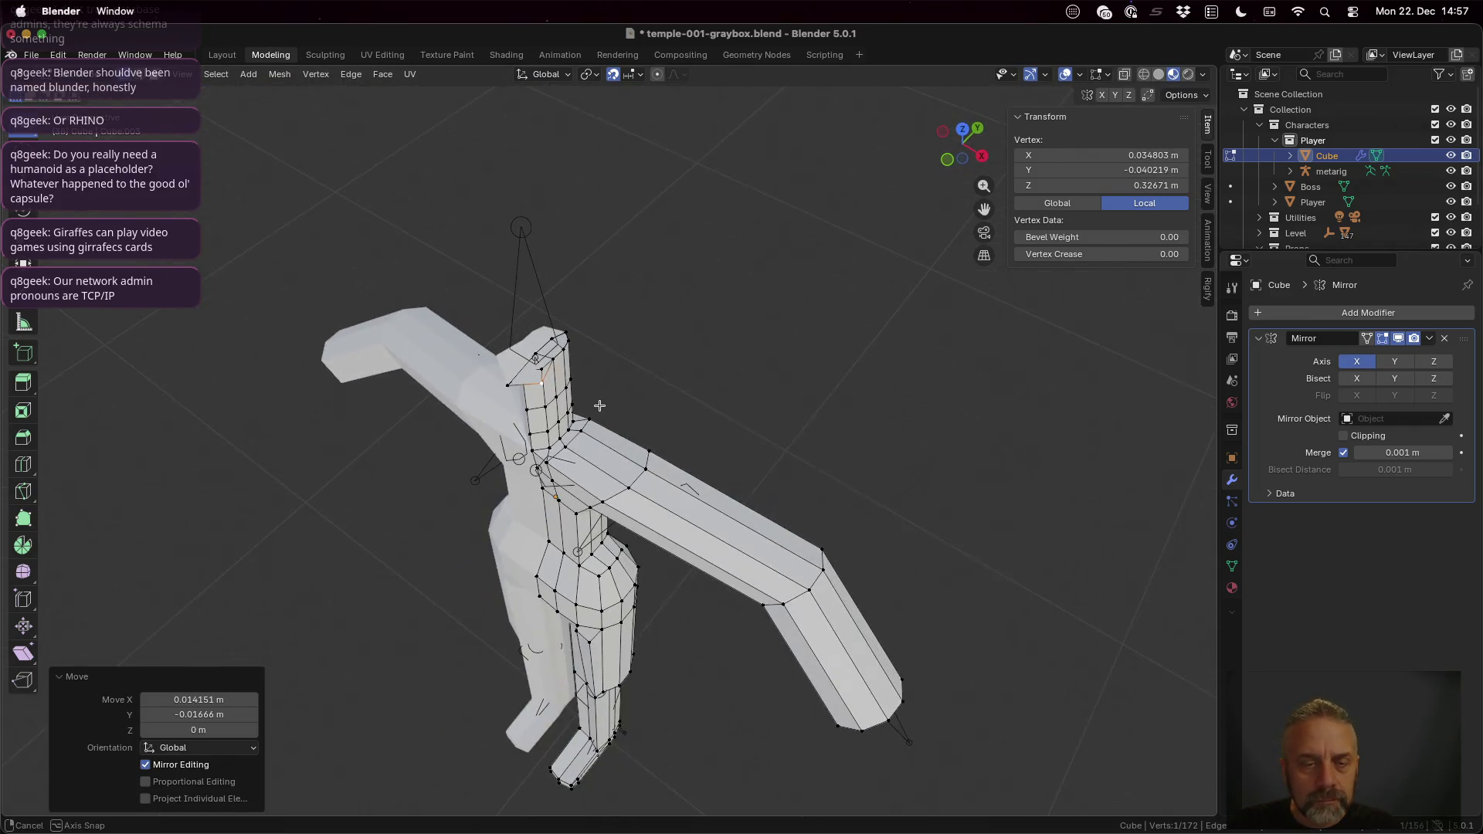
{"action": "left_click", "coordinate": [552, 363]}
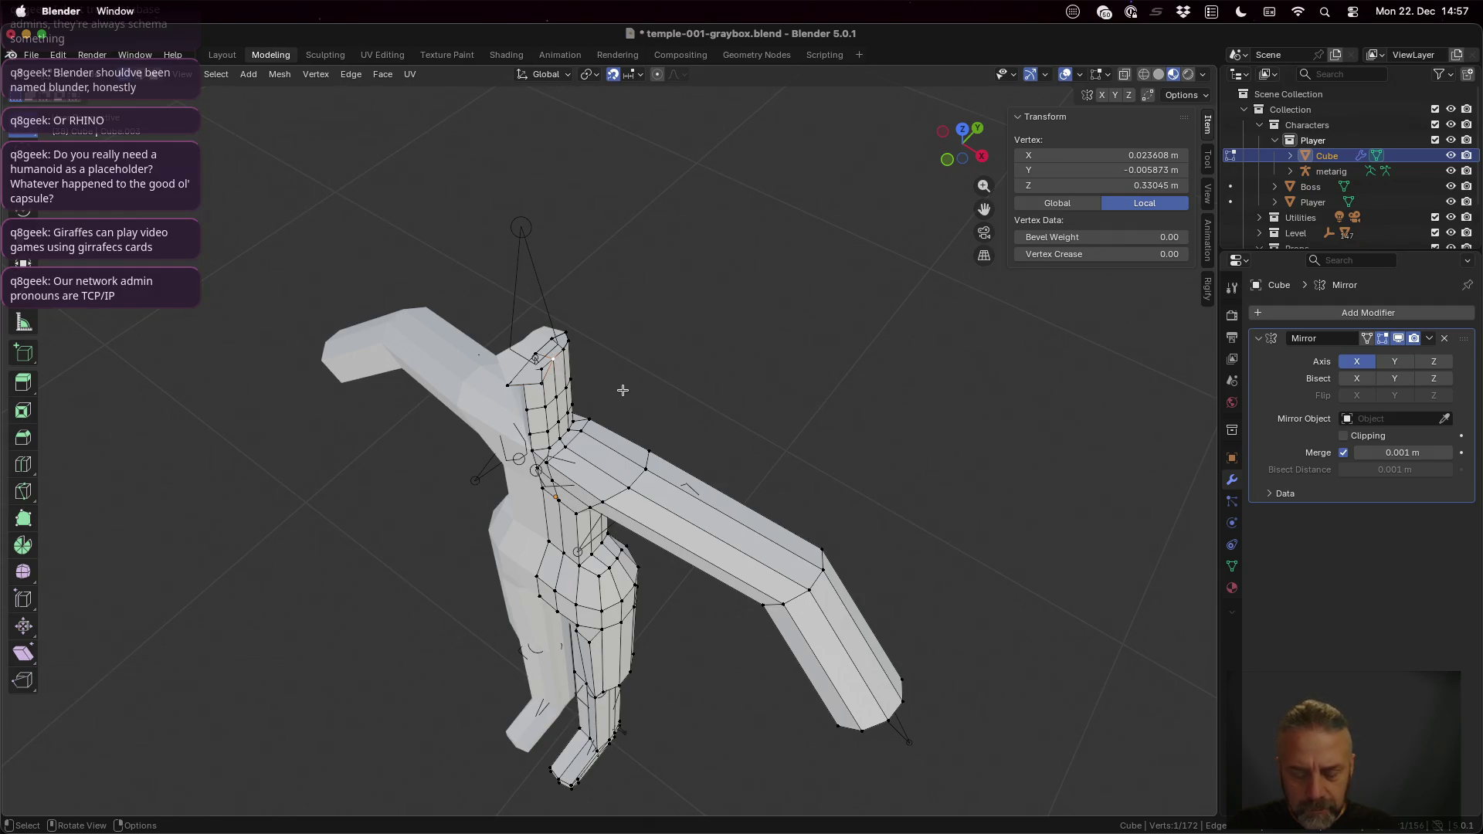
{"action": "key", "text": "g"}
{"action": "key", "text": "shift+z"}
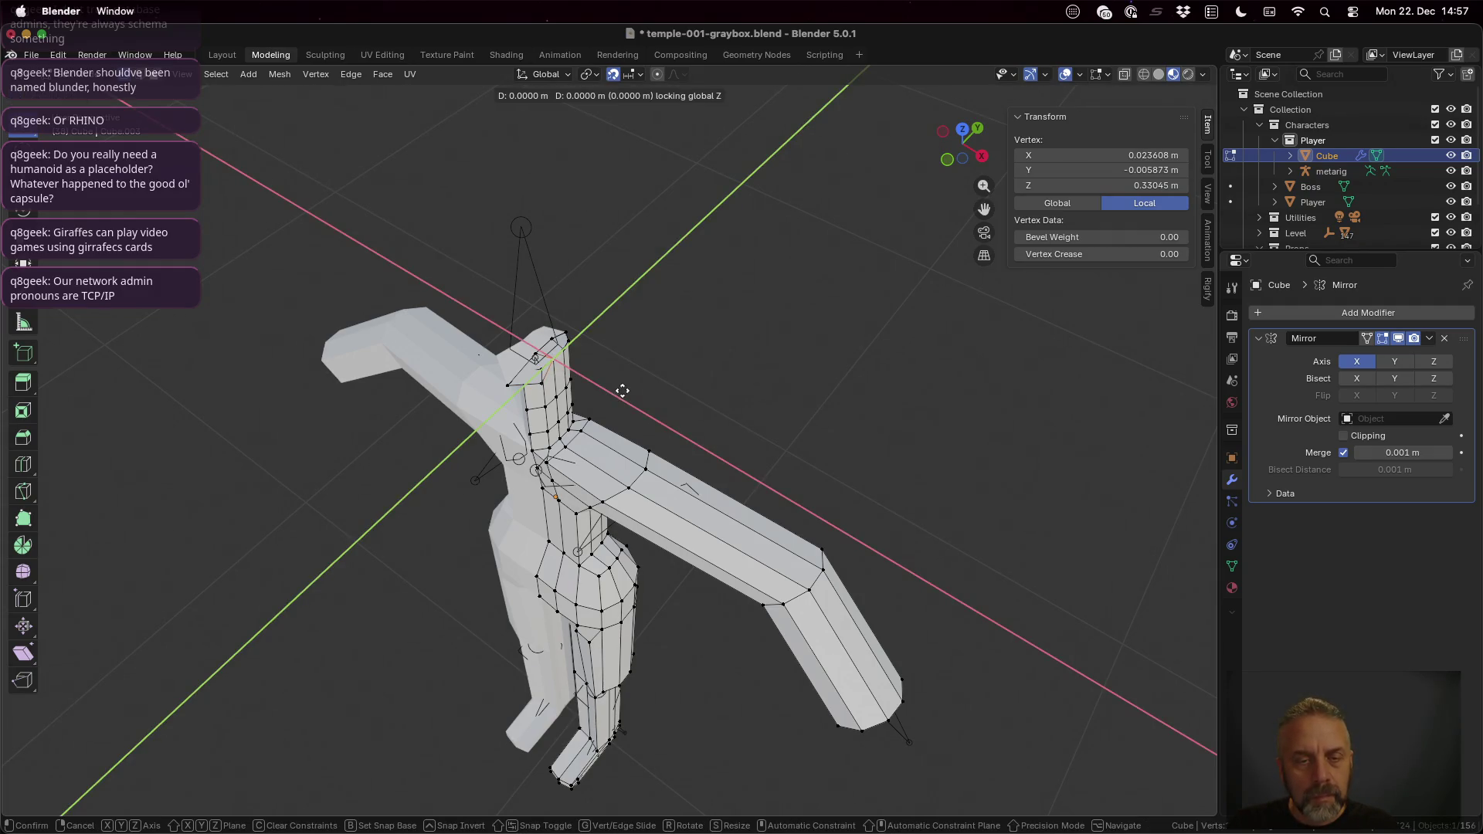
{"action": "left_click", "coordinate": [637, 397]}
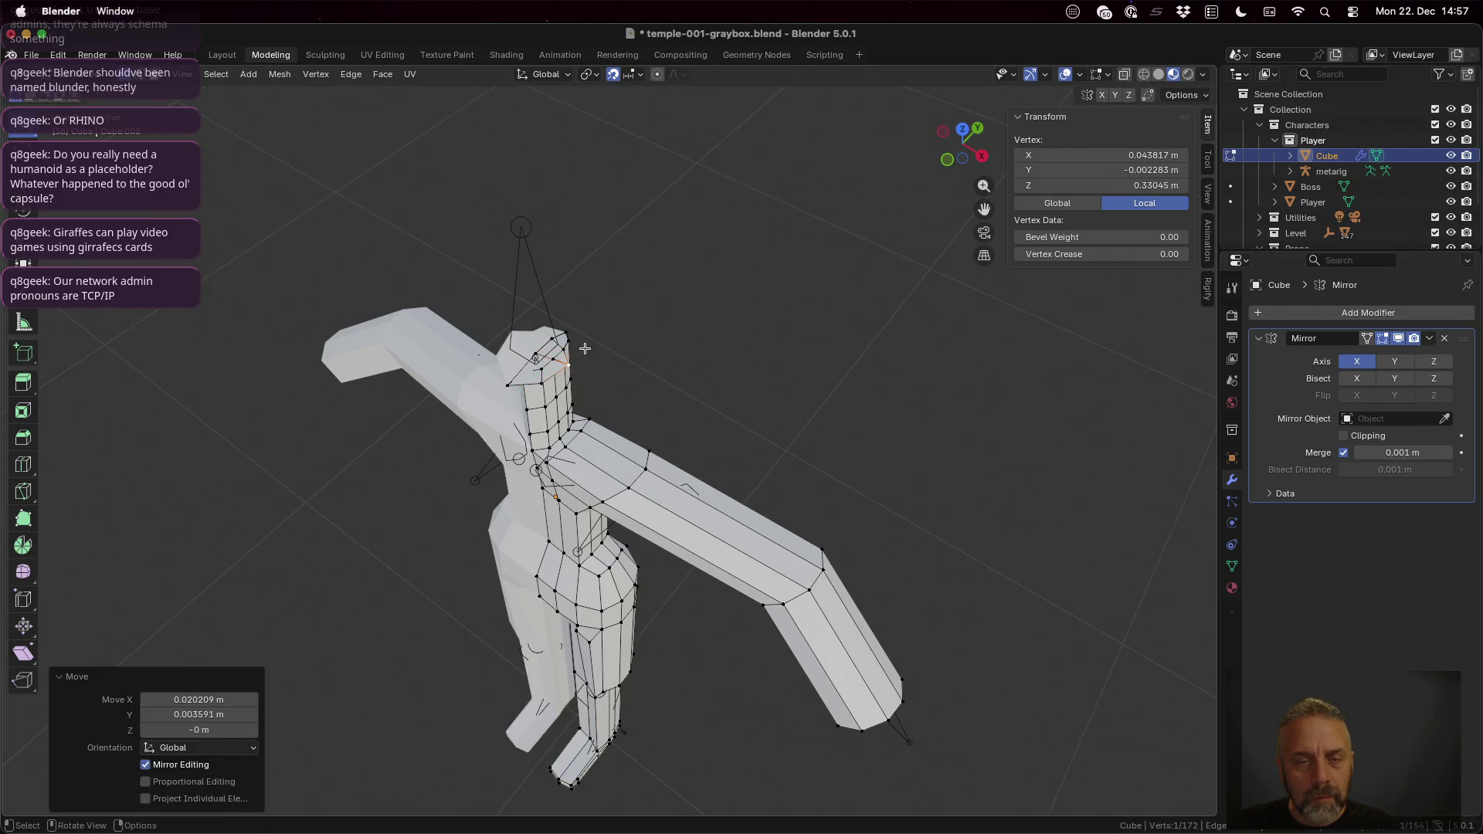
{"action": "key", "text": "ctrl+z"}
{"action": "key", "text": "g"}
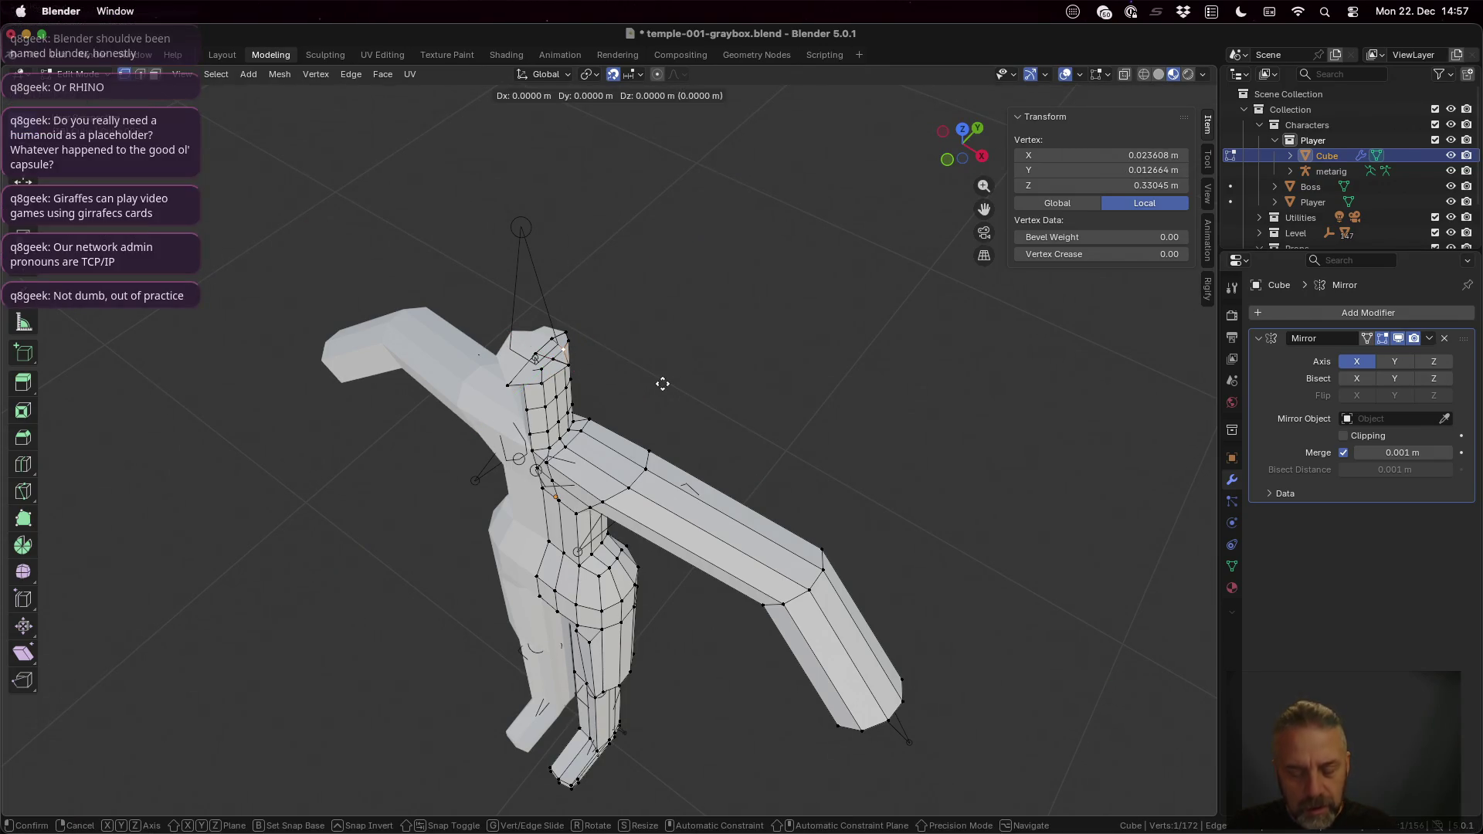
{"action": "key", "text": "shift+z"}
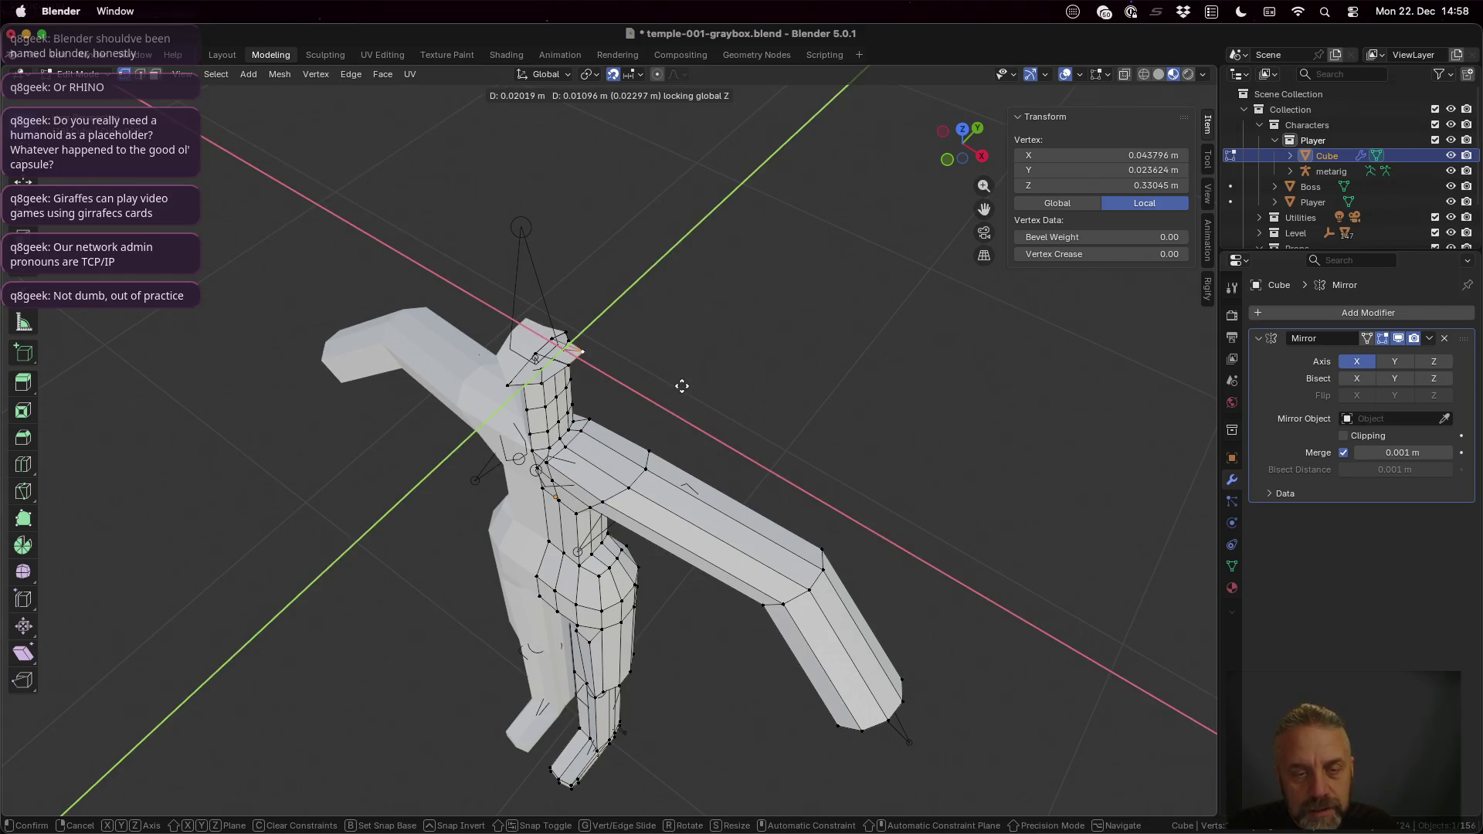
{"action": "left_click", "coordinate": [679, 384]}
{"action": "key", "text": "ctrl+z"}
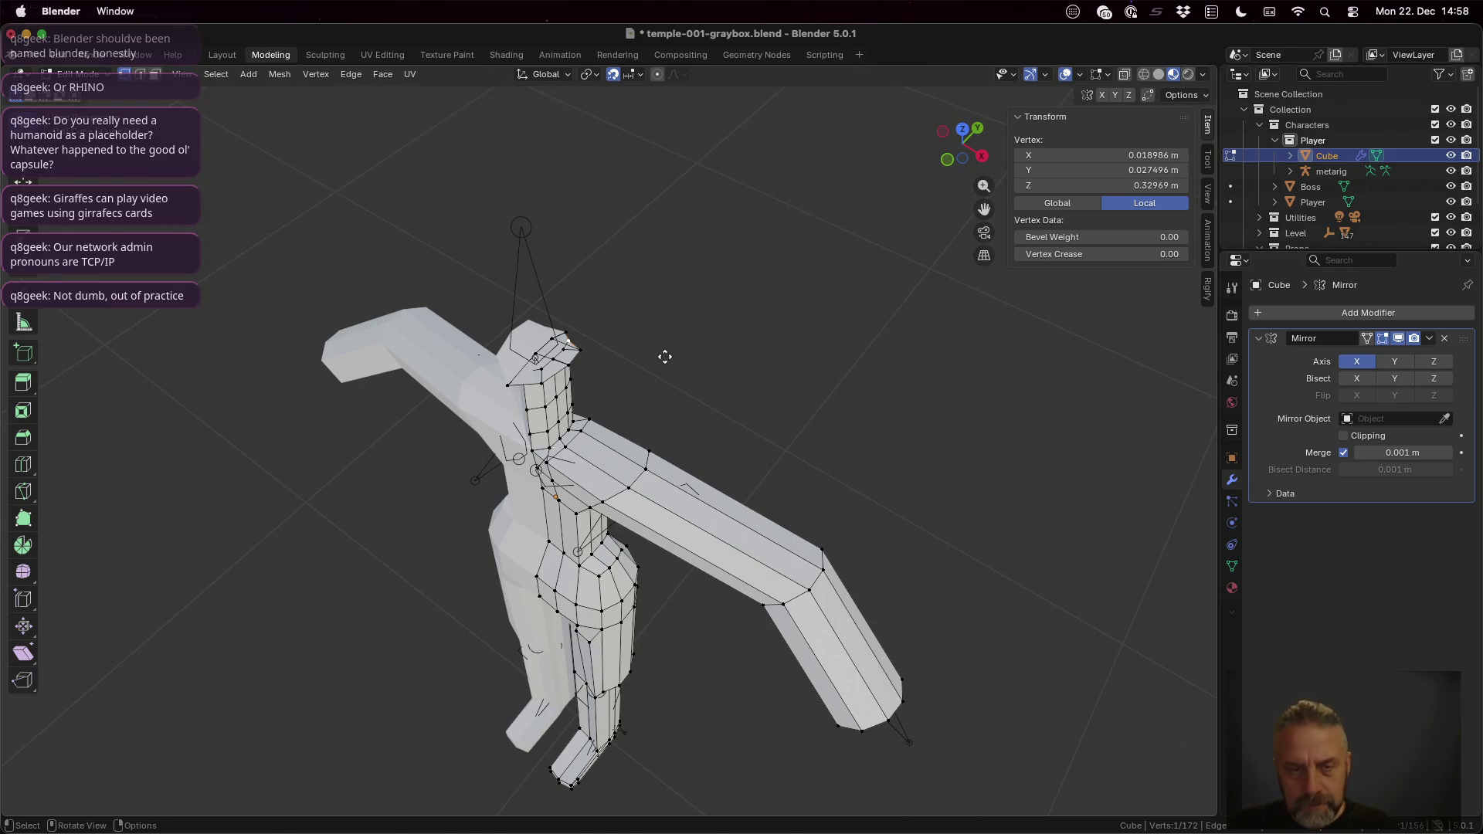
{"action": "key", "text": "g"}
{"action": "key", "text": "shift+z"}
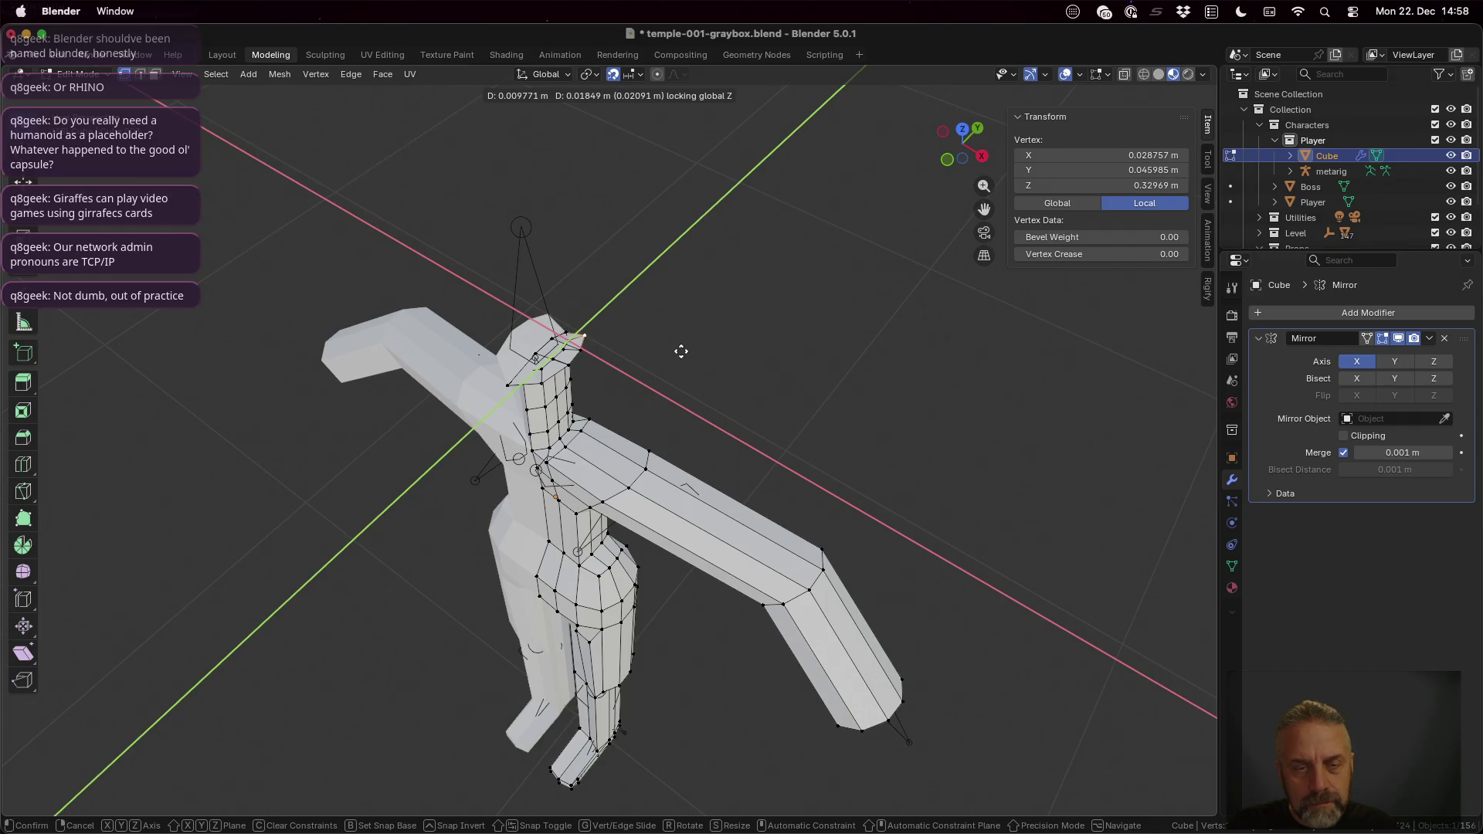
{"action": "left_click", "coordinate": [682, 350]}
Step: Shift another head vertex along Y by about 0.02 m and check it from the front
{"action": "left_click", "coordinate": [568, 328]}
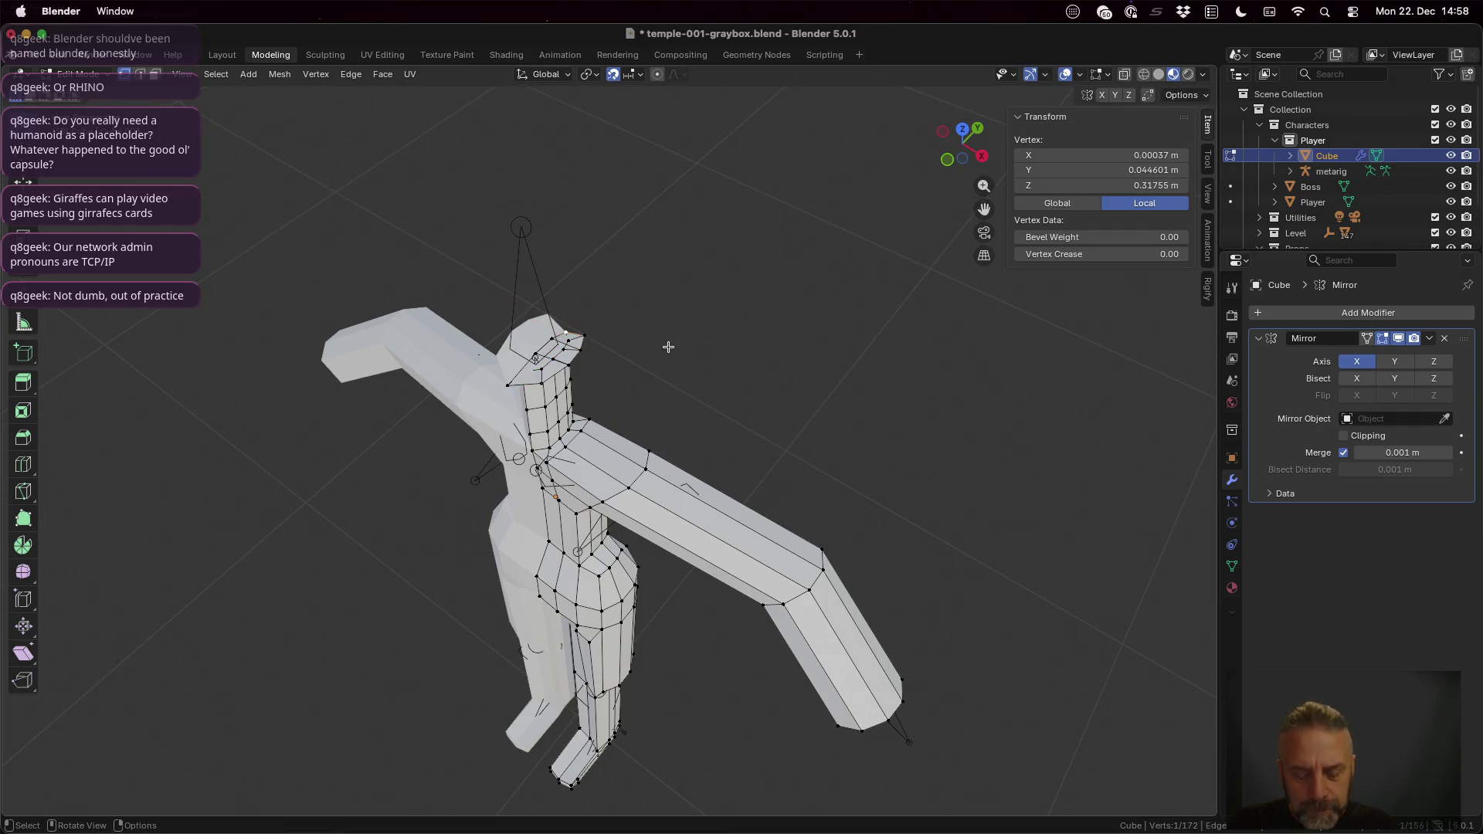
{"action": "key", "text": "g"}
{"action": "key", "text": "y"}
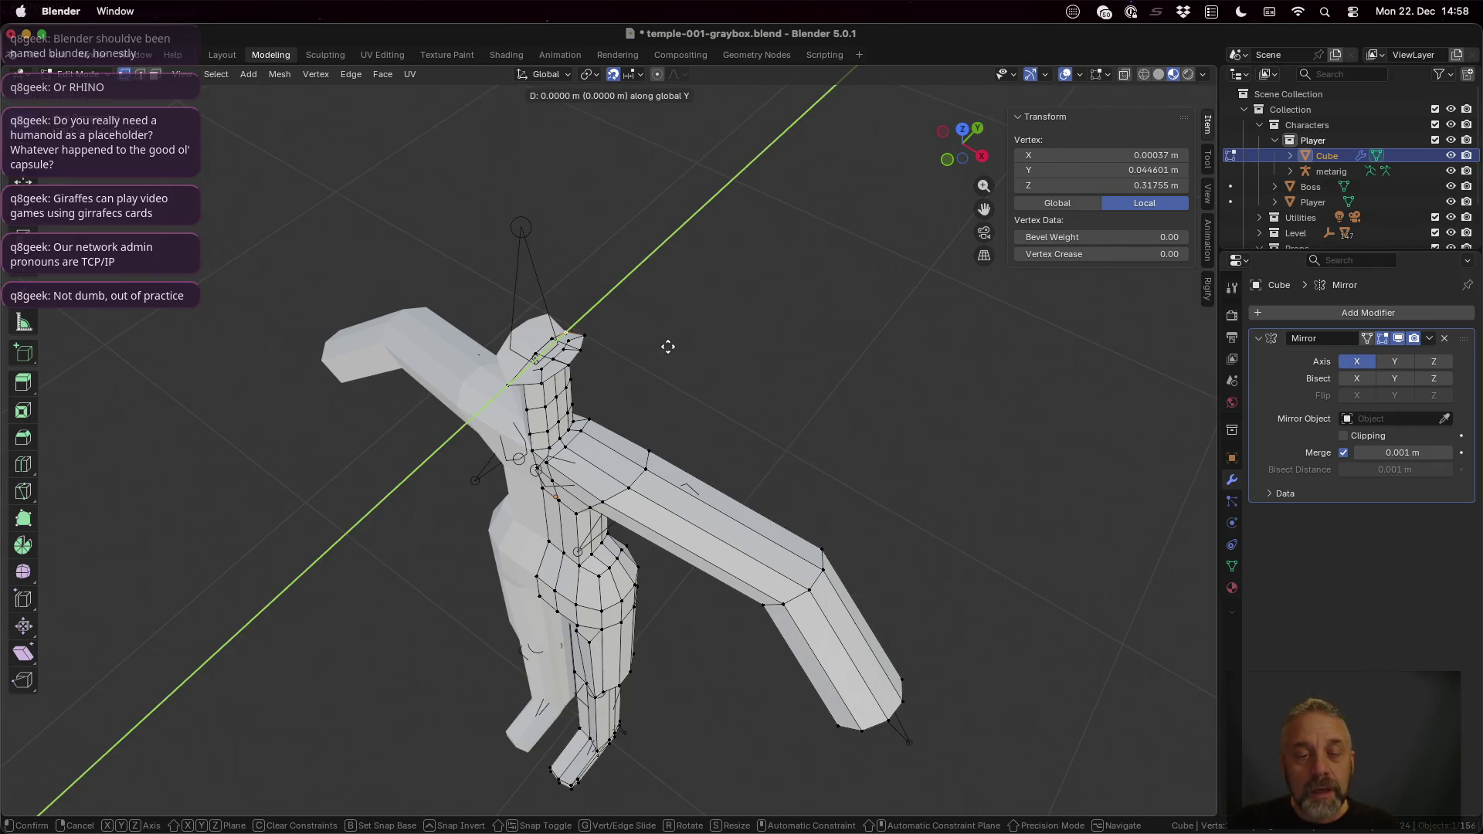
{"action": "left_click", "coordinate": [674, 332]}
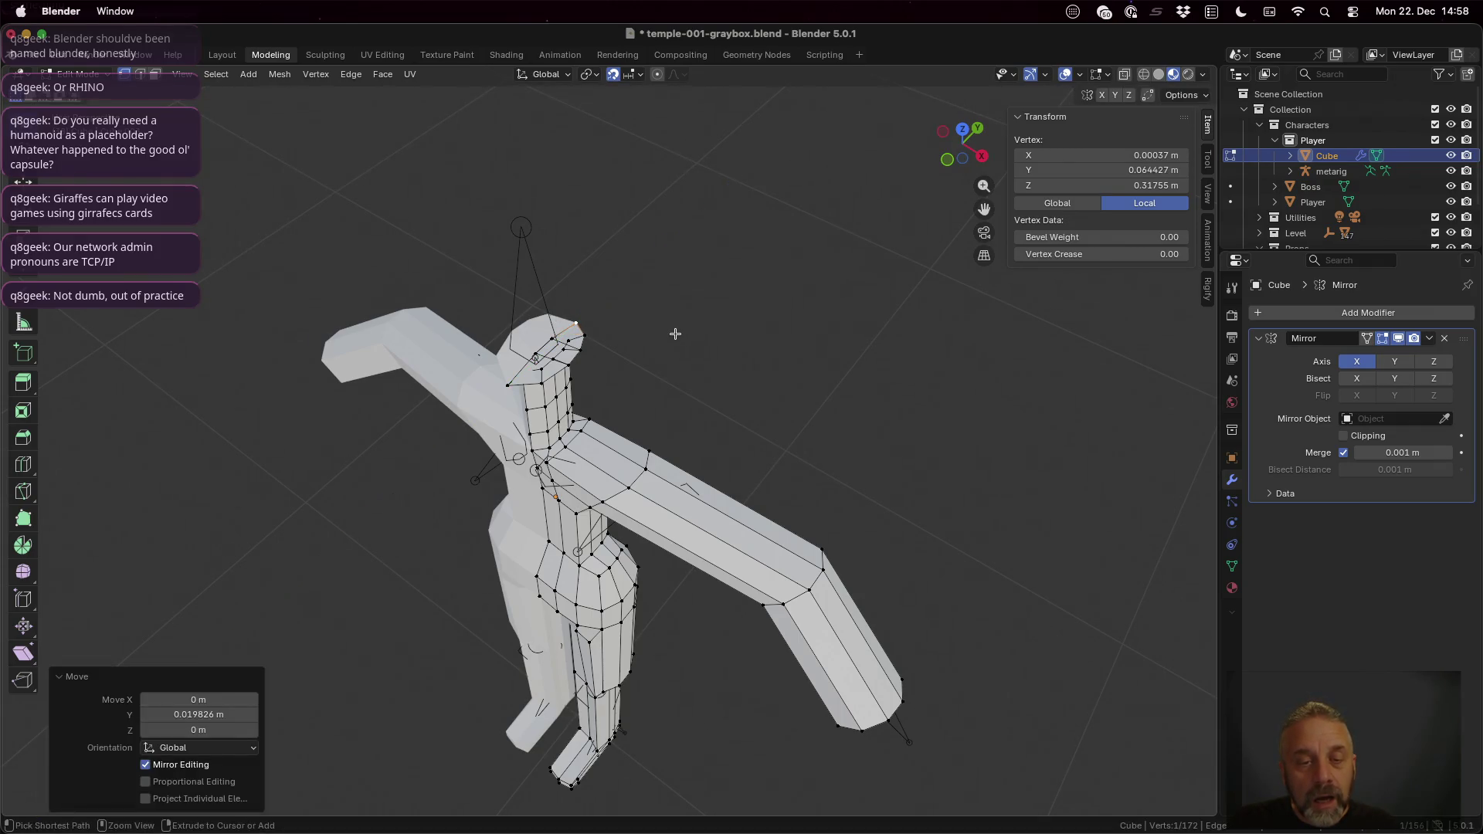
{"action": "mouse_move", "coordinate": [642, 398]}
{"action": "middle_mouse_down"}
{"action": "mouse_move", "coordinate": [719, 379]}
{"action": "mouse_move", "coordinate": [718, 259]}
{"action": "mouse_move", "coordinate": [718, 403]}
{"action": "middle_mouse_up"}
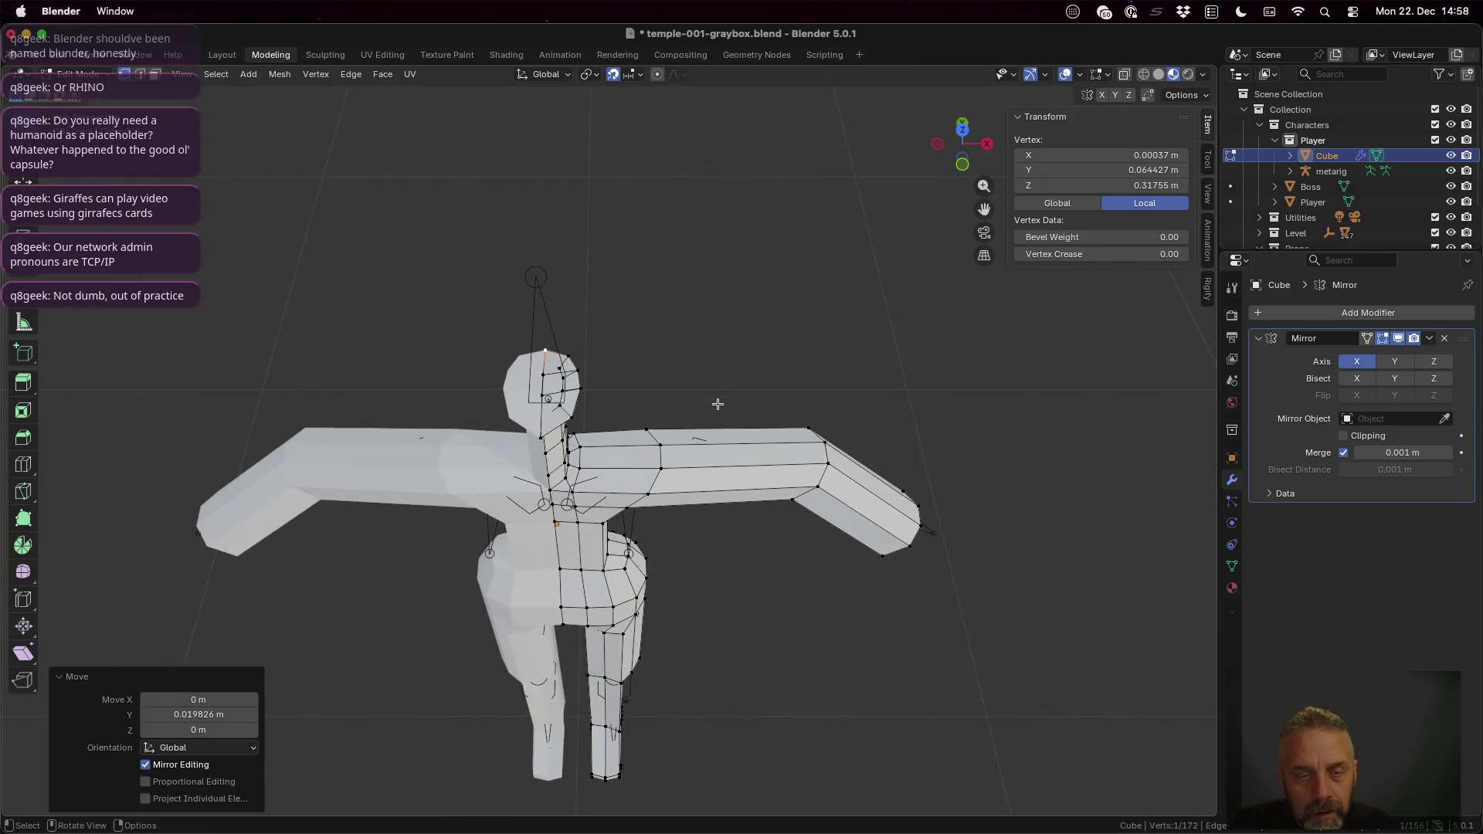
Step: Clear the selection and Shift-pick the cap faces on top of the neck and head
{"action": "key", "text": "Tab"}
{"action": "key", "text": "Tab"}
{"action": "left_click", "coordinate": [717, 404]}
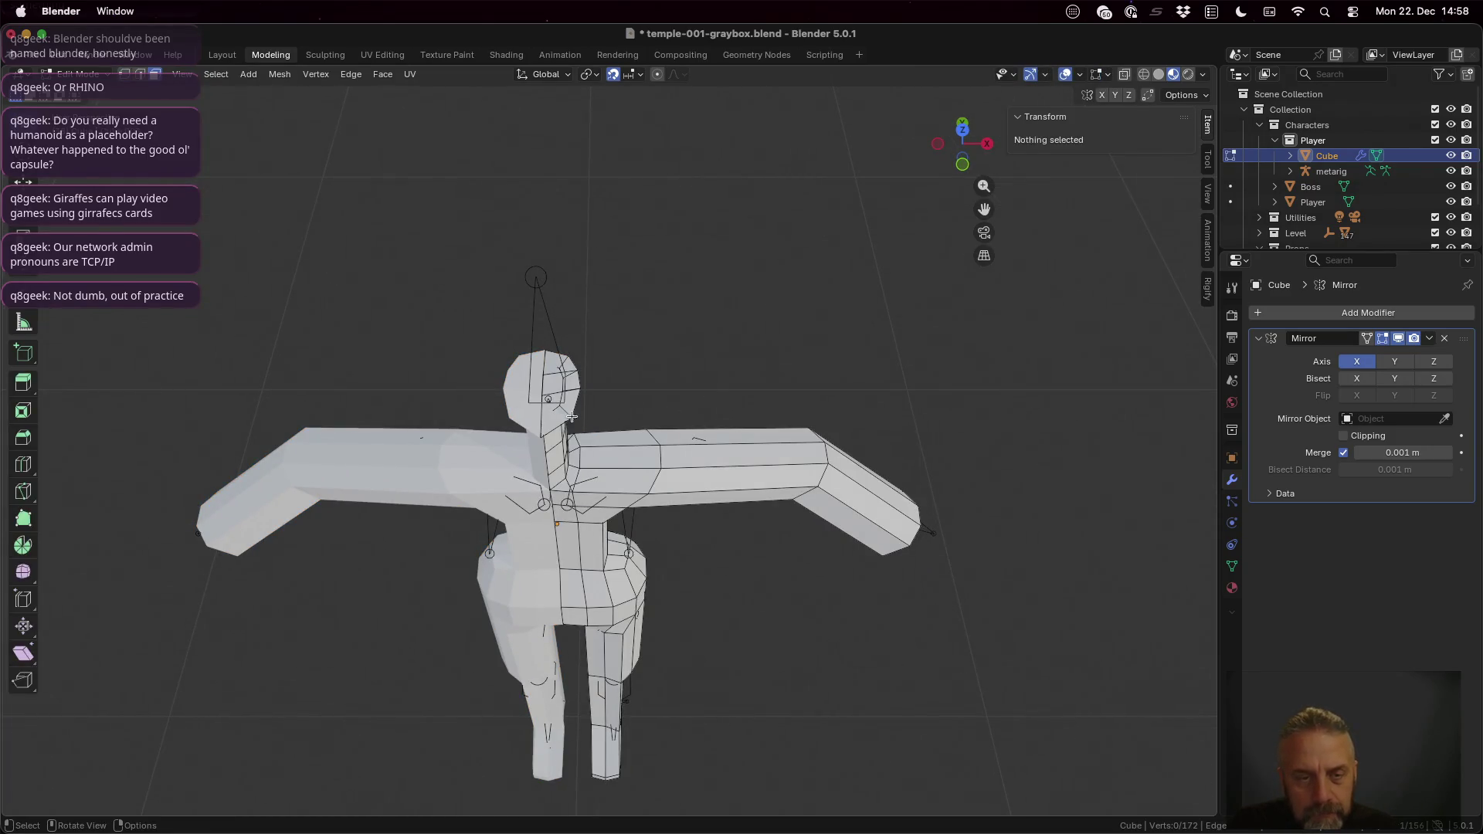
{"action": "left_click", "coordinate": [550, 412]}
{"action": "left_click", "coordinate": [548, 400], "text": "shift"}
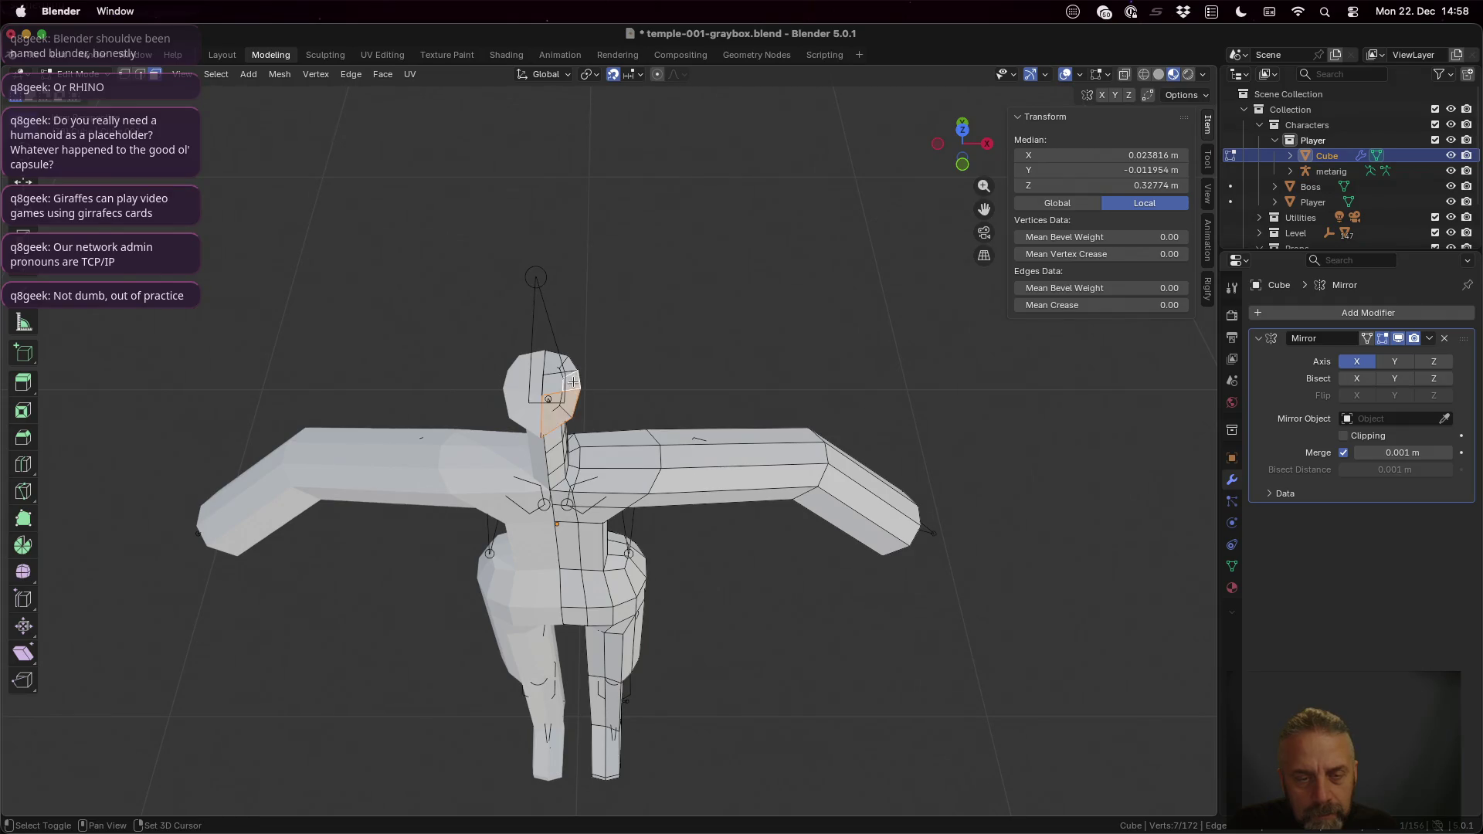
{"action": "left_click", "coordinate": [560, 364], "text": "shift"}
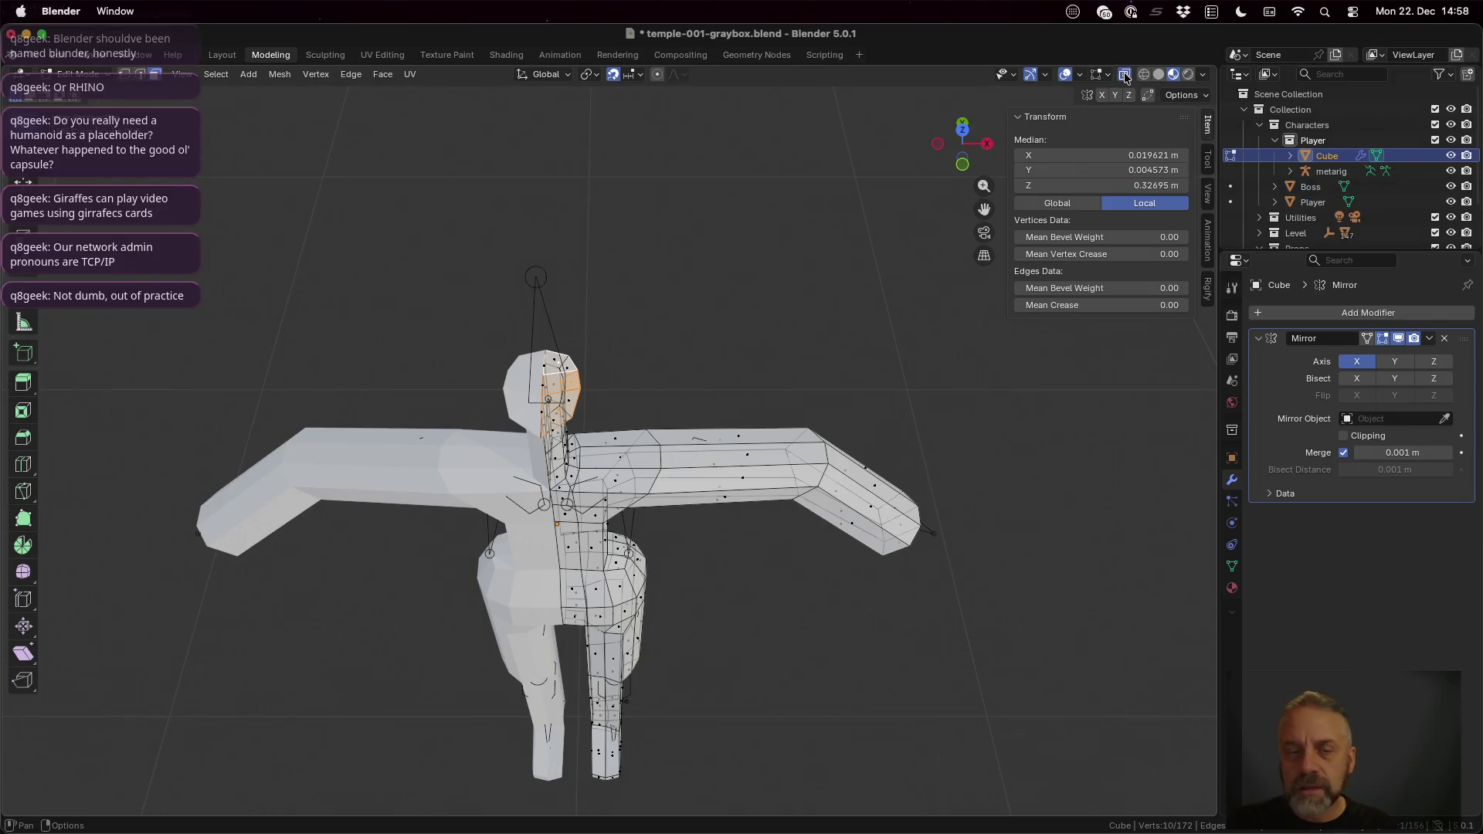
{"action": "mouse_move", "coordinate": [604, 348]}
{"action": "middle_mouse_down"}
{"action": "mouse_move", "coordinate": [515, 322]}
{"action": "mouse_move", "coordinate": [432, 460]}
{"action": "middle_mouse_up"}
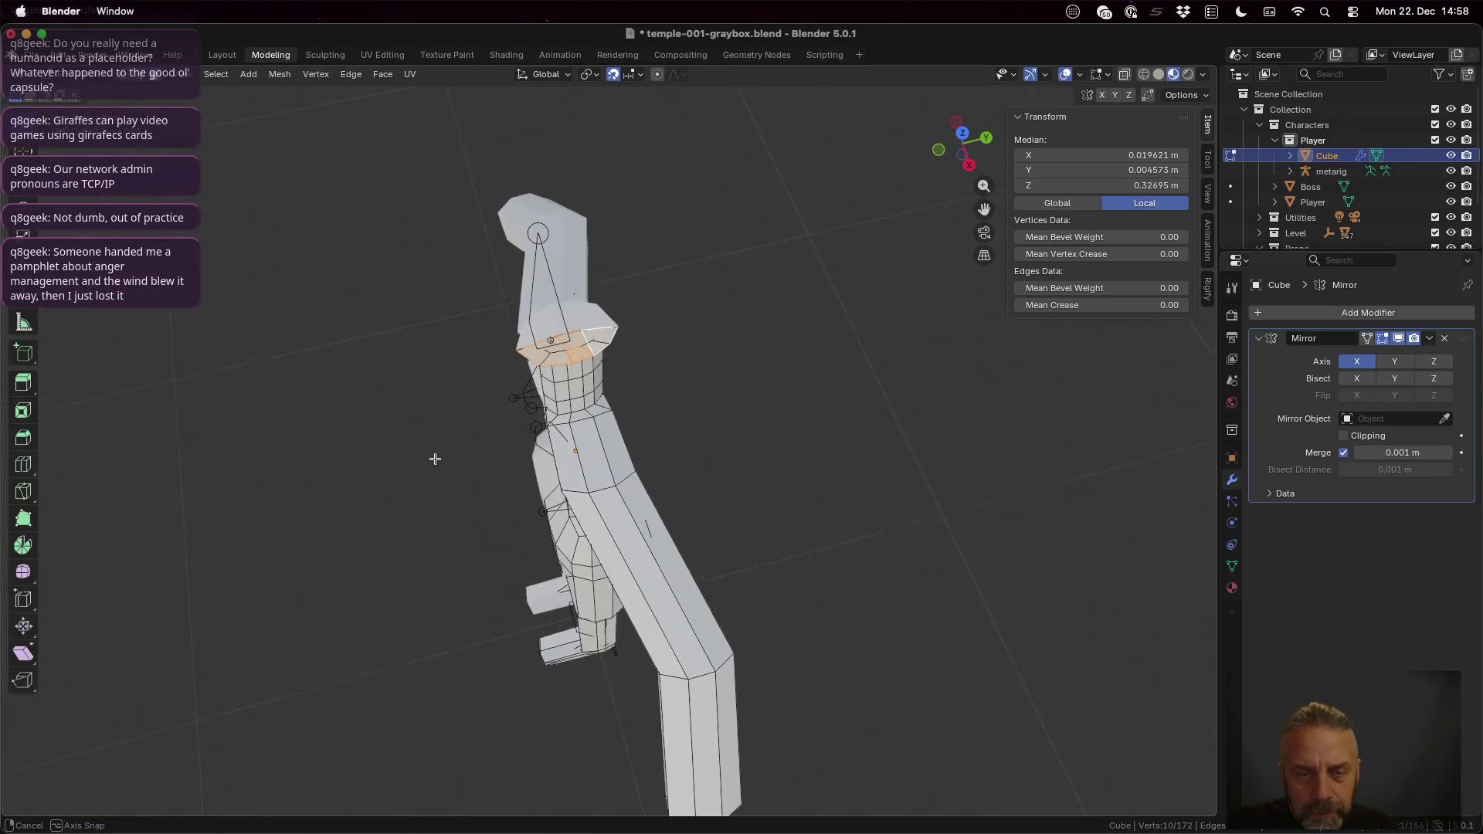
{"action": "middle_click_drag", "start_coordinate": [432, 459], "coordinate": [567, 480]}
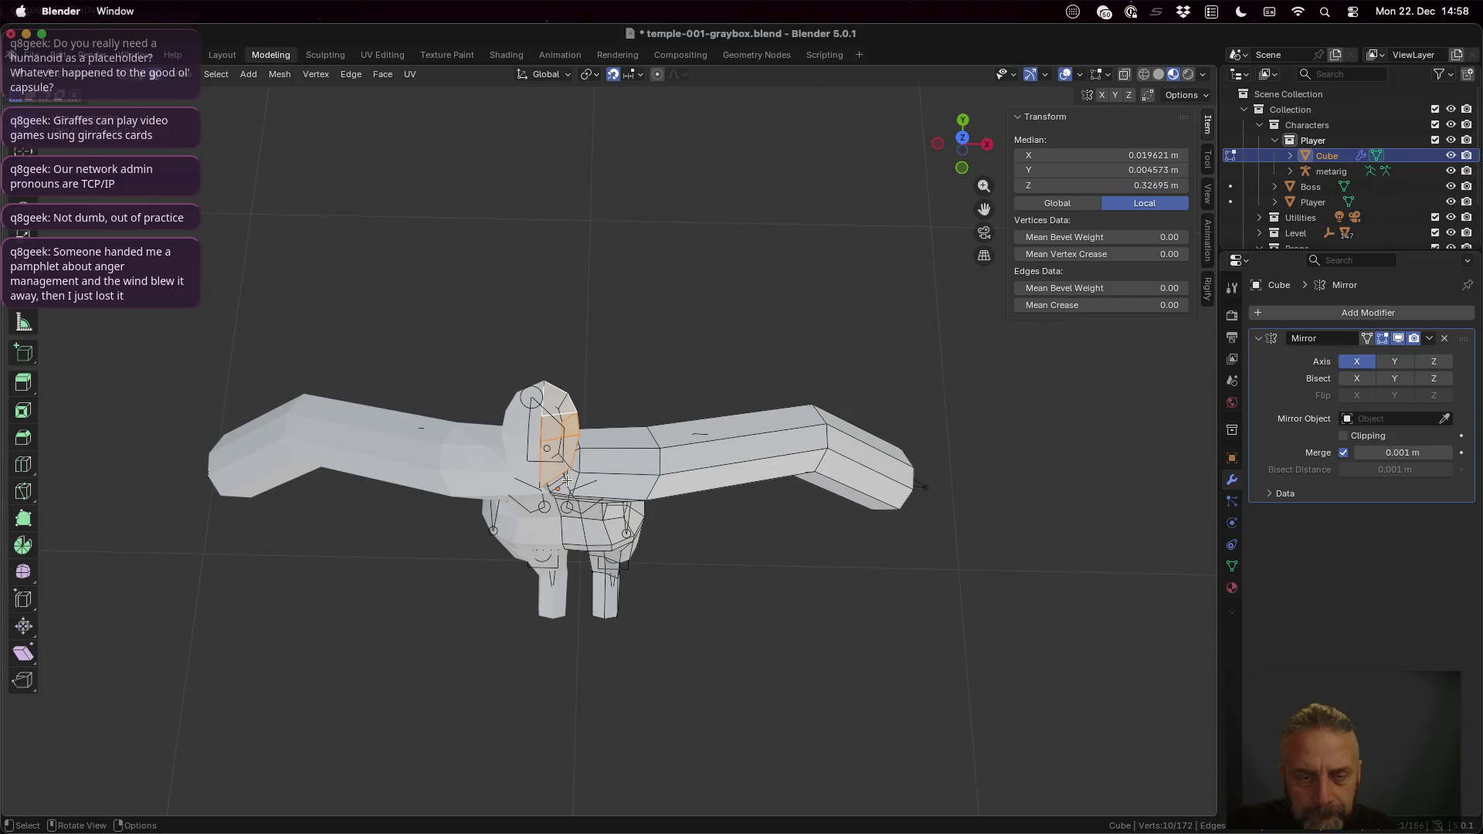
{"action": "key", "text": "shift"}
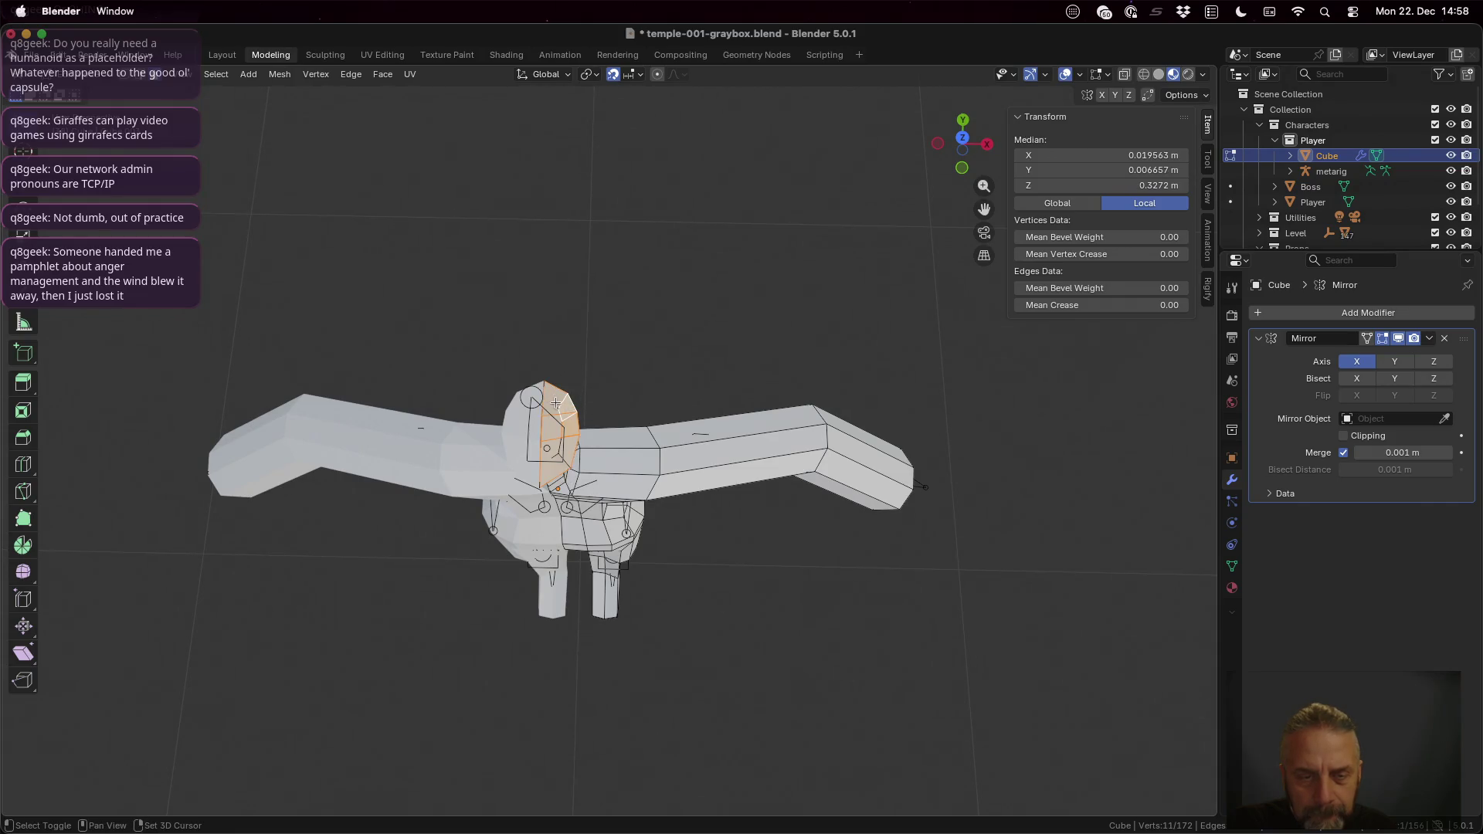
{"action": "left_click", "coordinate": [555, 403], "text": "shift"}
{"action": "mouse_move", "coordinate": [712, 546]}
{"action": "middle_mouse_down"}
{"action": "mouse_move", "coordinate": [607, 431]}
{"action": "mouse_move", "coordinate": [611, 472]}
{"action": "middle_mouse_up"}
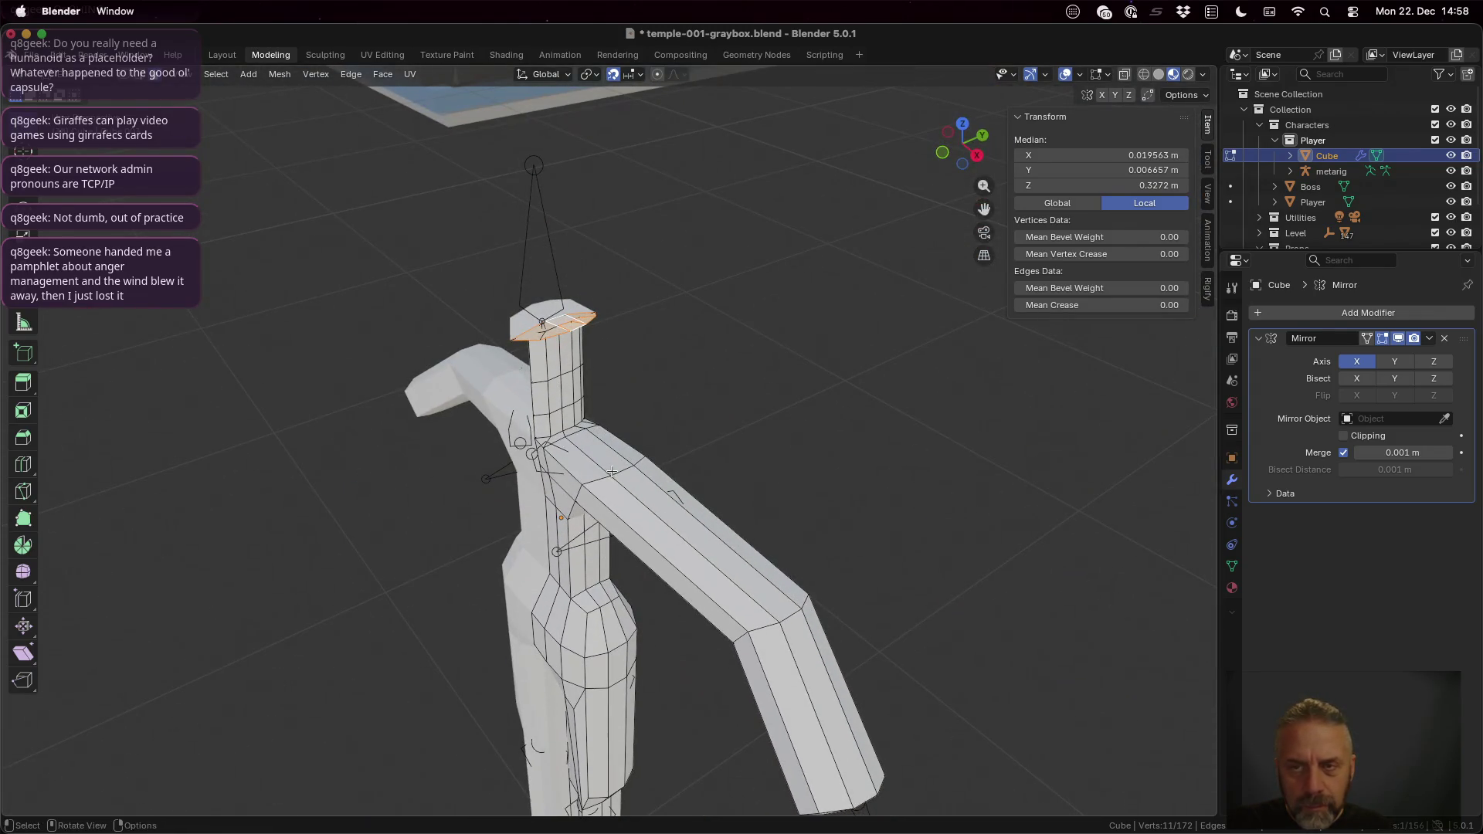
Step: Extrude the neck-top faces straight up, inspect the result, and undo it
{"action": "key", "text": "g"}
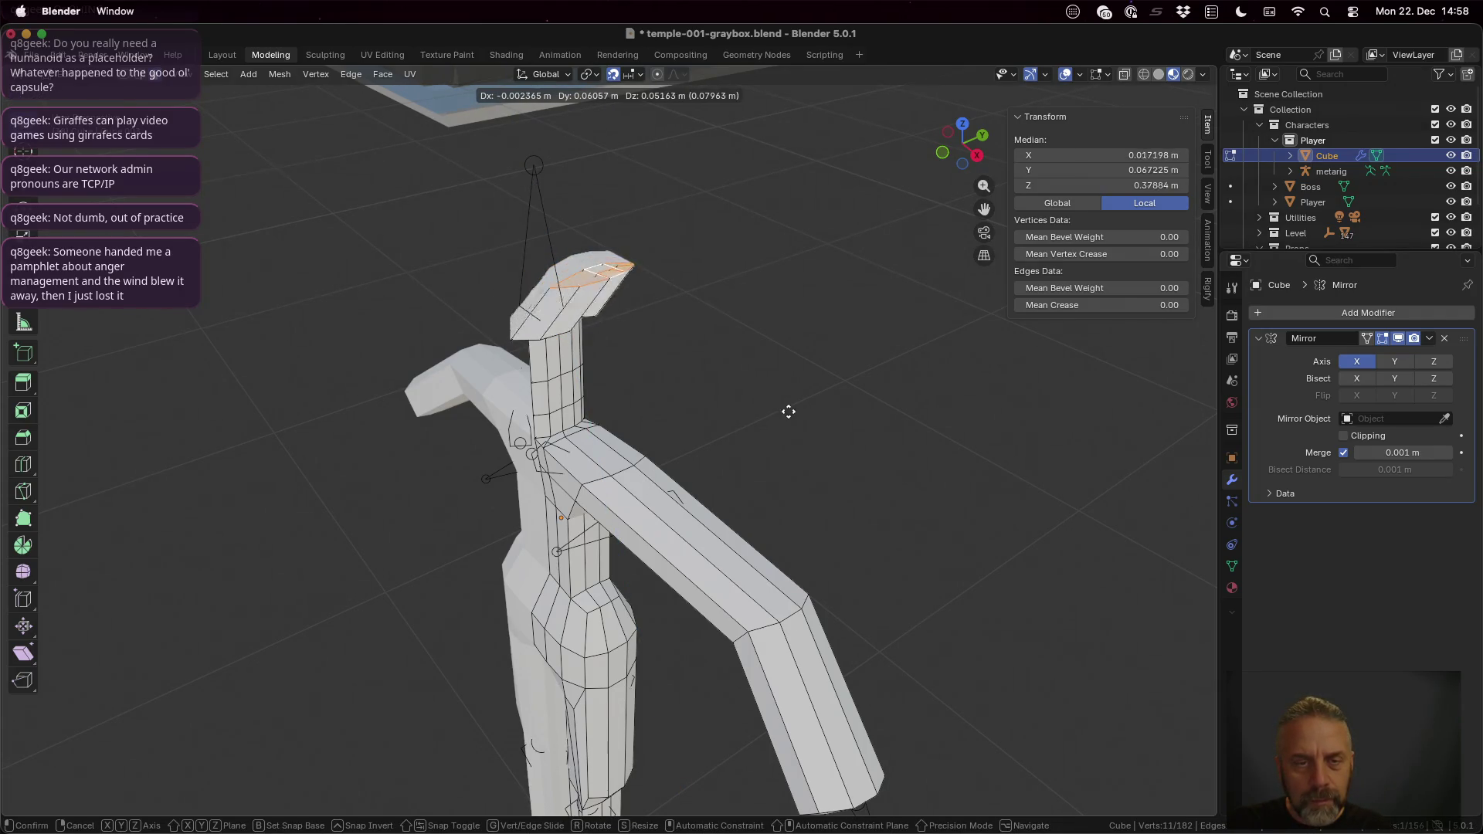
{"action": "key", "text": "z"}
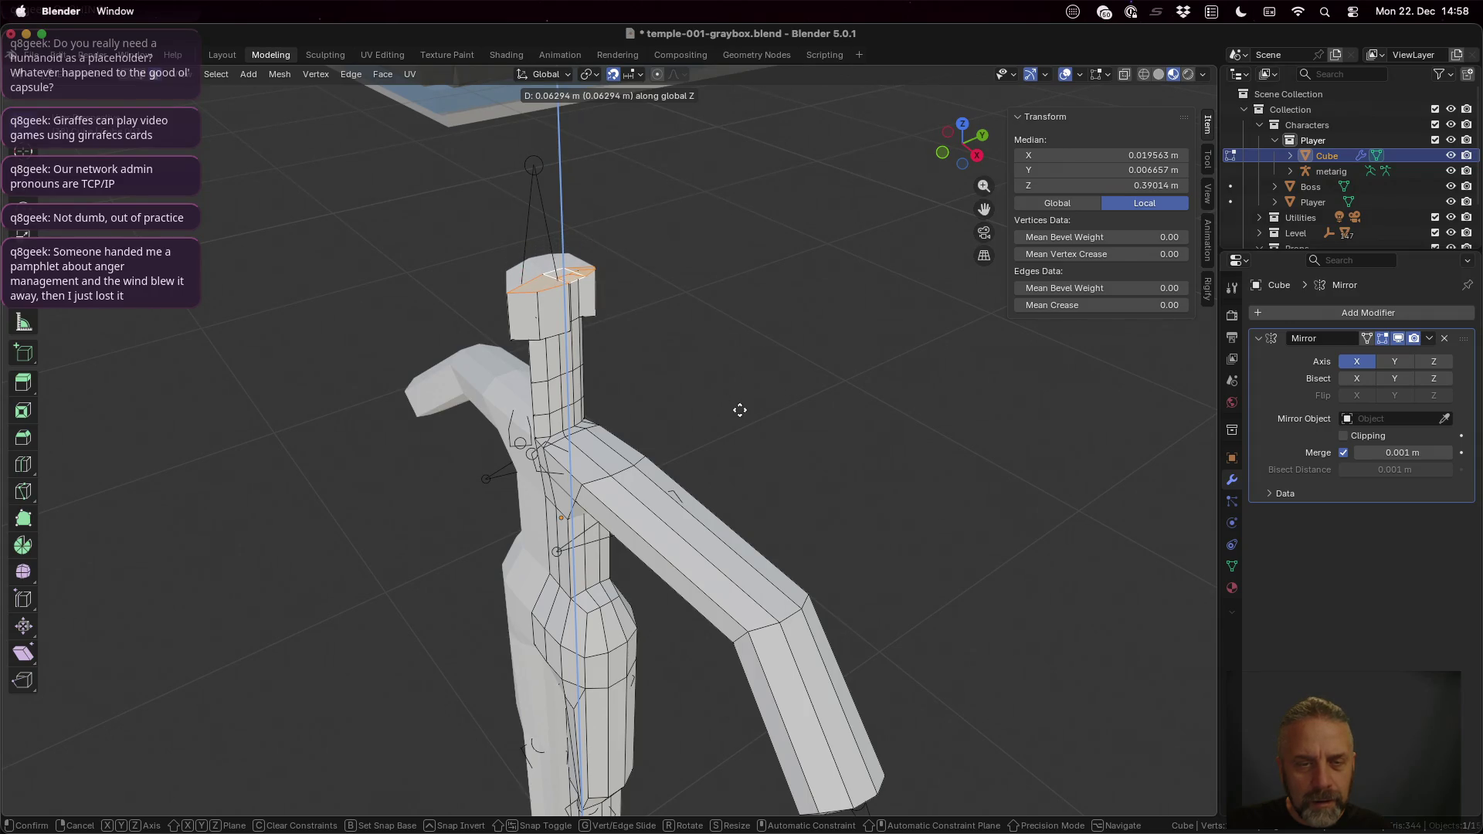
{"action": "left_click", "coordinate": [739, 409]}
{"action": "mouse_move", "coordinate": [740, 409]}
{"action": "middle_mouse_down"}
{"action": "mouse_move", "coordinate": [493, 308]}
{"action": "mouse_move", "coordinate": [476, 318]}
{"action": "mouse_move", "coordinate": [547, 345]}
{"action": "mouse_move", "coordinate": [569, 256]}
{"action": "mouse_move", "coordinate": [619, 245]}
{"action": "mouse_move", "coordinate": [615, 233]}
{"action": "mouse_move", "coordinate": [563, 276]}
{"action": "mouse_move", "coordinate": [615, 380]}
{"action": "middle_mouse_up"}
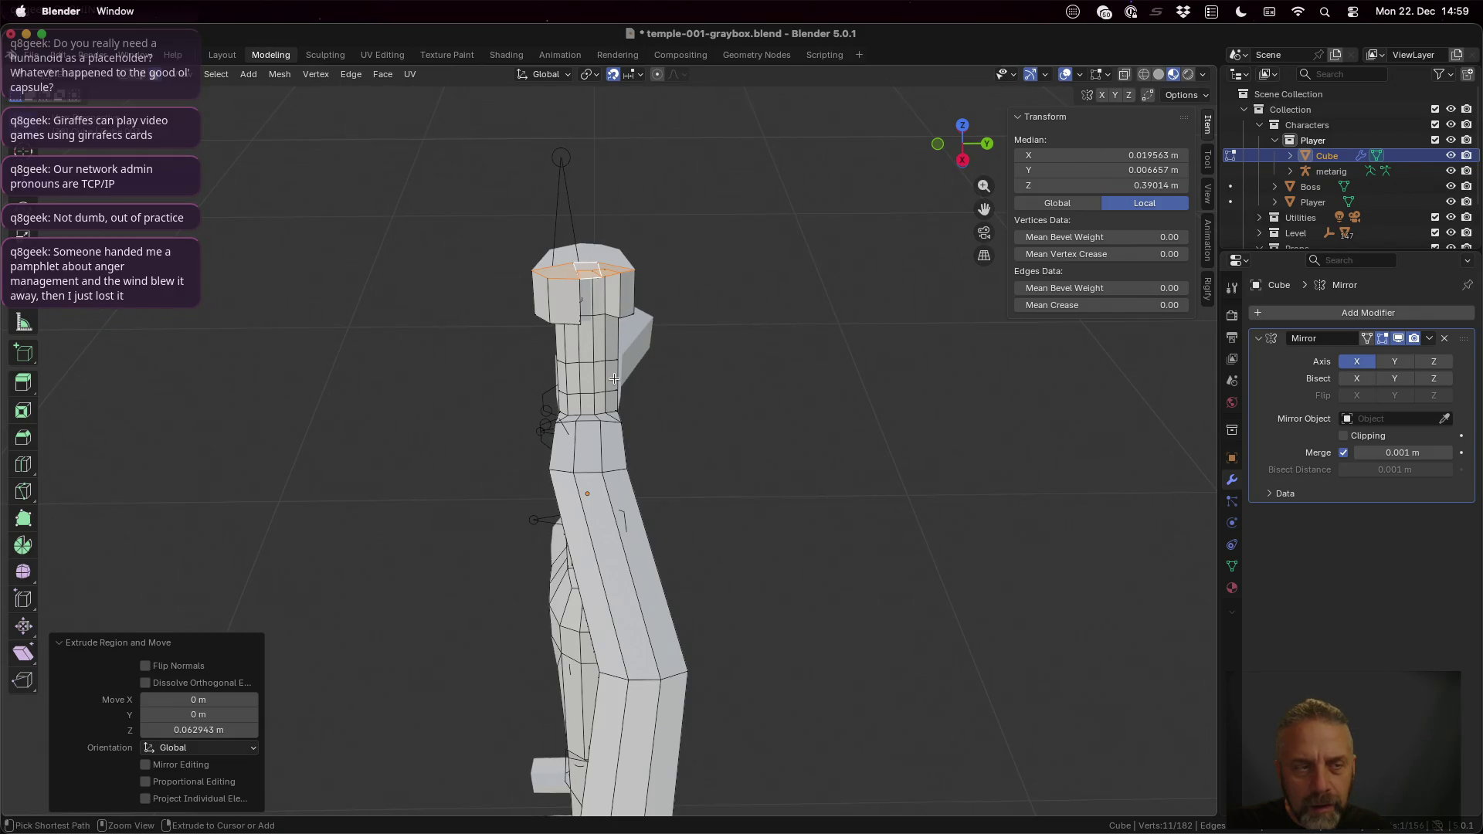
{"action": "key", "text": "ctrl+z"}
{"action": "scroll", "coordinate": [588, 282], "scroll_direction": "up", "scroll_amount": 2}
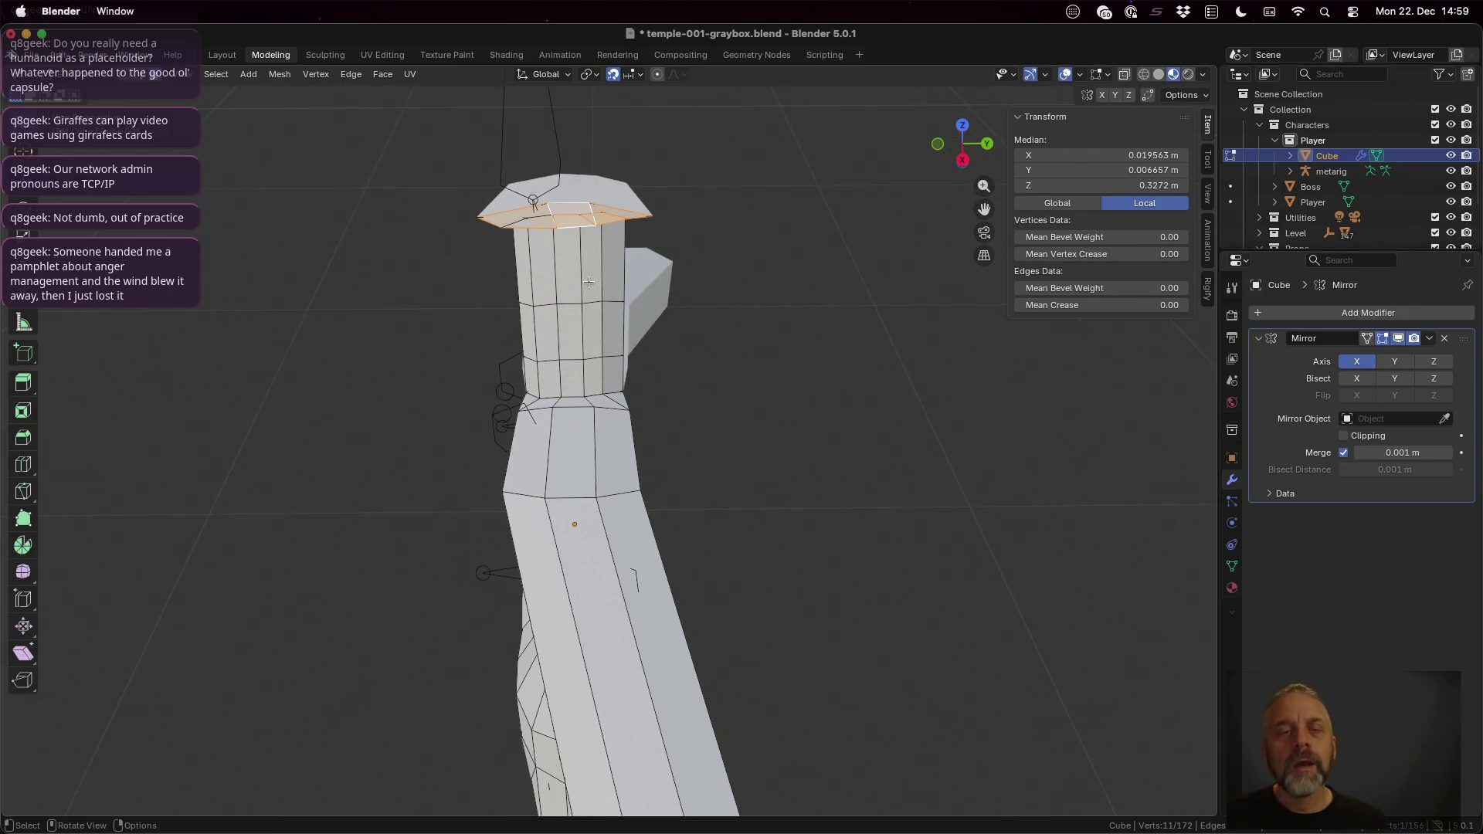
Step: Undo back to a clean neck column, re-enter Edit Mode and reselect the neck-top face
{"action": "middle_click_drag", "start_coordinate": [588, 281], "coordinate": [657, 311]}
{"action": "key", "text": "ctrl+z"}
{"action": "key", "text": "ctrl+z"}
{"action": "key", "text": "Tab"}
{"action": "key", "text": "ctrl+z"}
{"action": "key", "text": "ctrl+z"}
{"action": "key", "text": "ctrl+z"}
{"action": "key", "text": "ctrl+z"}
{"action": "key", "text": "ctrl+z"}
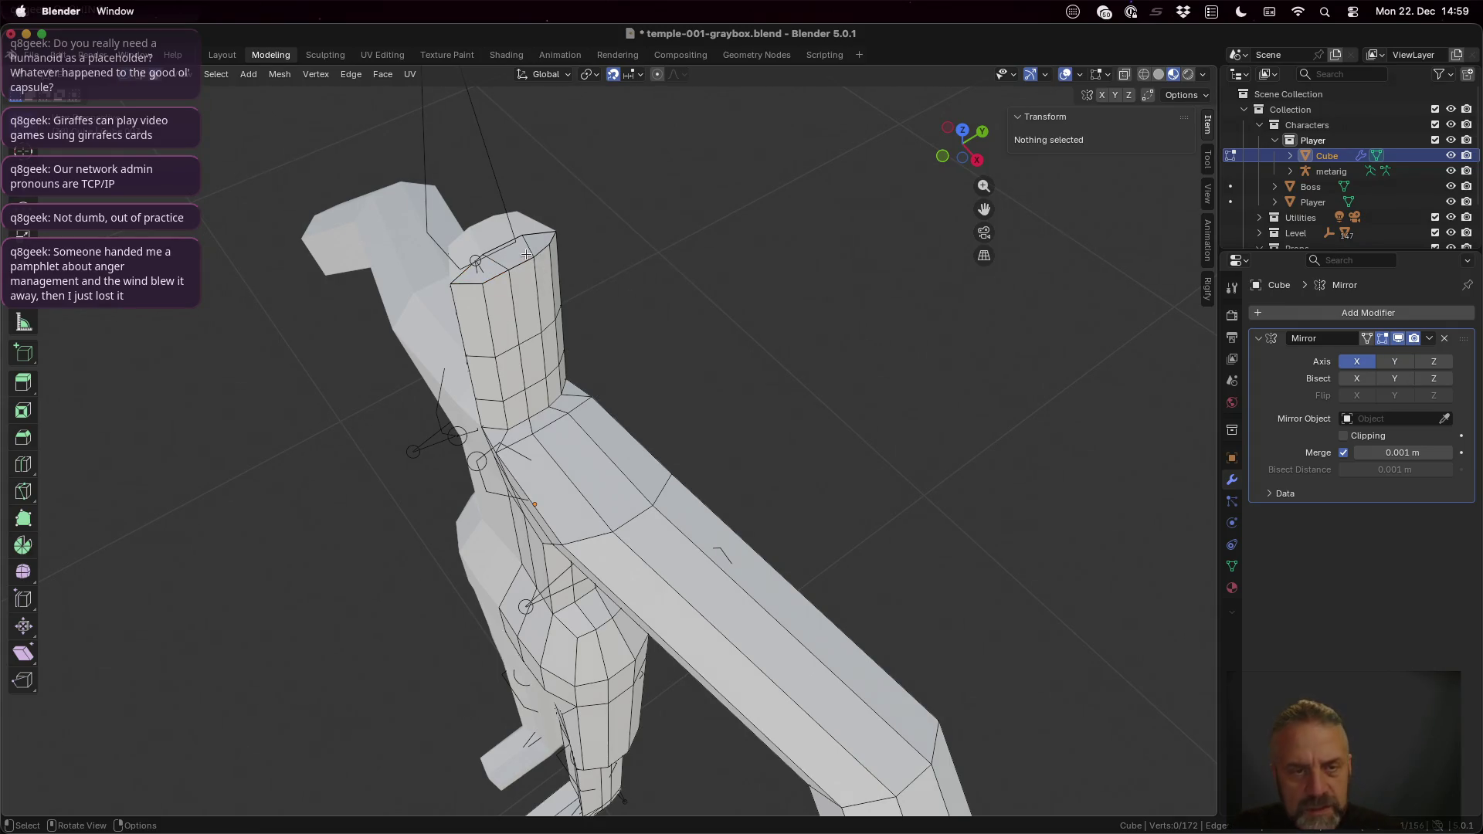
{"action": "left_click", "coordinate": [496, 271], "text": "shift"}
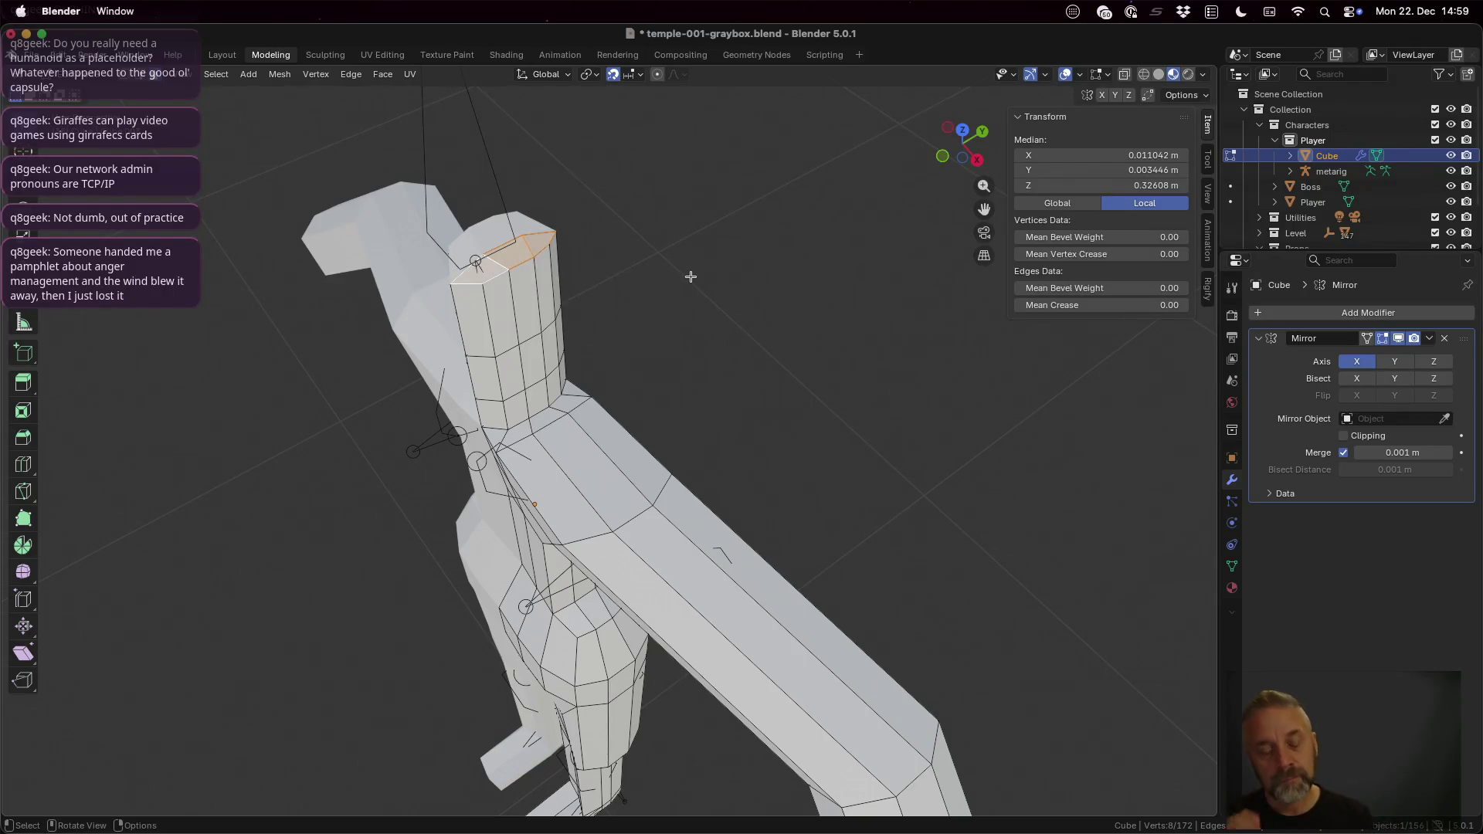
Step: Extrude a thin new section on the neck top and set the pivot point to Bounding Box Center
{"action": "key", "text": "g"}
{"action": "key", "text": "z"}
{"action": "key", "text": "z"}
{"action": "key", "text": "z"}
{"action": "key", "text": "z"}
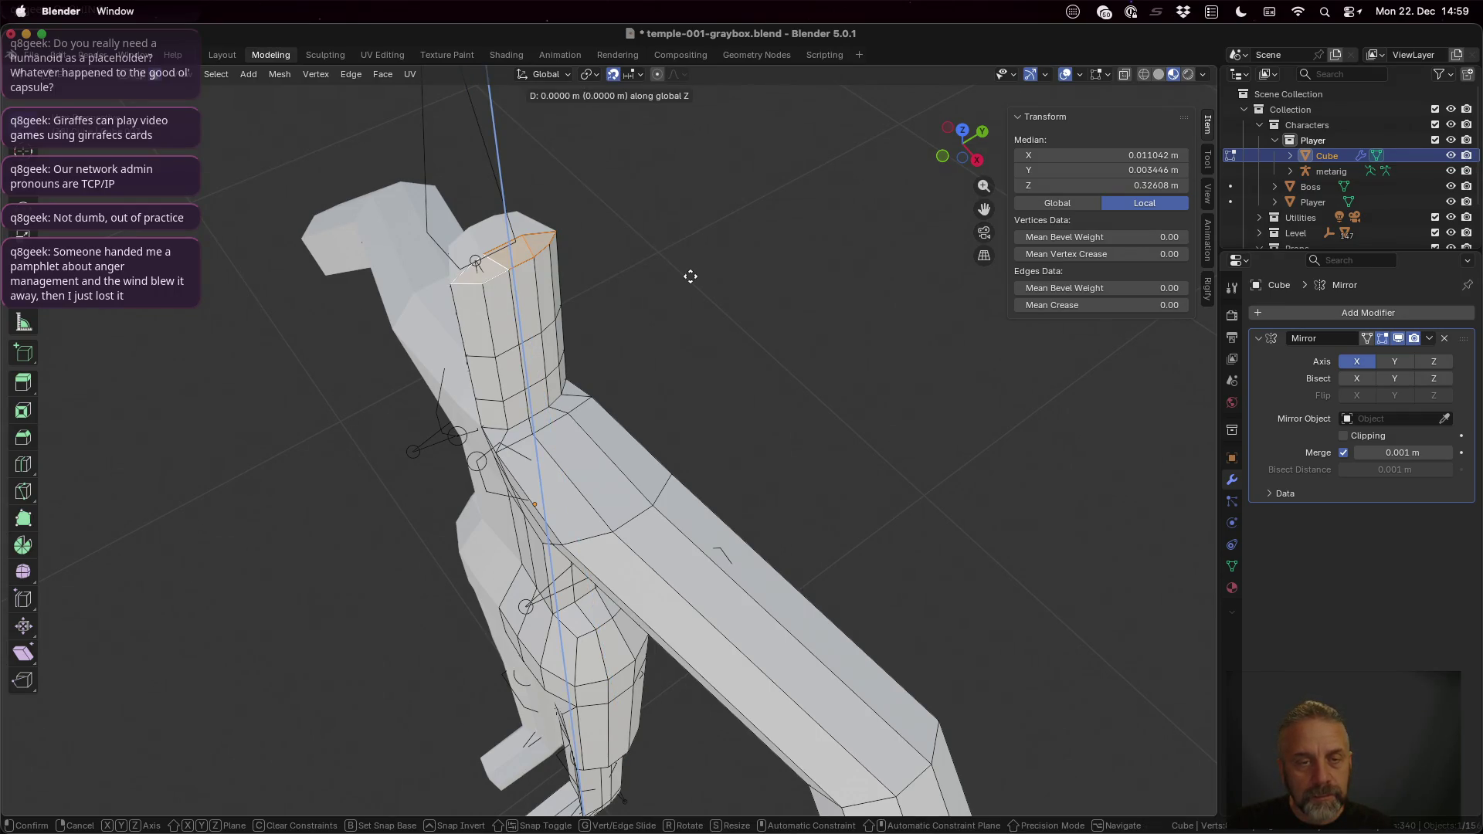
{"action": "left_click", "coordinate": [690, 275]}
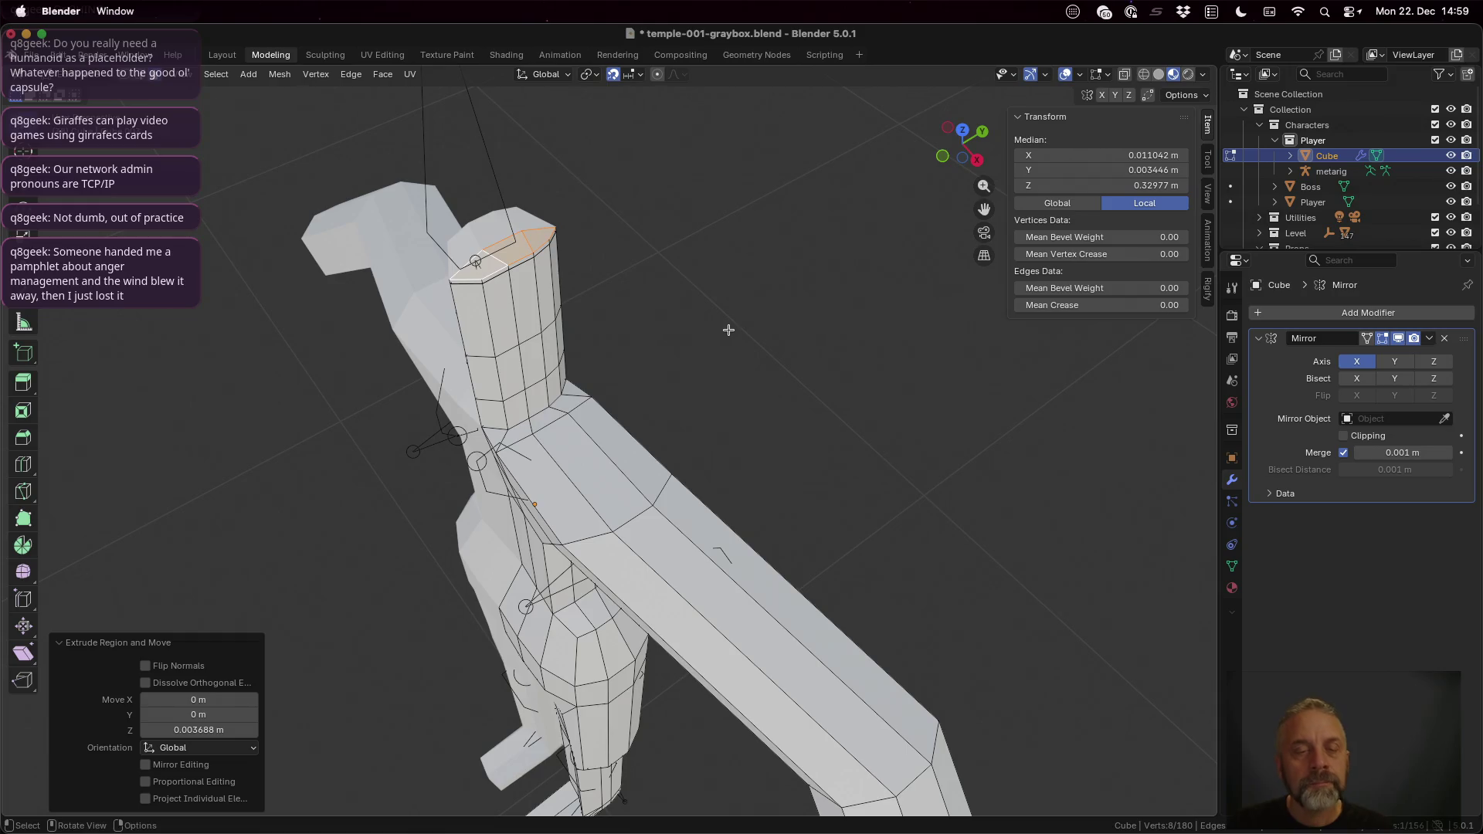
{"action": "middle_click_drag", "start_coordinate": [661, 336], "coordinate": [750, 332]}
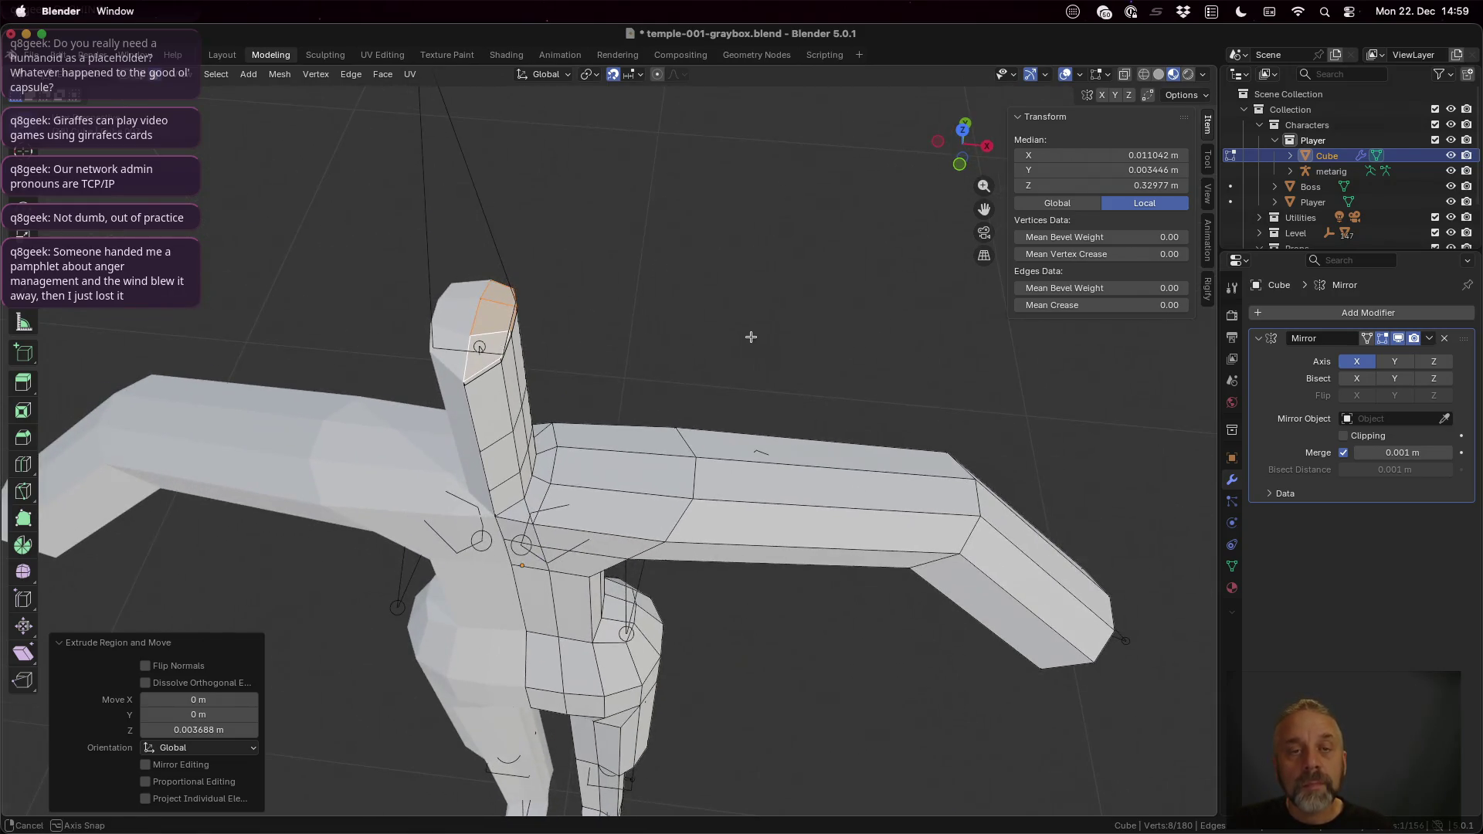
{"action": "left_click", "coordinate": [597, 81]}
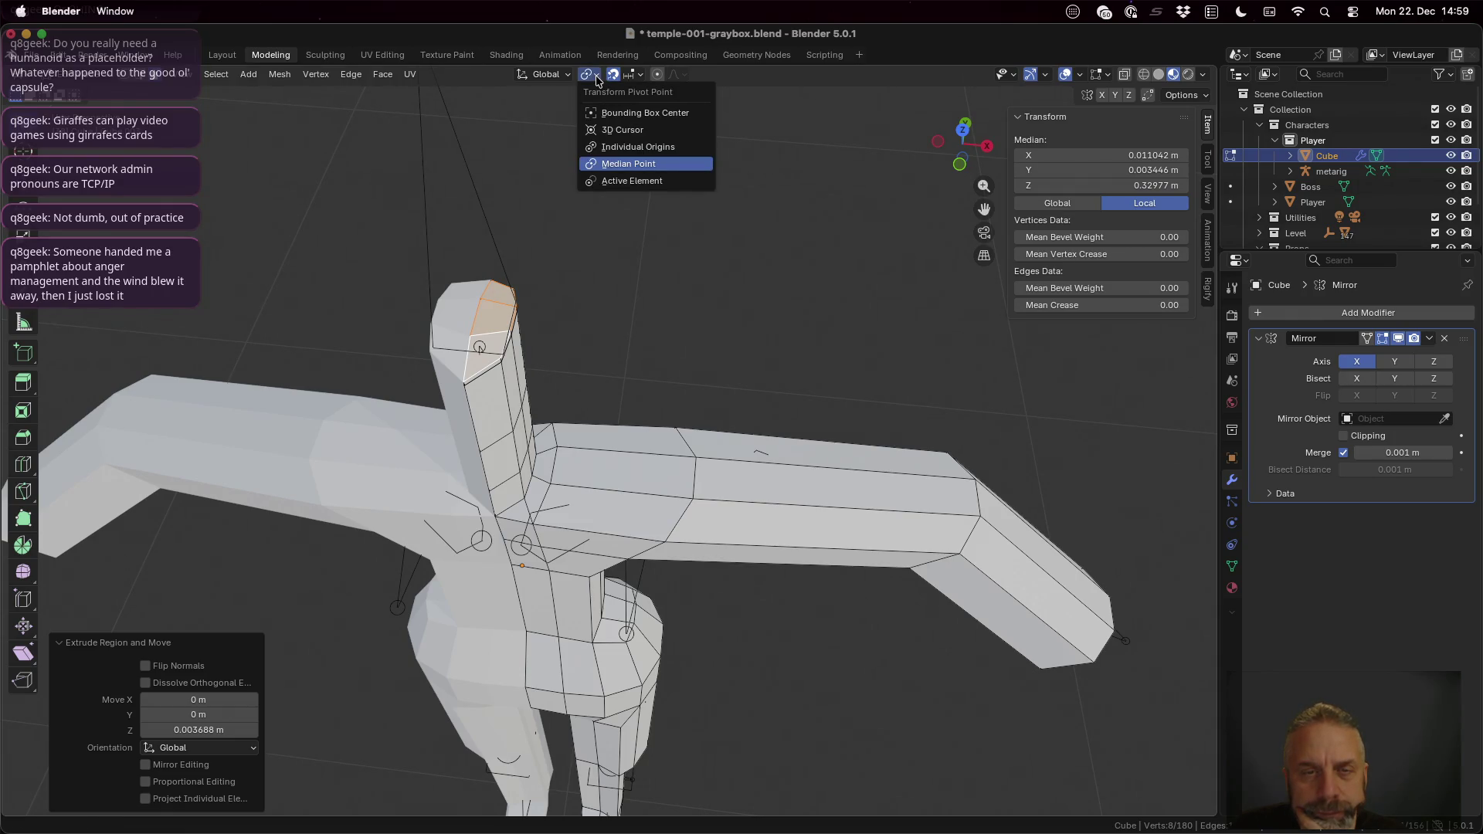
{"action": "left_click", "coordinate": [619, 113]}
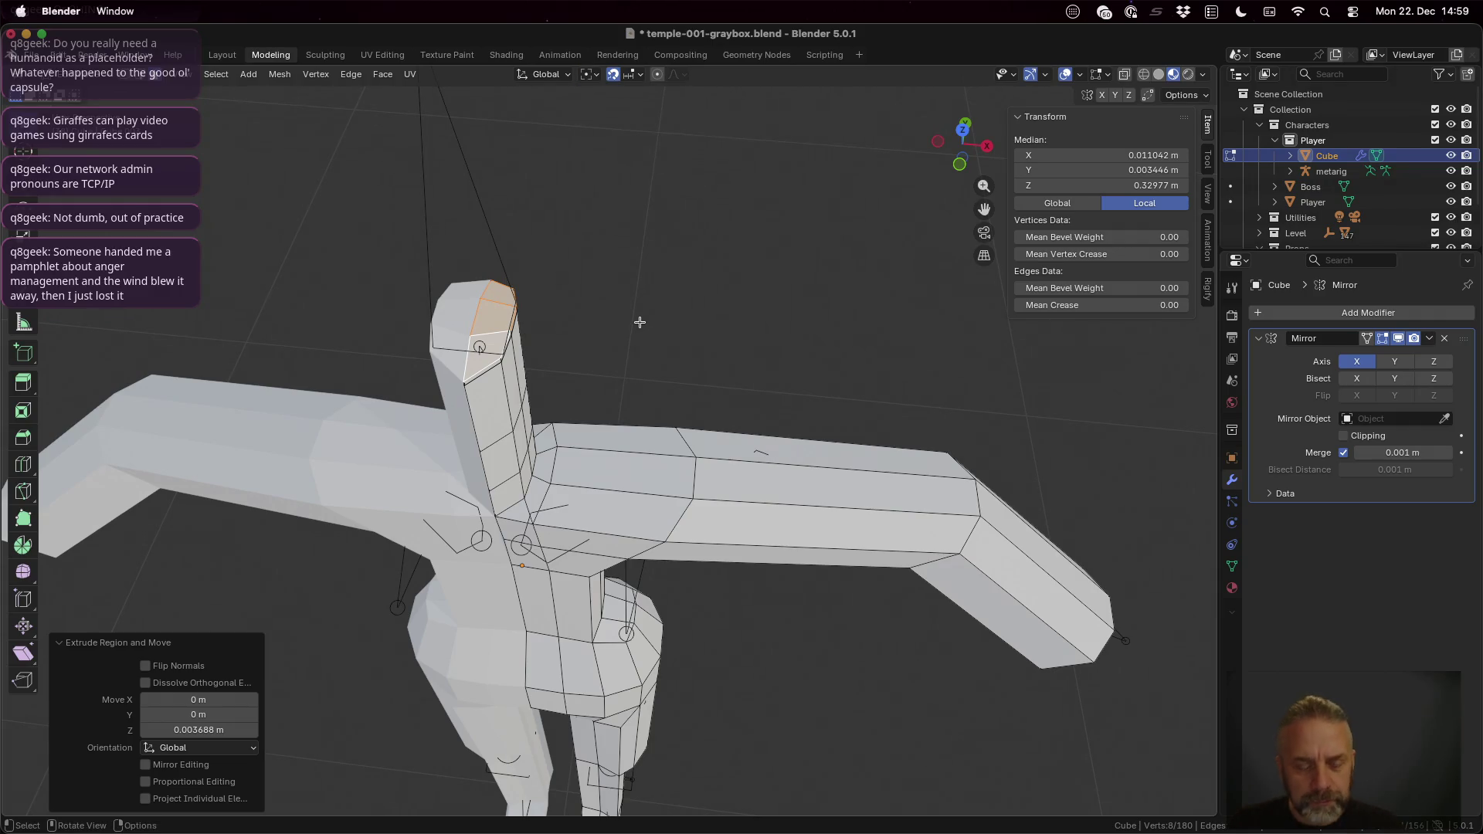
Step: Try a horizontal Shift+Z scale of the new section, cancel it, and begin scaling again
{"action": "key", "text": "s"}
{"action": "key", "text": "shift+z"}
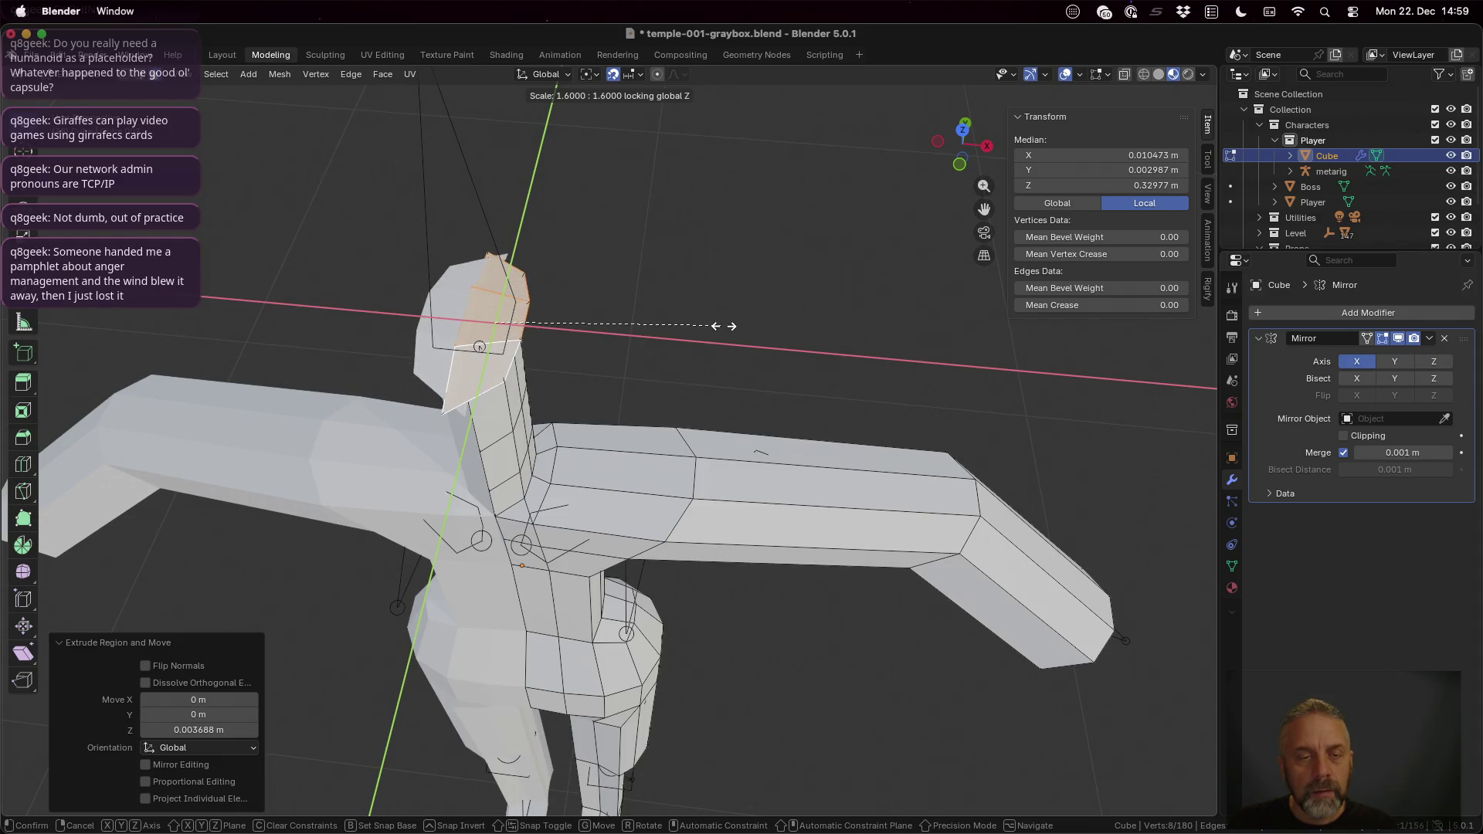
{"action": "key", "text": "Escape"}
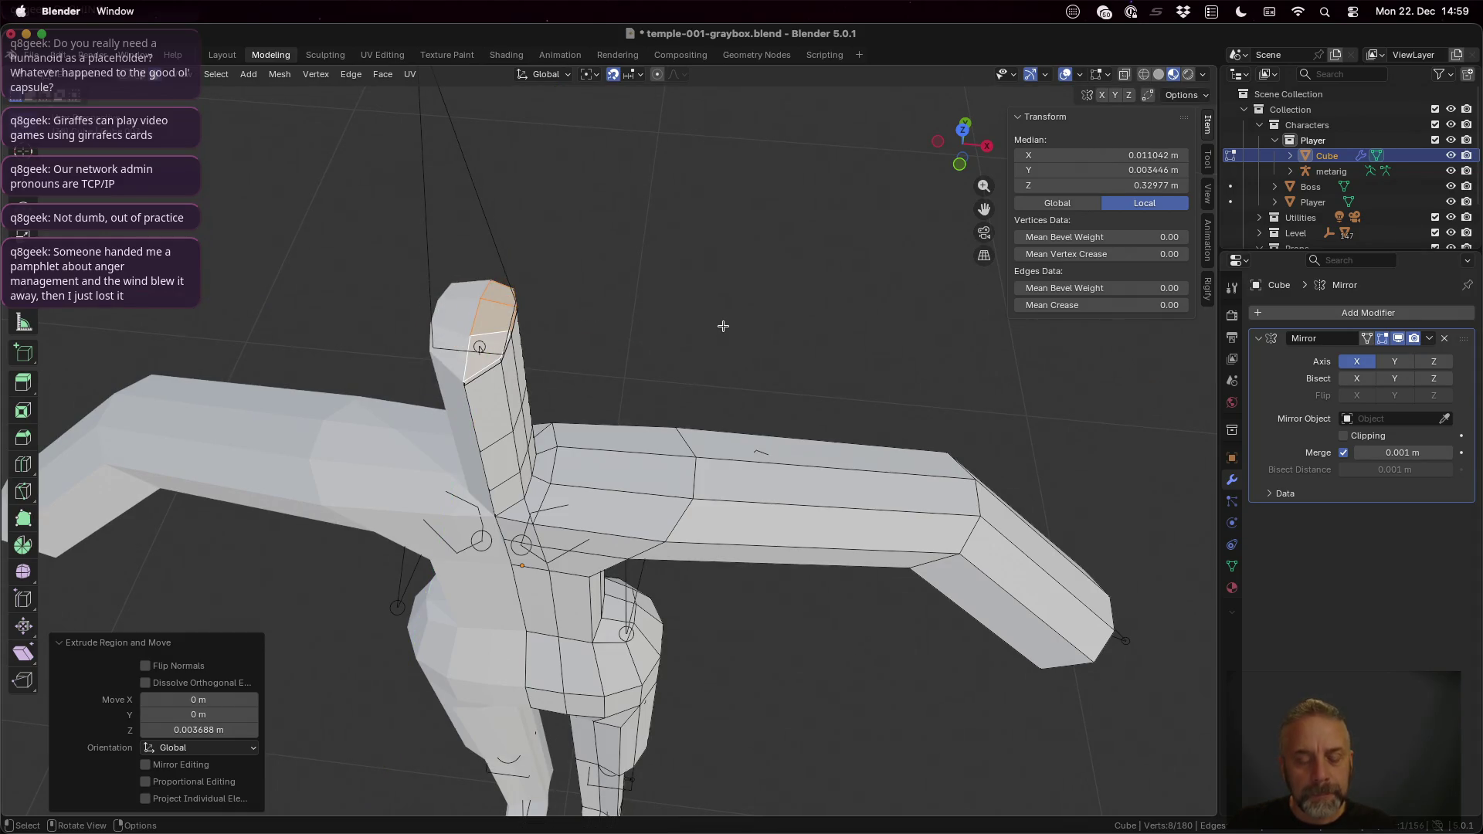
{"action": "key", "text": "s"}
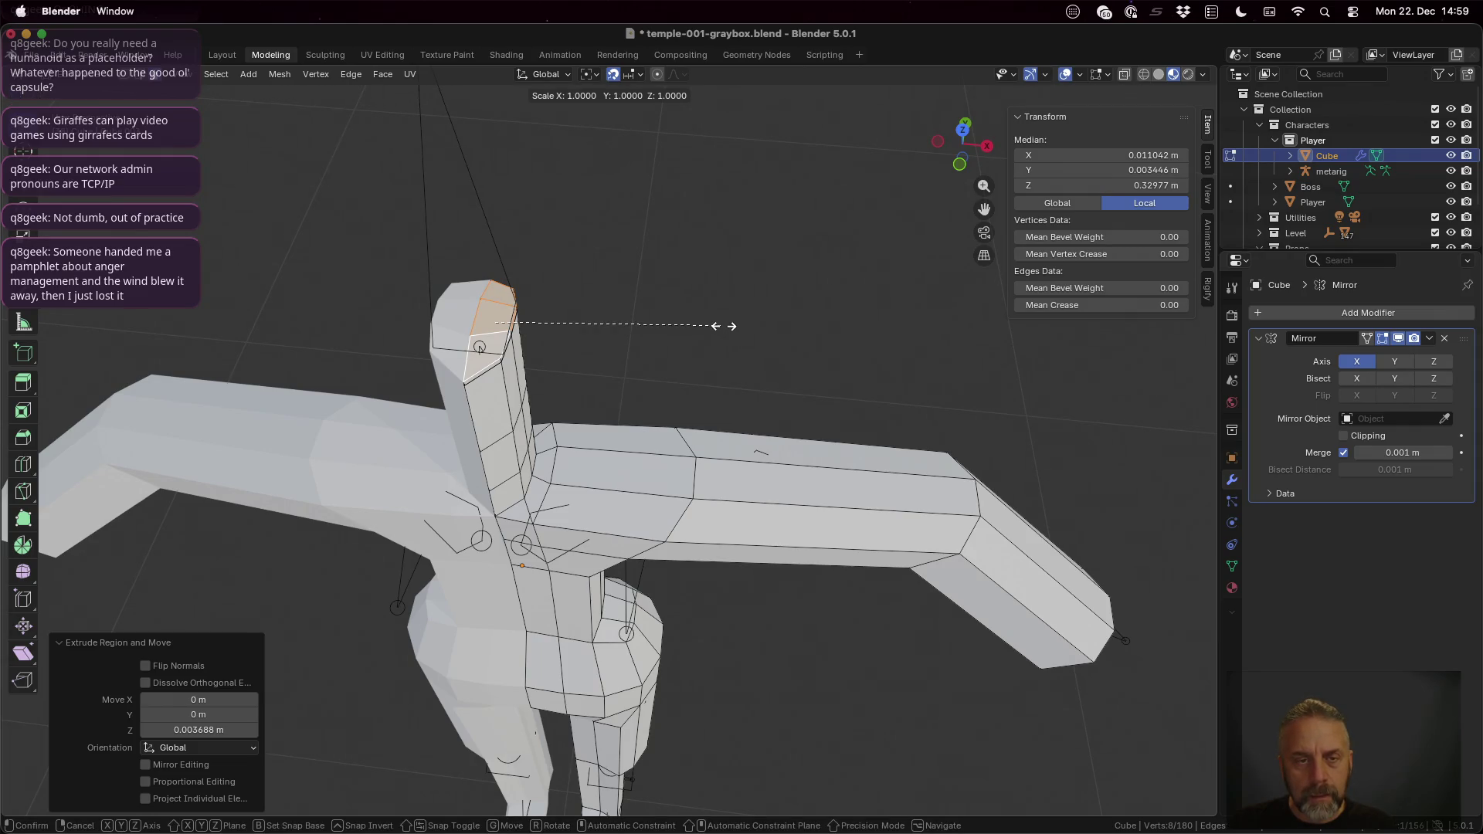
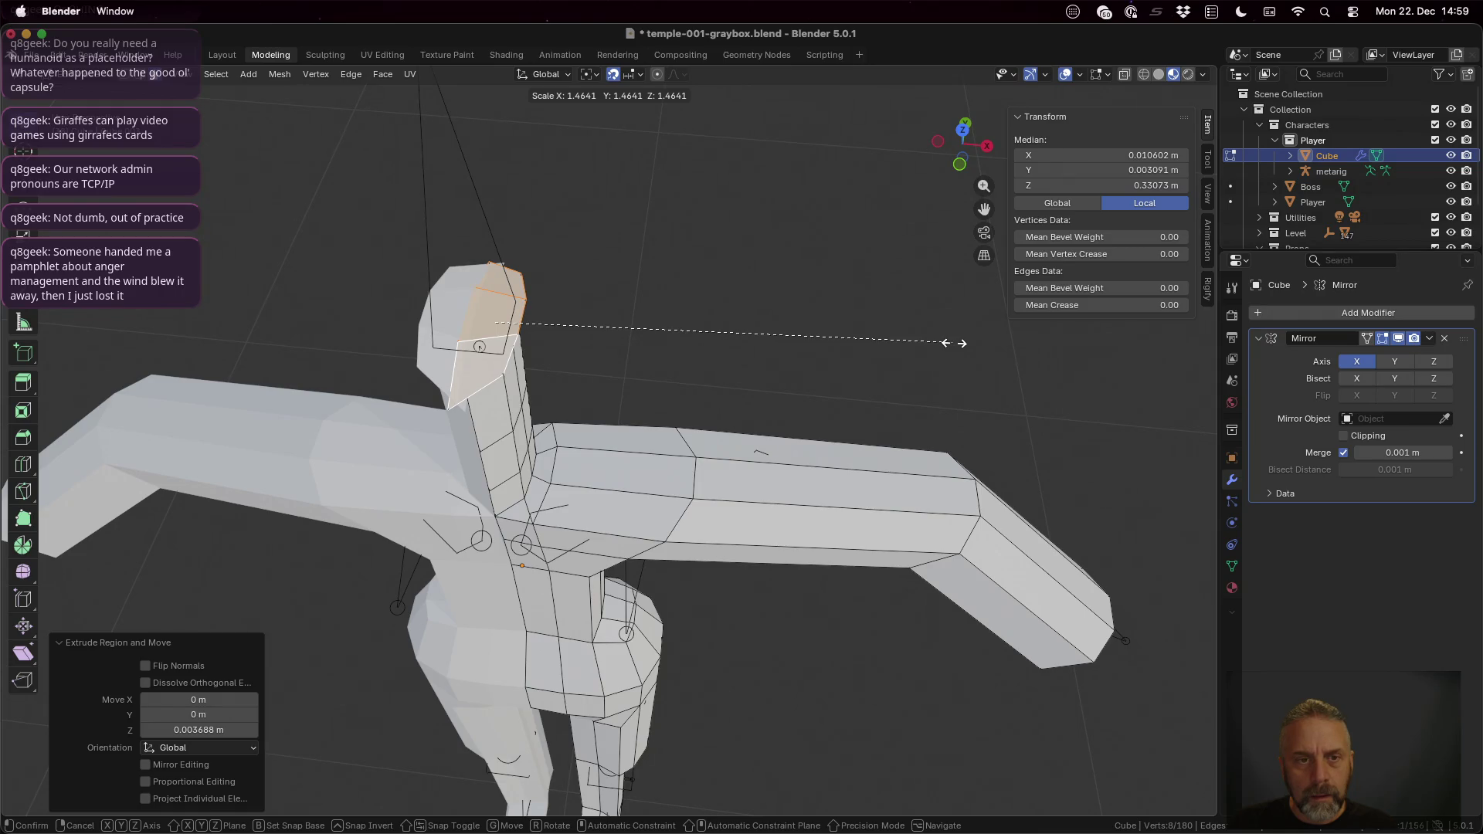
Step: Cancel the head scale and switch Transform Orientation from Global to Local
{"action": "key", "text": "Escape"}
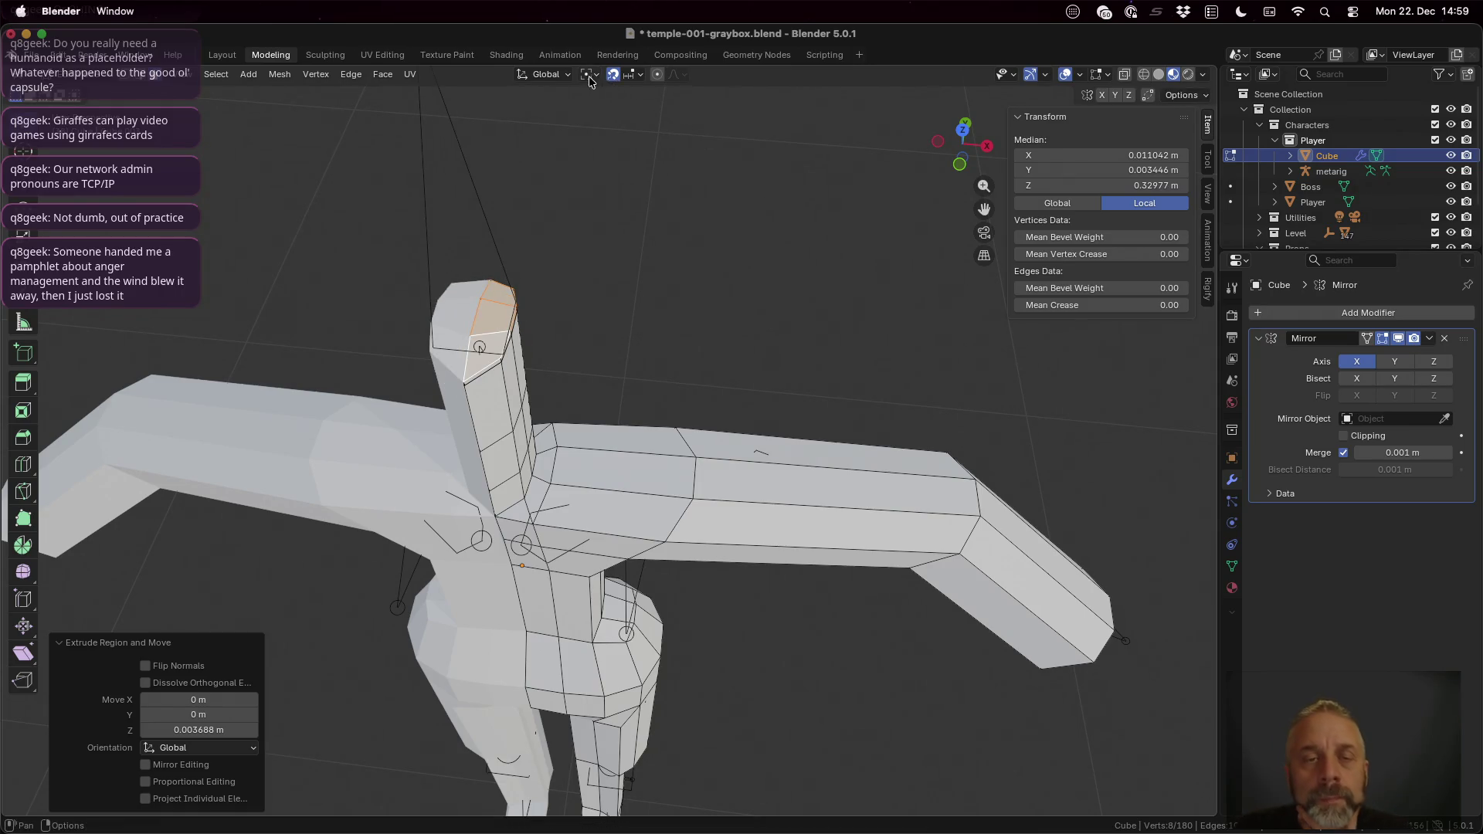
{"action": "left_click", "coordinate": [587, 75]}
{"action": "left_click", "coordinate": [556, 74]}
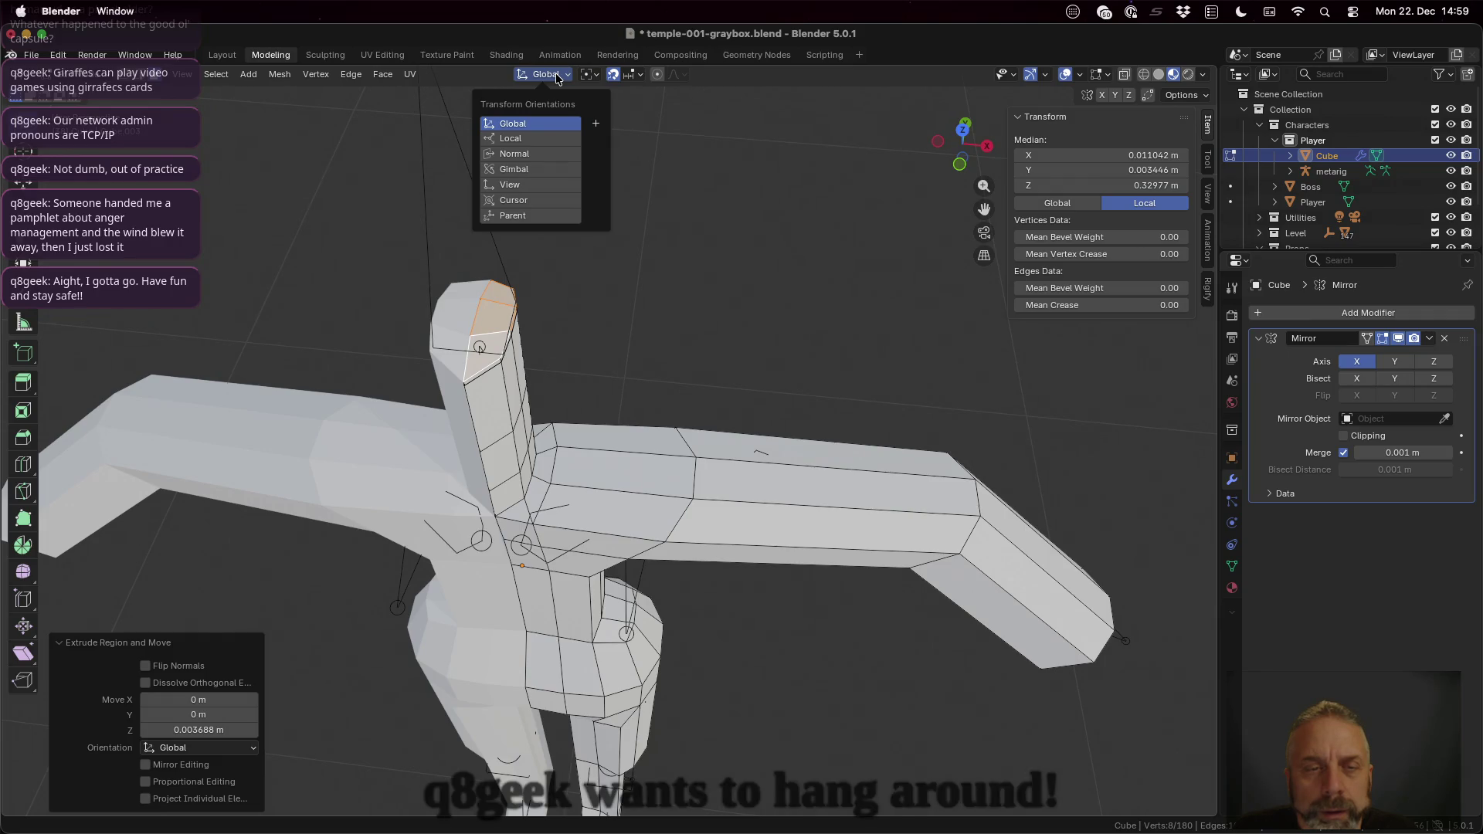
{"action": "left_click", "coordinate": [511, 138]}
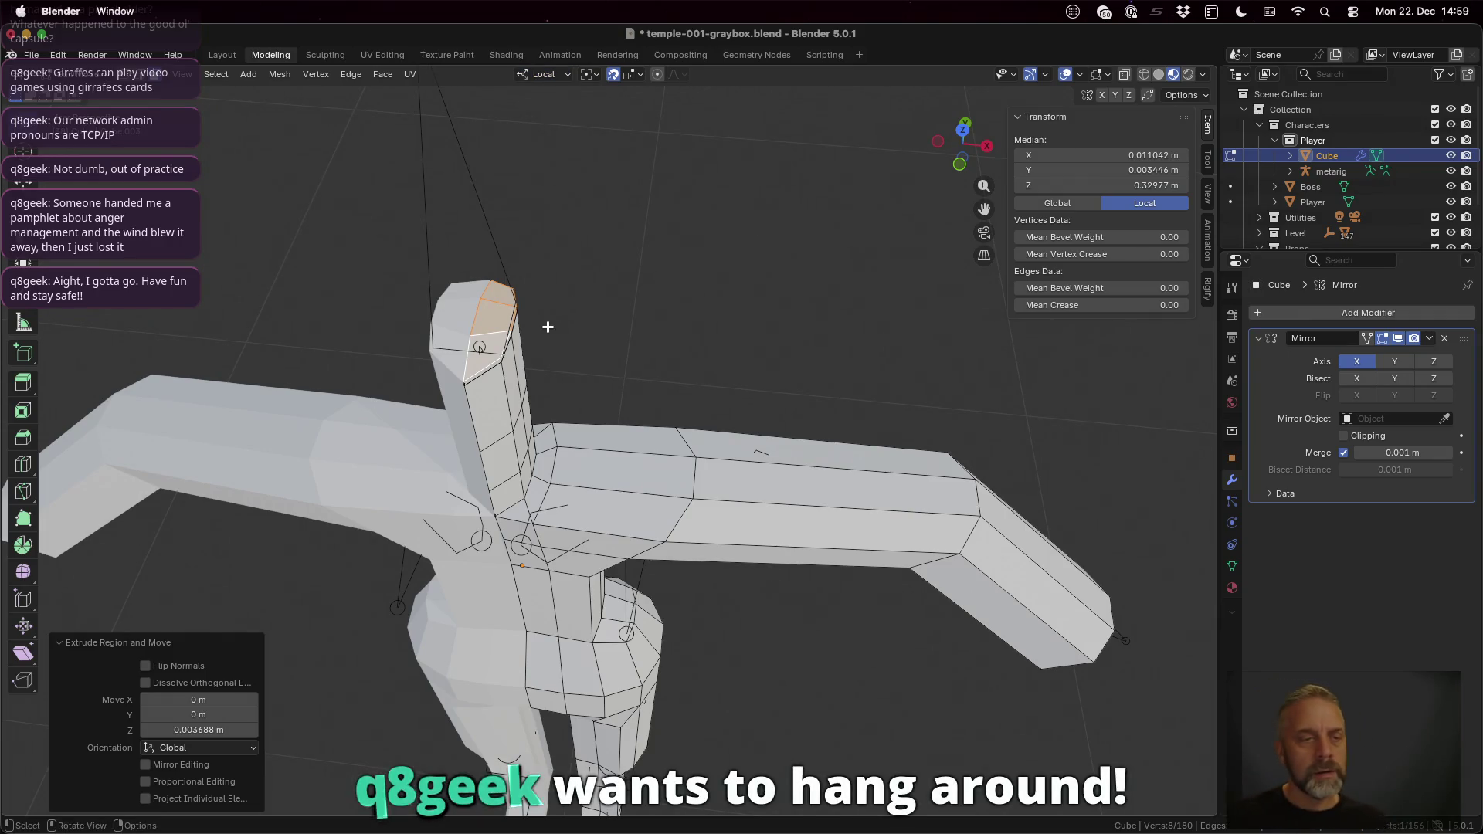
{"action": "key", "text": "s"}
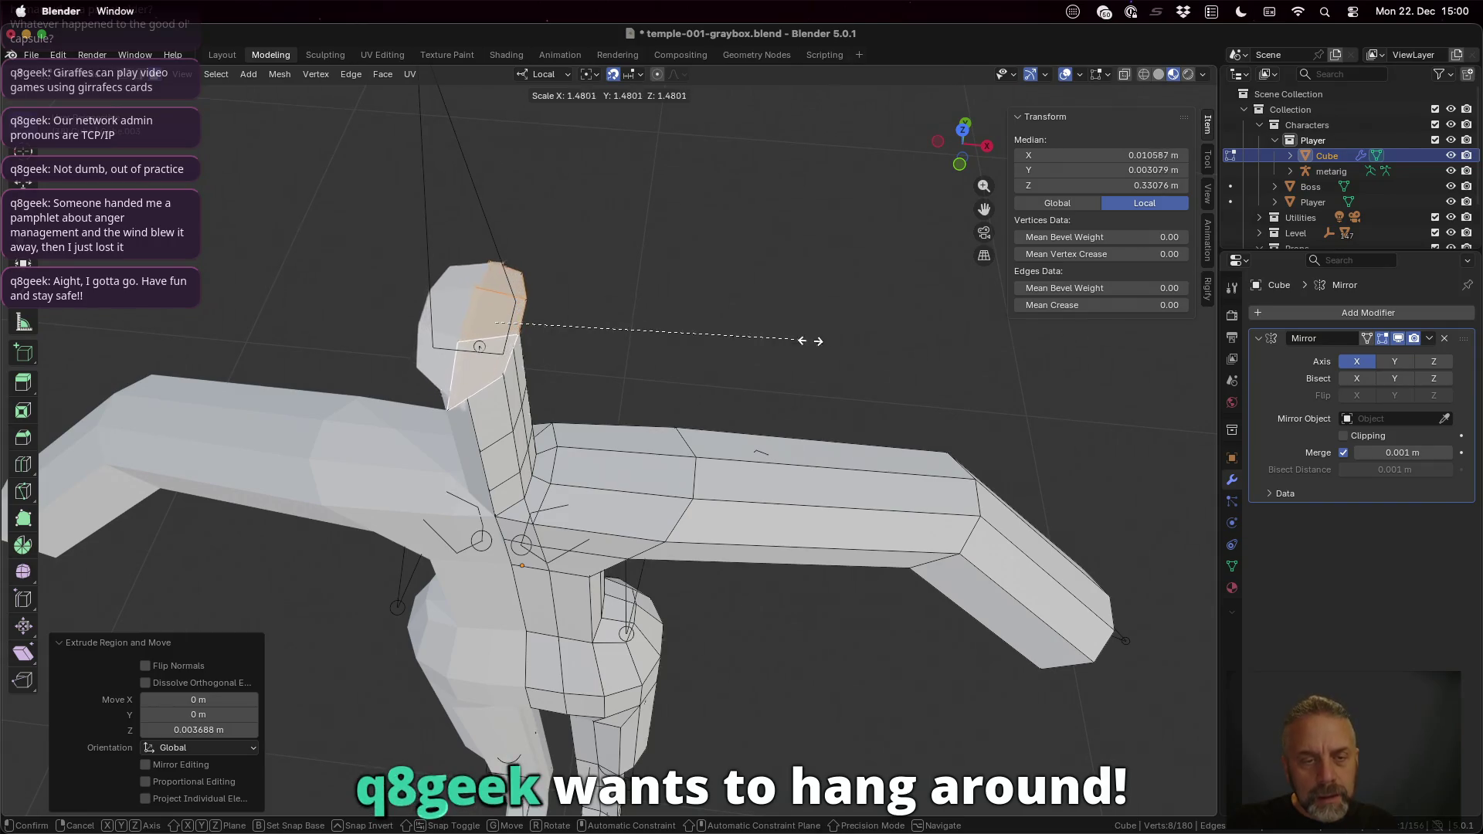
{"action": "key", "text": "Escape"}
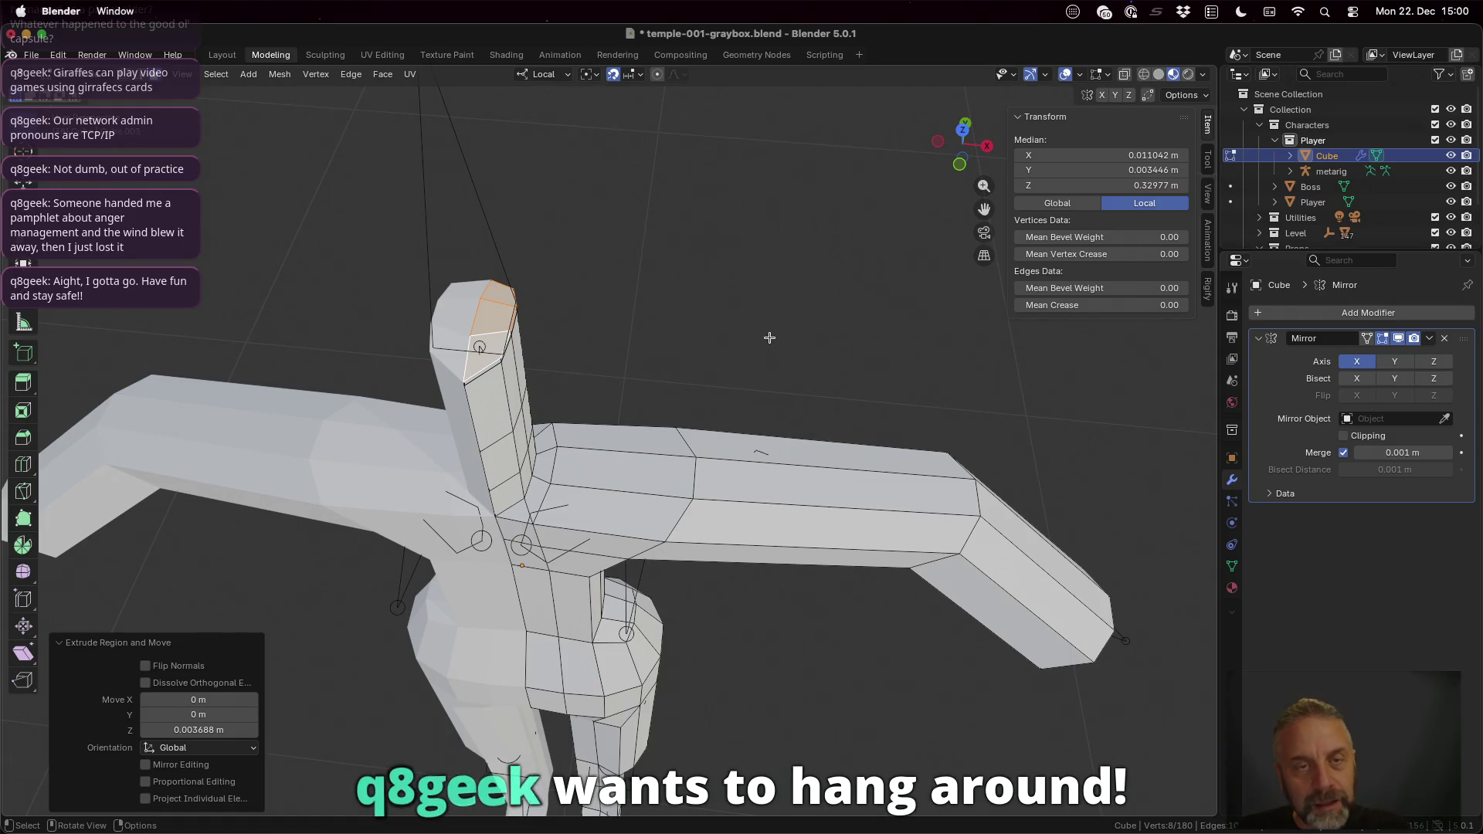
{"action": "mouse_move", "coordinate": [689, 291]}
{"action": "middle_mouse_down"}
{"action": "mouse_move", "coordinate": [710, 229]}
{"action": "mouse_move", "coordinate": [684, 324]}
{"action": "middle_mouse_up"}
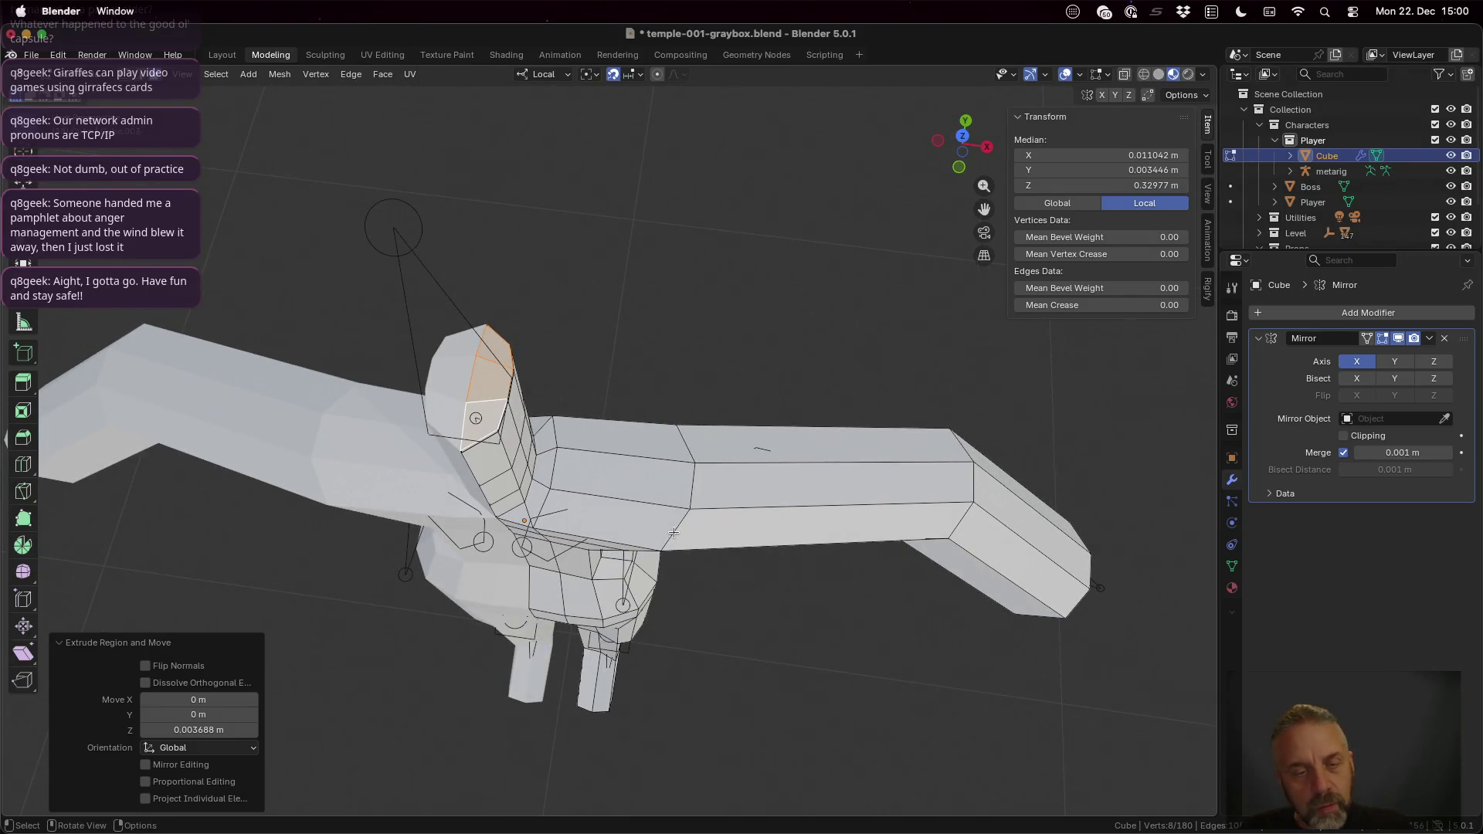
Step: Slide a single neck-top edge sideways along the local Y axis
{"action": "key", "text": "ctrl+z"}
{"action": "left_click", "coordinate": [487, 441]}
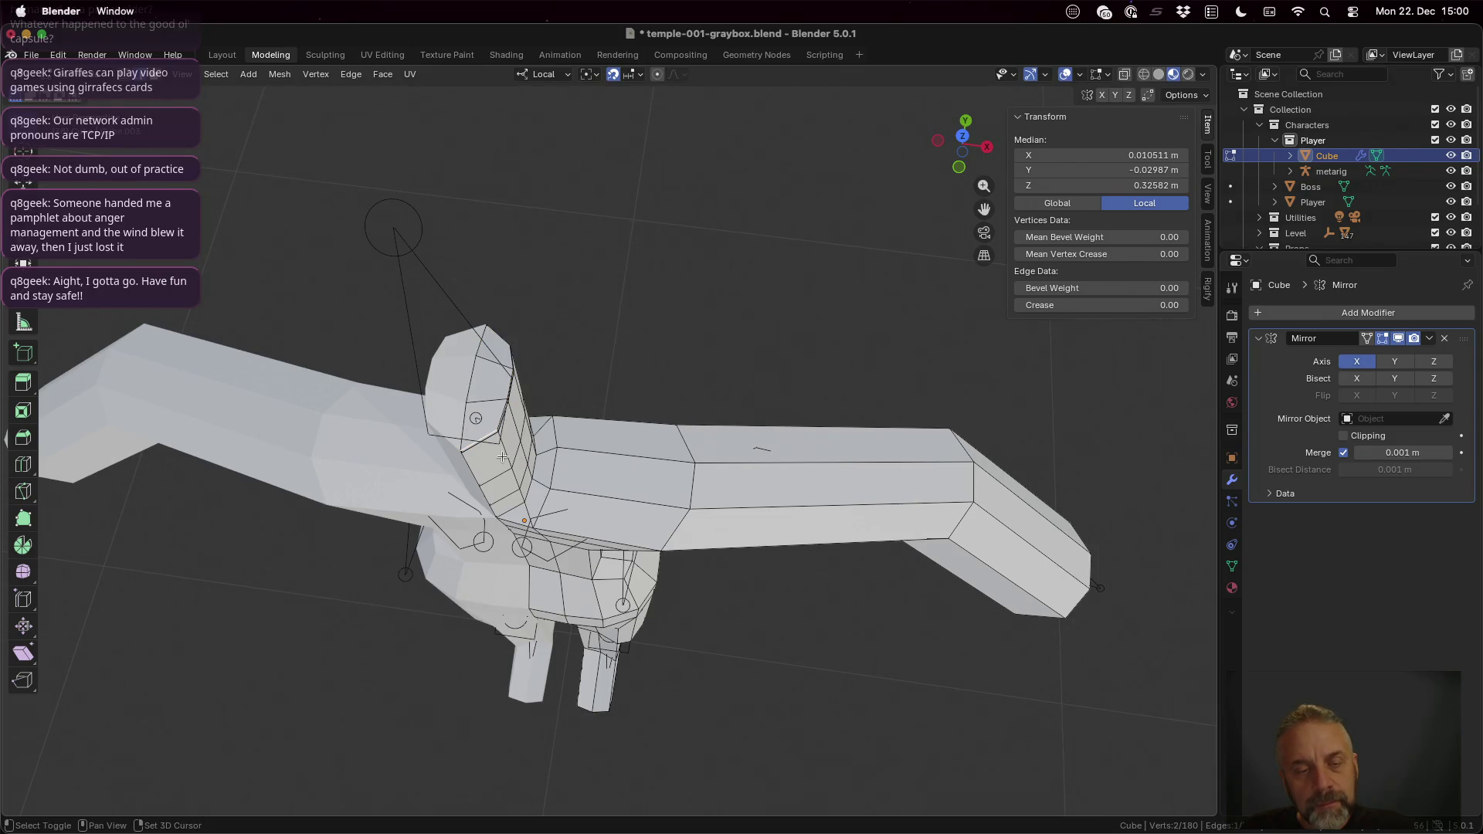
{"action": "key", "text": "g"}
{"action": "key", "text": "z"}
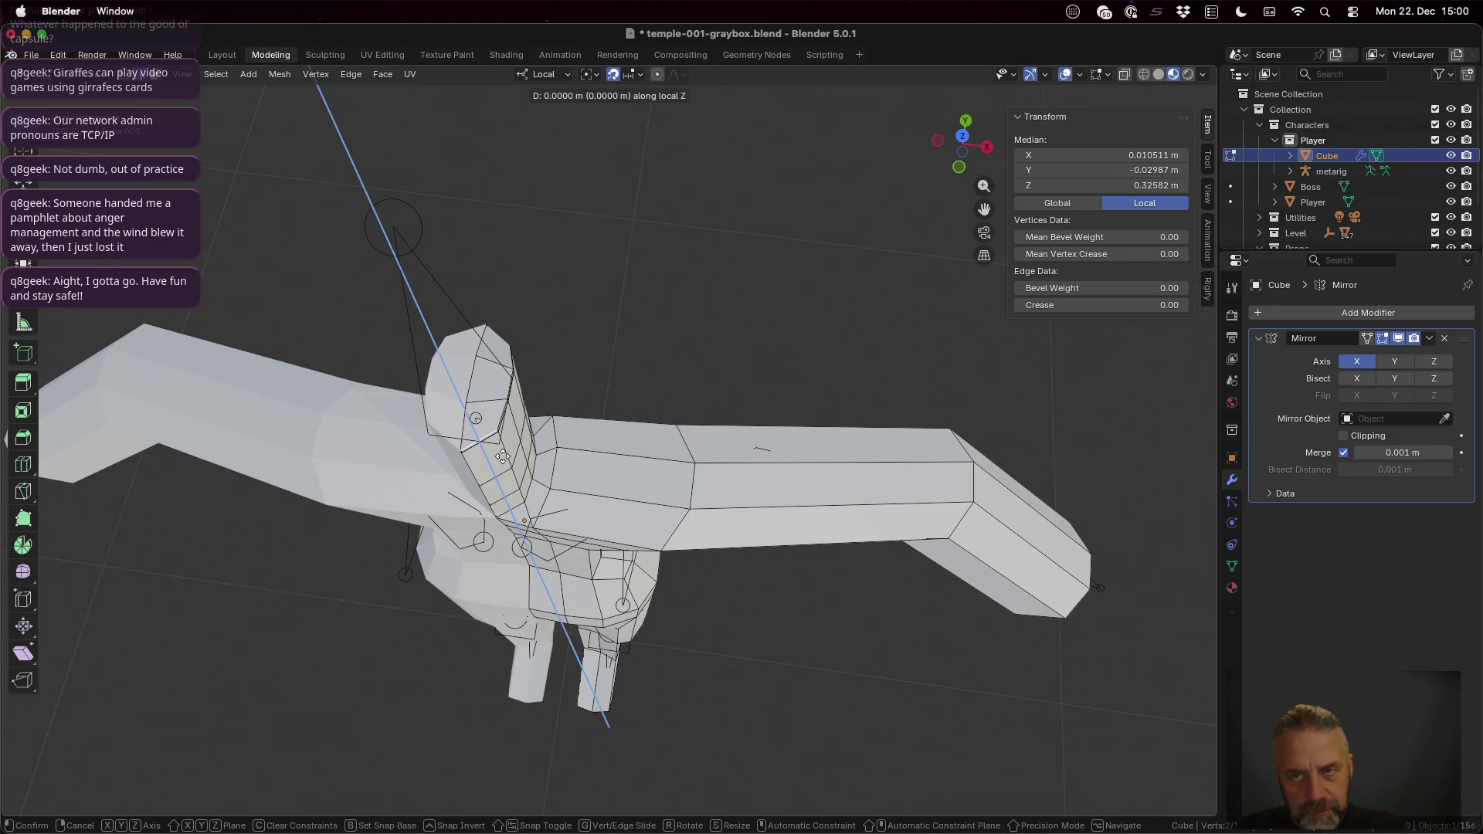
{"action": "key", "text": "y"}
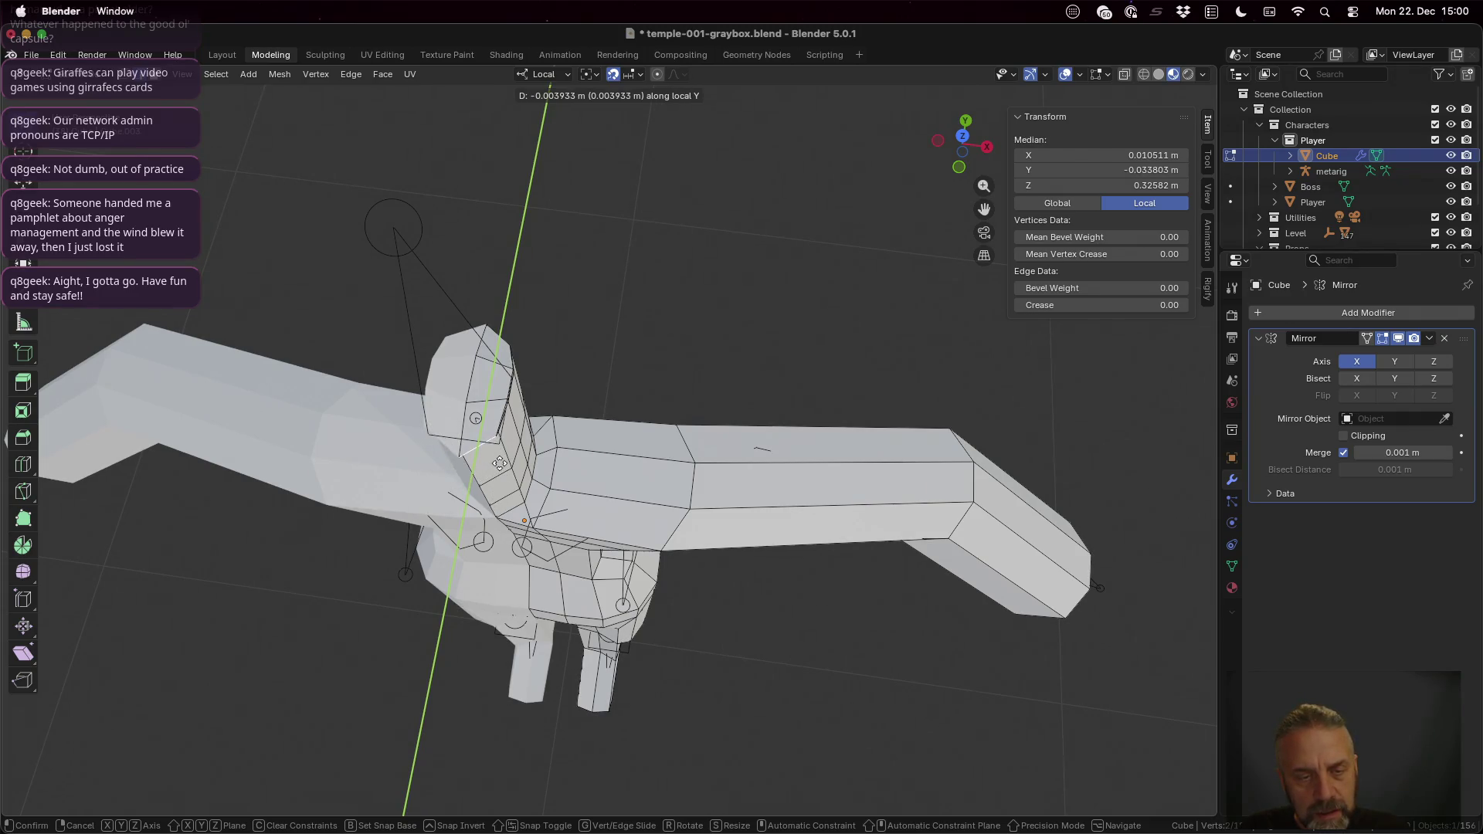
{"action": "left_click", "coordinate": [500, 468]}
{"action": "mouse_move", "coordinate": [499, 468]}
{"action": "middle_mouse_down"}
{"action": "mouse_move", "coordinate": [588, 391]}
{"action": "mouse_move", "coordinate": [560, 383]}
{"action": "middle_mouse_up"}
{"action": "scroll", "coordinate": [588, 348], "scroll_direction": "up", "scroll_amount": 3}
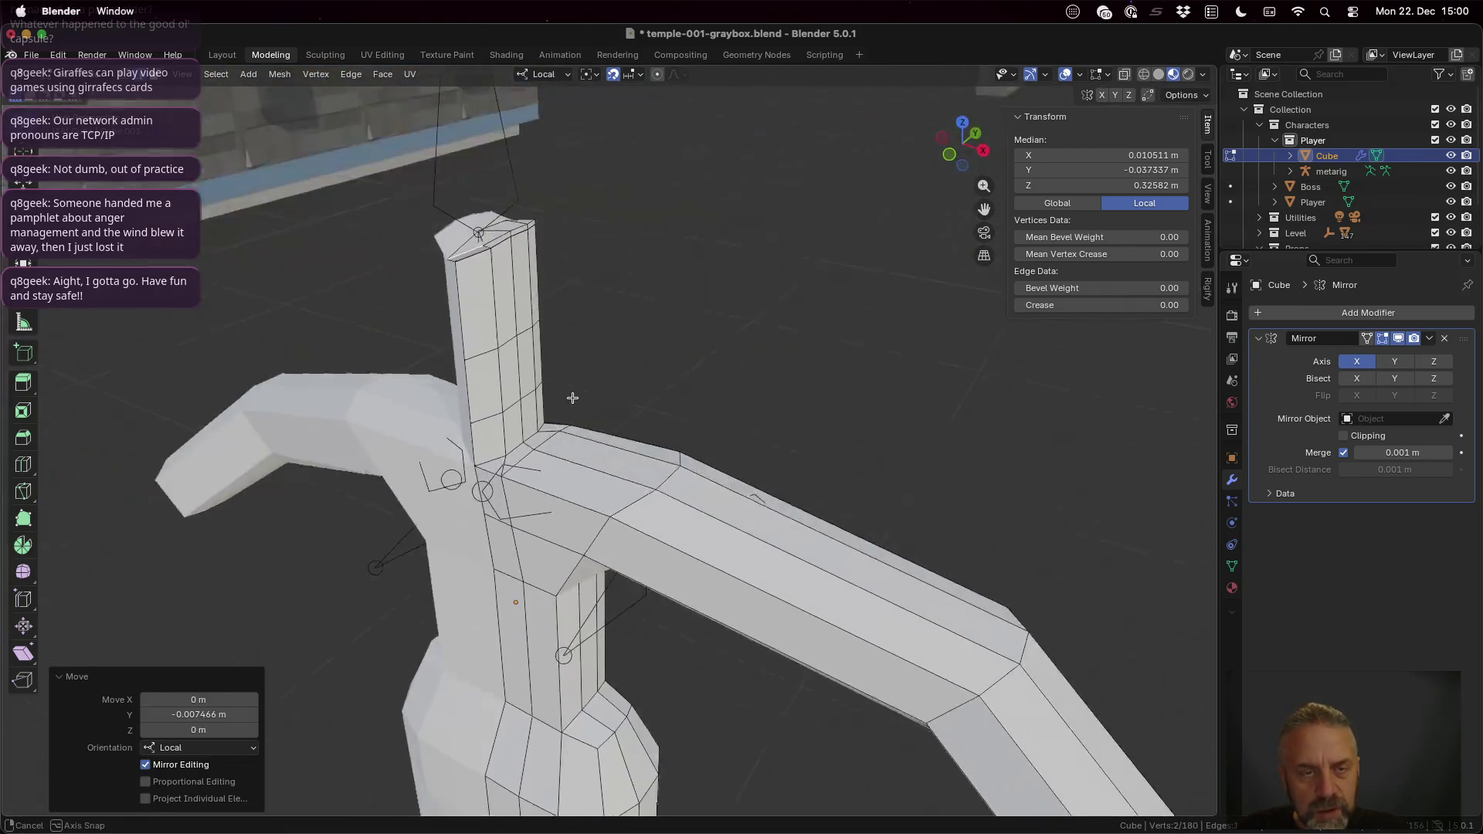
Step: Shift three neck-top corner vertices within the local horizontal plane (Shift+Z lock)
{"action": "left_click", "coordinate": [474, 253]}
{"action": "key", "text": "g"}
{"action": "key", "text": "shift+z"}
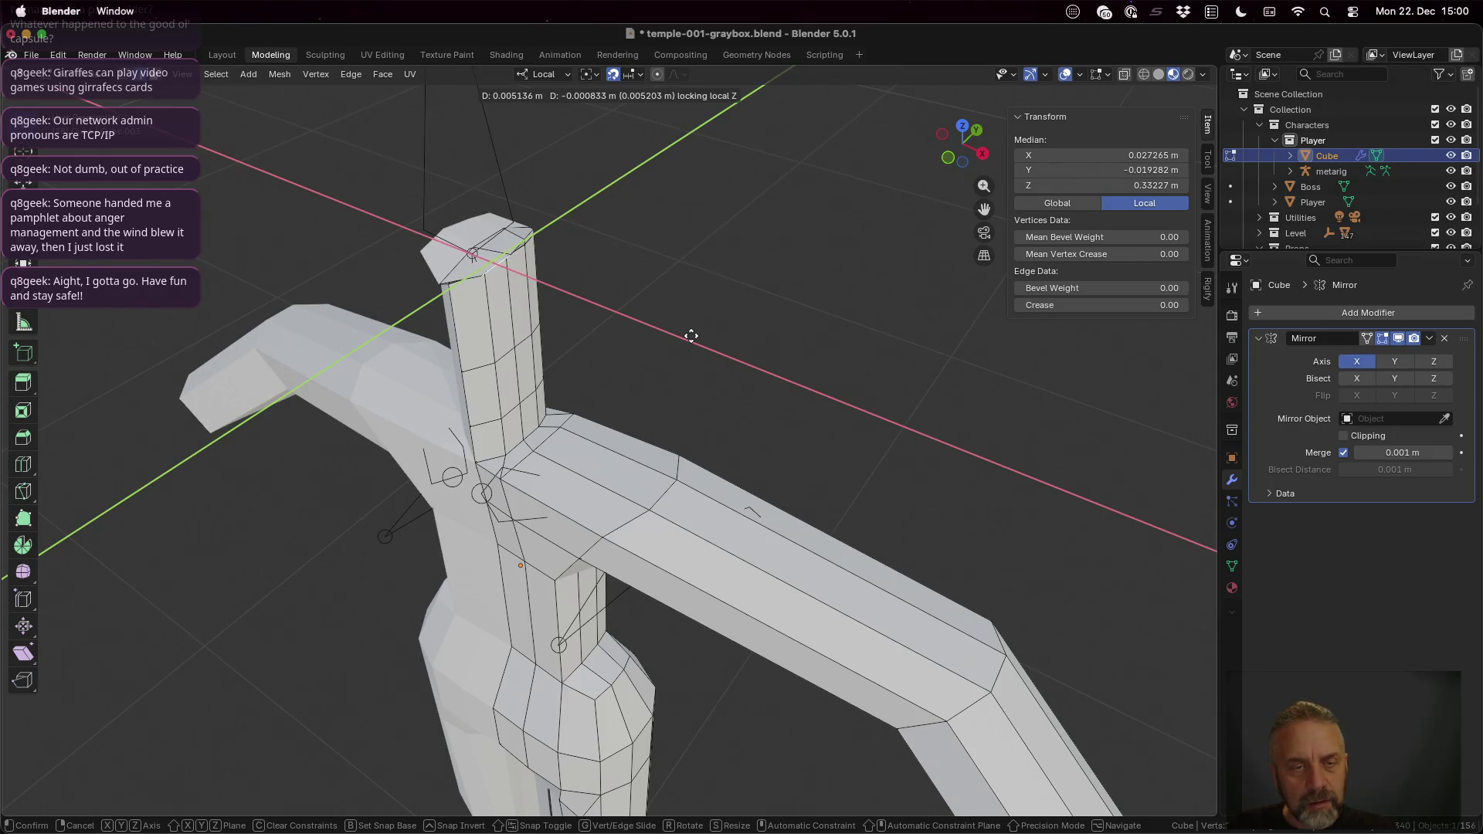
{"action": "left_click", "coordinate": [690, 336]}
{"action": "left_click", "coordinate": [522, 245]}
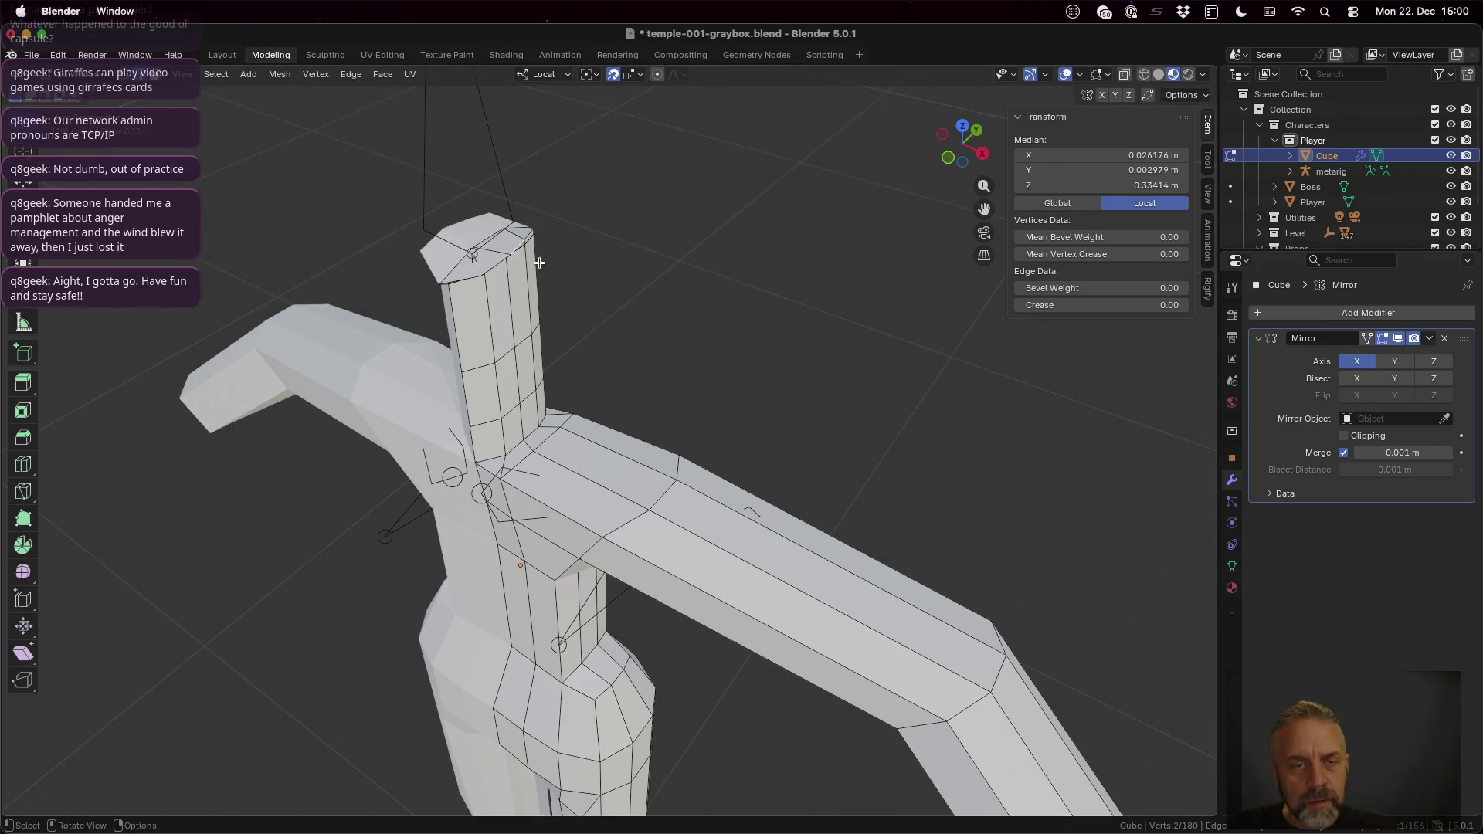
{"action": "key", "text": "g"}
{"action": "key", "text": "shift+z"}
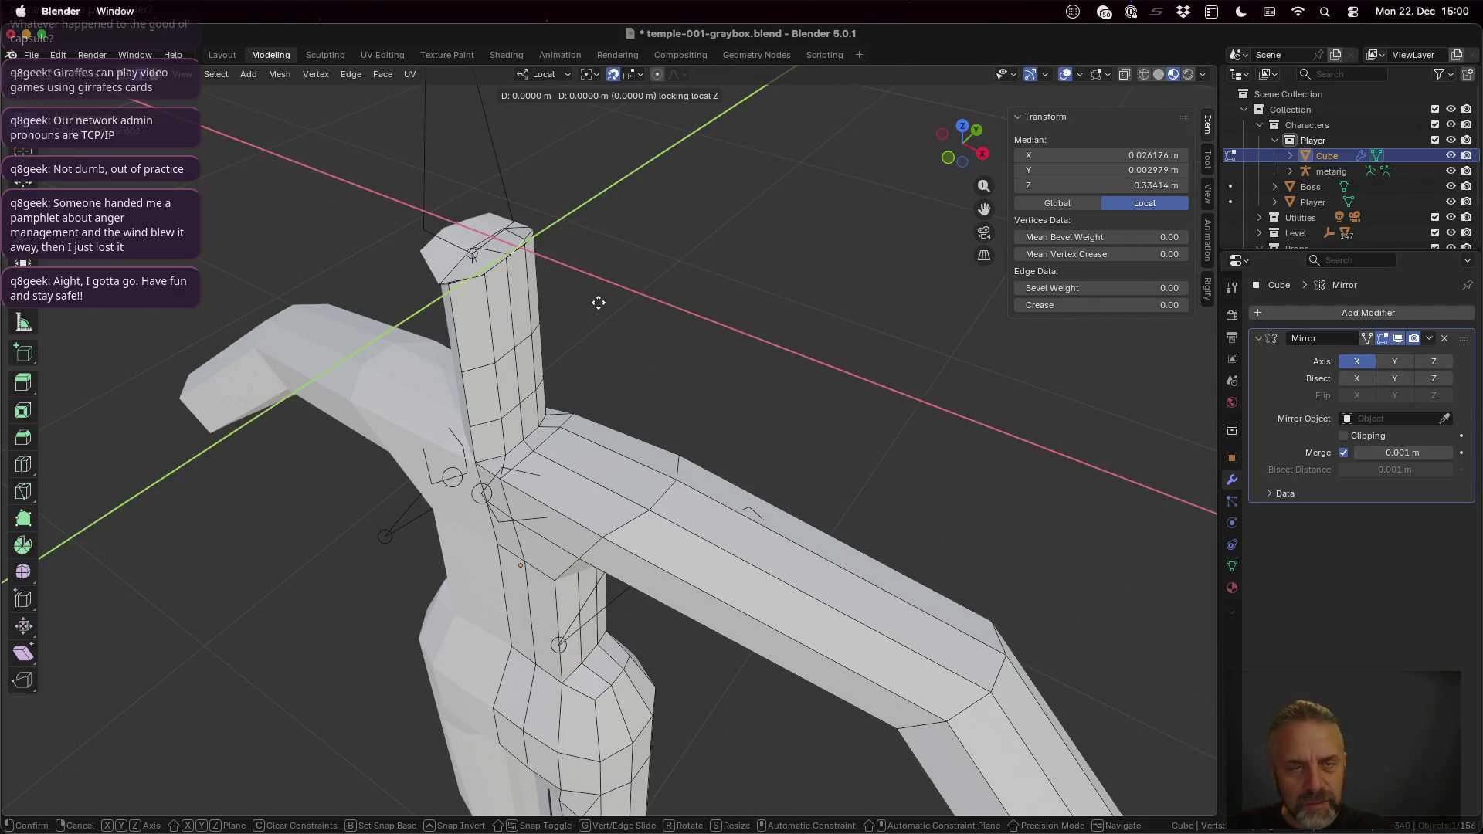
{"action": "left_click", "coordinate": [609, 304]}
{"action": "middle_click_drag", "start_coordinate": [636, 242], "coordinate": [496, 284]}
{"action": "left_click", "coordinate": [626, 244]}
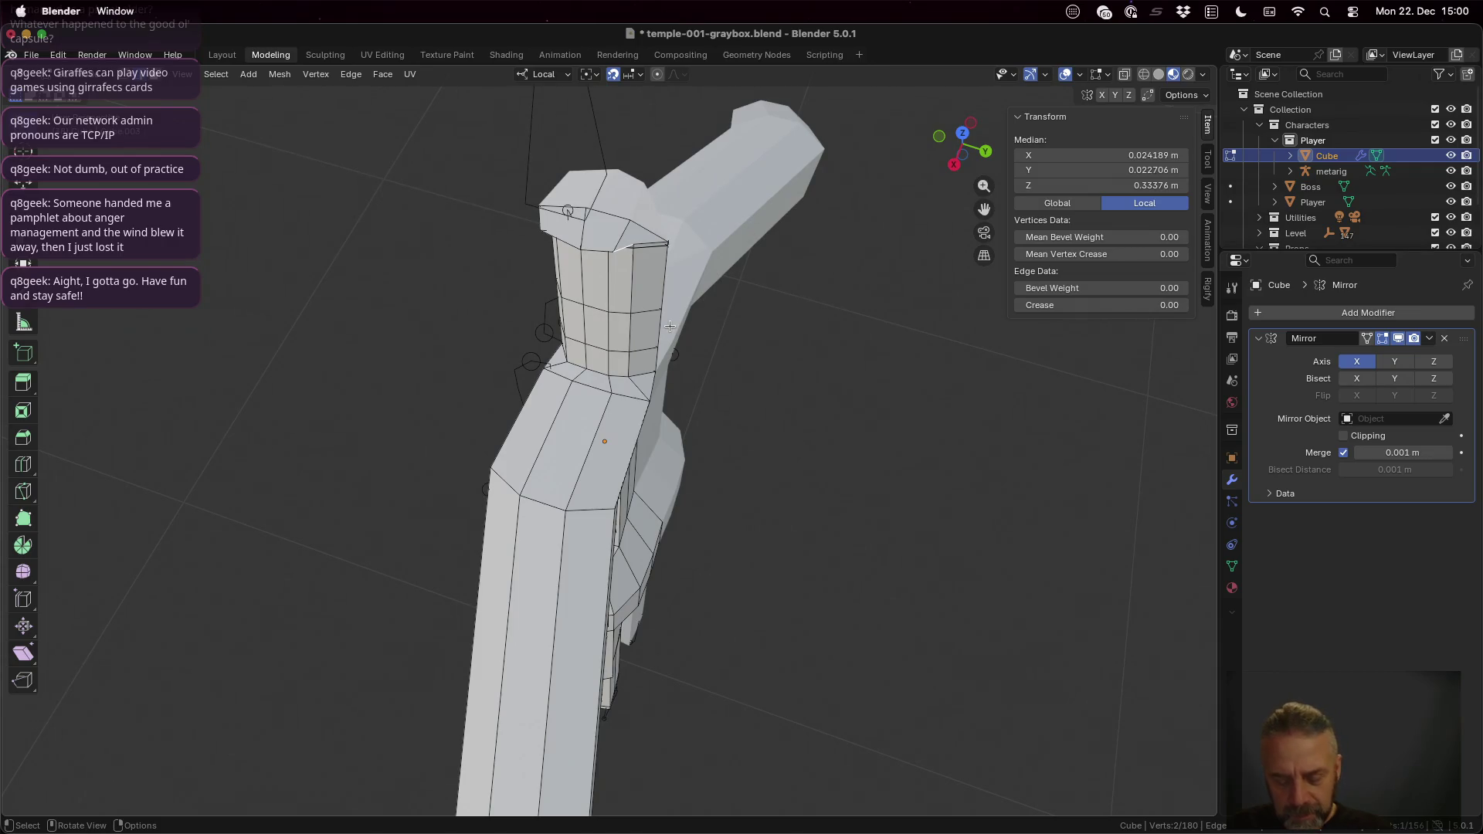
{"action": "key", "text": "g"}
{"action": "key", "text": "shift+z"}
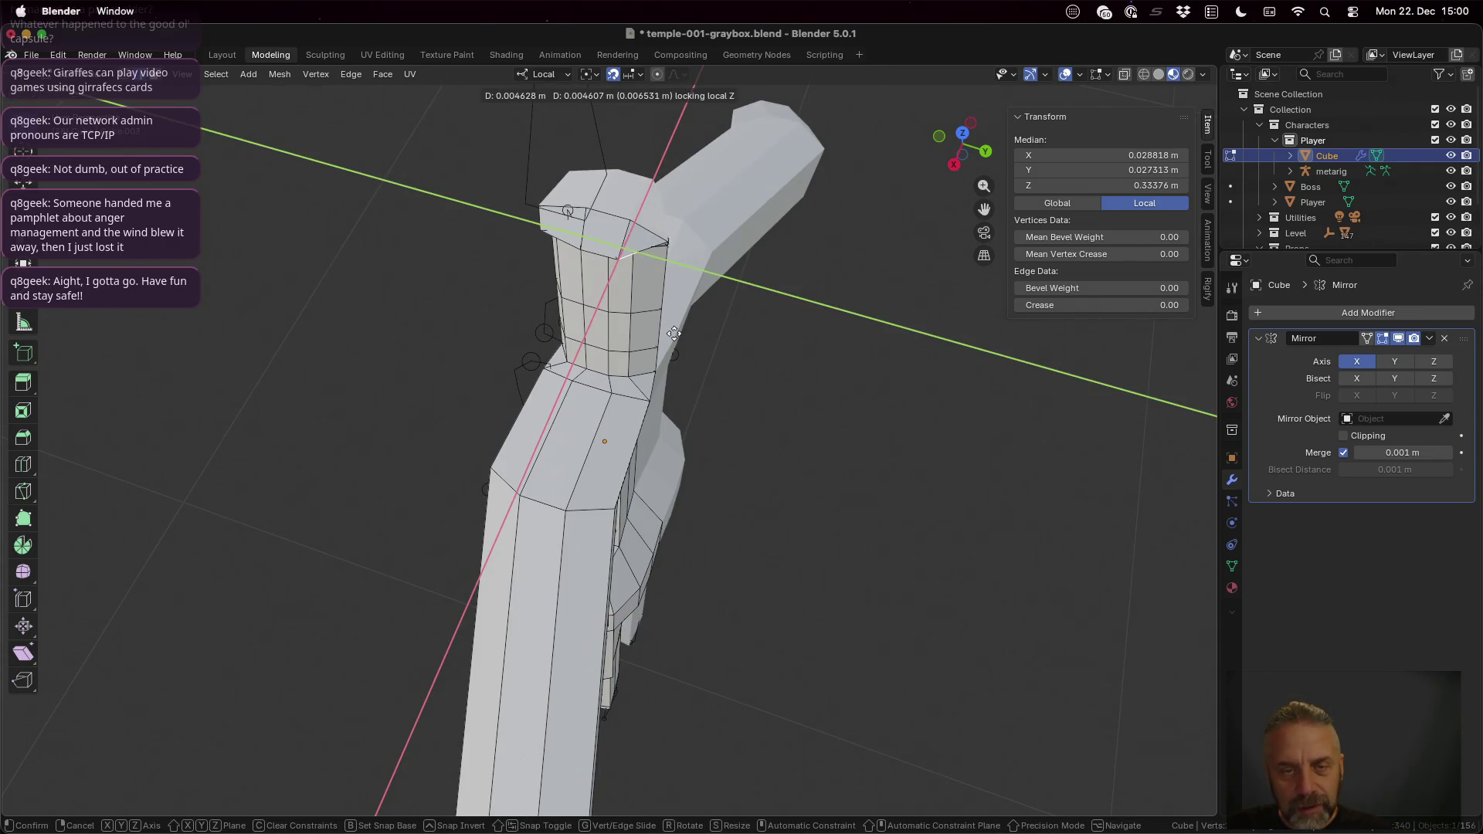
{"action": "left_click", "coordinate": [671, 331]}
Step: Move the neck-top edge sideways along local Y
{"action": "left_click", "coordinate": [651, 250]}
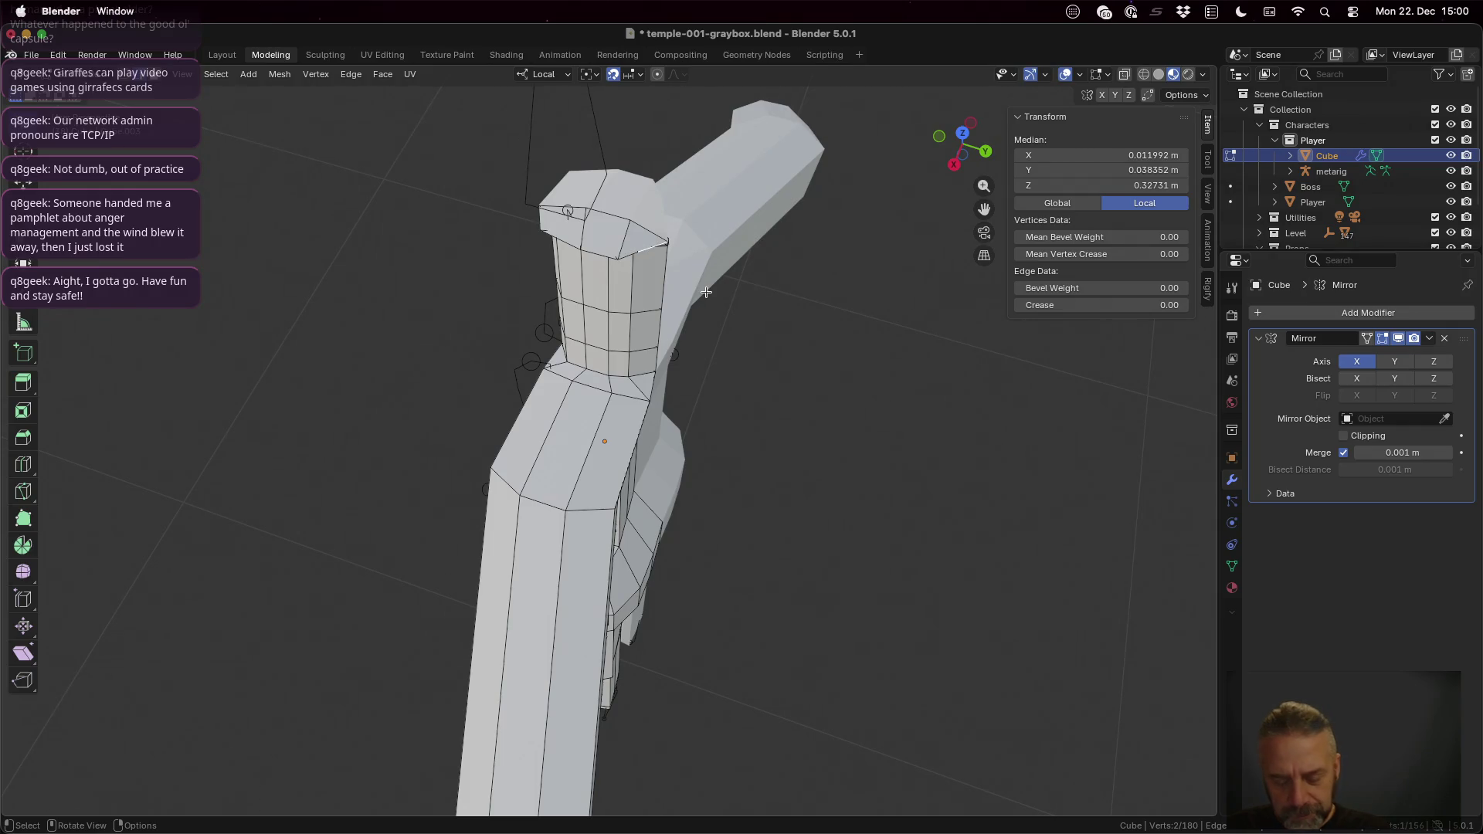
{"action": "key", "text": "g"}
{"action": "key", "text": "shift+z"}
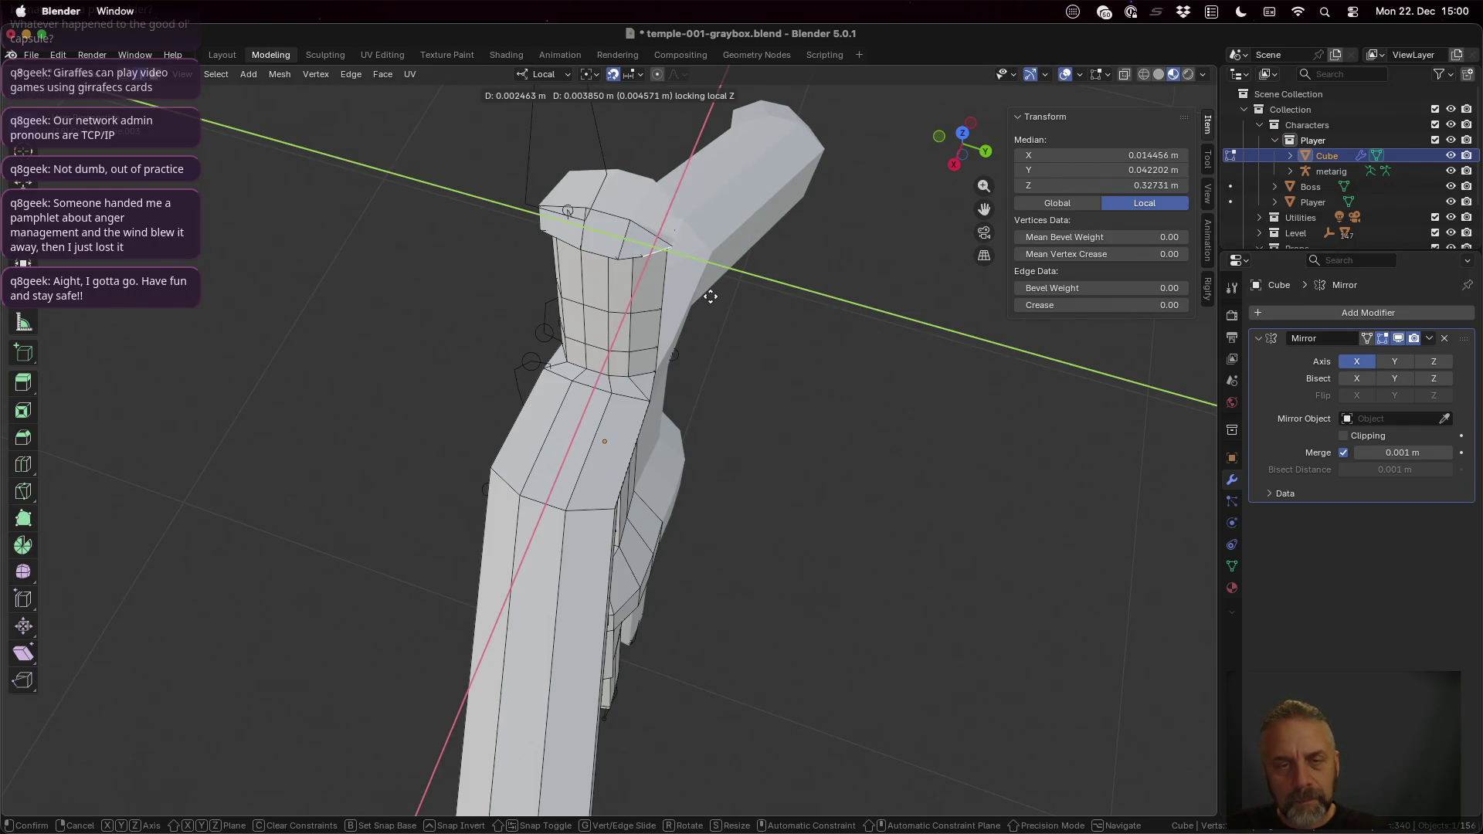
{"action": "key", "text": "shift+z"}
{"action": "key", "text": "y"}
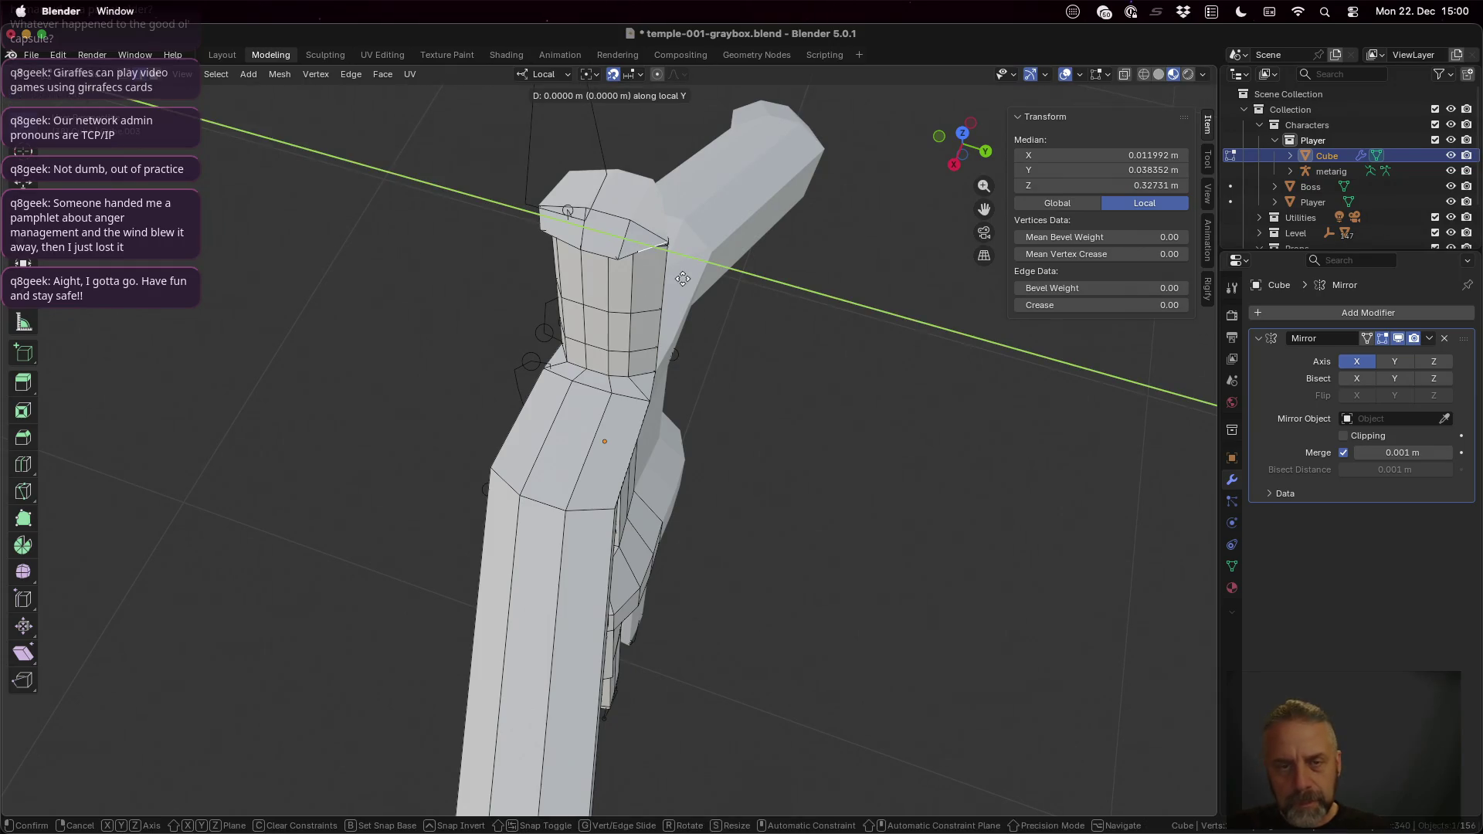
{"action": "left_click", "coordinate": [695, 282]}
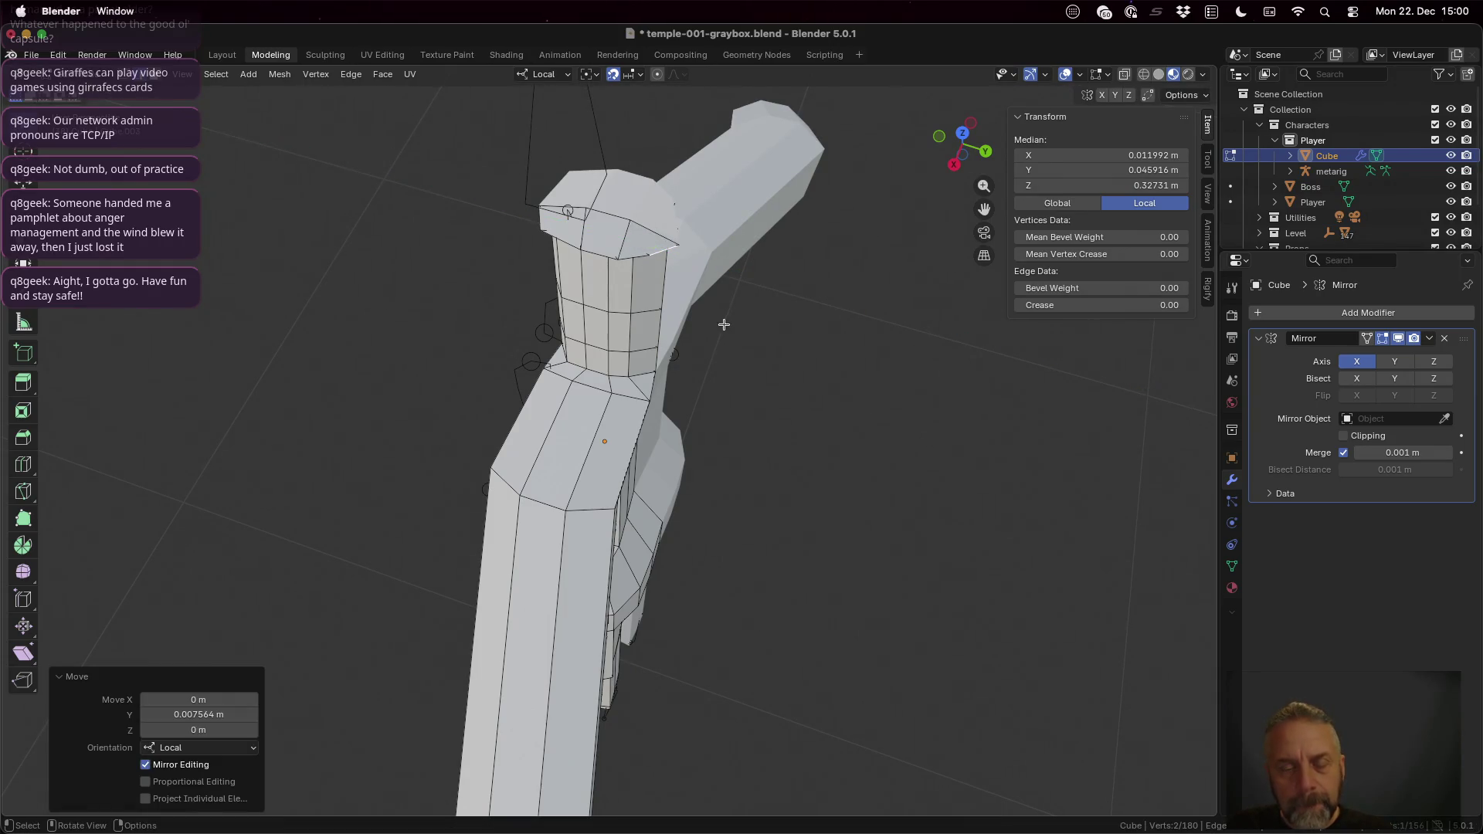
Step: Select the neck's top face, then a single neck-top vertex, and hide the toolbar
{"action": "key", "text": "3"}
{"action": "left_click", "coordinate": [644, 247]}
{"action": "scroll", "coordinate": [682, 306], "scroll_direction": "up", "scroll_amount": 2}
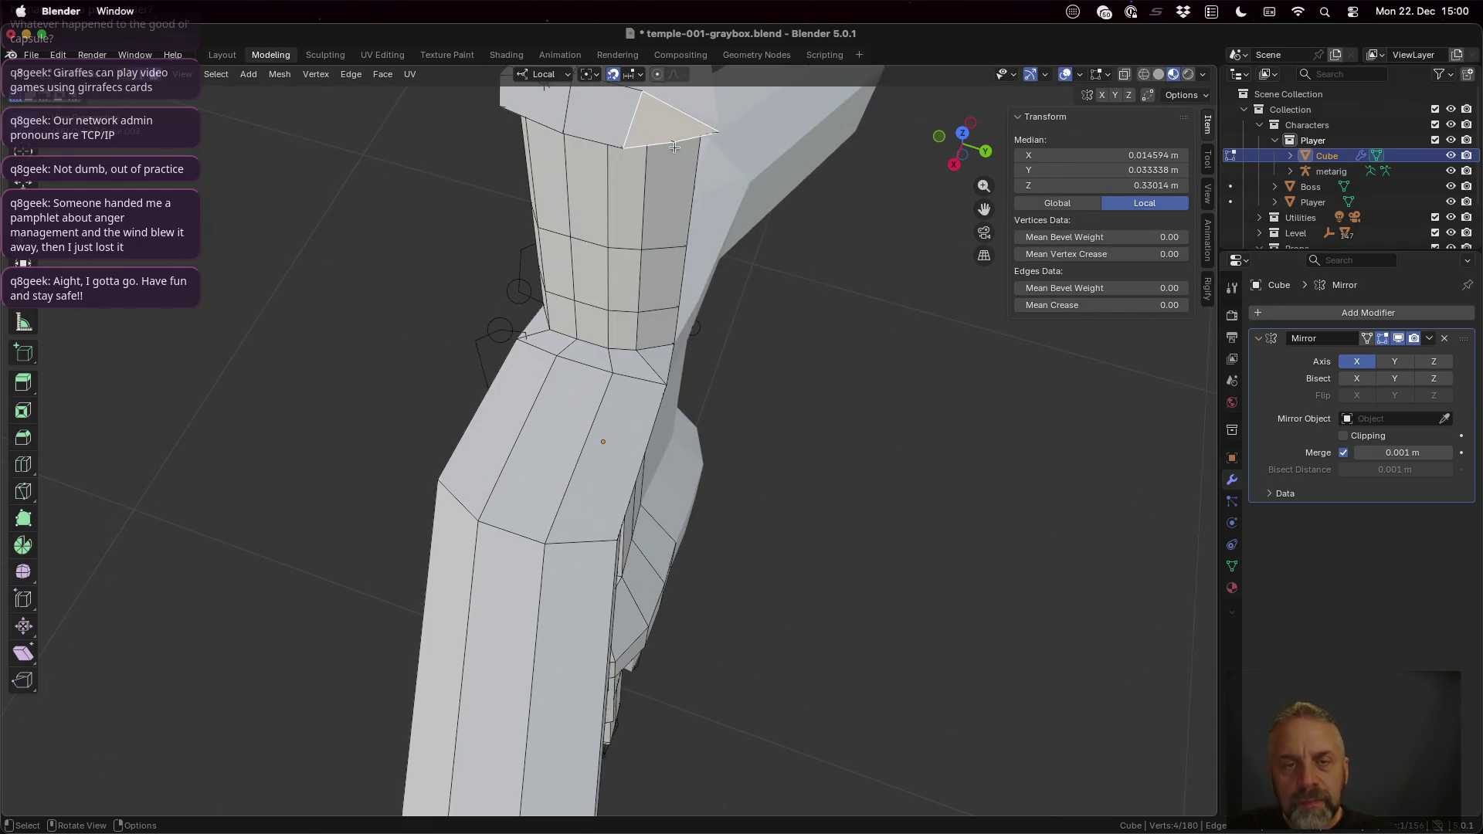
{"action": "middle_click_drag", "start_coordinate": [677, 156], "coordinate": [657, 285]}
{"action": "key", "text": "1"}
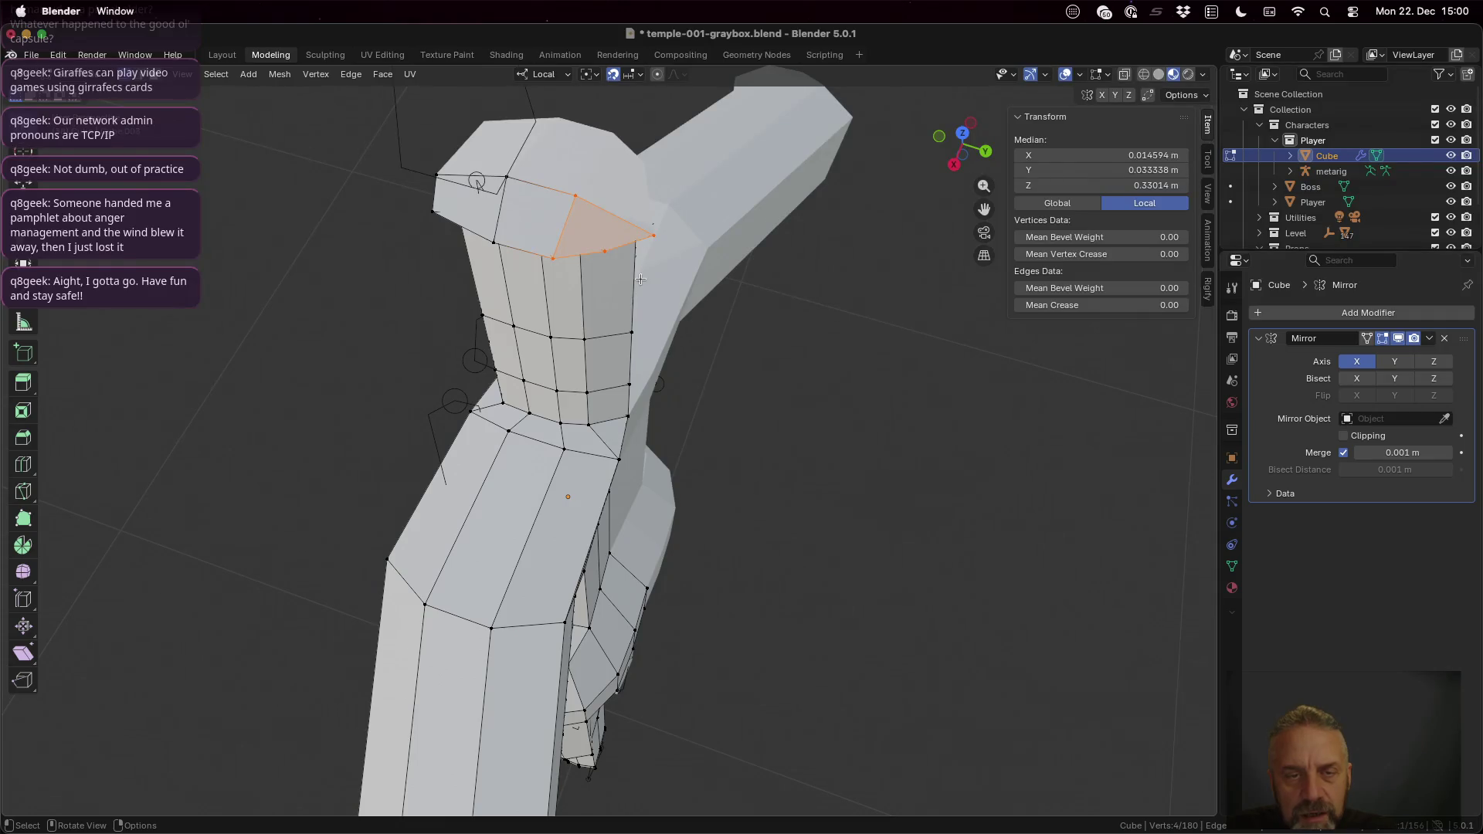
{"action": "left_click", "coordinate": [607, 250]}
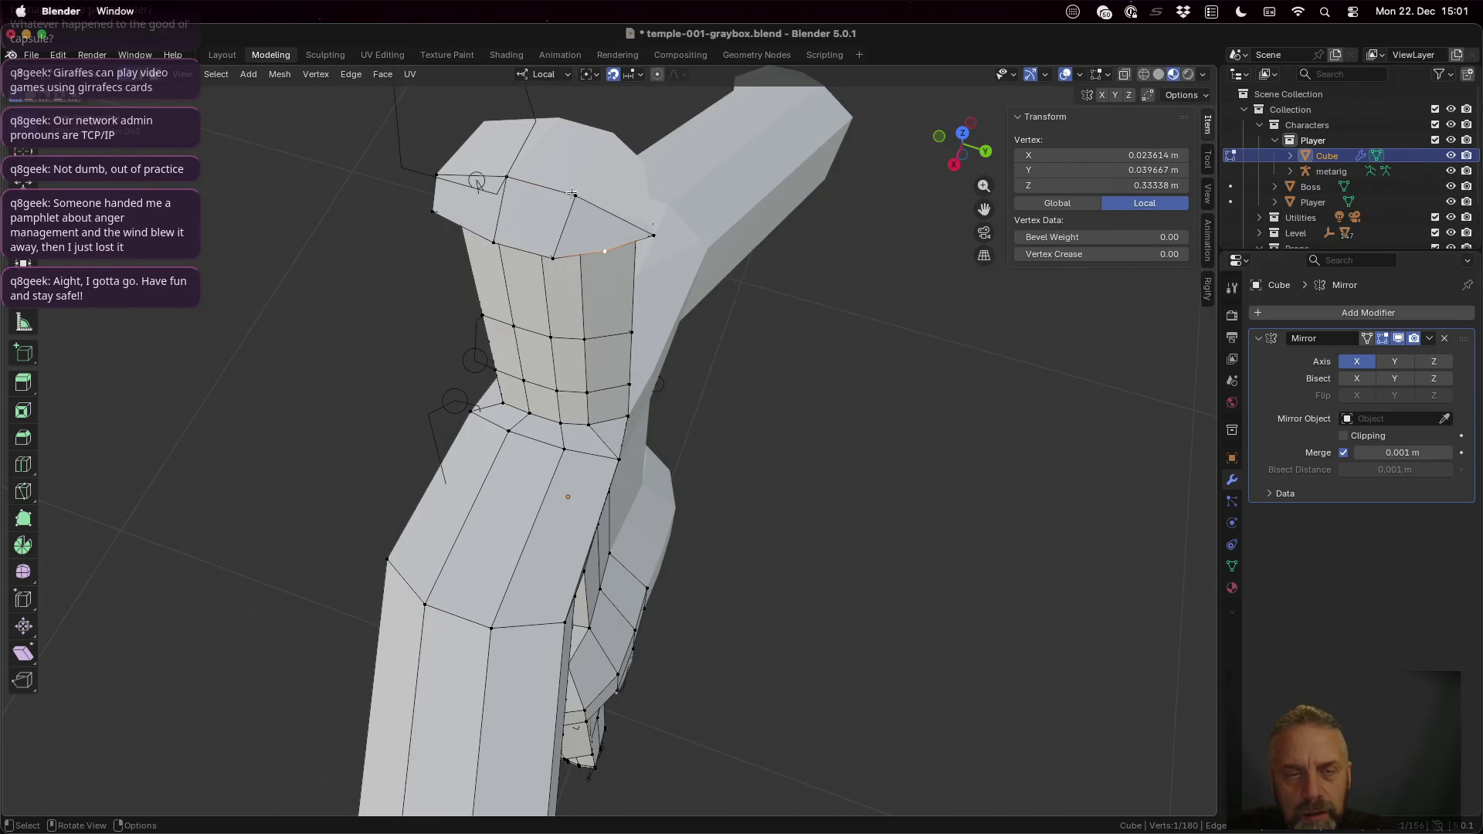
{"action": "middle_click_drag", "start_coordinate": [605, 250], "coordinate": [538, 171]}
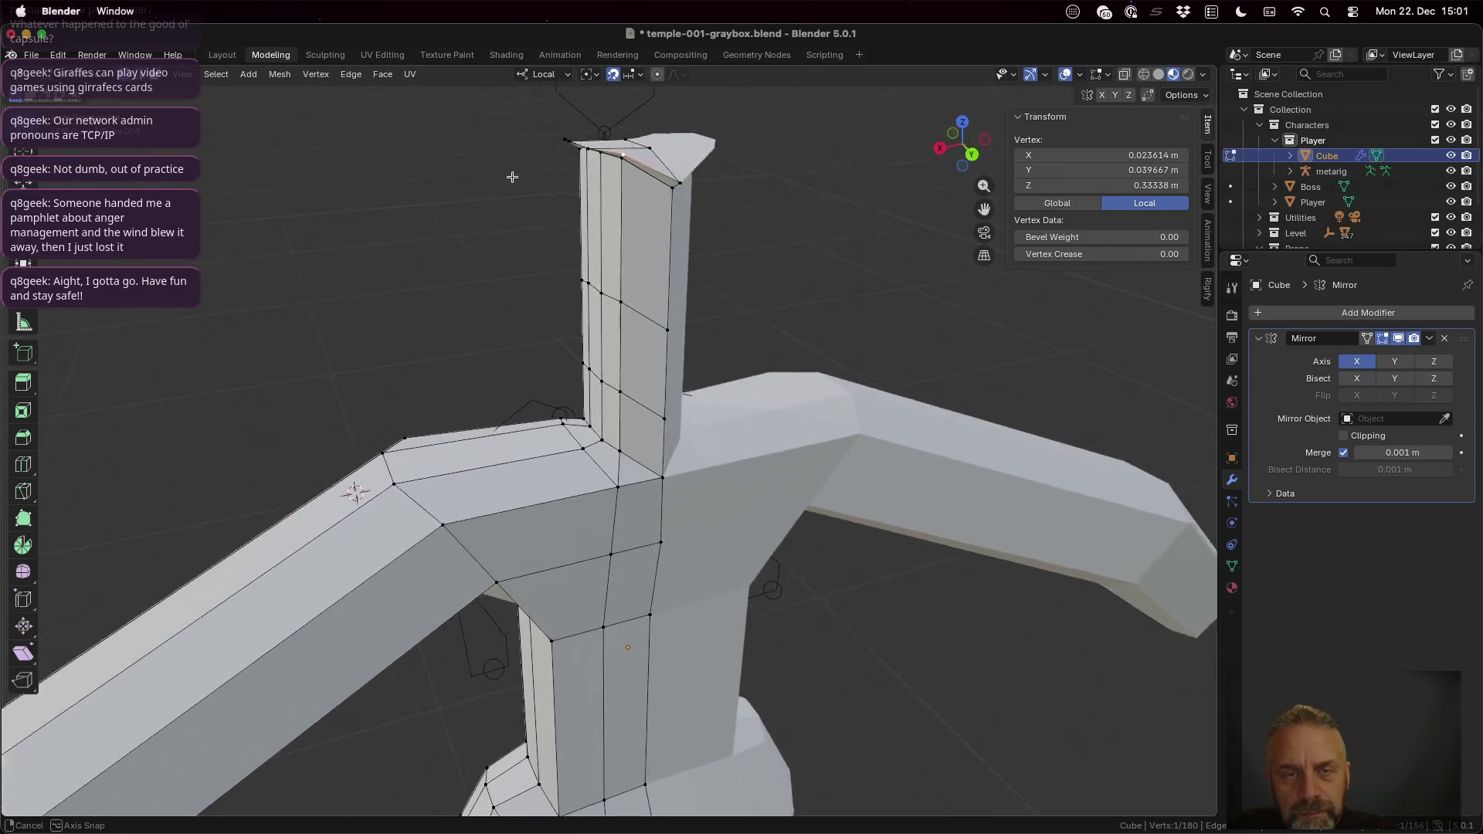
{"action": "middle_click_drag", "start_coordinate": [538, 172], "coordinate": [449, 198]}
{"action": "key", "text": "t"}
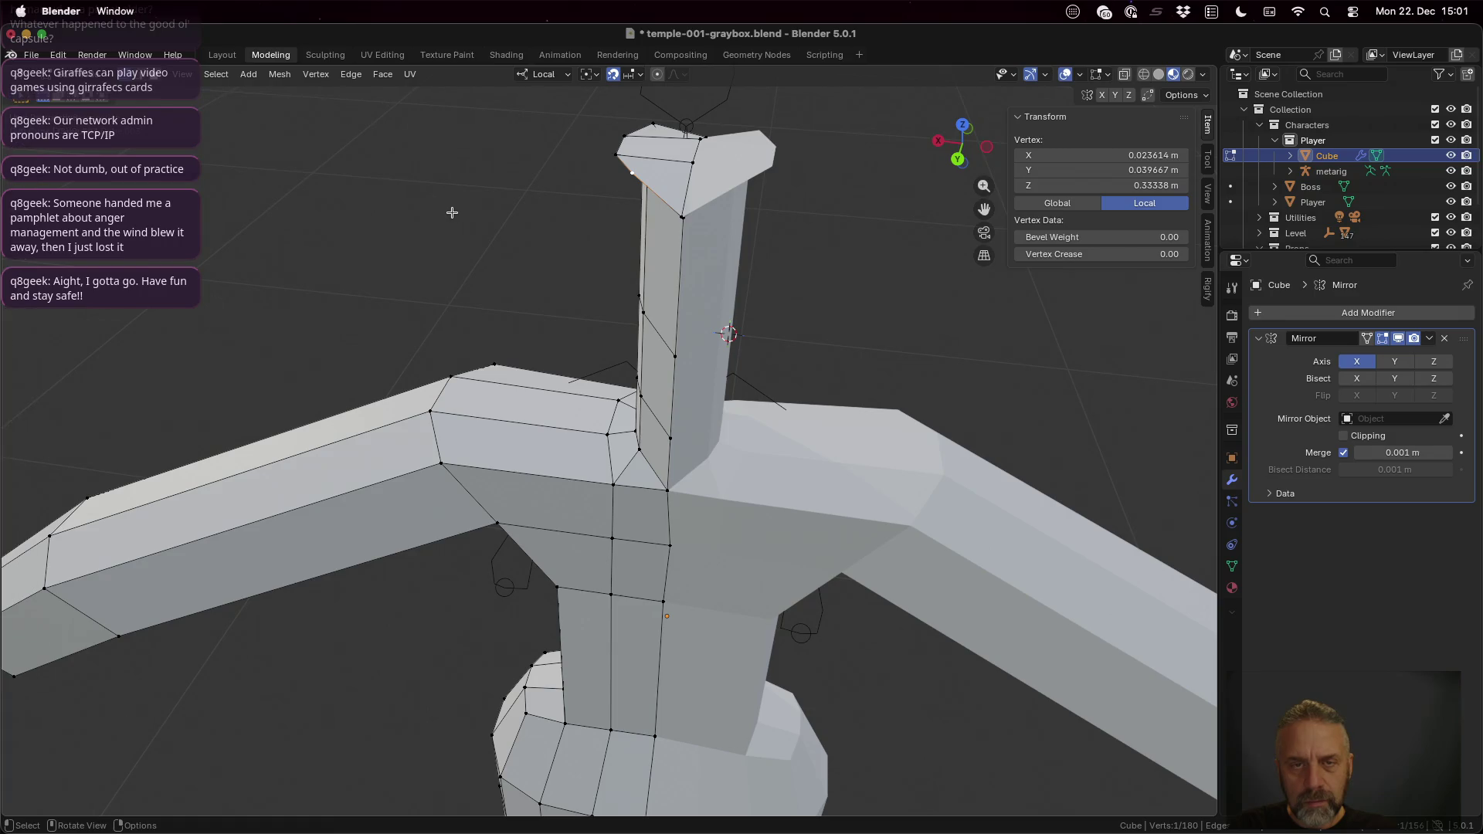
Step: Triangulate the neck's top quad faces one at a time with Ctrl+T
{"action": "key", "text": "t"}
{"action": "key", "text": "t"}
{"action": "key", "text": "ctrl+t"}
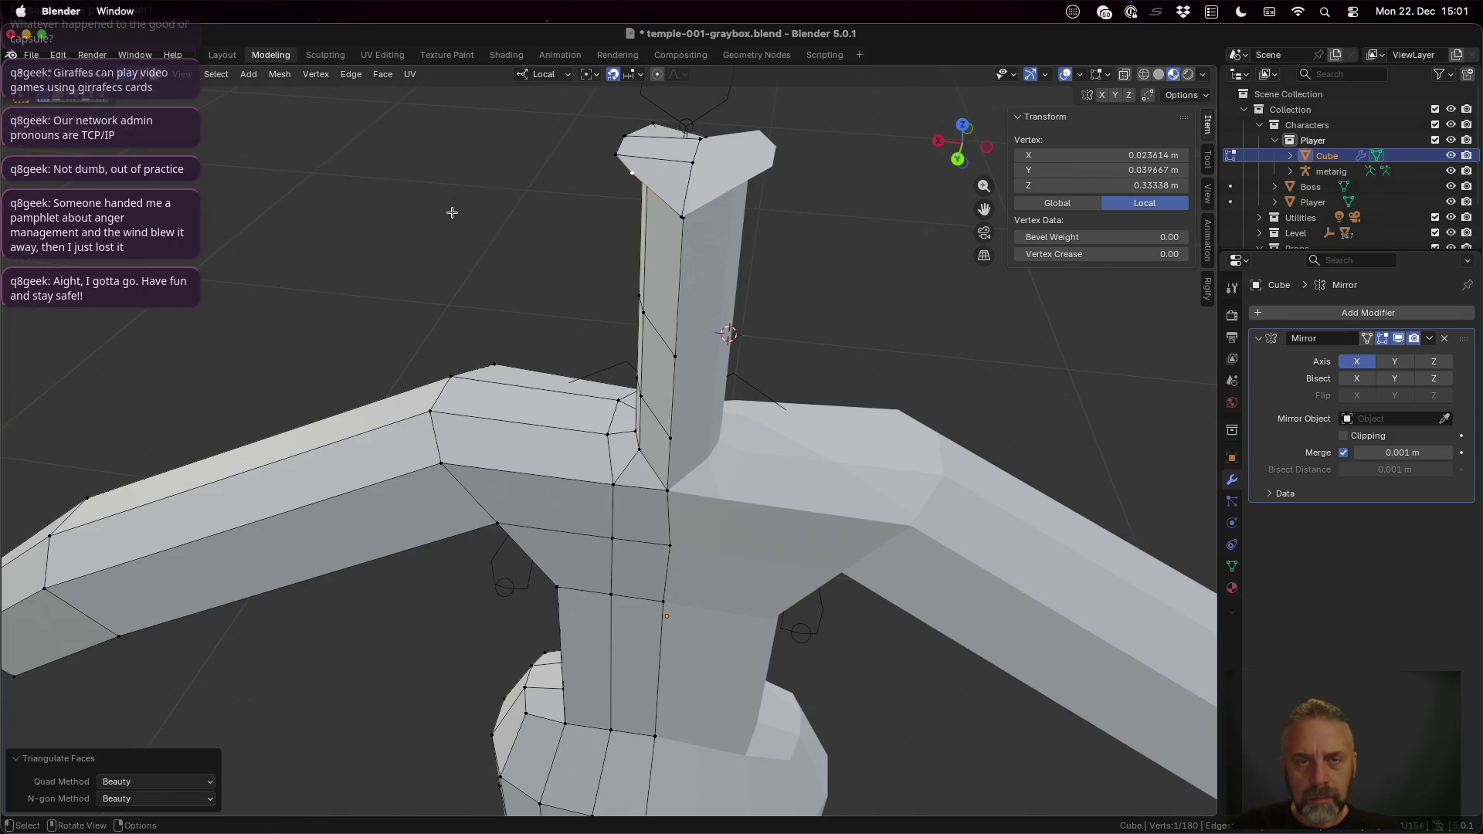
{"action": "key", "text": "alt+a"}
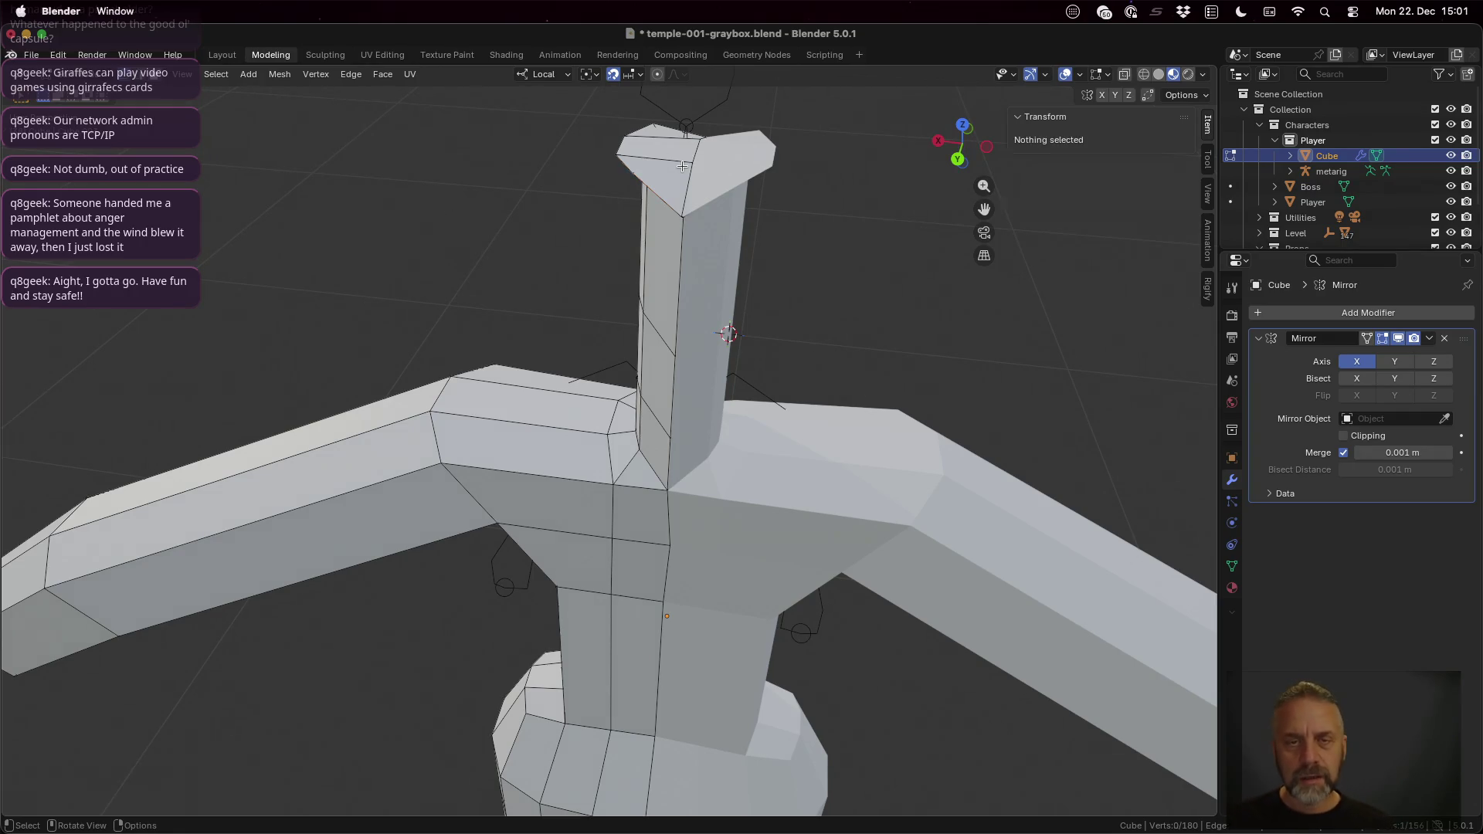
{"action": "left_click", "coordinate": [682, 189]}
{"action": "key", "text": "ctrl+t"}
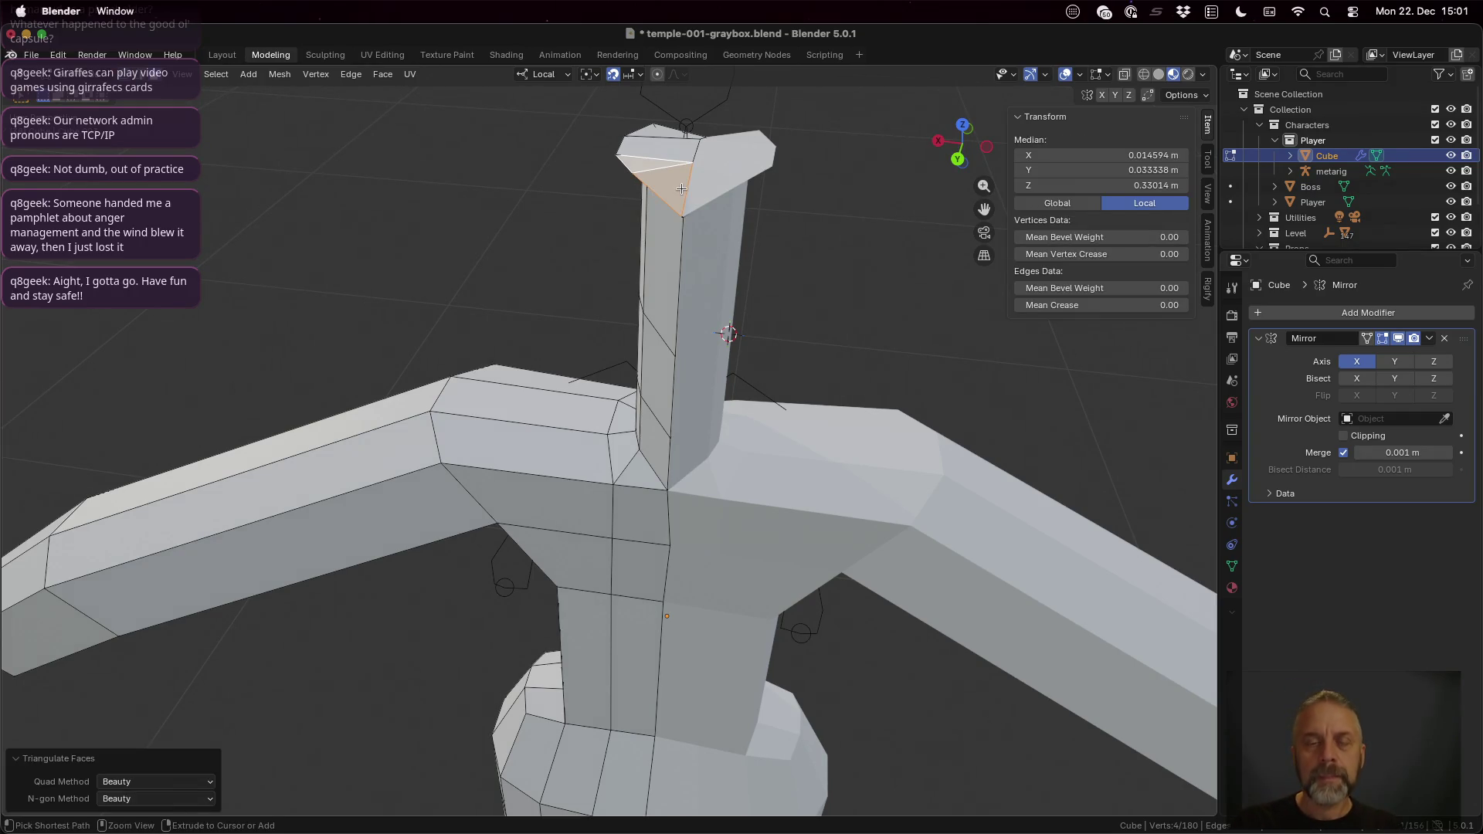
{"action": "mouse_move", "coordinate": [681, 189]}
{"action": "middle_mouse_down"}
{"action": "mouse_move", "coordinate": [677, 131]}
{"action": "mouse_move", "coordinate": [630, 238]}
{"action": "middle_mouse_up"}
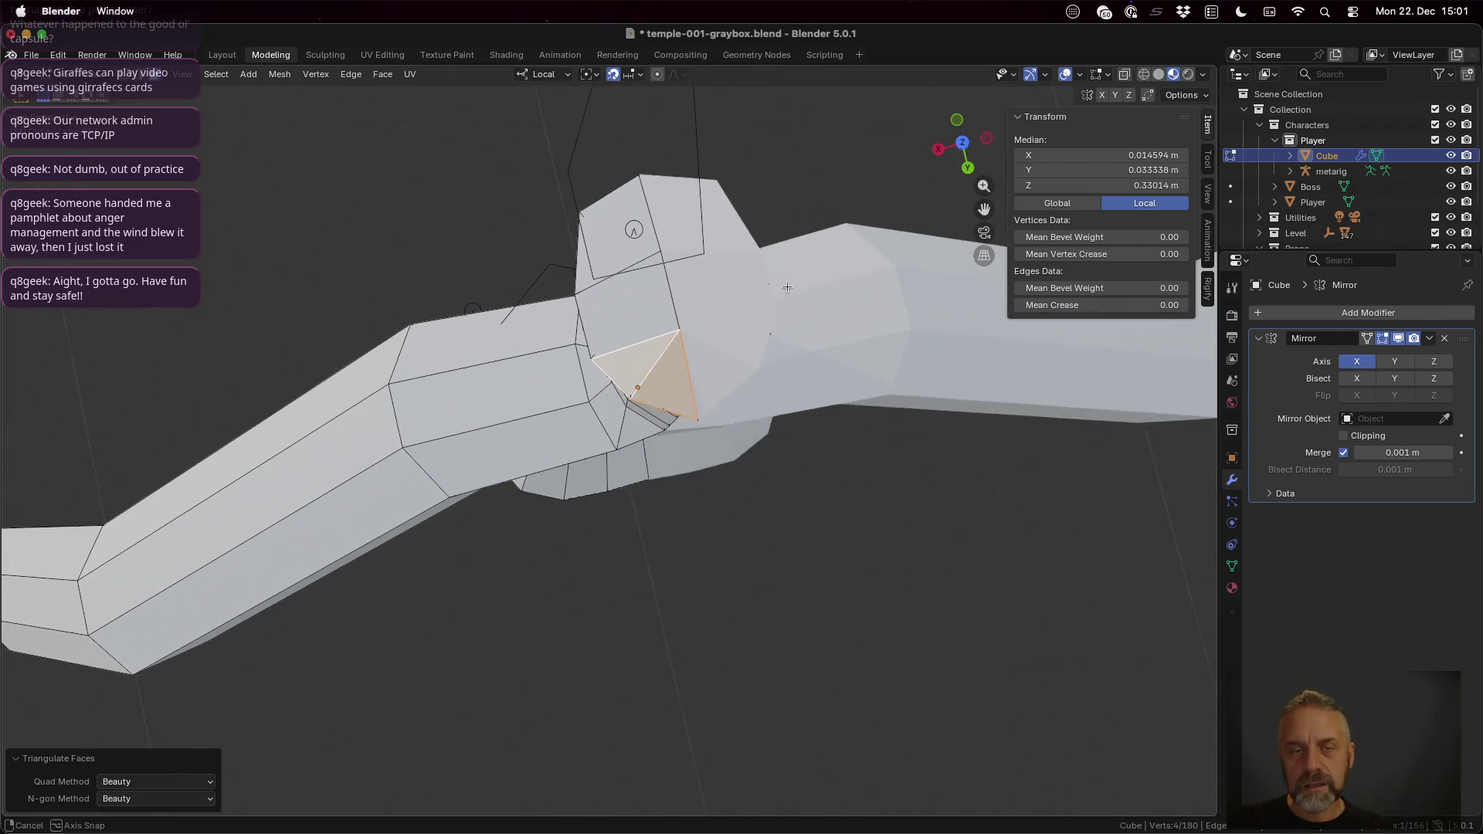
{"action": "left_click", "coordinate": [634, 230]}
{"action": "key", "text": "ctrl+t"}
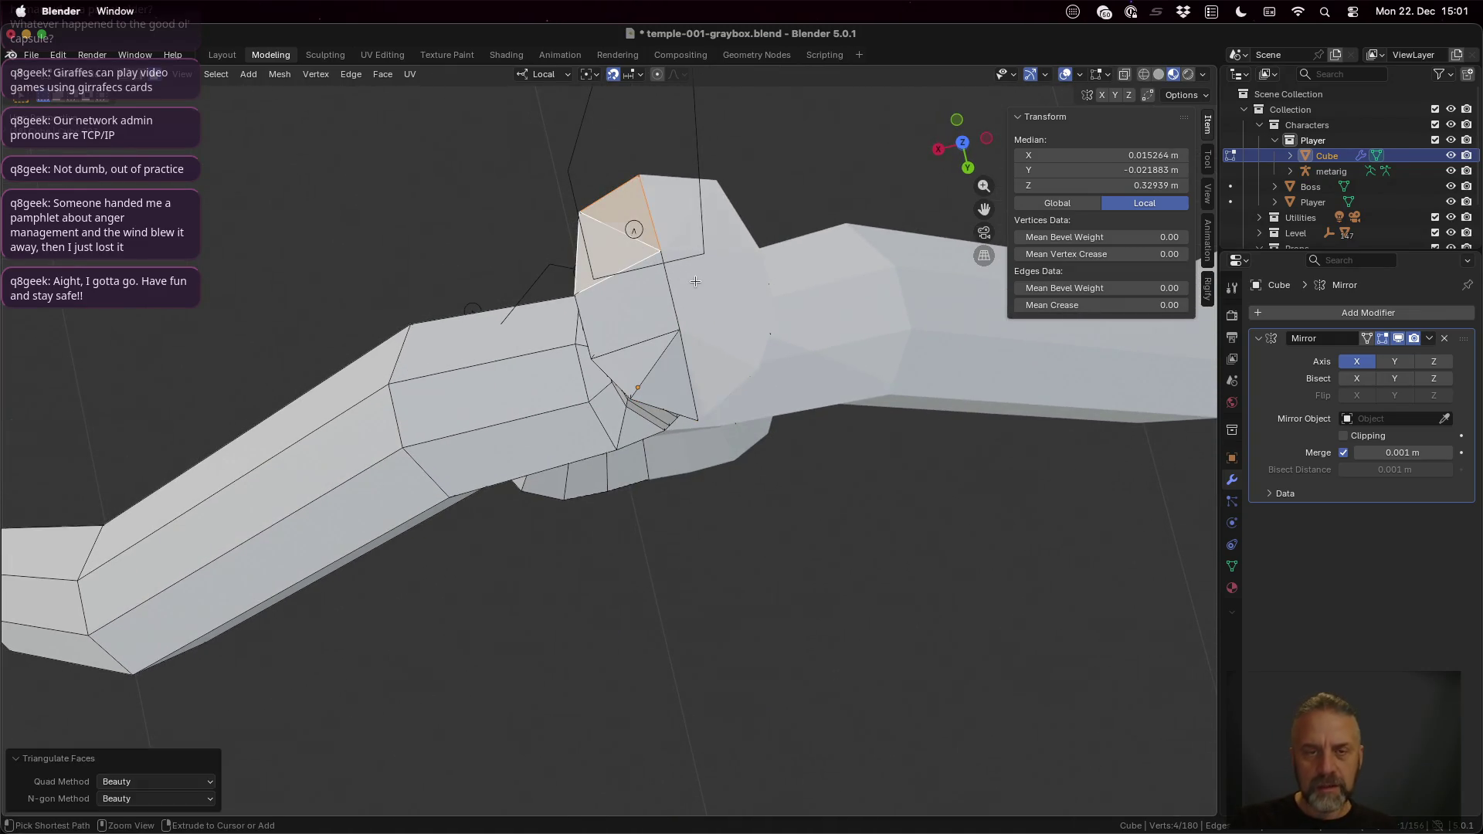
{"action": "mouse_move", "coordinate": [769, 346]}
{"action": "middle_mouse_down"}
{"action": "mouse_move", "coordinate": [963, 236]}
{"action": "mouse_move", "coordinate": [709, 350]}
{"action": "mouse_move", "coordinate": [663, 319]}
{"action": "mouse_move", "coordinate": [664, 355]}
{"action": "middle_mouse_up"}
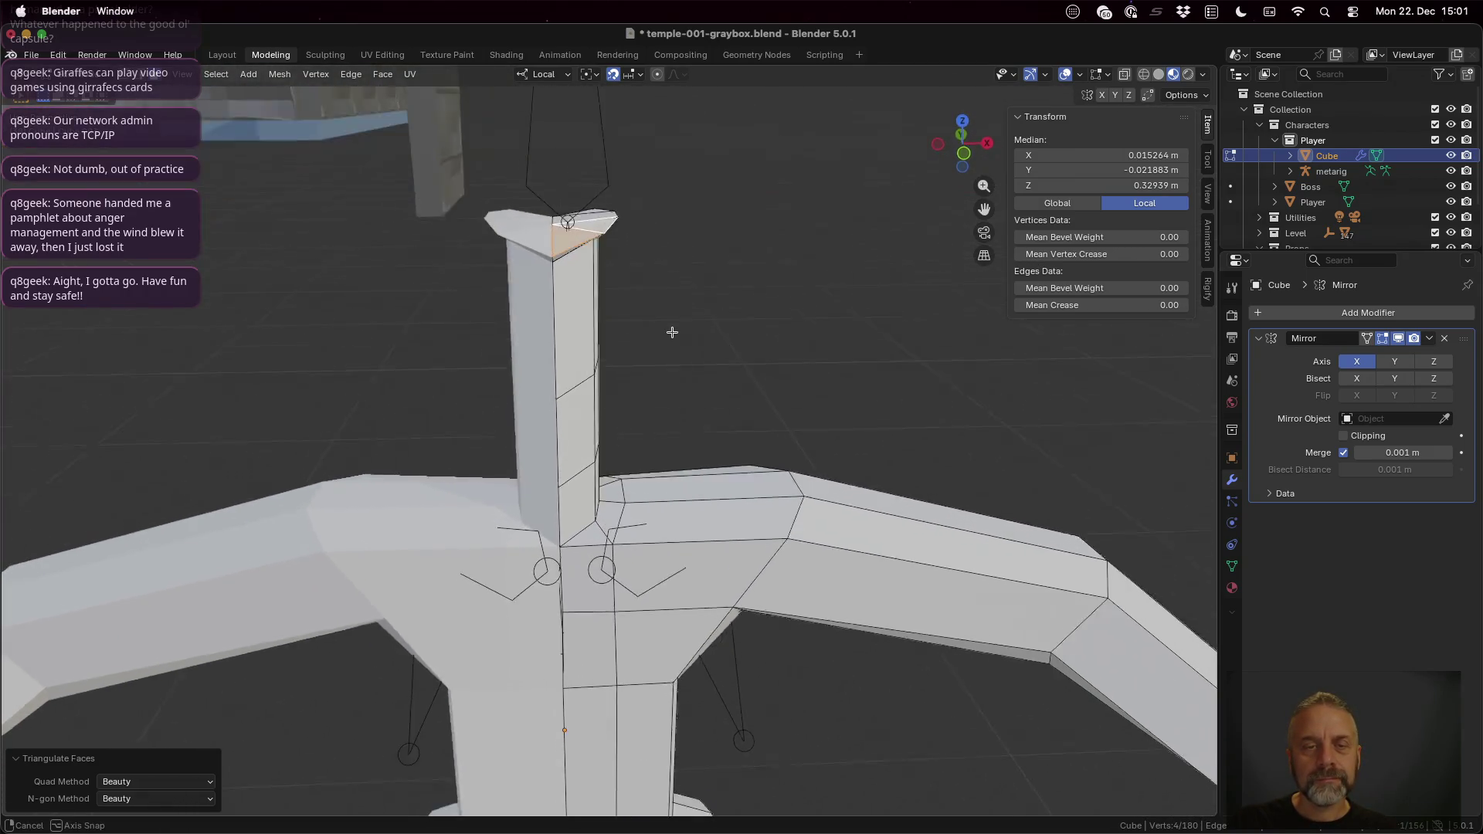
Step: Extrude the head's top faces along local Z, cancelling the offset so they stay in place
{"action": "key", "text": "g"}
{"action": "key", "text": "z"}
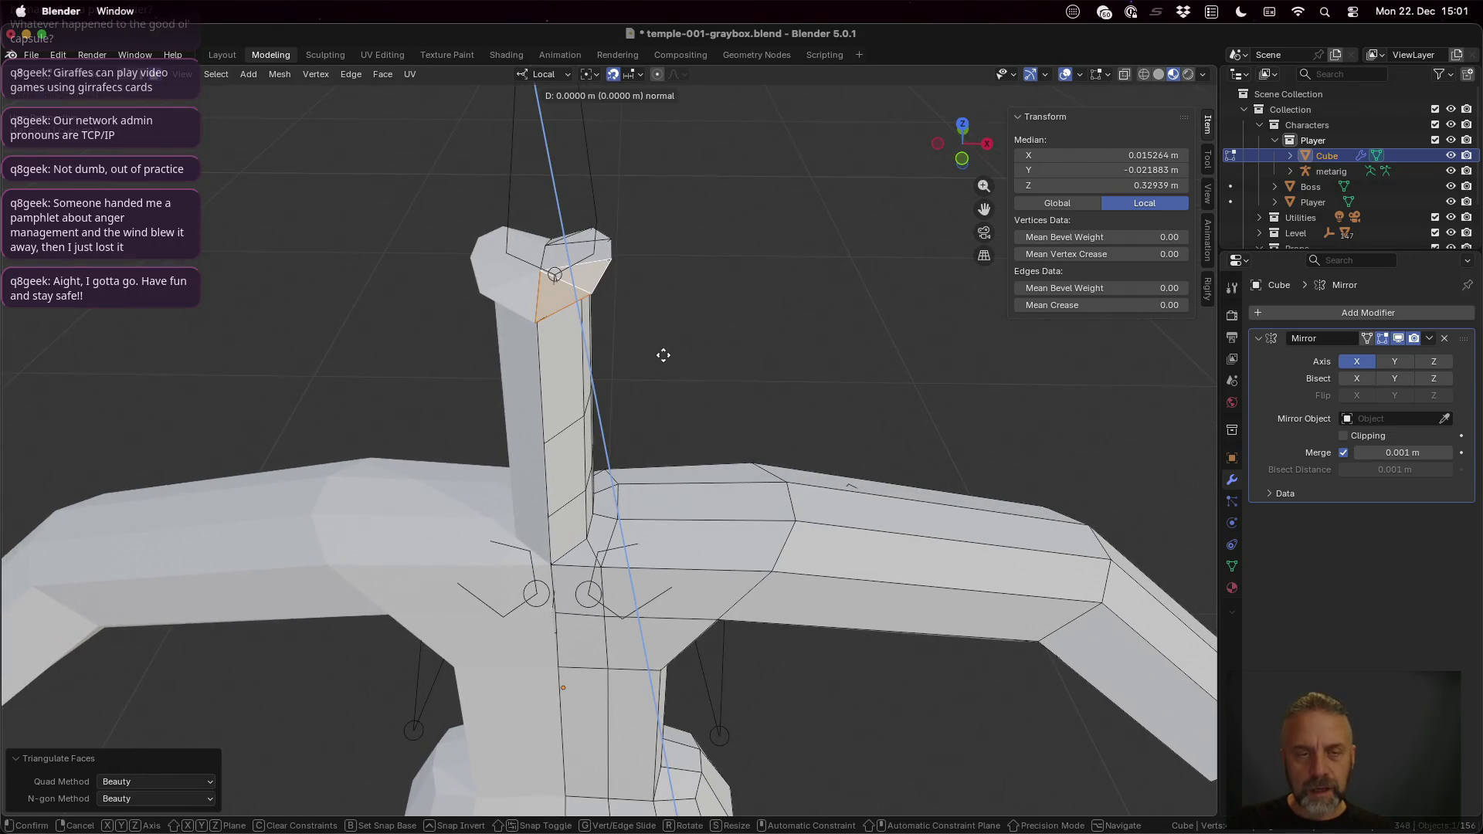
{"action": "key", "text": "z"}
{"action": "key", "text": "z"}
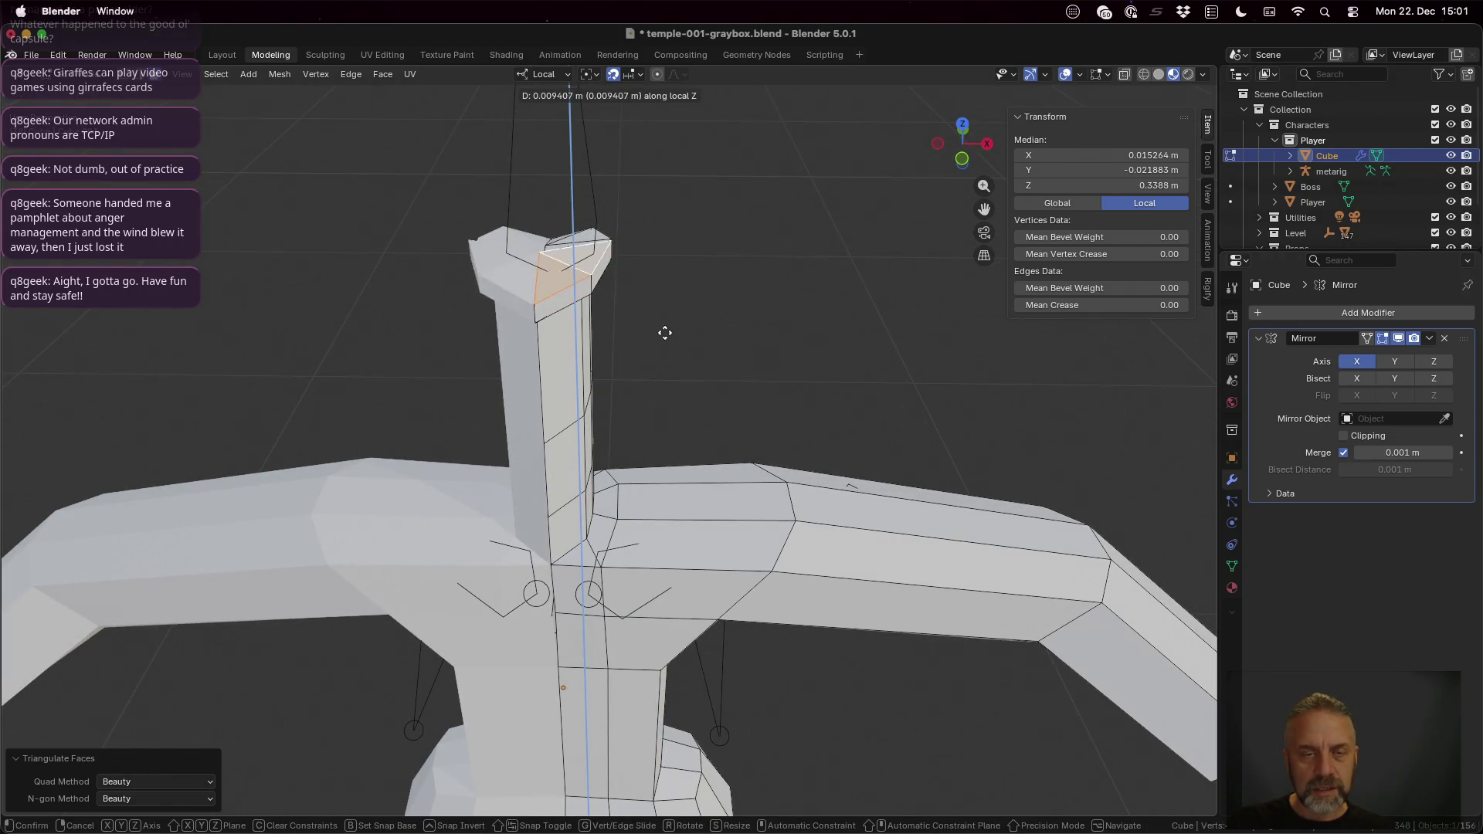
{"action": "key", "text": "Escape"}
{"action": "middle_click_drag", "start_coordinate": [574, 252], "coordinate": [639, 314]}
{"action": "scroll", "coordinate": [638, 314], "scroll_direction": "down", "scroll_amount": 3}
Step: Triangulate one head face, then undo it to keep the quad
{"action": "left_click", "coordinate": [586, 390], "text": "shift"}
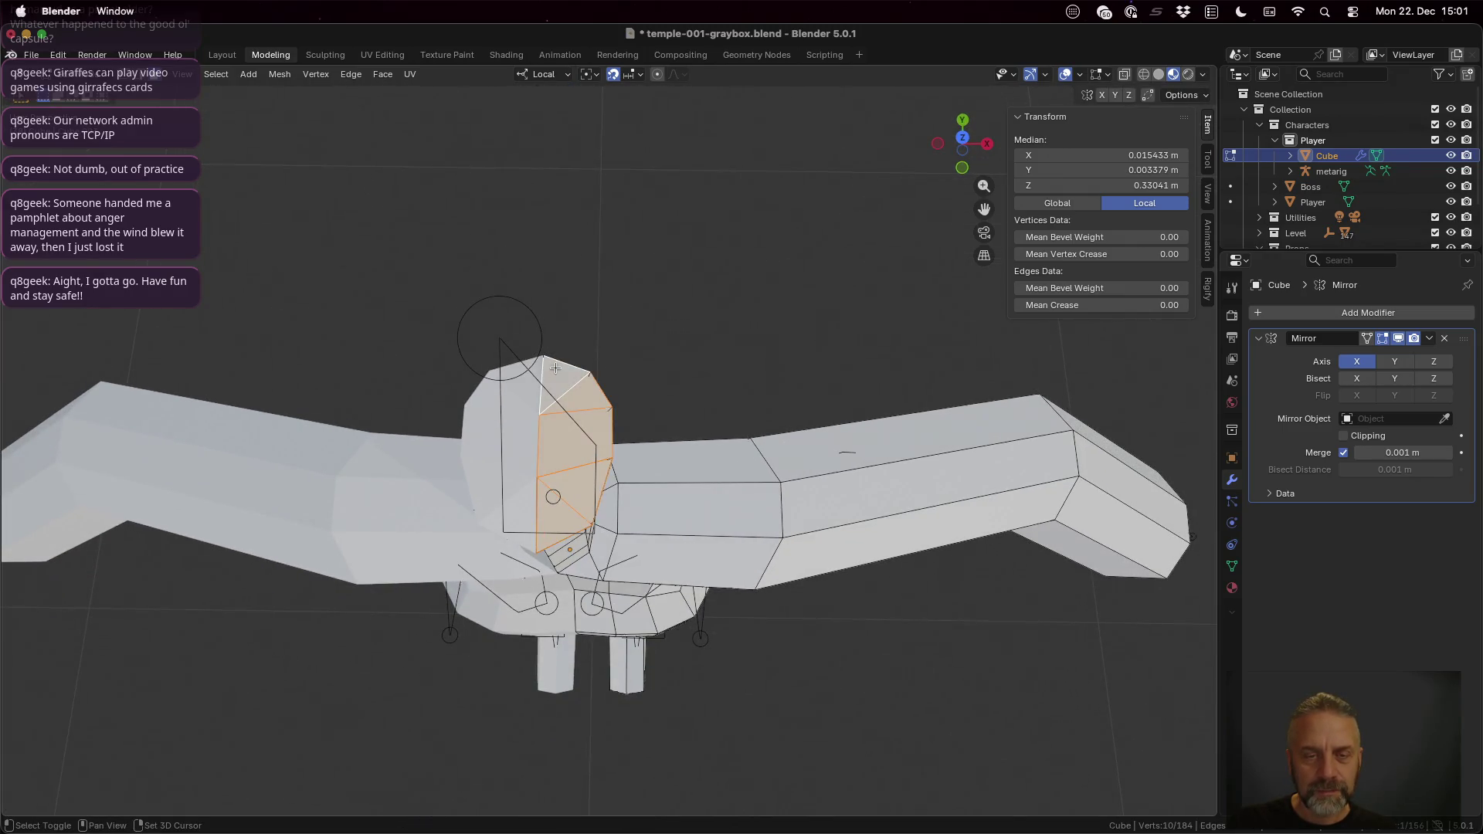
{"action": "mouse_move", "coordinate": [584, 390]}
{"action": "middle_mouse_down"}
{"action": "mouse_move", "coordinate": [623, 358]}
{"action": "mouse_move", "coordinate": [622, 320]}
{"action": "mouse_move", "coordinate": [710, 450]}
{"action": "middle_mouse_up"}
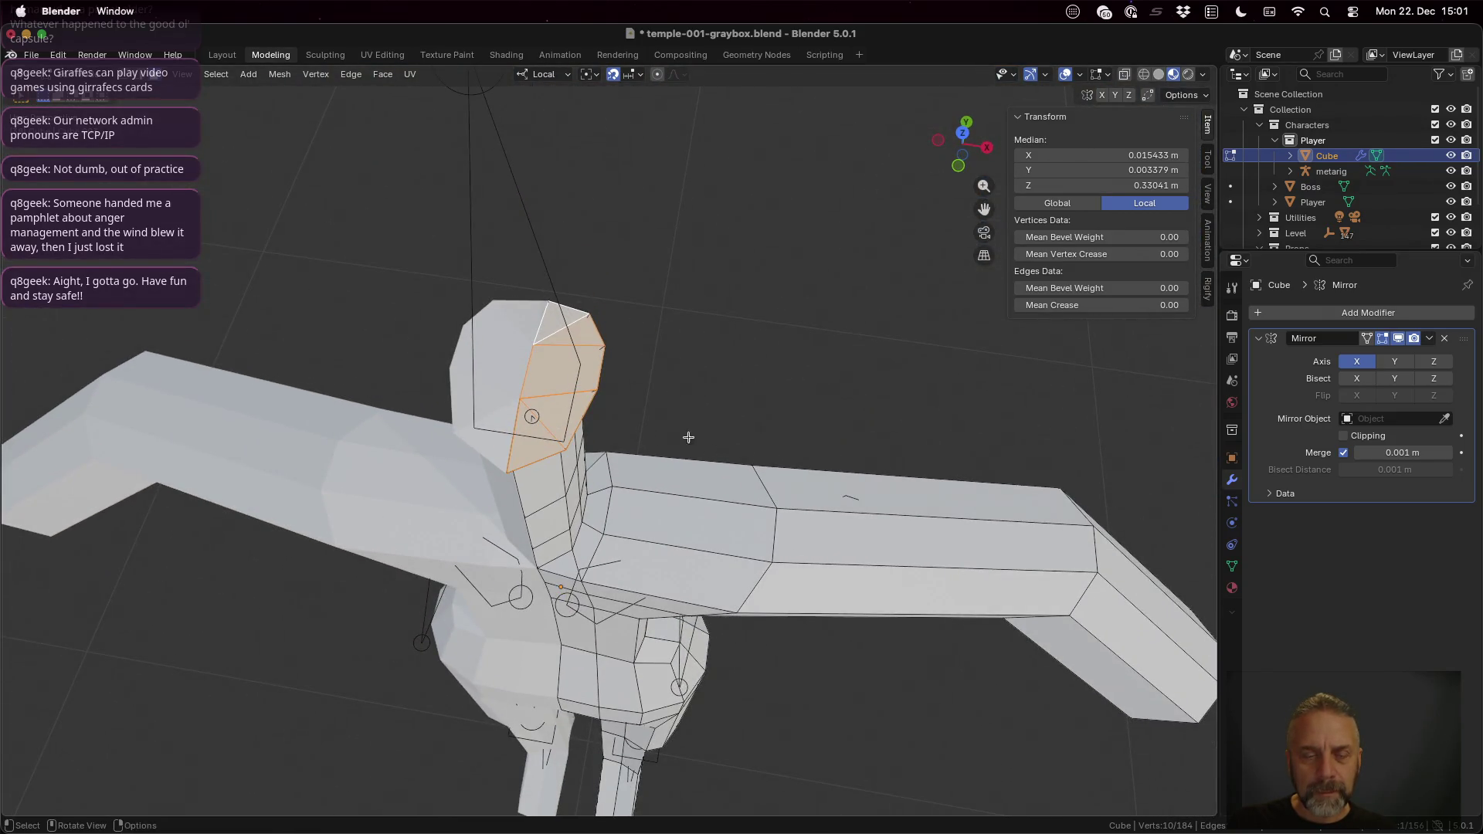
{"action": "left_click", "coordinate": [566, 353]}
{"action": "key", "text": "ctrl+t"}
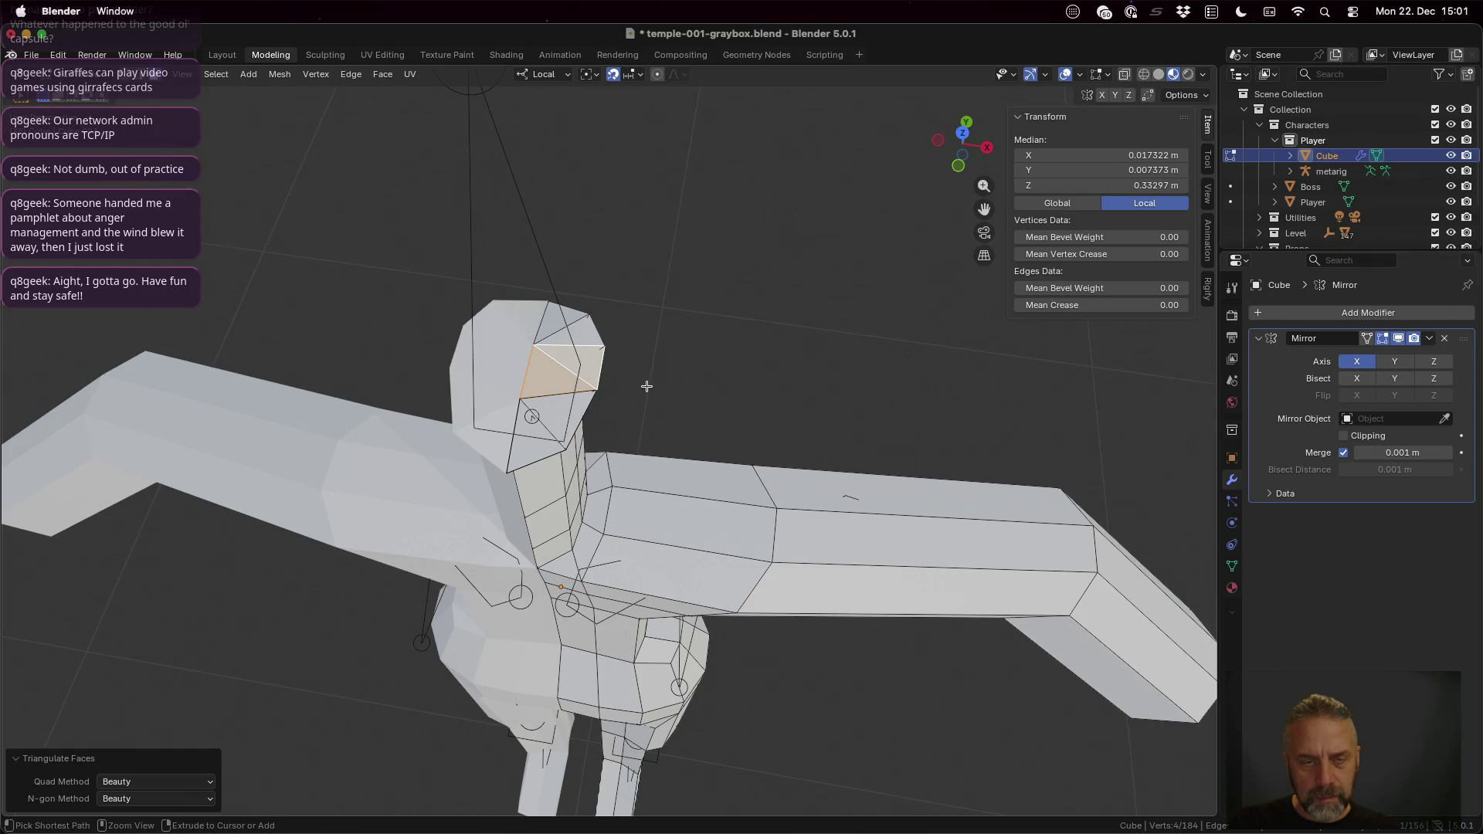
{"action": "mouse_move", "coordinate": [646, 391]}
{"action": "middle_mouse_down"}
{"action": "mouse_move", "coordinate": [643, 316]}
{"action": "mouse_move", "coordinate": [676, 388]}
{"action": "mouse_move", "coordinate": [677, 338]}
{"action": "middle_mouse_up"}
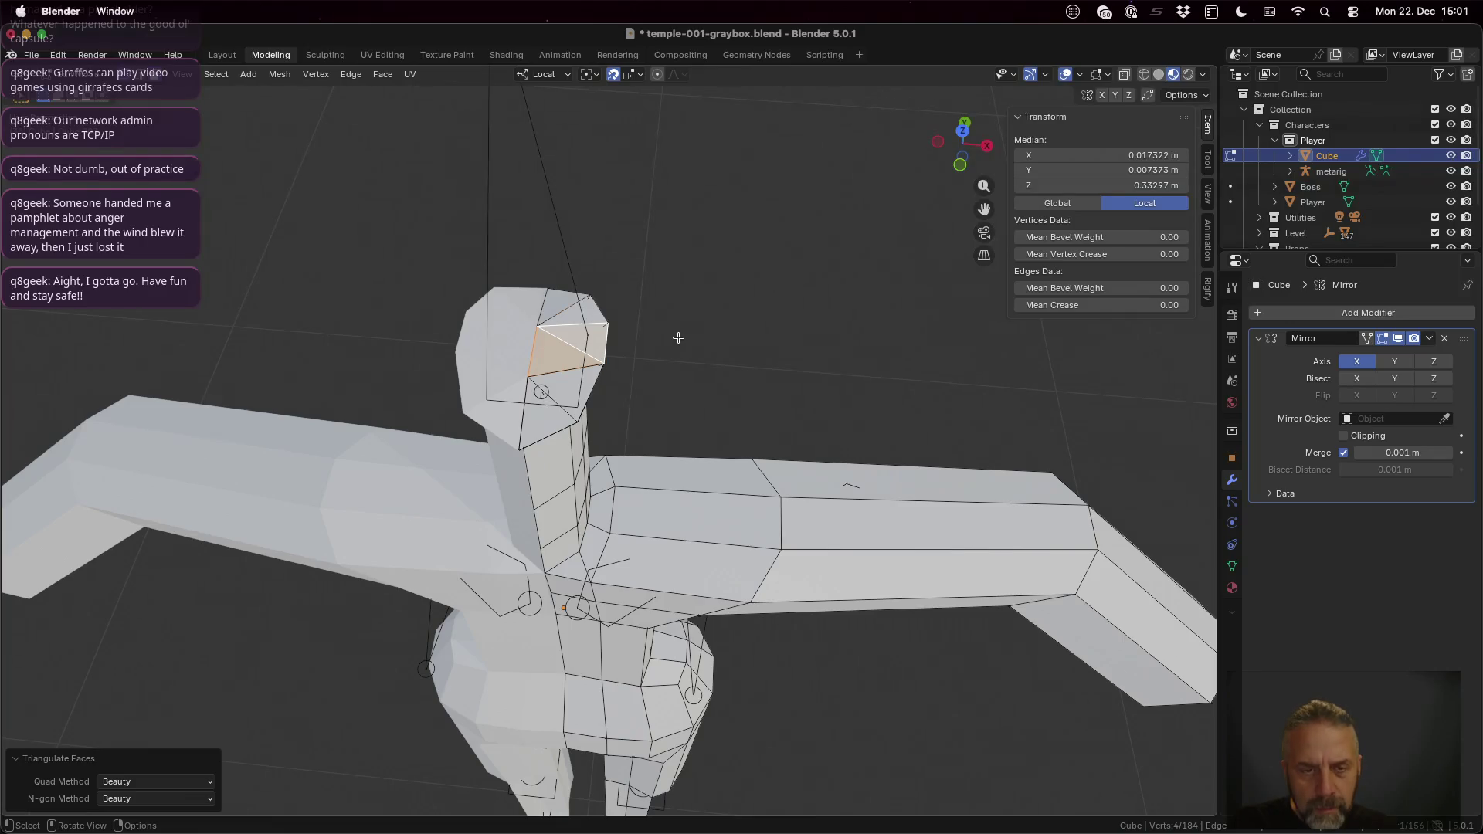
{"action": "key", "text": "ctrl+z"}
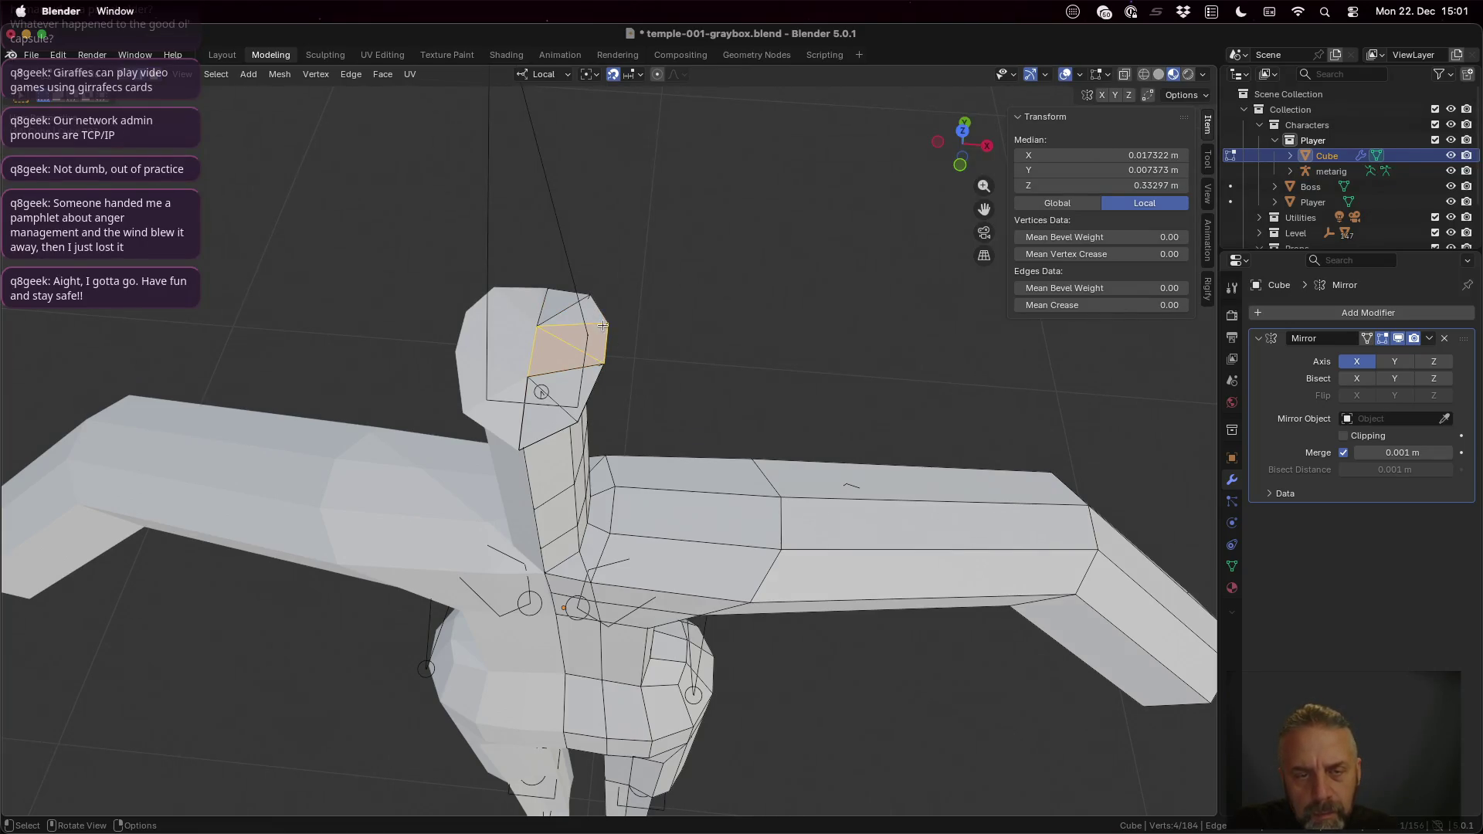
{"action": "scroll", "coordinate": [632, 333], "scroll_direction": "up", "scroll_amount": 2}
{"action": "scroll", "coordinate": [613, 317], "scroll_direction": "up", "scroll_amount": 4}
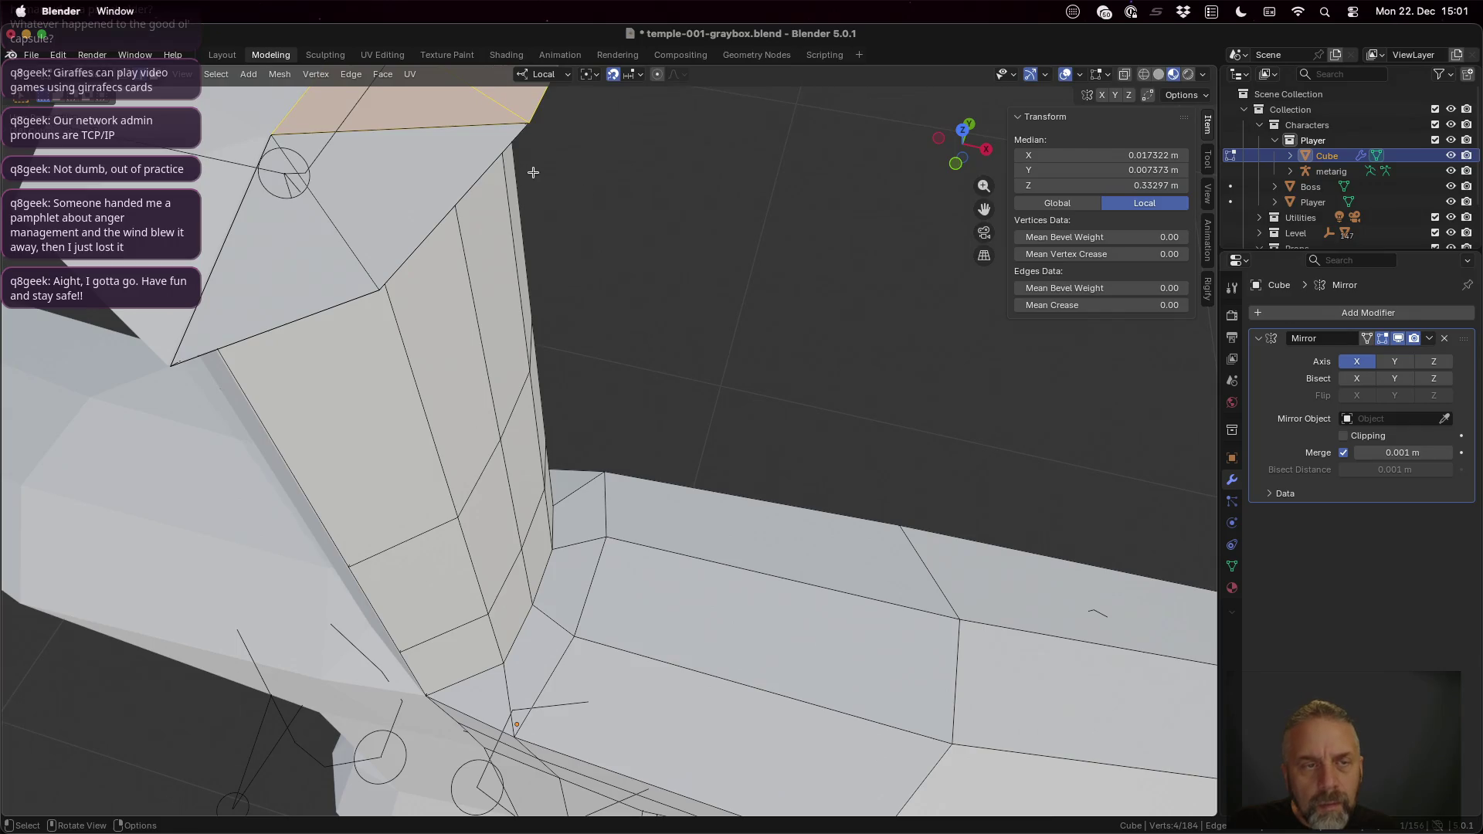
{"action": "scroll", "coordinate": [535, 174], "scroll_direction": "down", "scroll_amount": 3}
Step: Pick a shortest-path strip of faces across the top of the head between two edges
{"action": "middle_click_drag", "start_coordinate": [556, 226], "coordinate": [586, 293], "text": "shift"}
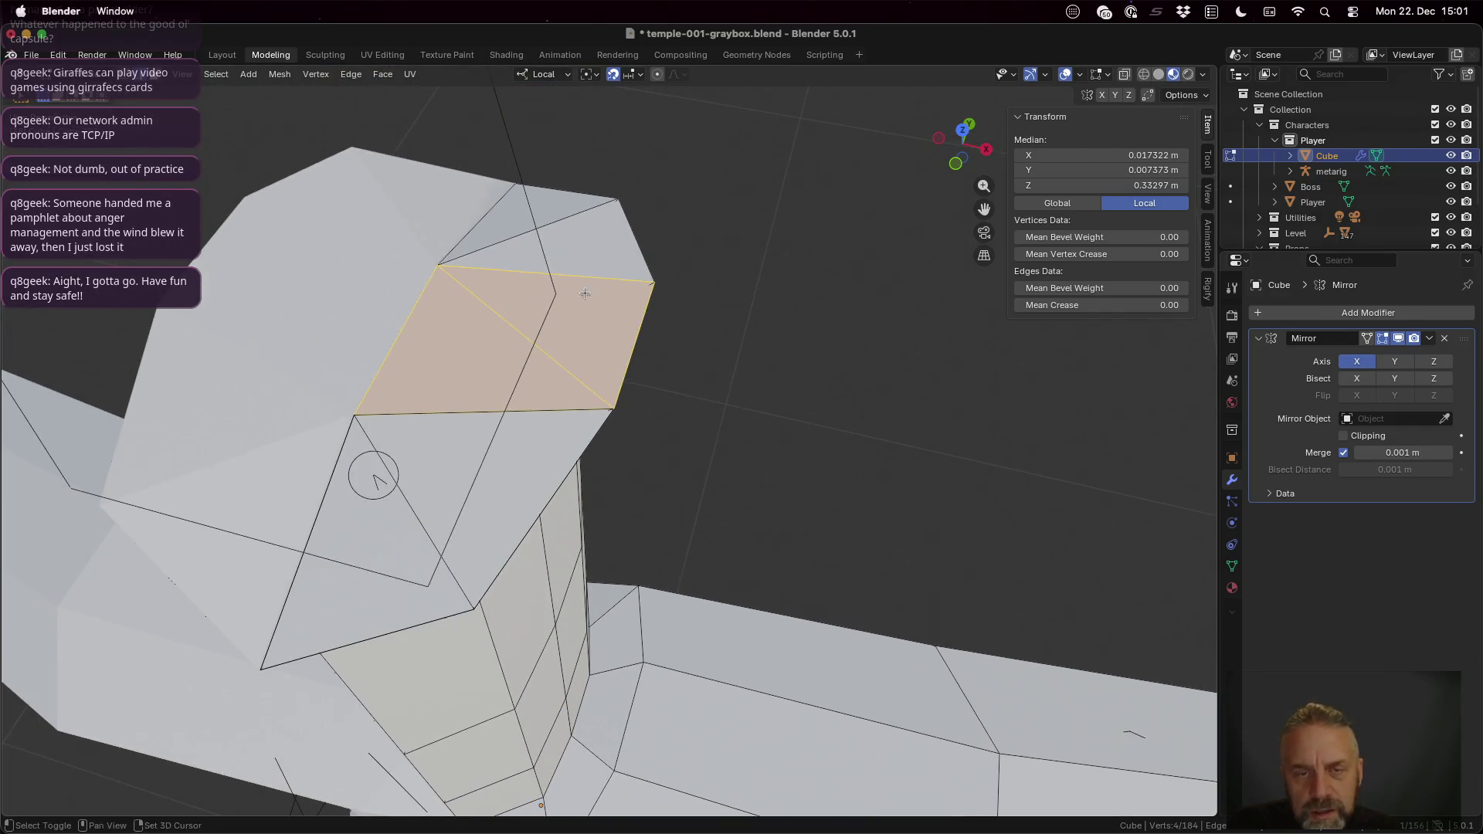
{"action": "left_click", "coordinate": [652, 283]}
{"action": "mouse_move", "coordinate": [693, 307]}
{"action": "middle_mouse_down"}
{"action": "mouse_move", "coordinate": [583, 287]}
{"action": "mouse_move", "coordinate": [460, 345]}
{"action": "mouse_move", "coordinate": [593, 457]}
{"action": "middle_mouse_up"}
{"action": "left_click", "coordinate": [760, 696], "text": "shift"}
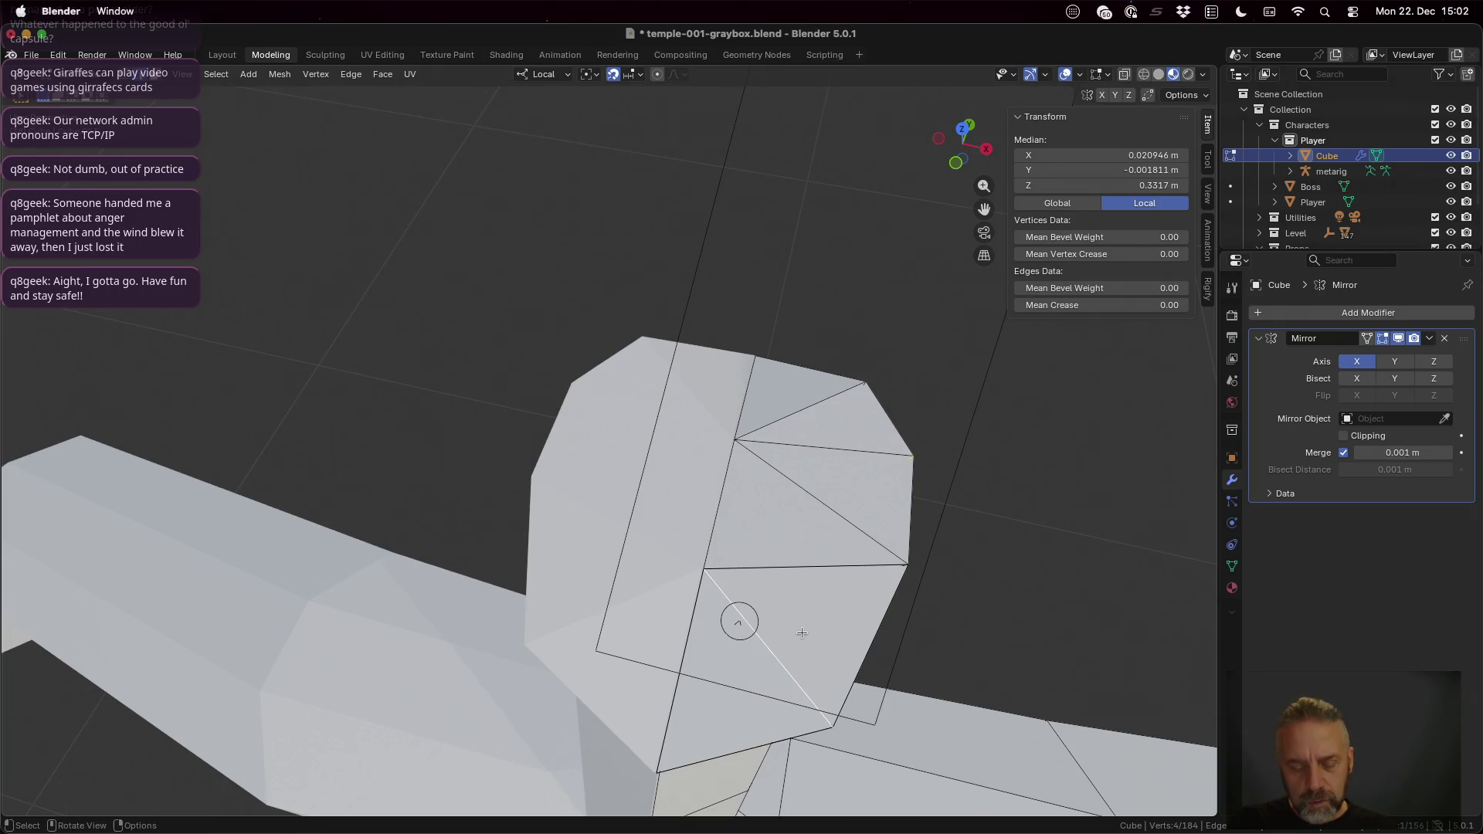
{"action": "left_click", "coordinate": [771, 378], "text": "ctrl"}
{"action": "middle_click_drag", "start_coordinate": [771, 378], "coordinate": [990, 511]}
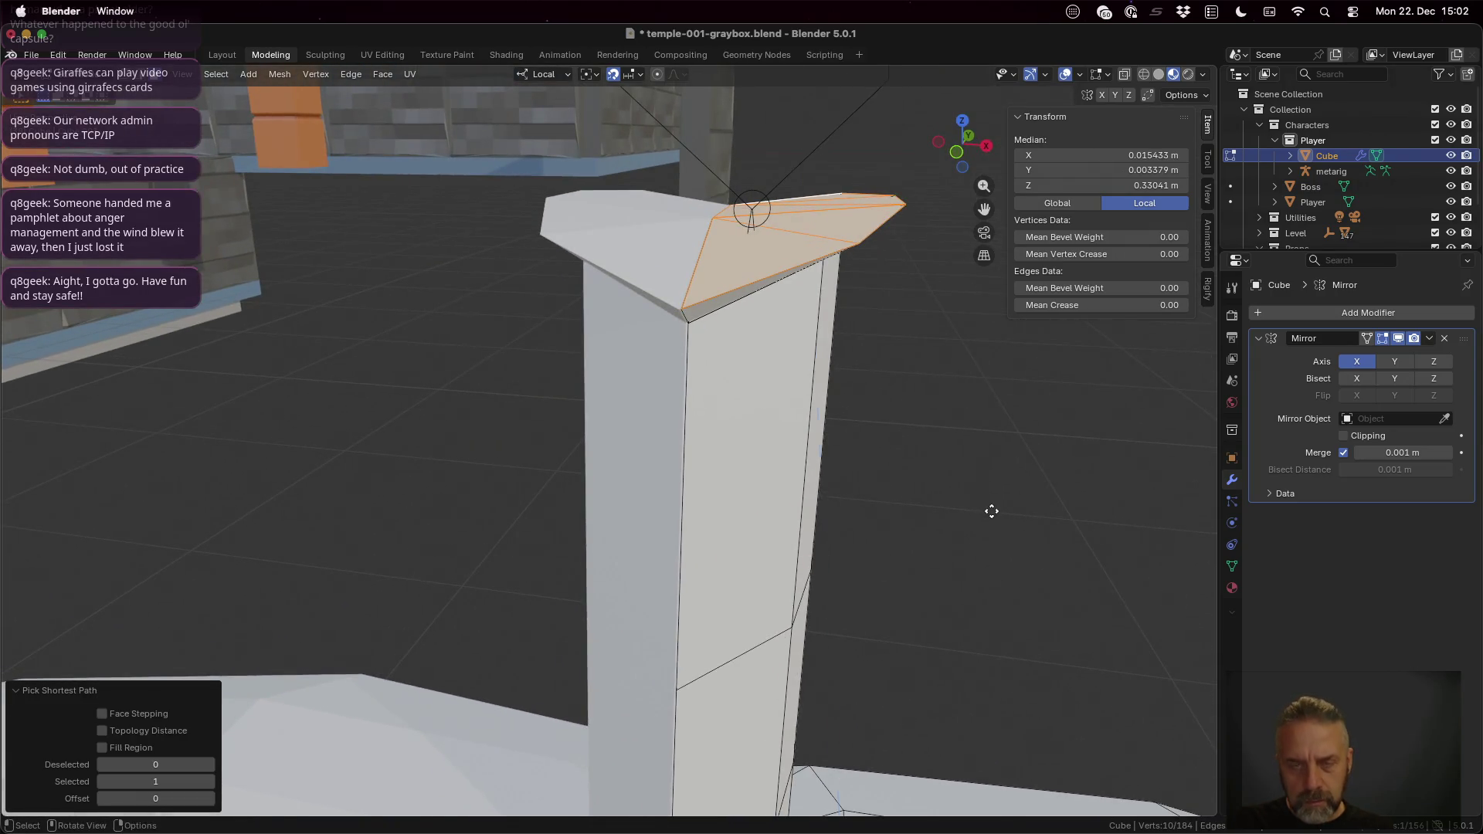
Step: Extrude the selected head strip about 0.015 m upward along local Z
{"action": "key", "text": "g"}
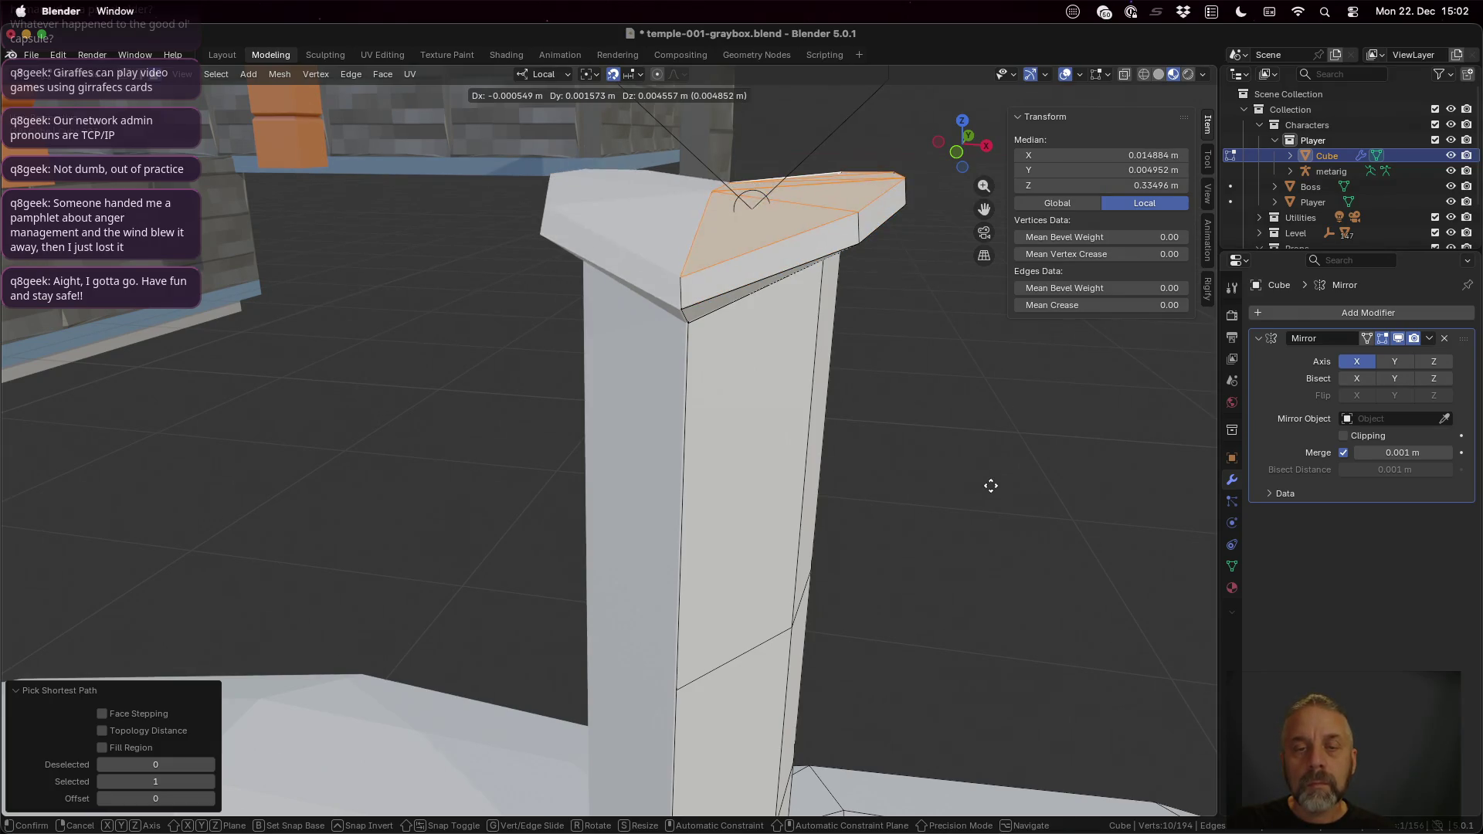
{"action": "key", "text": "z"}
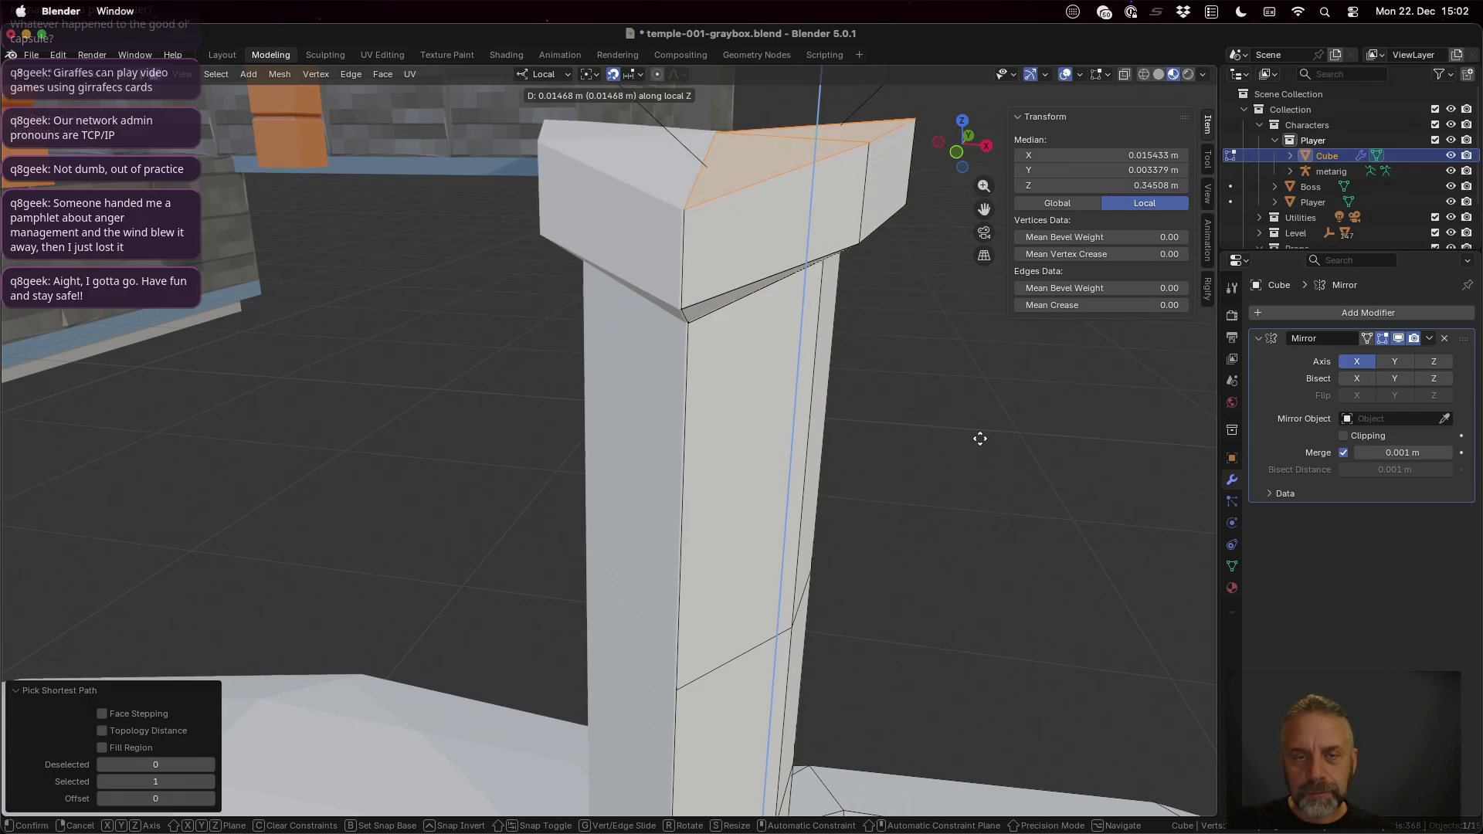
{"action": "left_click", "coordinate": [921, 354]}
{"action": "scroll", "coordinate": [921, 355], "scroll_direction": "down", "scroll_amount": 3}
{"action": "scroll", "coordinate": [924, 397], "scroll_direction": "down", "scroll_amount": 3}
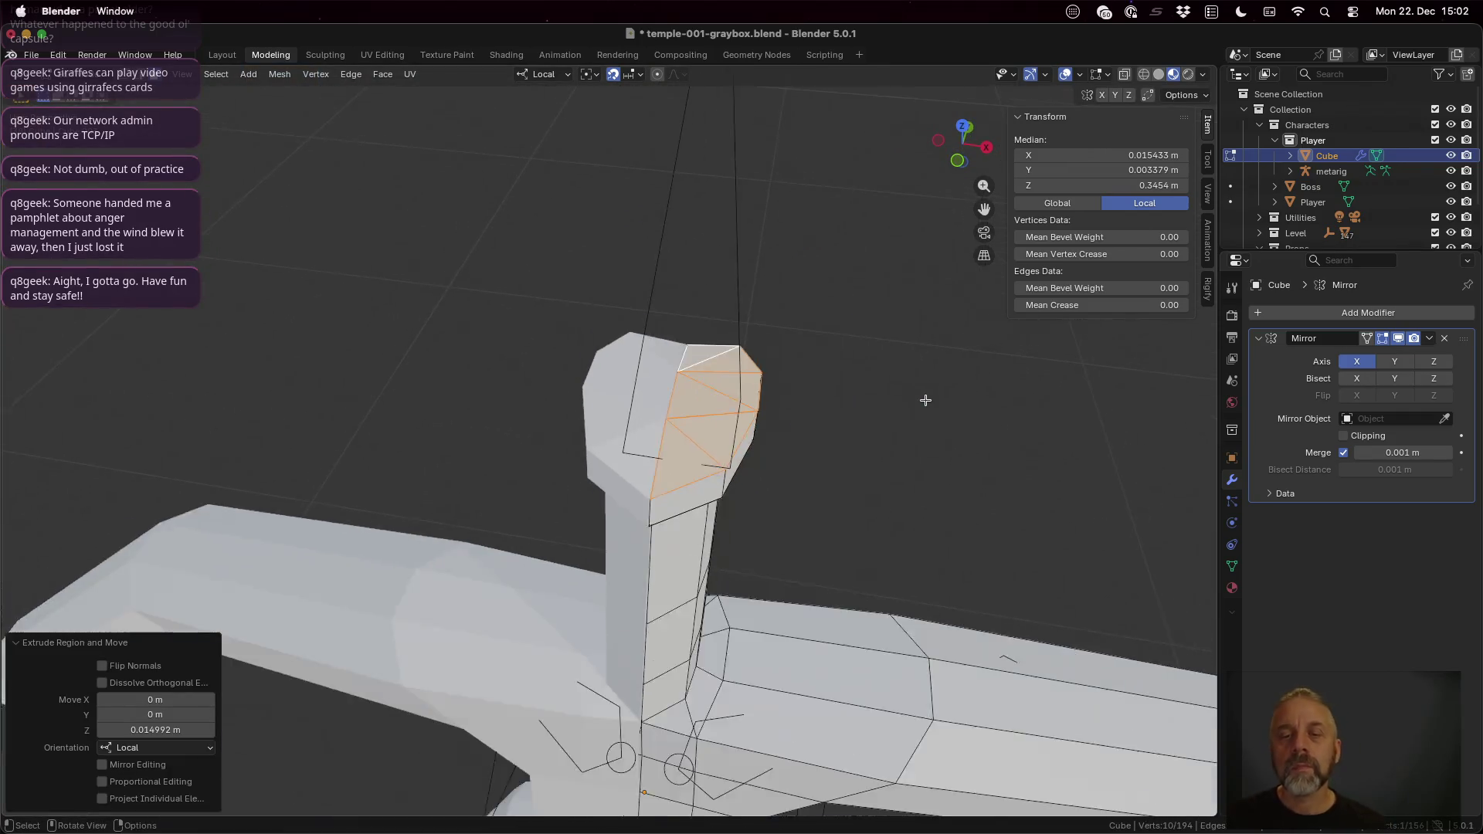
{"action": "mouse_move", "coordinate": [900, 463]}
{"action": "middle_mouse_down"}
{"action": "mouse_move", "coordinate": [911, 397]}
{"action": "mouse_move", "coordinate": [891, 441]}
{"action": "mouse_move", "coordinate": [906, 462]}
{"action": "middle_mouse_up"}
{"action": "key", "text": "1"}
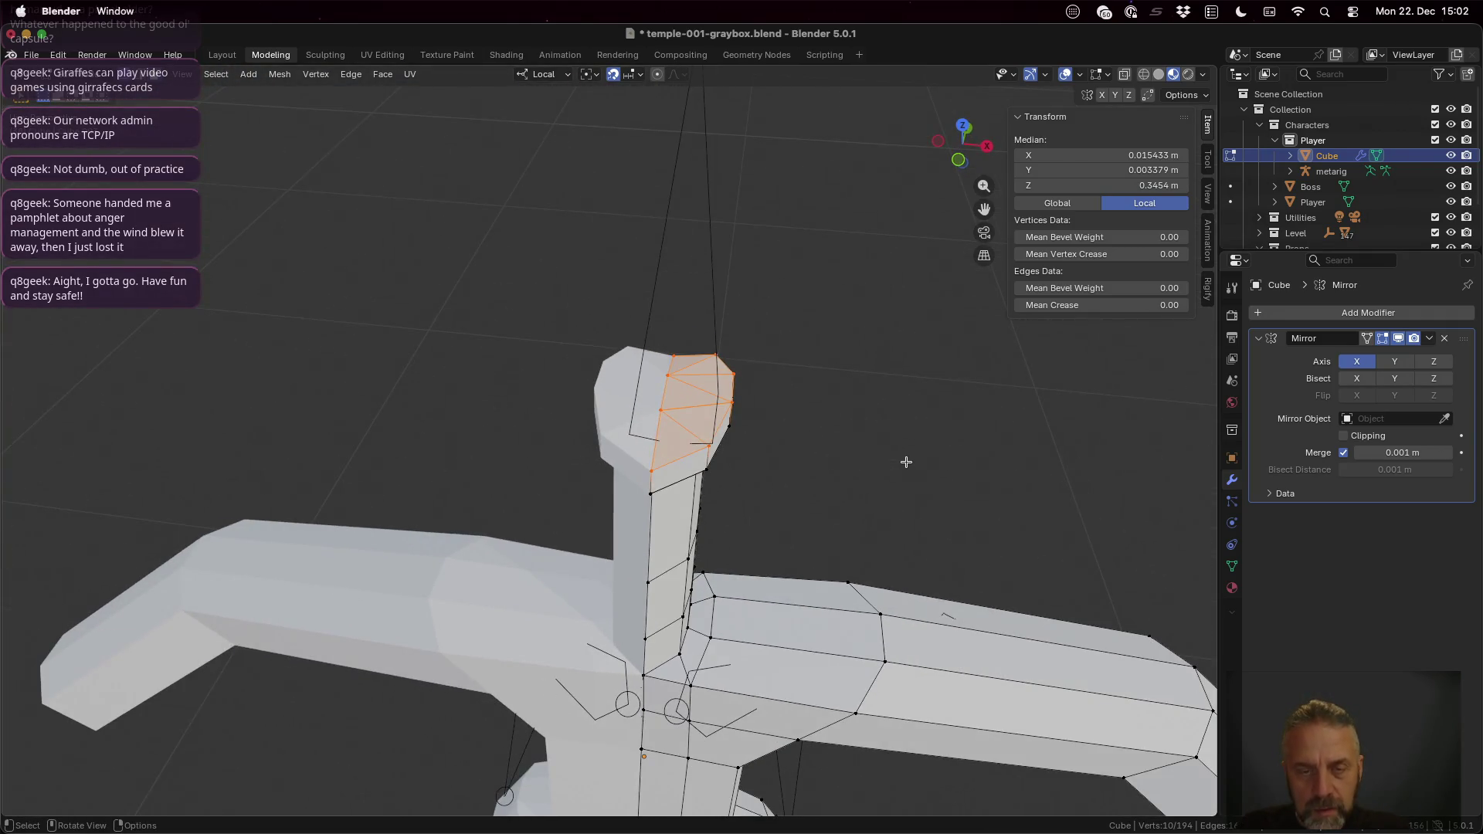
{"action": "left_click", "coordinate": [651, 473]}
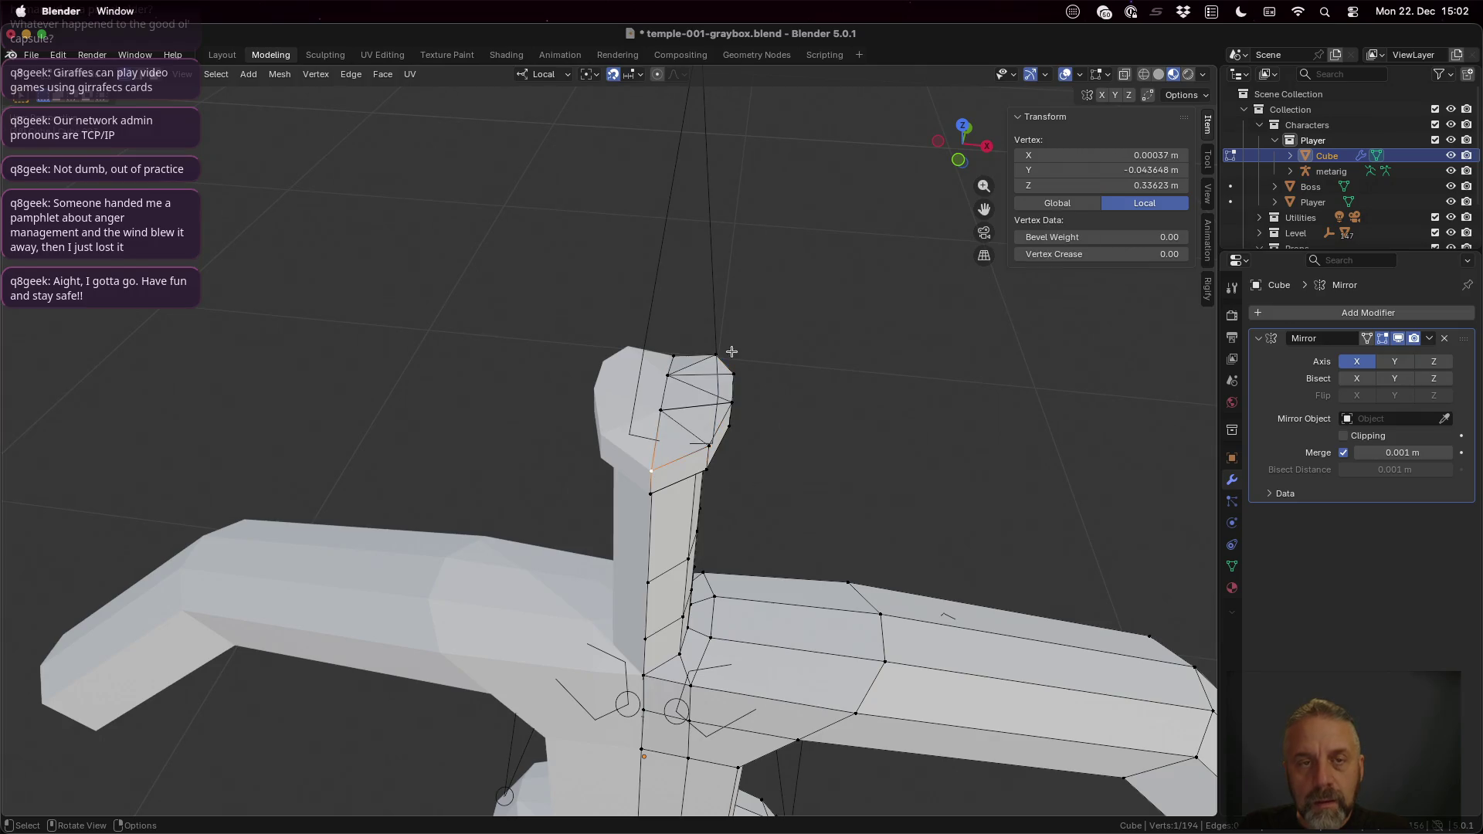
{"action": "left_click", "coordinate": [637, 76]}
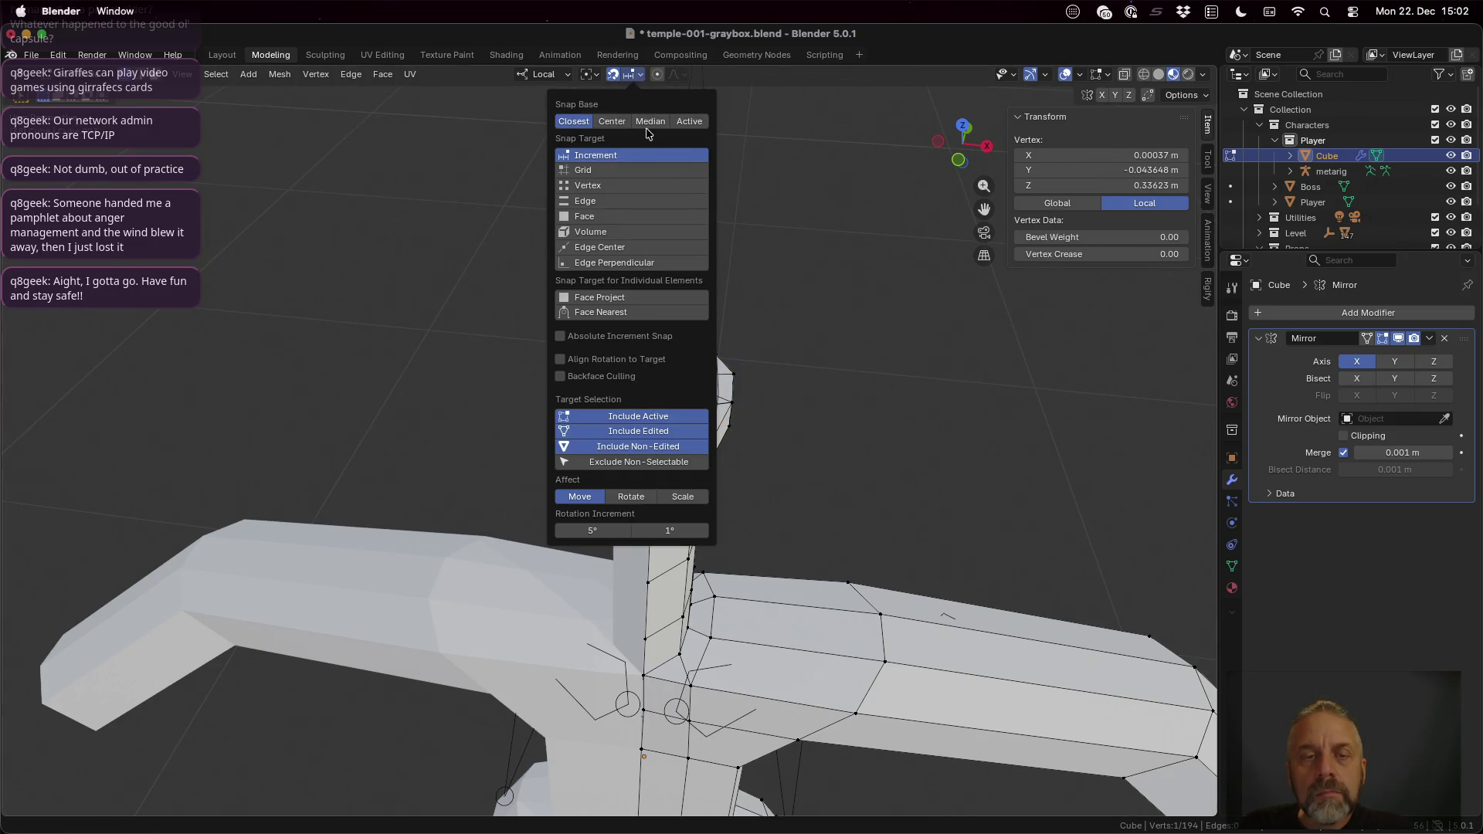
Step: Set Snap Target to Vertex, go to Front Orthographic and raise the first top vertex along local Z
{"action": "left_click", "coordinate": [618, 188]}
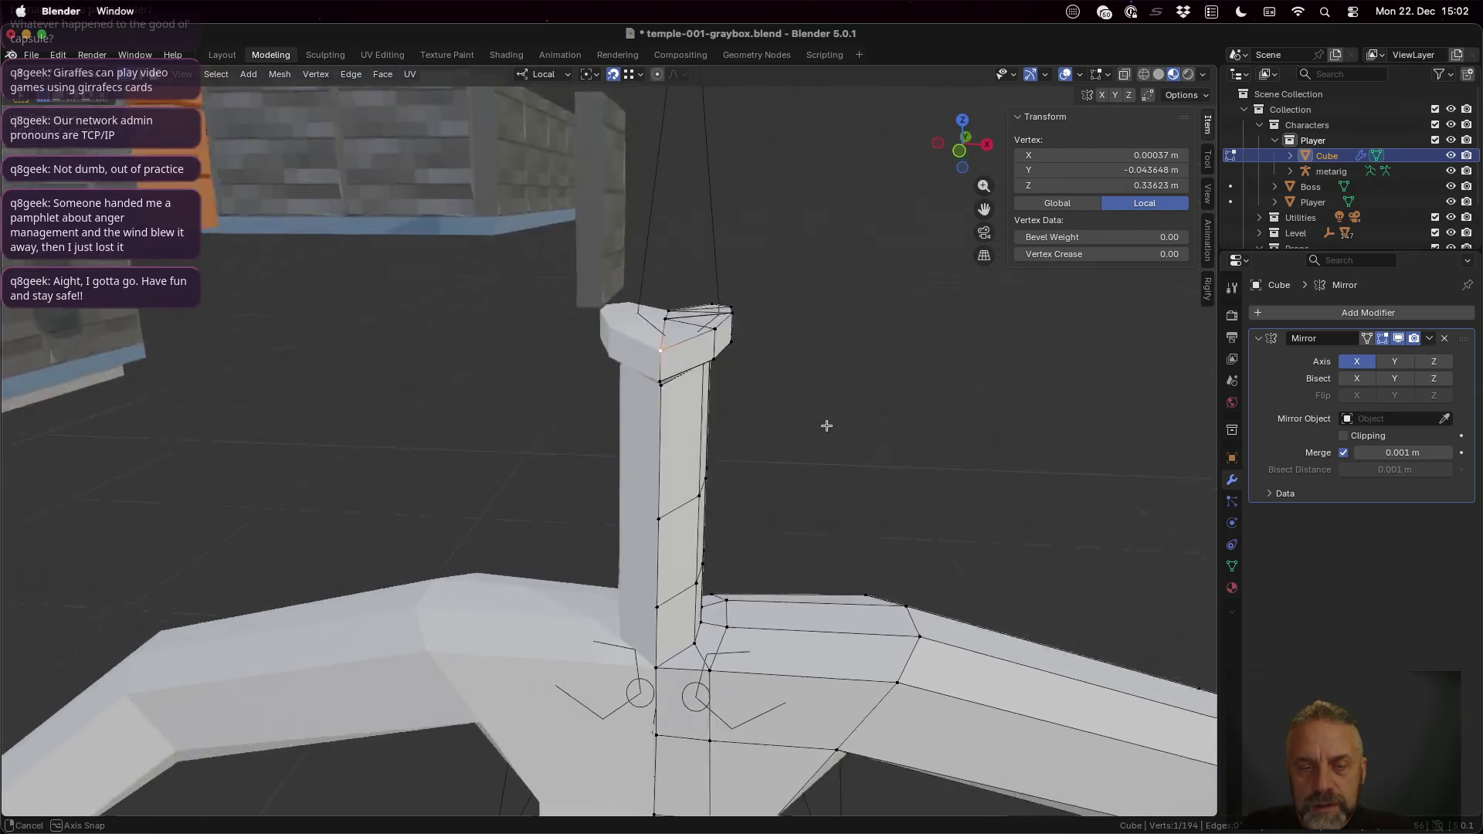
{"action": "middle_click_drag", "start_coordinate": [819, 478], "coordinate": [827, 424]}
{"action": "left_click", "coordinate": [961, 148]}
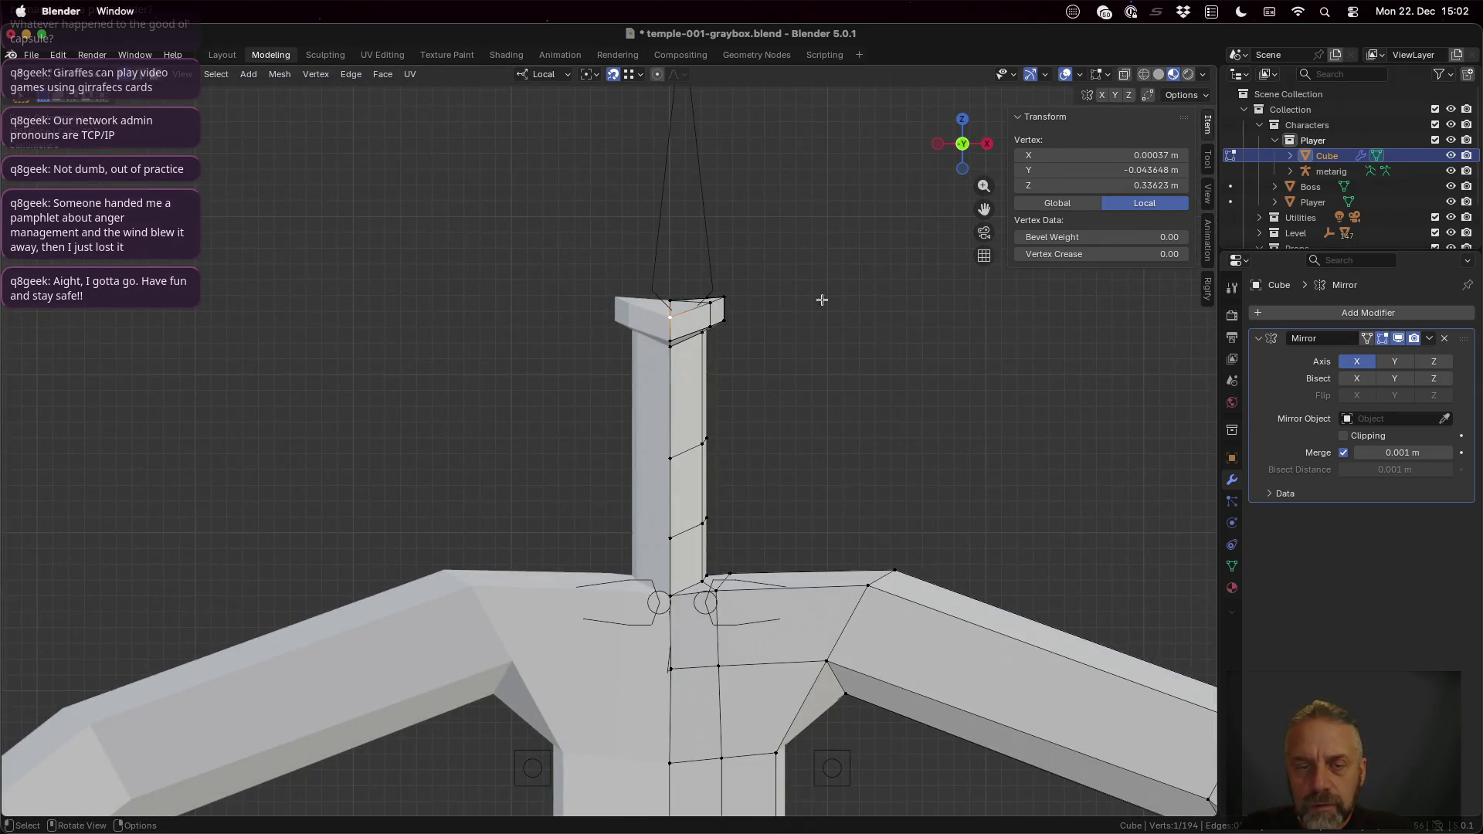
{"action": "key", "text": "g"}
{"action": "key", "text": "z"}
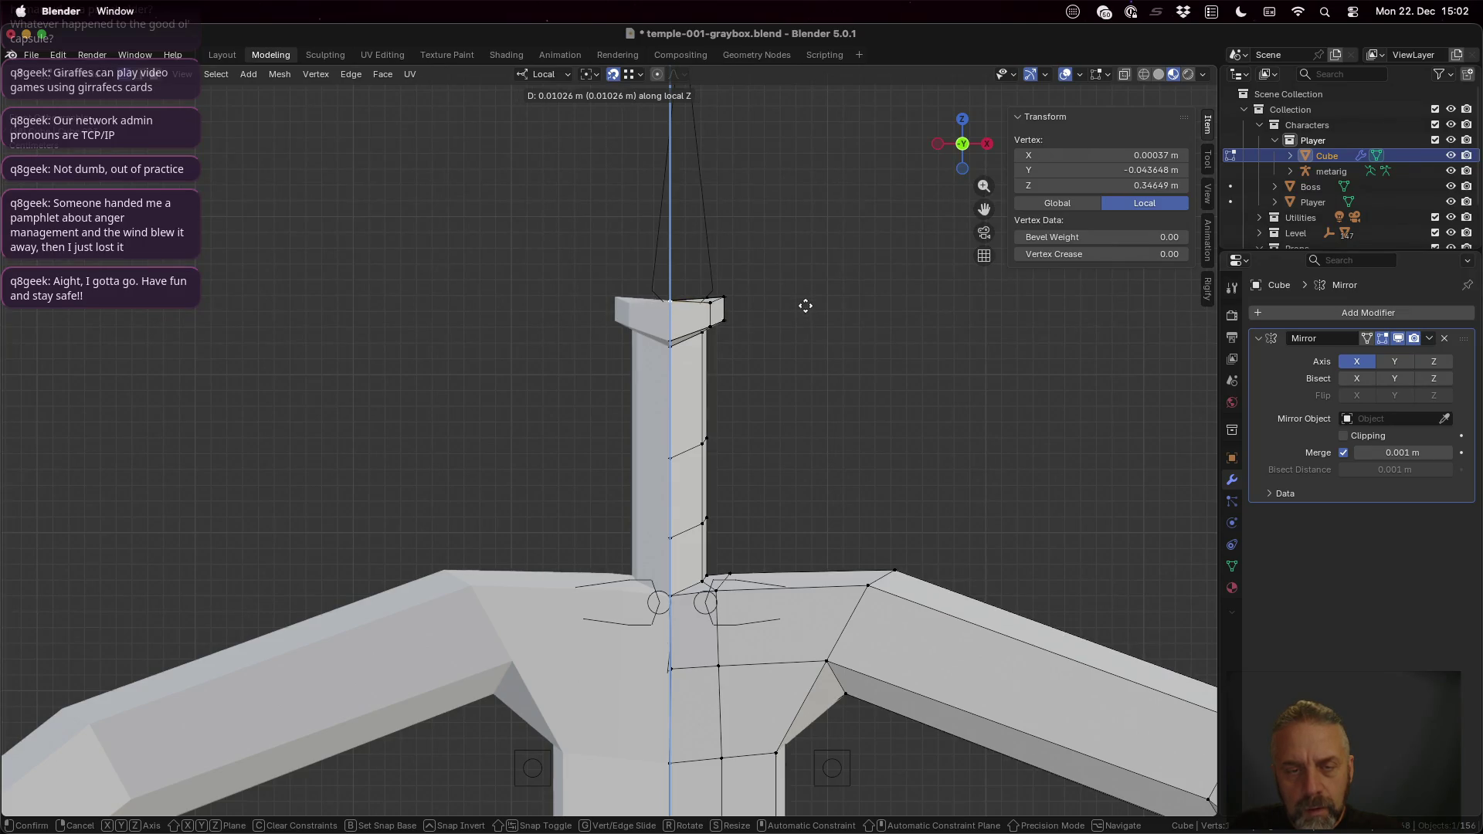
{"action": "left_click", "coordinate": [806, 304]}
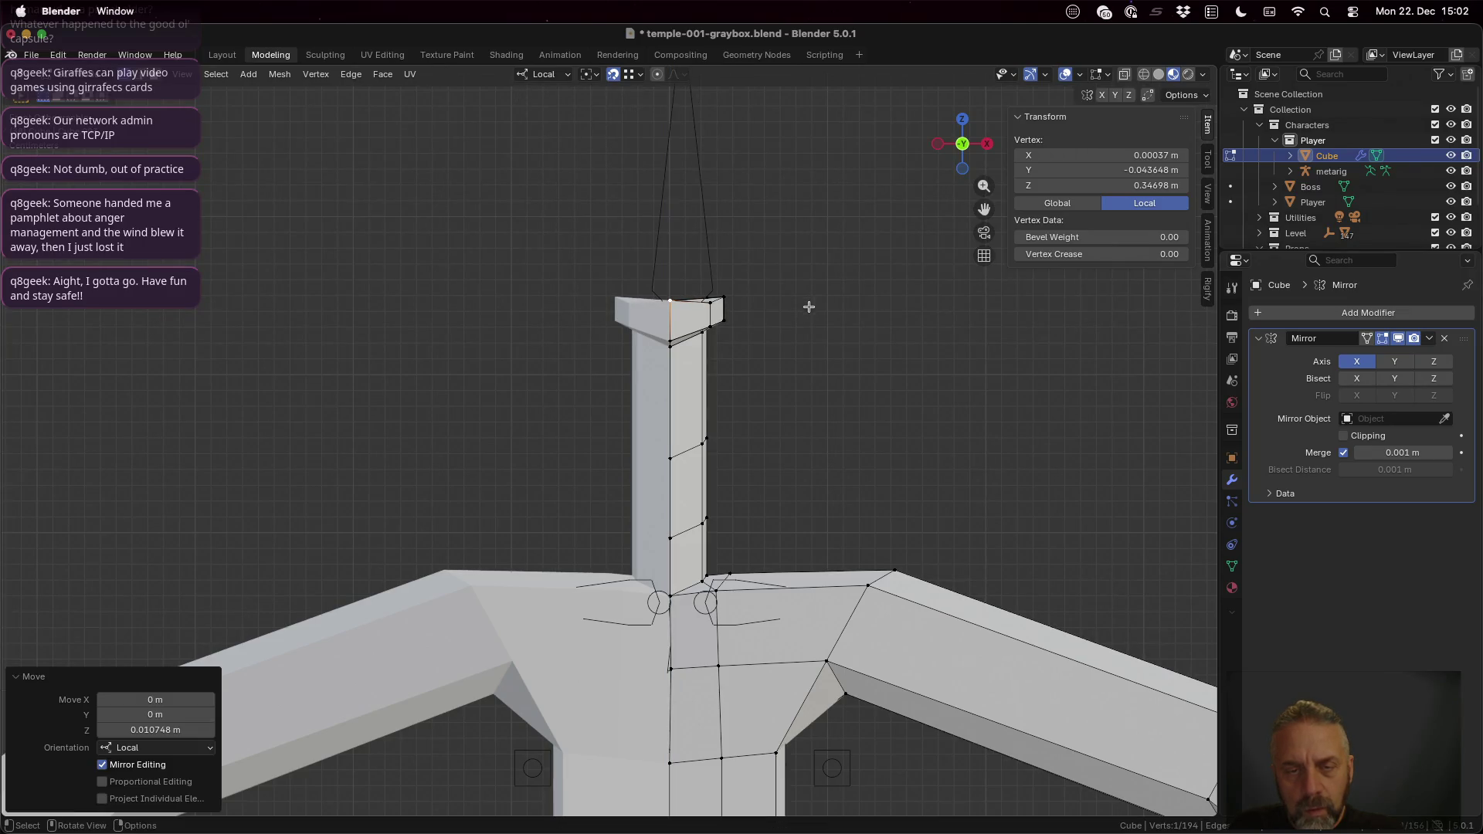
Step: Adjust two more head-top corner vertices along local Z, leaving the last one in place
{"action": "left_click", "coordinate": [712, 304]}
{"action": "key", "text": "g"}
{"action": "key", "text": "z"}
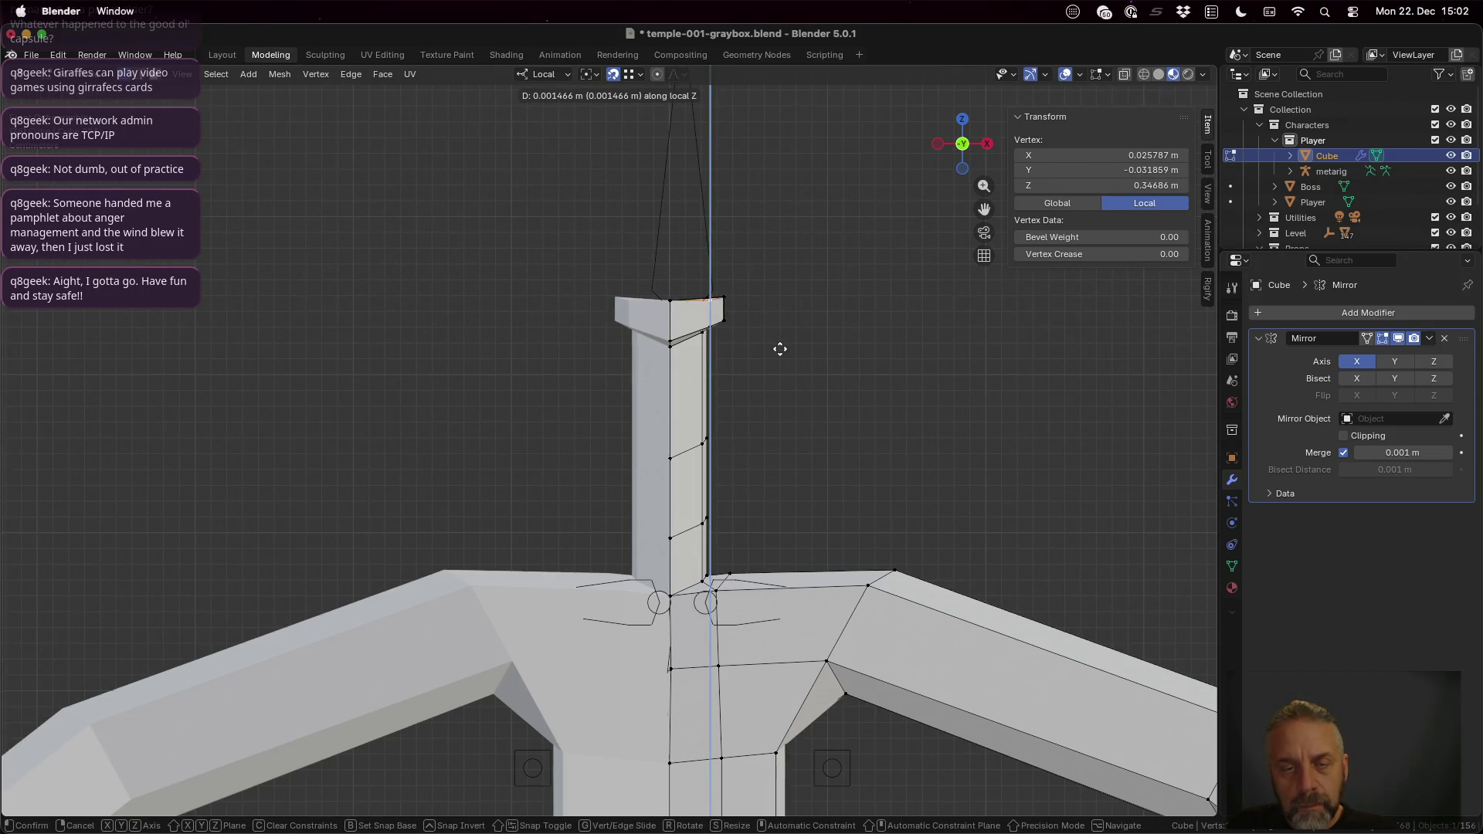
{"action": "left_click", "coordinate": [779, 348]}
{"action": "left_click", "coordinate": [722, 297]}
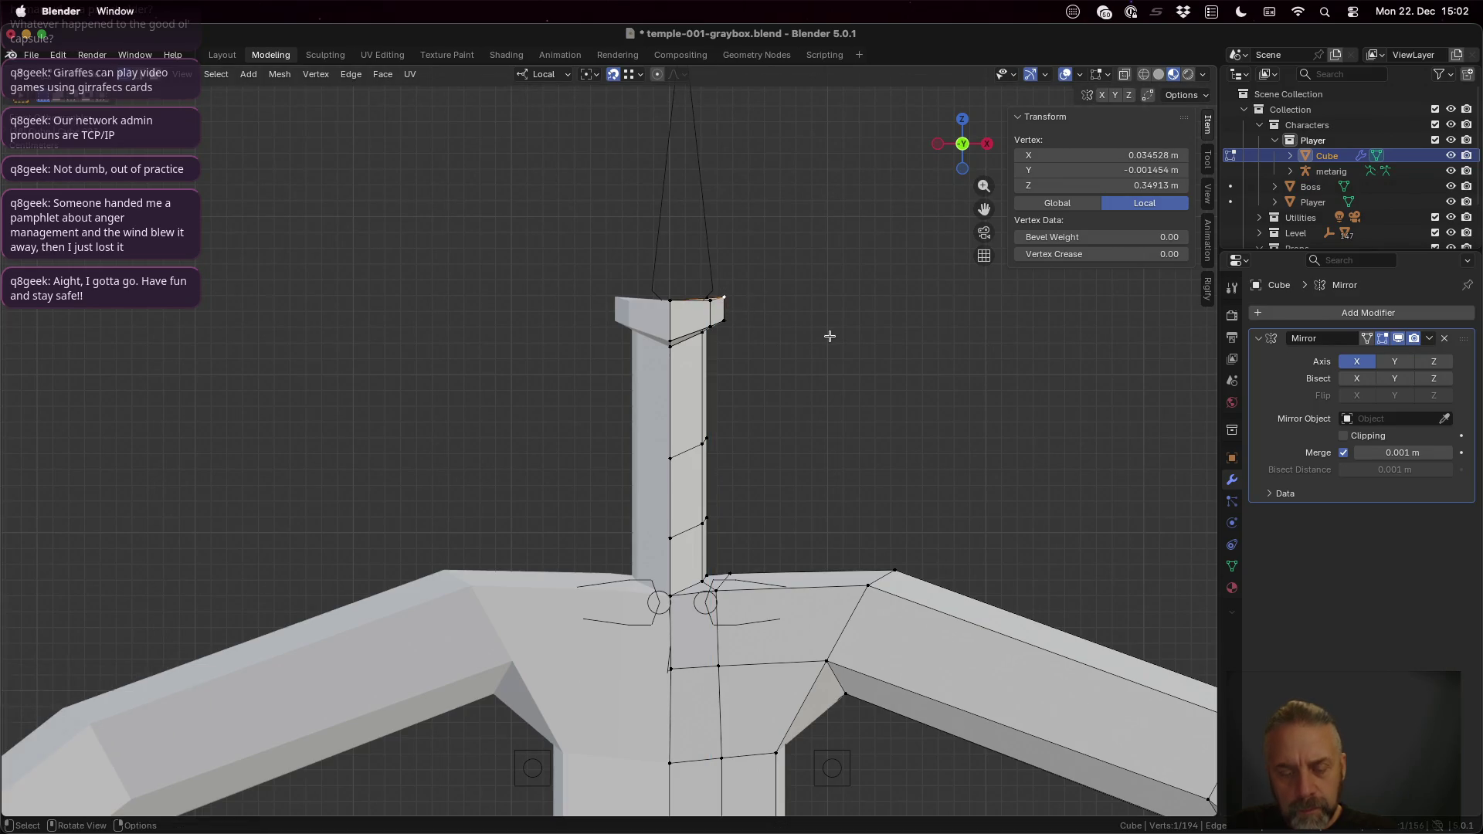
{"action": "key", "text": "g"}
{"action": "key", "text": "z"}
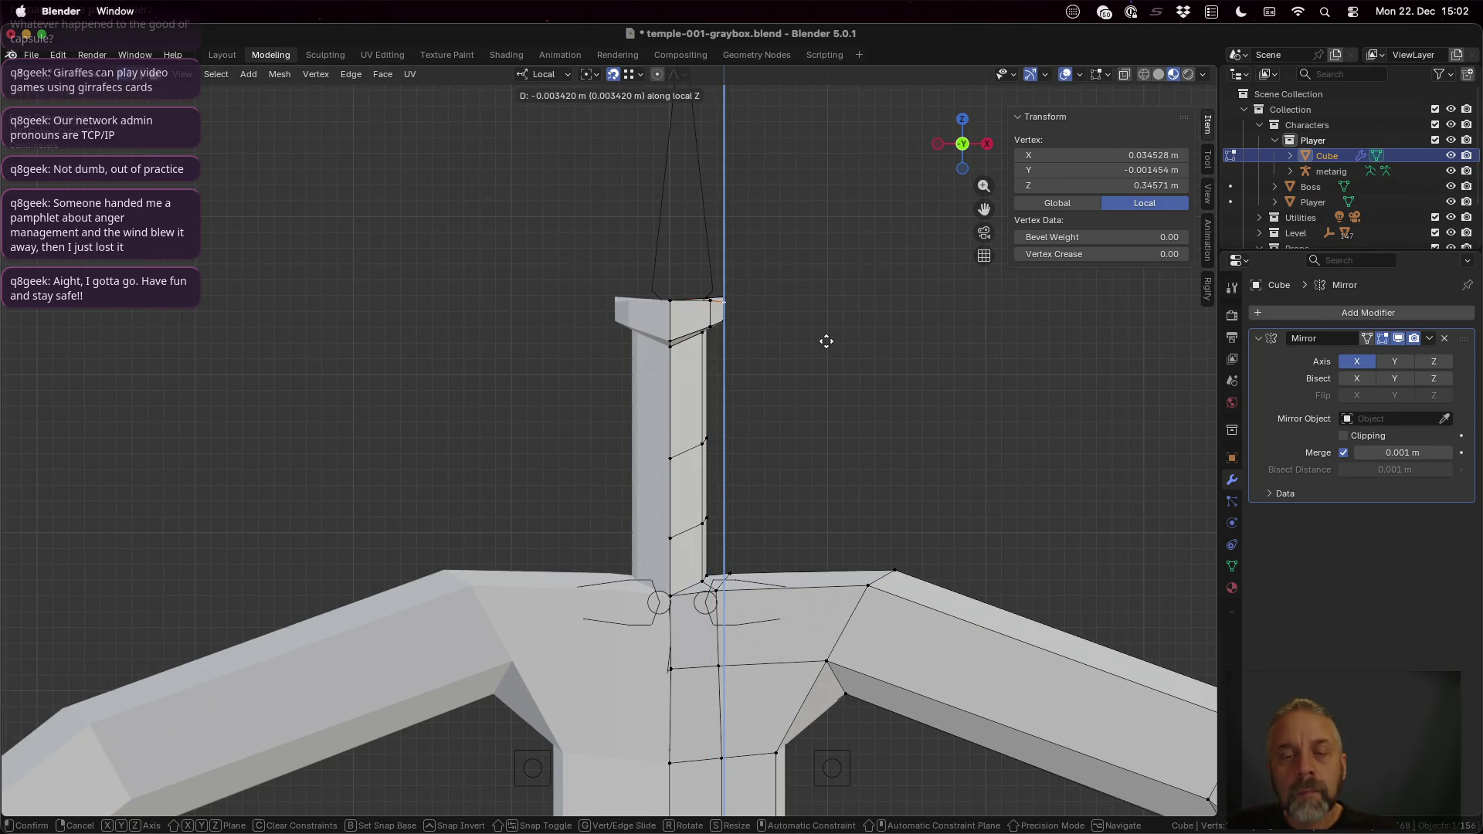
{"action": "key", "text": "Escape"}
{"action": "key", "text": "g"}
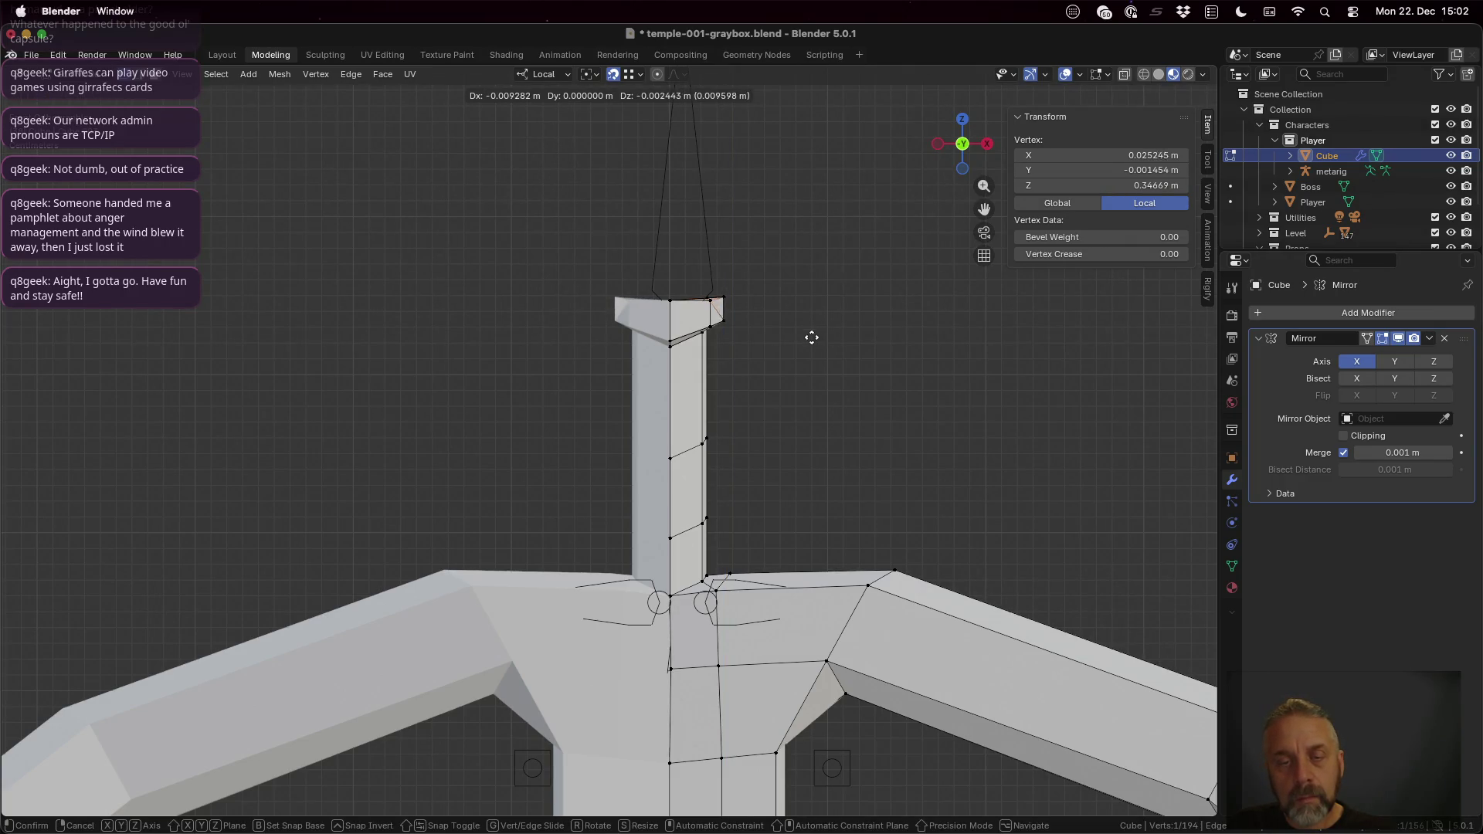
{"action": "left_click", "coordinate": [829, 330]}
{"action": "mouse_move", "coordinate": [829, 331]}
{"action": "middle_mouse_down"}
{"action": "mouse_move", "coordinate": [797, 304]}
{"action": "mouse_move", "coordinate": [804, 323]}
{"action": "mouse_move", "coordinate": [743, 332]}
{"action": "mouse_move", "coordinate": [696, 301]}
{"action": "middle_mouse_up"}
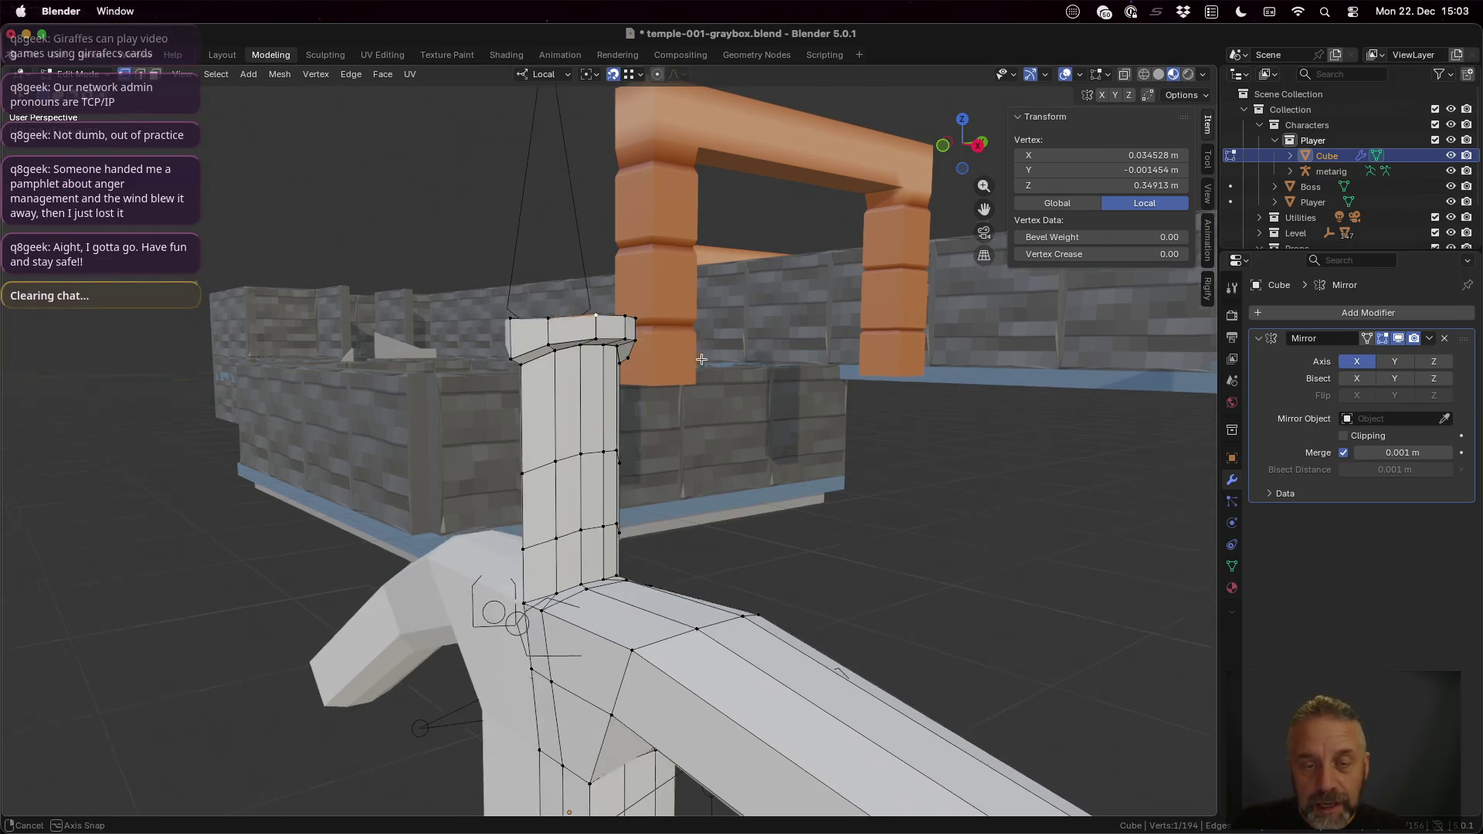
Step: Switch snapping back to grid and nudge the cap's centre vertex along local Z
{"action": "middle_click_drag", "start_coordinate": [686, 342], "coordinate": [744, 374]}
{"action": "left_click", "coordinate": [974, 135]}
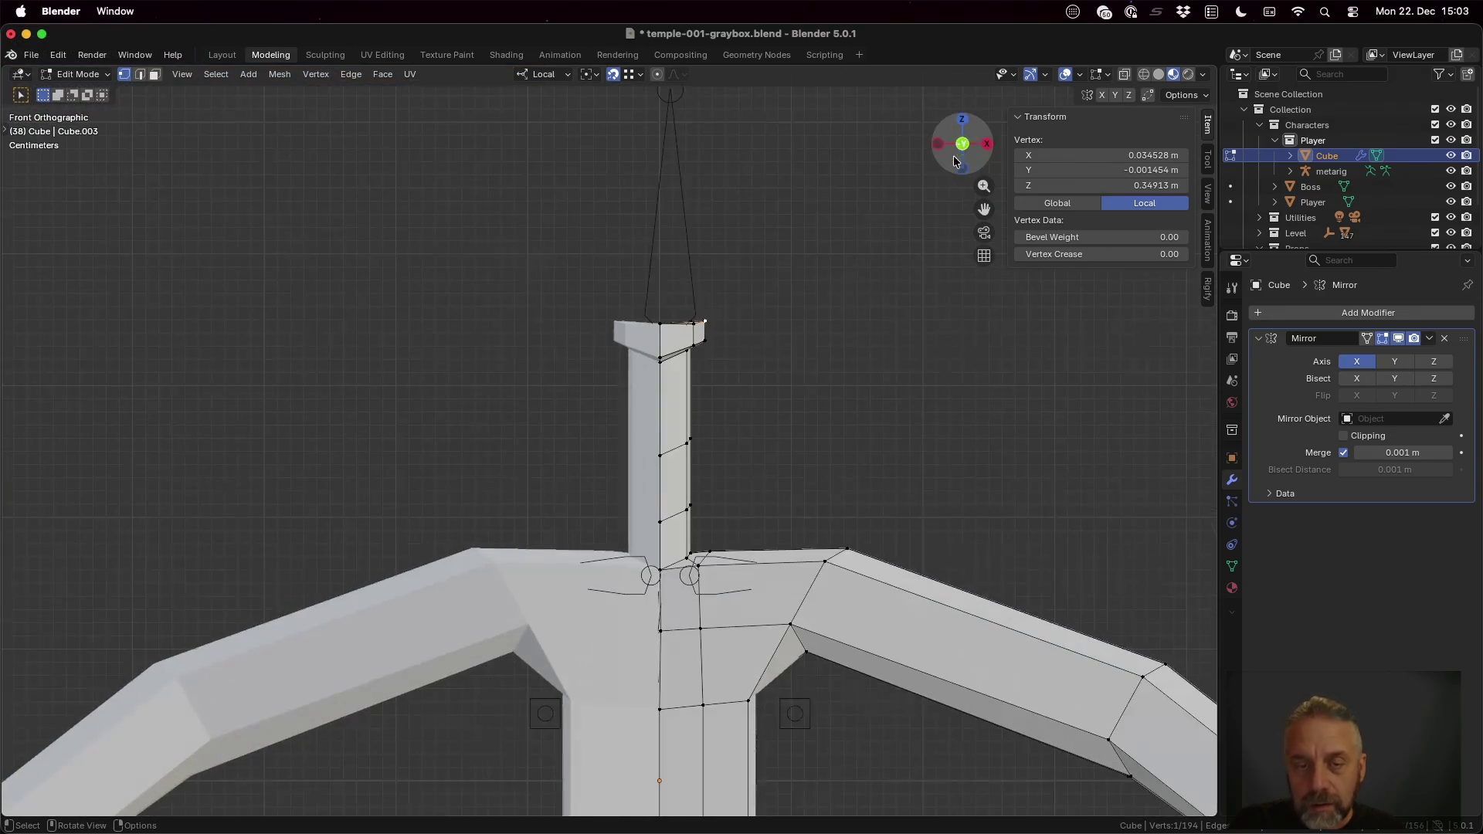
{"action": "scroll", "coordinate": [720, 353], "scroll_direction": "up", "scroll_amount": 1}
{"action": "scroll", "coordinate": [725, 372], "scroll_direction": "up", "scroll_amount": 1}
{"action": "scroll", "coordinate": [729, 401], "scroll_direction": "up", "scroll_amount": 2}
{"action": "scroll", "coordinate": [746, 405], "scroll_direction": "up", "scroll_amount": 2}
{"action": "scroll", "coordinate": [745, 405], "scroll_direction": "up", "scroll_amount": 1}
{"action": "scroll", "coordinate": [812, 406], "scroll_direction": "up", "scroll_amount": 1}
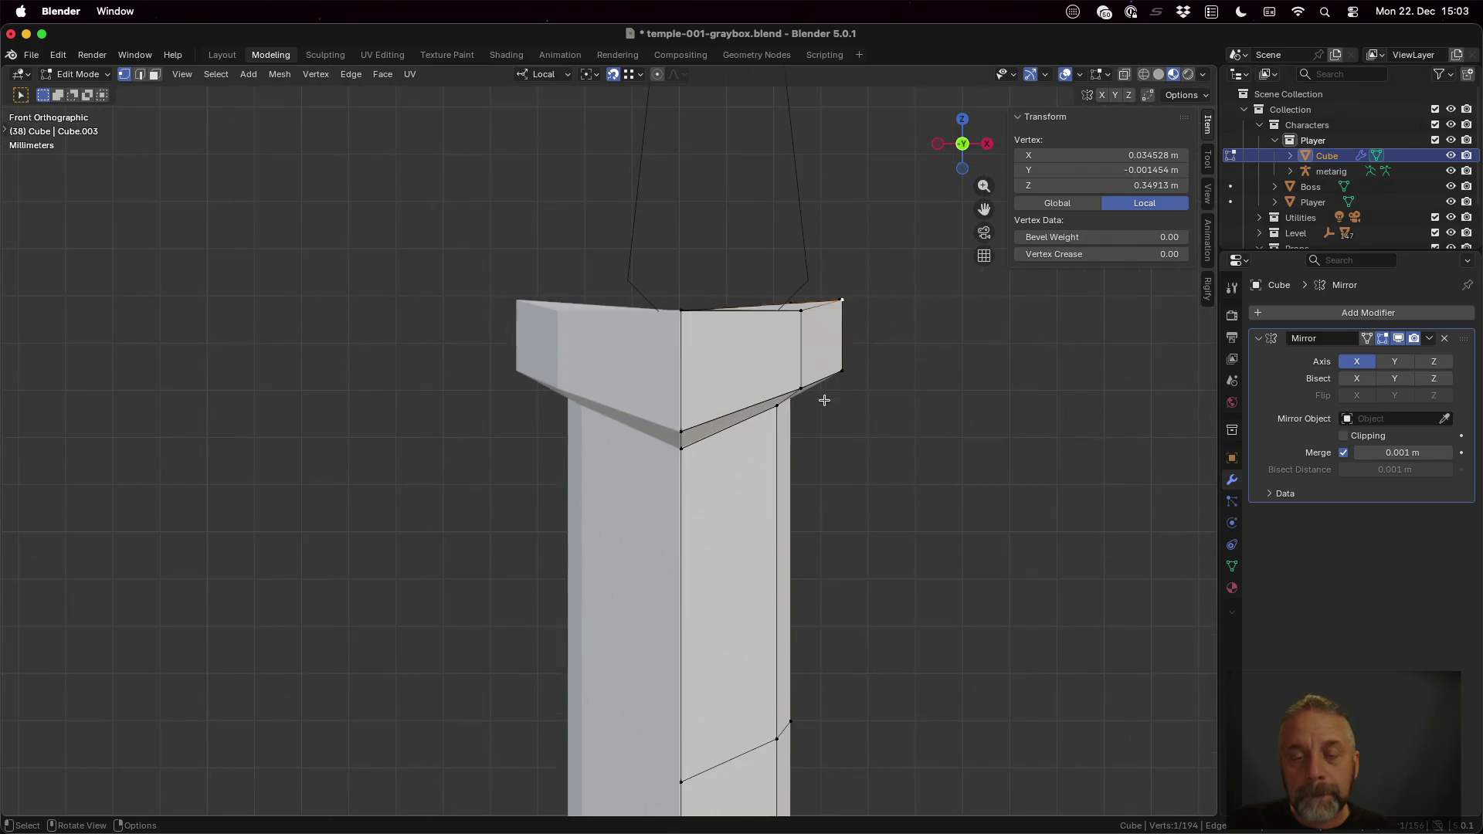
{"action": "left_click", "coordinate": [640, 75]}
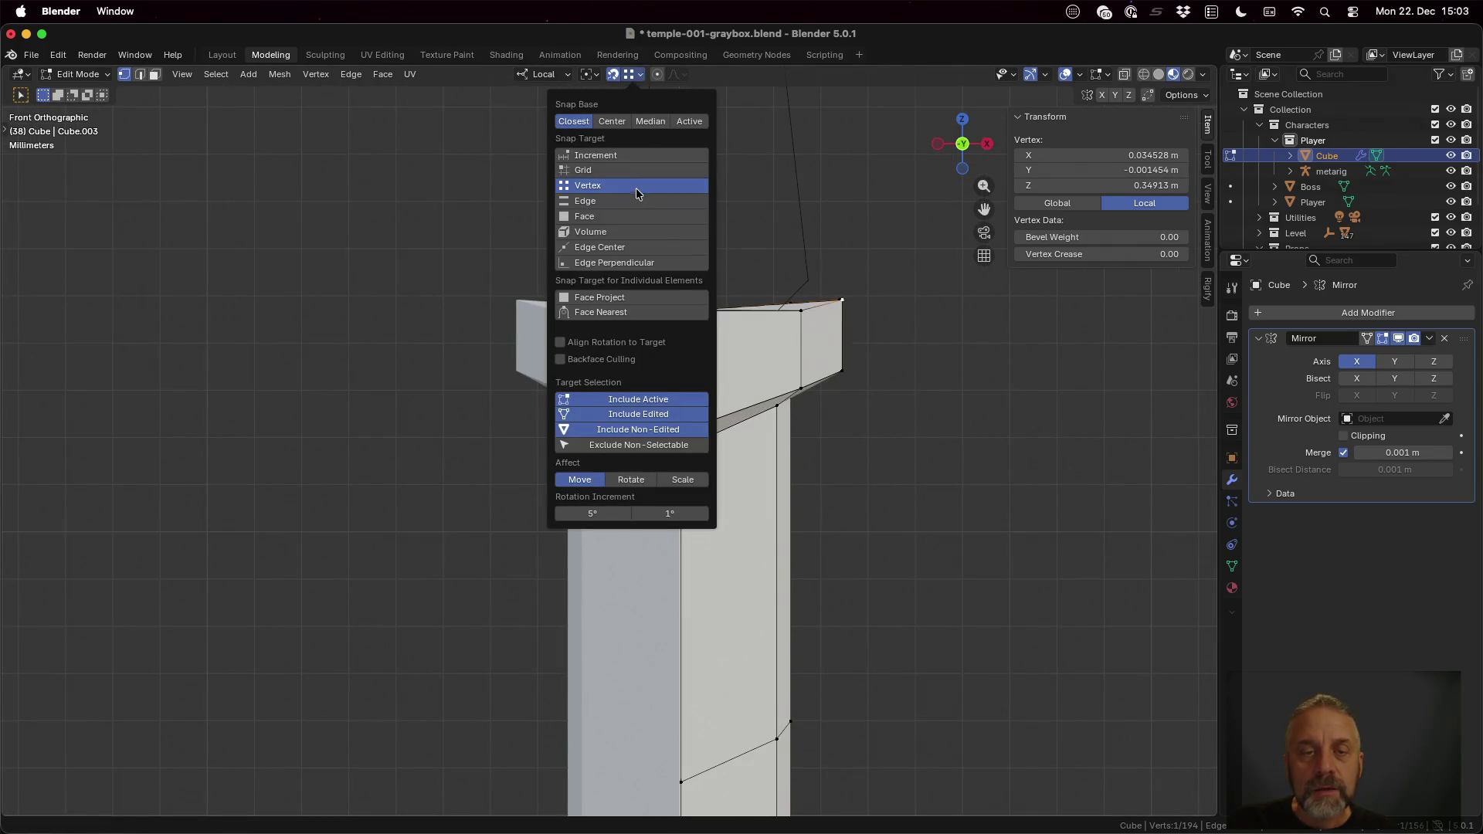
{"action": "left_click", "coordinate": [628, 170]}
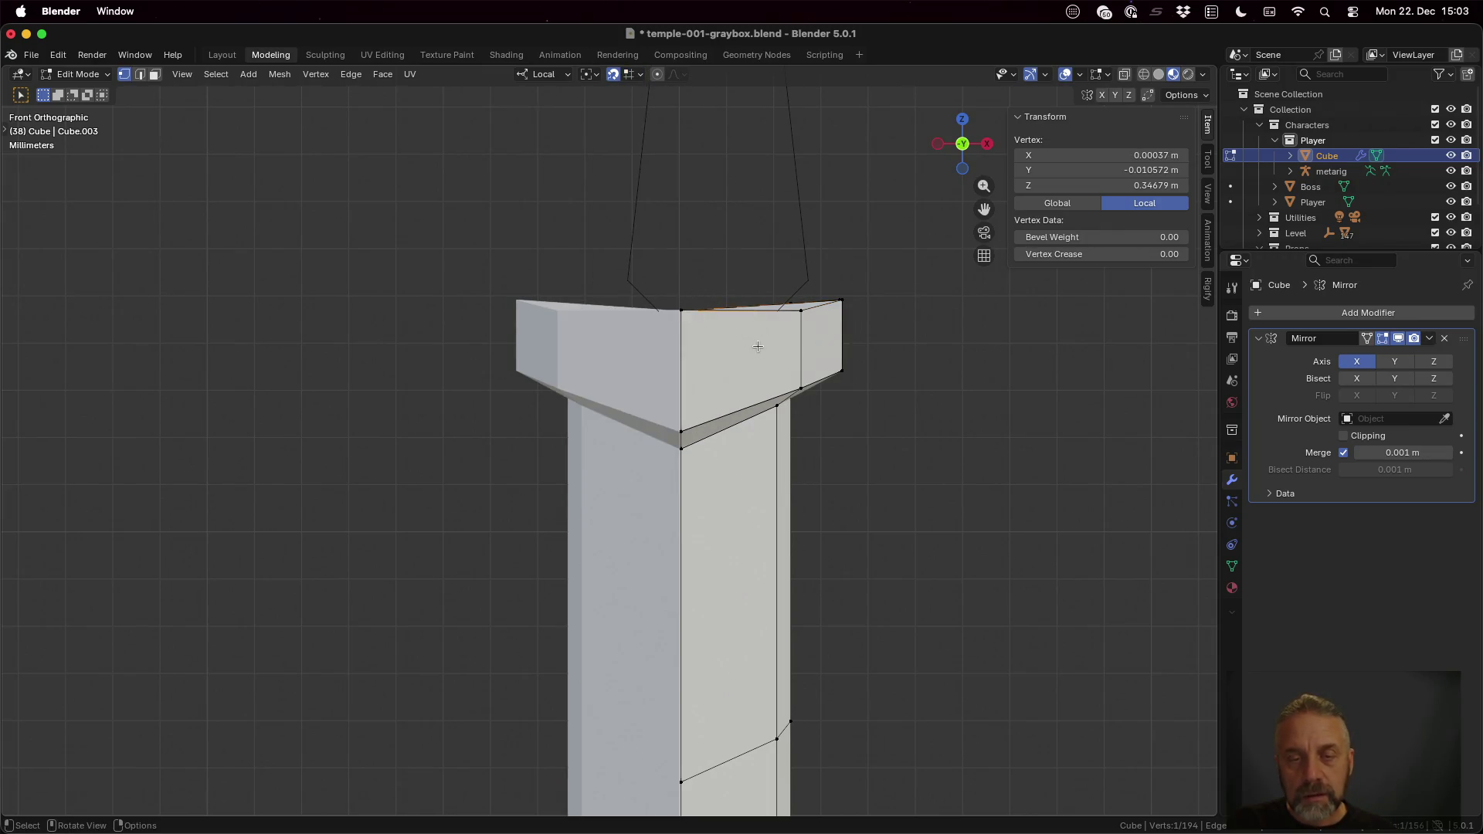
{"action": "middle_click_drag", "start_coordinate": [759, 345], "coordinate": [740, 377]}
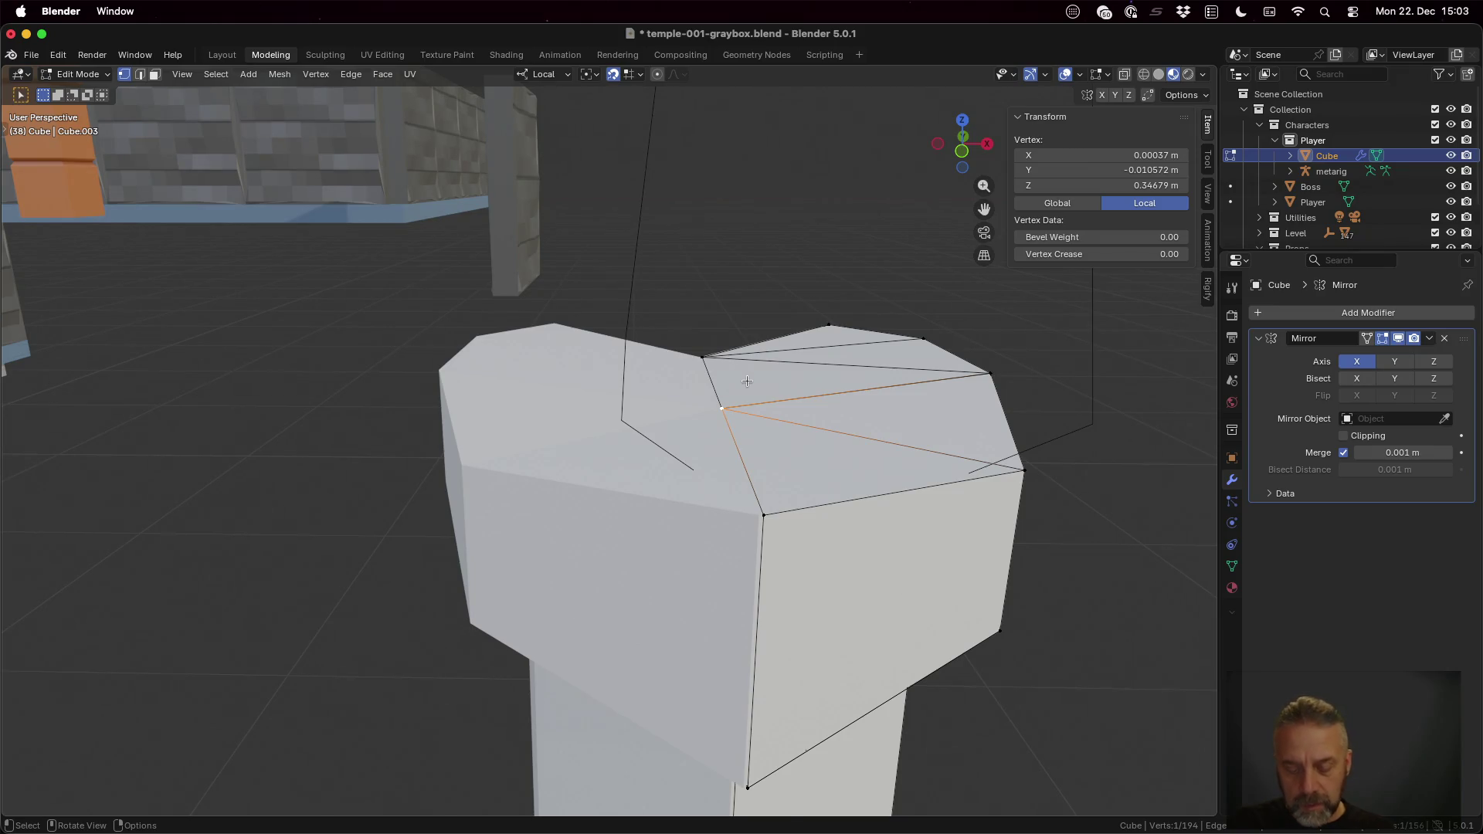
{"action": "key", "text": "g"}
{"action": "key", "text": "z"}
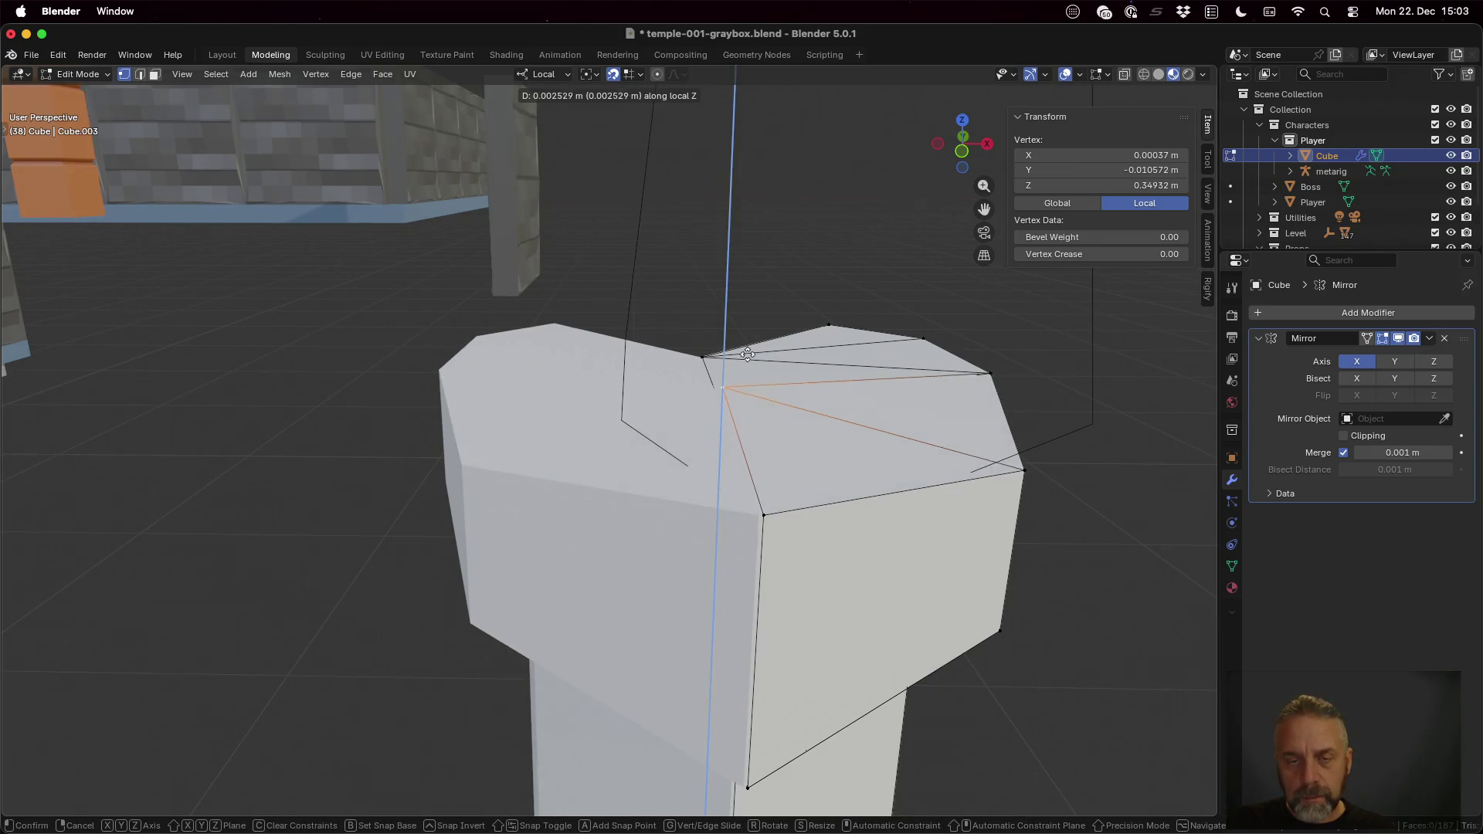
{"action": "left_click", "coordinate": [759, 413]}
{"action": "mouse_move", "coordinate": [960, 430]}
{"action": "middle_mouse_down"}
{"action": "mouse_move", "coordinate": [911, 375]}
{"action": "mouse_move", "coordinate": [949, 415]}
{"action": "mouse_move", "coordinate": [666, 437]}
{"action": "mouse_move", "coordinate": [739, 433]}
{"action": "middle_mouse_up"}
{"action": "scroll", "coordinate": [932, 412], "scroll_direction": "down", "scroll_amount": 3}
{"action": "scroll", "coordinate": [934, 412], "scroll_direction": "down", "scroll_amount": 3}
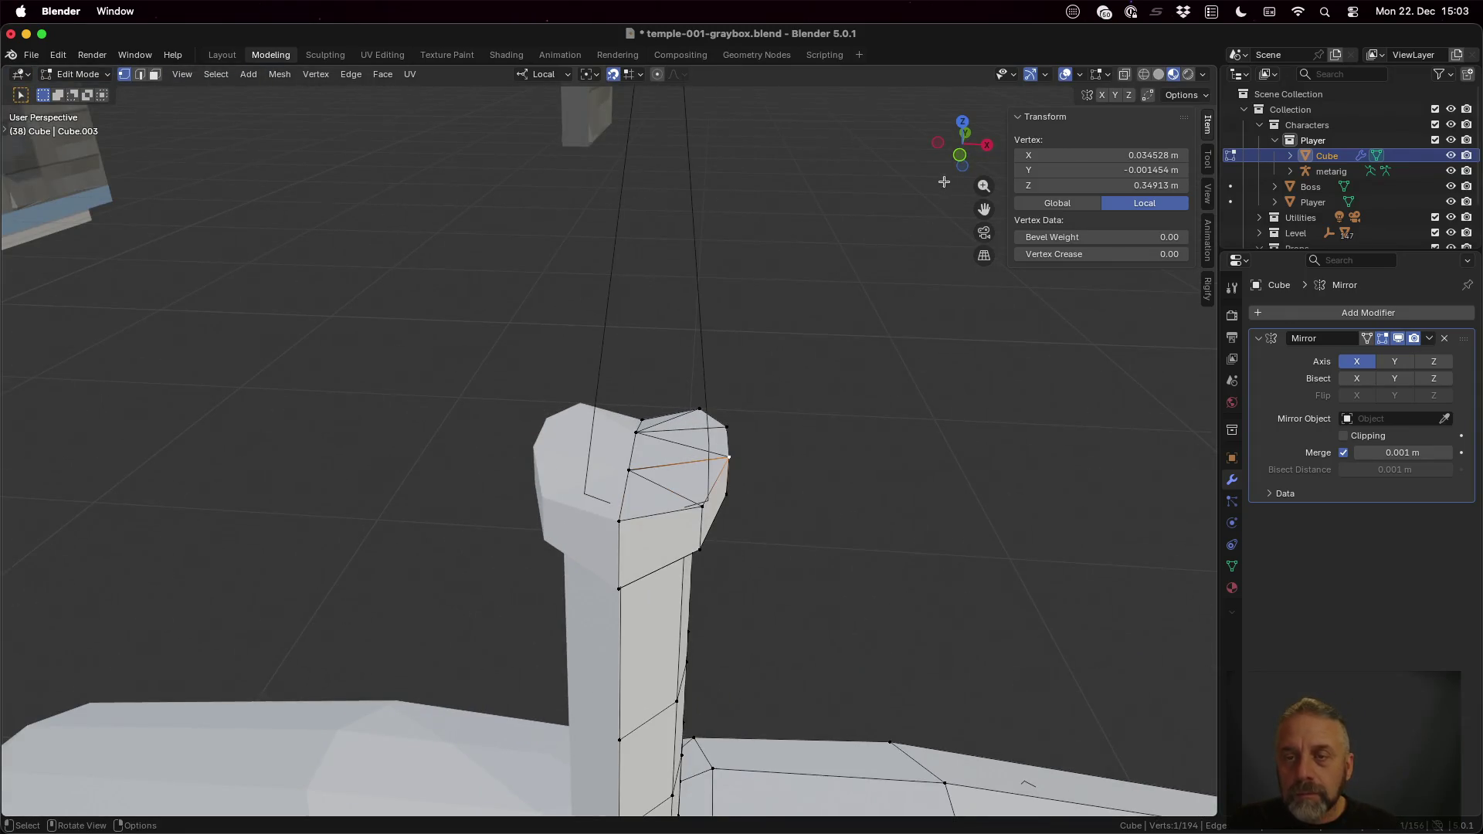
Step: In Front Orthographic, set one cap vertex to 0.35 m height and adjust a second along local Z
{"action": "left_click", "coordinate": [958, 148]}
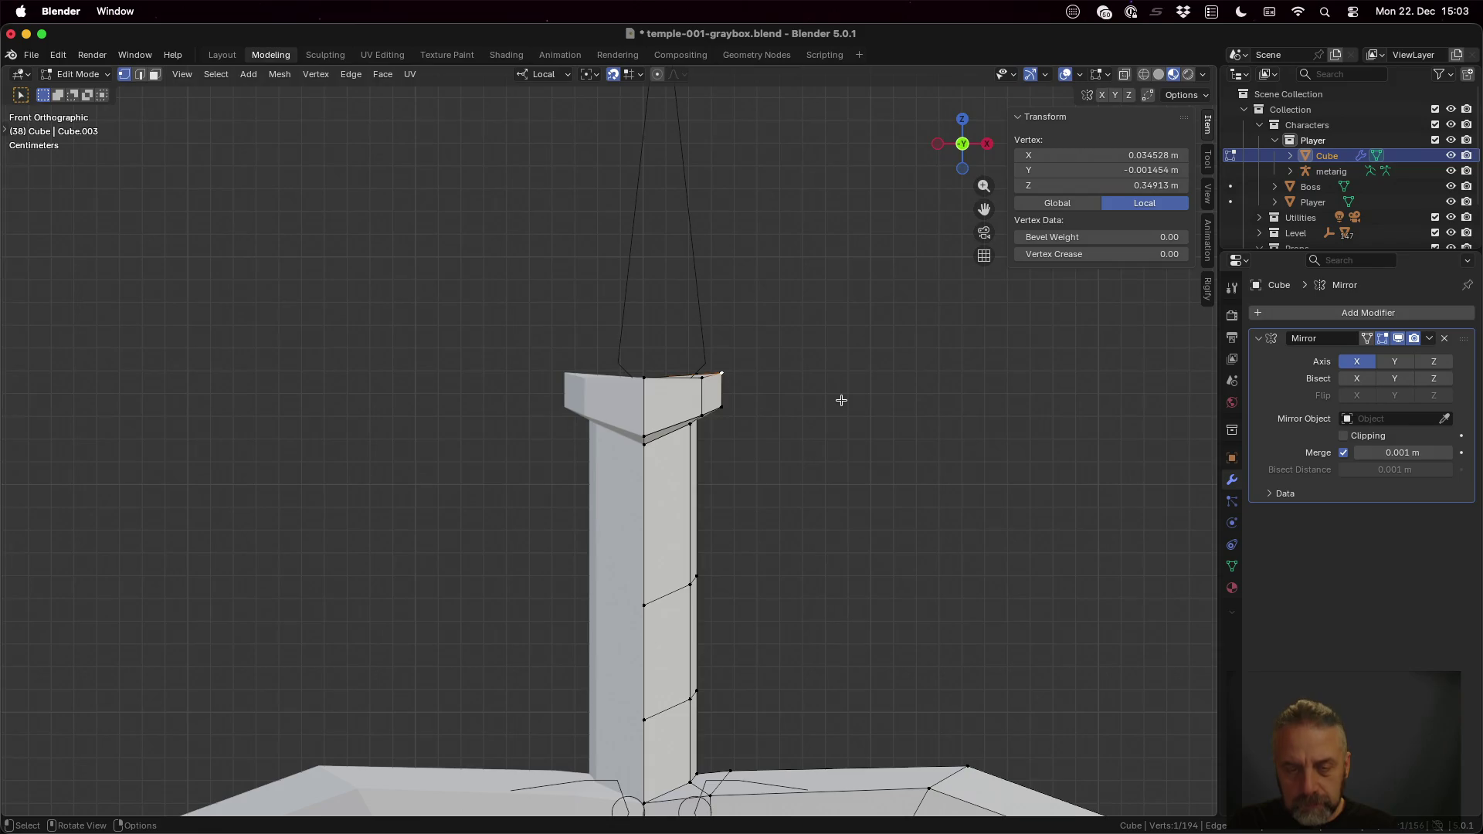
{"action": "key", "text": "g"}
{"action": "key", "text": "z"}
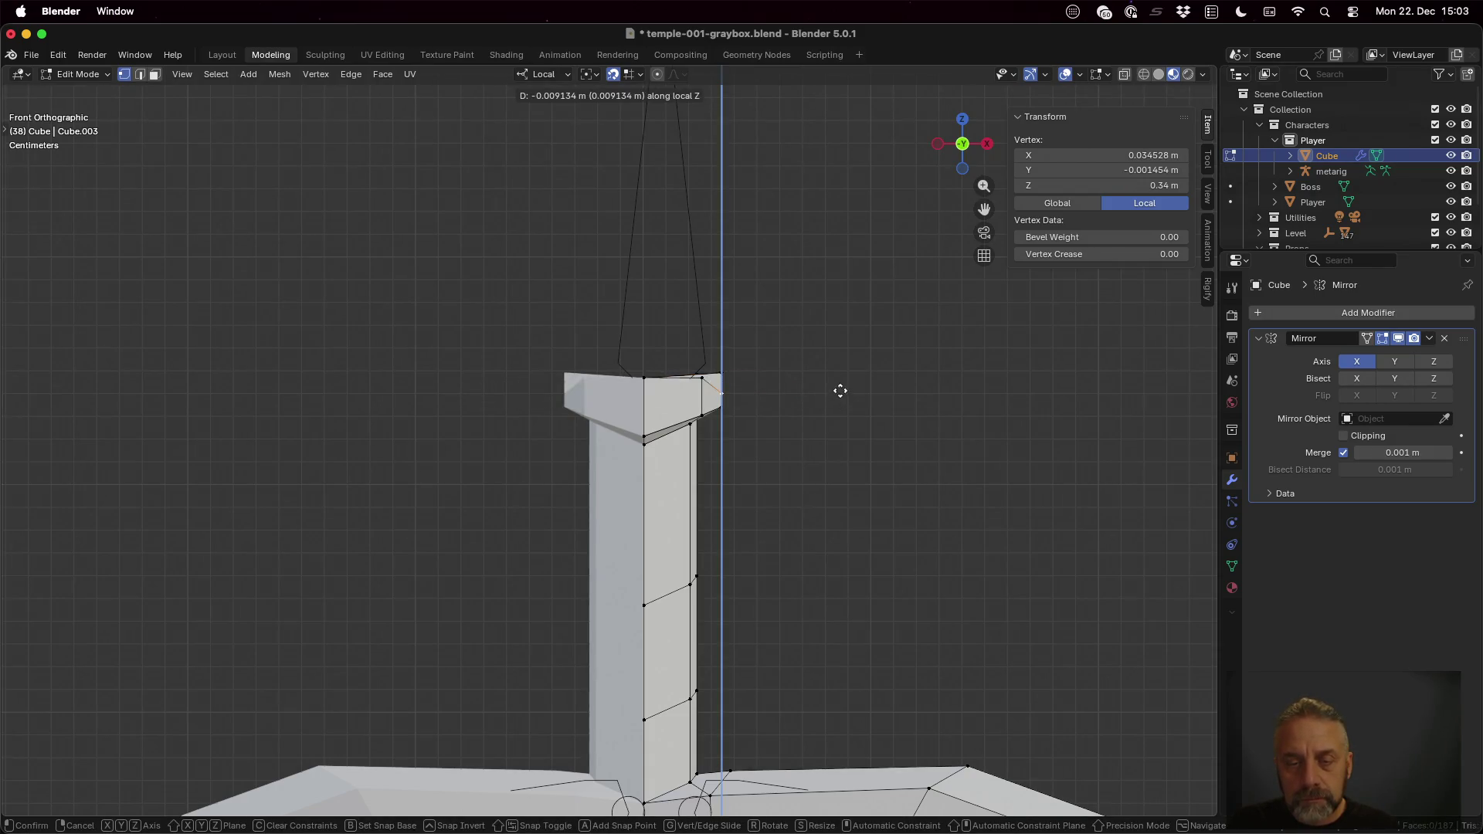
{"action": "left_click", "coordinate": [835, 360]}
{"action": "left_click", "coordinate": [698, 374]}
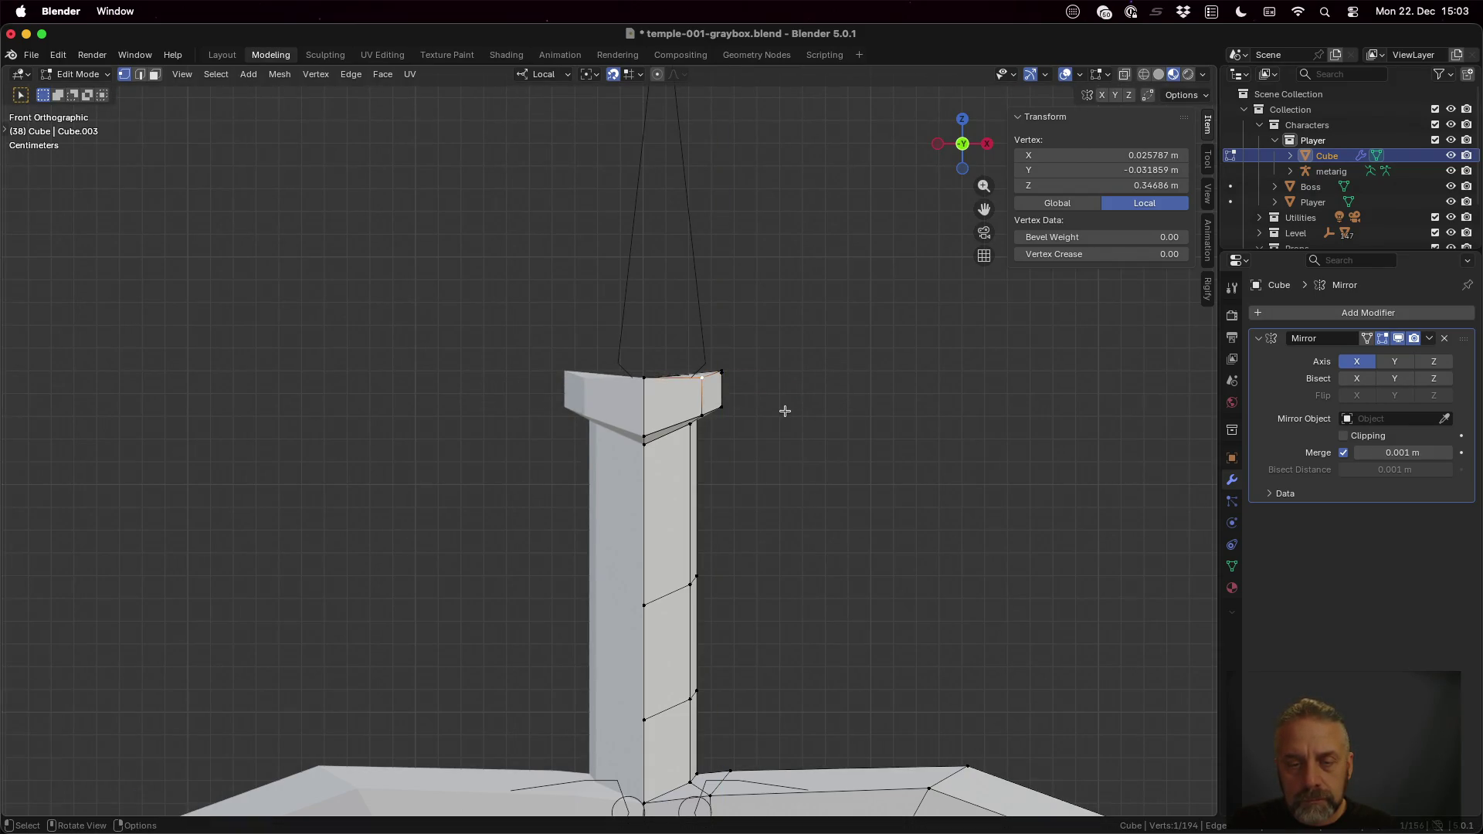
{"action": "key", "text": "g"}
{"action": "key", "text": "z"}
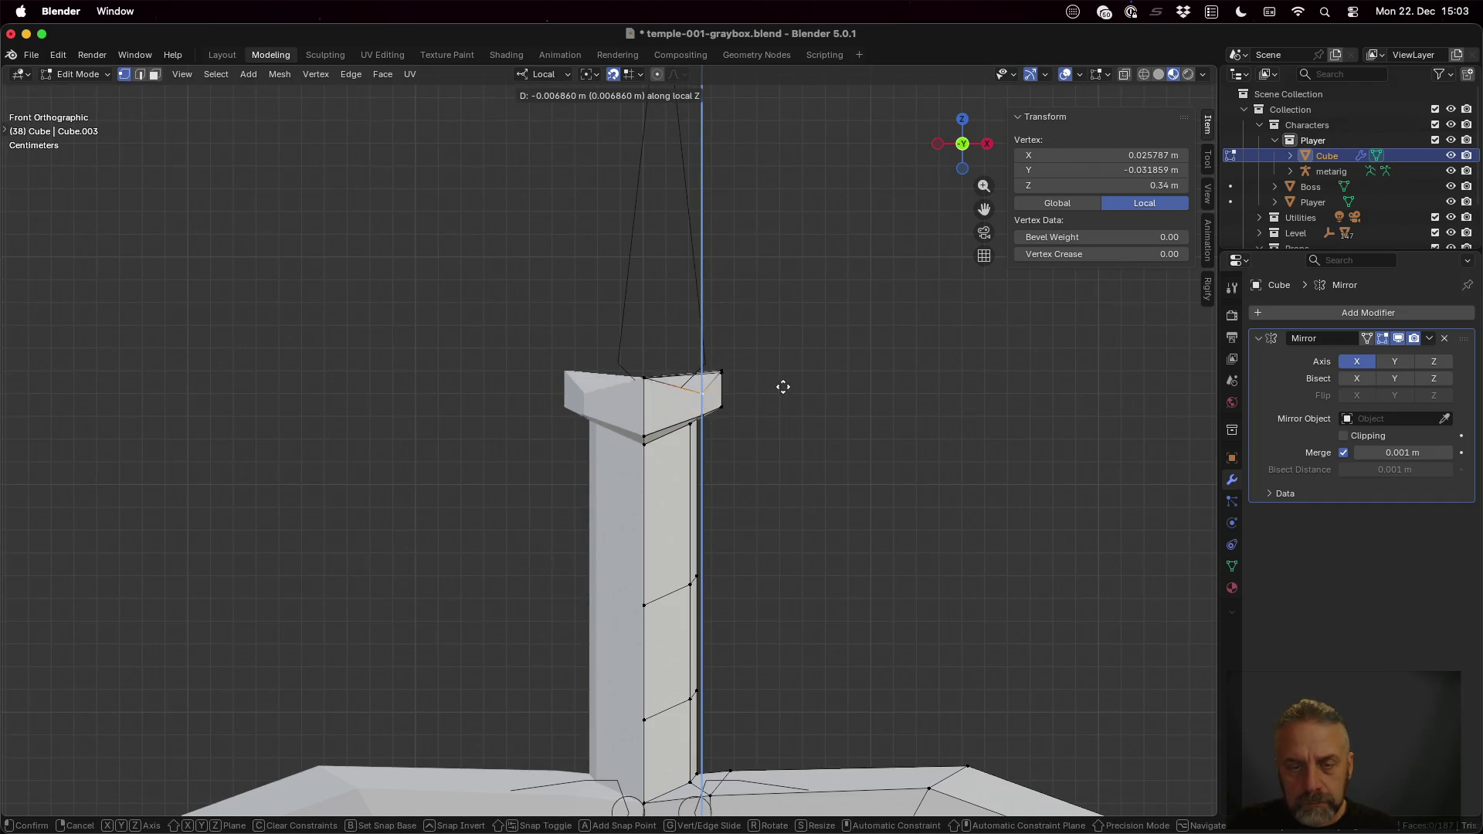
{"action": "left_click", "coordinate": [784, 379]}
Step: Lower and adjust two more cap vertices along local Z to even out the top
{"action": "left_click", "coordinate": [720, 410]}
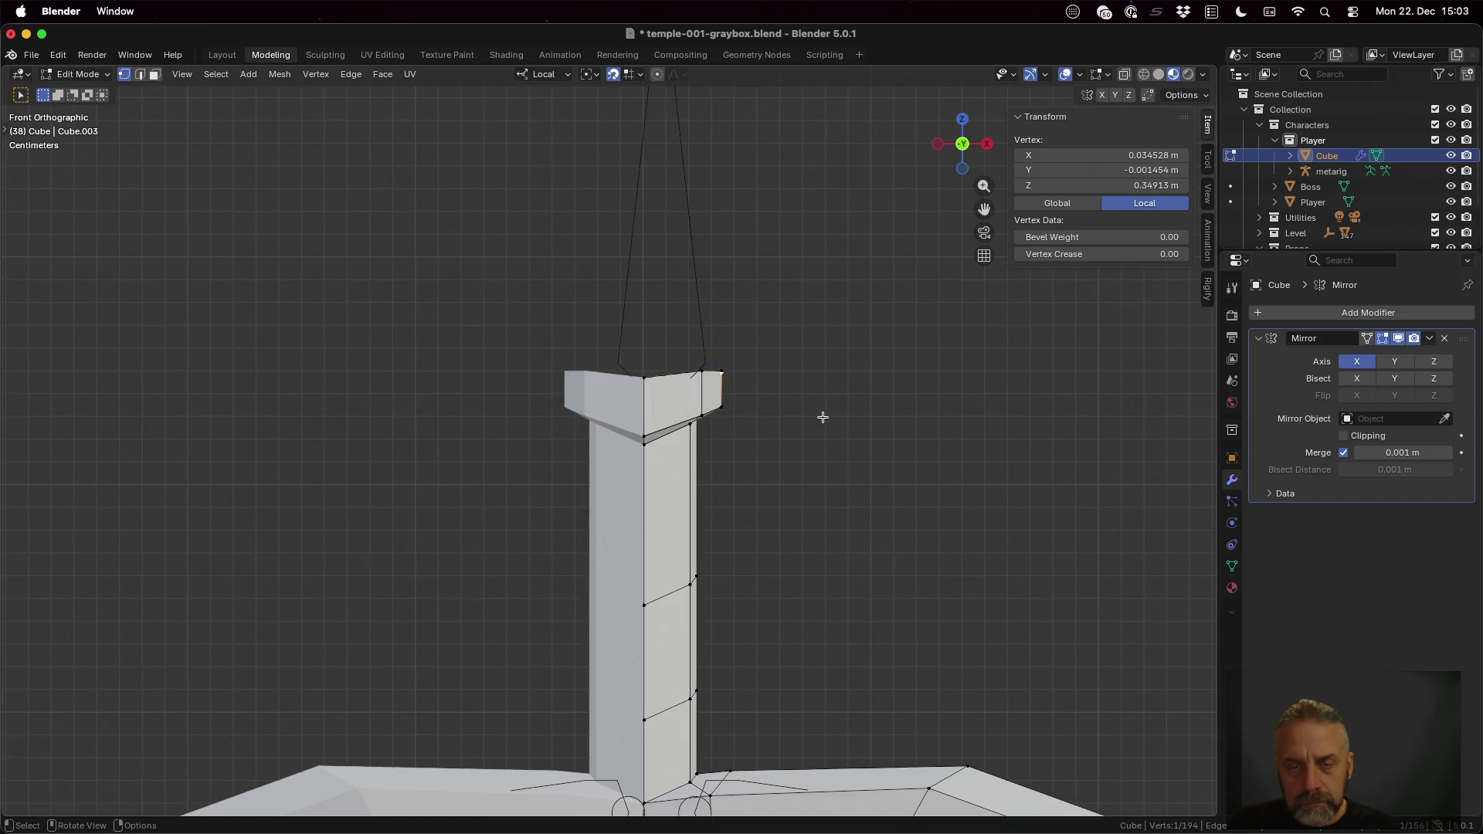
{"action": "key", "text": "g"}
{"action": "key", "text": "z"}
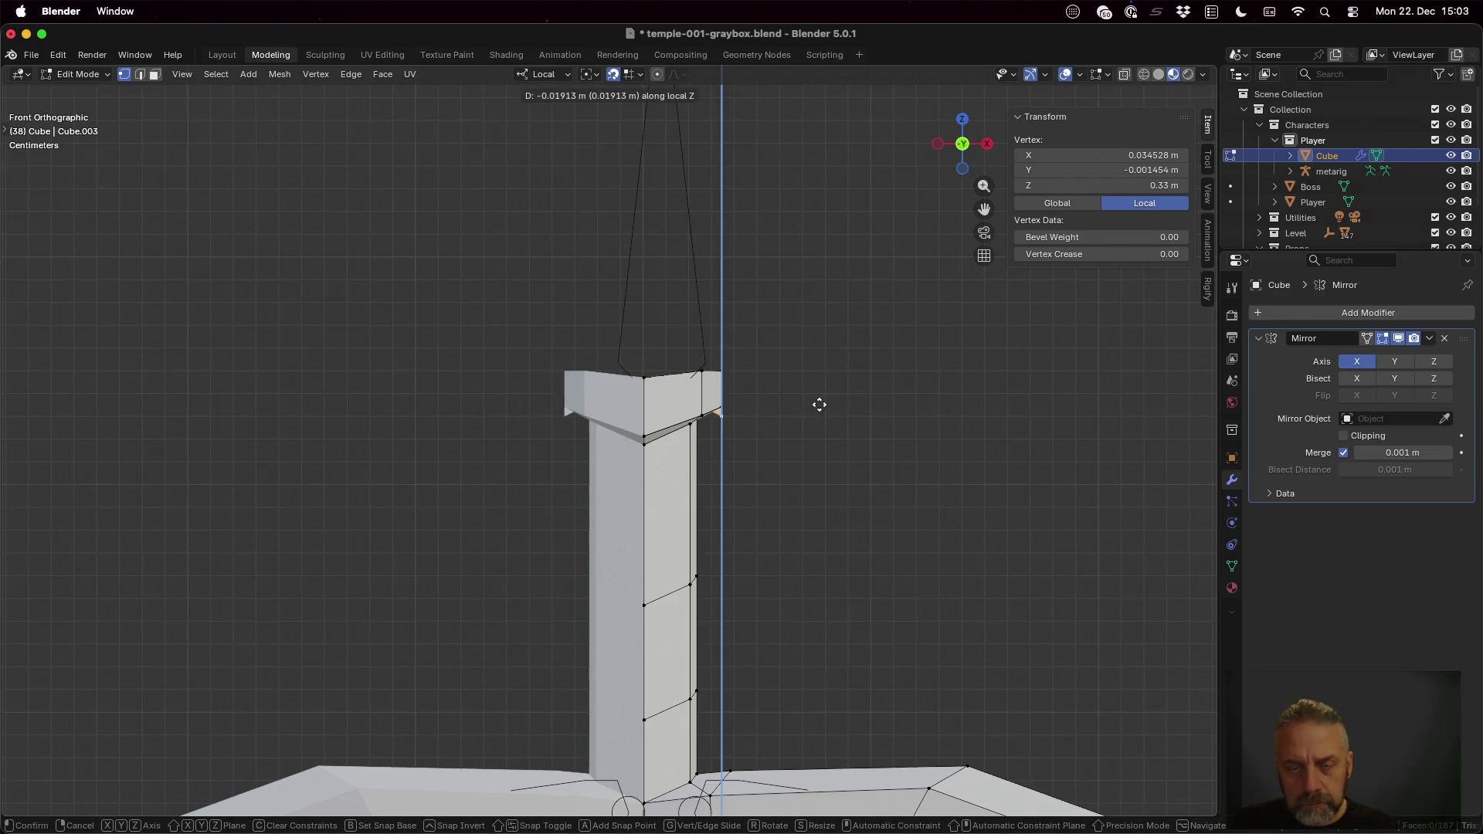
{"action": "left_click", "coordinate": [815, 368]}
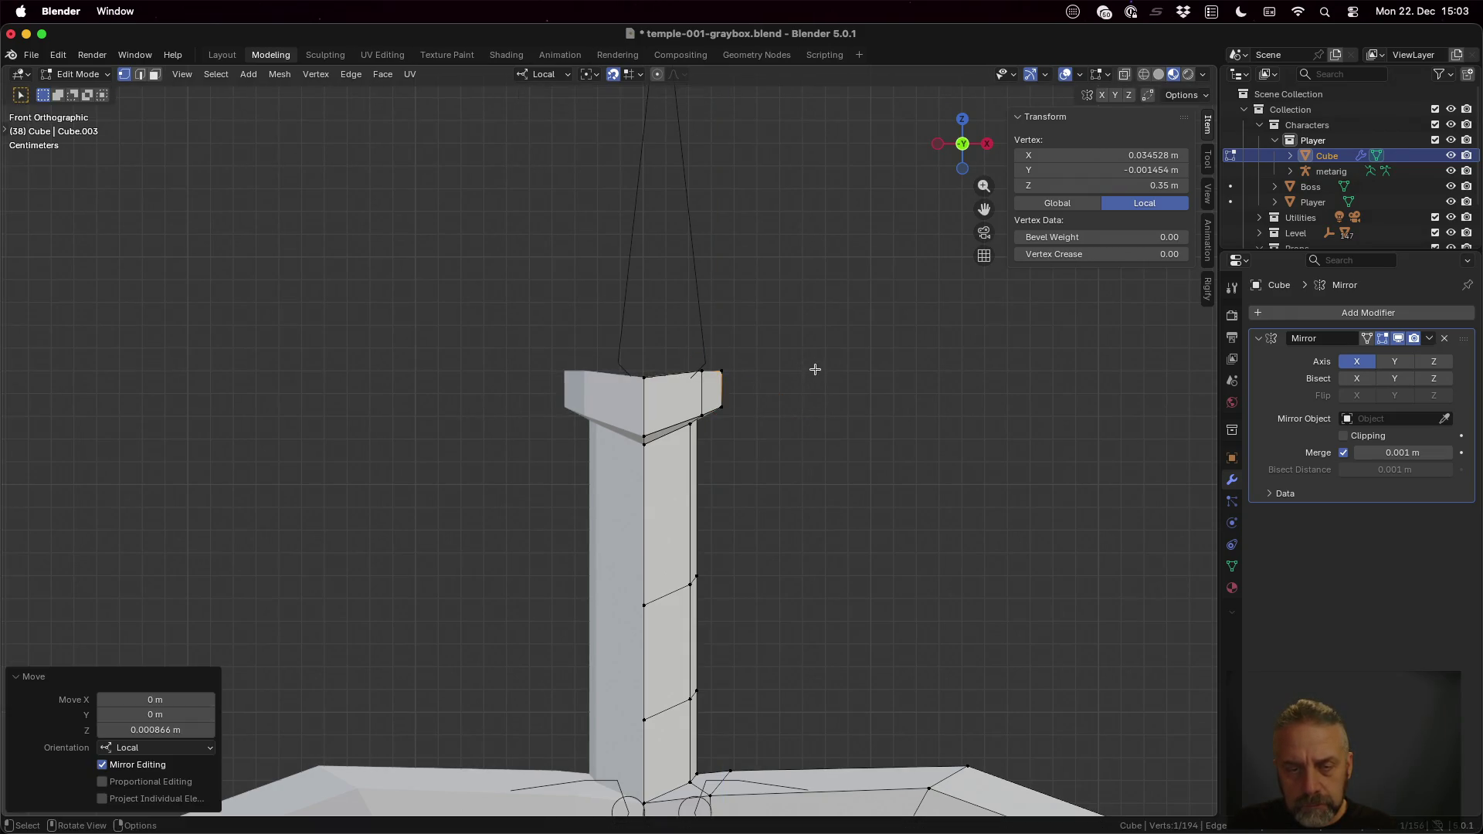
{"action": "left_click", "coordinate": [643, 374]}
{"action": "key", "text": "g"}
{"action": "key", "text": "z"}
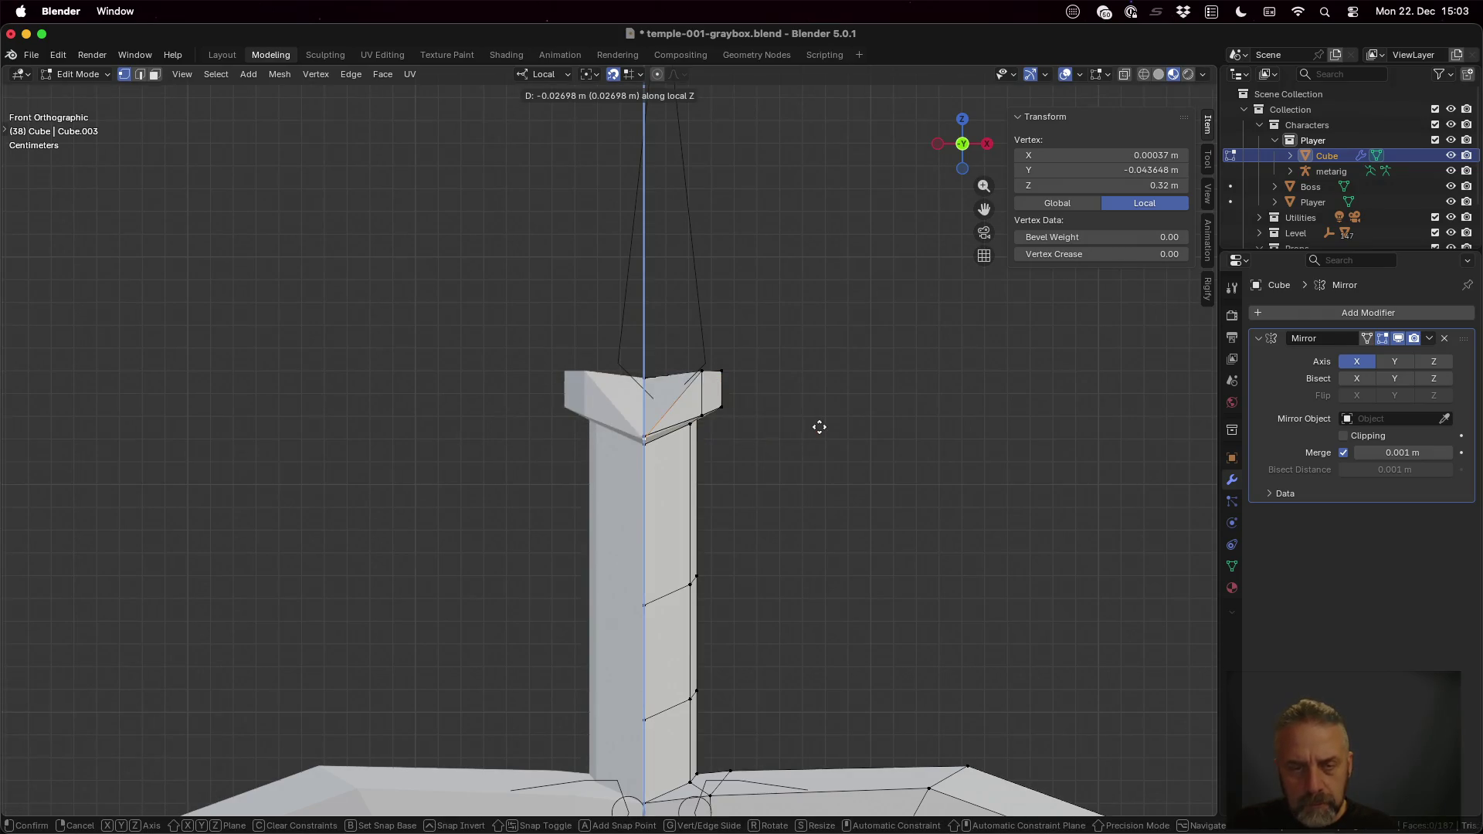
{"action": "left_click", "coordinate": [814, 378]}
{"action": "middle_click_drag", "start_coordinate": [836, 417], "coordinate": [732, 476]}
{"action": "left_click", "coordinate": [526, 466]}
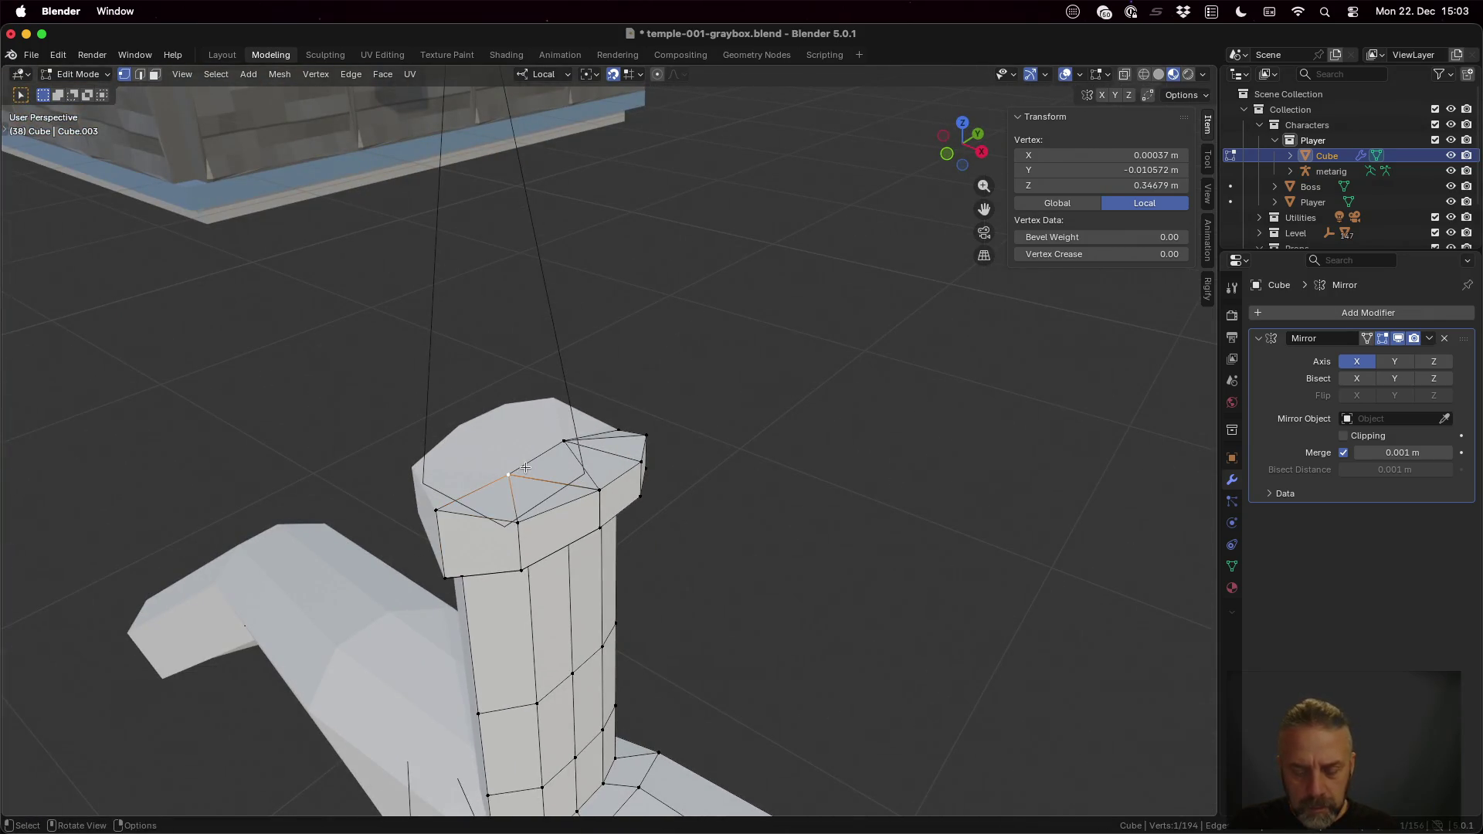
Step: Raise a front-edge cap vertex along local Z, cancelling a second unwanted move
{"action": "key", "text": "g"}
{"action": "key", "text": "z"}
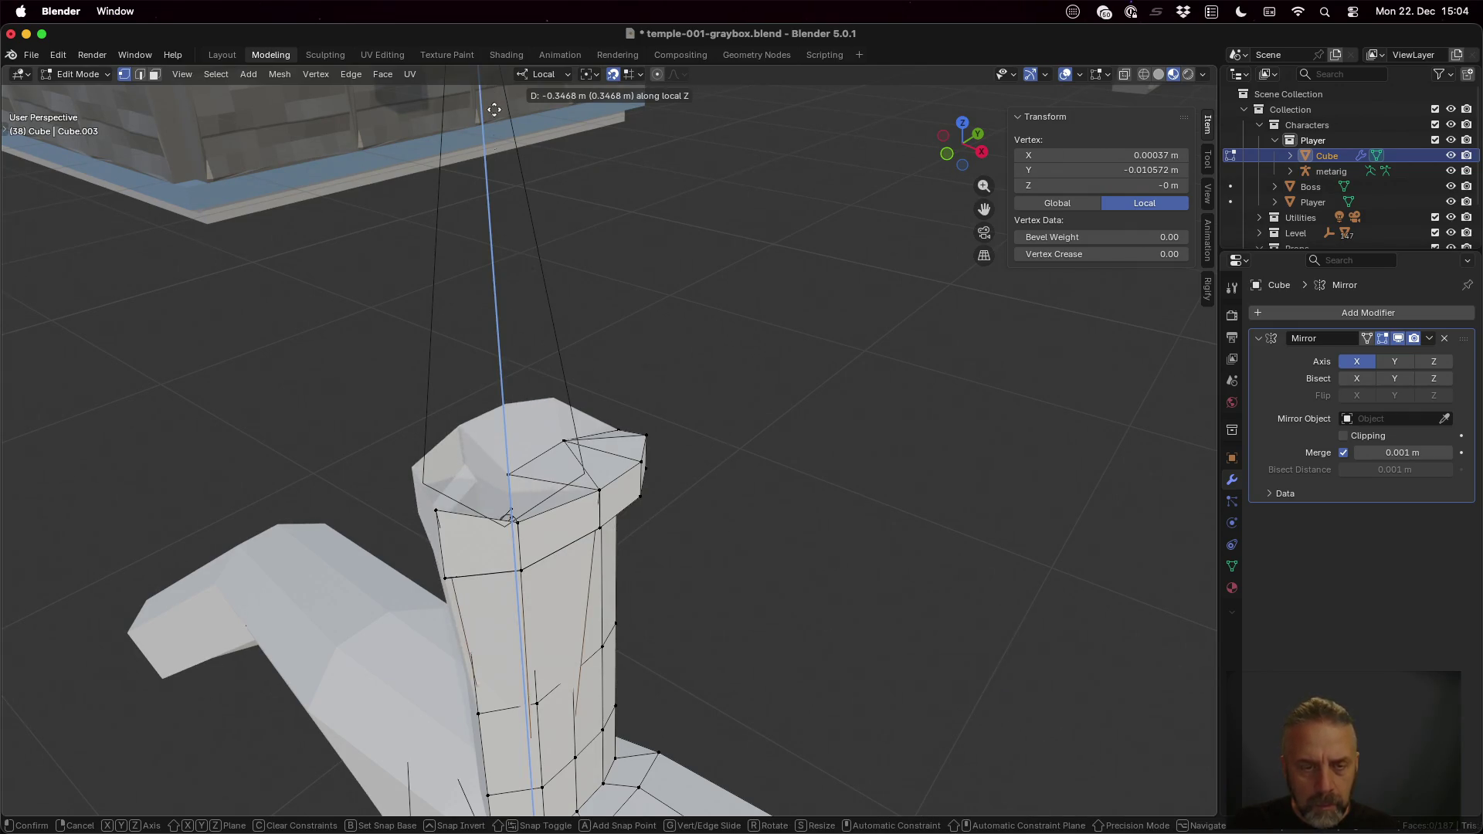
{"action": "left_click", "coordinate": [519, 552]}
{"action": "mouse_move", "coordinate": [514, 381]}
{"action": "middle_mouse_down"}
{"action": "mouse_move", "coordinate": [724, 414]}
{"action": "mouse_move", "coordinate": [713, 437]}
{"action": "middle_mouse_up"}
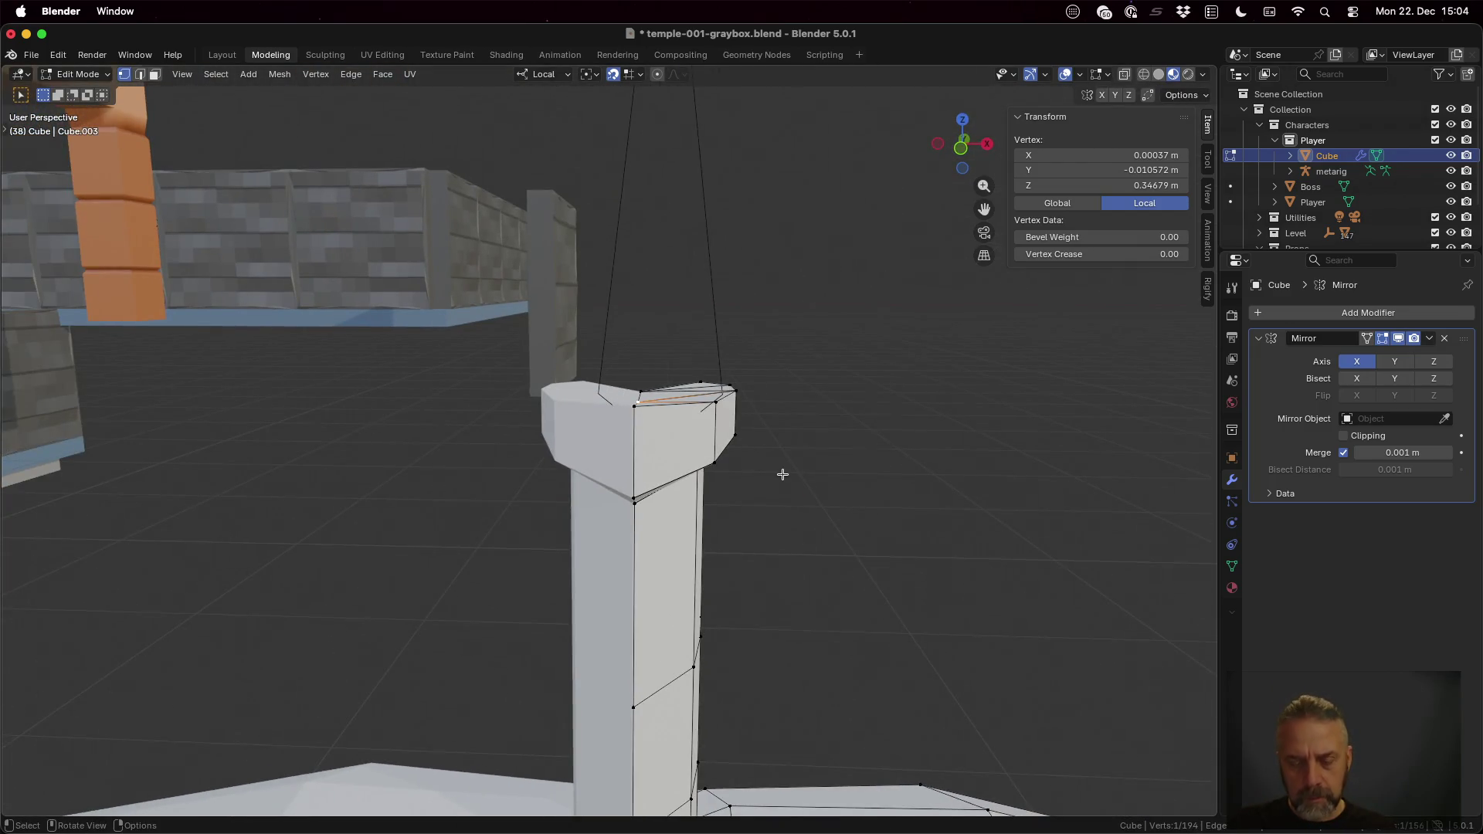
{"action": "key", "text": "g"}
{"action": "key", "text": "z"}
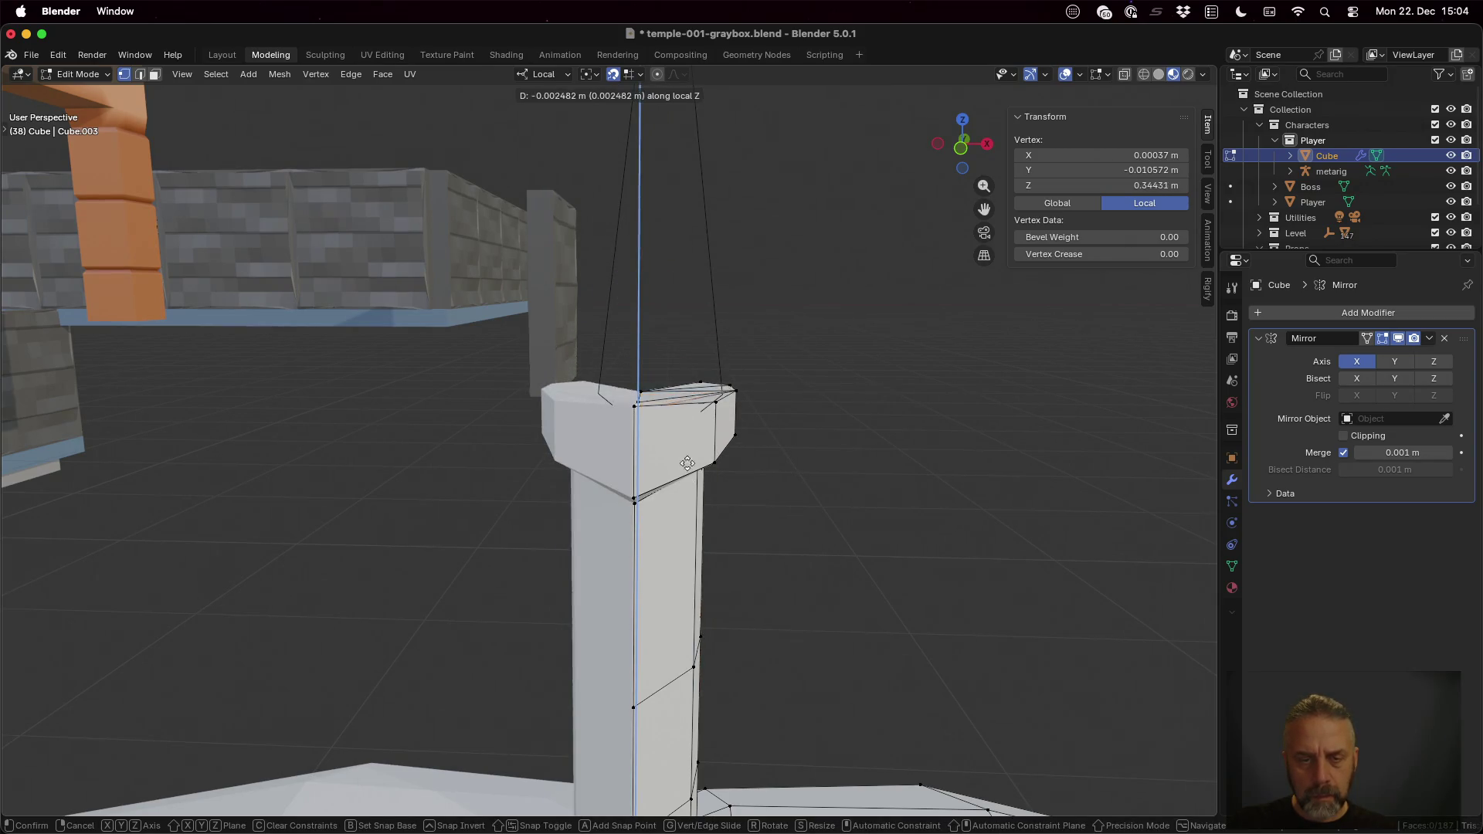
{"action": "key", "text": "Escape"}
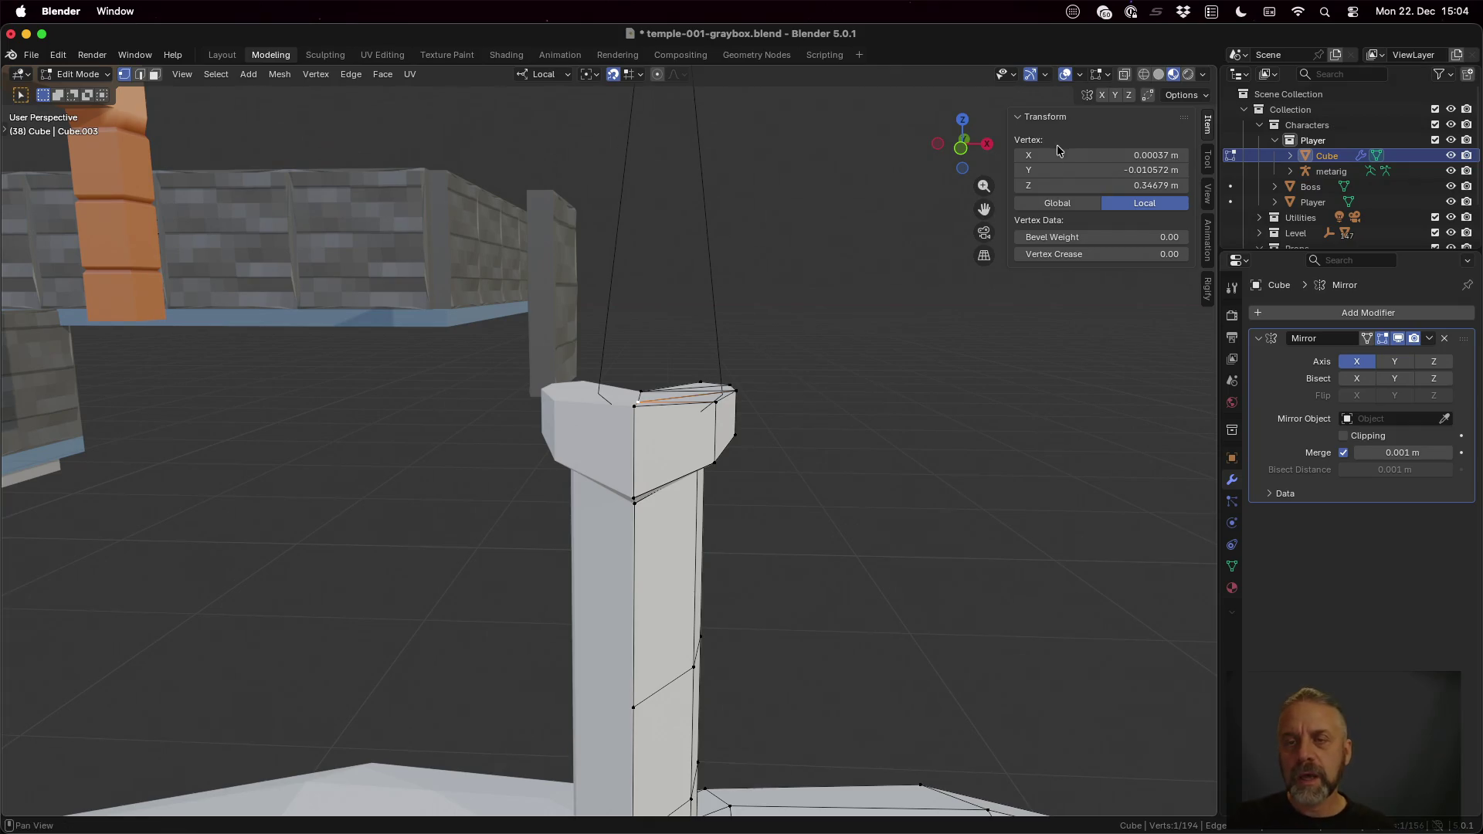
Step: From the front view, lower another cap vertex along local Z
{"action": "left_click", "coordinate": [963, 147]}
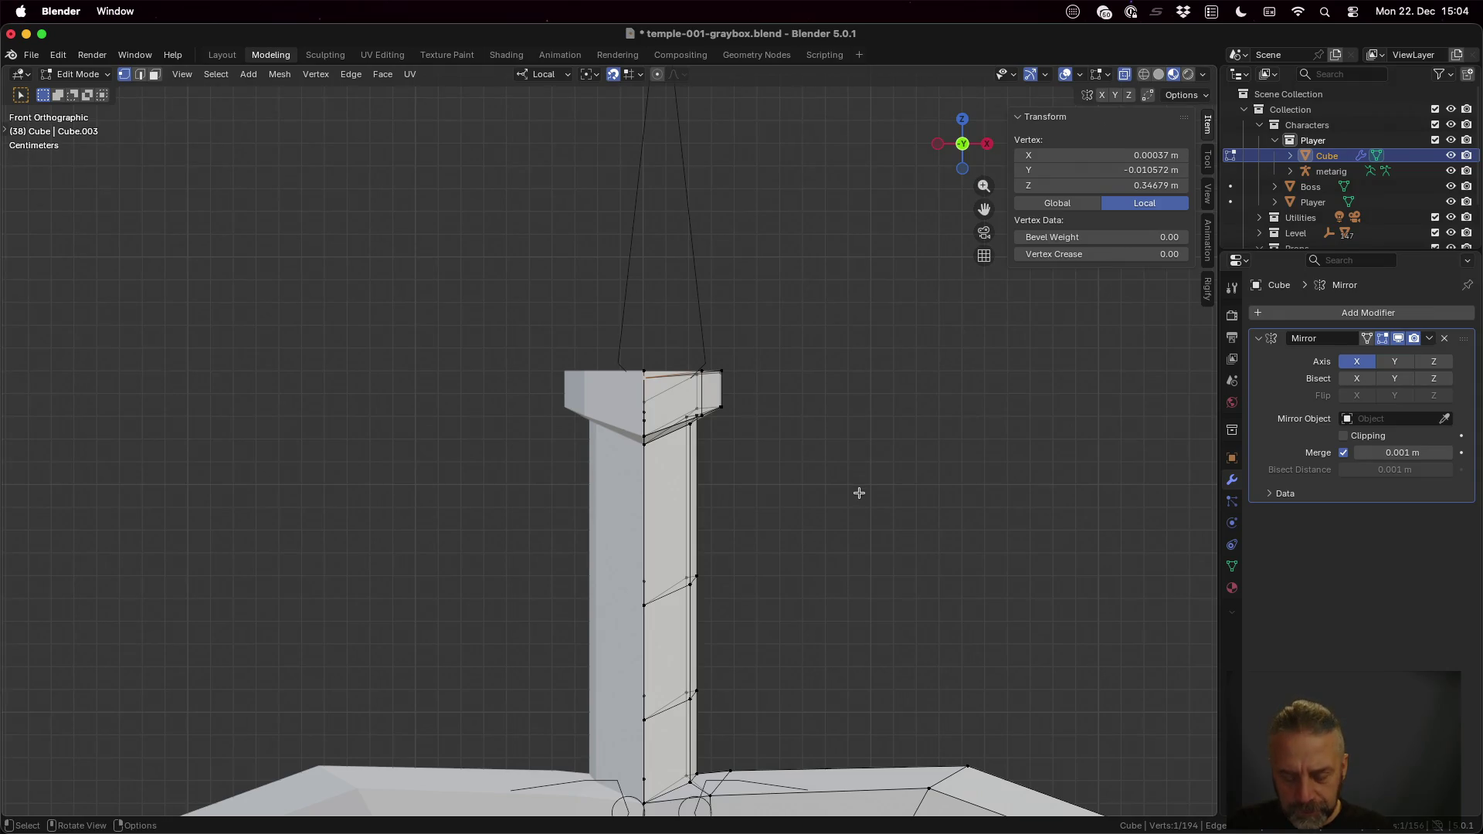
{"action": "key", "text": "g"}
{"action": "key", "text": "z"}
{"action": "key", "text": "z"}
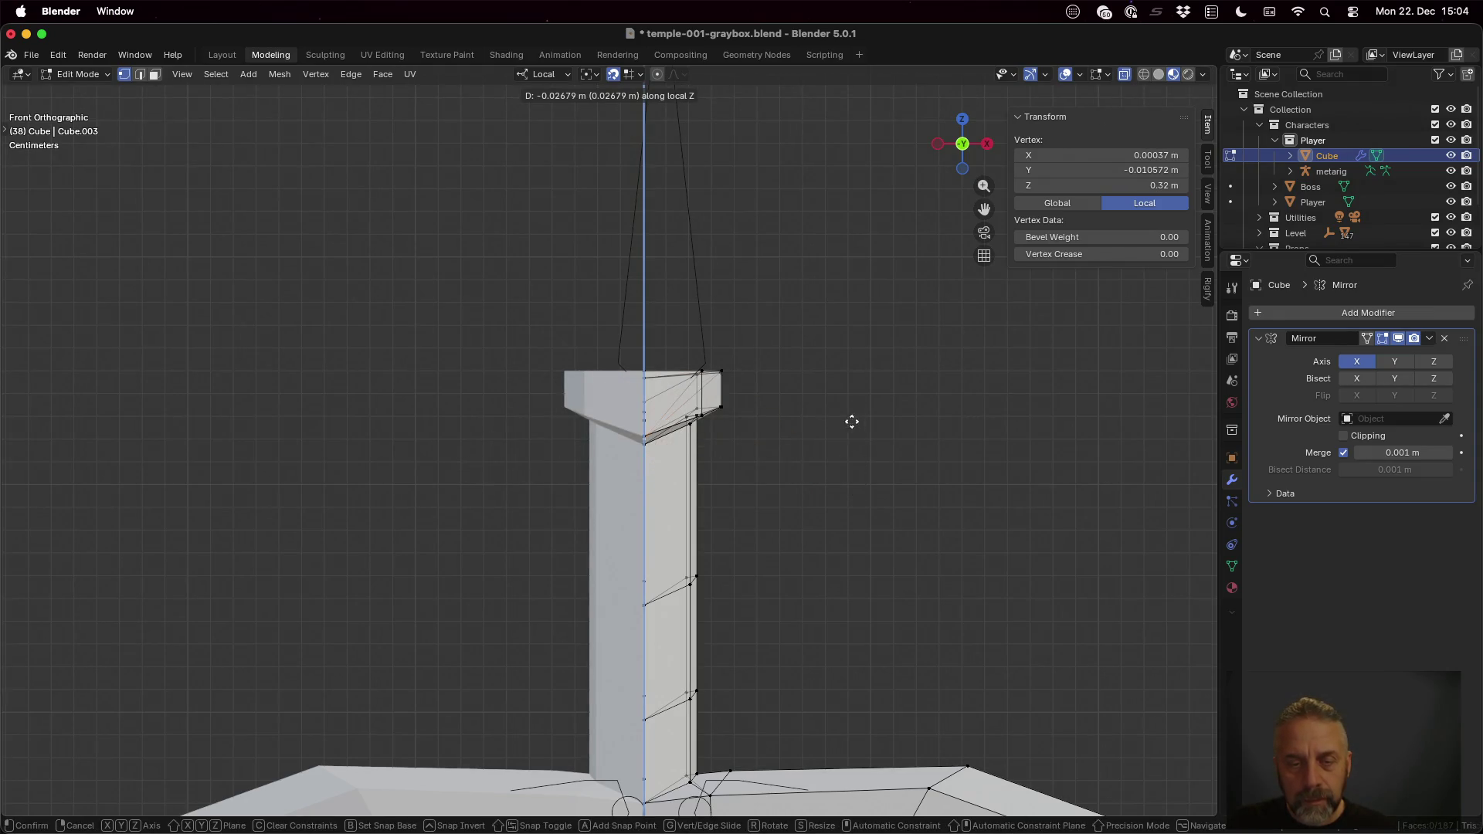
{"action": "left_click", "coordinate": [848, 365]}
{"action": "mouse_move", "coordinate": [815, 418]}
{"action": "middle_mouse_down"}
{"action": "mouse_move", "coordinate": [775, 463]}
{"action": "mouse_move", "coordinate": [604, 424]}
{"action": "middle_mouse_up"}
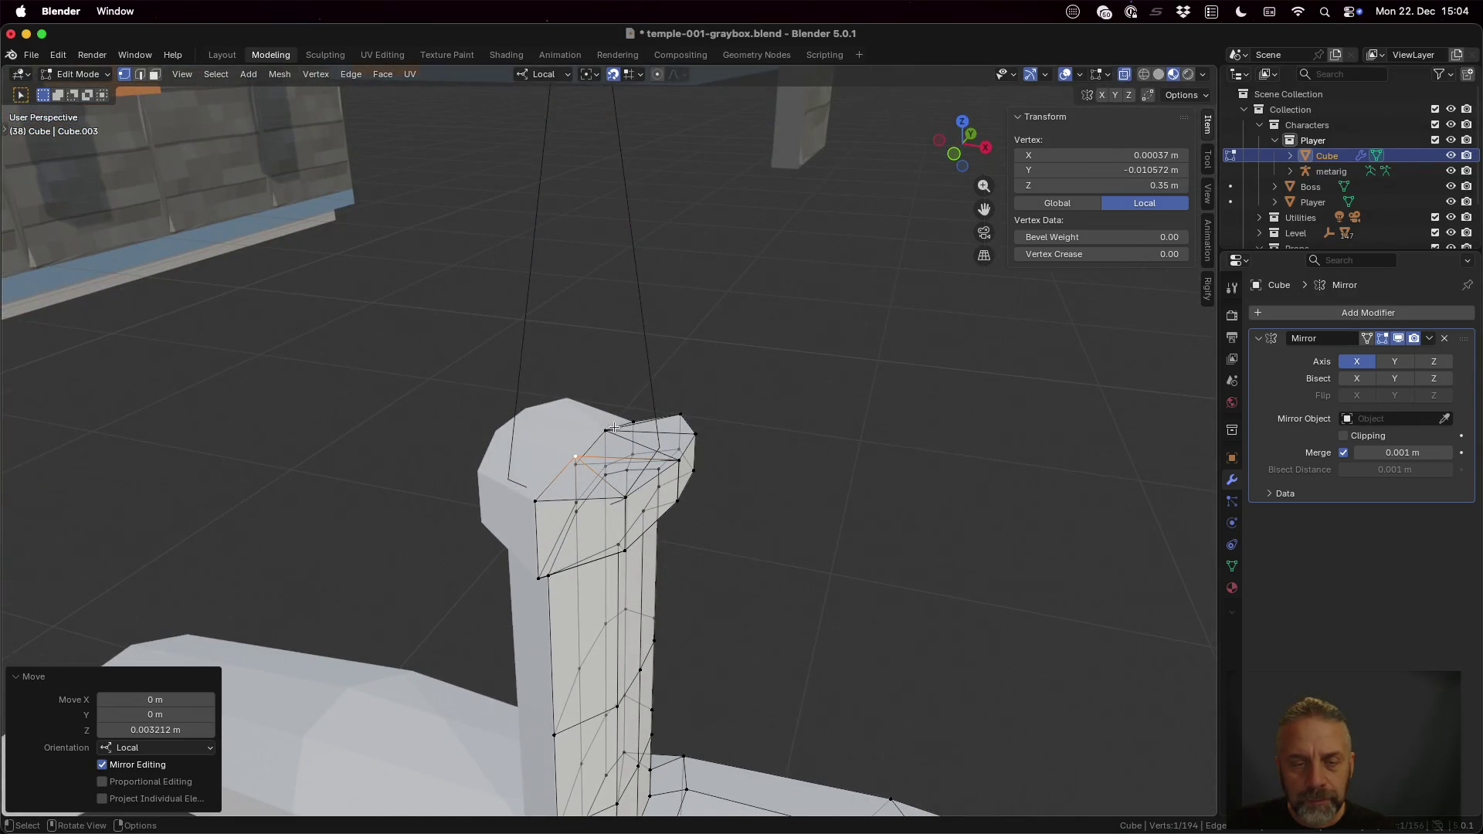
Step: Raise the cap's top-left vertex to 0.35 m along local Z
{"action": "left_click", "coordinate": [605, 430]}
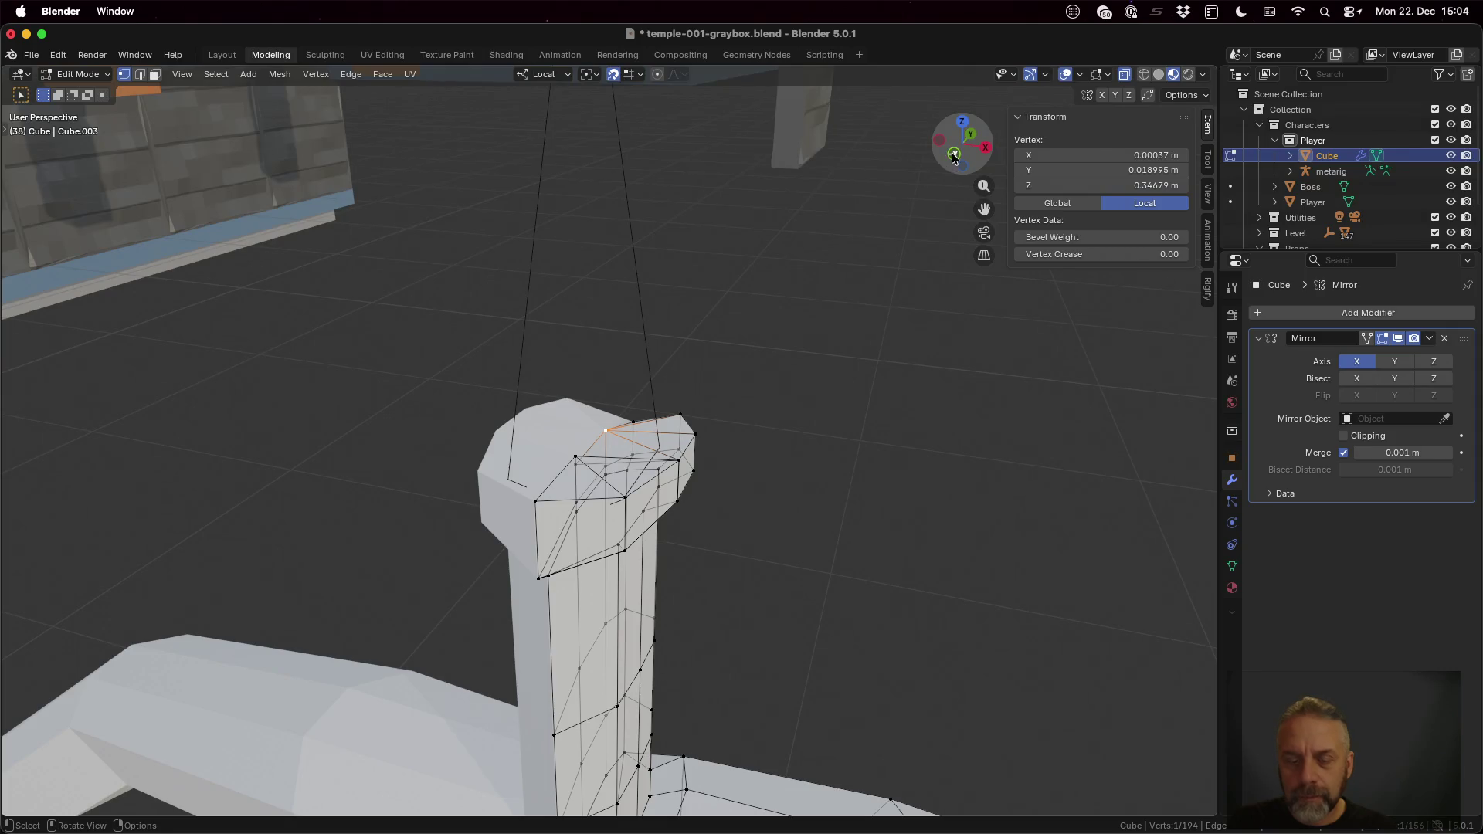
{"action": "left_click", "coordinate": [952, 156]}
{"action": "key", "text": "g"}
{"action": "key", "text": "z"}
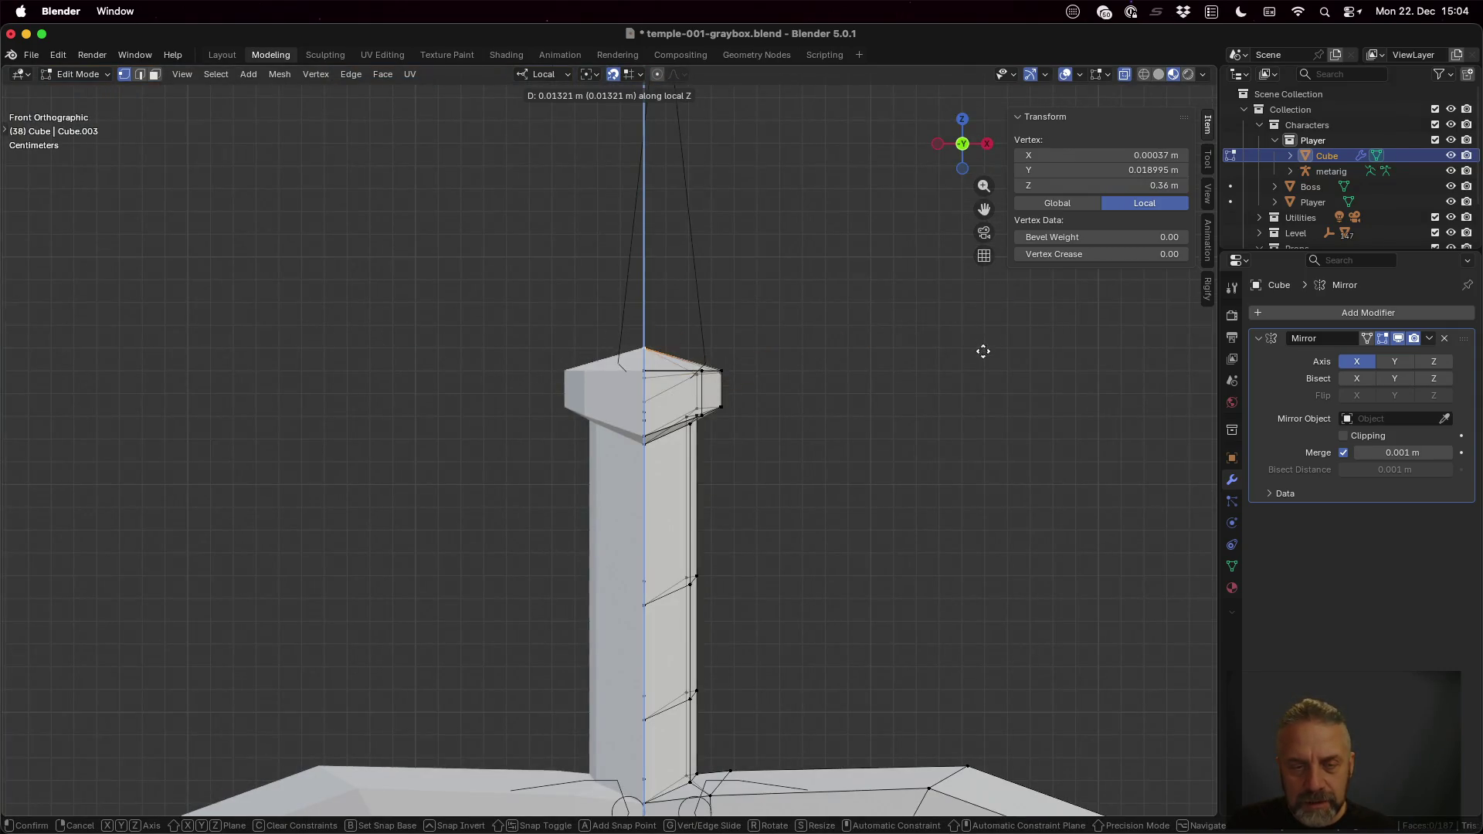
{"action": "left_click", "coordinate": [977, 367]}
{"action": "mouse_move", "coordinate": [976, 367]}
{"action": "middle_mouse_down"}
{"action": "mouse_move", "coordinate": [829, 393]}
{"action": "mouse_move", "coordinate": [811, 447]}
{"action": "mouse_move", "coordinate": [695, 444]}
{"action": "middle_mouse_up"}
{"action": "left_click", "coordinate": [639, 444]}
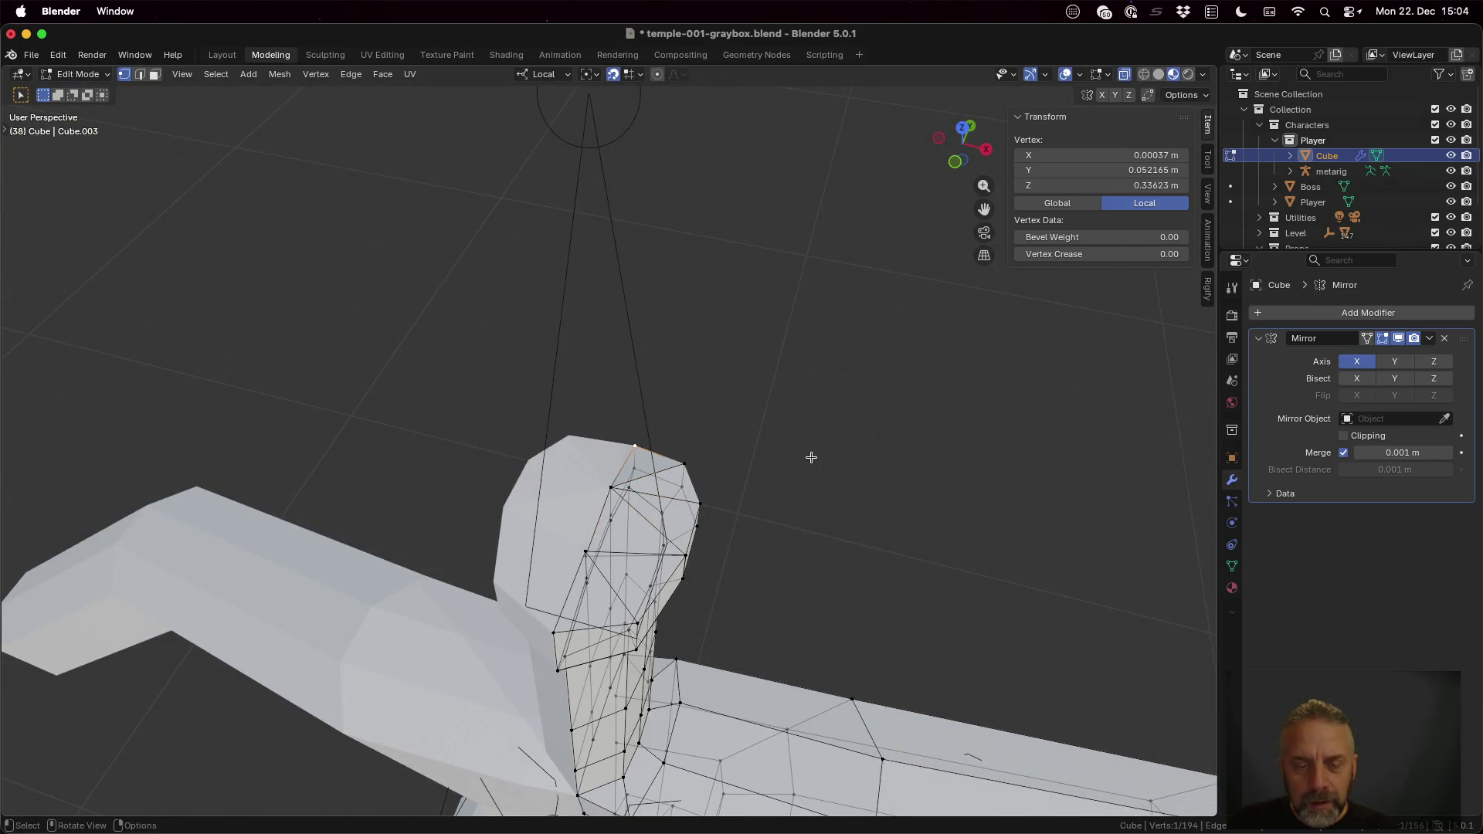
Step: Nudge the selected cap vertex along local Z after checking it from below and behind
{"action": "key", "text": "g"}
{"action": "key", "text": "Escape"}
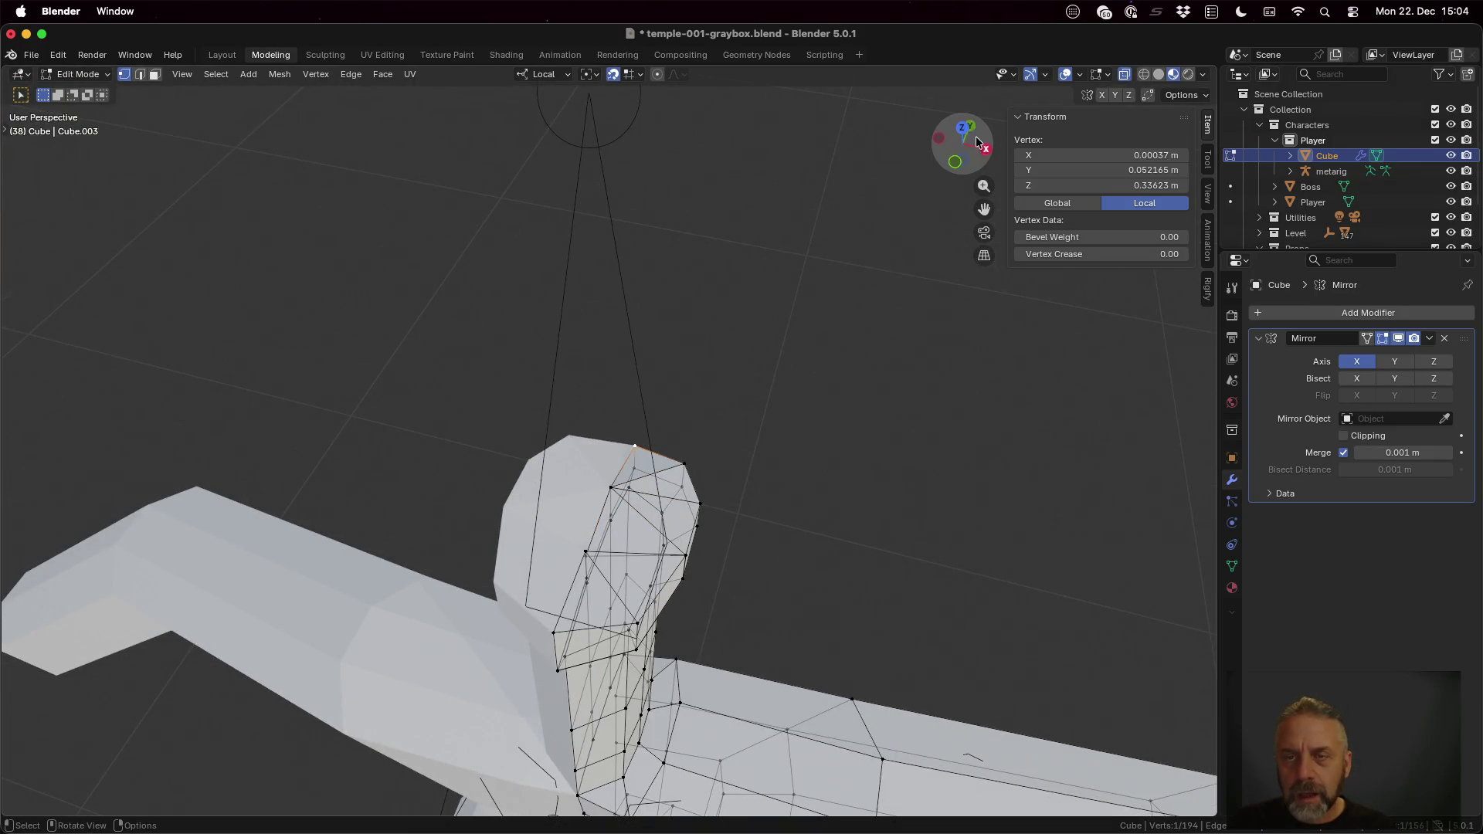
{"action": "left_click", "coordinate": [959, 164]}
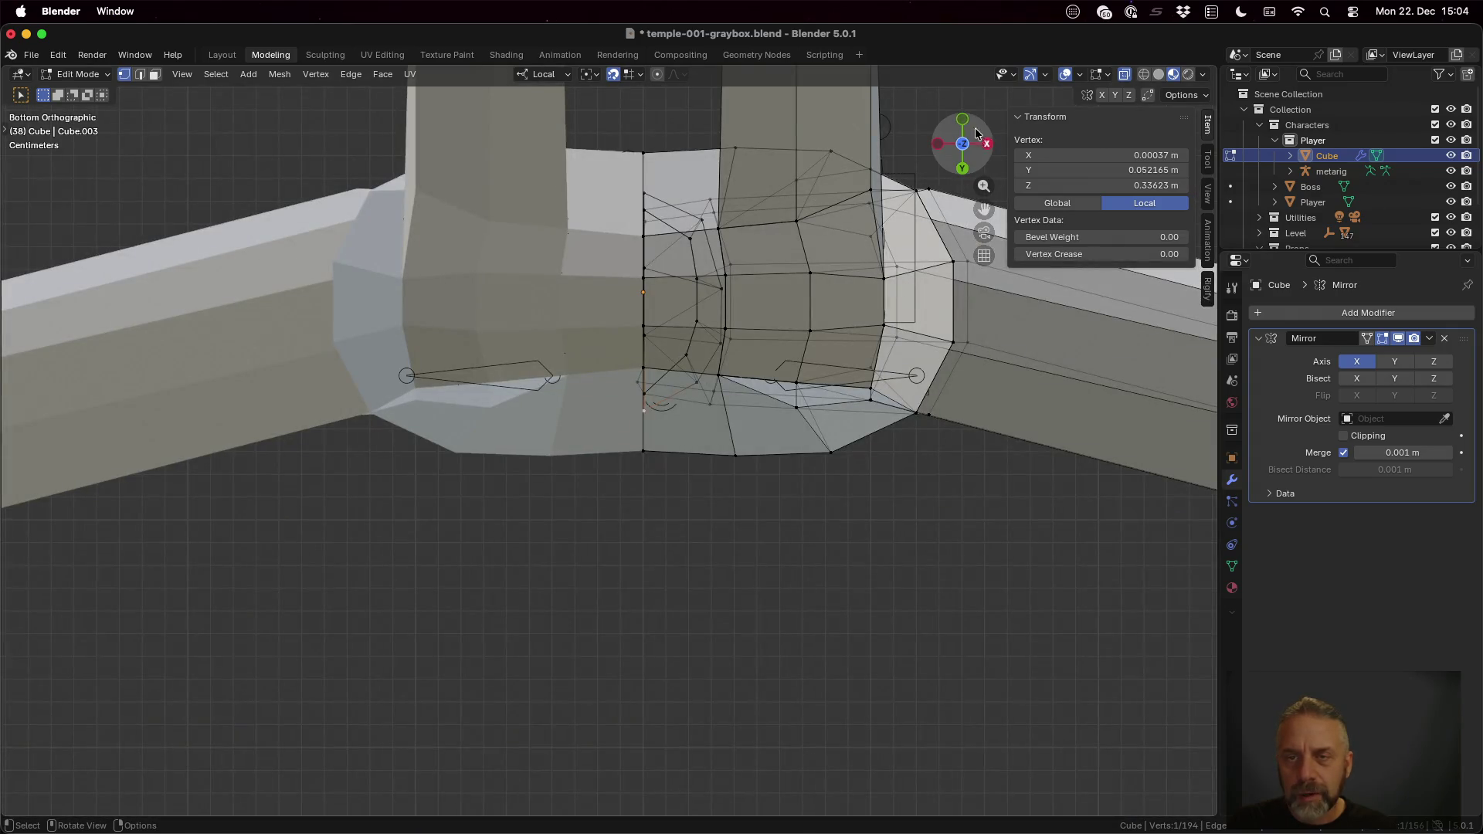
{"action": "left_click", "coordinate": [964, 168]}
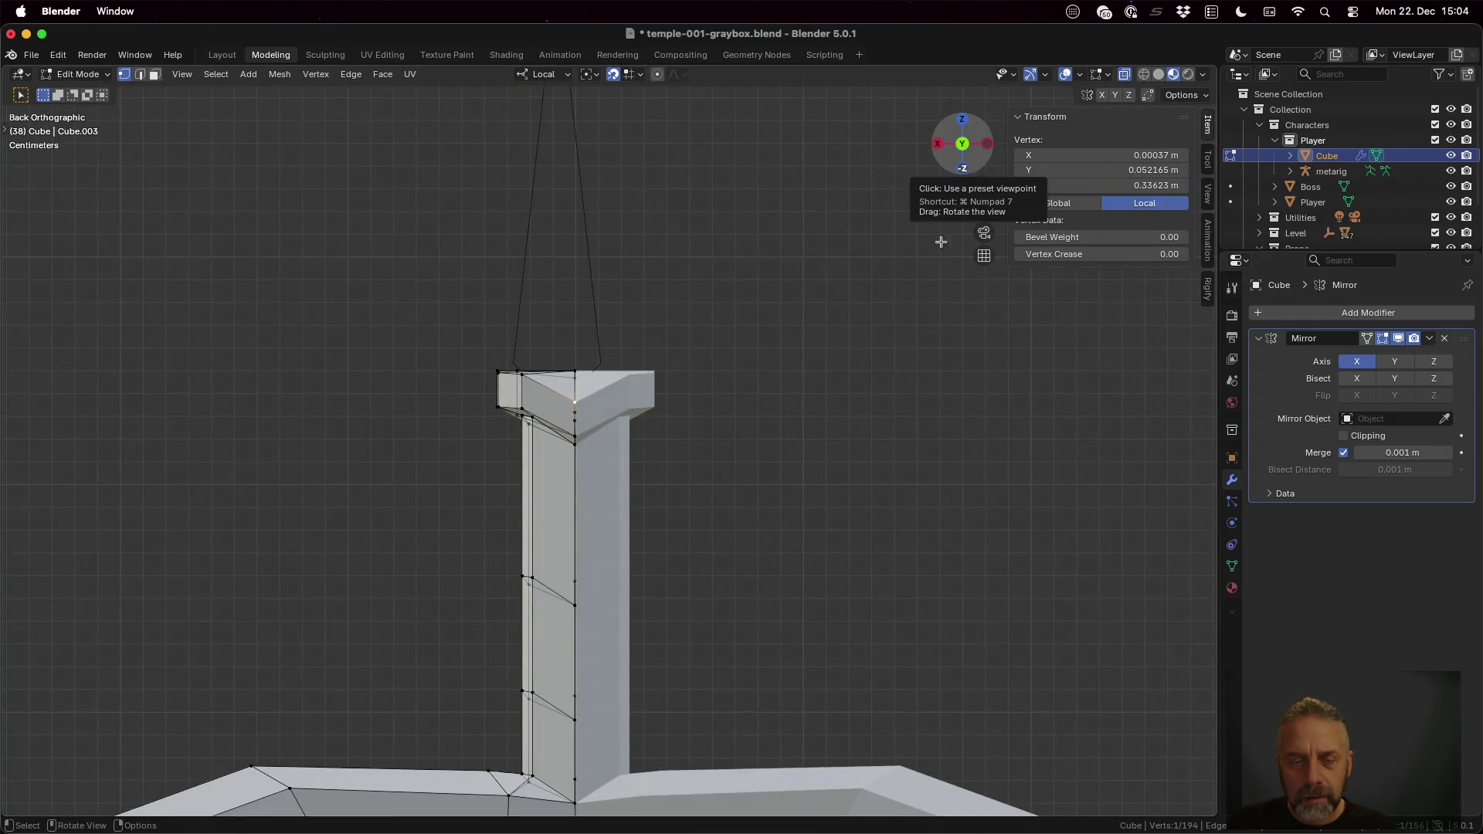
{"action": "key", "text": "g"}
{"action": "key", "text": "z"}
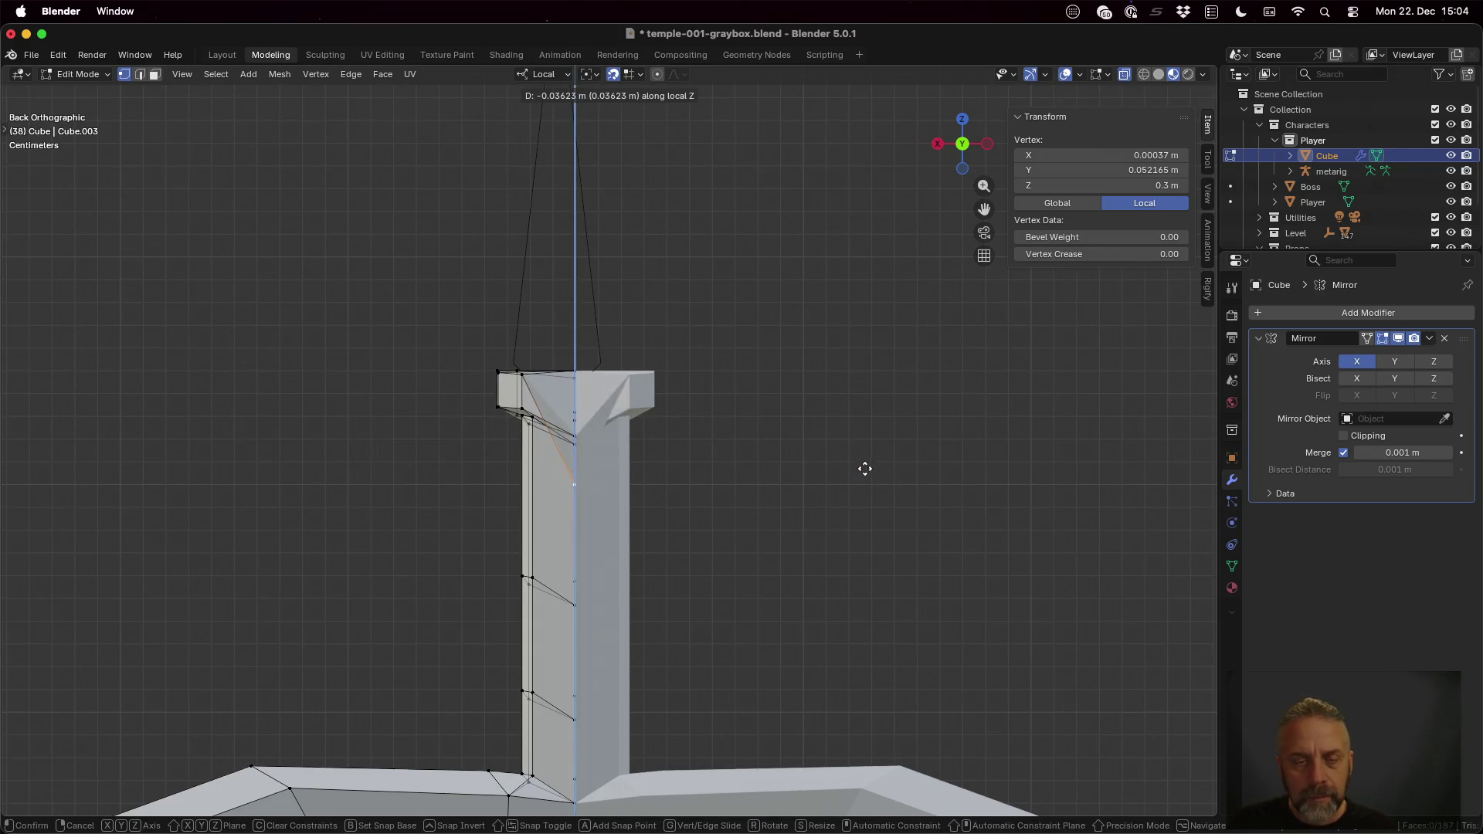
{"action": "left_click", "coordinate": [847, 378]}
Step: Select the five head cap-top triangles and delete them with Only Faces
{"action": "middle_click_drag", "start_coordinate": [848, 379], "coordinate": [459, 502]}
{"action": "left_click", "coordinate": [459, 505]}
{"action": "left_click", "coordinate": [521, 459], "text": "shift"}
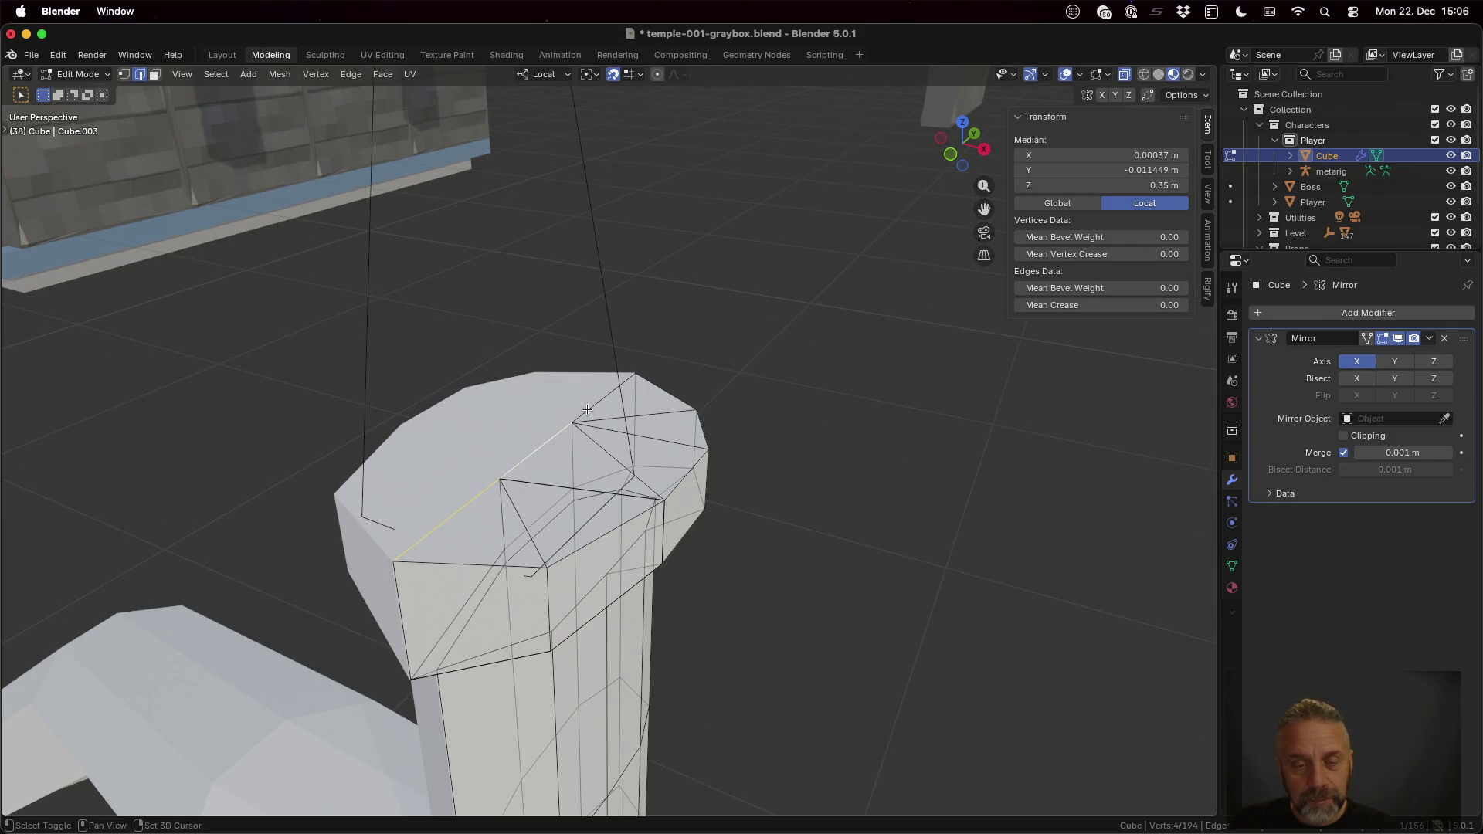
{"action": "left_click", "coordinate": [587, 471], "text": "shift"}
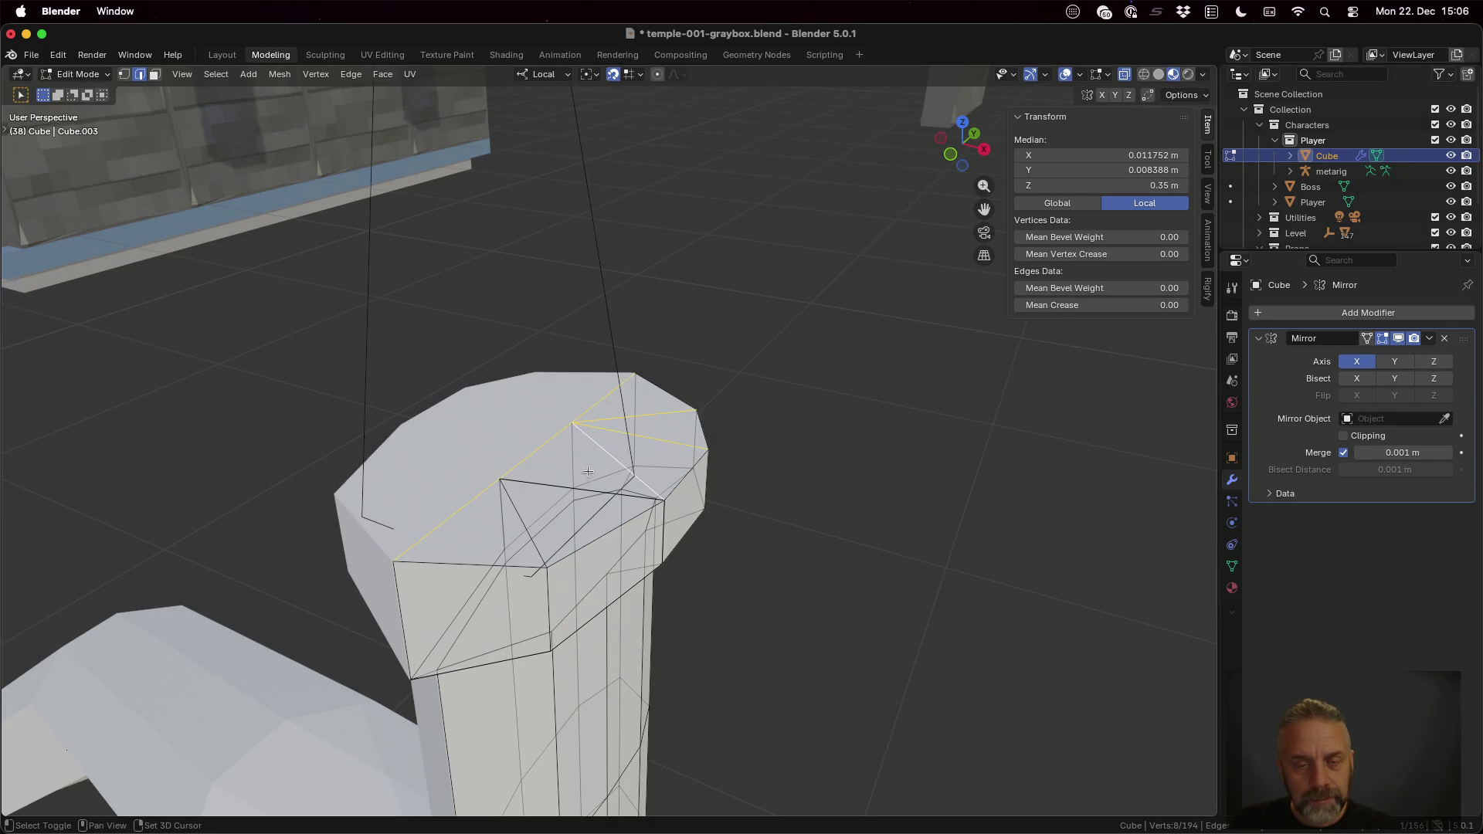
{"action": "key", "text": "3"}
{"action": "left_click", "coordinate": [520, 526]}
{"action": "left_click", "coordinate": [564, 507], "text": "shift"}
{"action": "left_click", "coordinate": [643, 456], "text": "shift"}
{"action": "left_click", "coordinate": [663, 429], "text": "shift"}
{"action": "left_click", "coordinate": [640, 401], "text": "shift"}
{"action": "key", "text": "x"}
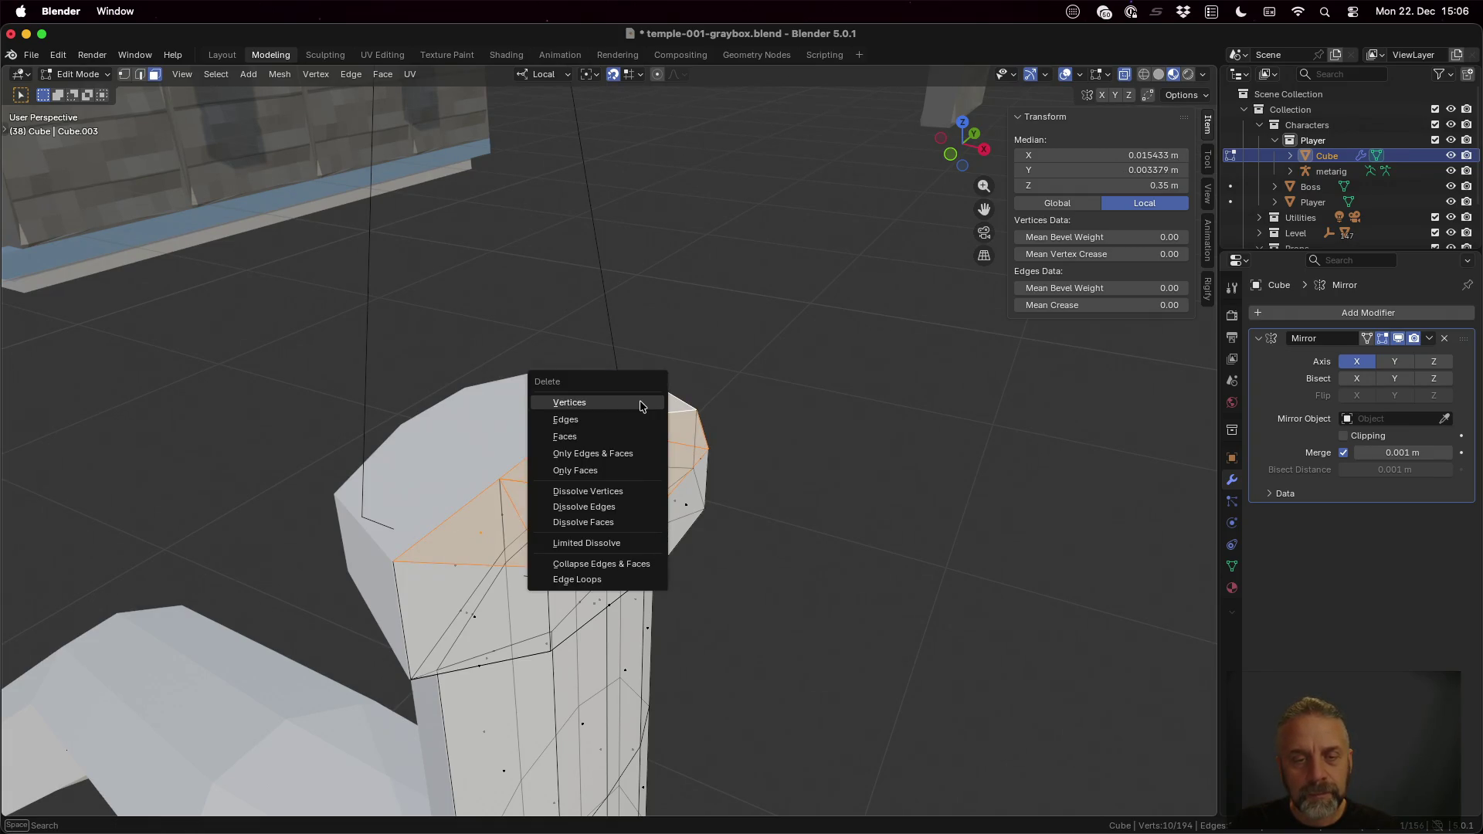
{"action": "left_click", "coordinate": [626, 471]}
Step: Delete the remaining neck cap faces by their edges, leaving the top open and hollow
{"action": "middle_click_drag", "start_coordinate": [685, 495], "coordinate": [678, 501]}
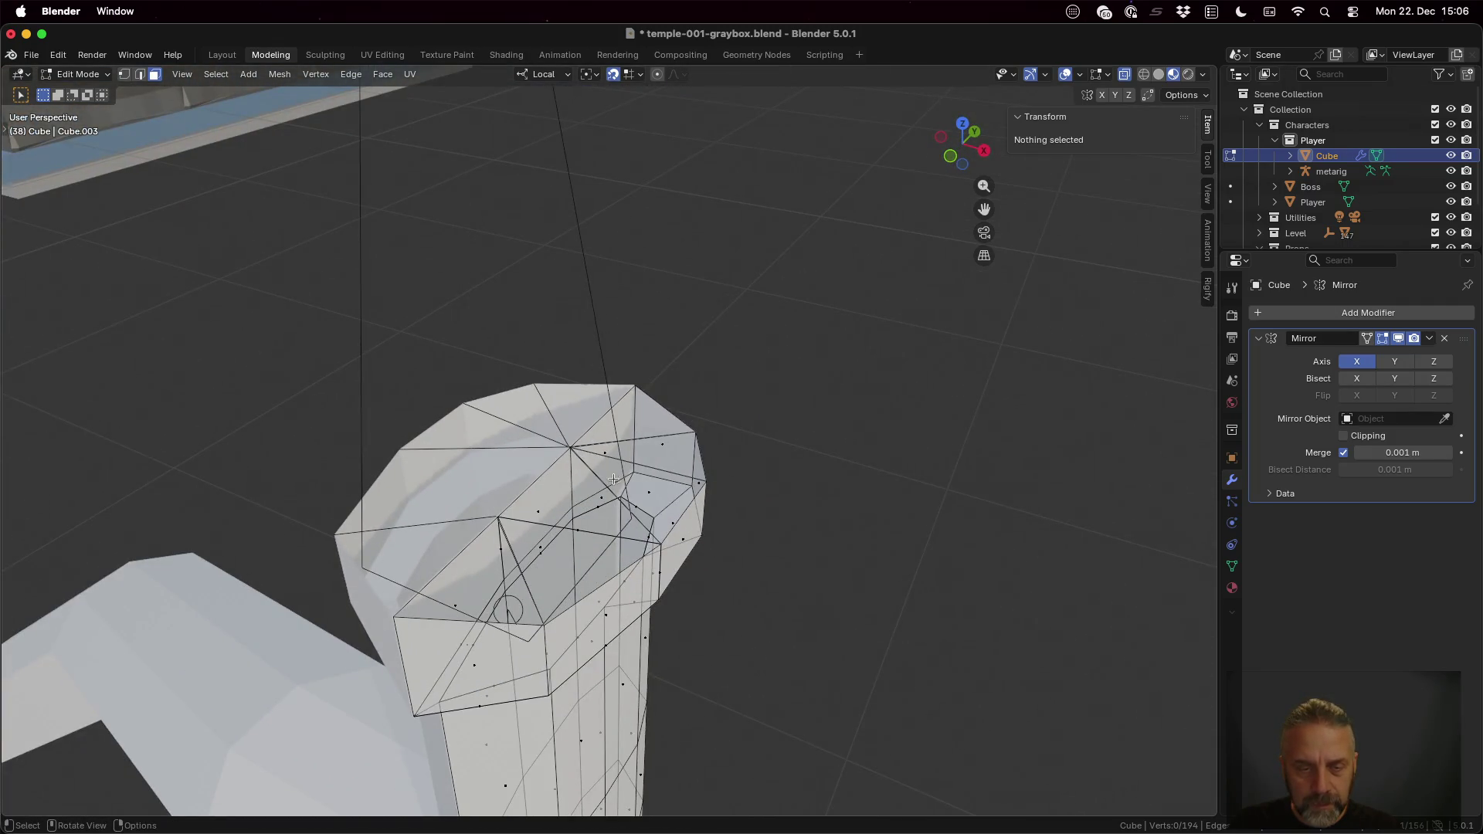
{"action": "key", "text": "2"}
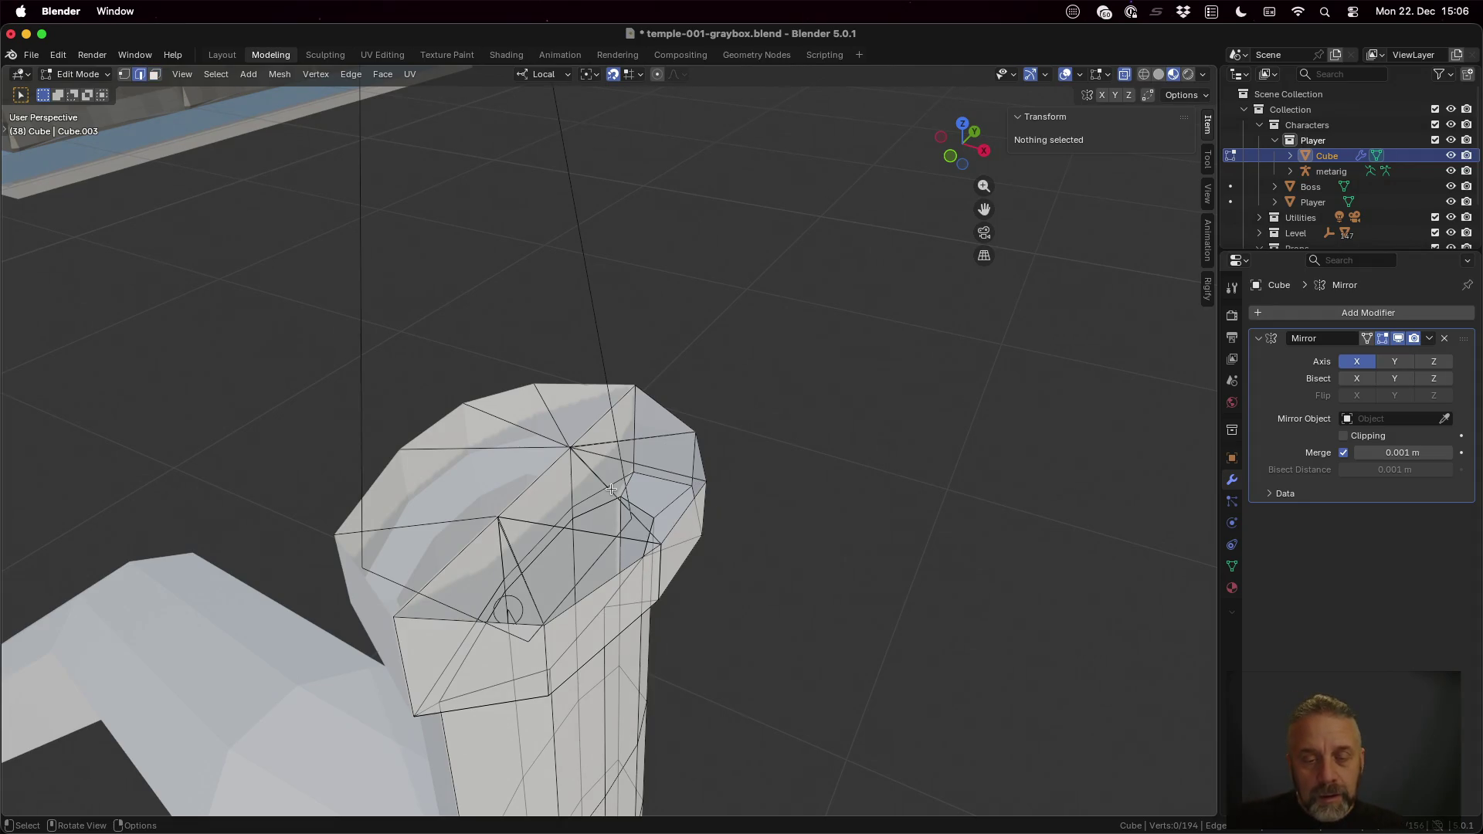
{"action": "left_click", "coordinate": [611, 490]}
{"action": "left_click", "coordinate": [611, 445], "text": "shift"}
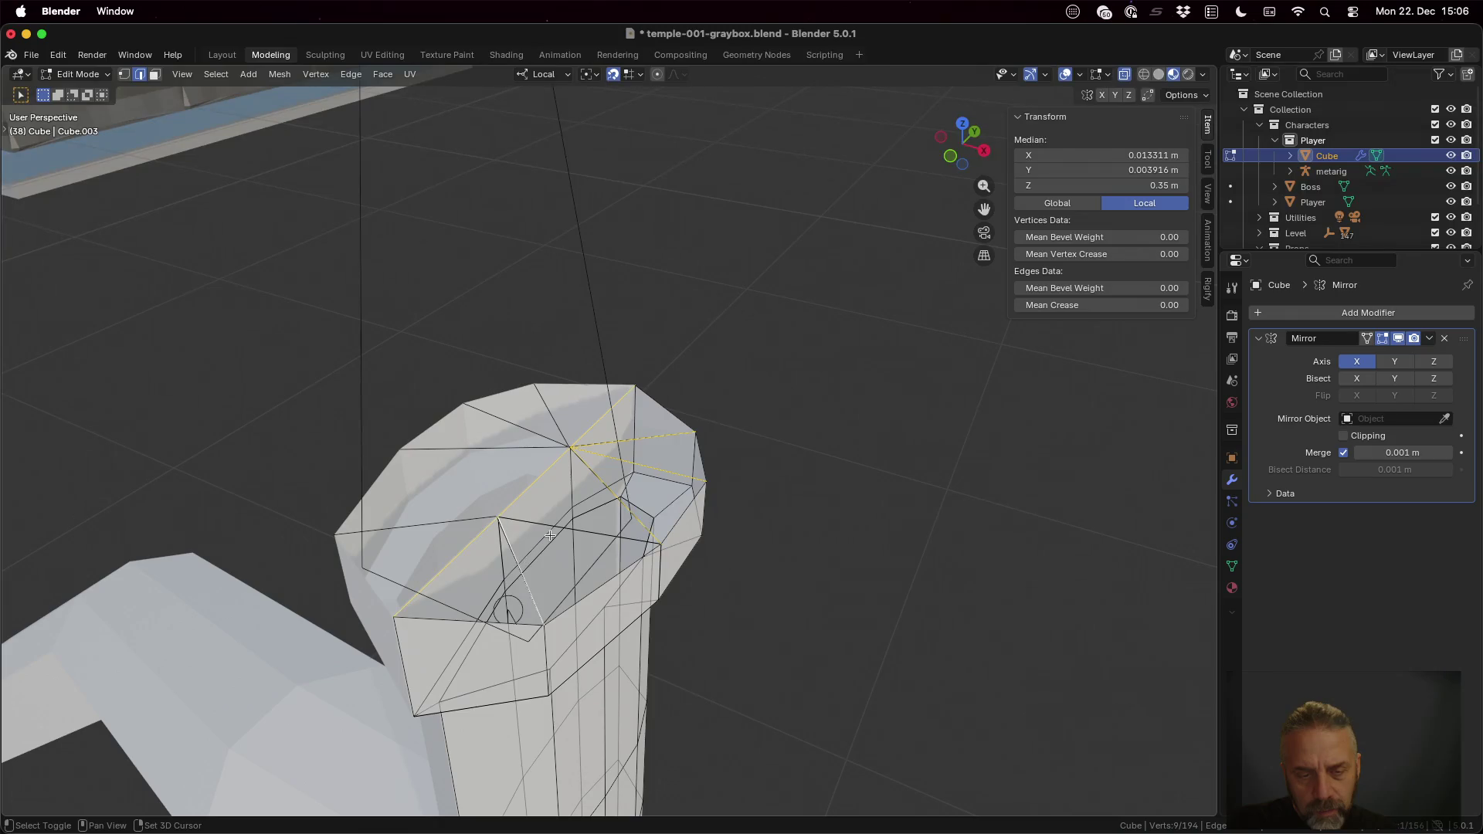
{"action": "key", "text": "x"}
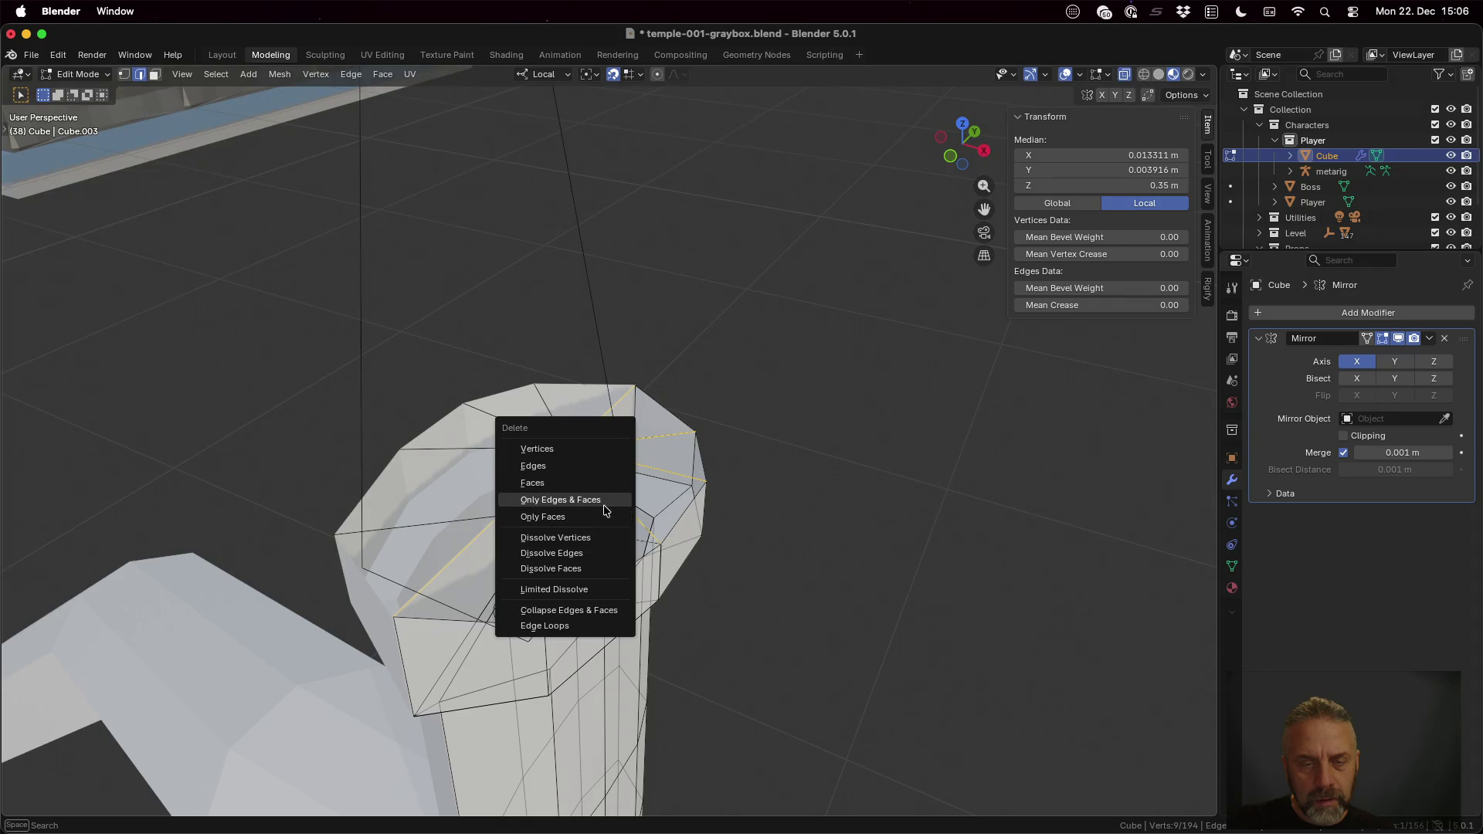
{"action": "left_click", "coordinate": [602, 500]}
{"action": "middle_click_drag", "start_coordinate": [602, 504], "coordinate": [650, 509]}
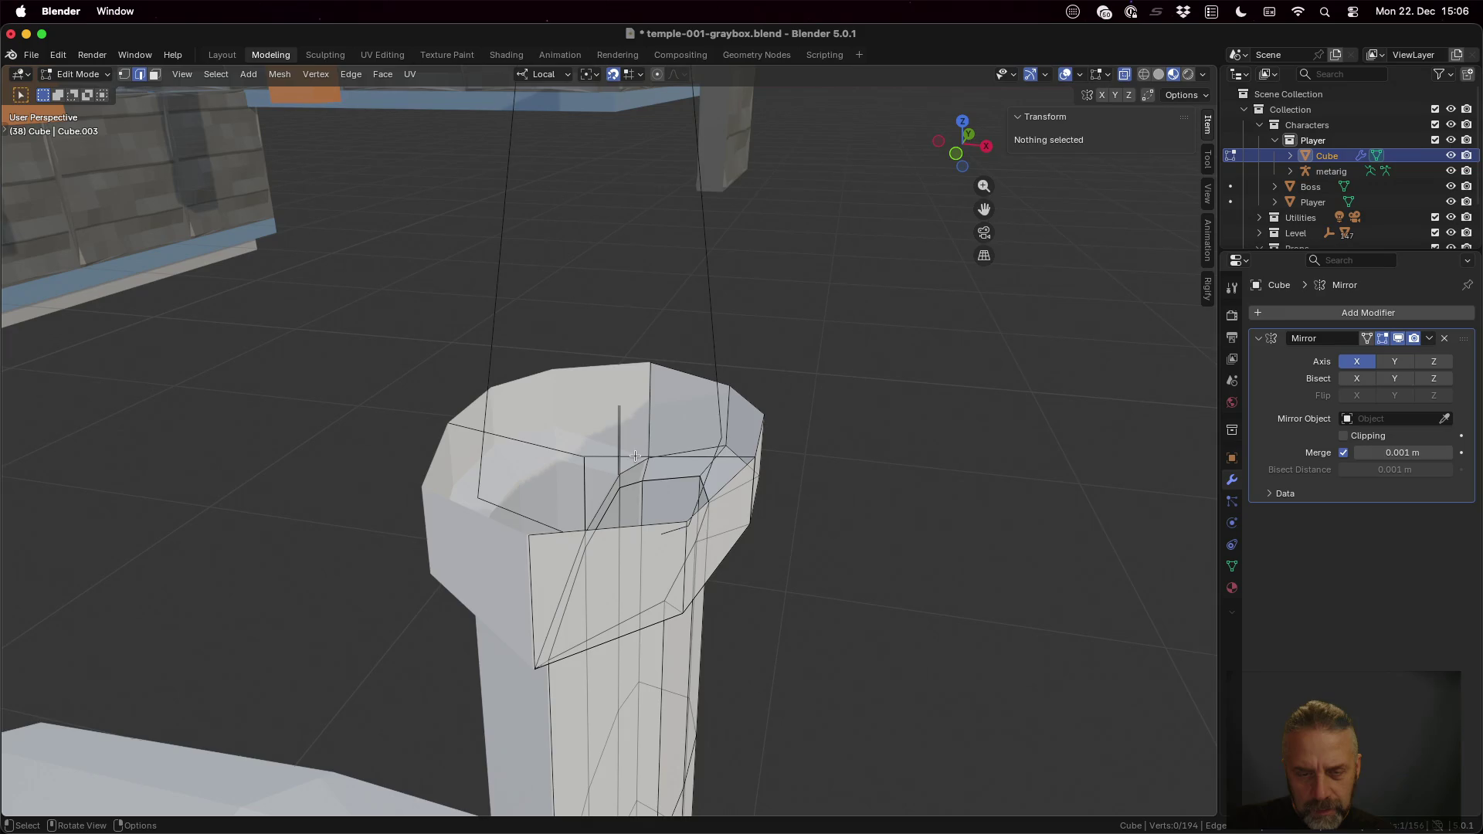
{"action": "left_click", "coordinate": [635, 456]}
{"action": "key", "text": "x"}
{"action": "left_click", "coordinate": [664, 484]}
{"action": "mouse_move", "coordinate": [635, 490]}
{"action": "middle_mouse_down"}
{"action": "mouse_move", "coordinate": [560, 422]}
{"action": "mouse_move", "coordinate": [650, 525]}
{"action": "mouse_move", "coordinate": [592, 496]}
{"action": "middle_mouse_up"}
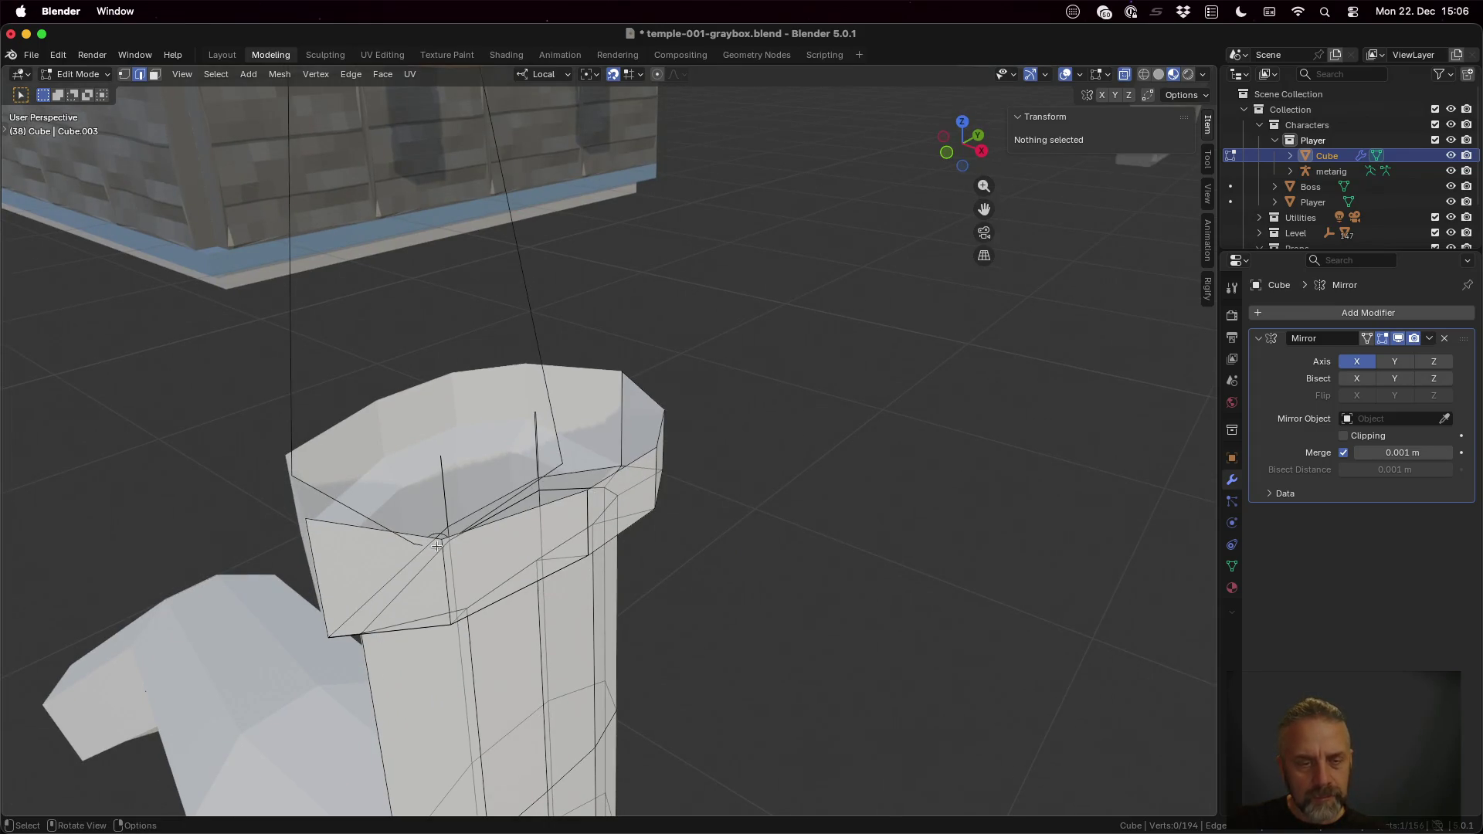
{"action": "left_click", "coordinate": [403, 525]}
{"action": "left_click", "coordinate": [503, 526], "text": "shift"}
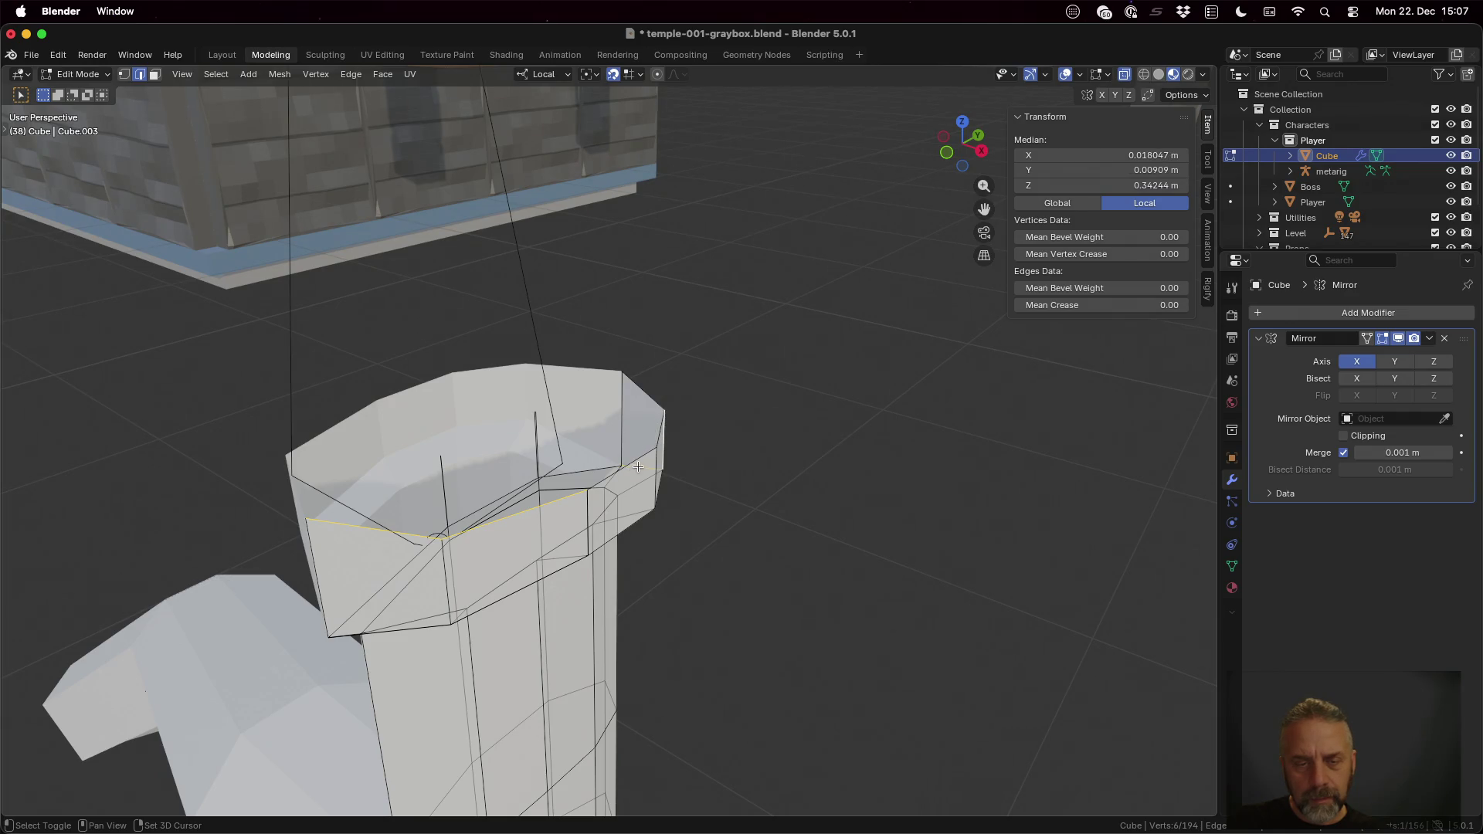
{"action": "left_click", "coordinate": [648, 397], "text": "ctrl"}
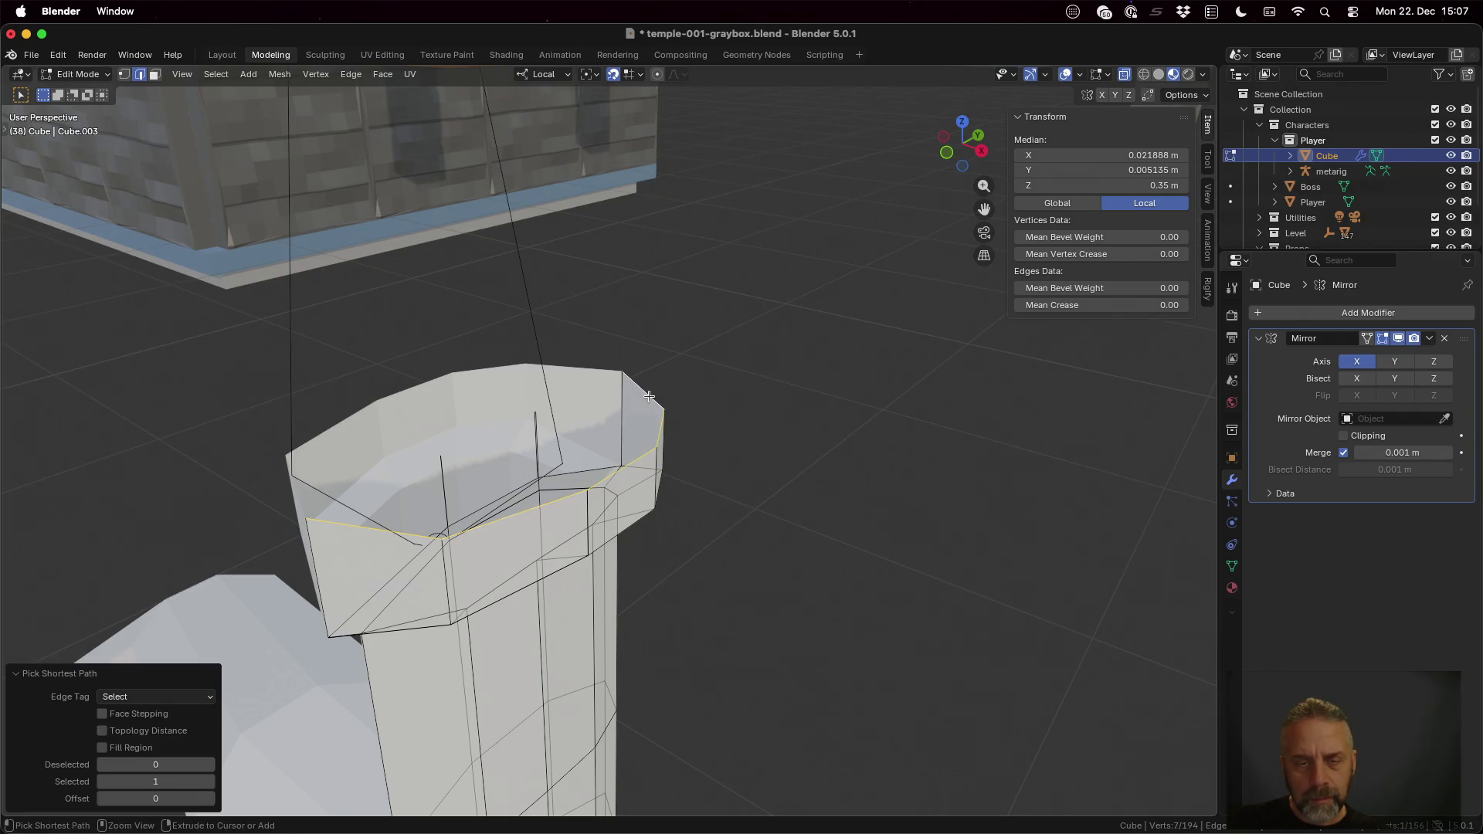
{"action": "type", "text": "gz-0.35"}
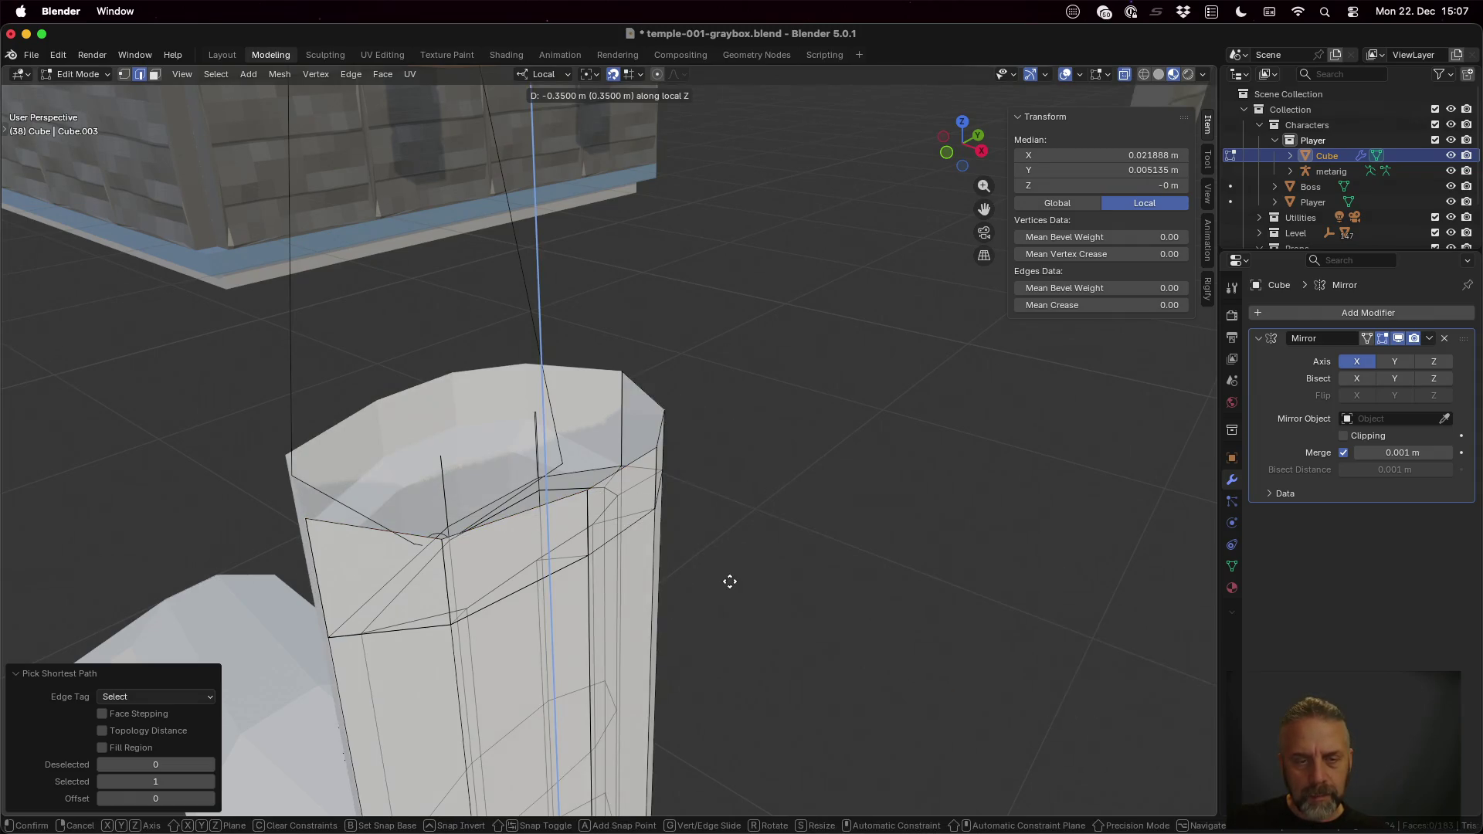
{"action": "key", "text": "BackSpace"}
{"action": "key", "text": "BackSpace"}
{"action": "key", "text": "BackSpace"}
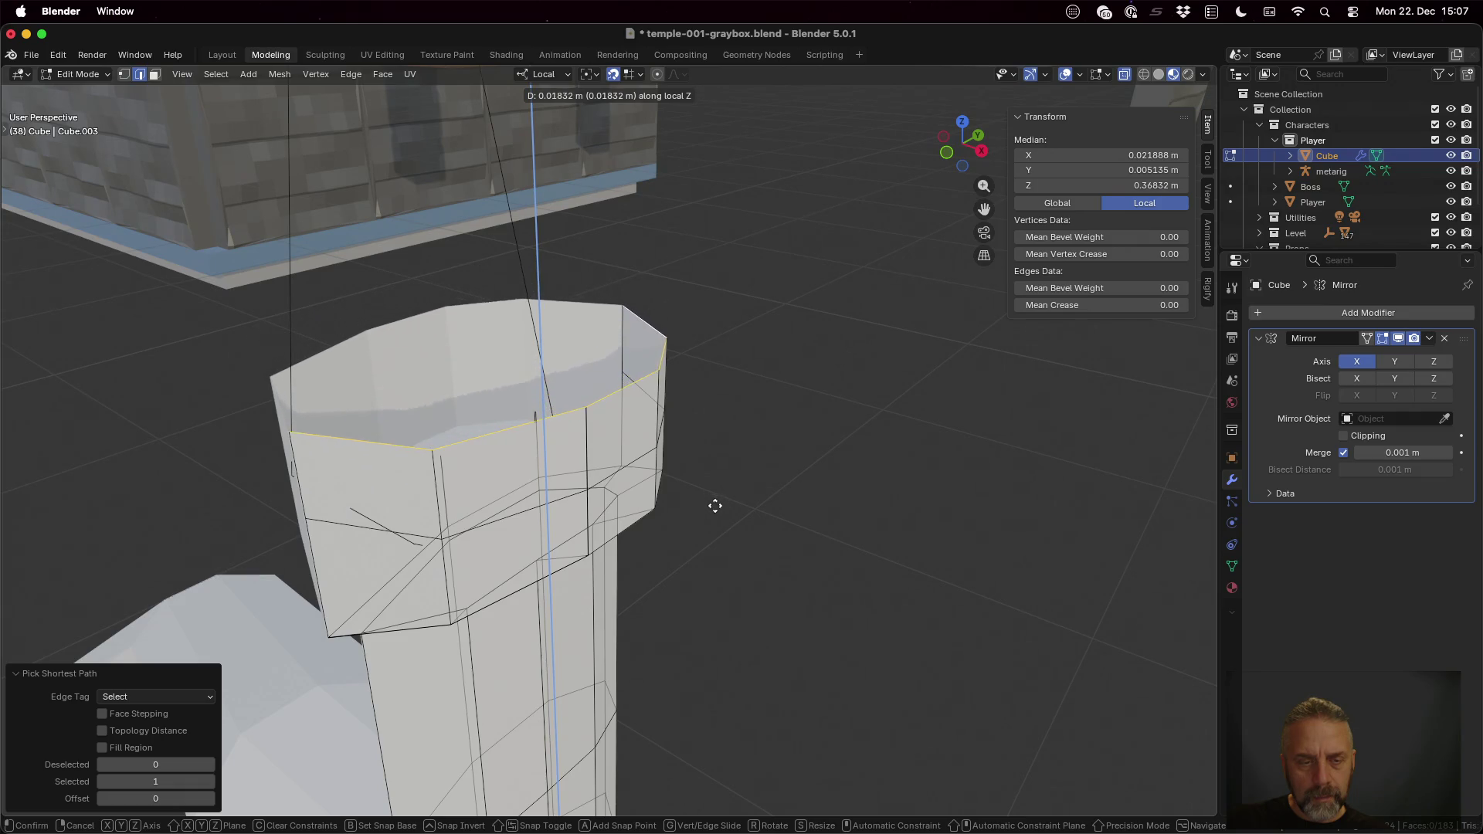
{"action": "left_click", "coordinate": [716, 505]}
{"action": "mouse_move", "coordinate": [715, 505]}
{"action": "middle_mouse_down"}
{"action": "mouse_move", "coordinate": [602, 493]}
{"action": "mouse_move", "coordinate": [812, 499]}
{"action": "mouse_move", "coordinate": [715, 418]}
{"action": "middle_mouse_up"}
{"action": "scroll", "coordinate": [811, 499], "scroll_direction": "down", "scroll_amount": 4}
{"action": "scroll", "coordinate": [715, 418], "scroll_direction": "down", "scroll_amount": 3}
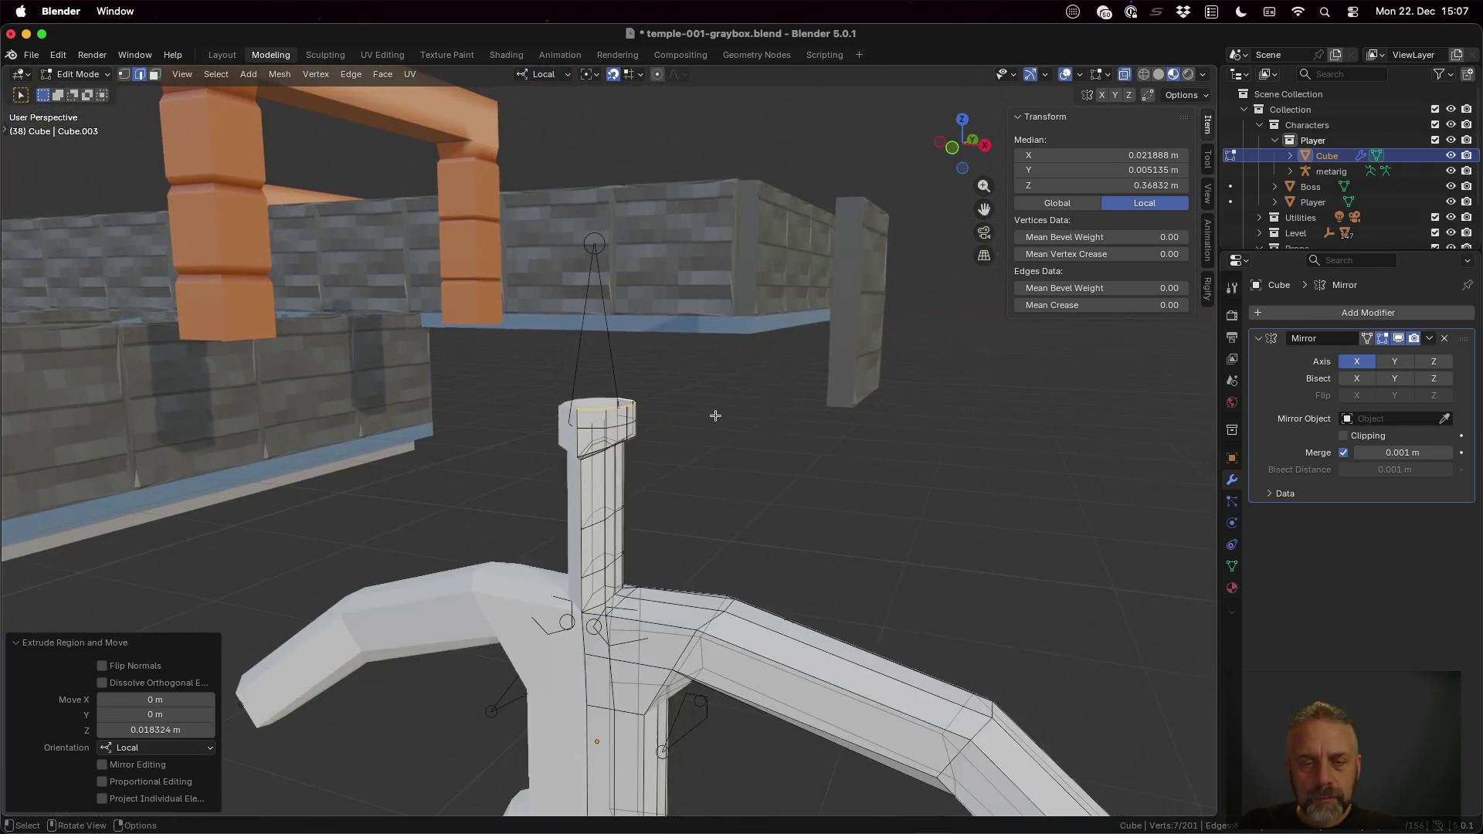
{"action": "scroll", "coordinate": [716, 415], "scroll_direction": "down", "scroll_amount": 2}
{"action": "mouse_move", "coordinate": [662, 513]}
{"action": "middle_mouse_down"}
{"action": "mouse_move", "coordinate": [693, 516]}
{"action": "mouse_move", "coordinate": [610, 520]}
{"action": "mouse_move", "coordinate": [600, 541]}
{"action": "mouse_move", "coordinate": [642, 582]}
{"action": "middle_mouse_up"}
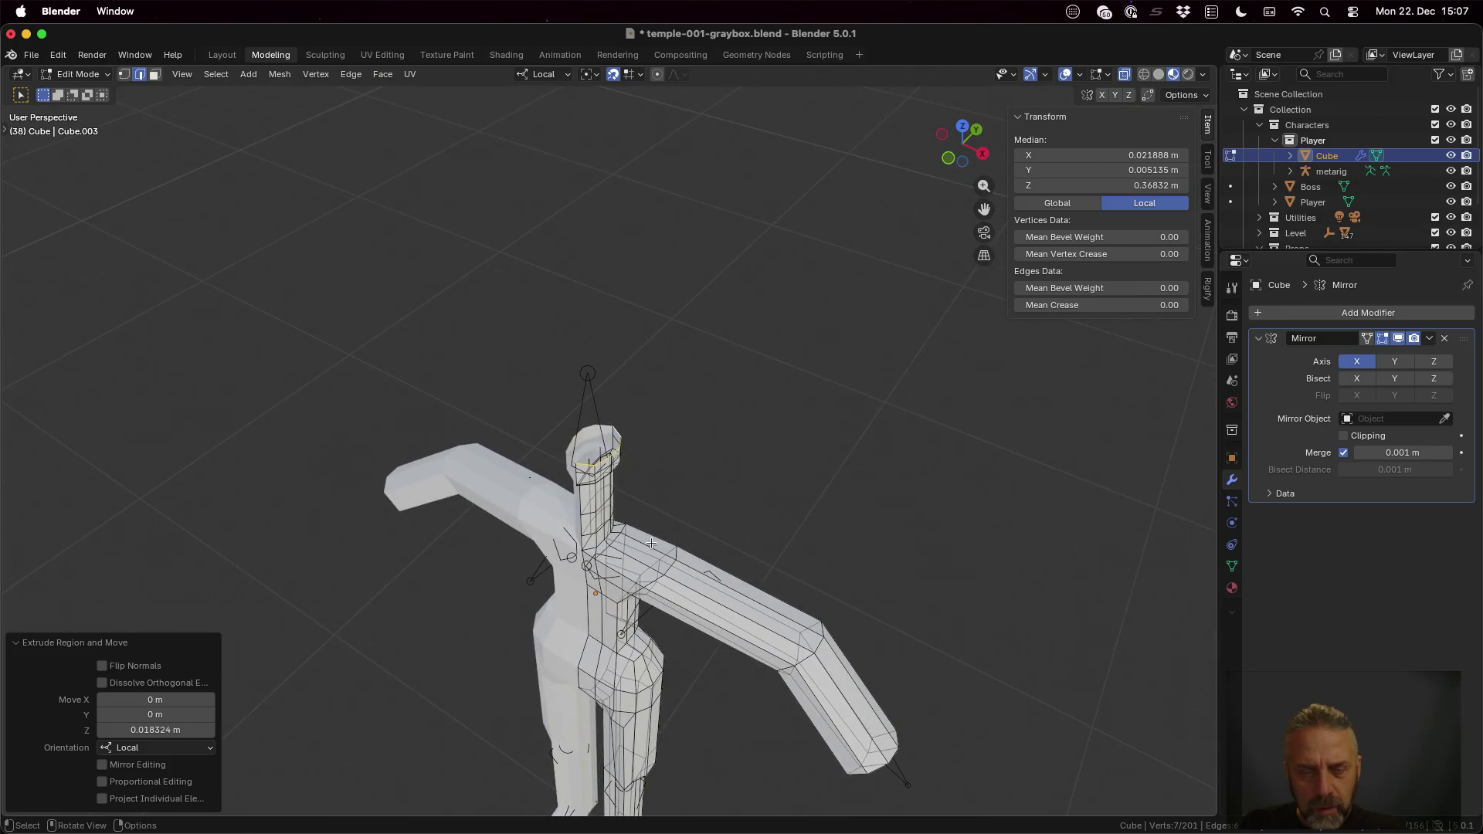
{"action": "key", "text": "ctrl+z"}
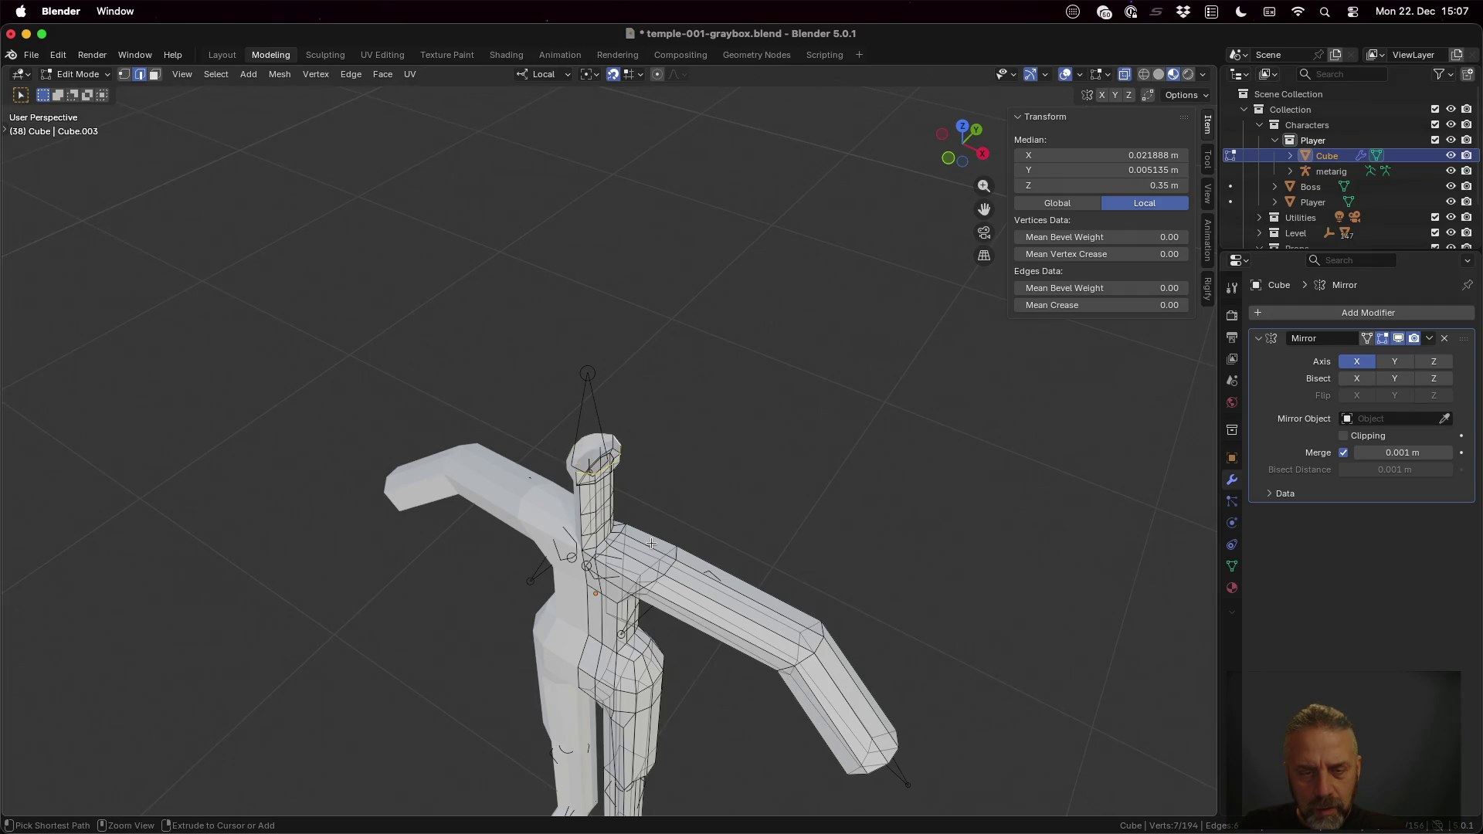
{"action": "scroll", "coordinate": [651, 544], "scroll_direction": "up", "scroll_amount": 2}
{"action": "scroll", "coordinate": [602, 541], "scroll_direction": "up", "scroll_amount": 3}
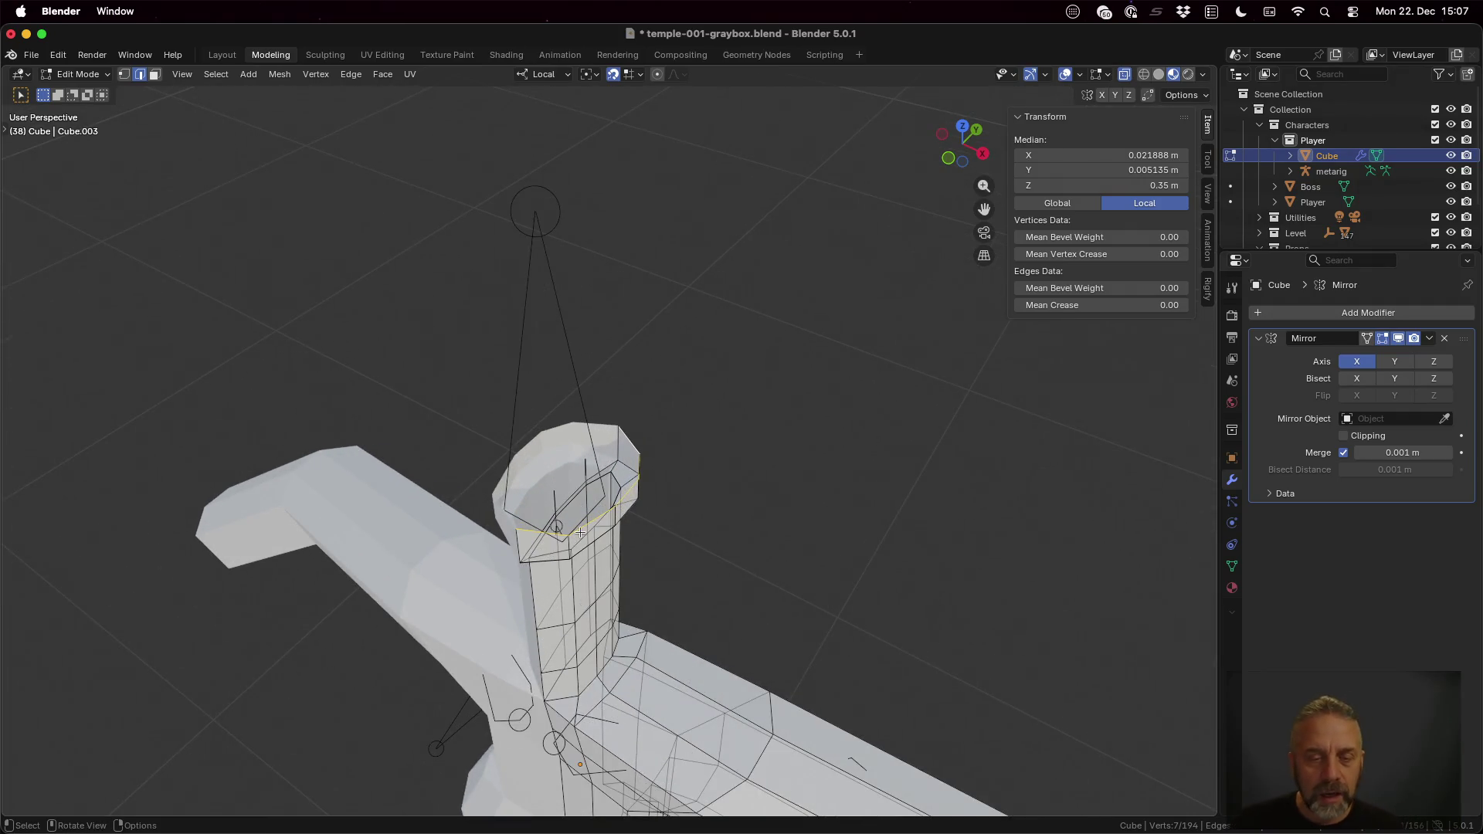
Step: Pull two neck-rim vertices outward, one along local Y and one in the horizontal plane
{"action": "left_click", "coordinate": [519, 528]}
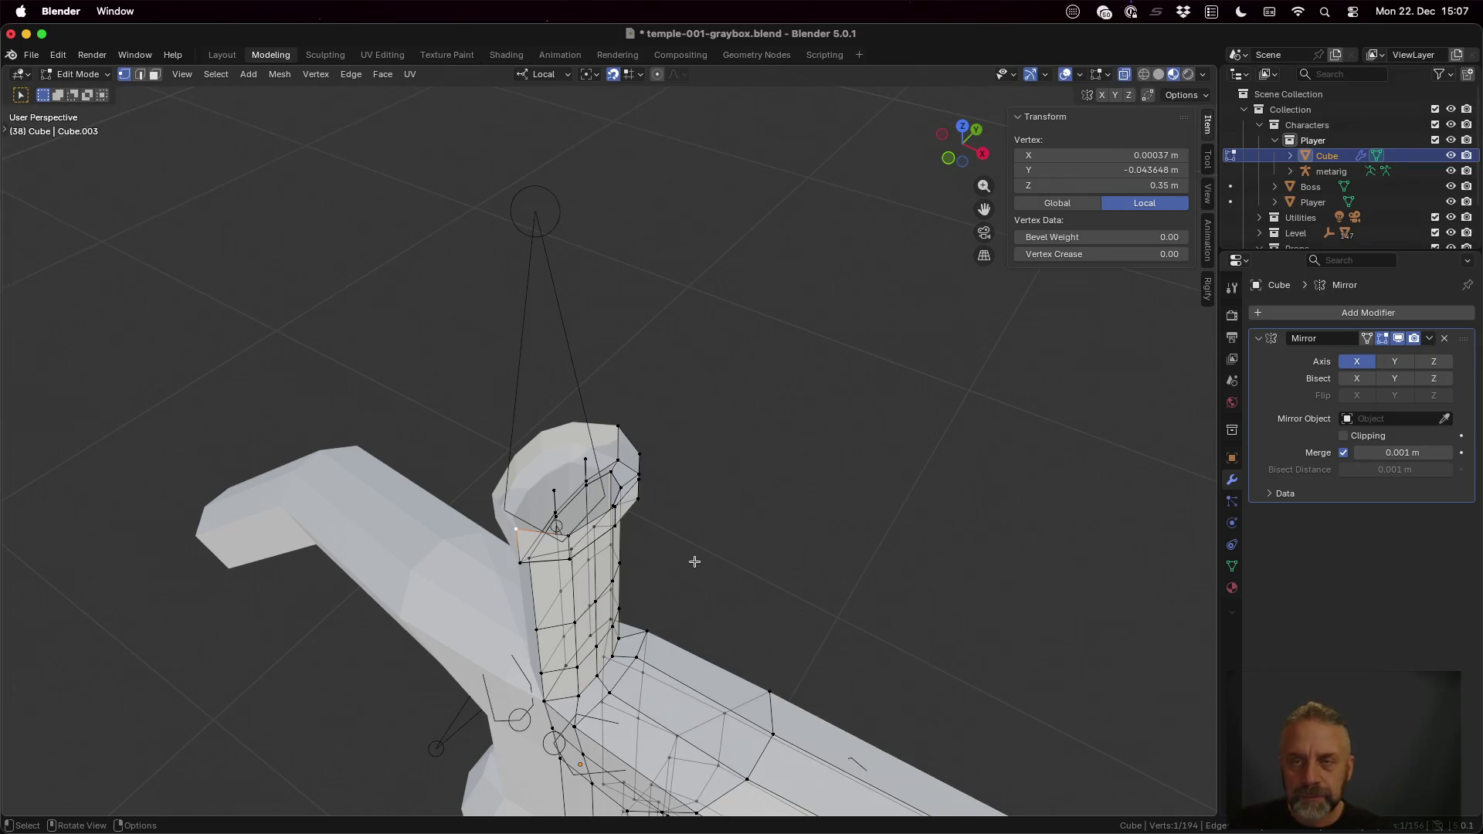
{"action": "key", "text": "g"}
{"action": "key", "text": "y"}
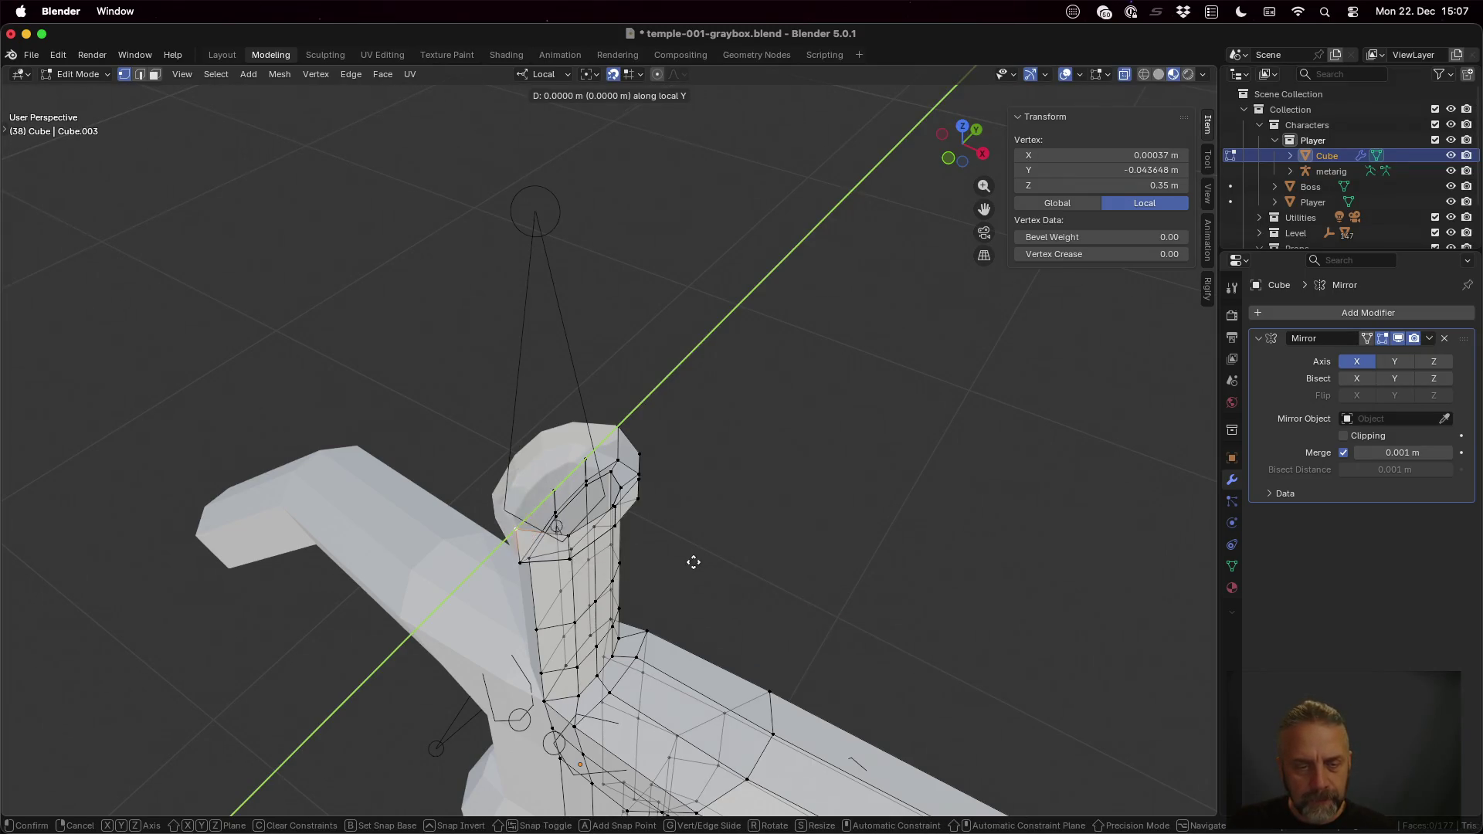
{"action": "left_click", "coordinate": [603, 593]}
{"action": "left_click", "coordinate": [559, 530]}
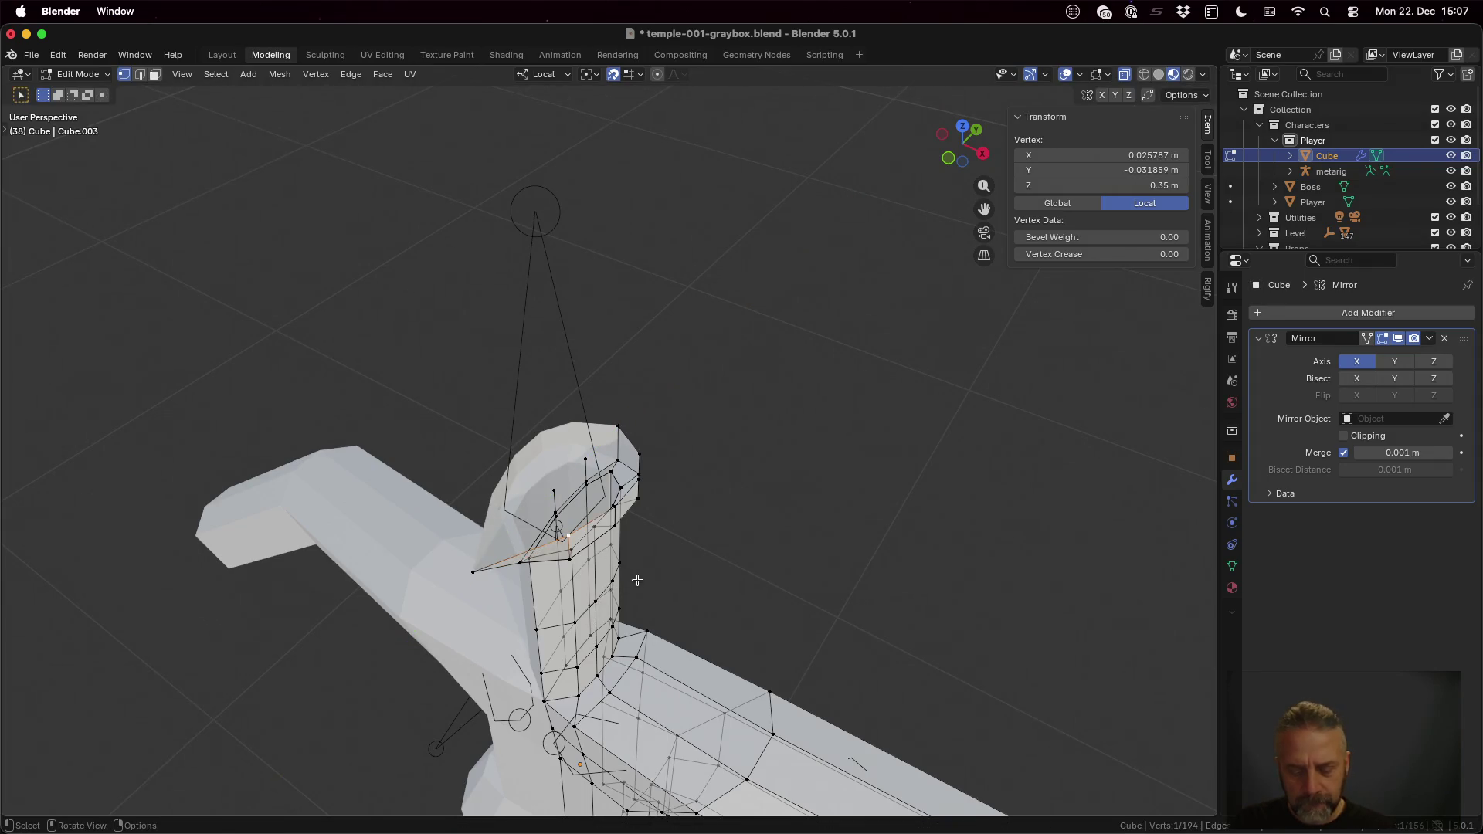
{"action": "key", "text": "g"}
{"action": "key", "text": "shift+z"}
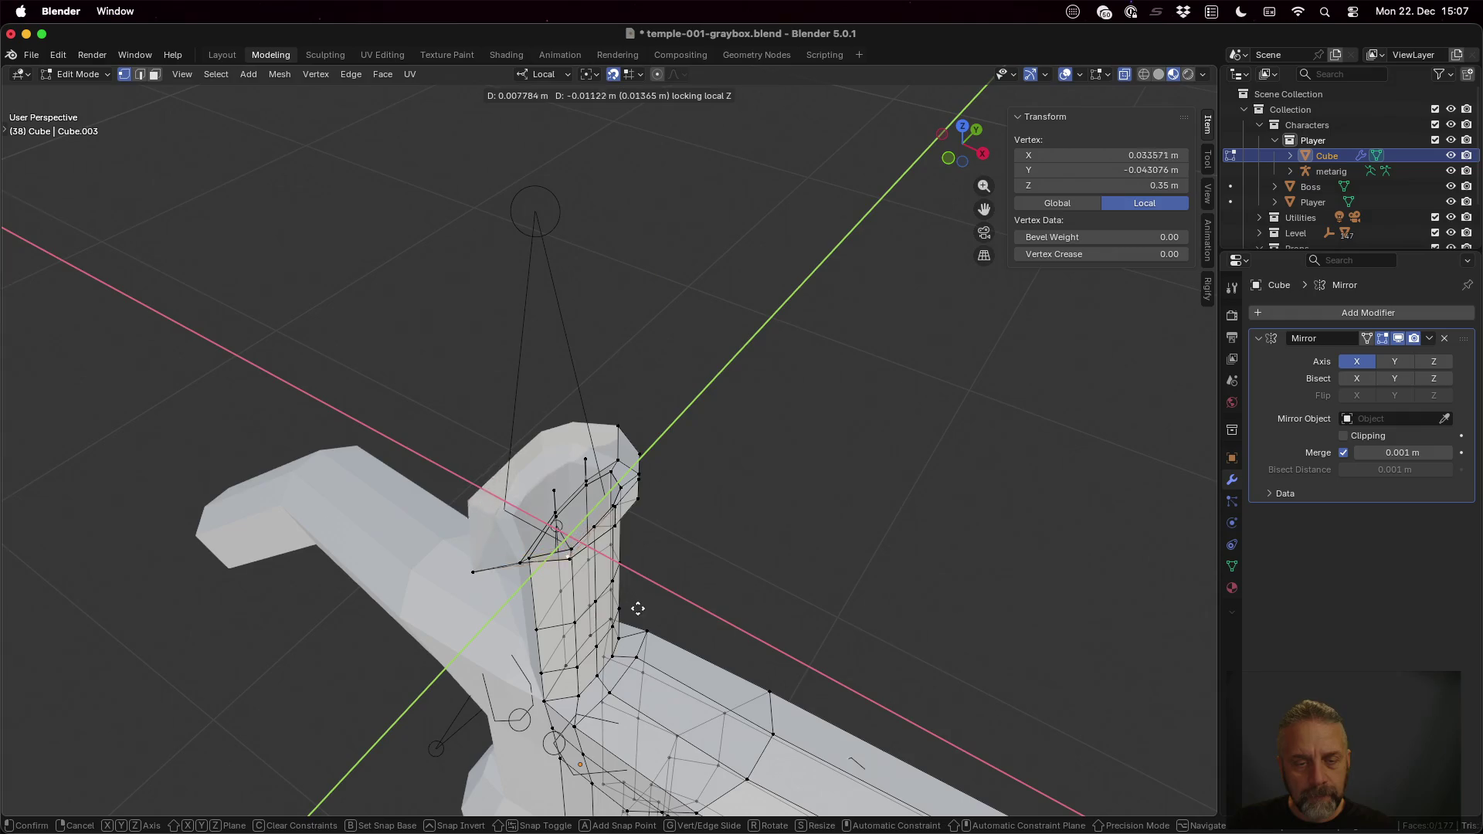
{"action": "left_click", "coordinate": [659, 632]}
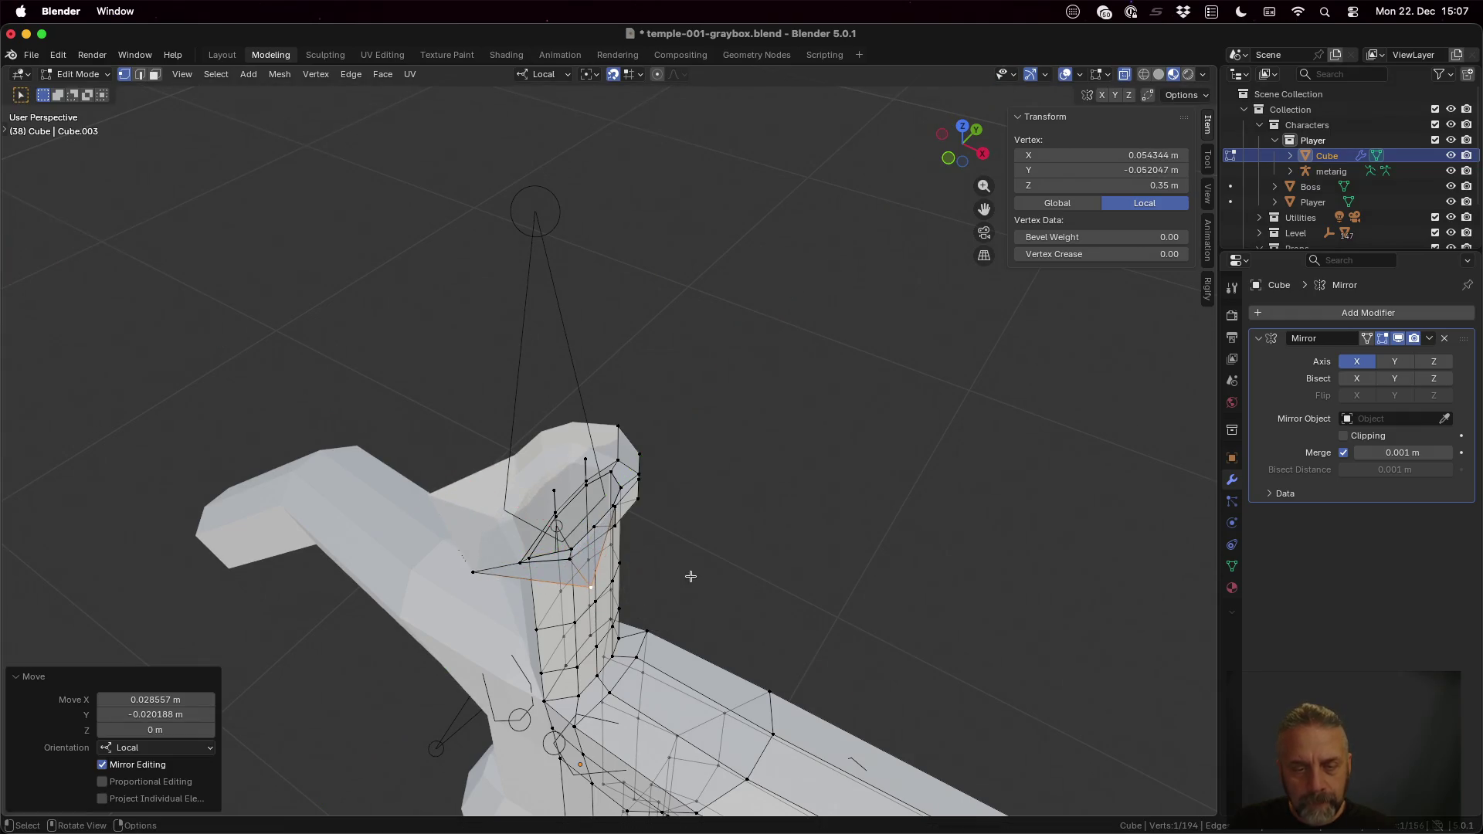
Step: Push a third rim vertex outward horizontally about 0.03 m so the neck top flares
{"action": "middle_click_drag", "start_coordinate": [696, 579], "coordinate": [659, 552]}
{"action": "left_click", "coordinate": [622, 536]}
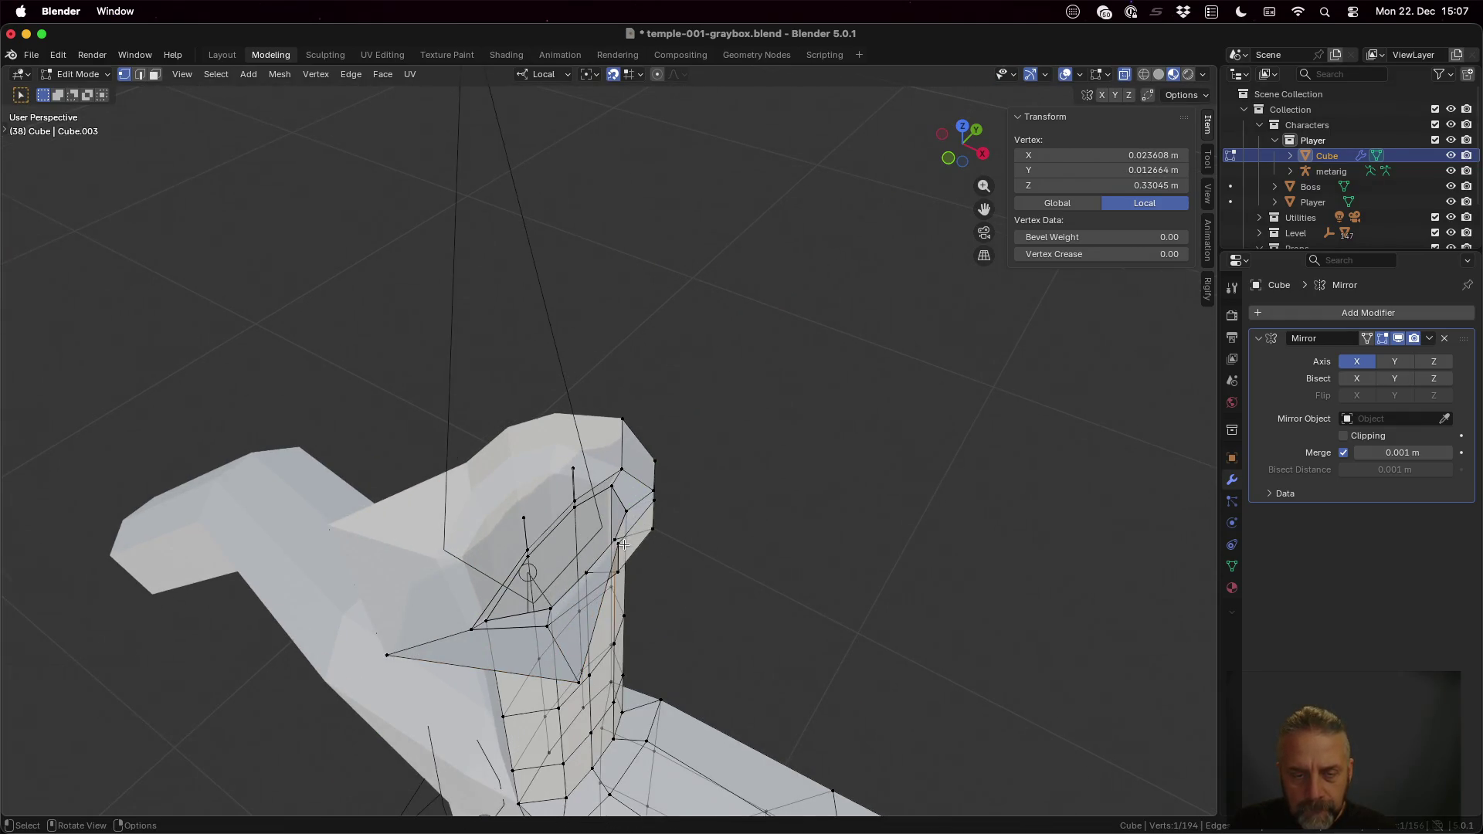
{"action": "scroll", "coordinate": [629, 550], "scroll_direction": "up", "scroll_amount": 1}
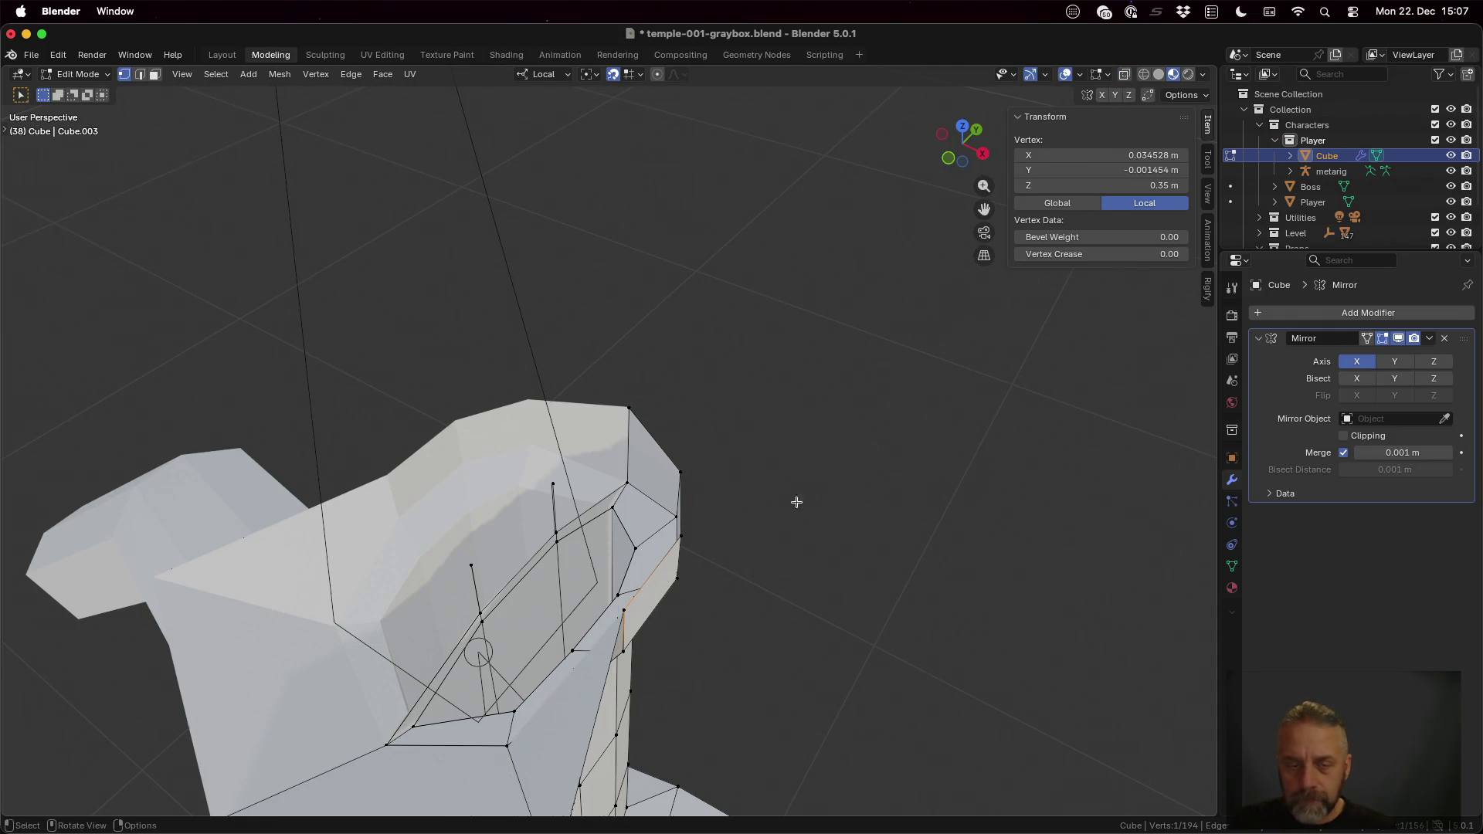
{"action": "middle_click_drag", "start_coordinate": [731, 613], "coordinate": [714, 583]}
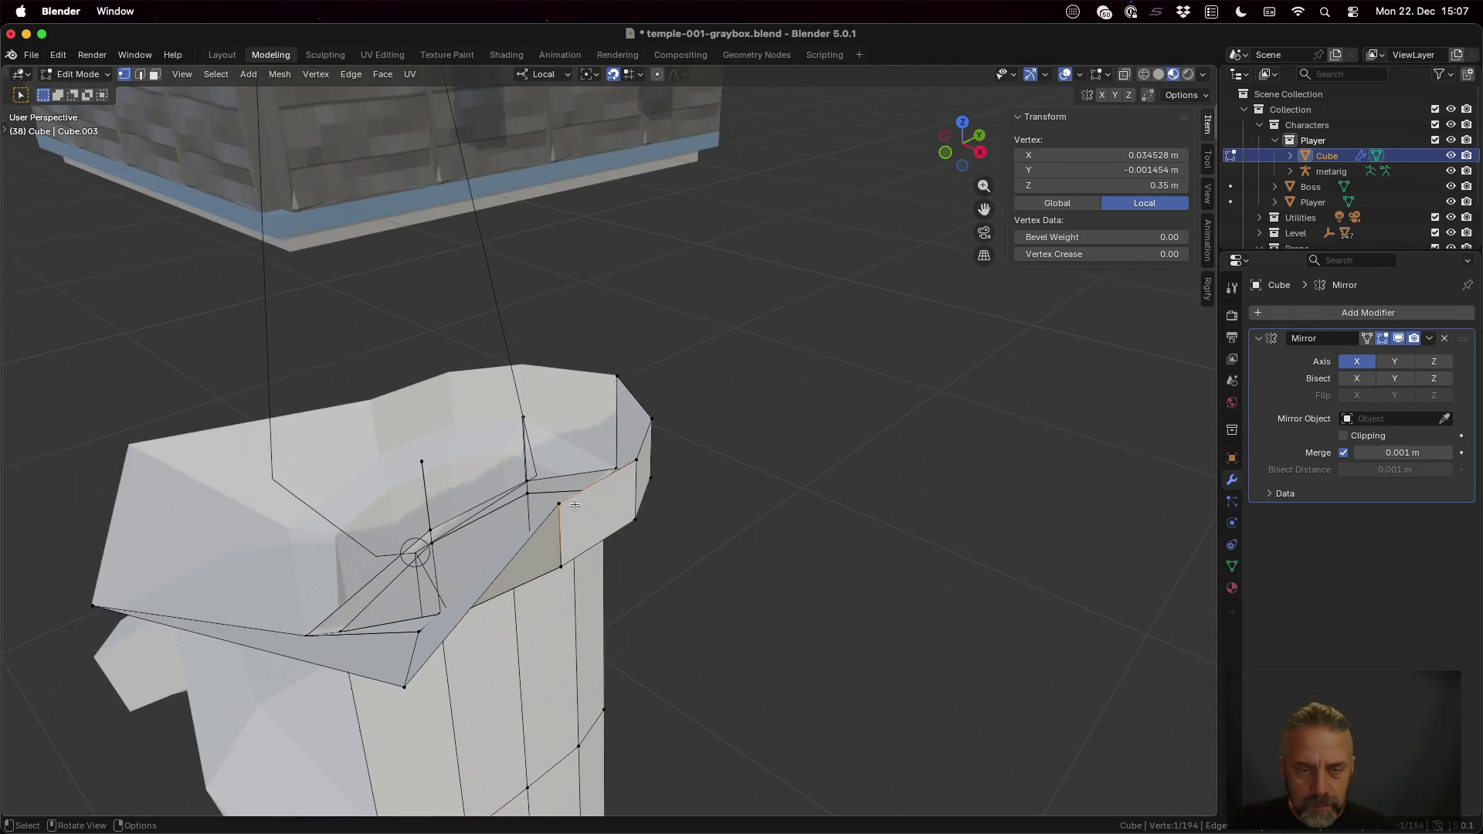
{"action": "key", "text": "g"}
{"action": "key", "text": "shift+z"}
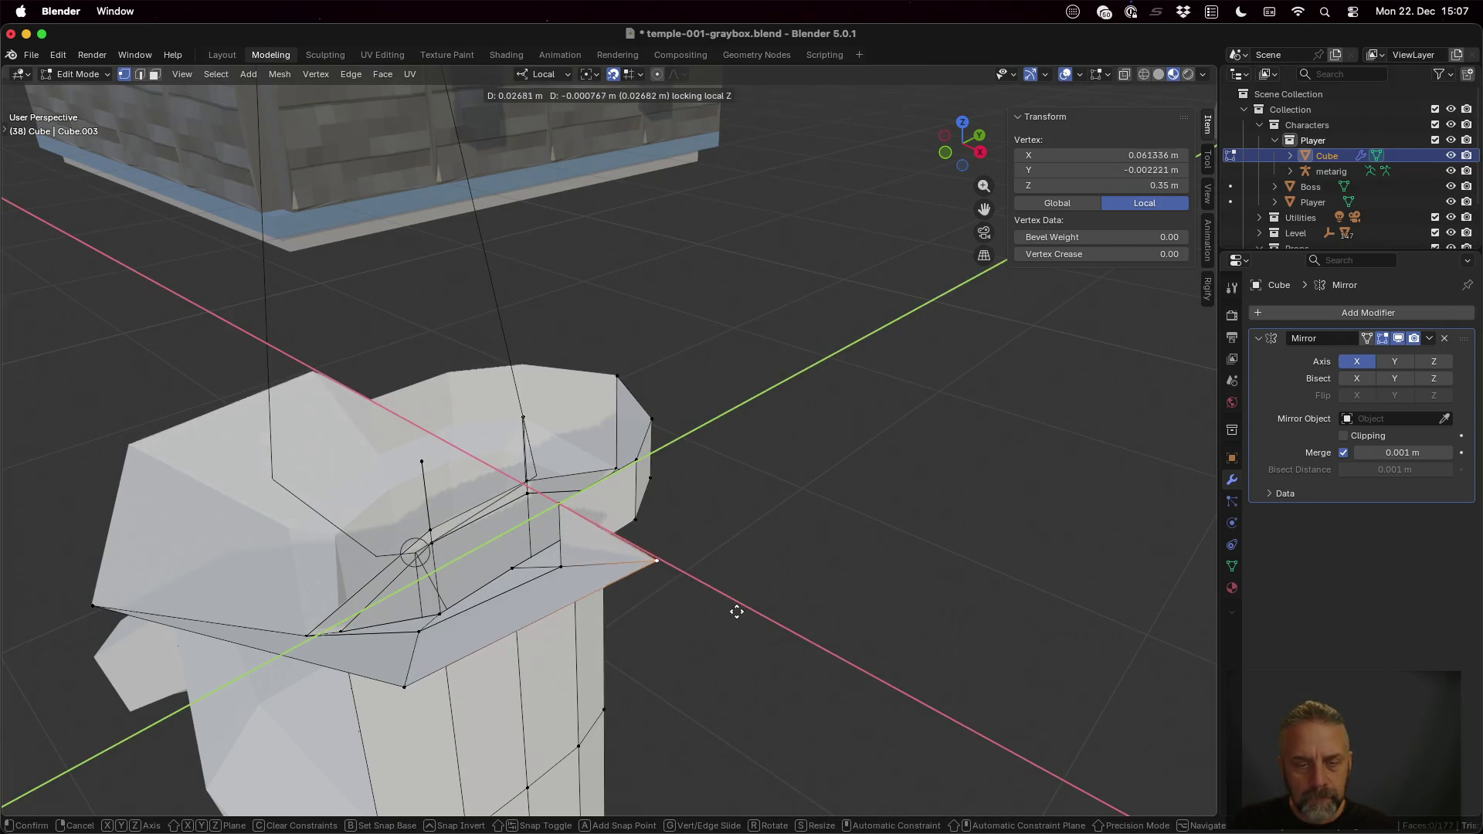
{"action": "left_click", "coordinate": [698, 632]}
{"action": "mouse_move", "coordinate": [699, 637]}
{"action": "middle_mouse_down"}
{"action": "mouse_move", "coordinate": [691, 592]}
{"action": "mouse_move", "coordinate": [662, 630]}
{"action": "mouse_move", "coordinate": [665, 656]}
{"action": "mouse_move", "coordinate": [630, 638]}
{"action": "mouse_move", "coordinate": [617, 563]}
{"action": "mouse_move", "coordinate": [647, 641]}
{"action": "middle_mouse_up"}
{"action": "left_click", "coordinate": [451, 460]}
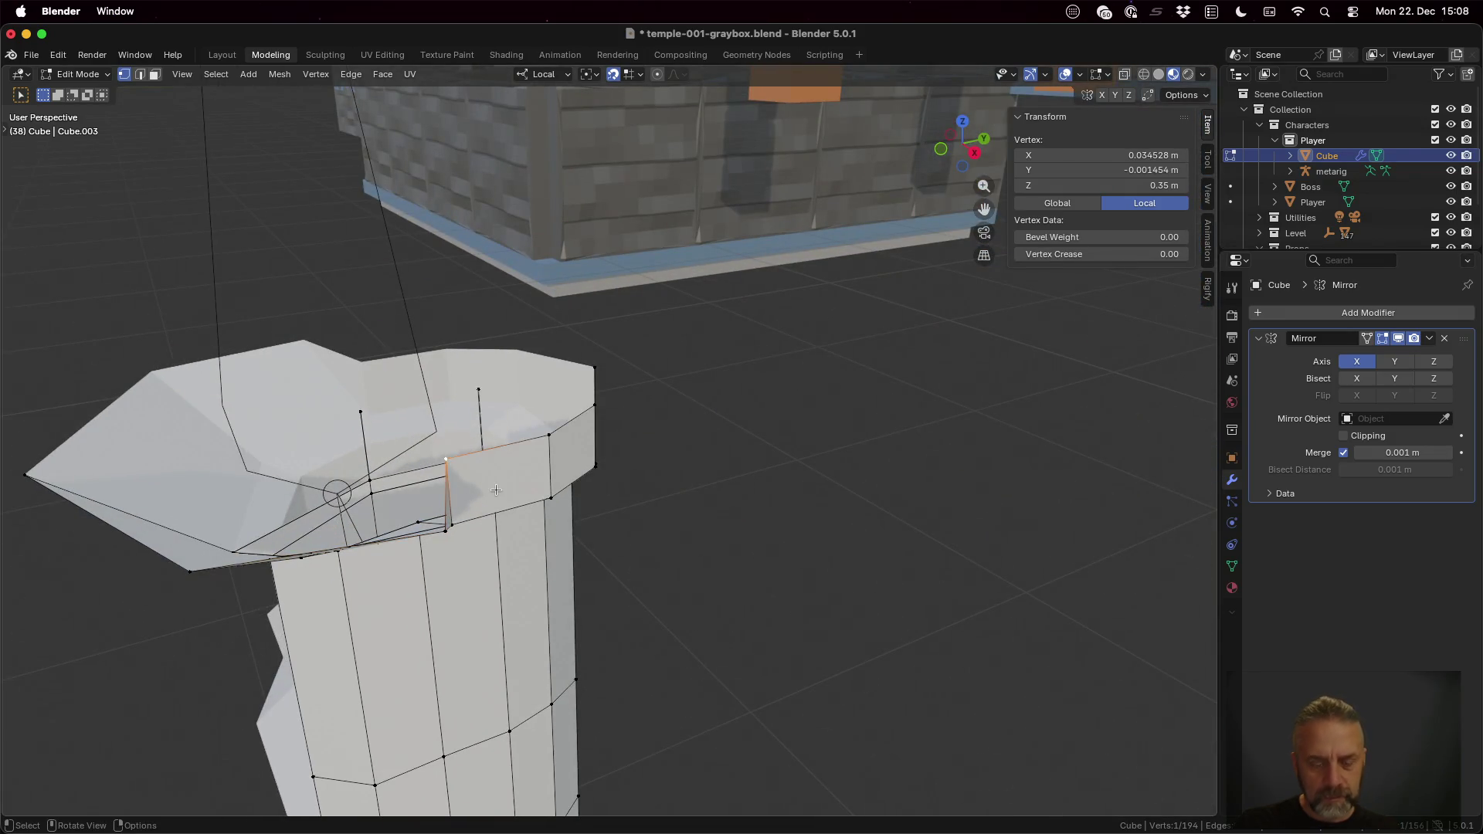
Step: Slide a neck-rim vertex down its edge onto its neighbour with increment snapping enabled
{"action": "key", "text": "shift+v"}
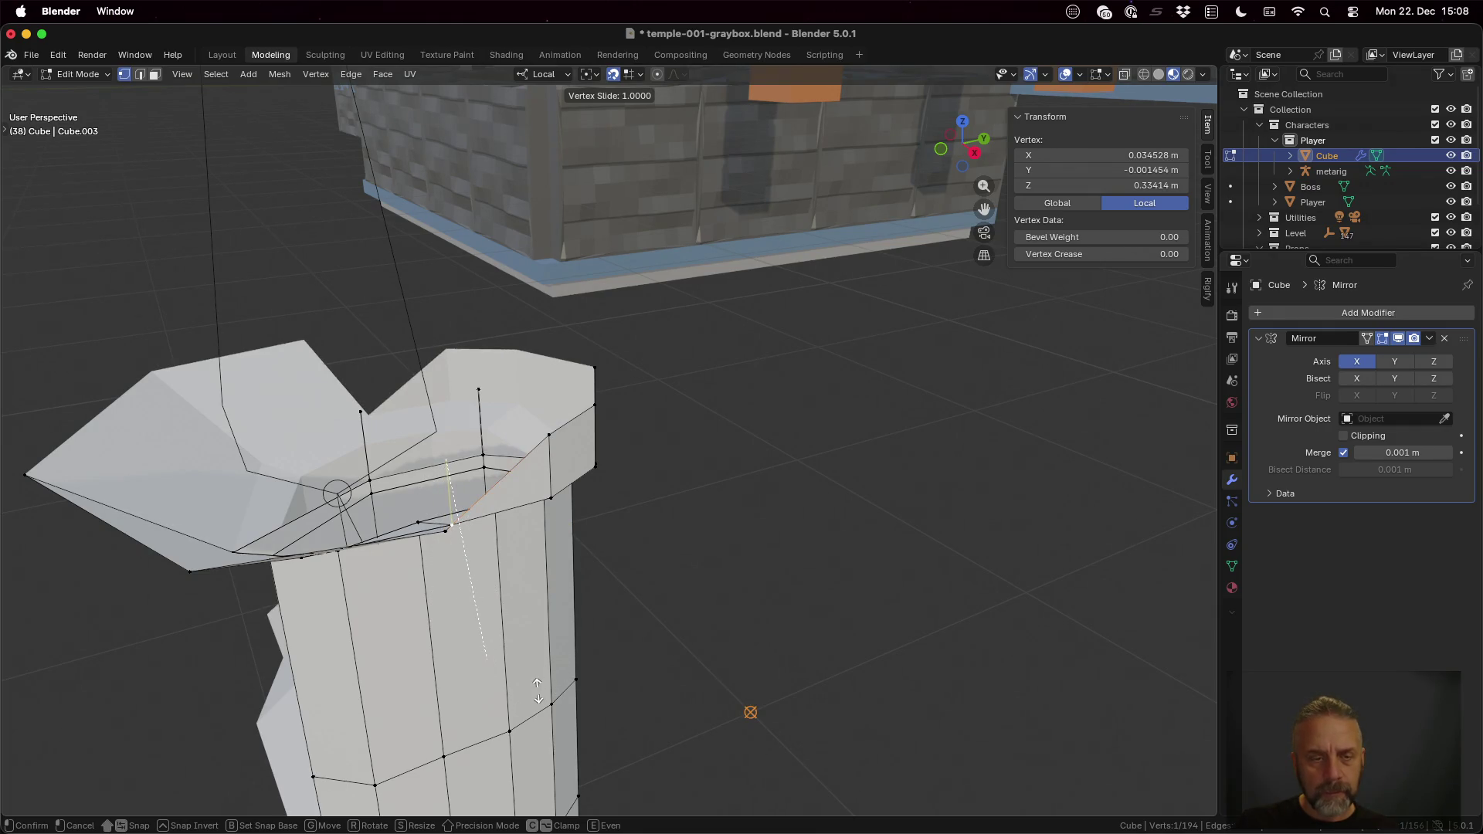
{"action": "left_click", "coordinate": [555, 656]}
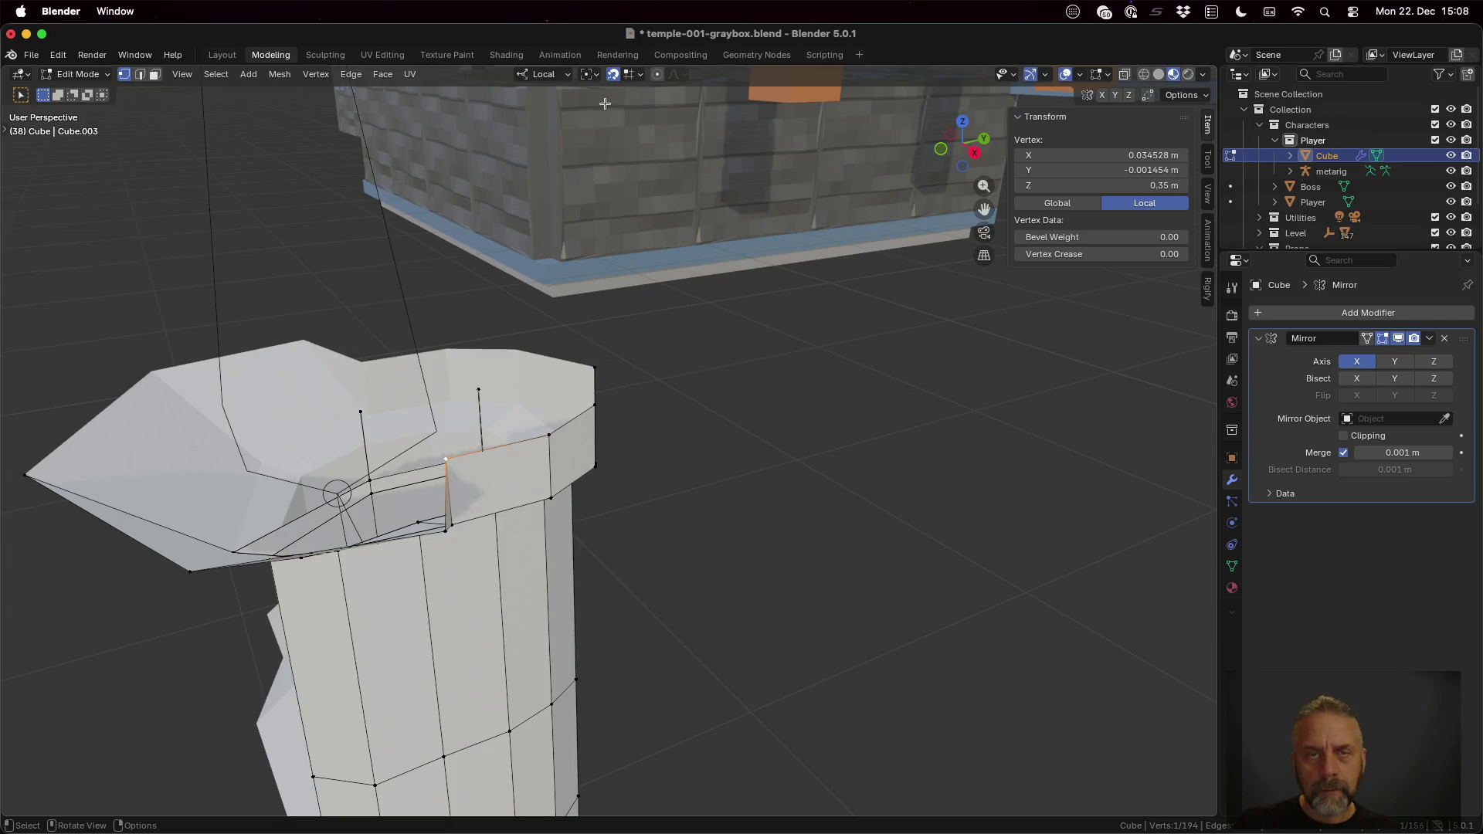
{"action": "left_click", "coordinate": [633, 74]}
{"action": "left_click", "coordinate": [608, 153]}
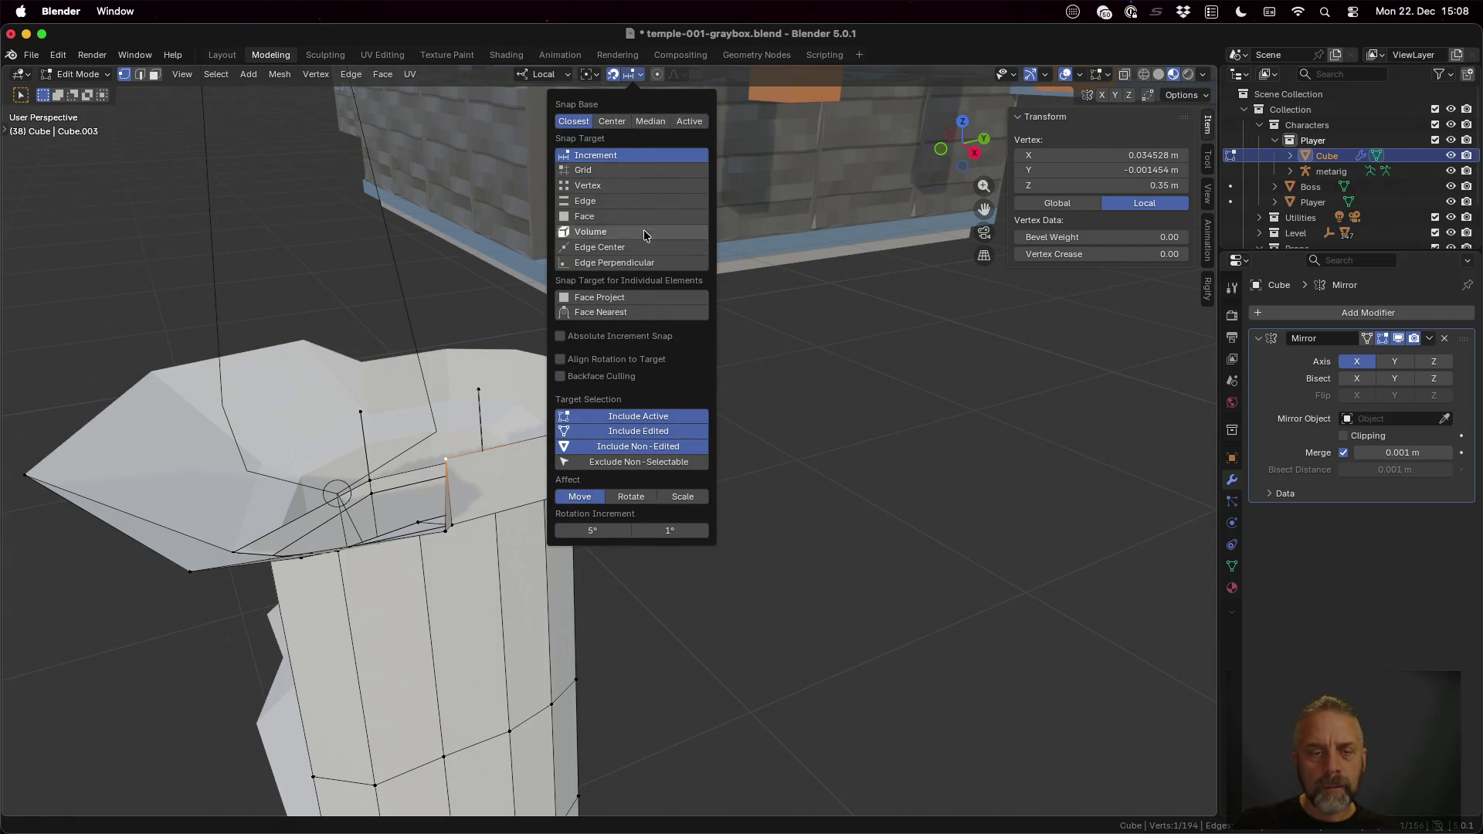
{"action": "key", "text": "g"}
{"action": "key", "text": "g"}
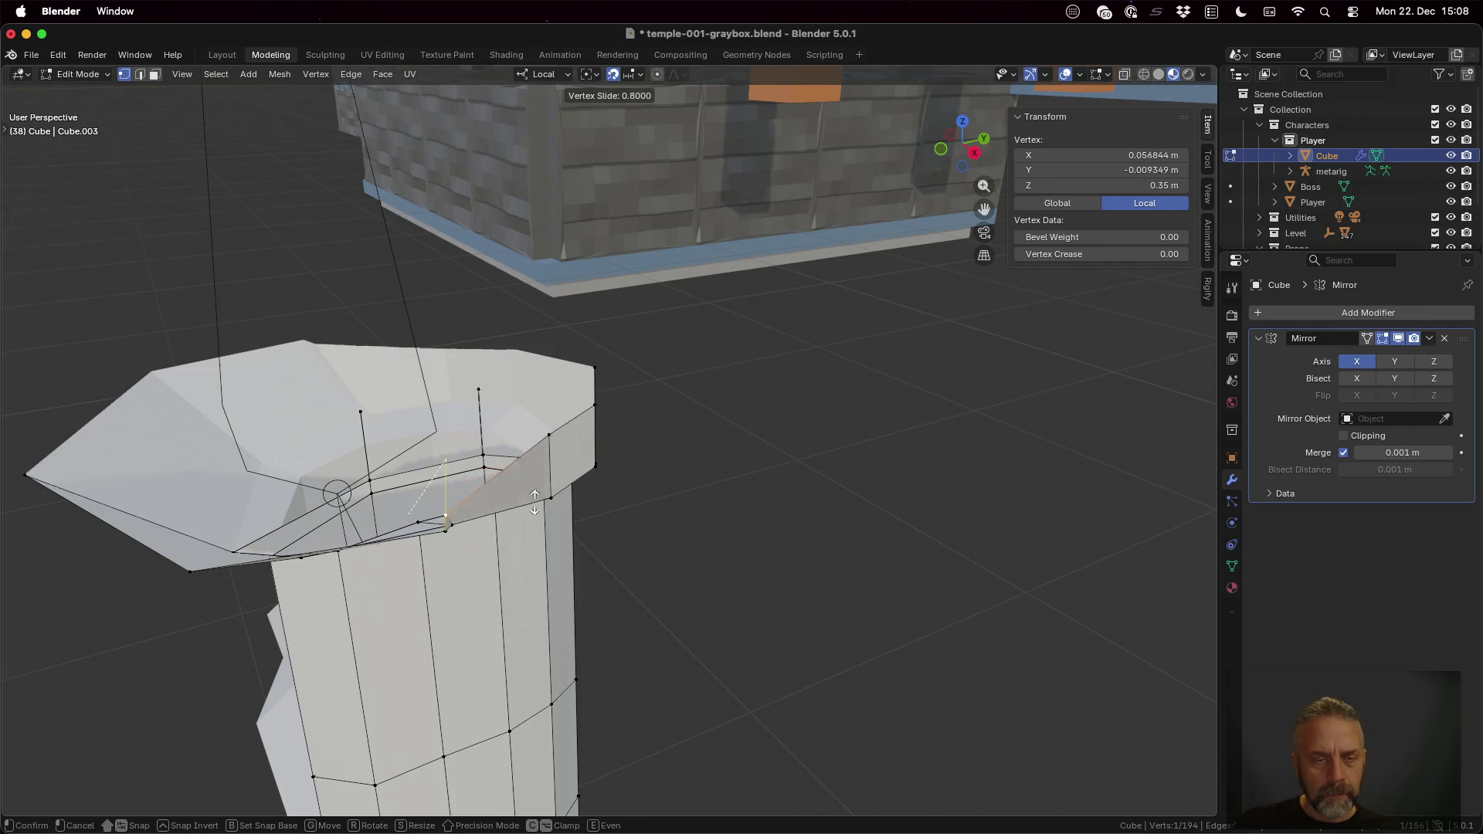
{"action": "left_click", "coordinate": [528, 533]}
{"action": "middle_click_drag", "start_coordinate": [527, 533], "coordinate": [493, 622]}
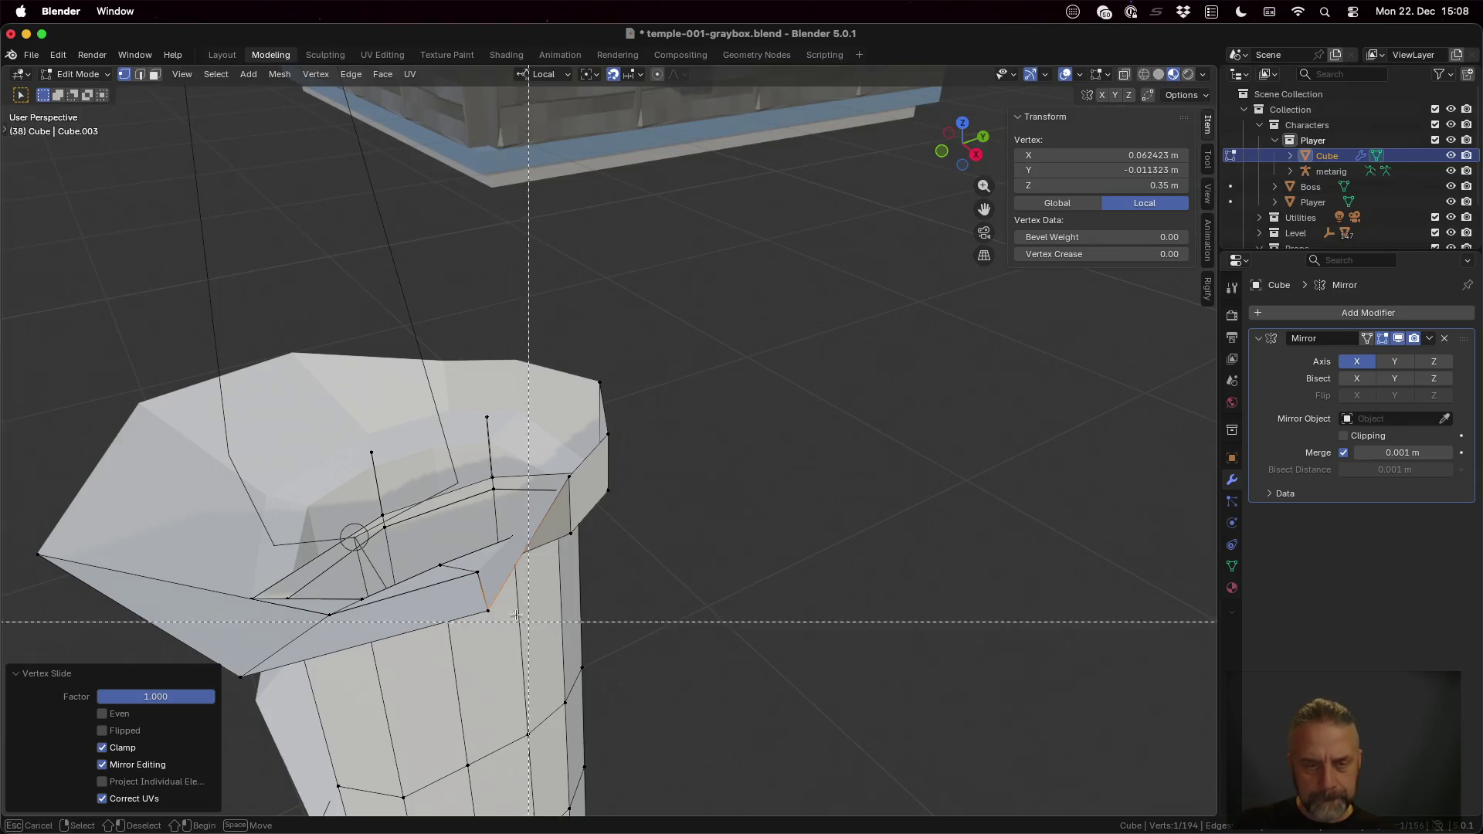
Step: Merge the two overlapping head vertices By Distance, removing the redundant one
{"action": "left_click_drag", "start_coordinate": [487, 603], "coordinate": [507, 624]}
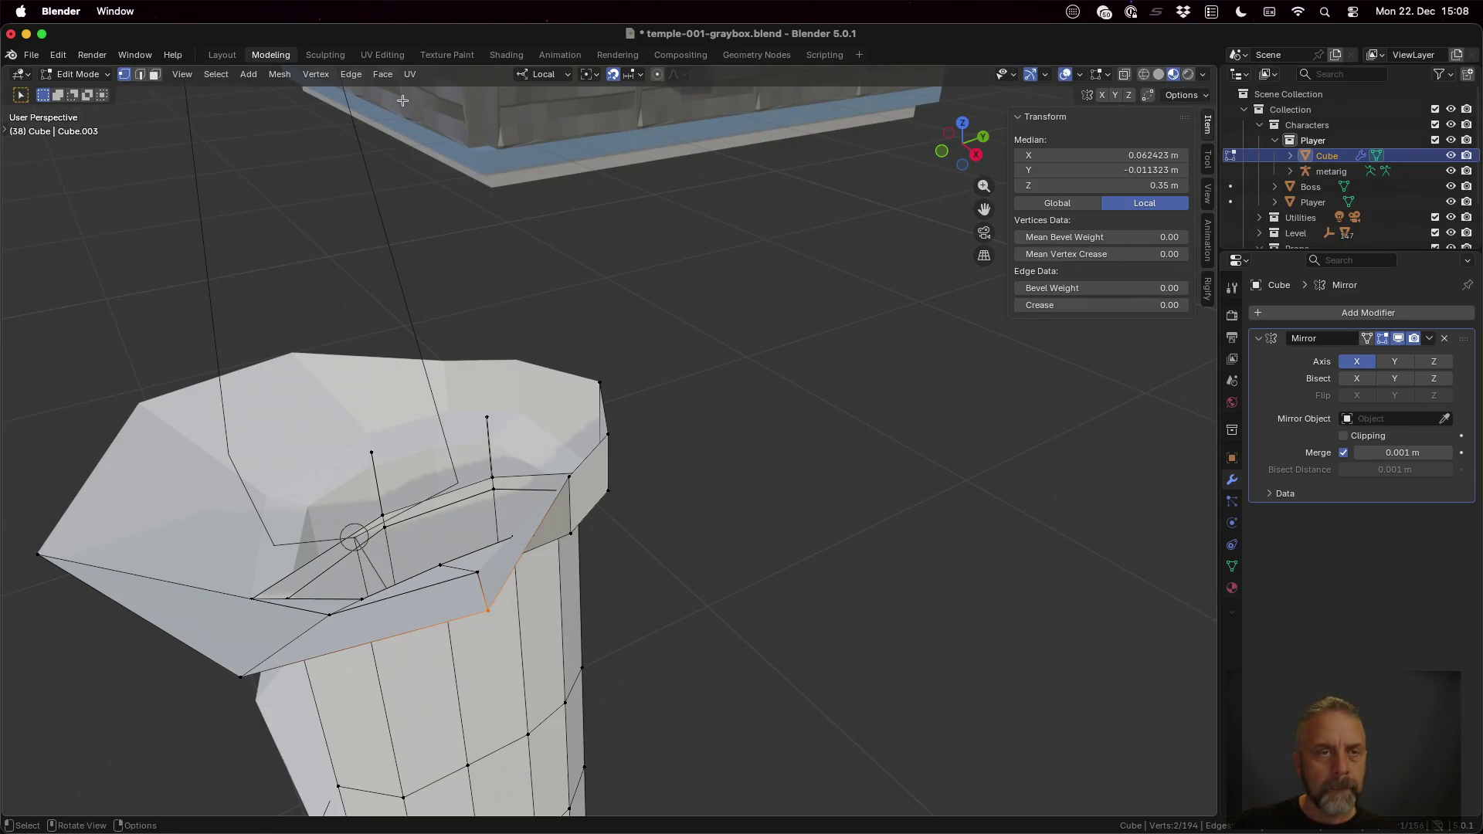
{"action": "left_click", "coordinate": [280, 72]}
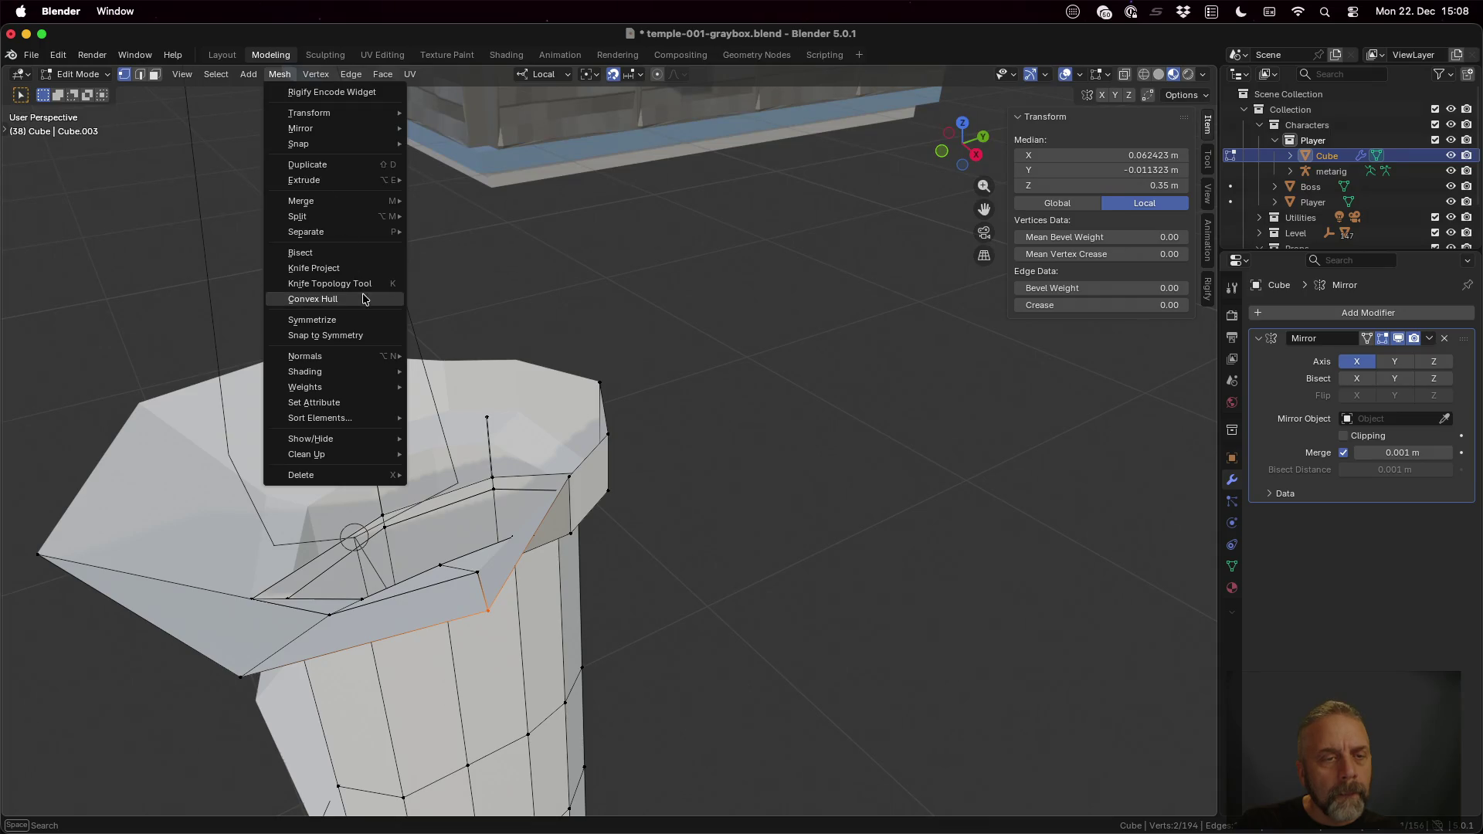
{"action": "mouse_move", "coordinate": [301, 201]}
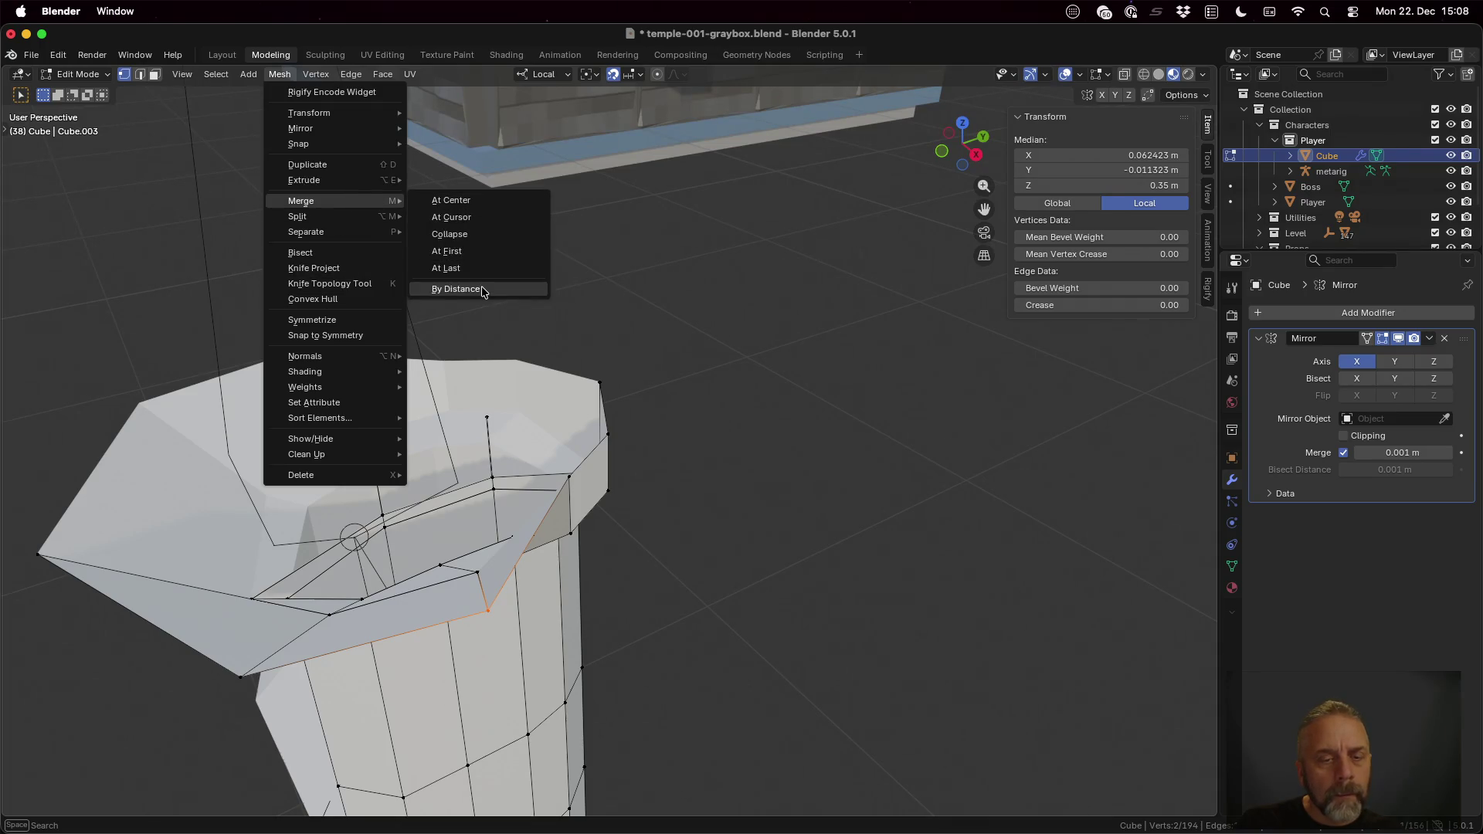
{"action": "left_click", "coordinate": [482, 290]}
{"action": "middle_click_drag", "start_coordinate": [697, 606], "coordinate": [651, 606]}
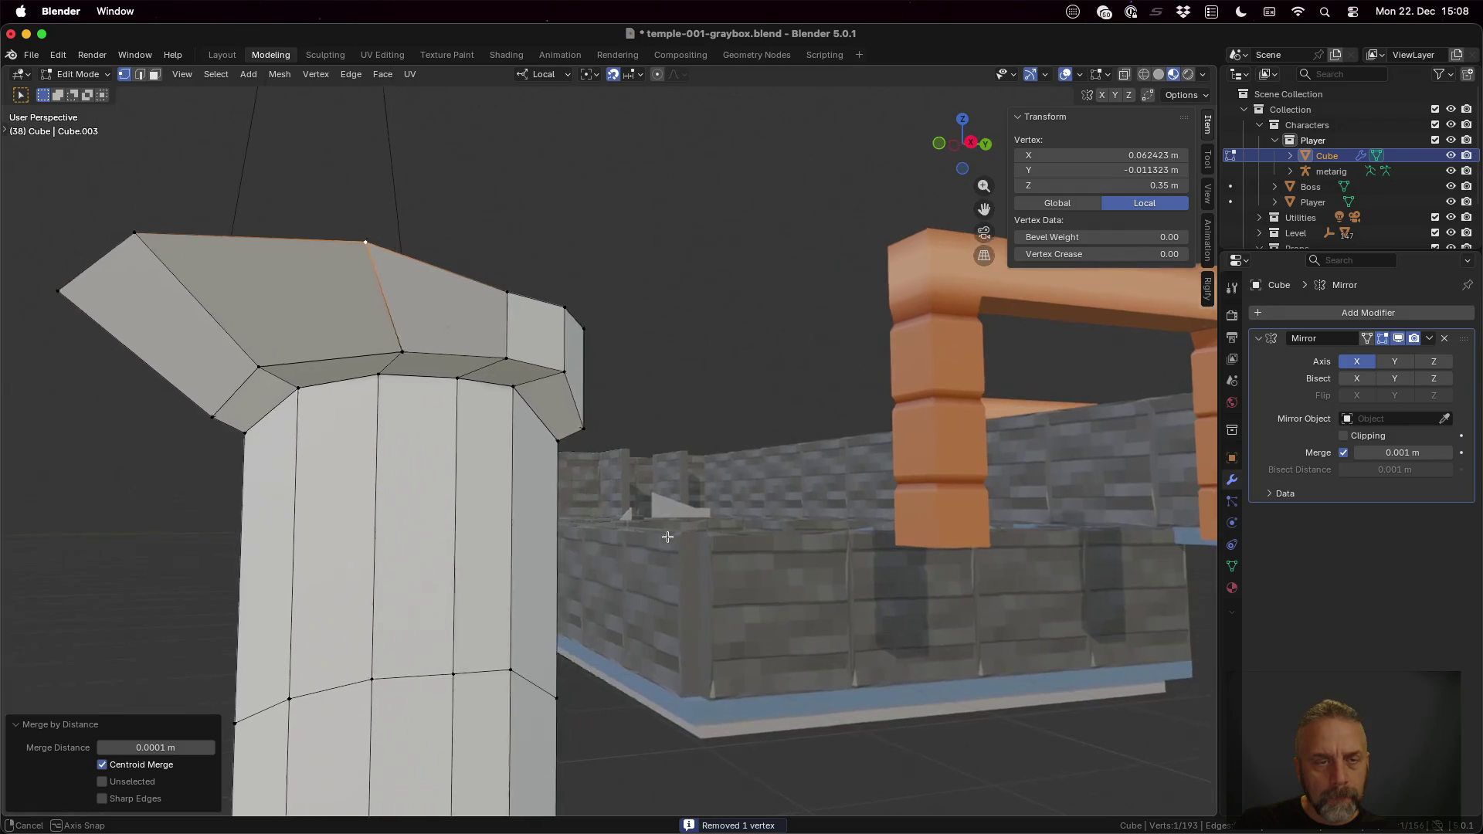
Step: Move one rim vertex outward in the horizontal plane and check it from another side
{"action": "left_click", "coordinate": [461, 453]}
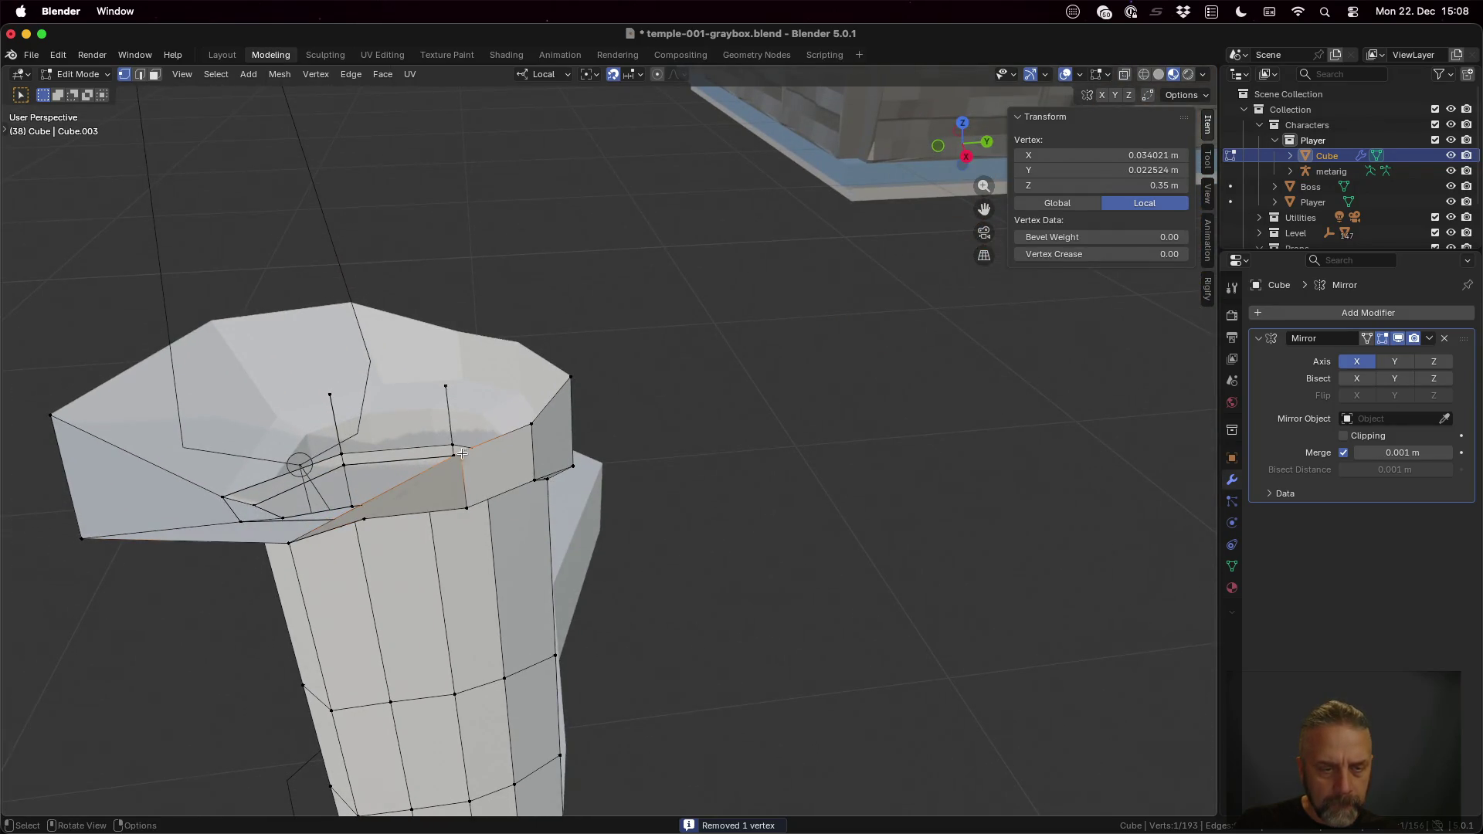
{"action": "key", "text": "g"}
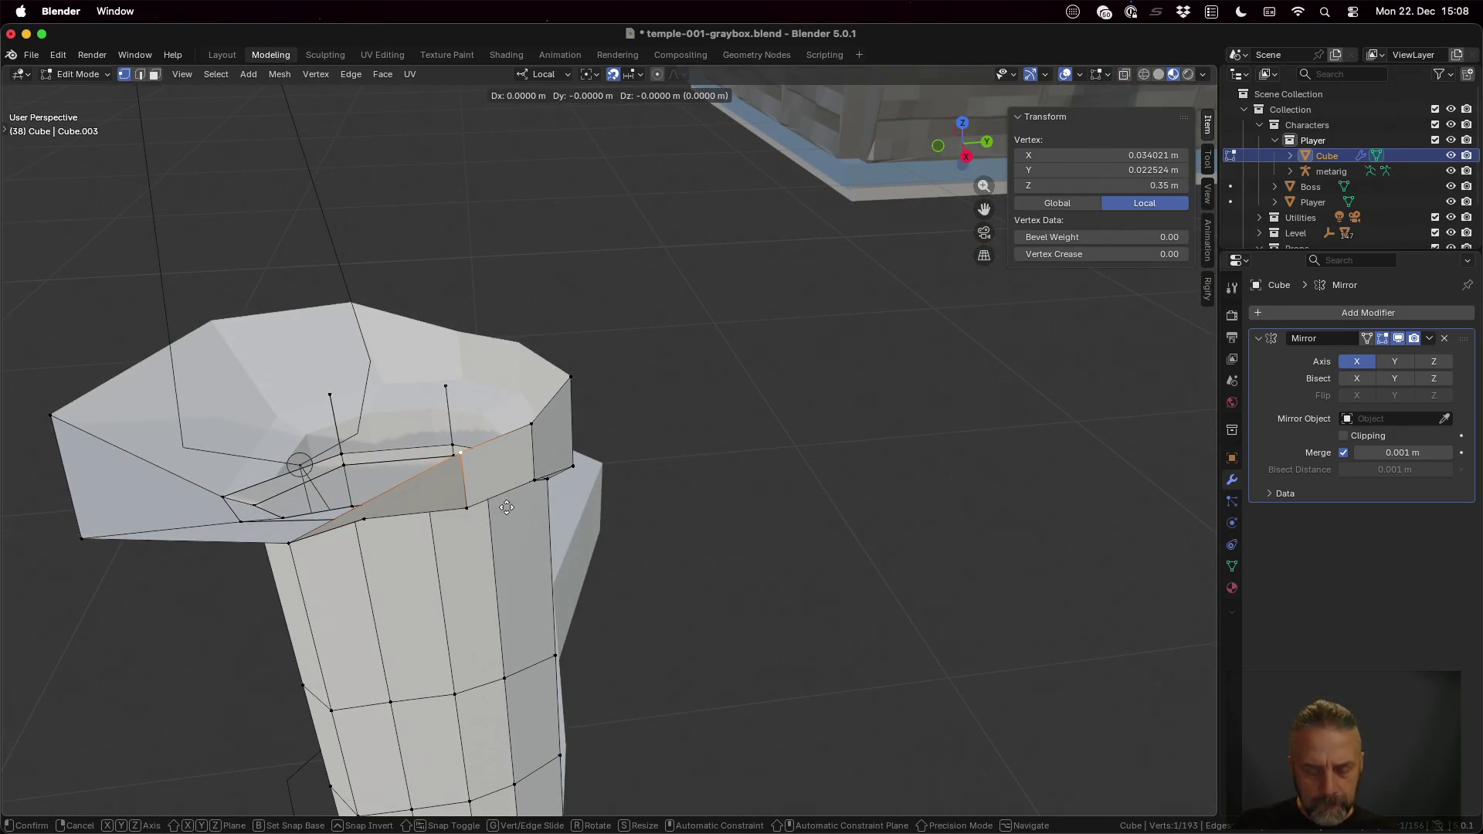
{"action": "key", "text": "Escape"}
{"action": "key", "text": "g"}
{"action": "key", "text": "shift+z"}
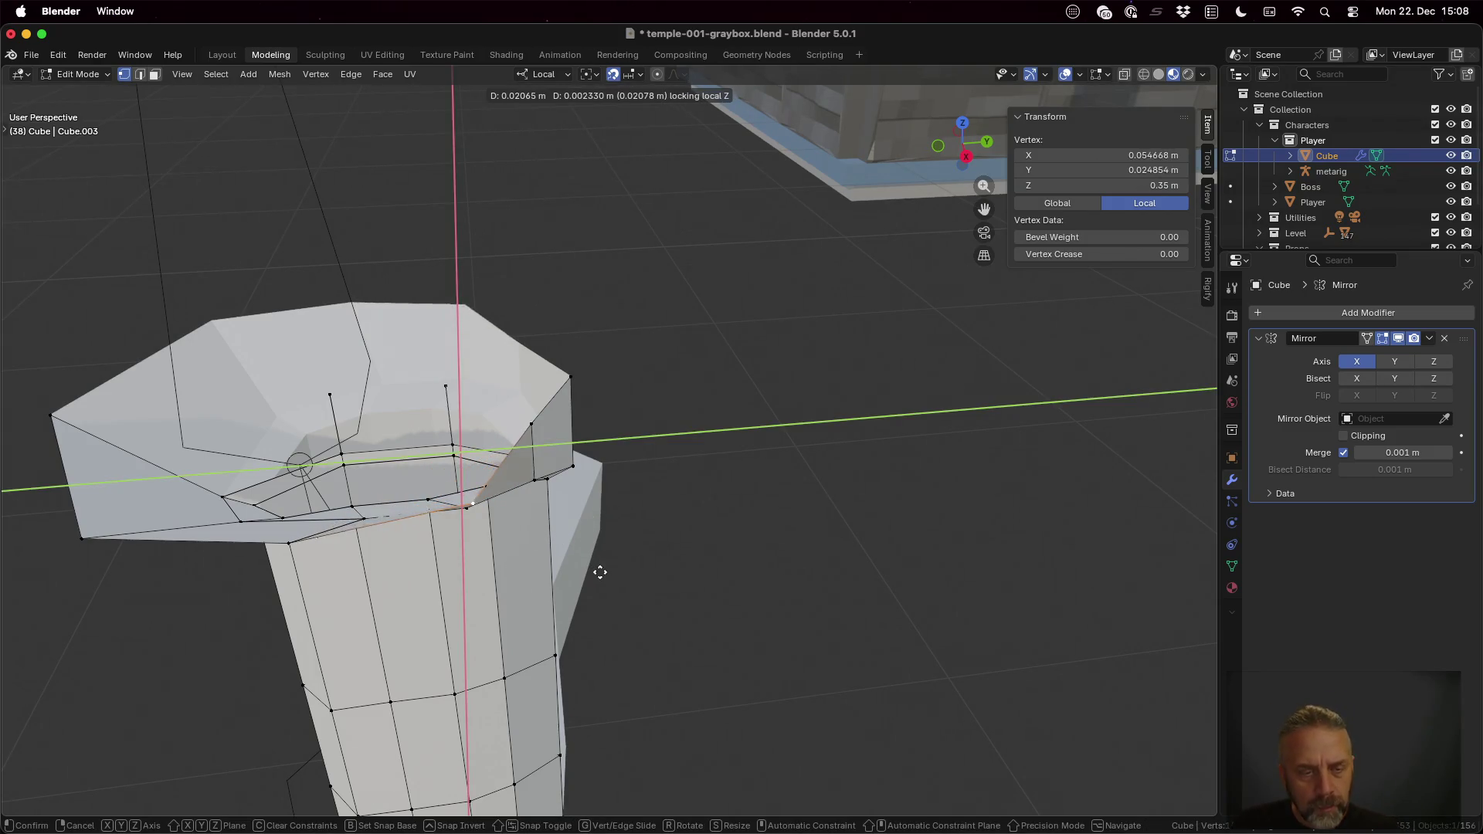
{"action": "left_click", "coordinate": [615, 607]}
{"action": "mouse_move", "coordinate": [614, 605]}
{"action": "middle_mouse_down"}
{"action": "mouse_move", "coordinate": [529, 564]}
{"action": "mouse_move", "coordinate": [512, 589]}
{"action": "mouse_move", "coordinate": [568, 574]}
{"action": "middle_mouse_up"}
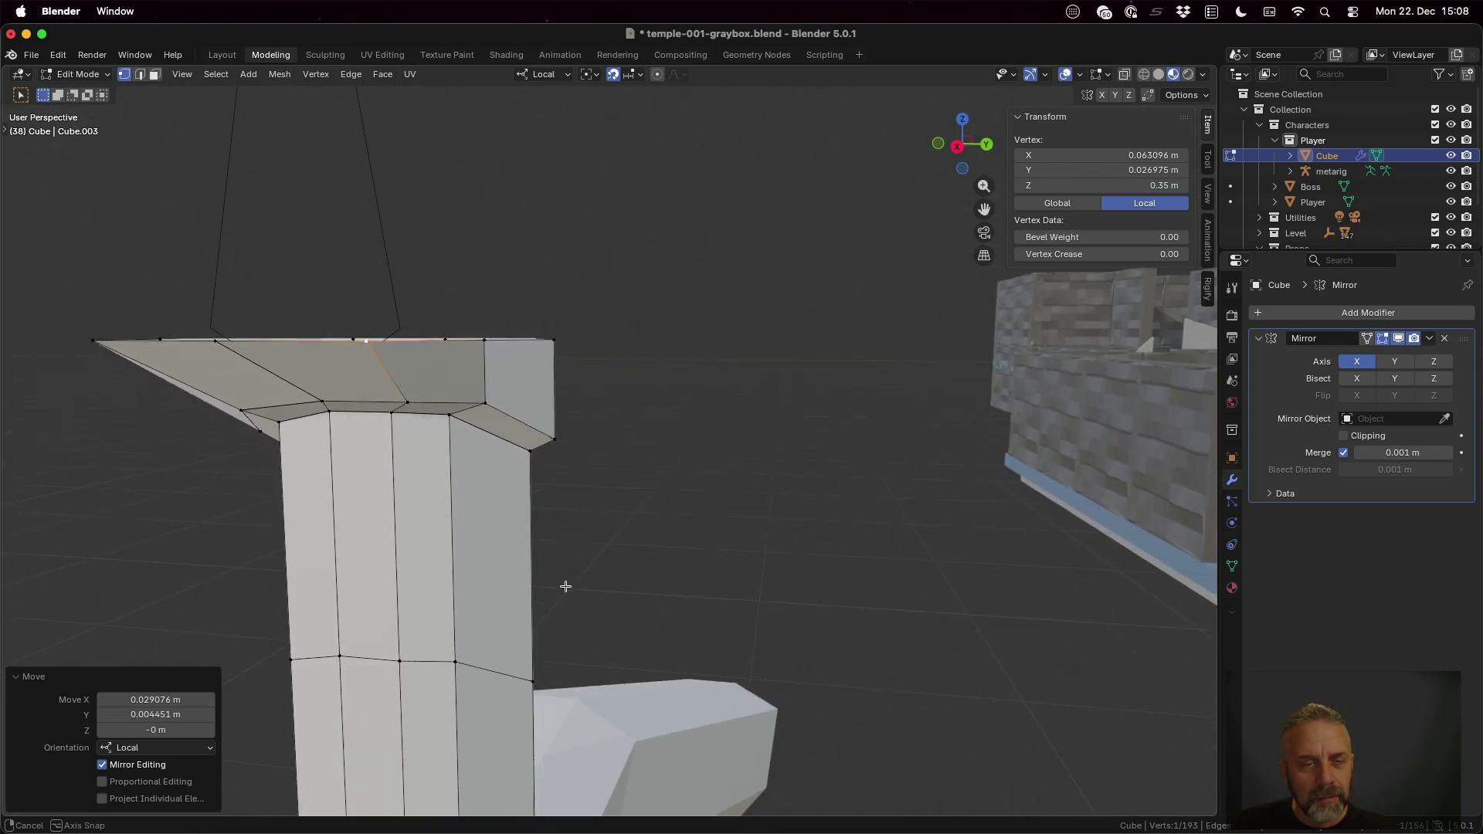
{"action": "middle_click_drag", "start_coordinate": [569, 574], "coordinate": [518, 427]}
Step: Push another rim vertex out horizontally and the corner vertex along local Y
{"action": "left_click", "coordinate": [482, 368]}
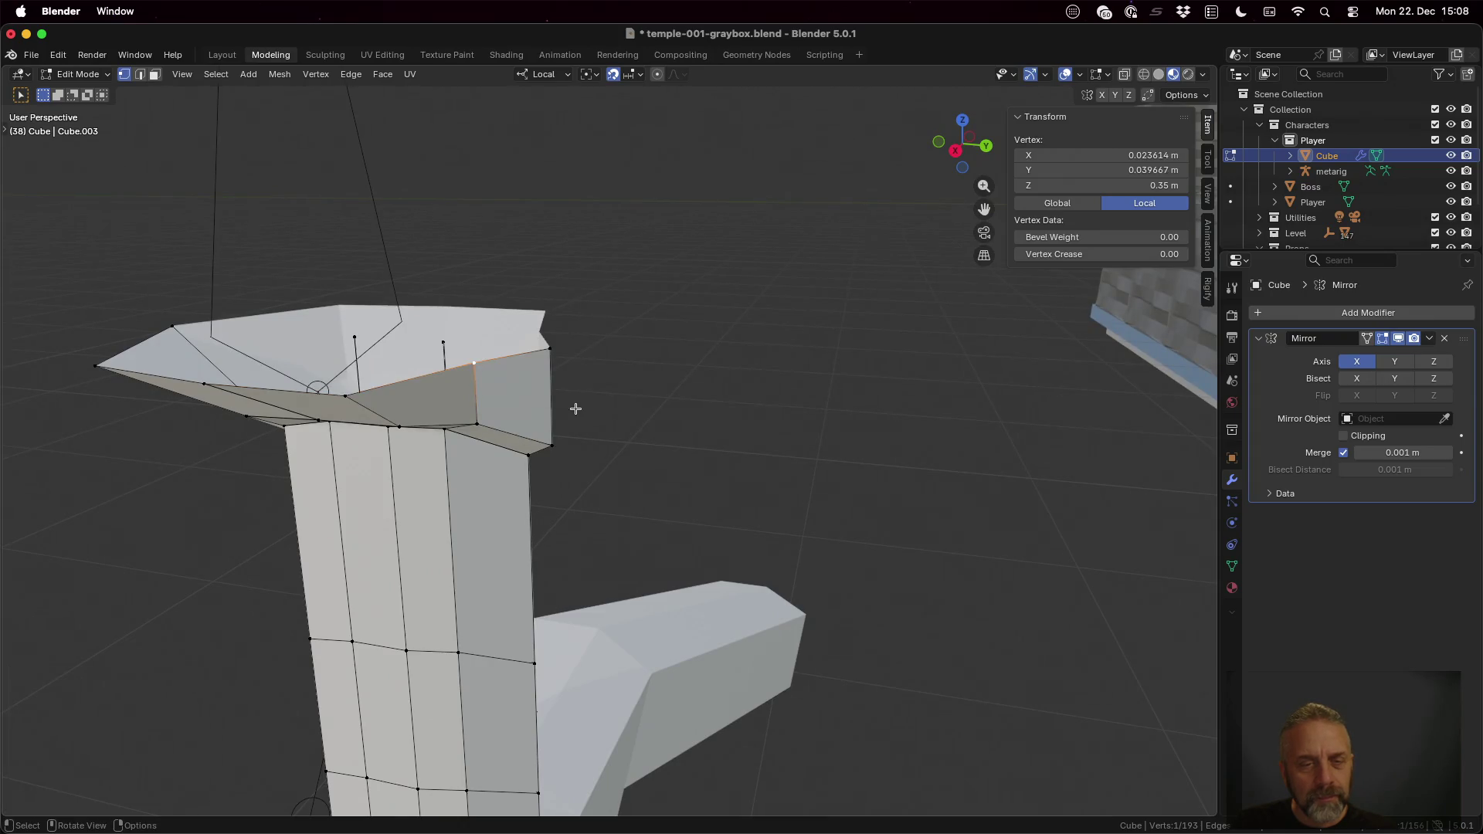
{"action": "key", "text": "g"}
{"action": "key", "text": "shift+z"}
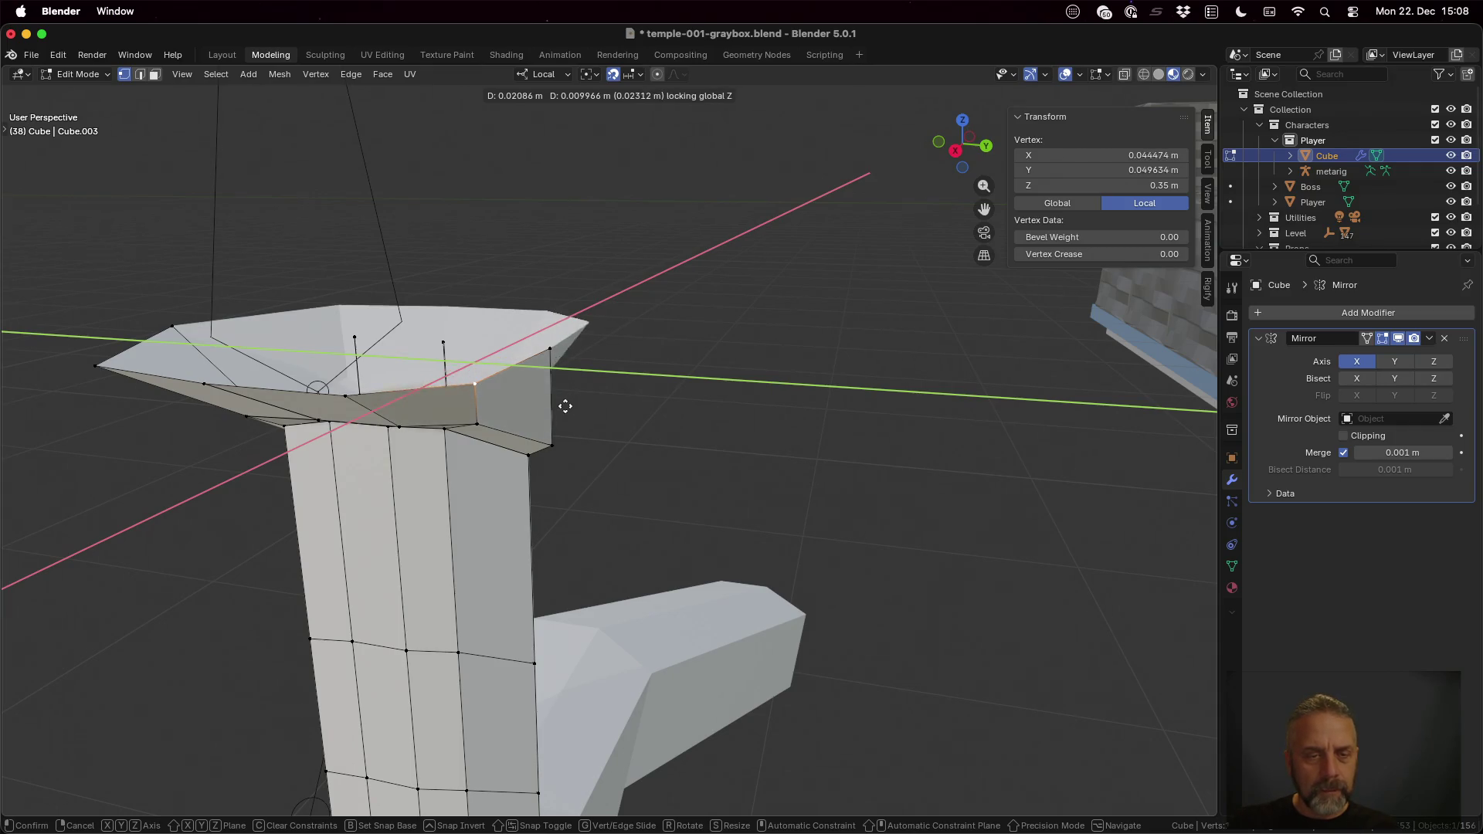
{"action": "left_click", "coordinate": [567, 392]}
{"action": "left_click", "coordinate": [551, 348]}
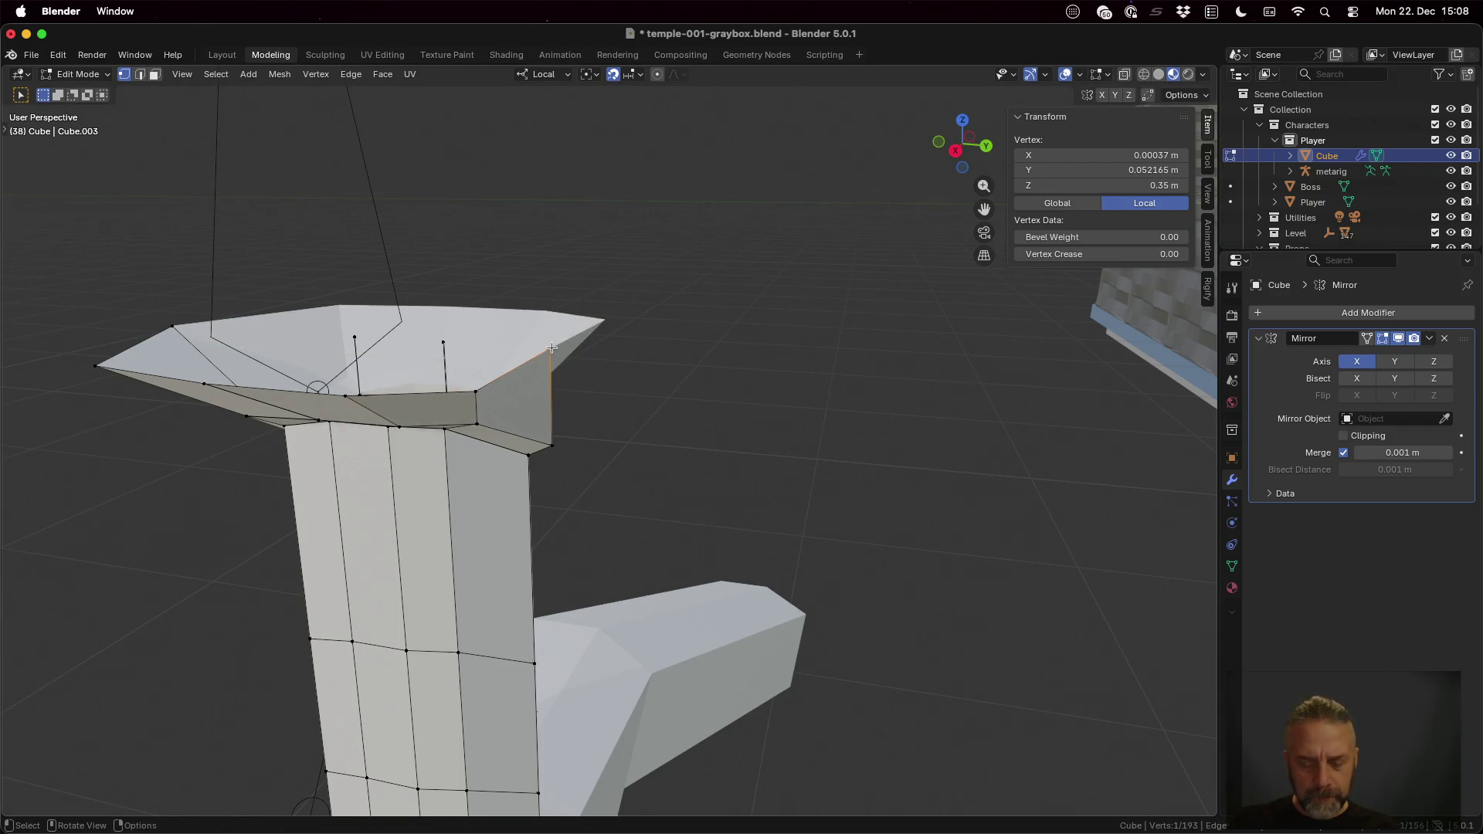
{"action": "key", "text": "g"}
{"action": "key", "text": "y"}
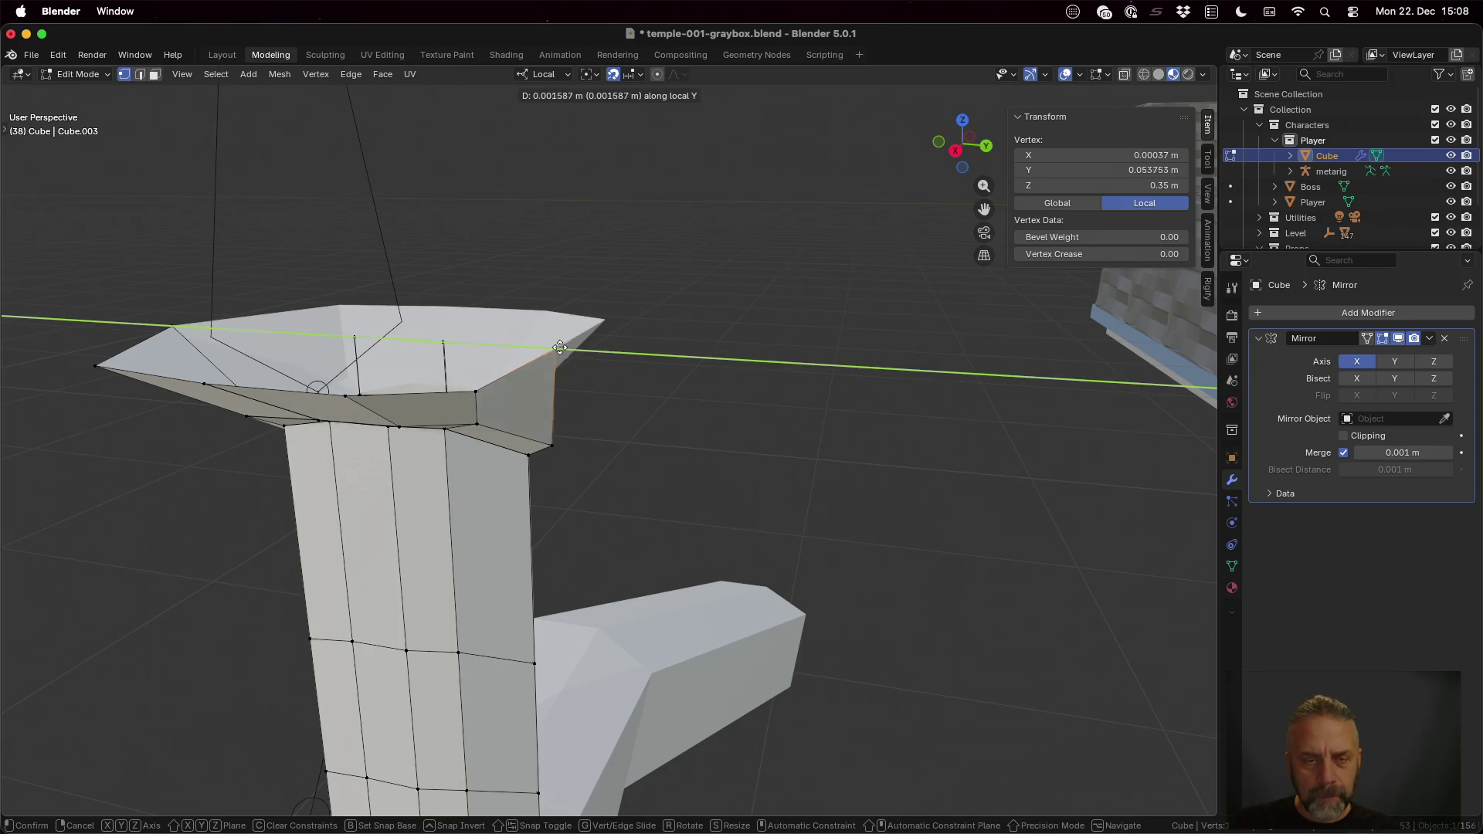
{"action": "left_click", "coordinate": [619, 359]}
{"action": "mouse_move", "coordinate": [619, 360]}
{"action": "middle_mouse_down"}
{"action": "mouse_move", "coordinate": [482, 316]}
{"action": "mouse_move", "coordinate": [366, 472]}
{"action": "middle_mouse_up"}
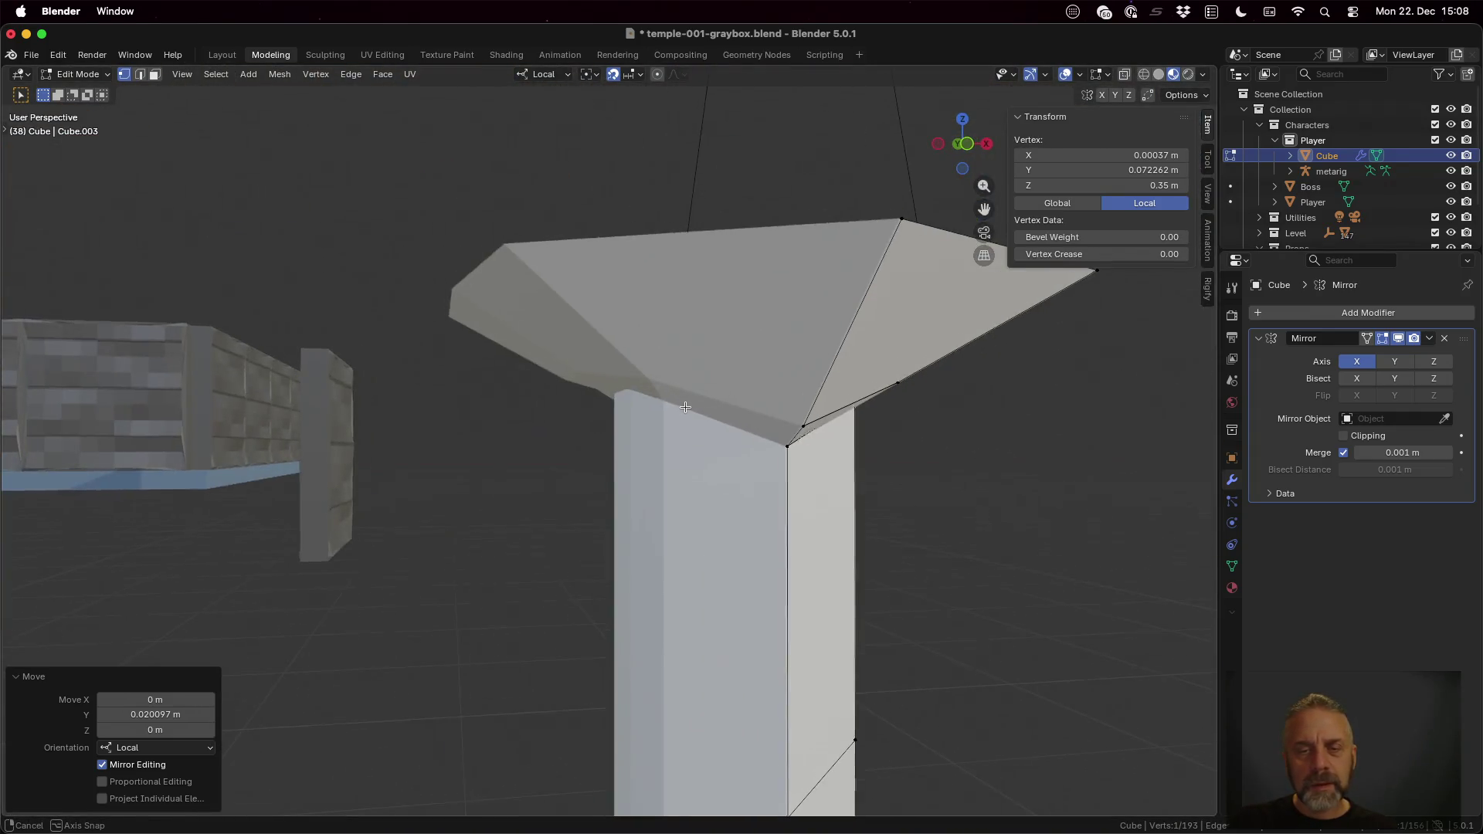
{"action": "scroll", "coordinate": [685, 408], "scroll_direction": "down", "scroll_amount": 3}
{"action": "mouse_move", "coordinate": [366, 472]}
{"action": "middle_mouse_down"}
{"action": "mouse_move", "coordinate": [685, 407]}
{"action": "mouse_move", "coordinate": [669, 501]}
{"action": "middle_mouse_up"}
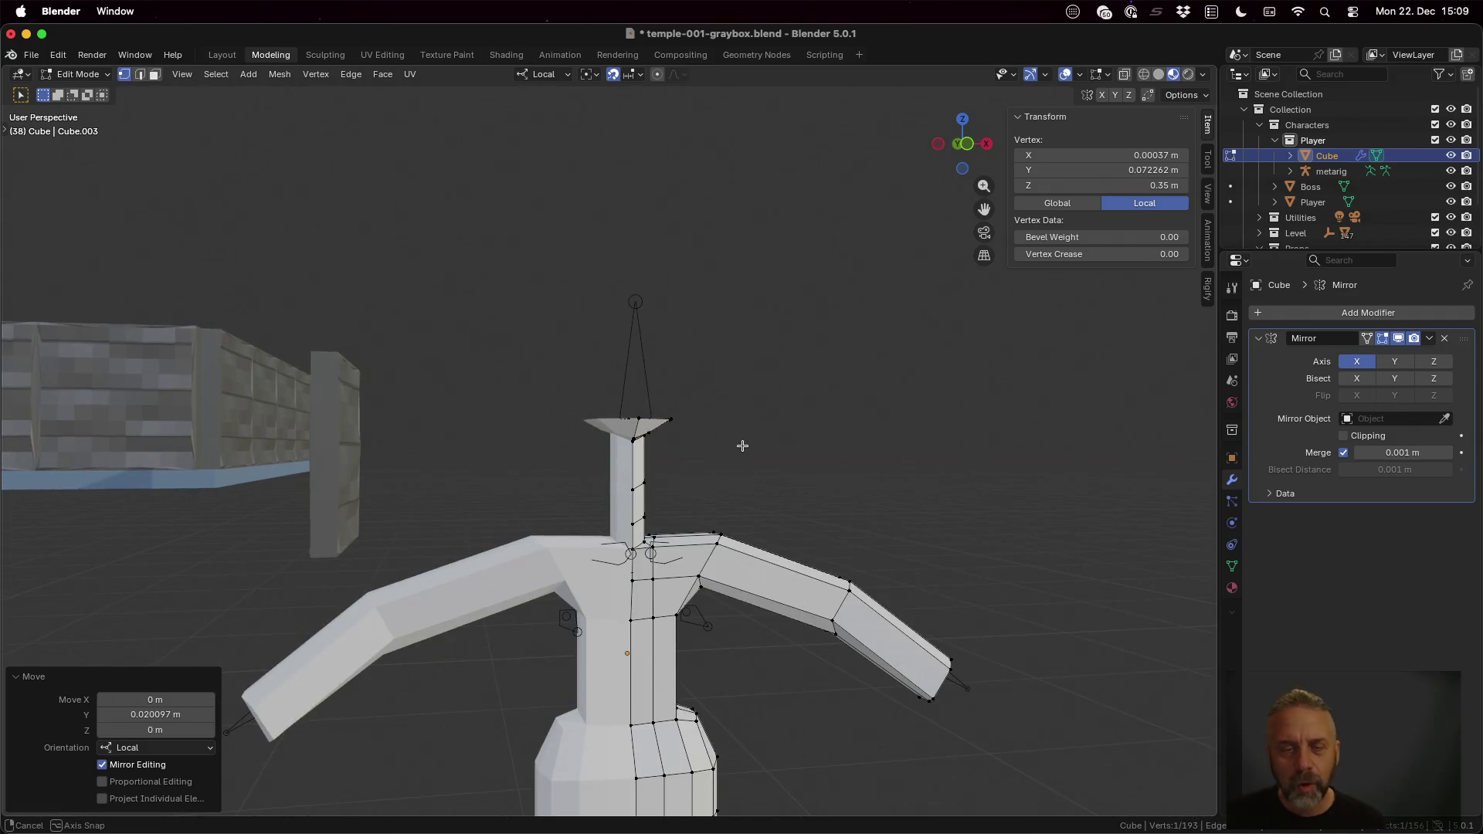
{"action": "scroll", "coordinate": [669, 499], "scroll_direction": "up", "scroll_amount": 2}
{"action": "scroll", "coordinate": [668, 498], "scroll_direction": "up", "scroll_amount": 2}
{"action": "scroll", "coordinate": [664, 495], "scroll_direction": "up", "scroll_amount": 1}
{"action": "scroll", "coordinate": [662, 492], "scroll_direction": "up", "scroll_amount": 1}
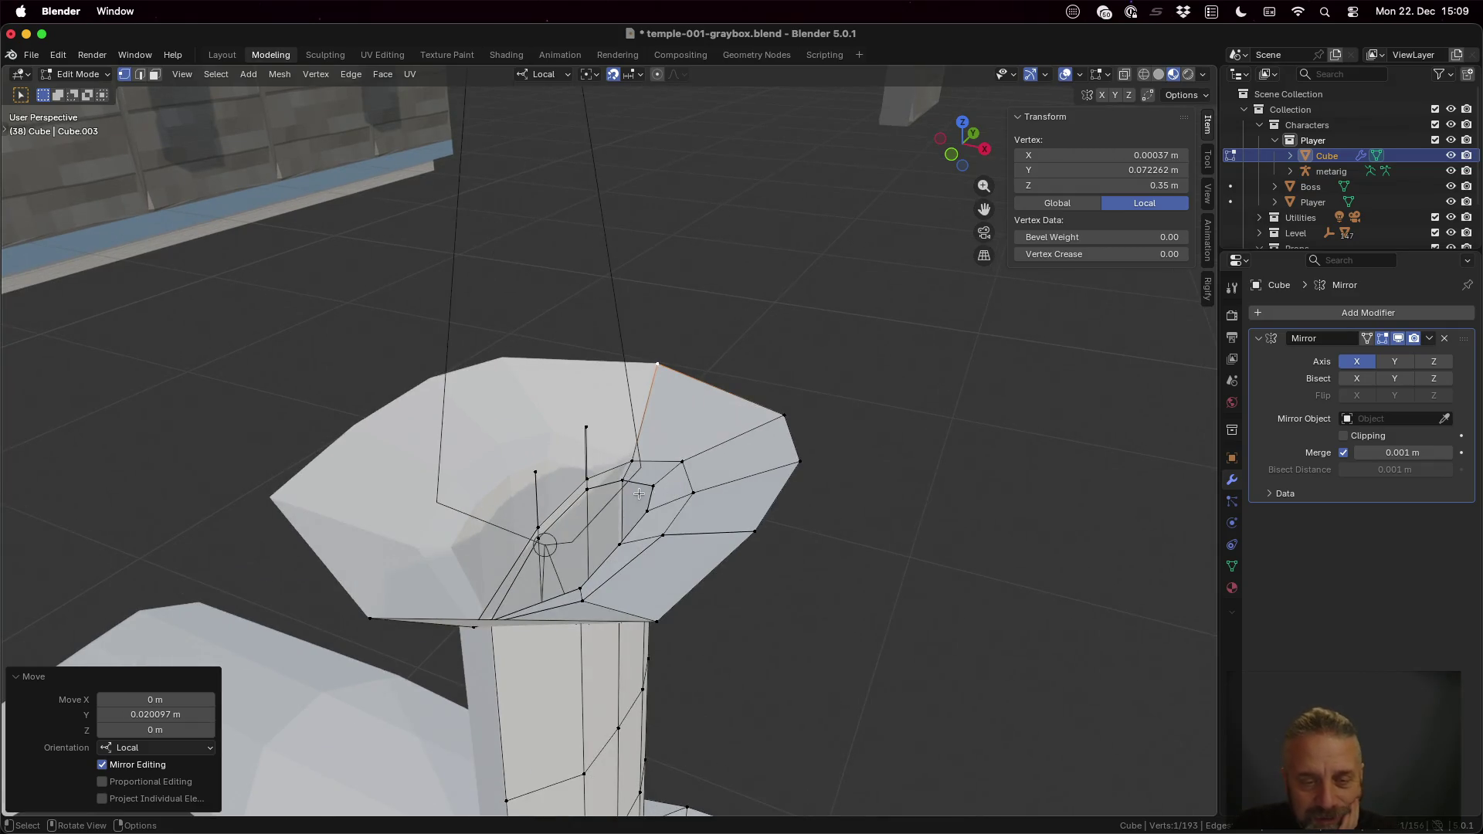
{"action": "middle_click_drag", "start_coordinate": [660, 493], "coordinate": [699, 483]}
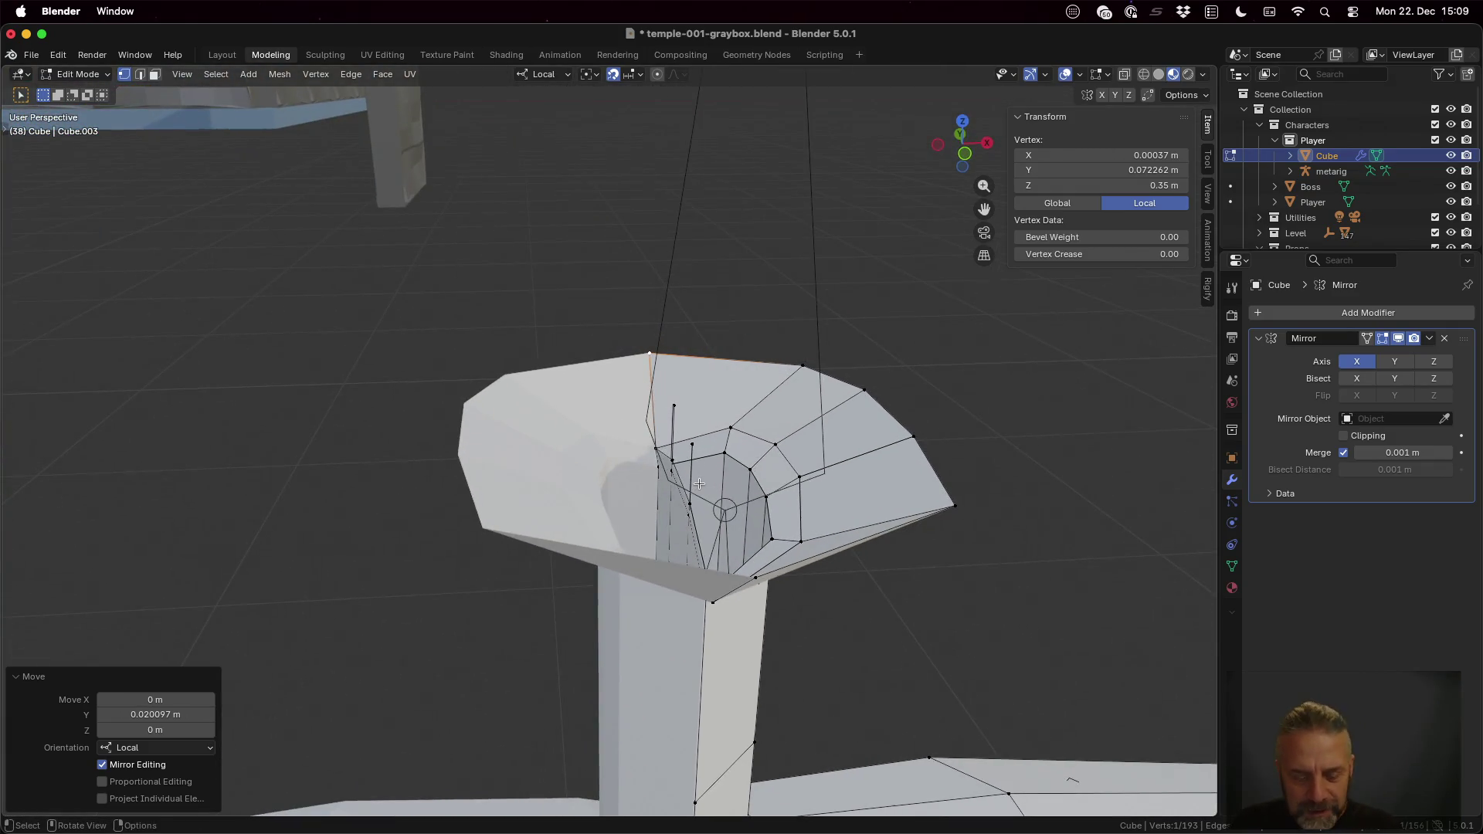
{"action": "key", "text": "x"}
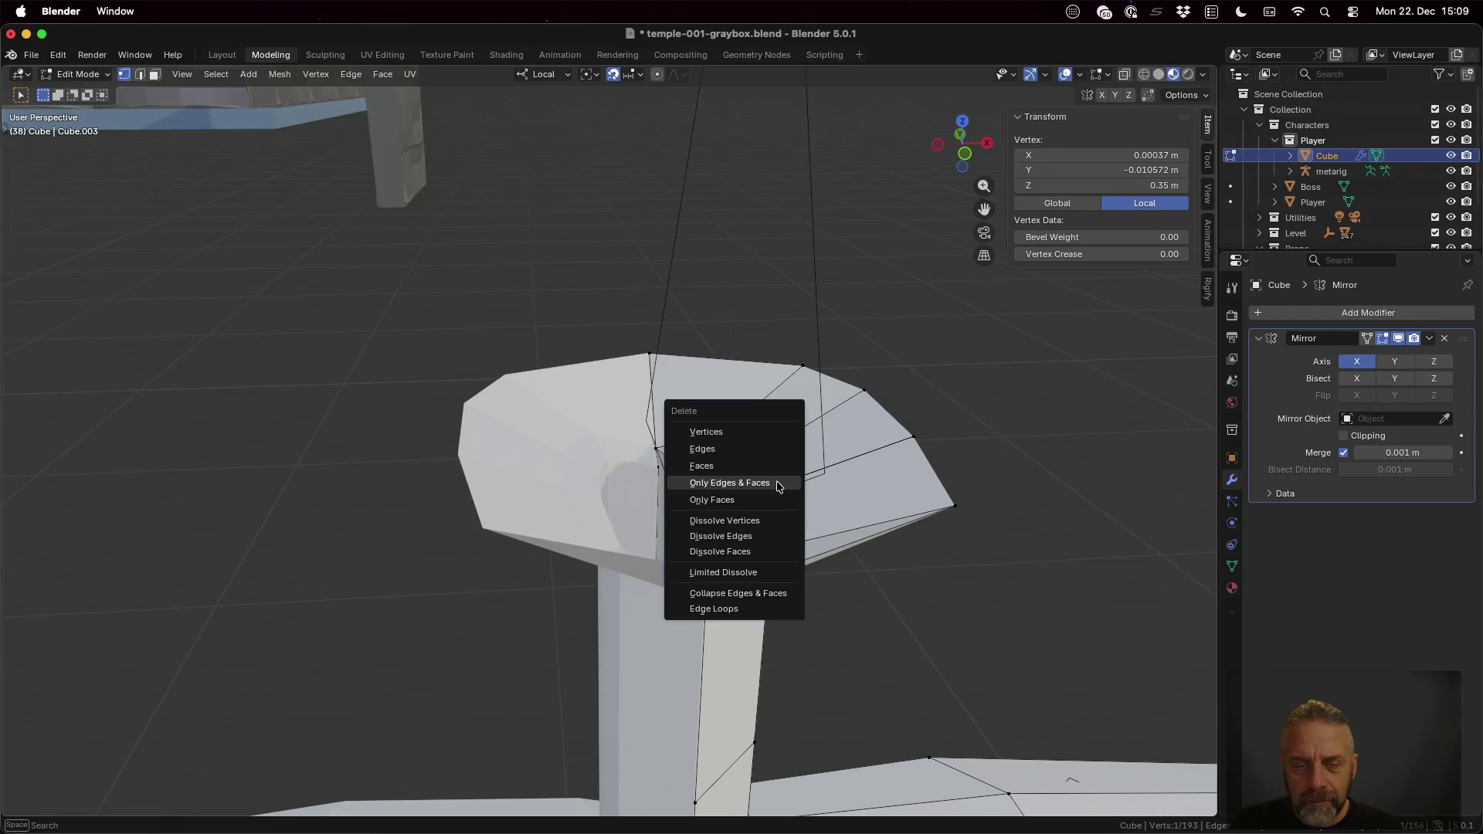
Step: Delete the two stray vertices and the dangling edge inside the head's flared rim
{"action": "left_click", "coordinate": [738, 427]}
{"action": "left_click", "coordinate": [692, 441]}
{"action": "key", "text": "x"}
{"action": "left_click", "coordinate": [708, 450]}
{"action": "left_click", "coordinate": [673, 405]}
{"action": "key", "text": "x"}
Step: Select the head's whole open top rim as a connected edge chain
{"action": "mouse_move", "coordinate": [694, 469]}
{"action": "middle_mouse_down"}
{"action": "mouse_move", "coordinate": [643, 456]}
{"action": "mouse_move", "coordinate": [673, 443]}
{"action": "middle_mouse_up"}
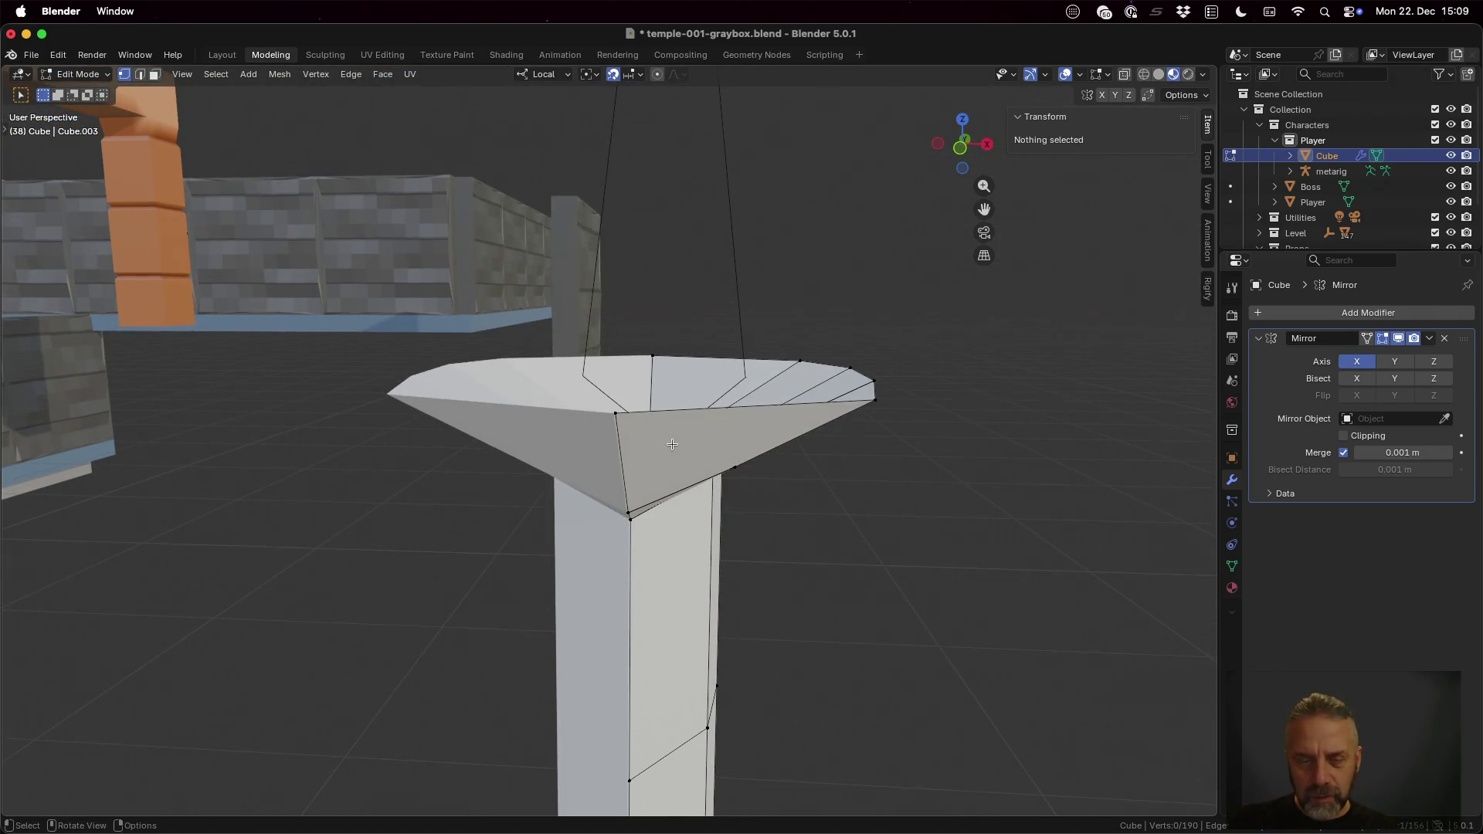
{"action": "left_click", "coordinate": [698, 405]}
{"action": "left_click", "coordinate": [705, 354], "text": "ctrl"}
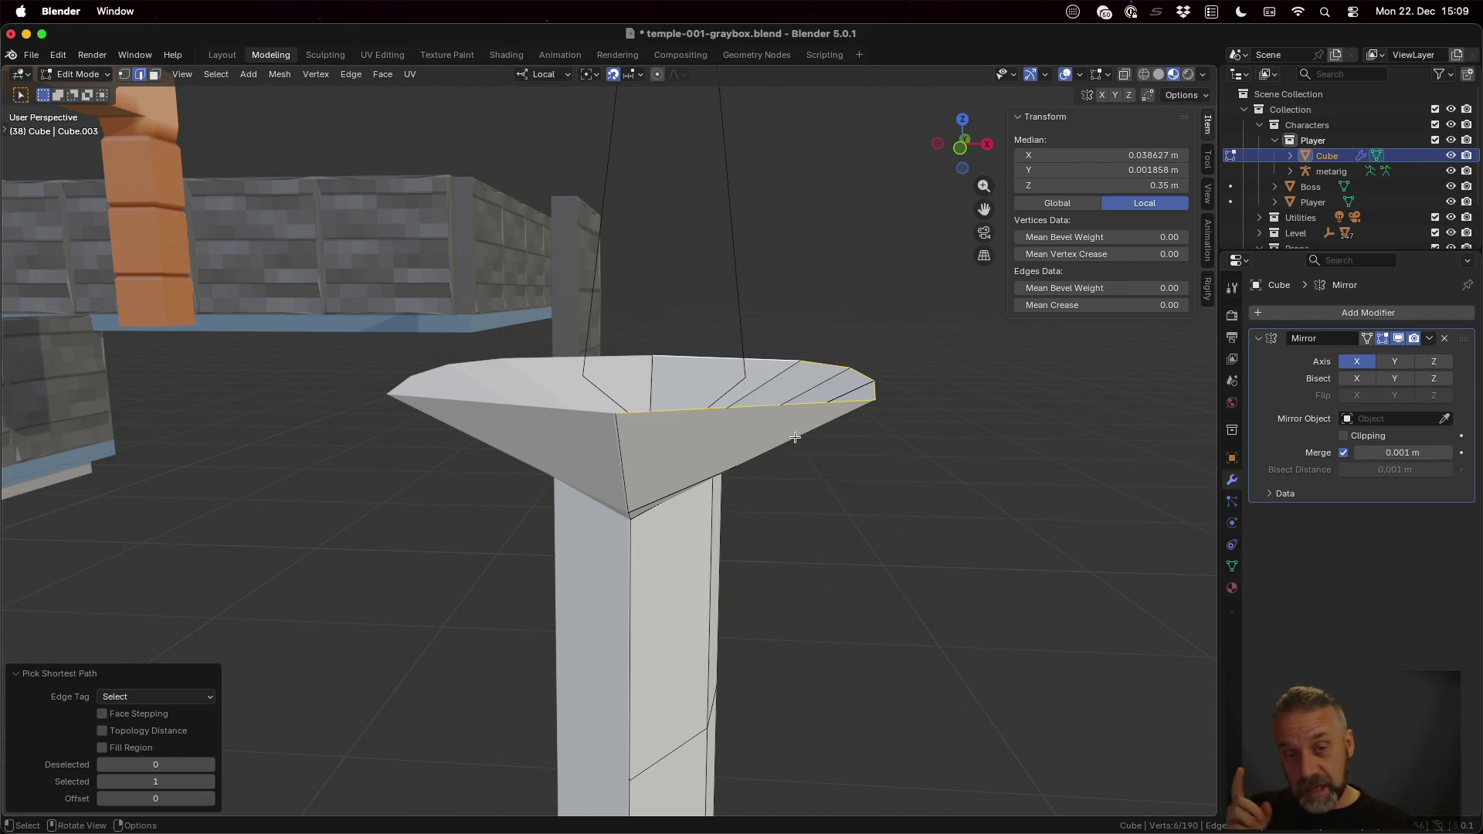
Step: Extrude the top rim edges upward about 0.022 m along local Z into a short raised lip
{"action": "key", "text": "e"}
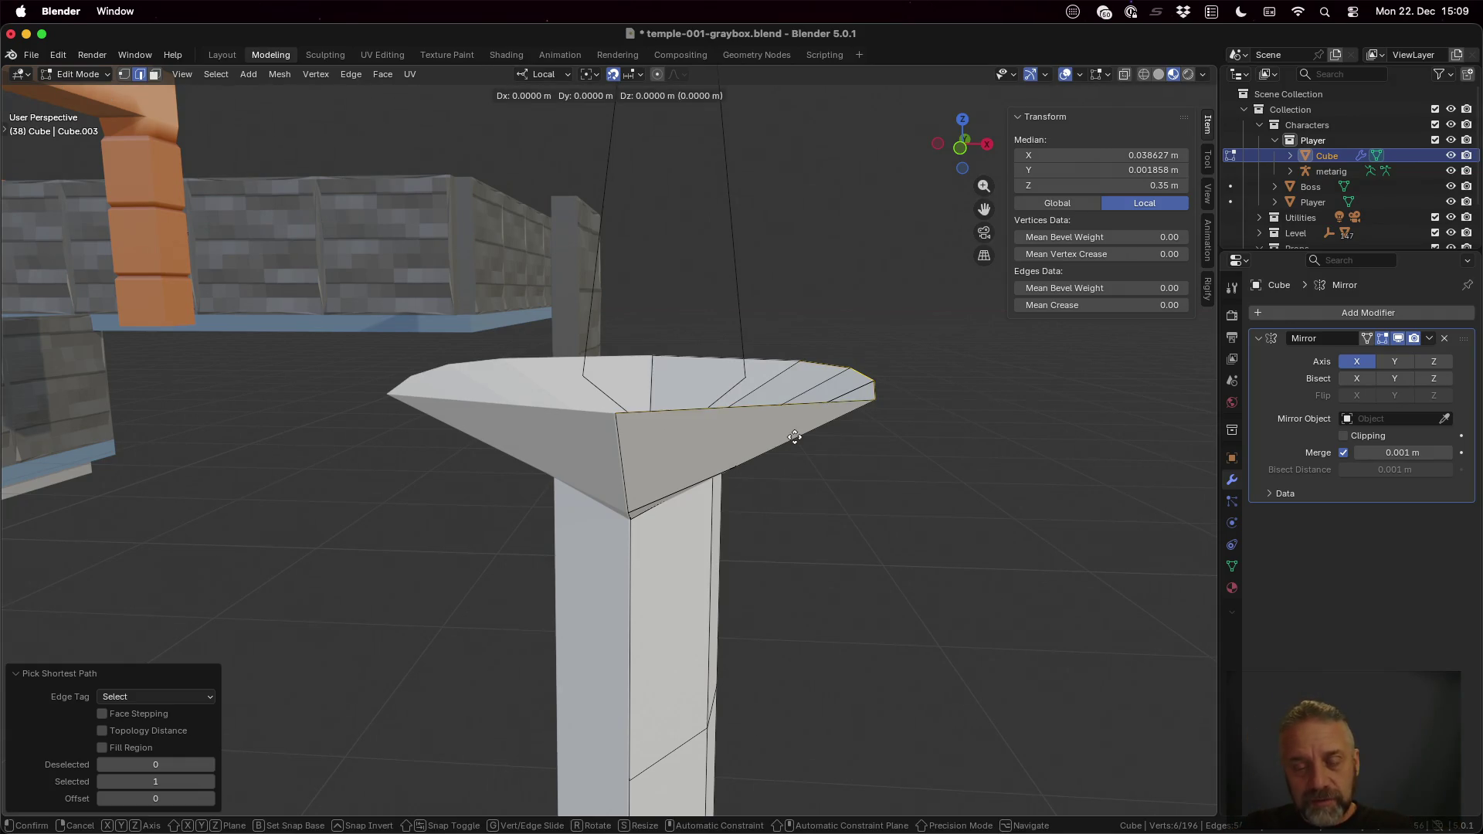
{"action": "key", "text": "z"}
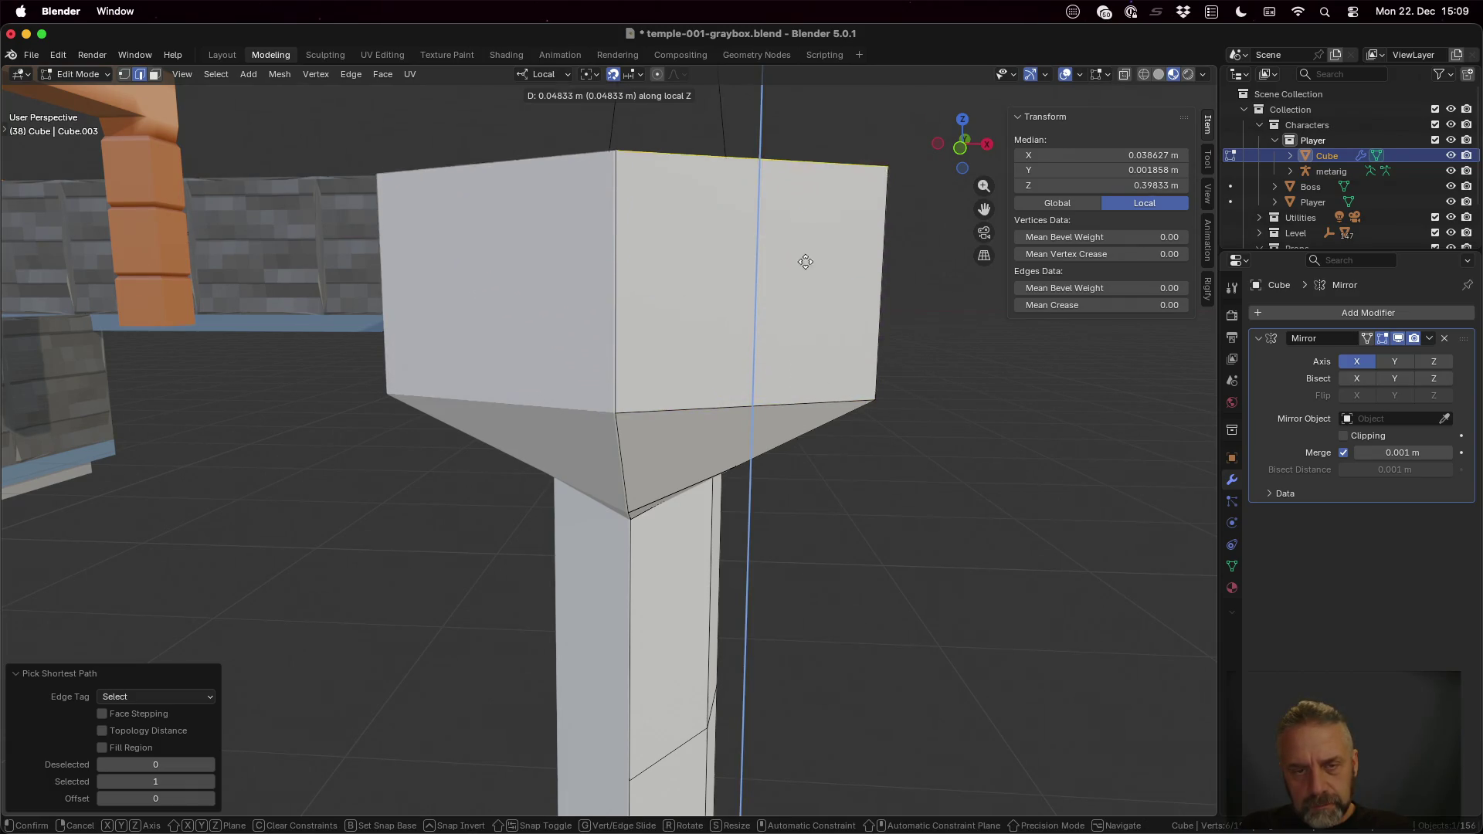
{"action": "left_click", "coordinate": [822, 358]}
{"action": "scroll", "coordinate": [822, 357], "scroll_direction": "down", "scroll_amount": 3}
{"action": "scroll", "coordinate": [821, 358], "scroll_direction": "down", "scroll_amount": 2}
{"action": "scroll", "coordinate": [776, 518], "scroll_direction": "down", "scroll_amount": 1}
{"action": "scroll", "coordinate": [828, 496], "scroll_direction": "down", "scroll_amount": 2}
{"action": "scroll", "coordinate": [740, 497], "scroll_direction": "down", "scroll_amount": 2}
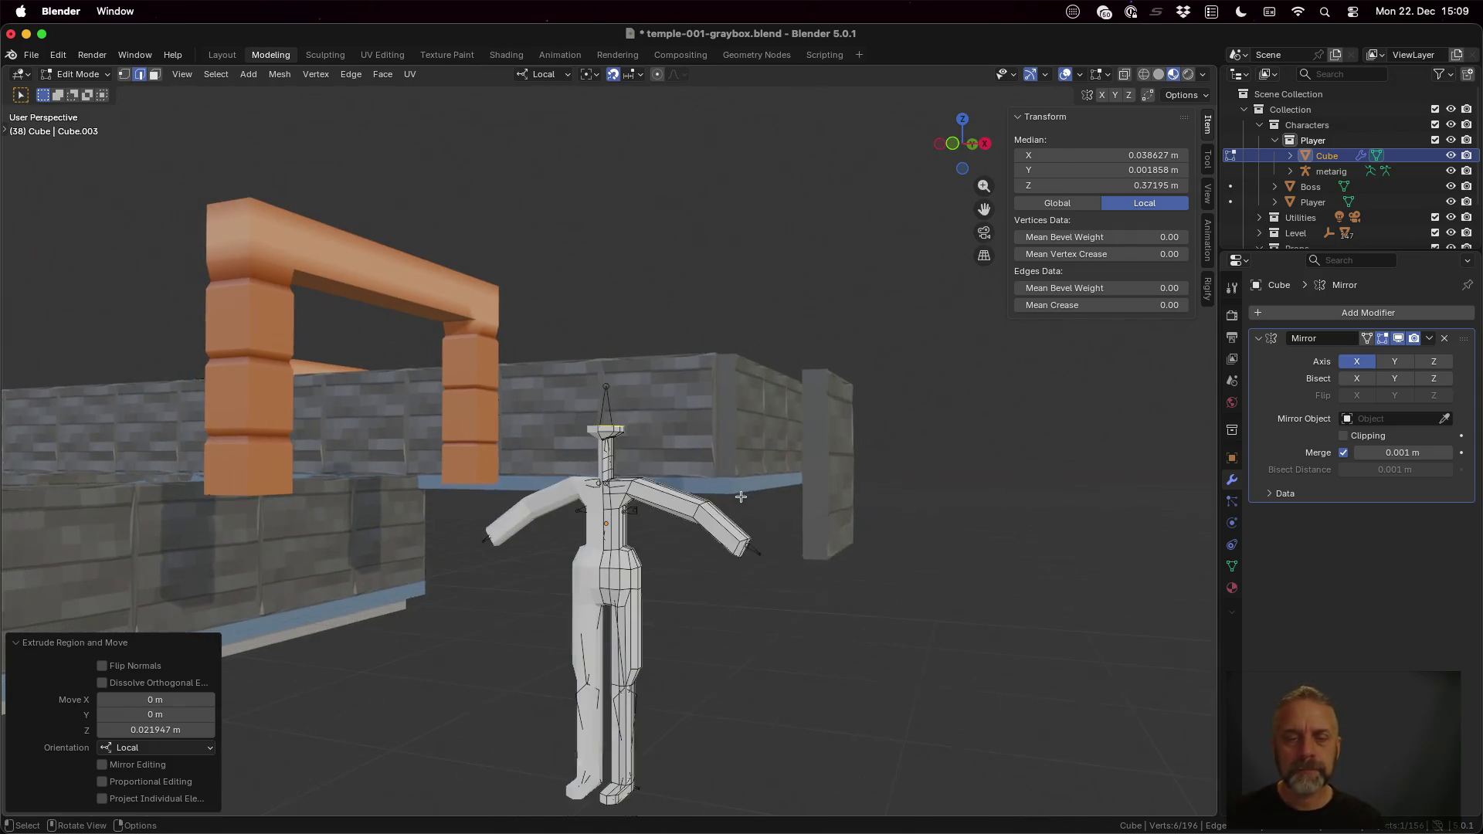
{"action": "scroll", "coordinate": [740, 496], "scroll_direction": "down", "scroll_amount": 2}
{"action": "middle_click_drag", "start_coordinate": [775, 491], "coordinate": [720, 503]}
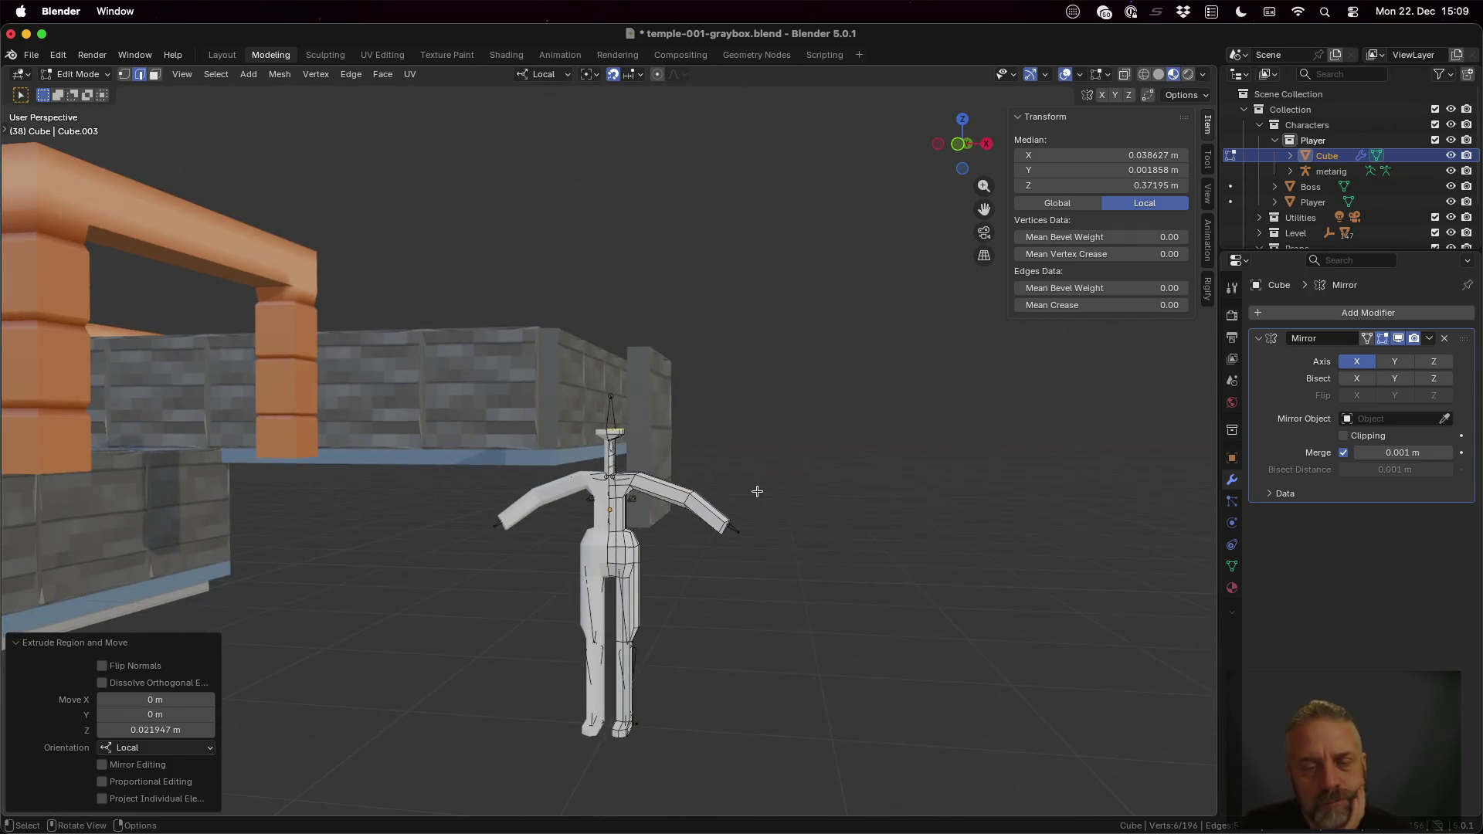
{"action": "scroll", "coordinate": [720, 503], "scroll_direction": "up", "scroll_amount": 3}
{"action": "scroll", "coordinate": [683, 467], "scroll_direction": "up", "scroll_amount": 3}
{"action": "middle_click_drag", "start_coordinate": [682, 467], "coordinate": [699, 469]}
{"action": "left_click", "coordinate": [961, 145]}
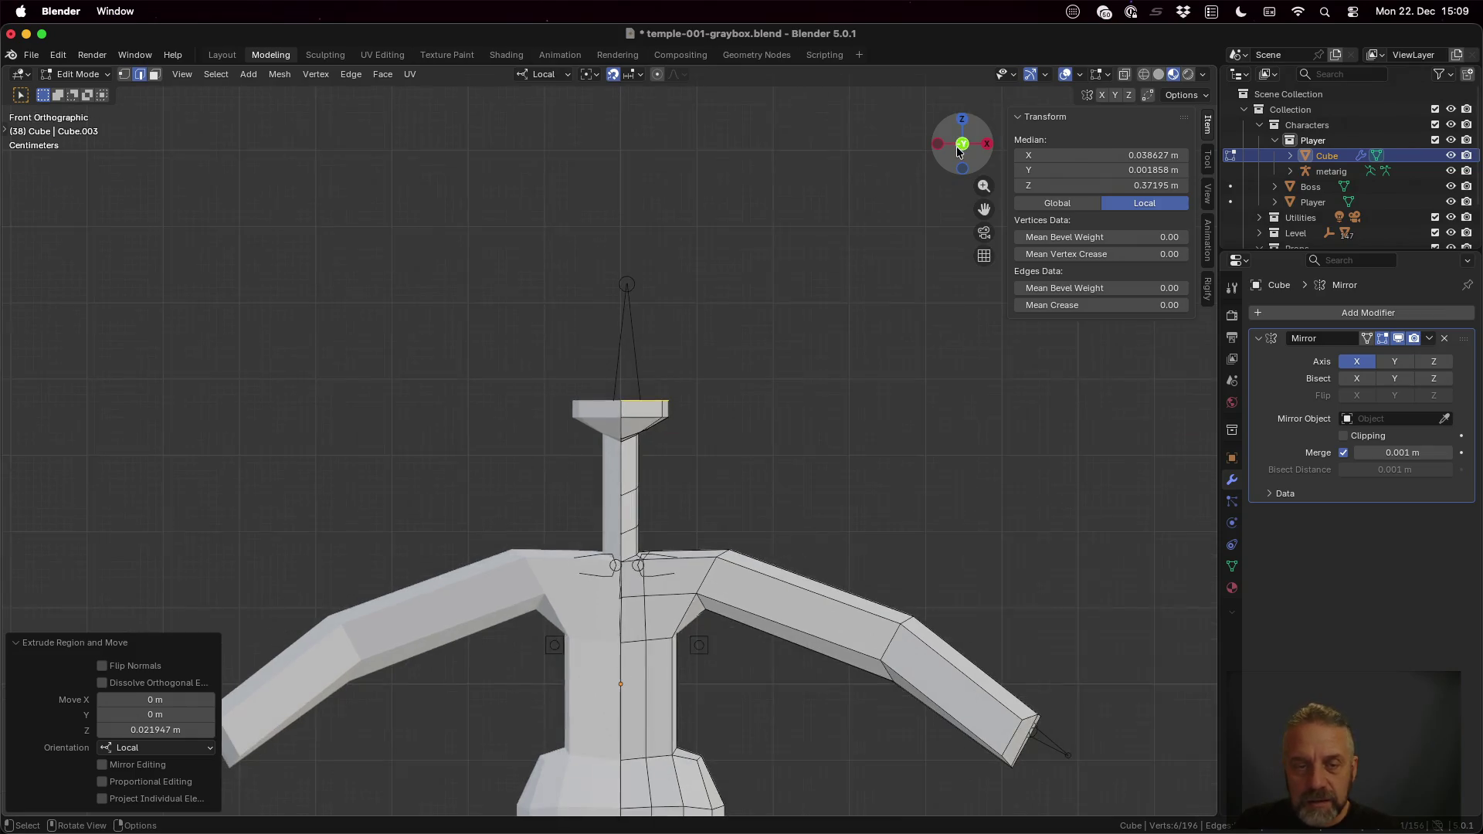
{"action": "scroll", "coordinate": [829, 433], "scroll_direction": "down", "scroll_amount": 3}
{"action": "scroll", "coordinate": [830, 433], "scroll_direction": "down", "scroll_amount": 2}
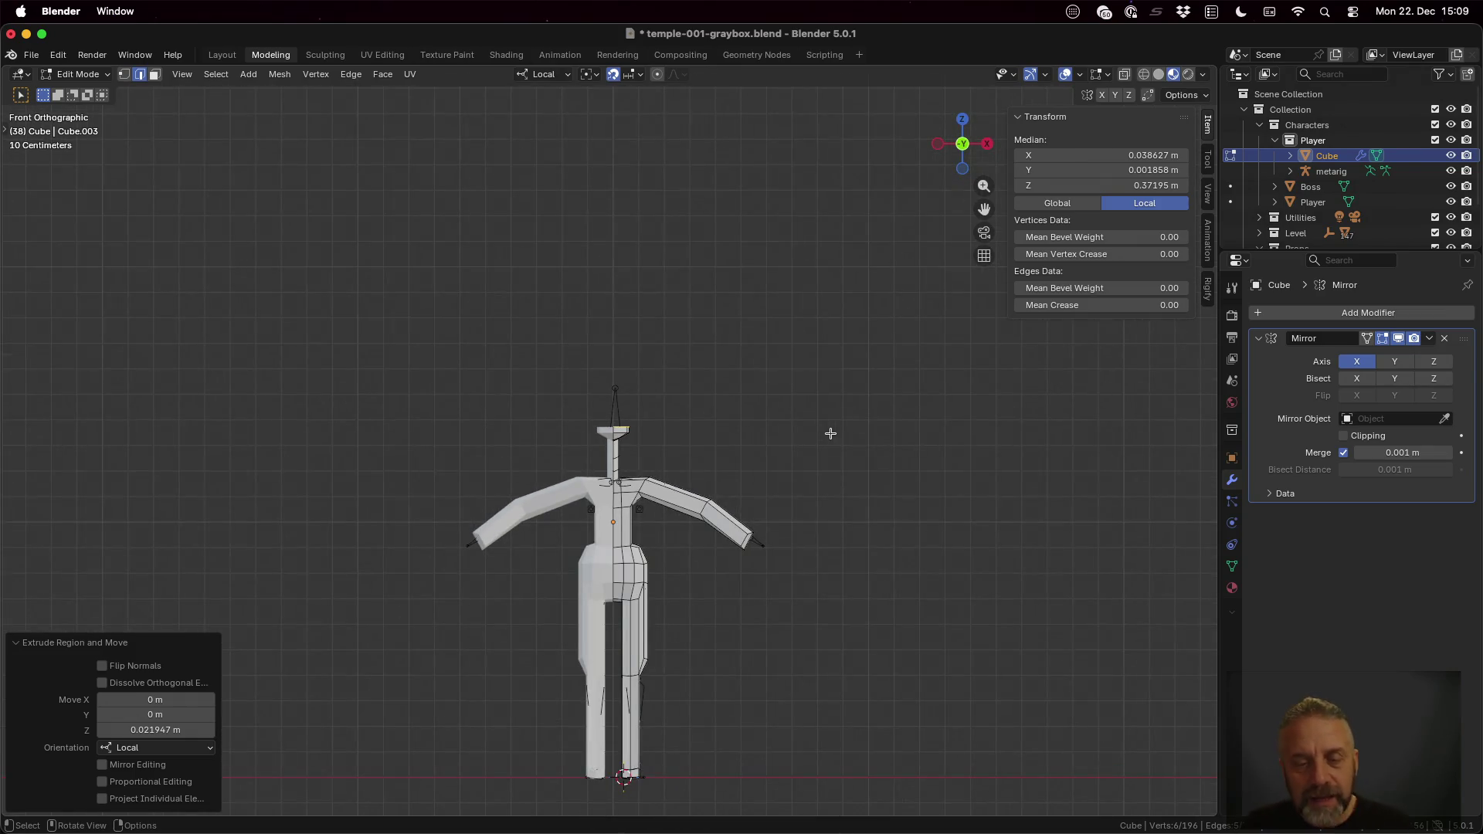
Step: Leave mesh editing, select the metarig and enter bone Edit Mode in front view
{"action": "key", "text": "Tab"}
{"action": "left_click", "coordinate": [616, 413]}
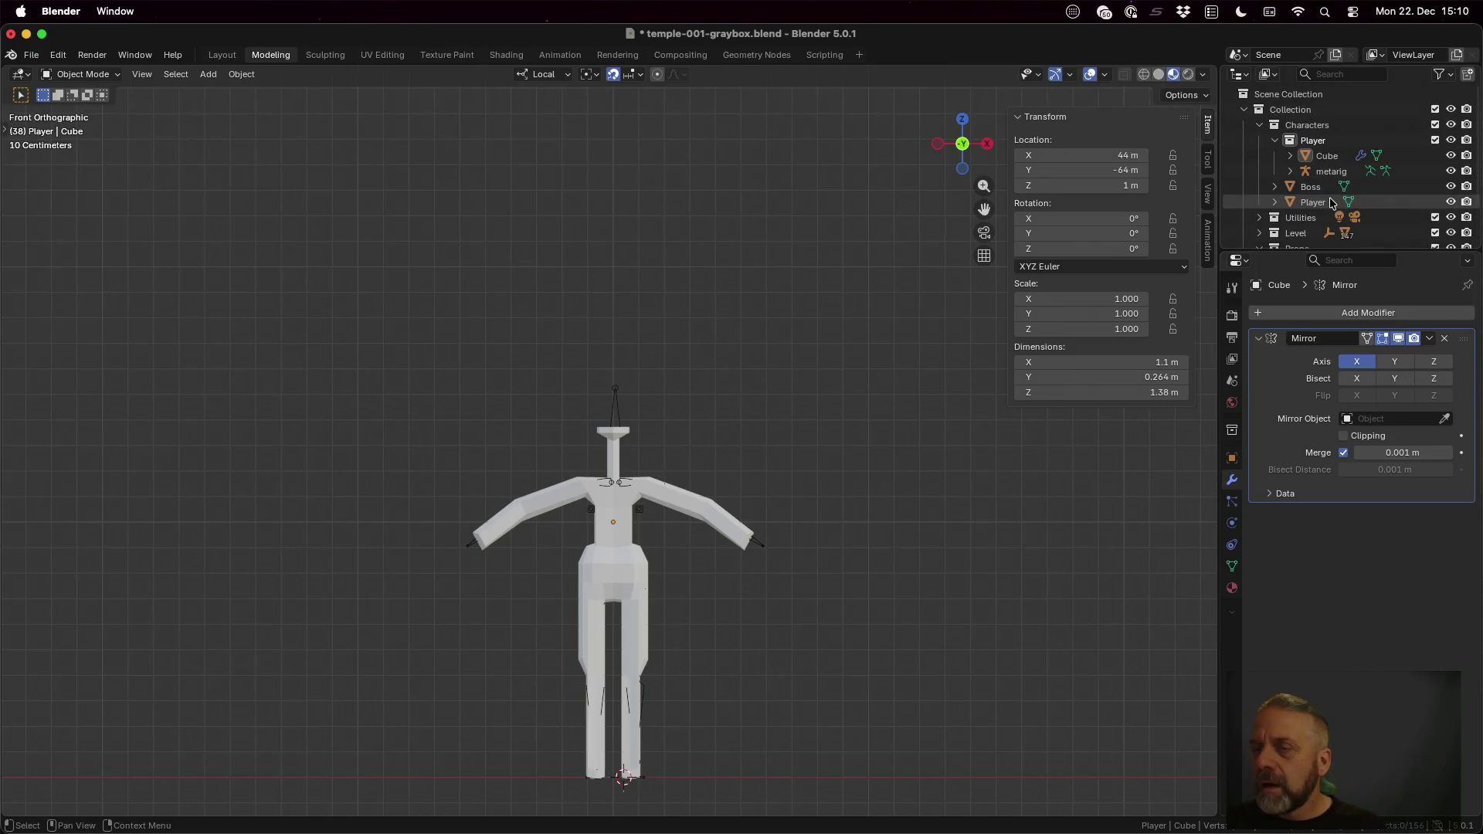
{"action": "left_click", "coordinate": [1327, 171]}
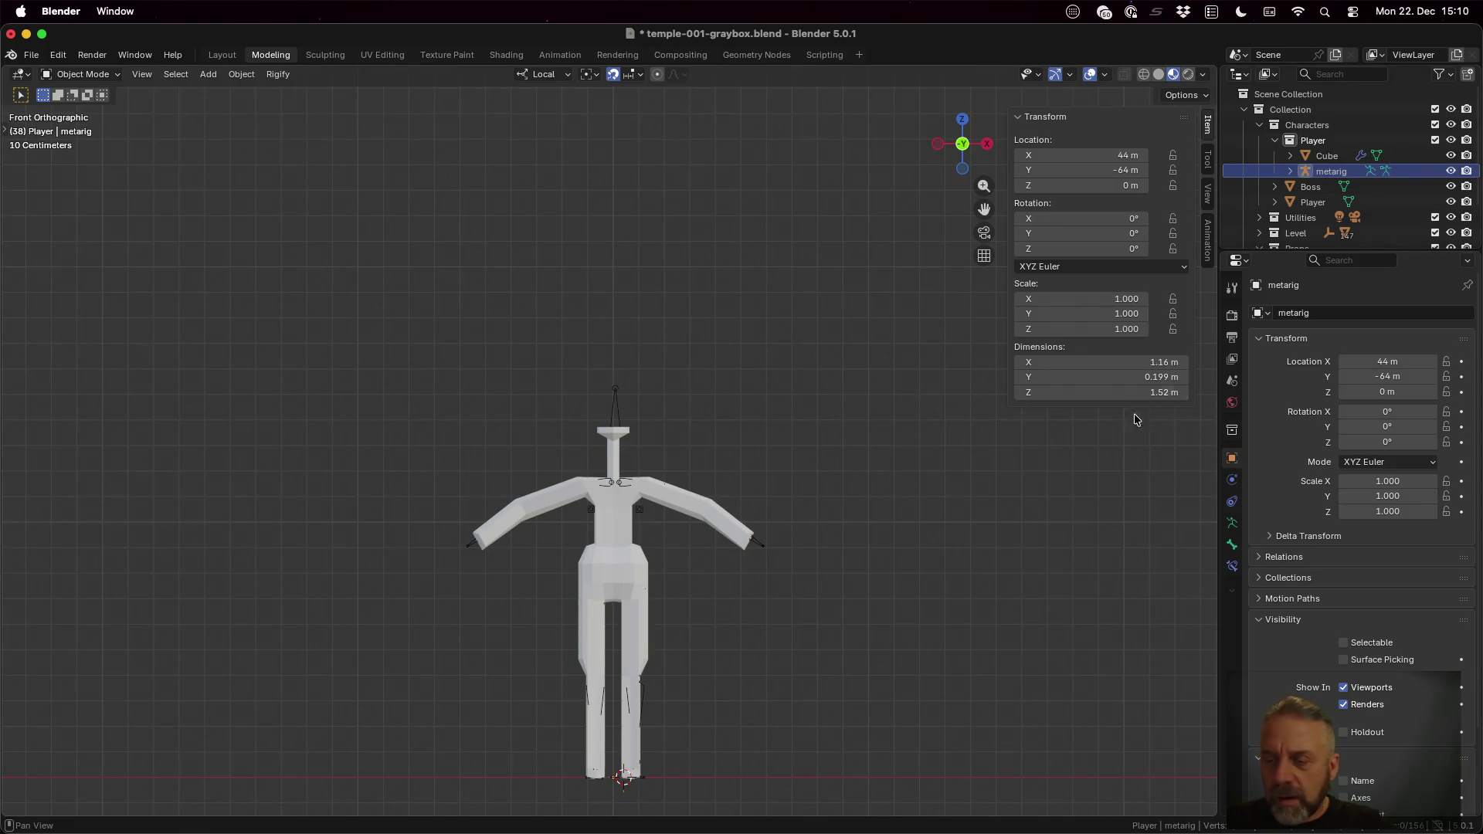
{"action": "scroll", "coordinate": [1378, 606], "scroll_direction": "down", "scroll_amount": 2}
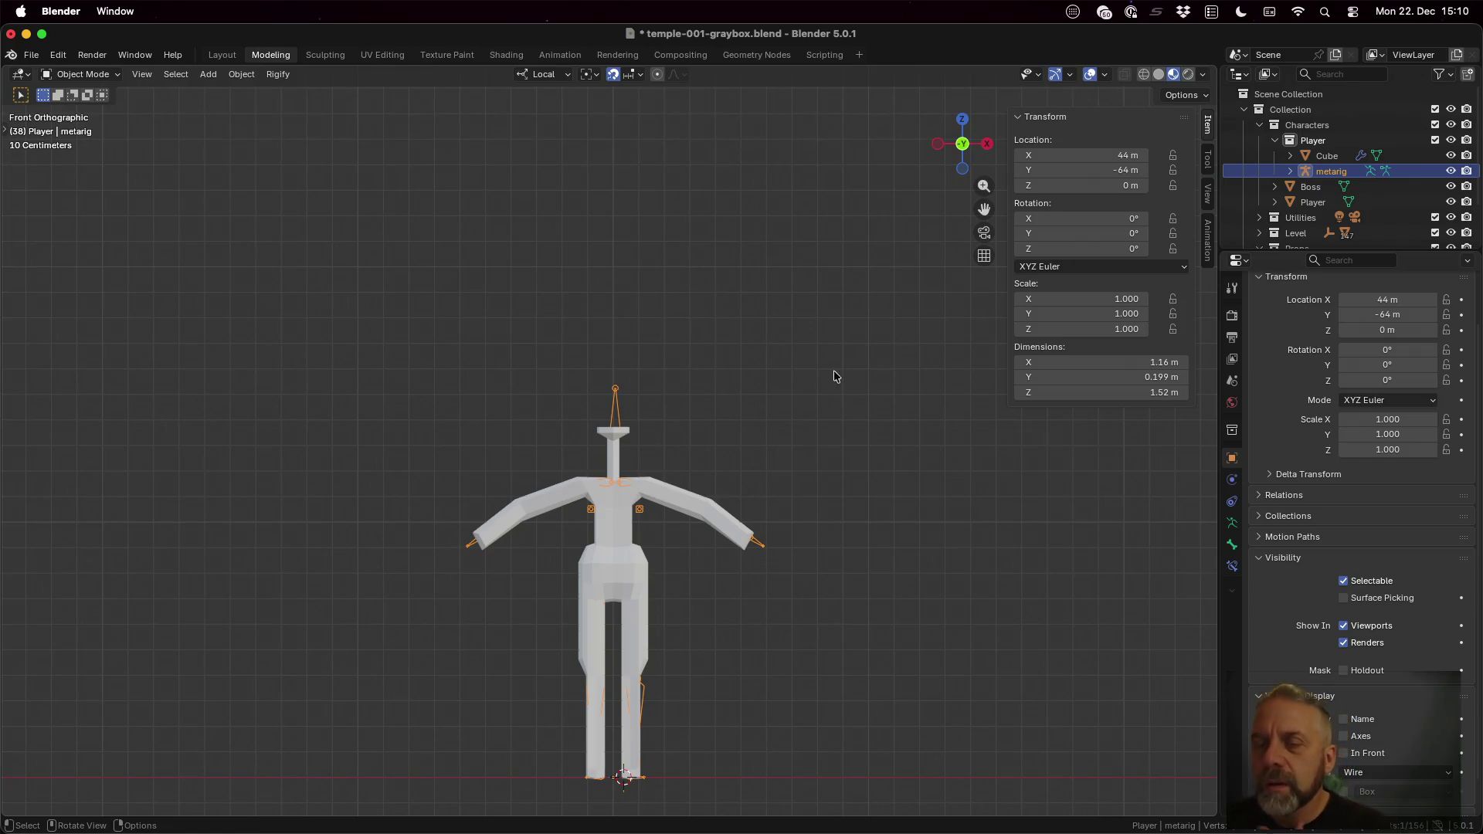
{"action": "scroll", "coordinate": [699, 608], "scroll_direction": "up", "scroll_amount": 2}
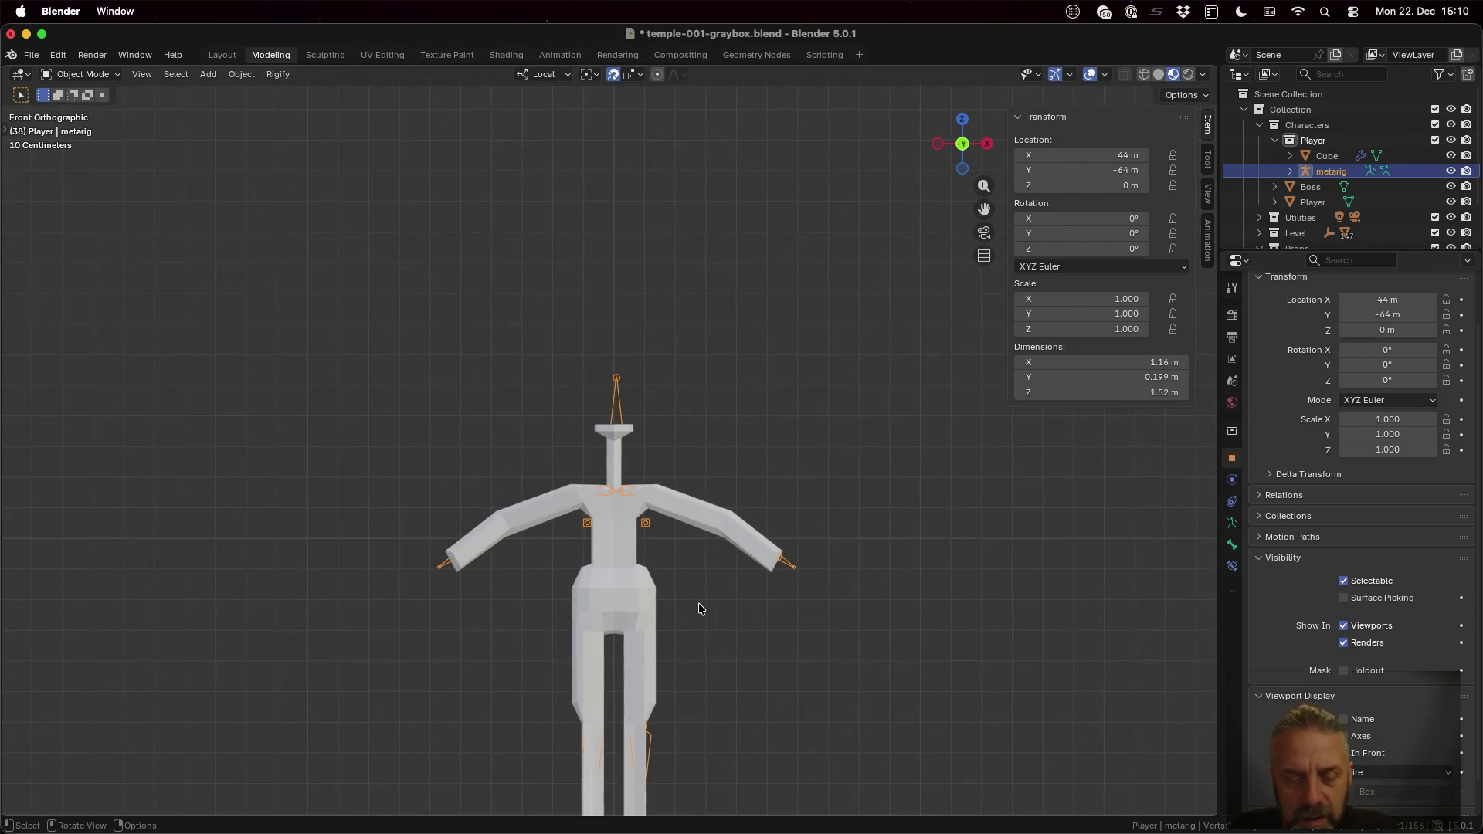
{"action": "scroll", "coordinate": [700, 608], "scroll_direction": "up", "scroll_amount": 2}
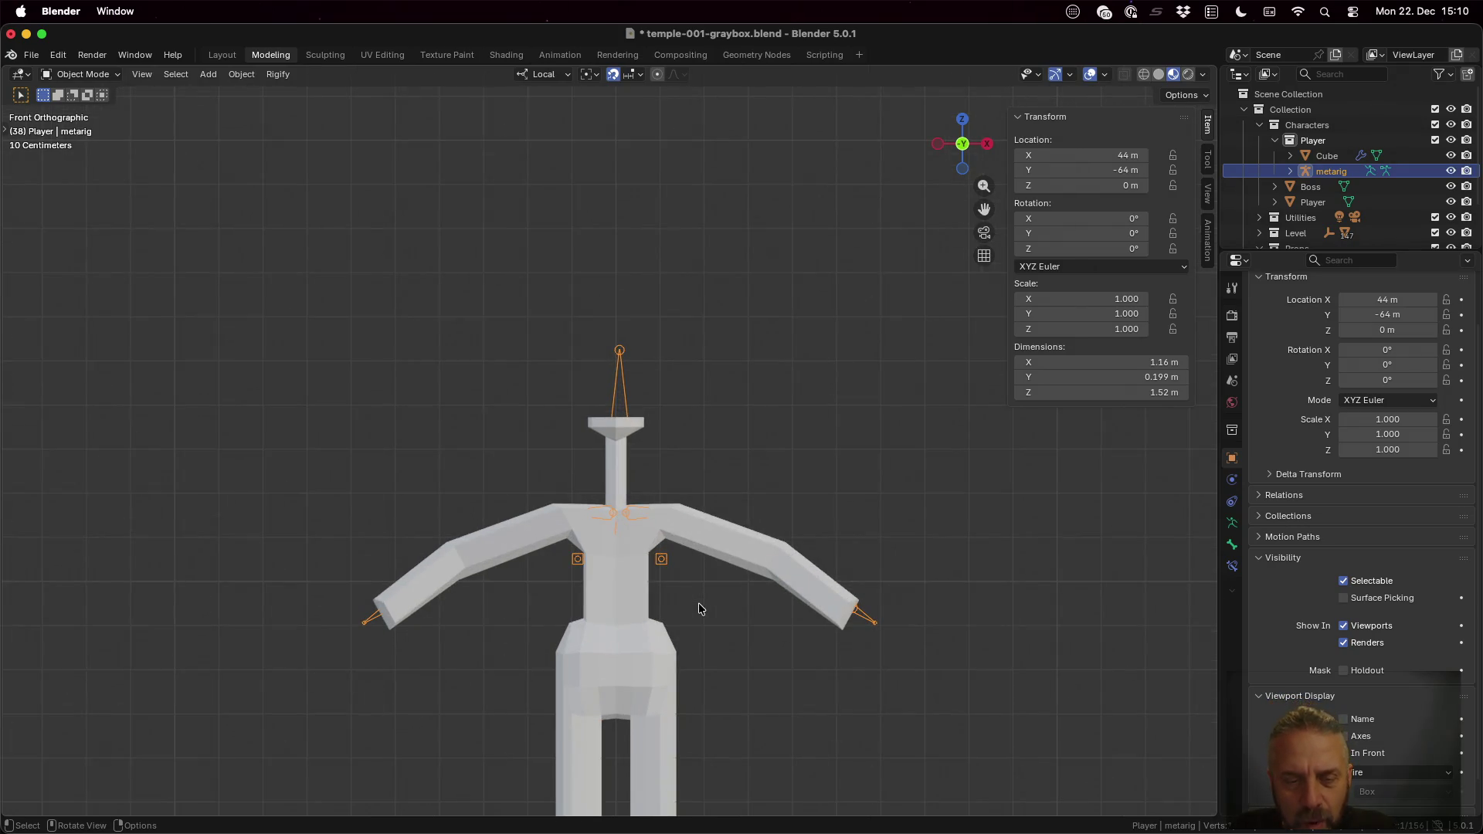
{"action": "scroll", "coordinate": [699, 609], "scroll_direction": "down", "scroll_amount": 3}
{"action": "scroll", "coordinate": [698, 608], "scroll_direction": "down", "scroll_amount": 1}
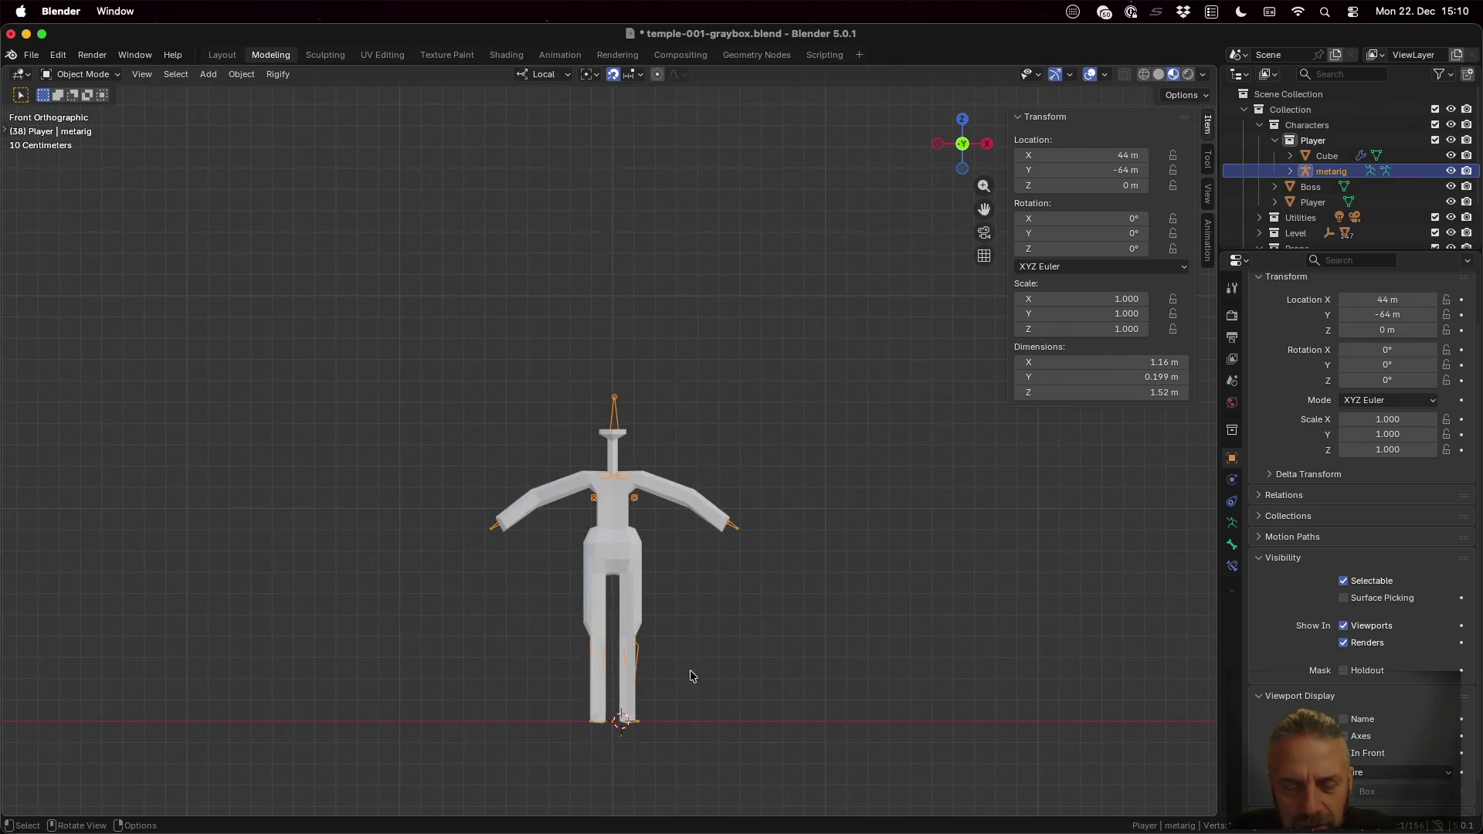
{"action": "scroll", "coordinate": [679, 711], "scroll_direction": "up", "scroll_amount": 1}
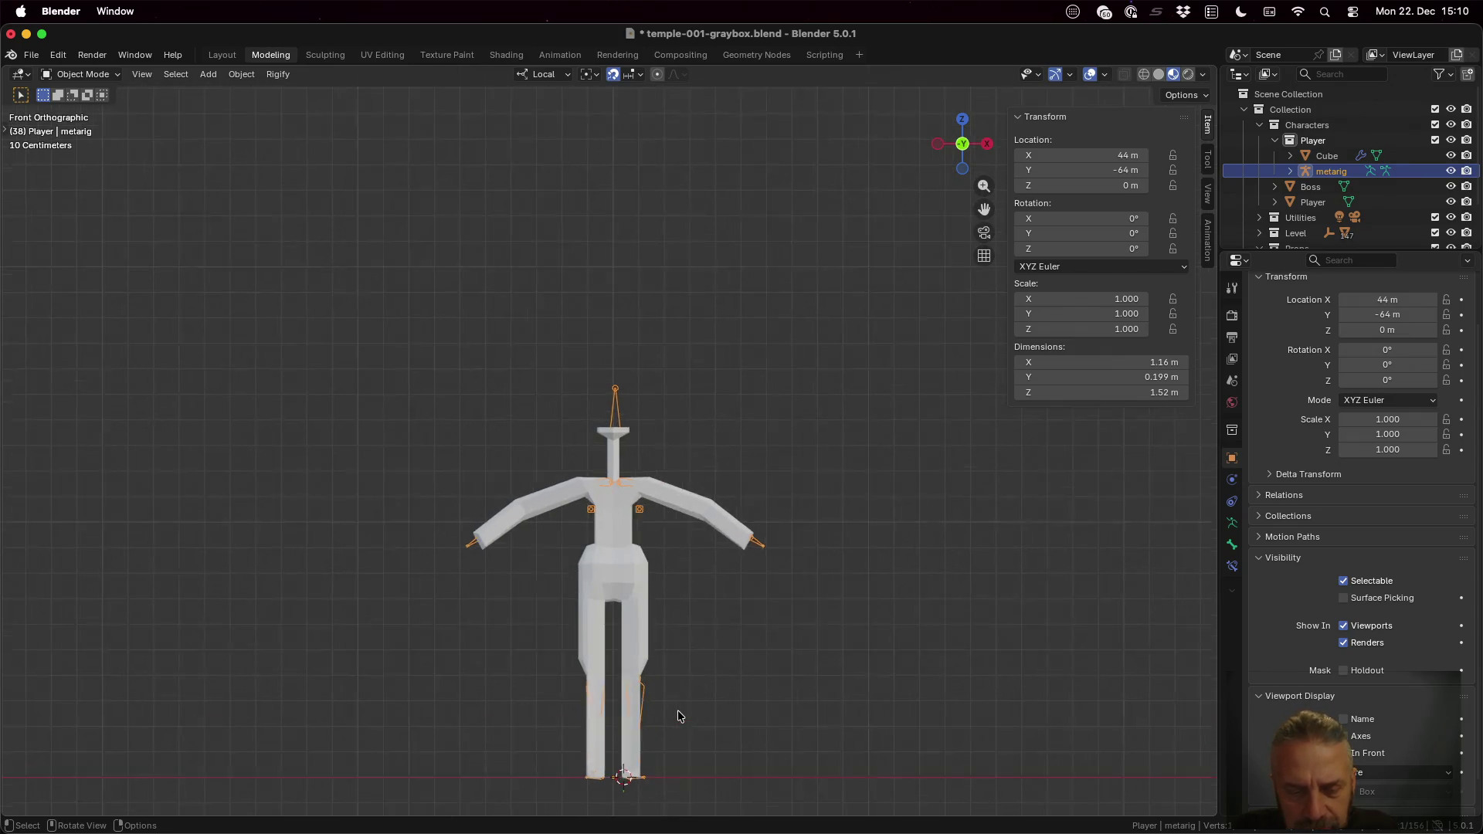
{"action": "scroll", "coordinate": [678, 710], "scroll_direction": "up", "scroll_amount": 2}
{"action": "scroll", "coordinate": [771, 474], "scroll_direction": "down", "scroll_amount": 2}
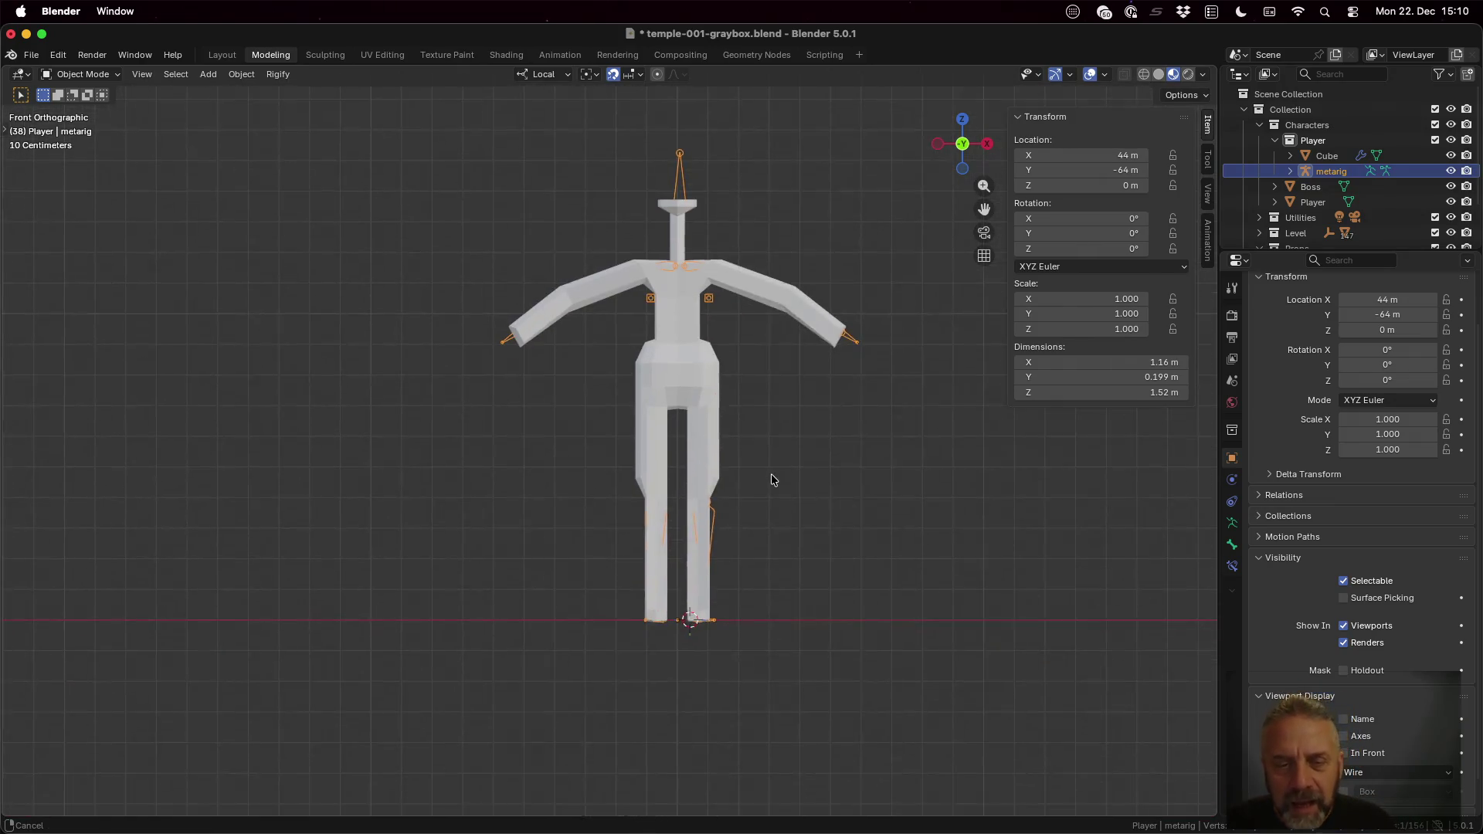
{"action": "key", "text": "Tab"}
{"action": "scroll", "coordinate": [771, 474], "scroll_direction": "up", "scroll_amount": 1}
Step: Select all rig bones, nudge them along local X and set spine.003 head X to 0 m
{"action": "key", "text": "a"}
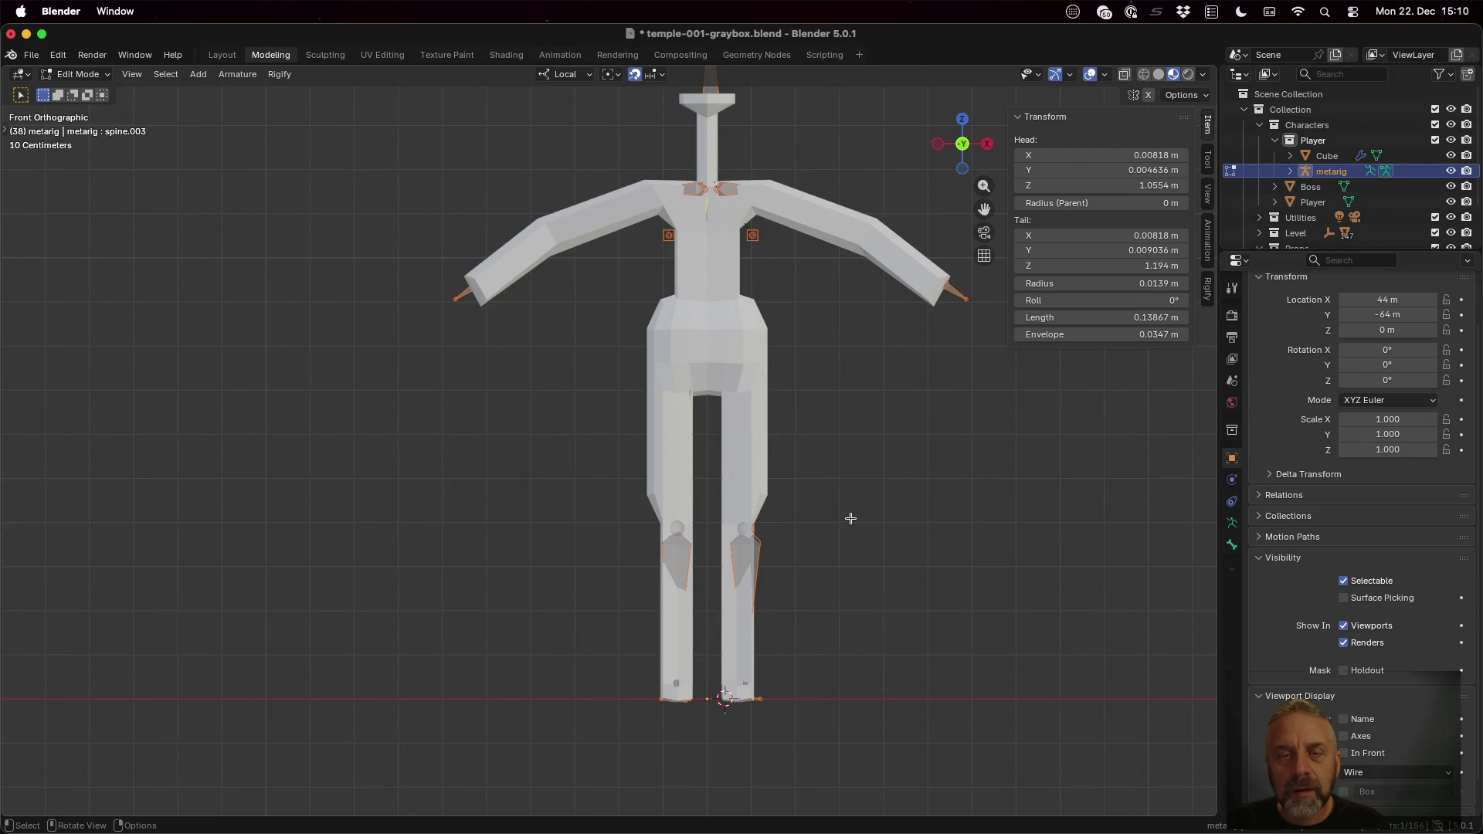
{"action": "key", "text": "g"}
{"action": "key", "text": "x"}
{"action": "key", "text": "x"}
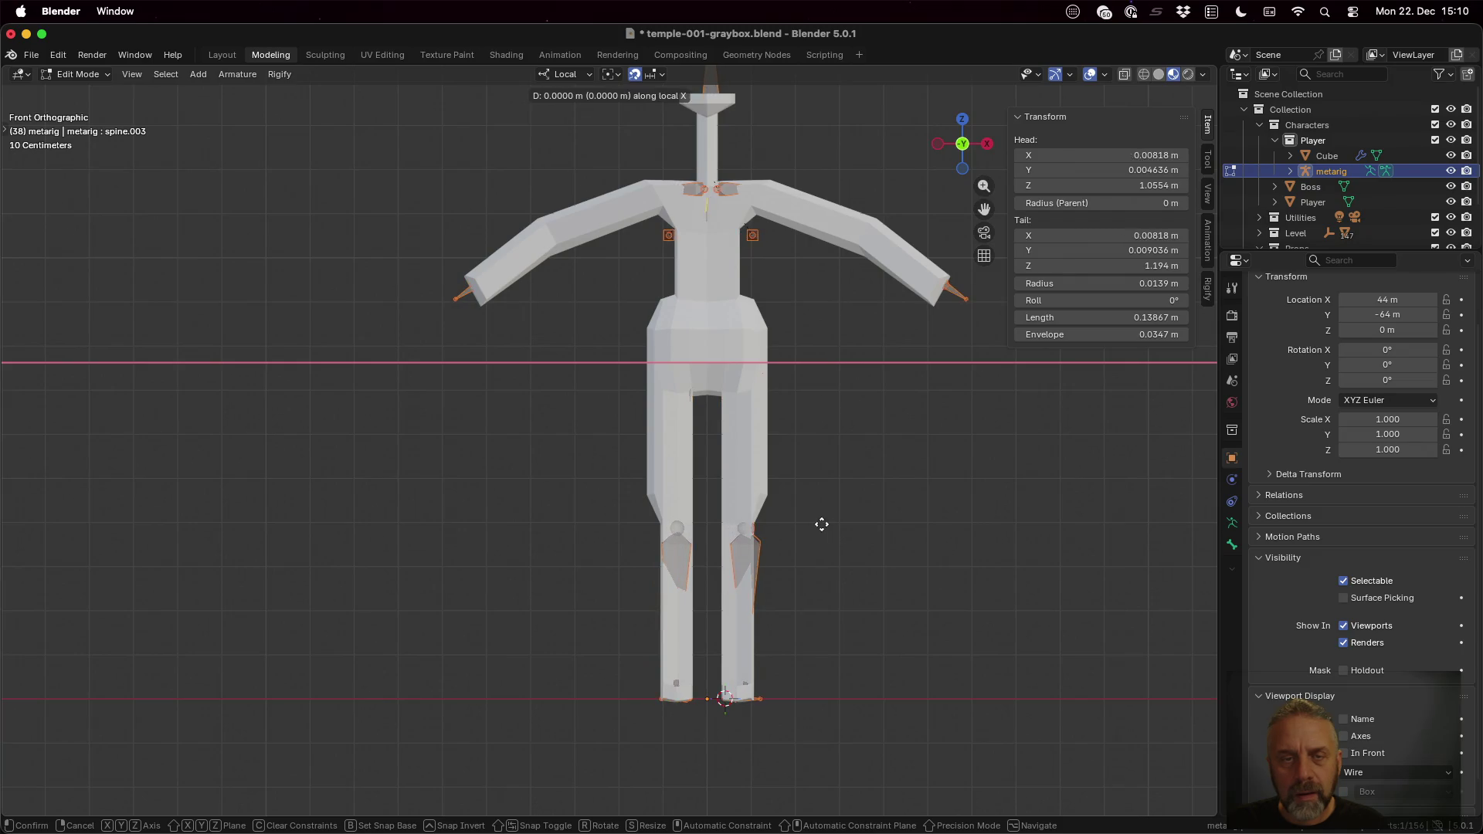
{"action": "left_click", "coordinate": [815, 520]}
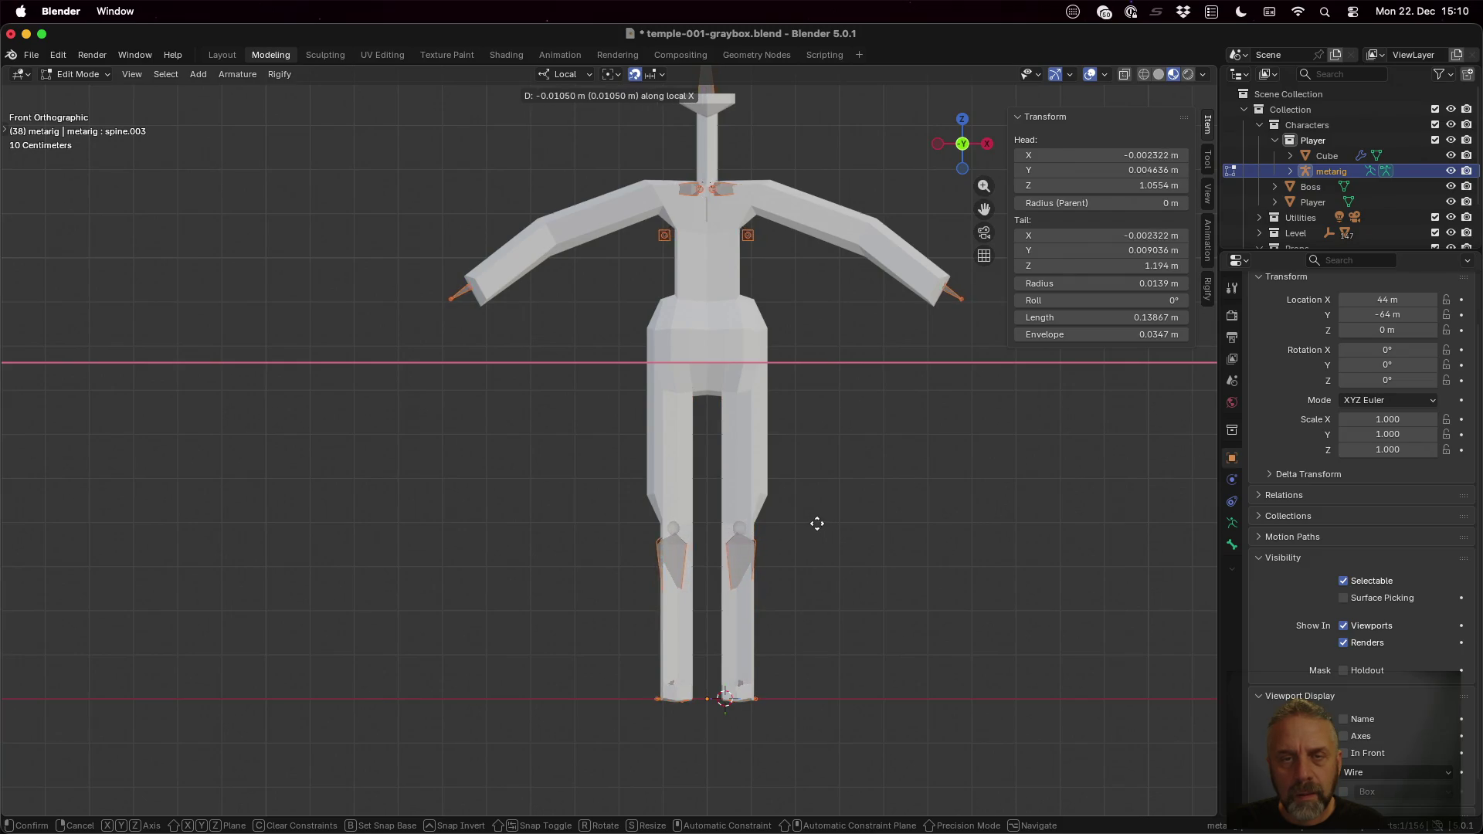
{"action": "left_click", "coordinate": [1141, 154]}
{"action": "type", "text": "0"}
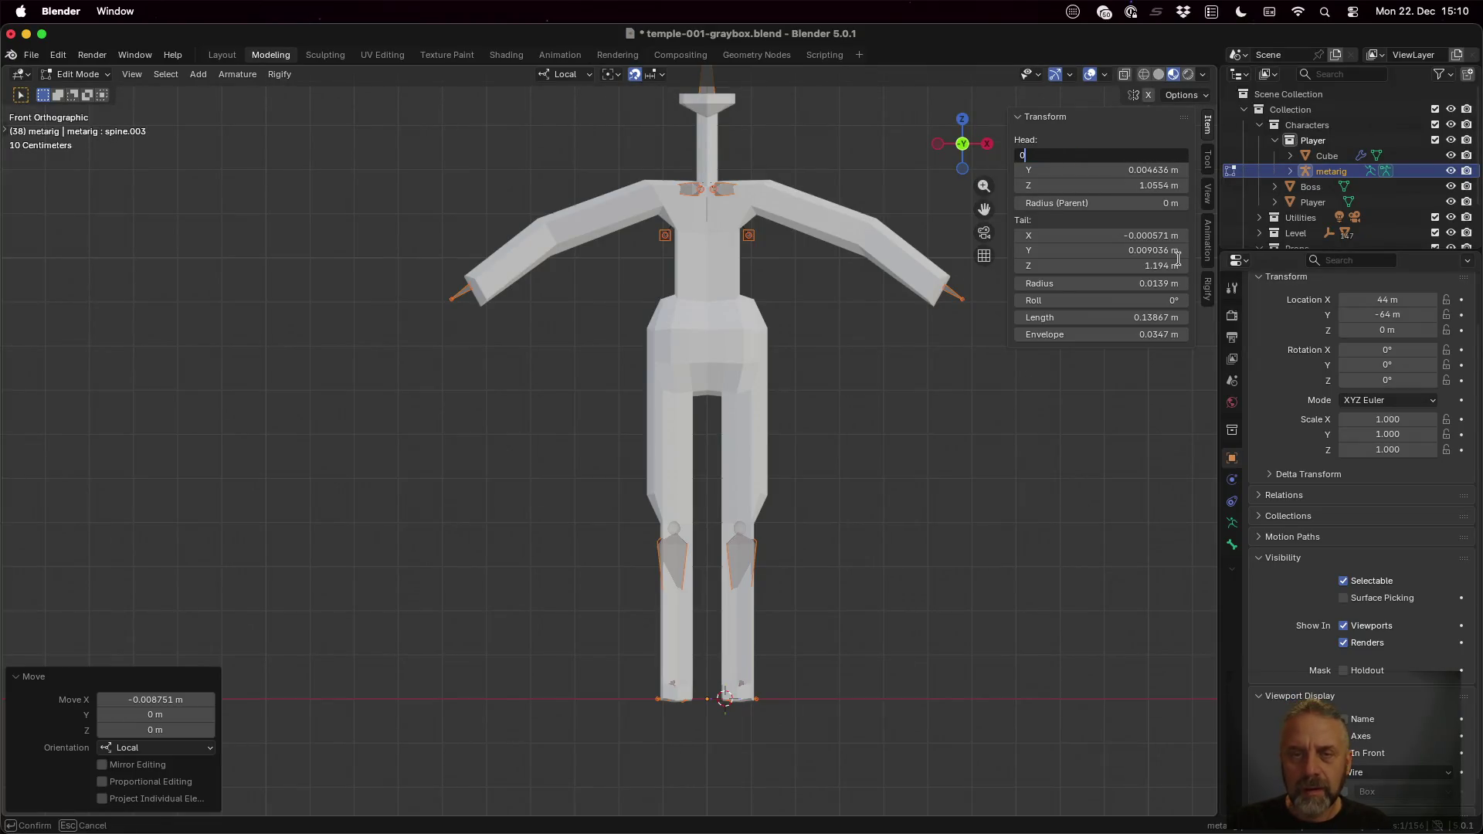
{"action": "key", "text": "Return"}
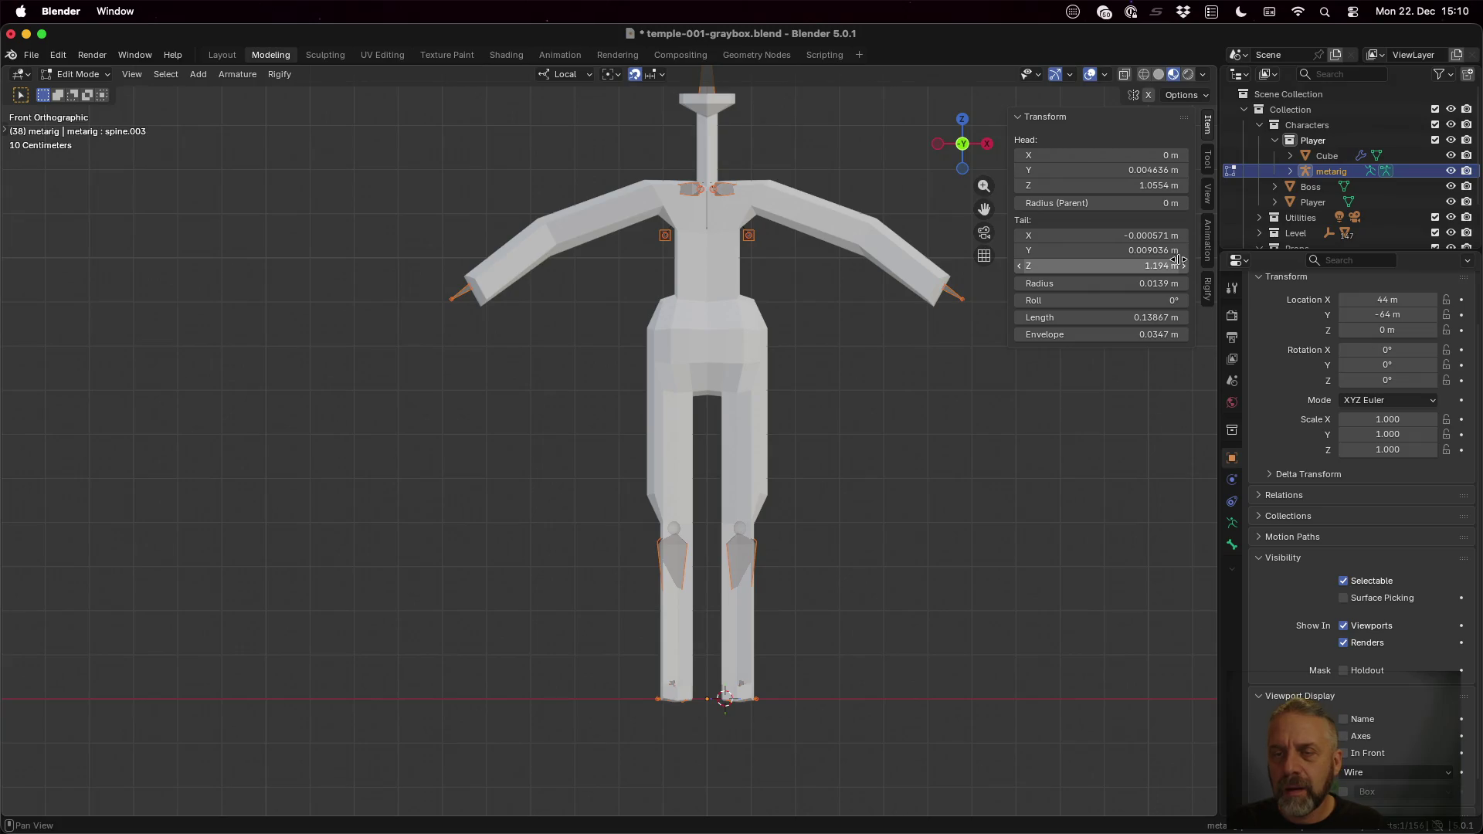
{"action": "scroll", "coordinate": [934, 359], "scroll_direction": "down", "scroll_amount": 1}
{"action": "mouse_move", "coordinate": [934, 364]}
{"action": "middle_mouse_down"}
{"action": "mouse_move", "coordinate": [865, 334]}
{"action": "mouse_move", "coordinate": [721, 361]}
{"action": "mouse_move", "coordinate": [888, 371]}
{"action": "mouse_move", "coordinate": [868, 366]}
{"action": "mouse_move", "coordinate": [887, 305]}
{"action": "mouse_move", "coordinate": [877, 371]}
{"action": "middle_mouse_up"}
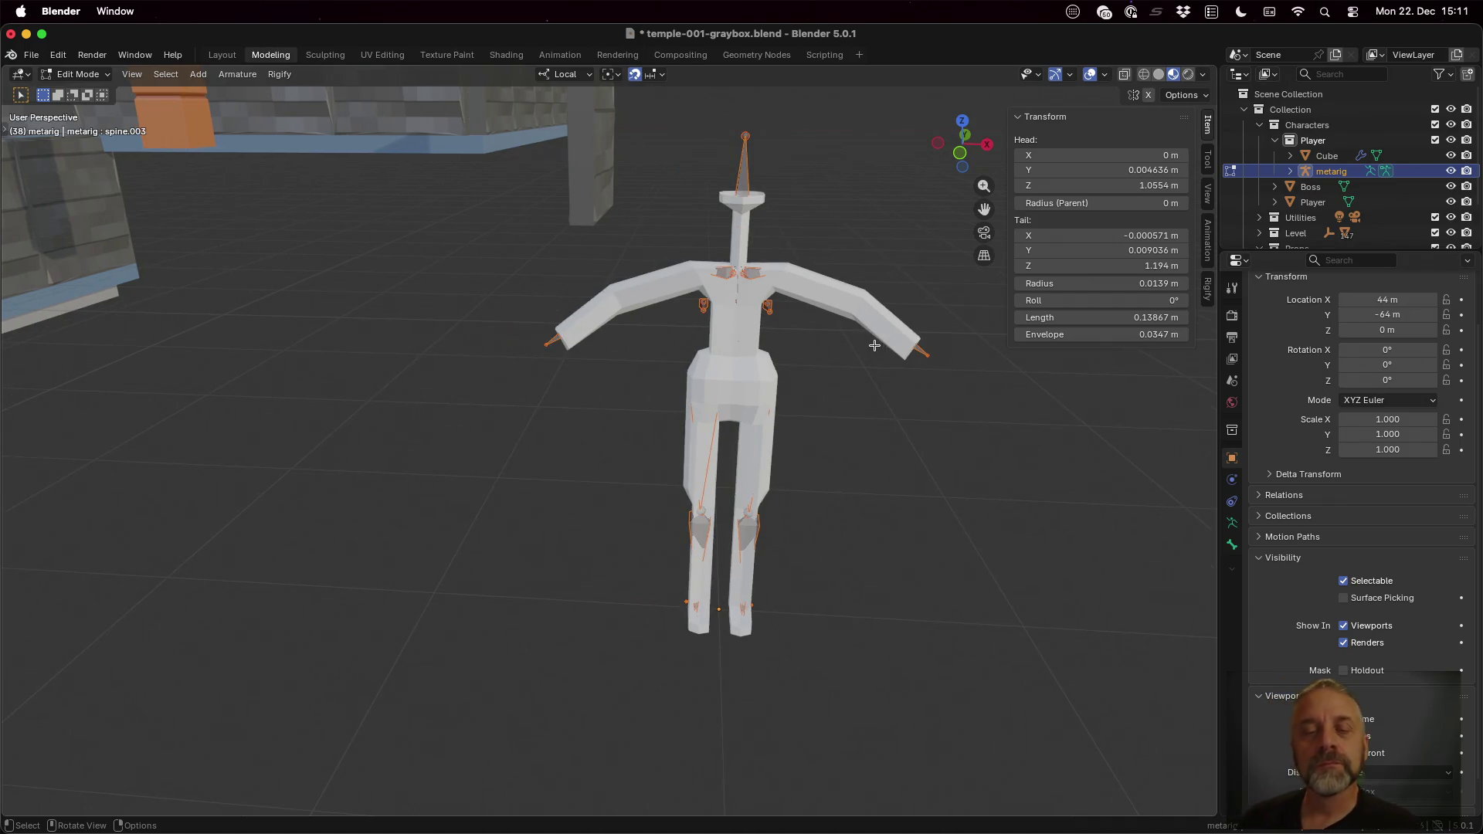
Step: Exit rig editing and select the character's Cube body mesh with its Mirror modifier
{"action": "mouse_move", "coordinate": [867, 364]}
{"action": "middle_mouse_down"}
{"action": "mouse_move", "coordinate": [849, 368]}
{"action": "mouse_move", "coordinate": [811, 307]}
{"action": "middle_mouse_up"}
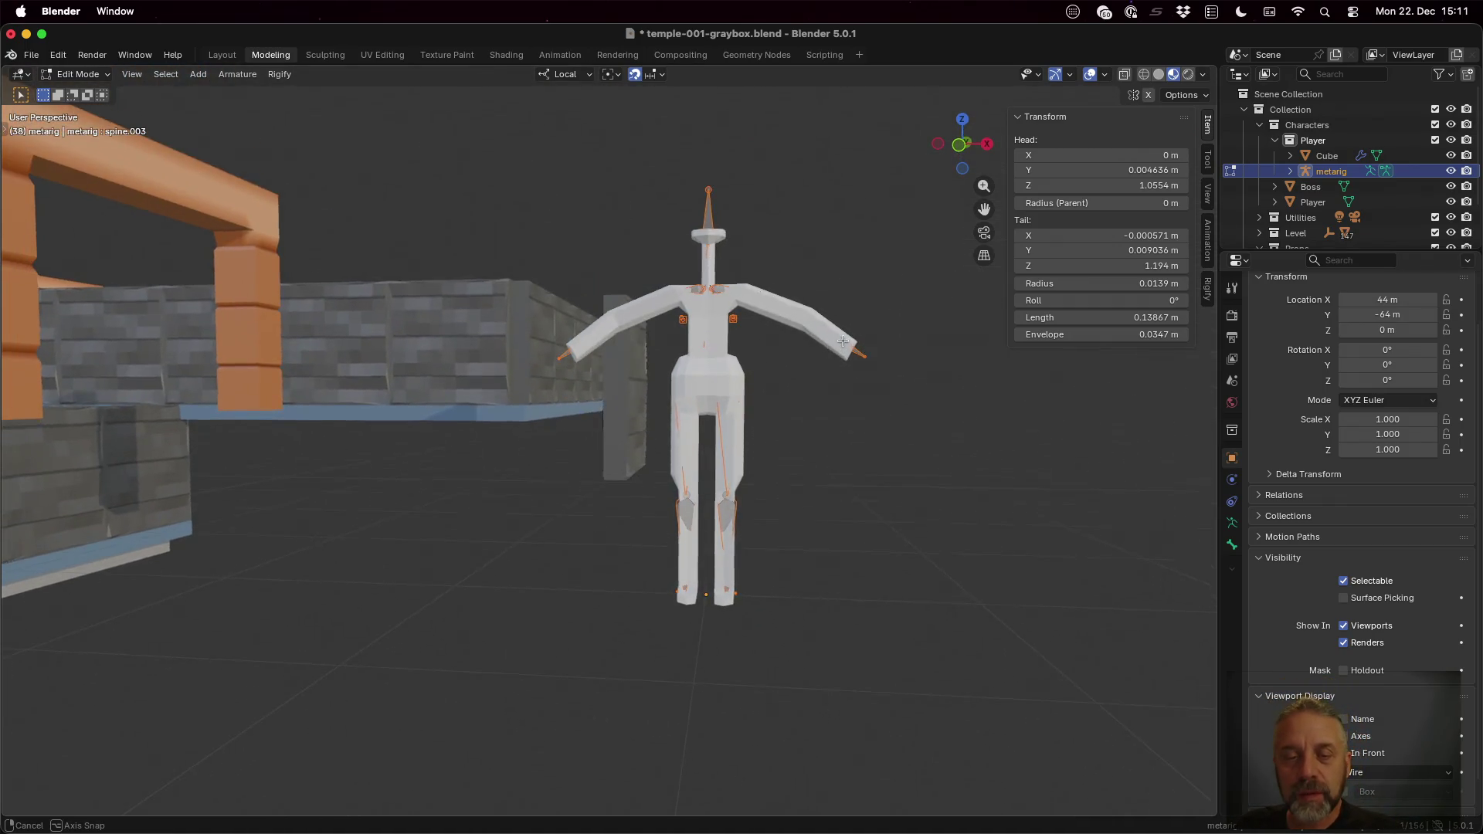
{"action": "scroll", "coordinate": [755, 408], "scroll_direction": "up", "scroll_amount": 3}
{"action": "scroll", "coordinate": [754, 408], "scroll_direction": "up", "scroll_amount": 3}
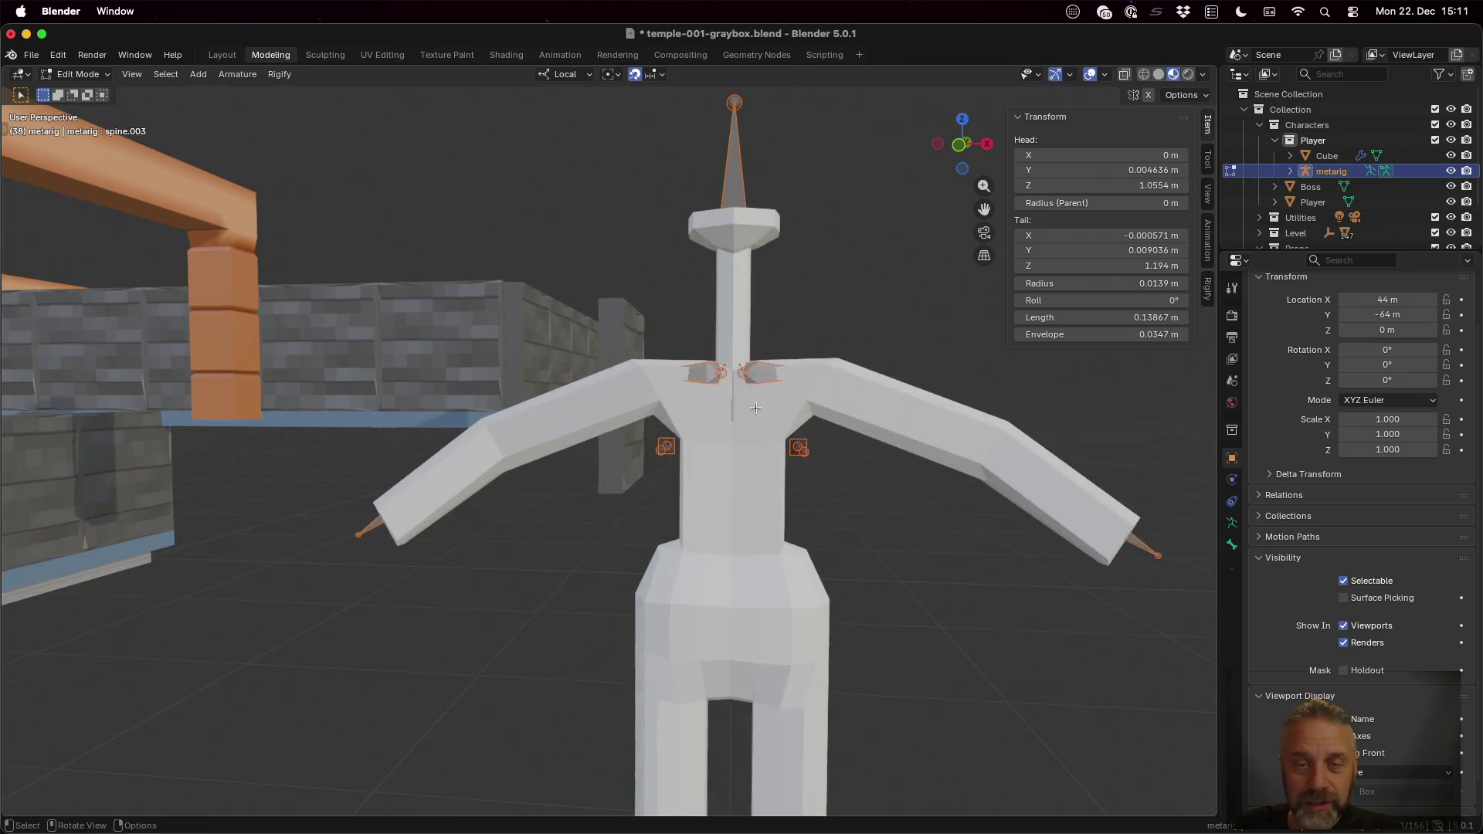
{"action": "mouse_move", "coordinate": [819, 304]}
{"action": "middle_mouse_down"}
{"action": "mouse_move", "coordinate": [789, 387]}
{"action": "mouse_move", "coordinate": [800, 368]}
{"action": "middle_mouse_up"}
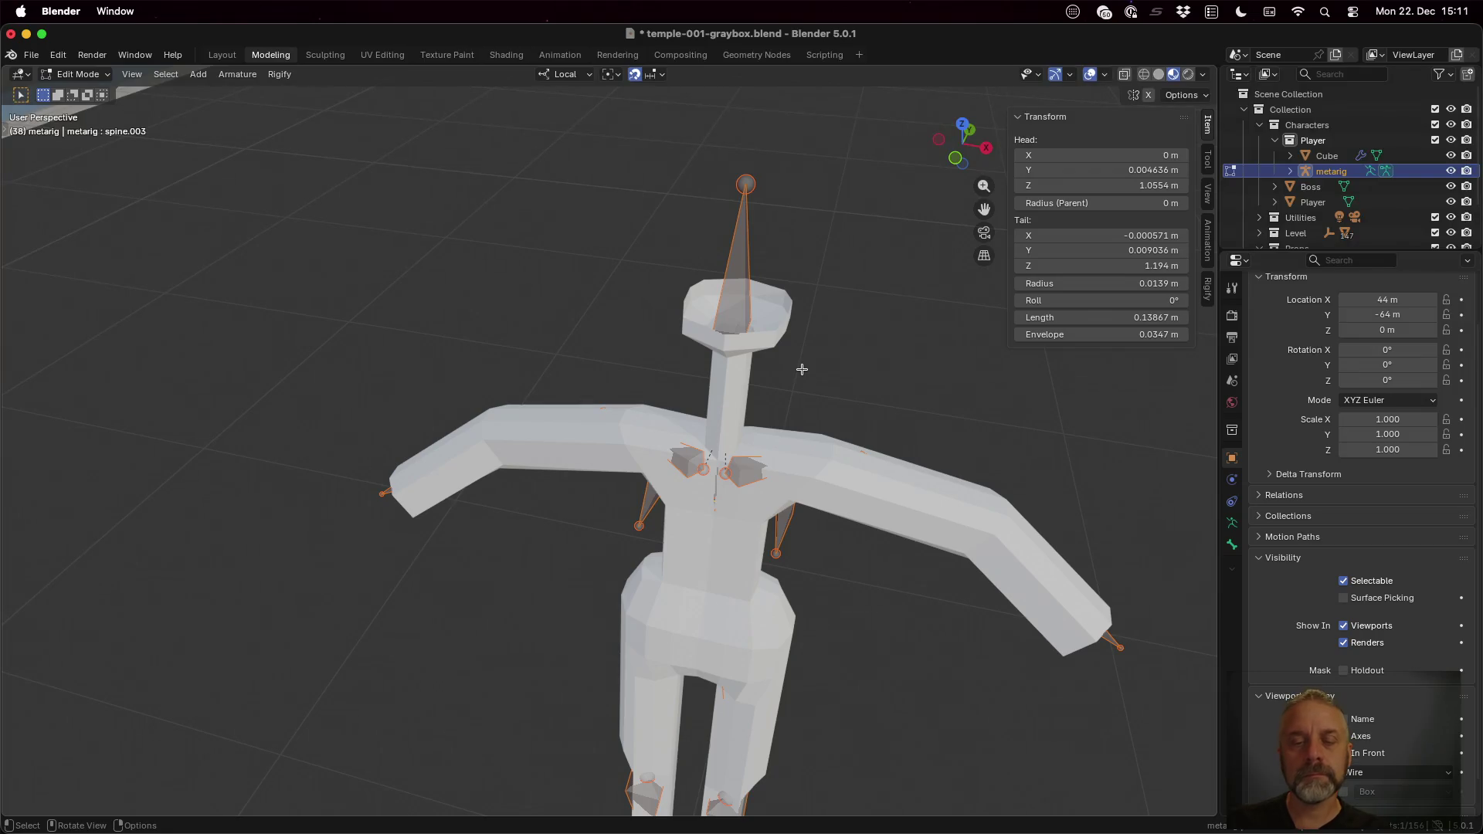
{"action": "key", "text": "Tab"}
{"action": "left_click", "coordinate": [881, 478]}
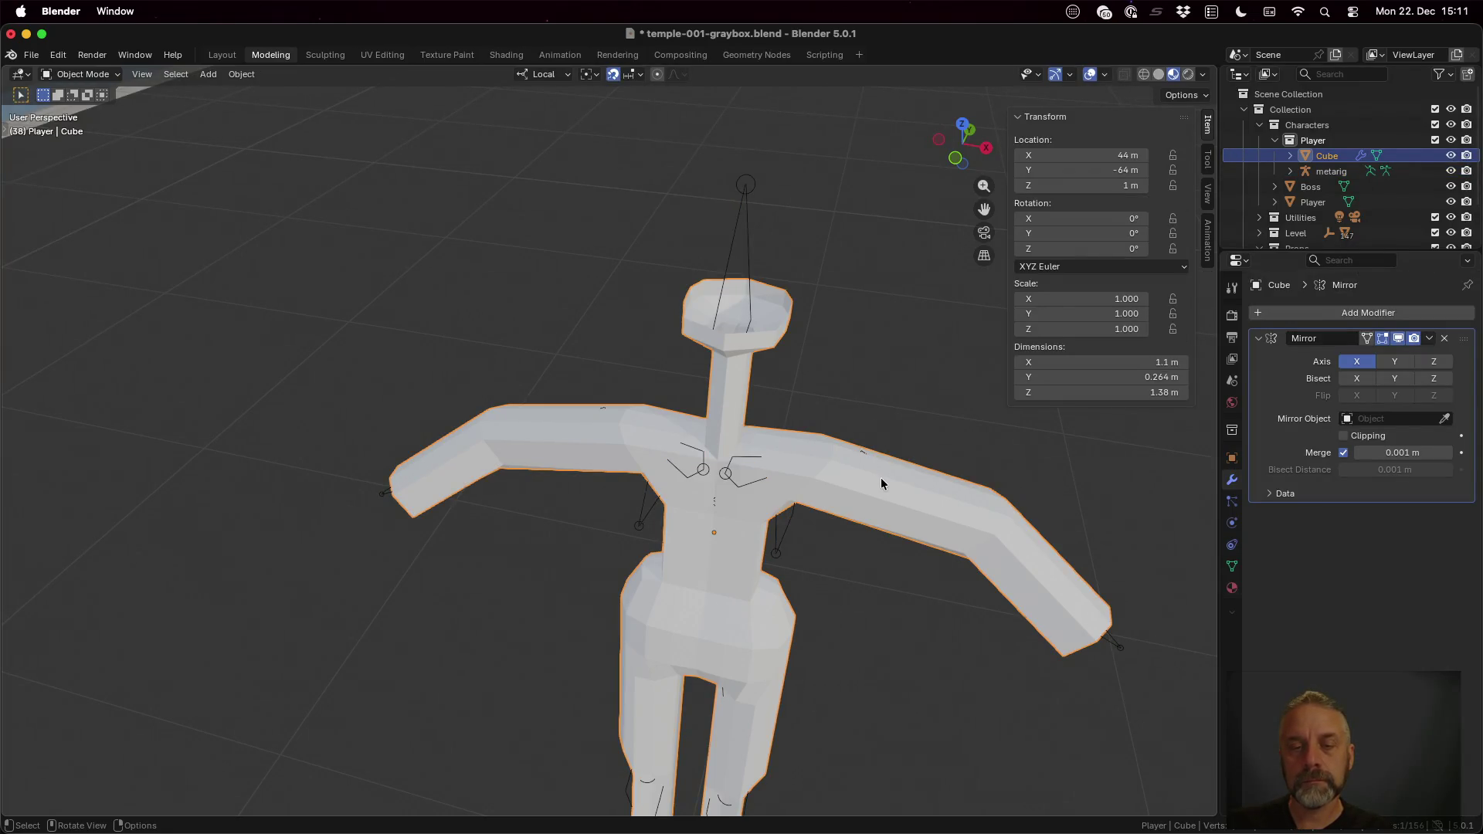
Step: Enter Edit Mode on the Cube mesh and inspect it from above and the front
{"action": "key", "text": "Tab"}
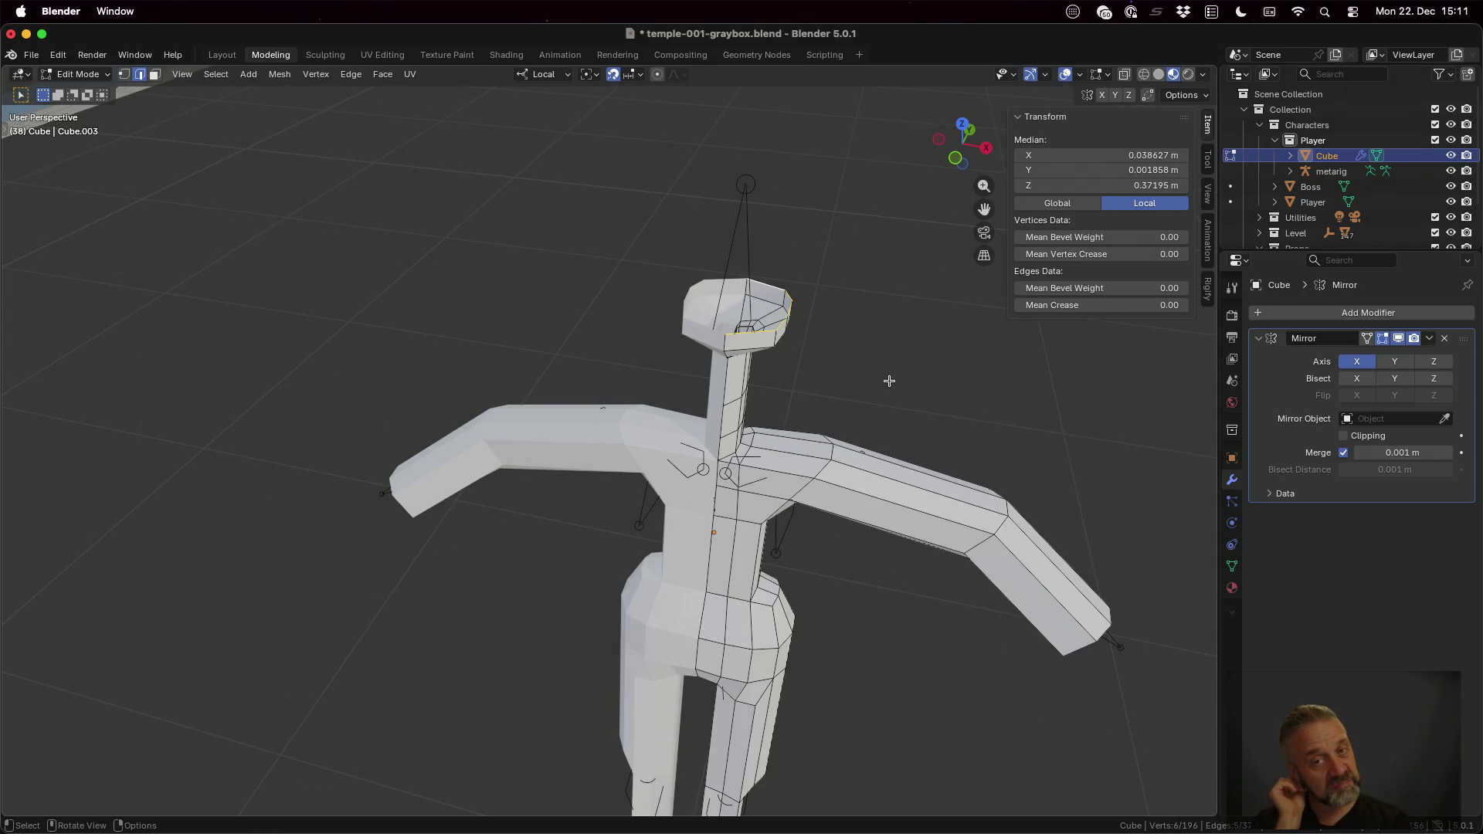
{"action": "mouse_move", "coordinate": [841, 282]}
{"action": "middle_mouse_down"}
{"action": "mouse_move", "coordinate": [858, 348]}
{"action": "mouse_move", "coordinate": [797, 287]}
{"action": "middle_mouse_up"}
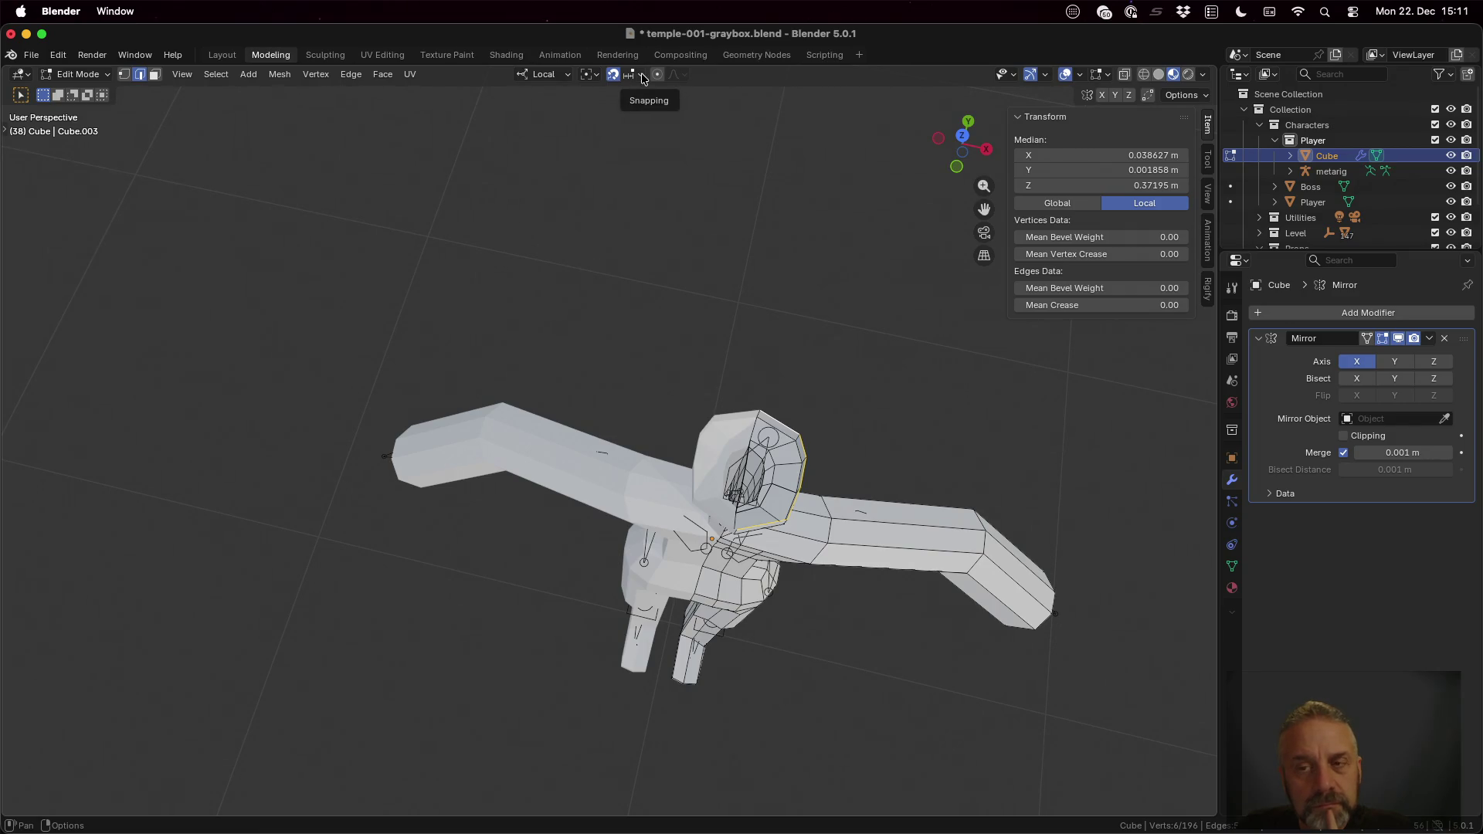
{"action": "middle_click_drag", "start_coordinate": [874, 414], "coordinate": [853, 364]}
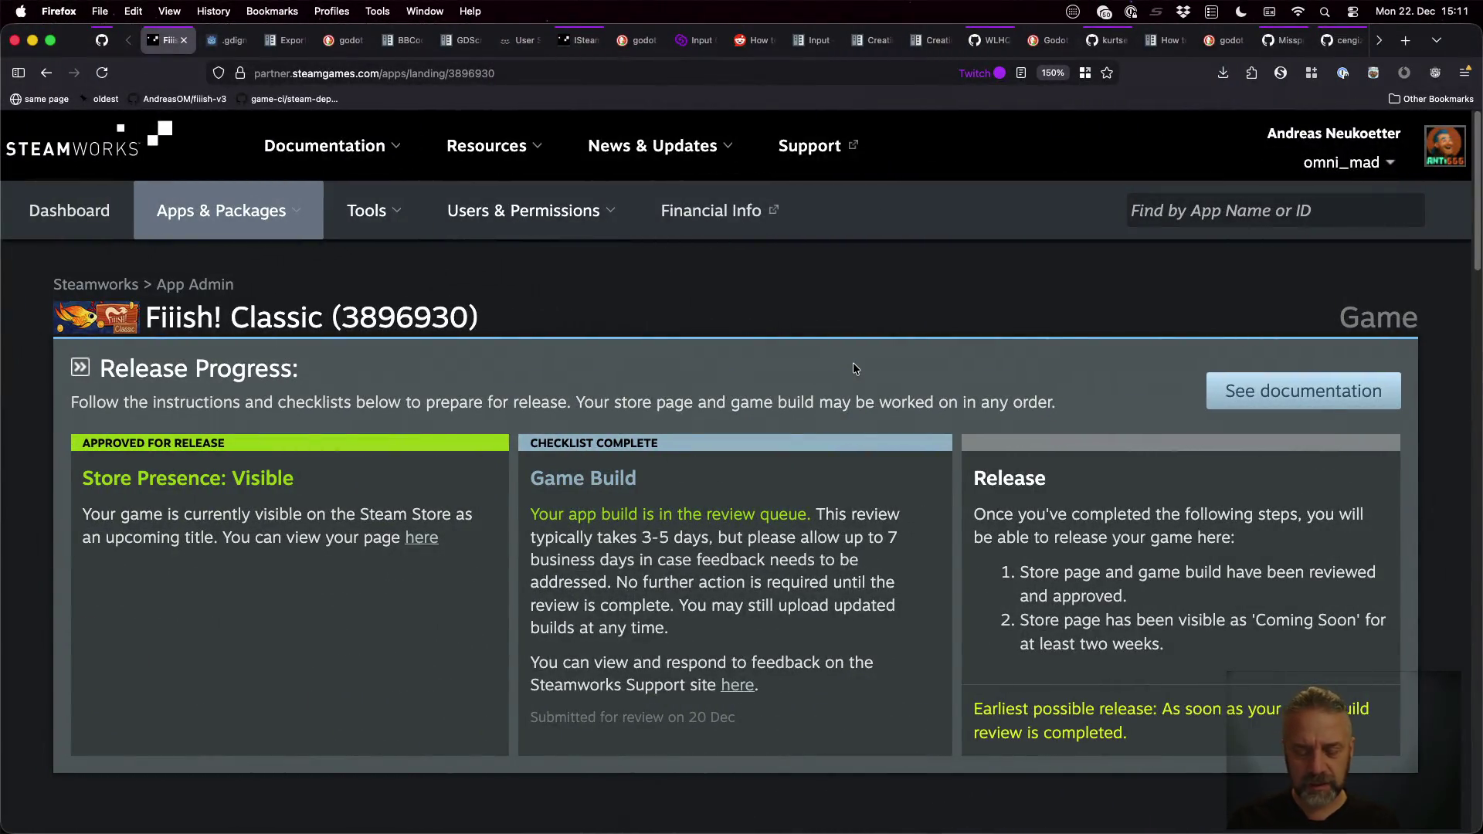
Step: Search the web in a new tab for 'blender scale away from center'
{"action": "key", "text": "super+t"}
{"action": "type", "text": "blen"}
{"action": "type", "text": "der scale away from center"}
{"action": "key", "text": "Return"}
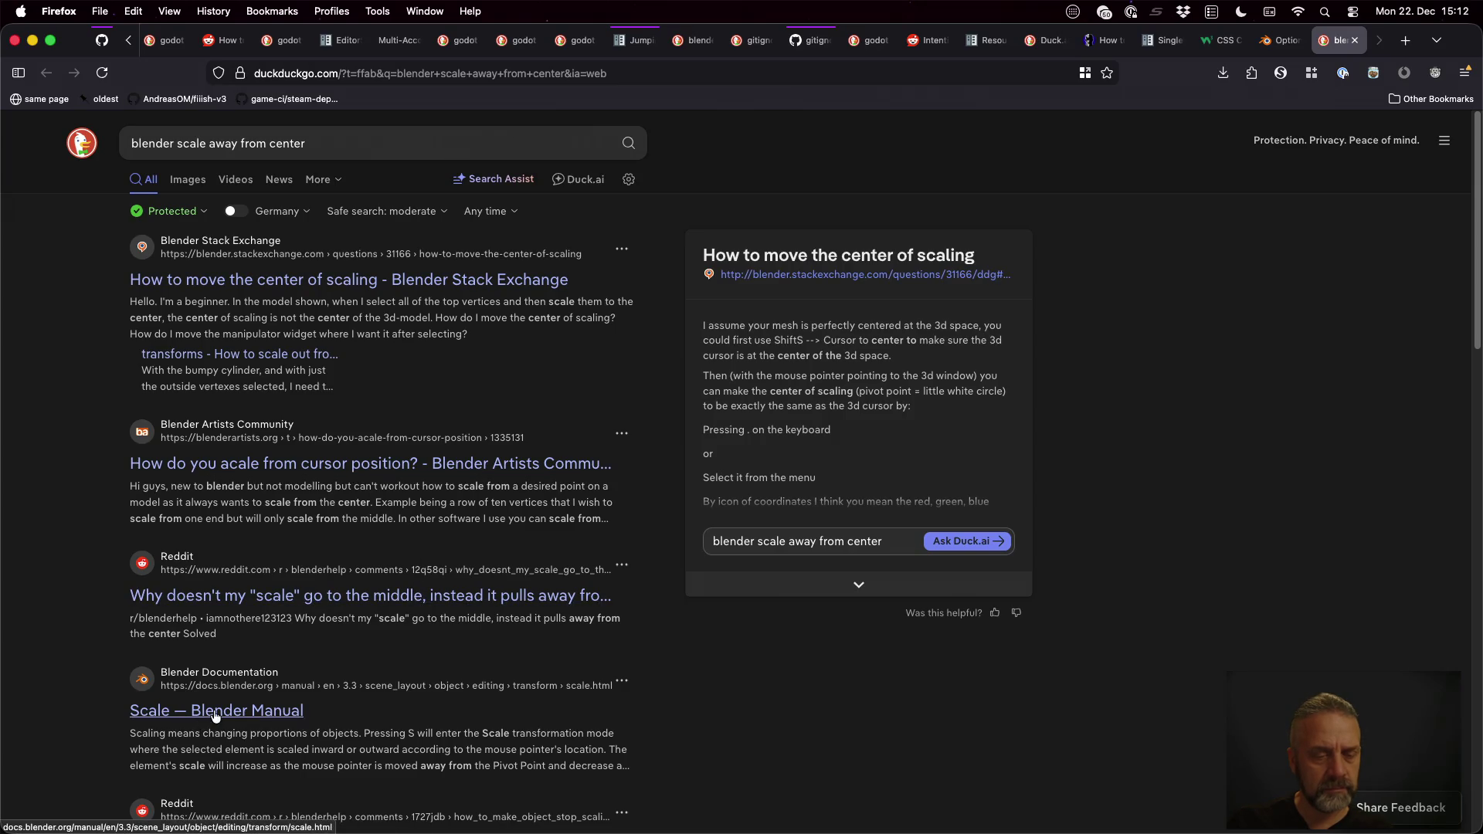
Step: Narrow the query to Blender 5 and open the Stack Exchange 'center of scaling' question in its own tab
{"action": "left_click", "coordinate": [176, 142]}
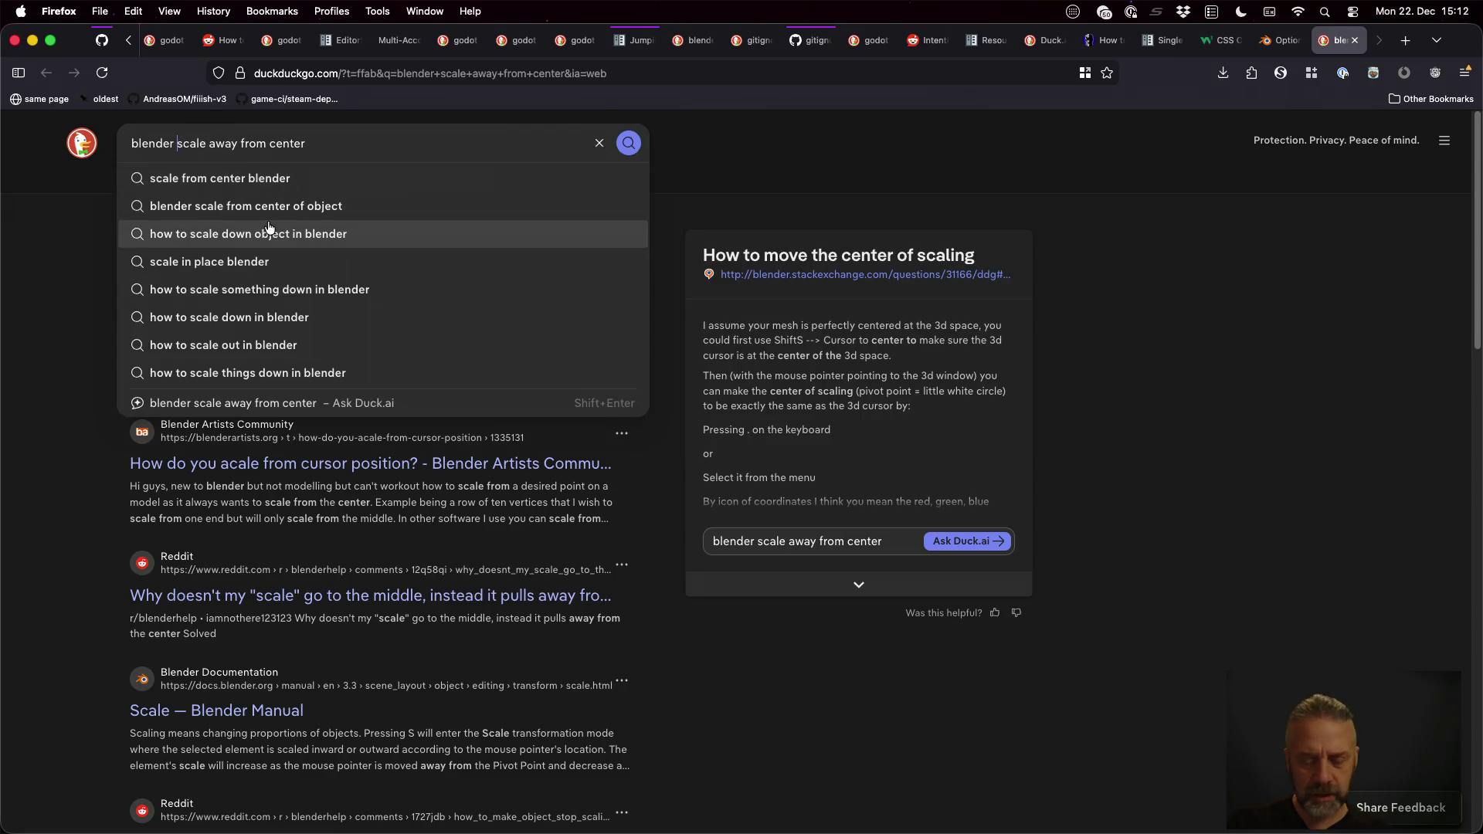
{"action": "type", "text": "5"}
{"action": "key", "text": "Return"}
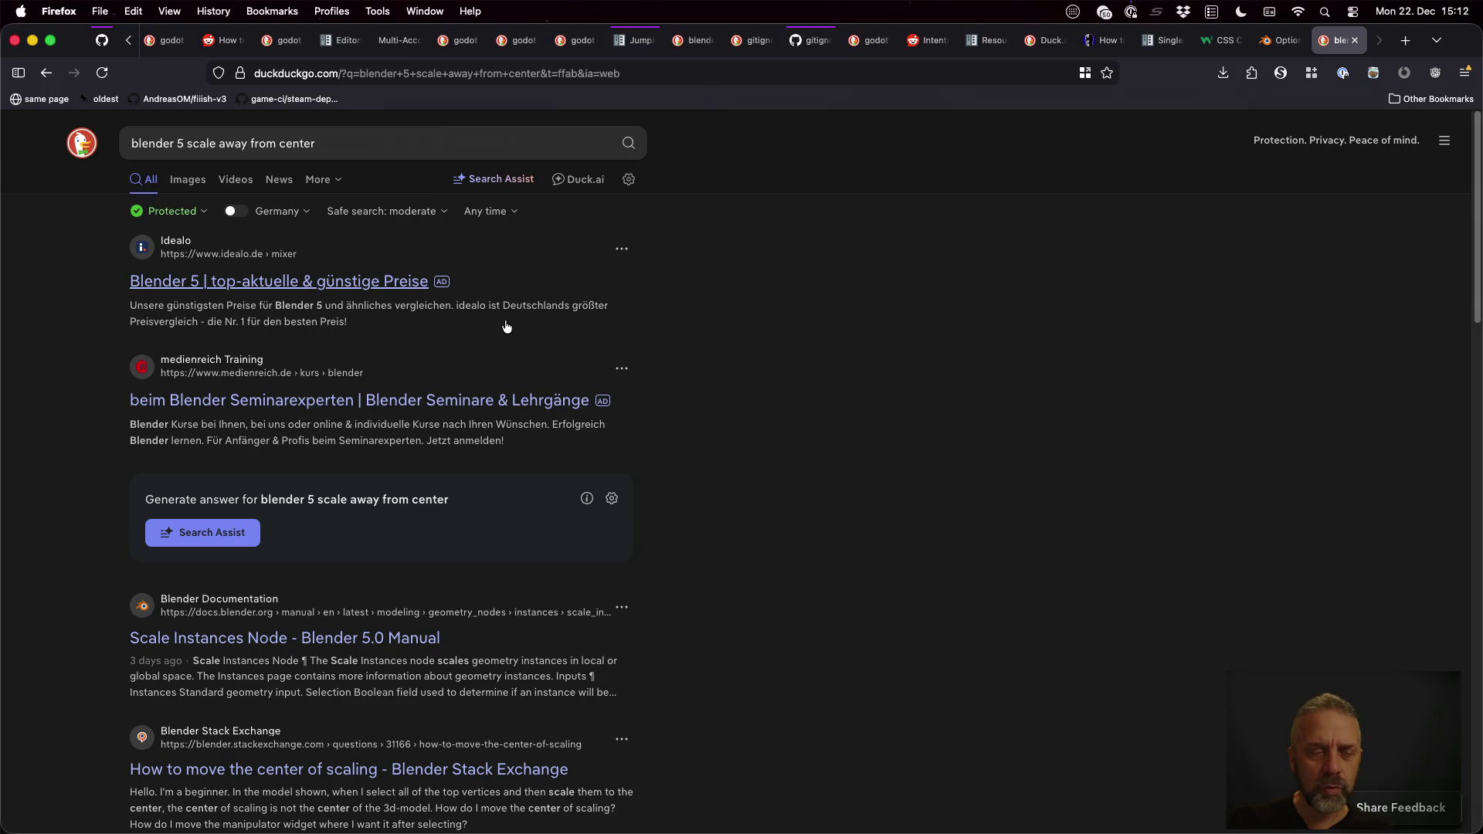
{"action": "scroll", "coordinate": [506, 326], "scroll_direction": "down", "scroll_amount": 2}
{"action": "scroll", "coordinate": [506, 327], "scroll_direction": "down", "scroll_amount": 2}
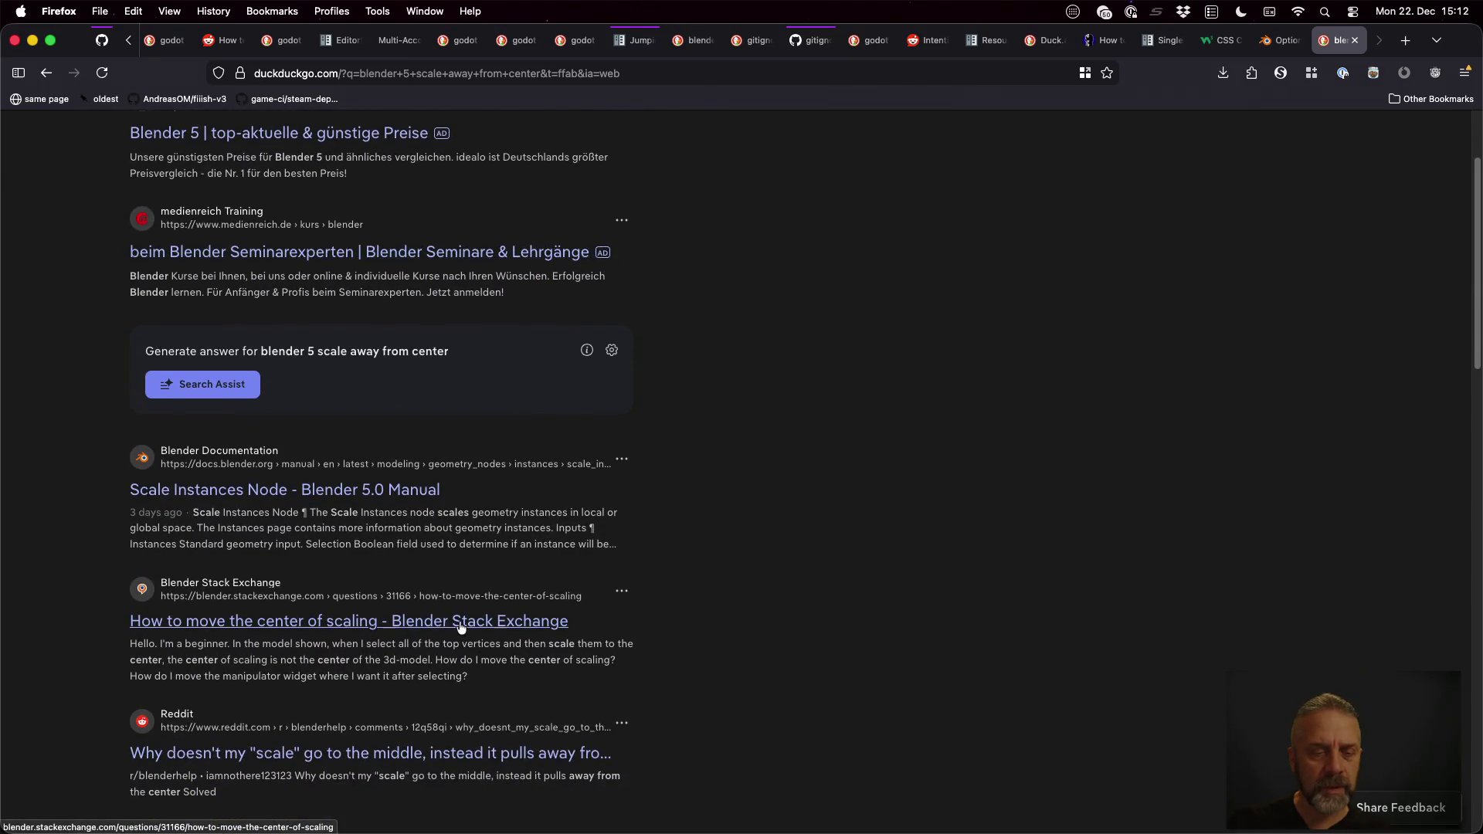
{"action": "middle_click", "coordinate": [417, 622]}
{"action": "key", "text": "ctrl+Tab"}
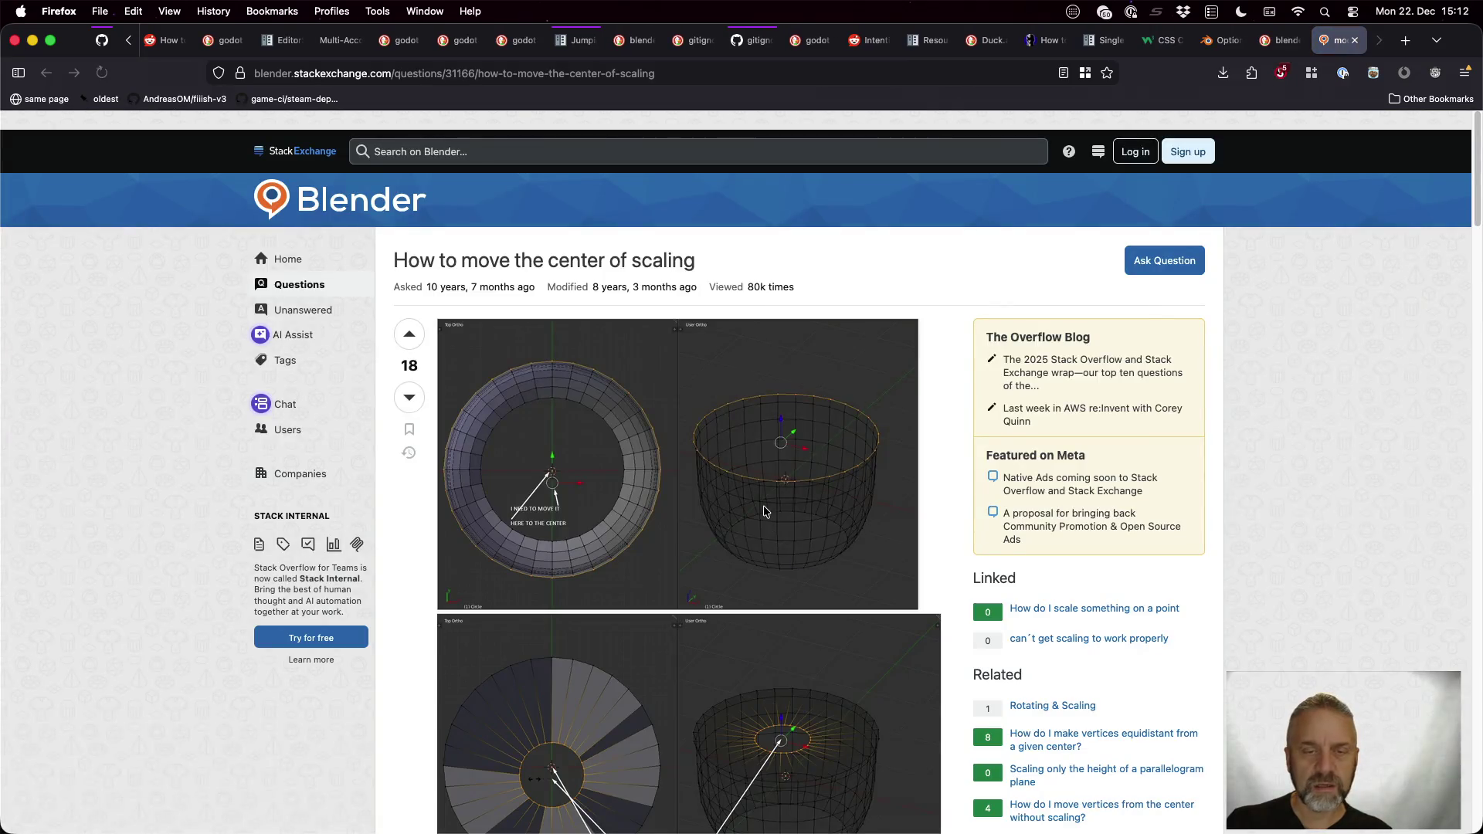
{"action": "scroll", "coordinate": [764, 505], "scroll_direction": "down", "scroll_amount": 6}
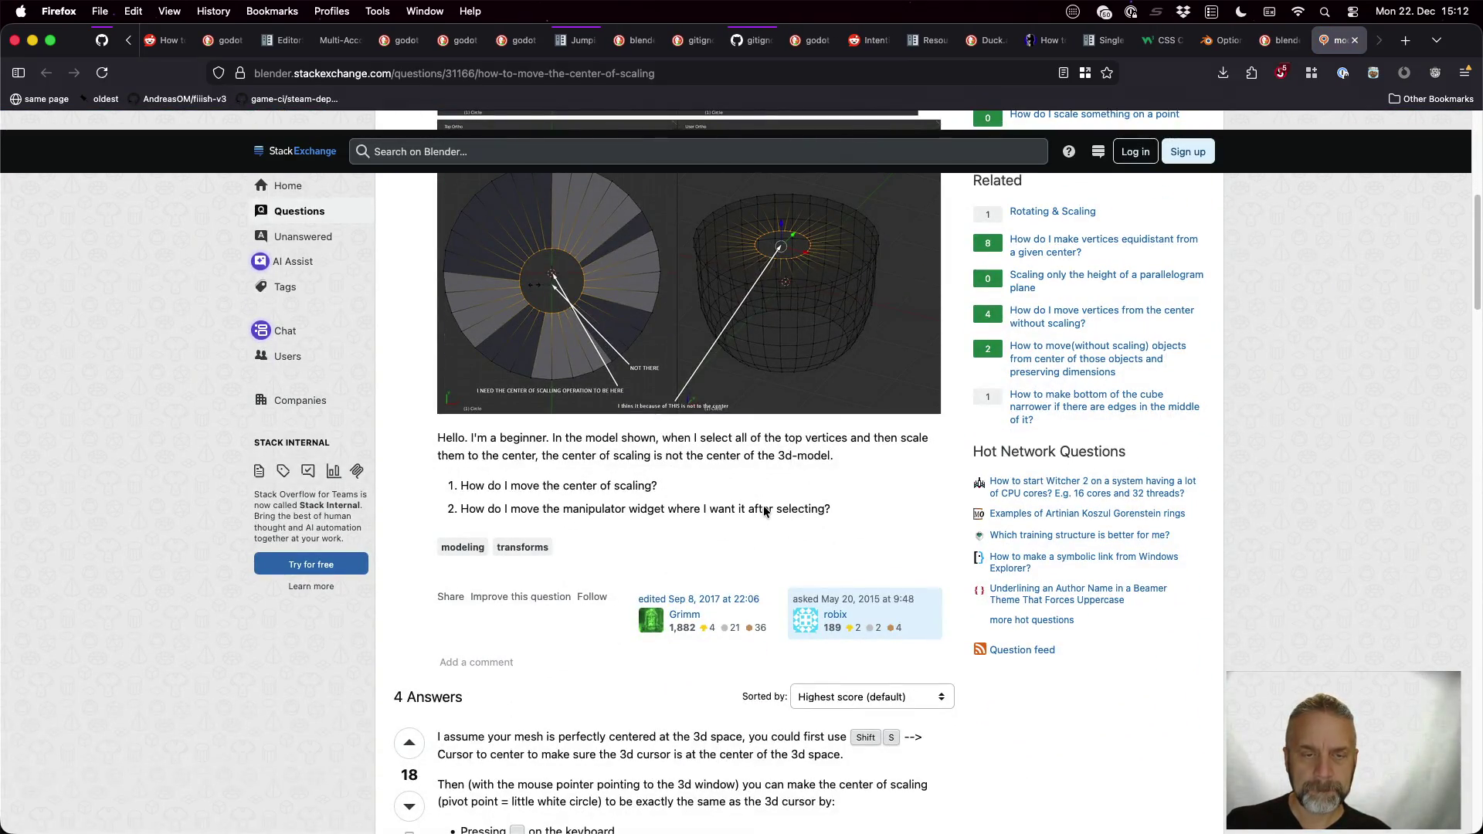
{"action": "scroll", "coordinate": [764, 506], "scroll_direction": "down", "scroll_amount": 5}
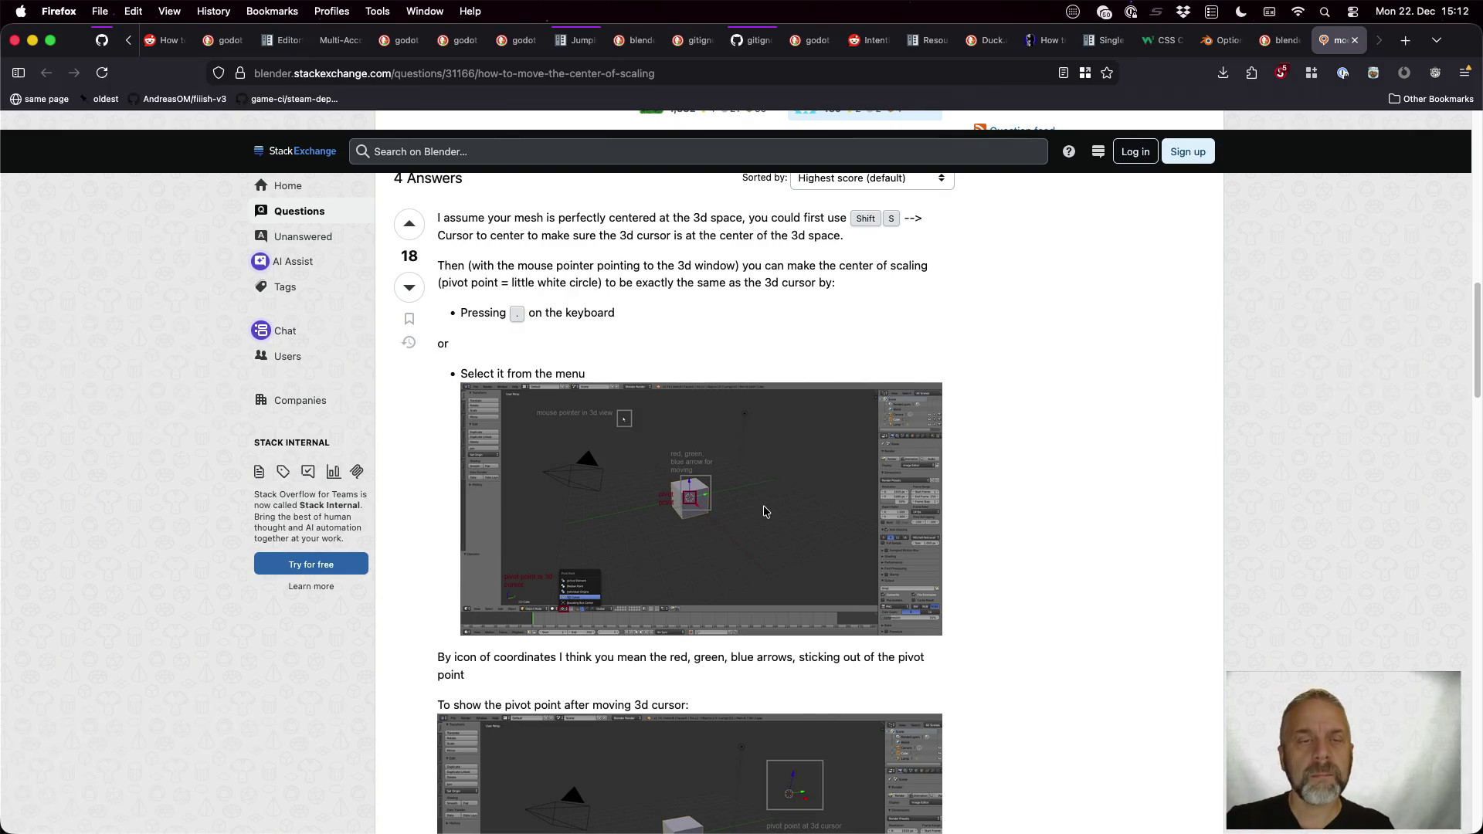
Step: Return to the Blender desktop space after reading the pivot-point answer
{"action": "key", "text": "ctrl+Right"}
{"action": "key", "text": "ctrl+Right"}
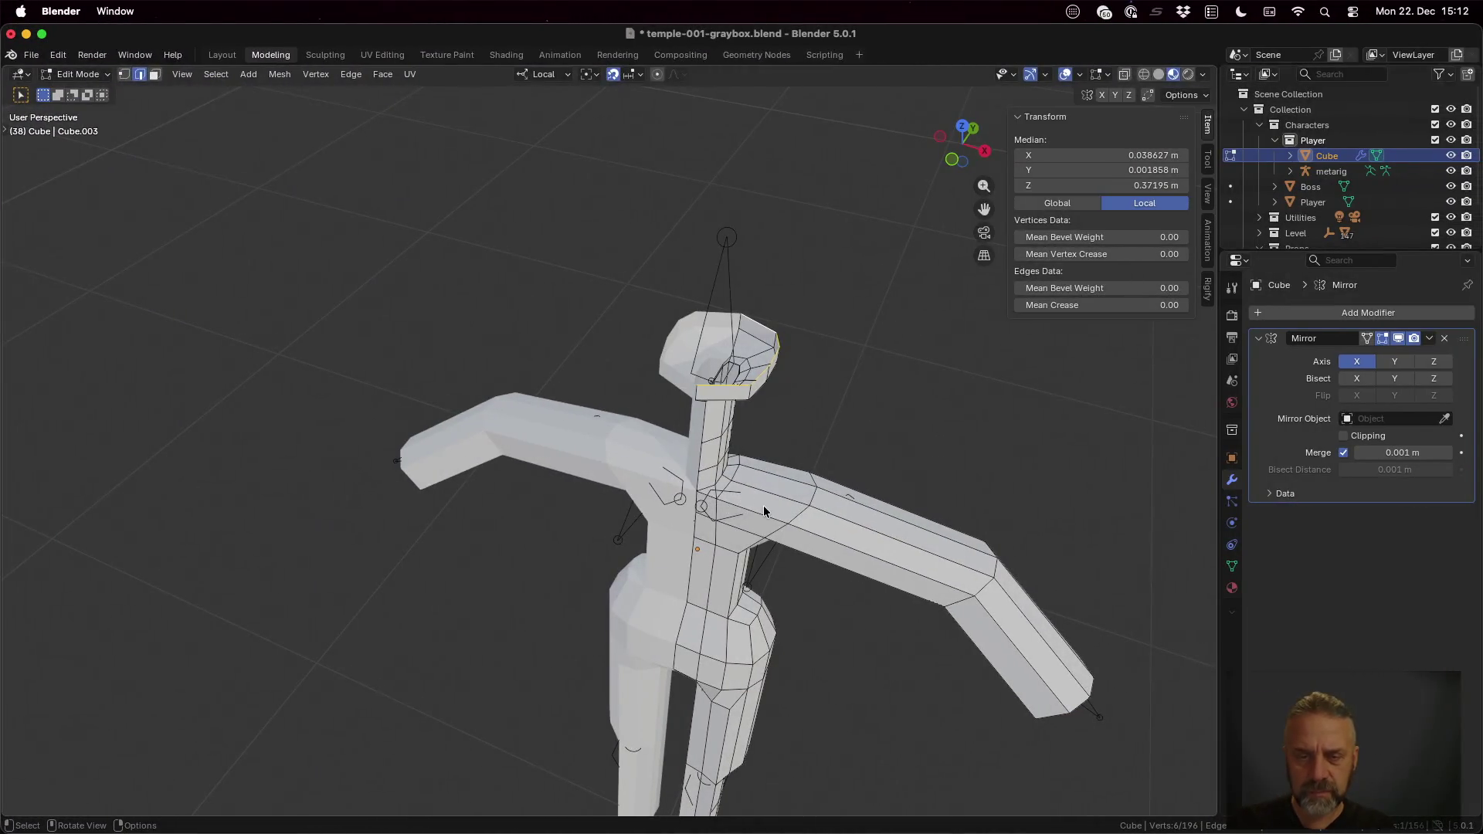
Step: Snap the 3D cursor to the active element, then to the world origin on the character's midline
{"action": "key", "text": "shift+s"}
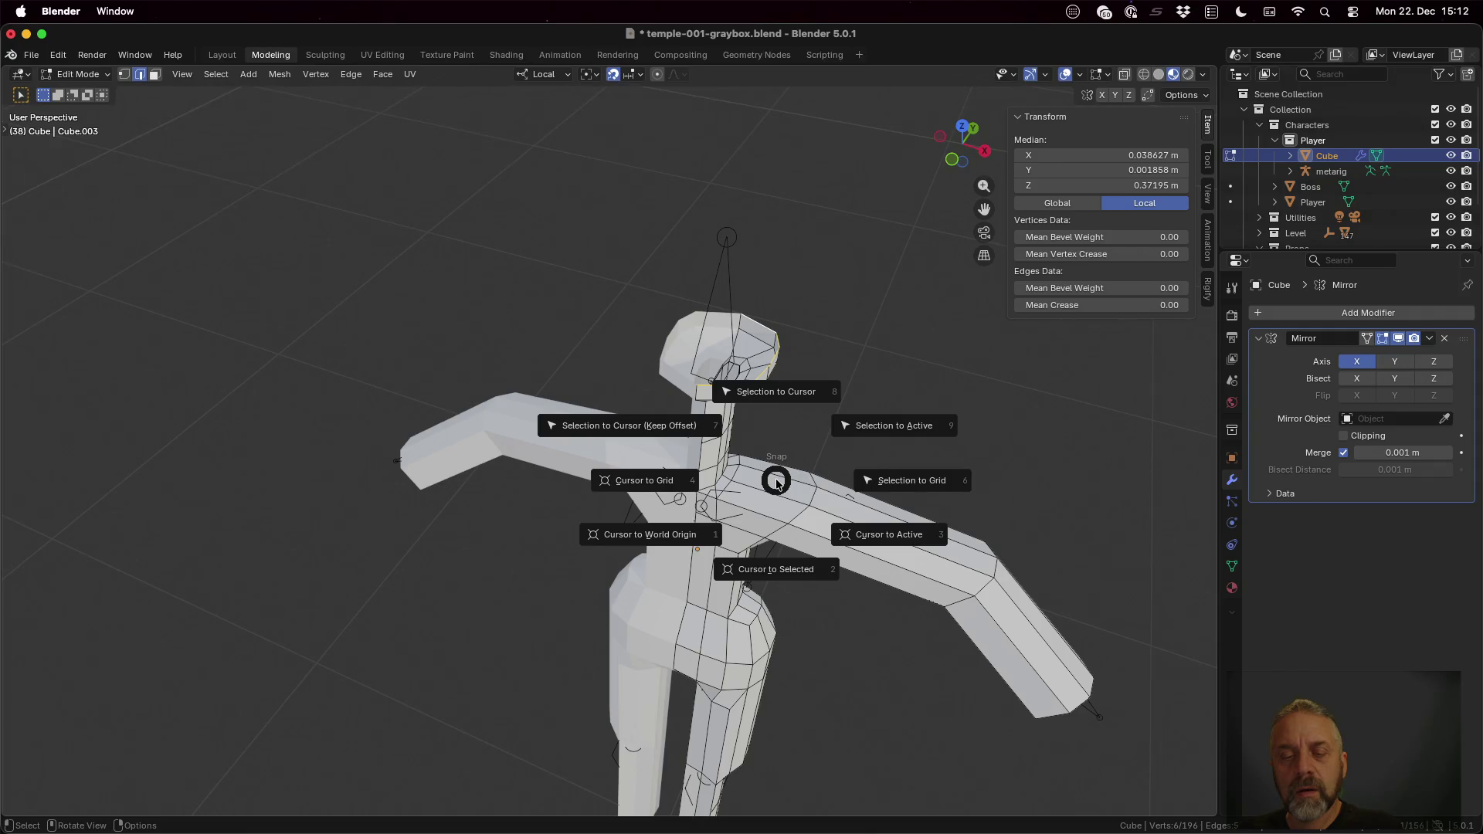
{"action": "left_click", "coordinate": [899, 534]}
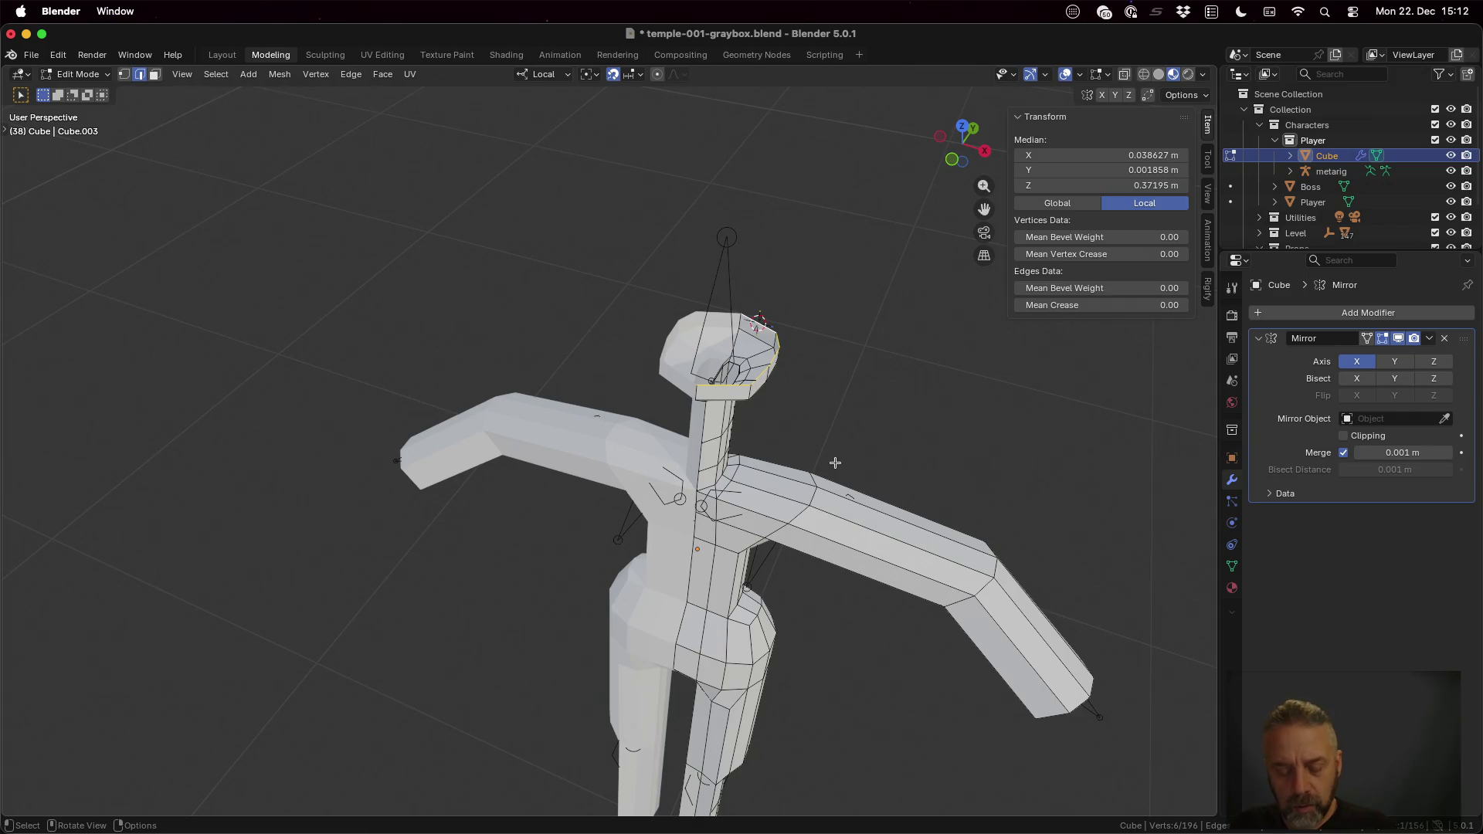
{"action": "key", "text": "shift+s"}
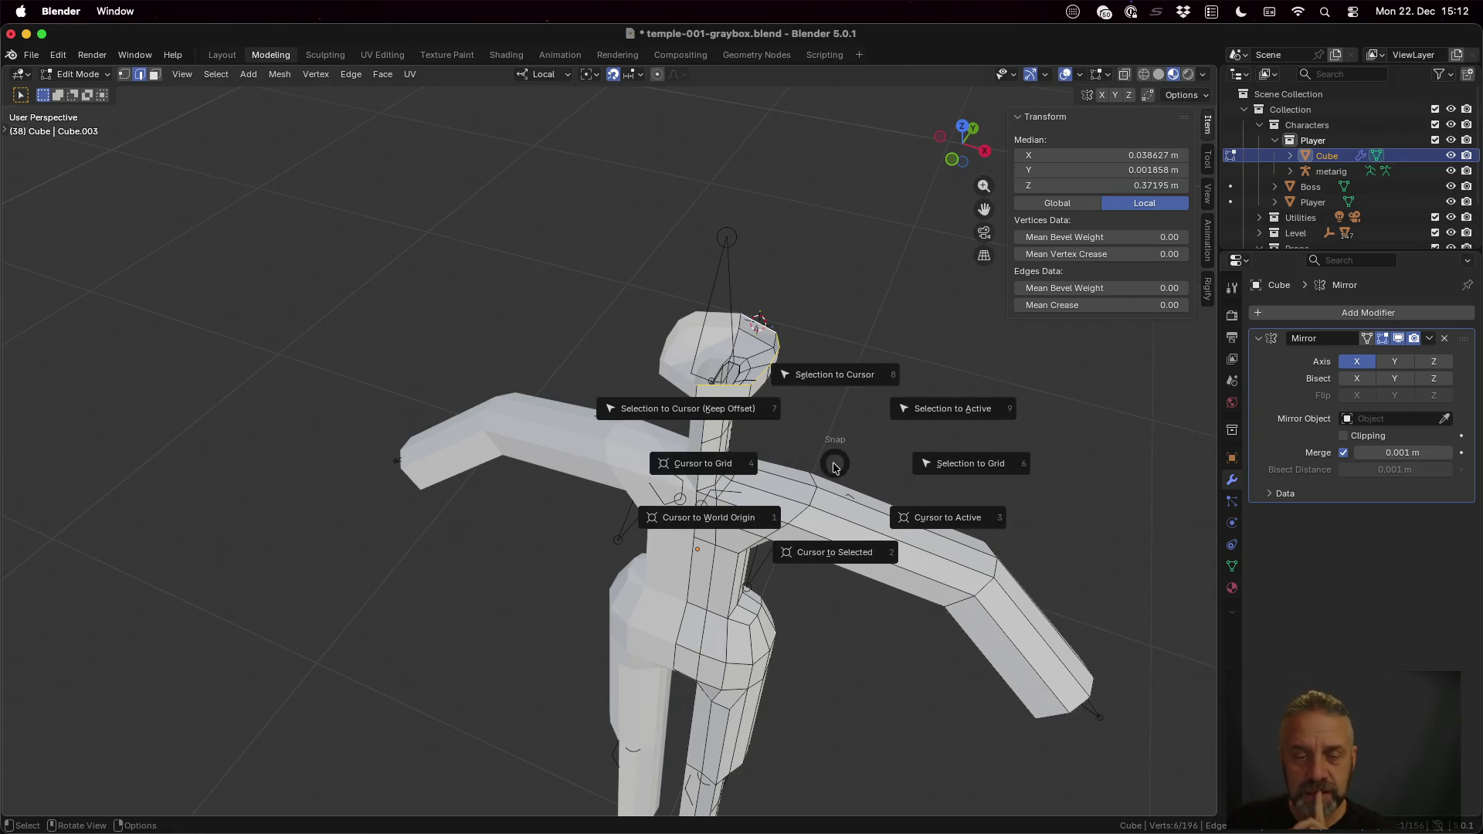
{"action": "left_click", "coordinate": [721, 467]}
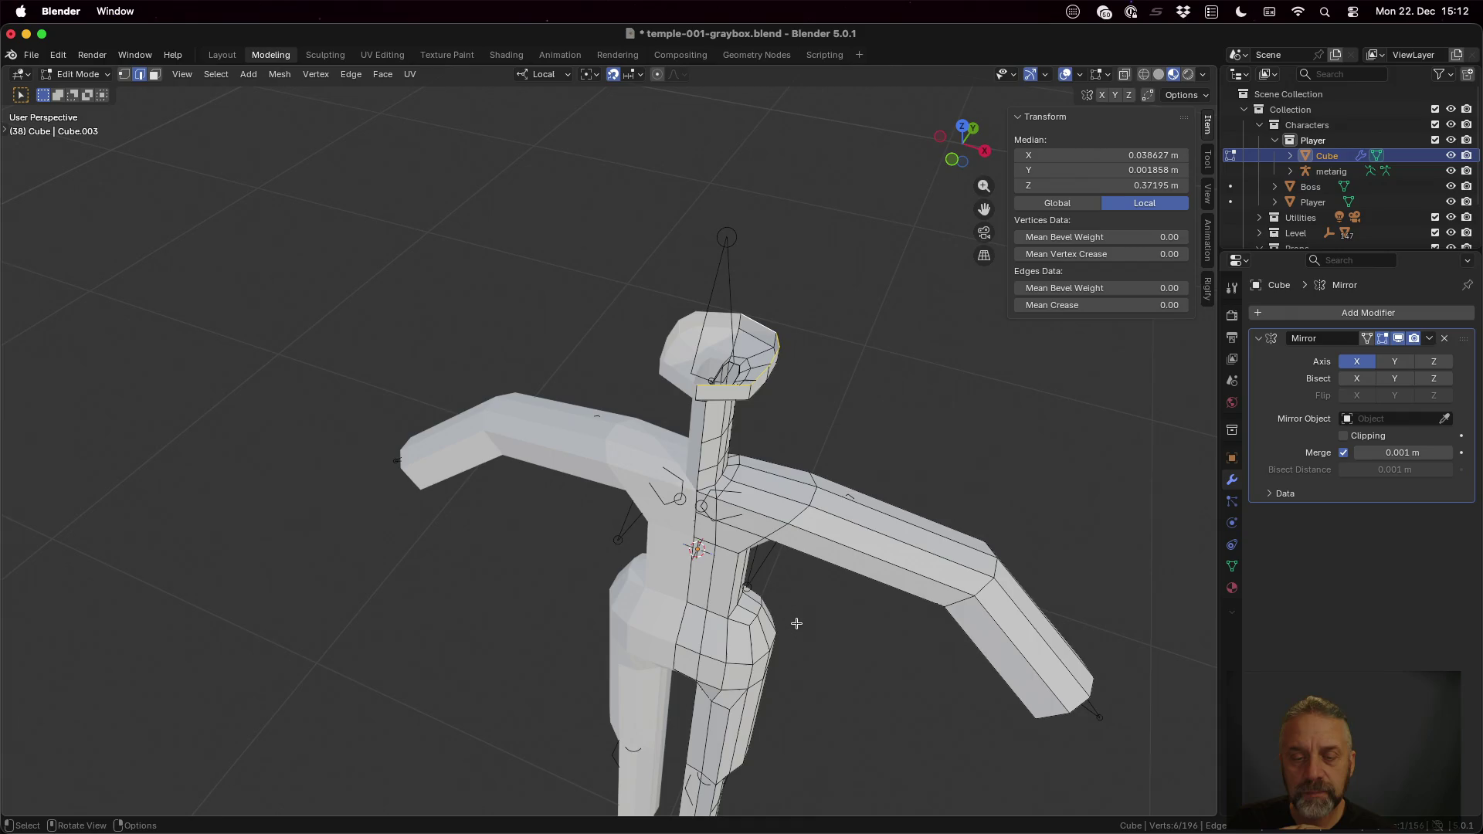
Step: Check the cursor placement from a couple of angles and switch back to the Stack Exchange answer
{"action": "middle_click_drag", "start_coordinate": [793, 628], "coordinate": [831, 503]}
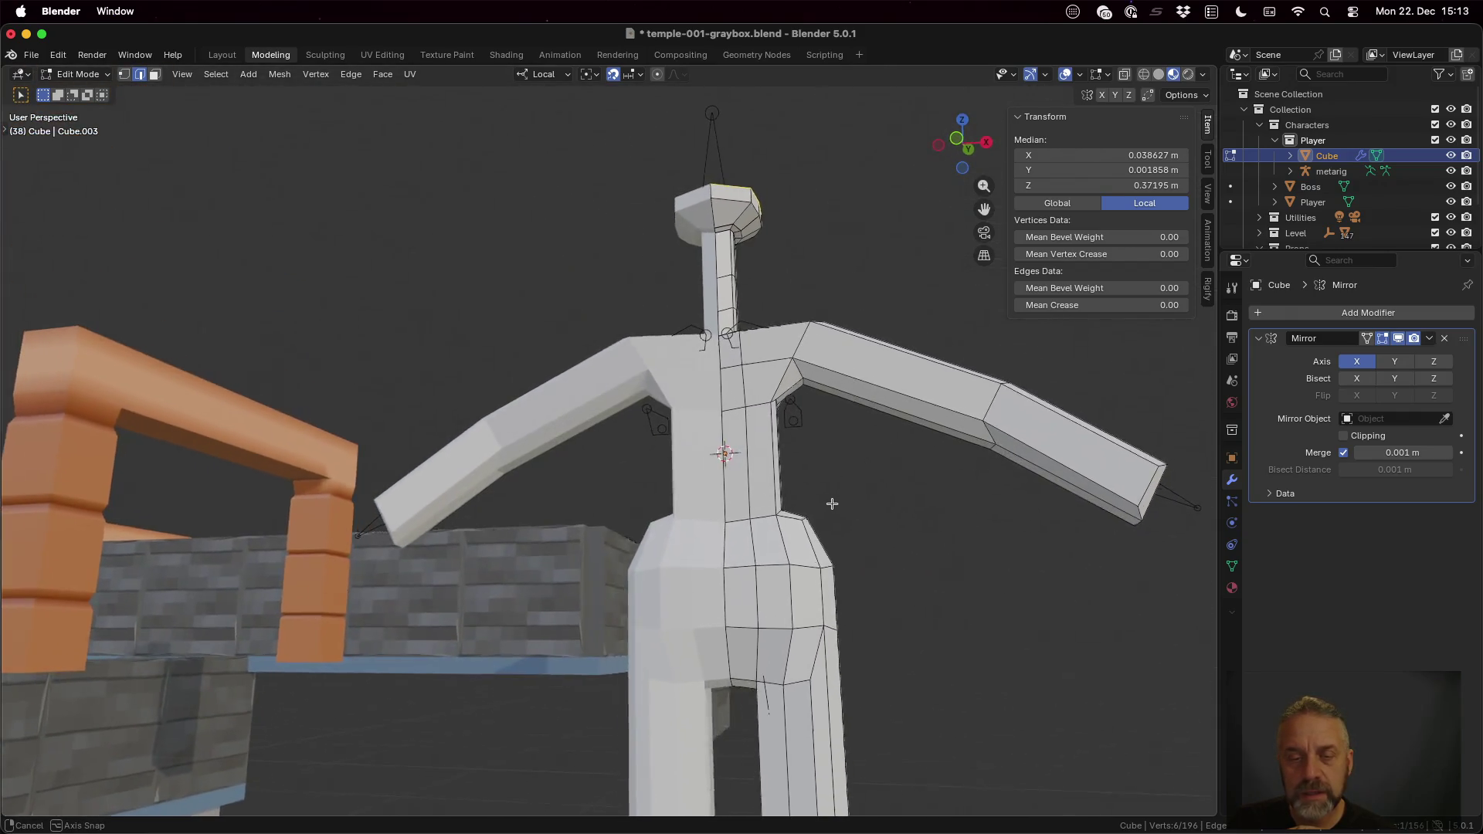
{"action": "middle_click_drag", "start_coordinate": [831, 503], "coordinate": [834, 601]}
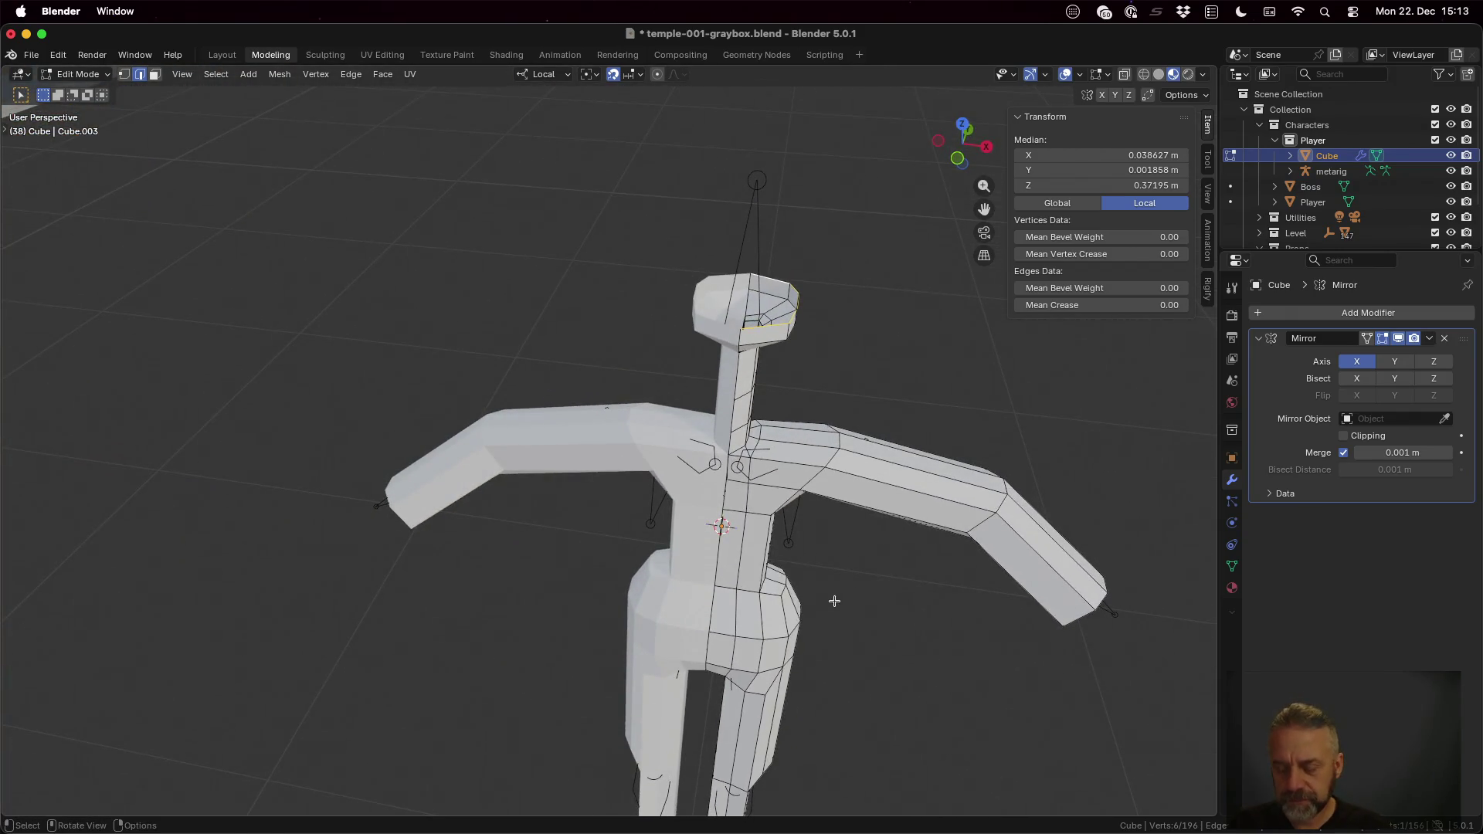
{"action": "key", "text": "ctrl+Left"}
{"action": "key", "text": "ctrl+Left"}
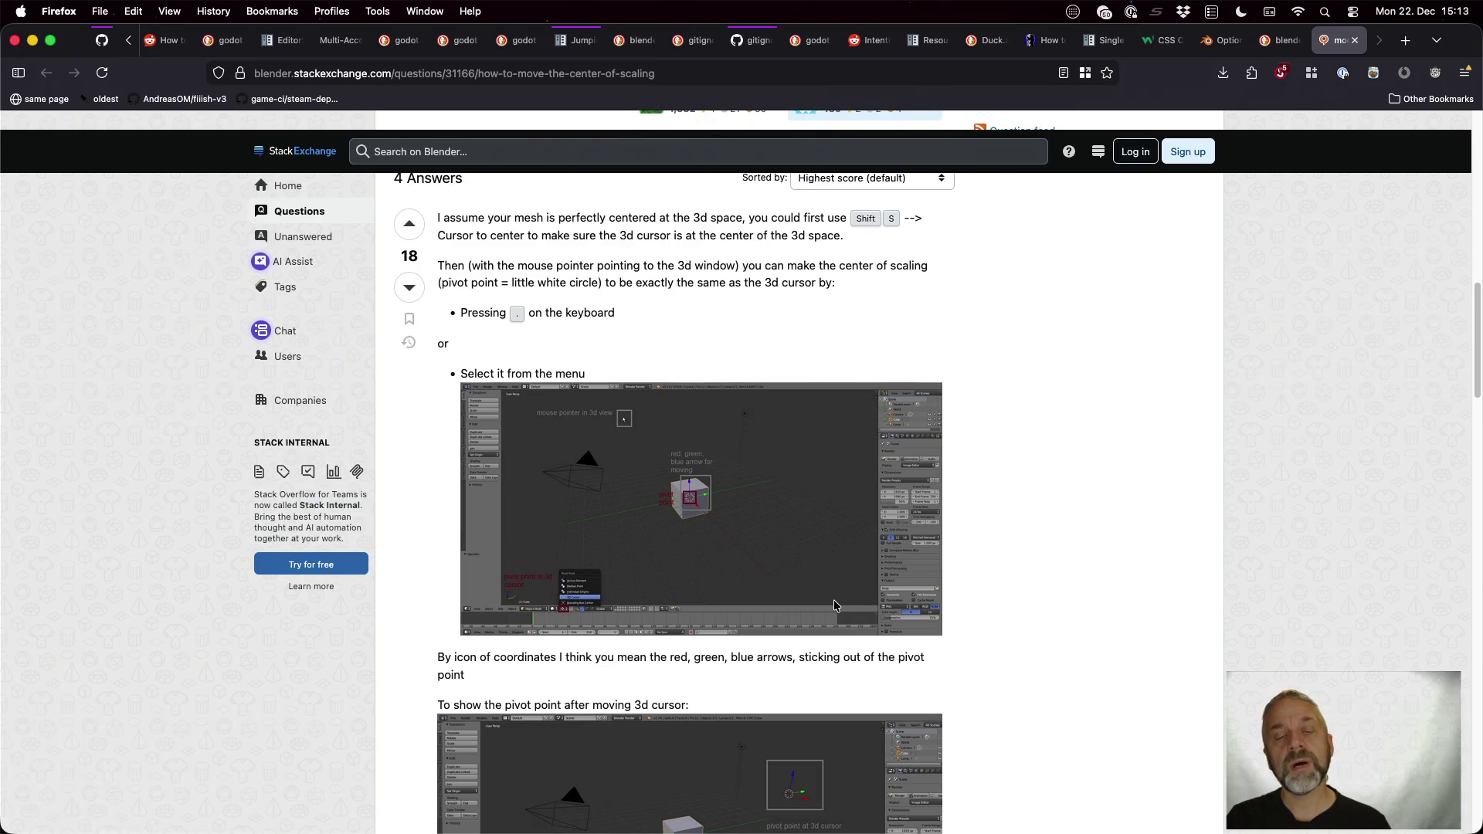
Step: Back in Blender, bring up the transform Pivot Point choices
{"action": "key", "text": "ctrl+Right"}
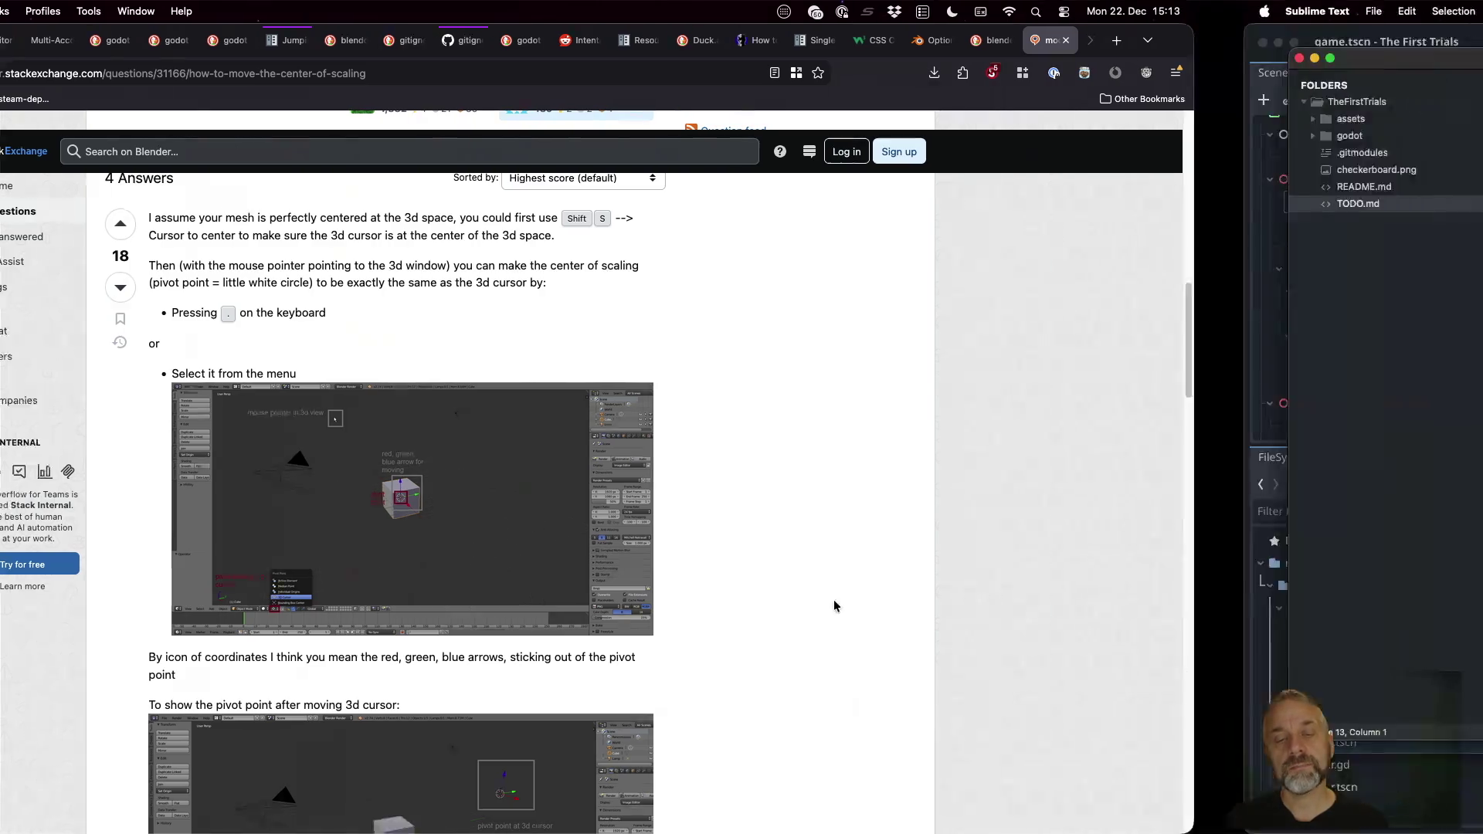
{"action": "key", "text": "period"}
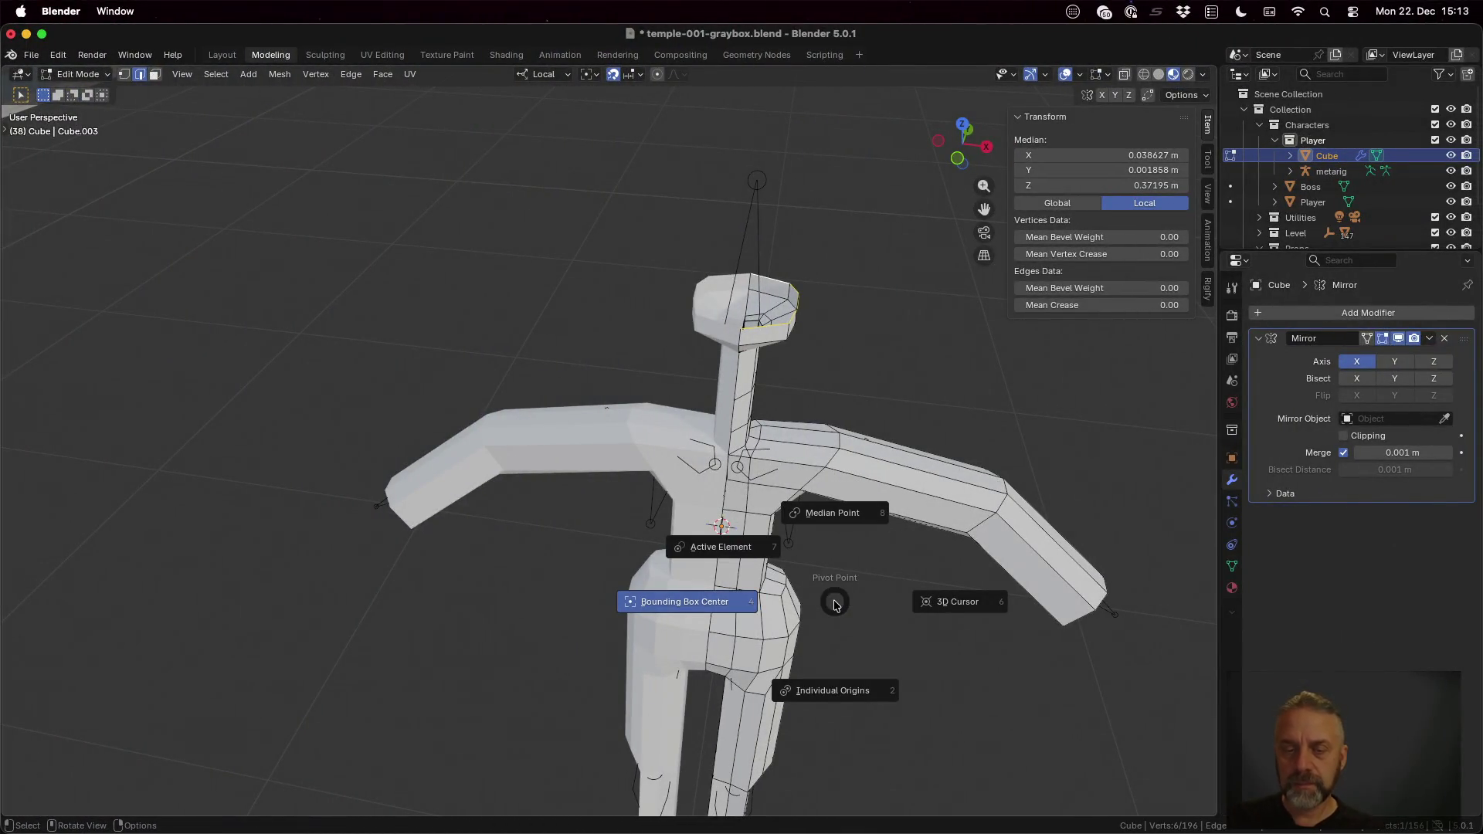
Step: Set the pivot to 3D Cursor and scale the neck's top ring about 1.676× with height locked
{"action": "left_click", "coordinate": [958, 604]}
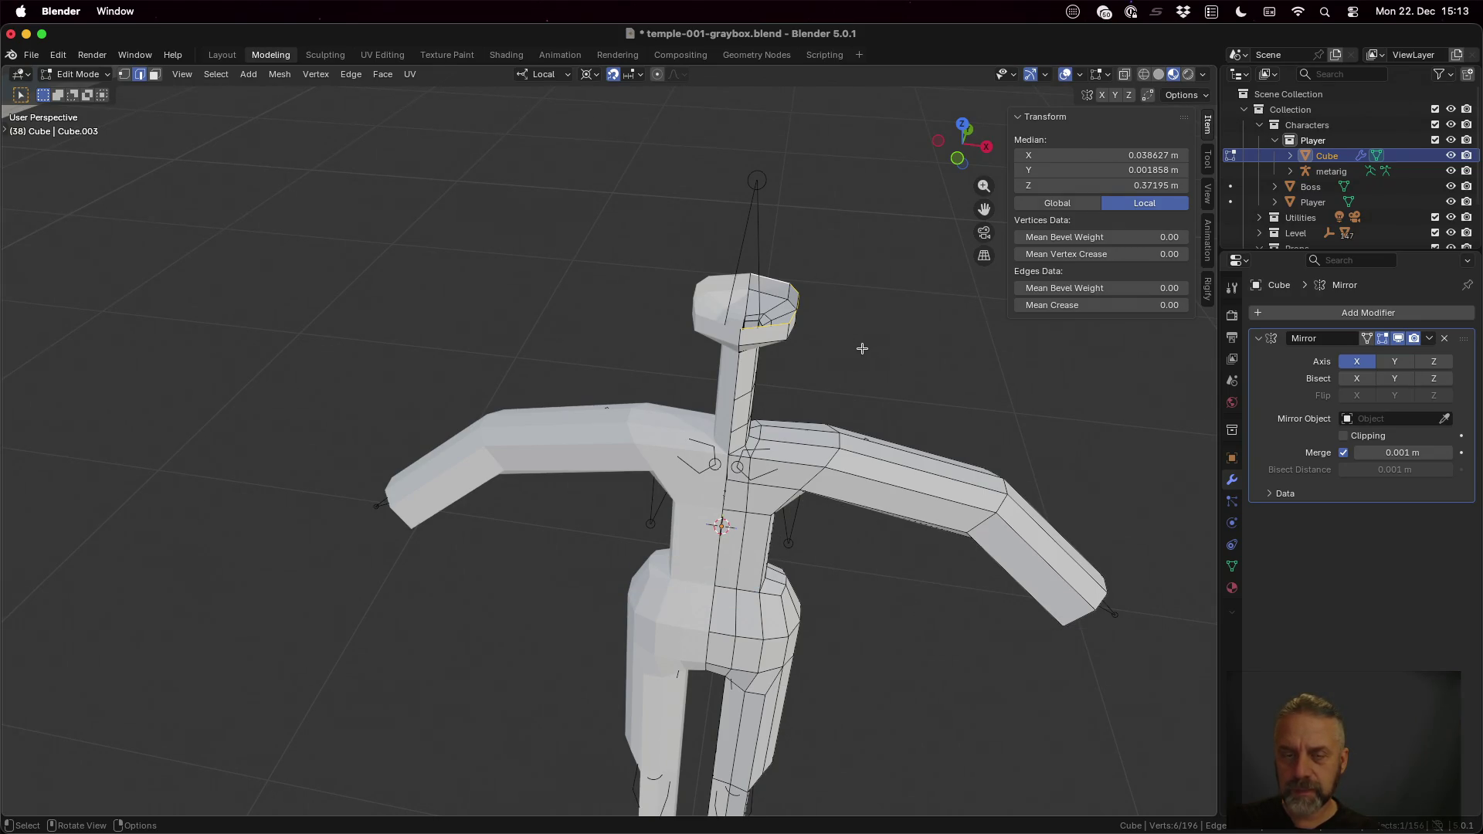
{"action": "key", "text": "s"}
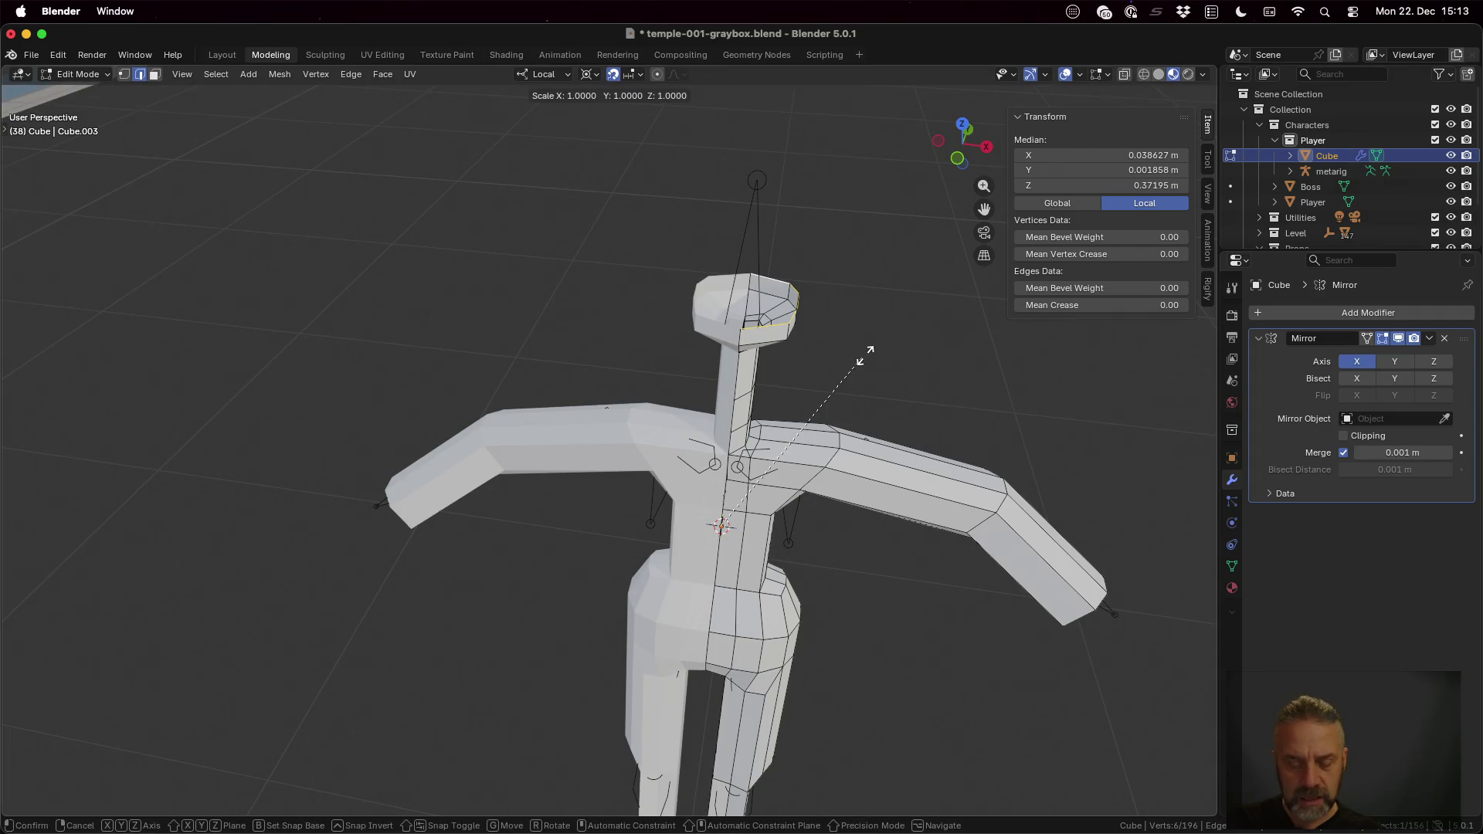
{"action": "key", "text": "shift+z"}
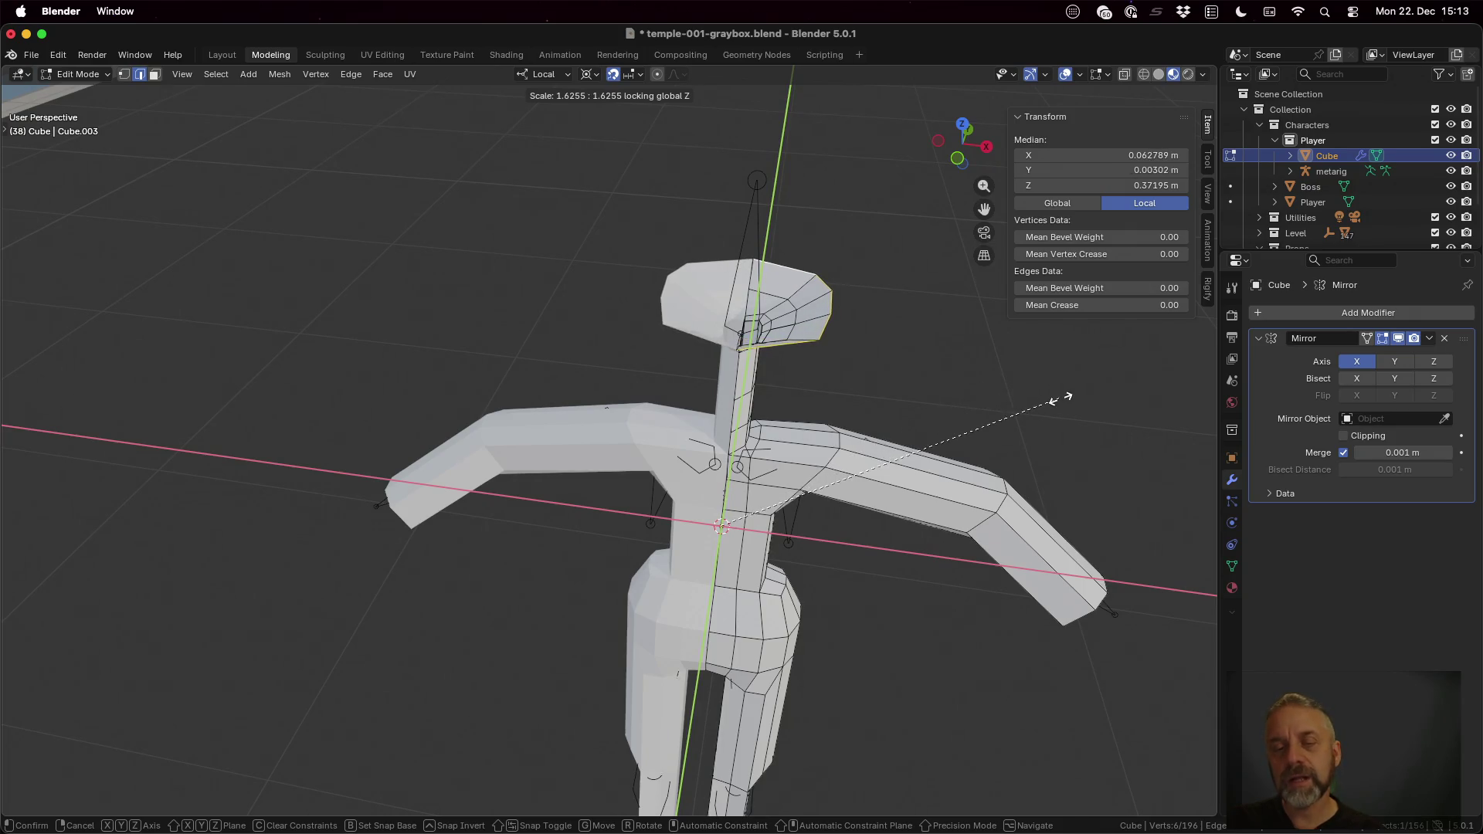
{"action": "left_click", "coordinate": [1068, 400]}
Step: Inspect the widened ring and start raising it about 0.06 m along local Z
{"action": "mouse_move", "coordinate": [1070, 404]}
{"action": "middle_mouse_down"}
{"action": "mouse_move", "coordinate": [933, 409]}
{"action": "mouse_move", "coordinate": [851, 331]}
{"action": "middle_mouse_up"}
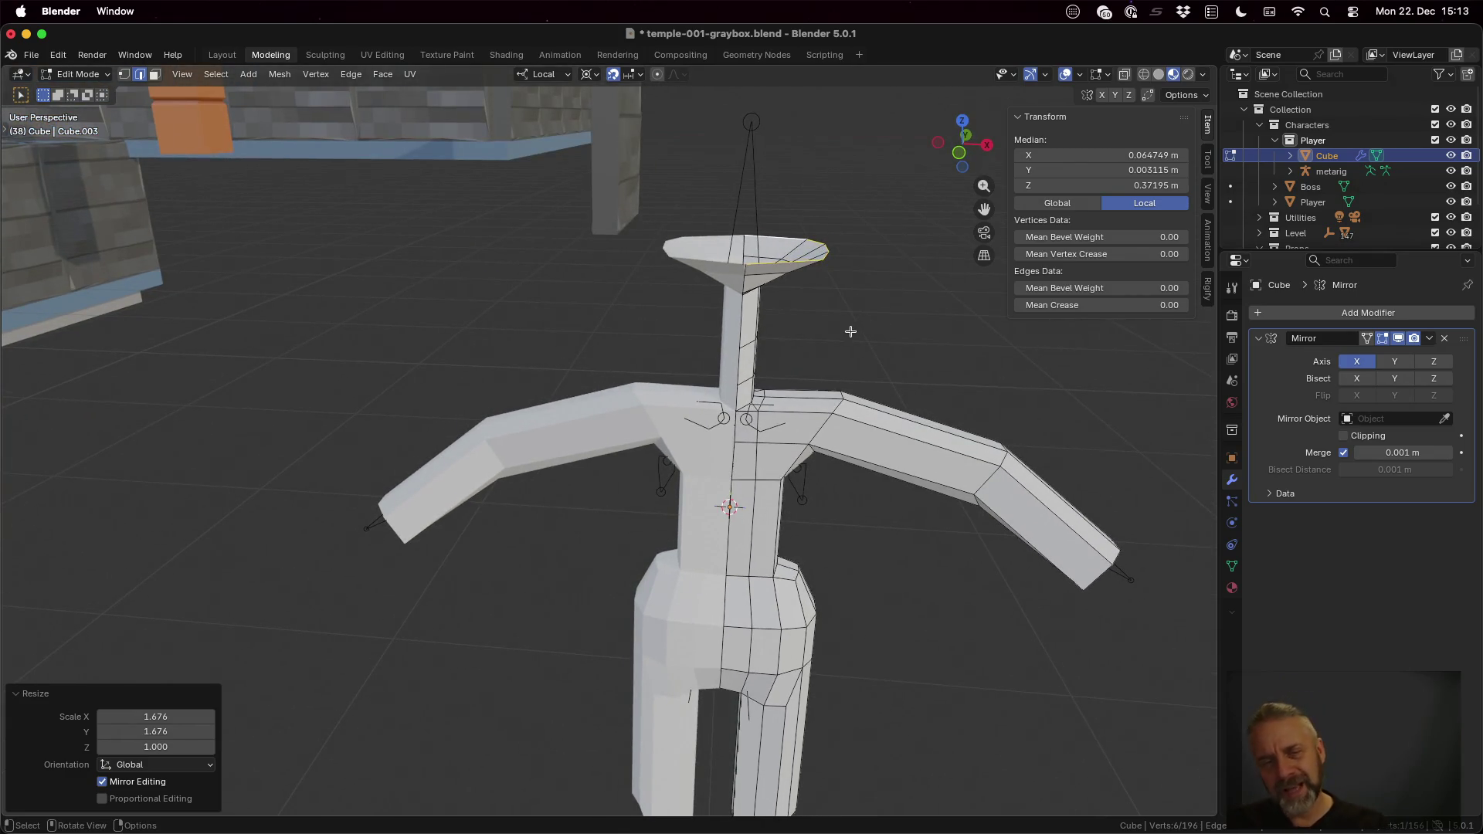
{"action": "scroll", "coordinate": [851, 332], "scroll_direction": "down", "scroll_amount": 2}
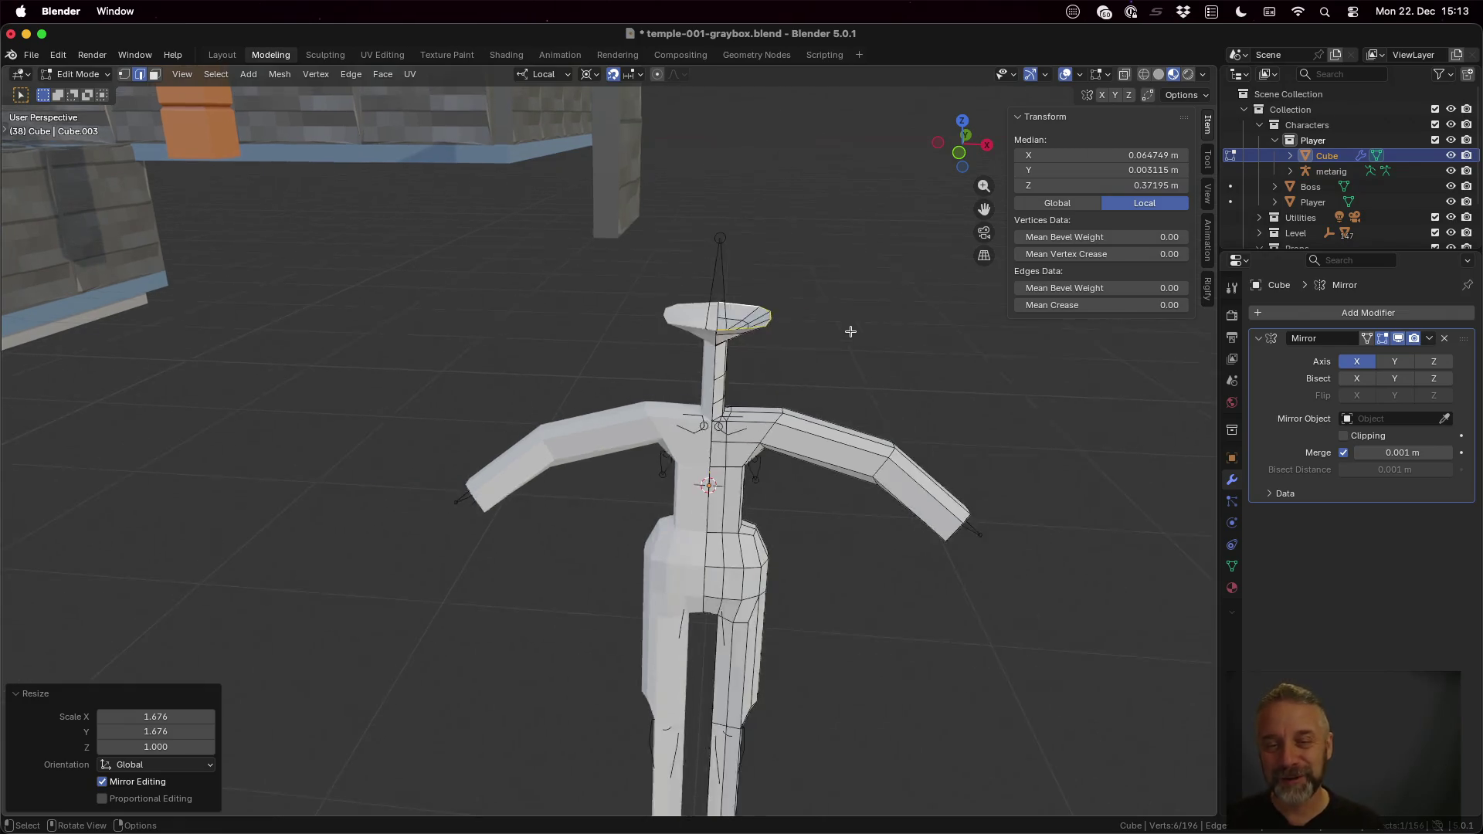
{"action": "scroll", "coordinate": [851, 331], "scroll_direction": "down", "scroll_amount": 2}
{"action": "middle_click_drag", "start_coordinate": [779, 388], "coordinate": [767, 414]}
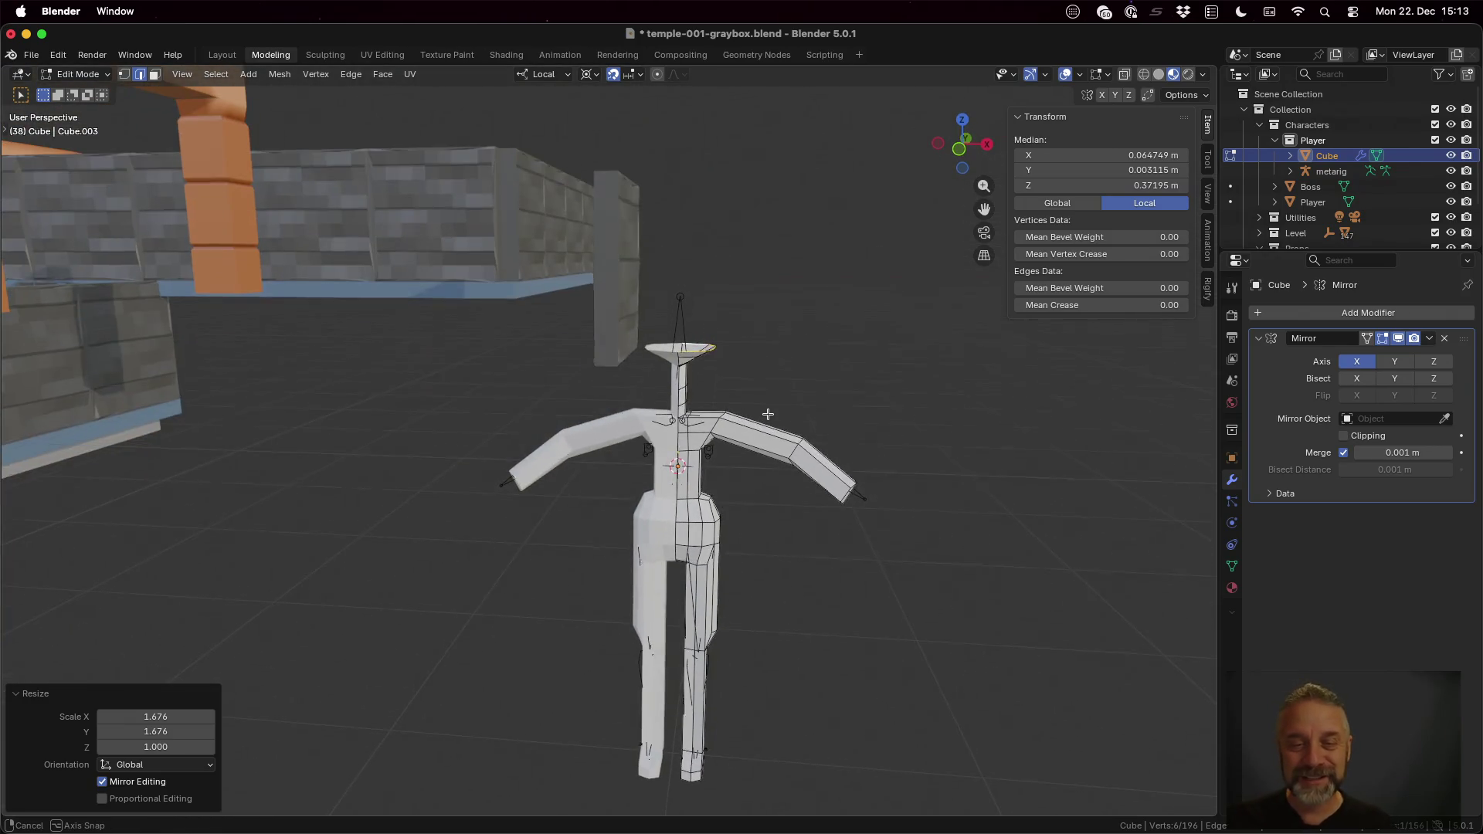
{"action": "key", "text": "g"}
{"action": "key", "text": "z"}
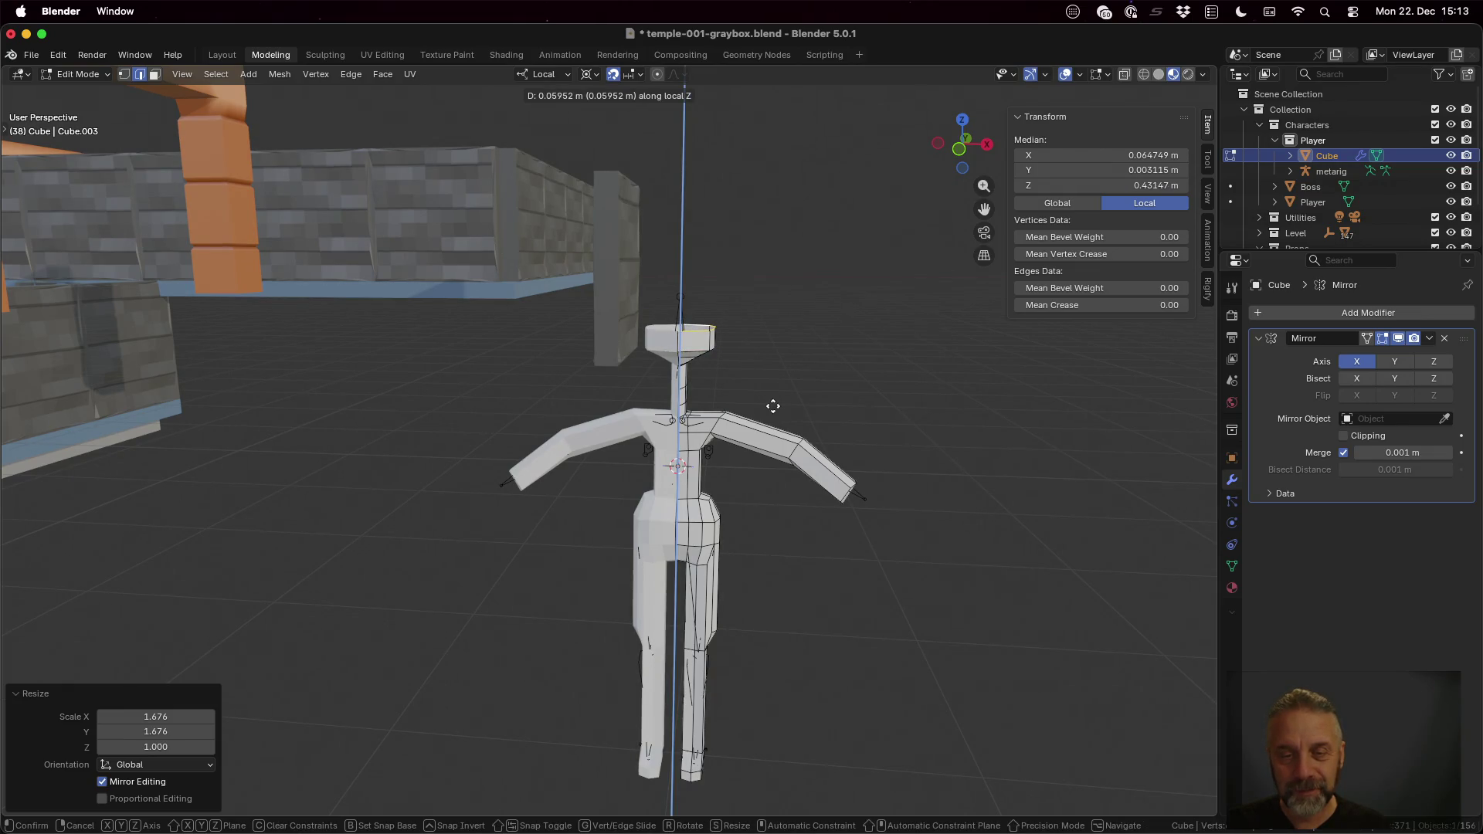
Step: Confirm the raised ring and widen it horizontally to start the head
{"action": "left_click", "coordinate": [773, 407]}
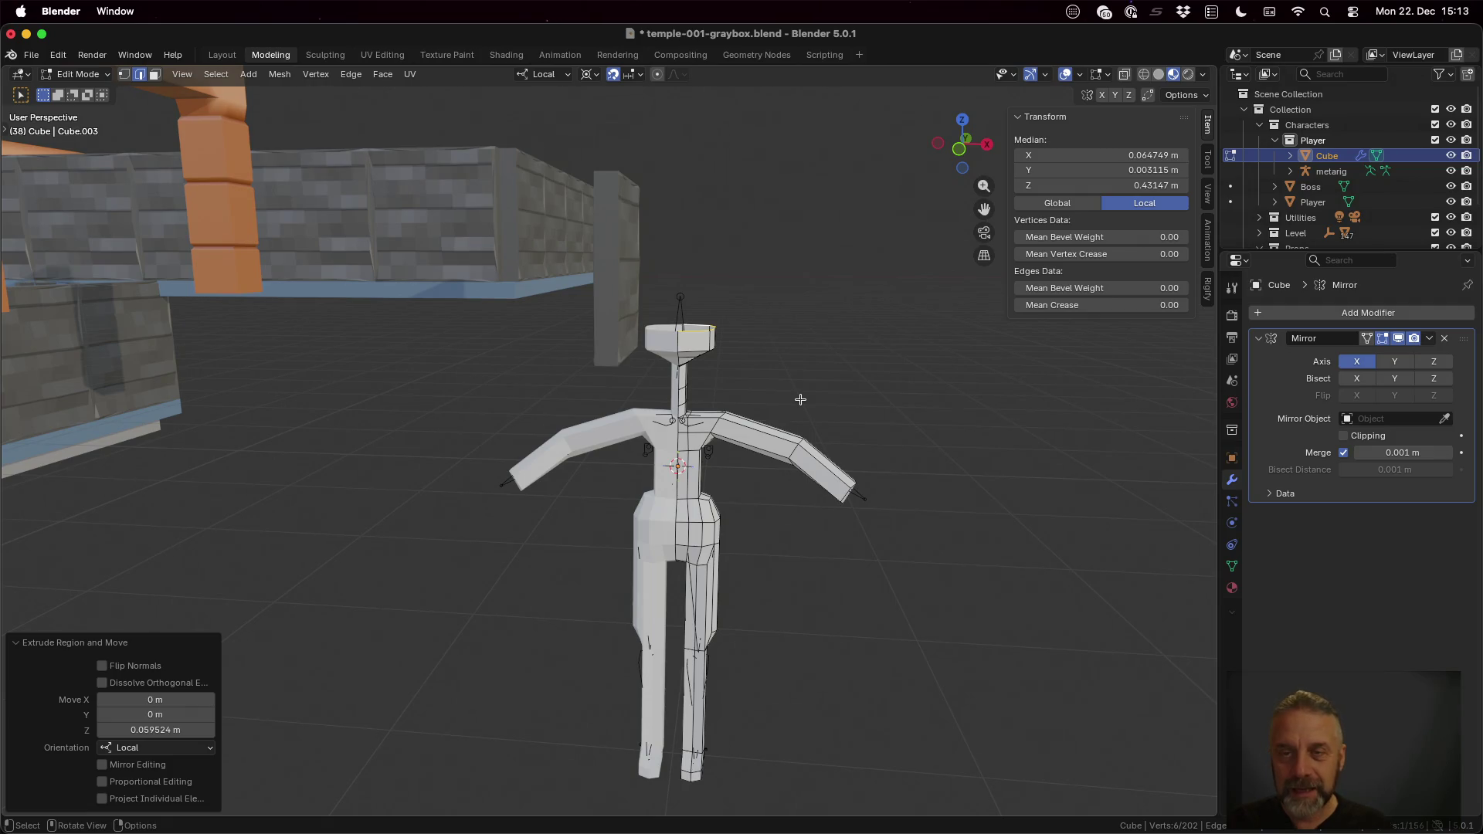
{"action": "key", "text": "s"}
{"action": "key", "text": "shift+z"}
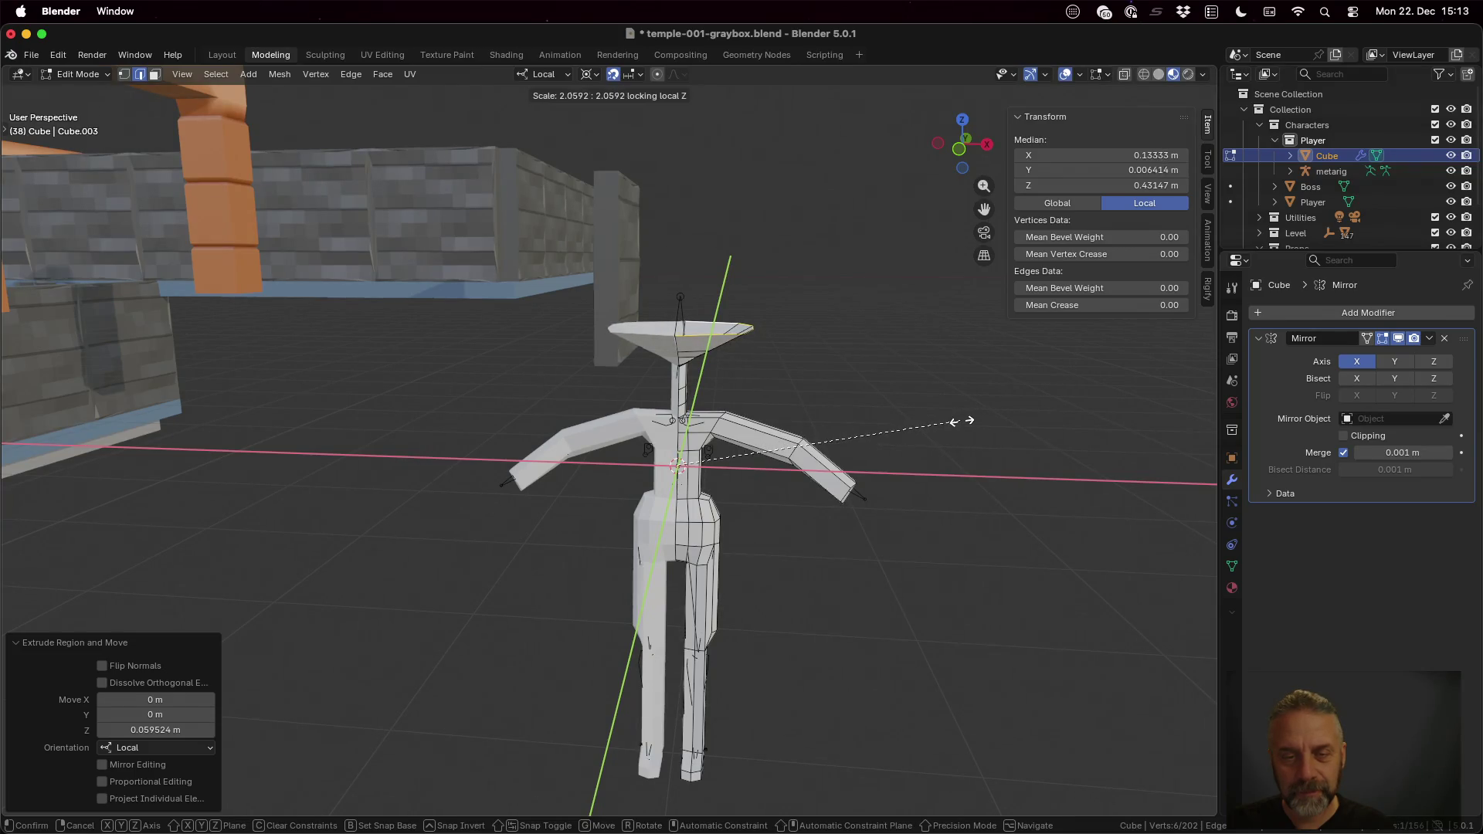
{"action": "left_click", "coordinate": [925, 419]}
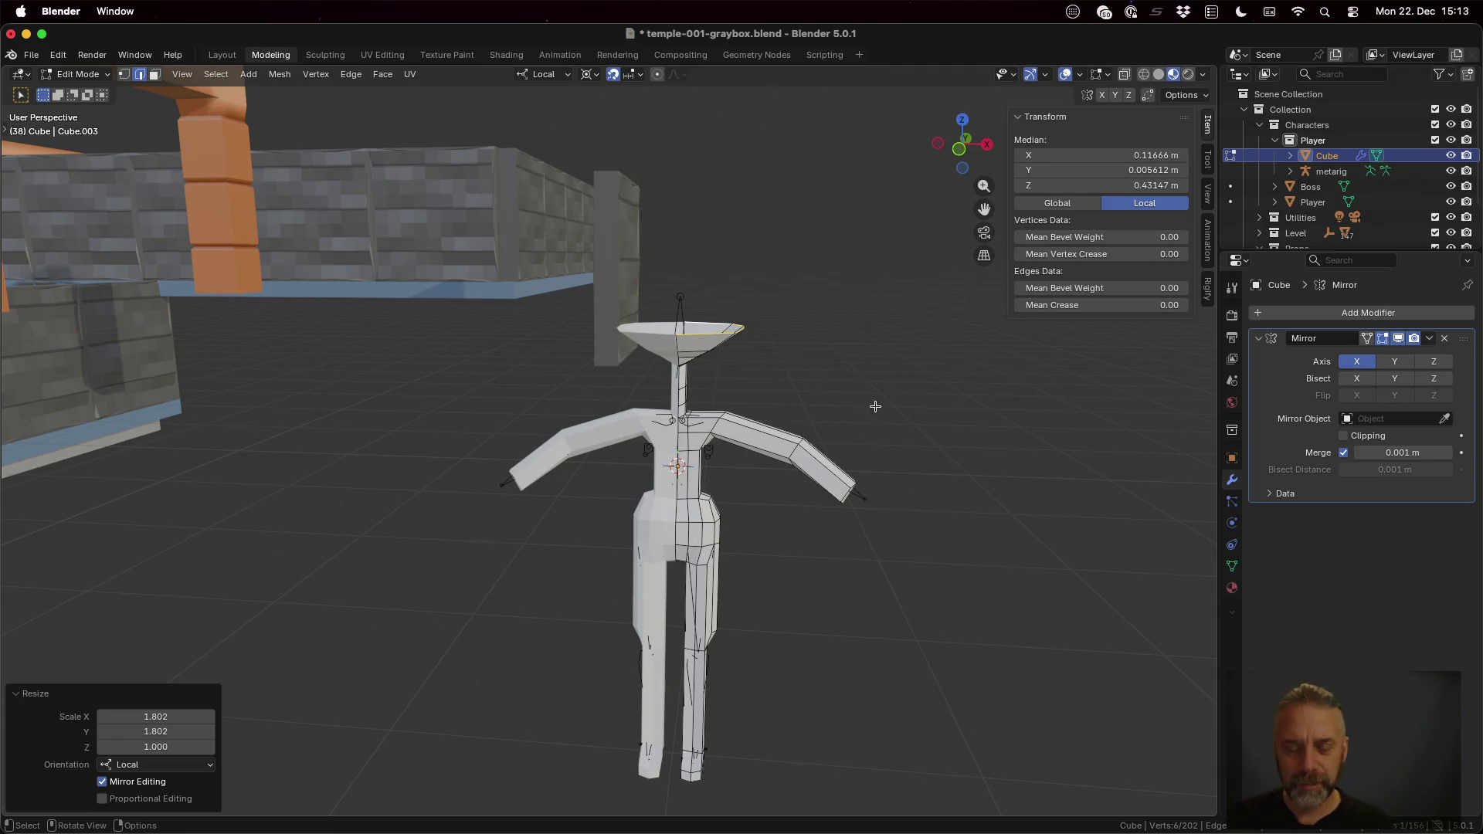
Step: Raise two more rings along Z and narrow the upper one to about 0.665×
{"action": "key", "text": "g"}
{"action": "key", "text": "z"}
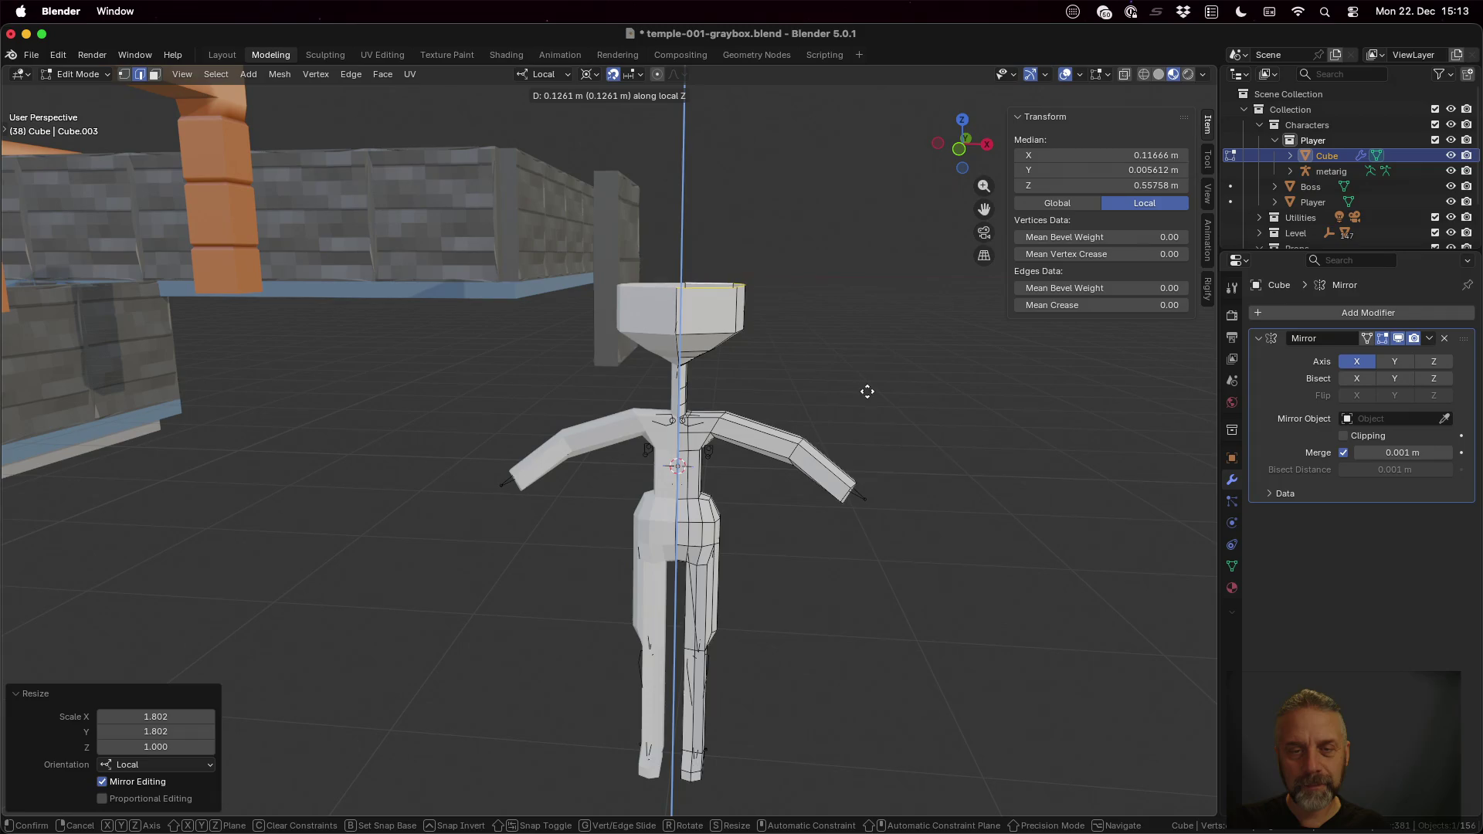
{"action": "left_click", "coordinate": [878, 461]}
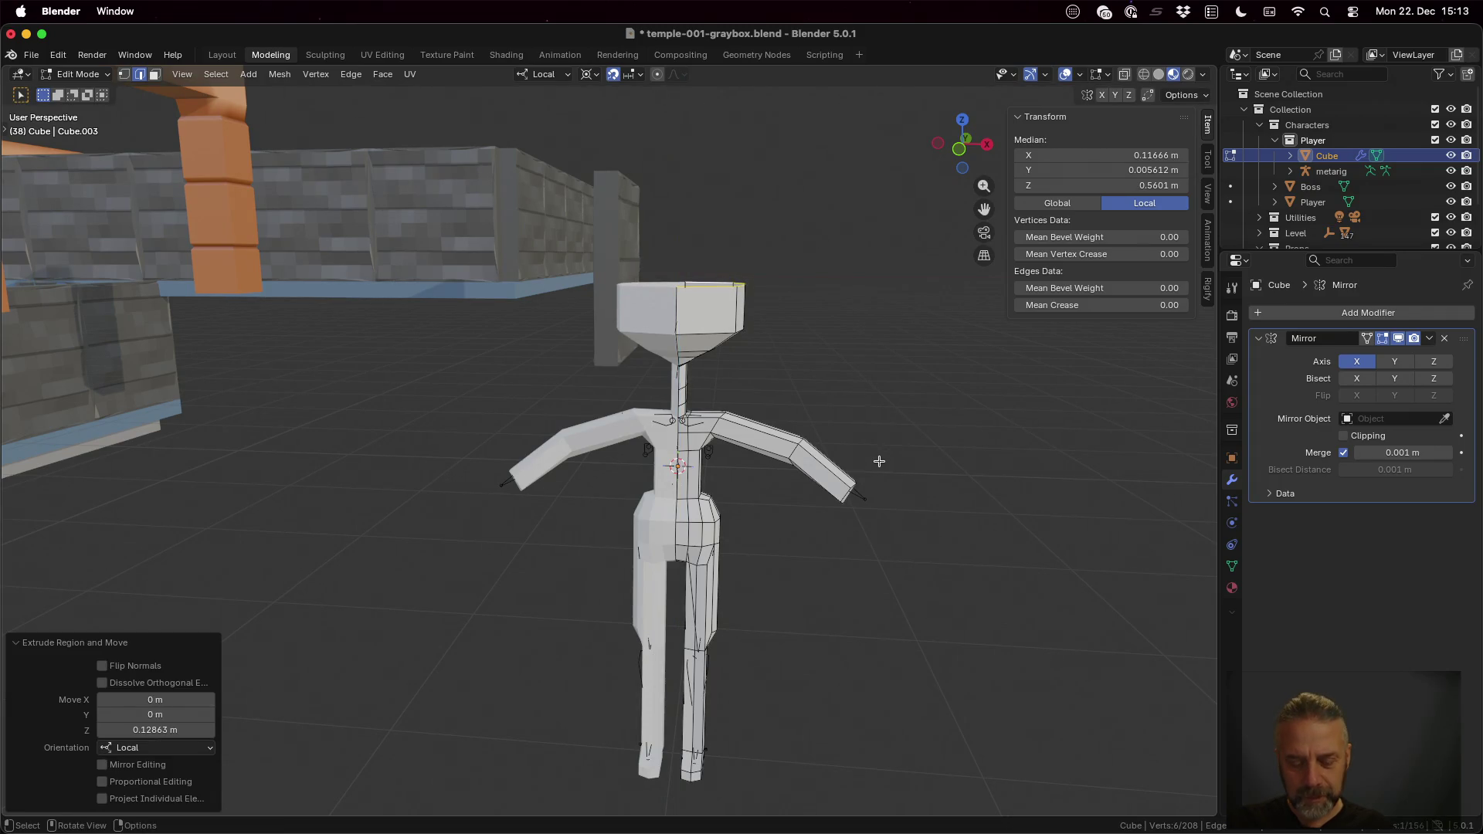
{"action": "key", "text": "g"}
{"action": "key", "text": "z"}
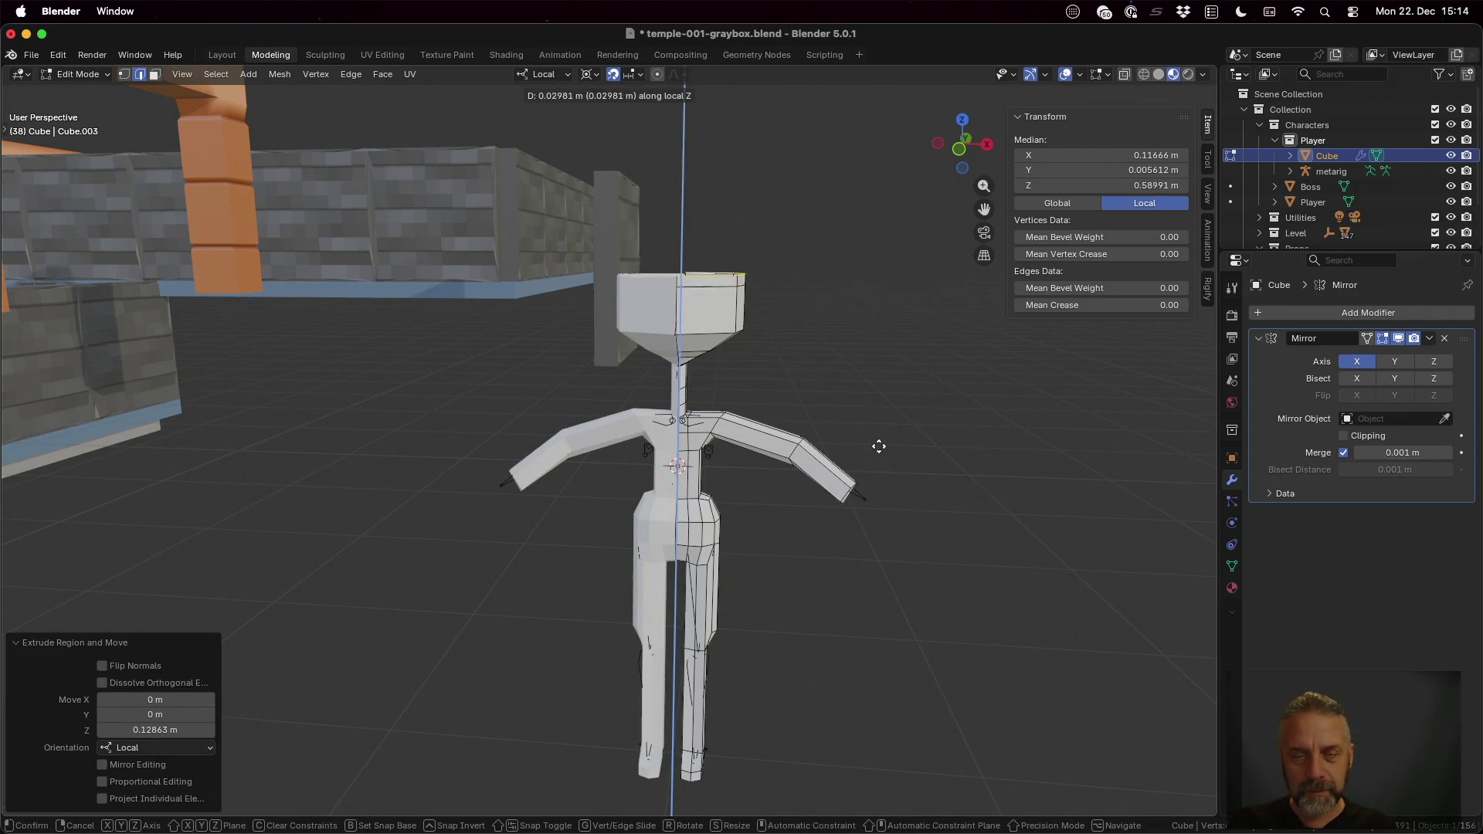
{"action": "left_click", "coordinate": [878, 437]}
{"action": "key", "text": "s"}
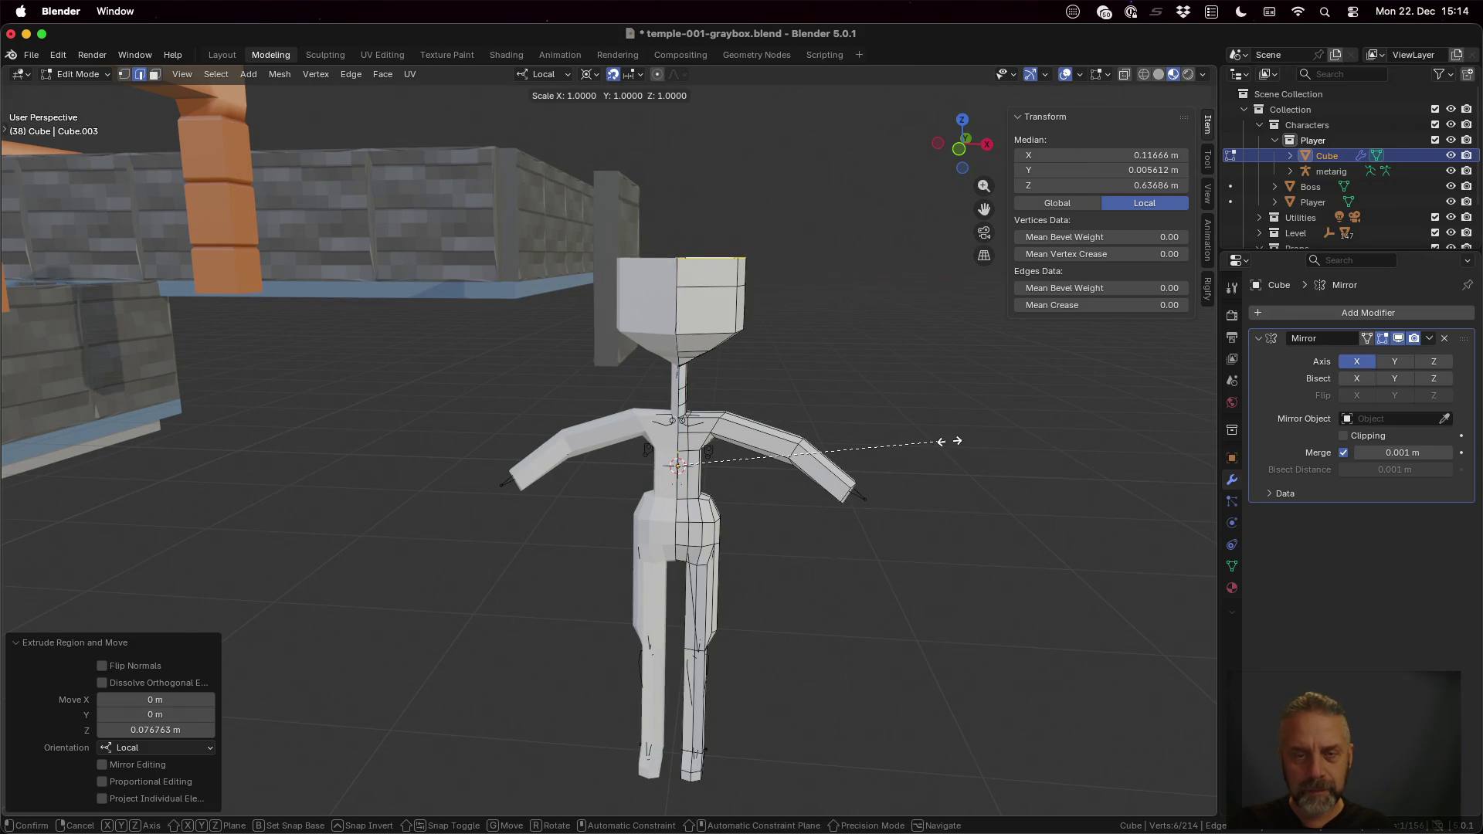
{"action": "key", "text": "shift+z"}
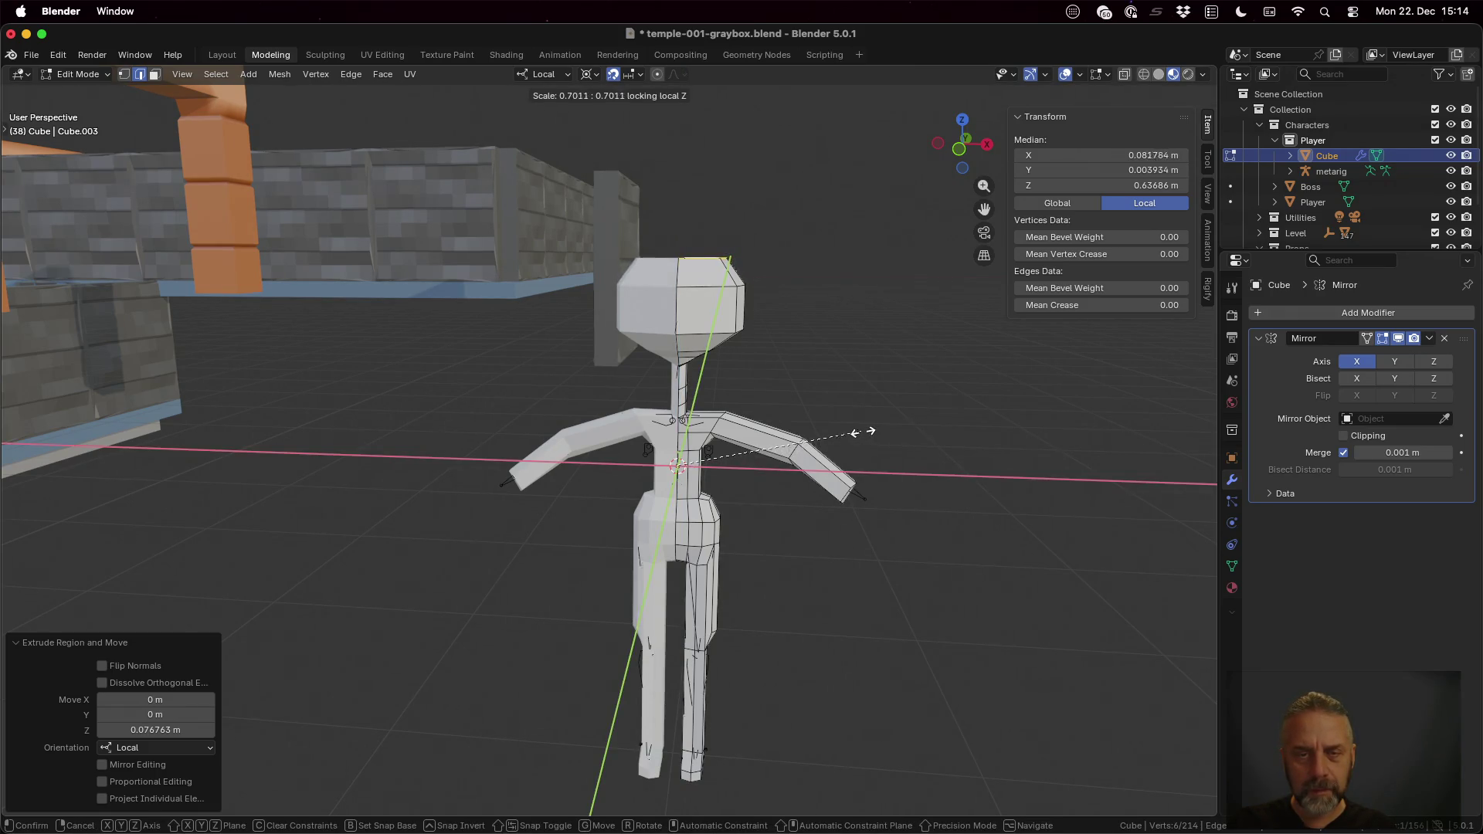
{"action": "left_click", "coordinate": [858, 431]}
Step: Raise a final ring about 0.02 m and begin shrinking it toward 0.18×
{"action": "middle_click_drag", "start_coordinate": [812, 355], "coordinate": [818, 418]}
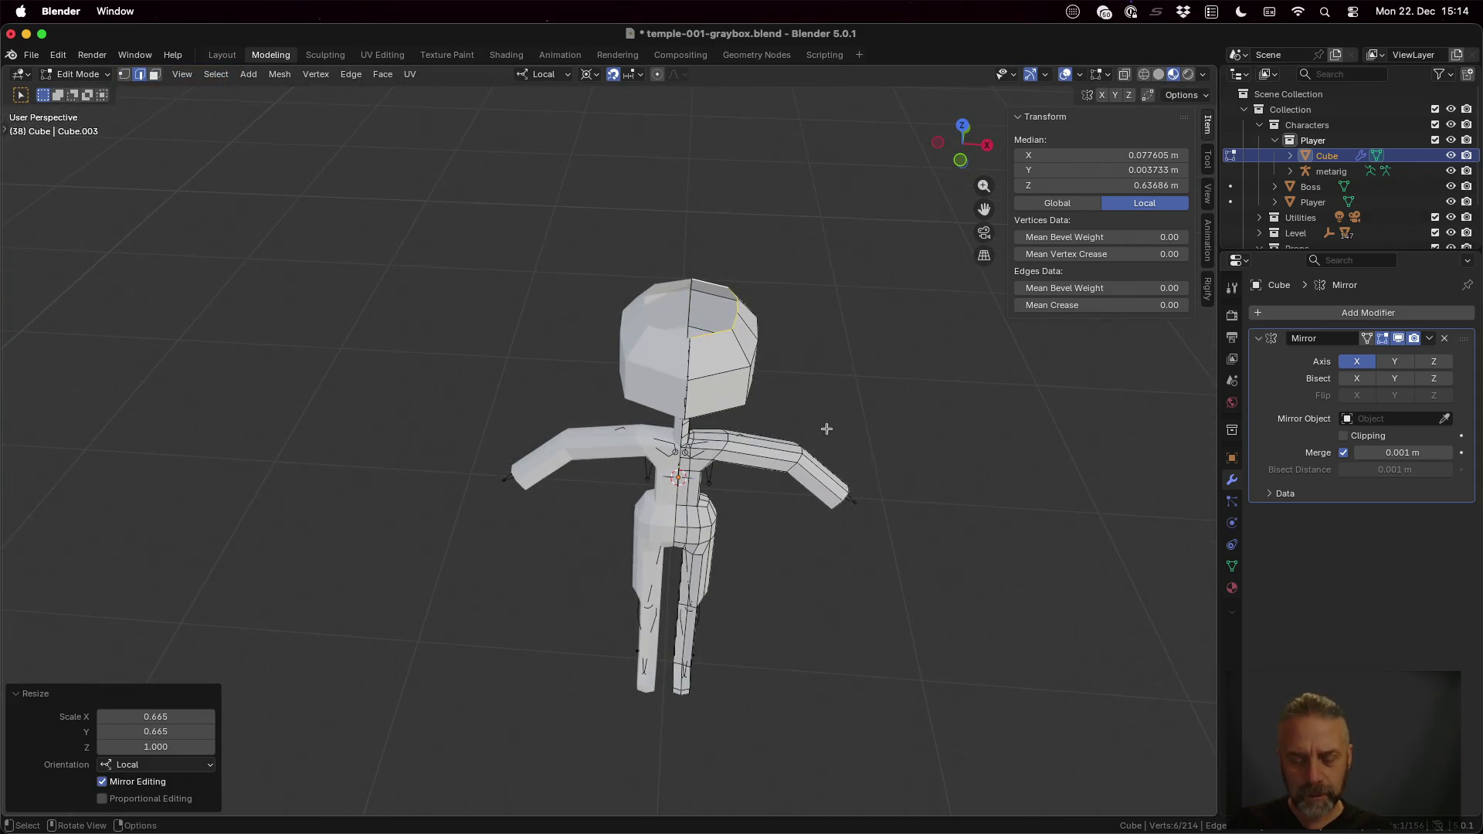
{"action": "key", "text": "g"}
{"action": "key", "text": "z"}
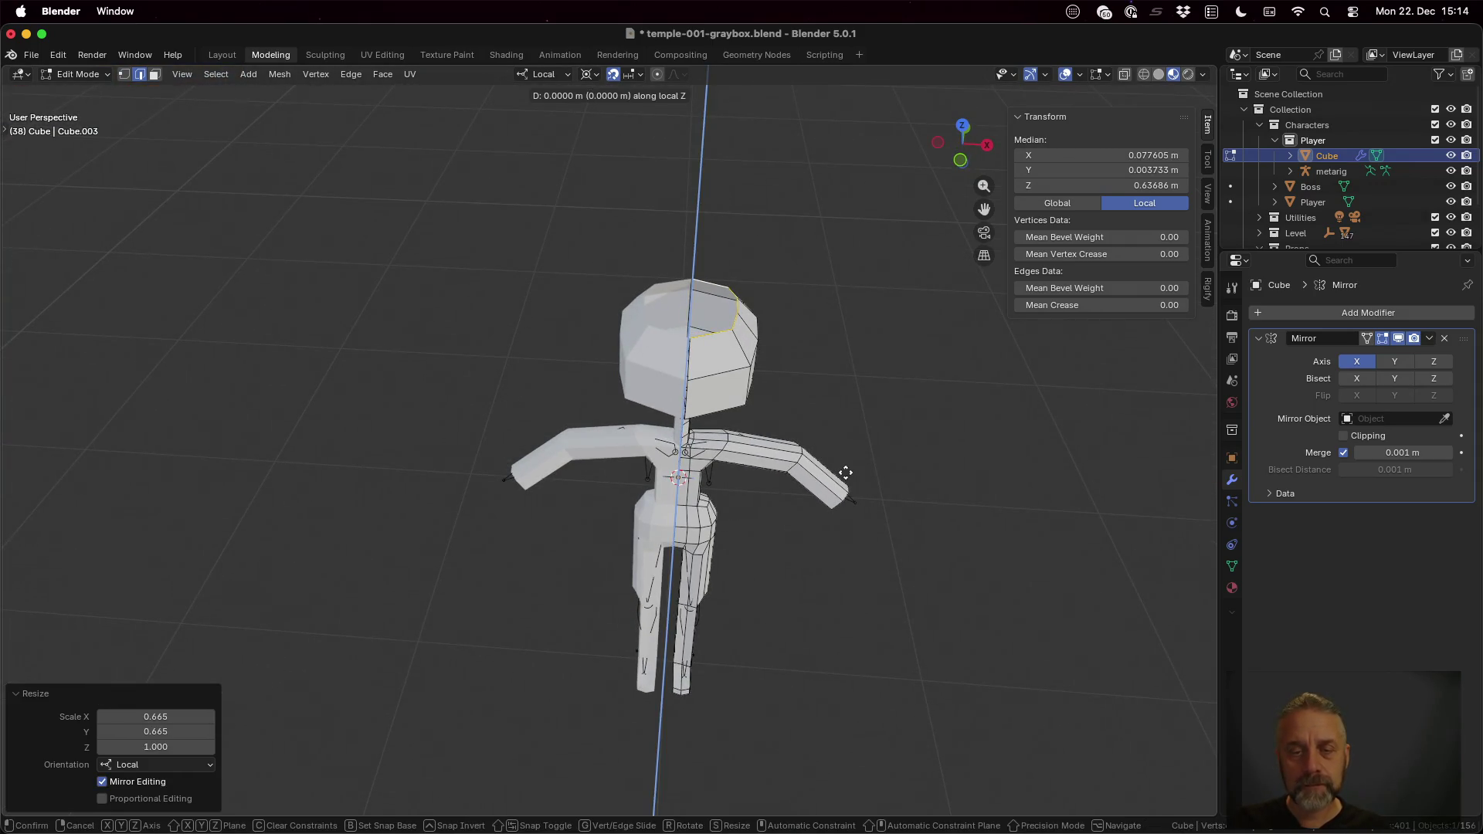
{"action": "left_click", "coordinate": [850, 465]}
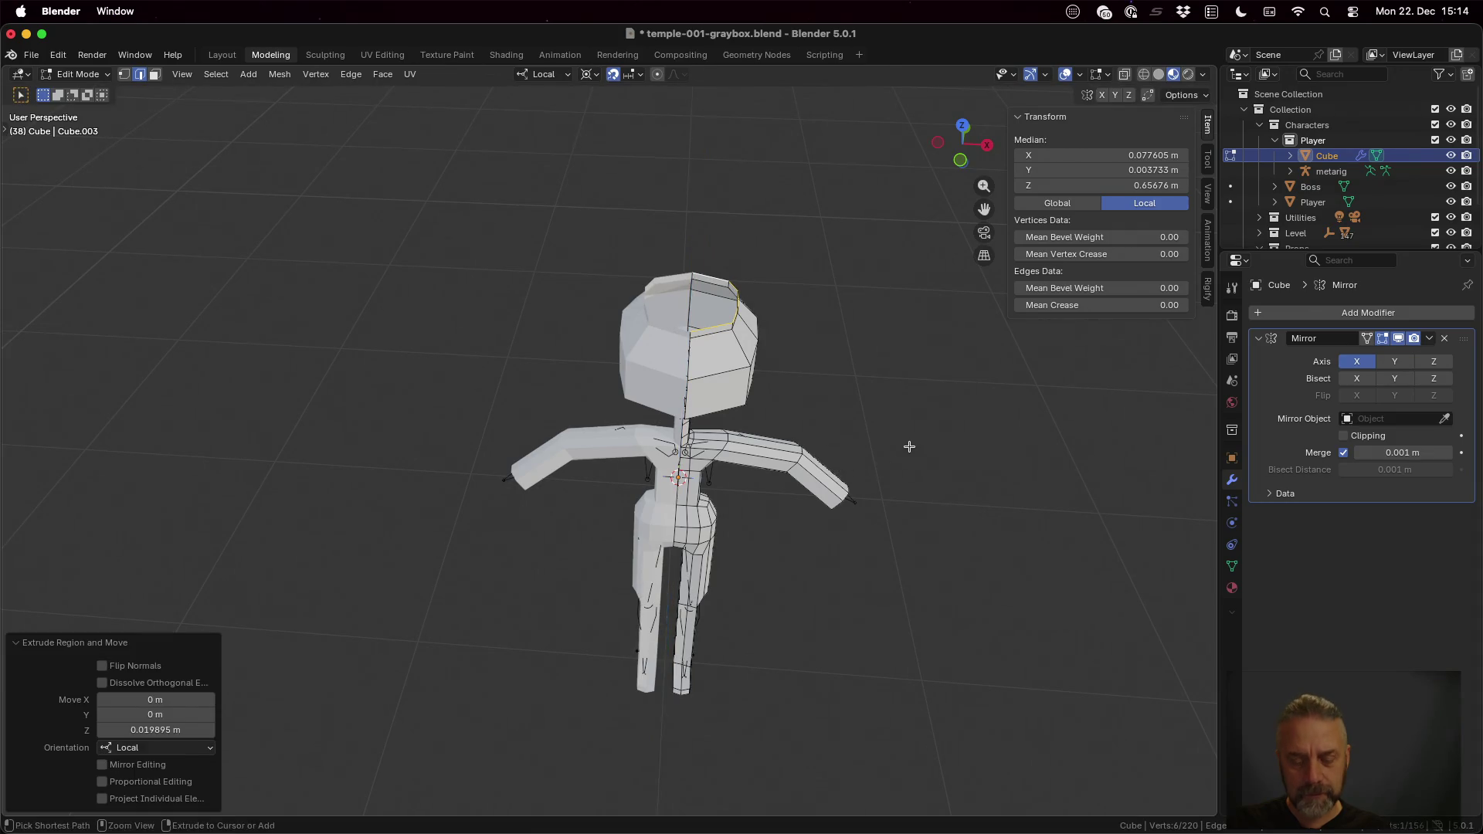
{"action": "key", "text": "s"}
{"action": "key", "text": "shift+z"}
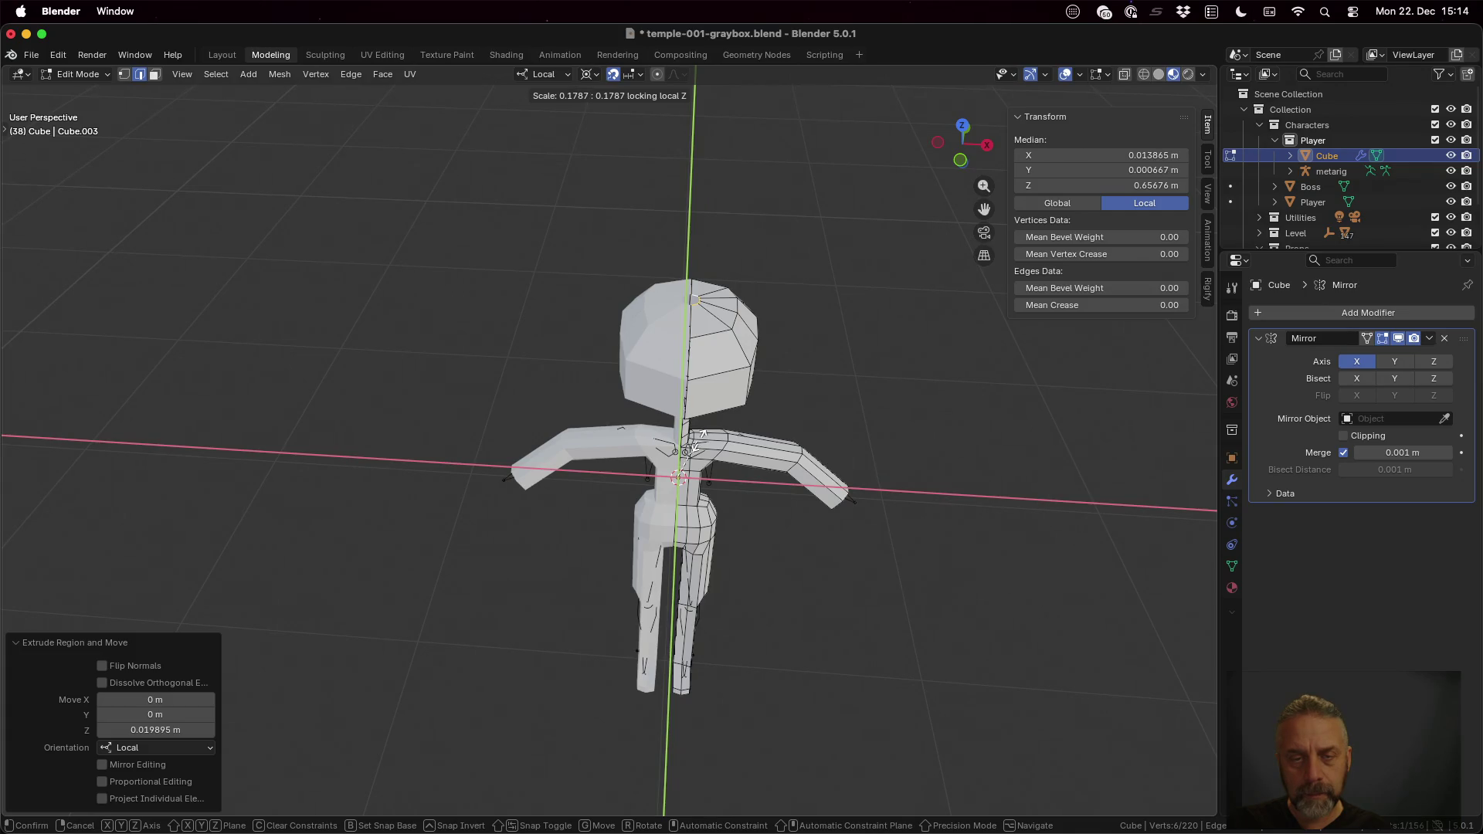
Step: Scale the topmost ring to 0 horizontally so the crown pinches closed to a single point
{"action": "left_click", "coordinate": [701, 434]}
{"action": "type", "text": "s"}
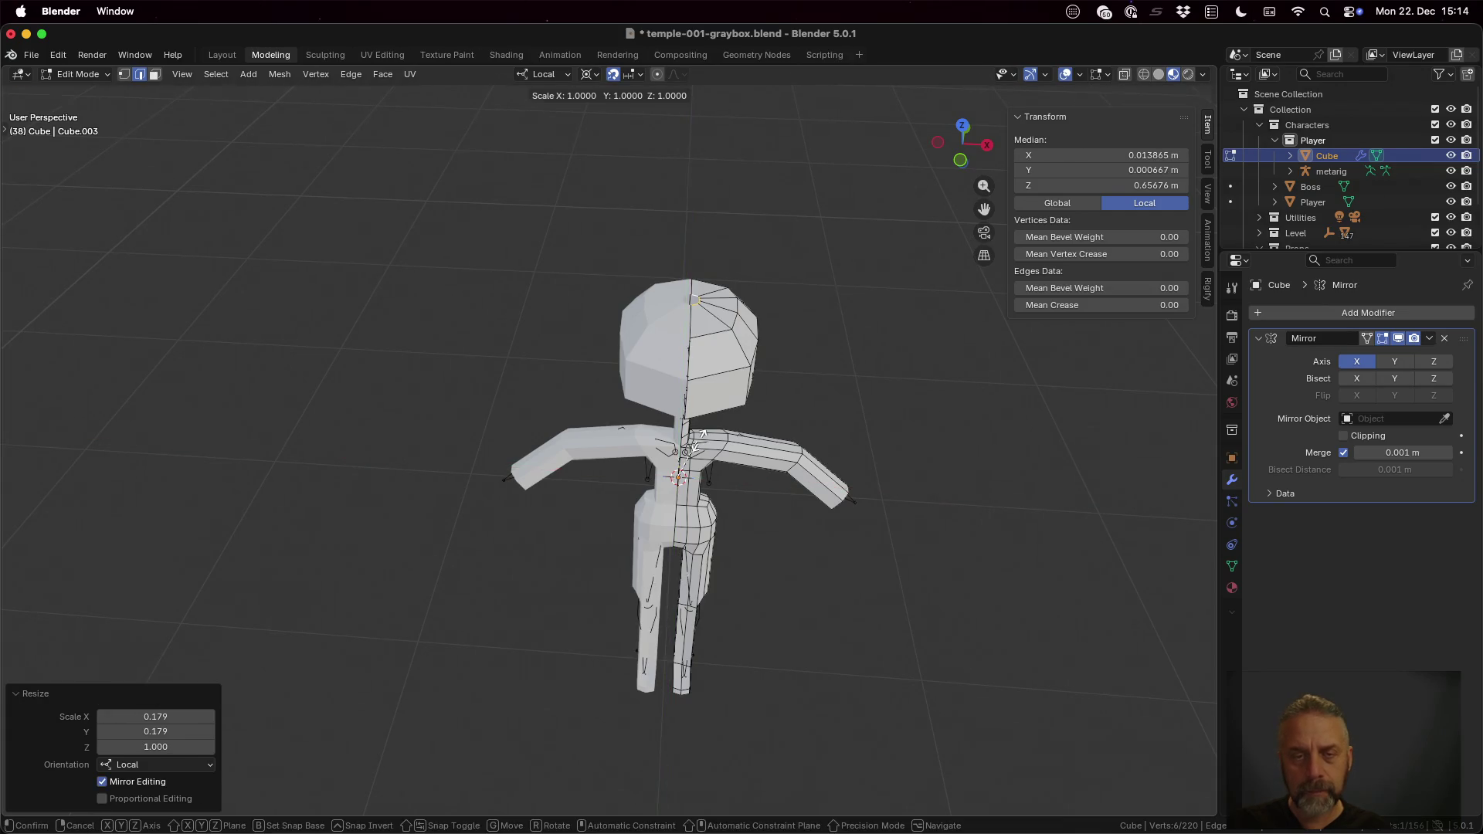
{"action": "type", "text": "0"}
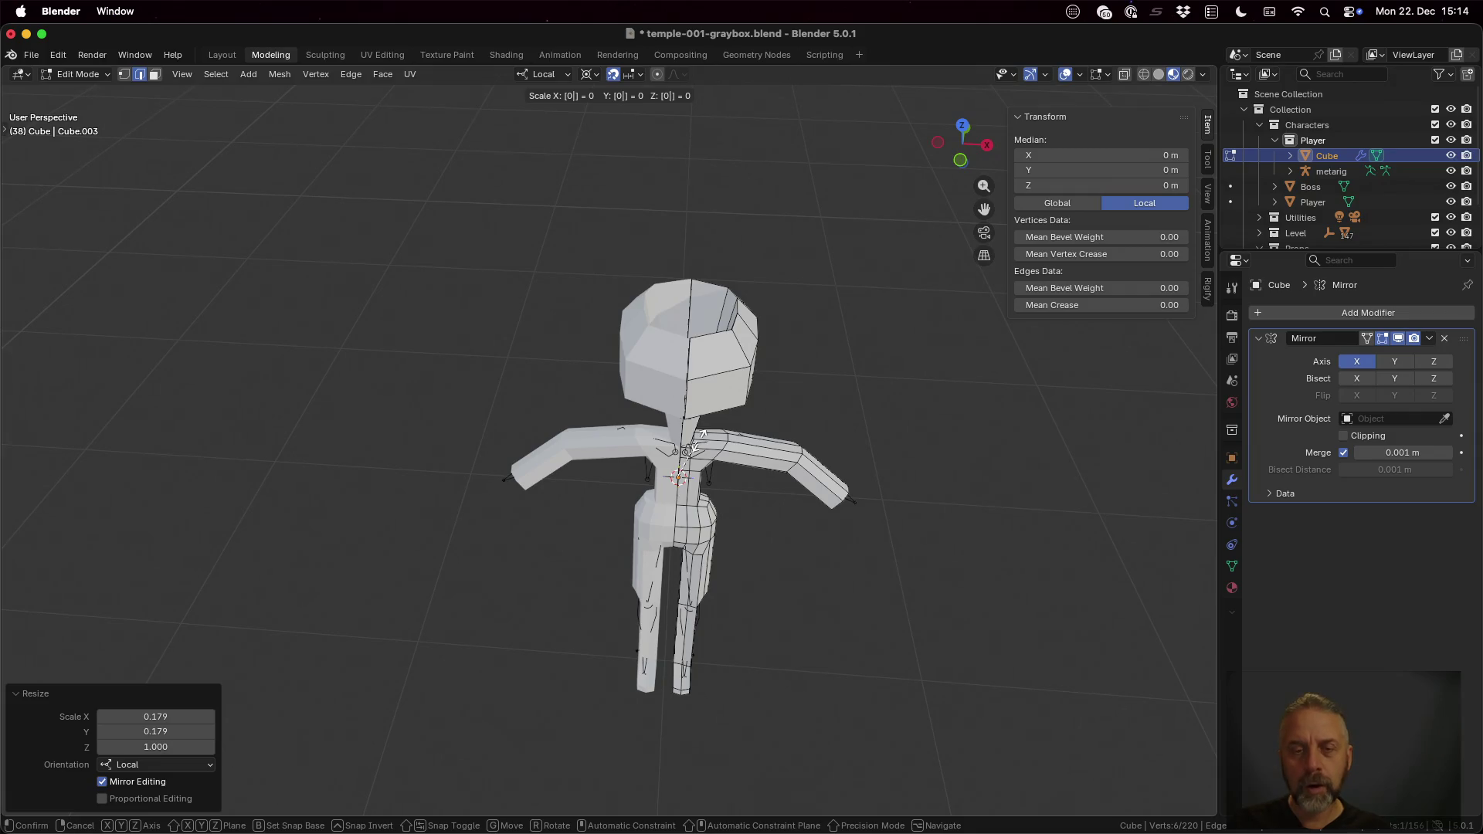
{"action": "key", "text": "Return"}
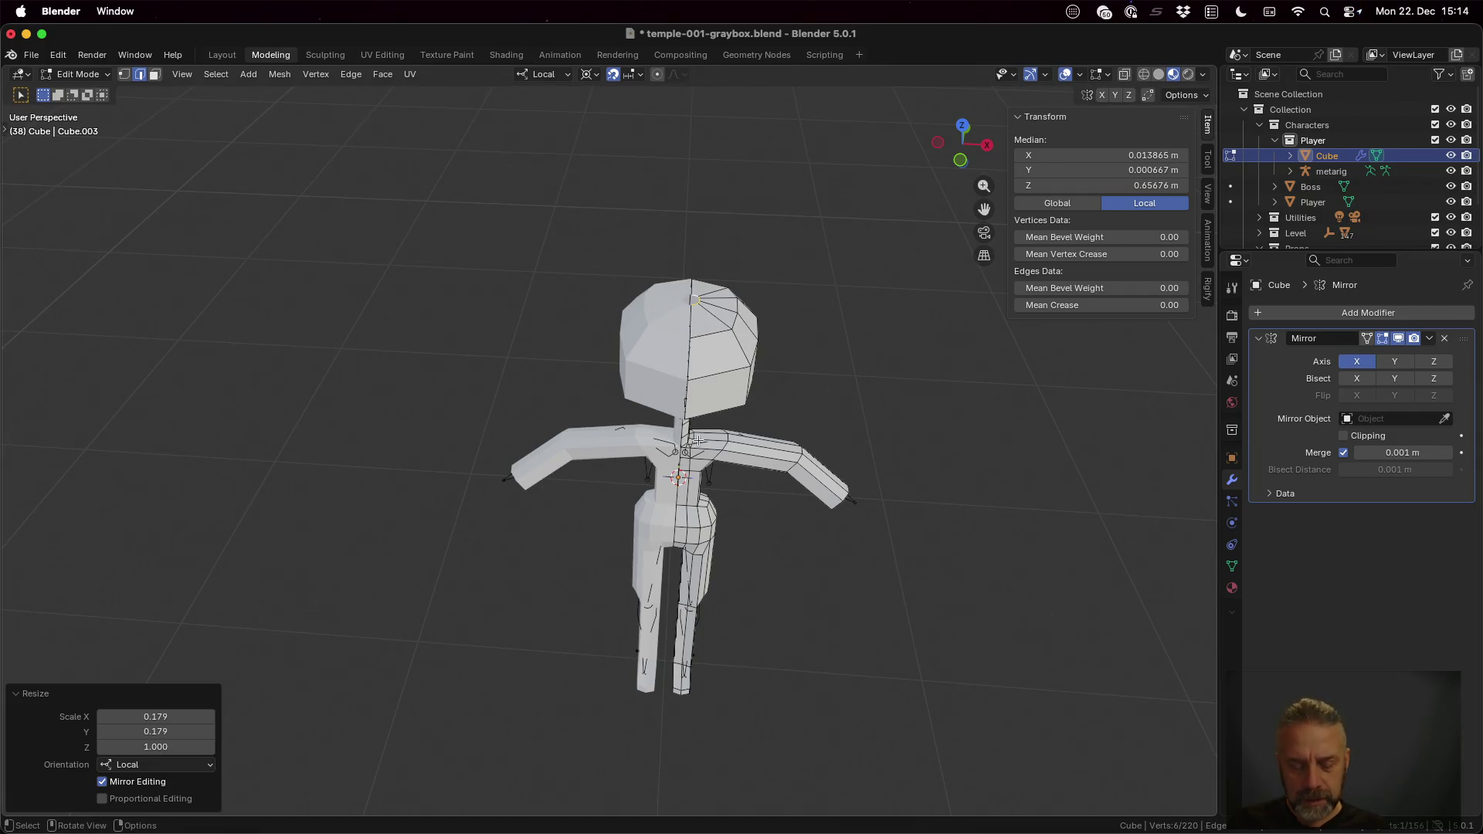
{"action": "key", "text": "s"}
{"action": "key", "text": "z"}
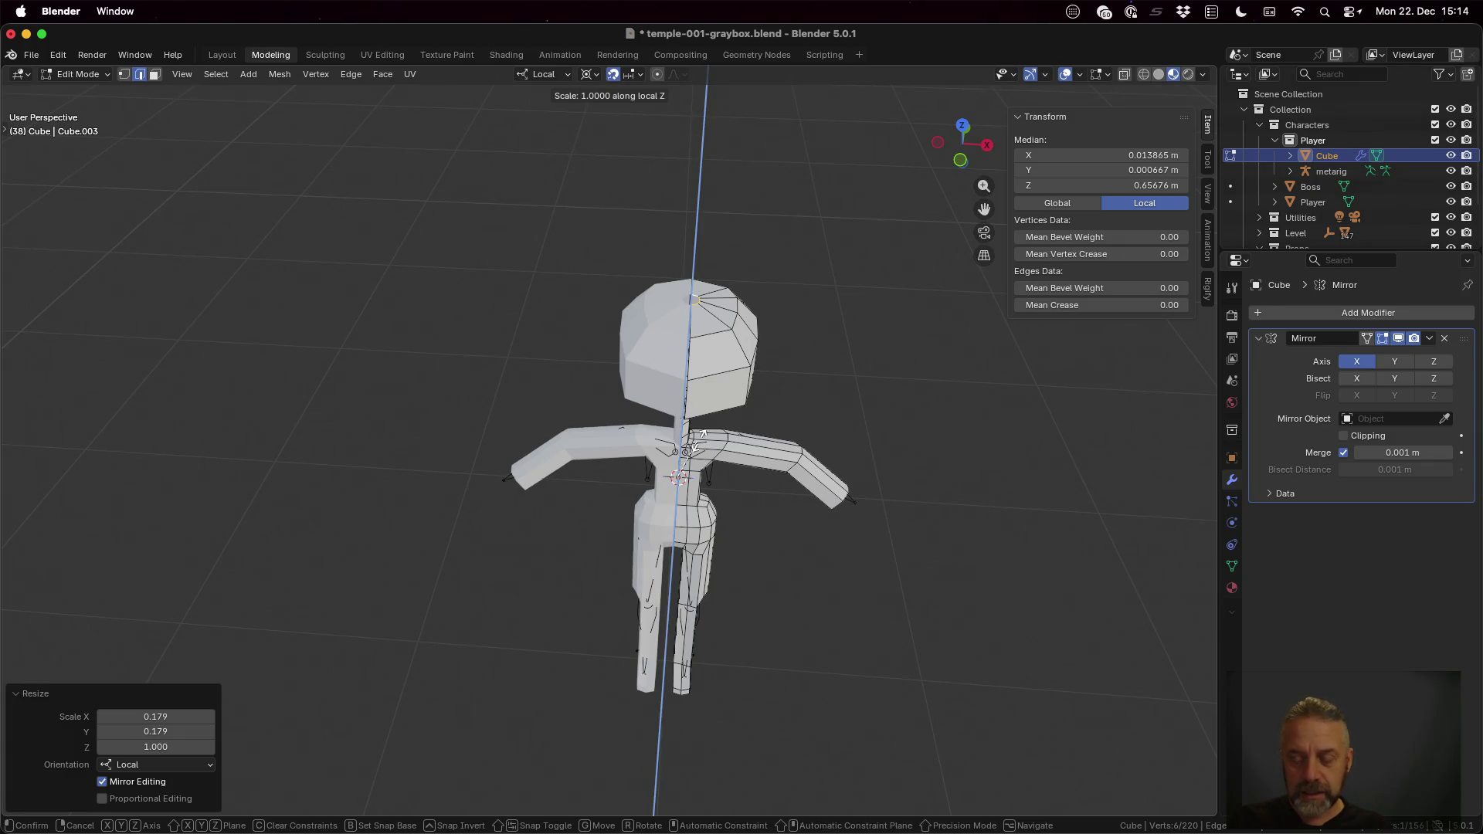
{"action": "key", "text": "shift+z"}
{"action": "type", "text": "0"}
{"action": "key", "text": "Return"}
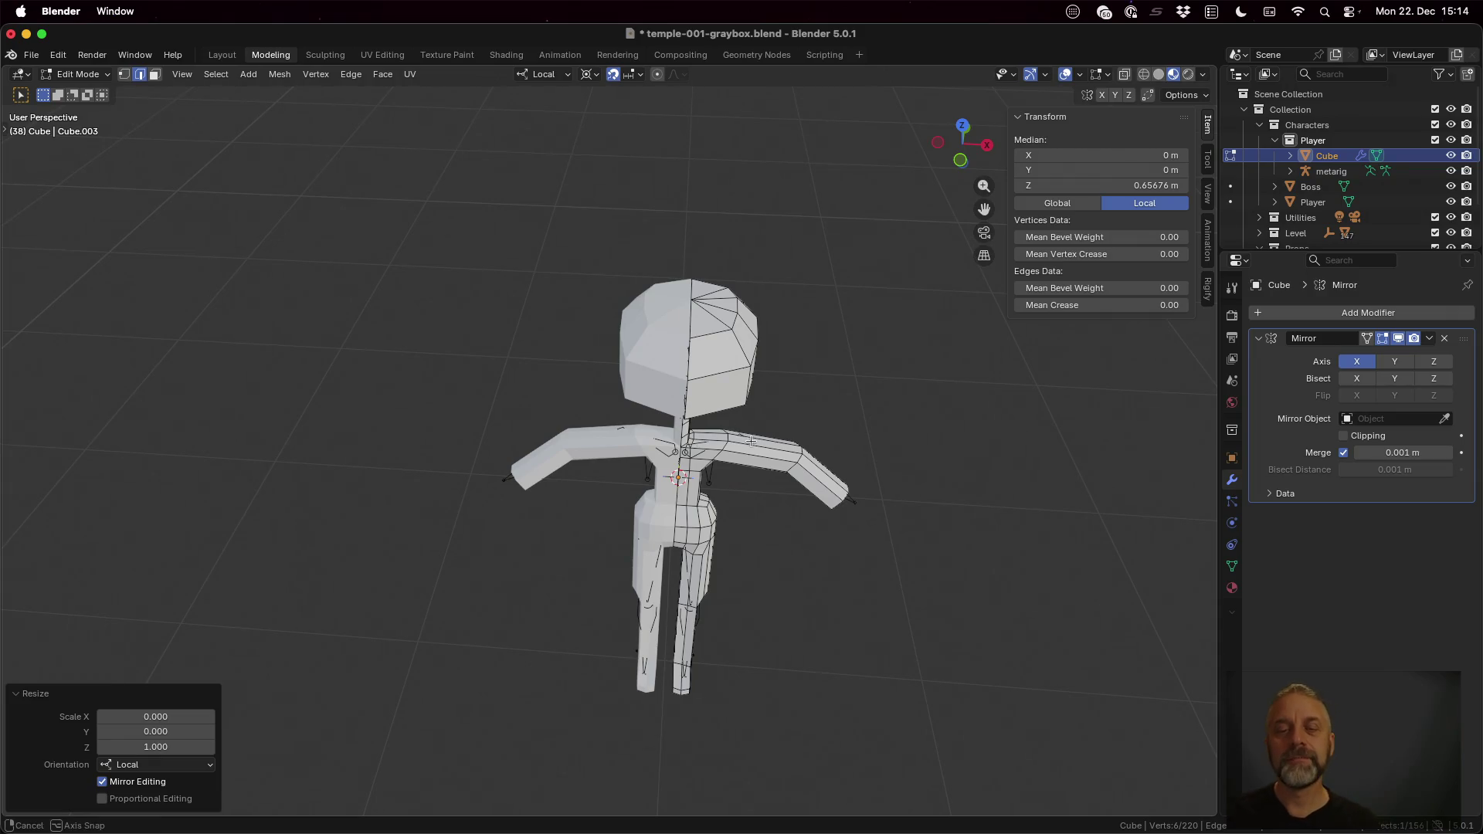
{"action": "middle_click_drag", "start_coordinate": [759, 376], "coordinate": [728, 387]}
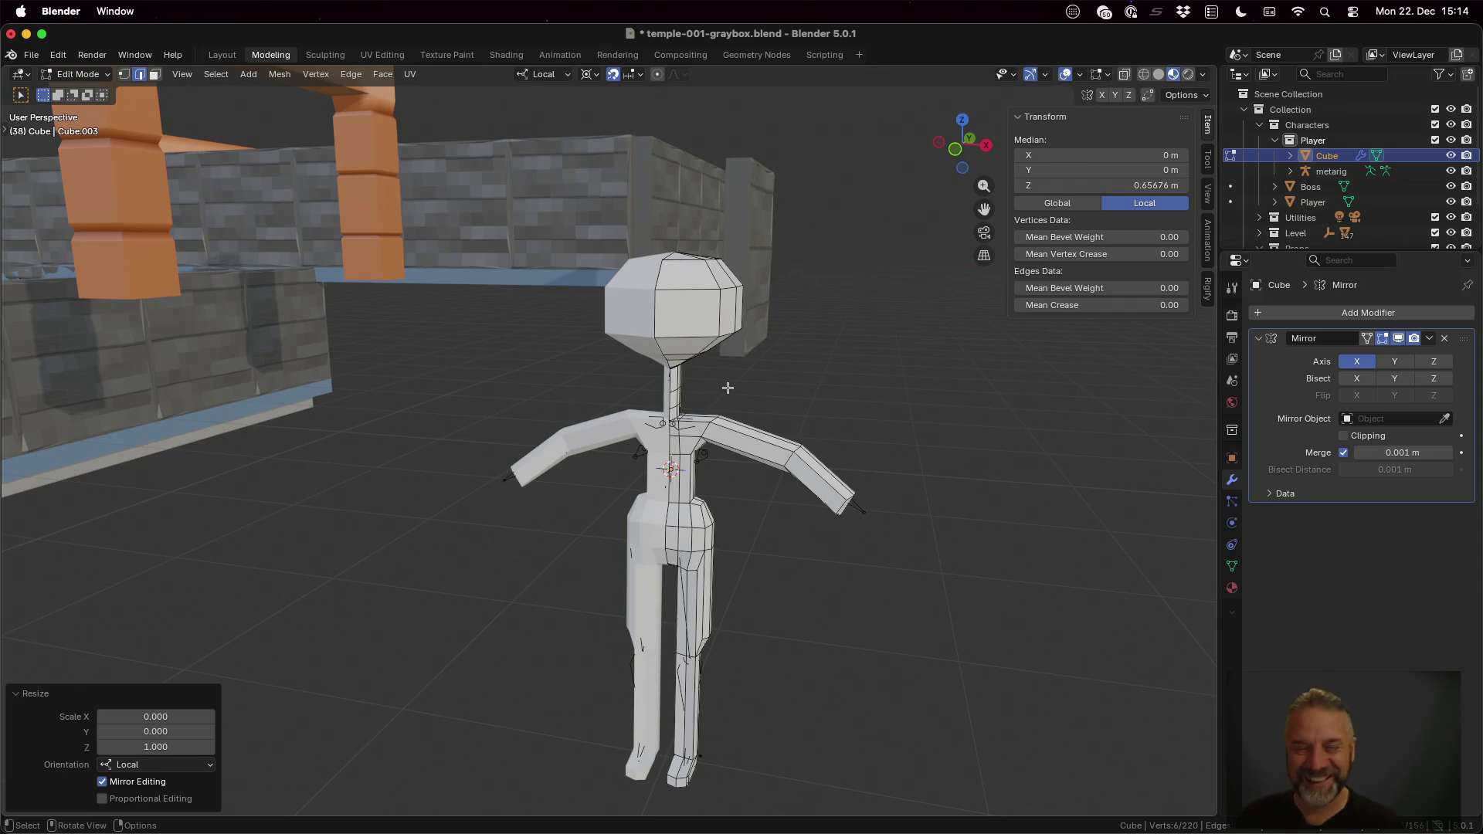
{"action": "mouse_move", "coordinate": [837, 439]}
{"action": "middle_mouse_down"}
{"action": "mouse_move", "coordinate": [841, 481]}
{"action": "mouse_move", "coordinate": [798, 505]}
{"action": "middle_mouse_up"}
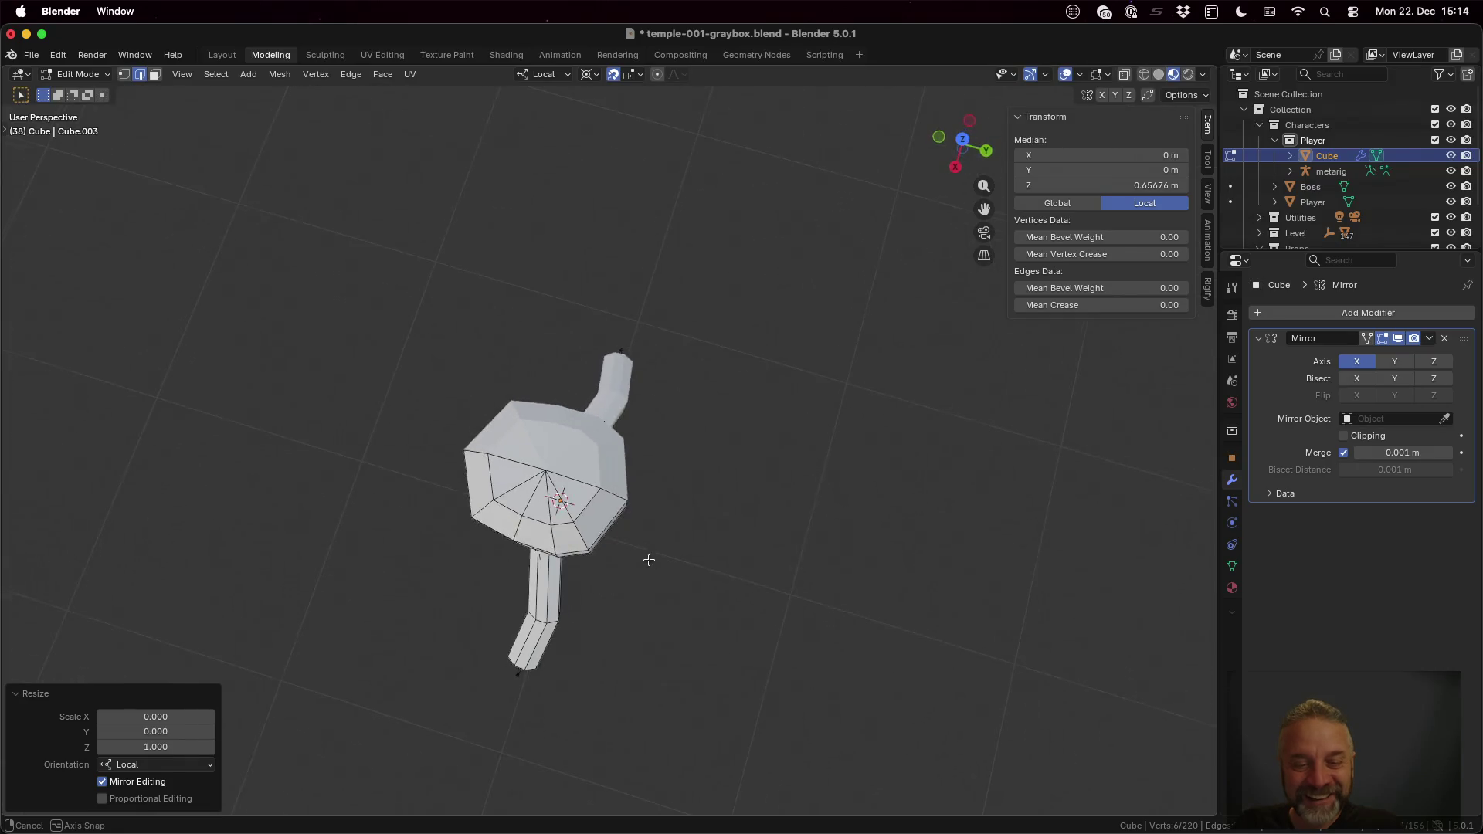
{"action": "mouse_move", "coordinate": [798, 504]}
{"action": "middle_mouse_down"}
{"action": "mouse_move", "coordinate": [1182, 455]}
{"action": "mouse_move", "coordinate": [539, 347]}
{"action": "mouse_move", "coordinate": [570, 474]}
{"action": "middle_mouse_up"}
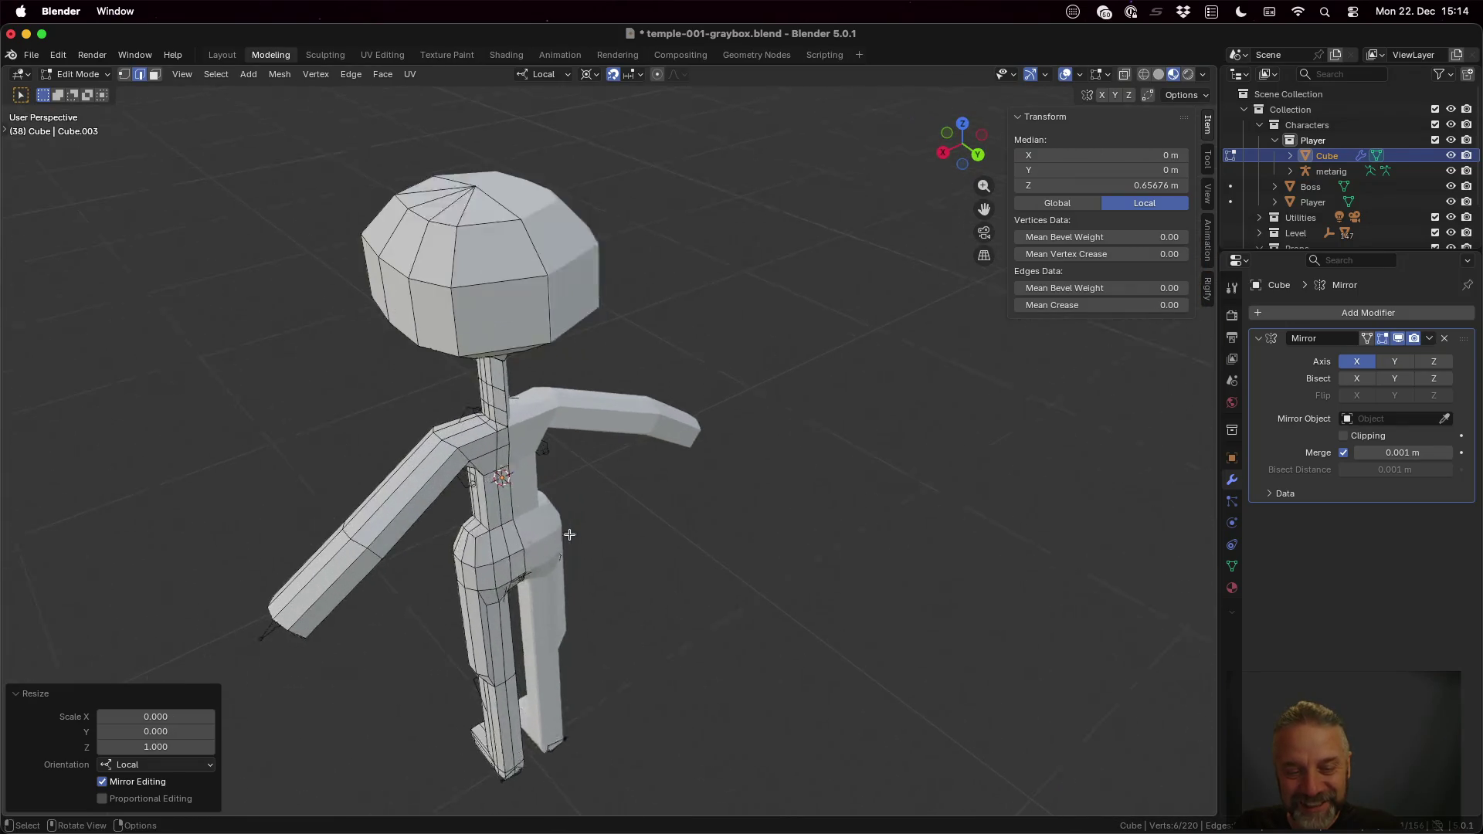
{"action": "scroll", "coordinate": [568, 530], "scroll_direction": "up", "scroll_amount": 5}
{"action": "mouse_move", "coordinate": [534, 648]}
{"action": "middle_mouse_down"}
{"action": "mouse_move", "coordinate": [855, 540]}
{"action": "mouse_move", "coordinate": [686, 589]}
{"action": "middle_mouse_up"}
{"action": "scroll", "coordinate": [786, 542], "scroll_direction": "down", "scroll_amount": 5}
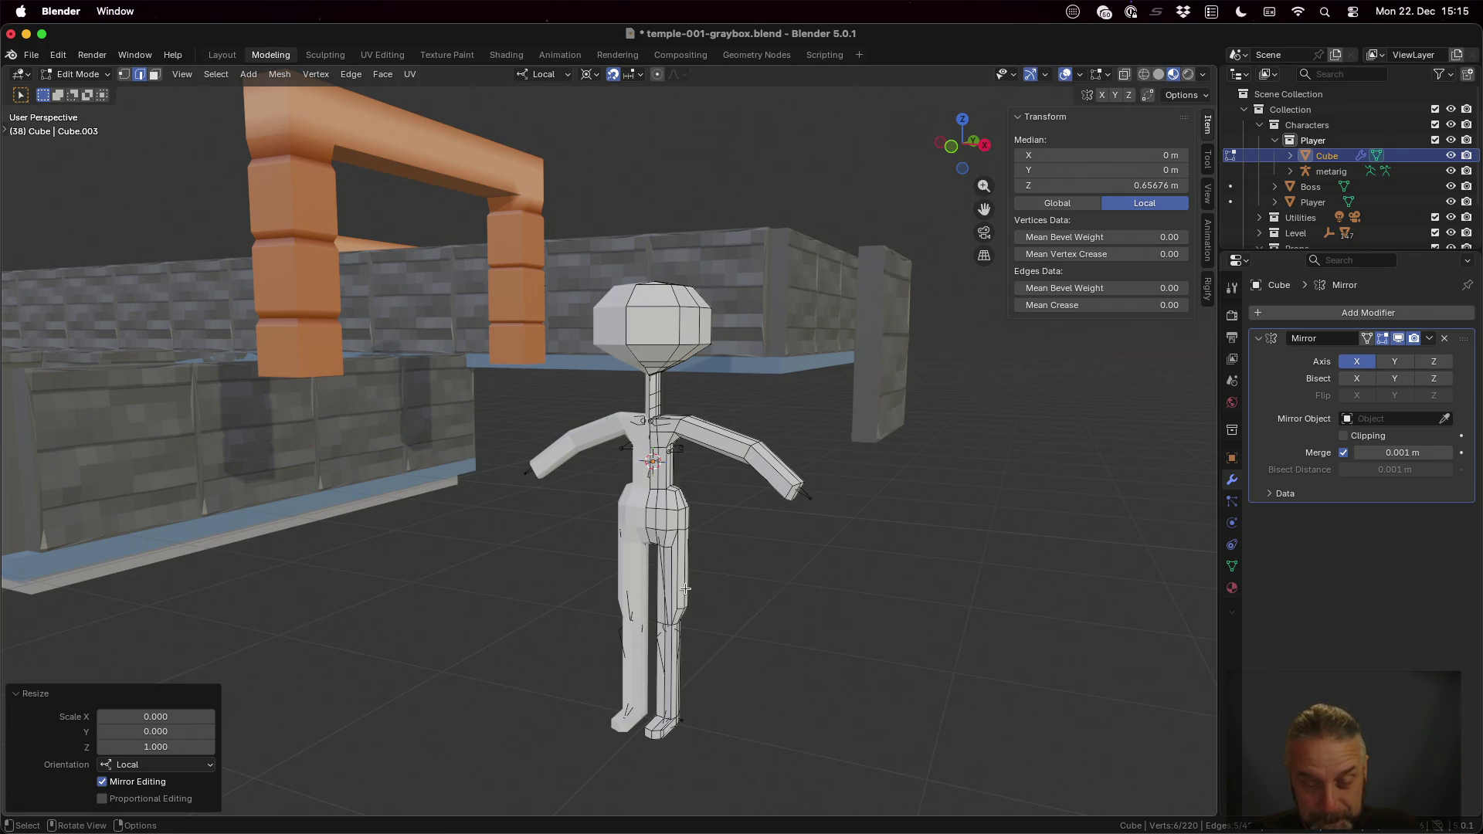
{"action": "key", "text": "Tab"}
{"action": "key", "text": "Tab"}
{"action": "mouse_move", "coordinate": [777, 391]}
{"action": "middle_mouse_down"}
{"action": "mouse_move", "coordinate": [801, 390]}
{"action": "mouse_move", "coordinate": [664, 402]}
{"action": "middle_mouse_up"}
{"action": "scroll", "coordinate": [769, 414], "scroll_direction": "up", "scroll_amount": 1}
{"action": "scroll", "coordinate": [838, 353], "scroll_direction": "up", "scroll_amount": 1}
{"action": "mouse_move", "coordinate": [662, 409]}
{"action": "middle_mouse_down"}
{"action": "mouse_move", "coordinate": [523, 419]}
{"action": "mouse_move", "coordinate": [542, 421]}
{"action": "middle_mouse_up"}
Step: Select a ring of neck faces and squash it to about 0.88× along local Z
{"action": "left_click", "coordinate": [486, 430]}
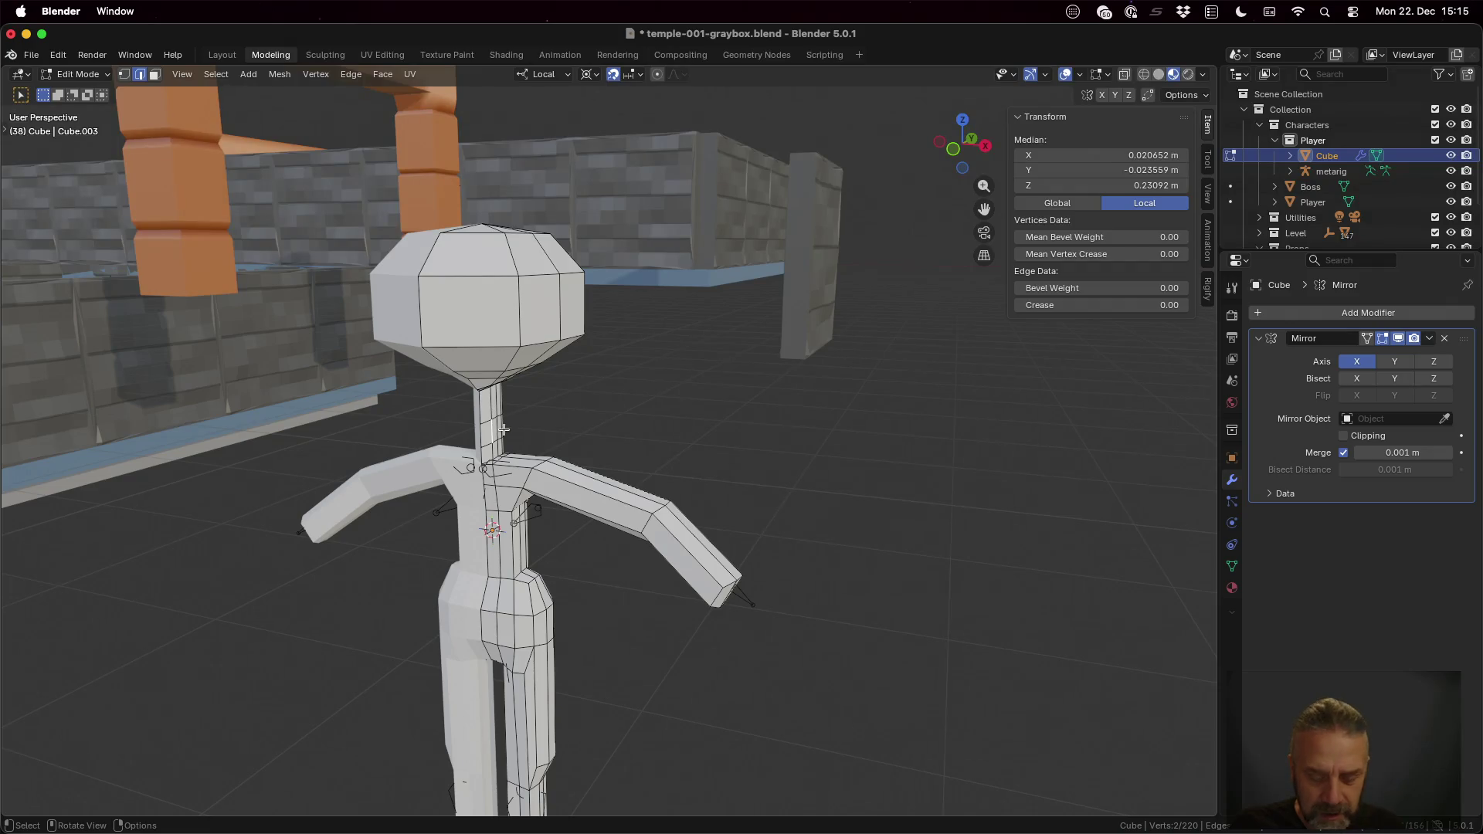
{"action": "key", "text": "alt+a"}
{"action": "left_click", "coordinate": [487, 430], "text": "alt"}
{"action": "middle_click_drag", "start_coordinate": [607, 425], "coordinate": [498, 446]}
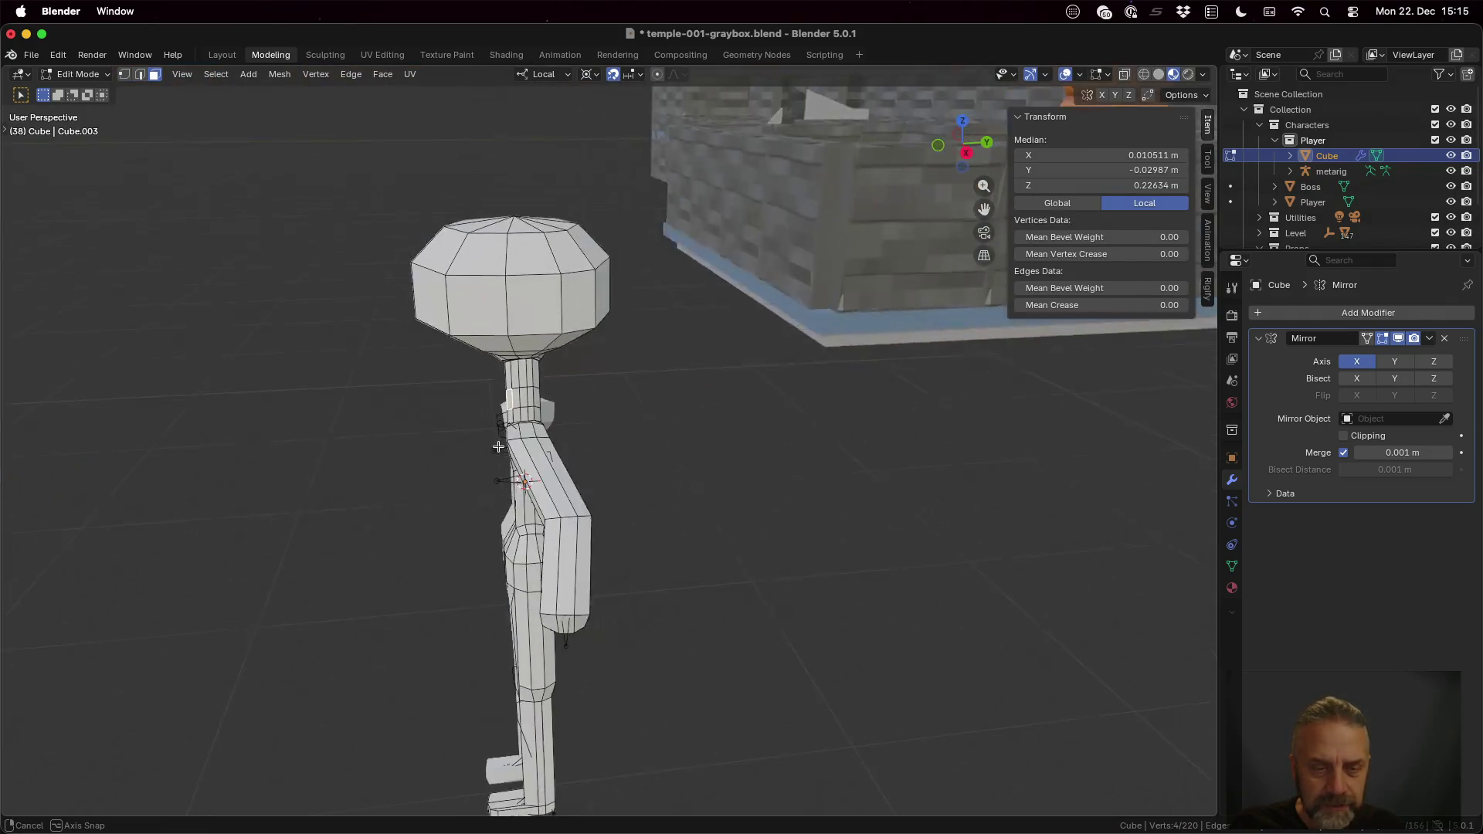
{"action": "left_click", "coordinate": [551, 387], "text": "ctrl"}
{"action": "middle_click_drag", "start_coordinate": [662, 417], "coordinate": [673, 422]}
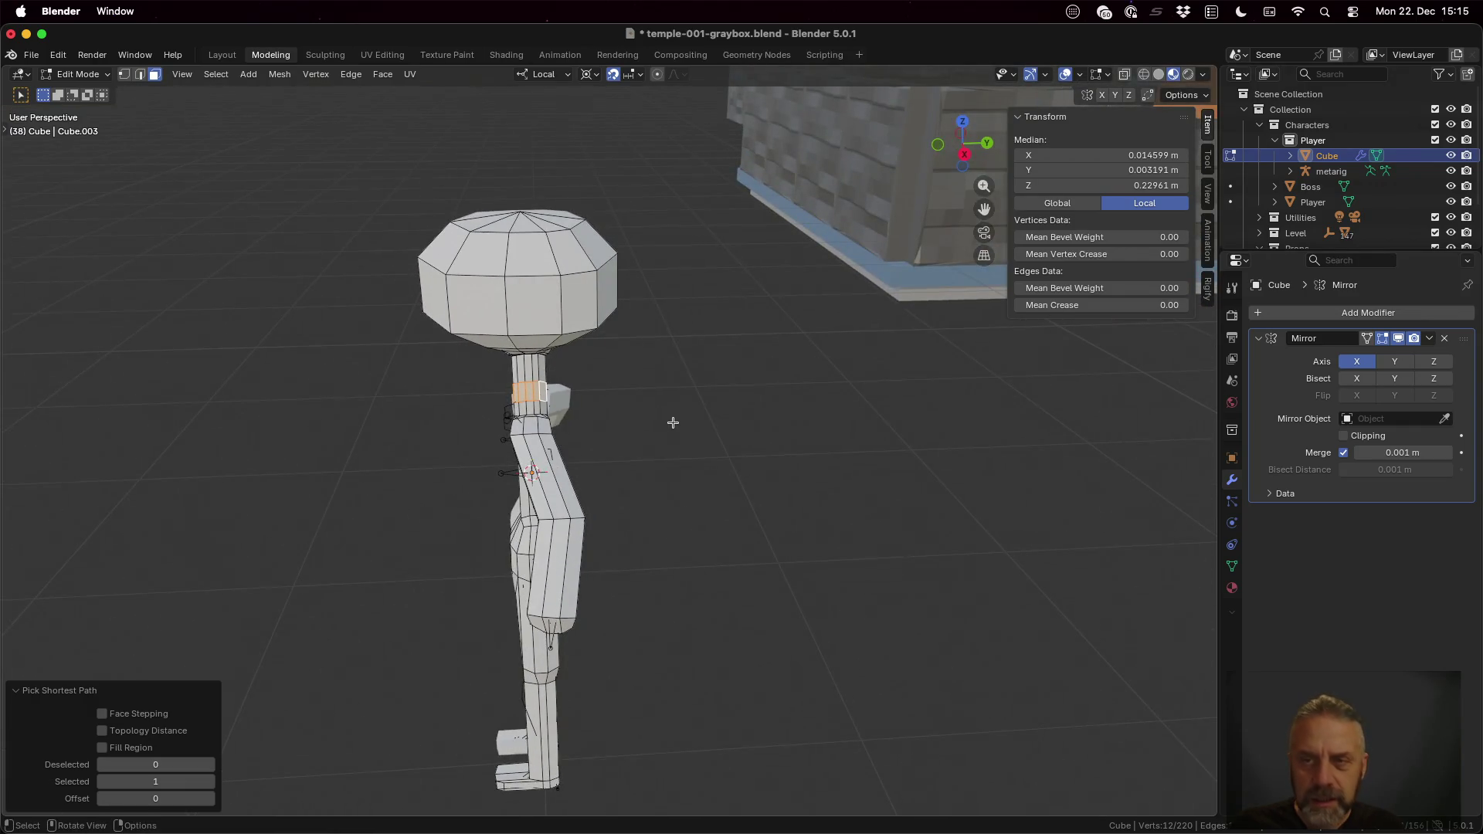
{"action": "key", "text": "s"}
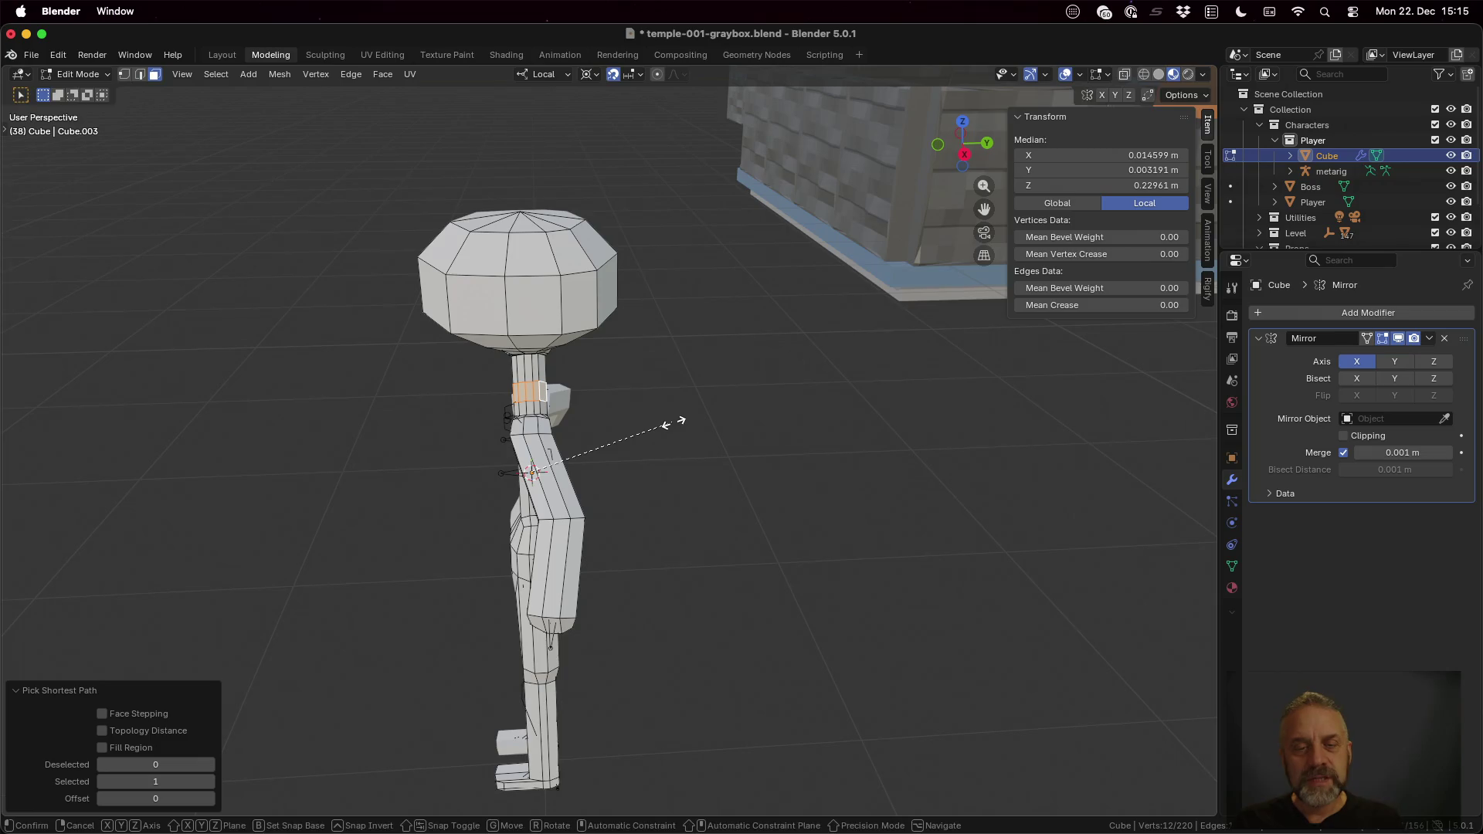
{"action": "key", "text": "z"}
{"action": "key", "text": "z"}
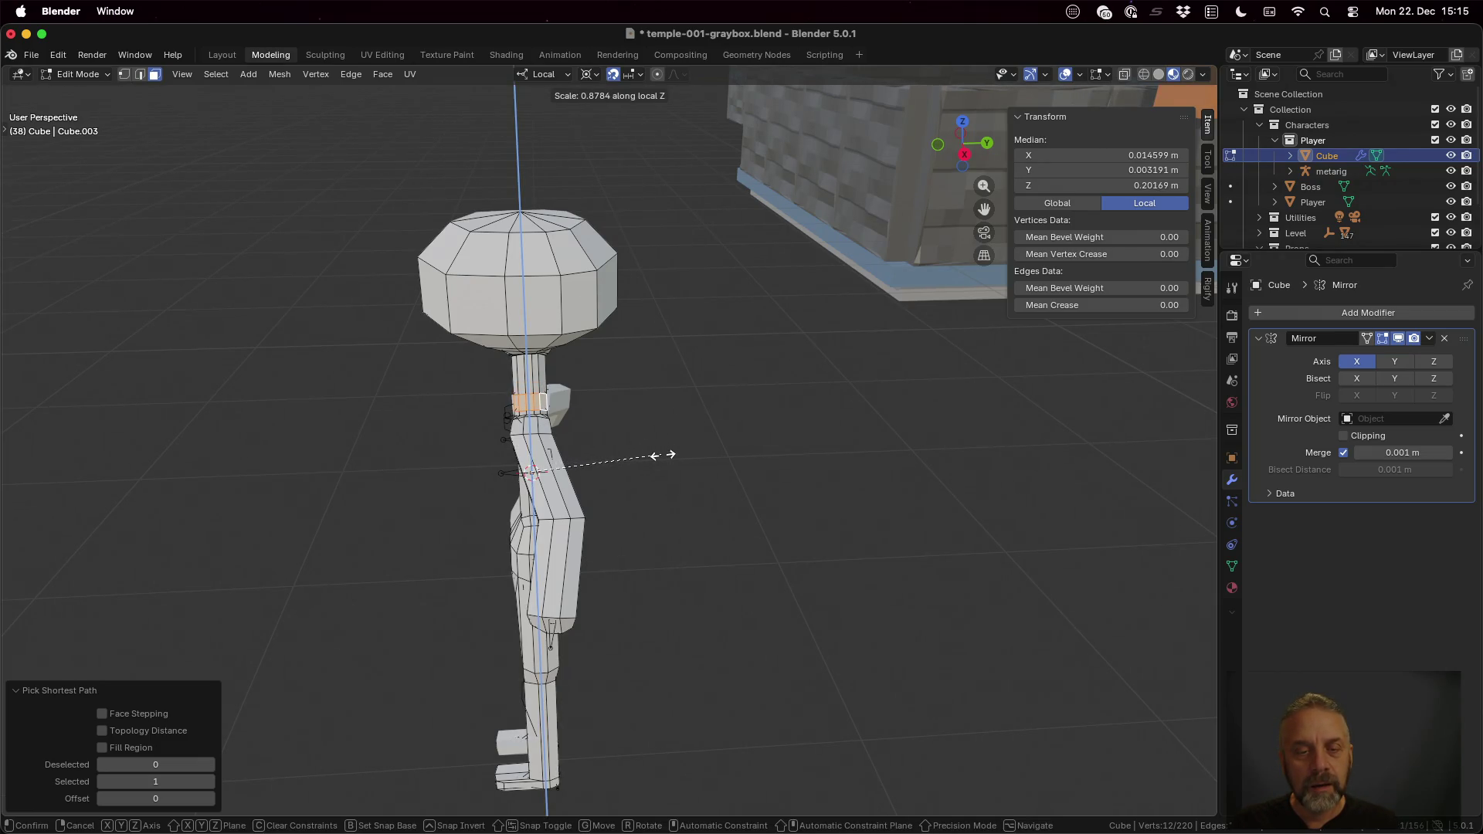
{"action": "left_click", "coordinate": [655, 456]}
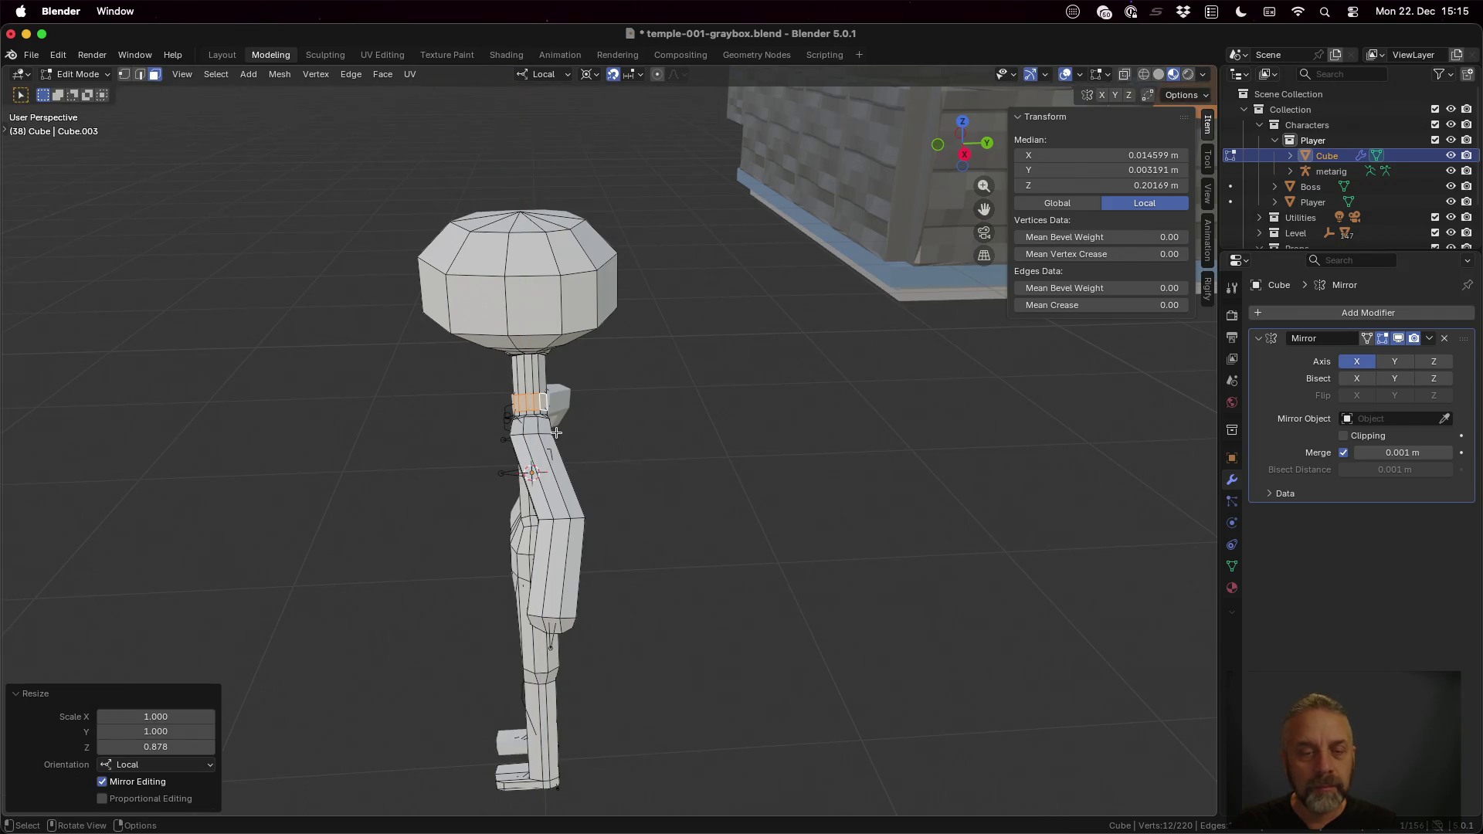
{"action": "scroll", "coordinate": [553, 429], "scroll_direction": "up", "scroll_amount": 3}
{"action": "scroll", "coordinate": [524, 392], "scroll_direction": "up", "scroll_amount": 2}
Step: Rescale the same neck ring slightly along local Z
{"action": "middle_click_drag", "start_coordinate": [523, 392], "coordinate": [483, 406]}
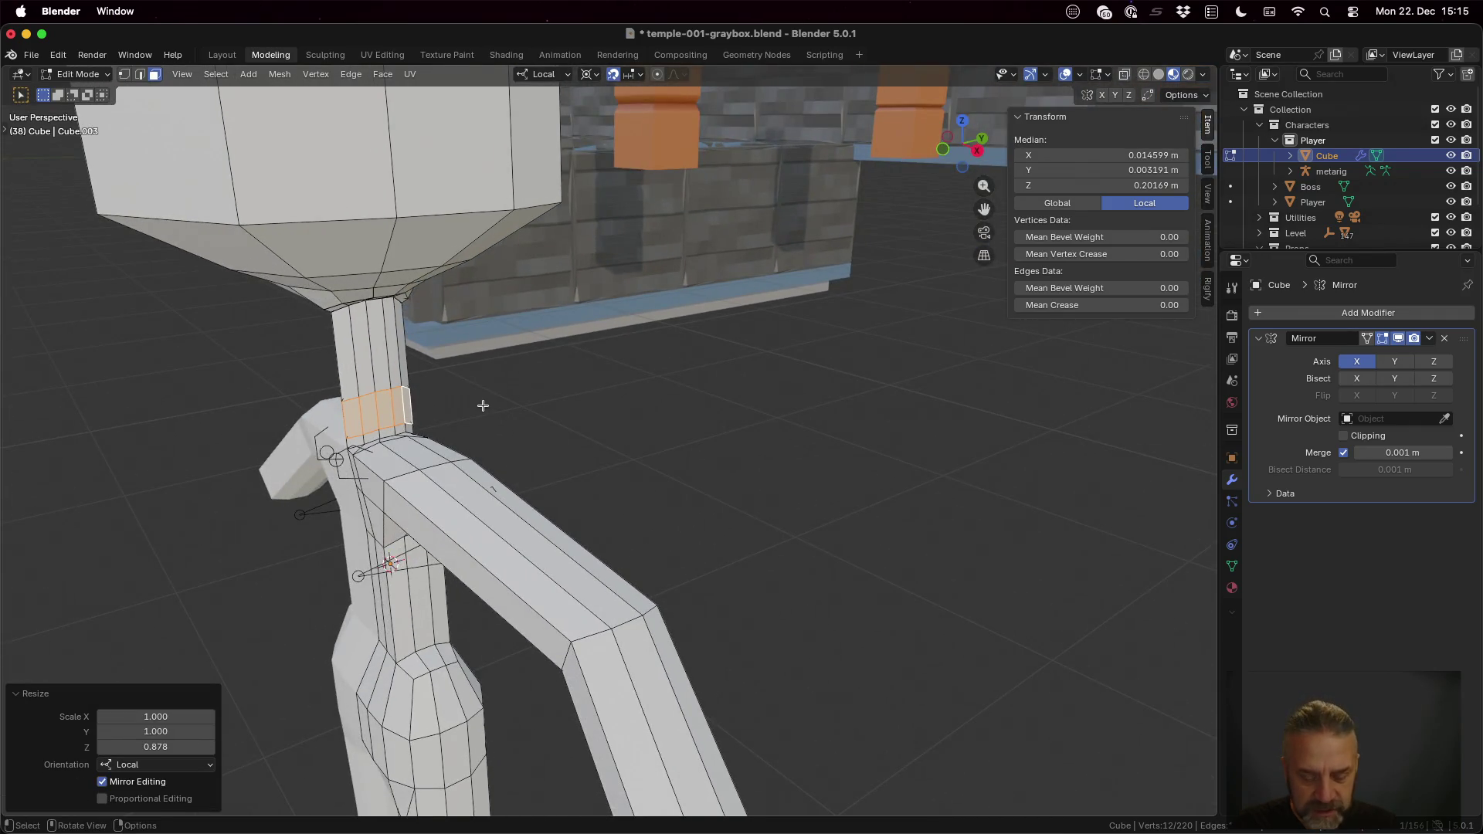
{"action": "key", "text": "s"}
{"action": "key", "text": "z"}
{"action": "key", "text": "z"}
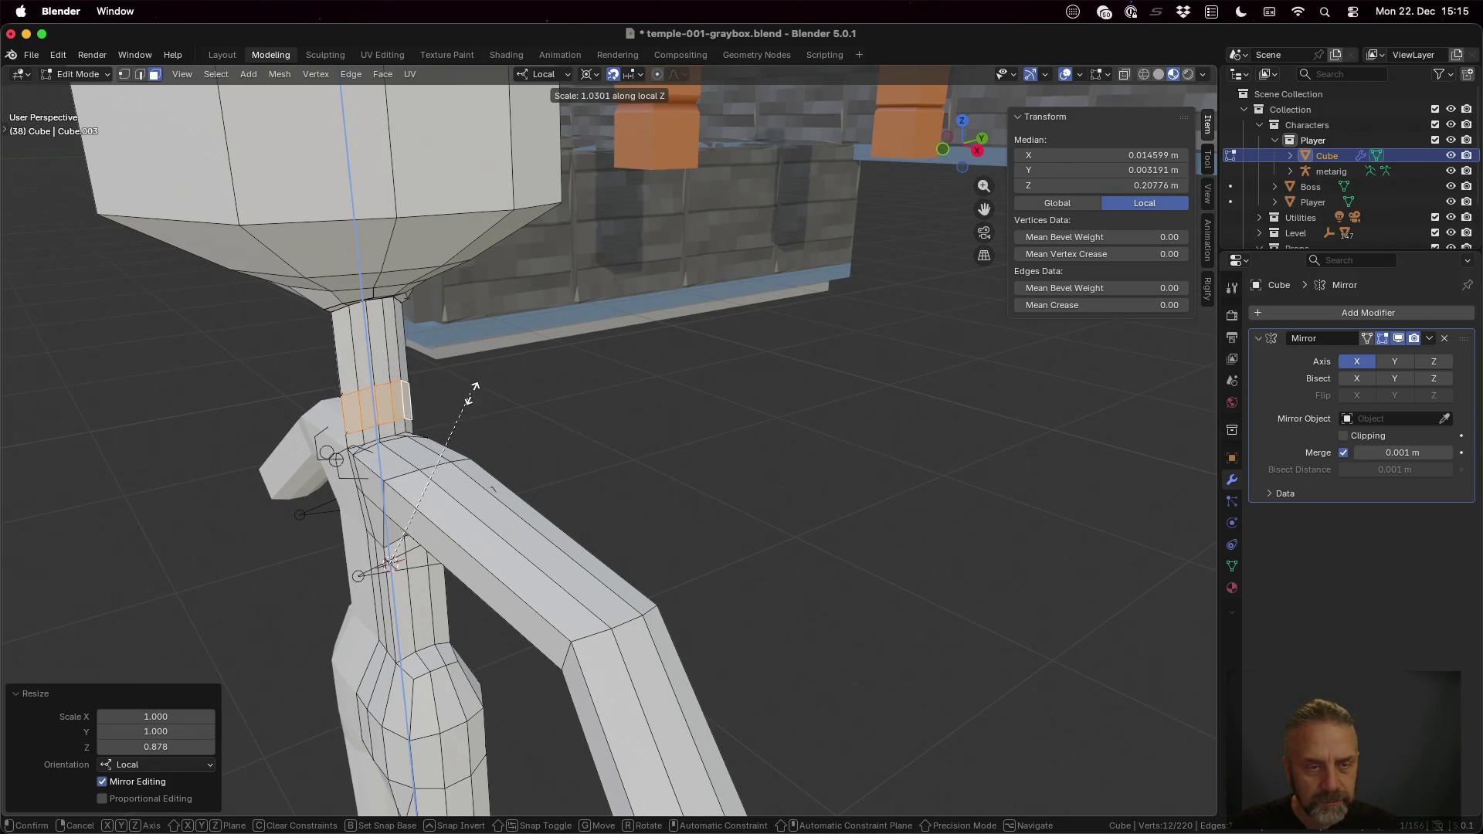
{"action": "left_click", "coordinate": [472, 400]}
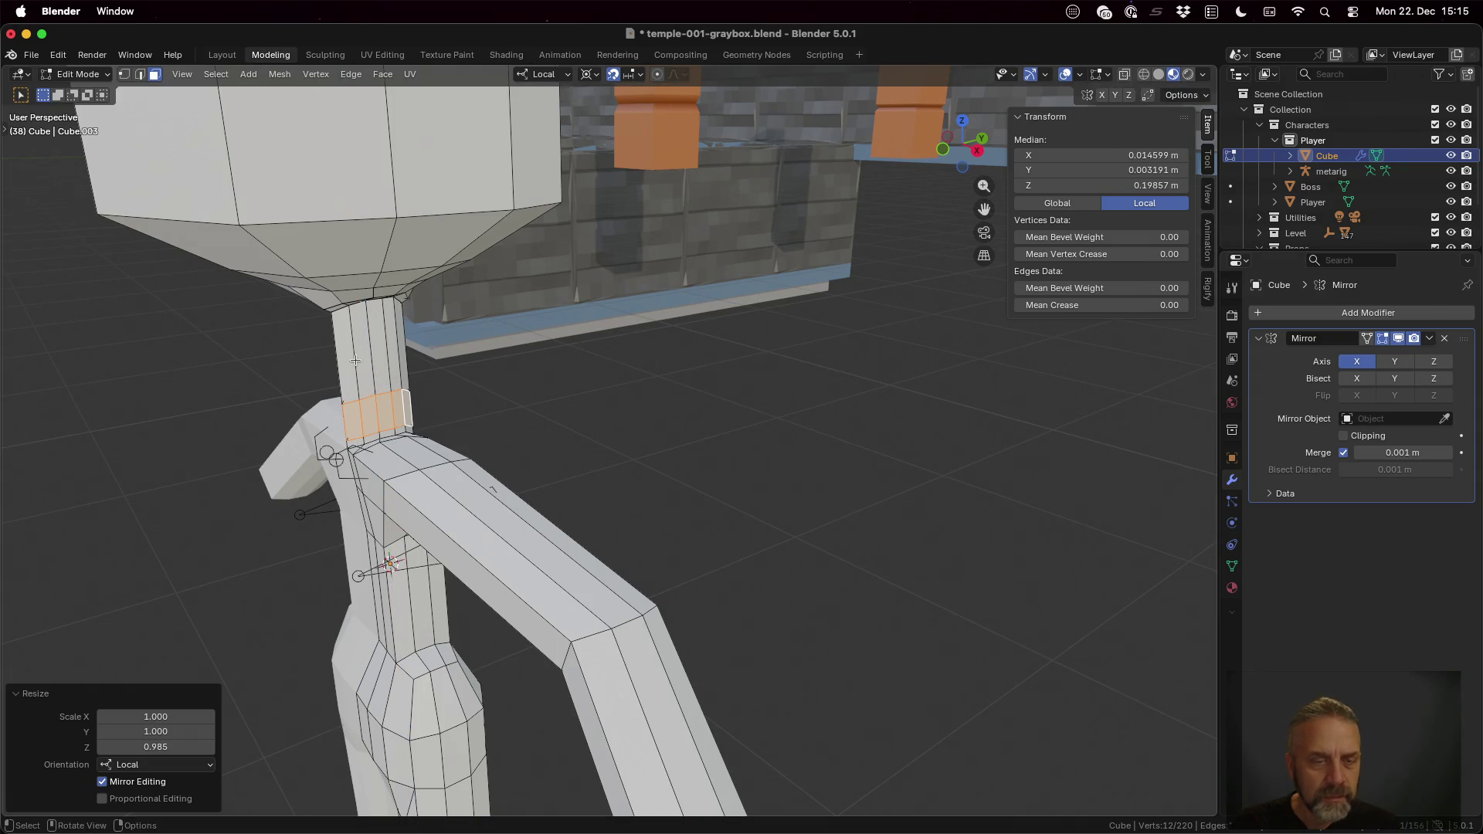
Step: Select a strip of neck faces from the front and squash it vertically
{"action": "middle_click_drag", "start_coordinate": [356, 361], "coordinate": [338, 376]}
{"action": "left_click", "coordinate": [325, 383]}
{"action": "middle_click_drag", "start_coordinate": [454, 384], "coordinate": [309, 403]}
{"action": "left_click", "coordinate": [537, 304], "text": "ctrl"}
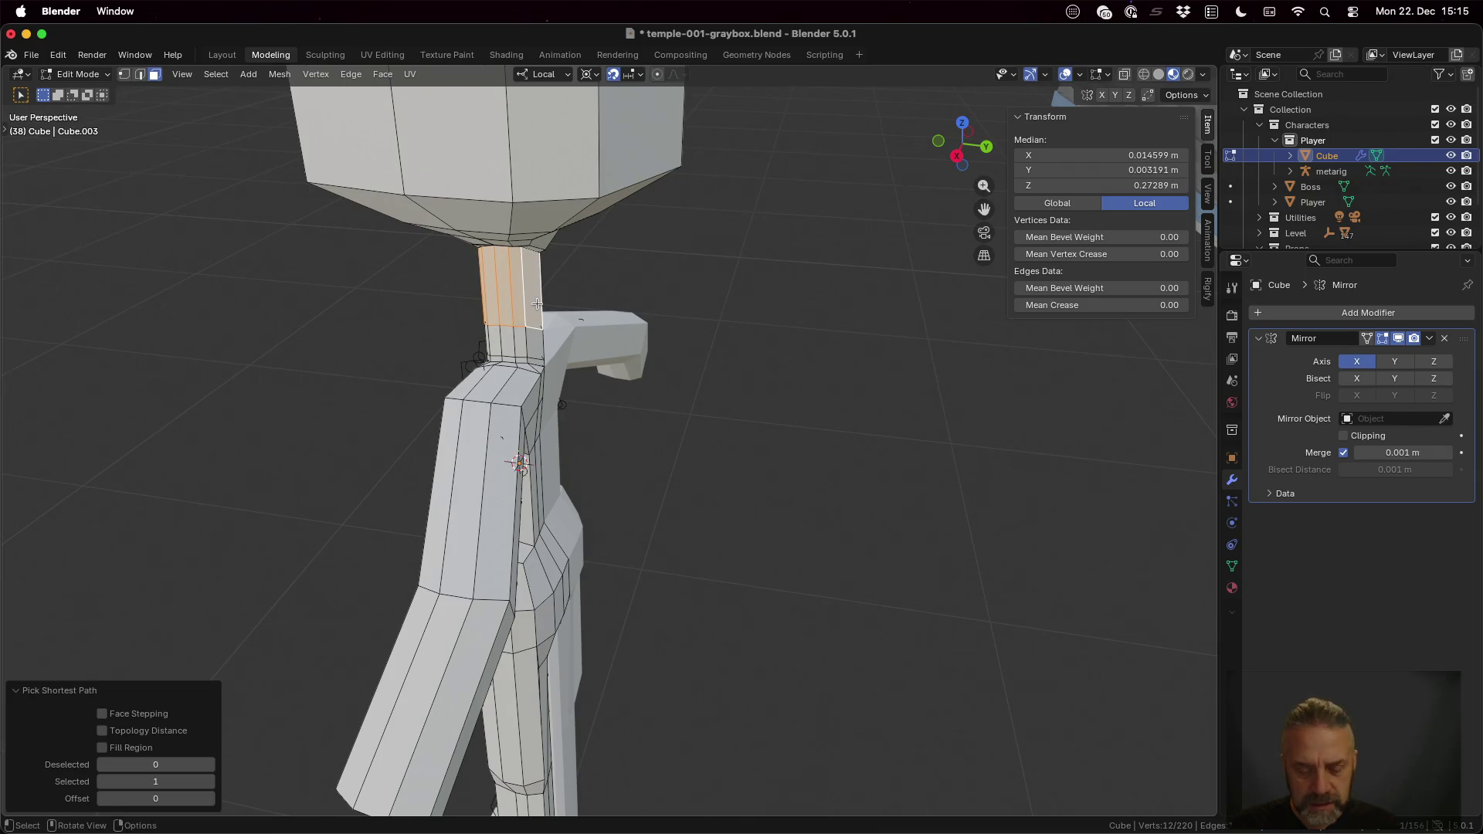
{"action": "key", "text": "s"}
{"action": "key", "text": "z"}
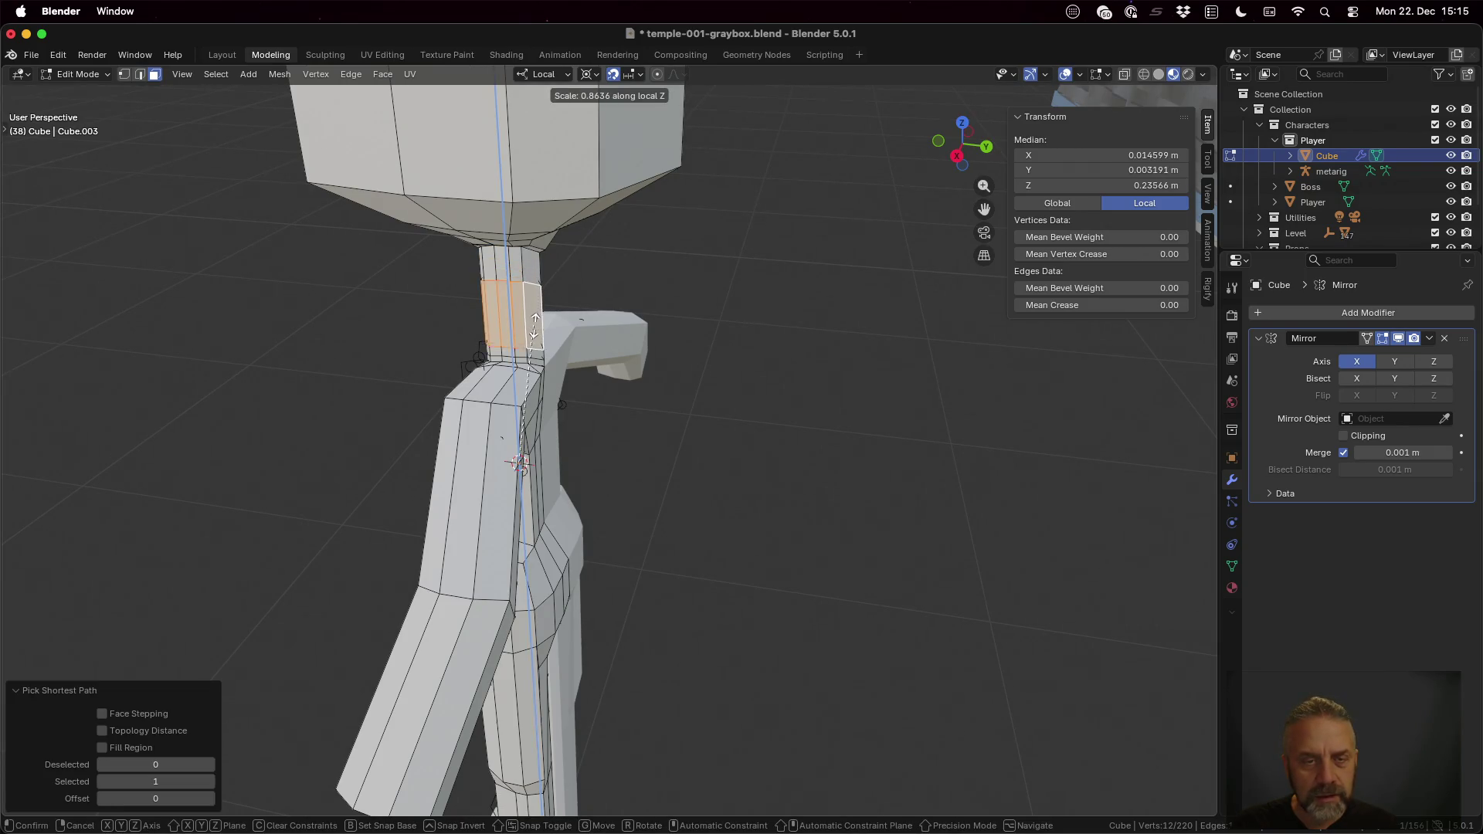
{"action": "left_click", "coordinate": [534, 334]}
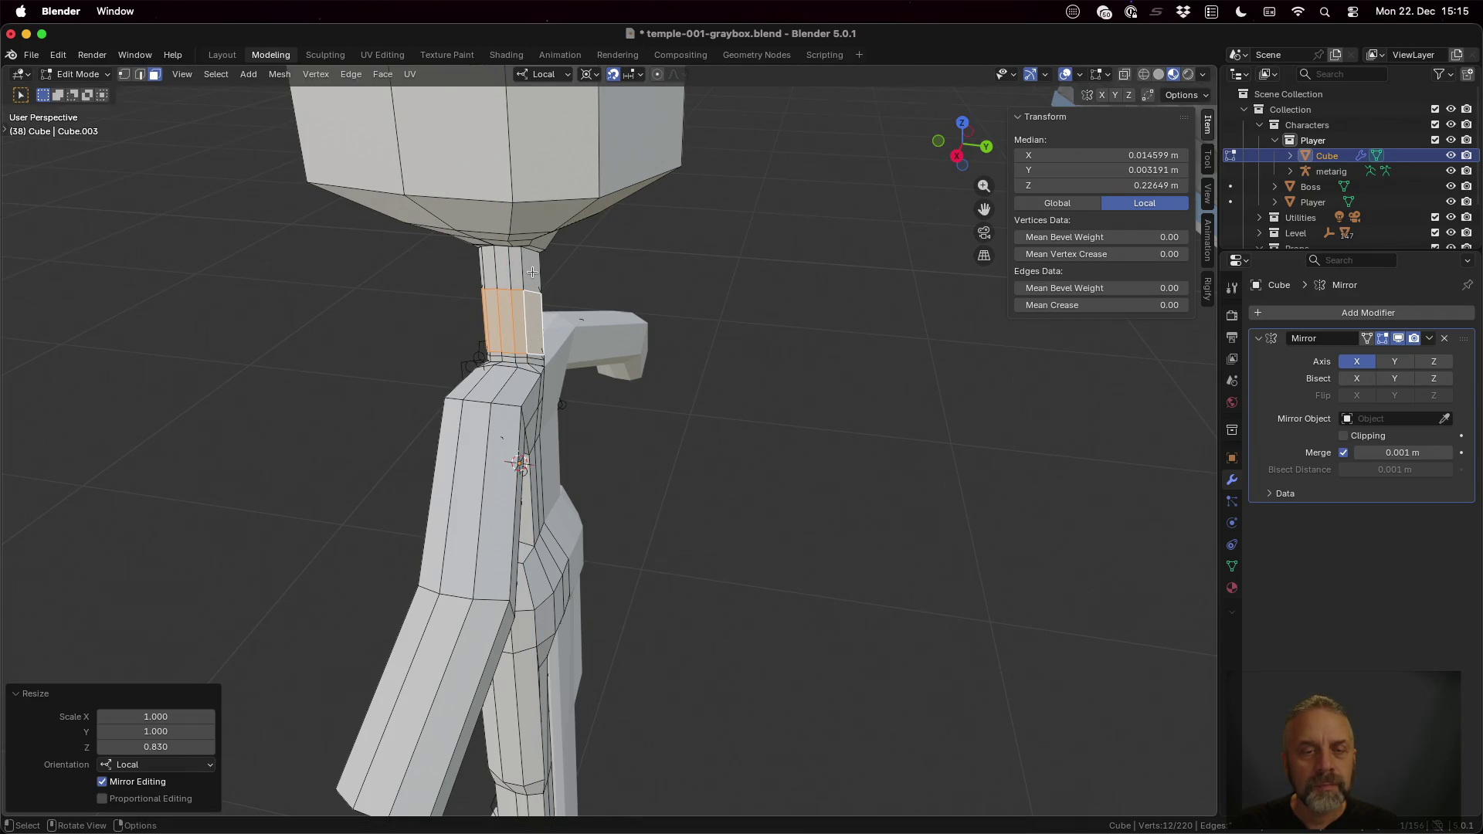
Step: Select the lower neck face ring and squash it along local Z
{"action": "left_click", "coordinate": [534, 273]}
{"action": "middle_click_drag", "start_coordinate": [533, 273], "coordinate": [486, 293]}
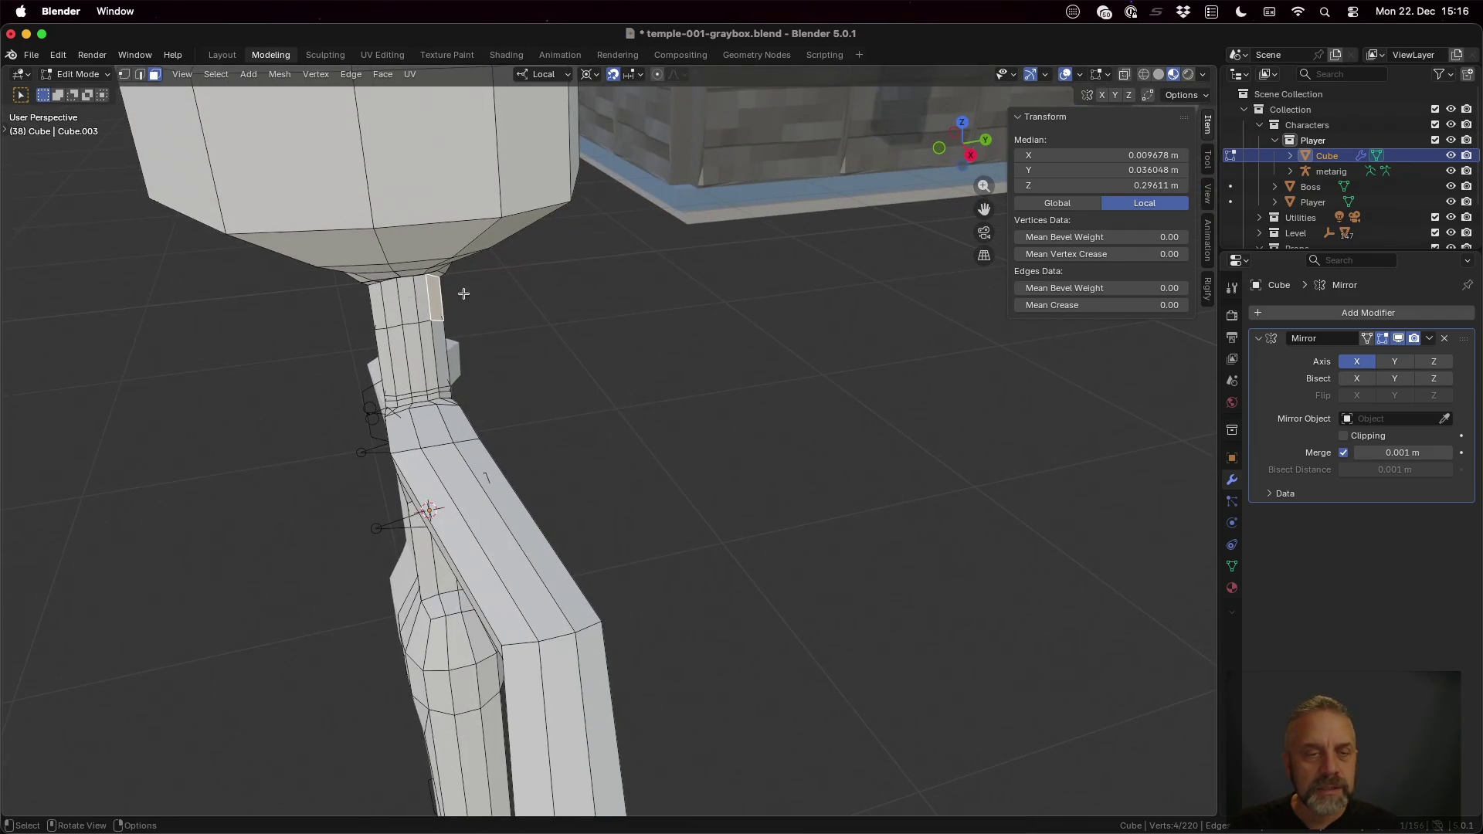
{"action": "left_click", "coordinate": [377, 304], "text": "ctrl"}
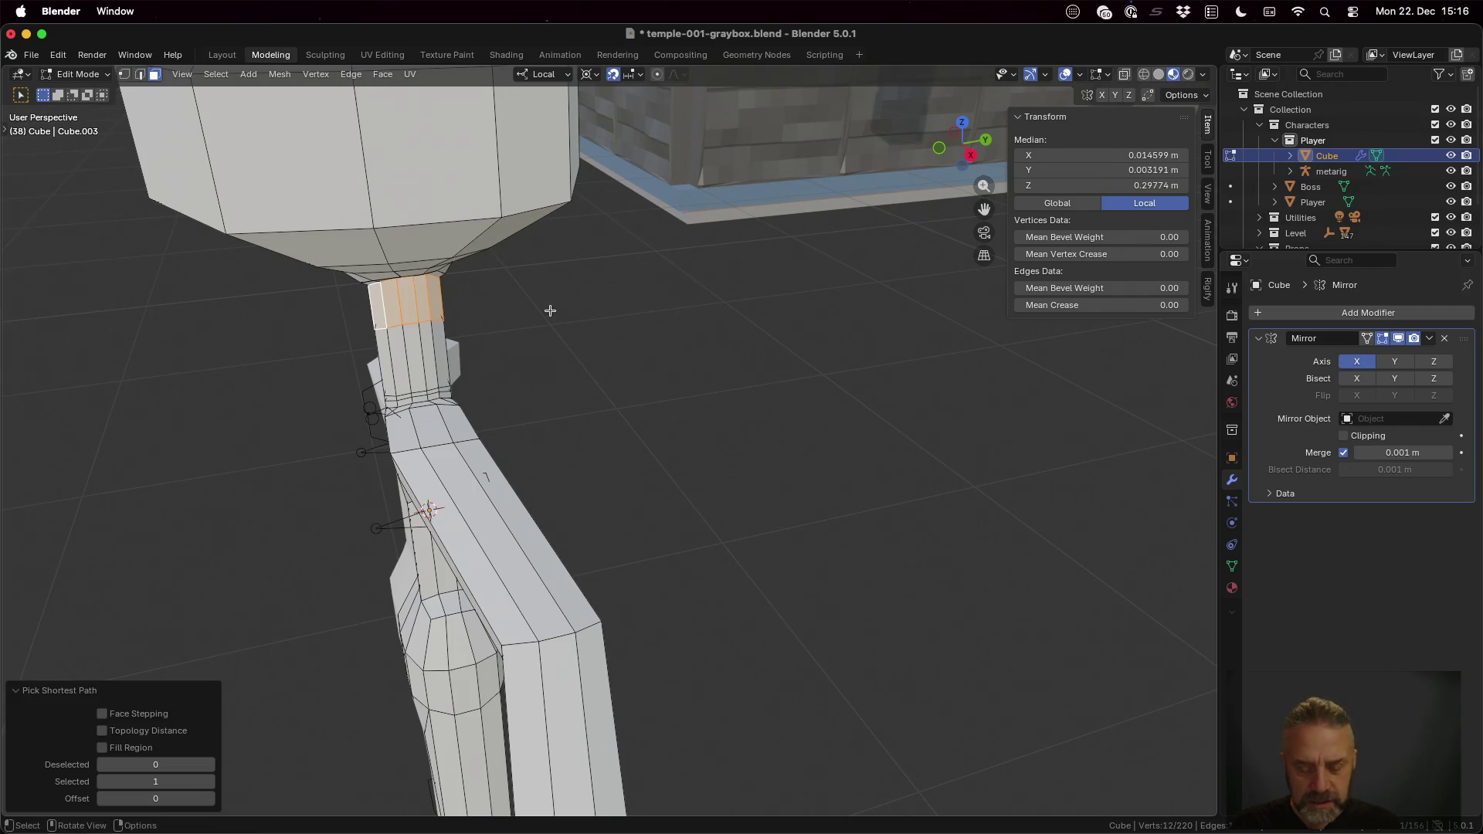
{"action": "key", "text": "s"}
{"action": "key", "text": "z"}
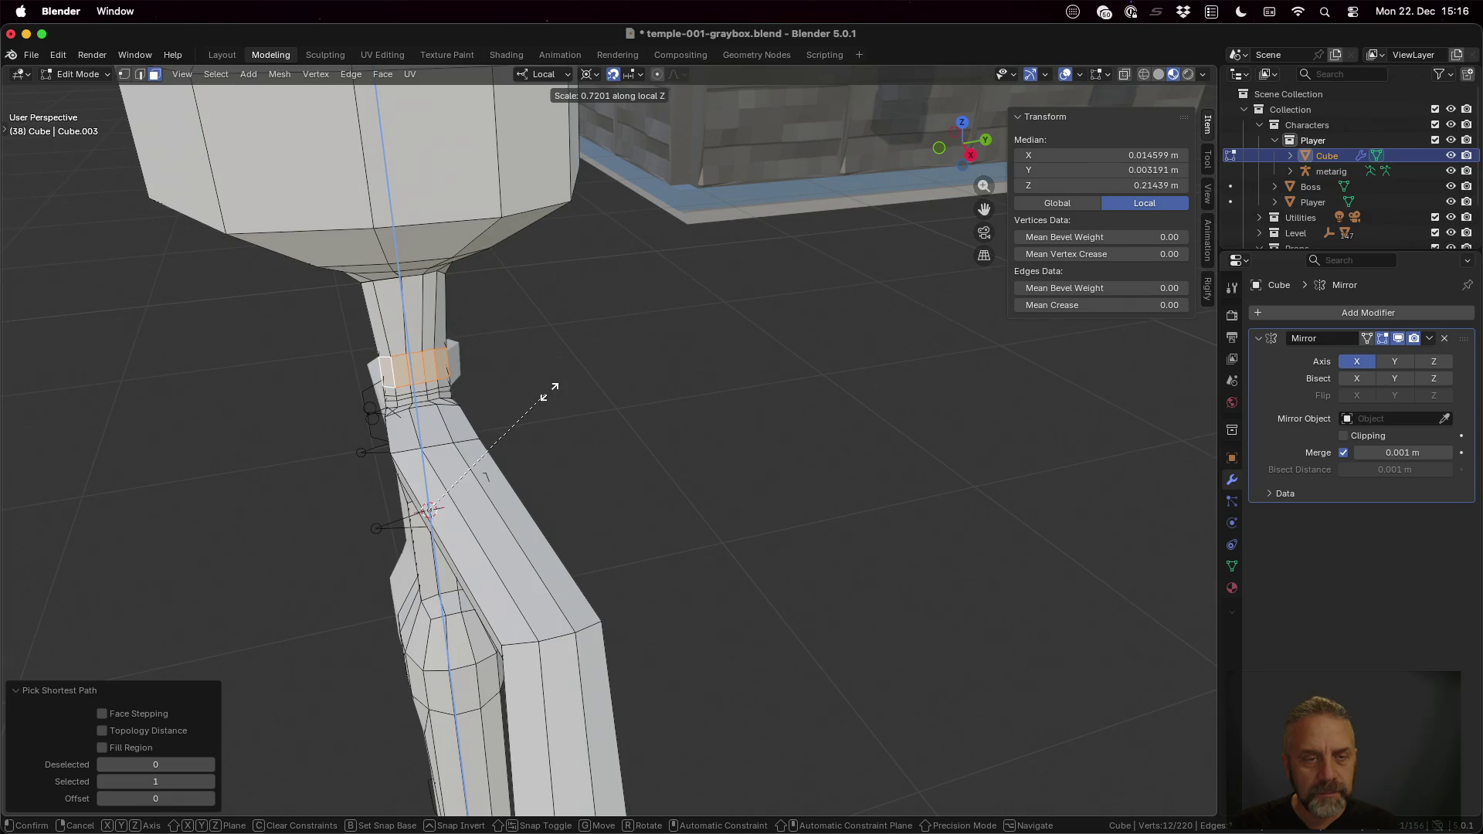
{"action": "left_click", "coordinate": [549, 391]}
Step: Select the upper neck face strip and squash it along local Z
{"action": "middle_click_drag", "start_coordinate": [455, 331], "coordinate": [557, 328]}
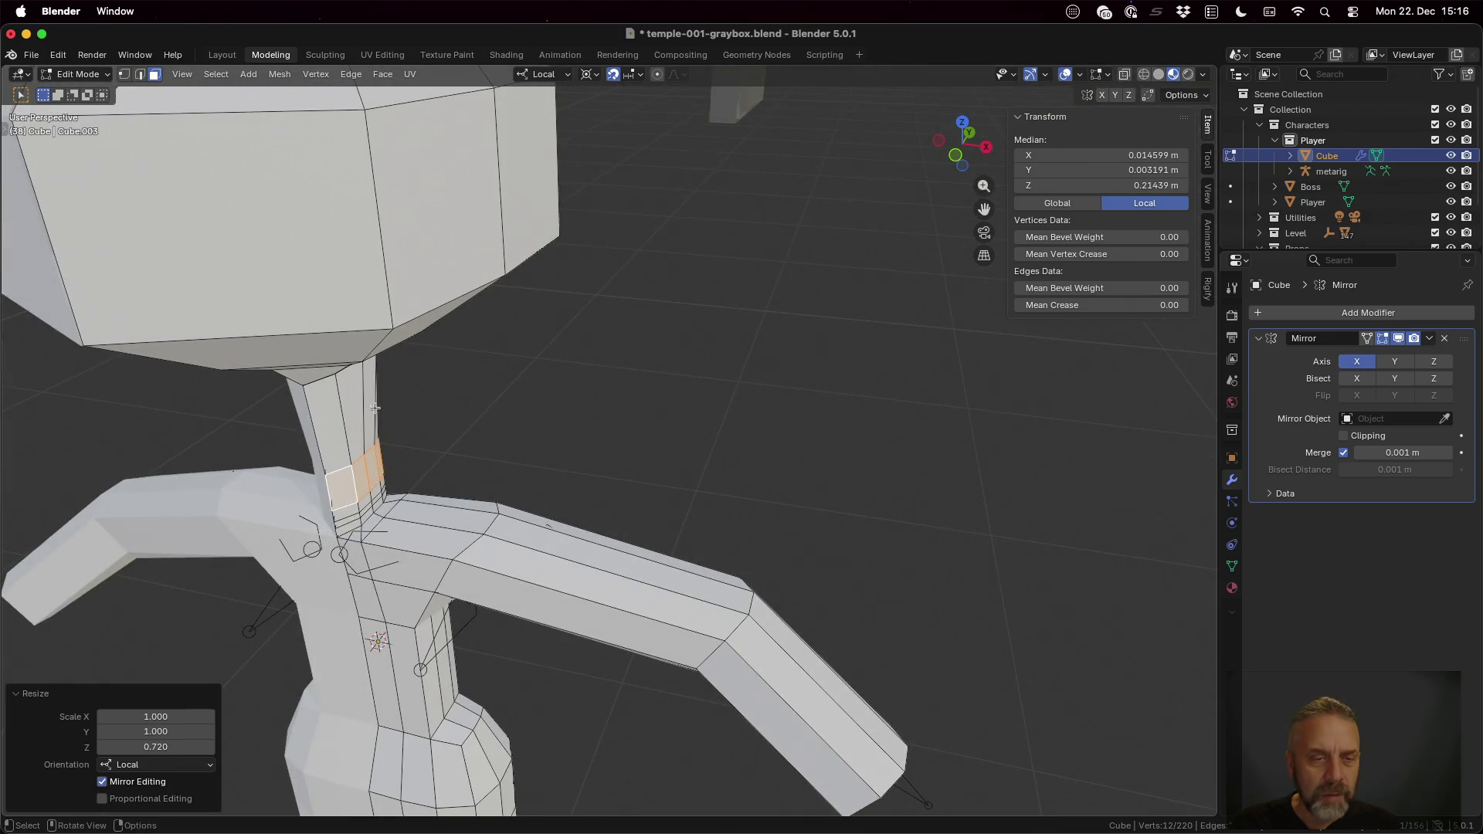
{"action": "left_click", "coordinate": [331, 429]}
{"action": "middle_click_drag", "start_coordinate": [540, 397], "coordinate": [429, 370]}
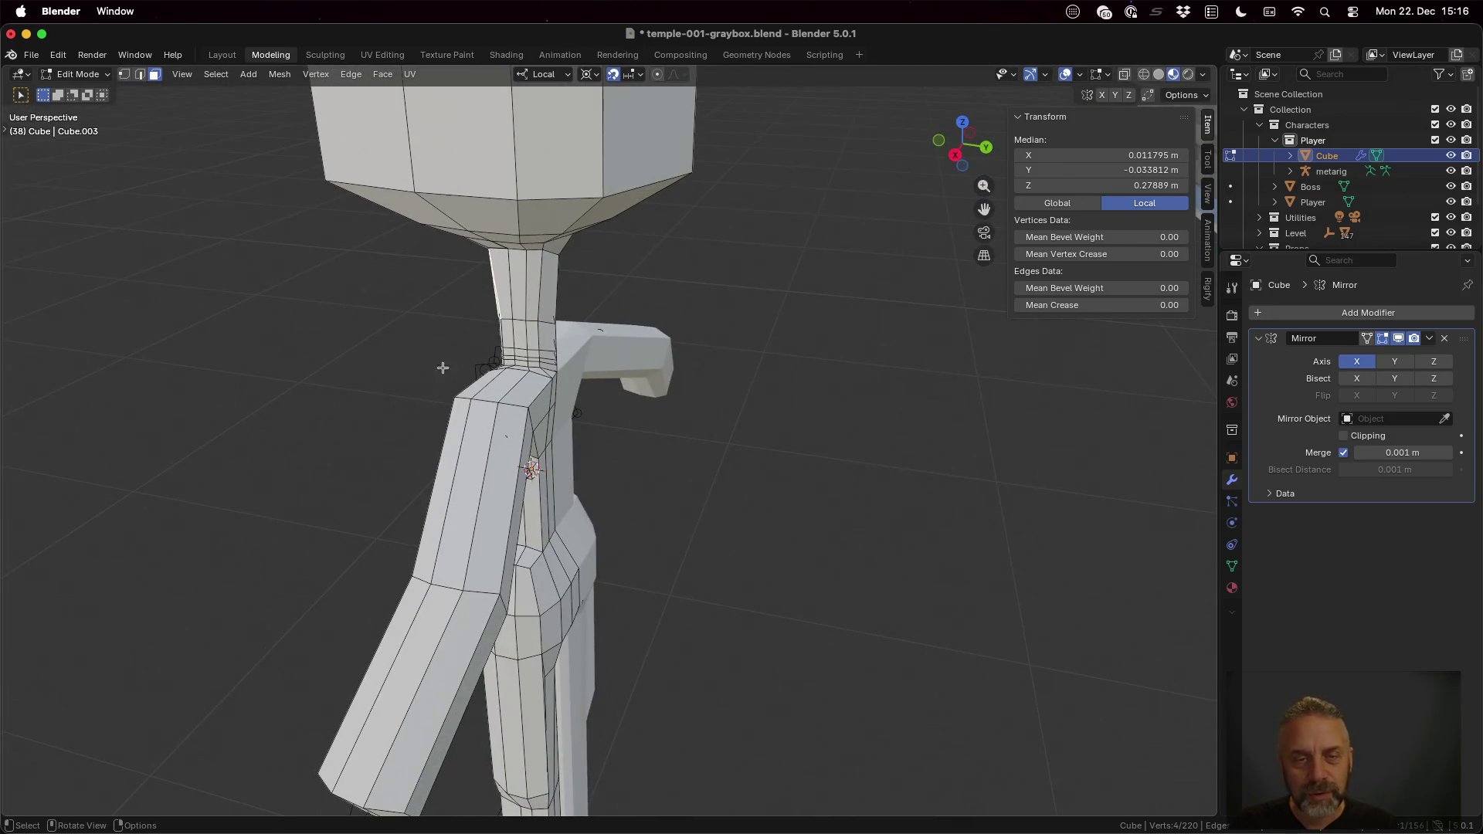
{"action": "left_click", "coordinate": [552, 296], "text": "ctrl"}
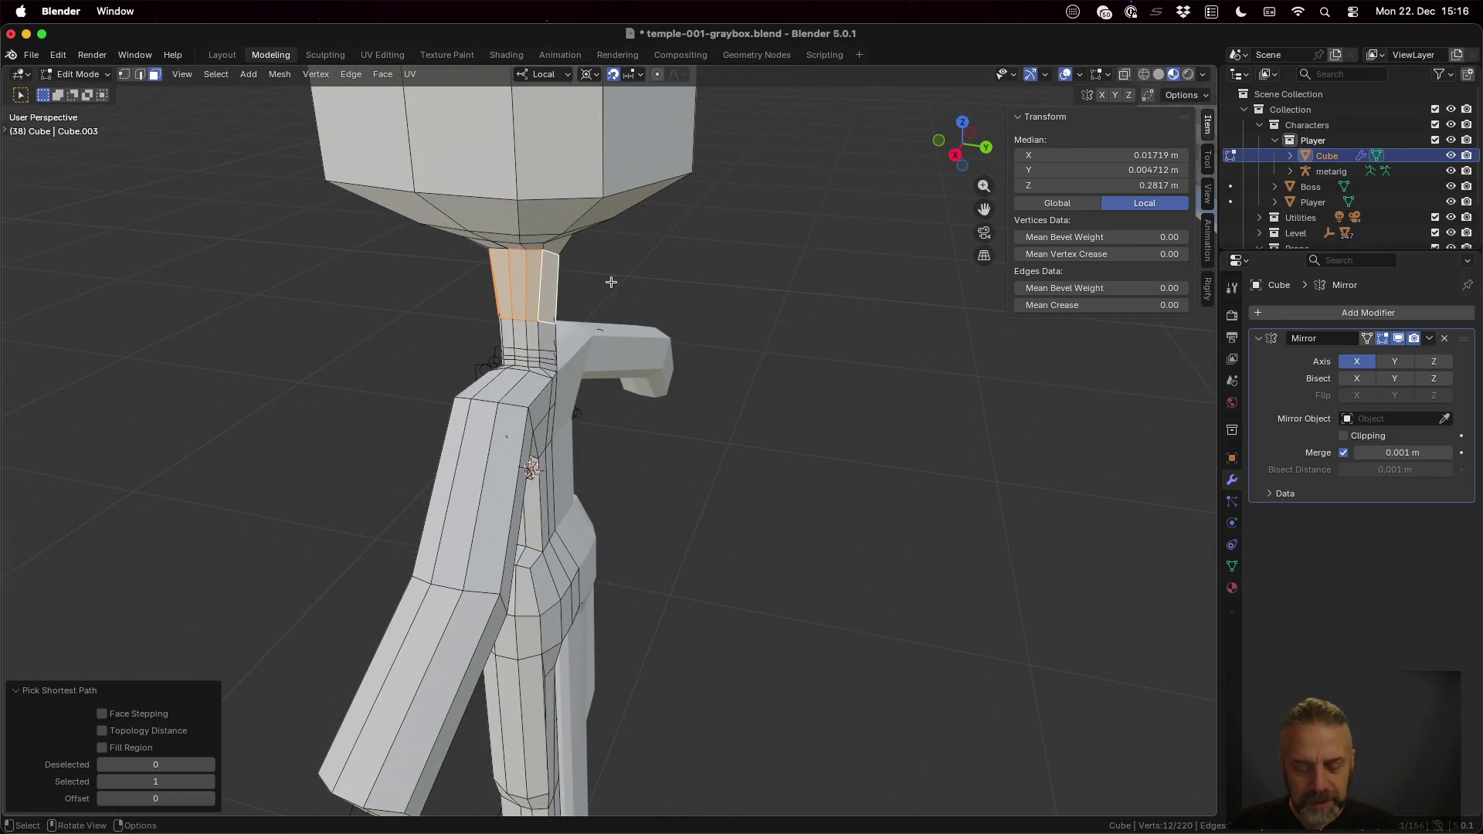
{"action": "key", "text": "s"}
{"action": "key", "text": "z"}
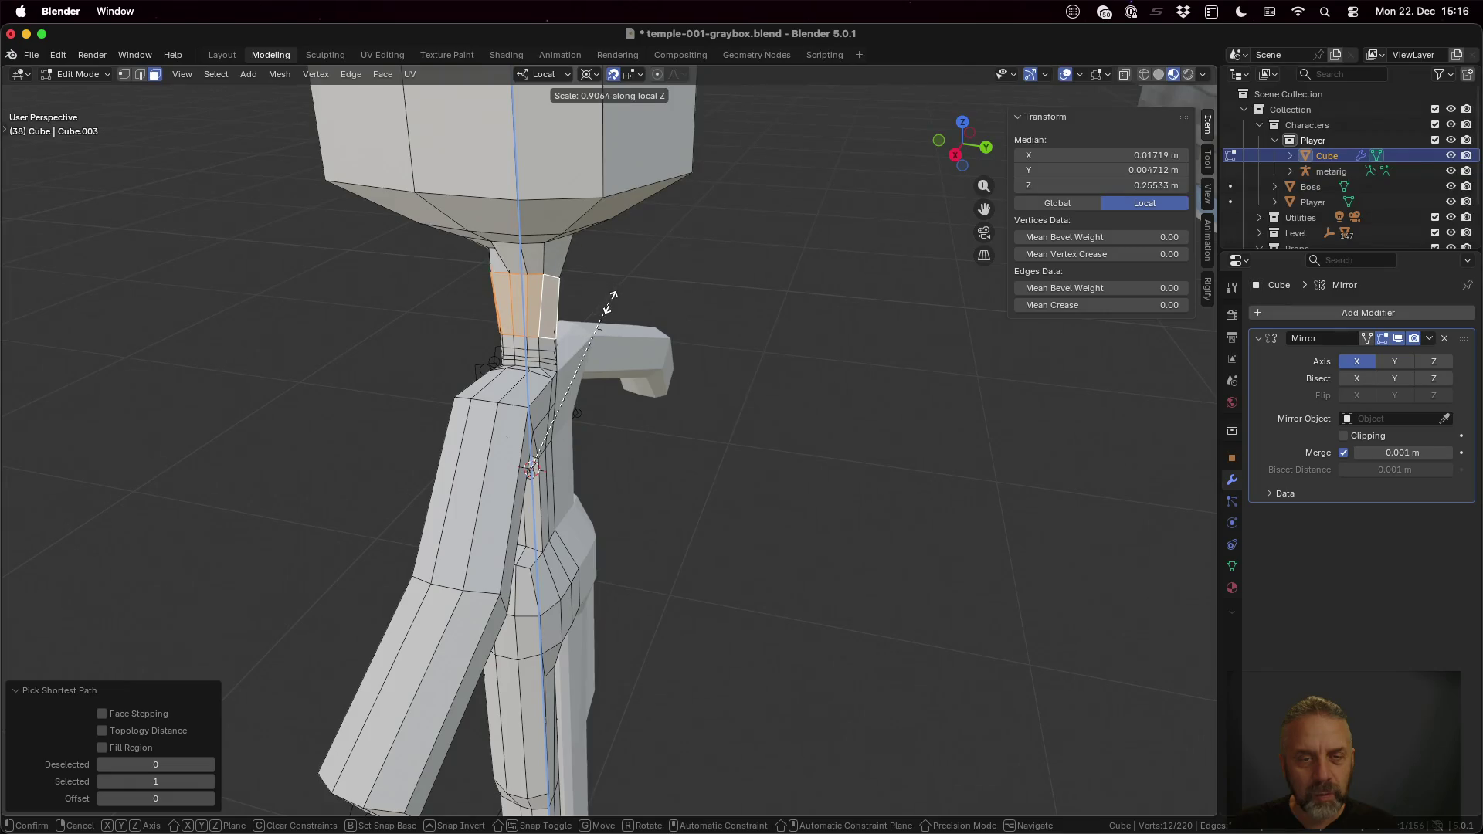
{"action": "left_click", "coordinate": [607, 308]}
Step: Select two thin stacked faces on the neck front for the next tweak
{"action": "middle_click_drag", "start_coordinate": [608, 309], "coordinate": [789, 269]}
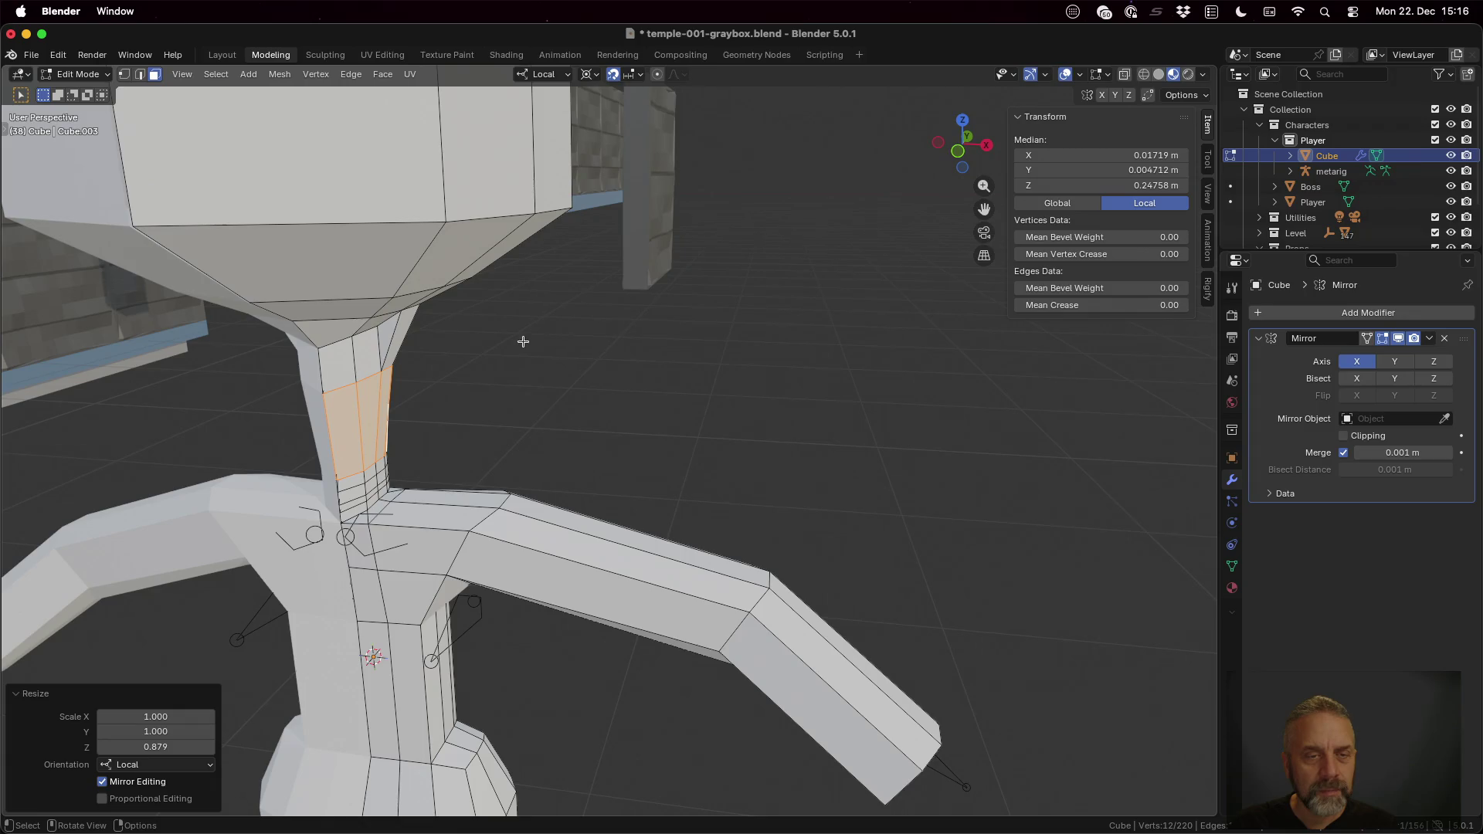
{"action": "left_click", "coordinate": [382, 336]}
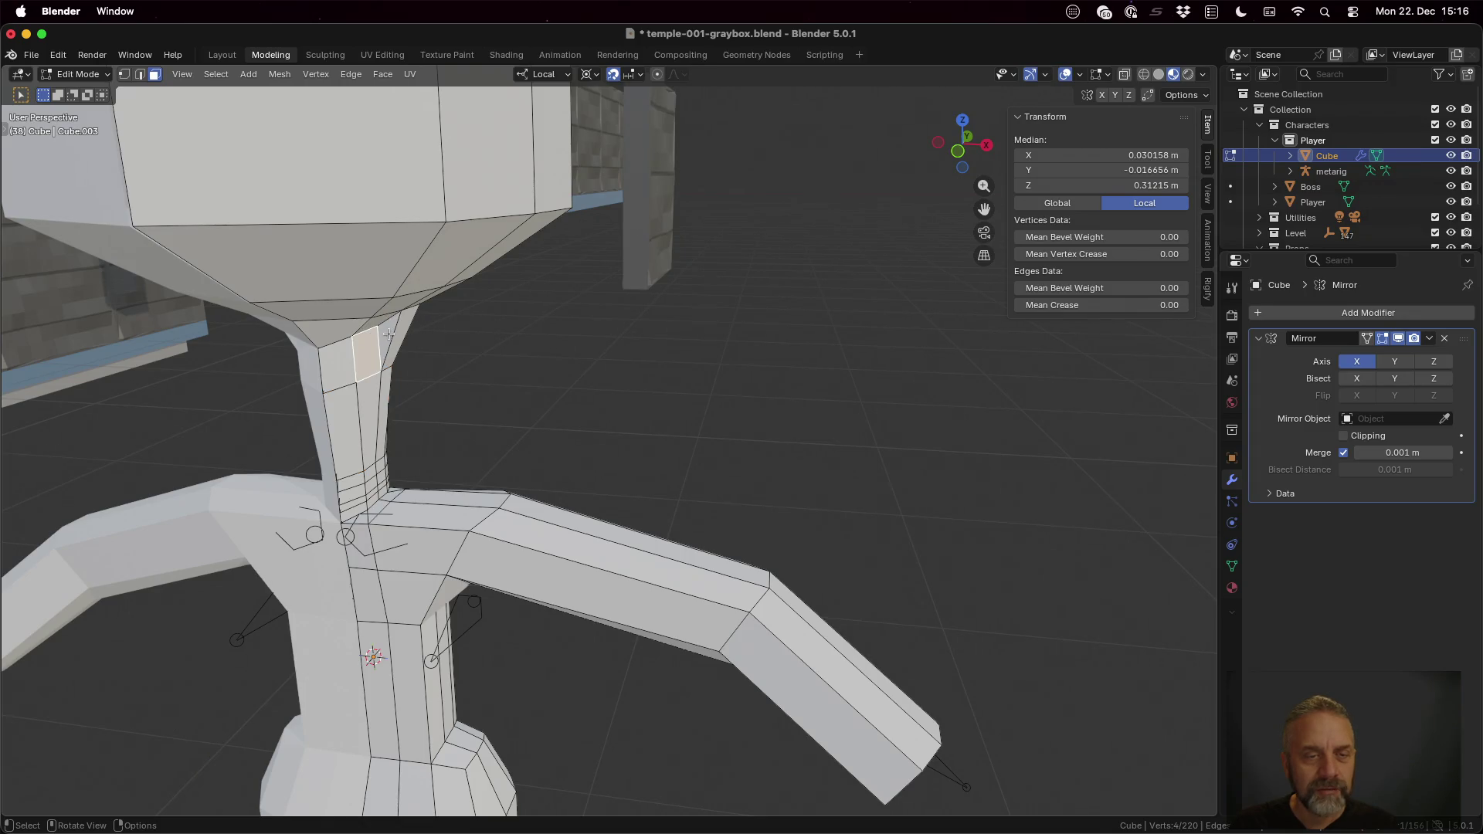
{"action": "left_click", "coordinate": [377, 324]}
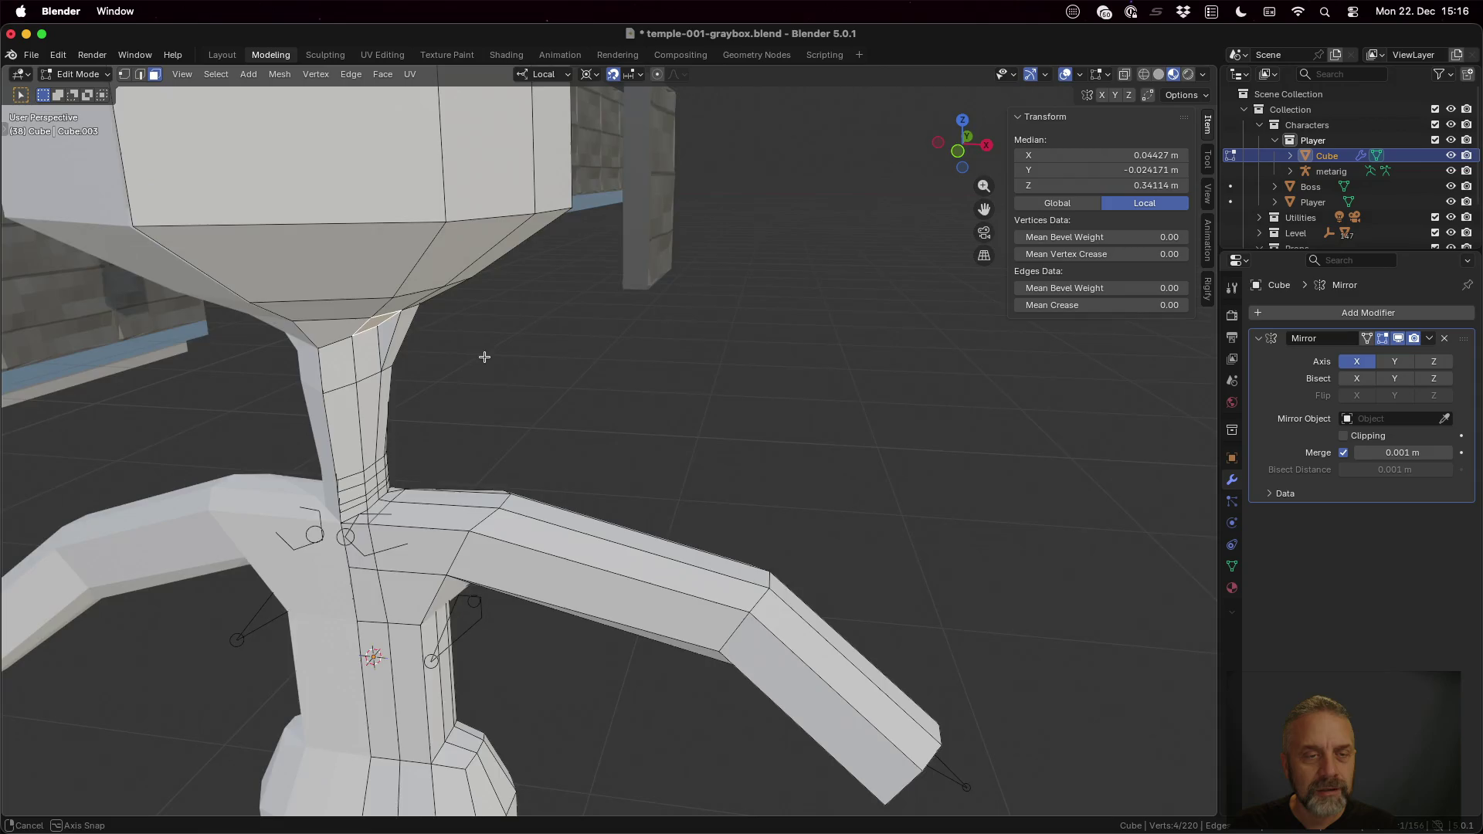
{"action": "scroll", "coordinate": [480, 356], "scroll_direction": "down", "scroll_amount": 3}
{"action": "scroll", "coordinate": [479, 356], "scroll_direction": "down", "scroll_amount": 4}
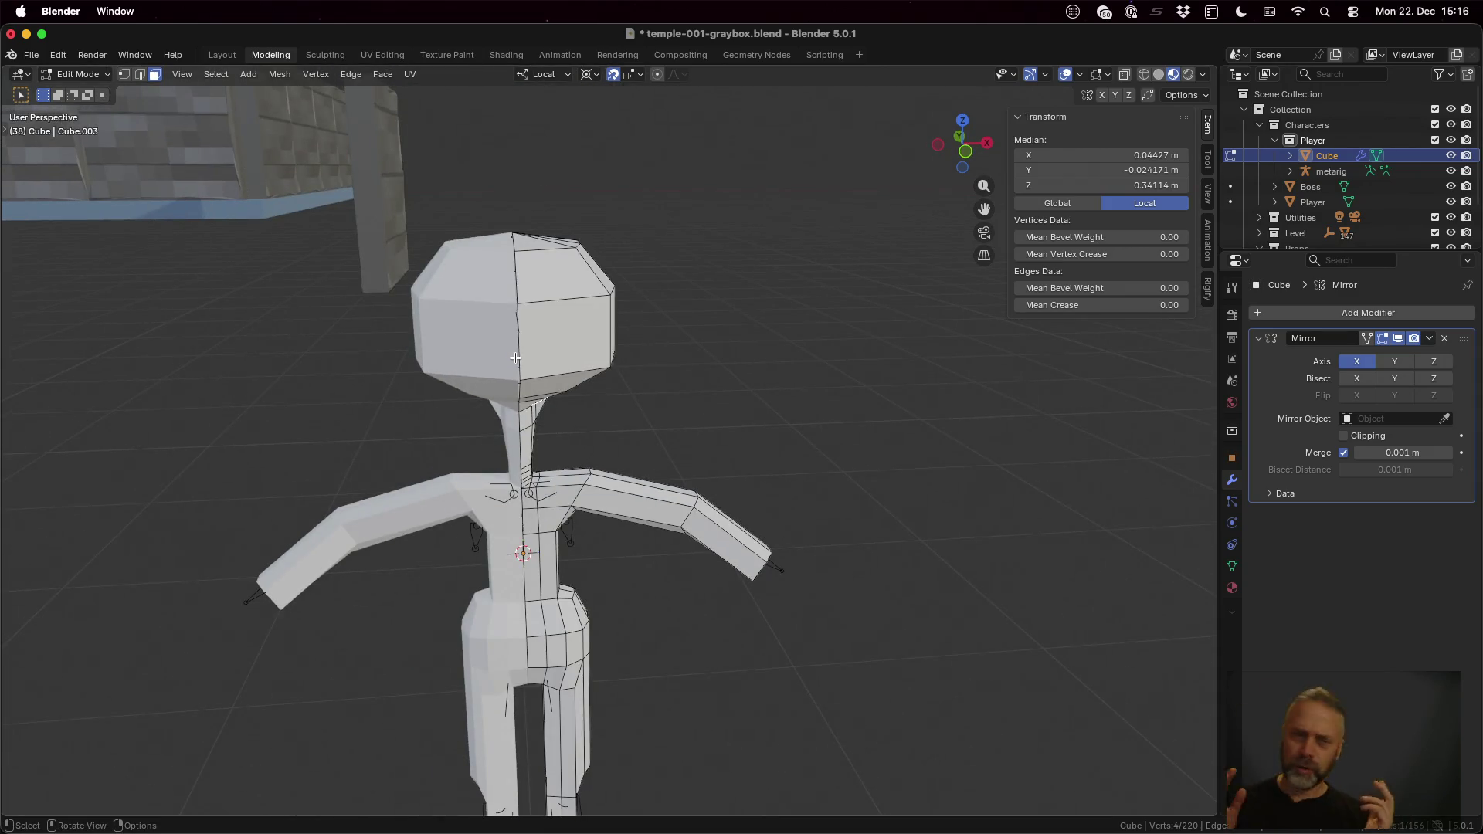
Step: With X-ray on and vertex mode, box-select all the head vertices from the front
{"action": "middle_click_drag", "start_coordinate": [636, 364], "coordinate": [629, 352]}
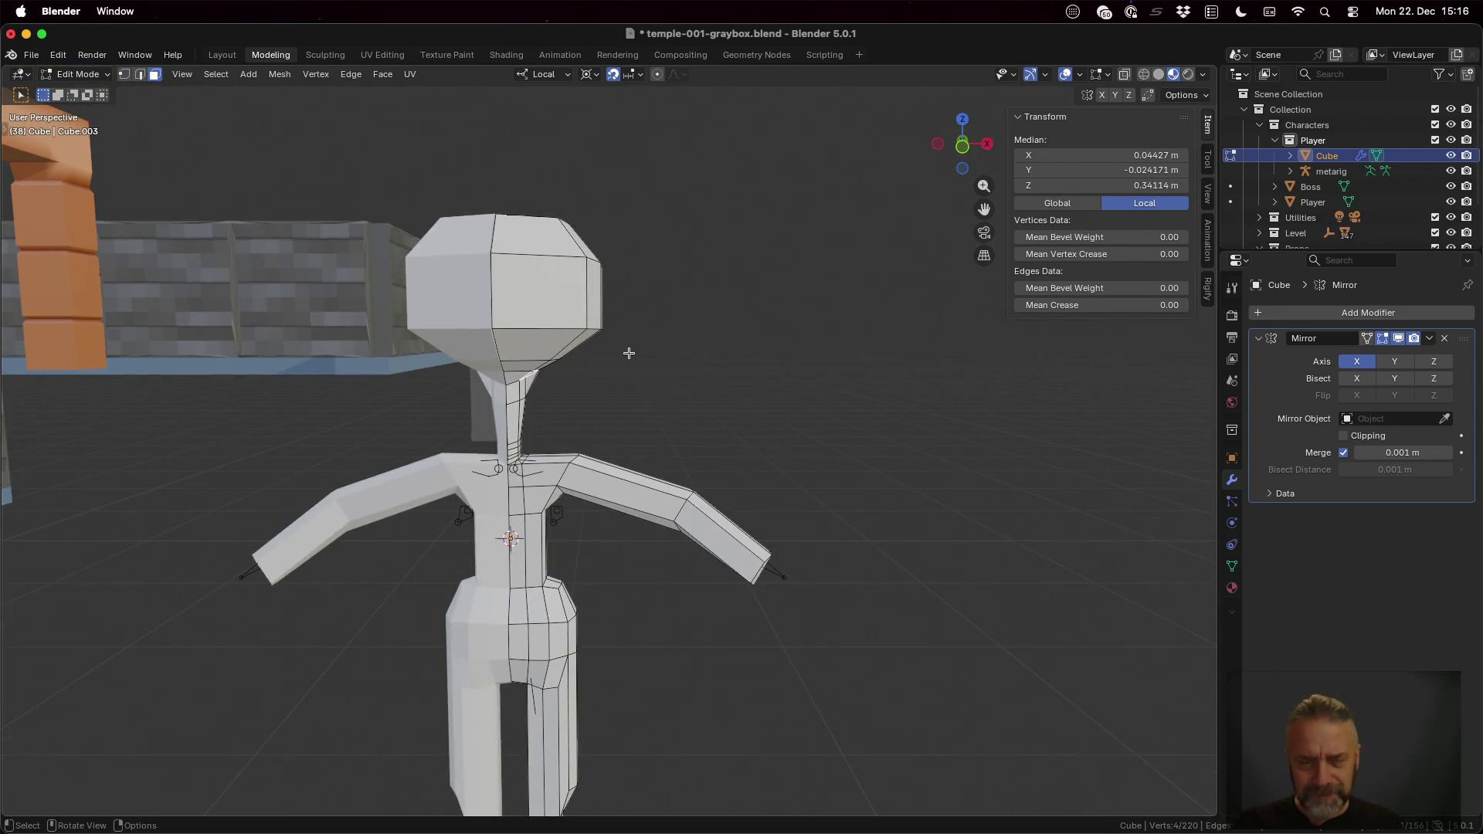
{"action": "left_click", "coordinate": [1122, 77]}
{"action": "key", "text": "b"}
{"action": "left_click_drag", "start_coordinate": [422, 186], "coordinate": [641, 395]}
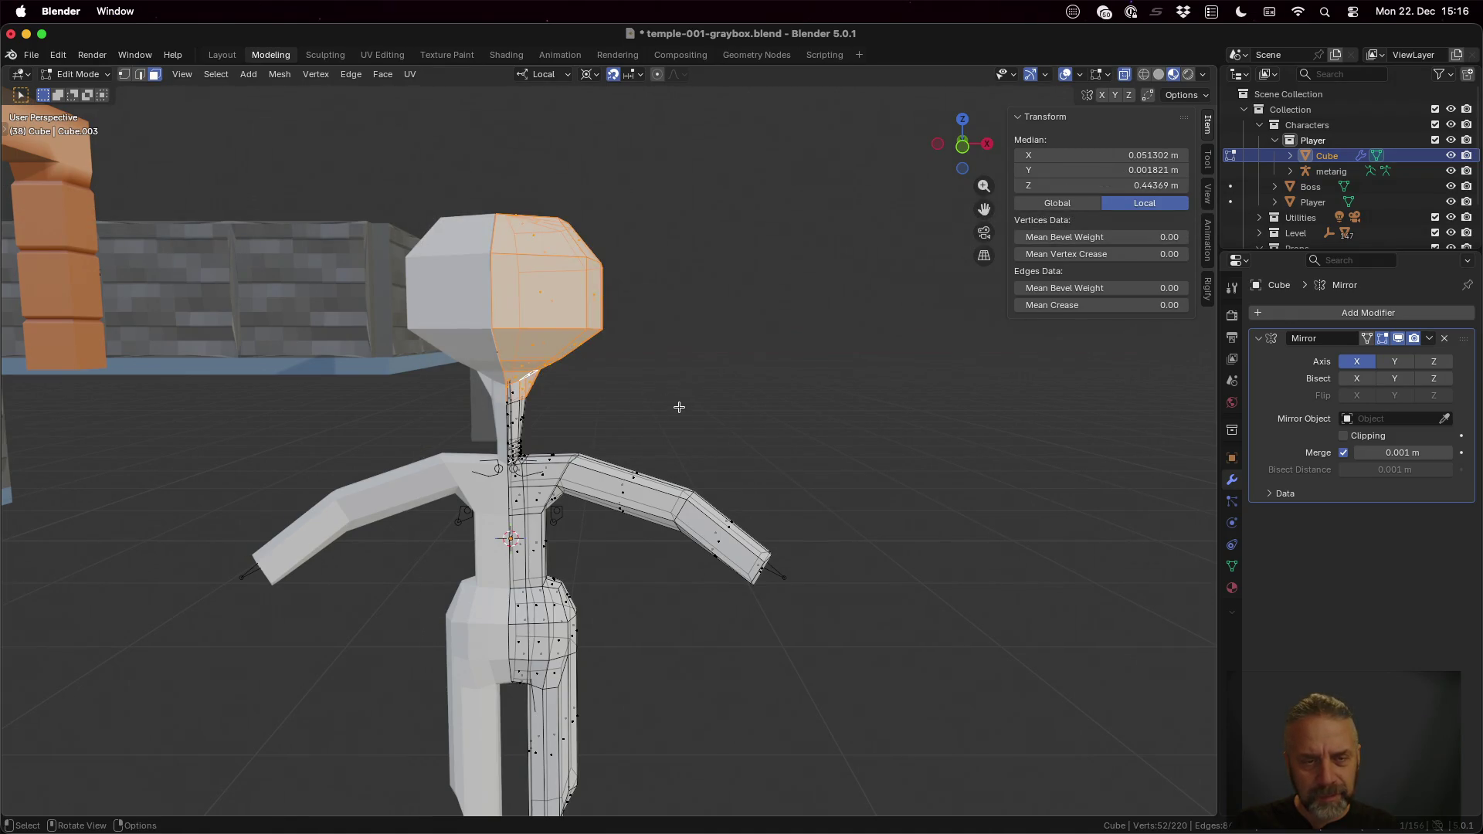
{"action": "key", "text": "1"}
{"action": "key", "text": "a"}
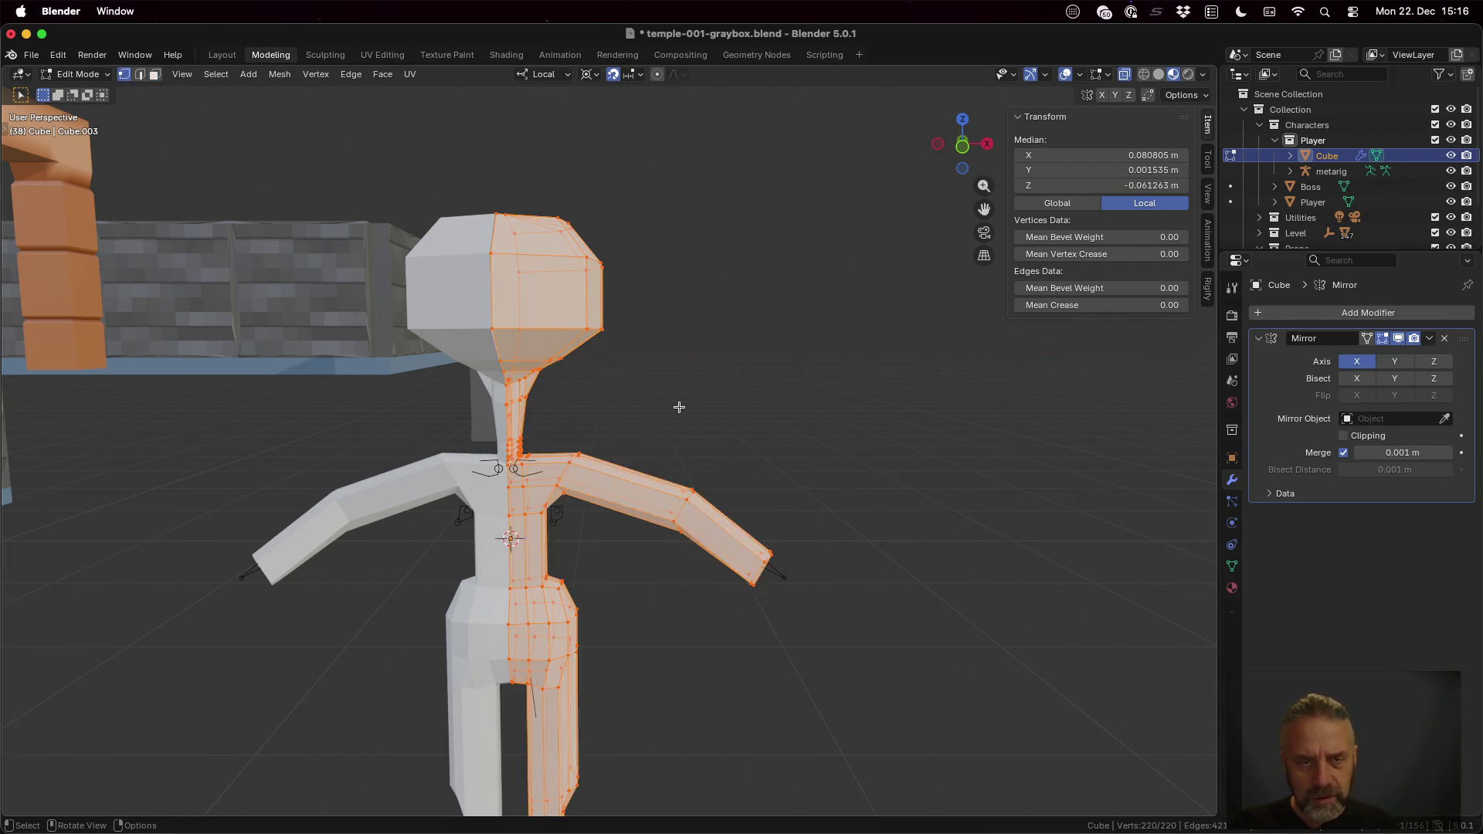
{"action": "key", "text": "alt+a"}
{"action": "key", "text": "b"}
{"action": "left_click_drag", "start_coordinate": [416, 195], "coordinate": [647, 392]}
Step: Add the upper neck vertices and start lowering the selection about 0.064 m along local Z
{"action": "mouse_move", "coordinate": [692, 392]}
{"action": "middle_mouse_down"}
{"action": "mouse_move", "coordinate": [584, 393]}
{"action": "mouse_move", "coordinate": [592, 367]}
{"action": "mouse_move", "coordinate": [469, 372]}
{"action": "middle_mouse_up"}
{"action": "key", "text": "b"}
{"action": "left_click_drag", "start_coordinate": [468, 371], "coordinate": [544, 389]}
{"action": "key", "text": "g"}
{"action": "key", "text": "z"}
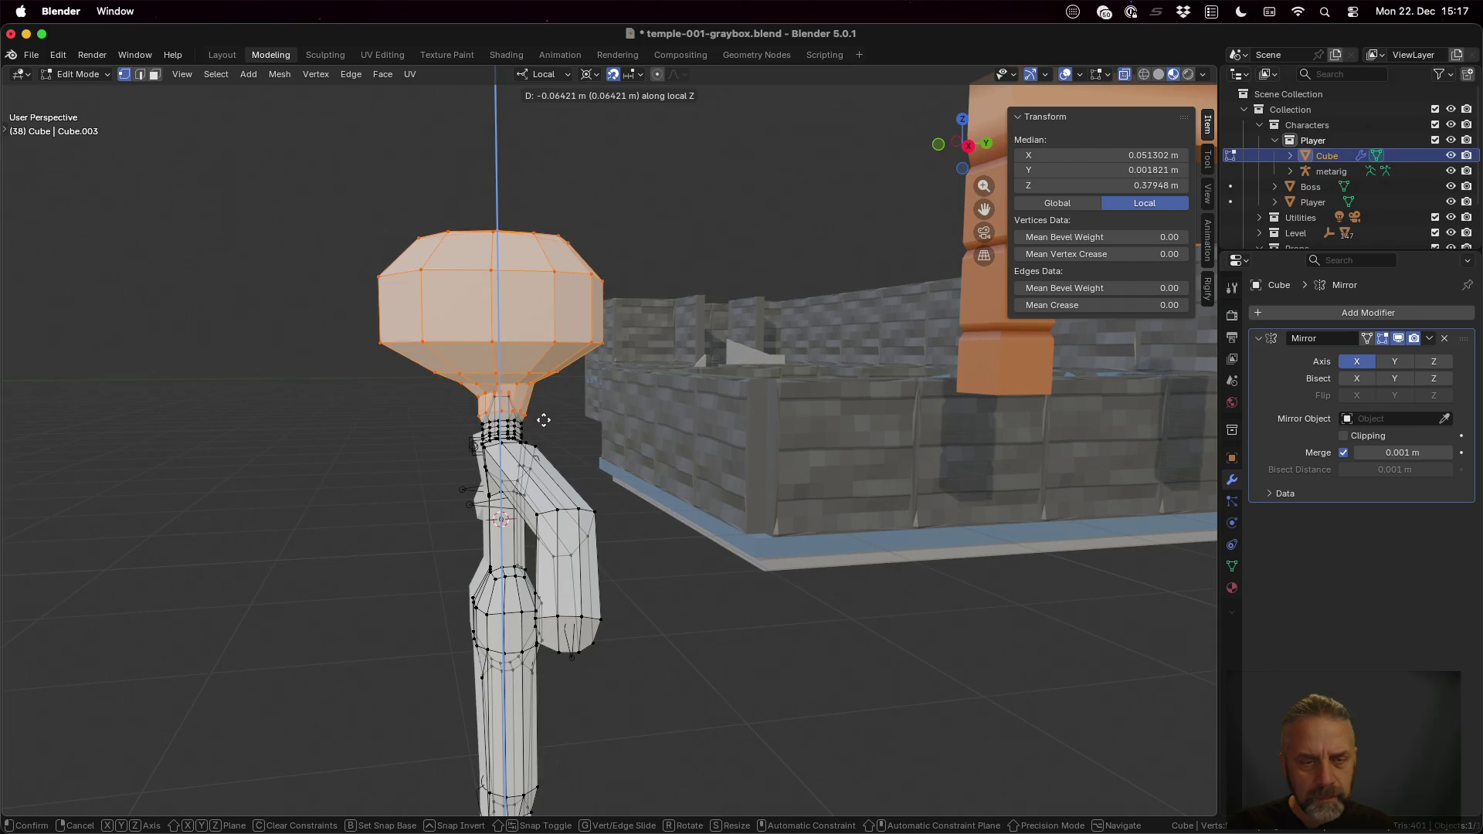
Step: Confirm the first head drop of about 0.064 m, then box-select just the head vertices
{"action": "left_click", "coordinate": [543, 420]}
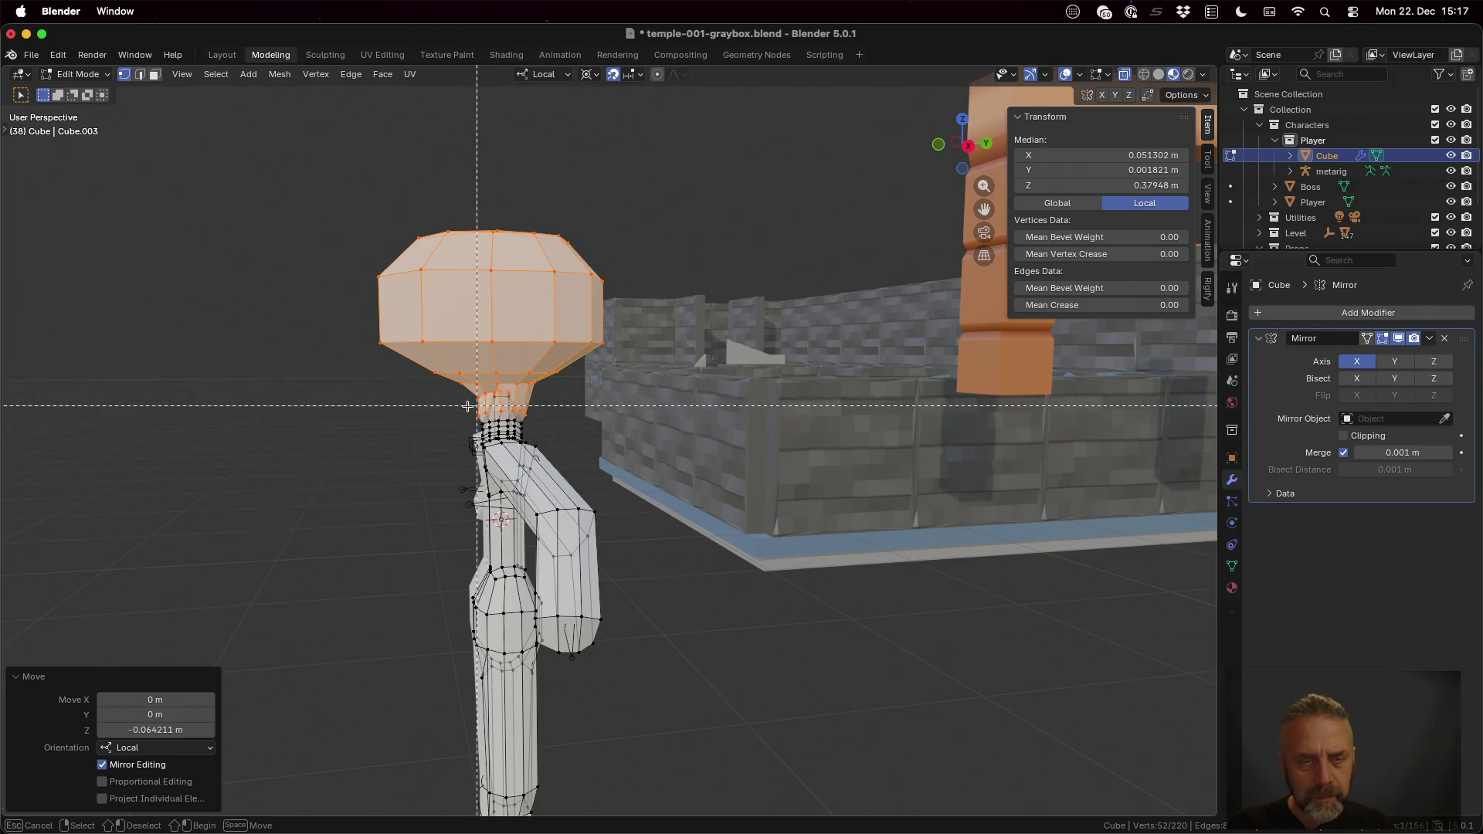
{"action": "left_click_drag", "start_coordinate": [470, 406], "coordinate": [556, 434]}
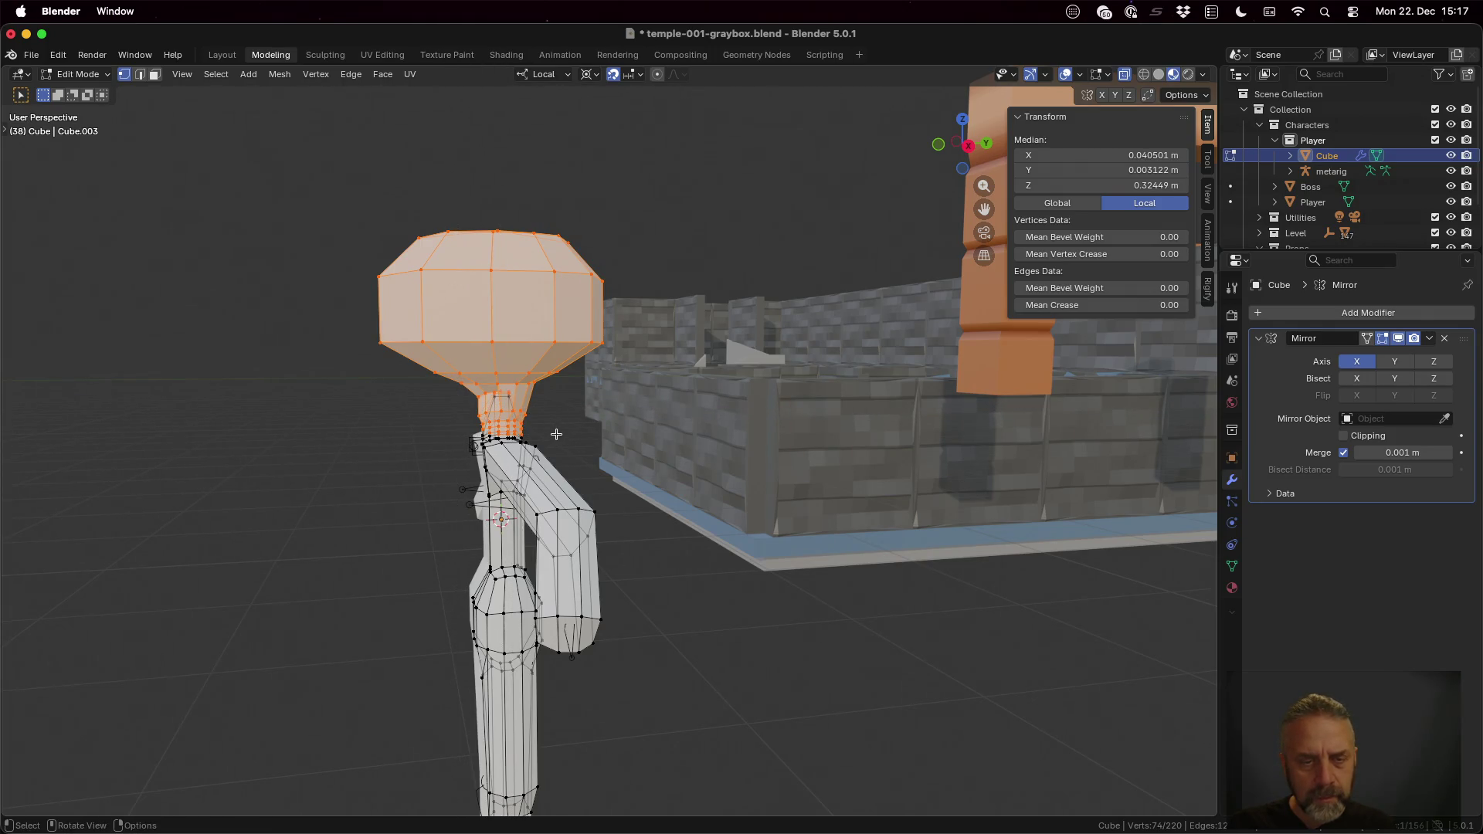
{"action": "key", "text": "a"}
{"action": "key", "text": "alt+a"}
{"action": "key", "text": "b"}
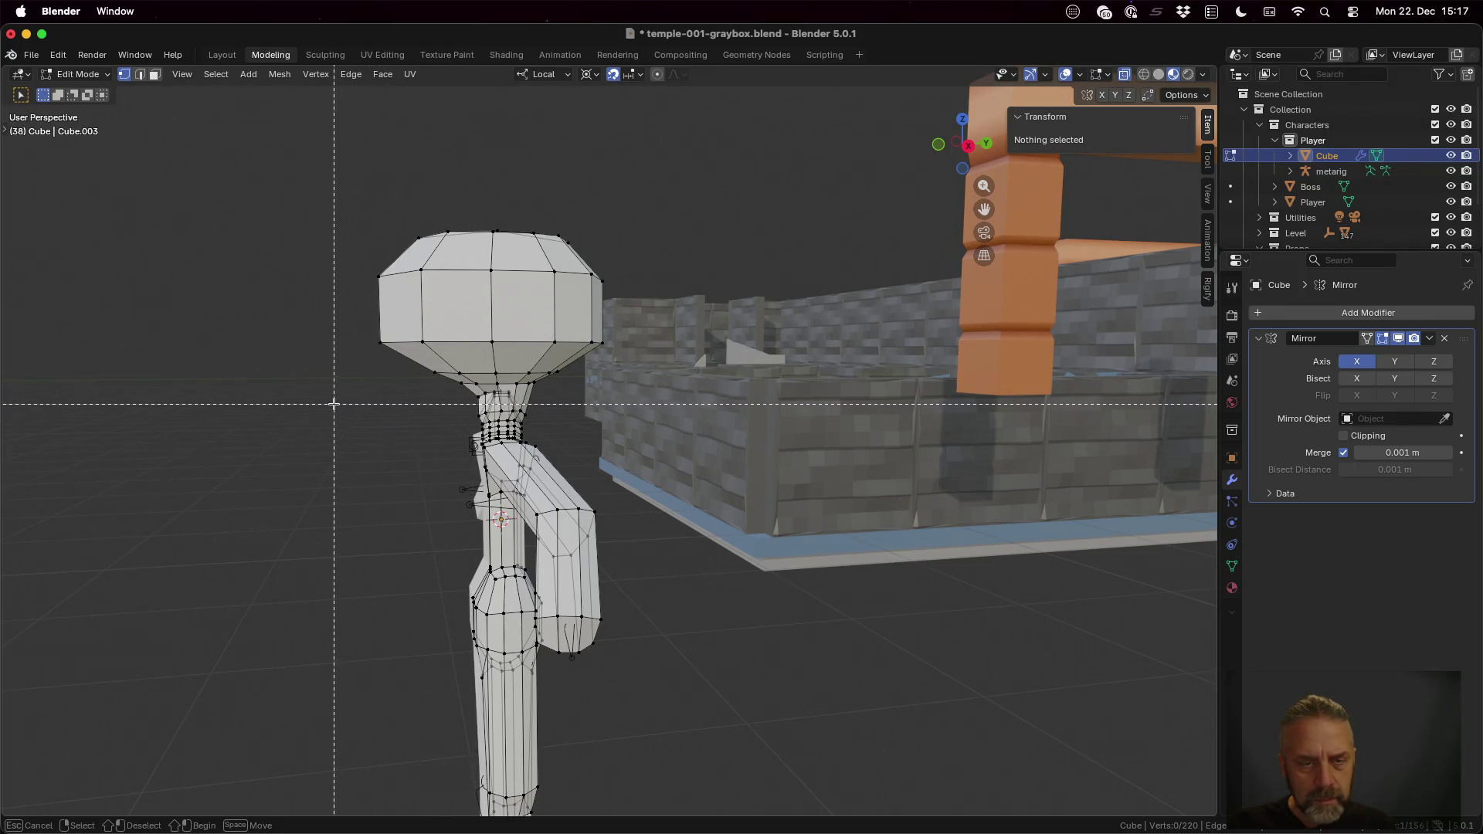
{"action": "left_click_drag", "start_coordinate": [334, 405], "coordinate": [672, 156]}
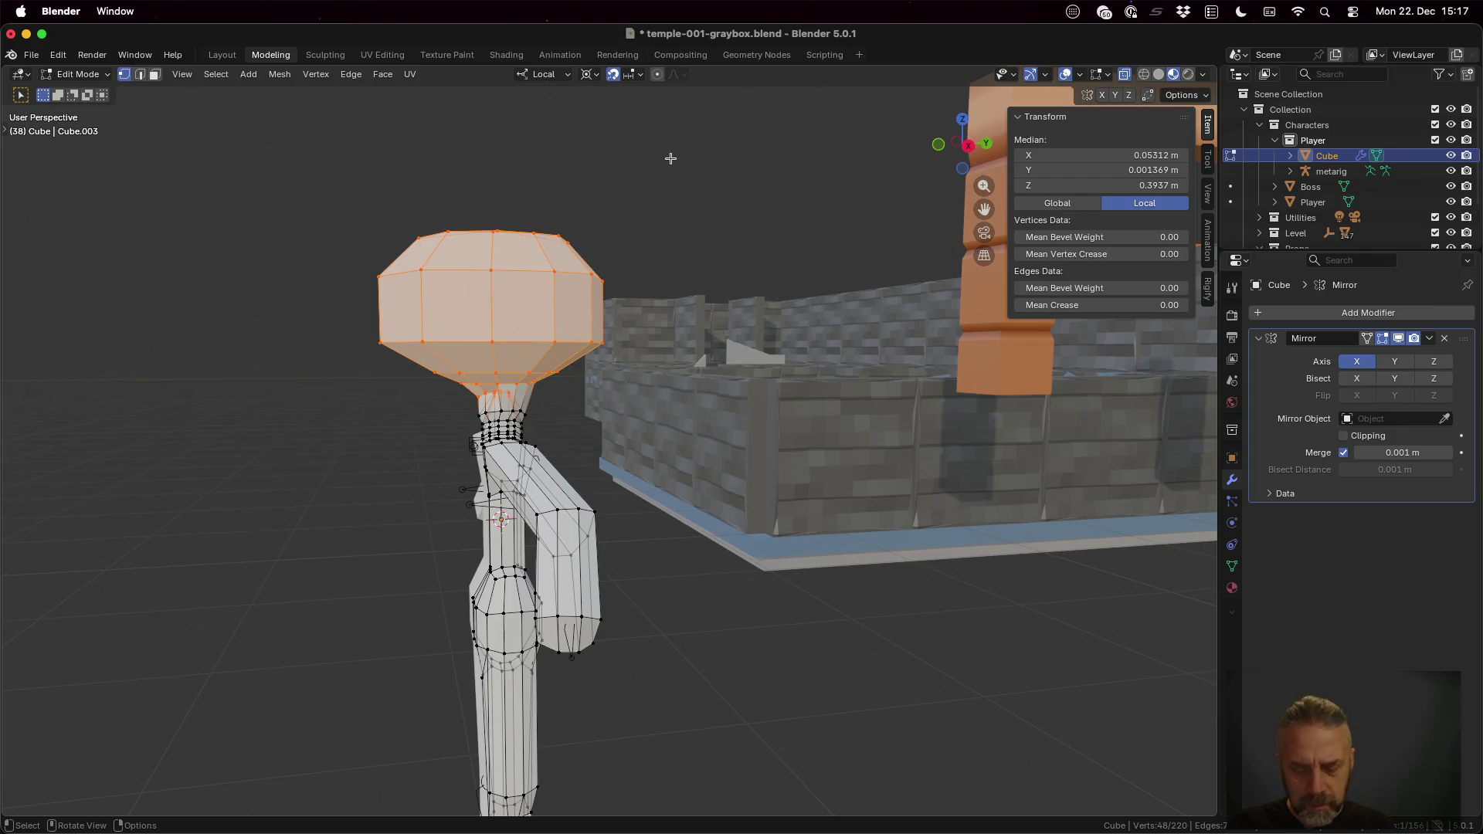
Step: Lower the head about 0.028 m along local Z onto the neck and return to Object Mode
{"action": "key", "text": "g"}
{"action": "key", "text": "z"}
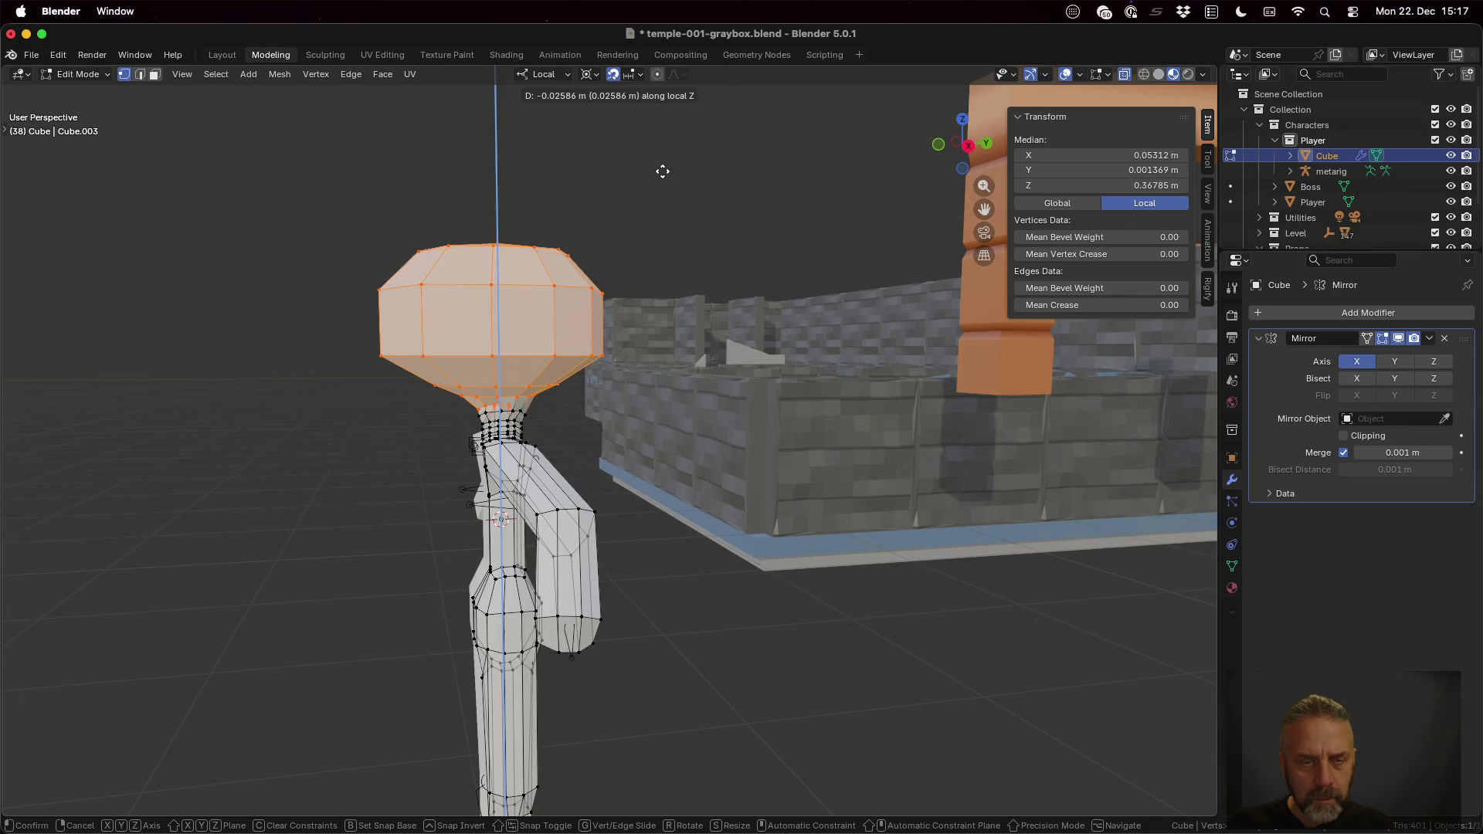
{"action": "left_click", "coordinate": [662, 170]}
{"action": "mouse_move", "coordinate": [632, 416]}
{"action": "middle_mouse_down"}
{"action": "mouse_move", "coordinate": [741, 398]}
{"action": "mouse_move", "coordinate": [694, 387]}
{"action": "mouse_move", "coordinate": [736, 469]}
{"action": "mouse_move", "coordinate": [768, 453]}
{"action": "mouse_move", "coordinate": [812, 460]}
{"action": "mouse_move", "coordinate": [740, 469]}
{"action": "mouse_move", "coordinate": [600, 431]}
{"action": "middle_mouse_up"}
{"action": "scroll", "coordinate": [694, 388], "scroll_direction": "down", "scroll_amount": 4}
{"action": "scroll", "coordinate": [679, 398], "scroll_direction": "down", "scroll_amount": 2}
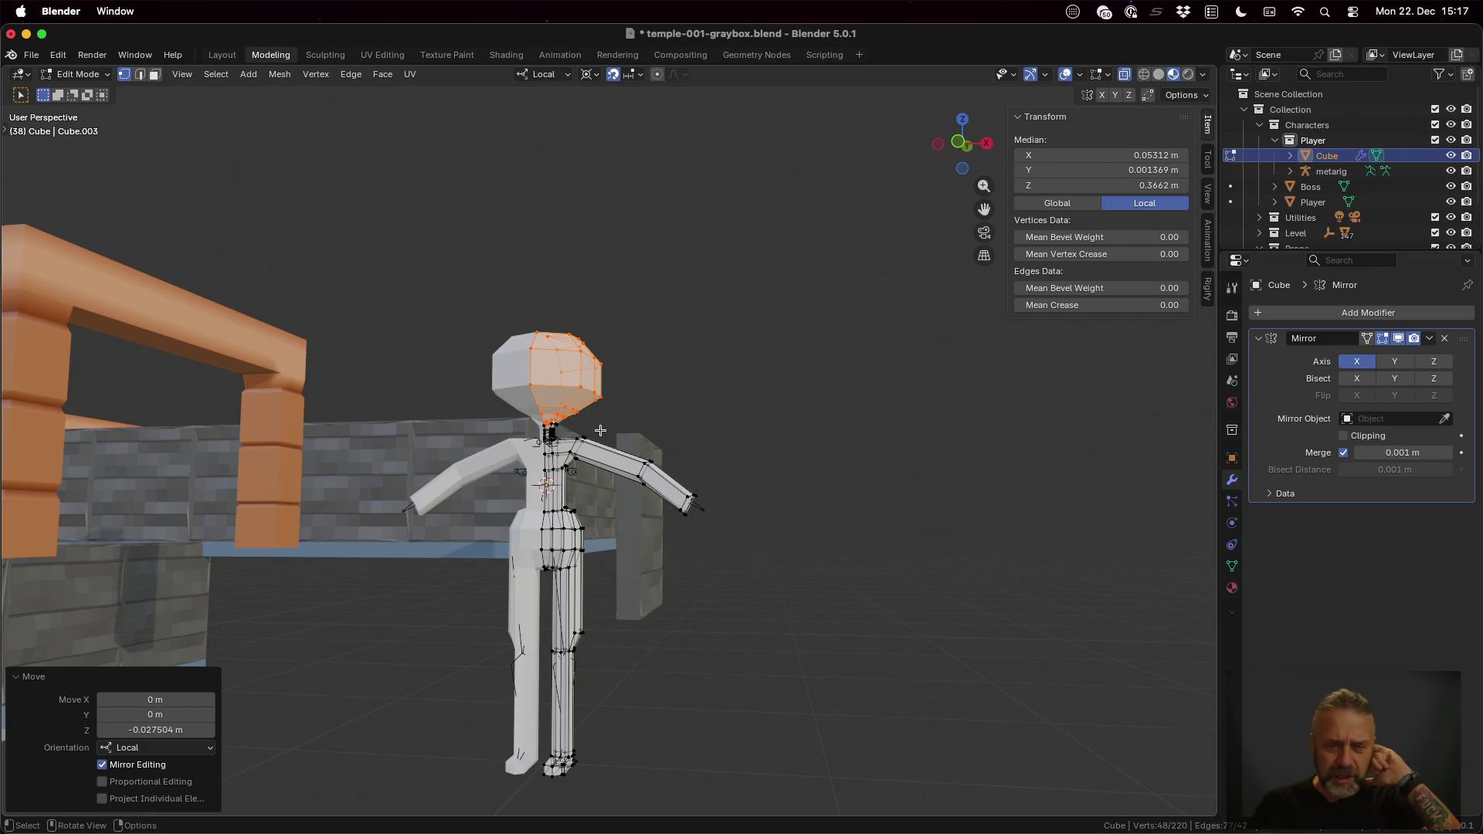
{"action": "mouse_move", "coordinate": [631, 533]}
{"action": "middle_mouse_down"}
{"action": "mouse_move", "coordinate": [661, 540]}
{"action": "mouse_move", "coordinate": [566, 545]}
{"action": "mouse_move", "coordinate": [647, 559]}
{"action": "mouse_move", "coordinate": [680, 508]}
{"action": "middle_mouse_up"}
{"action": "key", "text": "Tab"}
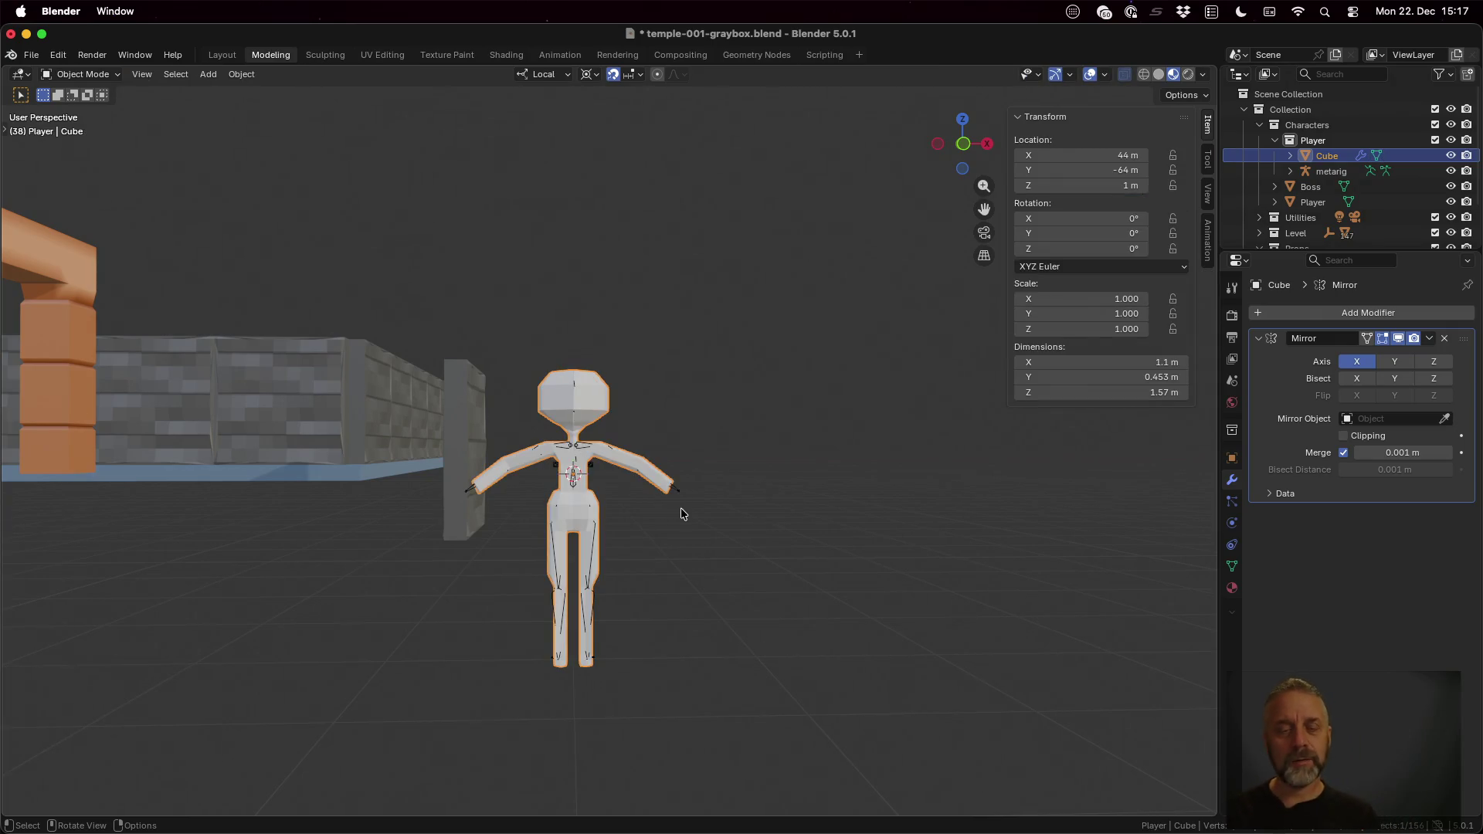
Step: Switch to the UV Editing workspace and centre the 3D view on the character beside its UV layout
{"action": "left_click", "coordinate": [365, 57]}
{"action": "scroll", "coordinate": [562, 368], "scroll_direction": "down", "scroll_amount": 3}
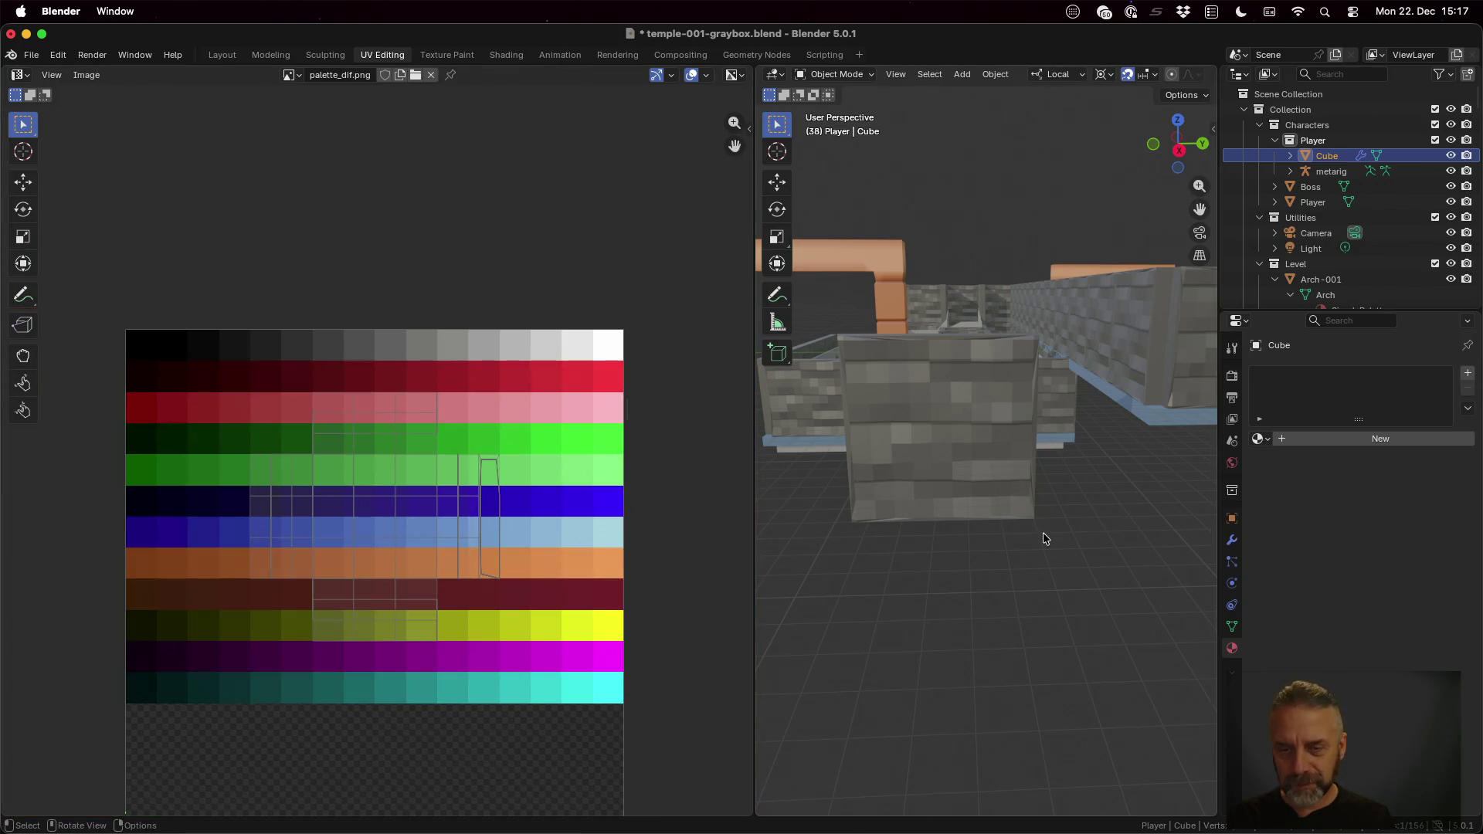
{"action": "scroll", "coordinate": [1043, 538], "scroll_direction": "down", "scroll_amount": 3}
{"action": "scroll", "coordinate": [1025, 536], "scroll_direction": "down", "scroll_amount": 2}
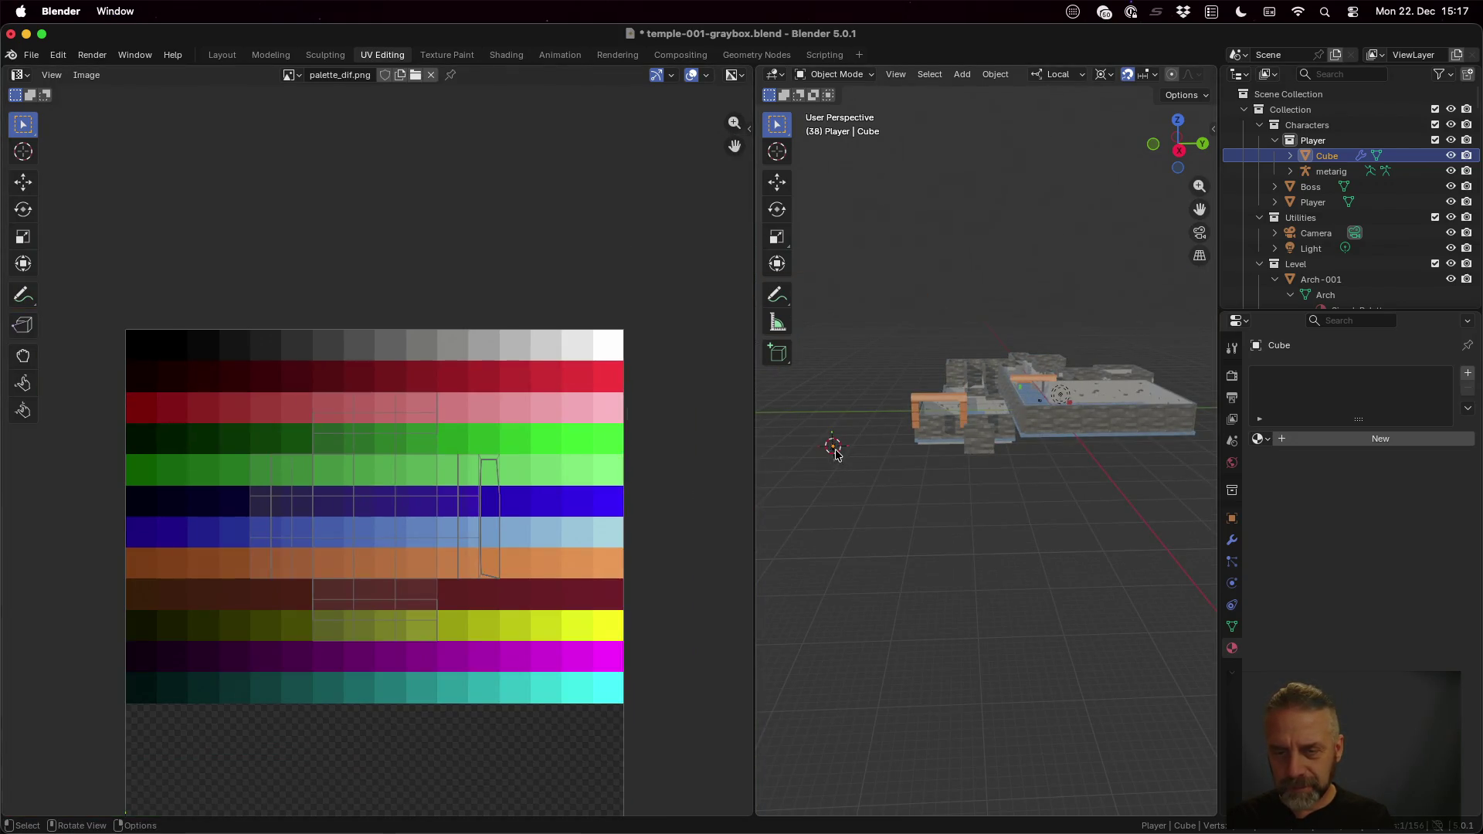
{"action": "scroll", "coordinate": [835, 450], "scroll_direction": "up", "scroll_amount": 2}
{"action": "mouse_move", "coordinate": [805, 453]}
{"action": "middle_mouse_down"}
{"action": "mouse_move", "coordinate": [1005, 465]}
{"action": "mouse_move", "coordinate": [967, 469]}
{"action": "middle_mouse_up"}
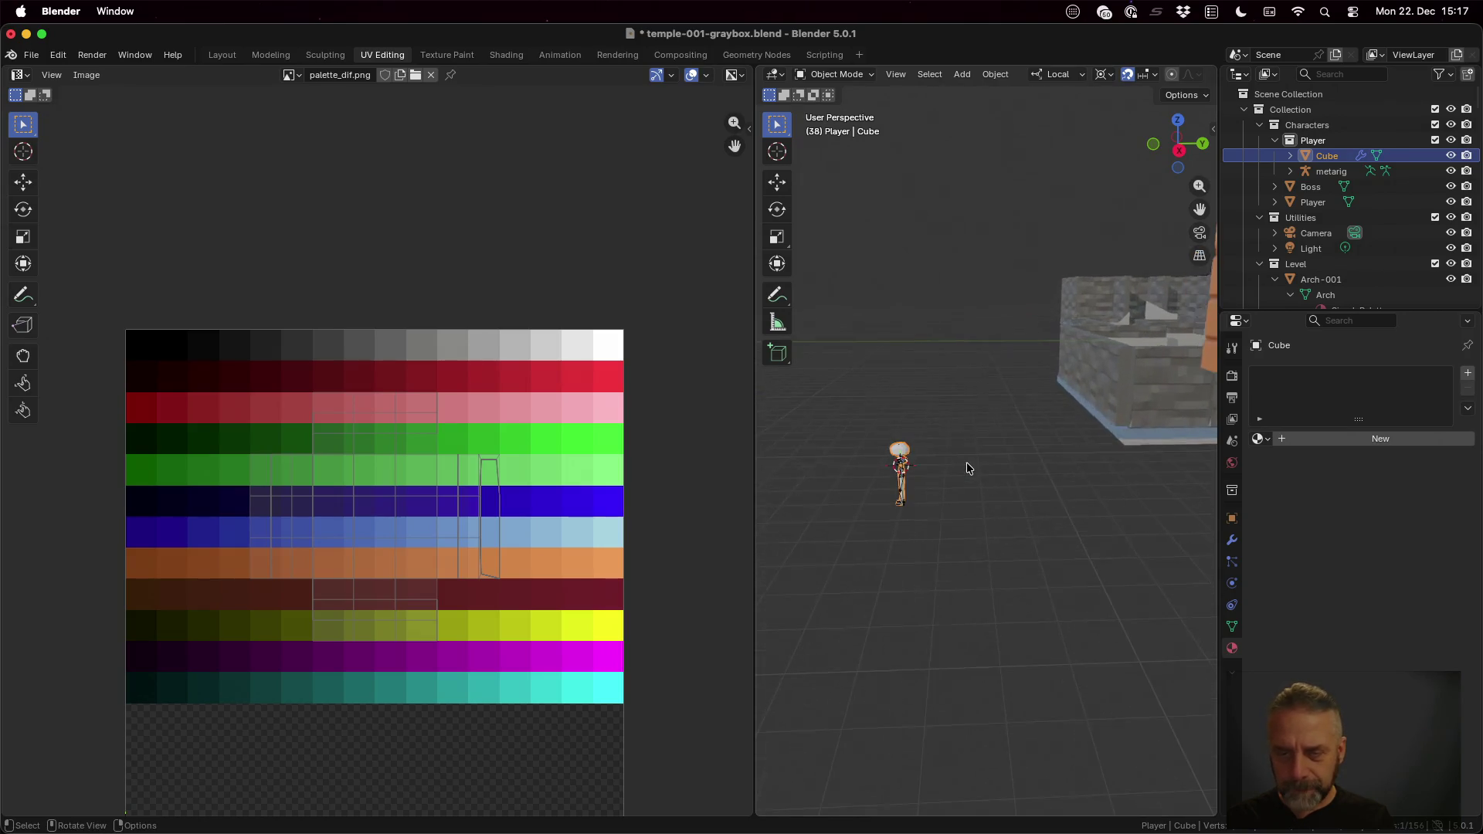
{"action": "middle_click", "coordinate": [899, 452], "text": "alt"}
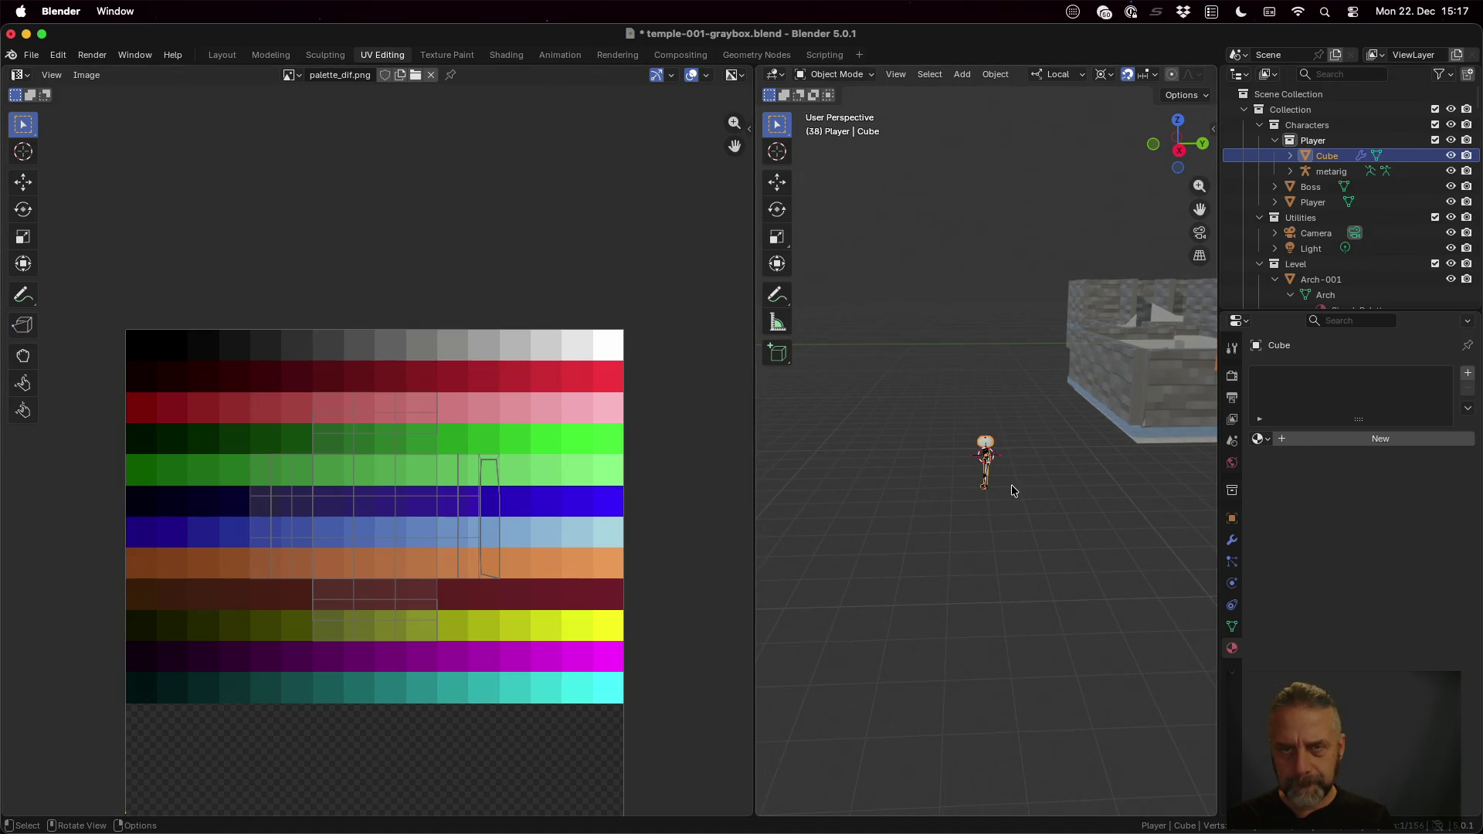
{"action": "key", "text": "Tab"}
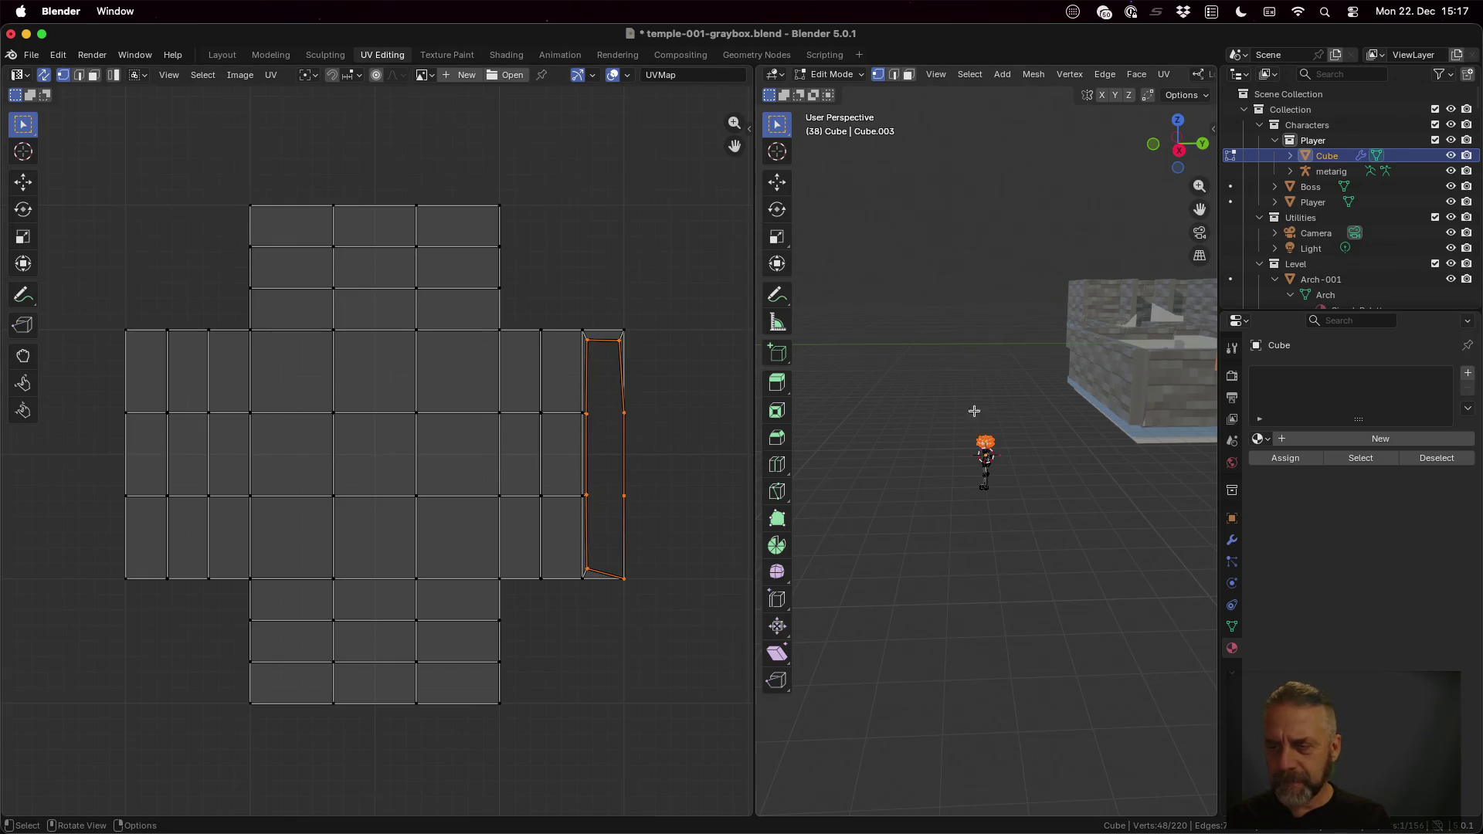
{"action": "key", "text": "Tab"}
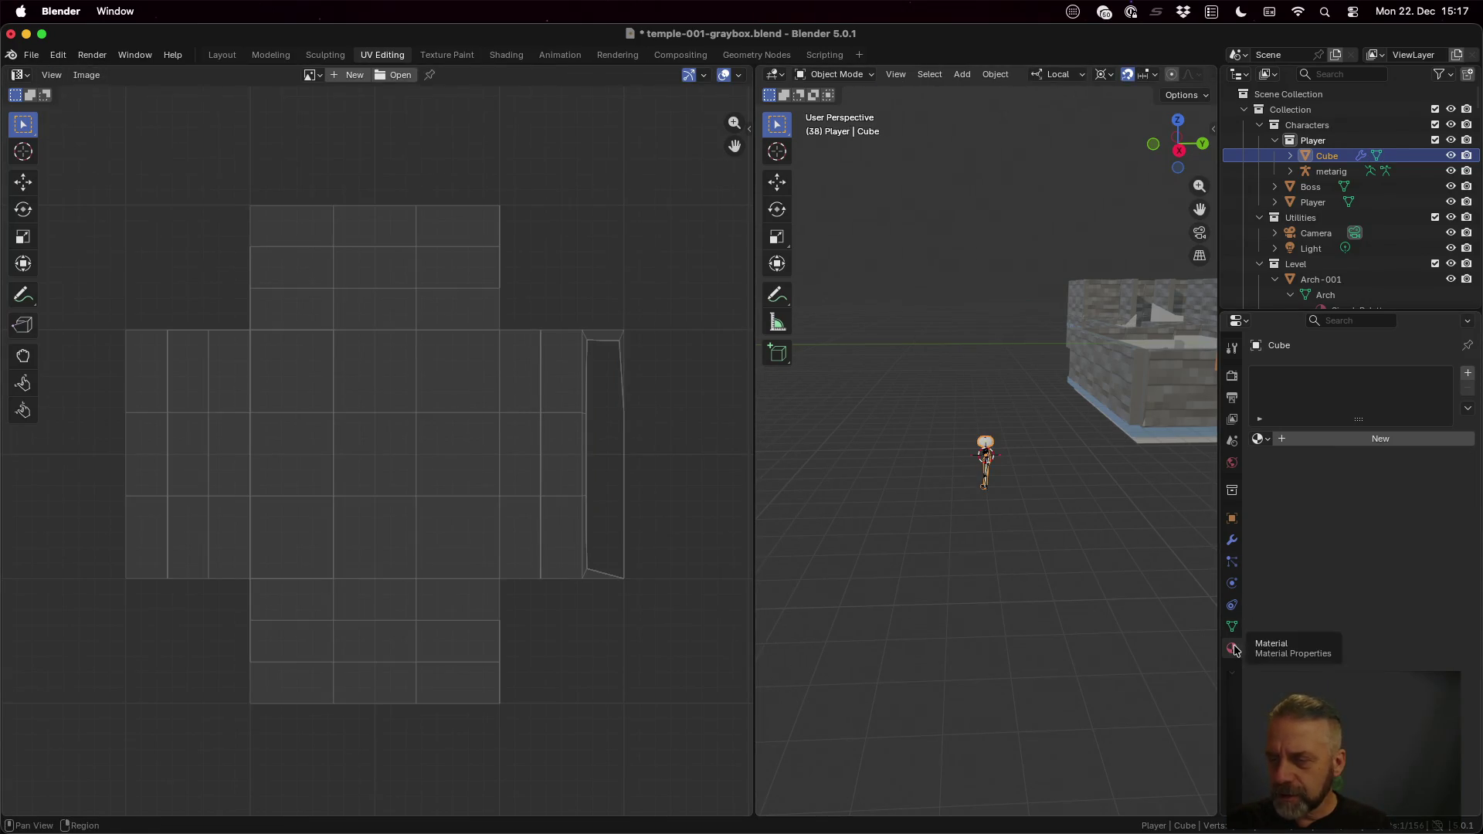
Step: Assign the SimplePalette material to the character body and select only that mesh
{"action": "left_click", "coordinate": [1262, 439]}
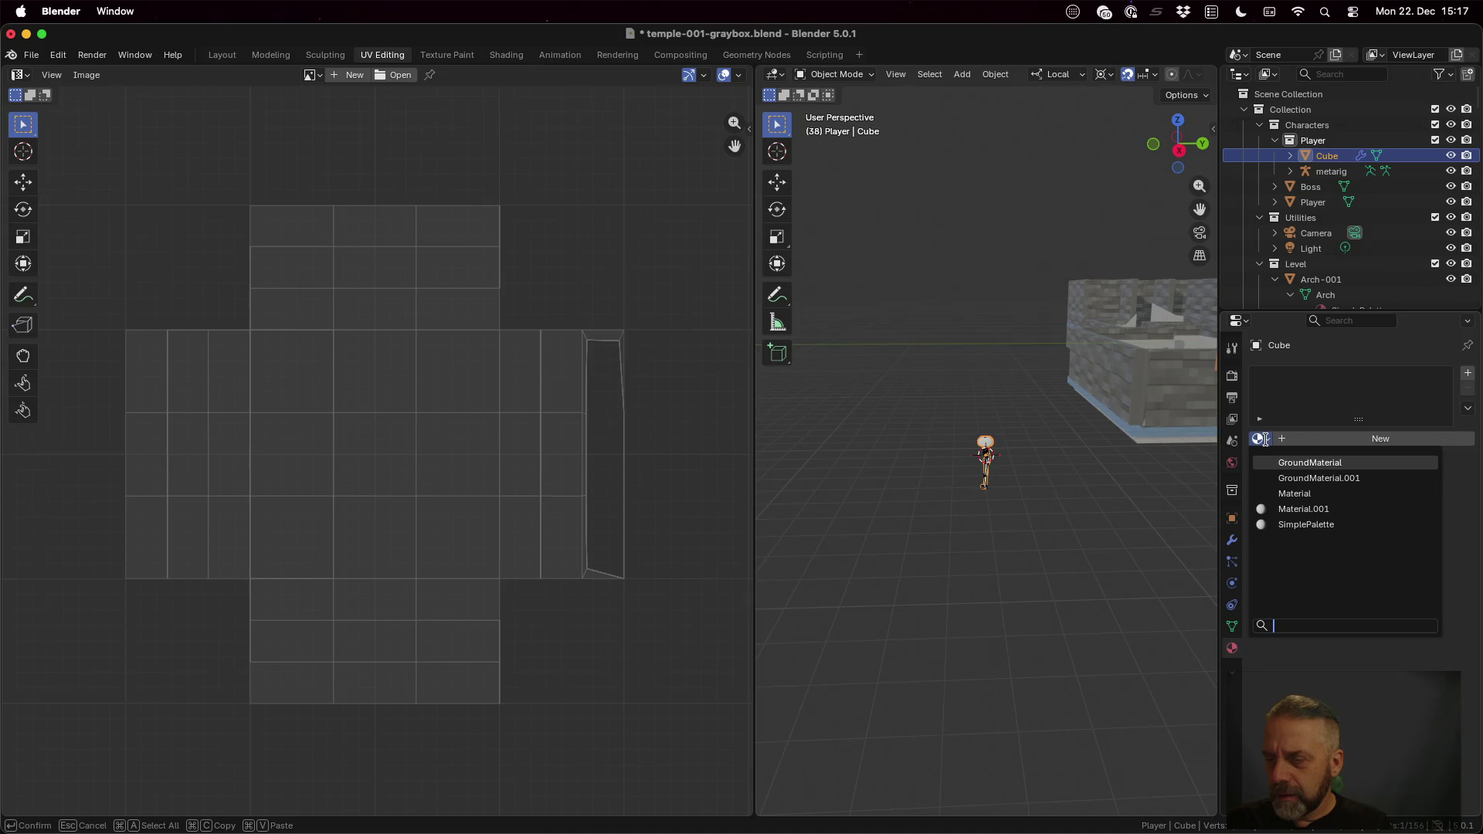
{"action": "left_click", "coordinate": [1310, 522]}
{"action": "scroll", "coordinate": [978, 481], "scroll_direction": "up", "scroll_amount": 2}
{"action": "scroll", "coordinate": [978, 481], "scroll_direction": "up", "scroll_amount": 5}
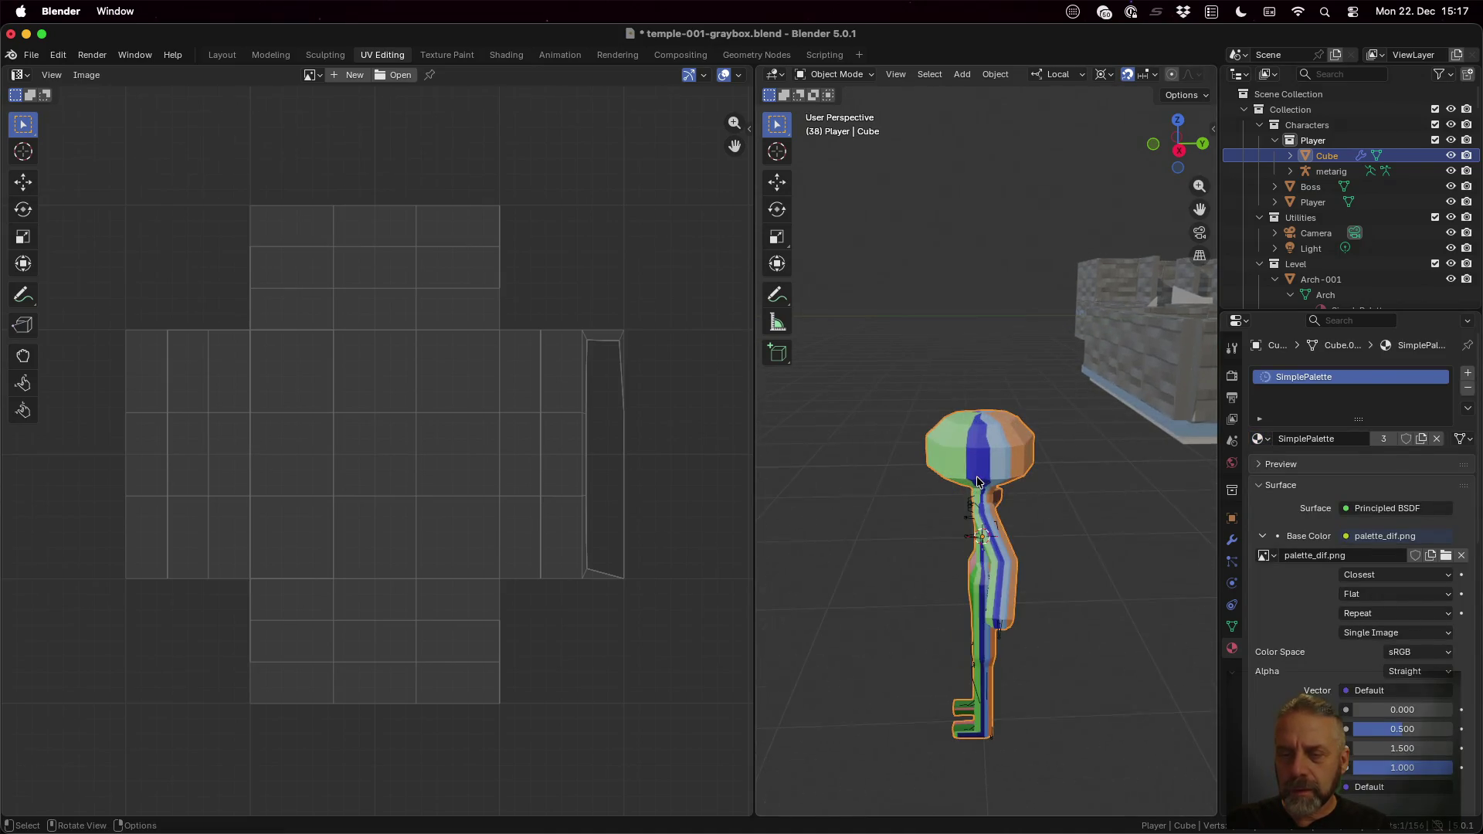
{"action": "key", "text": "a"}
{"action": "key", "text": "Tab"}
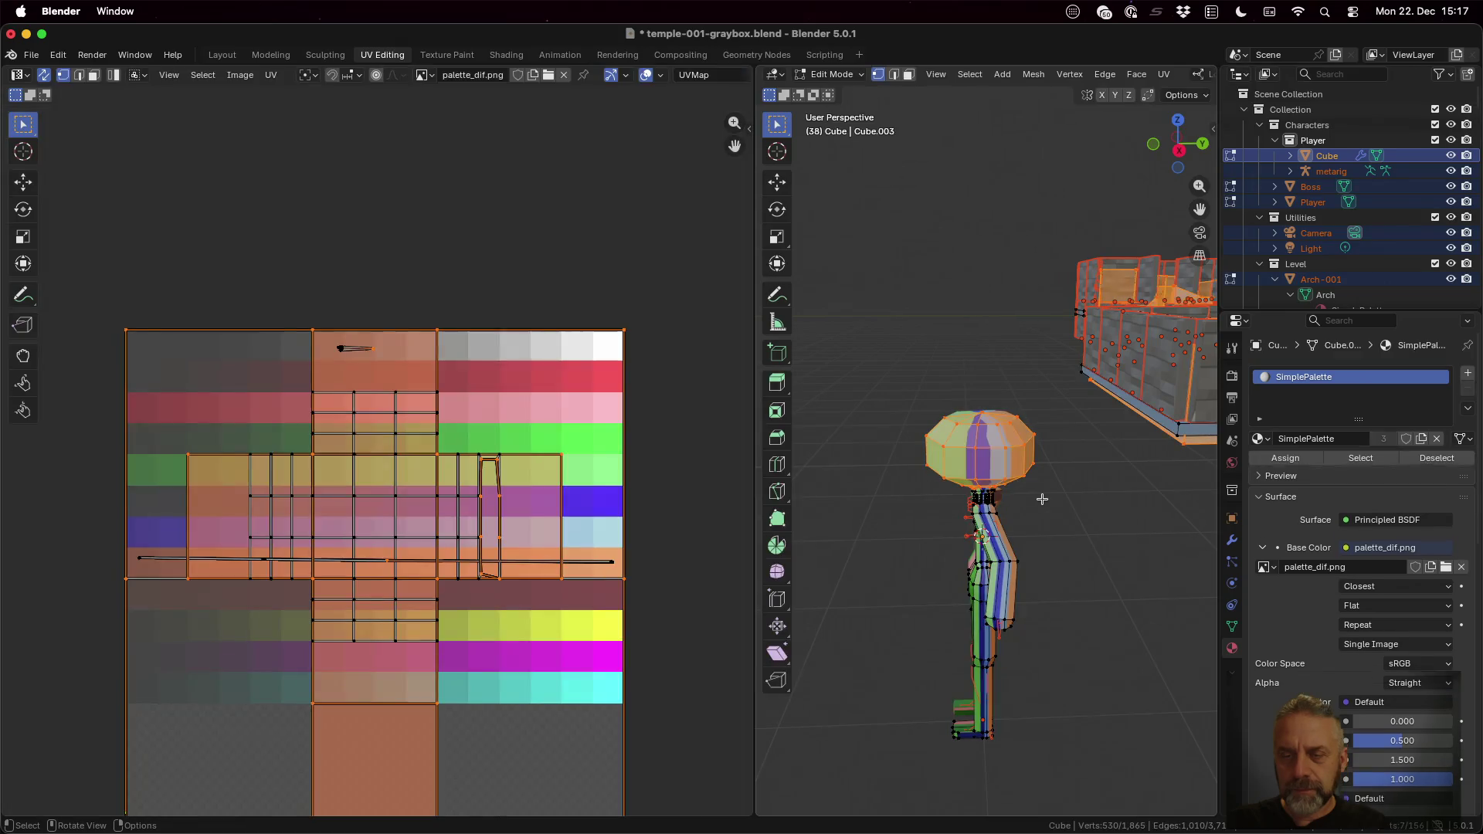
{"action": "key", "text": "Tab"}
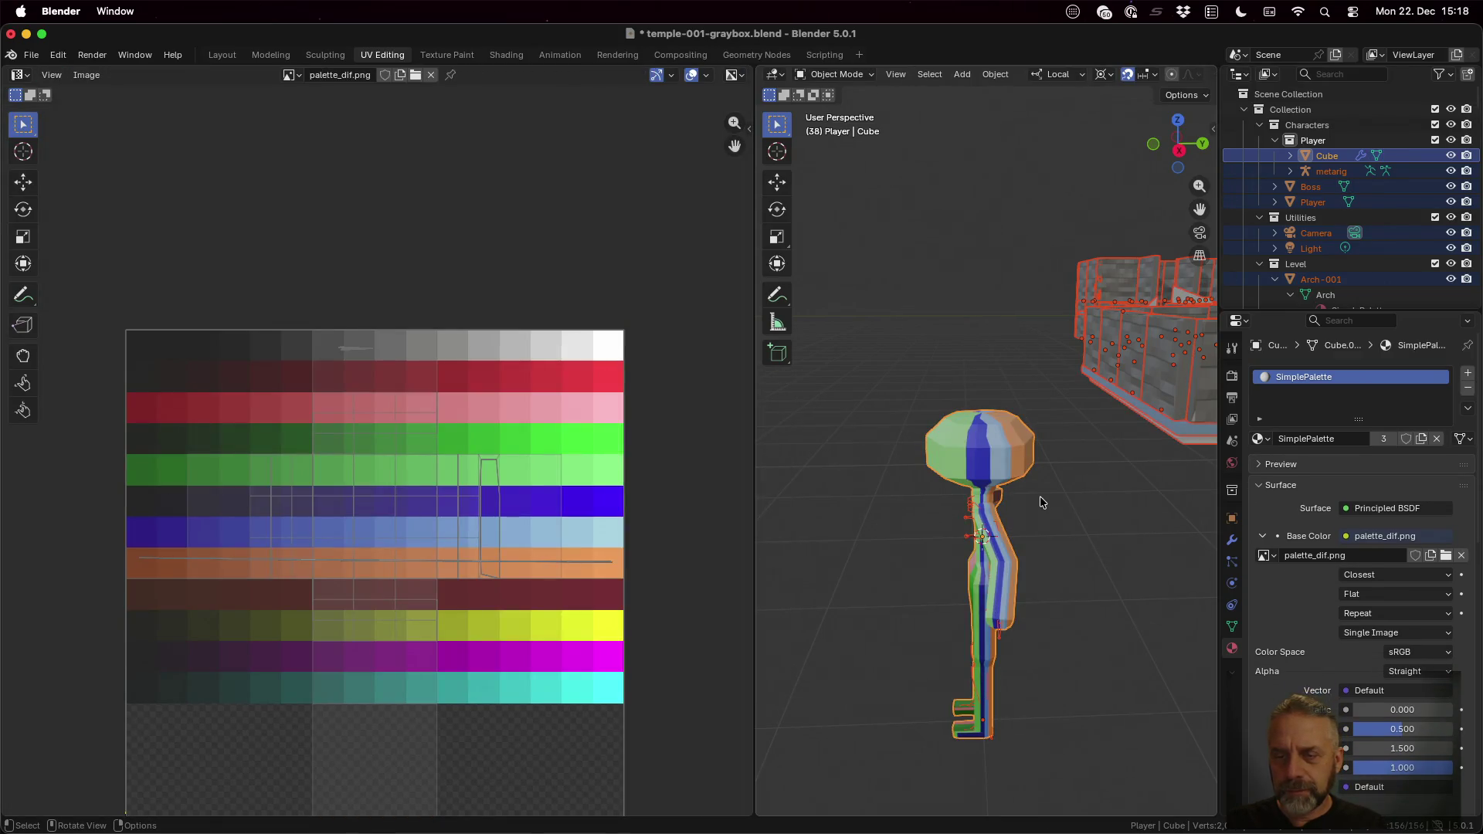
{"action": "left_click", "coordinate": [1007, 458]}
Step: Scale all the body UVs to zero and drop them on a blue palette cell, turning the whole body blue
{"action": "key", "text": "Tab"}
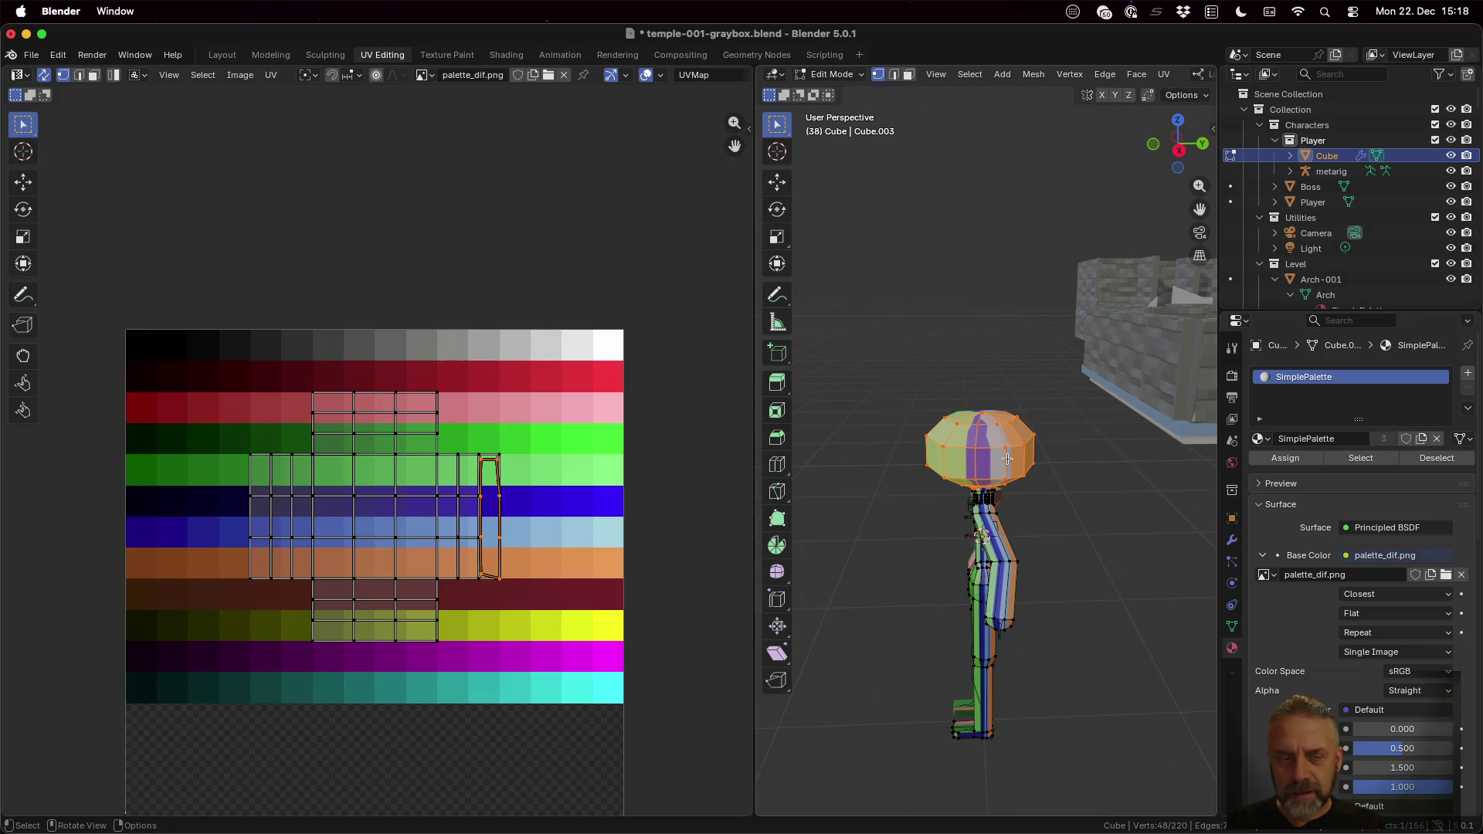
{"action": "type", "text": "as0"}
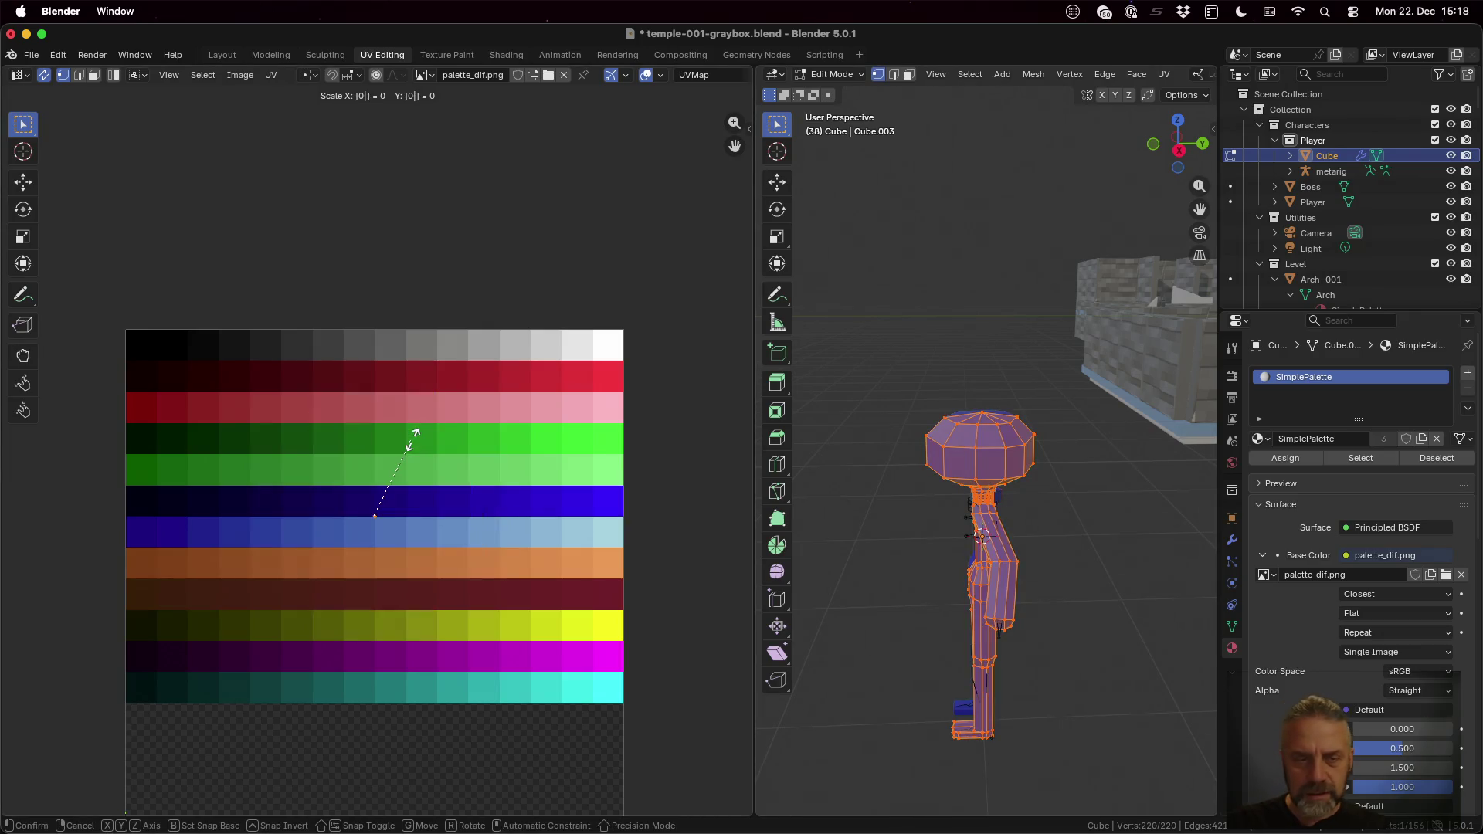
{"action": "key", "text": "Return"}
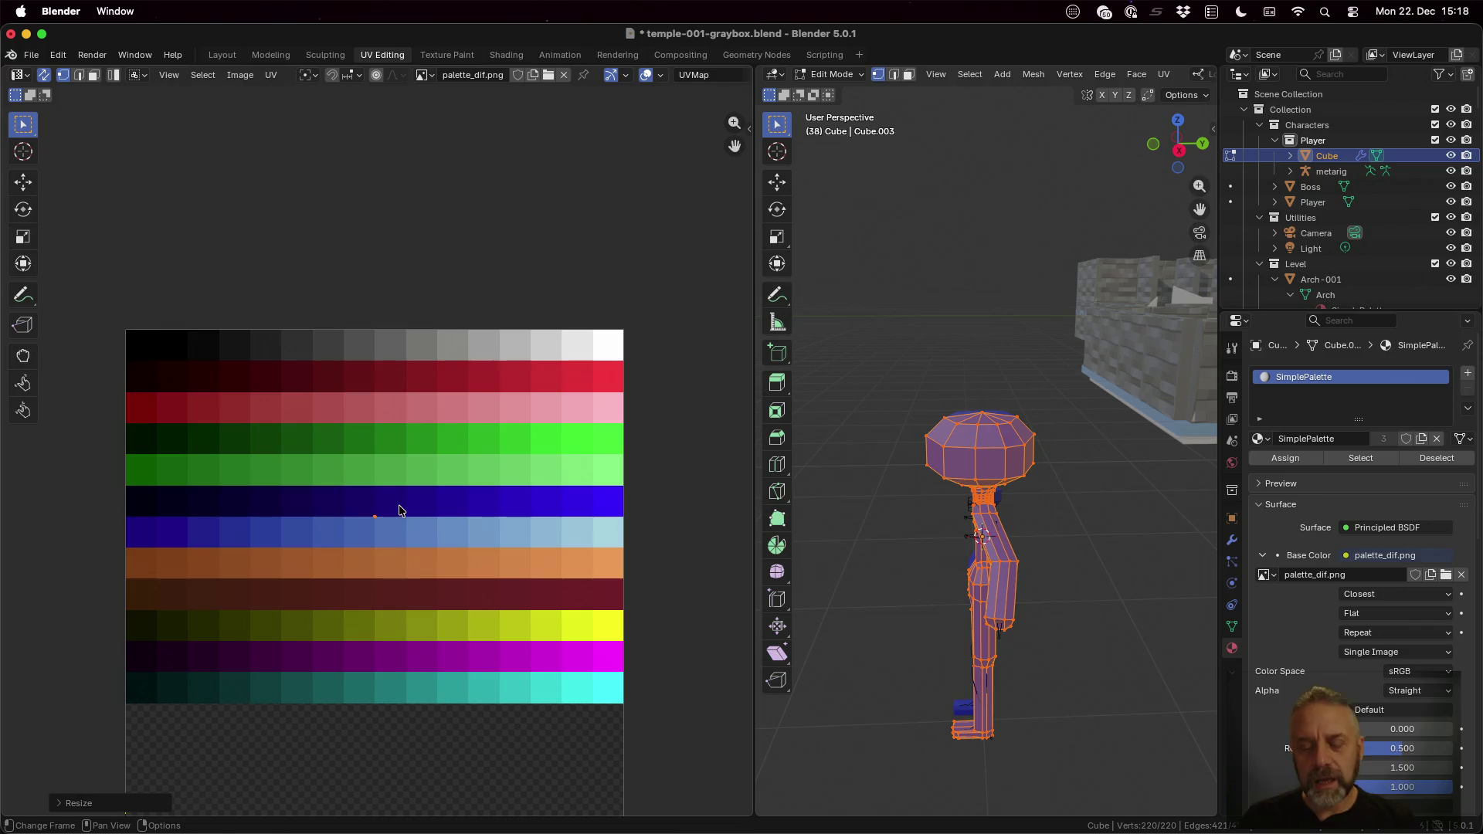
{"action": "key", "text": "g"}
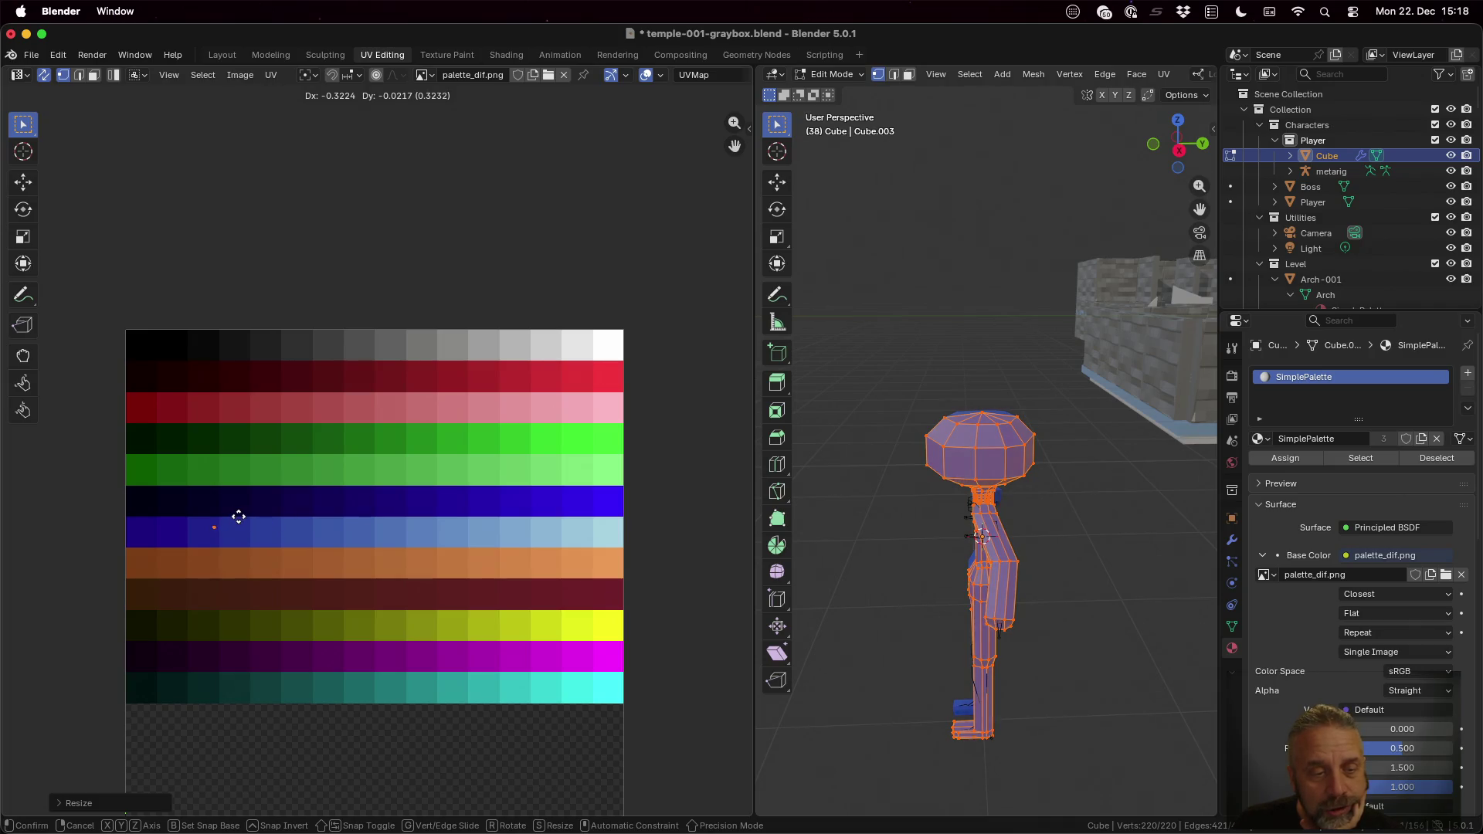
{"action": "left_click", "coordinate": [234, 516]}
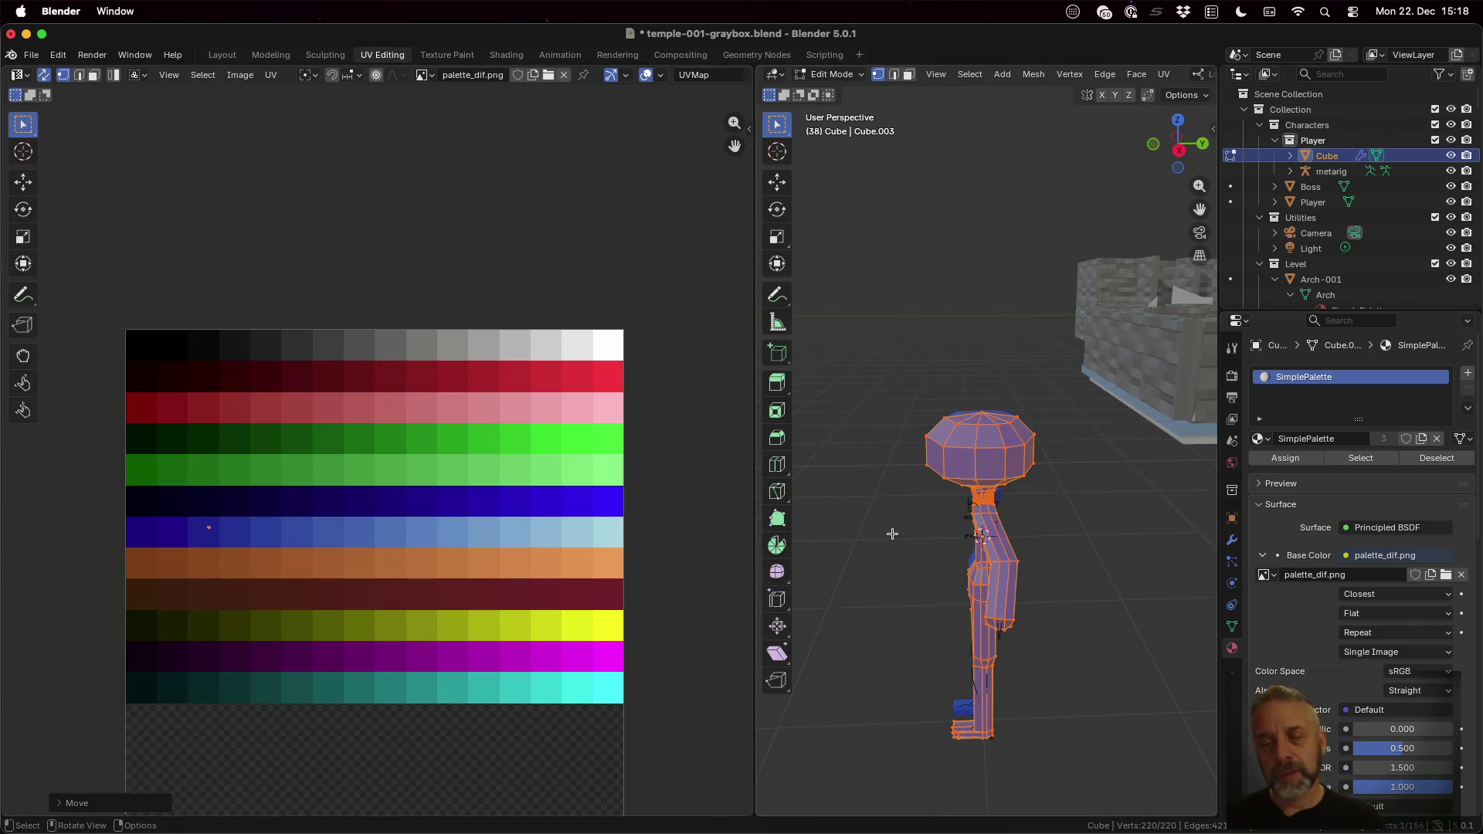
{"action": "mouse_move", "coordinate": [893, 534]}
{"action": "middle_mouse_down"}
{"action": "mouse_move", "coordinate": [983, 686]}
{"action": "mouse_move", "coordinate": [1039, 626]}
{"action": "middle_mouse_up"}
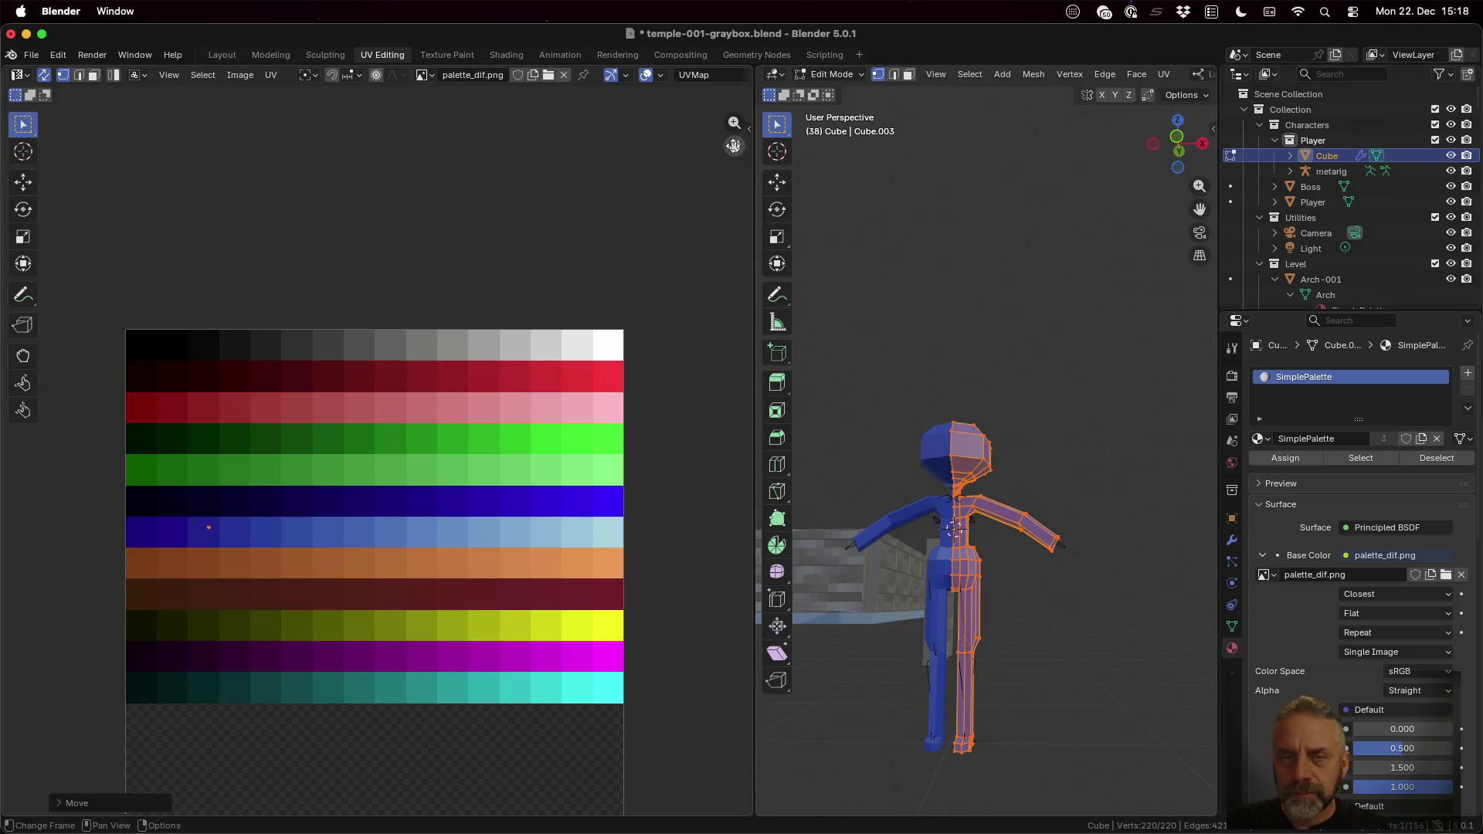
Step: Resize the UV editor and 3D view so the whole palette shows, with X-Ray enabled on the mesh
{"action": "mouse_move", "coordinate": [754, 144]}
{"action": "left_mouse_down"}
{"action": "mouse_move", "coordinate": [447, 125]}
{"action": "mouse_move", "coordinate": [608, 114]}
{"action": "mouse_move", "coordinate": [463, 109]}
{"action": "left_mouse_up"}
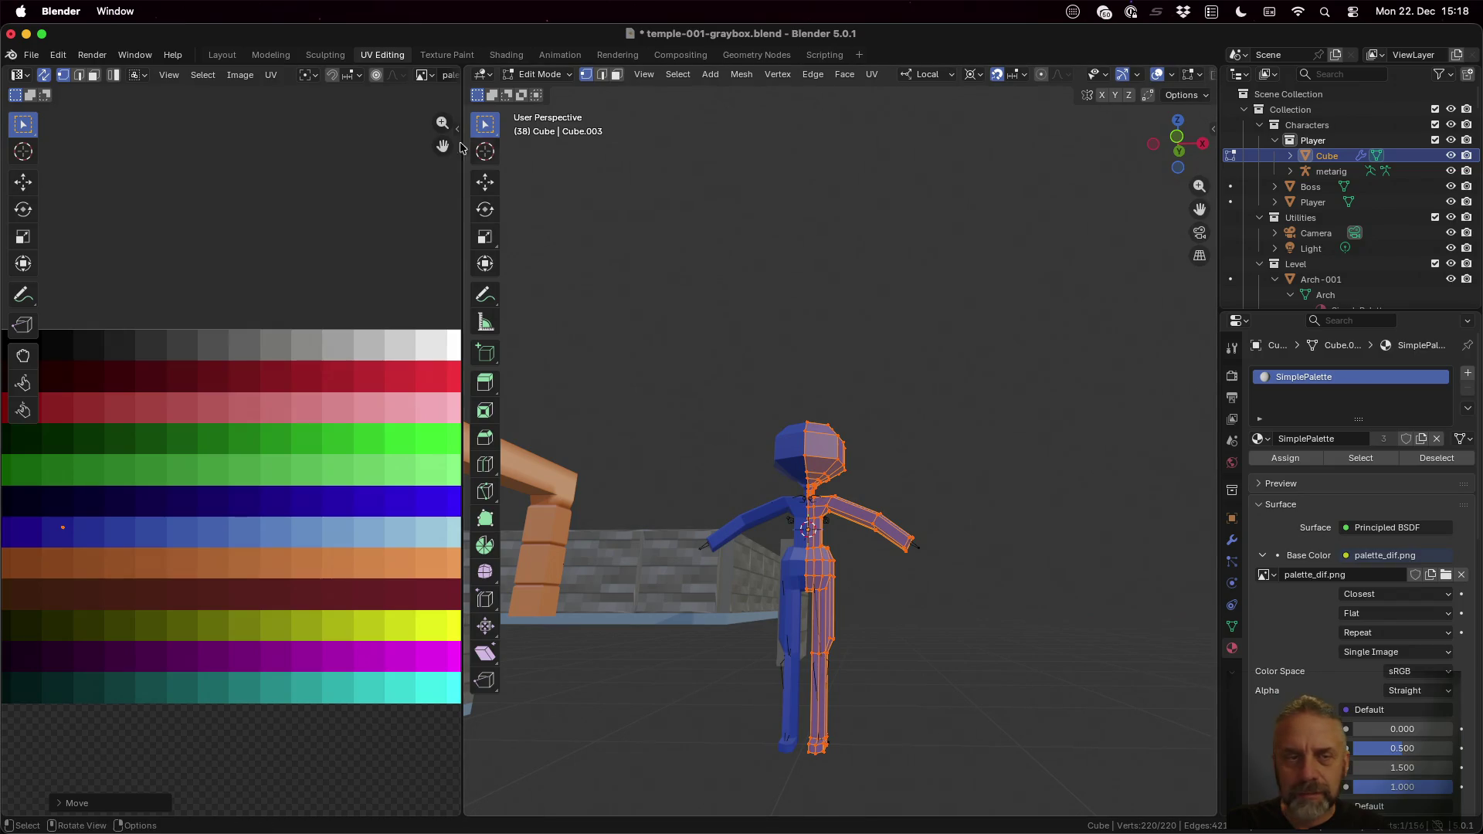
{"action": "left_click_drag", "start_coordinate": [463, 144], "coordinate": [293, 145]}
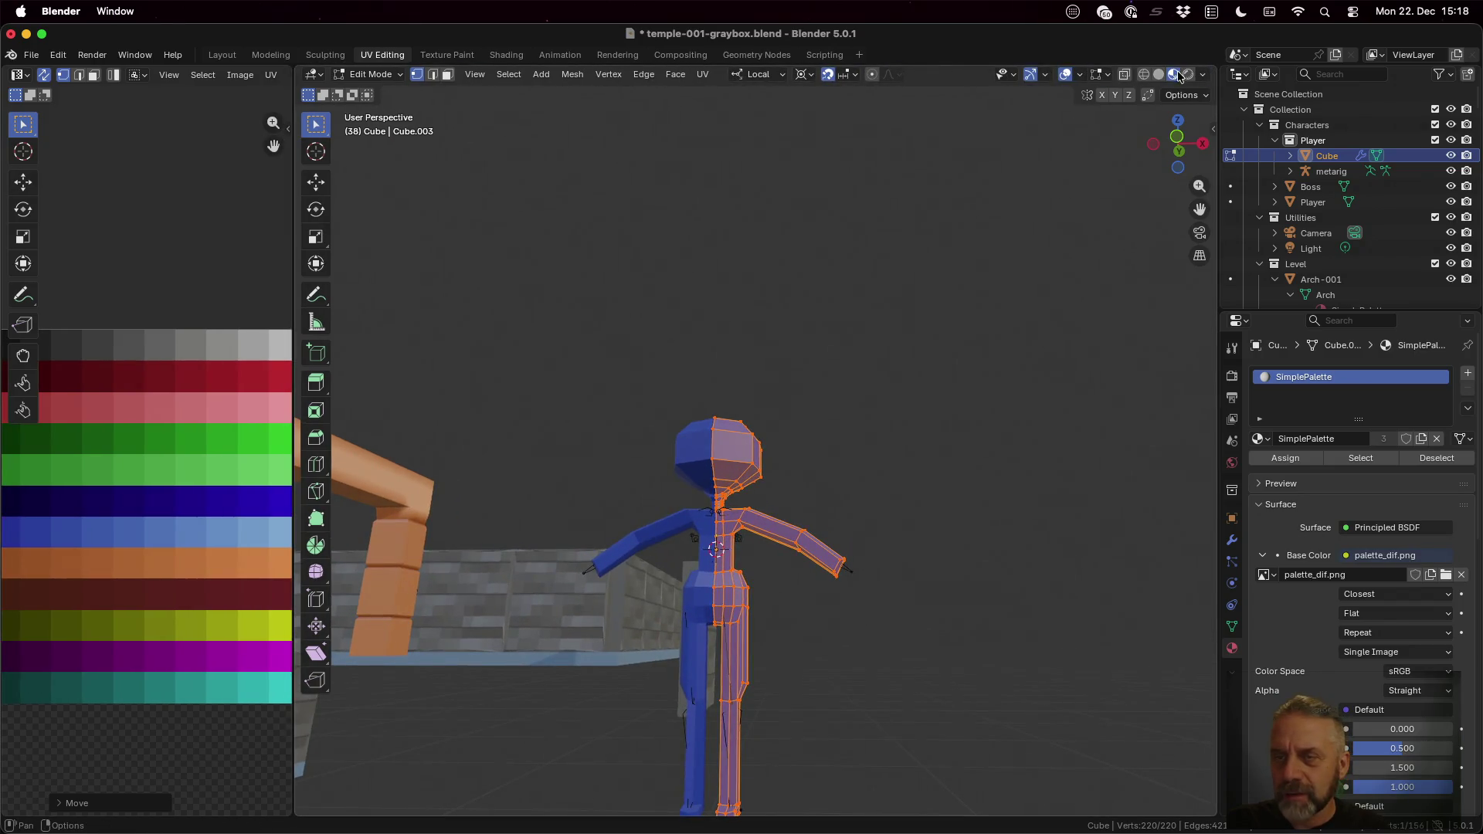
{"action": "left_click", "coordinate": [1124, 74]}
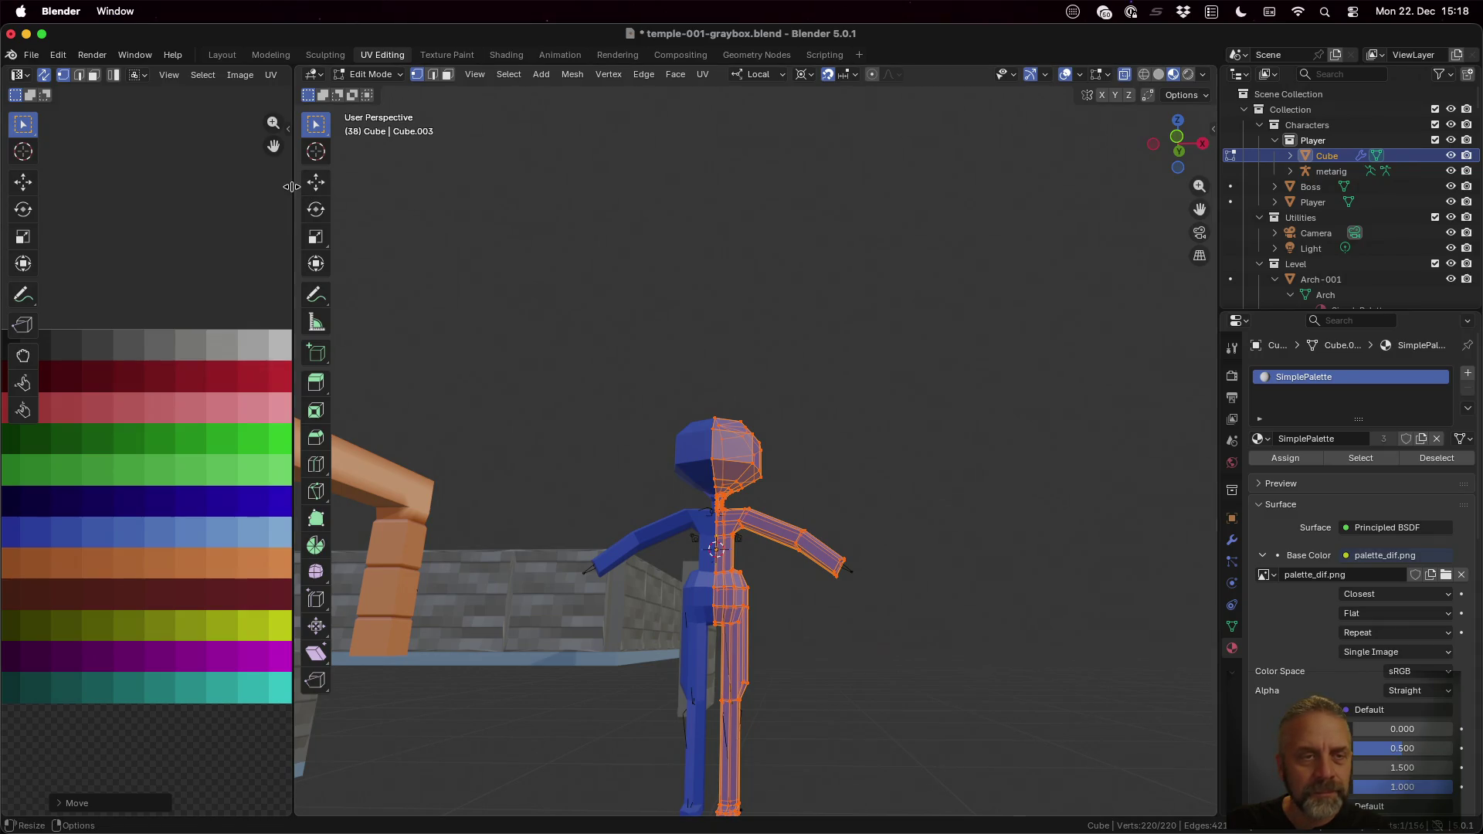
{"action": "left_click_drag", "start_coordinate": [295, 195], "coordinate": [826, 233]}
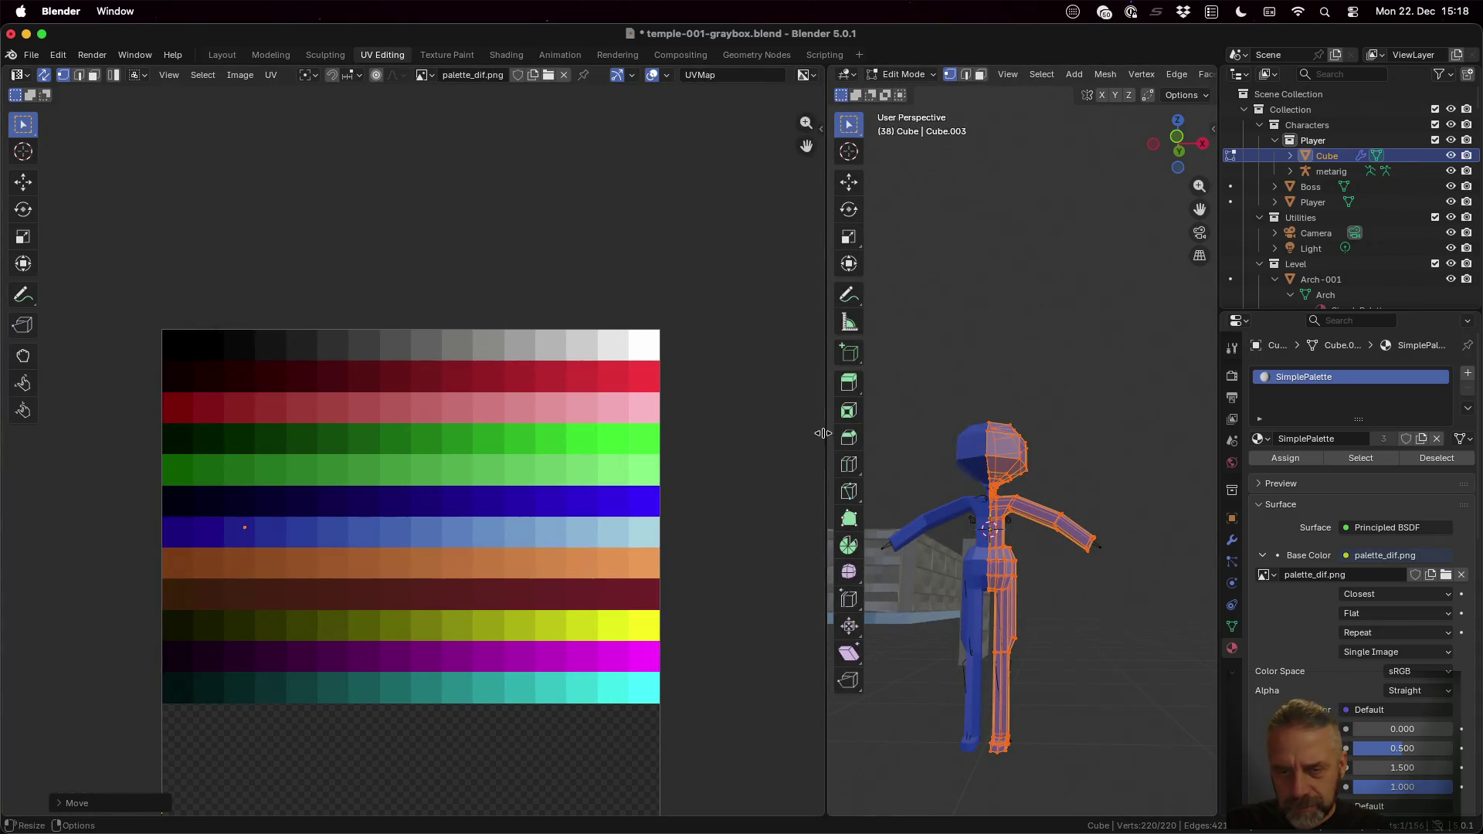
{"action": "left_click_drag", "start_coordinate": [822, 420], "coordinate": [627, 421]}
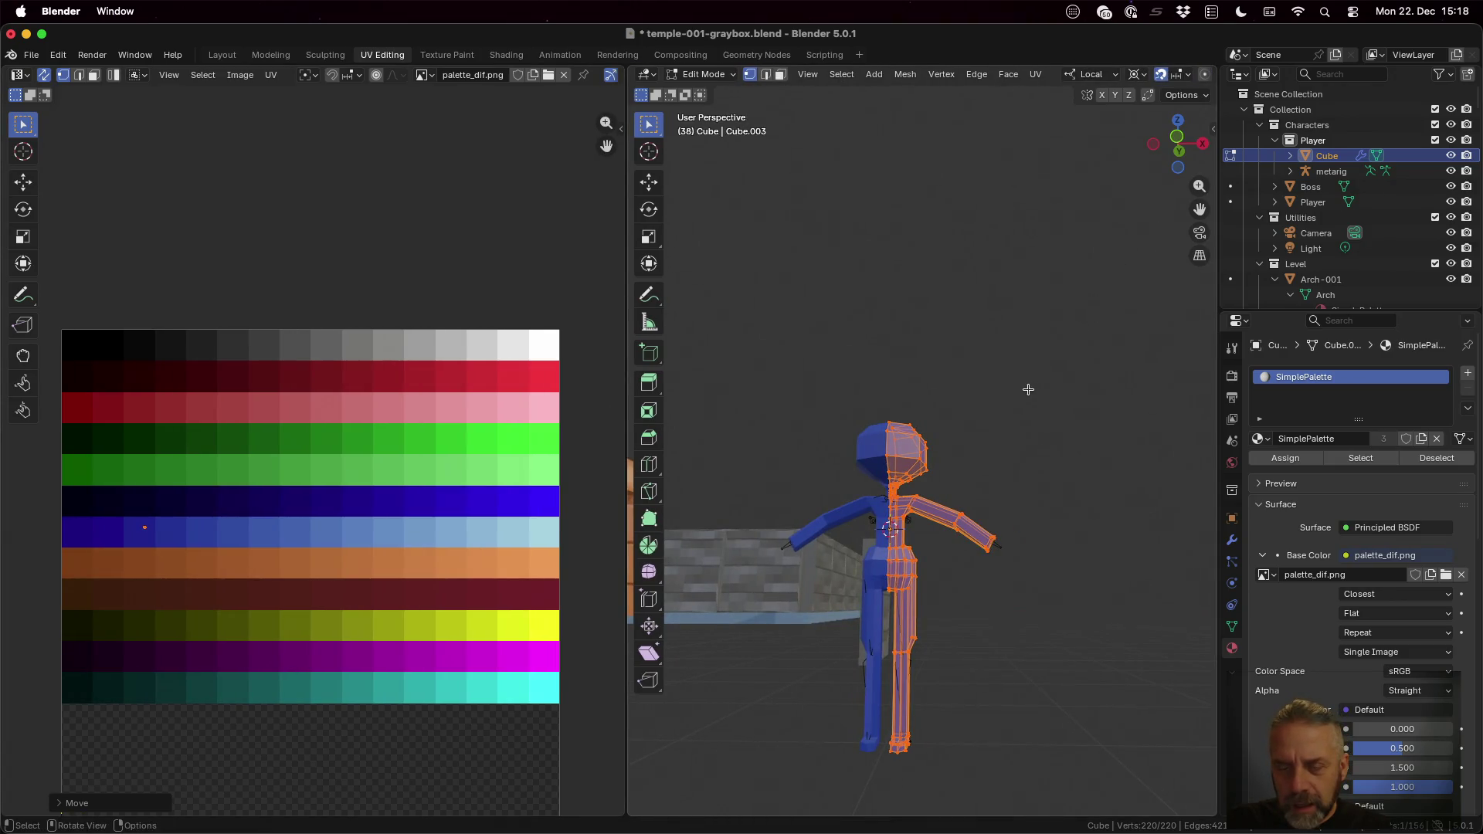
Step: Box-select the leg geometry and move its UVs onto a brown palette cell, turning the legs brown
{"action": "middle_click_drag", "start_coordinate": [1028, 389], "coordinate": [1041, 418]}
{"action": "middle_click_drag", "start_coordinate": [1042, 417], "coordinate": [1037, 418]}
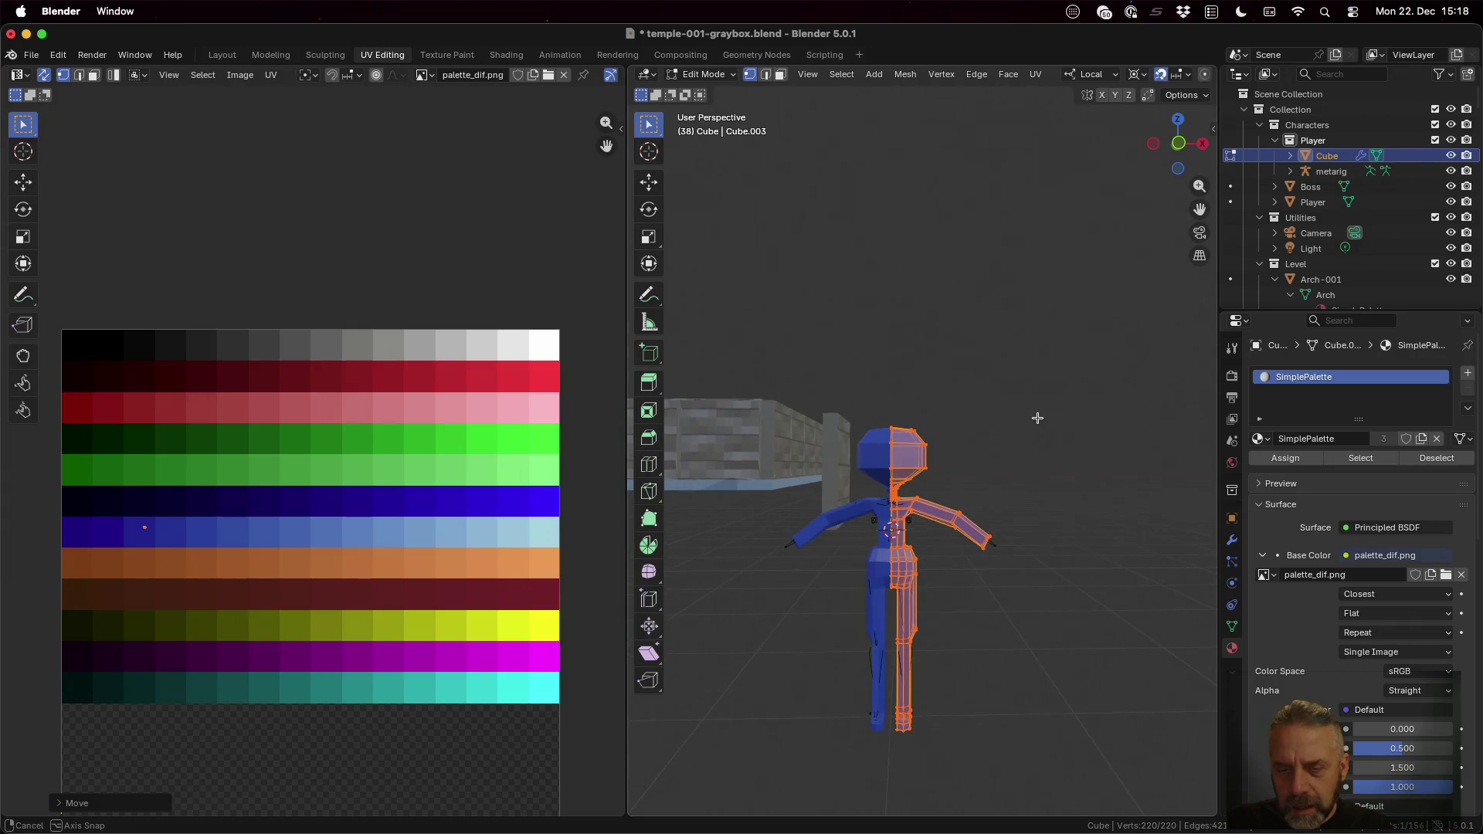
{"action": "left_click", "coordinate": [976, 605]}
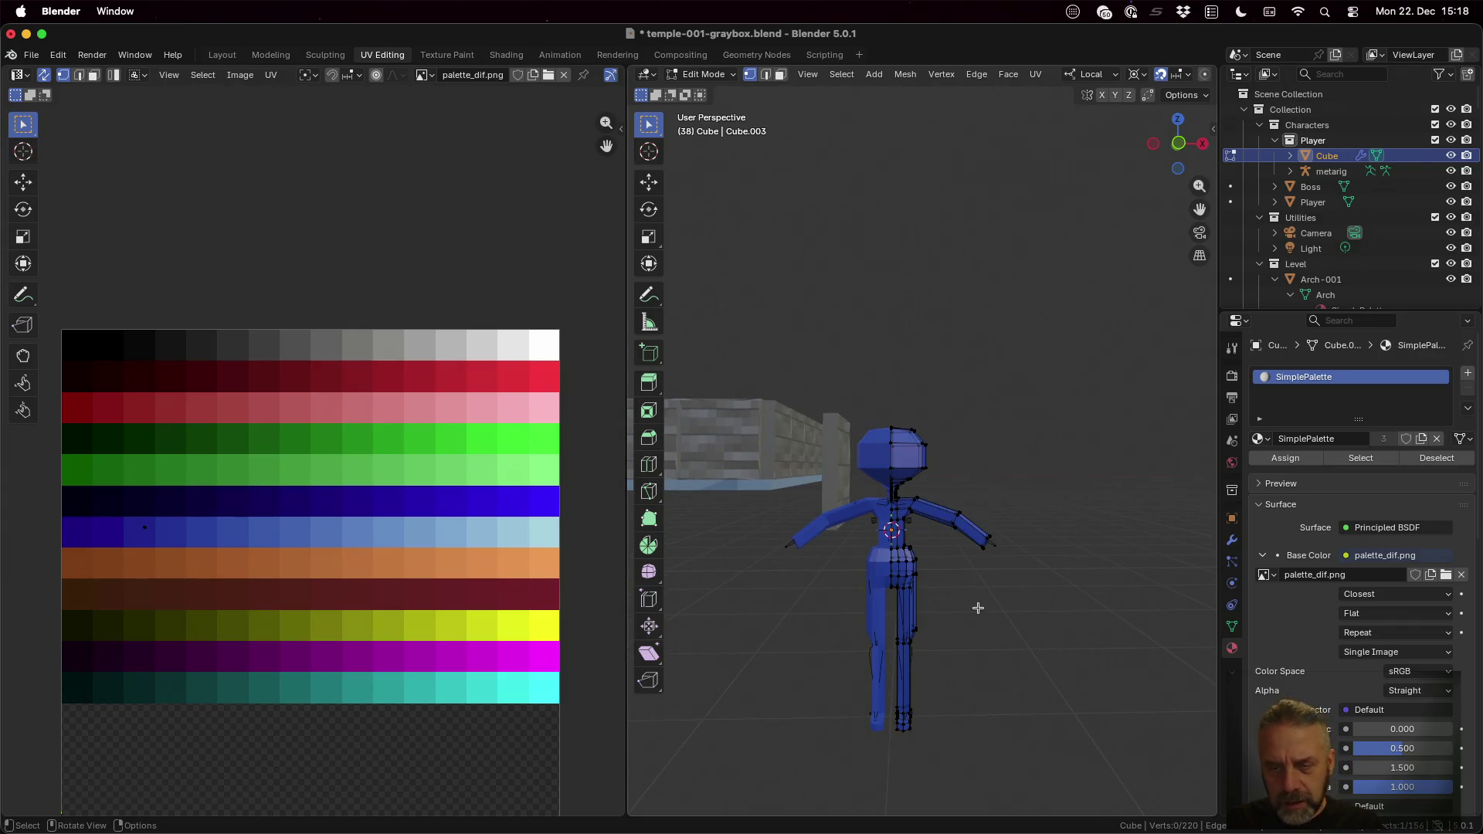
{"action": "key", "text": "b"}
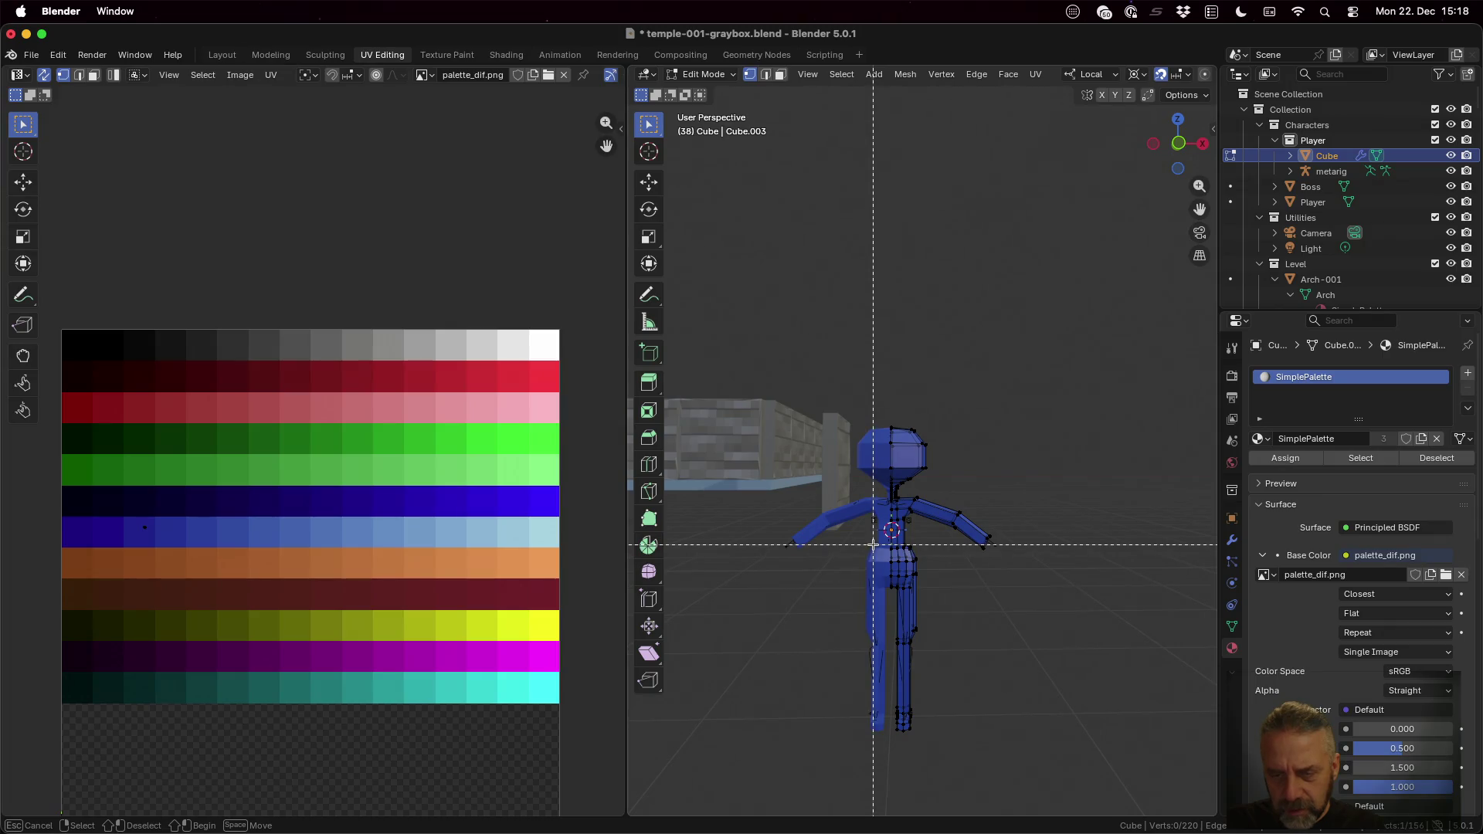
{"action": "left_click_drag", "start_coordinate": [874, 543], "coordinate": [950, 757]}
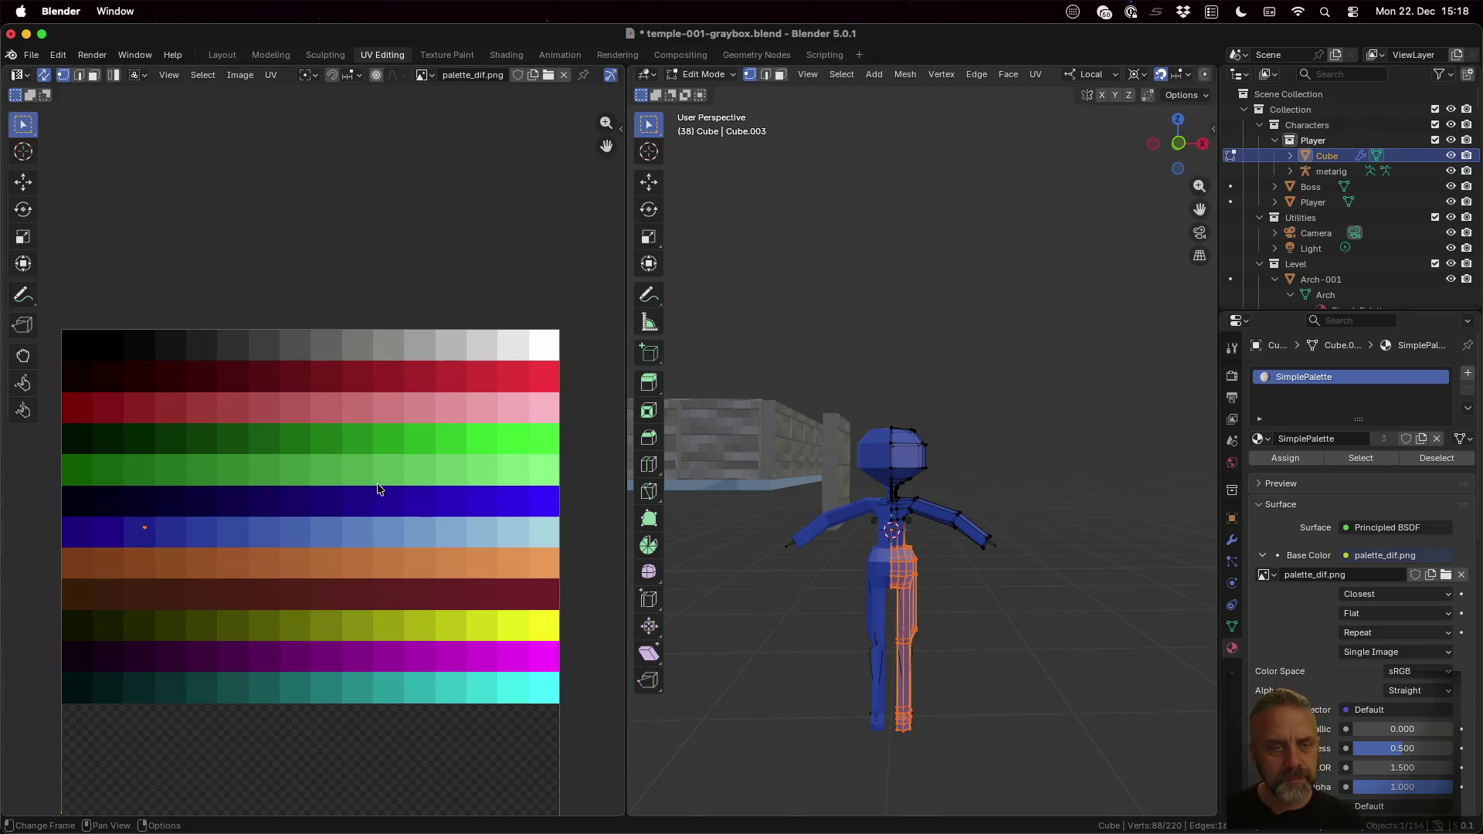
{"action": "key", "text": "g"}
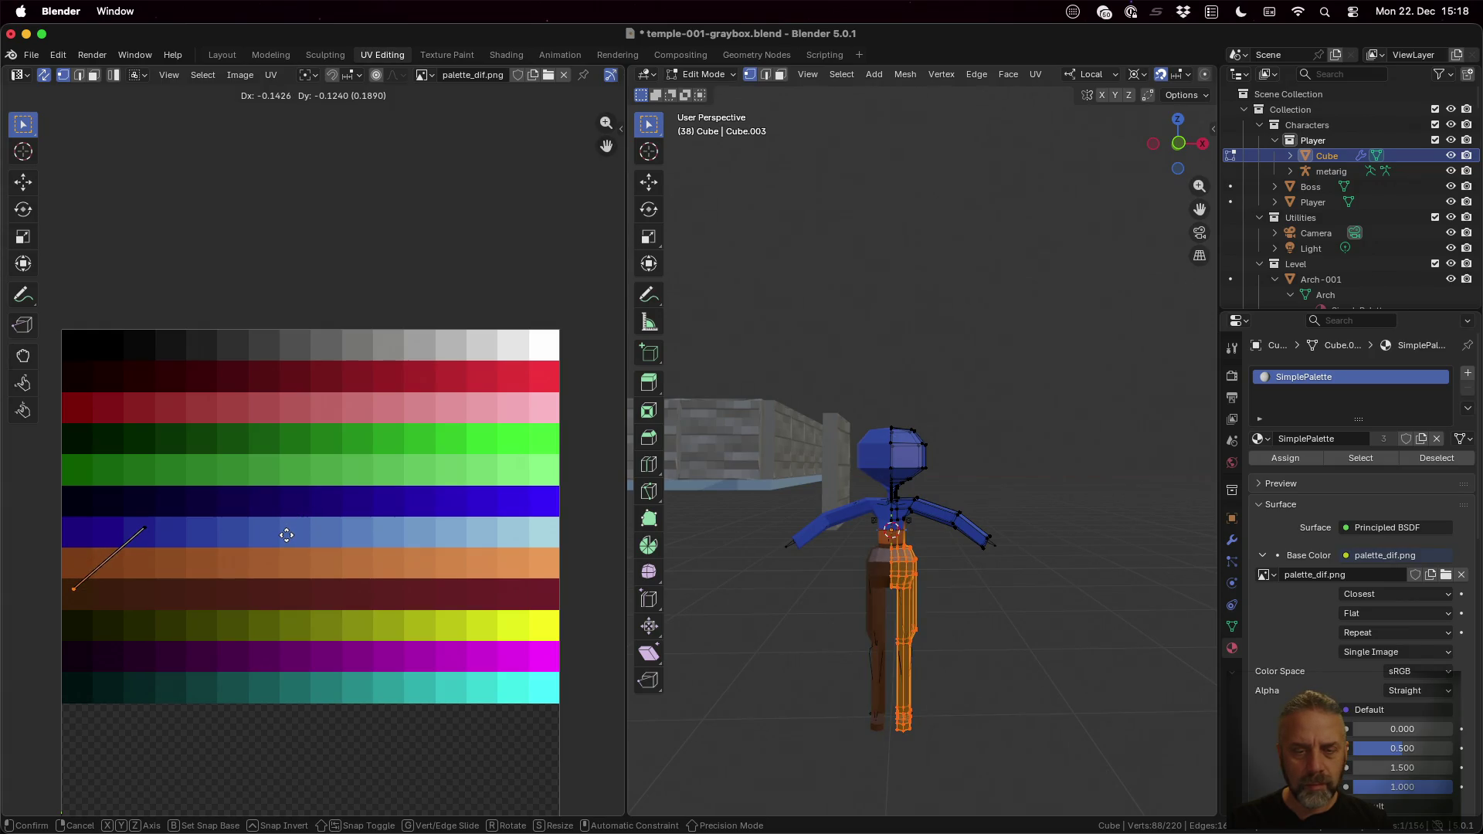
{"action": "left_click", "coordinate": [349, 538]}
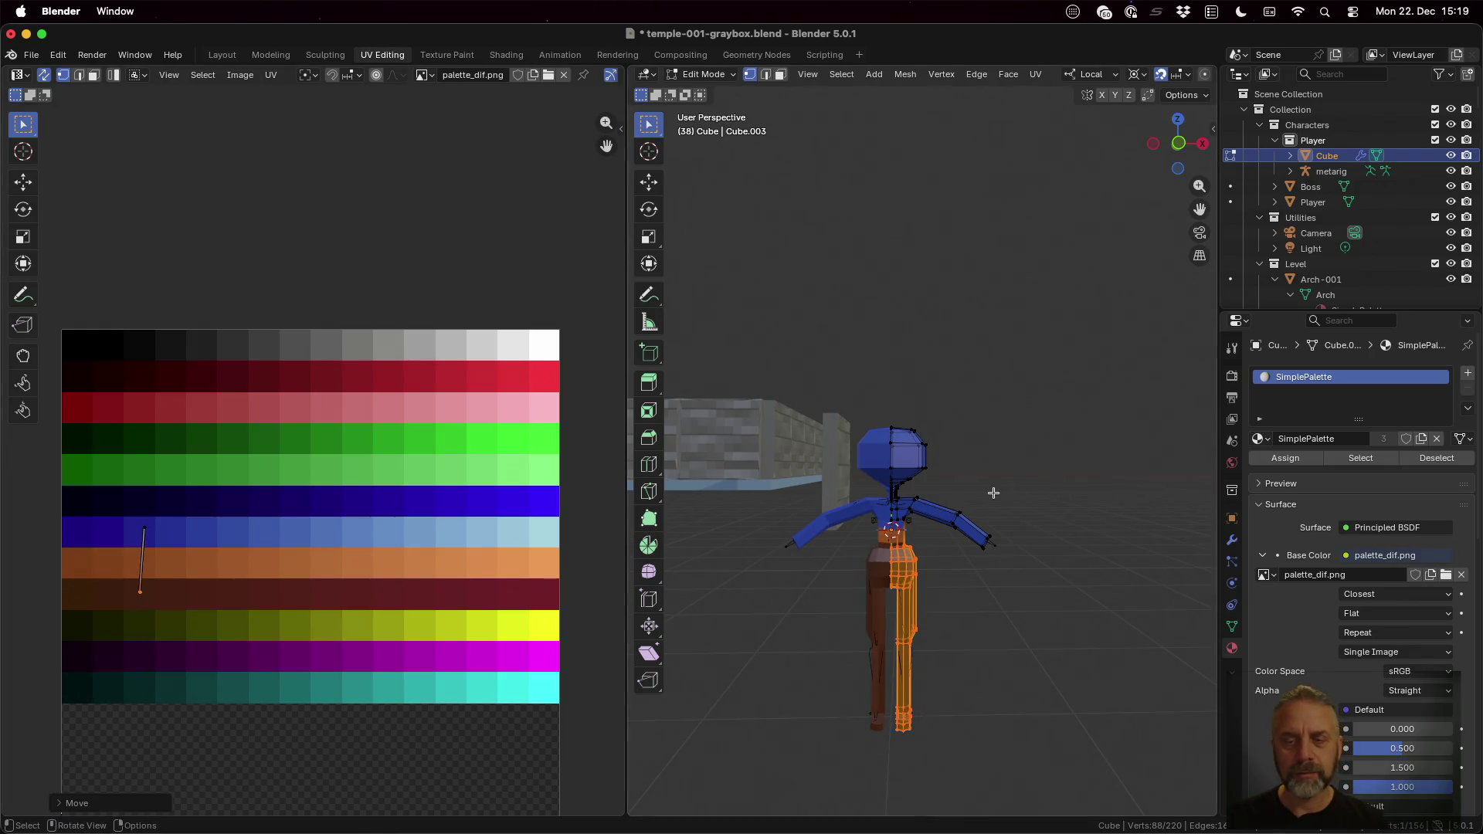
{"action": "key", "text": "Tab"}
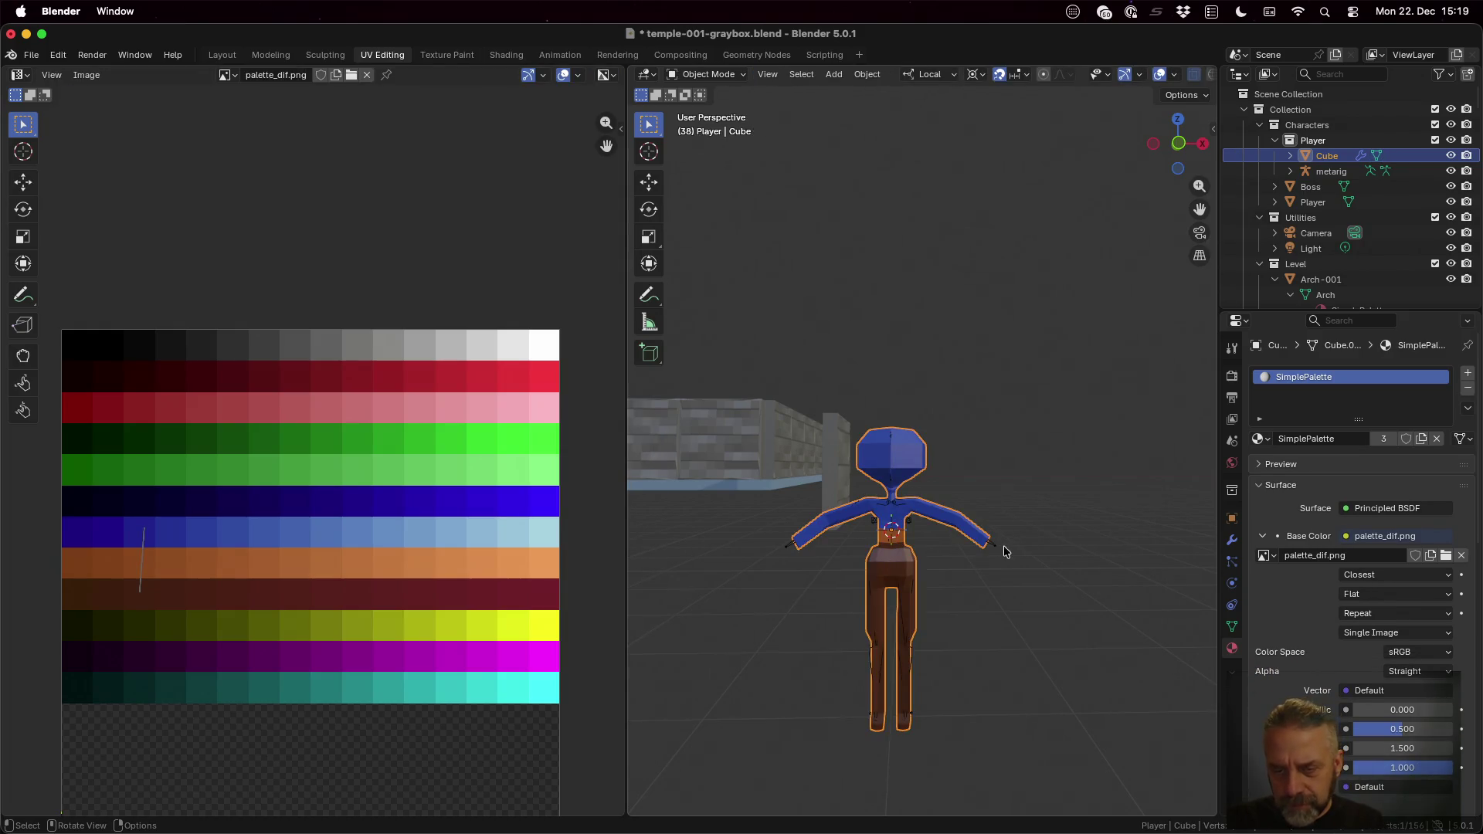
{"action": "scroll", "coordinate": [1004, 553], "scroll_direction": "up", "scroll_amount": 2}
{"action": "scroll", "coordinate": [942, 618], "scroll_direction": "up", "scroll_amount": 2}
{"action": "scroll", "coordinate": [951, 597], "scroll_direction": "up", "scroll_amount": 2}
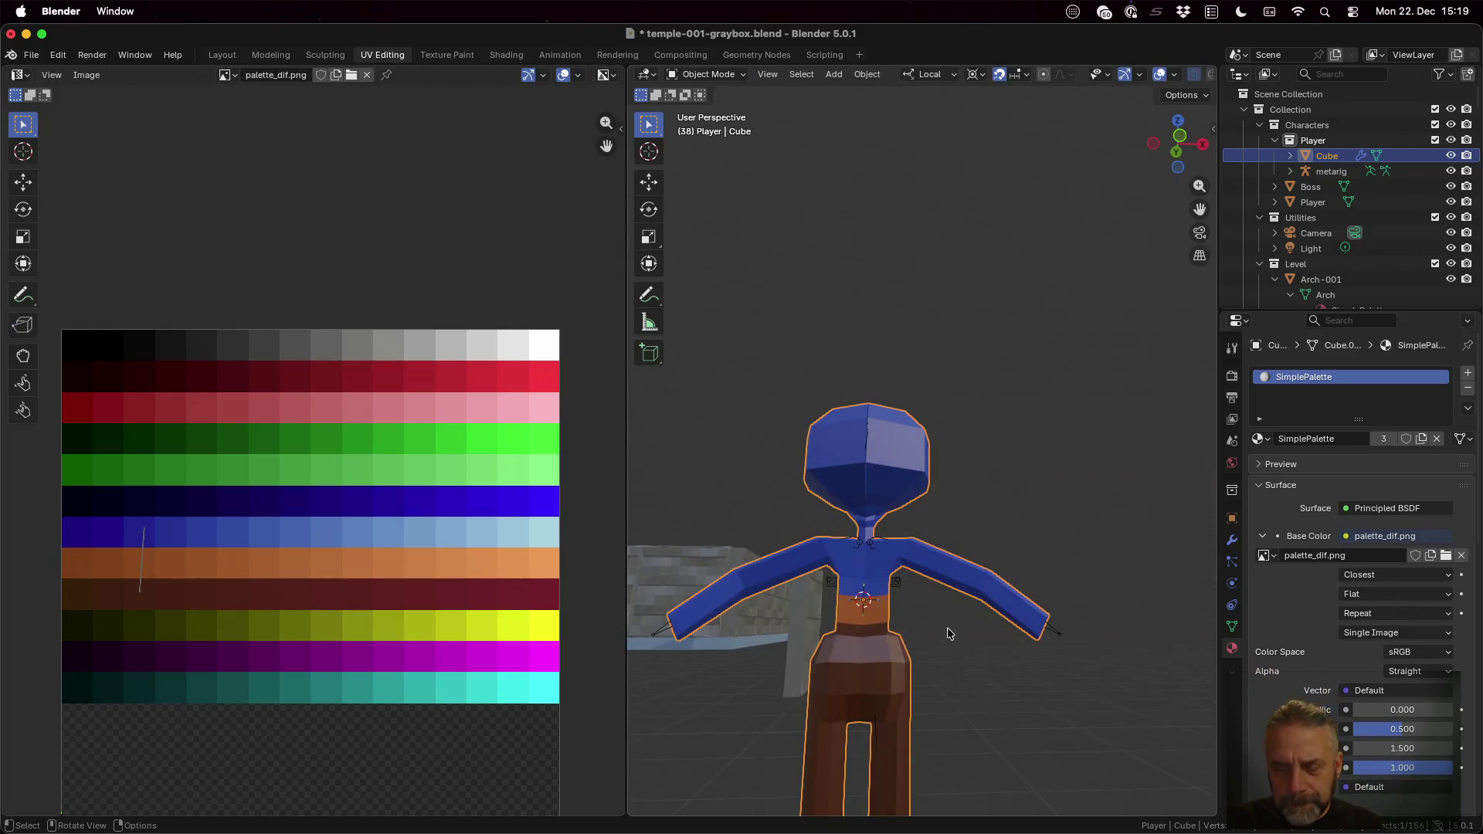
Step: Inspect a few torso vertices in Edit Mode, clear the selection and turn X-Ray off
{"action": "key", "text": "Tab"}
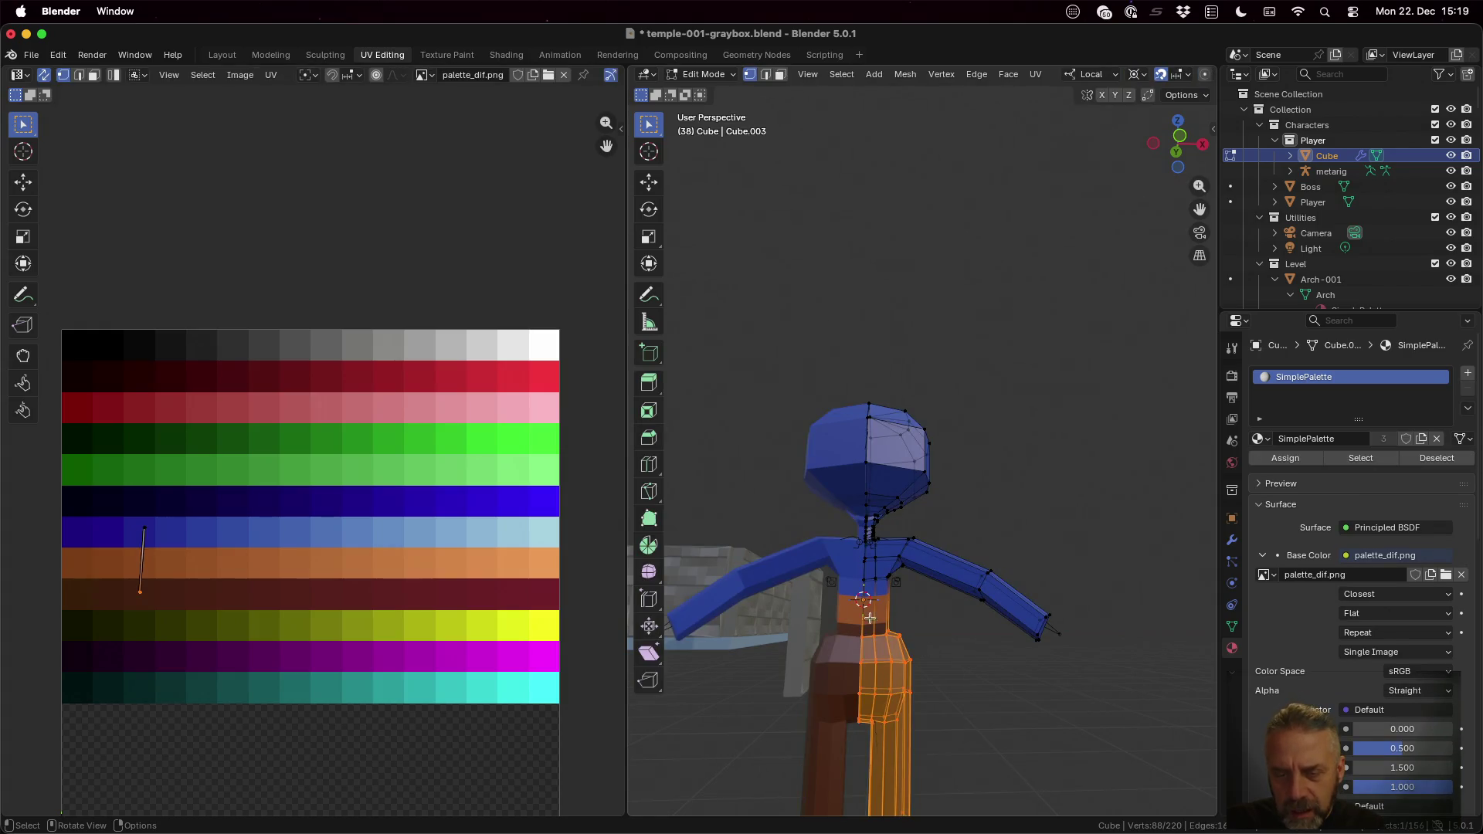
{"action": "scroll", "coordinate": [941, 654], "scroll_direction": "up", "scroll_amount": 1}
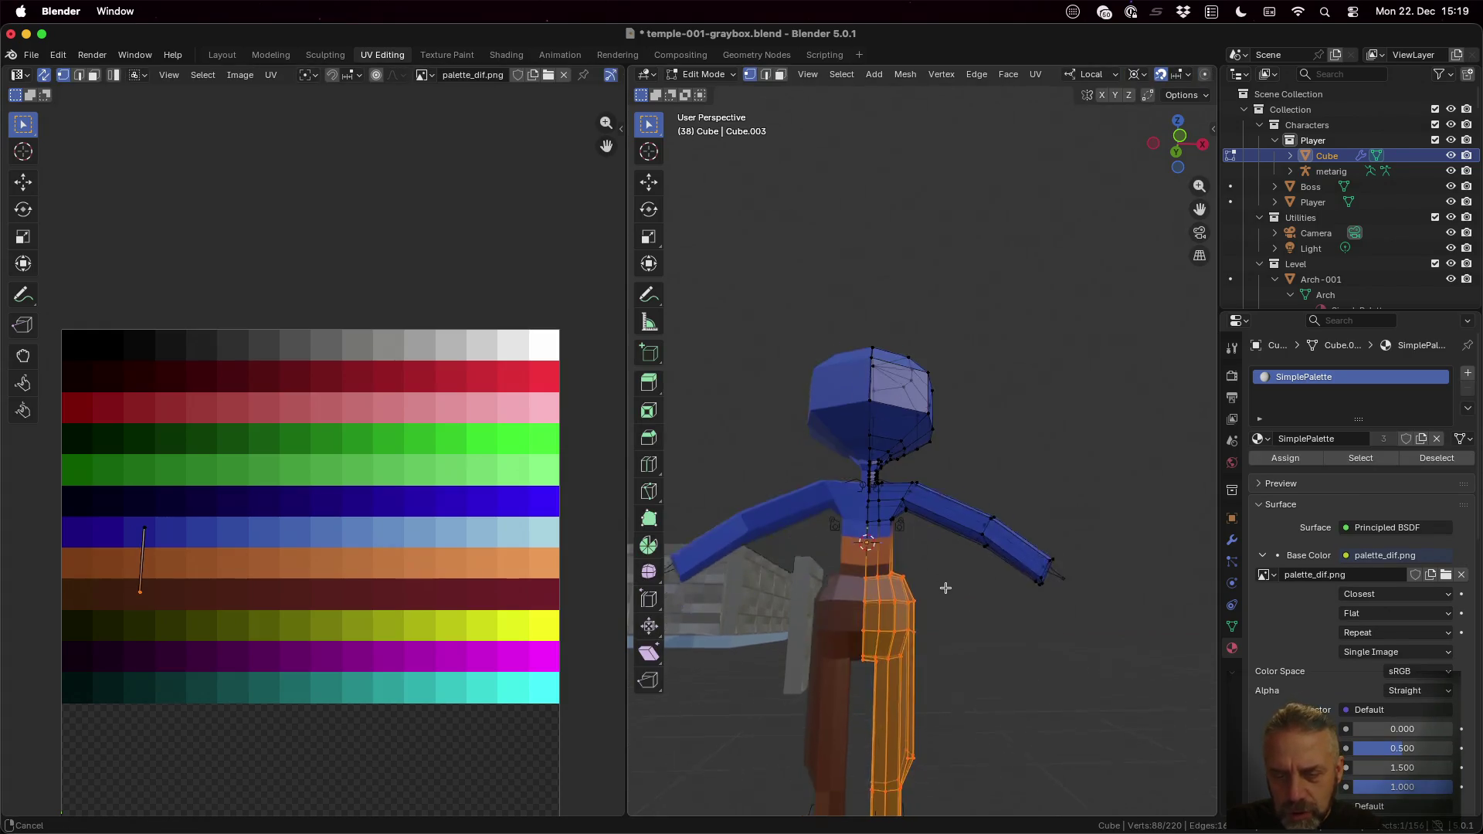
{"action": "scroll", "coordinate": [927, 653], "scroll_direction": "up", "scroll_amount": 1}
{"action": "scroll", "coordinate": [908, 654], "scroll_direction": "up", "scroll_amount": 2}
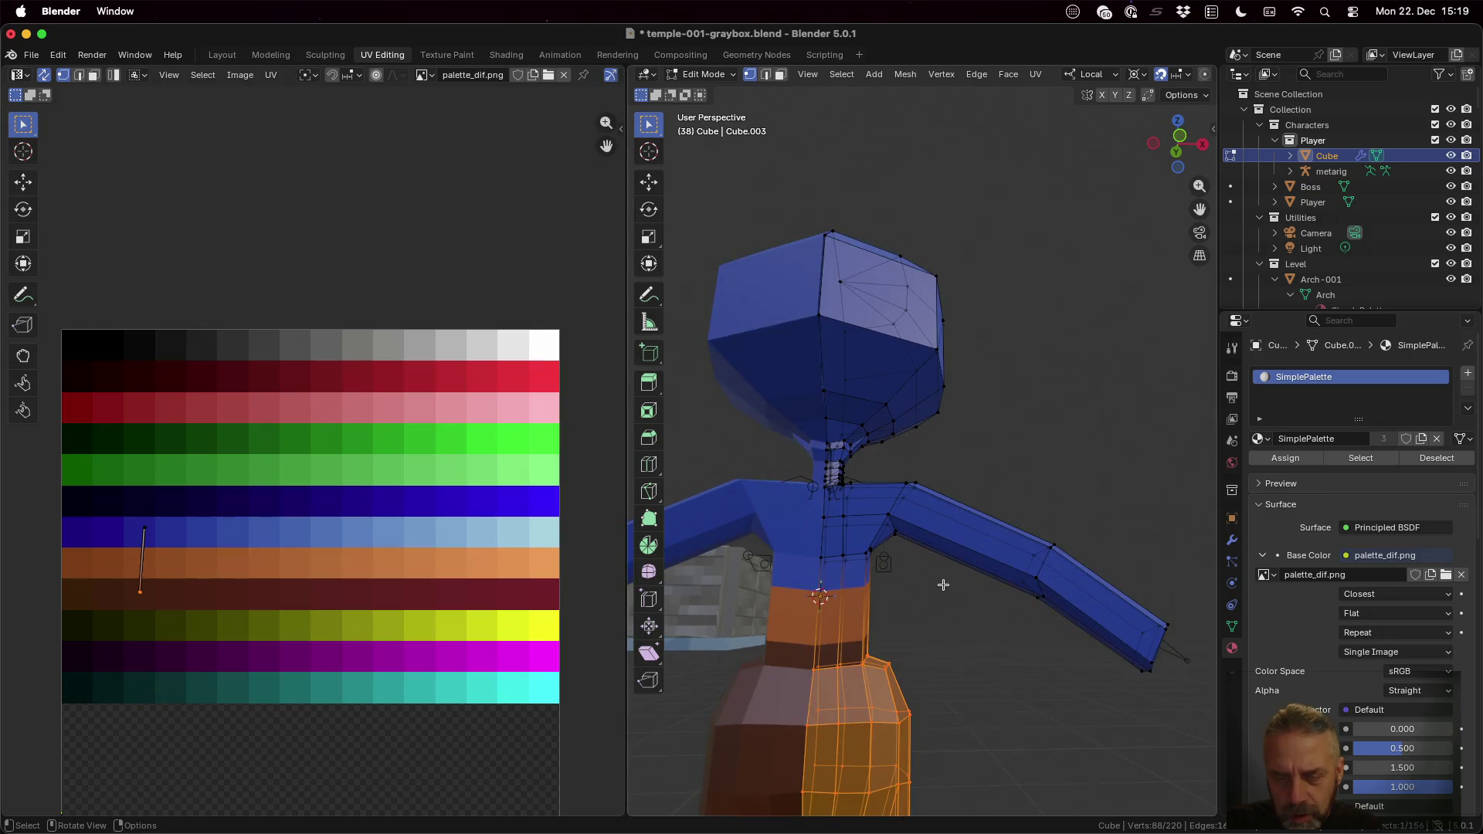
{"action": "left_click", "coordinate": [811, 667]}
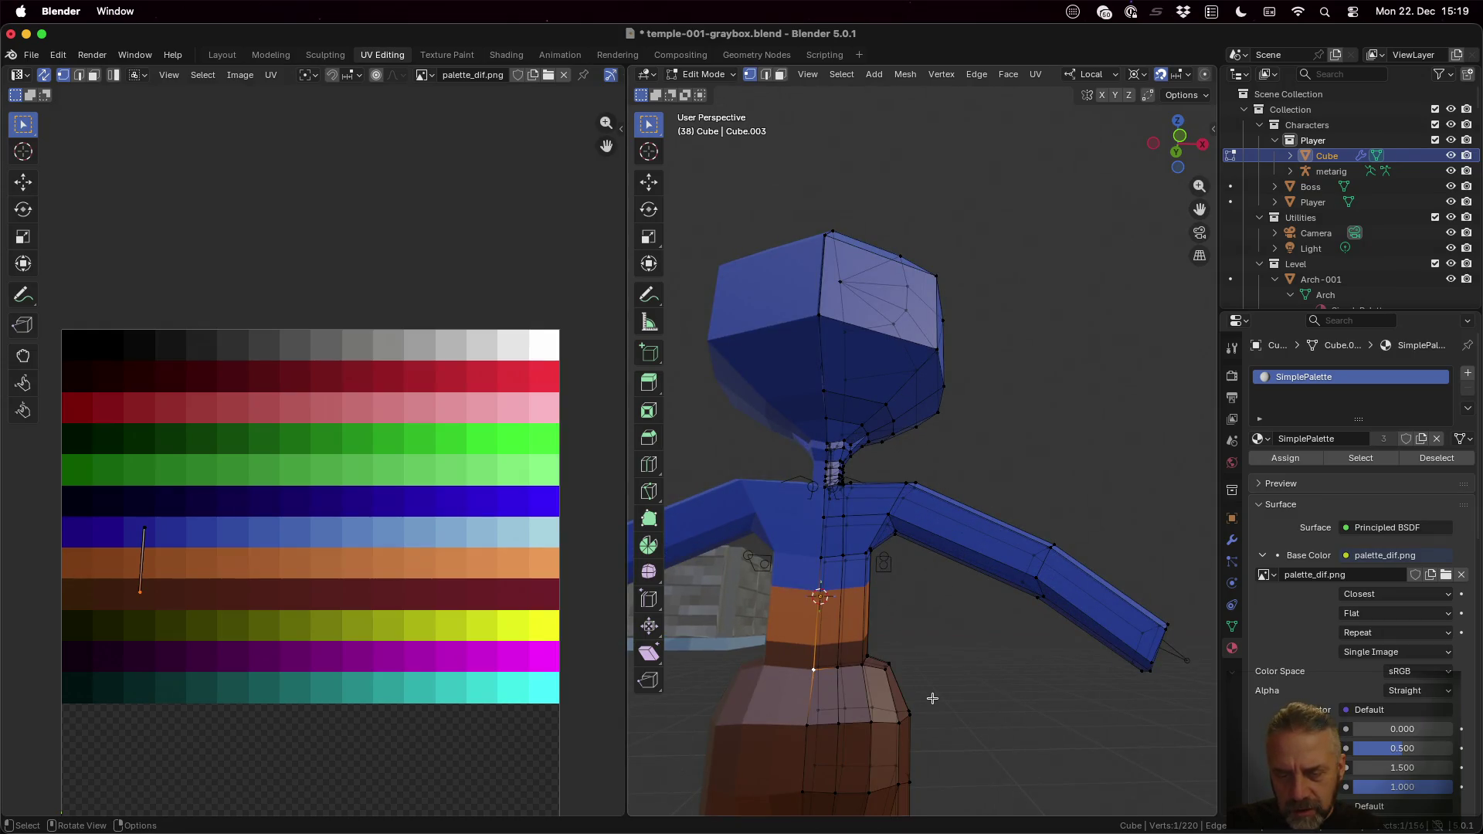
{"action": "left_click", "coordinate": [865, 679], "text": "shift"}
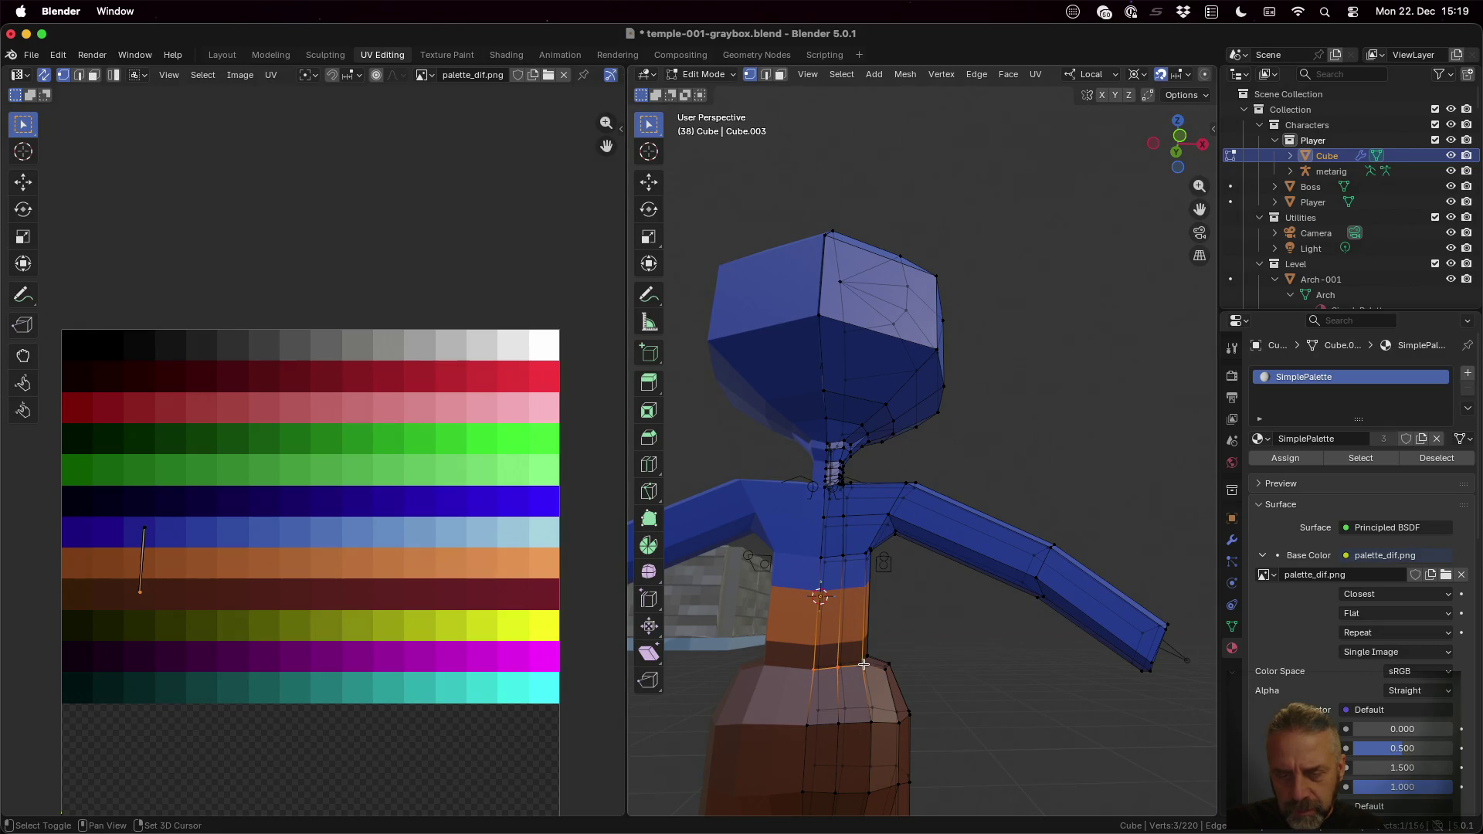
{"action": "left_click", "coordinate": [869, 657], "text": "shift"}
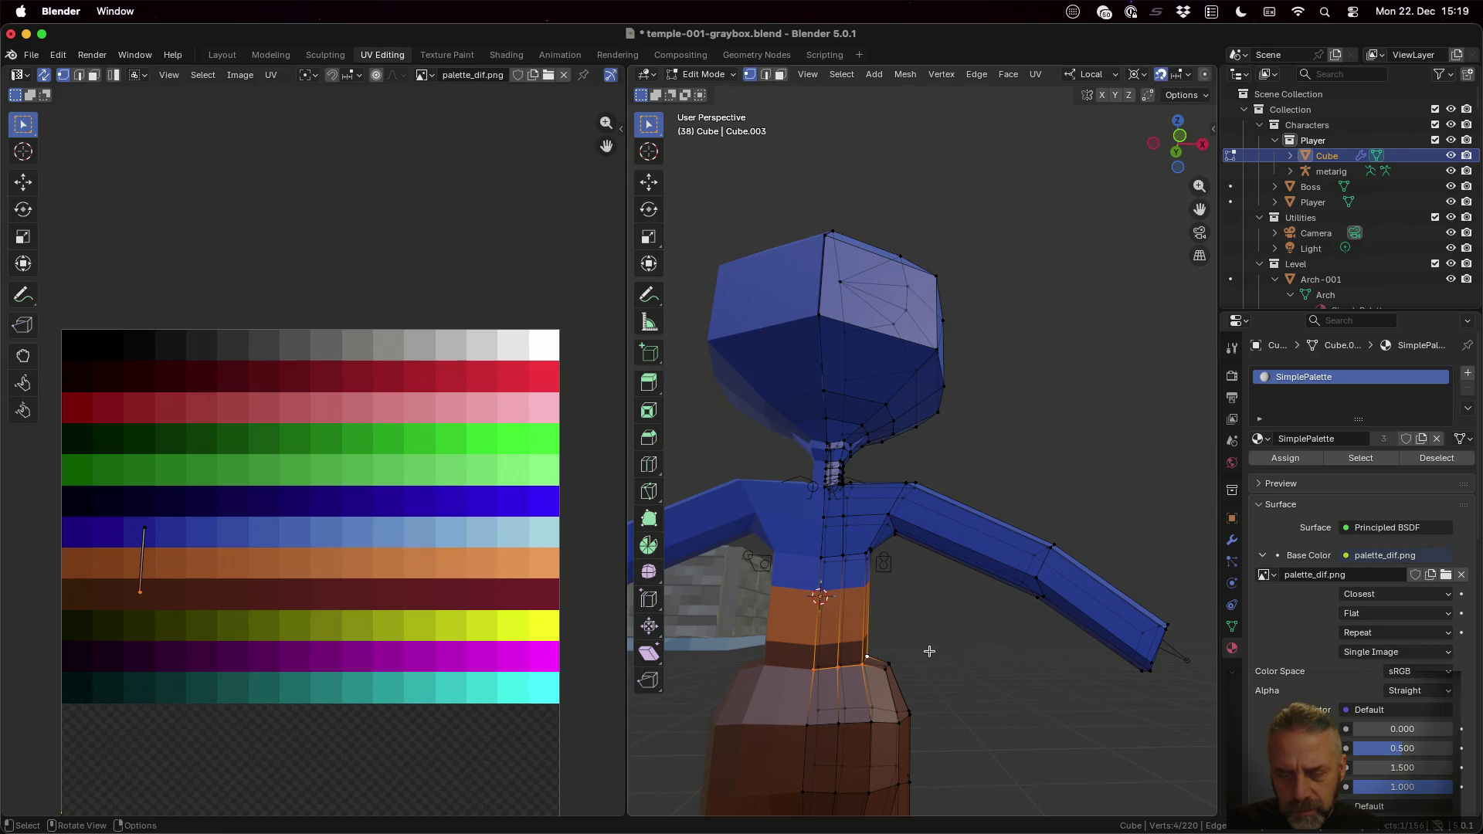
{"action": "left_click", "coordinate": [928, 651]}
{"action": "key", "text": "ctrl+z"}
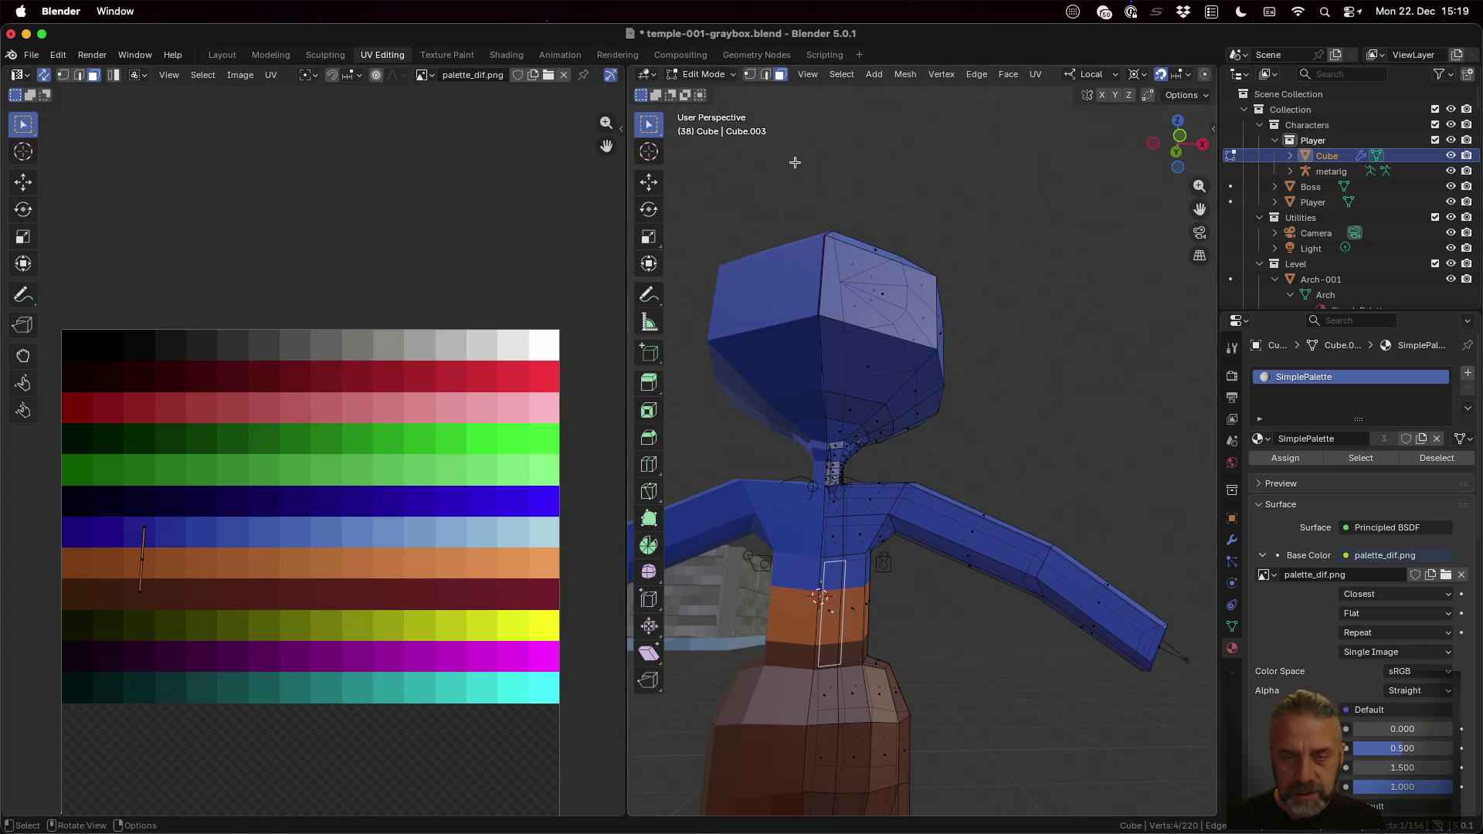
{"action": "left_click", "coordinate": [1003, 208]}
{"action": "key", "text": "alt+z"}
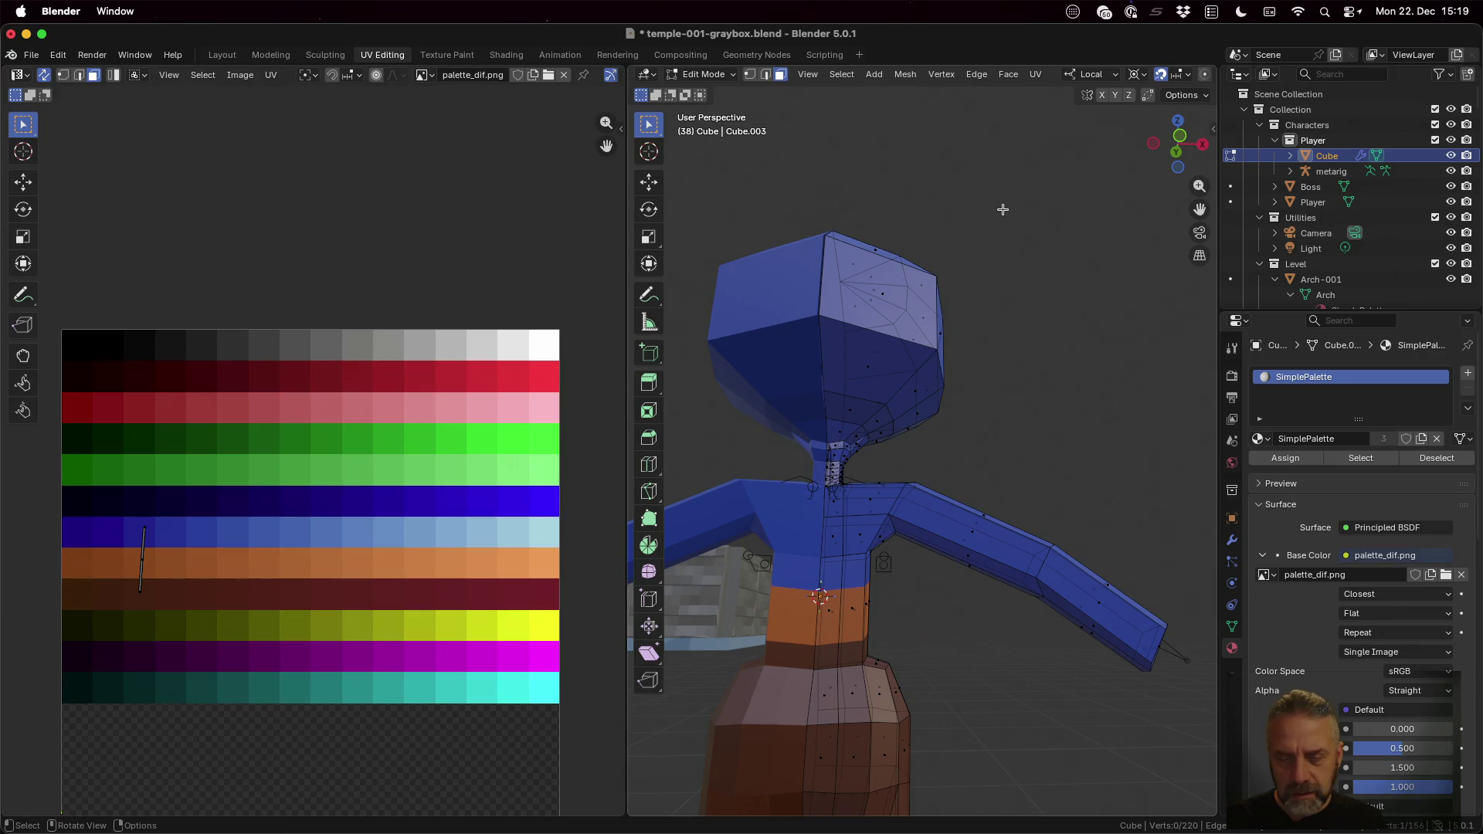
Step: Loop-cut a new edge ring across the waist band and slide it down toward the hips
{"action": "left_click", "coordinate": [831, 627]}
{"action": "mouse_move", "coordinate": [967, 631]}
{"action": "middle_mouse_down"}
{"action": "mouse_move", "coordinate": [724, 634]}
{"action": "mouse_move", "coordinate": [927, 595]}
{"action": "middle_mouse_up"}
{"action": "left_click", "coordinate": [971, 622], "text": "ctrl"}
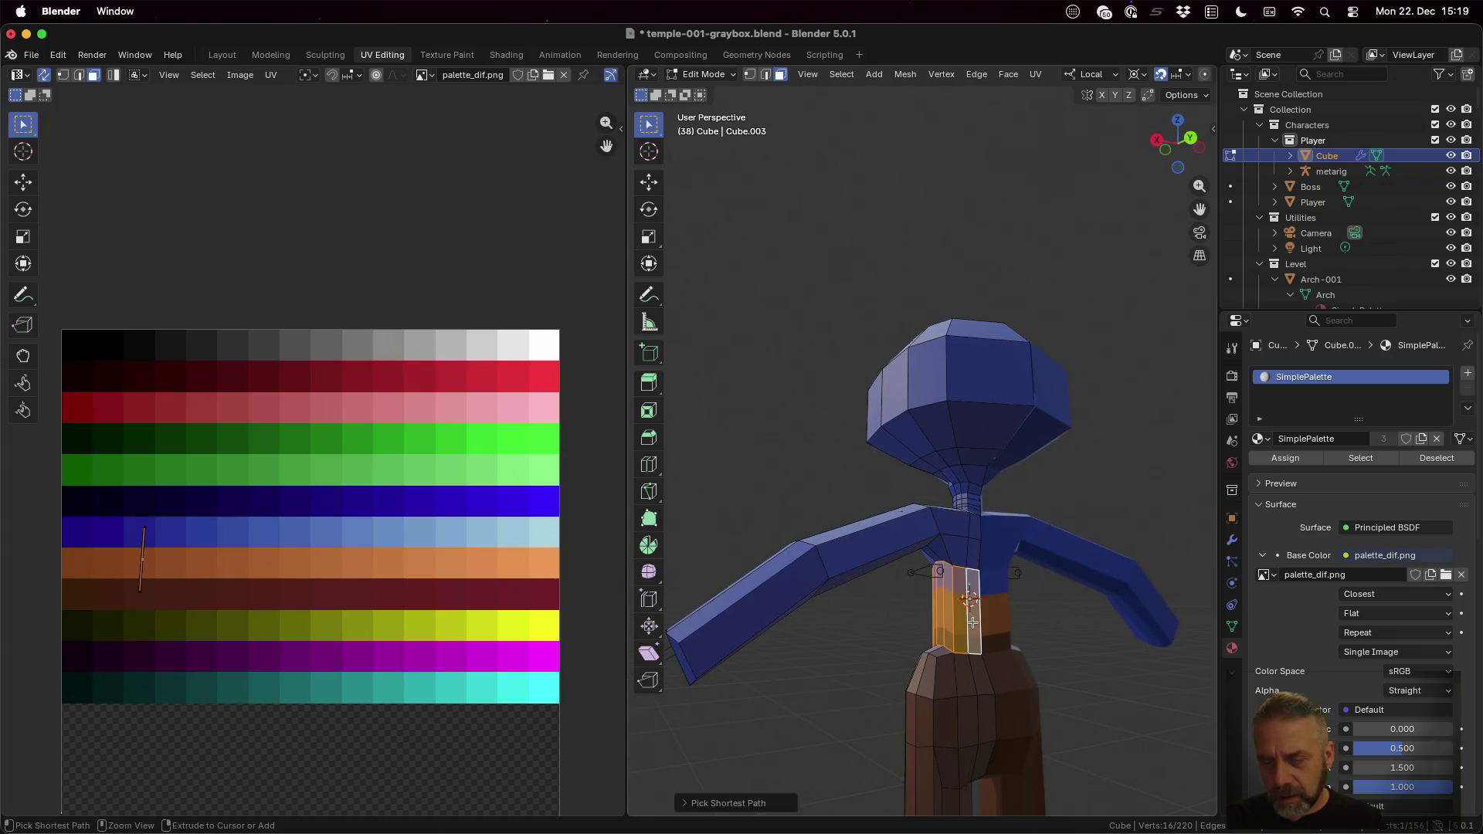
{"action": "key", "text": "ctrl+r"}
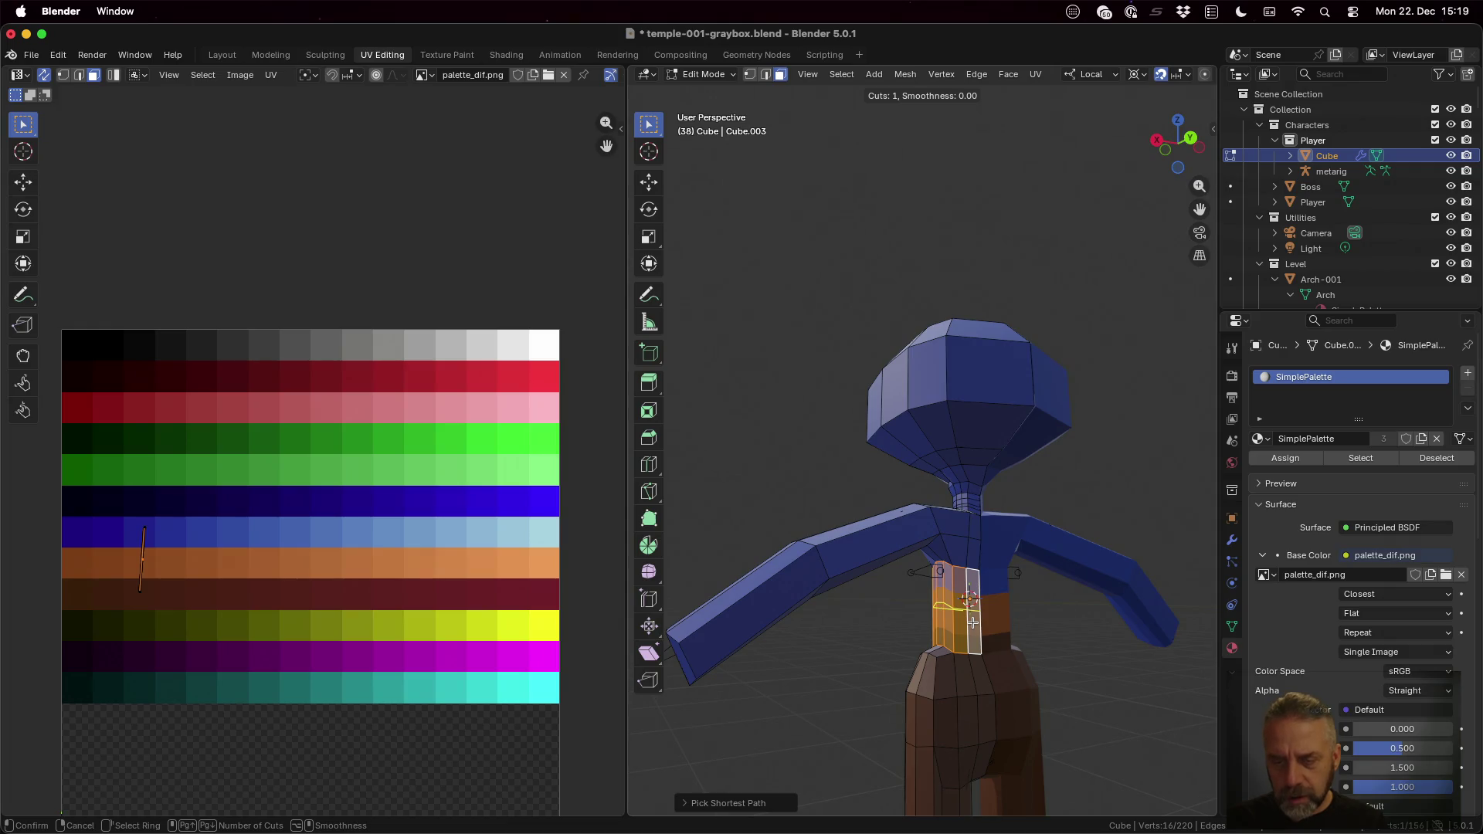
{"action": "left_click", "coordinate": [965, 632]}
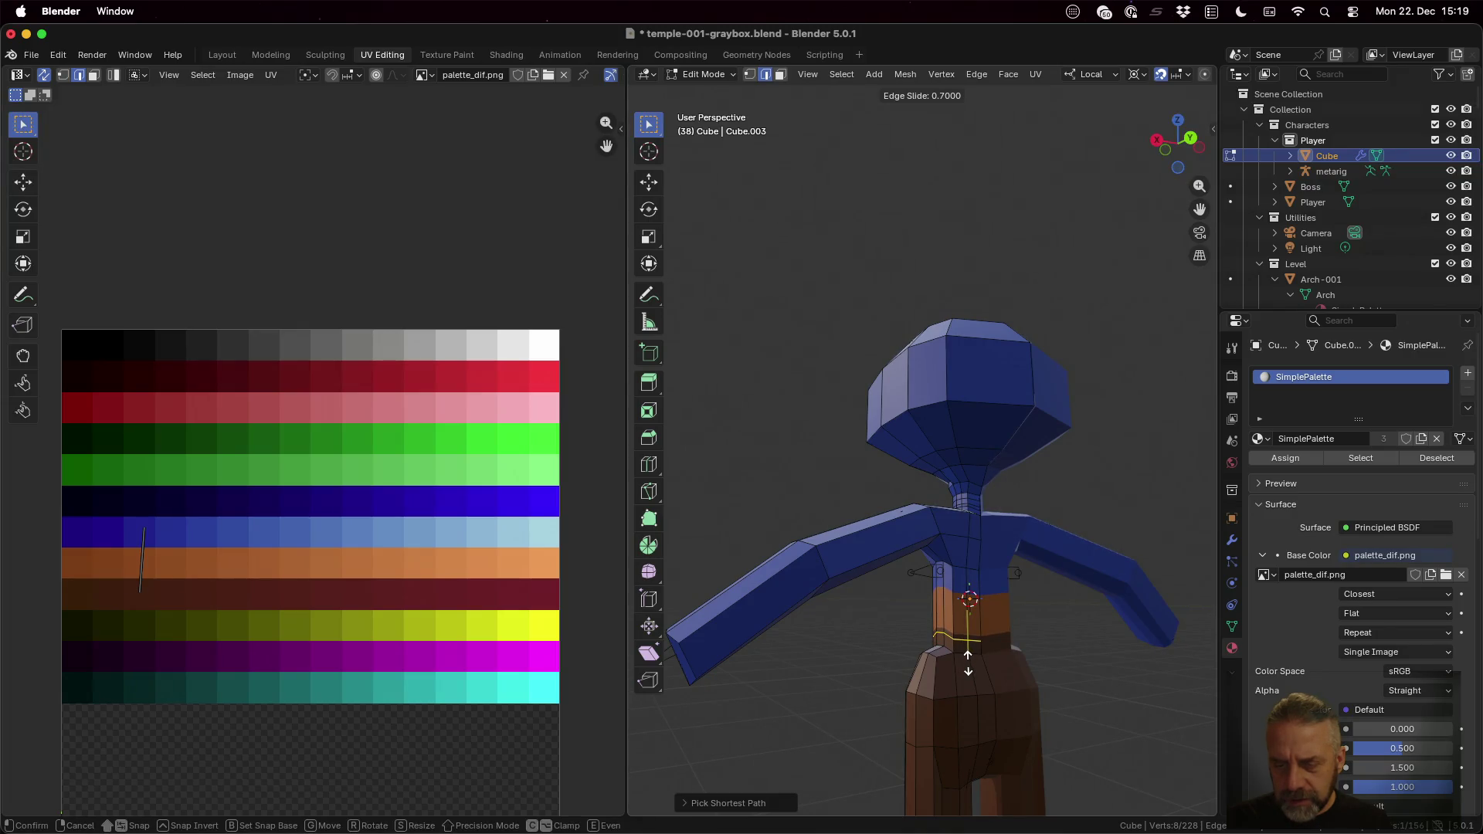
{"action": "left_click", "coordinate": [968, 661]}
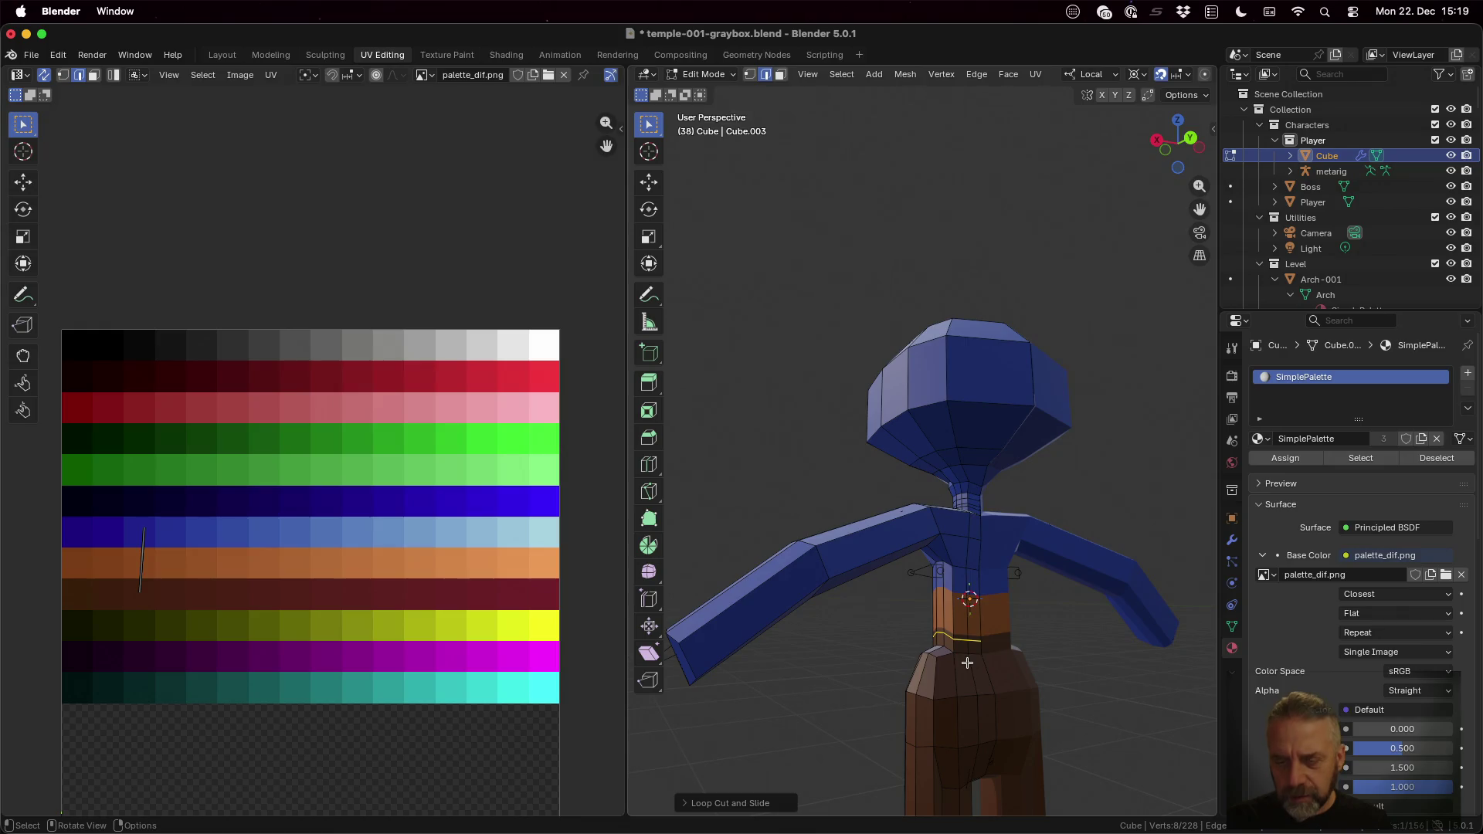
Step: In face select mode, pick all faces of the new waist band around the body
{"action": "mouse_move", "coordinate": [1061, 661]}
{"action": "middle_mouse_down"}
{"action": "mouse_move", "coordinate": [975, 622]}
{"action": "mouse_move", "coordinate": [1114, 602]}
{"action": "middle_mouse_up"}
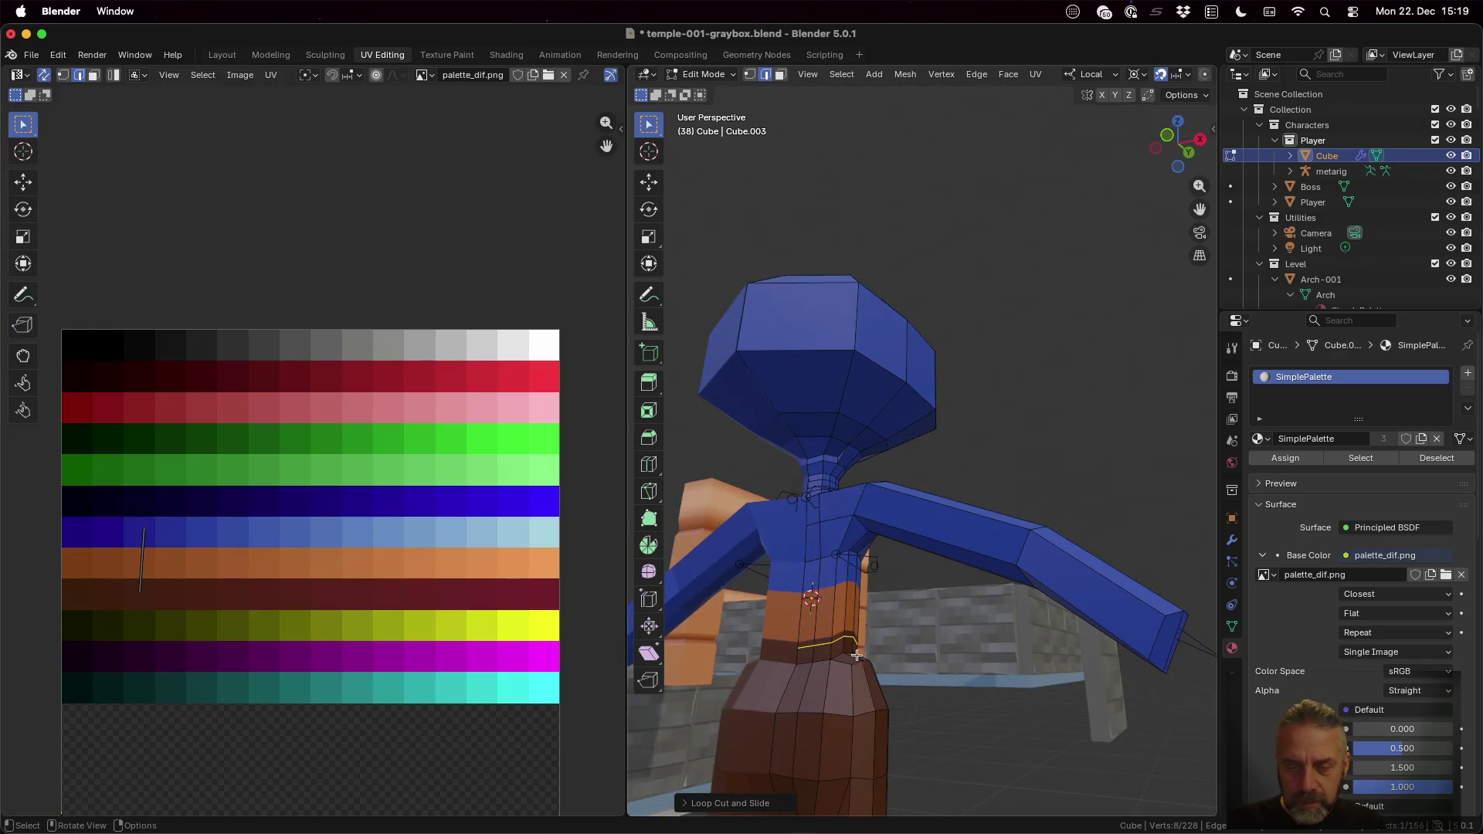
{"action": "key", "text": "3"}
{"action": "left_click", "coordinate": [803, 655]}
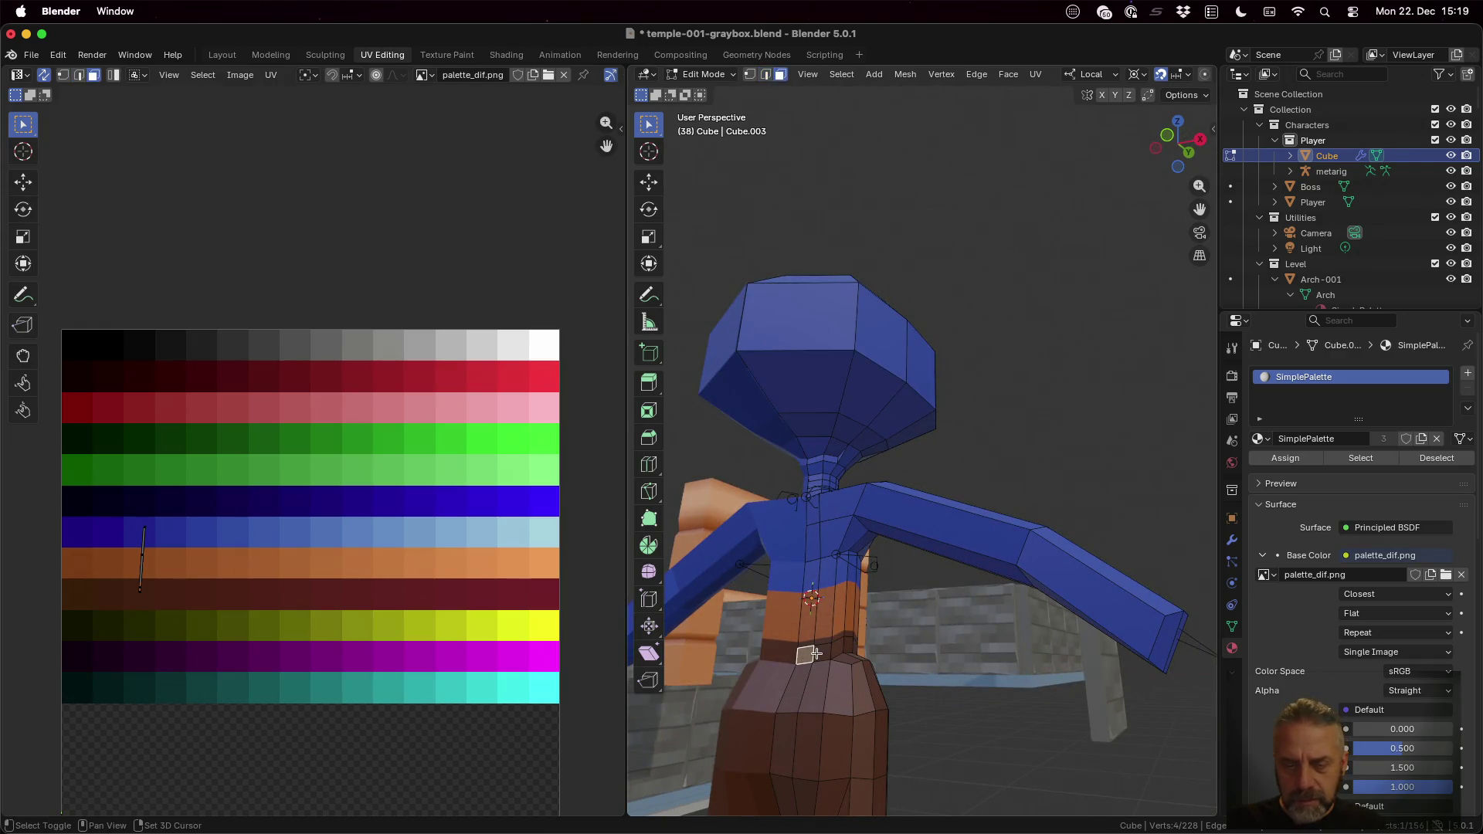
{"action": "left_click", "coordinate": [838, 645], "text": "shift"}
{"action": "left_click", "coordinate": [851, 642], "text": "shift"}
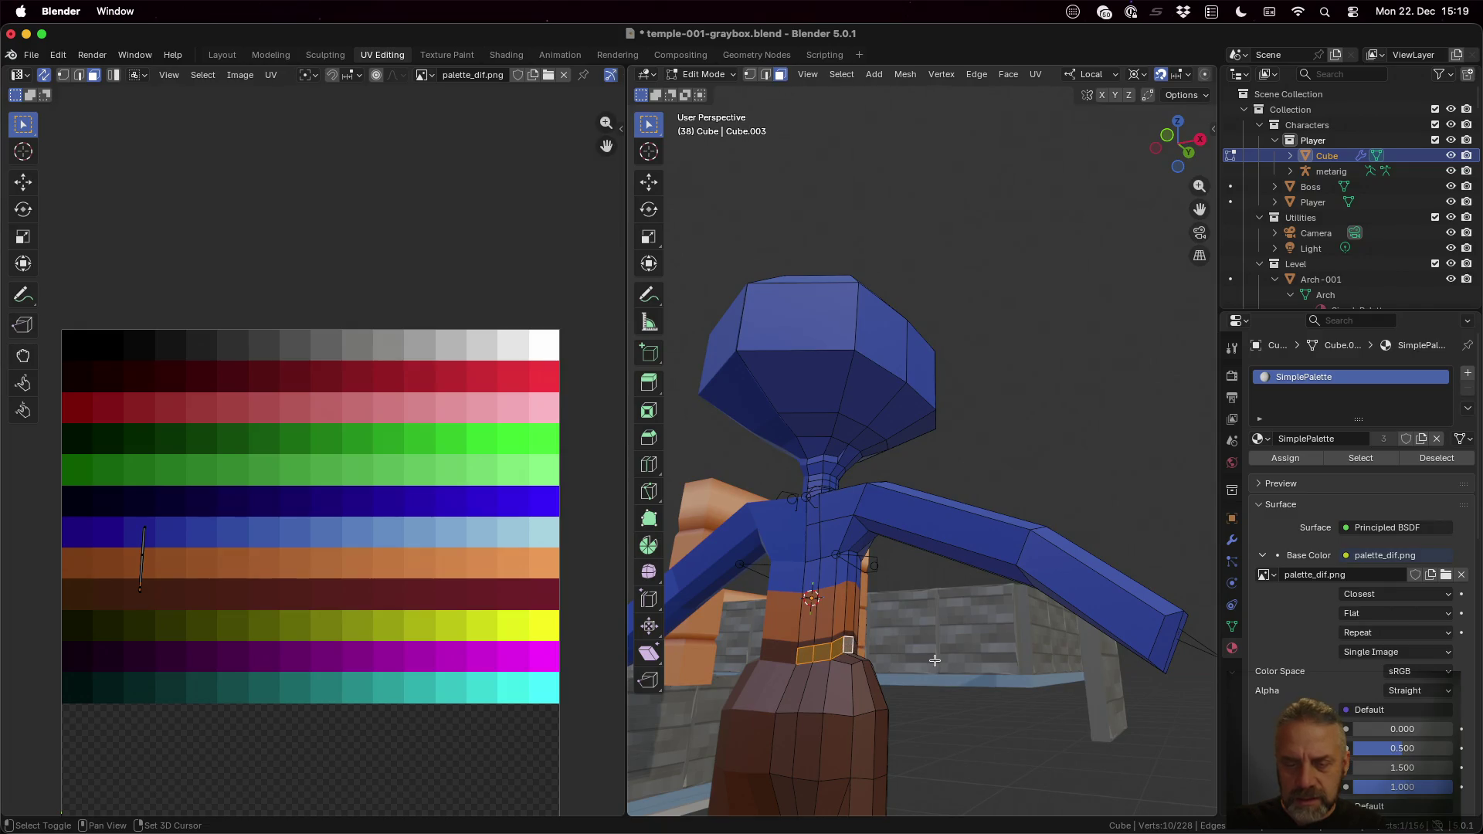
{"action": "middle_click_drag", "start_coordinate": [853, 642], "coordinate": [874, 640]}
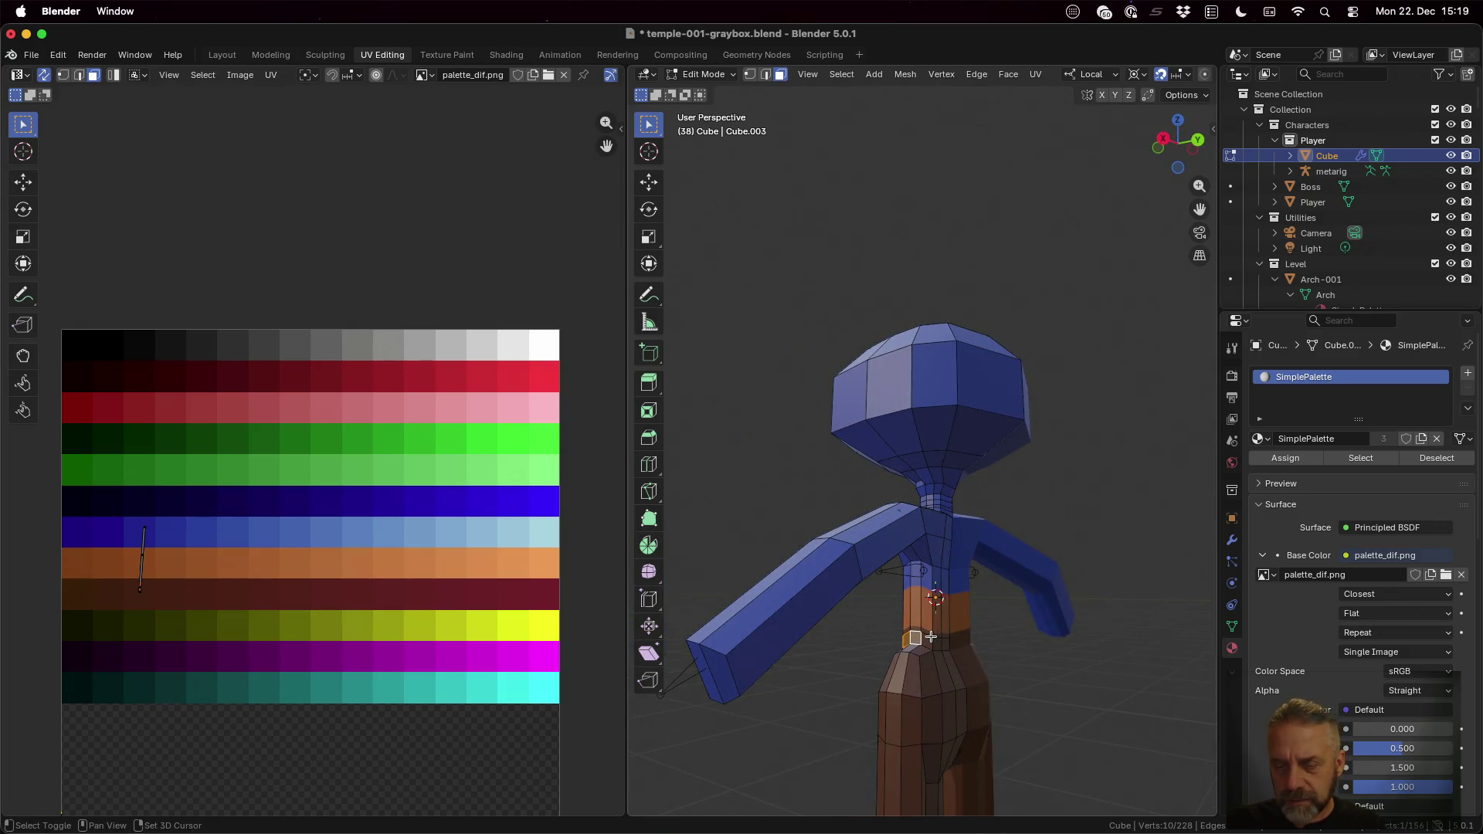
{"action": "left_click", "coordinate": [933, 641], "text": "shift"}
{"action": "left_click", "coordinate": [941, 645], "text": "shift"}
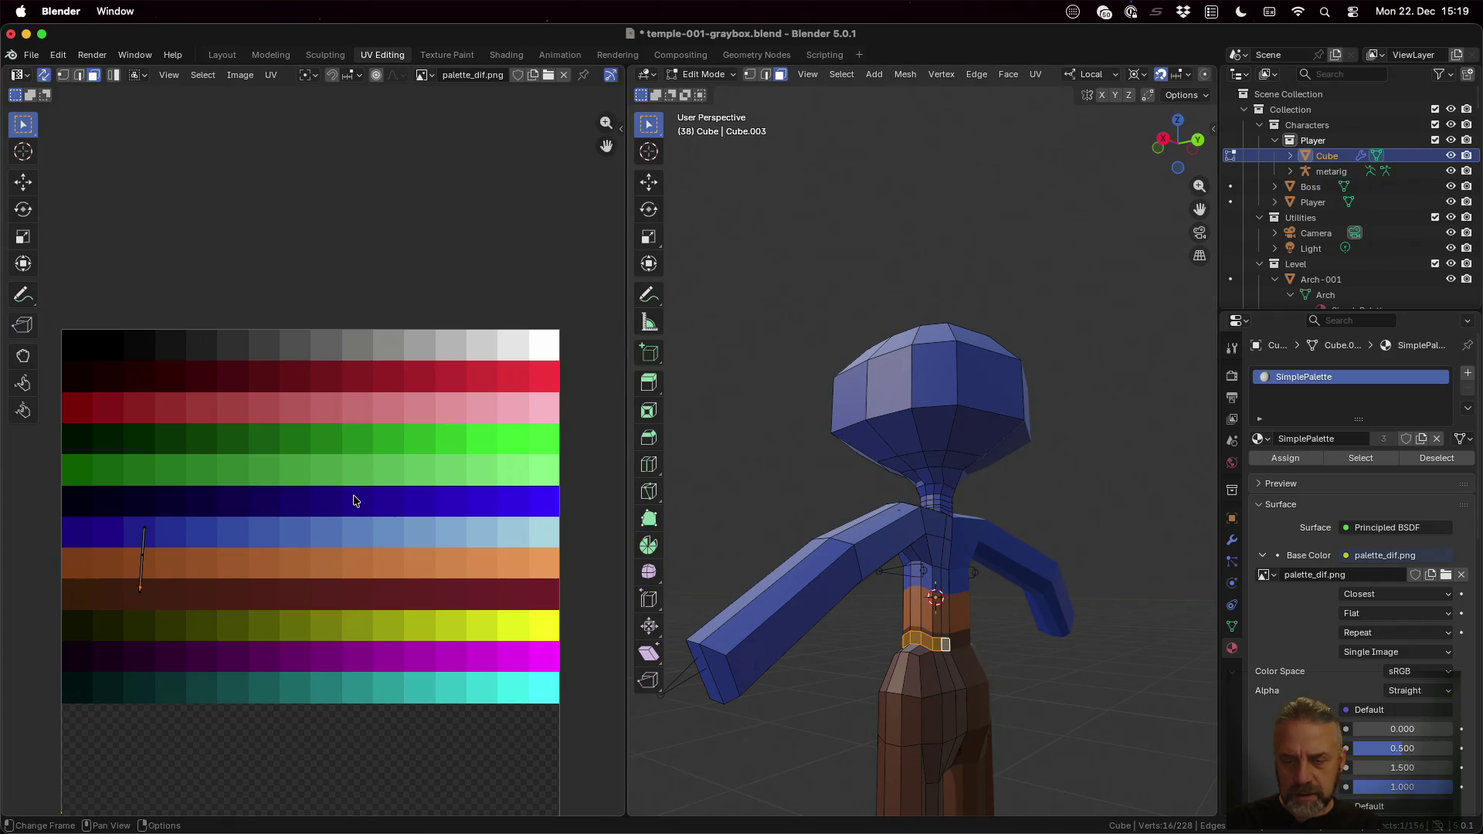
Step: Scale the band's UVs to zero and drop them on the palette's yellow row, making a yellow belt
{"action": "key", "text": "s"}
{"action": "key", "text": "0"}
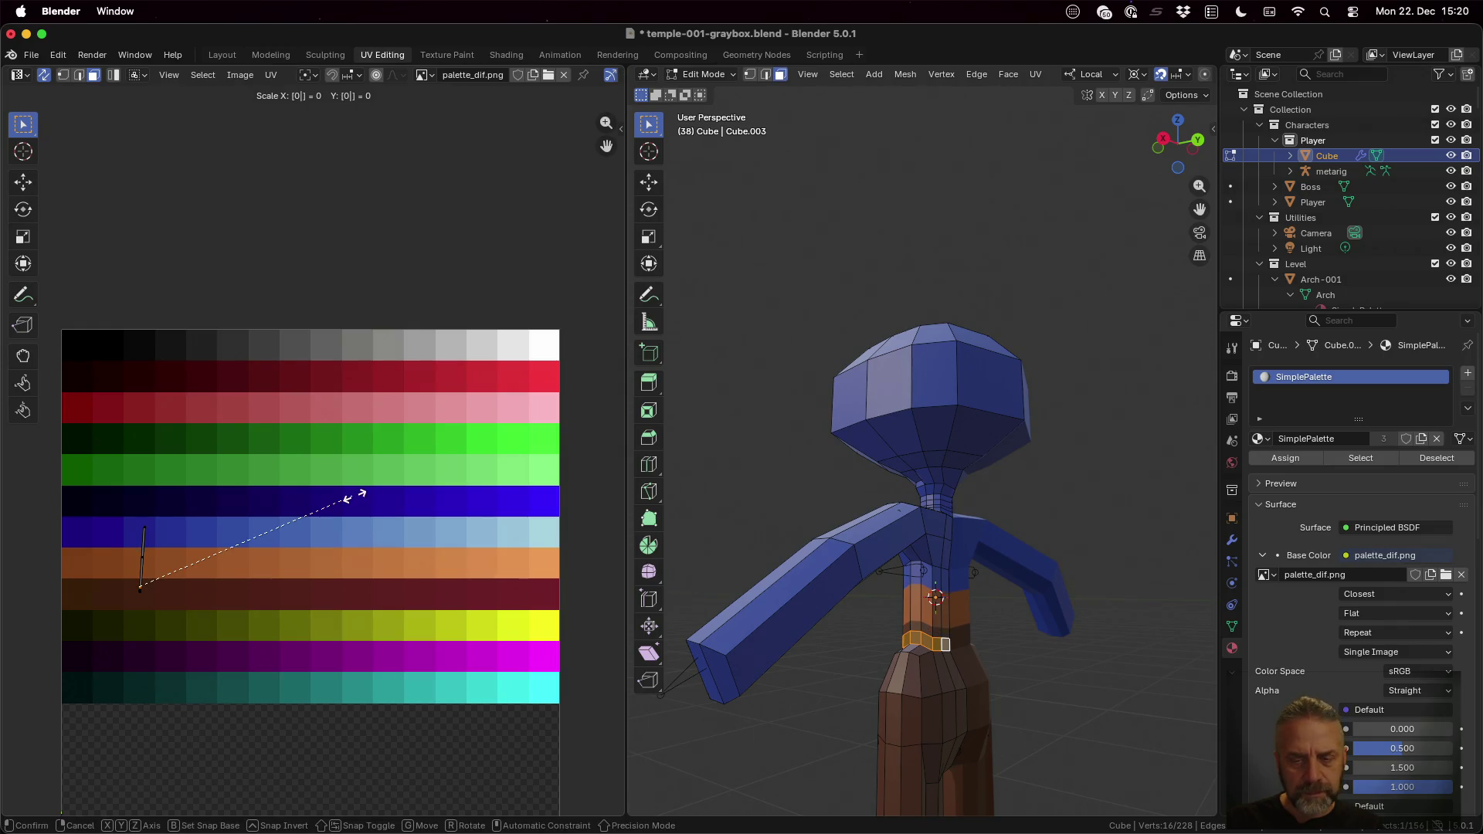
{"action": "key", "text": "Return"}
{"action": "key", "text": "g"}
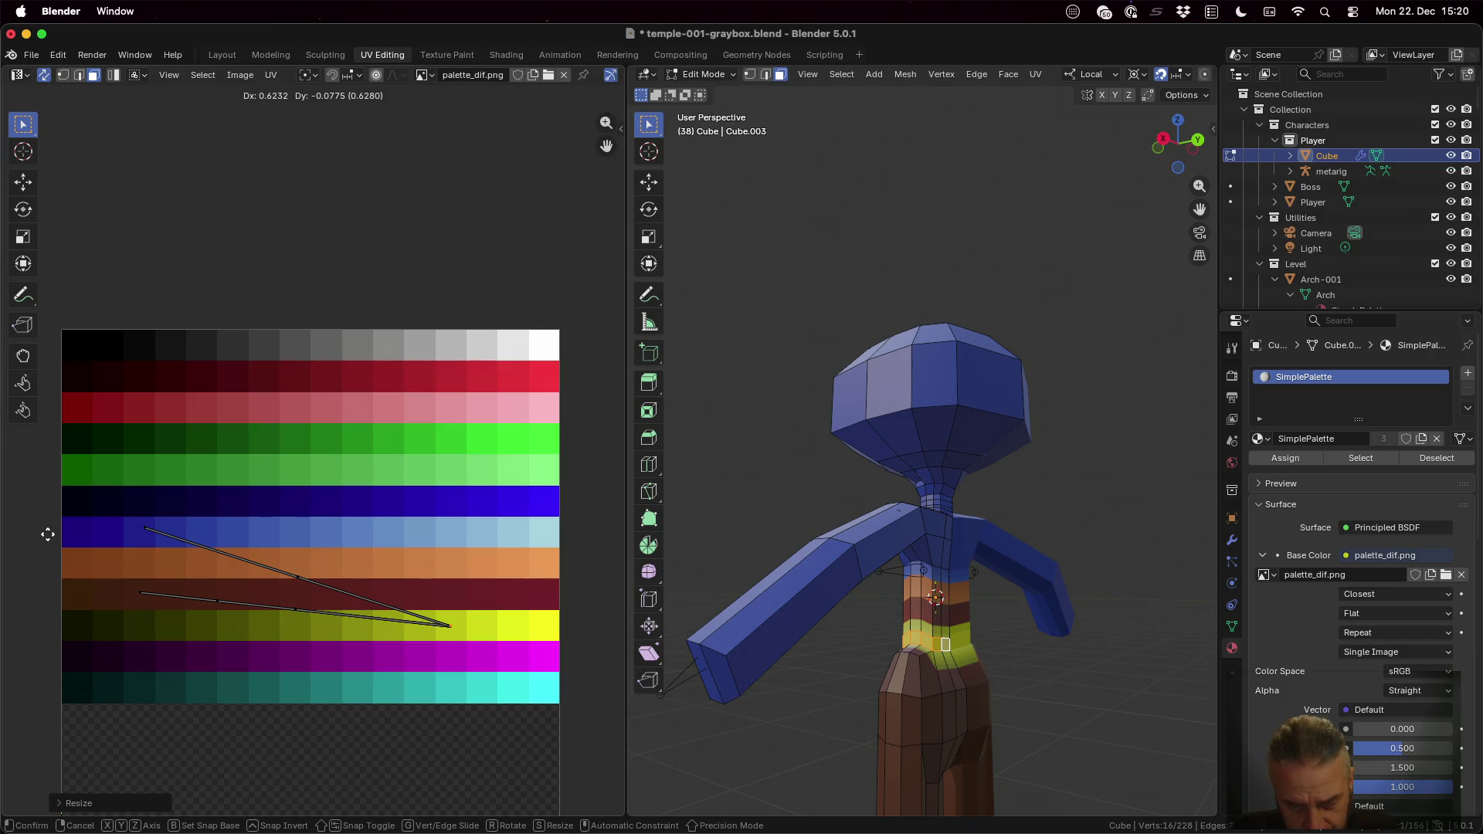
{"action": "left_click", "coordinate": [48, 535]}
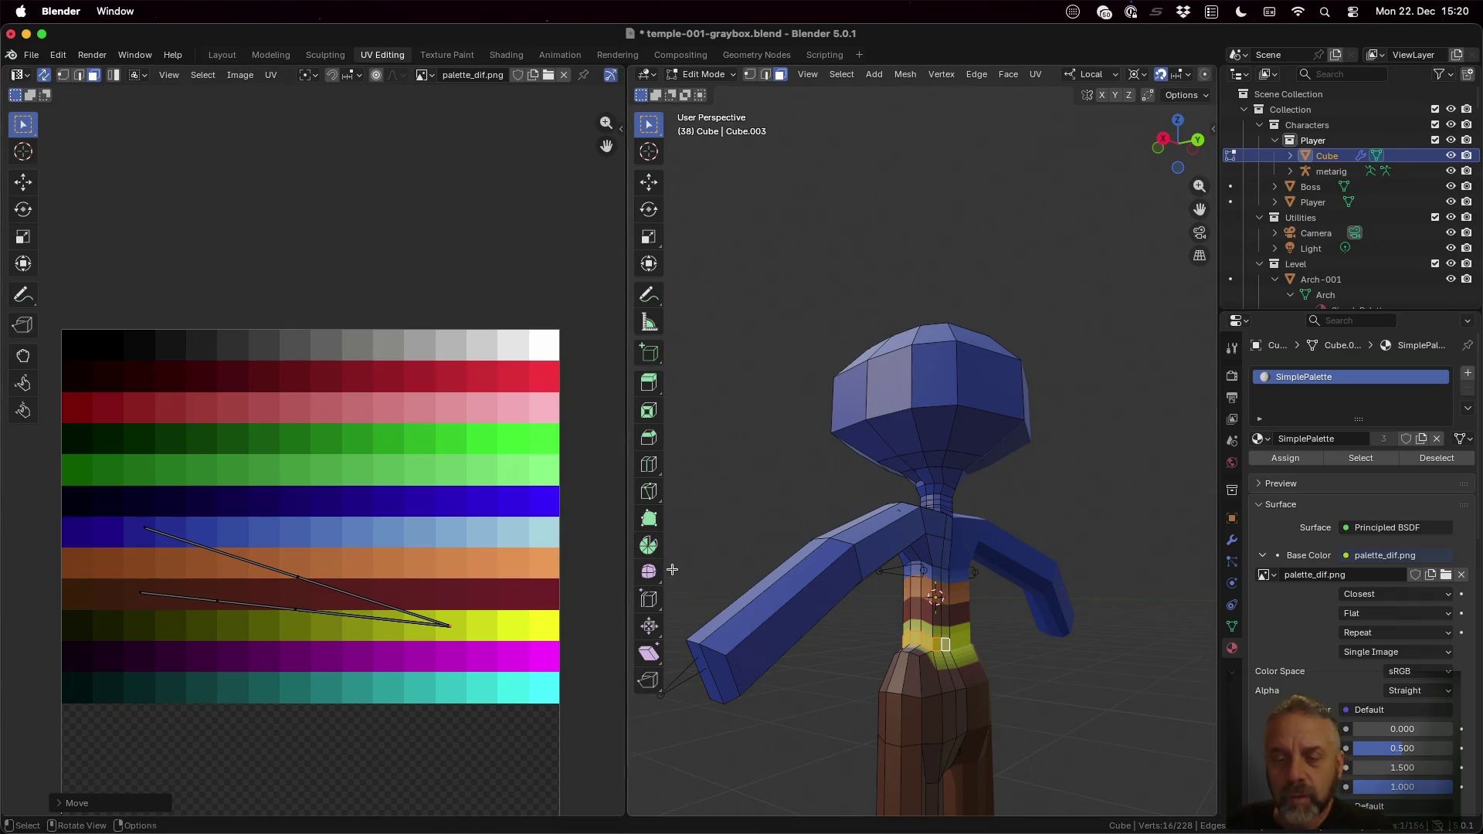
{"action": "mouse_move", "coordinate": [735, 537]}
{"action": "middle_mouse_down"}
{"action": "mouse_move", "coordinate": [848, 558]}
{"action": "mouse_move", "coordinate": [961, 621]}
{"action": "middle_mouse_up"}
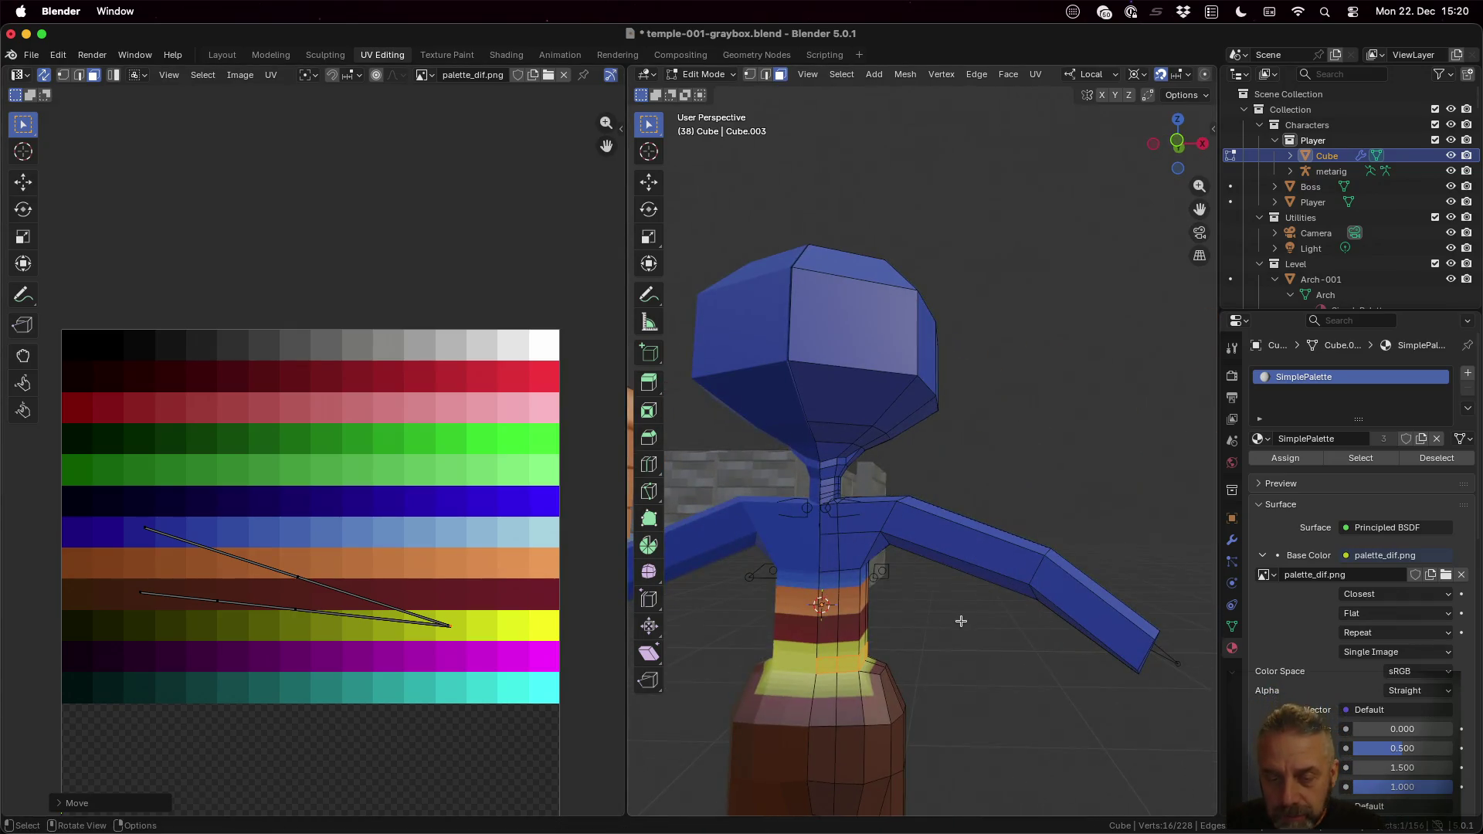
{"action": "scroll", "coordinate": [962, 622], "scroll_direction": "up", "scroll_amount": 3}
{"action": "mouse_move", "coordinate": [854, 704]}
{"action": "middle_mouse_down"}
{"action": "mouse_move", "coordinate": [845, 737]}
{"action": "mouse_move", "coordinate": [859, 709]}
{"action": "middle_mouse_up"}
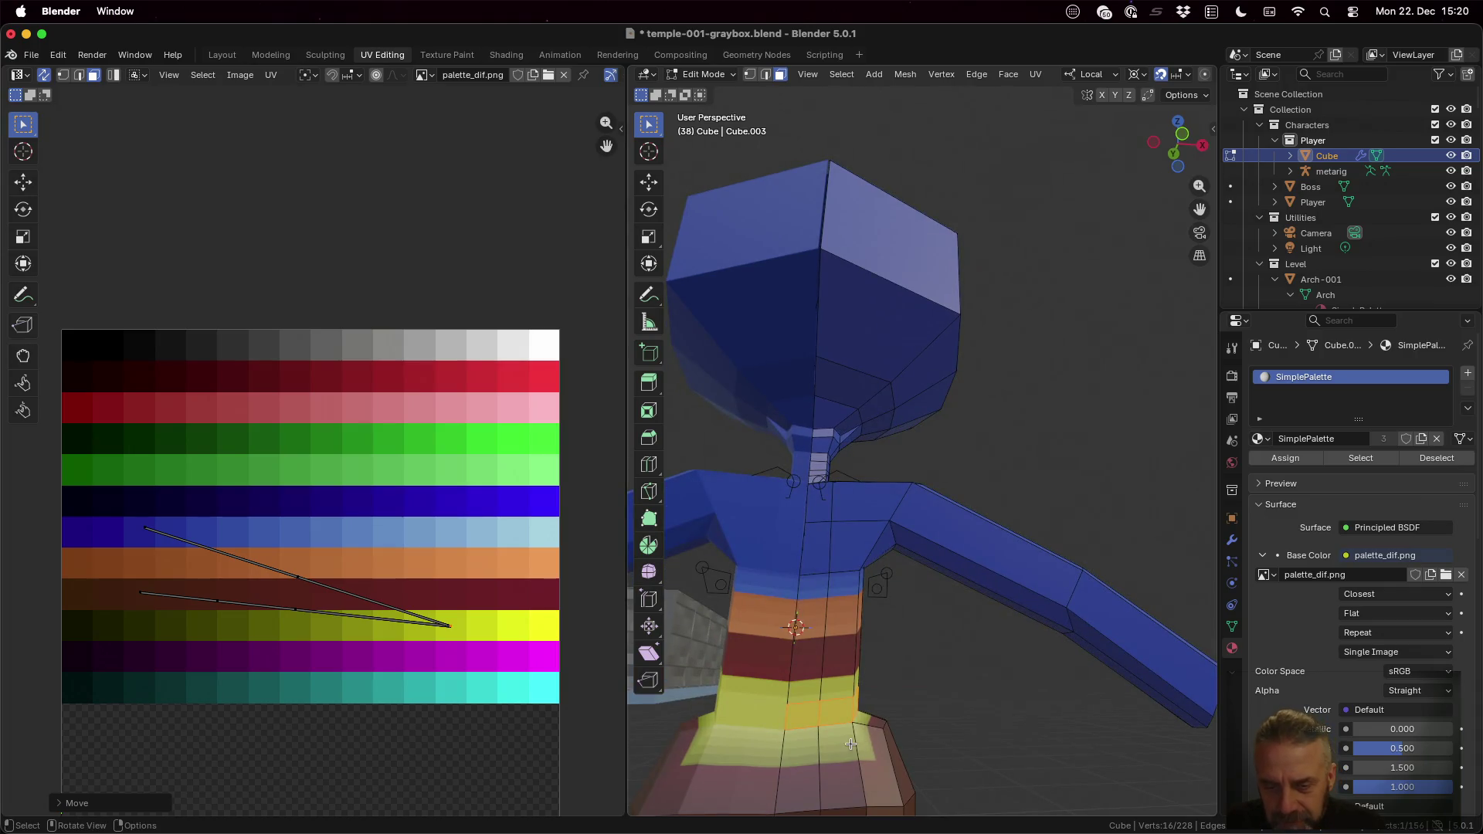
{"action": "middle_click_drag", "start_coordinate": [808, 759], "coordinate": [820, 658]}
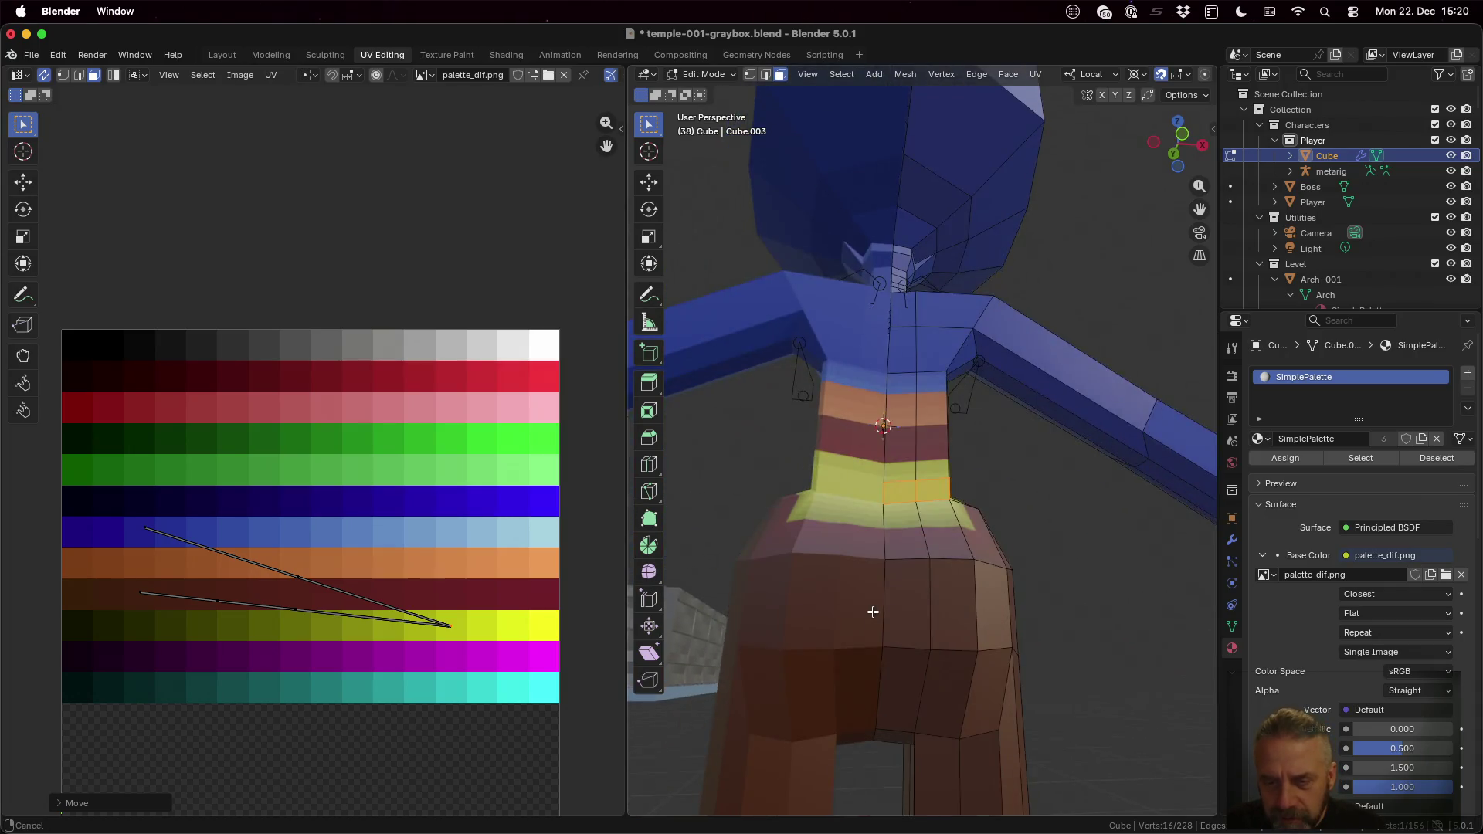
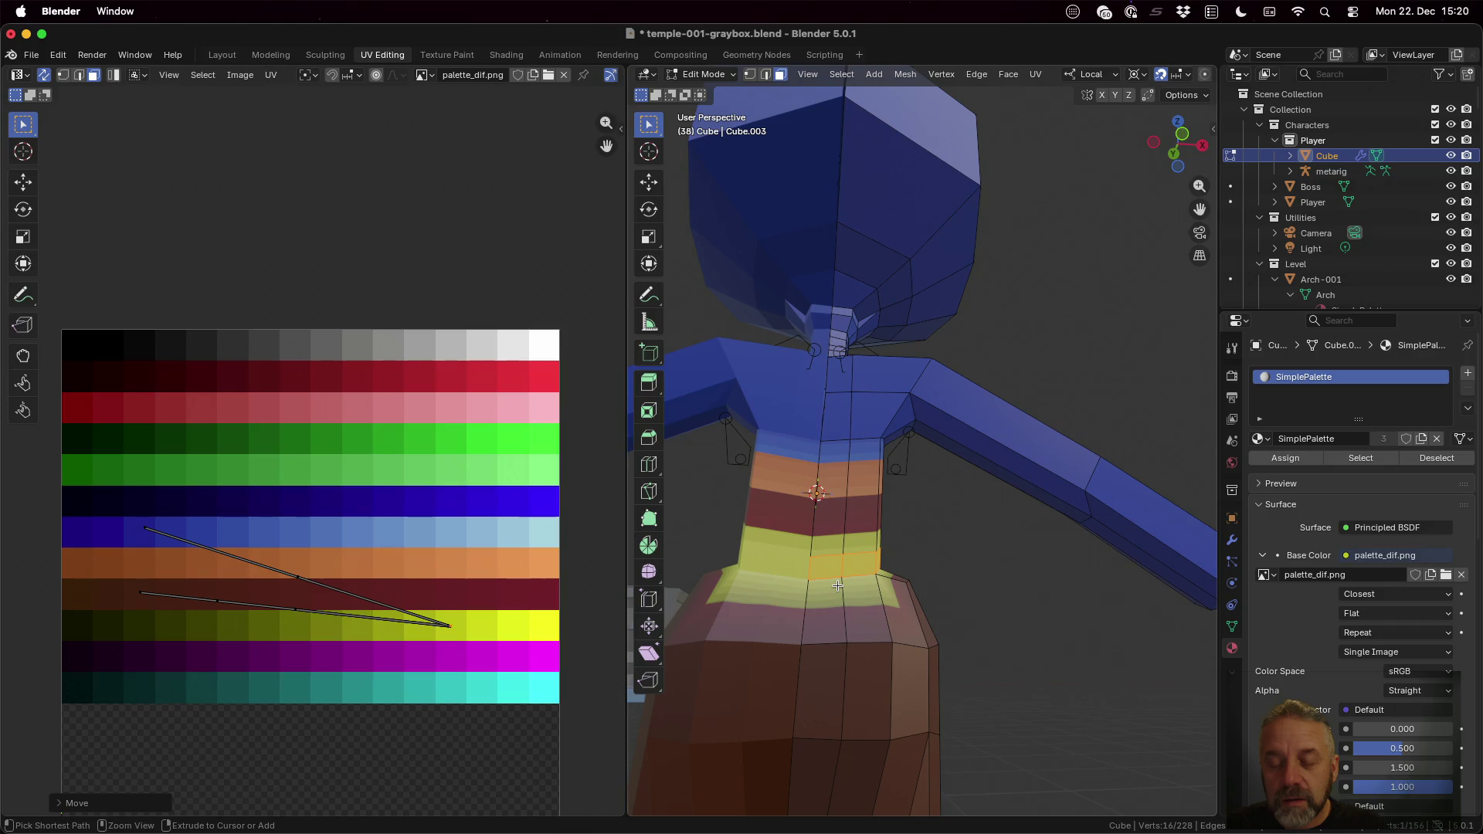
Step: Cut a new edge loop through the yellow waist band and slide it toward the band's lower edge
{"action": "key", "text": "ctrl+r"}
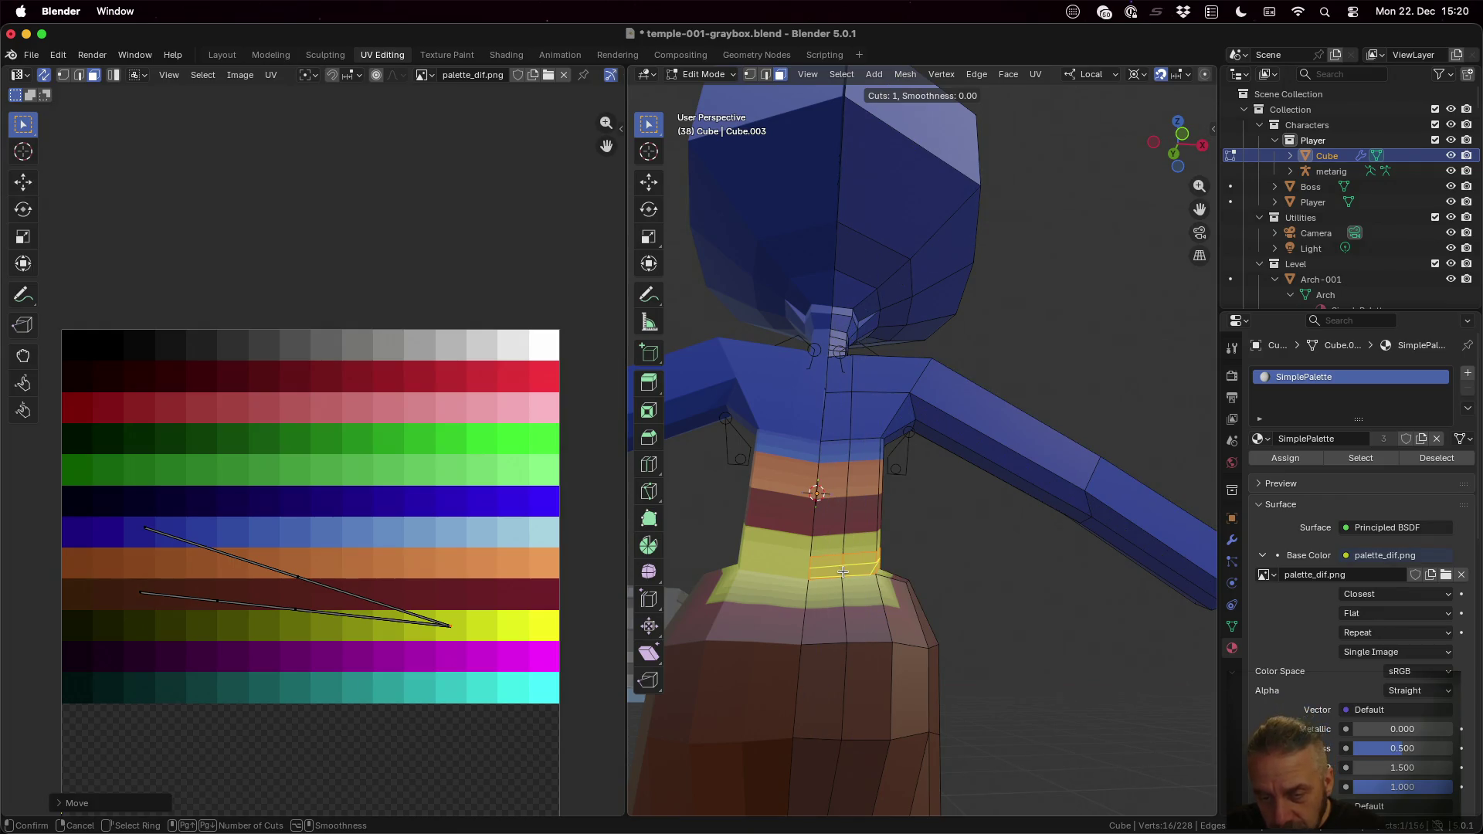
{"action": "left_click", "coordinate": [843, 573]}
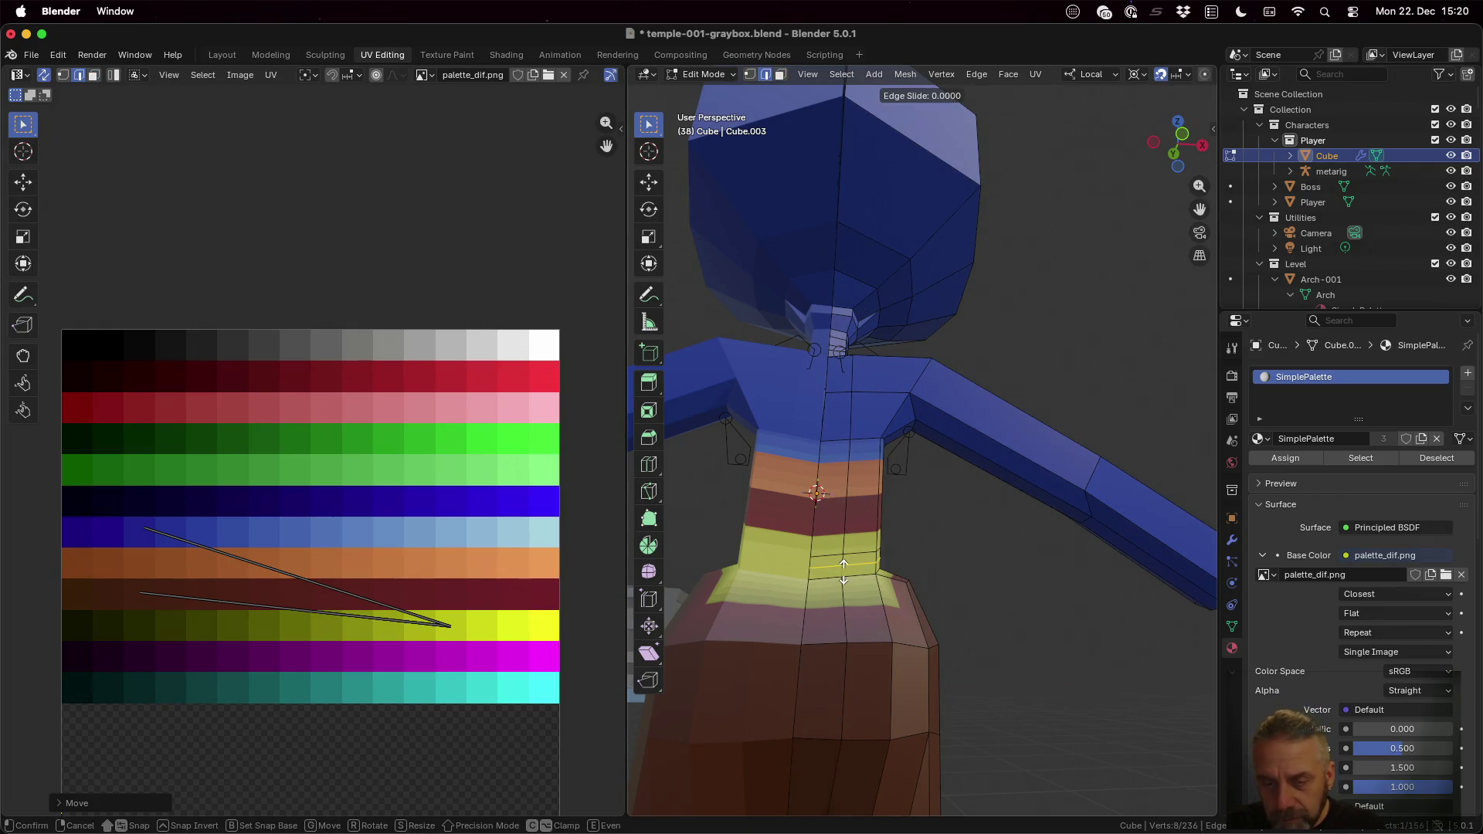
{"action": "left_click_drag", "start_coordinate": [842, 573], "coordinate": [842, 582]}
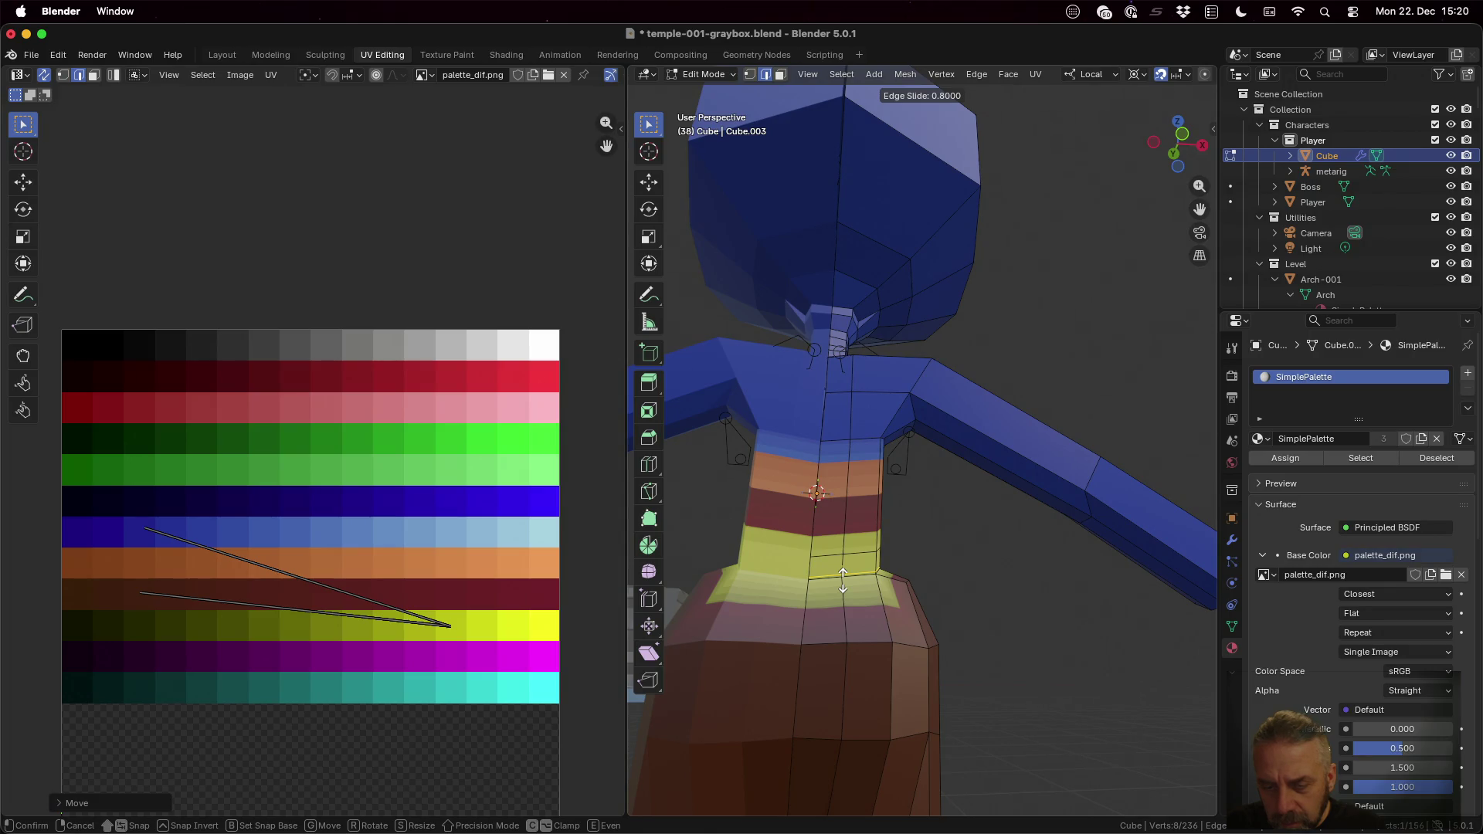
{"action": "left_click", "coordinate": [842, 586]}
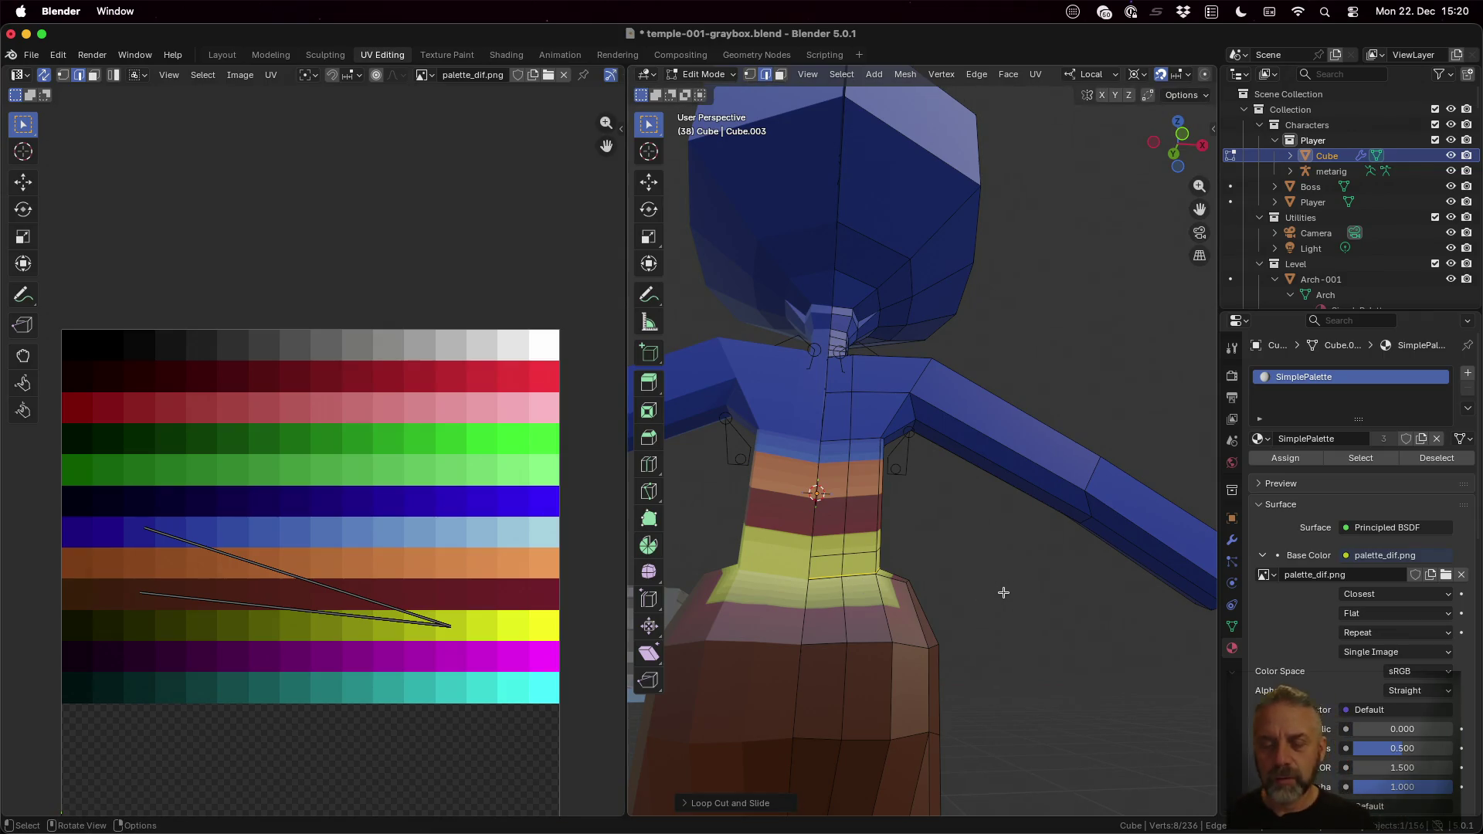
{"action": "key", "text": "3"}
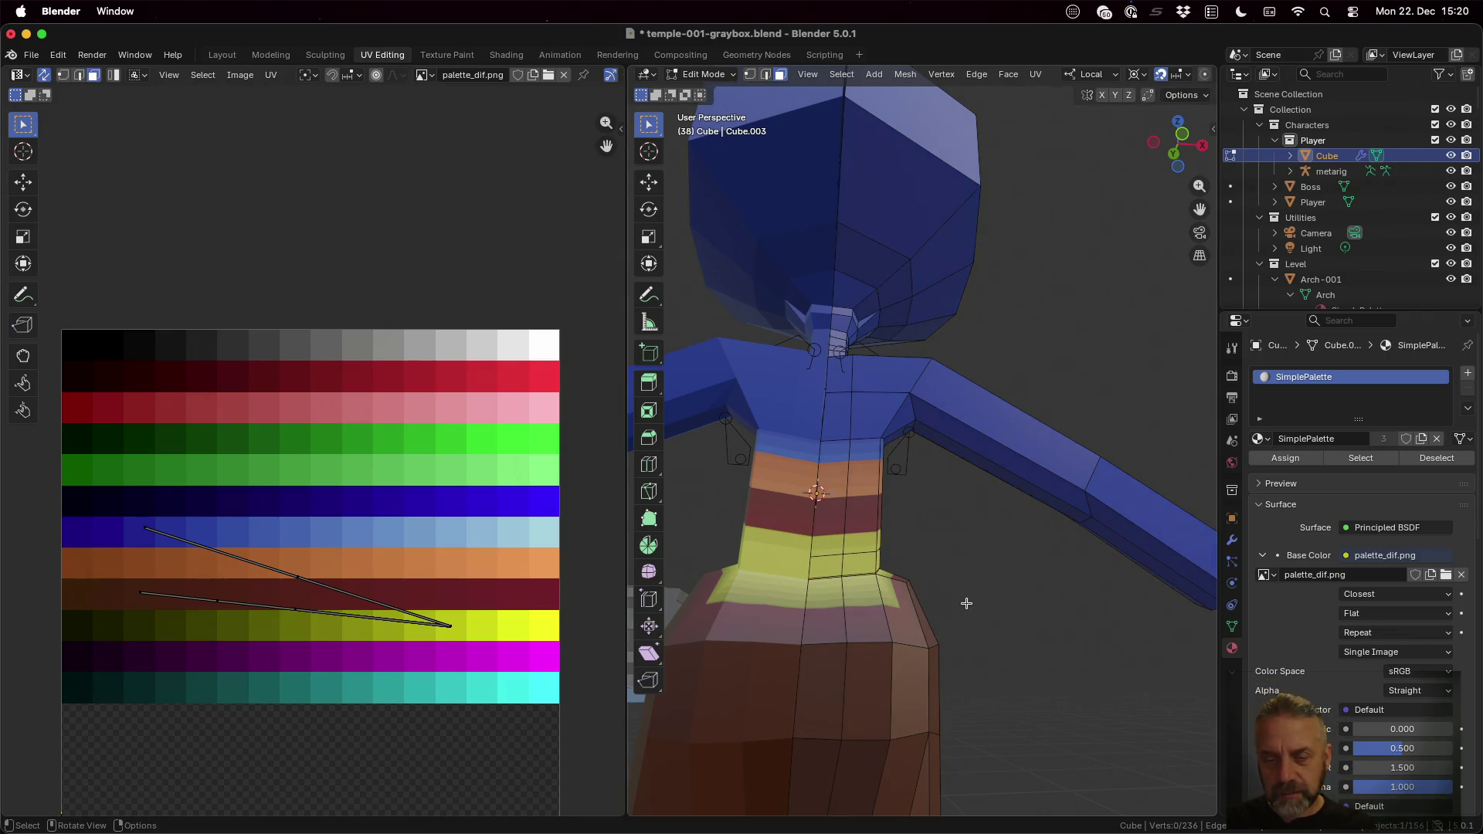
{"action": "scroll", "coordinate": [946, 592], "scroll_direction": "up", "scroll_amount": 3}
{"action": "scroll", "coordinate": [858, 699], "scroll_direction": "up", "scroll_amount": 3}
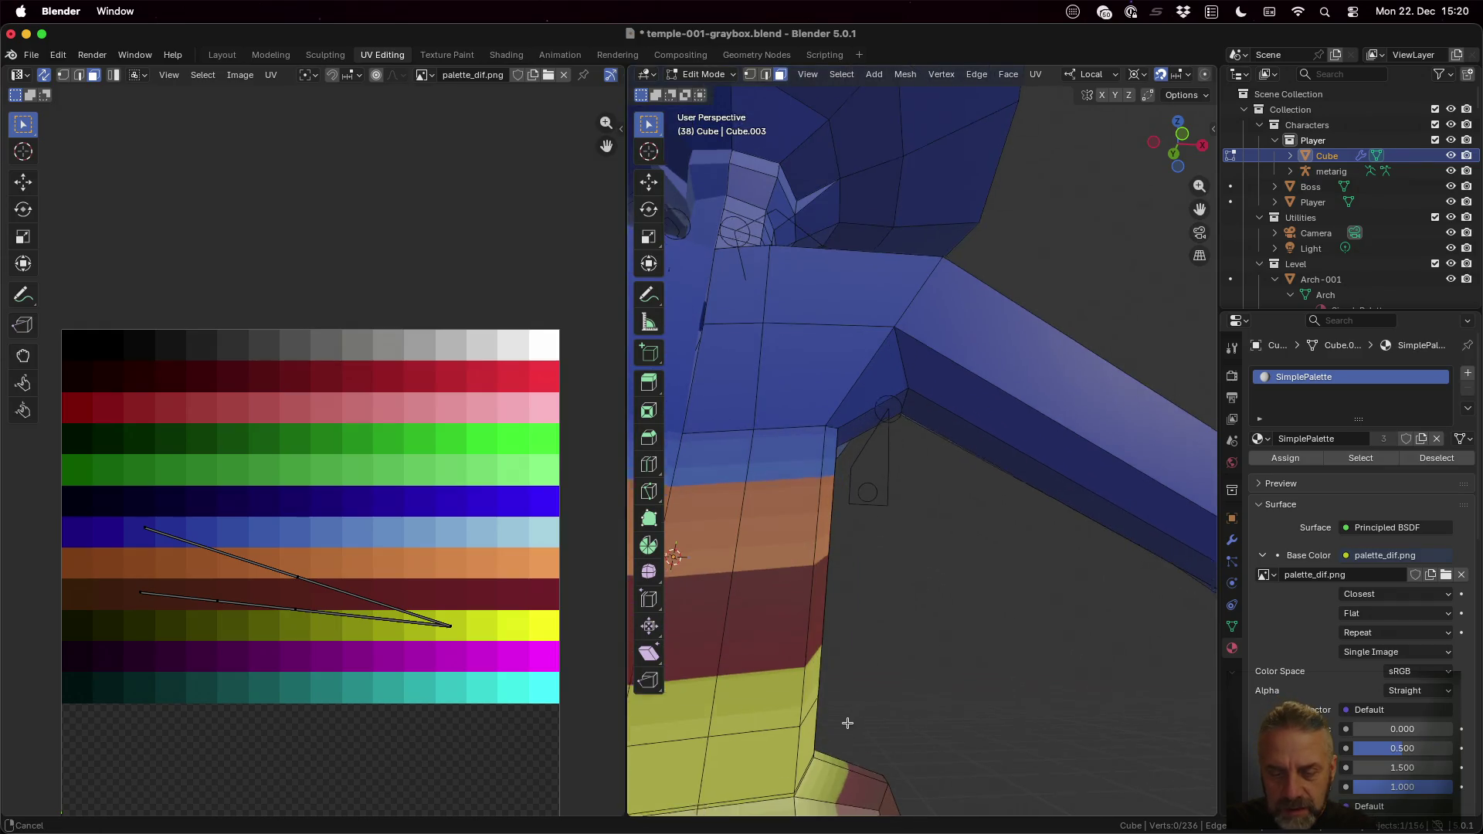
Step: Select the edges running along the new loop at the bottom of the waist band
{"action": "middle_click_drag", "start_coordinate": [847, 725], "coordinate": [874, 604]}
{"action": "left_click", "coordinate": [719, 490]}
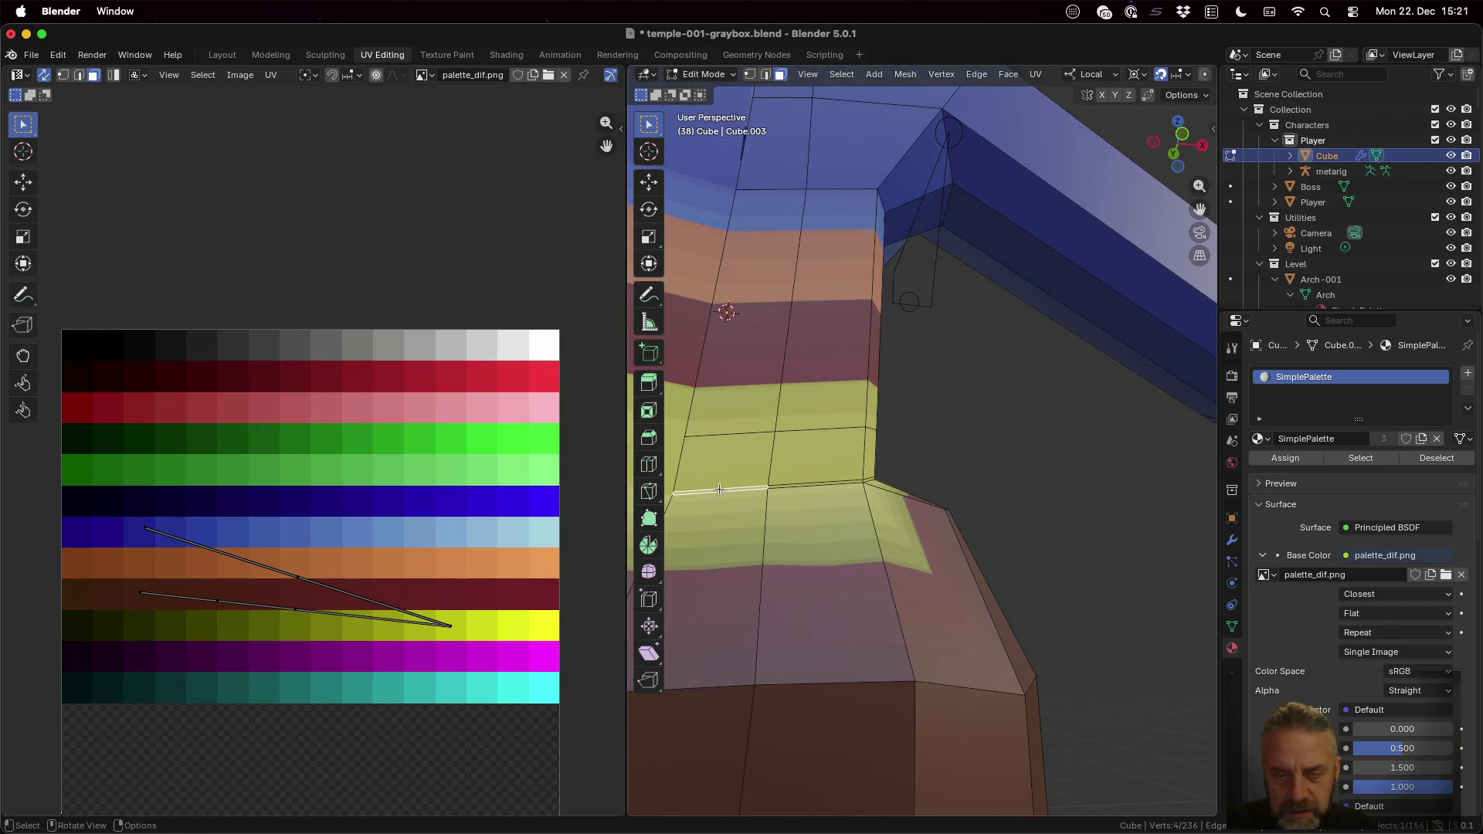
{"action": "scroll", "coordinate": [950, 497], "scroll_direction": "down", "scroll_amount": 3}
{"action": "middle_click_drag", "start_coordinate": [949, 496], "coordinate": [851, 549]}
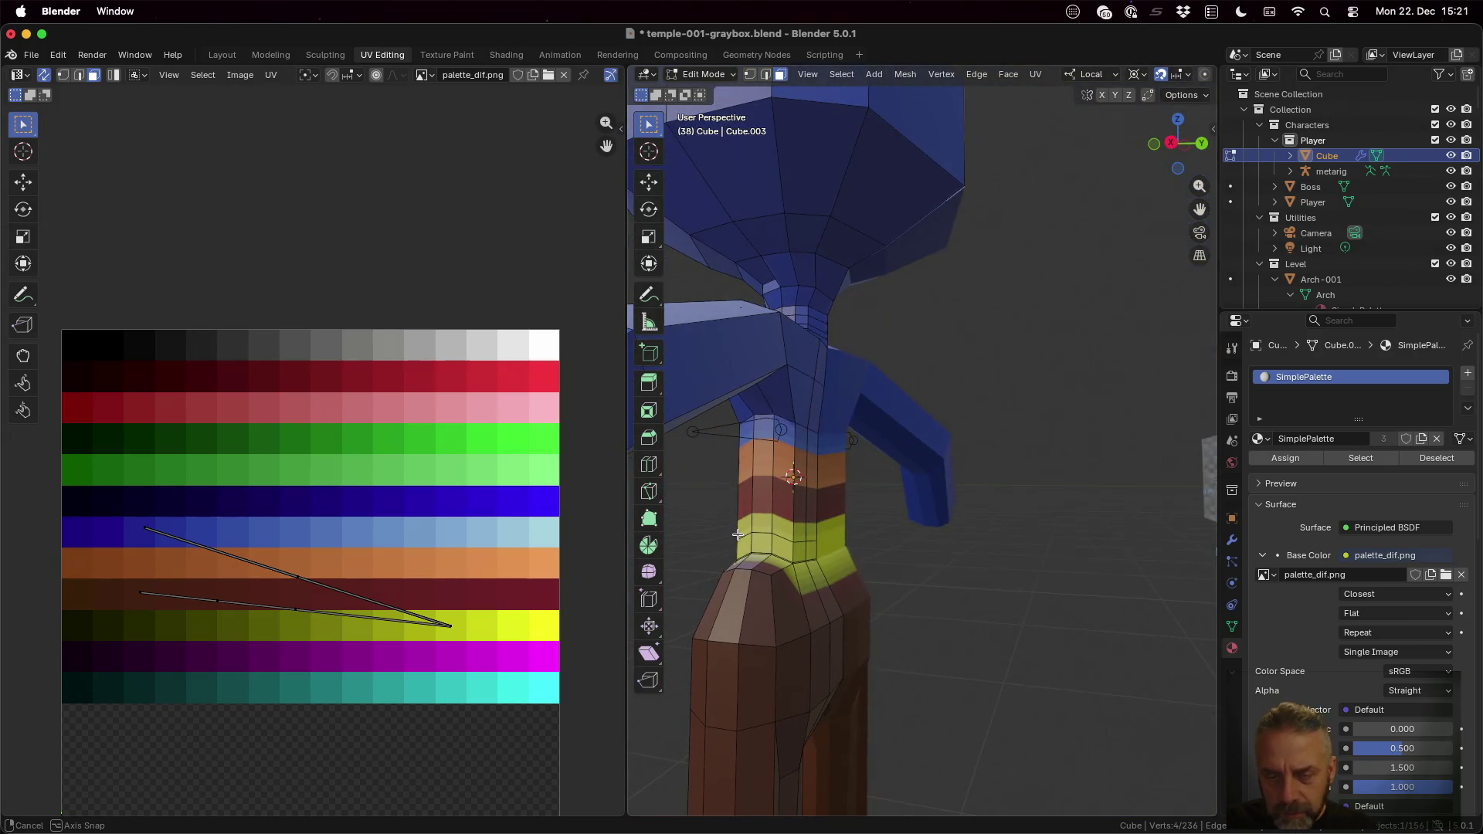
{"action": "scroll", "coordinate": [852, 549], "scroll_direction": "up", "scroll_amount": 2}
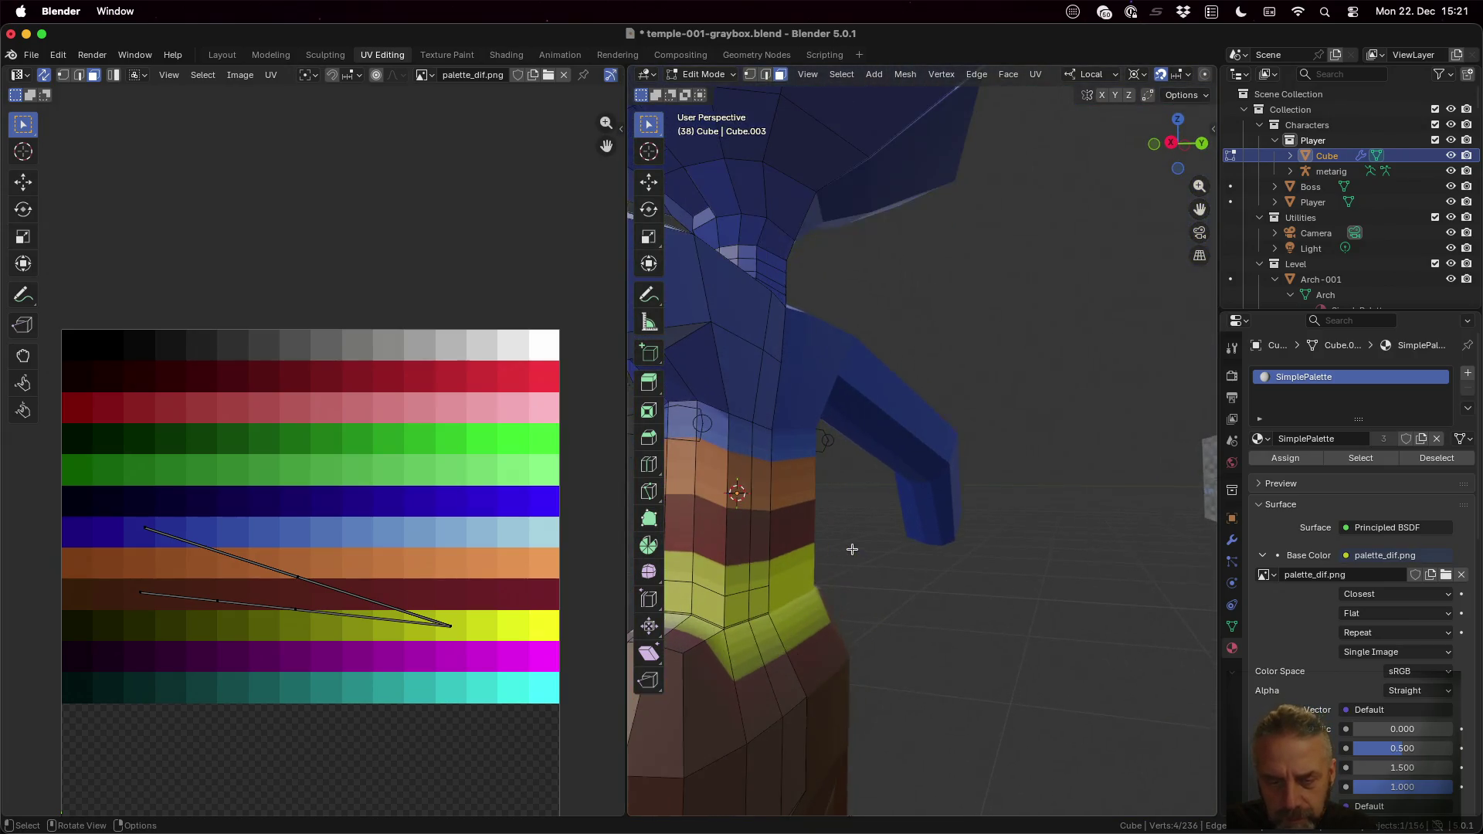
{"action": "left_click", "coordinate": [756, 616], "text": "ctrl"}
{"action": "middle_click_drag", "start_coordinate": [756, 617], "coordinate": [834, 622]}
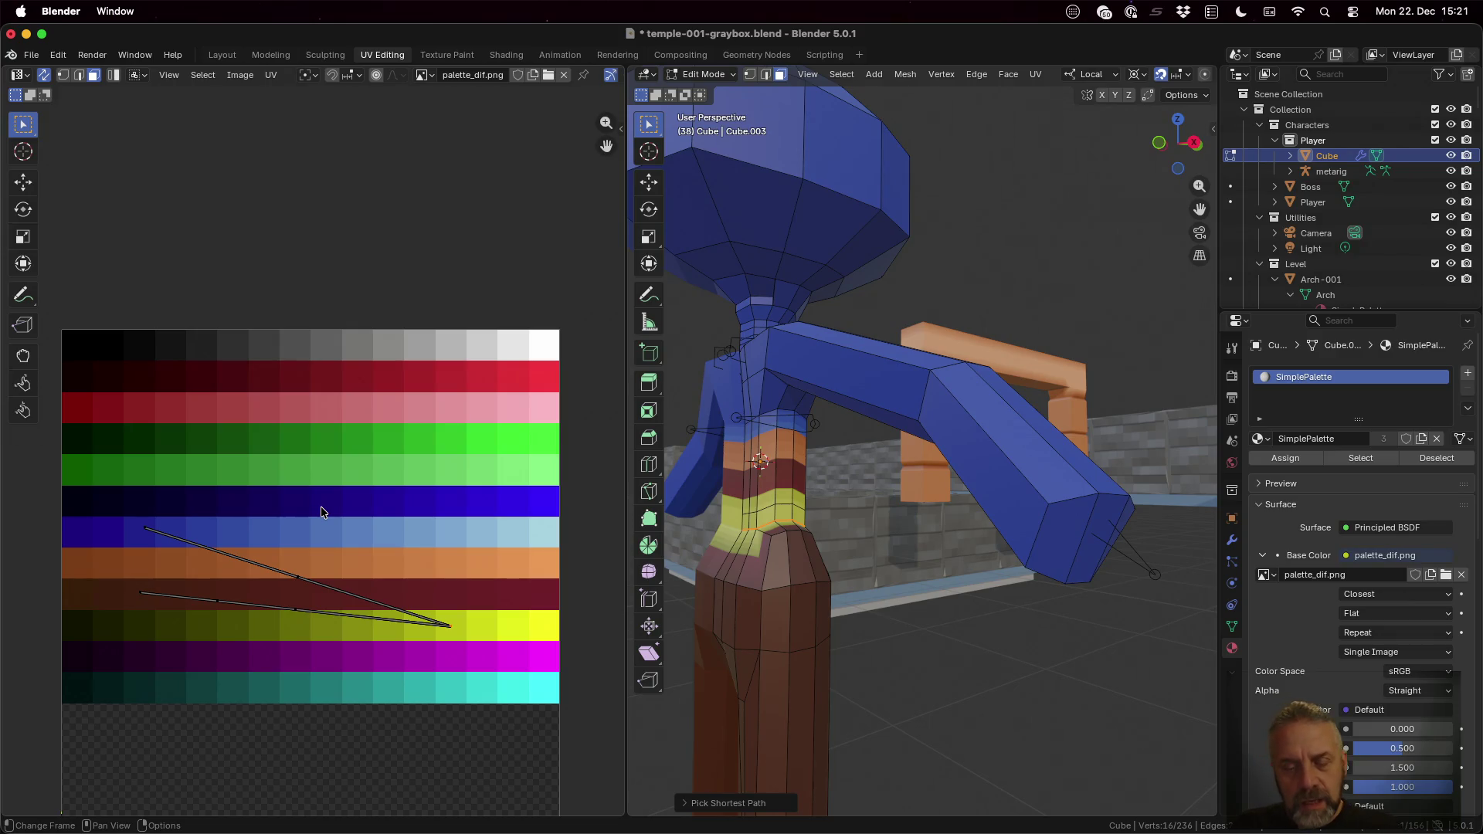
Step: Move the selected waist UVs onto a different palette row and check the result
{"action": "key", "text": "g"}
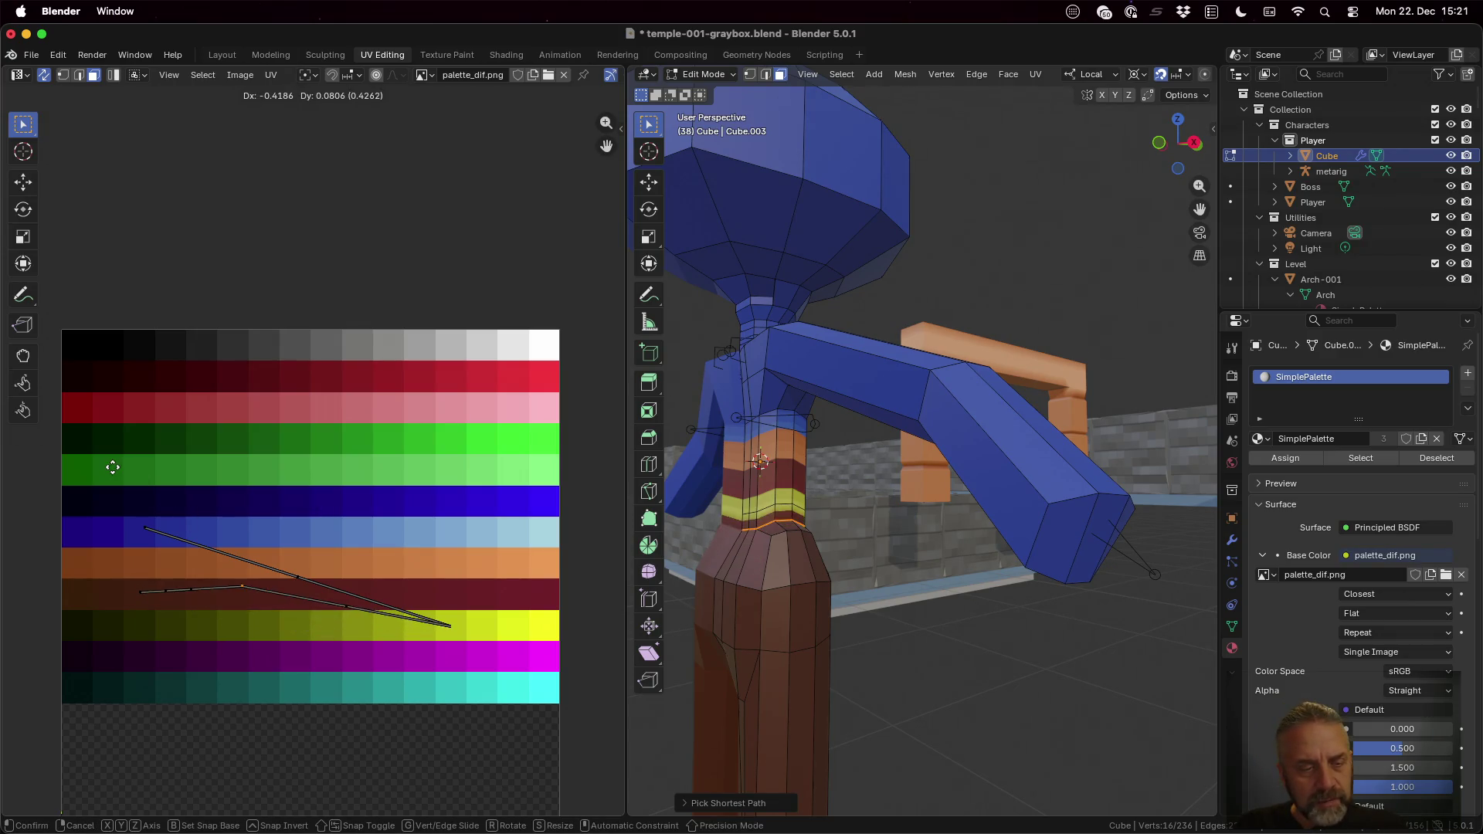
{"action": "left_click", "coordinate": [12, 472]}
{"action": "middle_click_drag", "start_coordinate": [820, 517], "coordinate": [910, 533]}
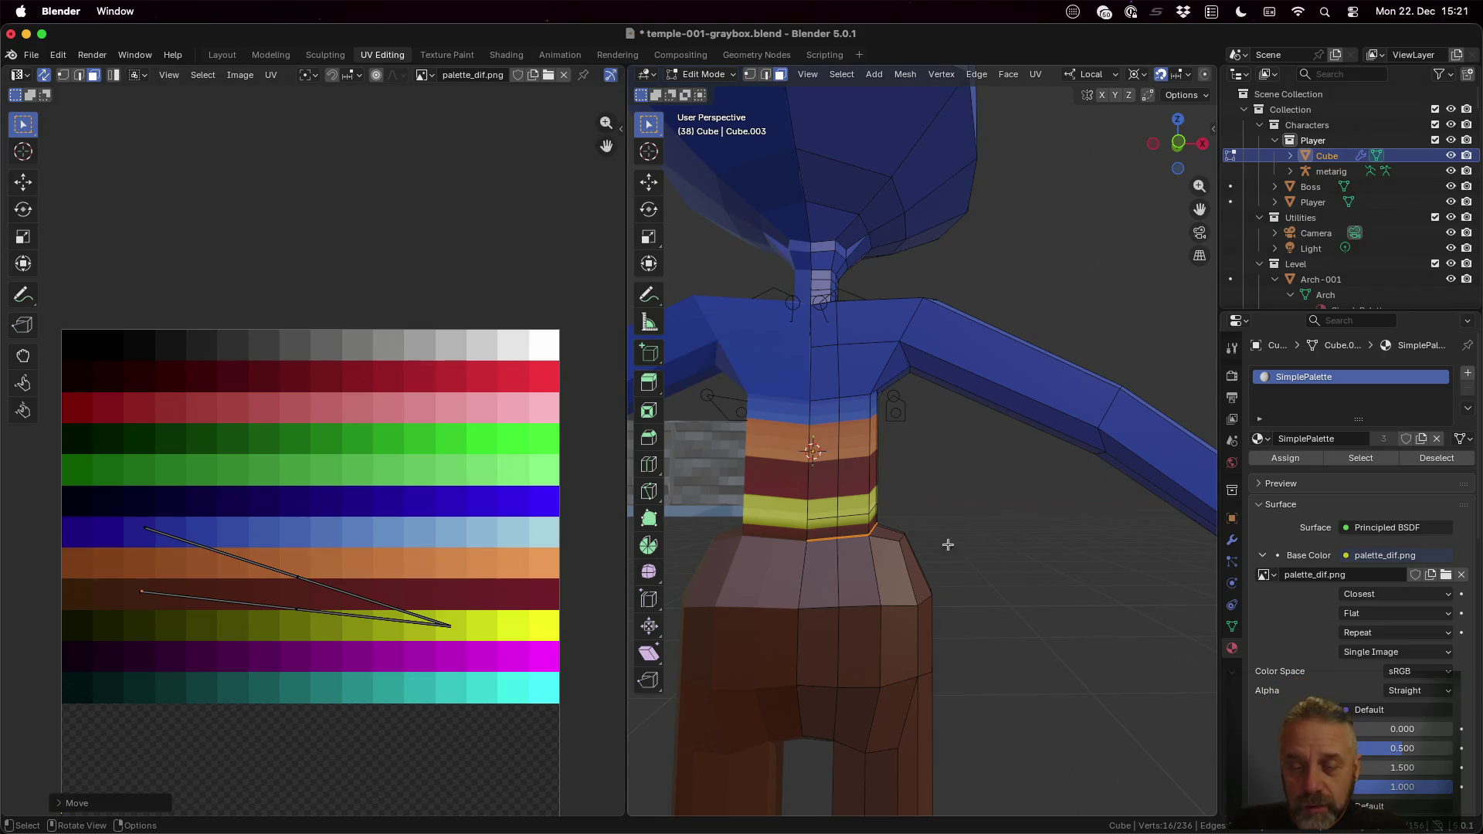
Step: Move the UVs of the vertical face strip on the torso front to a new palette position
{"action": "left_click", "coordinate": [832, 495]}
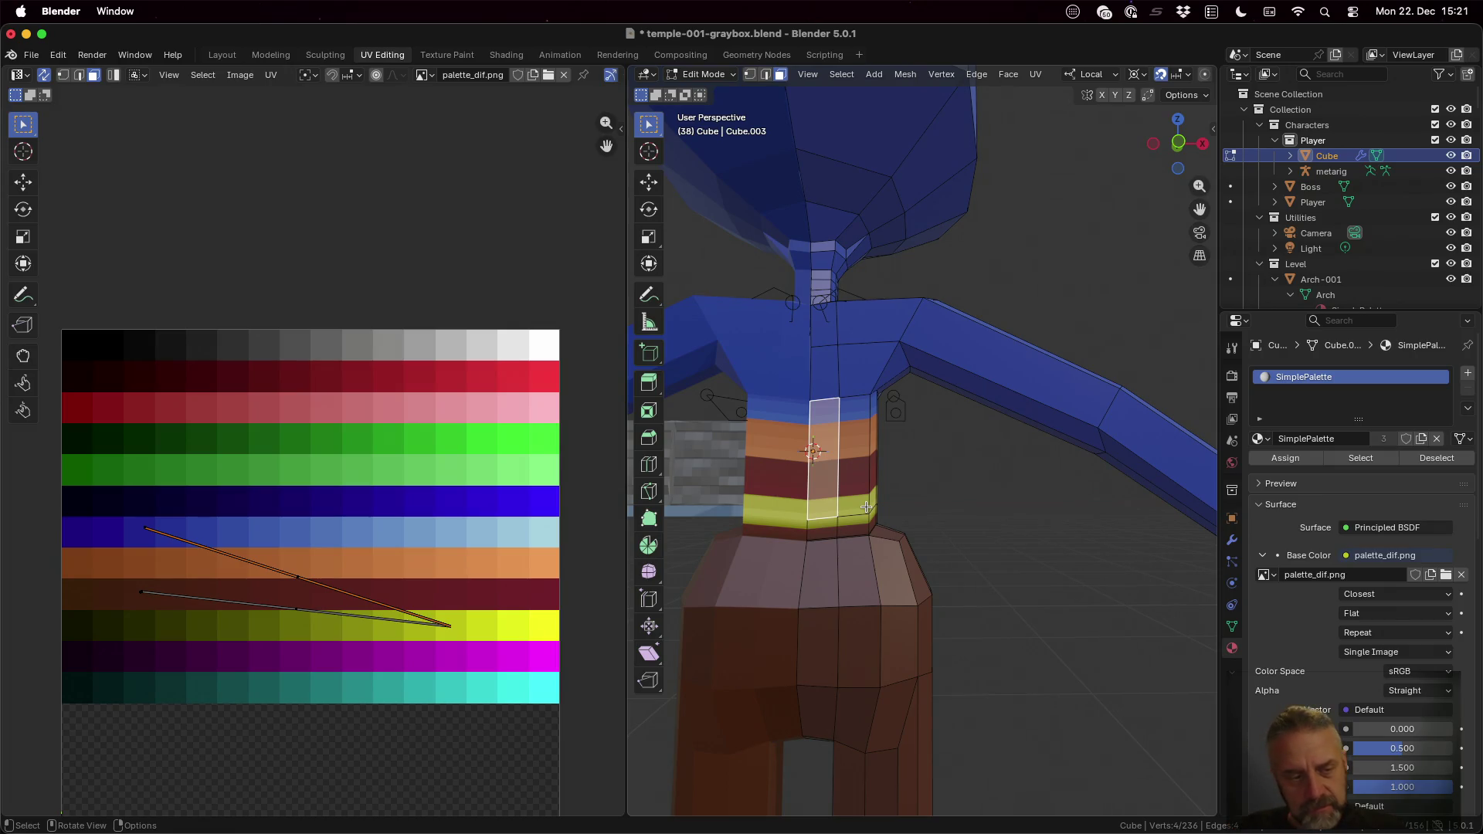
{"action": "key", "text": "g"}
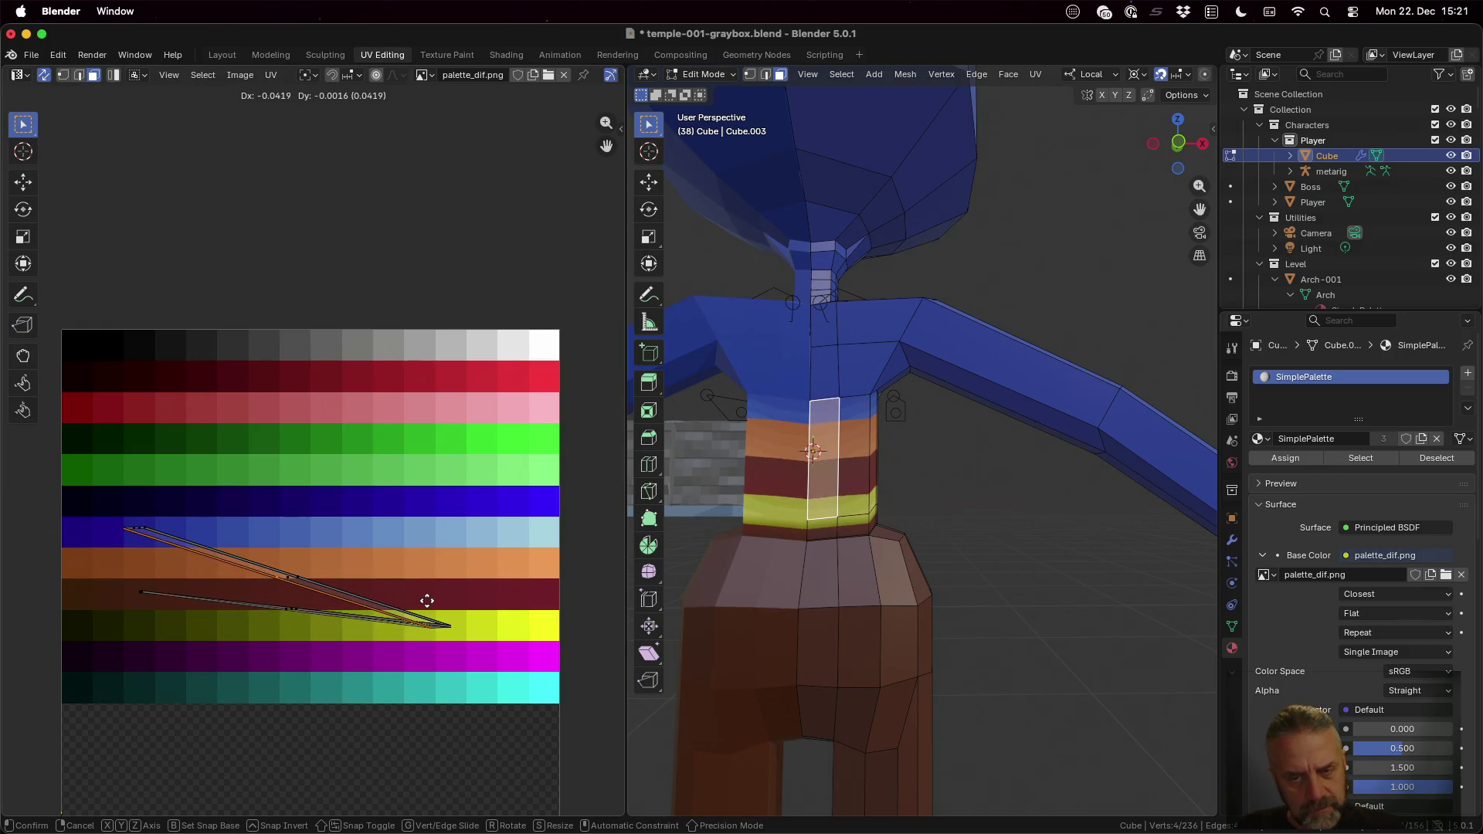
{"action": "left_click", "coordinate": [431, 598]}
{"action": "middle_click_drag", "start_coordinate": [1086, 497], "coordinate": [820, 519]}
Step: Collapse the UVs of the faces around the torso band to a single point with S 0
{"action": "left_click", "coordinate": [900, 464], "text": "ctrl"}
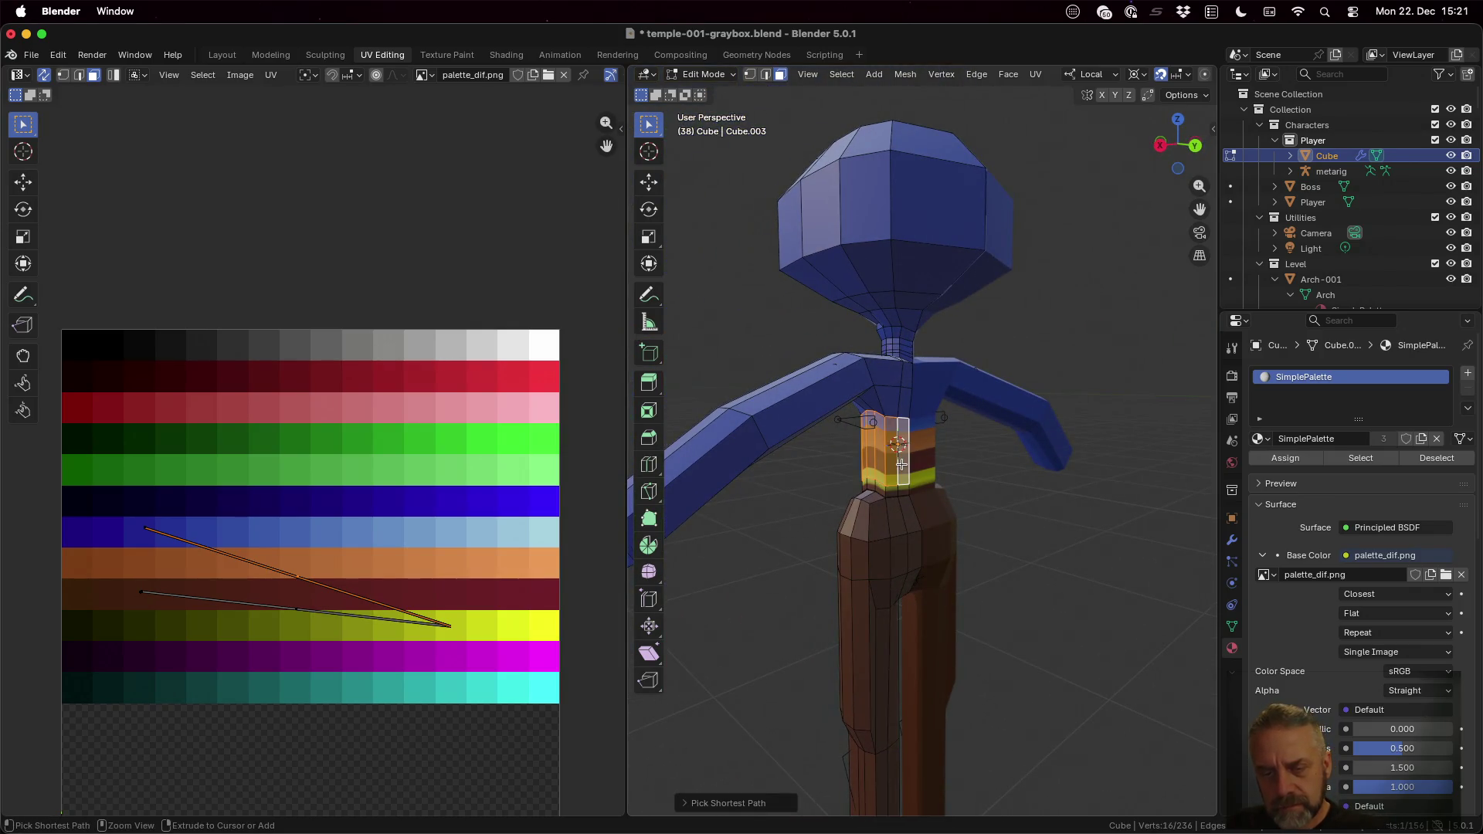
{"action": "key", "text": "s"}
{"action": "key", "text": "0"}
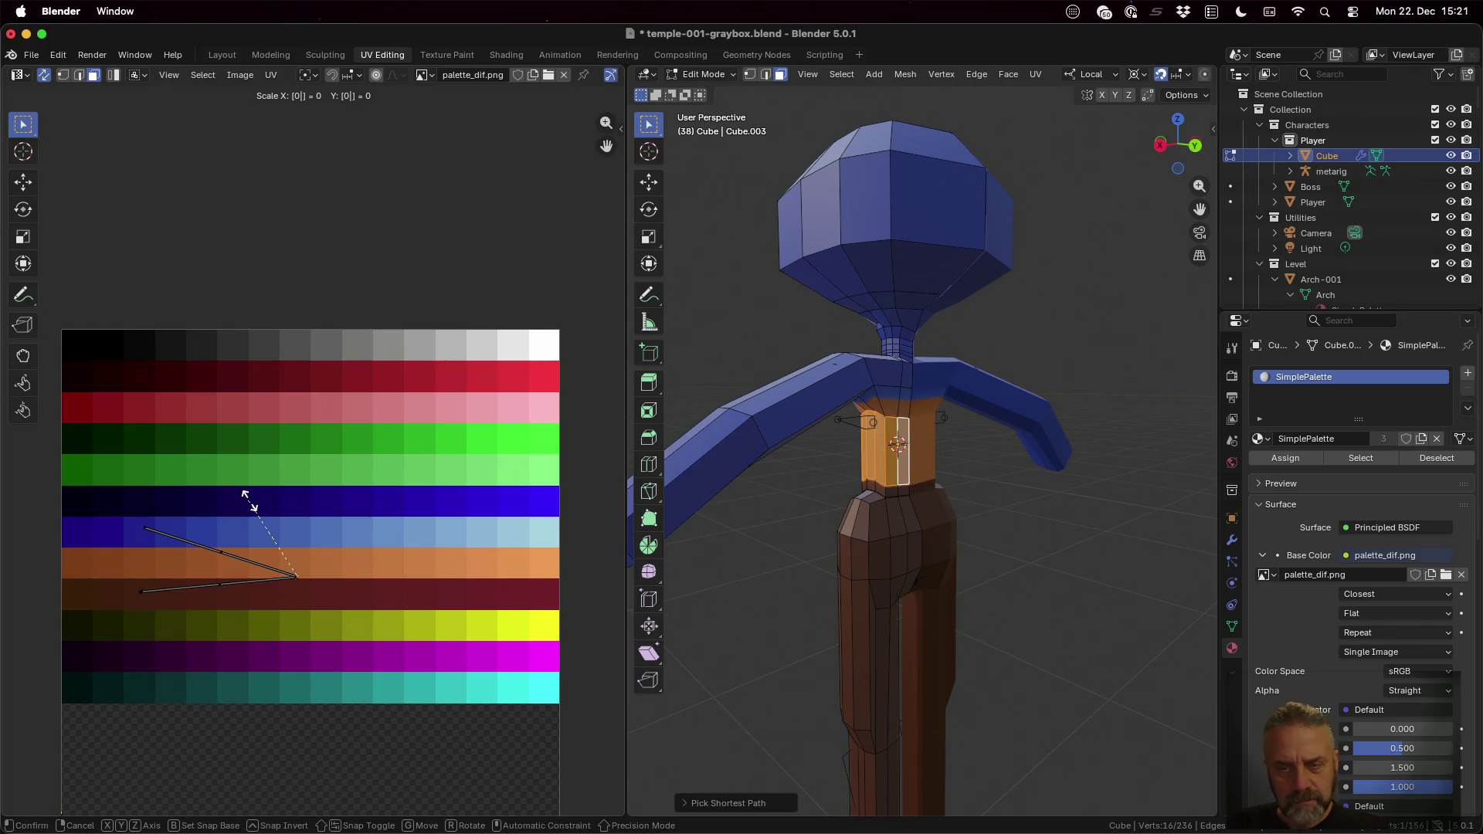
{"action": "key", "text": "Return"}
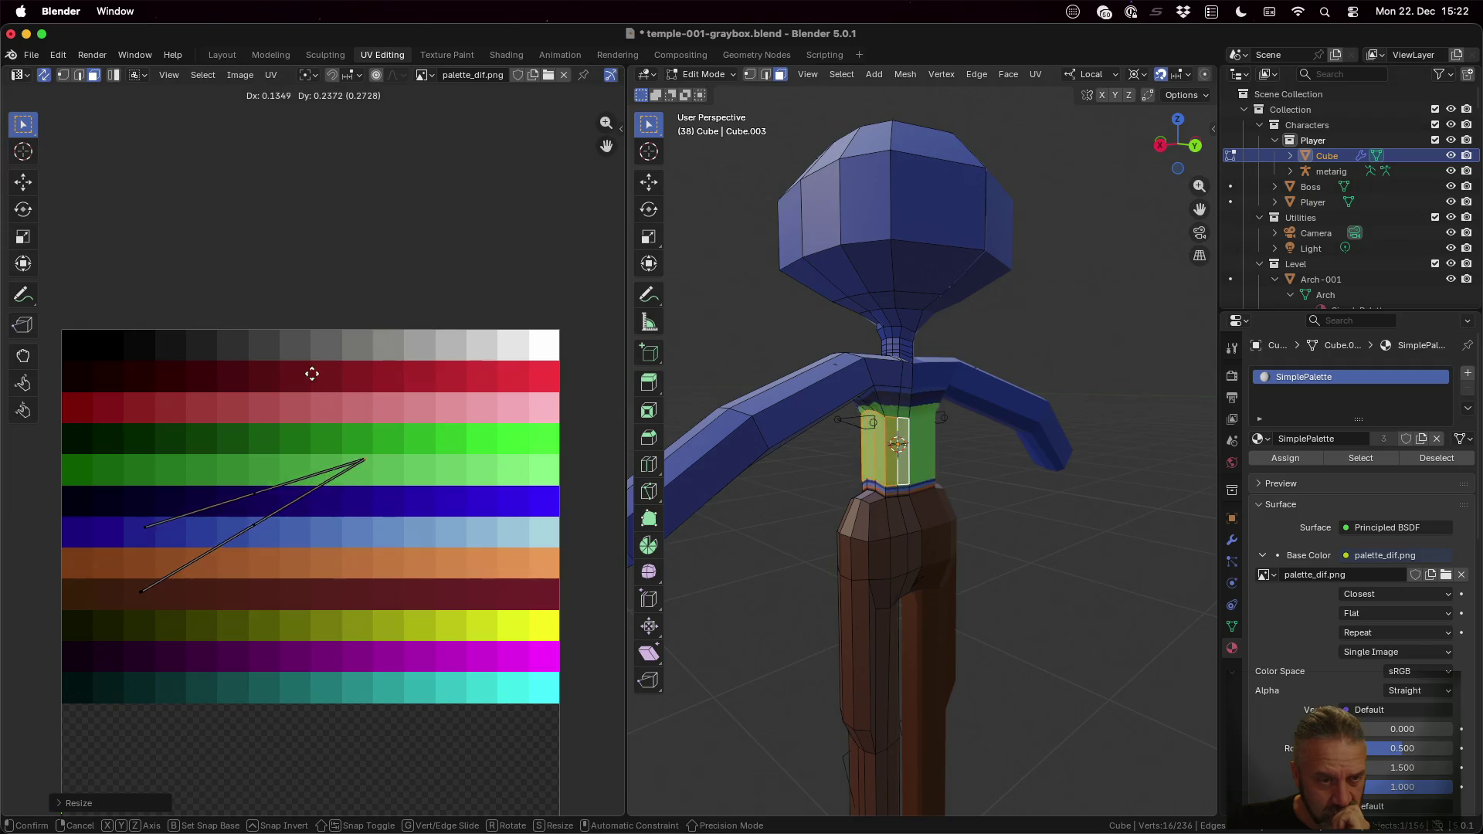
{"action": "left_click", "coordinate": [248, 297]}
{"action": "mouse_move", "coordinate": [1020, 511]}
{"action": "middle_mouse_down"}
{"action": "mouse_move", "coordinate": [1107, 529]}
{"action": "mouse_move", "coordinate": [969, 602]}
{"action": "middle_mouse_up"}
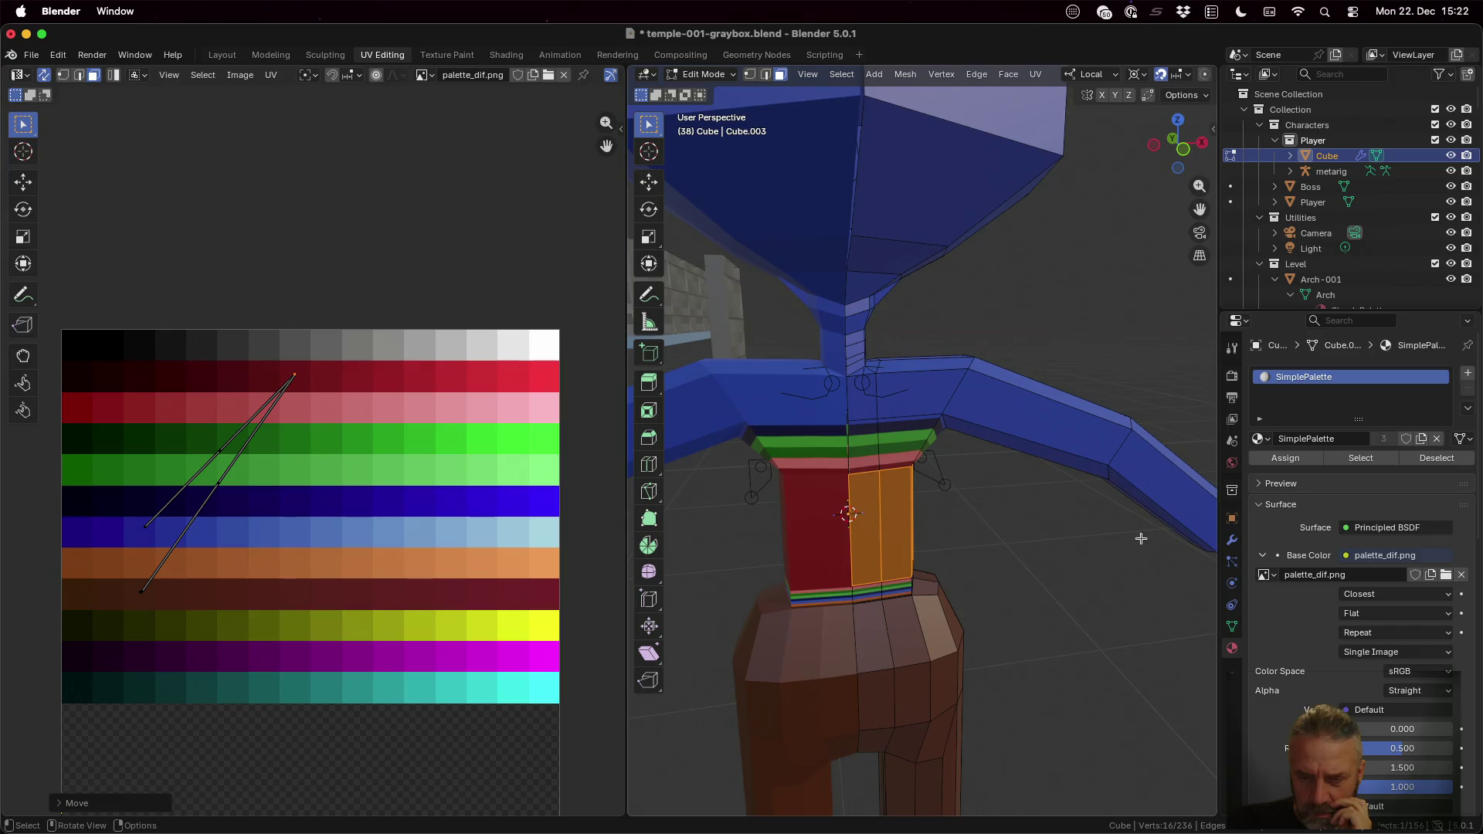
{"action": "scroll", "coordinate": [874, 534], "scroll_direction": "up", "scroll_amount": 2}
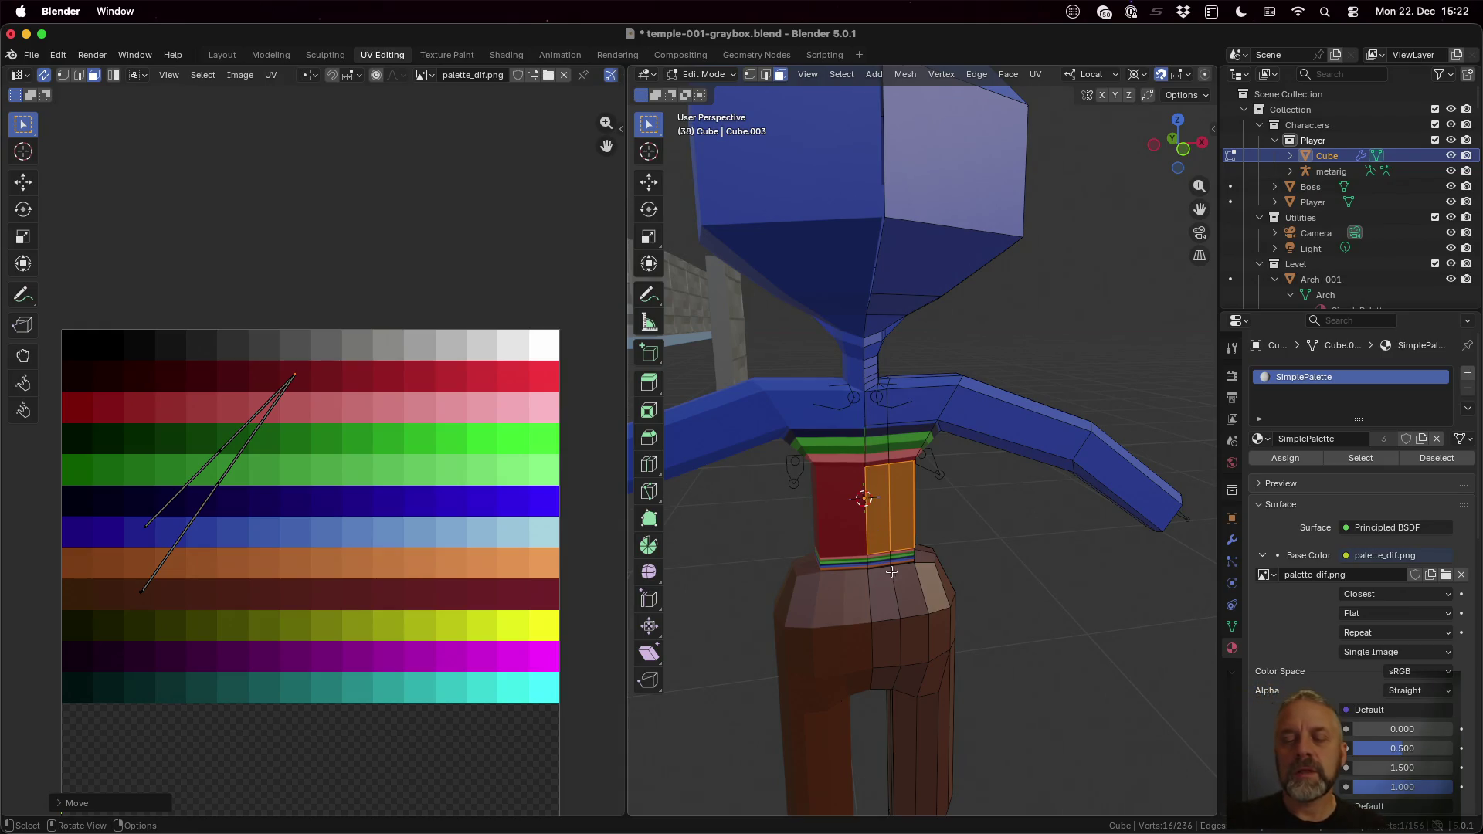
{"action": "left_click", "coordinate": [881, 558]}
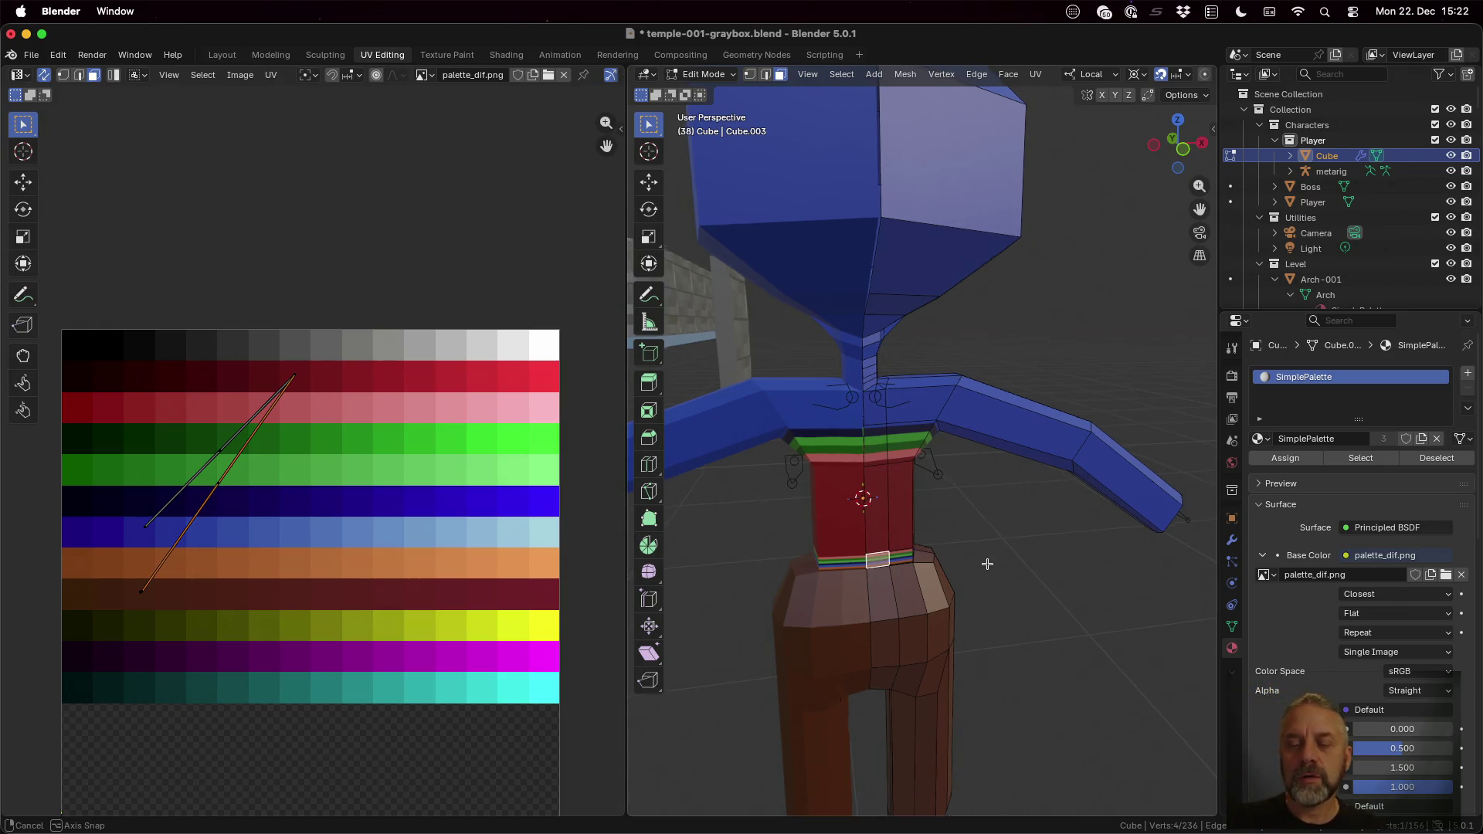
{"action": "middle_click_drag", "start_coordinate": [990, 567], "coordinate": [1187, 565]}
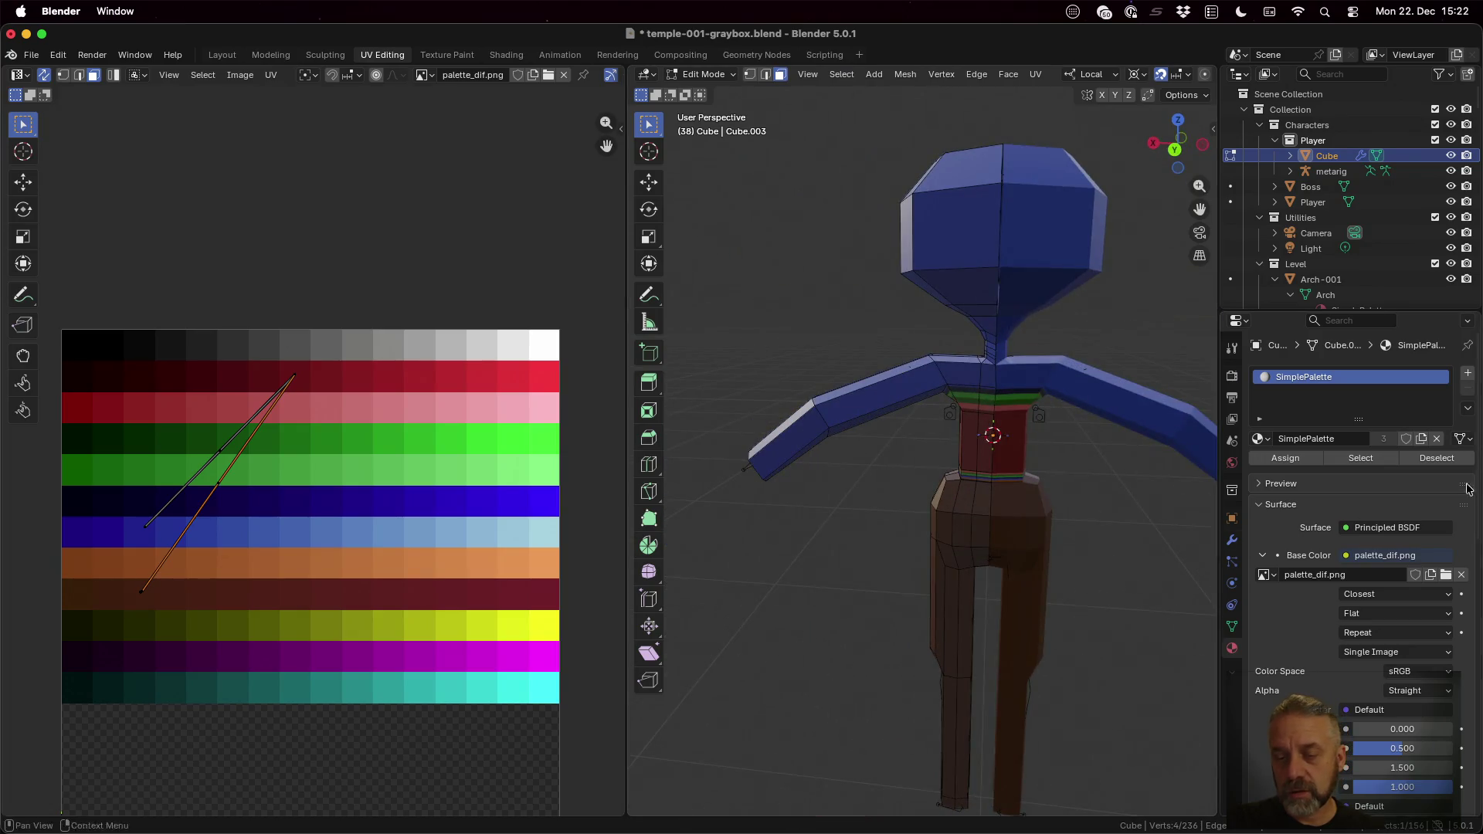
Step: Inset the ring of waist faces to form a belt
{"action": "left_click", "coordinate": [979, 474], "text": "ctrl"}
{"action": "key", "text": "i"}
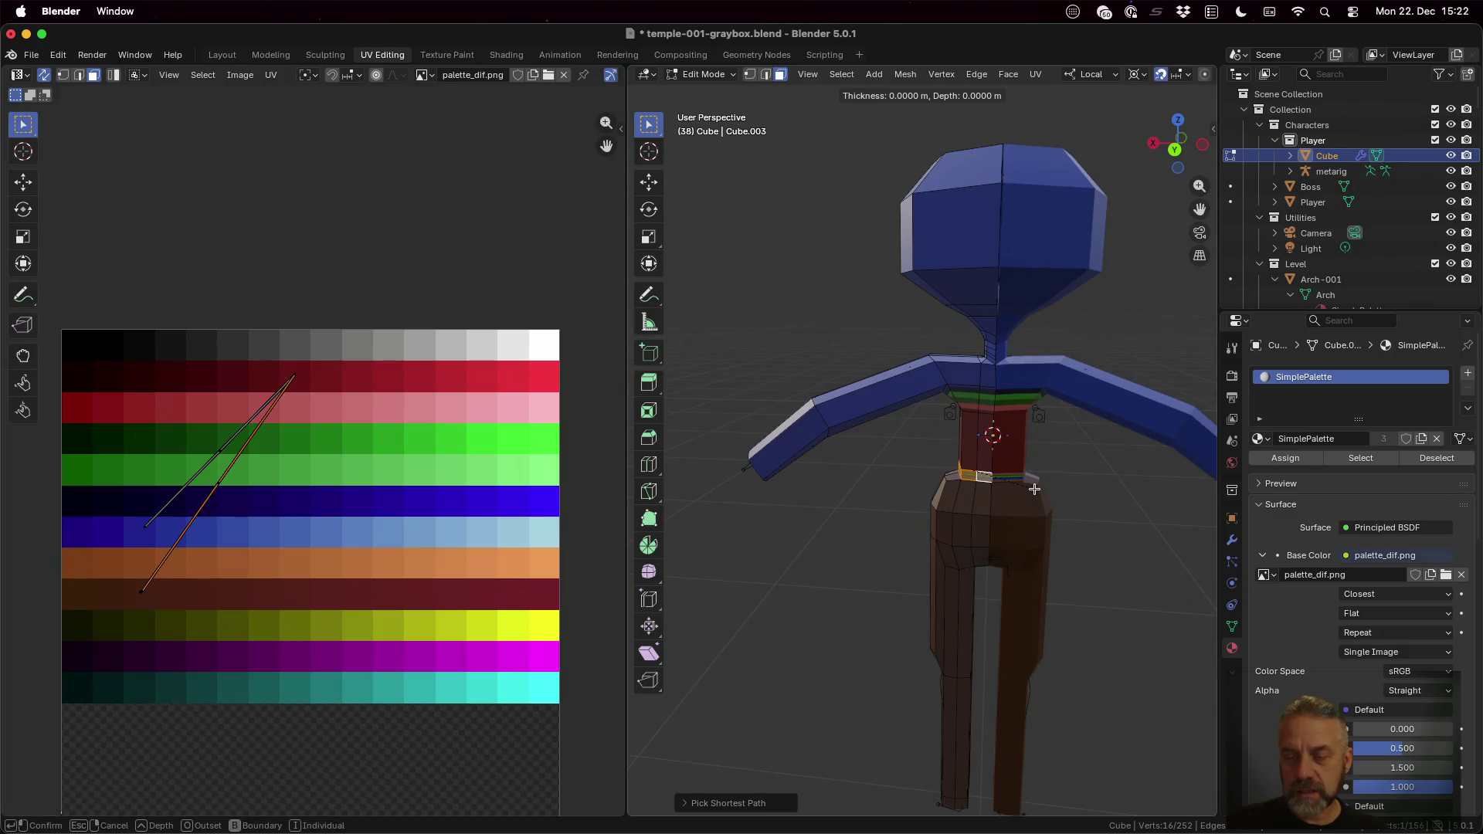
{"action": "left_click", "coordinate": [1034, 487]}
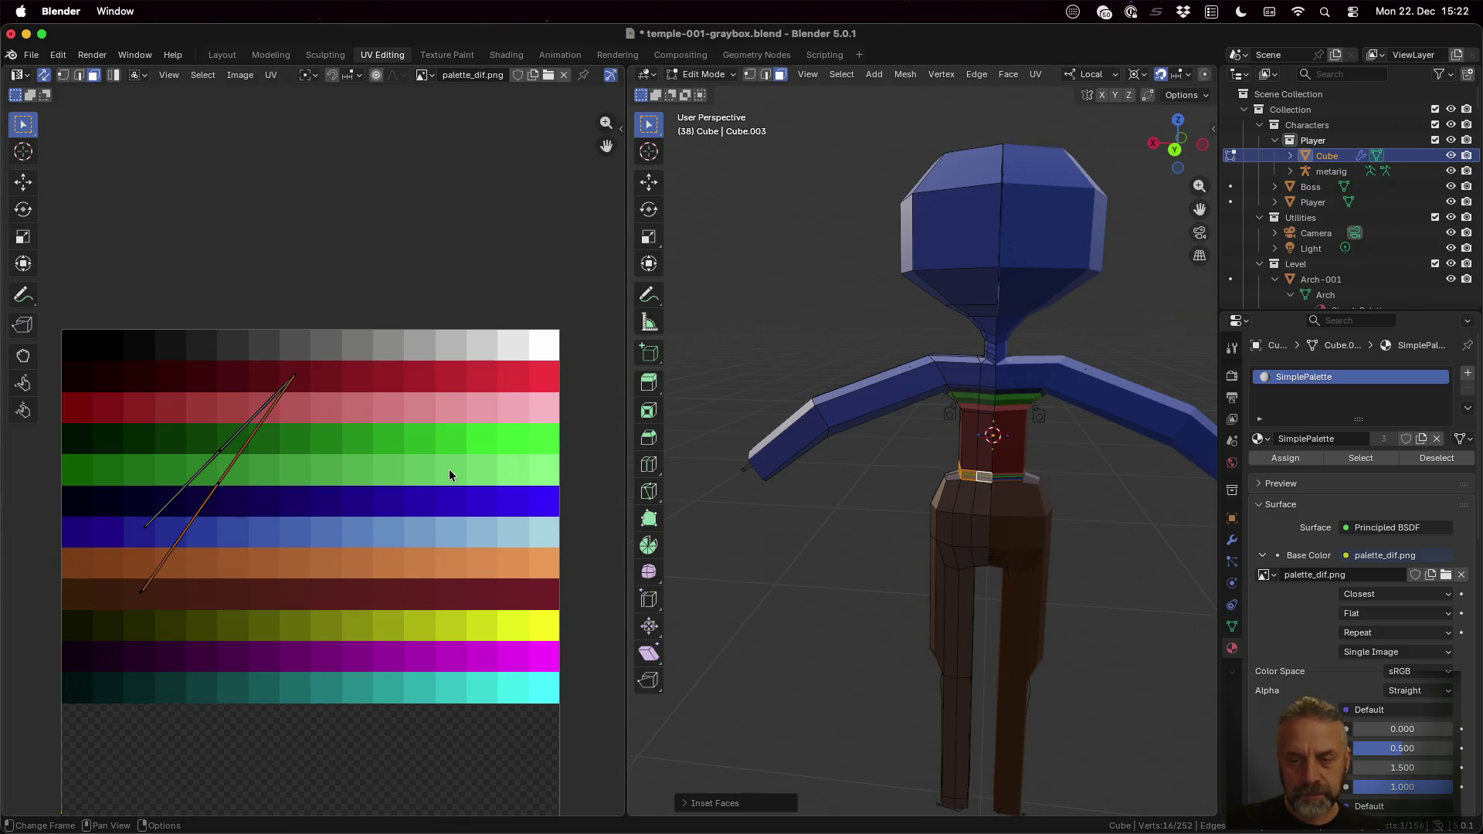
Step: Collapse the belt UVs to a point, place them on the yellow palette row, and leave Edit Mode
{"action": "key", "text": "s"}
{"action": "key", "text": "0"}
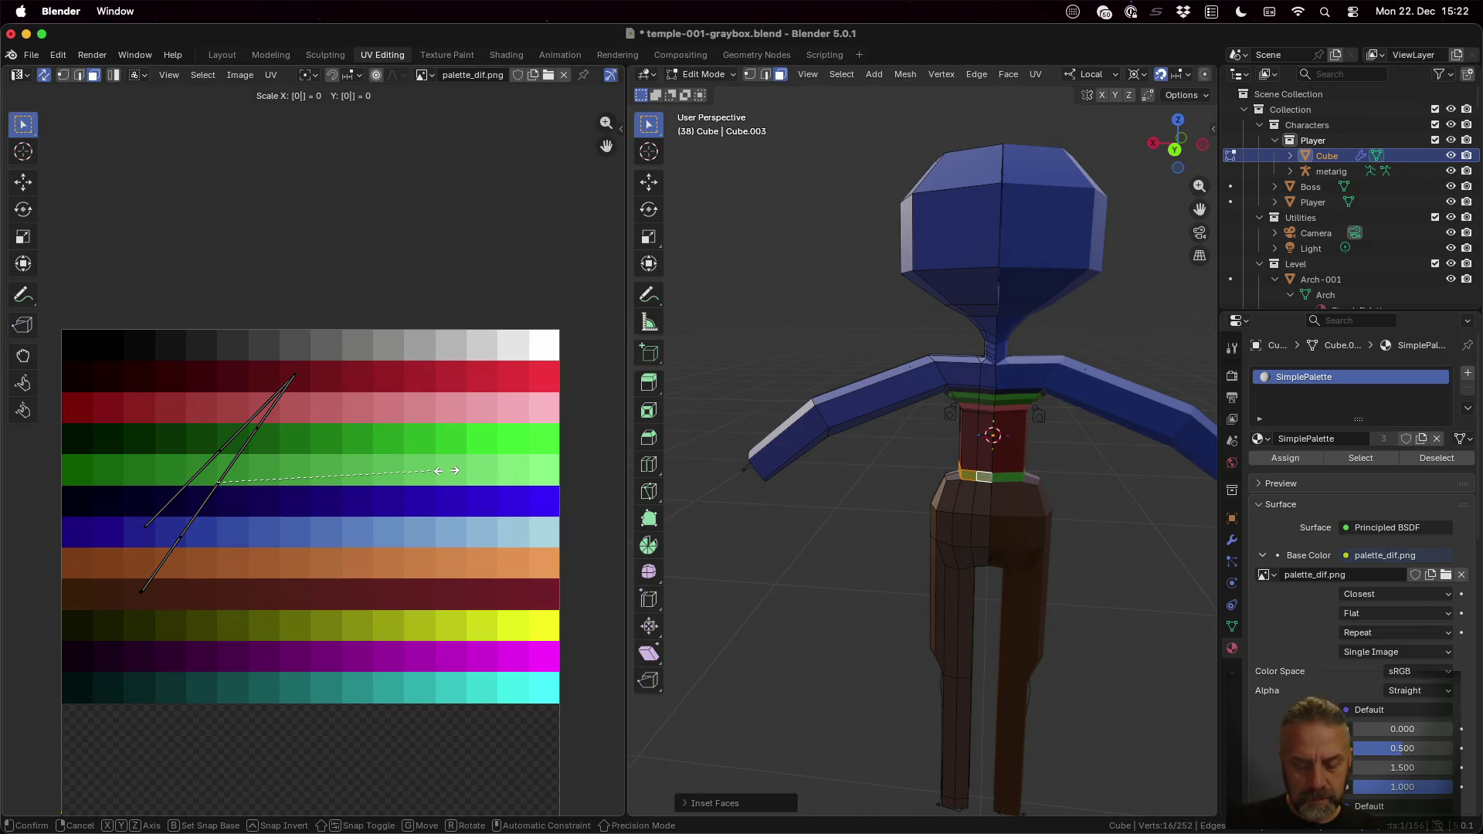
{"action": "key", "text": "g"}
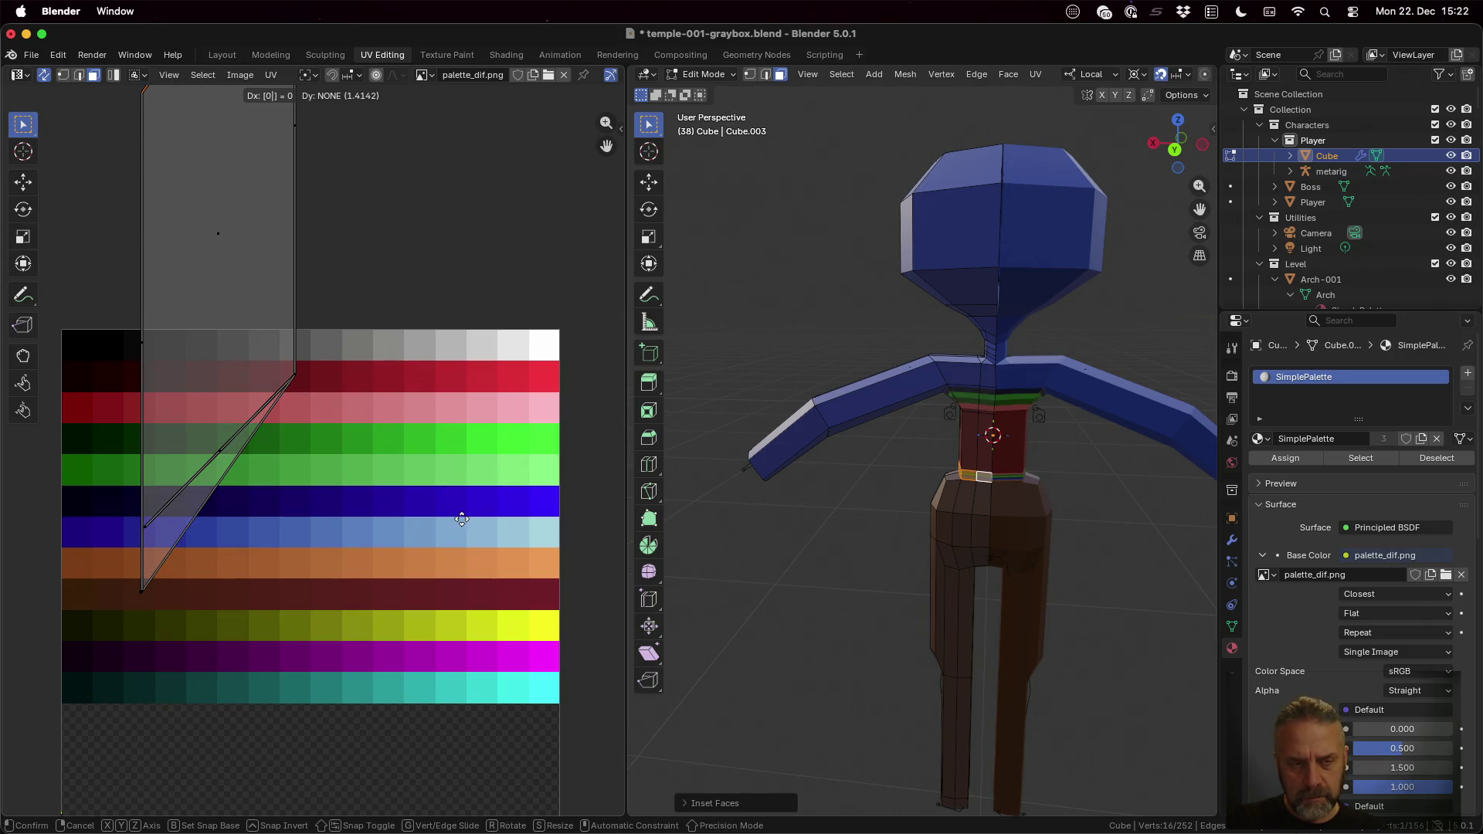
{"action": "key", "text": "Escape"}
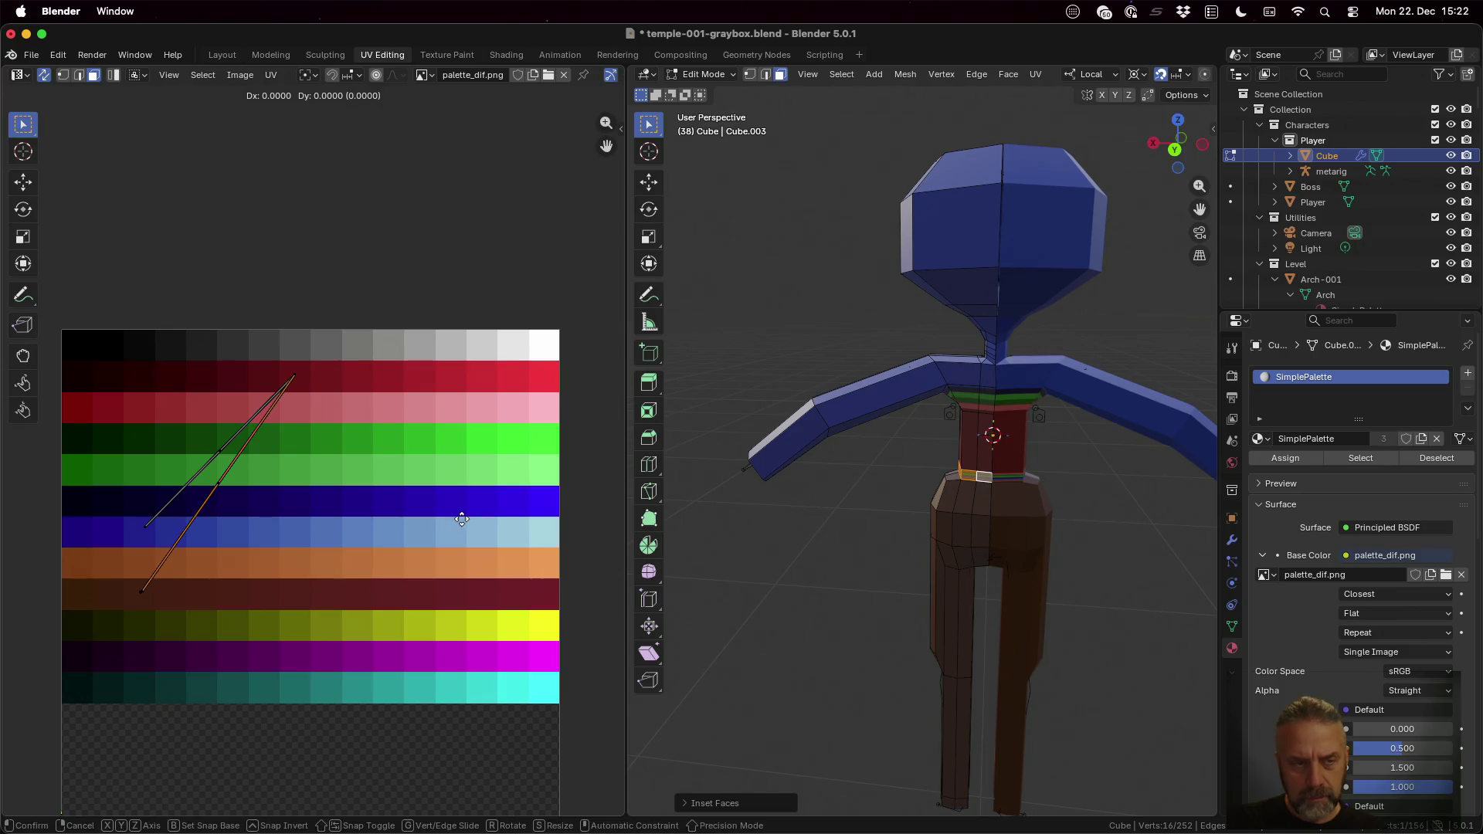
{"action": "key", "text": "s"}
{"action": "key", "text": "Escape"}
{"action": "key", "text": "s"}
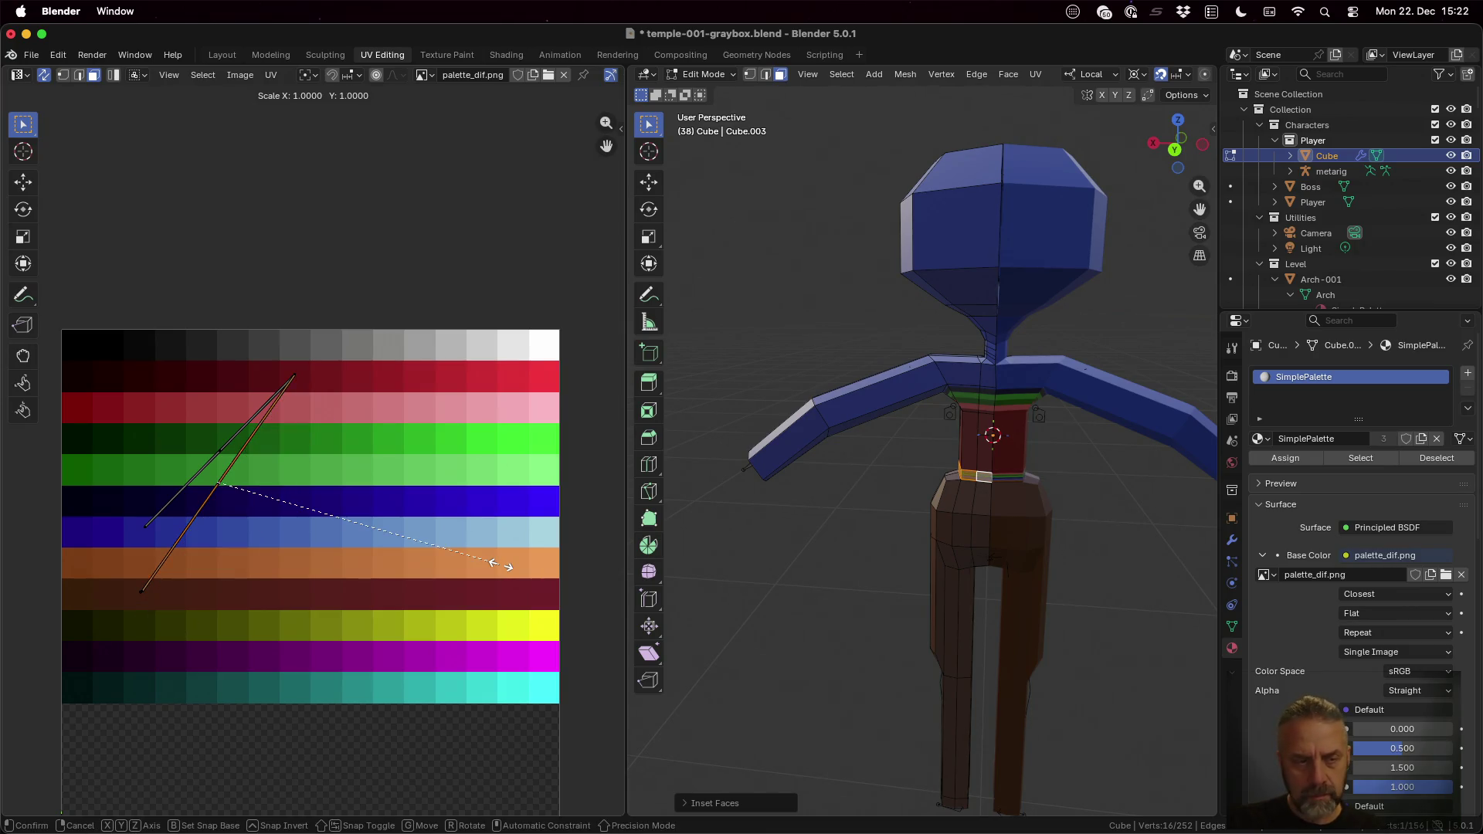
{"action": "key", "text": "0"}
{"action": "key", "text": "Return"}
{"action": "key", "text": "g"}
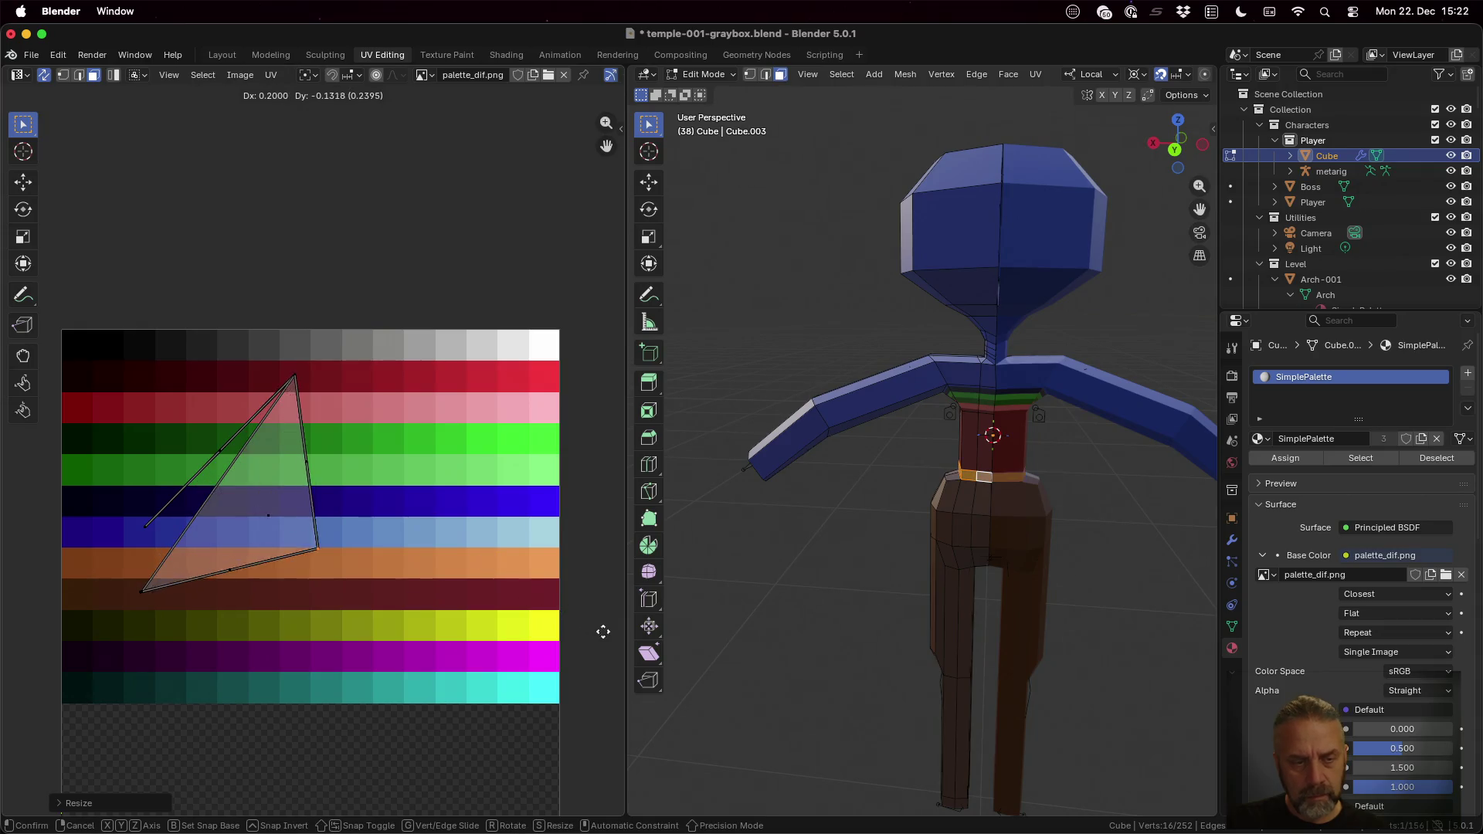
{"action": "left_click", "coordinate": [153, 714]}
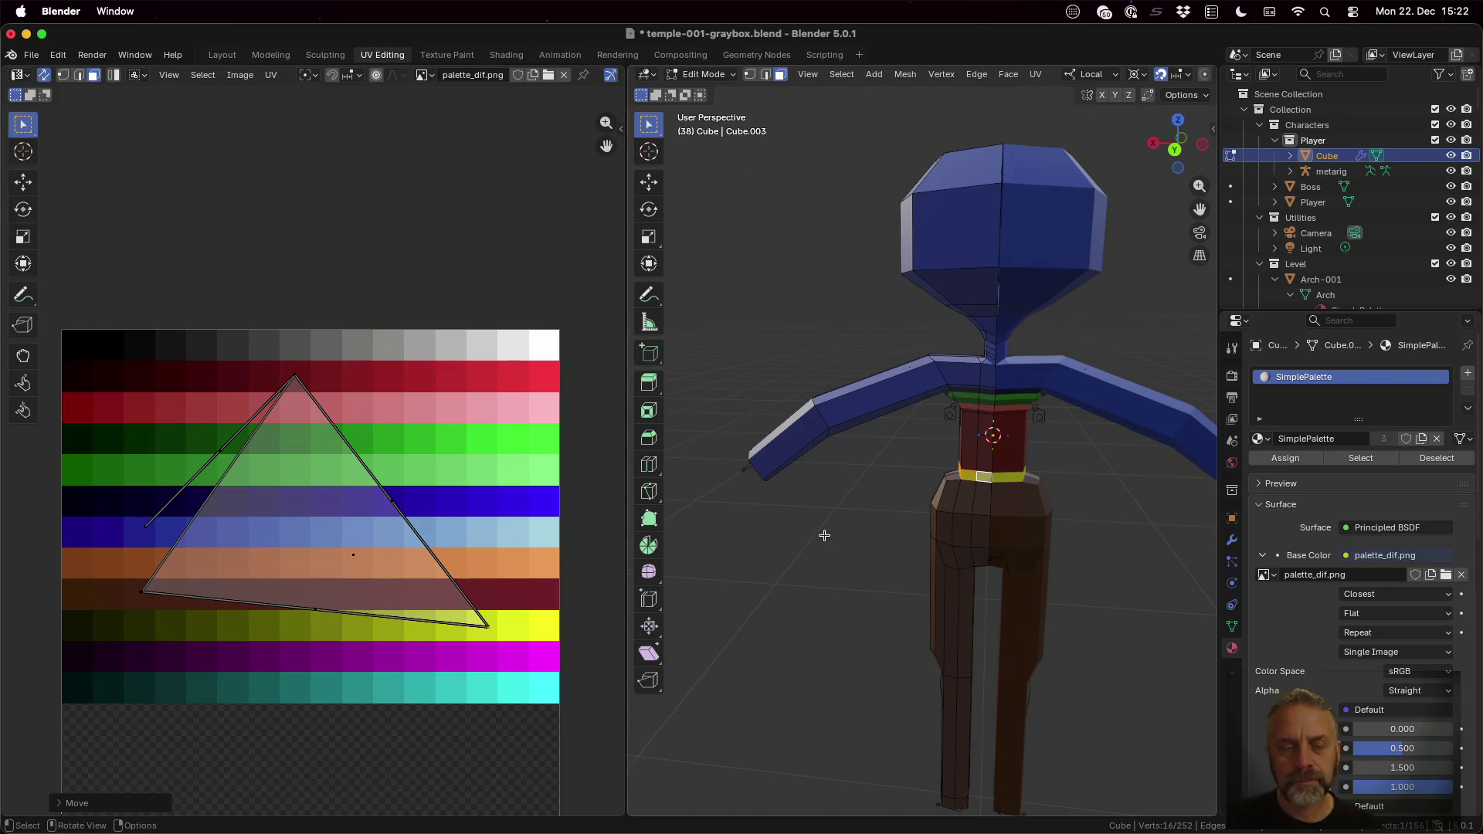
{"action": "middle_click_drag", "start_coordinate": [824, 534], "coordinate": [936, 558]}
{"action": "key", "text": "Tab"}
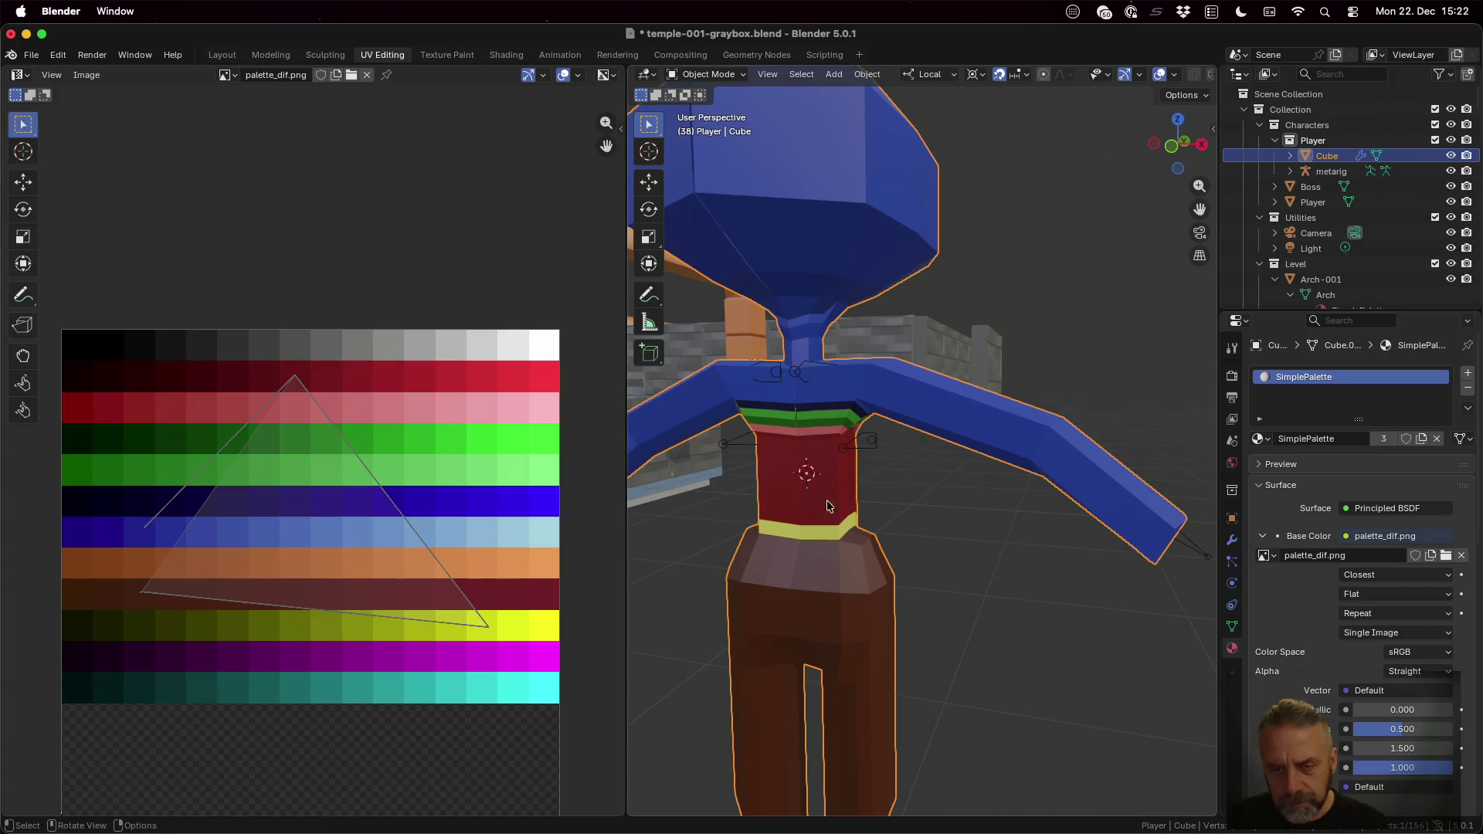
Step: Re-enter Edit Mode and pick a narrow face on the front of the red torso
{"action": "key", "text": "Tab"}
{"action": "left_click", "coordinate": [810, 488]}
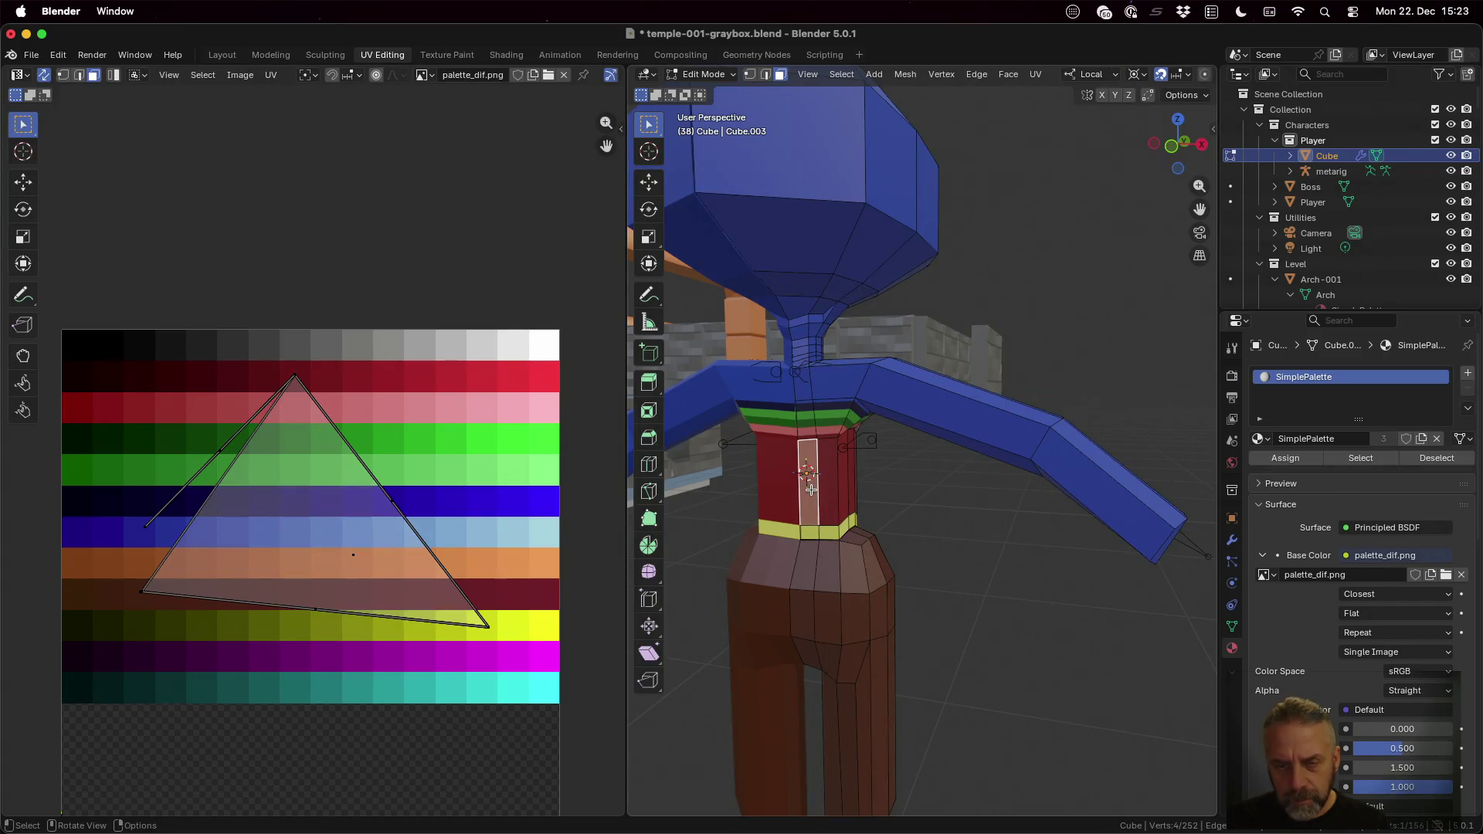
{"action": "scroll", "coordinate": [870, 513], "scroll_direction": "down", "scroll_amount": 3}
{"action": "scroll", "coordinate": [871, 514], "scroll_direction": "up", "scroll_amount": 3}
{"action": "middle_click_drag", "start_coordinate": [870, 514], "coordinate": [908, 493]}
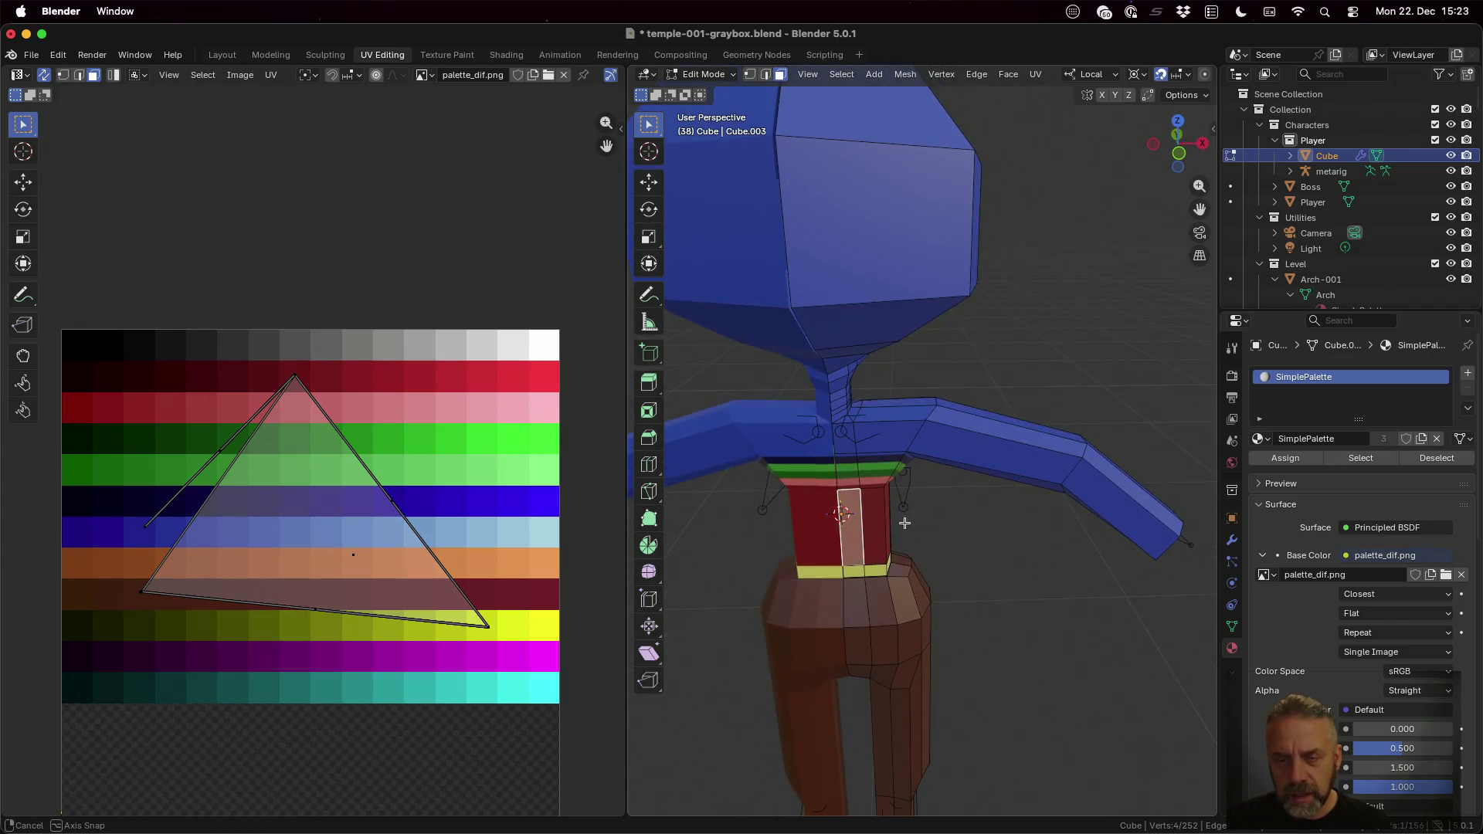
{"action": "scroll", "coordinate": [909, 492], "scroll_direction": "down", "scroll_amount": 1}
{"action": "scroll", "coordinate": [909, 490], "scroll_direction": "down", "scroll_amount": 2}
{"action": "scroll", "coordinate": [909, 490], "scroll_direction": "down", "scroll_amount": 1}
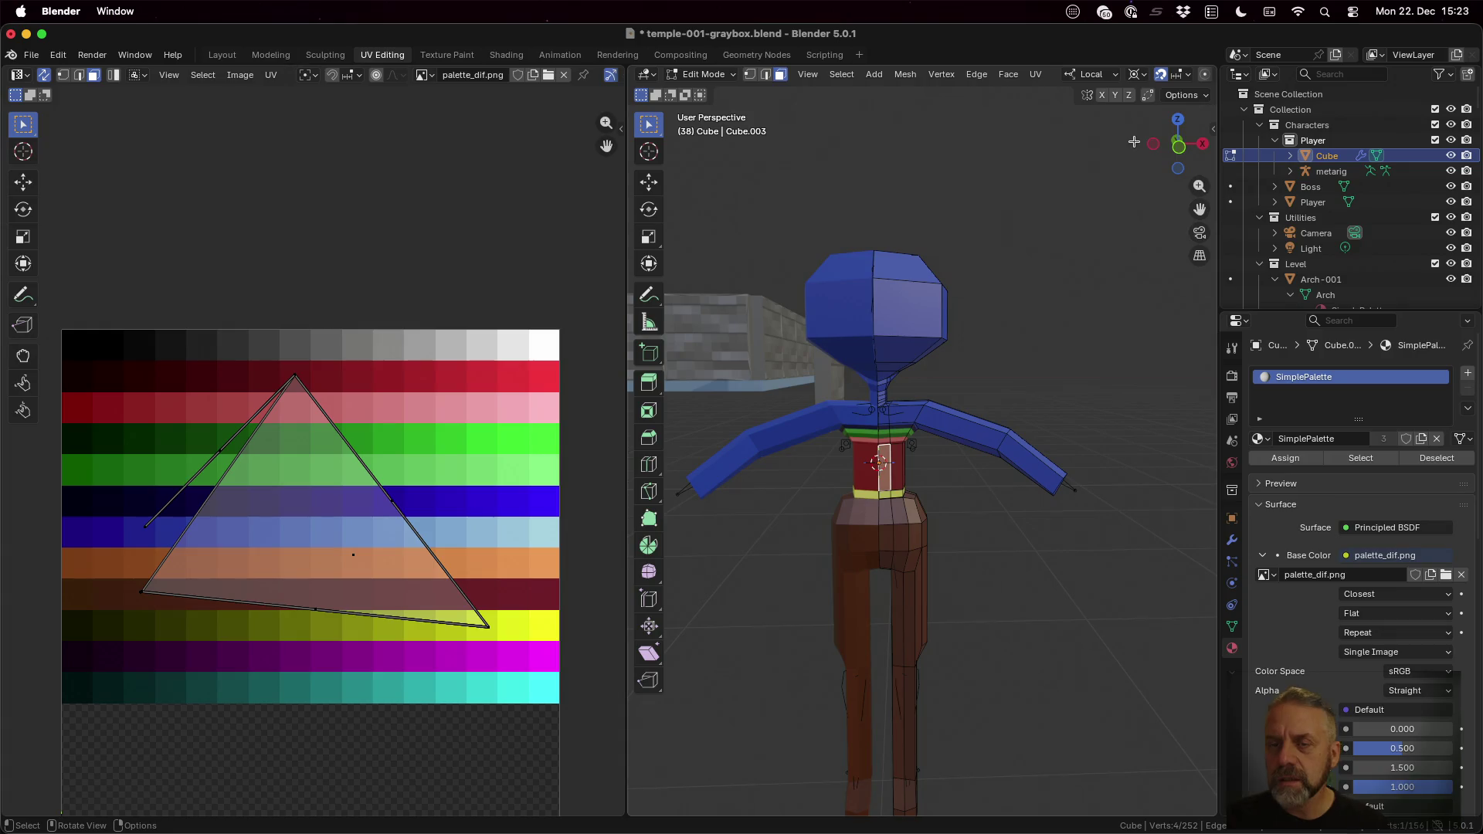
{"action": "key", "text": "ctrl"}
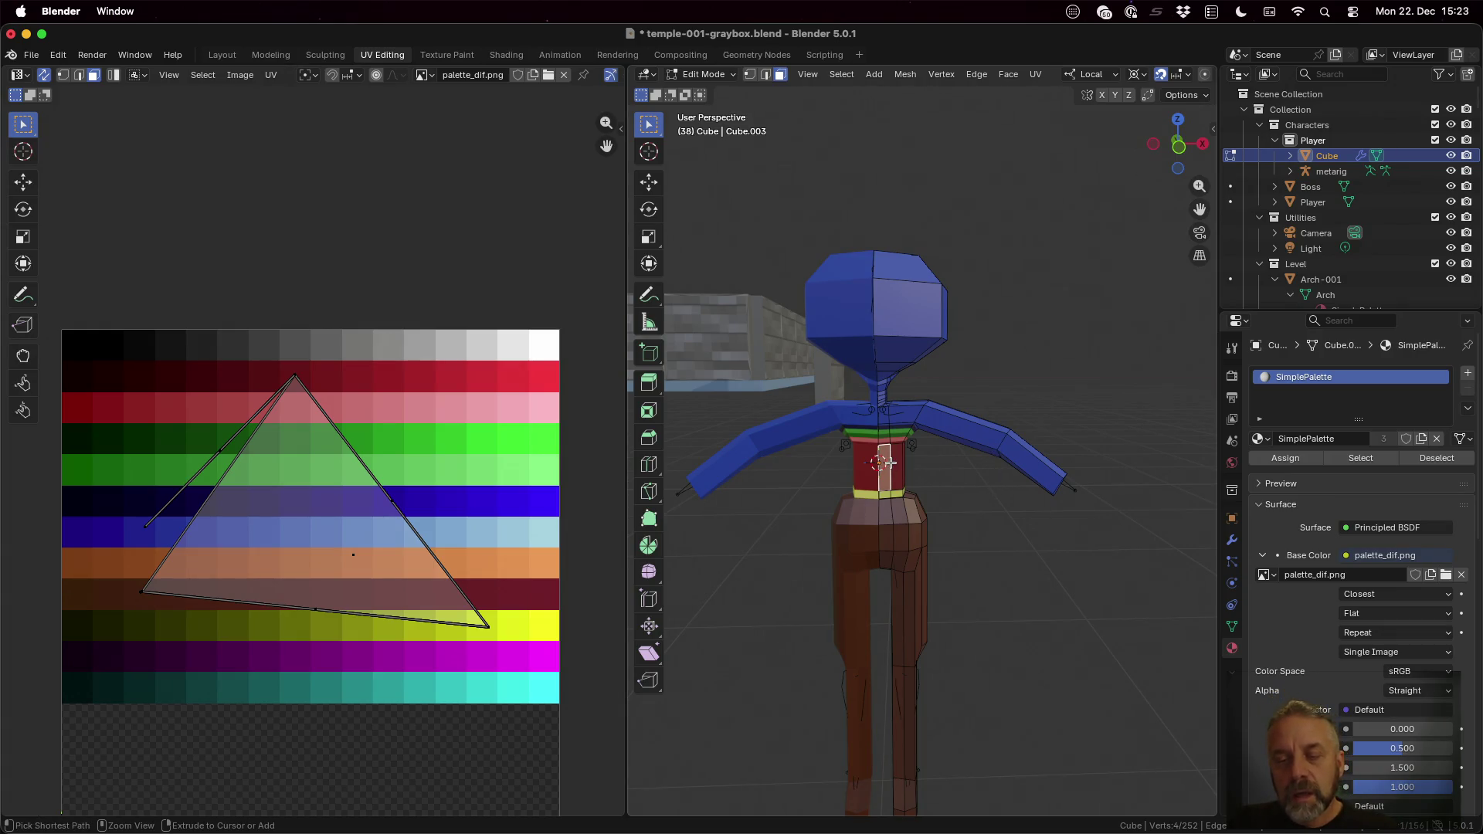
Step: Path-select faces across one half of the torso, over the shoulder and down the arm
{"action": "left_click", "coordinate": [895, 465], "text": "ctrl"}
{"action": "middle_click_drag", "start_coordinate": [944, 467], "coordinate": [826, 475]}
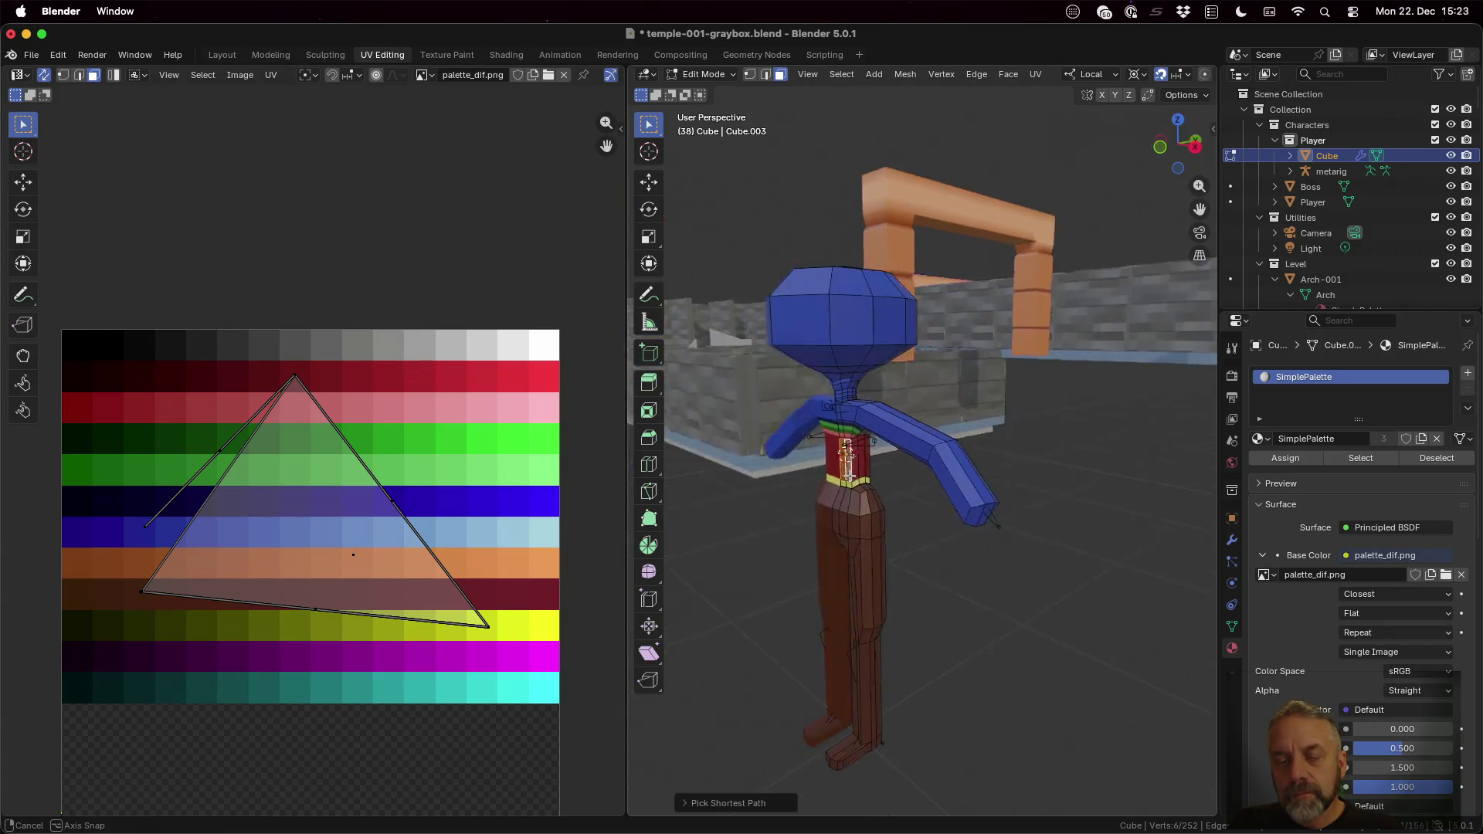
{"action": "left_click", "coordinate": [852, 455], "text": "ctrl"}
{"action": "left_click", "coordinate": [868, 456], "text": "ctrl"}
{"action": "left_click", "coordinate": [867, 455], "text": "ctrl"}
{"action": "middle_click_drag", "start_coordinate": [867, 455], "coordinate": [872, 452]}
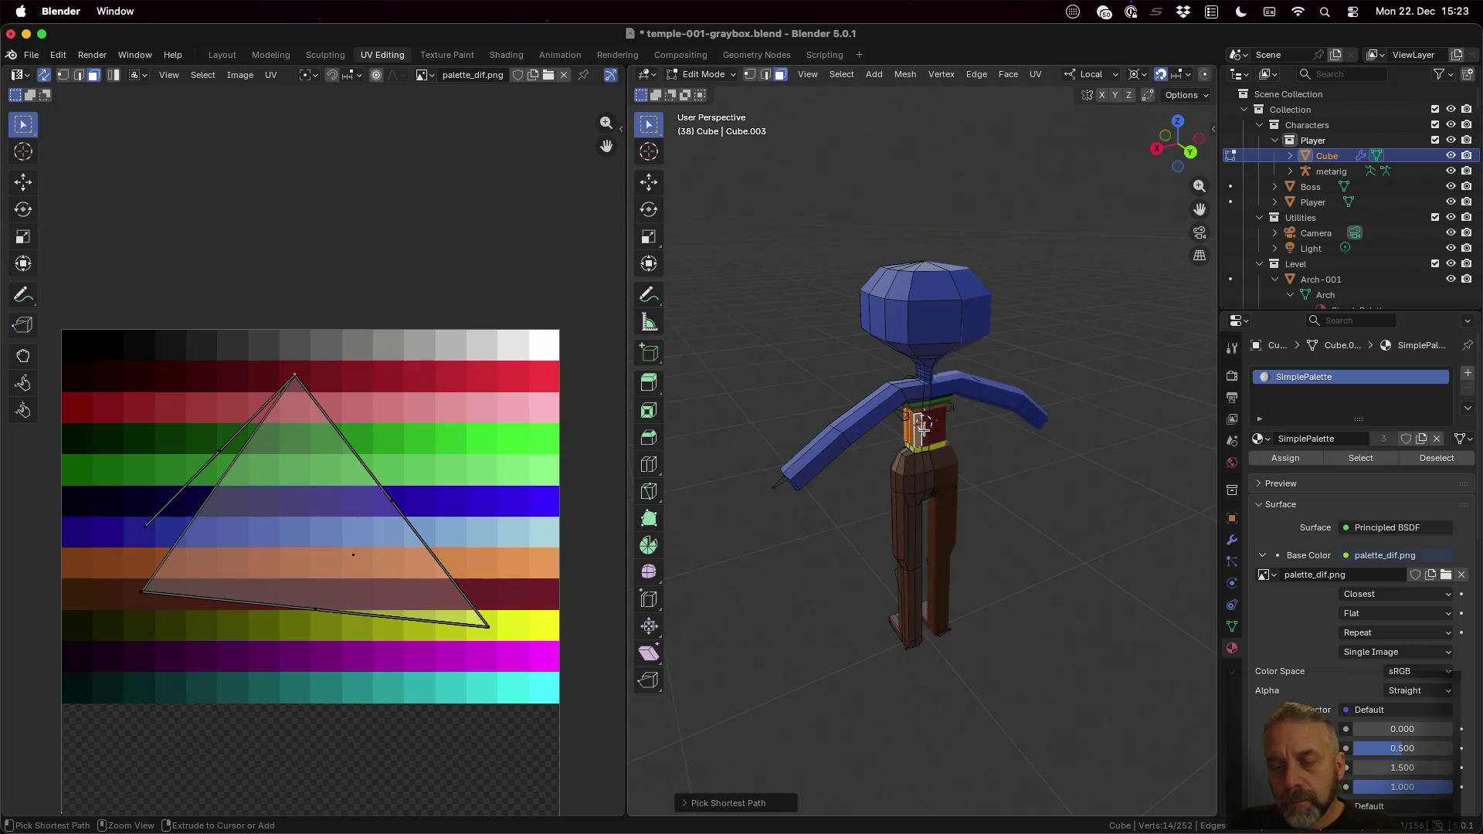
{"action": "left_click", "coordinate": [862, 408], "text": "ctrl"}
{"action": "left_click", "coordinate": [808, 473], "text": "ctrl"}
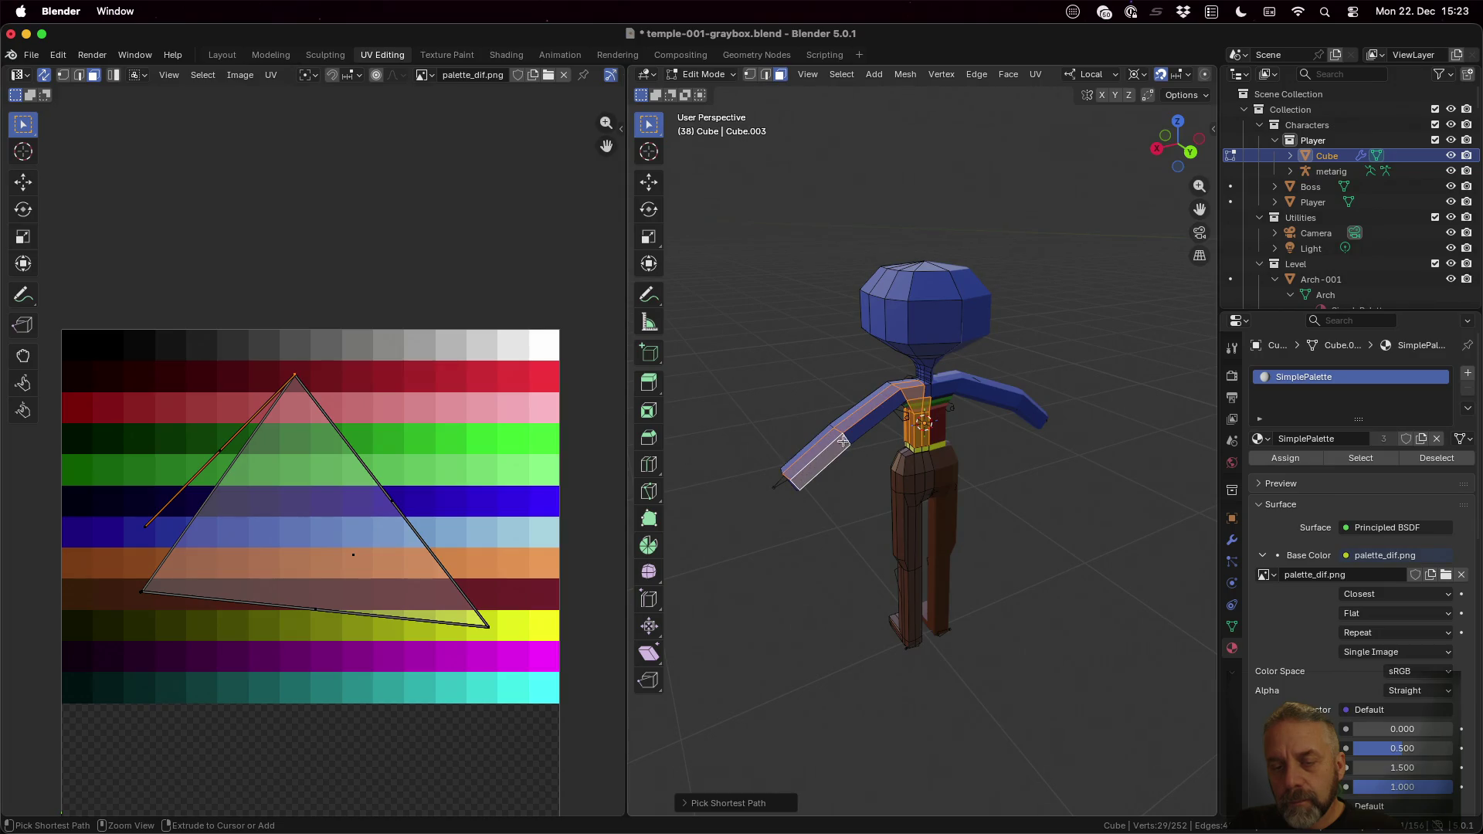
{"action": "mouse_move", "coordinate": [835, 444]}
{"action": "middle_mouse_down"}
{"action": "mouse_move", "coordinate": [814, 434]}
{"action": "mouse_move", "coordinate": [954, 367]}
{"action": "middle_mouse_up"}
{"action": "scroll", "coordinate": [956, 366], "scroll_direction": "up", "scroll_amount": 3}
{"action": "left_click", "coordinate": [956, 366], "text": "ctrl"}
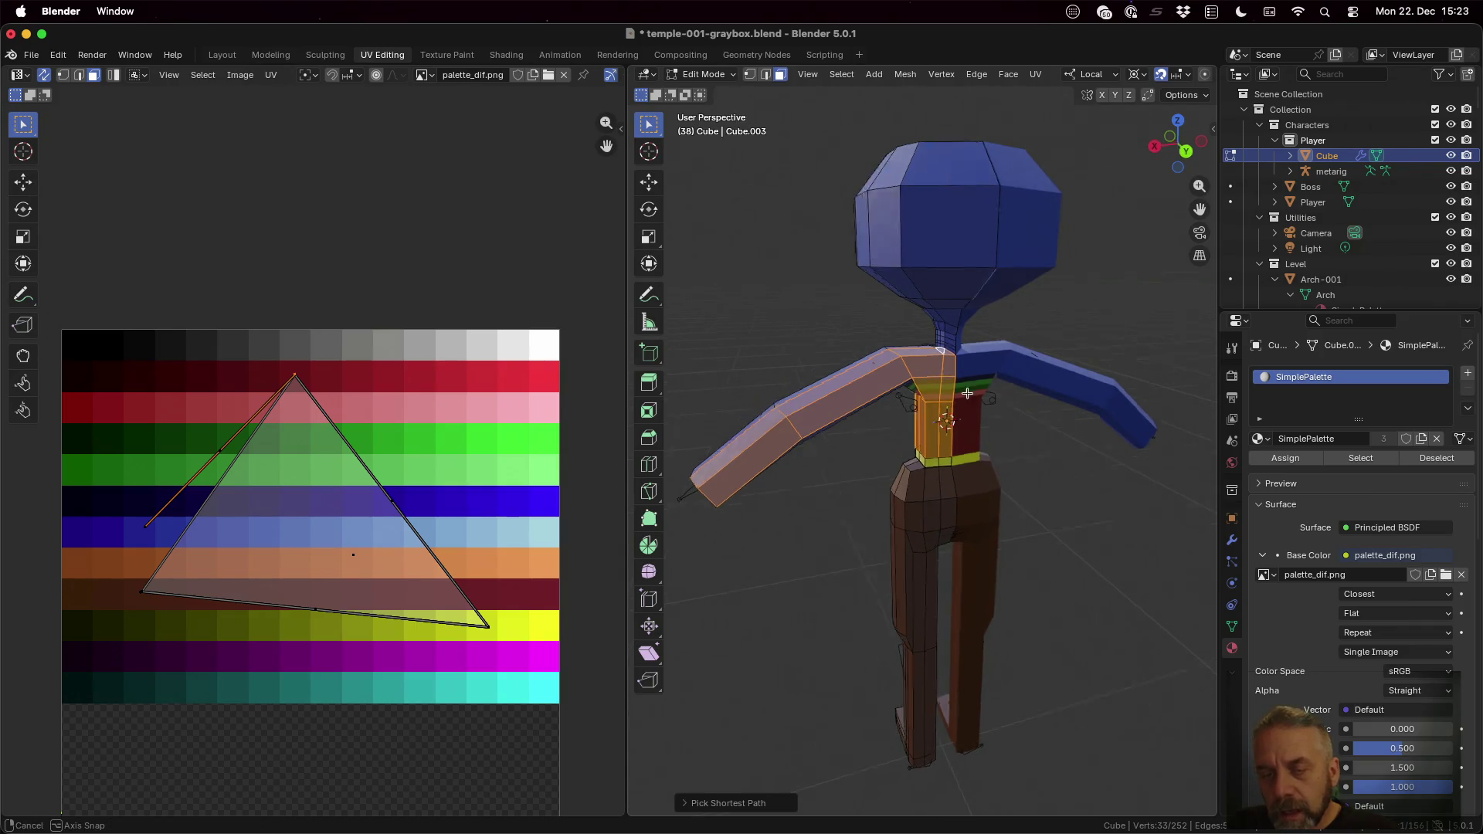
{"action": "middle_click_drag", "start_coordinate": [948, 352], "coordinate": [796, 380]}
{"action": "left_click", "coordinate": [796, 380], "text": "ctrl"}
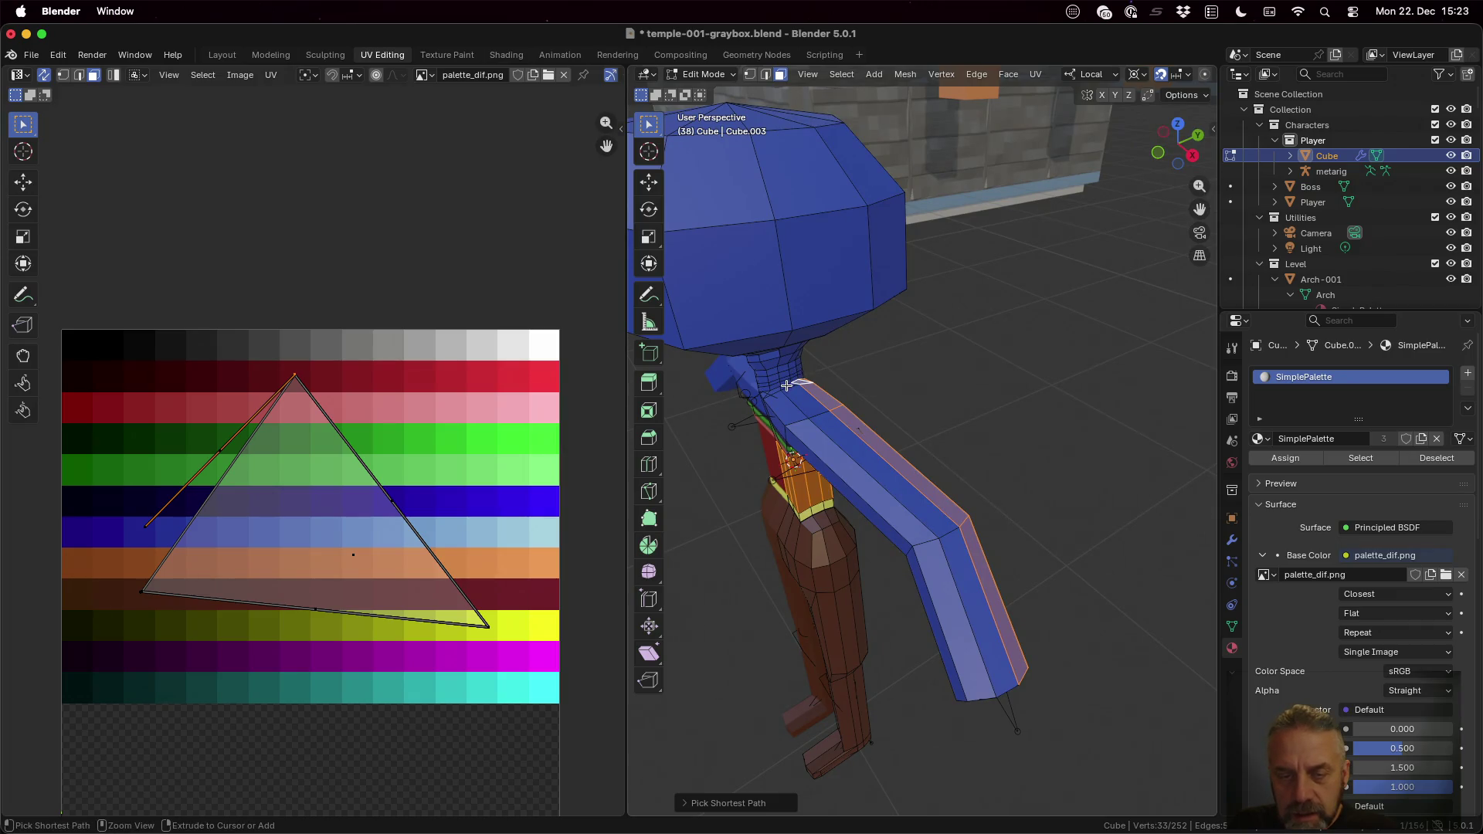
Step: Add the shoulder, upper-arm top and front, and forearm faces to the selection
{"action": "left_click", "coordinate": [772, 394]}
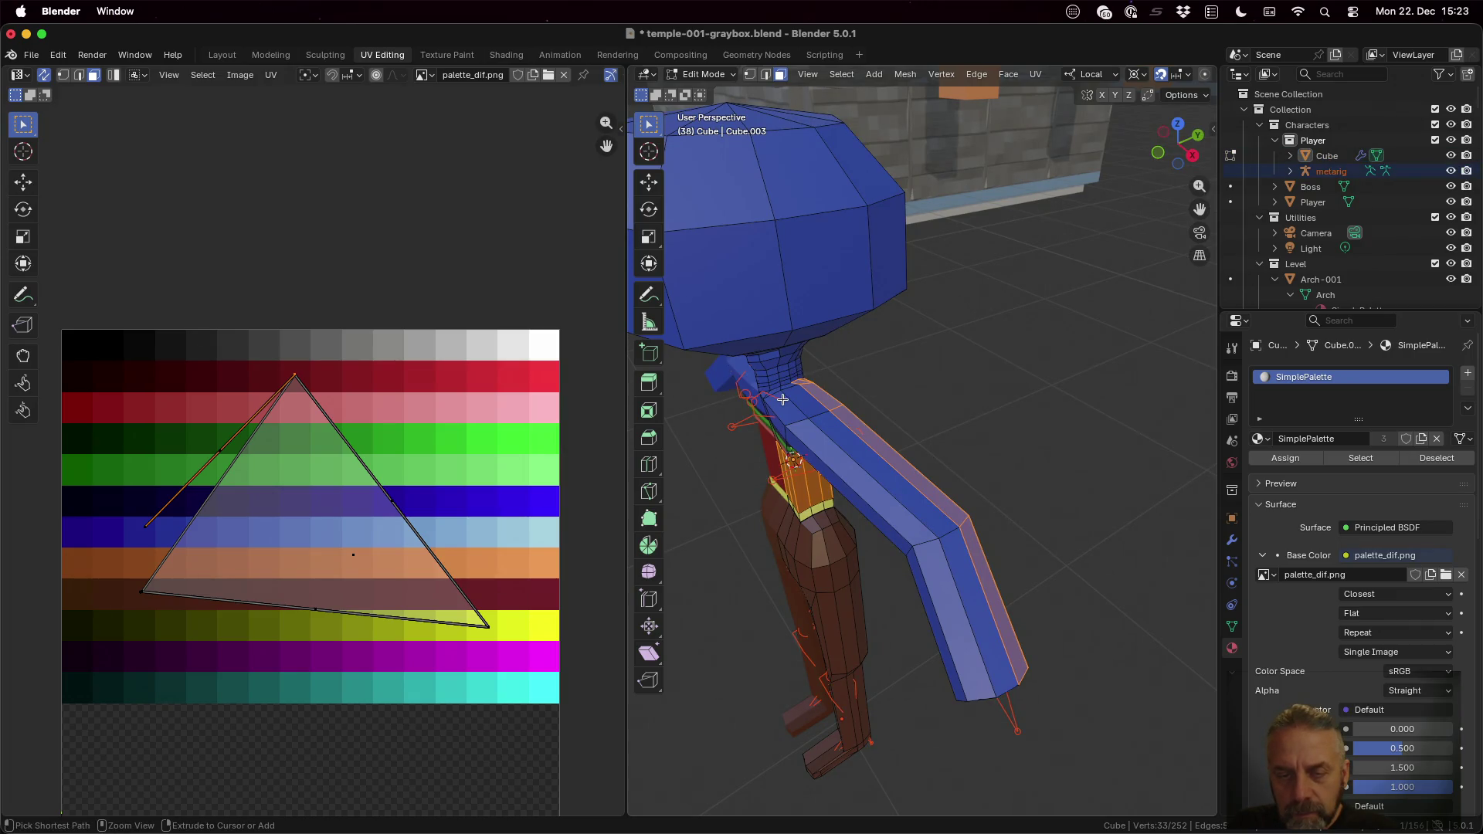
{"action": "left_click", "coordinate": [812, 421], "text": "ctrl"}
{"action": "key", "text": "ctrl"}
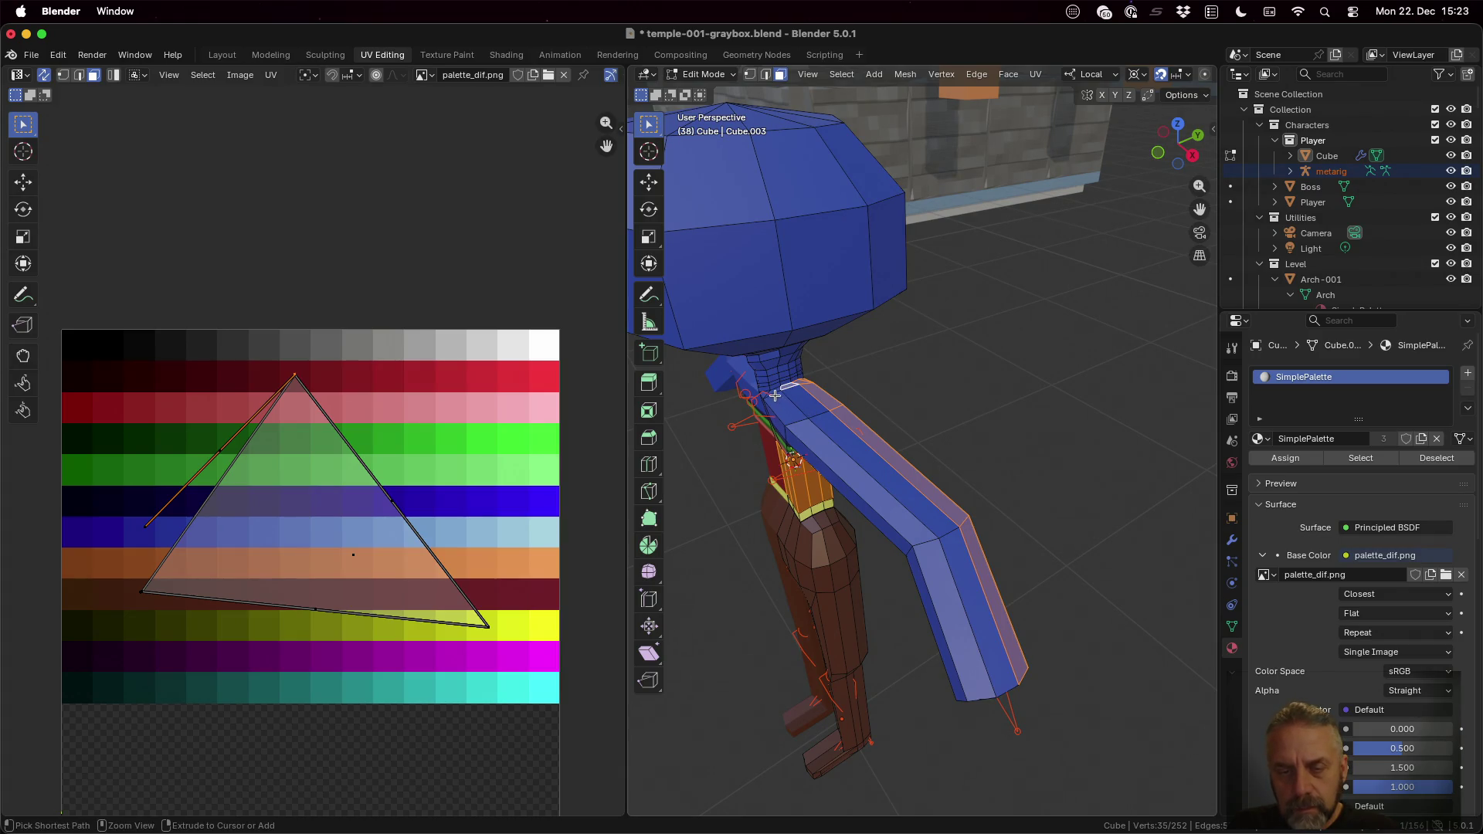
{"action": "left_click", "coordinate": [762, 399], "text": "ctrl"}
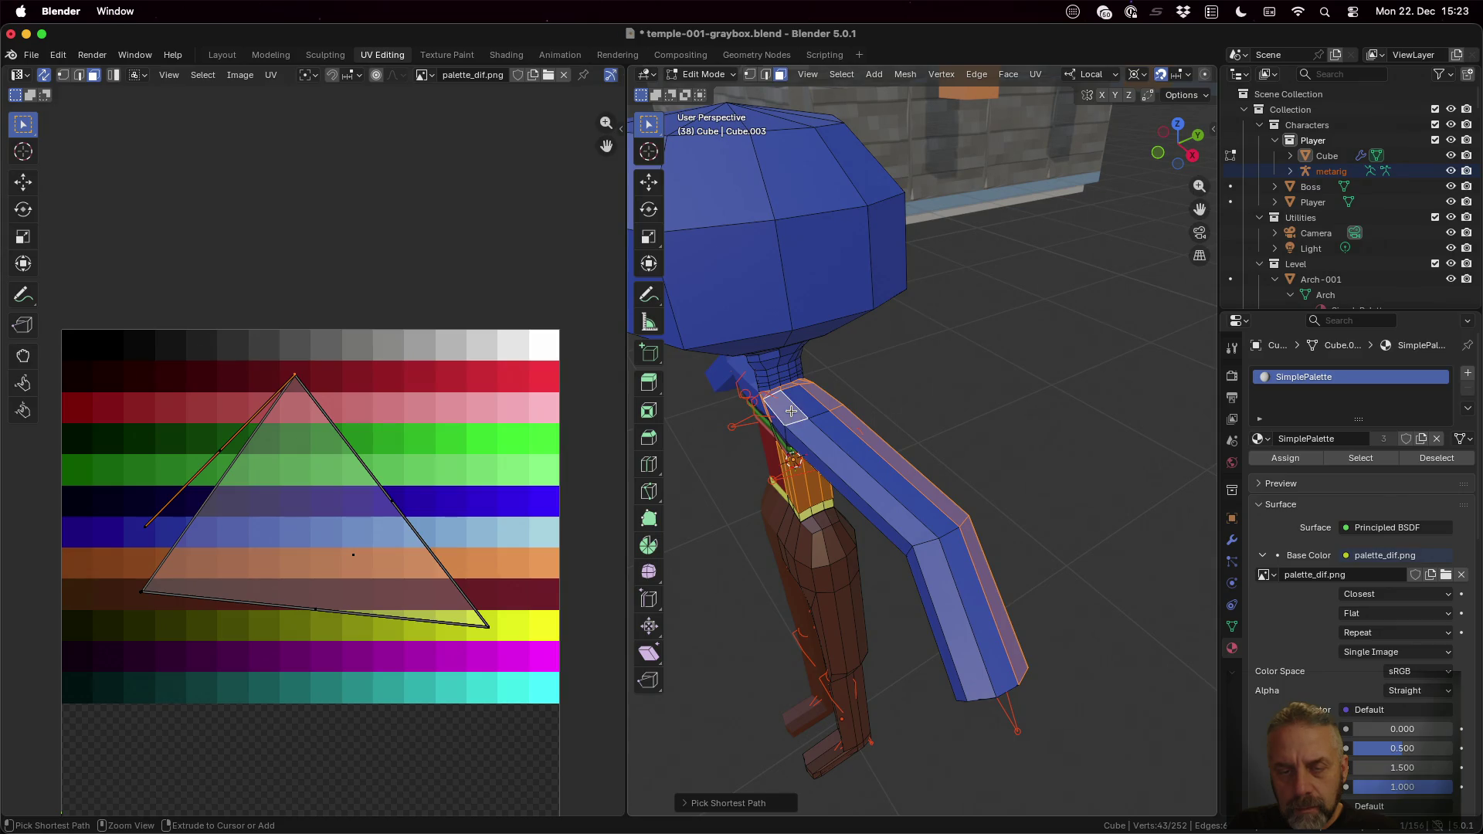
{"action": "left_click", "coordinate": [860, 438], "text": "ctrl"}
{"action": "left_click", "coordinate": [822, 456], "text": "ctrl"}
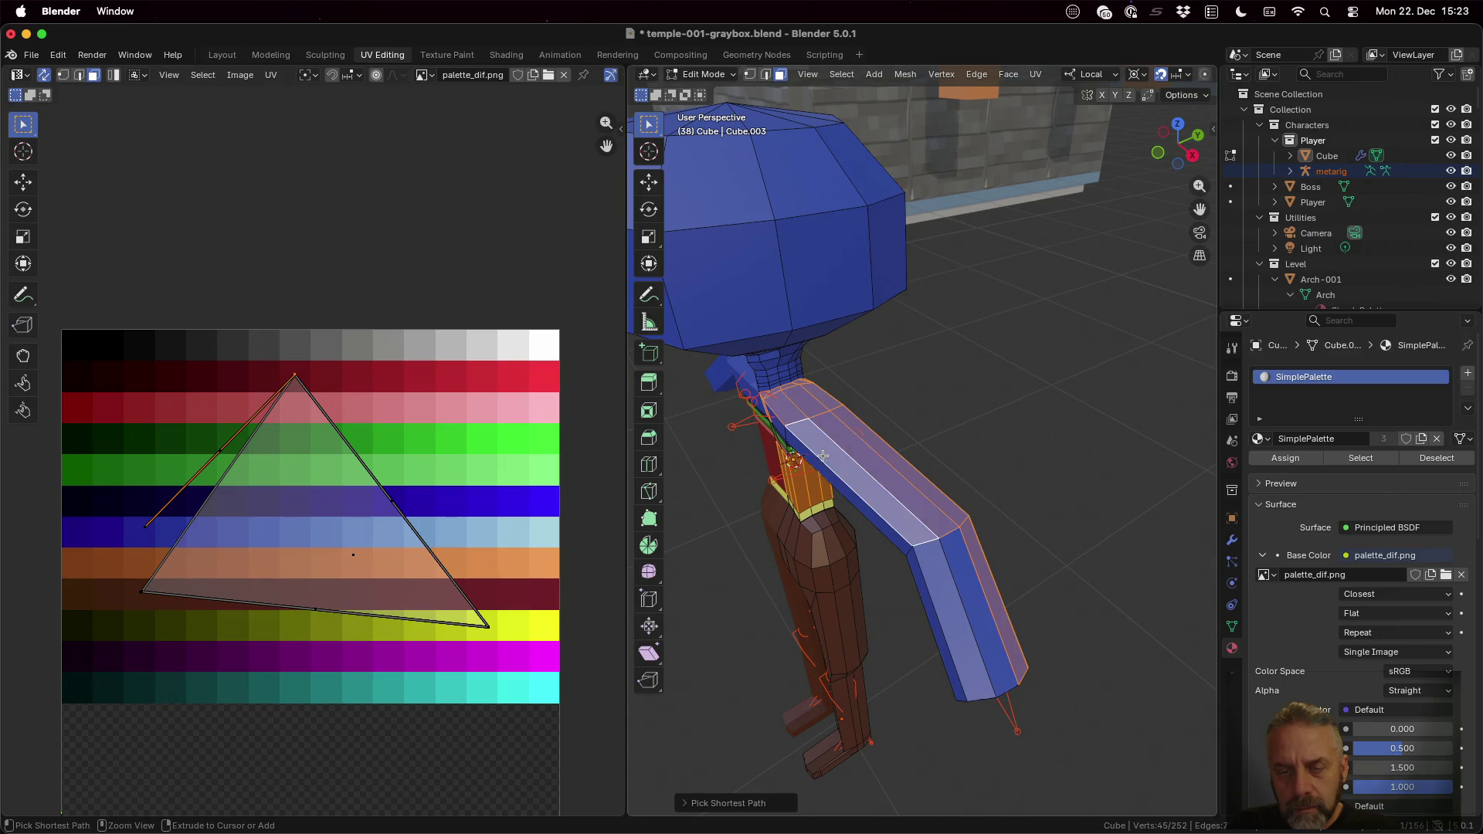
{"action": "left_click", "coordinate": [937, 547], "text": "ctrl"}
{"action": "middle_click_drag", "start_coordinate": [963, 564], "coordinate": [967, 469]}
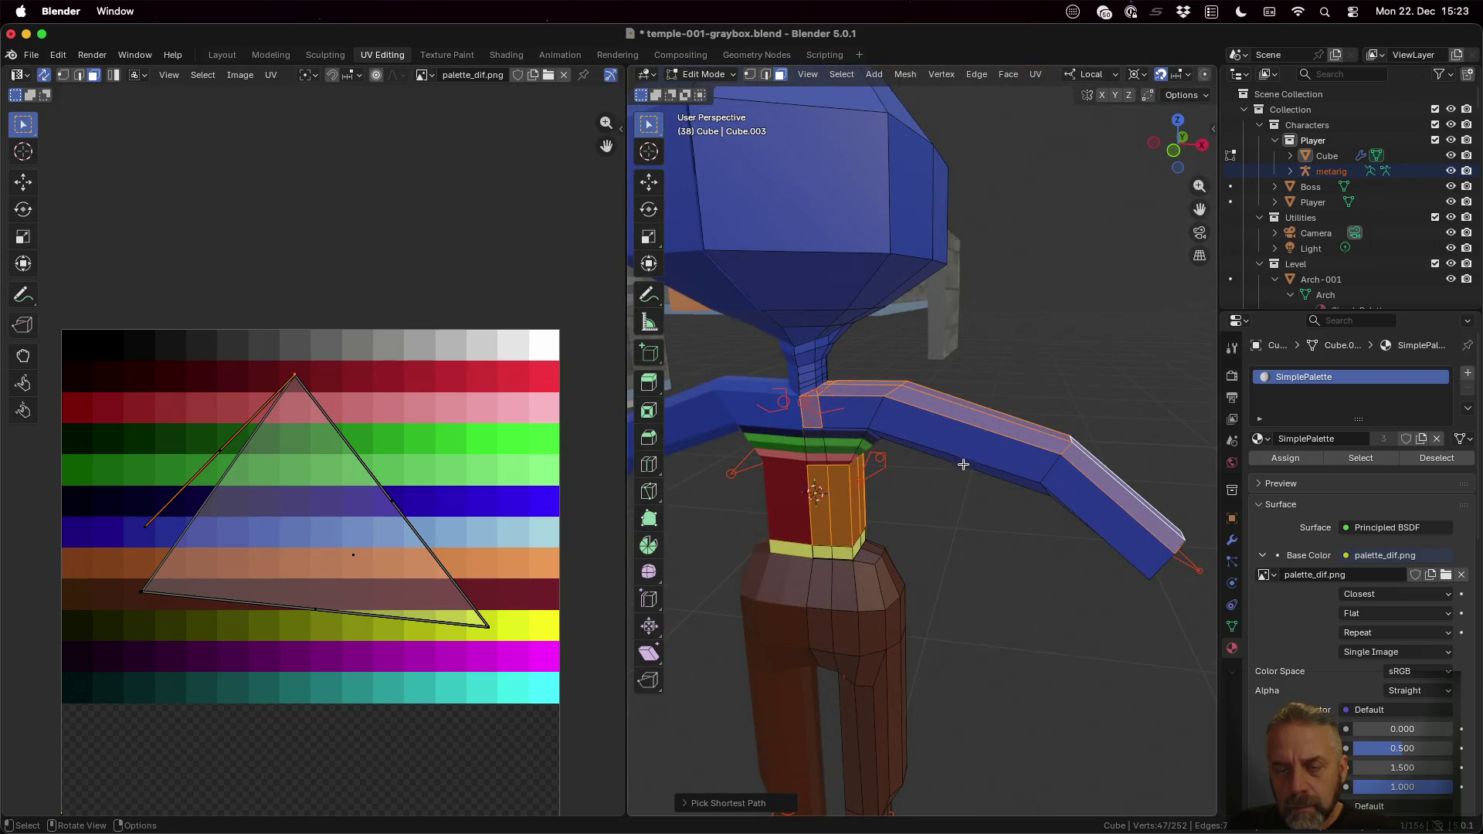
{"action": "left_click", "coordinate": [851, 417], "text": "ctrl"}
{"action": "left_click", "coordinate": [1072, 481], "text": "ctrl"}
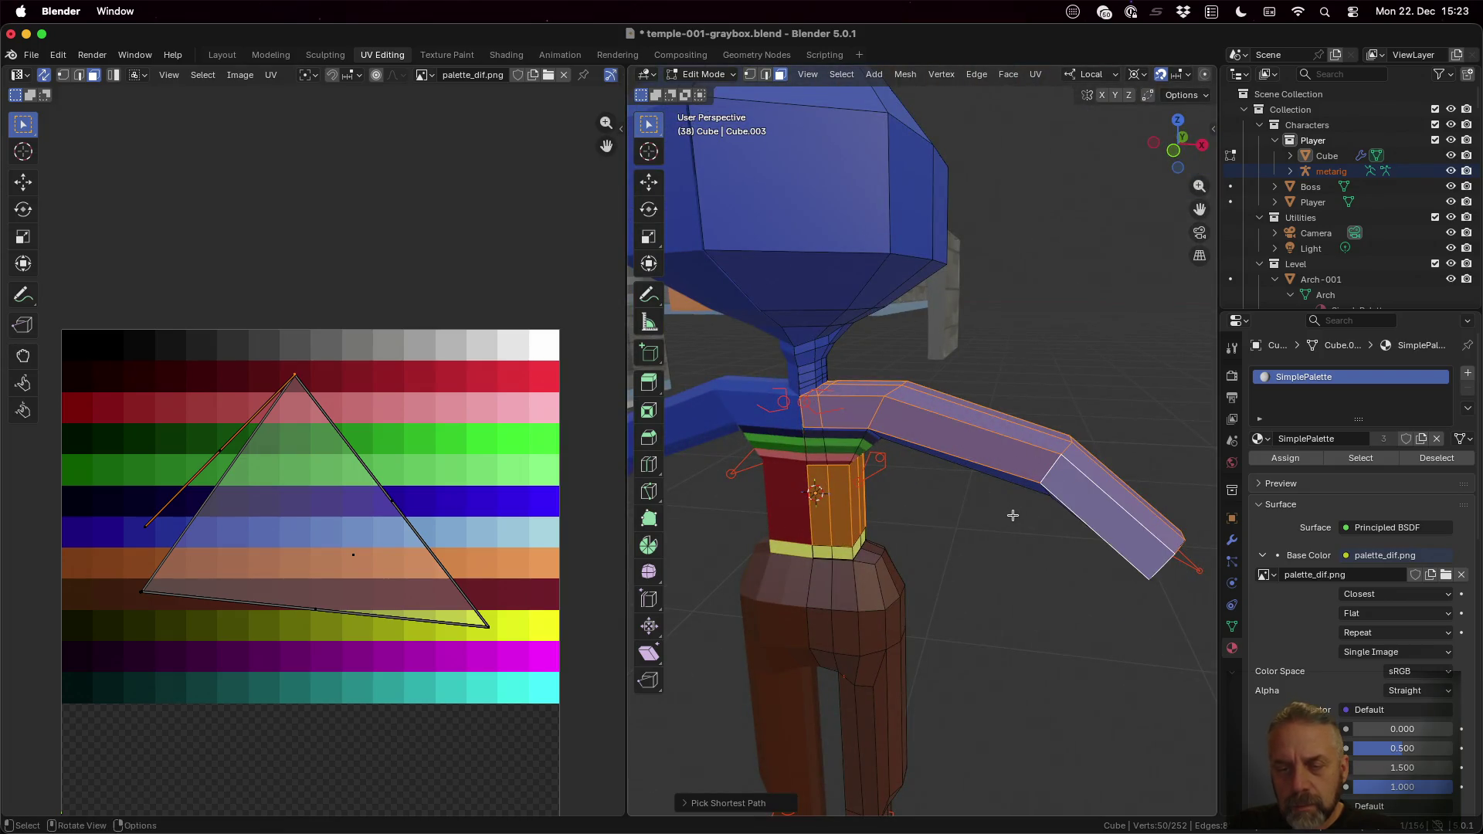
{"action": "middle_click_drag", "start_coordinate": [1010, 513], "coordinate": [1016, 464]}
Step: Pick up the remaining shoulder and arm-underside faces and inspect the selection from several angles
{"action": "left_click", "coordinate": [827, 374], "text": "ctrl"}
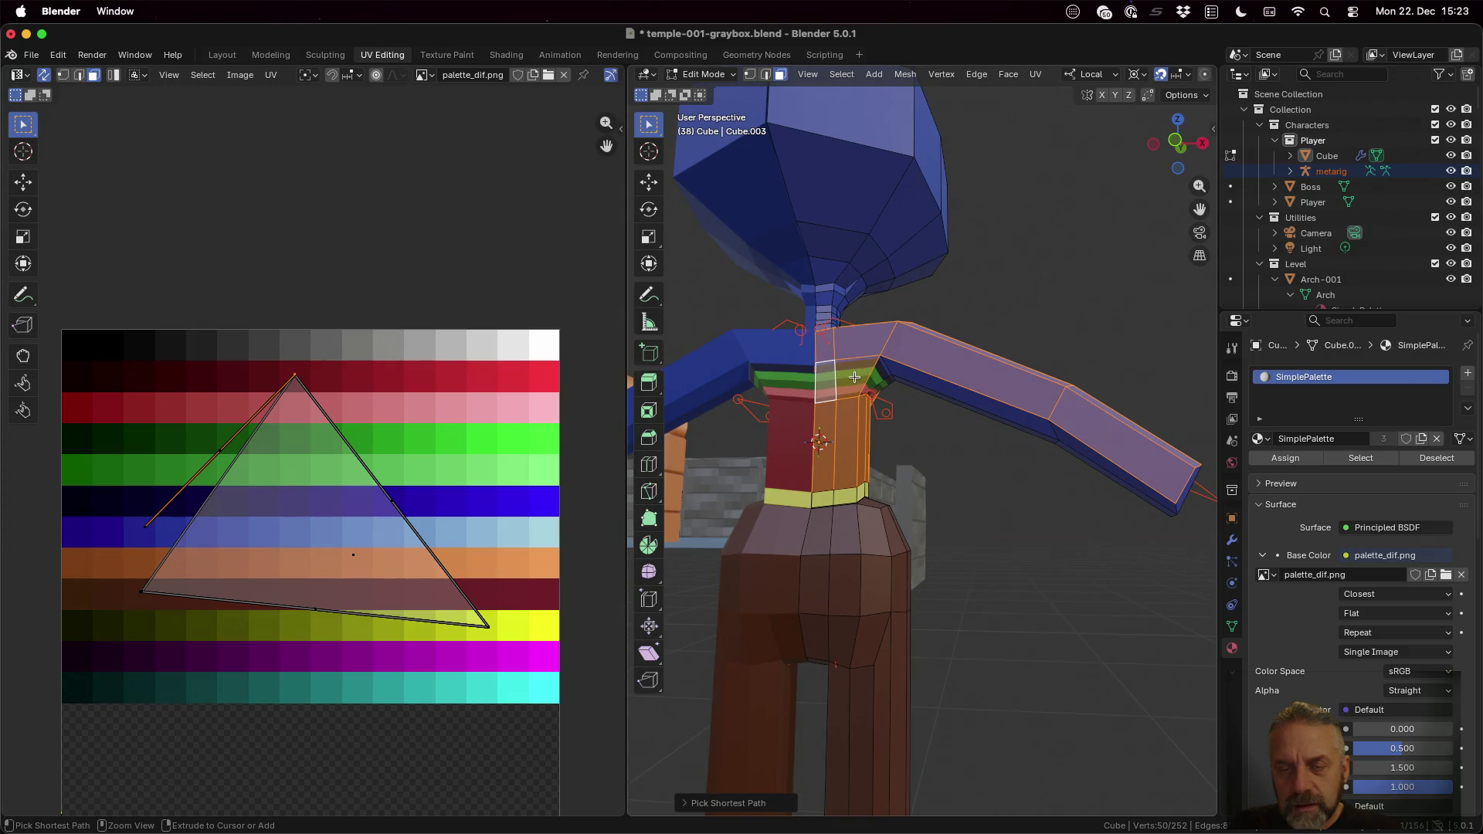
{"action": "left_click", "coordinate": [878, 373], "text": "ctrl"}
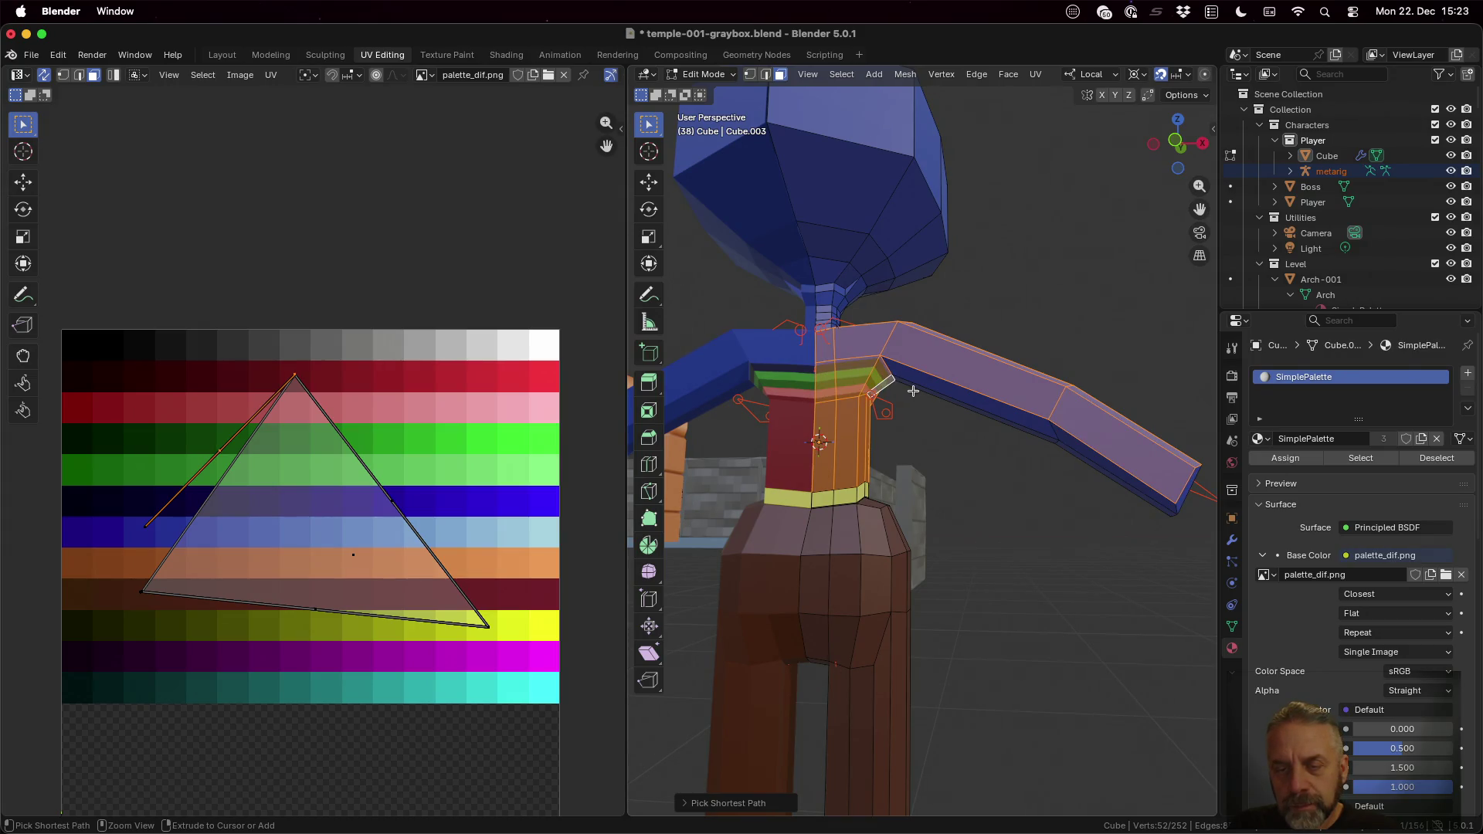
{"action": "left_click", "coordinate": [1078, 446], "text": "ctrl"}
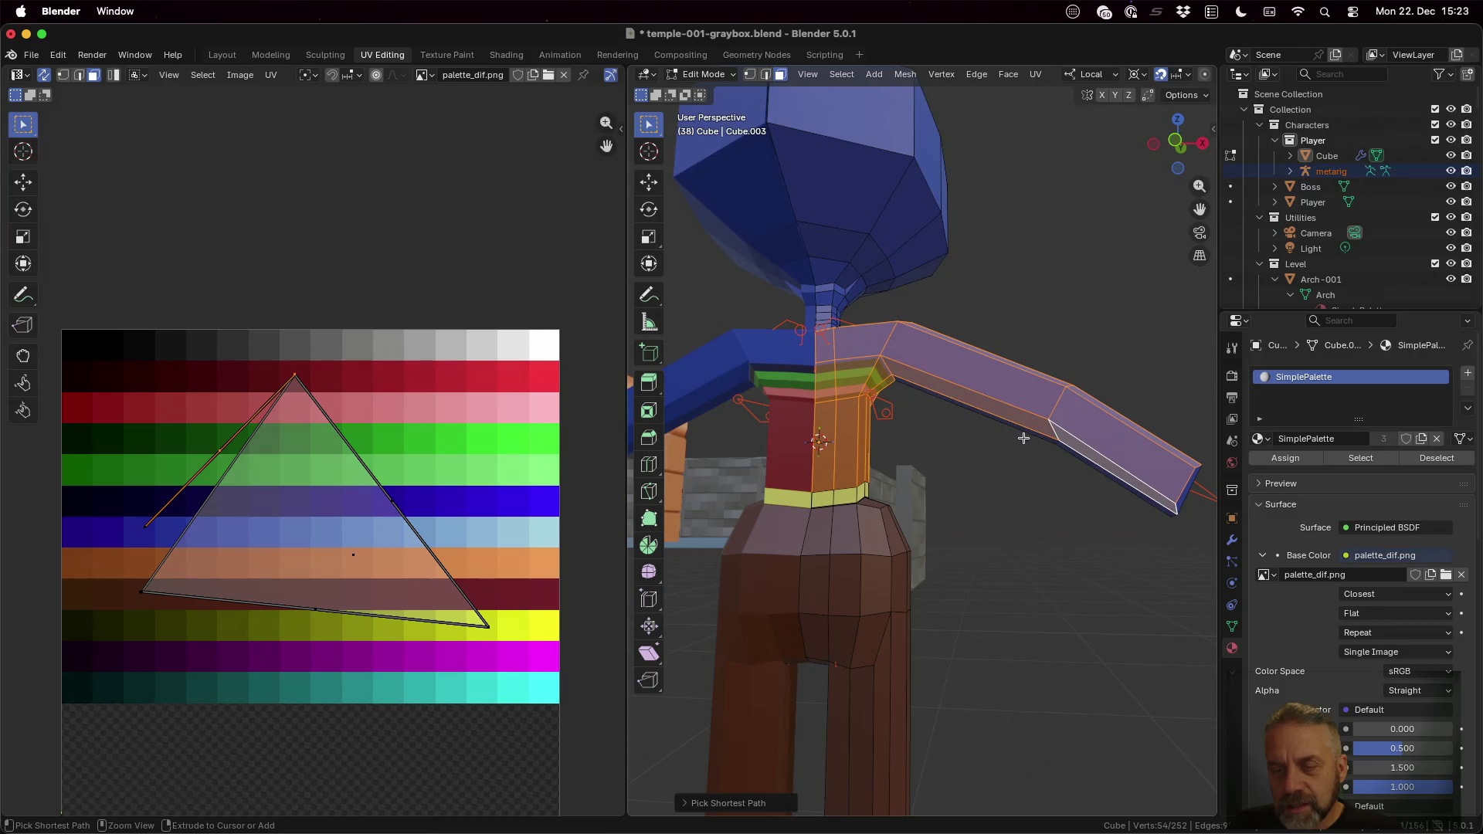
{"action": "left_click", "coordinate": [1021, 426], "text": "ctrl"}
{"action": "mouse_move", "coordinate": [1021, 426]}
{"action": "middle_mouse_down"}
{"action": "mouse_move", "coordinate": [966, 414]}
{"action": "mouse_move", "coordinate": [877, 455]}
{"action": "middle_mouse_up"}
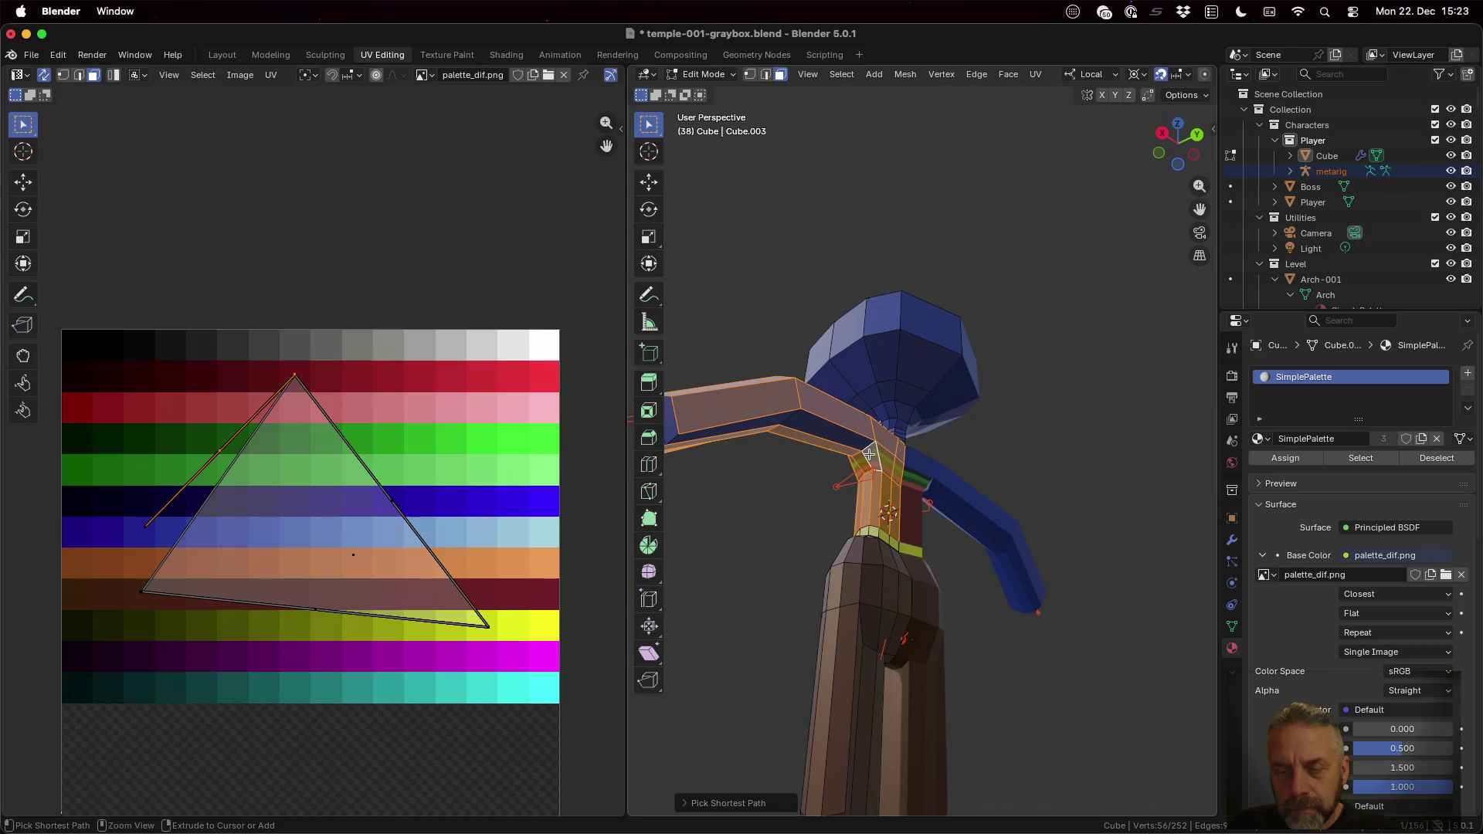
{"action": "middle_click_drag", "start_coordinate": [749, 428], "coordinate": [809, 401]}
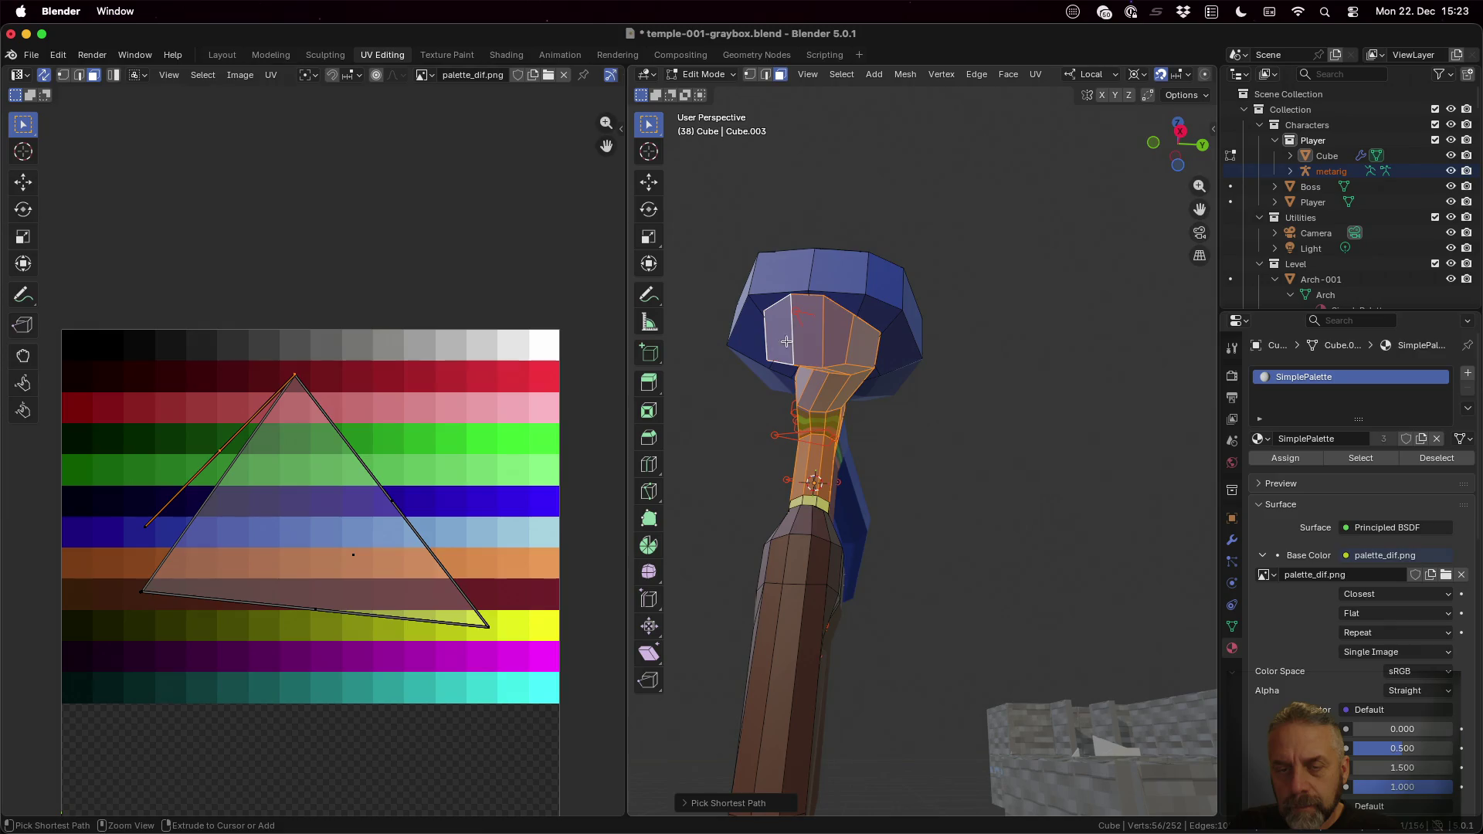
{"action": "middle_click_drag", "start_coordinate": [819, 376], "coordinate": [971, 461]}
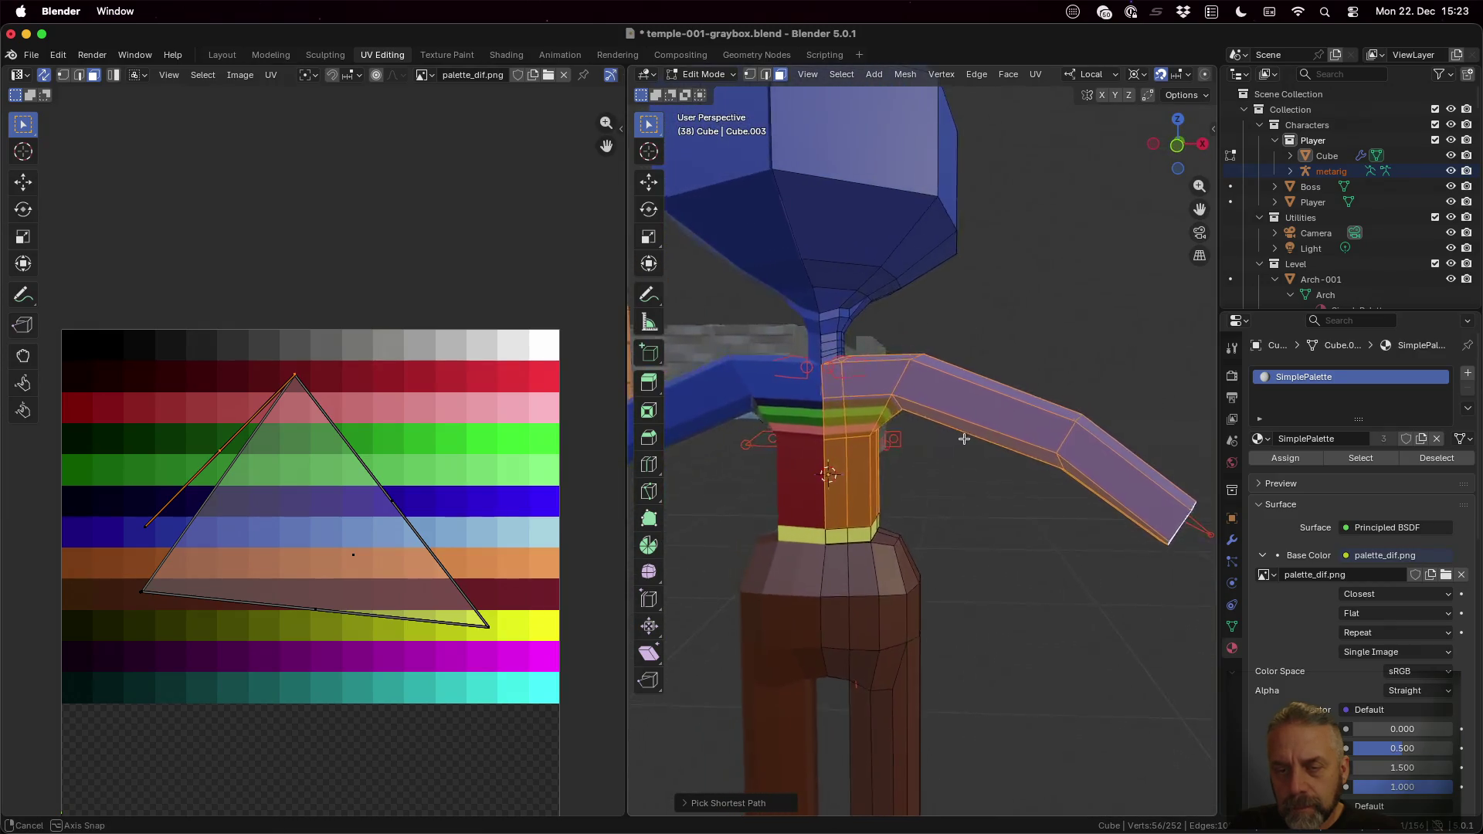
Step: Move the selected torso-half and arm UVs onto the orange palette swatches and inspect the arm
{"action": "key", "text": "s"}
{"action": "key", "text": "Return"}
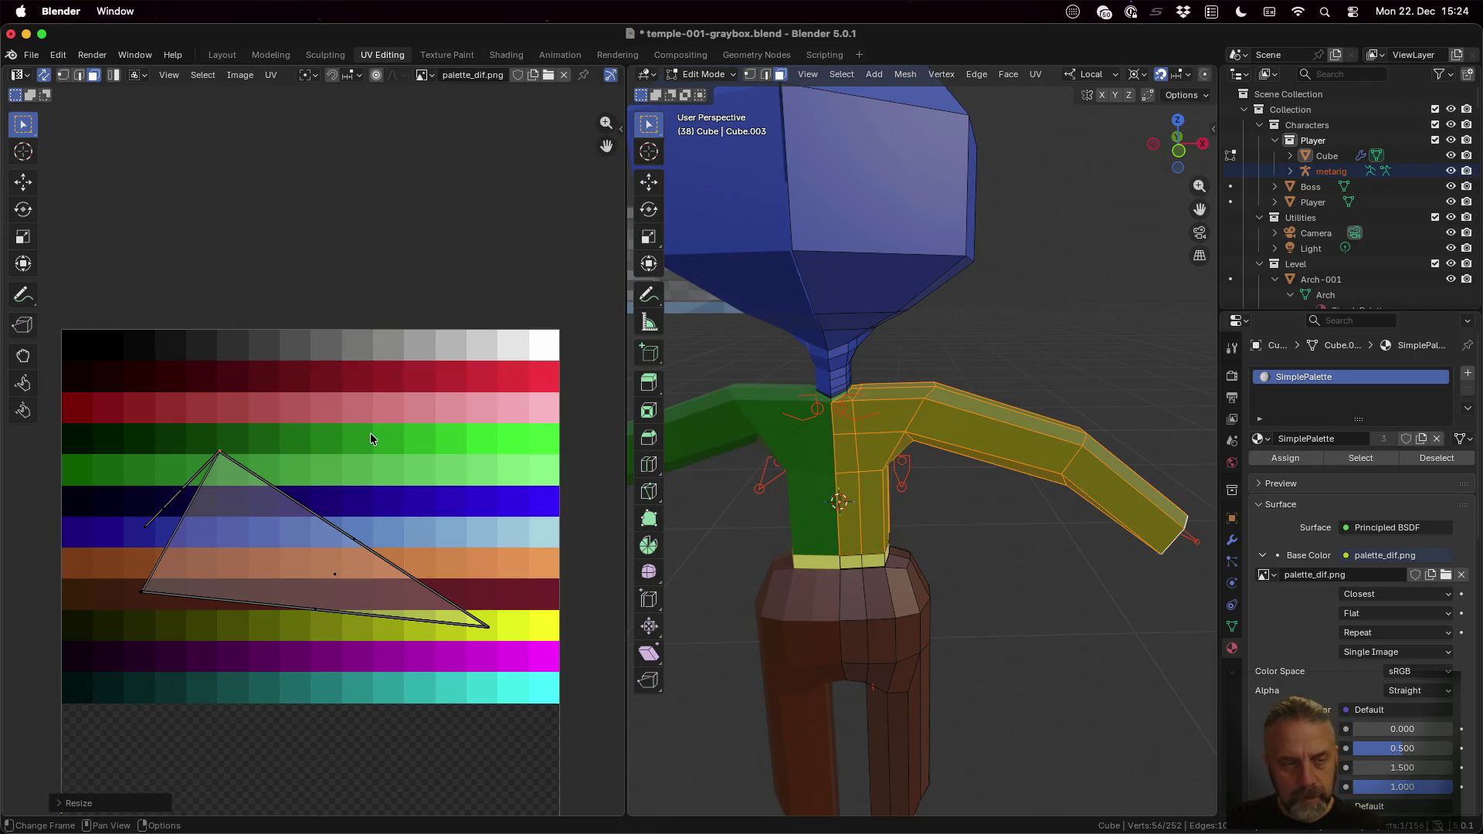
{"action": "key", "text": "g"}
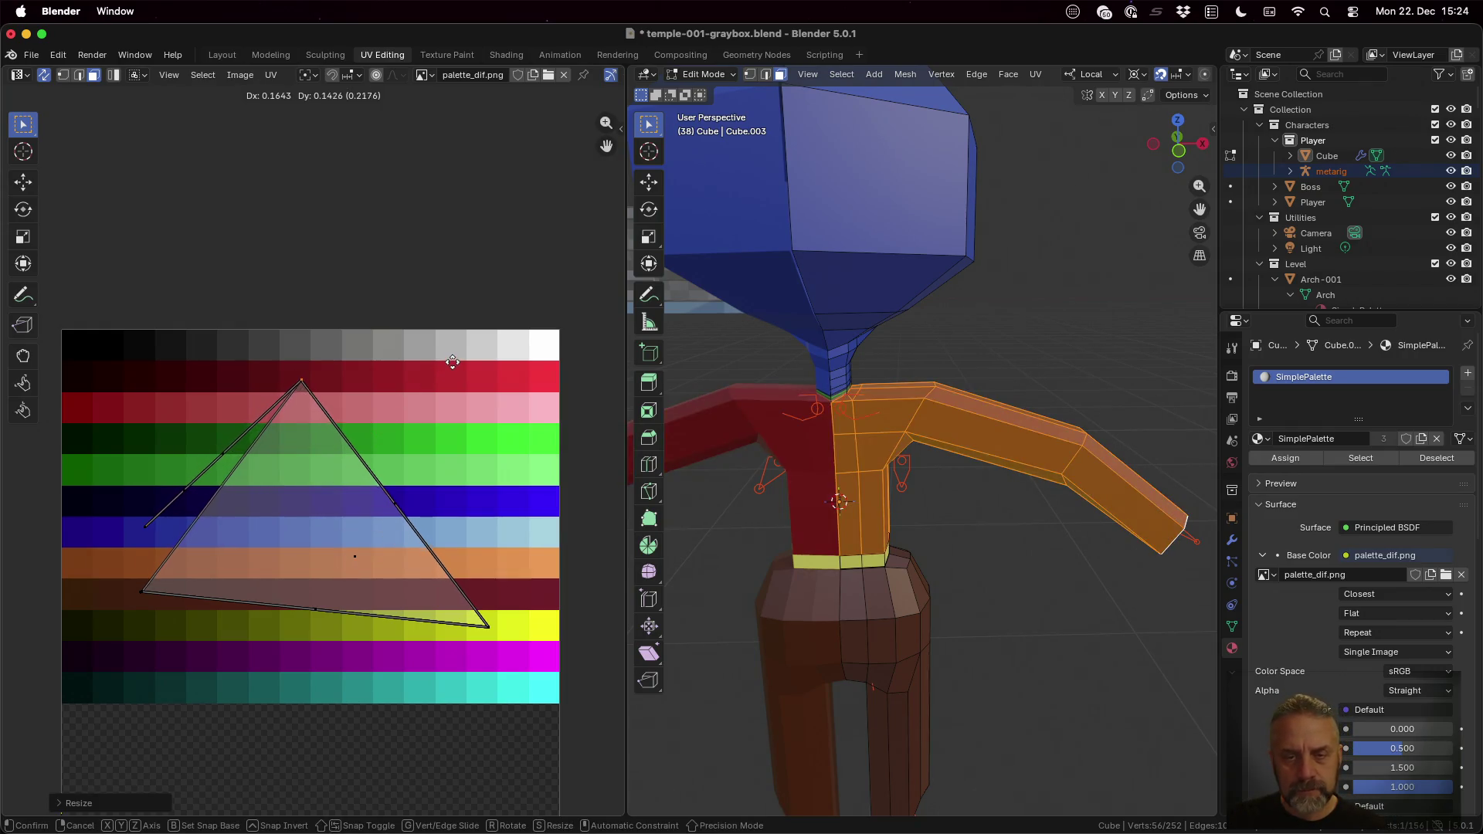
{"action": "left_click", "coordinate": [389, 362]}
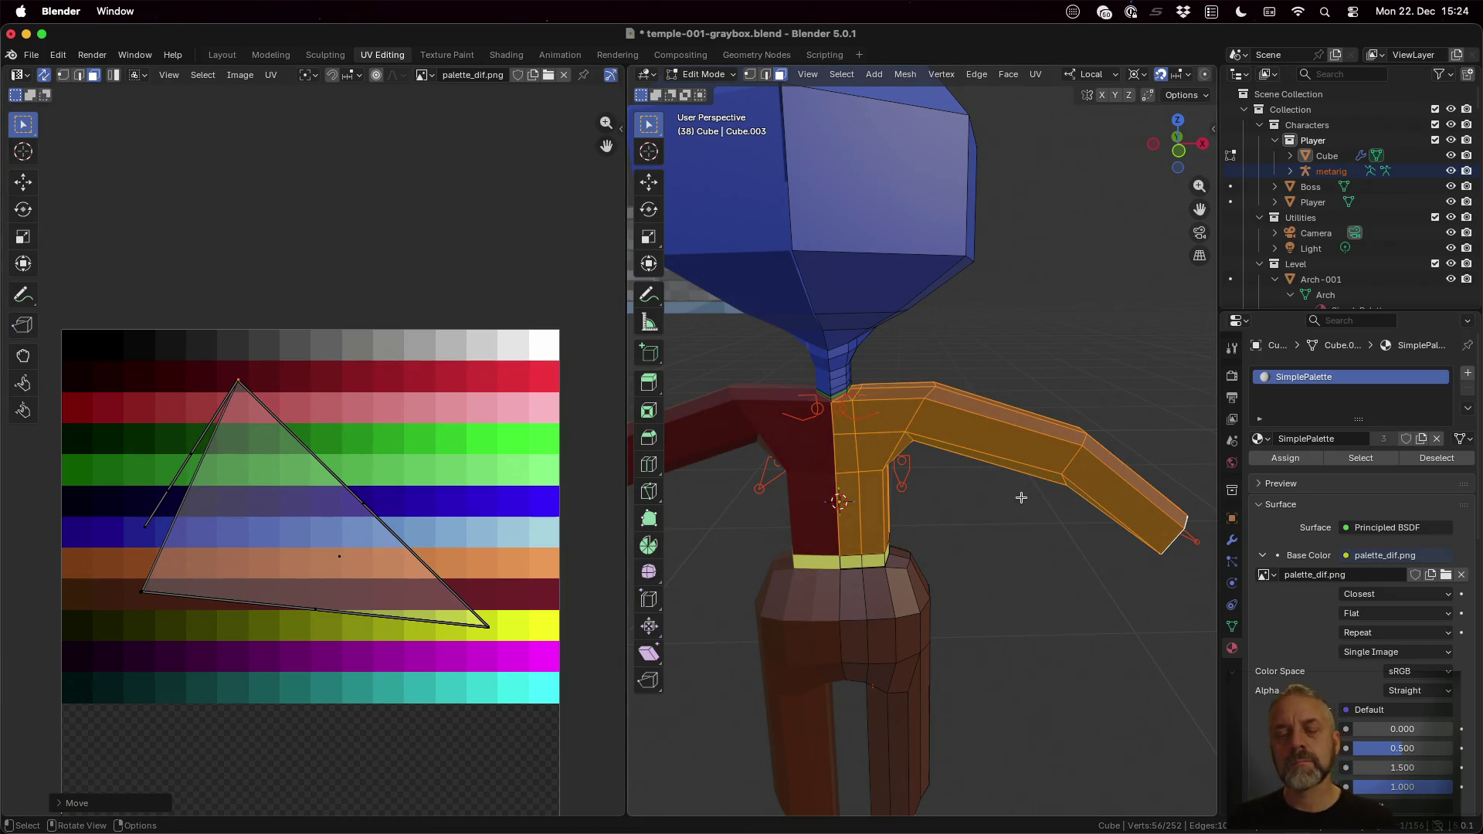
{"action": "scroll", "coordinate": [1020, 497], "scroll_direction": "down", "scroll_amount": 5}
{"action": "mouse_move", "coordinate": [1008, 446]}
{"action": "middle_mouse_down"}
{"action": "mouse_move", "coordinate": [801, 386]}
{"action": "mouse_move", "coordinate": [849, 329]}
{"action": "mouse_move", "coordinate": [846, 298]}
{"action": "mouse_move", "coordinate": [820, 308]}
{"action": "middle_mouse_up"}
{"action": "scroll", "coordinate": [801, 386], "scroll_direction": "up", "scroll_amount": 4}
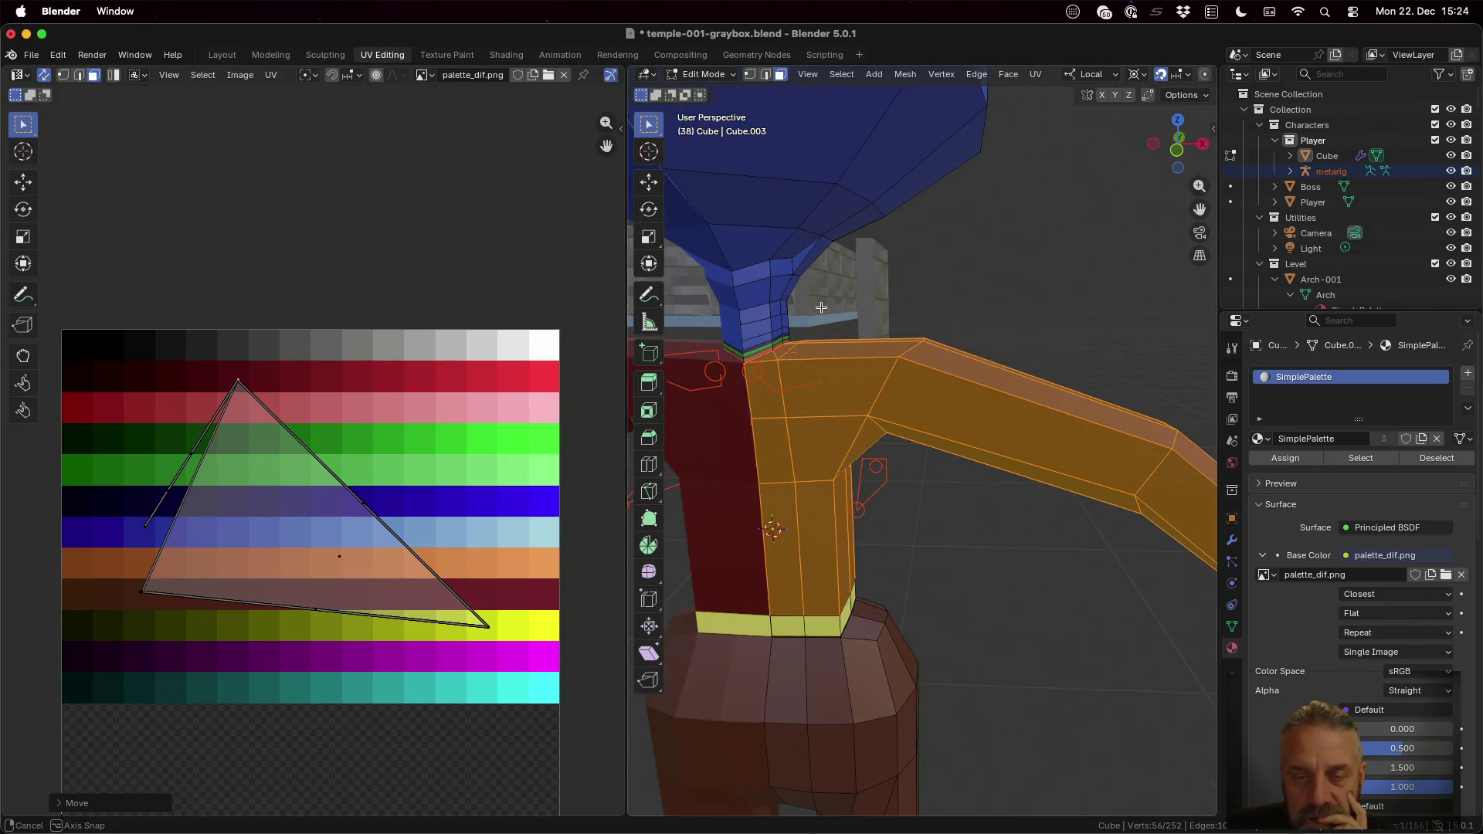
{"action": "scroll", "coordinate": [820, 308], "scroll_direction": "down", "scroll_amount": 2}
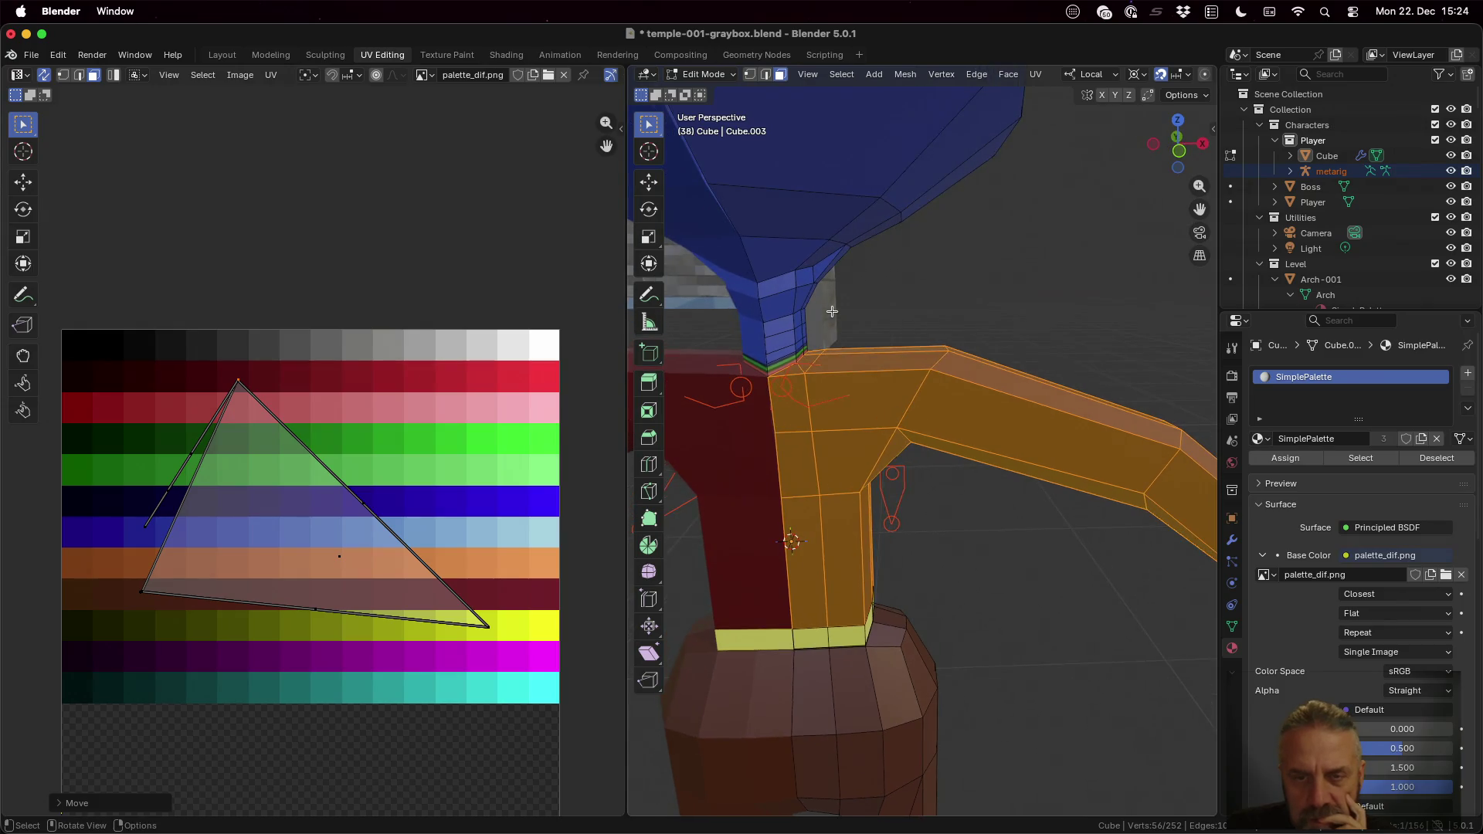
{"action": "scroll", "coordinate": [830, 310], "scroll_direction": "down", "scroll_amount": 3}
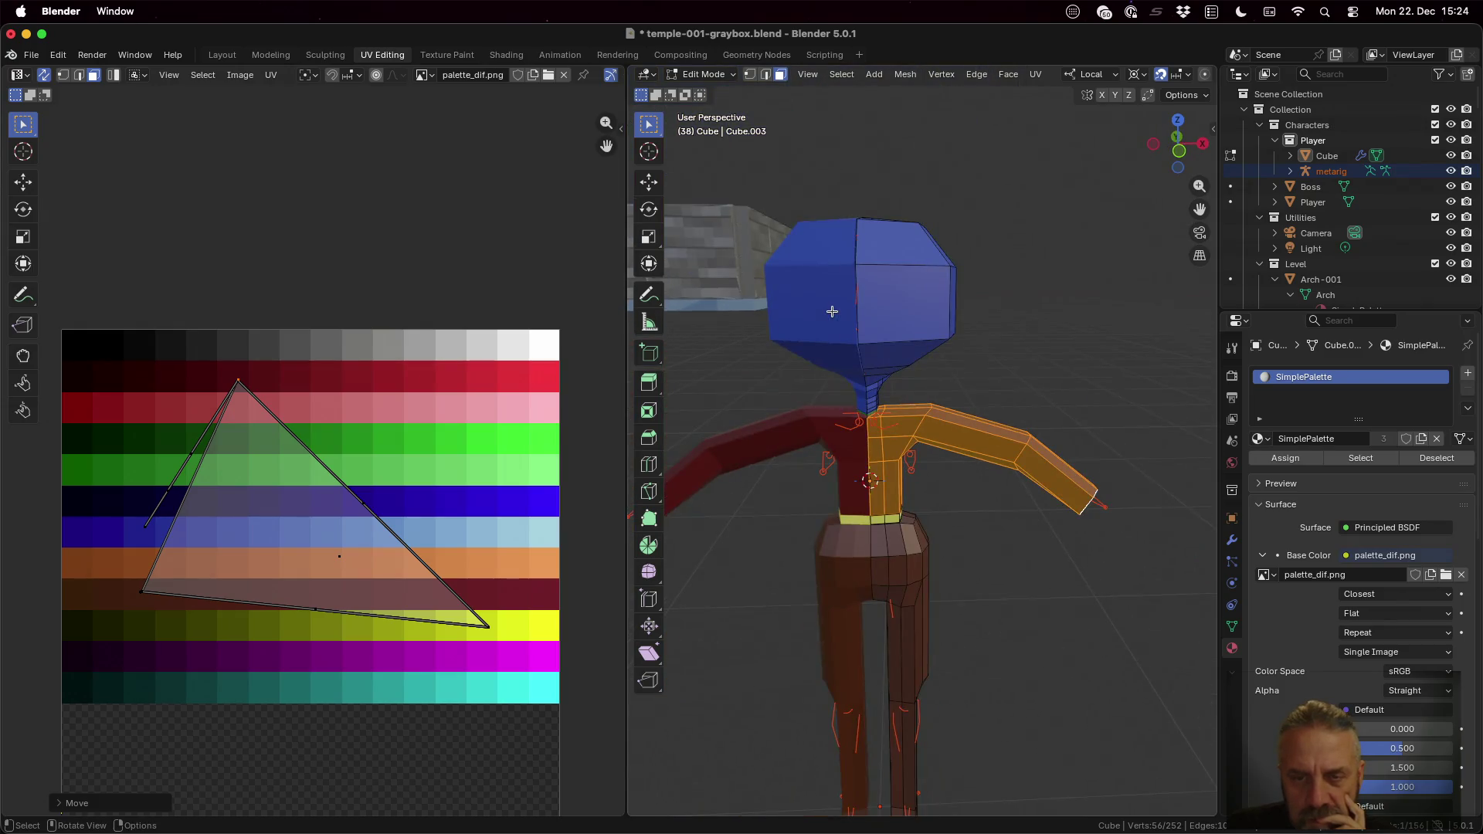
Step: Switch to a front view and widen the 3D viewport at the UV Editor's expense
{"action": "left_click", "coordinate": [1178, 151]}
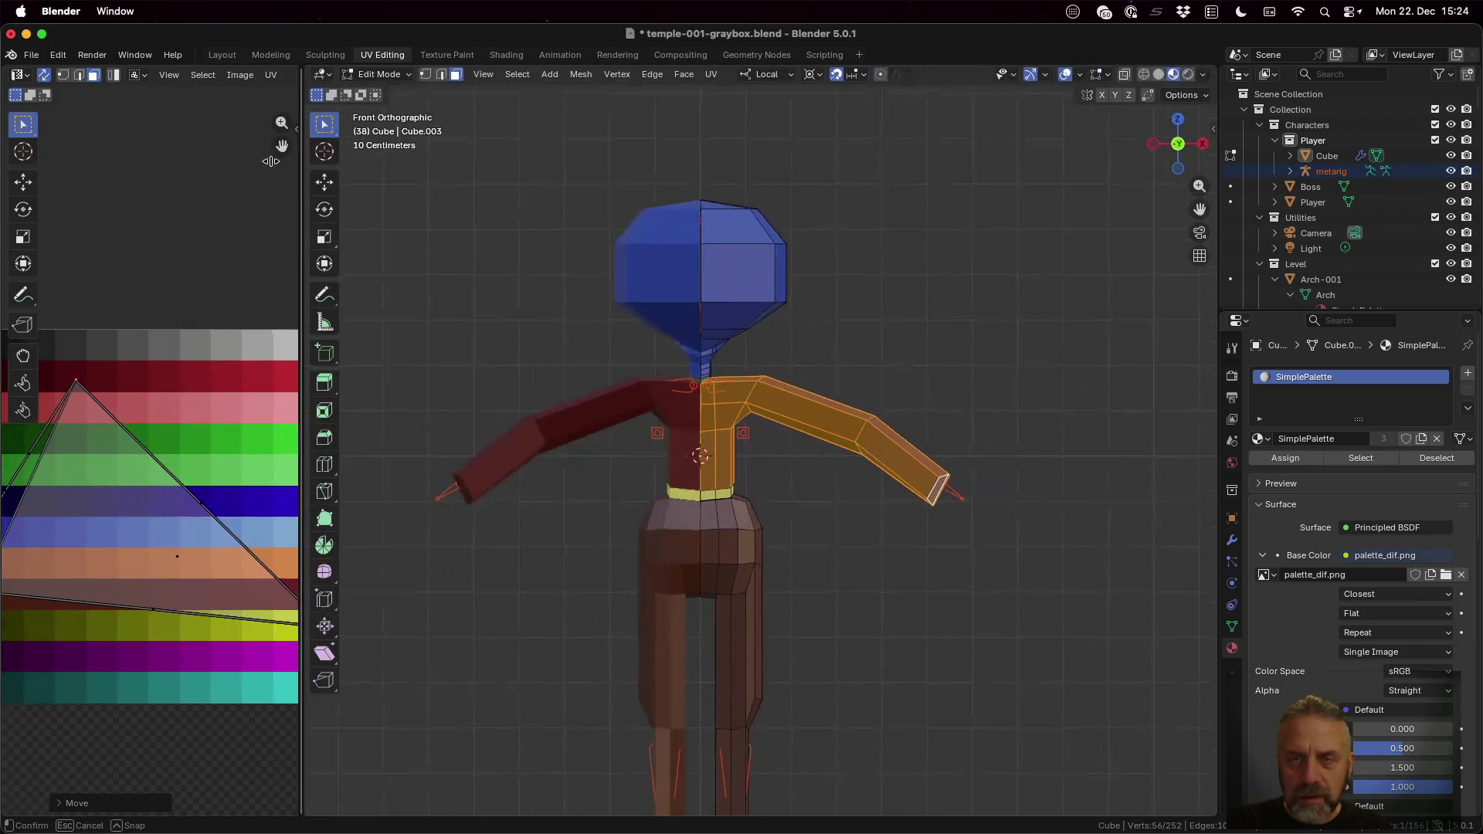
{"action": "left_click_drag", "start_coordinate": [628, 159], "coordinate": [188, 158]}
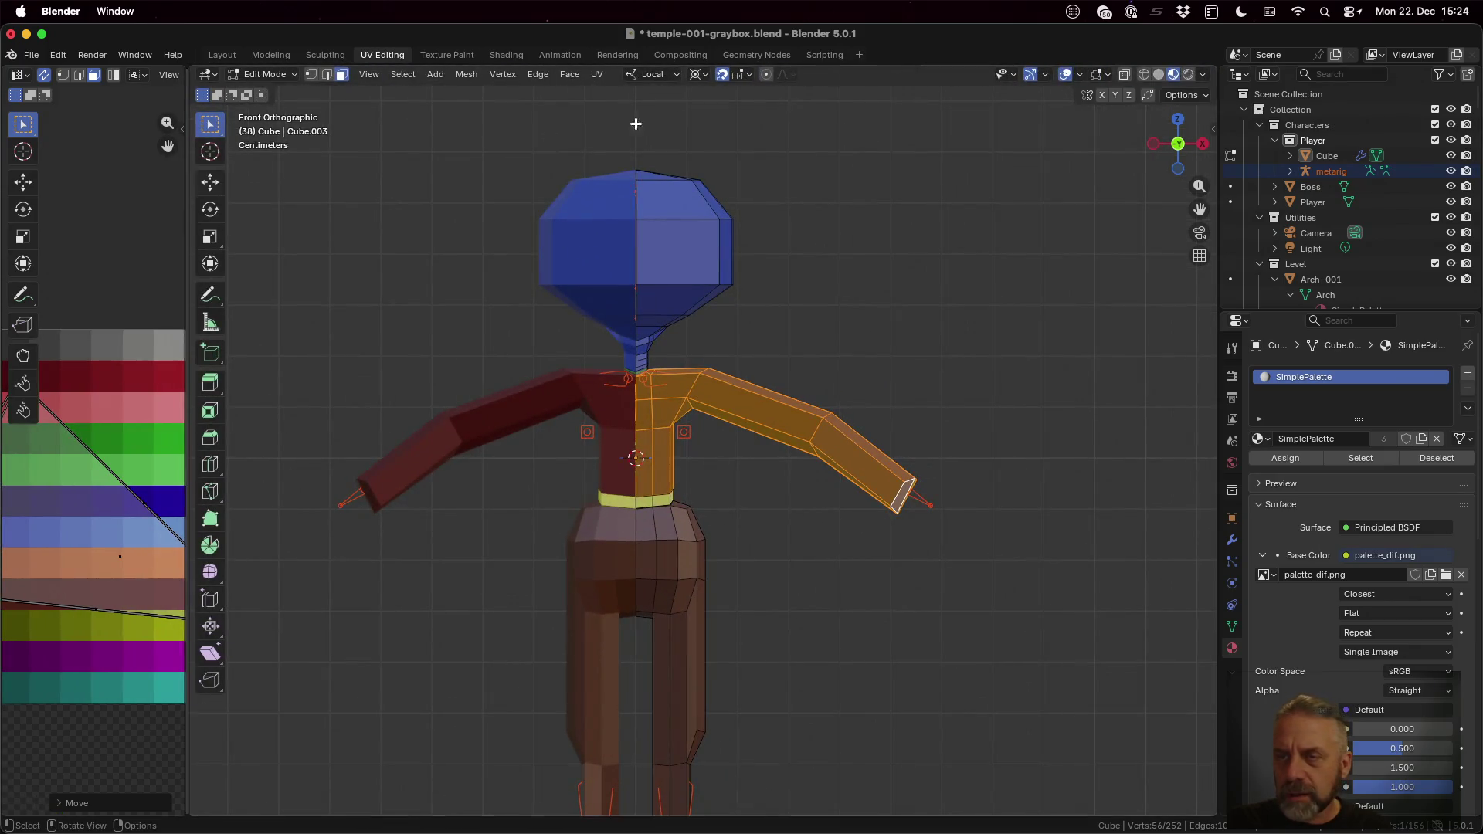
Step: In vertex mode, box-select the right half of the head and enlarge the UV view
{"action": "key", "text": "1"}
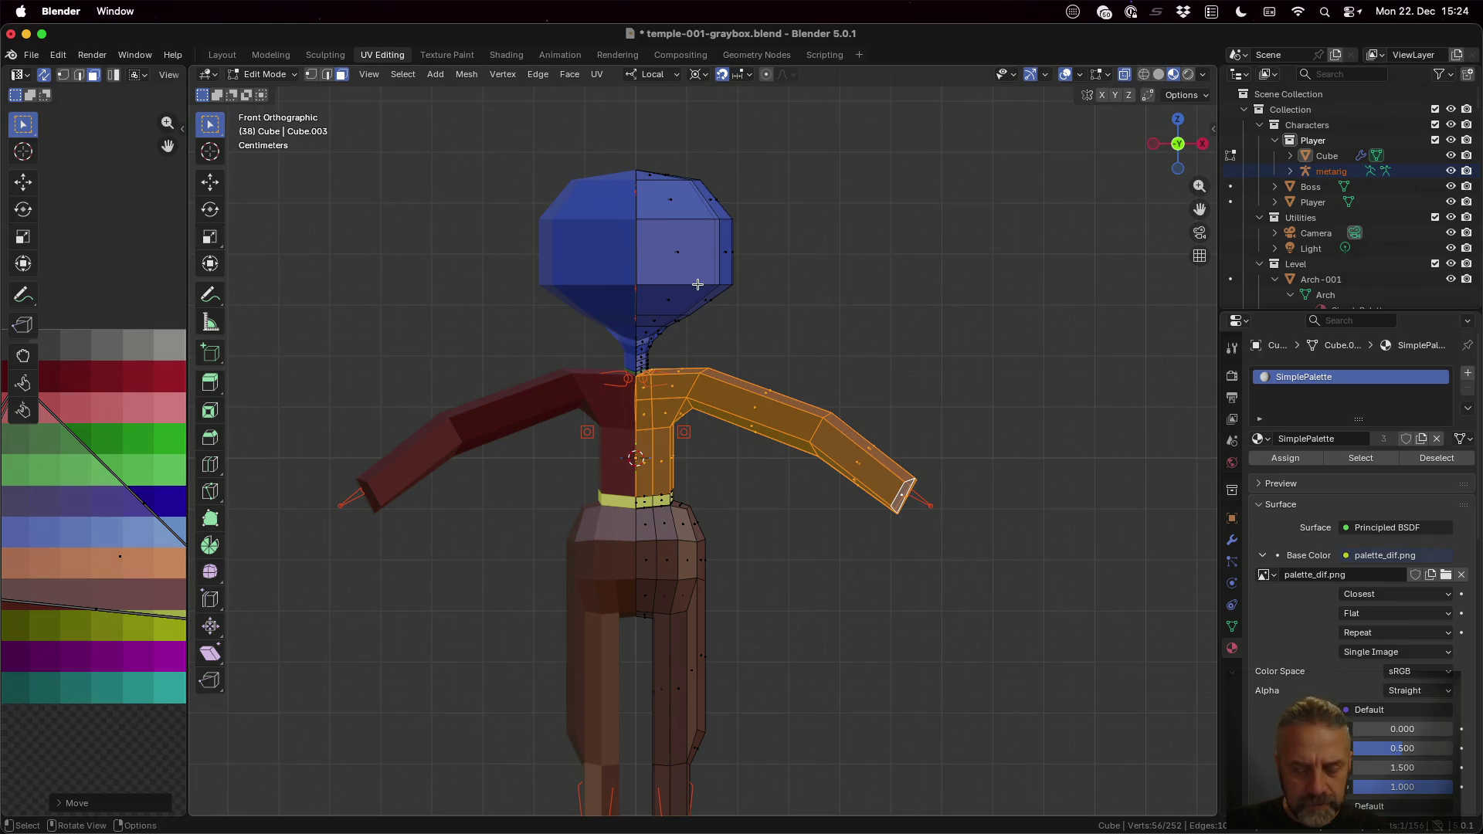
{"action": "key", "text": "a"}
{"action": "key", "text": "alt+a"}
{"action": "key", "text": "b"}
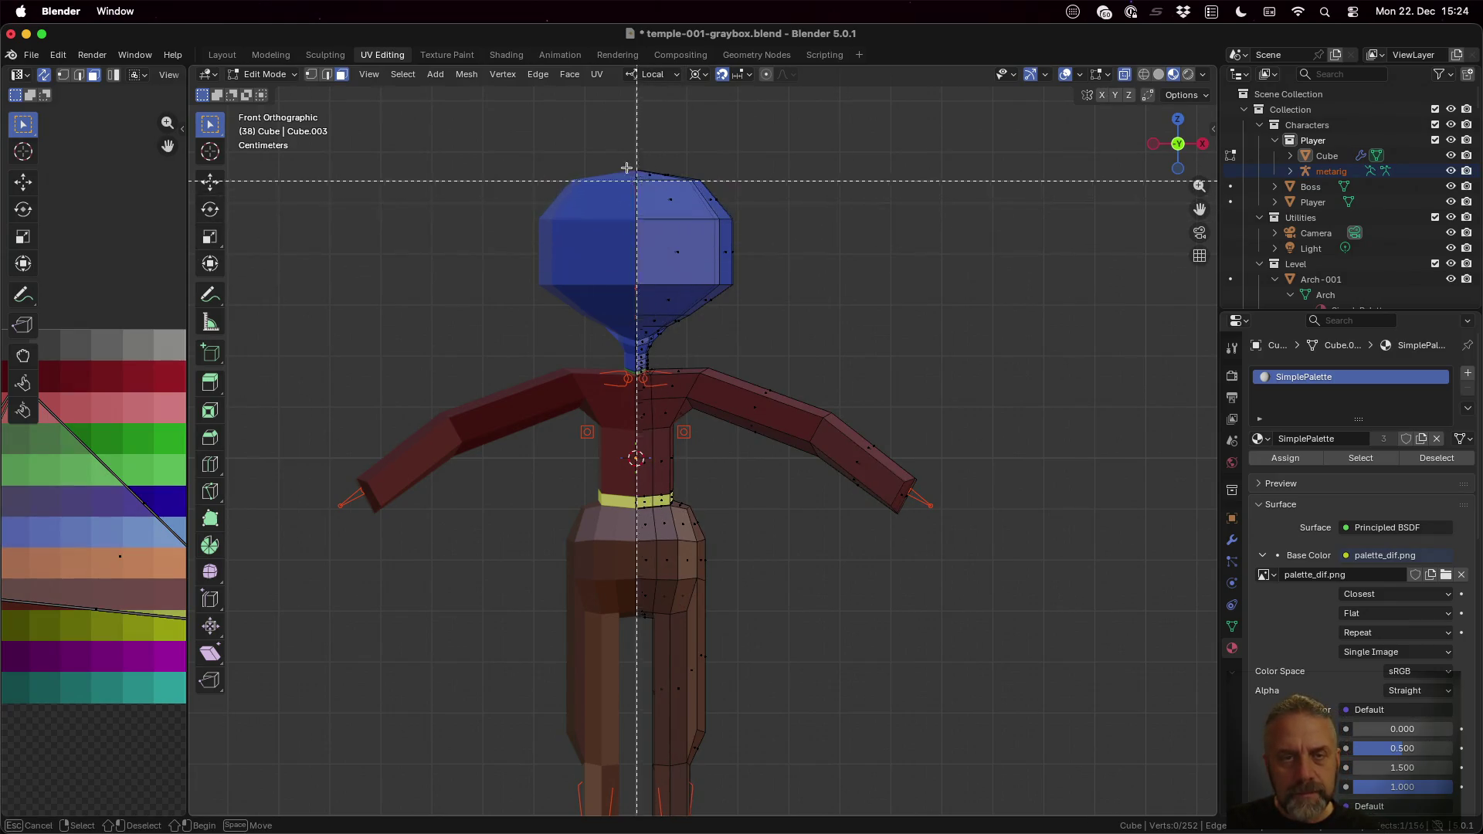
{"action": "left_click_drag", "start_coordinate": [624, 152], "coordinate": [781, 366]}
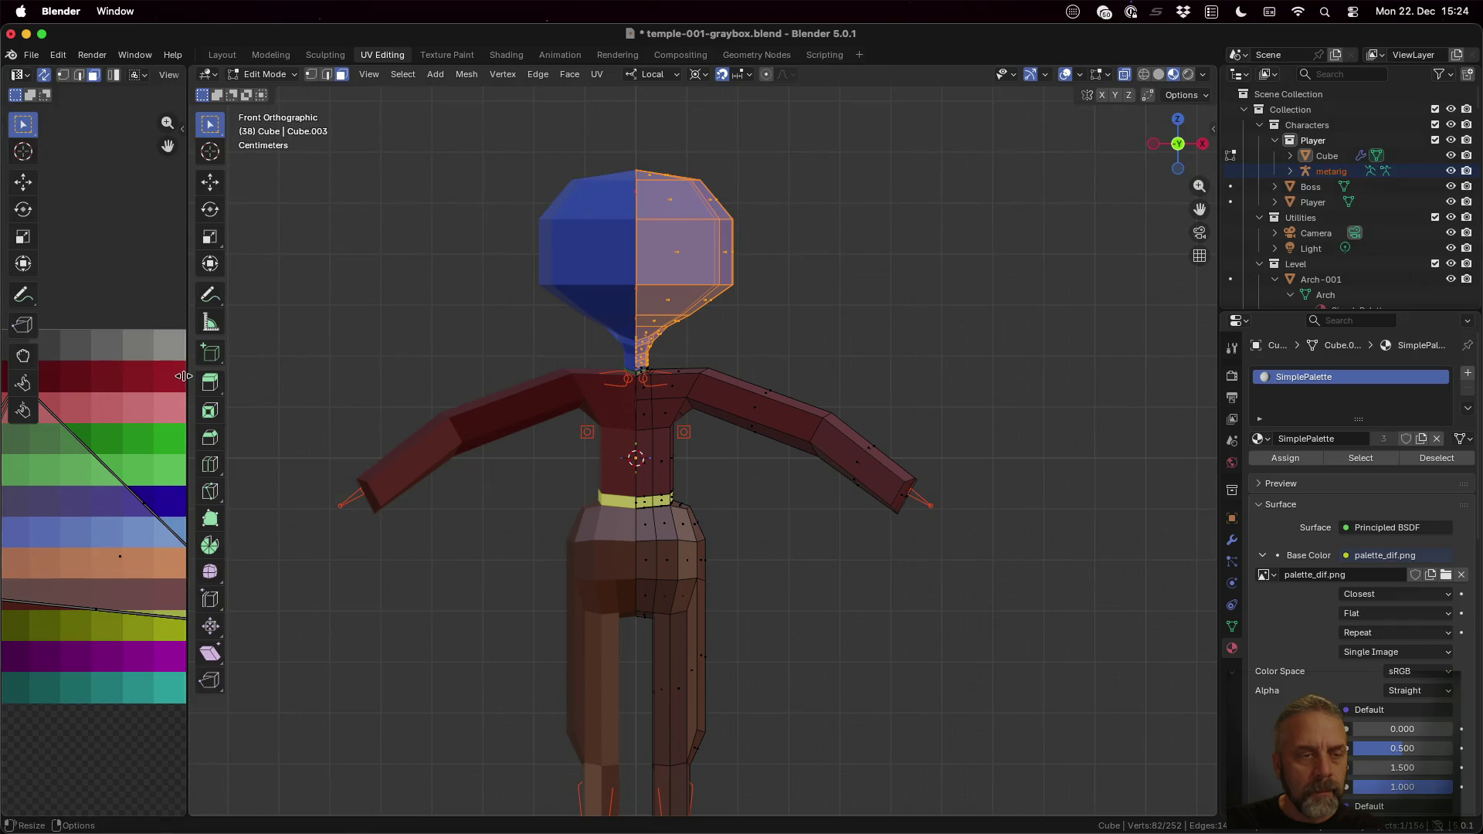
{"action": "left_click_drag", "start_coordinate": [188, 384], "coordinate": [652, 446]}
Step: Move the head's UV island onto the pink swatch and leave Edit Mode to check it
{"action": "key", "text": "s"}
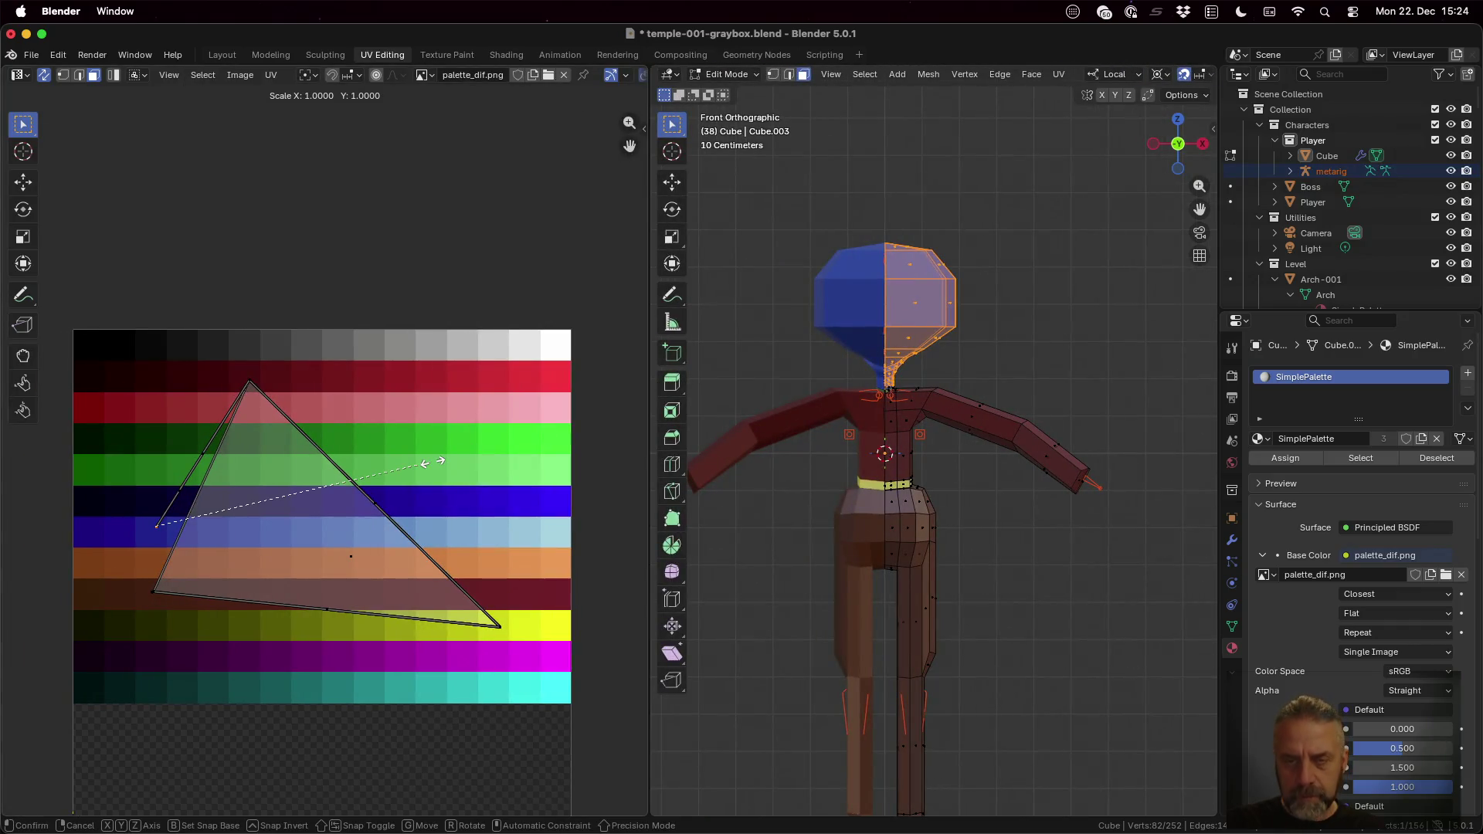
{"action": "key", "text": "Return"}
{"action": "key", "text": "a"}
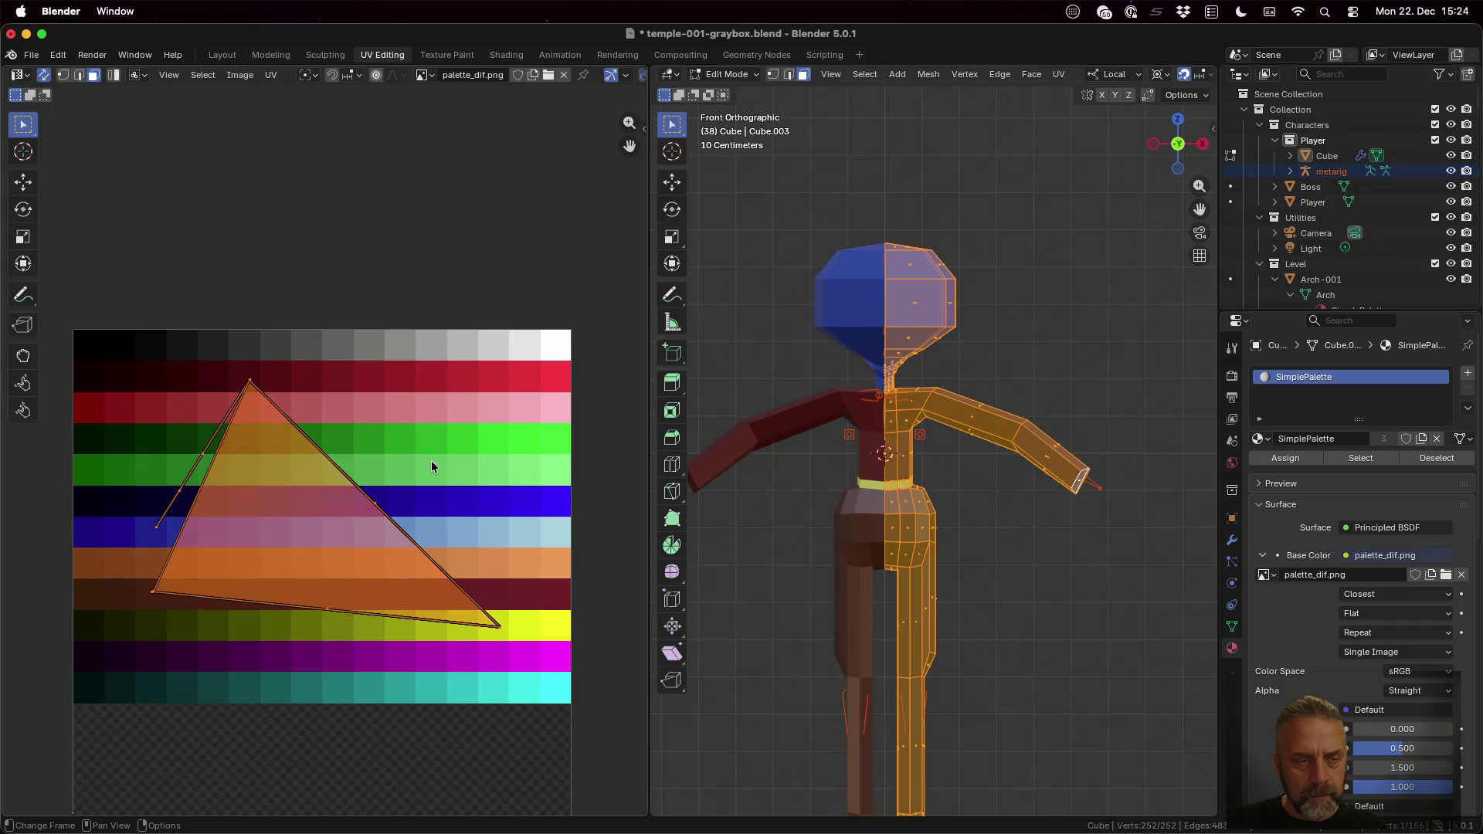
{"action": "key", "text": "alt"}
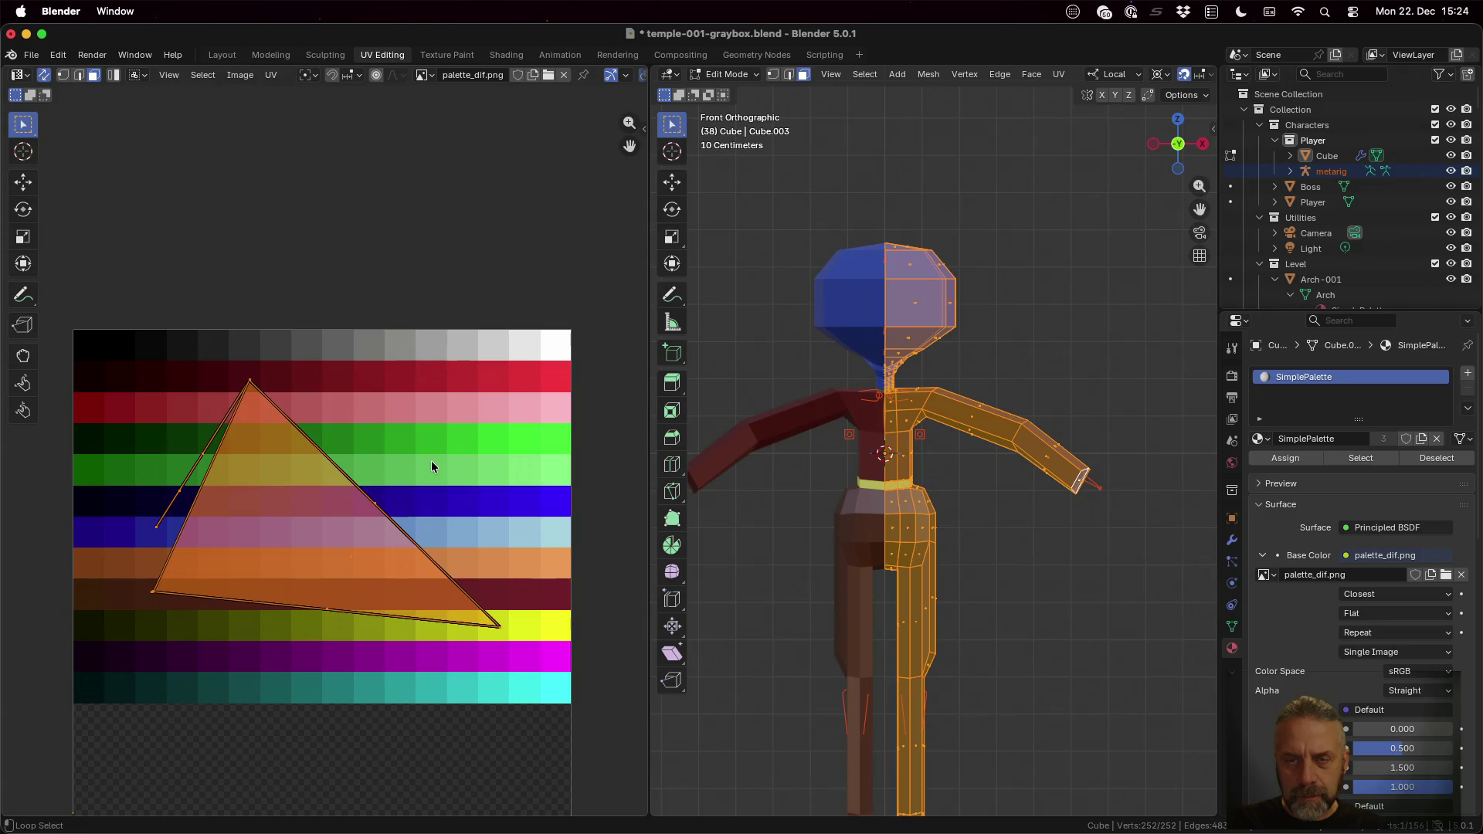
{"action": "key", "text": "ctrl+z"}
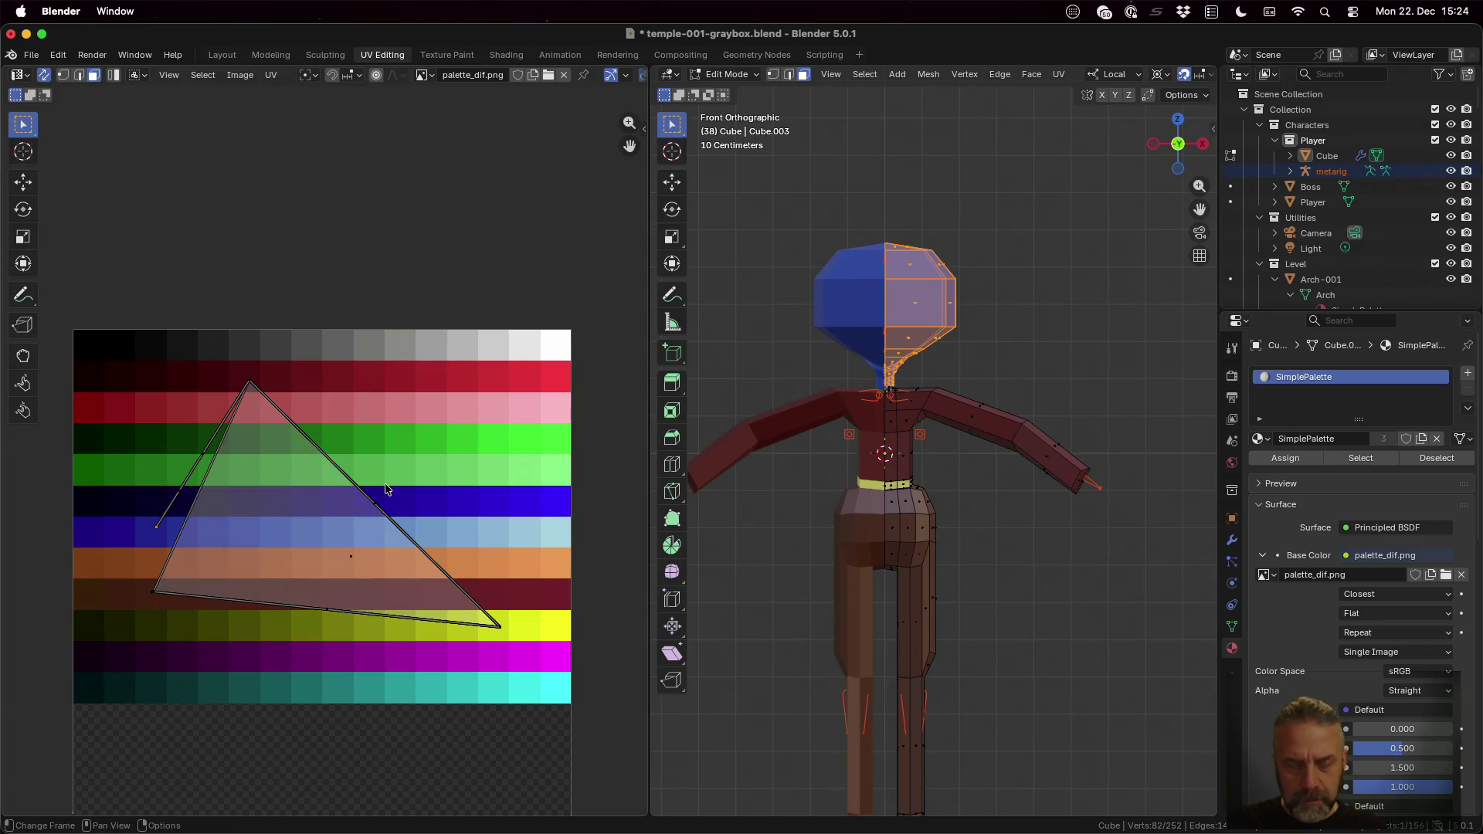
{"action": "key", "text": "g"}
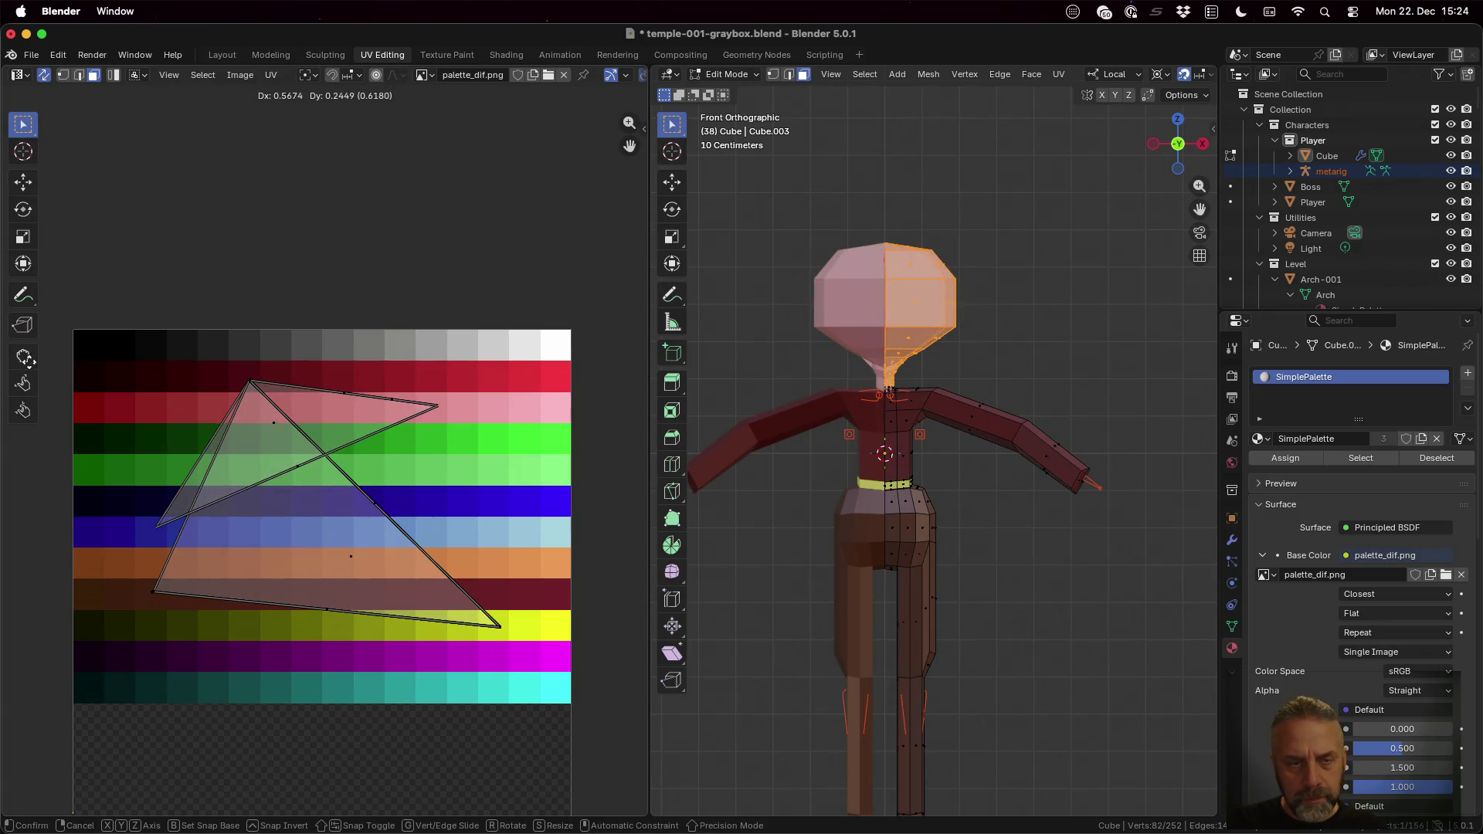
{"action": "left_click", "coordinate": [639, 362]}
{"action": "key", "text": "Tab"}
{"action": "mouse_move", "coordinate": [1137, 424]}
{"action": "middle_mouse_down"}
{"action": "mouse_move", "coordinate": [956, 450]}
{"action": "mouse_move", "coordinate": [861, 371]}
{"action": "middle_mouse_up"}
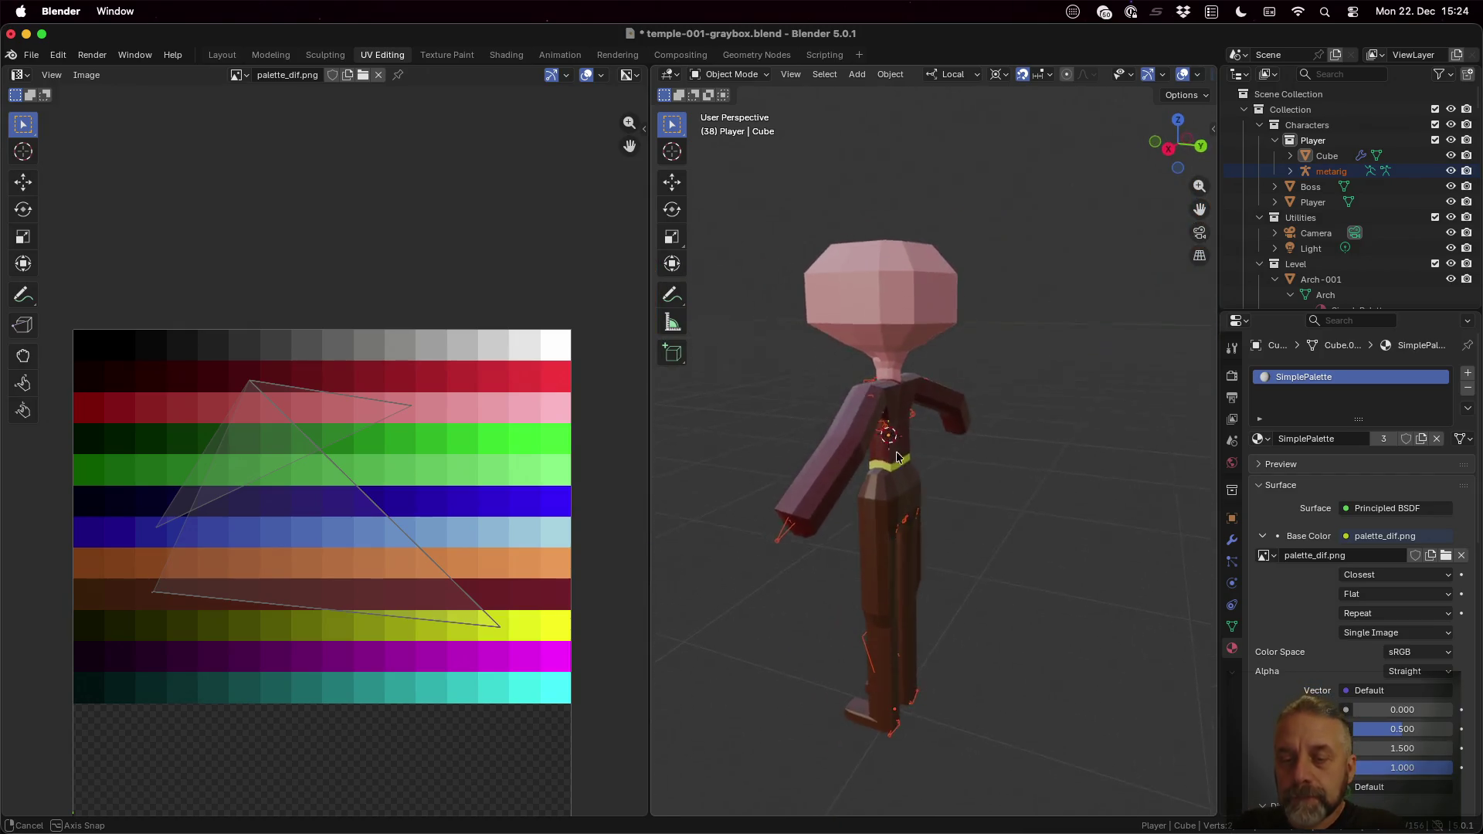
Step: In Edit Mode, select the arm-end faces and inset them to form a hand
{"action": "mouse_move", "coordinate": [787, 313]}
{"action": "middle_mouse_down"}
{"action": "mouse_move", "coordinate": [926, 314]}
{"action": "mouse_move", "coordinate": [938, 351]}
{"action": "mouse_move", "coordinate": [970, 360]}
{"action": "mouse_move", "coordinate": [852, 266]}
{"action": "middle_mouse_up"}
{"action": "scroll", "coordinate": [938, 351], "scroll_direction": "down", "scroll_amount": 3}
{"action": "scroll", "coordinate": [938, 351], "scroll_direction": "up", "scroll_amount": 3}
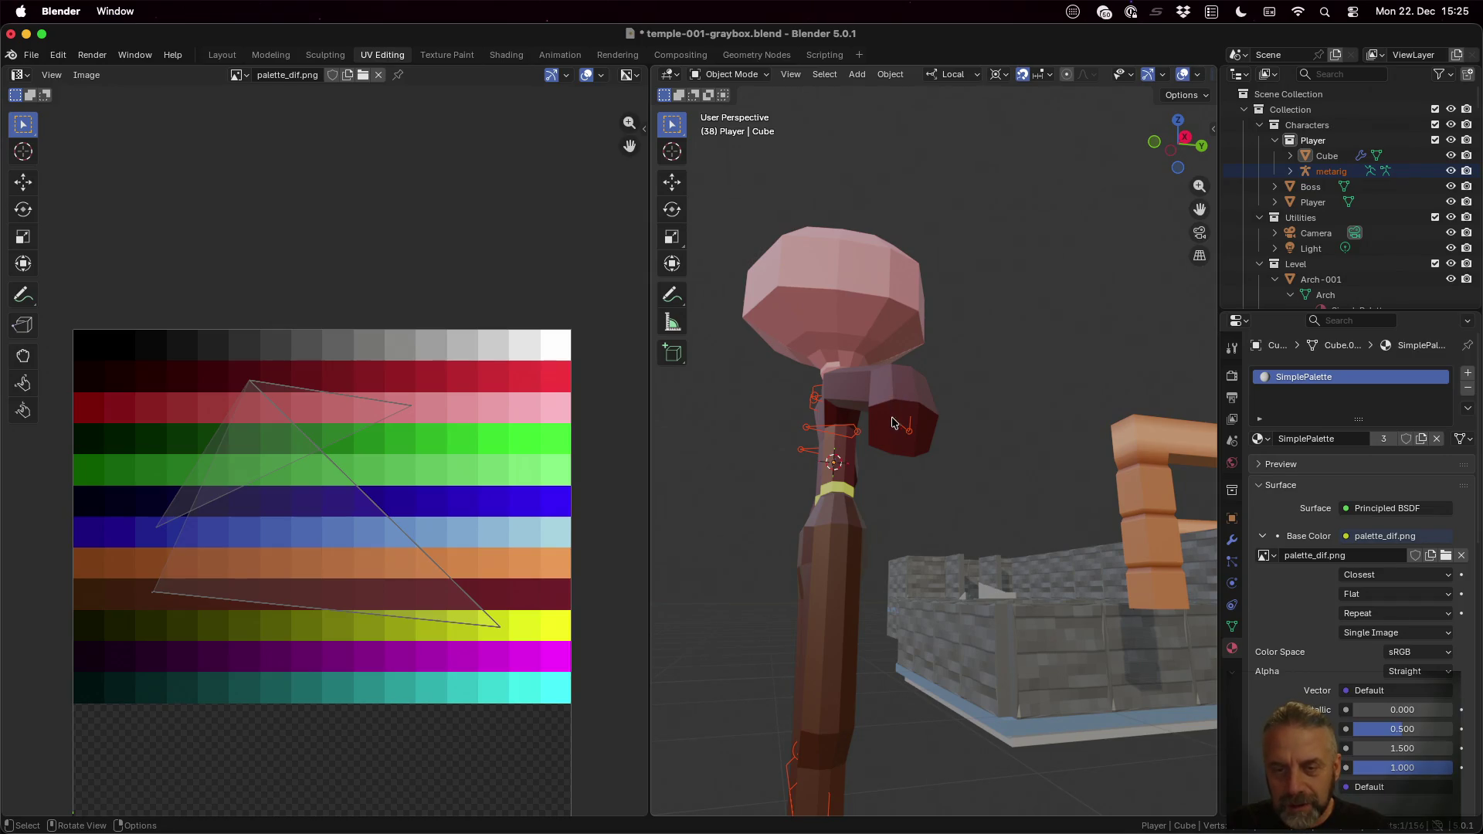
{"action": "key", "text": "Tab"}
{"action": "left_click", "coordinate": [887, 430]}
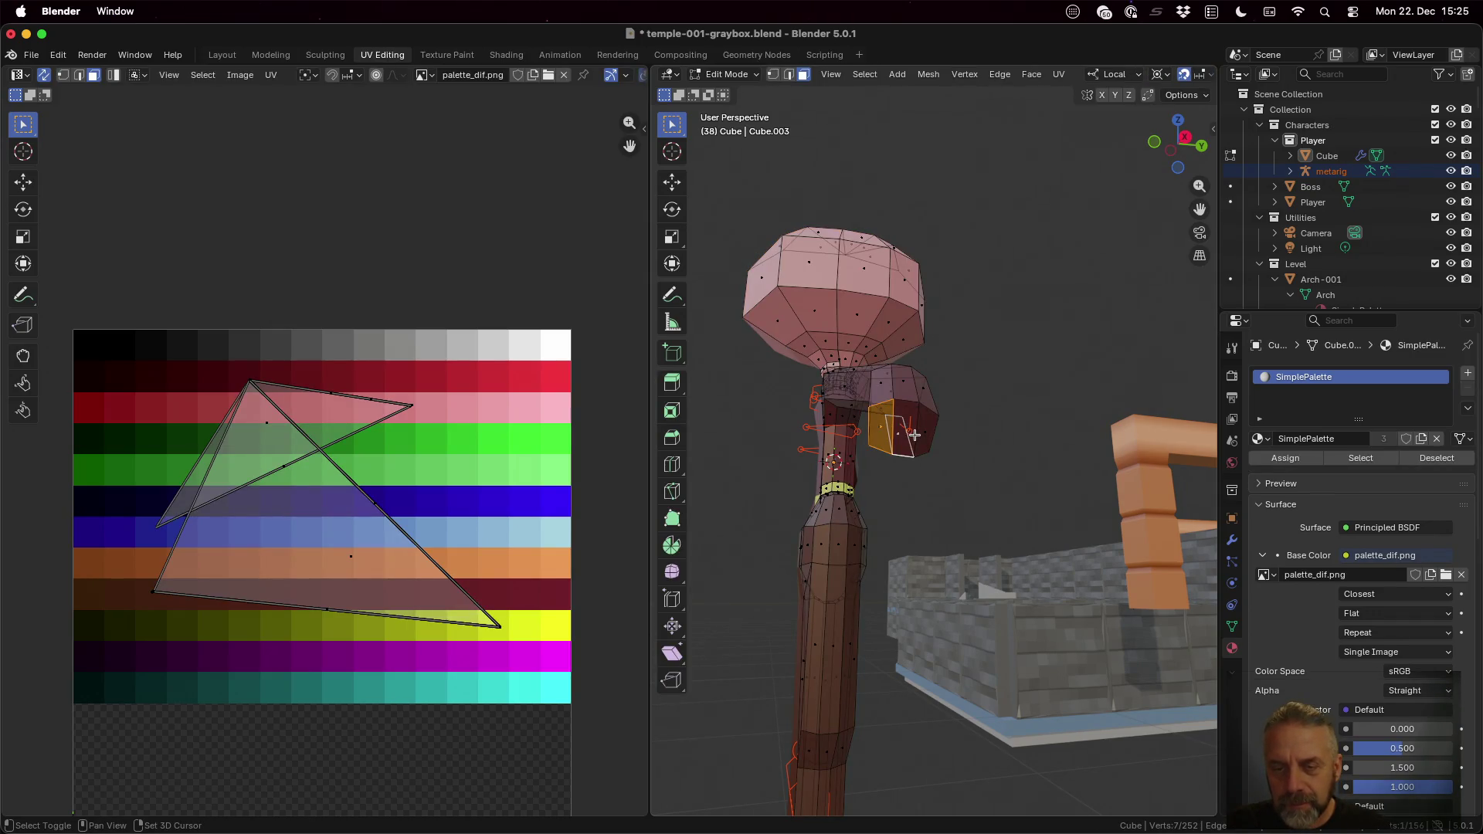
{"action": "left_click", "coordinate": [920, 439]}
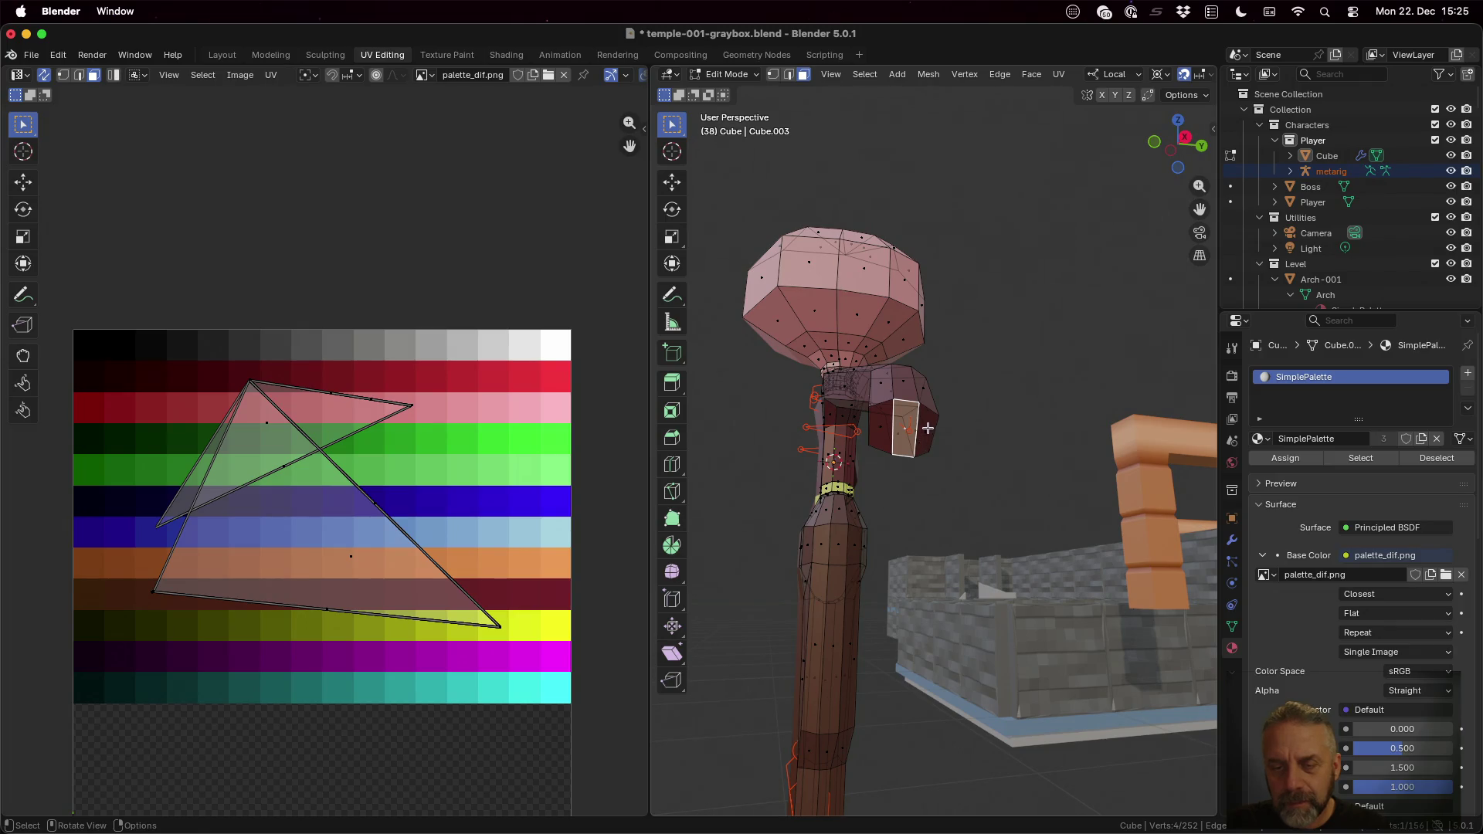
{"action": "left_click", "coordinate": [927, 431], "text": "shift"}
{"action": "left_click", "coordinate": [885, 429], "text": "shift"}
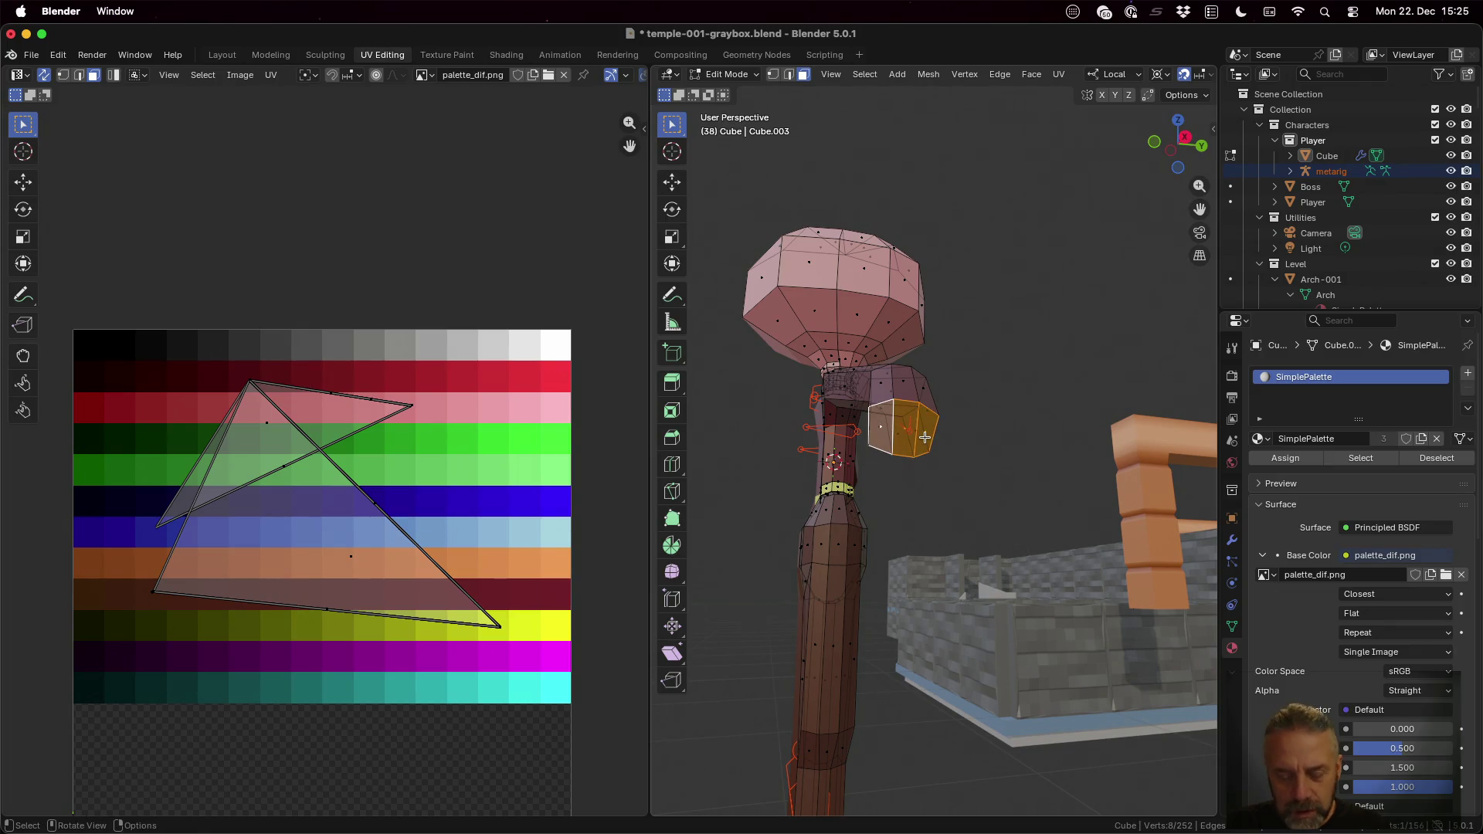
{"action": "key", "text": "i"}
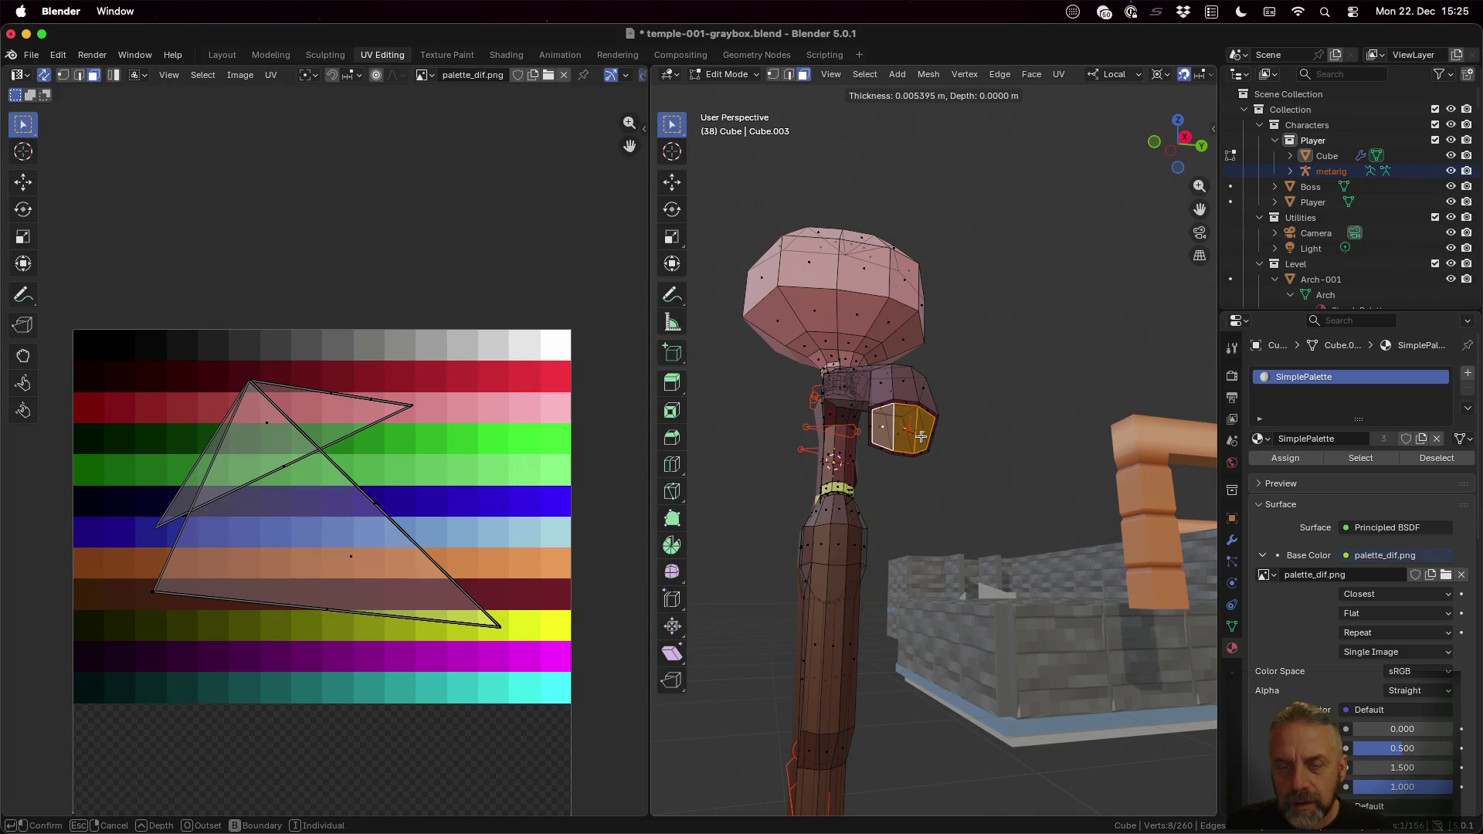
{"action": "left_click", "coordinate": [921, 436]}
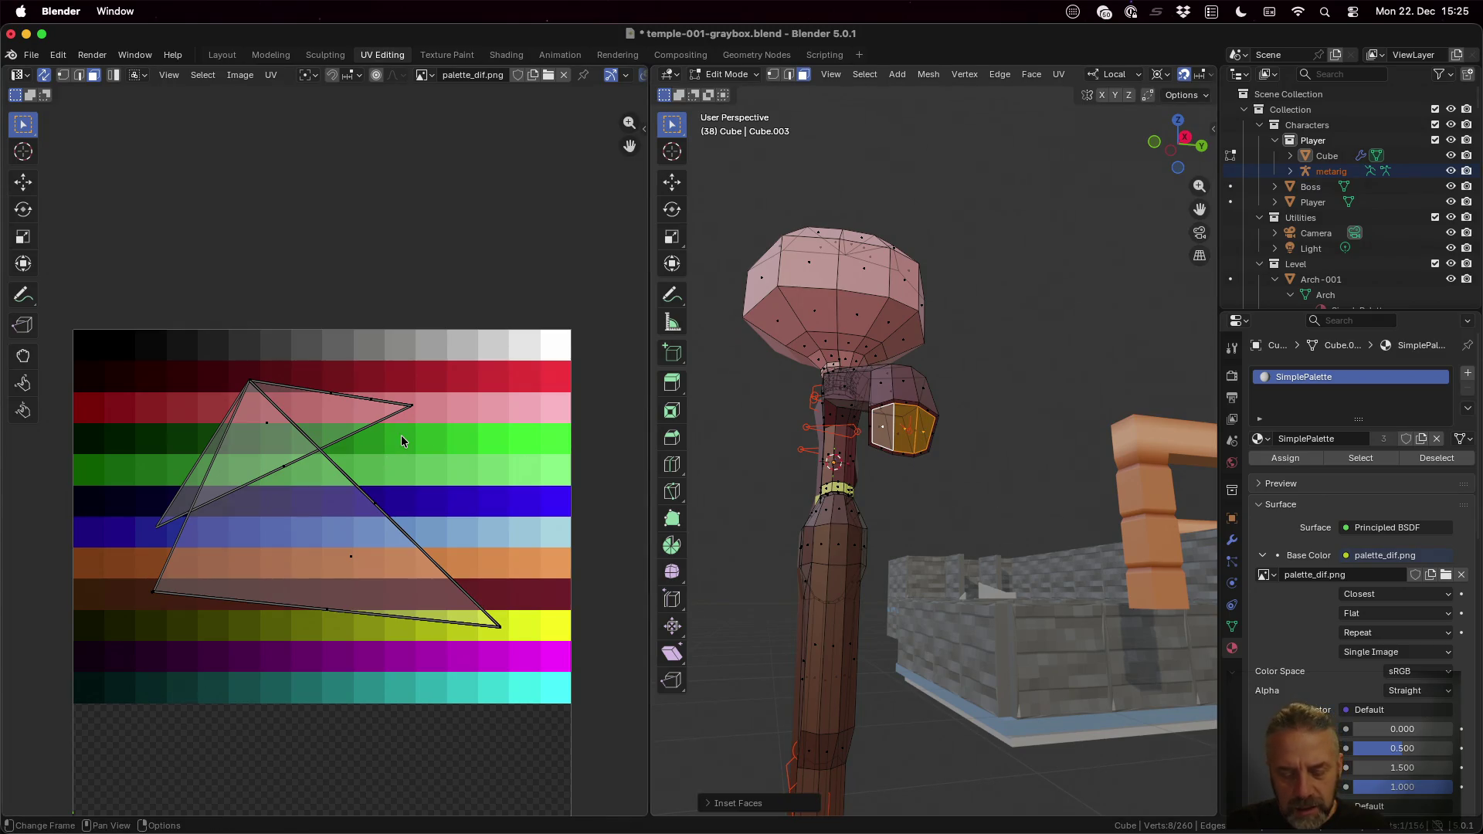
Step: Move the inset faces' UVs onto a darker swatch and leave Edit Mode to view the hand
{"action": "key", "text": "g"}
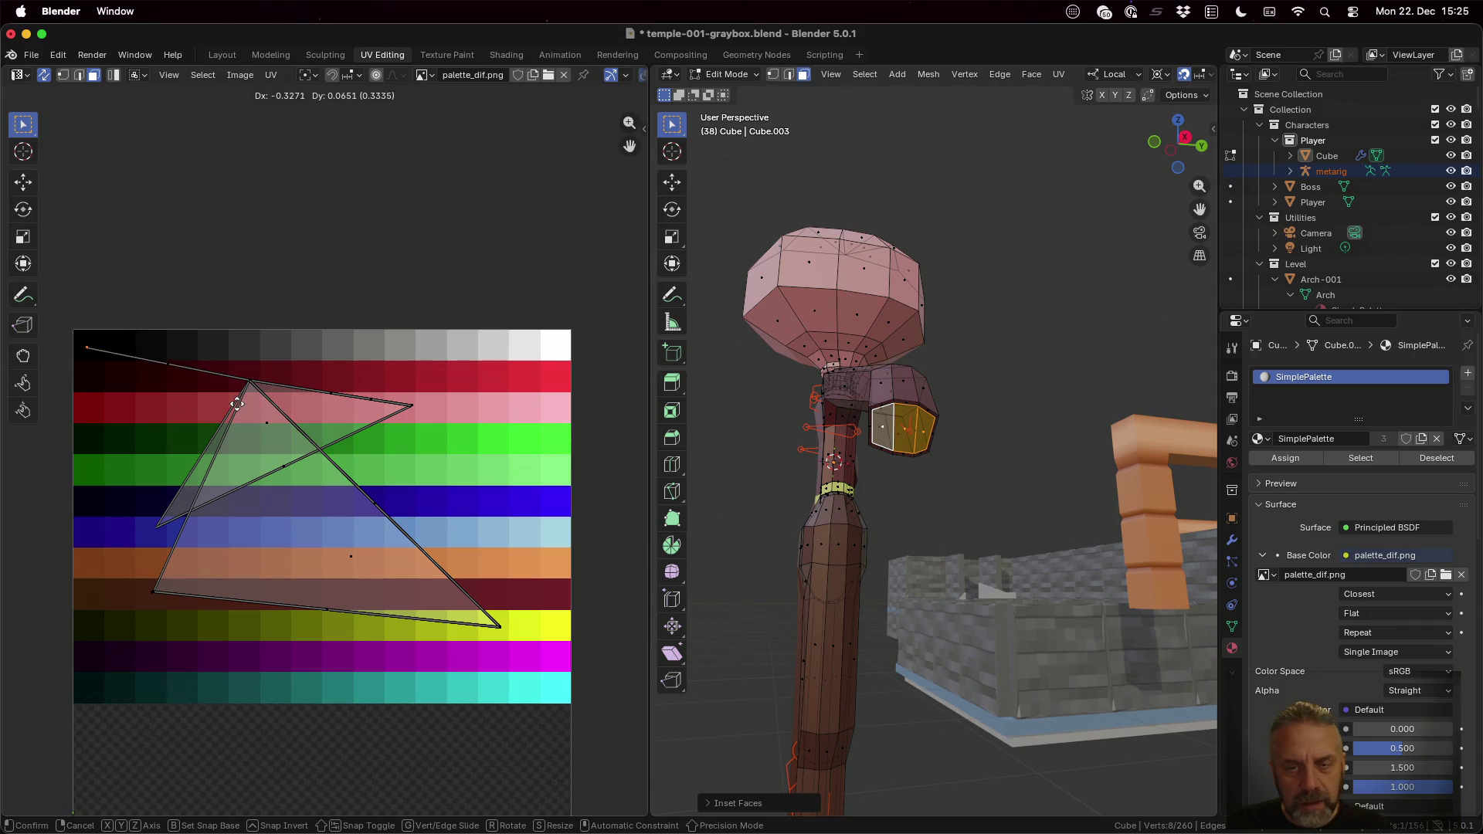
{"action": "left_click", "coordinate": [235, 402]}
{"action": "key", "text": "Tab"}
{"action": "mouse_move", "coordinate": [992, 420]}
{"action": "middle_mouse_down"}
{"action": "mouse_move", "coordinate": [962, 524]}
{"action": "mouse_move", "coordinate": [1013, 540]}
{"action": "mouse_move", "coordinate": [939, 499]}
{"action": "middle_mouse_up"}
{"action": "scroll", "coordinate": [1013, 540], "scroll_direction": "down", "scroll_amount": 5}
{"action": "scroll", "coordinate": [907, 463], "scroll_direction": "up", "scroll_amount": 3}
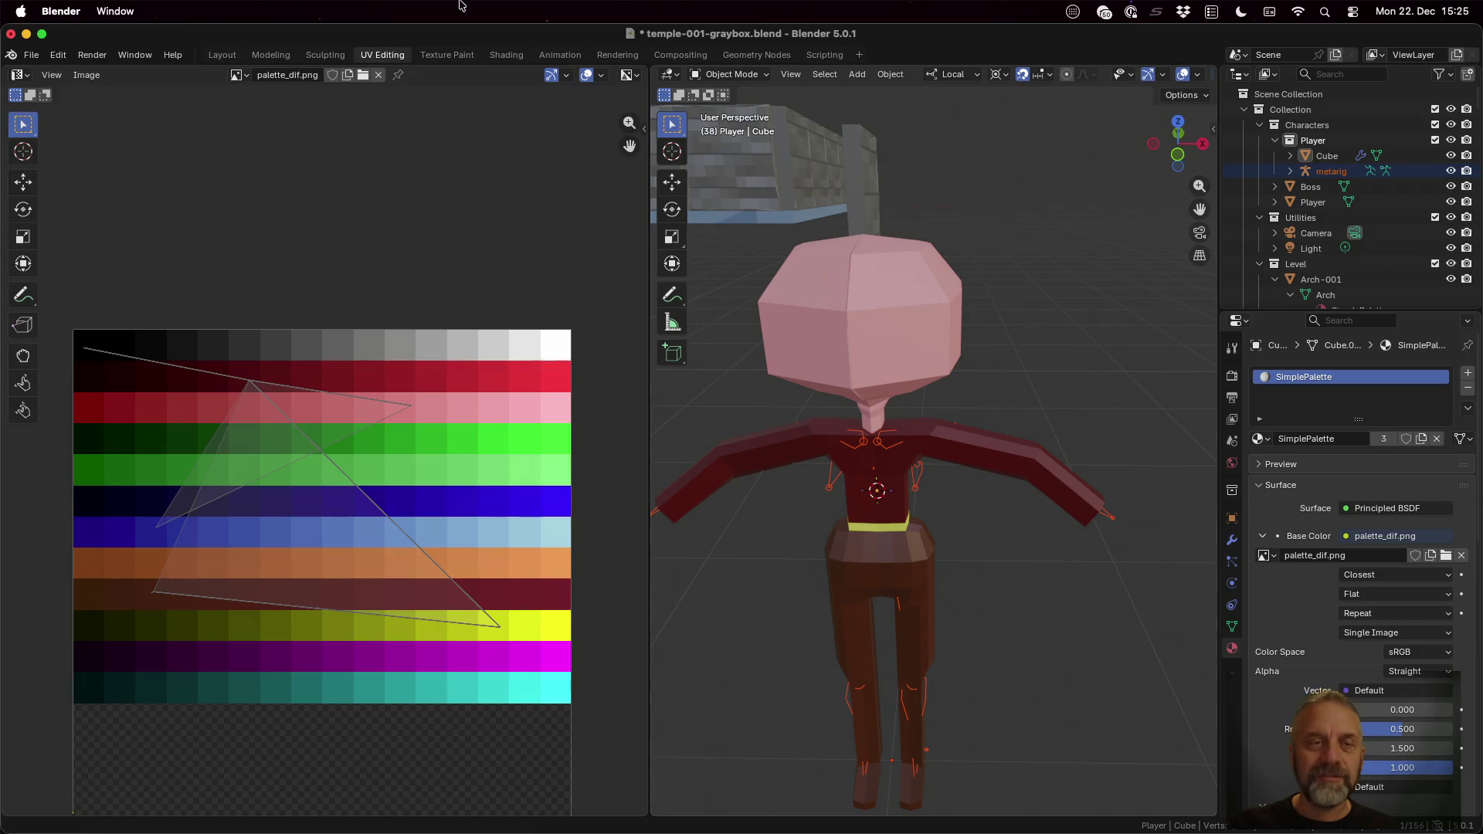
Step: Enable grid snapping and enter vertex editing on the character
{"action": "left_click", "coordinate": [270, 54]}
{"action": "scroll", "coordinate": [597, 423], "scroll_direction": "up", "scroll_amount": 3}
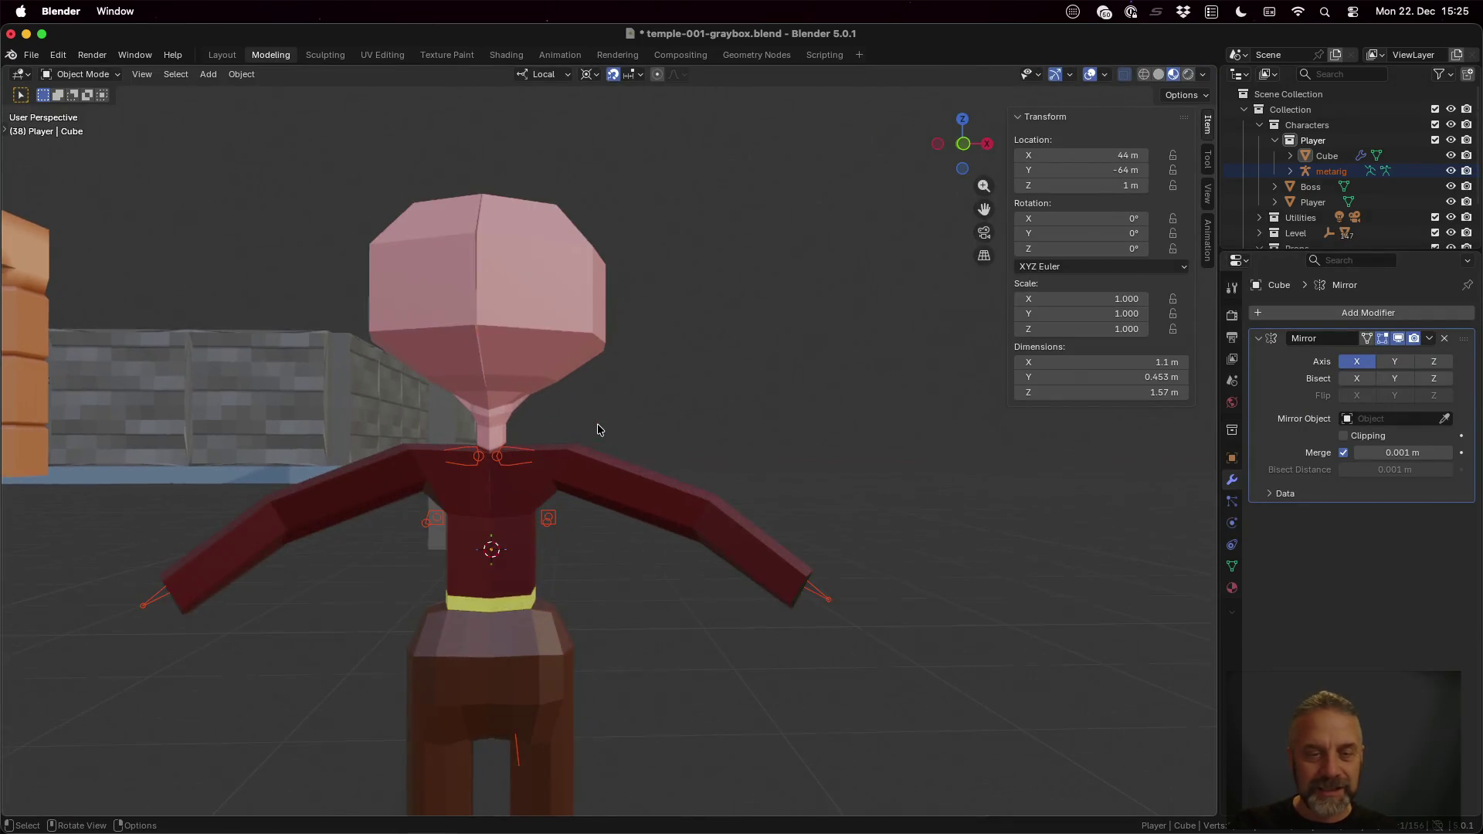
{"action": "middle_click_drag", "start_coordinate": [514, 305], "coordinate": [528, 323]}
{"action": "scroll", "coordinate": [536, 344], "scroll_direction": "up", "scroll_amount": 3}
{"action": "scroll", "coordinate": [536, 344], "scroll_direction": "down", "scroll_amount": 1}
{"action": "scroll", "coordinate": [537, 344], "scroll_direction": "up", "scroll_amount": 1}
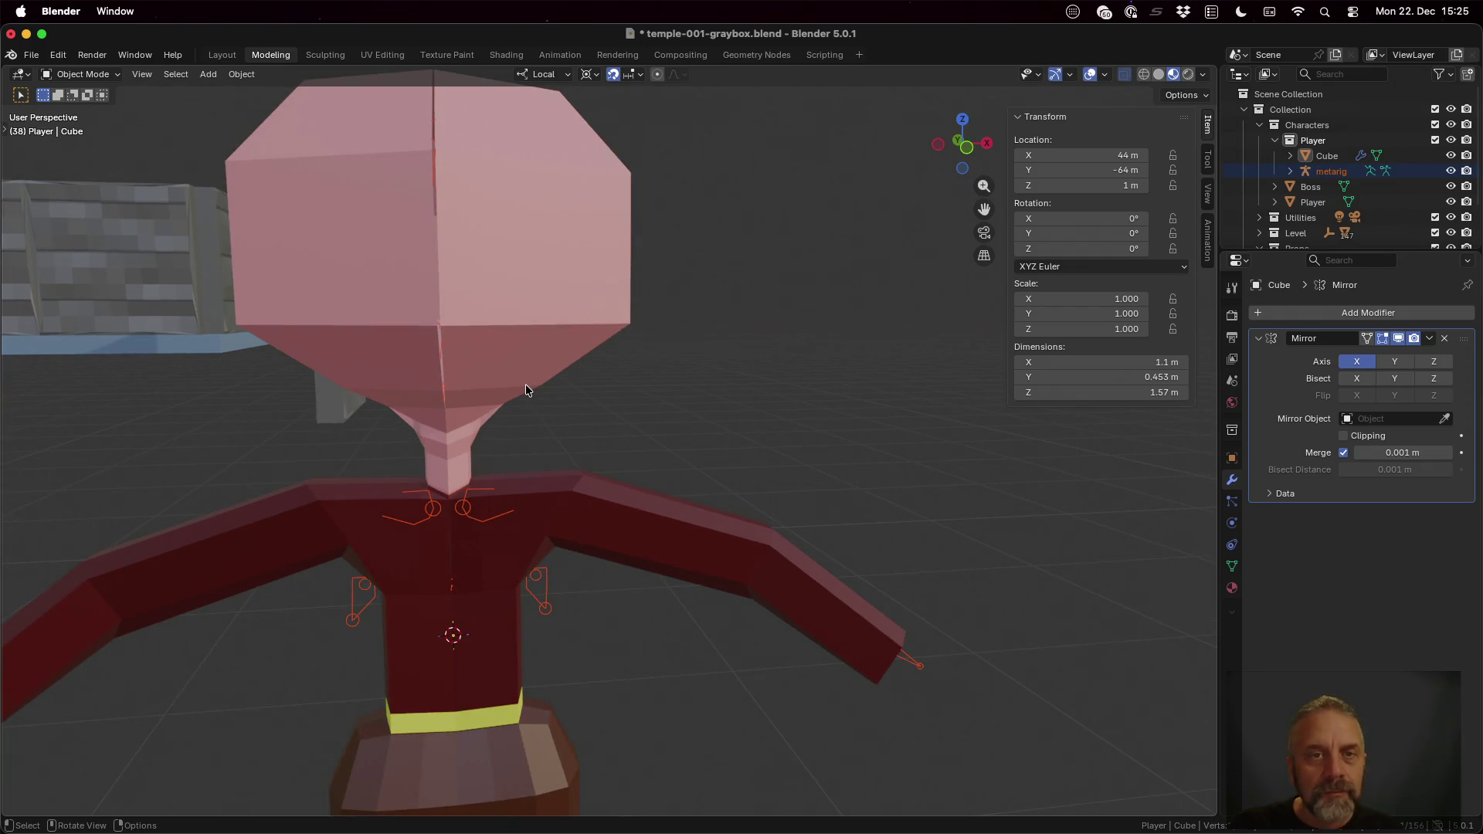
{"action": "scroll", "coordinate": [525, 383], "scroll_direction": "down", "scroll_amount": 1}
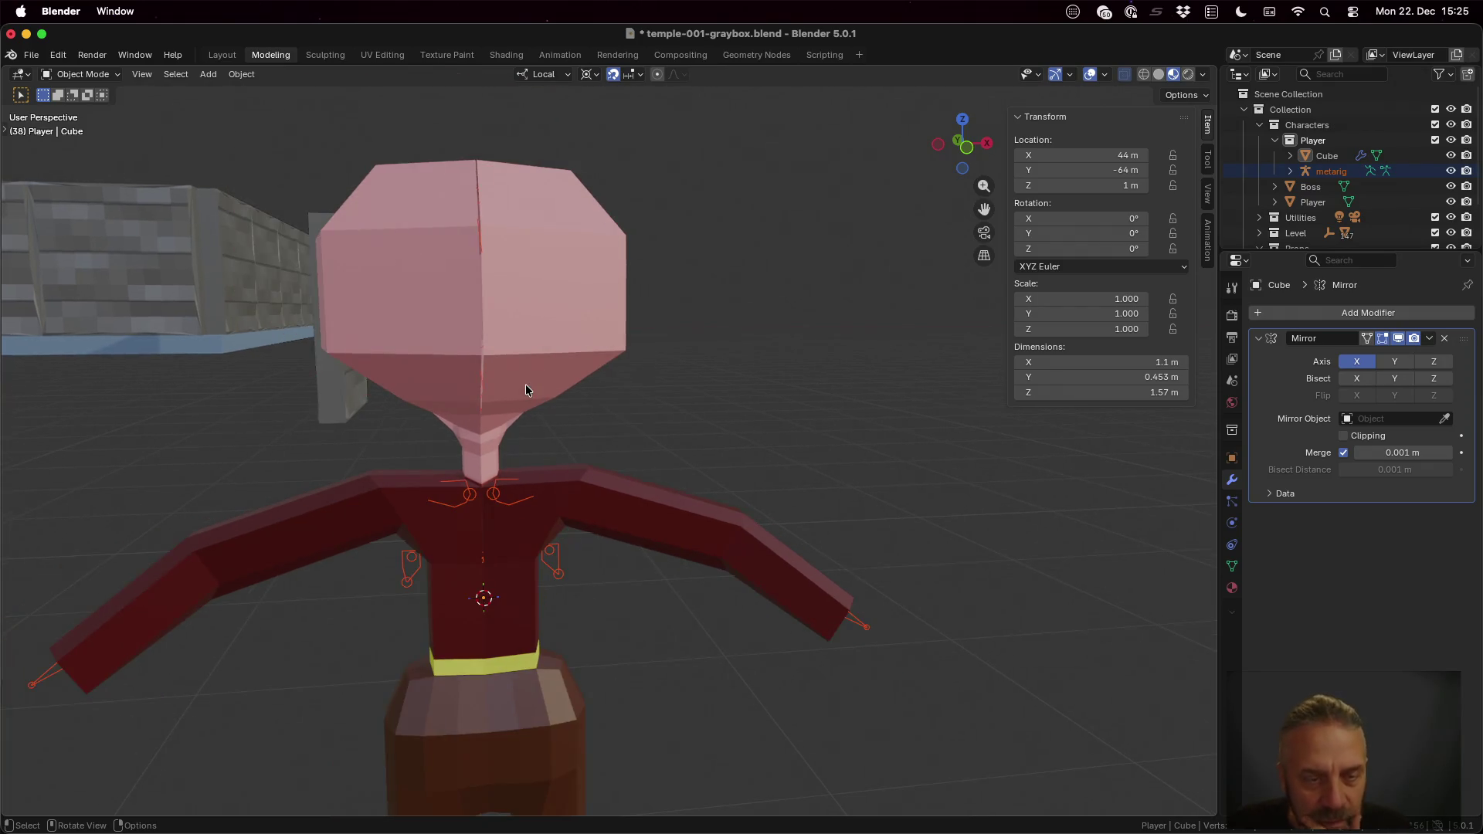
{"action": "left_click", "coordinate": [641, 74]}
{"action": "left_click", "coordinate": [629, 169]}
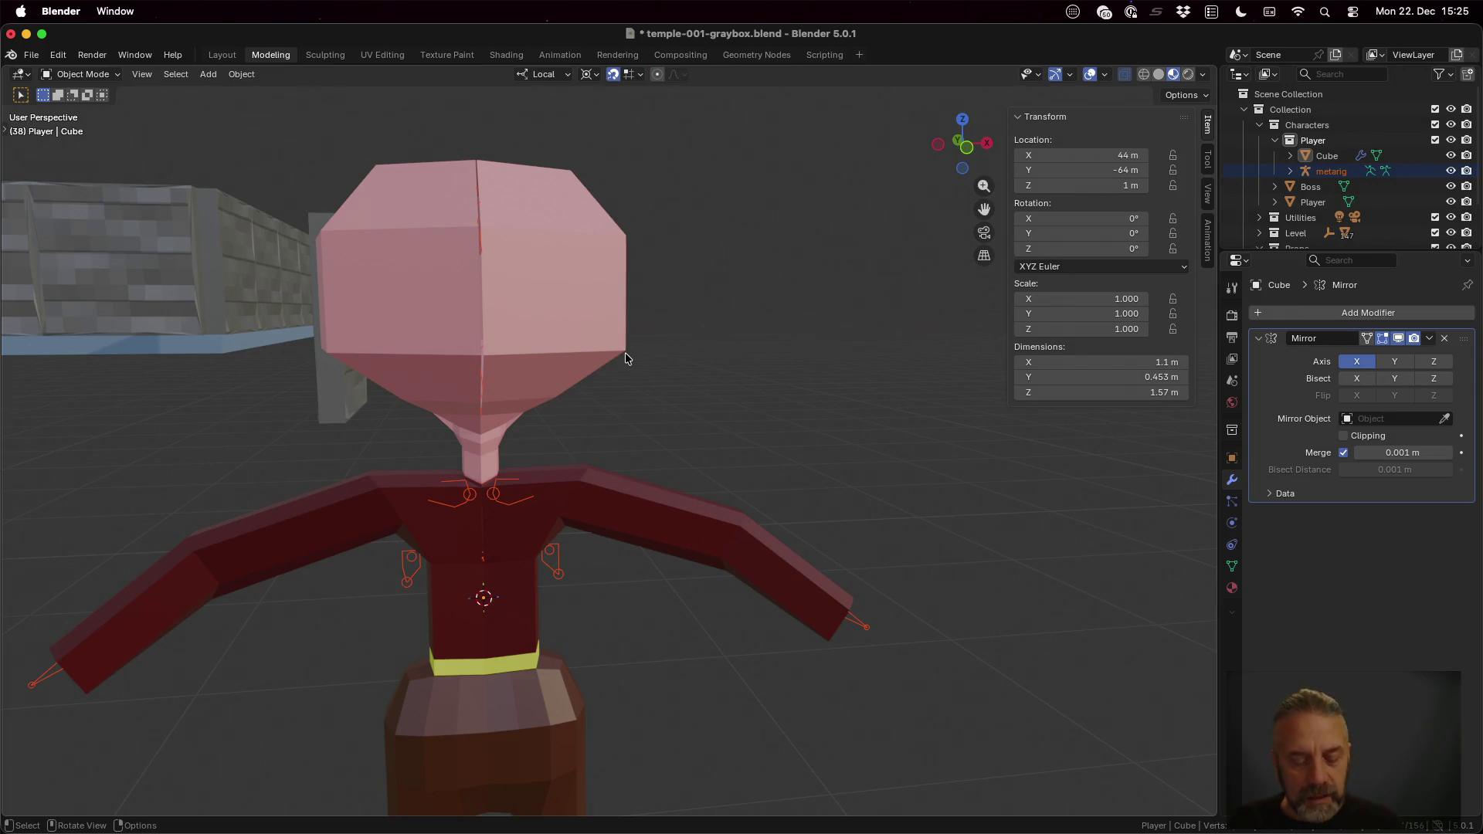
{"action": "key", "text": "Tab"}
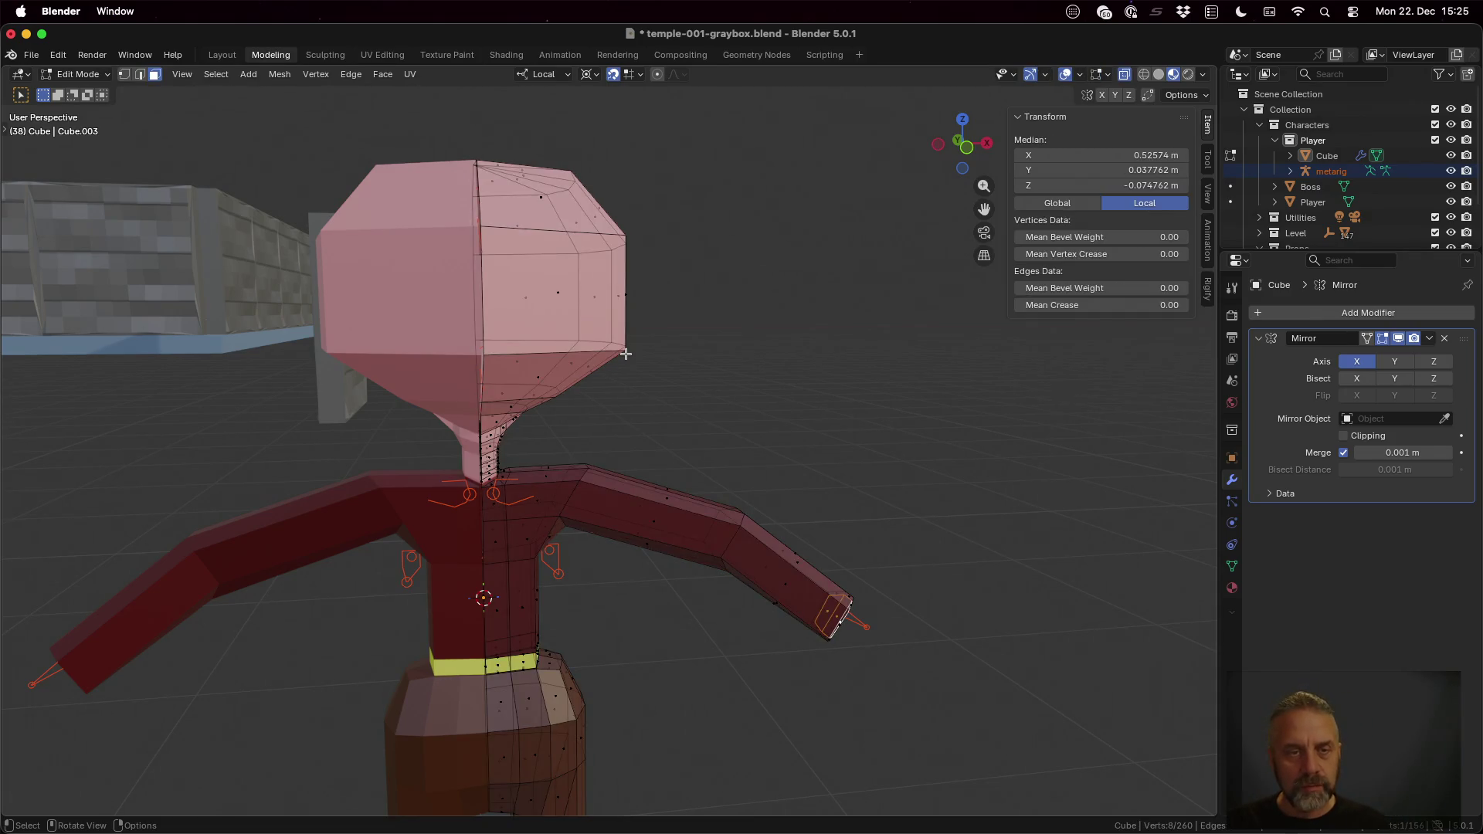
{"action": "key", "text": "1"}
Step: From the front view, move two head seam vertices along X back onto the centre line
{"action": "left_click", "coordinate": [493, 357]}
{"action": "key", "text": "g"}
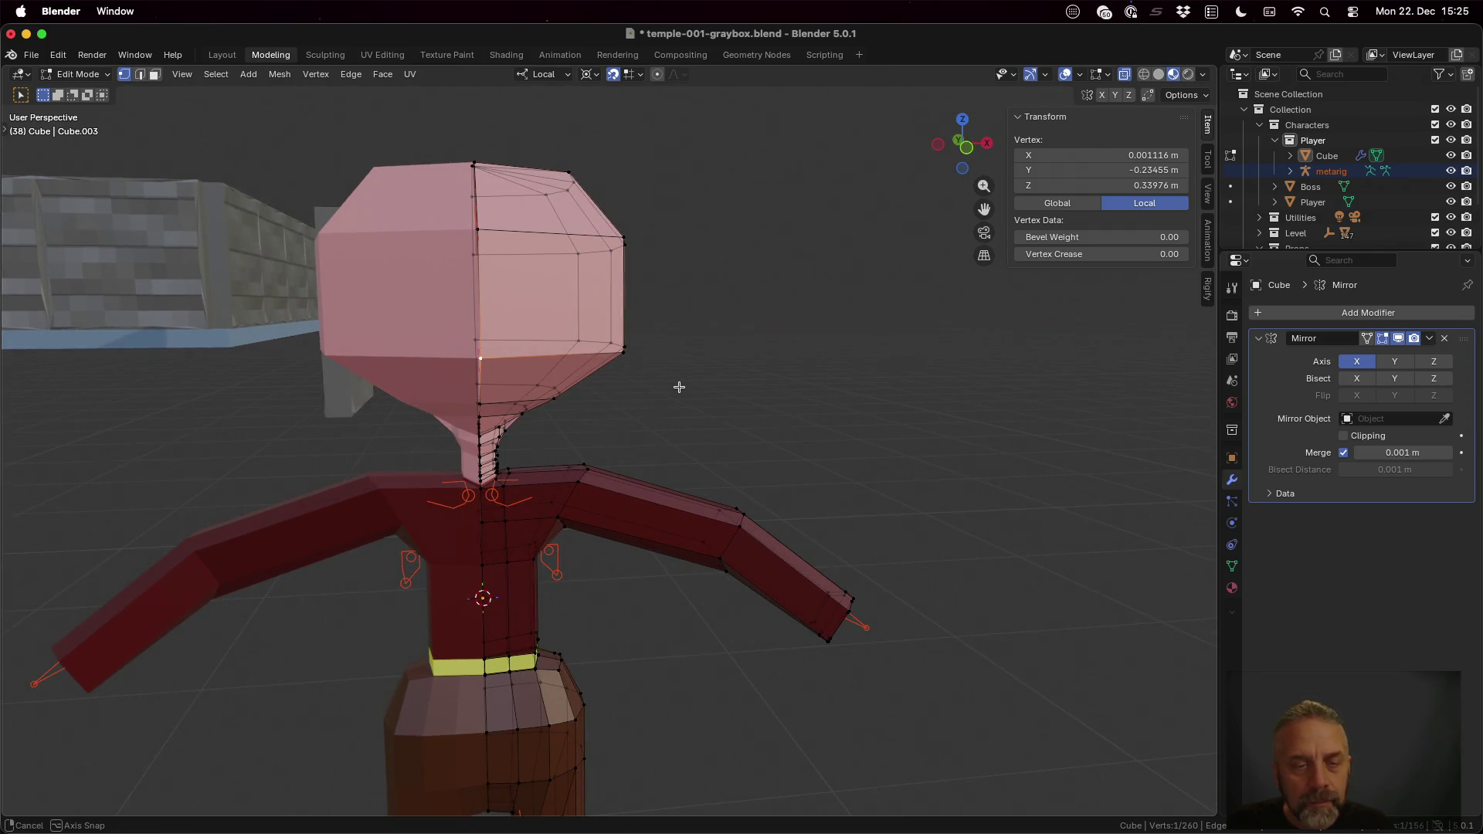
{"action": "key", "text": "Escape"}
{"action": "left_click", "coordinate": [971, 156]}
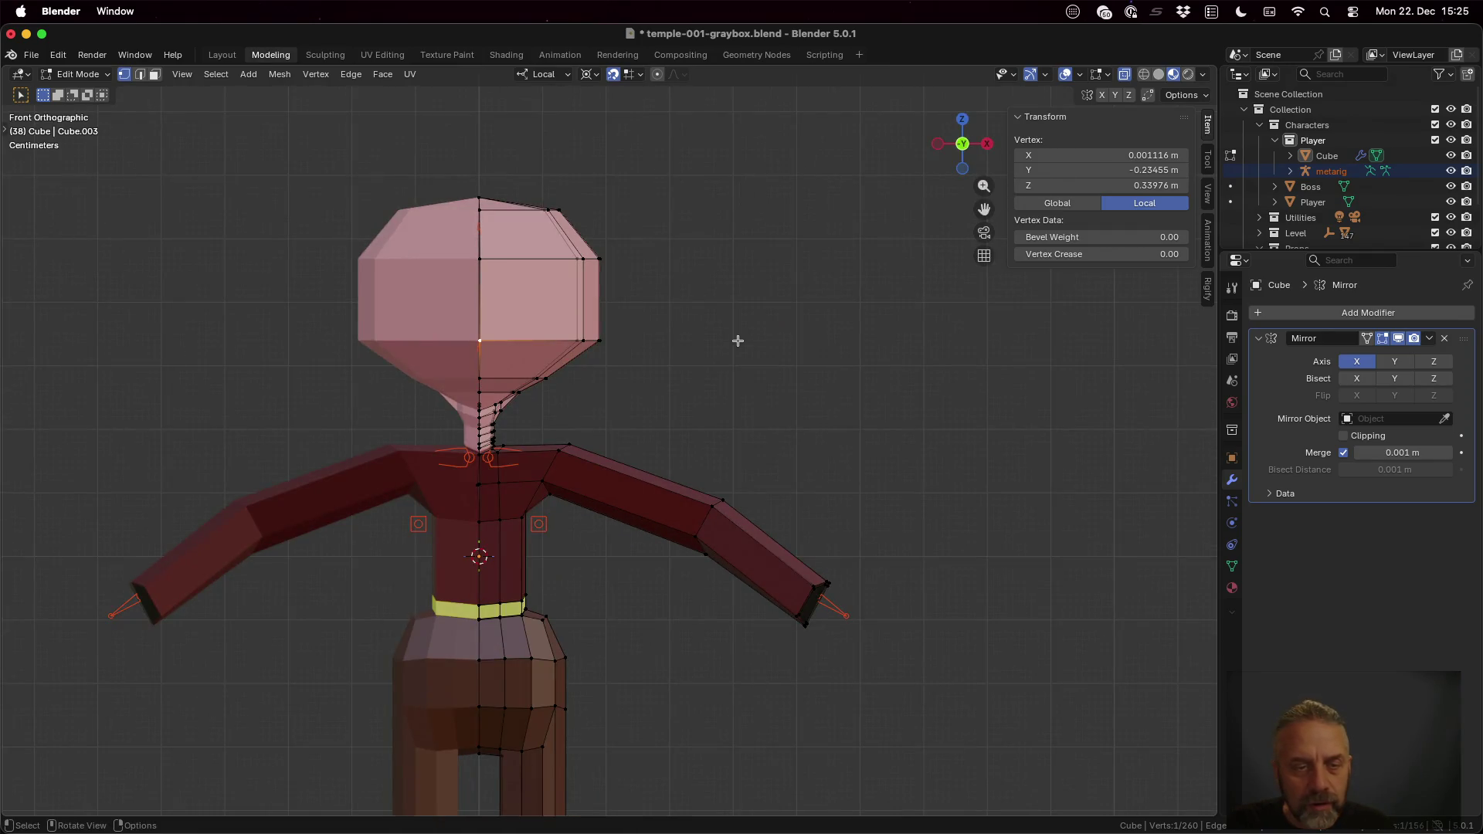
{"action": "scroll", "coordinate": [614, 392], "scroll_direction": "up", "scroll_amount": 3}
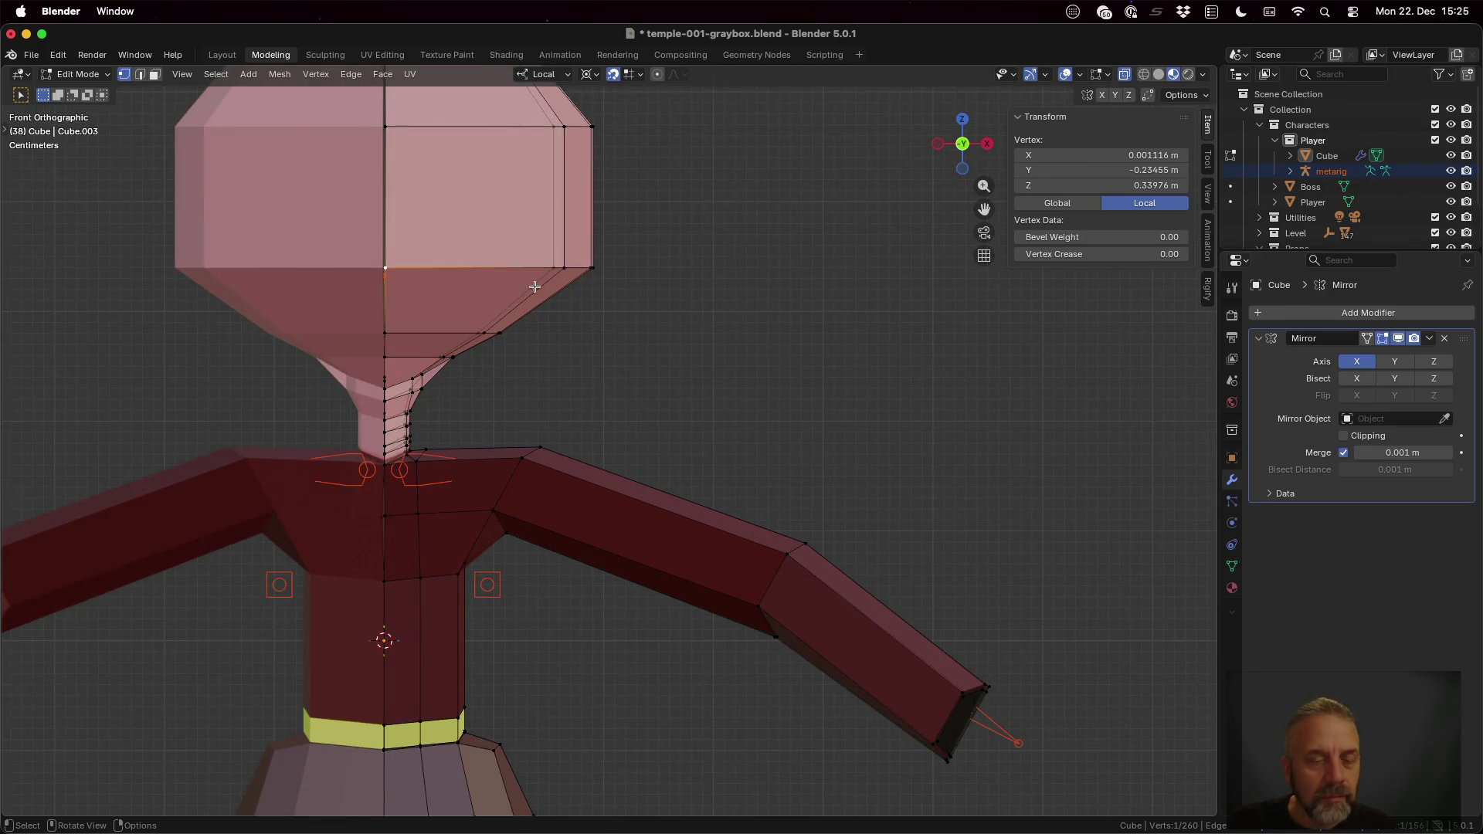
{"action": "scroll", "coordinate": [742, 401], "scroll_direction": "up", "scroll_amount": 4}
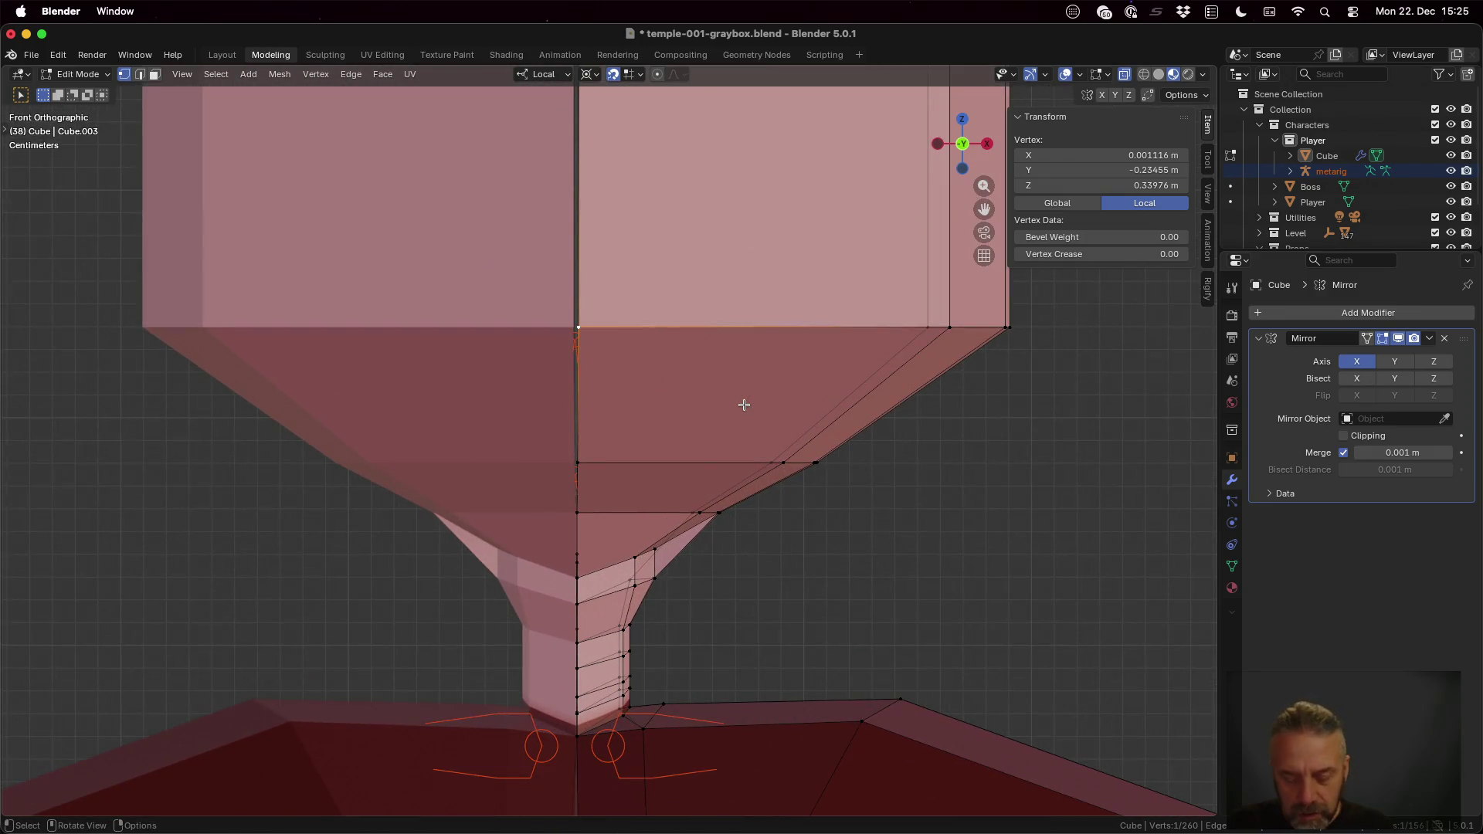
{"action": "key", "text": "g"}
{"action": "key", "text": "x"}
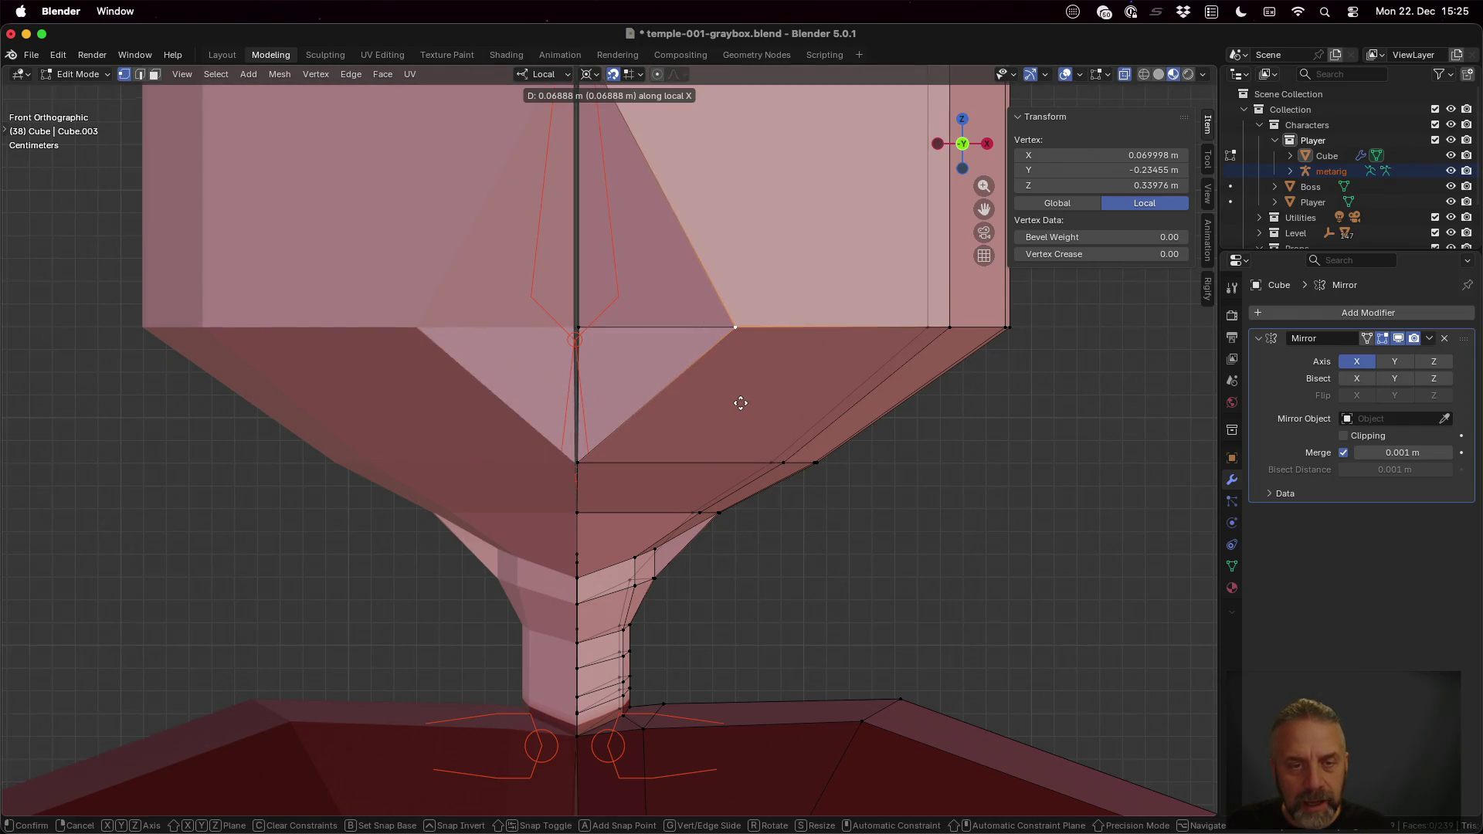
{"action": "left_click", "coordinate": [574, 384]}
{"action": "left_click", "coordinate": [590, 461]}
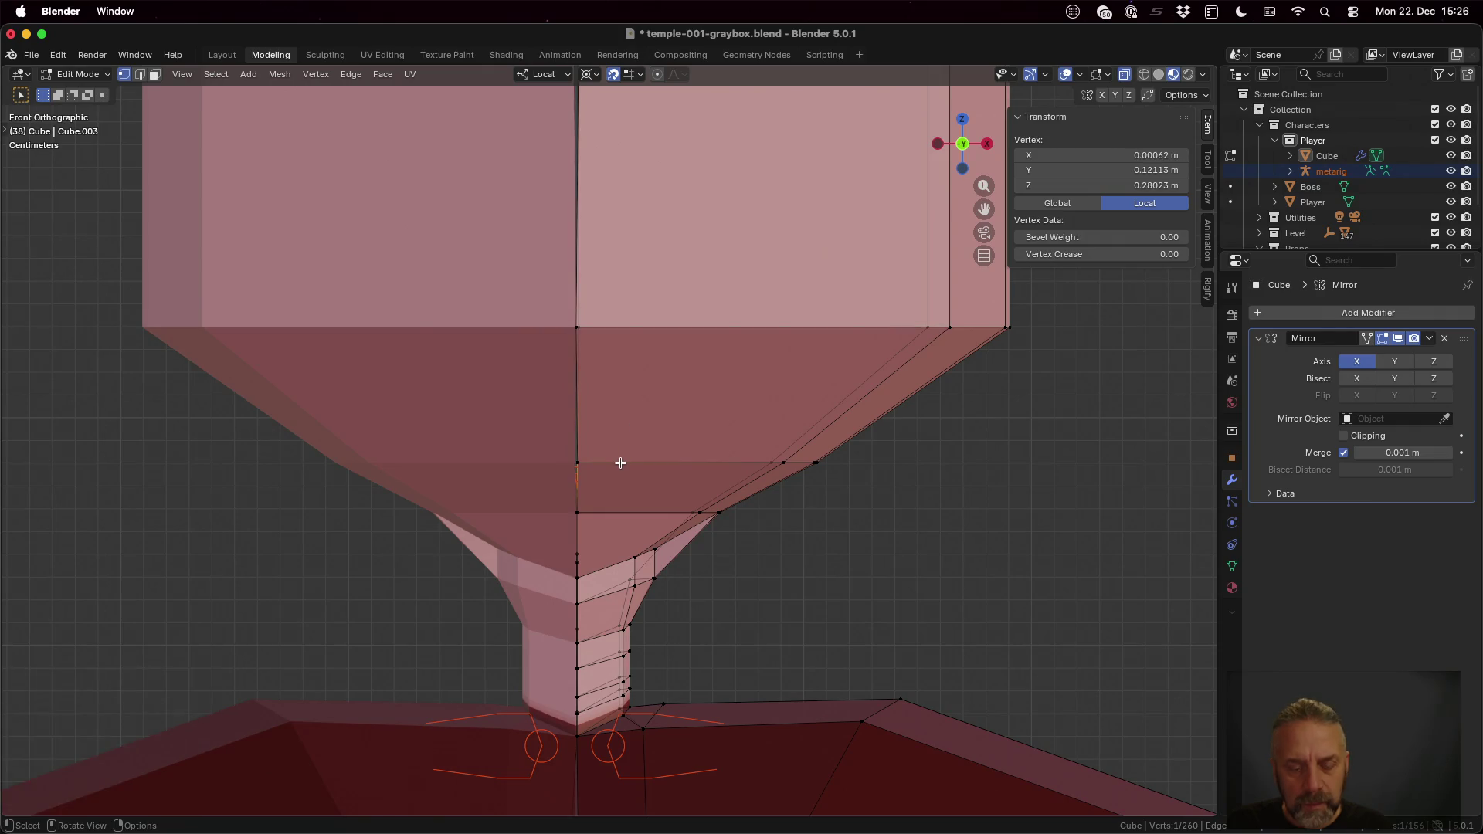
{"action": "left_click", "coordinate": [580, 460]}
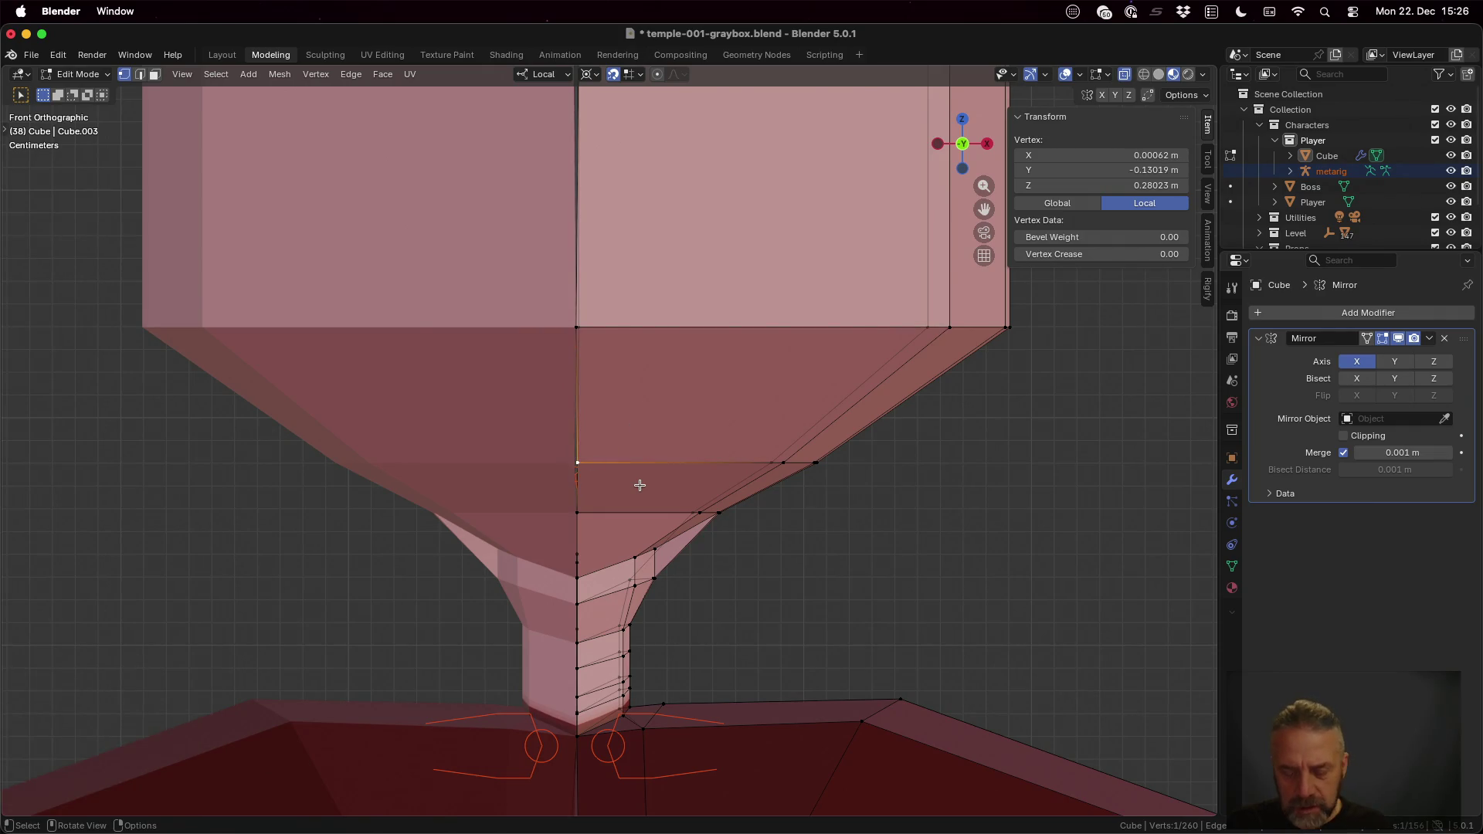
{"action": "key", "text": "g"}
{"action": "key", "text": "x"}
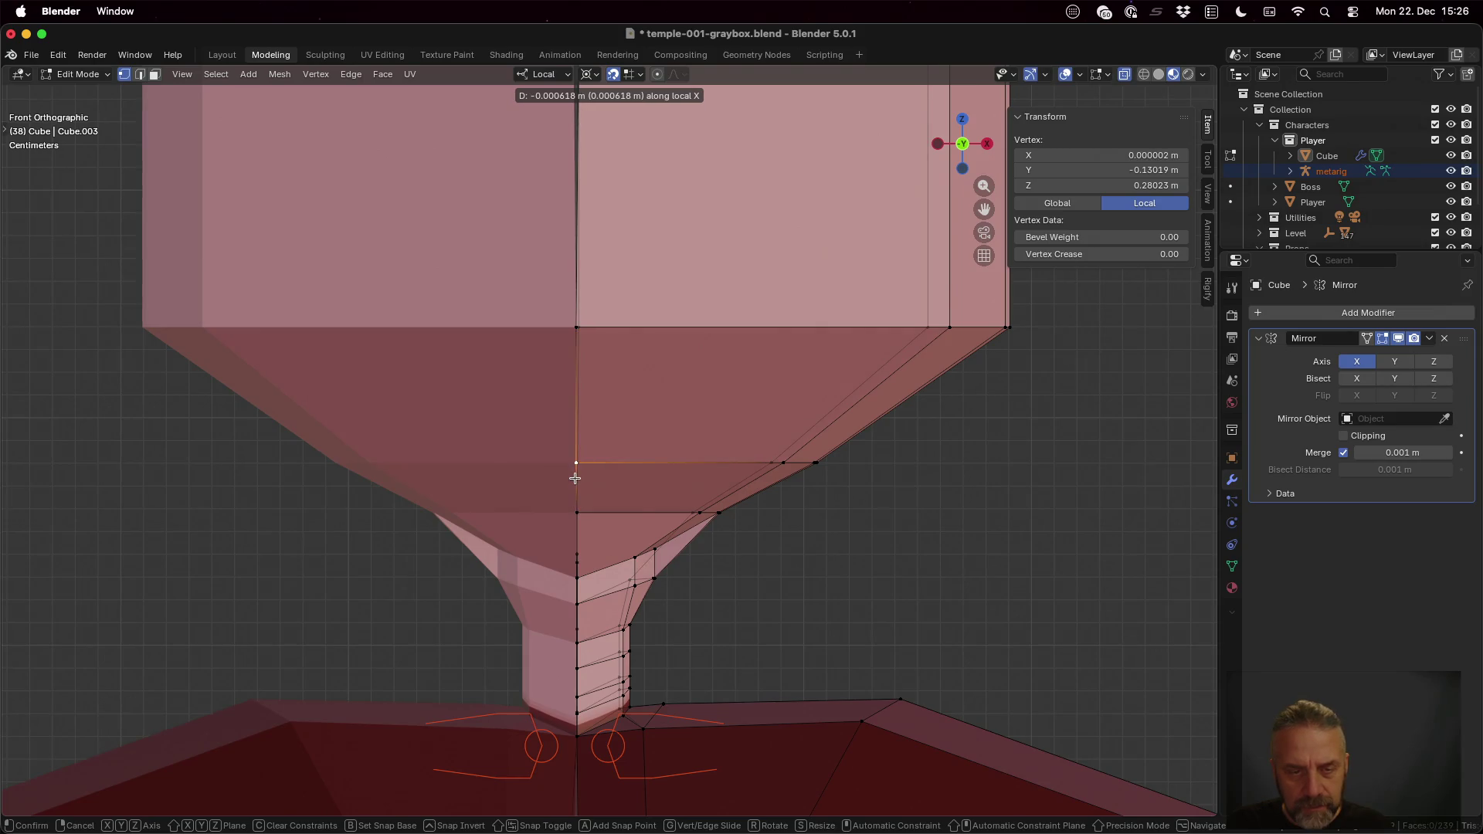
{"action": "left_click", "coordinate": [575, 477]}
Step: Move the next and top front seam vertices along X onto the centre line
{"action": "middle_click_drag", "start_coordinate": [606, 344], "coordinate": [626, 604], "text": "shift"}
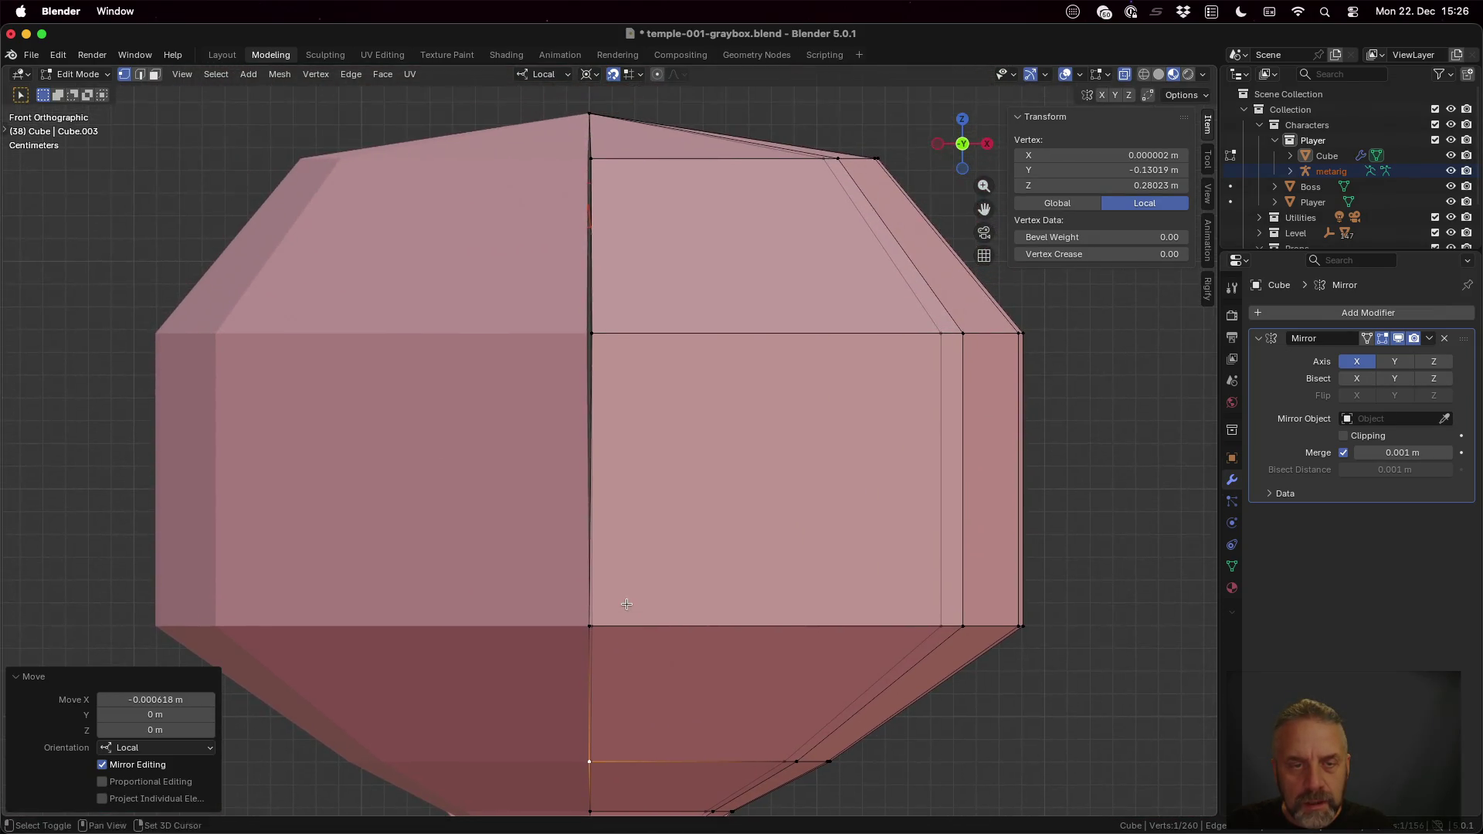
{"action": "left_click", "coordinate": [596, 329]}
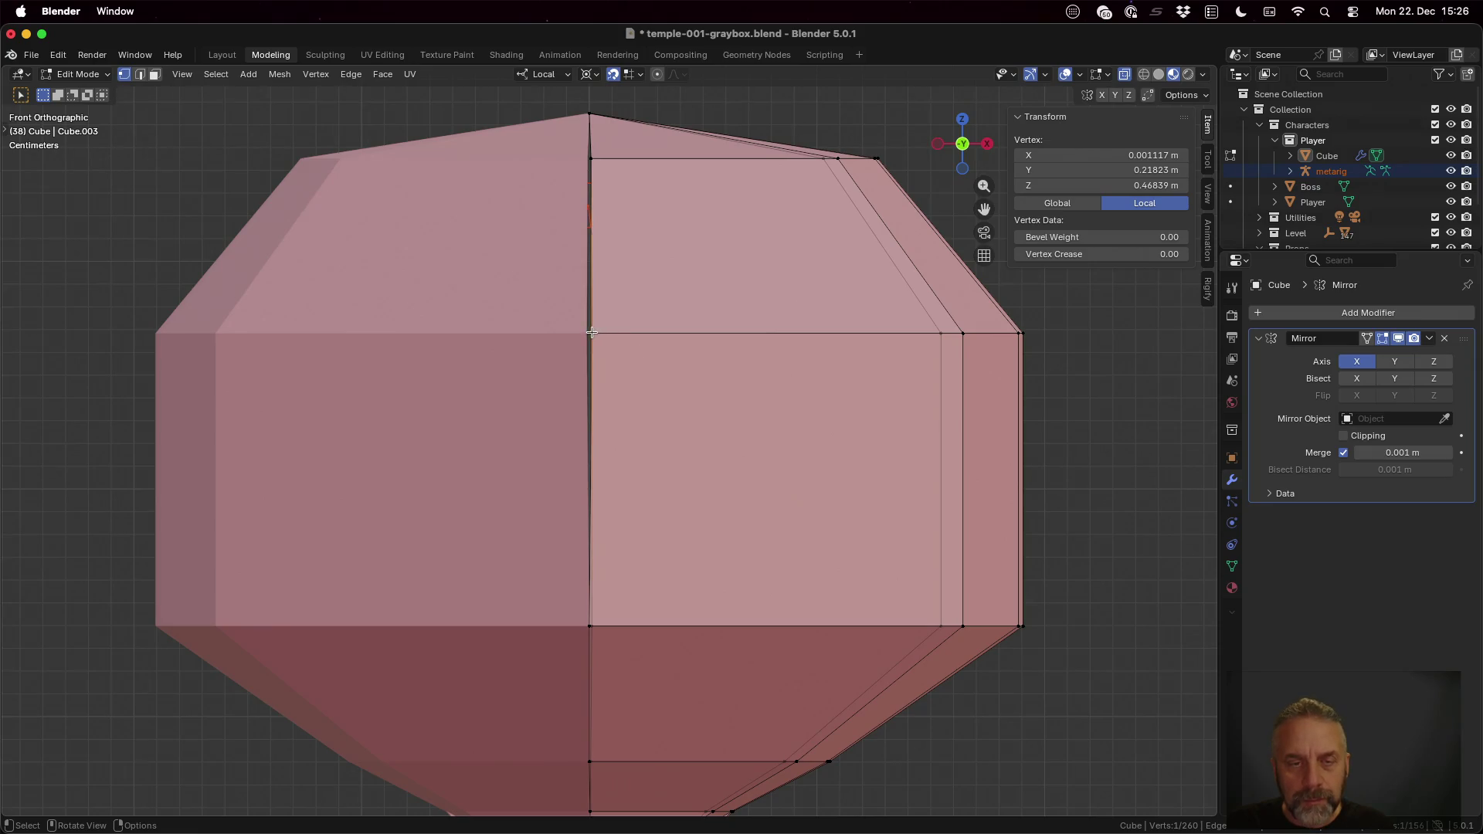
{"action": "key", "text": "g"}
{"action": "key", "text": "x"}
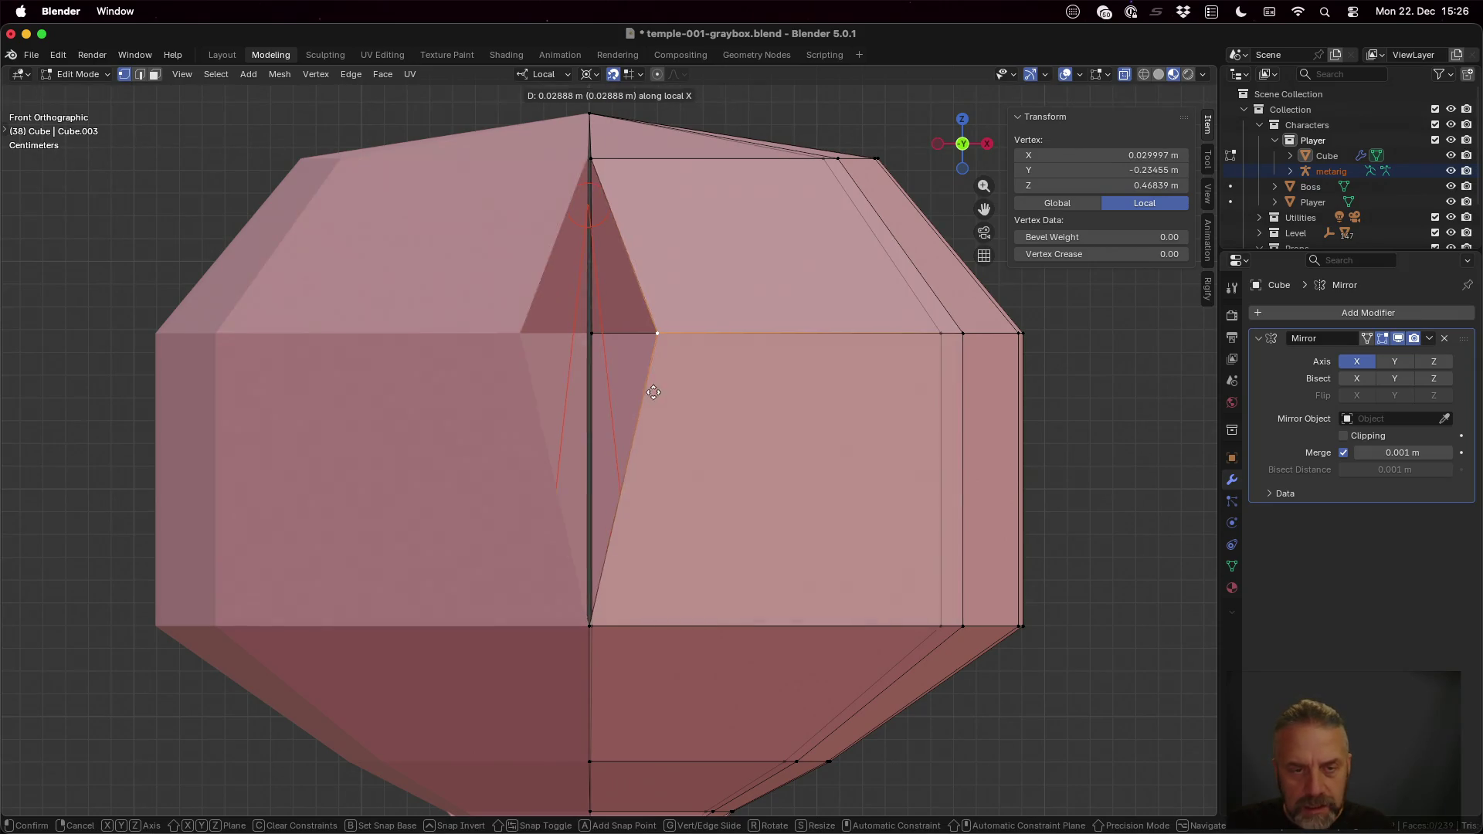
{"action": "left_click", "coordinate": [594, 378]}
{"action": "left_click", "coordinate": [591, 157]}
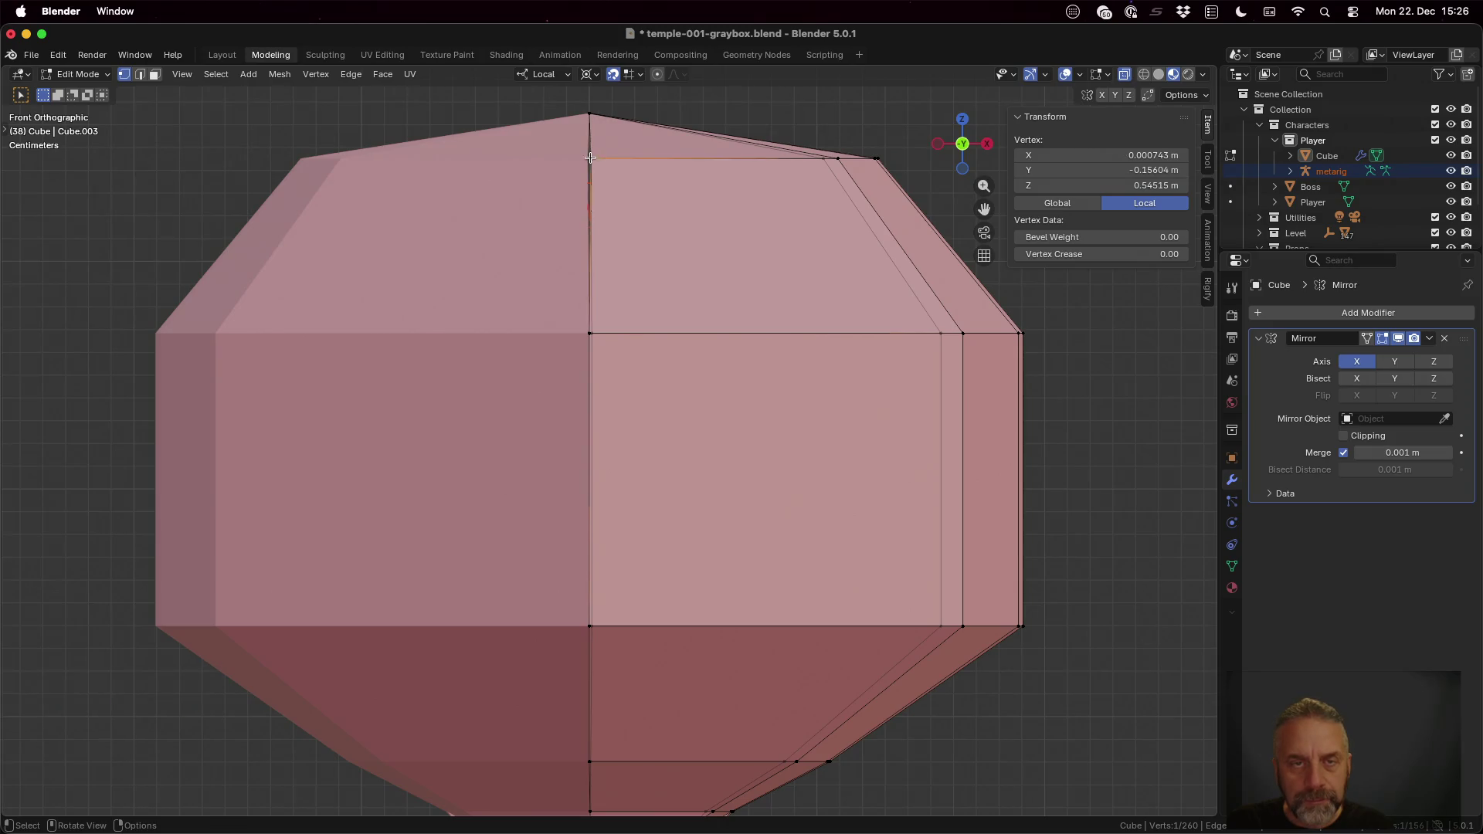
{"action": "key", "text": "g"}
{"action": "key", "text": "x"}
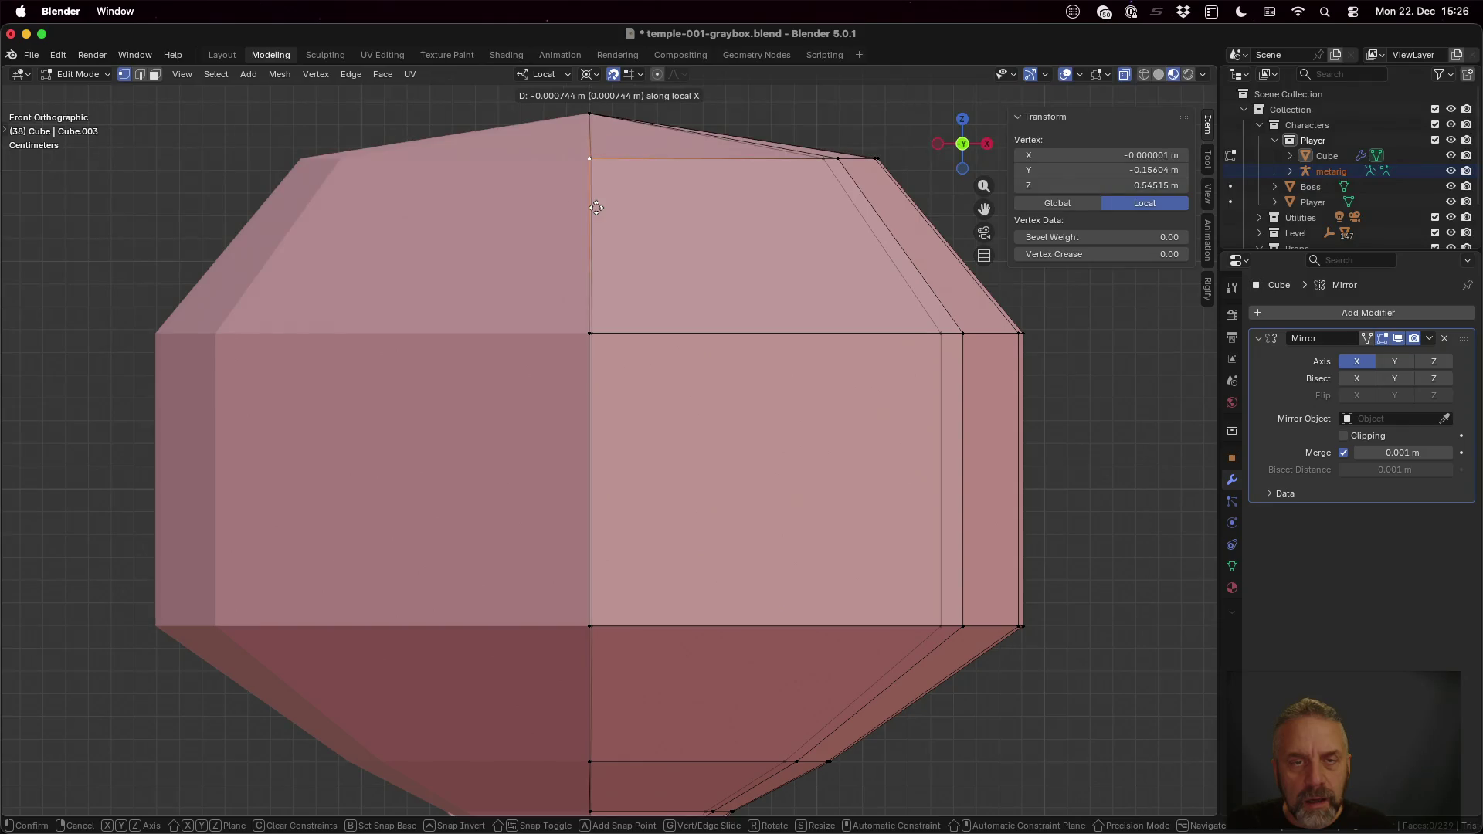
{"action": "left_click", "coordinate": [591, 208]}
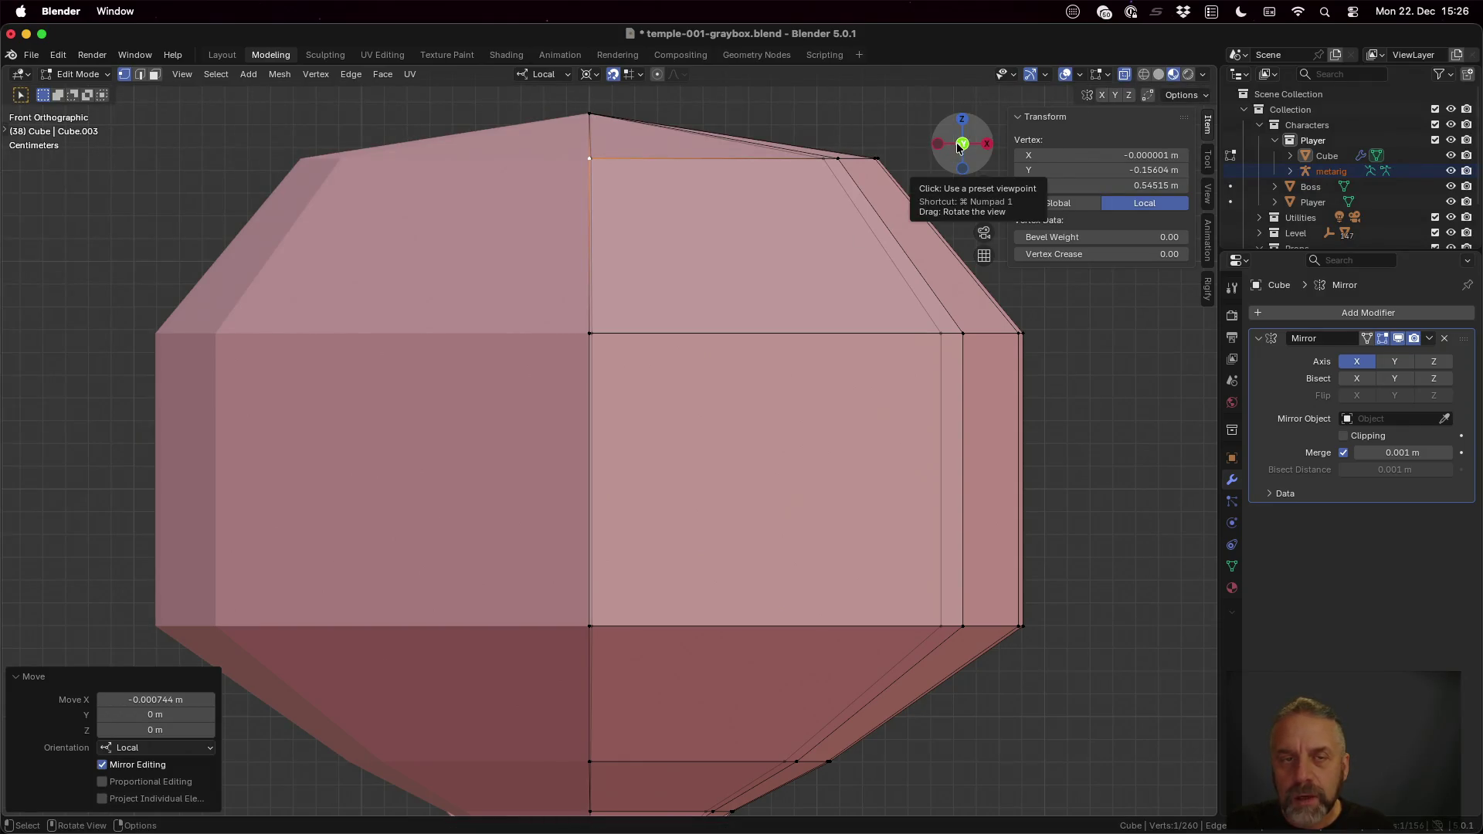
Step: From the back view, move the top, middle and bottom head seam vertices onto the centre line
{"action": "left_click", "coordinate": [961, 145]}
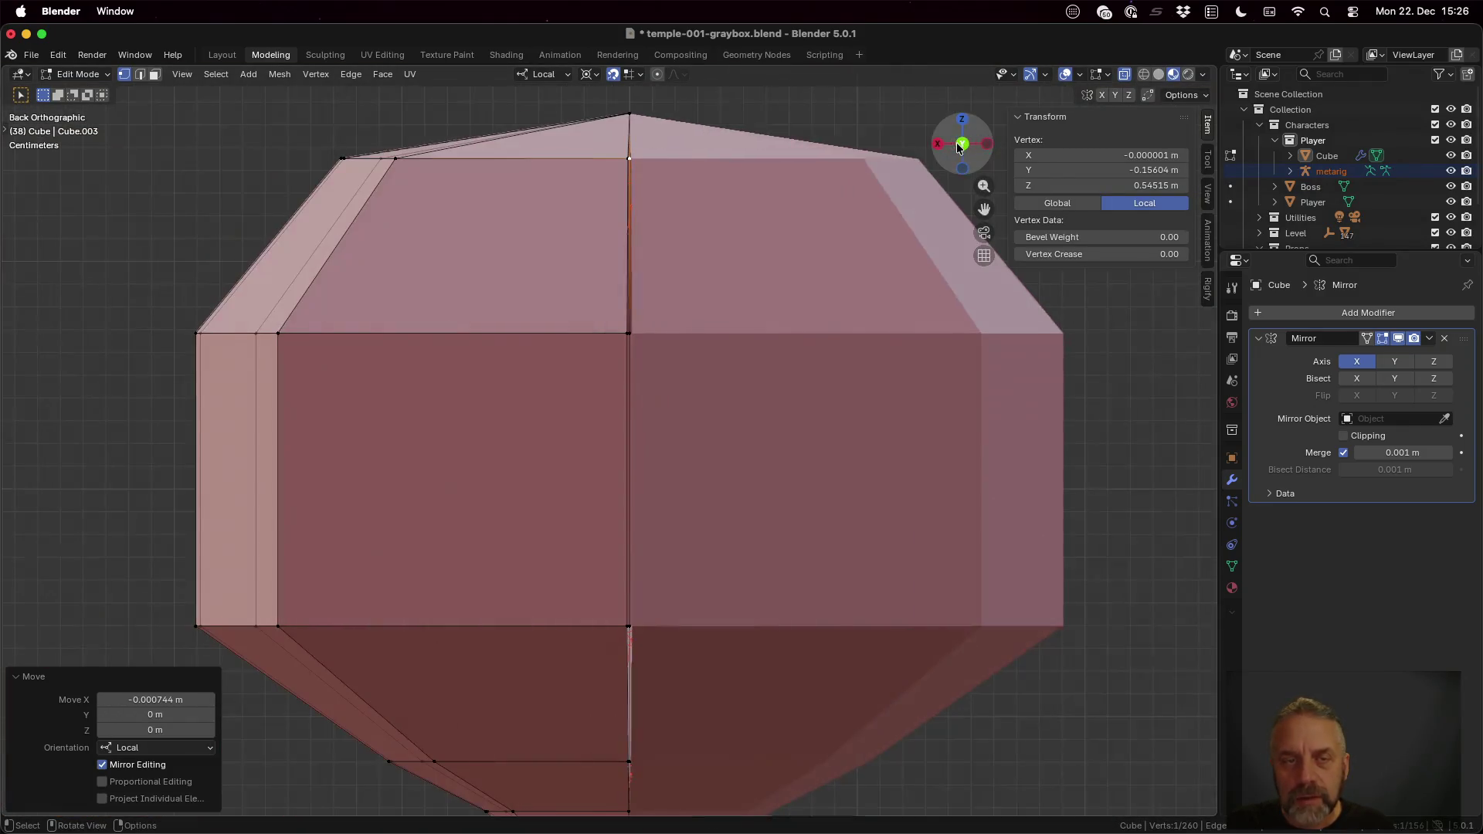
{"action": "left_click", "coordinate": [625, 157]}
{"action": "key", "text": "g"}
{"action": "key", "text": "x"}
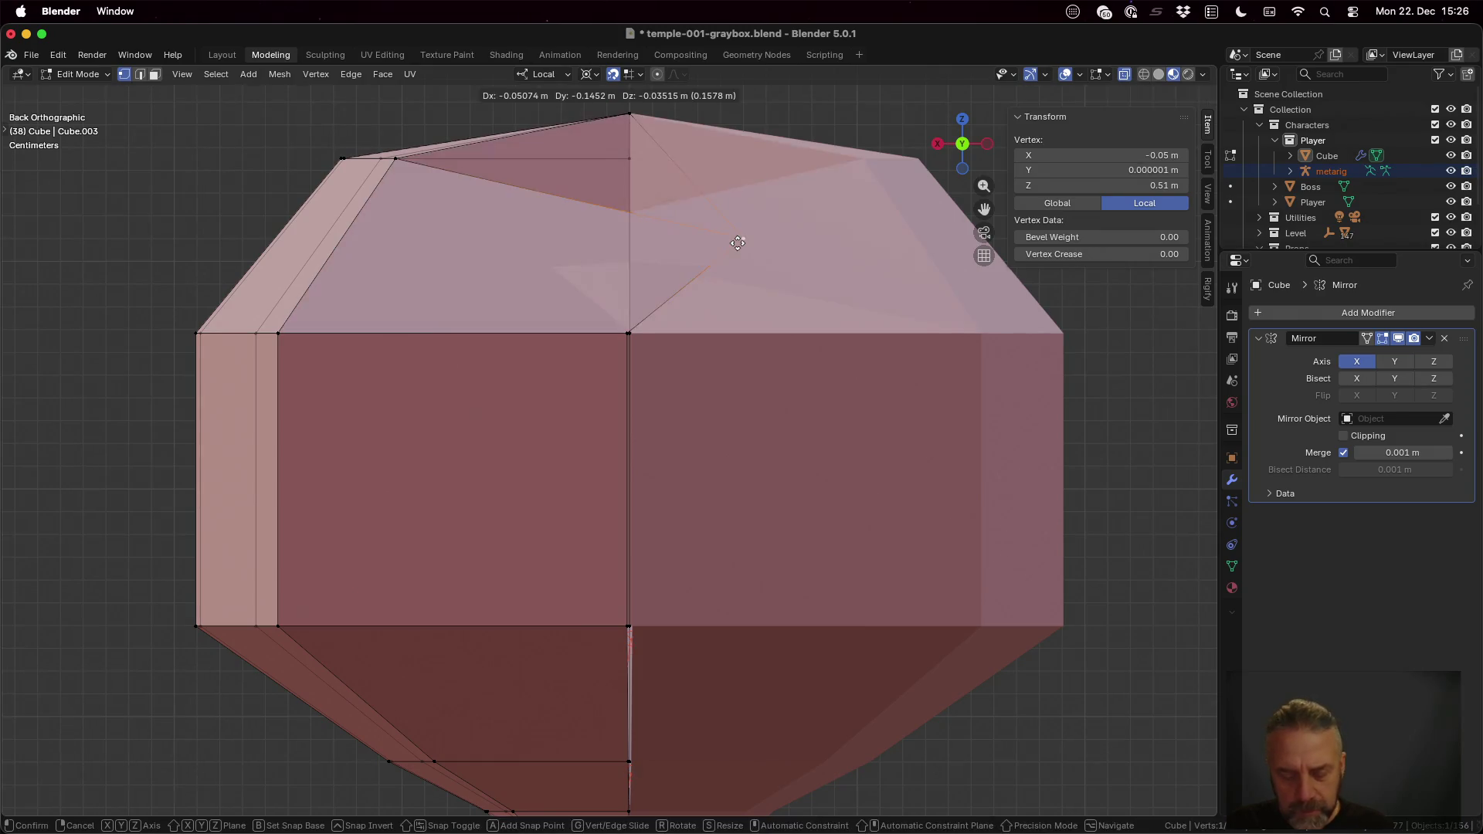
{"action": "left_click", "coordinate": [629, 273]}
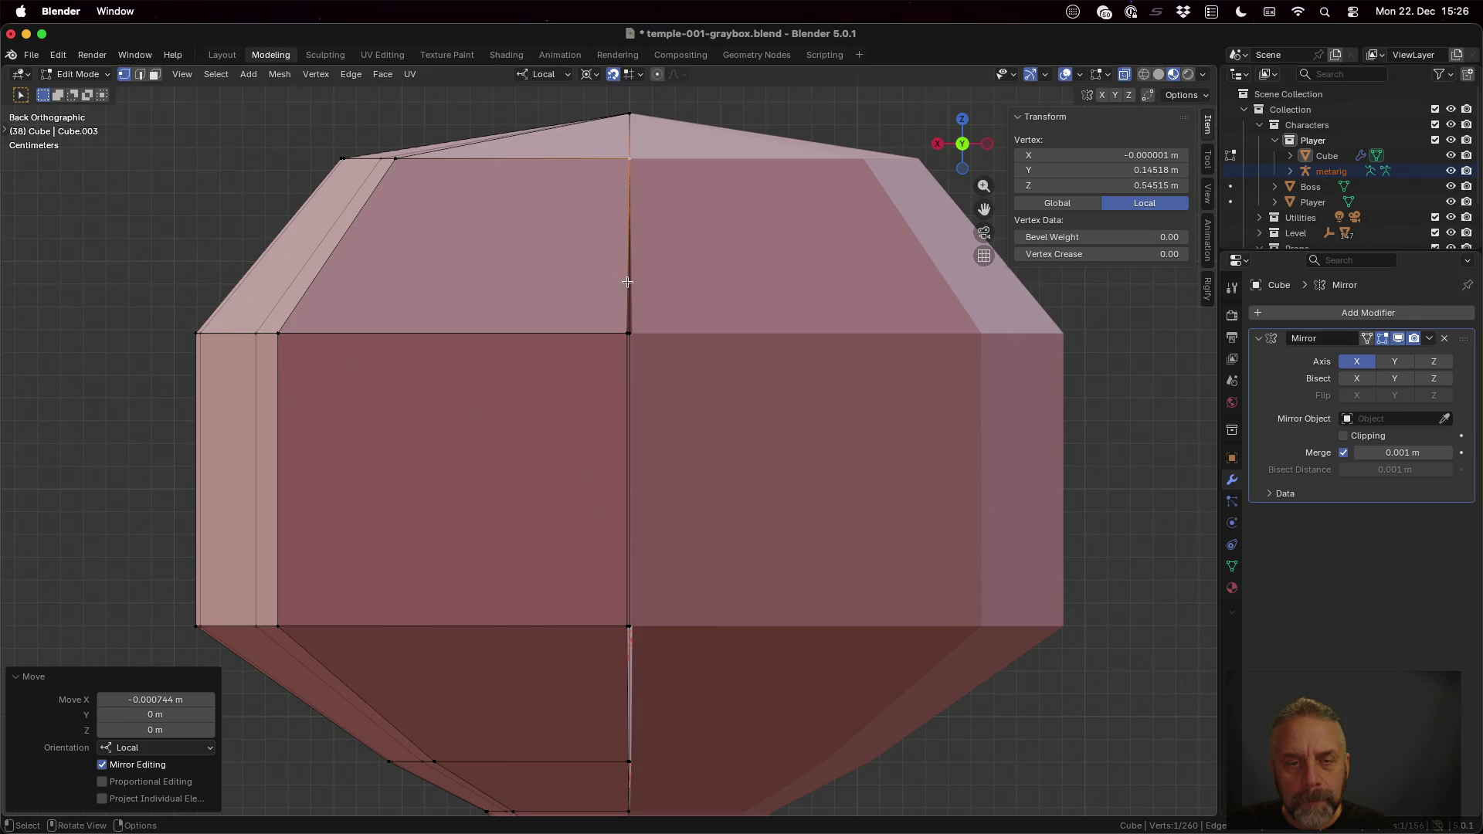
{"action": "left_click", "coordinate": [623, 329]}
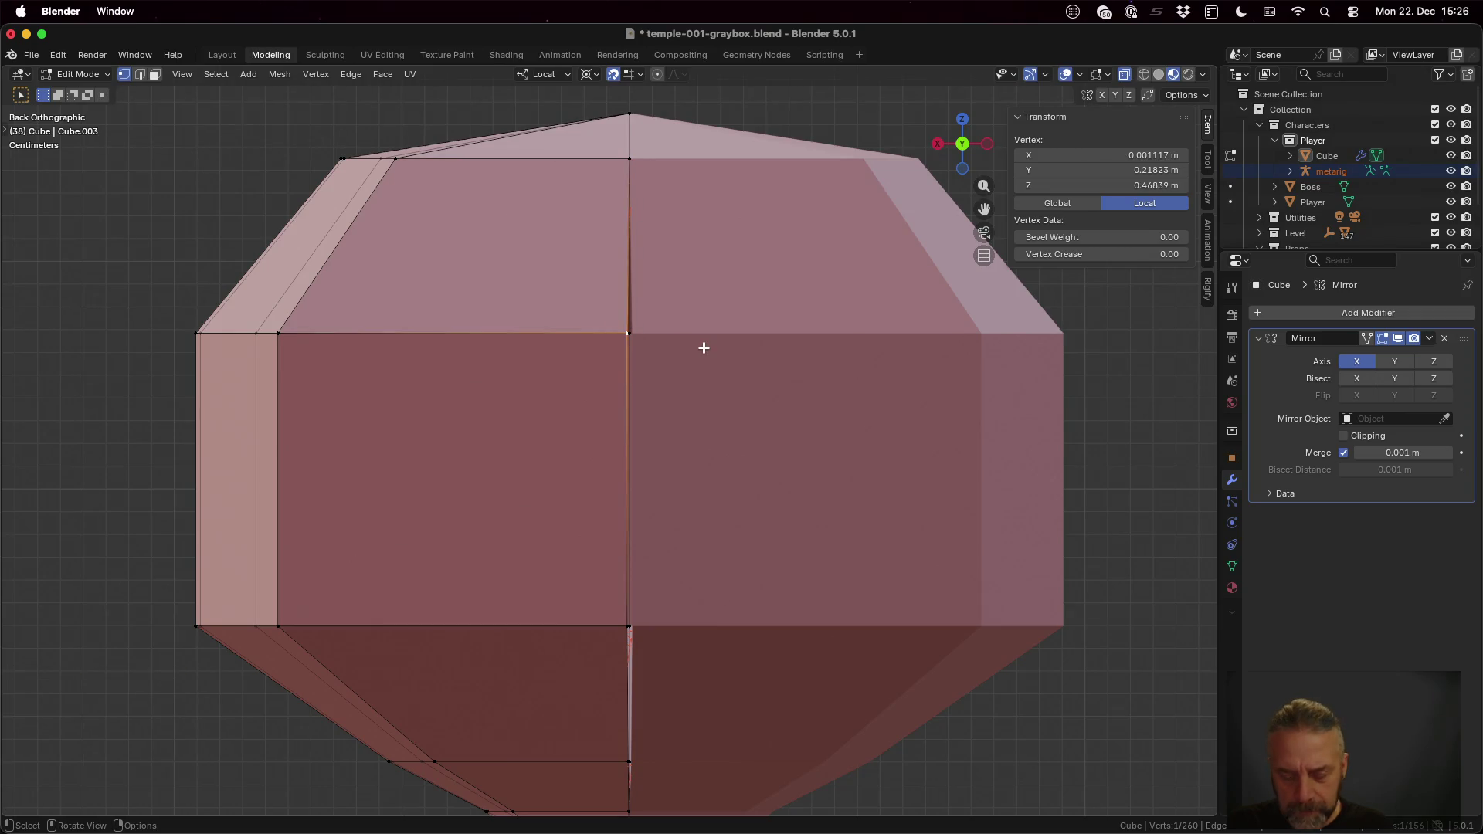
{"action": "key", "text": "g"}
{"action": "key", "text": "x"}
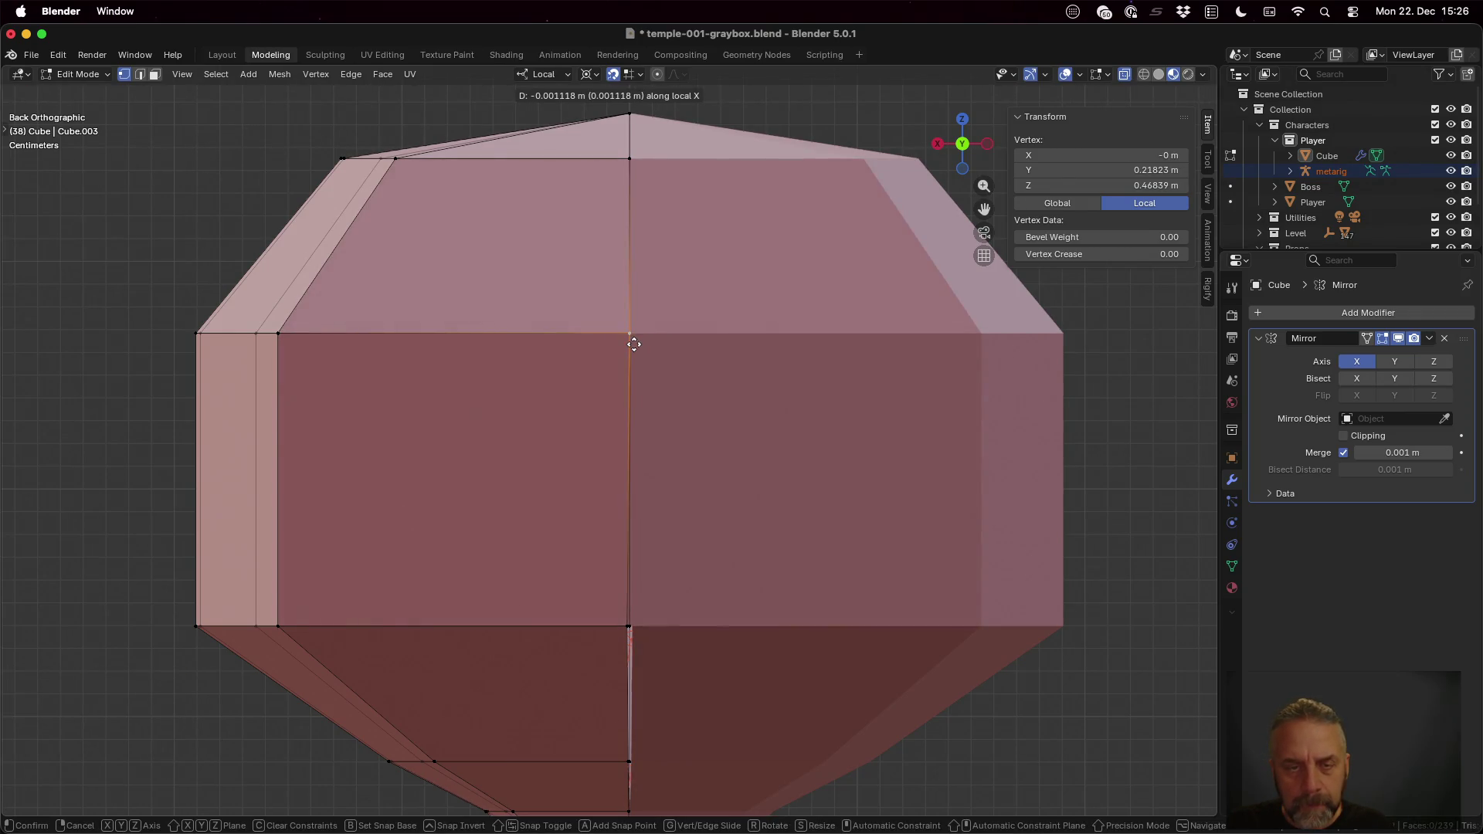
{"action": "left_click", "coordinate": [637, 344]}
{"action": "left_click", "coordinate": [627, 626]}
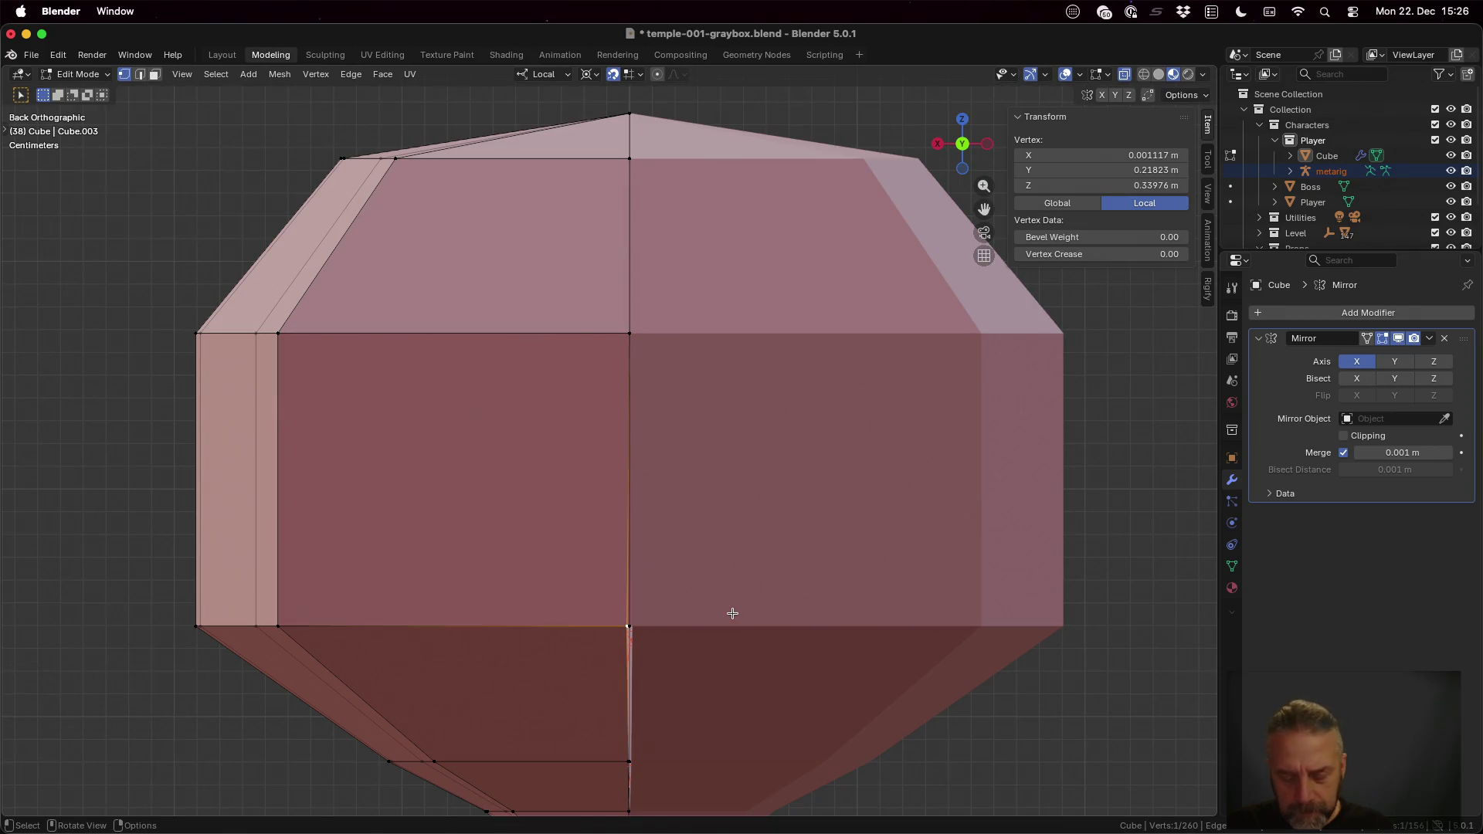
{"action": "key", "text": "g"}
{"action": "key", "text": "x"}
{"action": "left_click", "coordinate": [630, 616]}
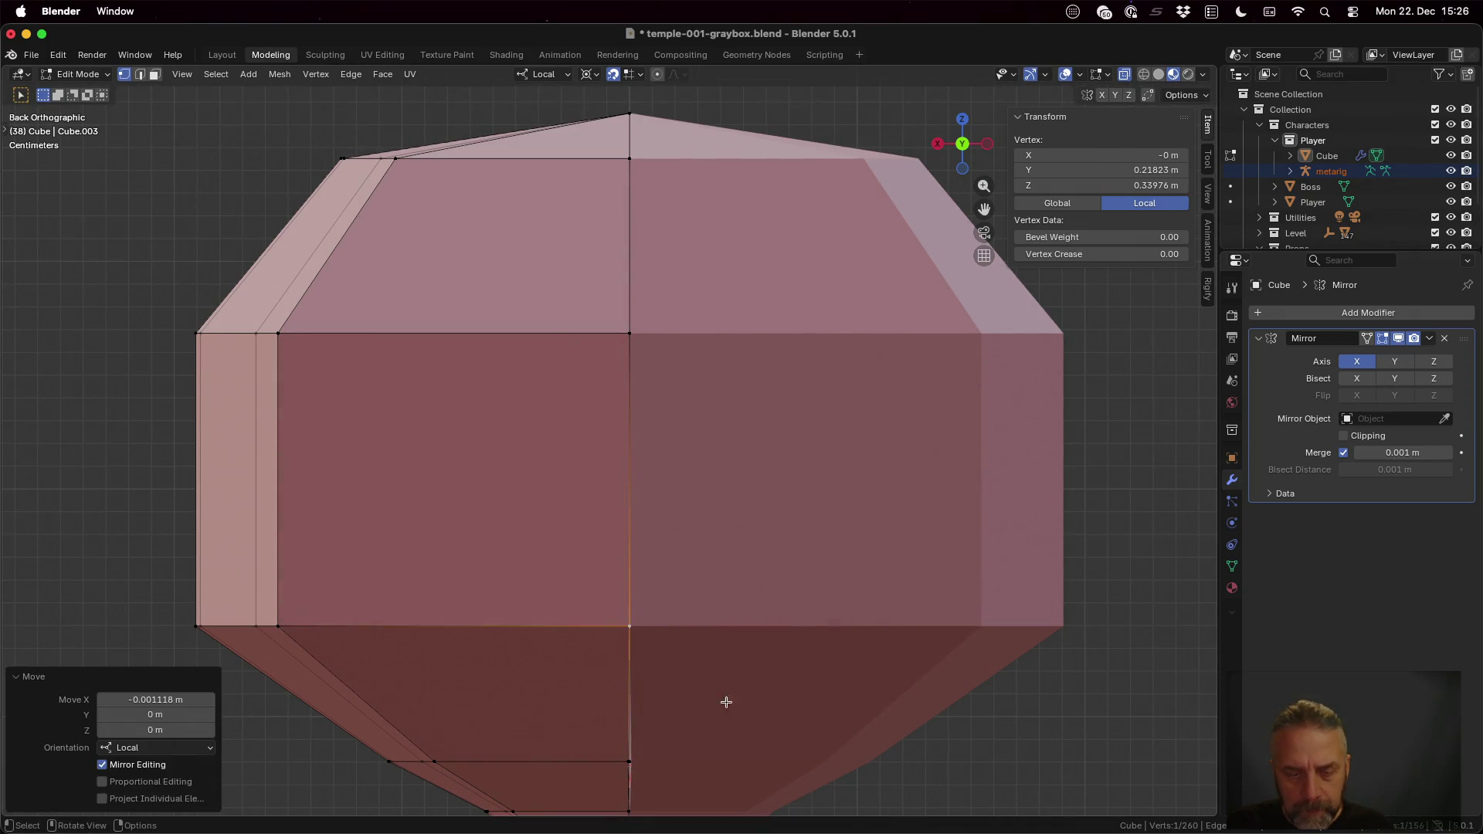
Step: Move the neck seam vertex onto the centre line and return to object mode
{"action": "middle_click_drag", "start_coordinate": [732, 725], "coordinate": [755, 529], "text": "shift"}
{"action": "left_click", "coordinate": [682, 560]}
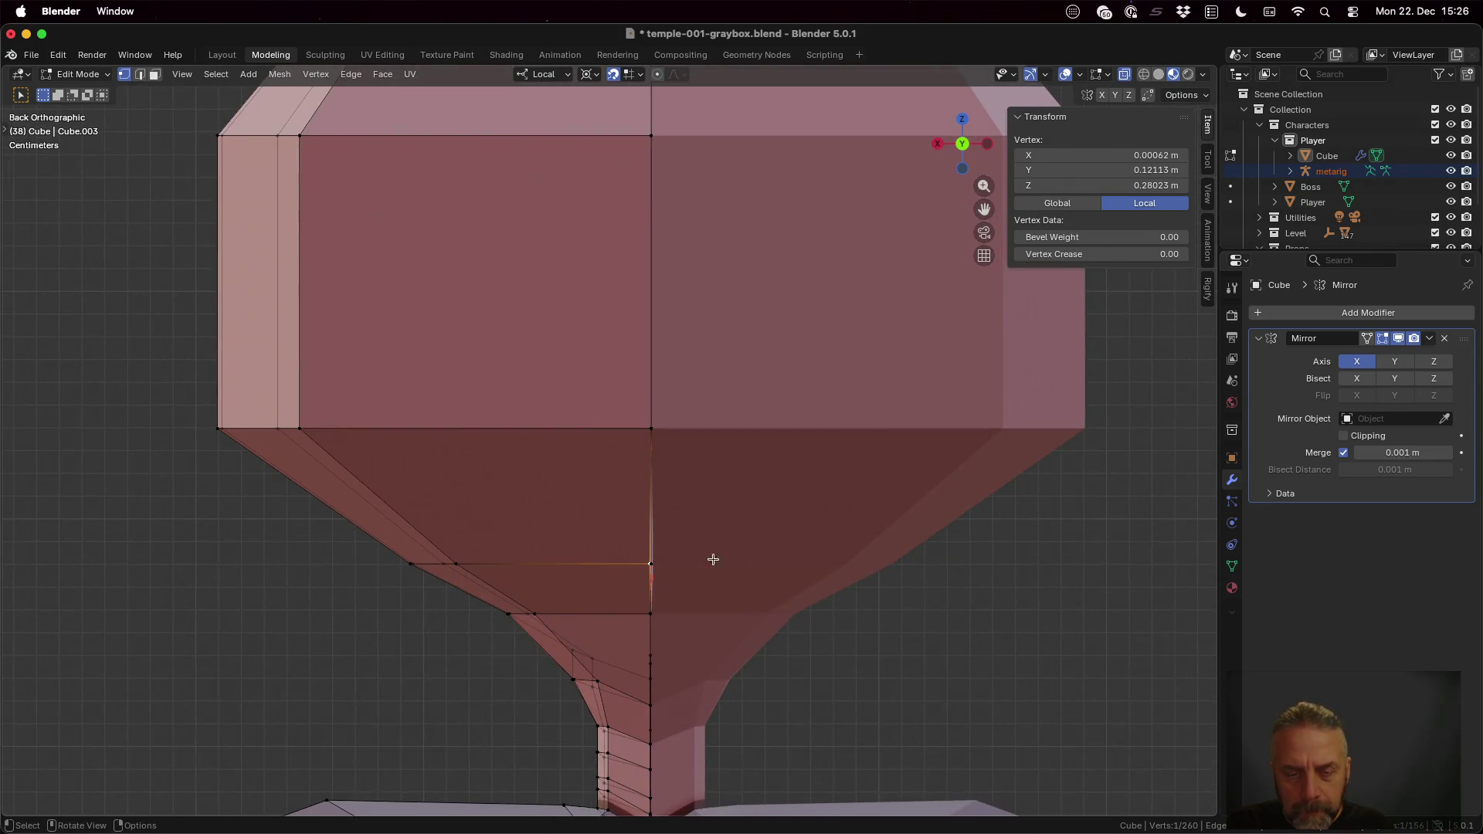
{"action": "key", "text": "g"}
{"action": "key", "text": "x"}
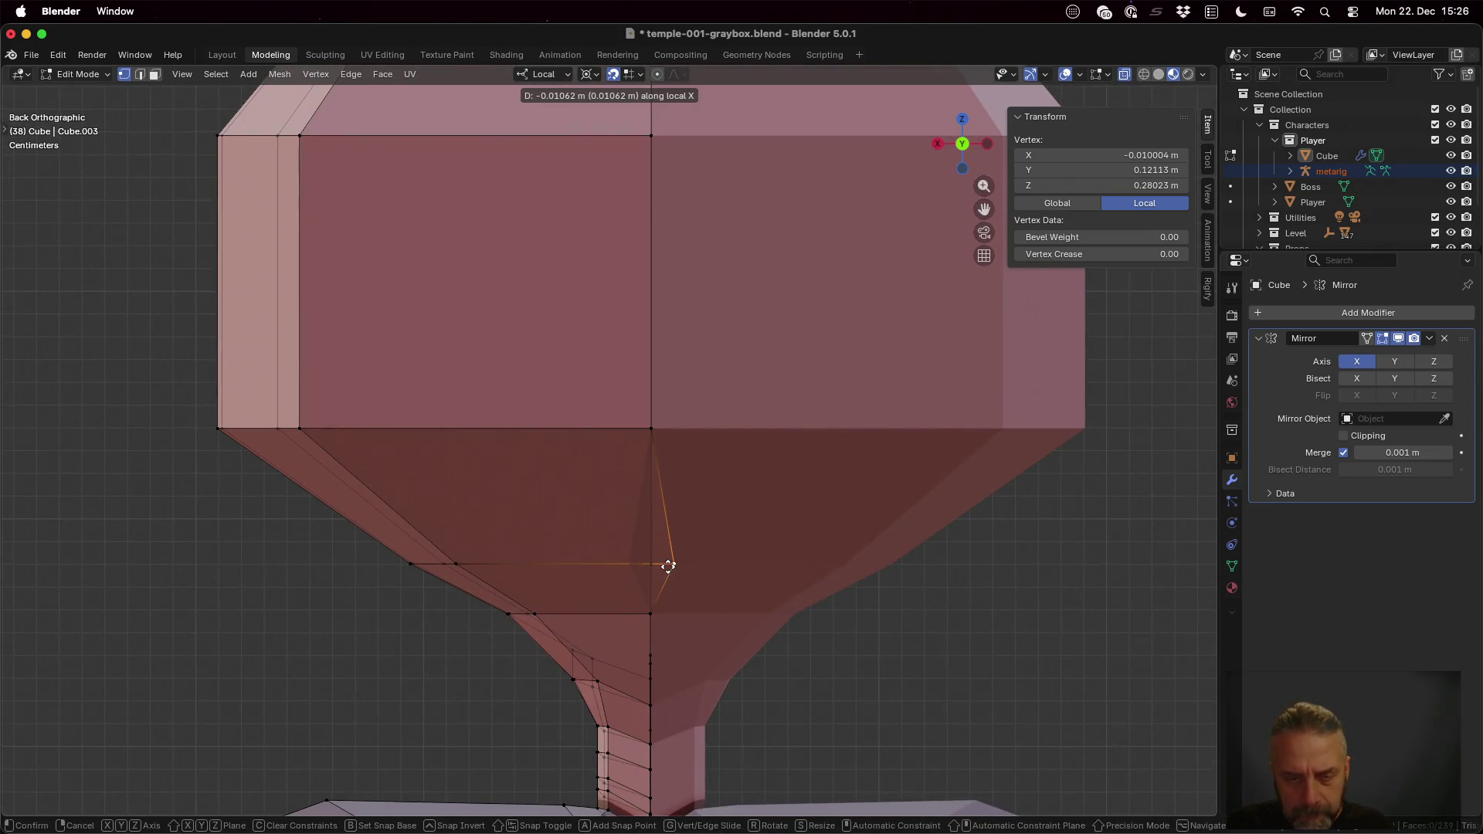
{"action": "left_click", "coordinate": [651, 565]}
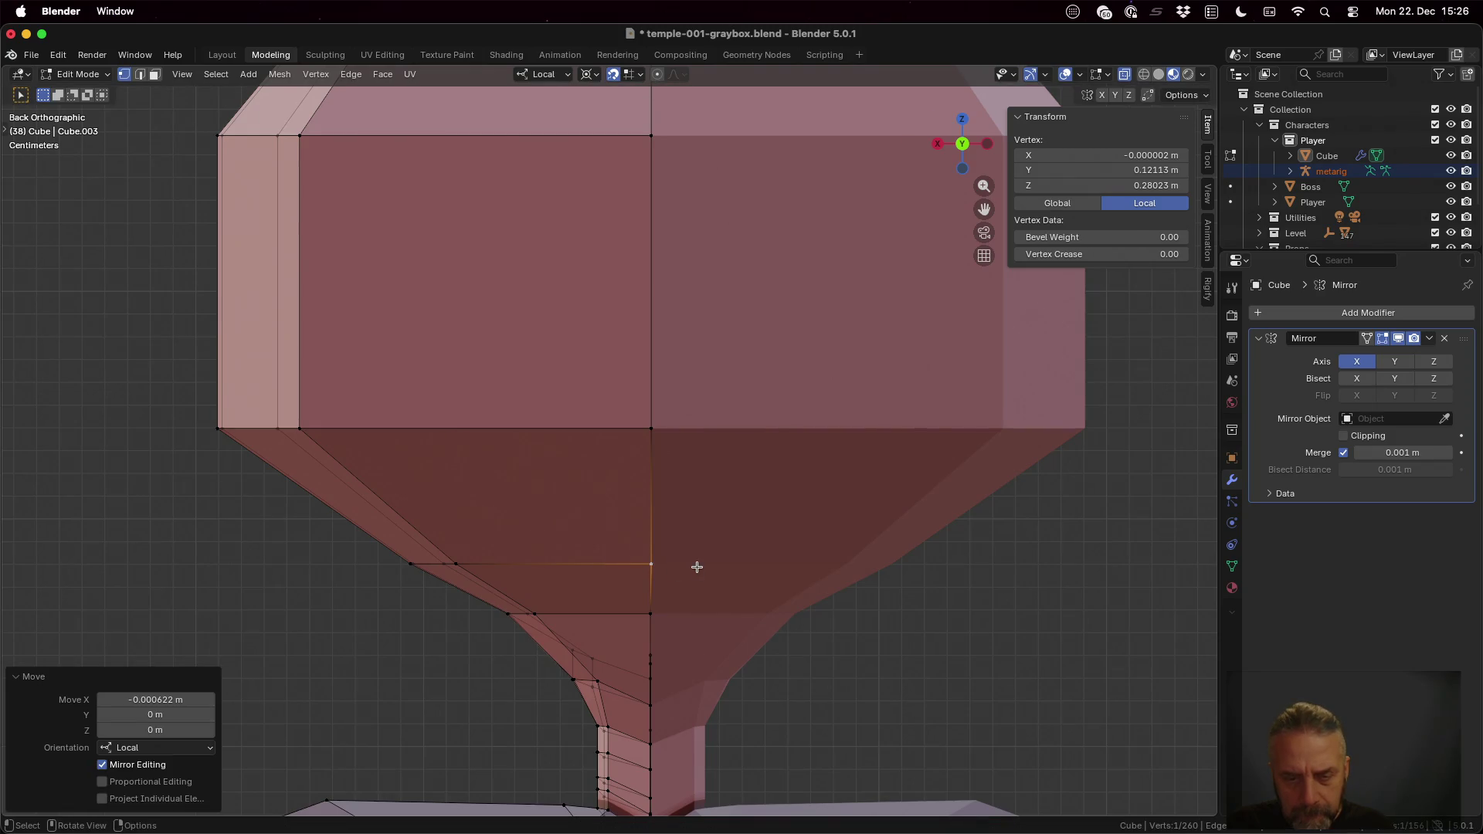
{"action": "key", "text": "Tab"}
{"action": "mouse_move", "coordinate": [693, 565]}
{"action": "middle_mouse_down"}
{"action": "mouse_move", "coordinate": [848, 543]}
{"action": "mouse_move", "coordinate": [699, 479]}
{"action": "mouse_move", "coordinate": [582, 461]}
{"action": "mouse_move", "coordinate": [770, 494]}
{"action": "mouse_move", "coordinate": [627, 438]}
{"action": "mouse_move", "coordinate": [685, 516]}
{"action": "middle_mouse_up"}
{"action": "scroll", "coordinate": [583, 461], "scroll_direction": "down", "scroll_amount": 3}
{"action": "scroll", "coordinate": [656, 463], "scroll_direction": "down", "scroll_amount": 3}
{"action": "scroll", "coordinate": [604, 434], "scroll_direction": "down", "scroll_amount": 3}
{"action": "scroll", "coordinate": [685, 514], "scroll_direction": "down", "scroll_amount": 2}
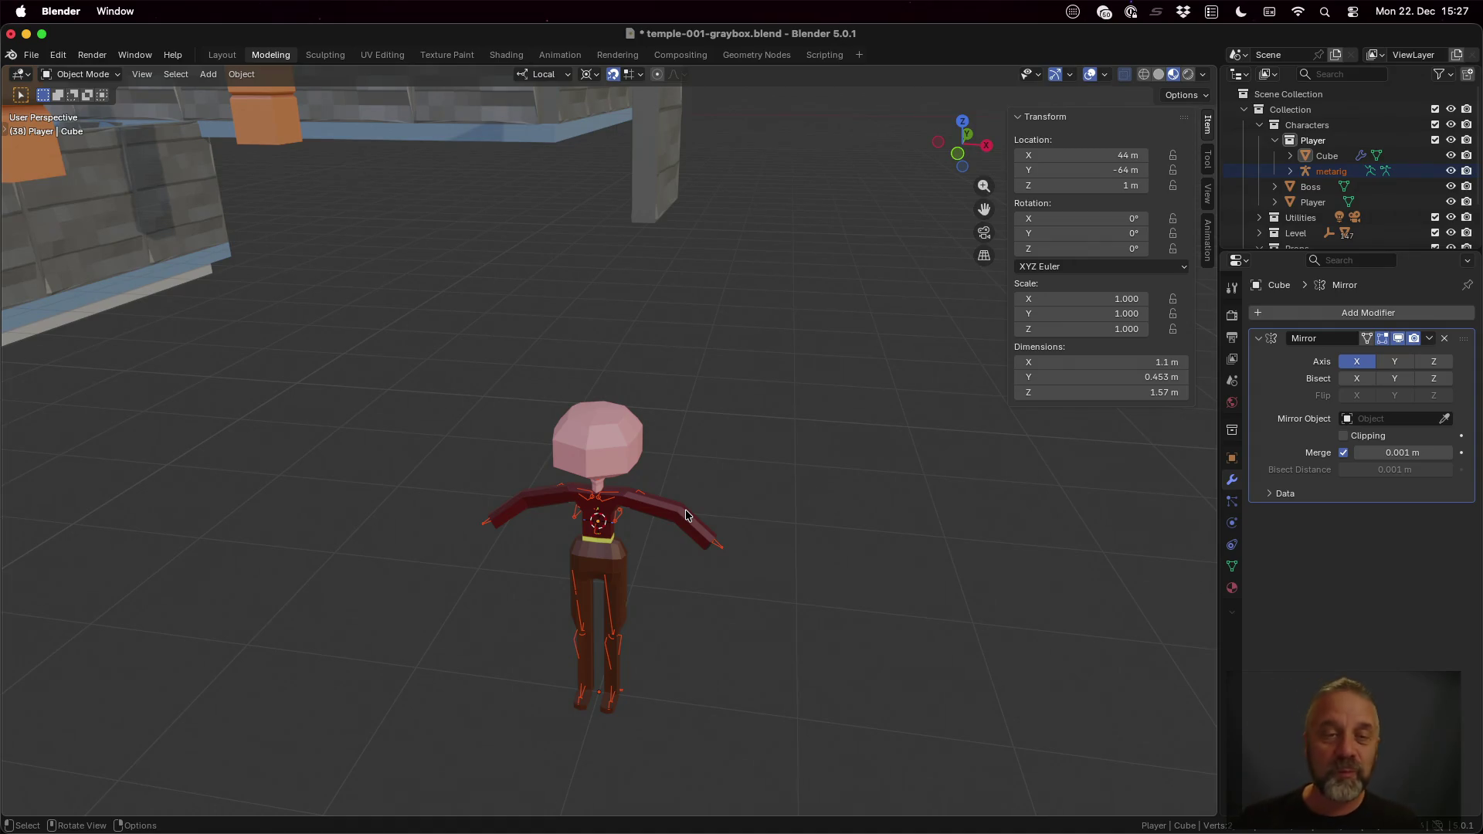
{"action": "scroll", "coordinate": [685, 509], "scroll_direction": "down", "scroll_amount": 2}
Step: Select the character's Cube mesh beside the walls and bring up the Object menu
{"action": "middle_click_drag", "start_coordinate": [685, 509], "coordinate": [722, 476]}
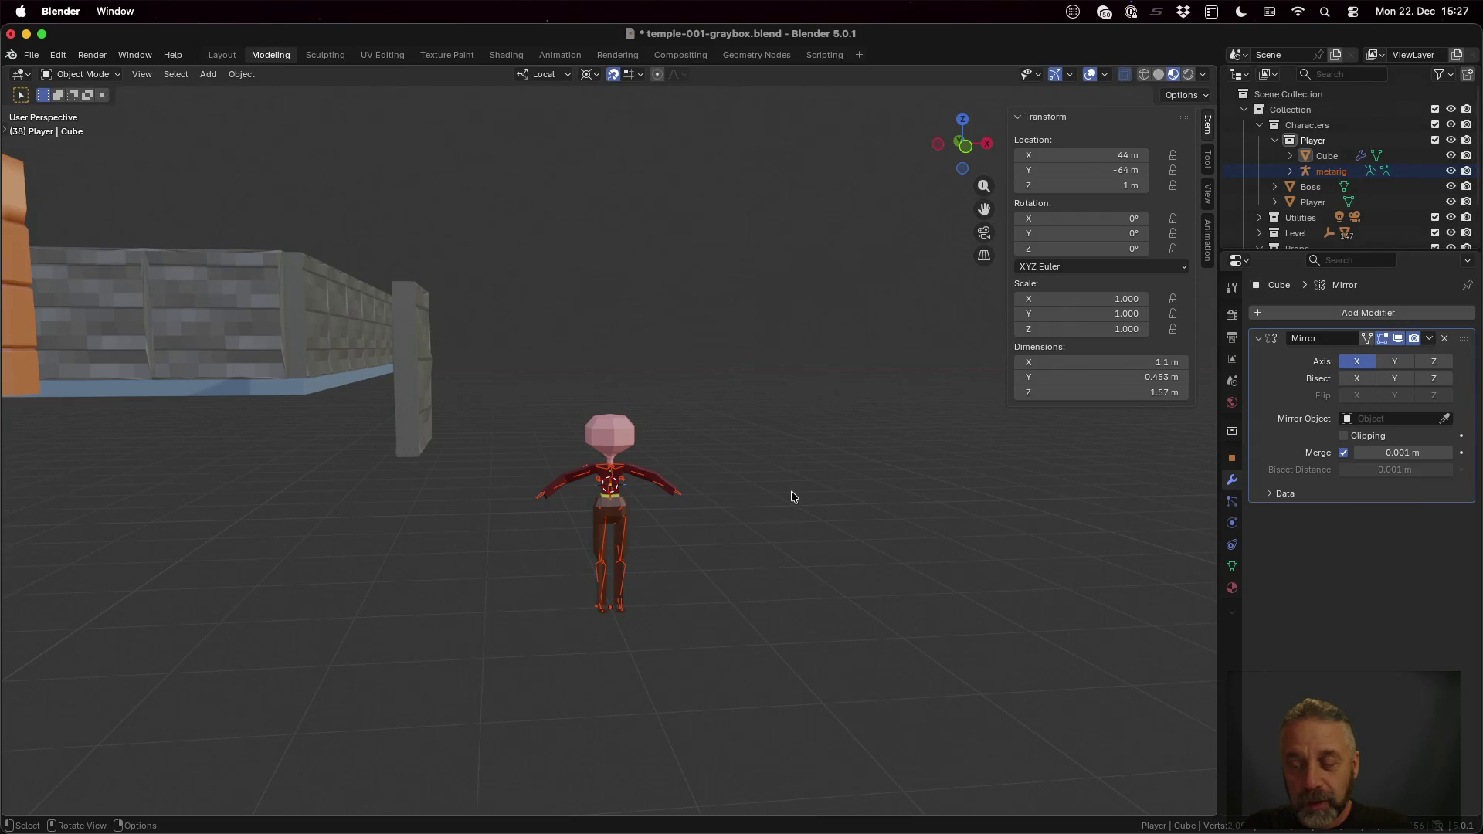
{"action": "left_click", "coordinate": [627, 431]}
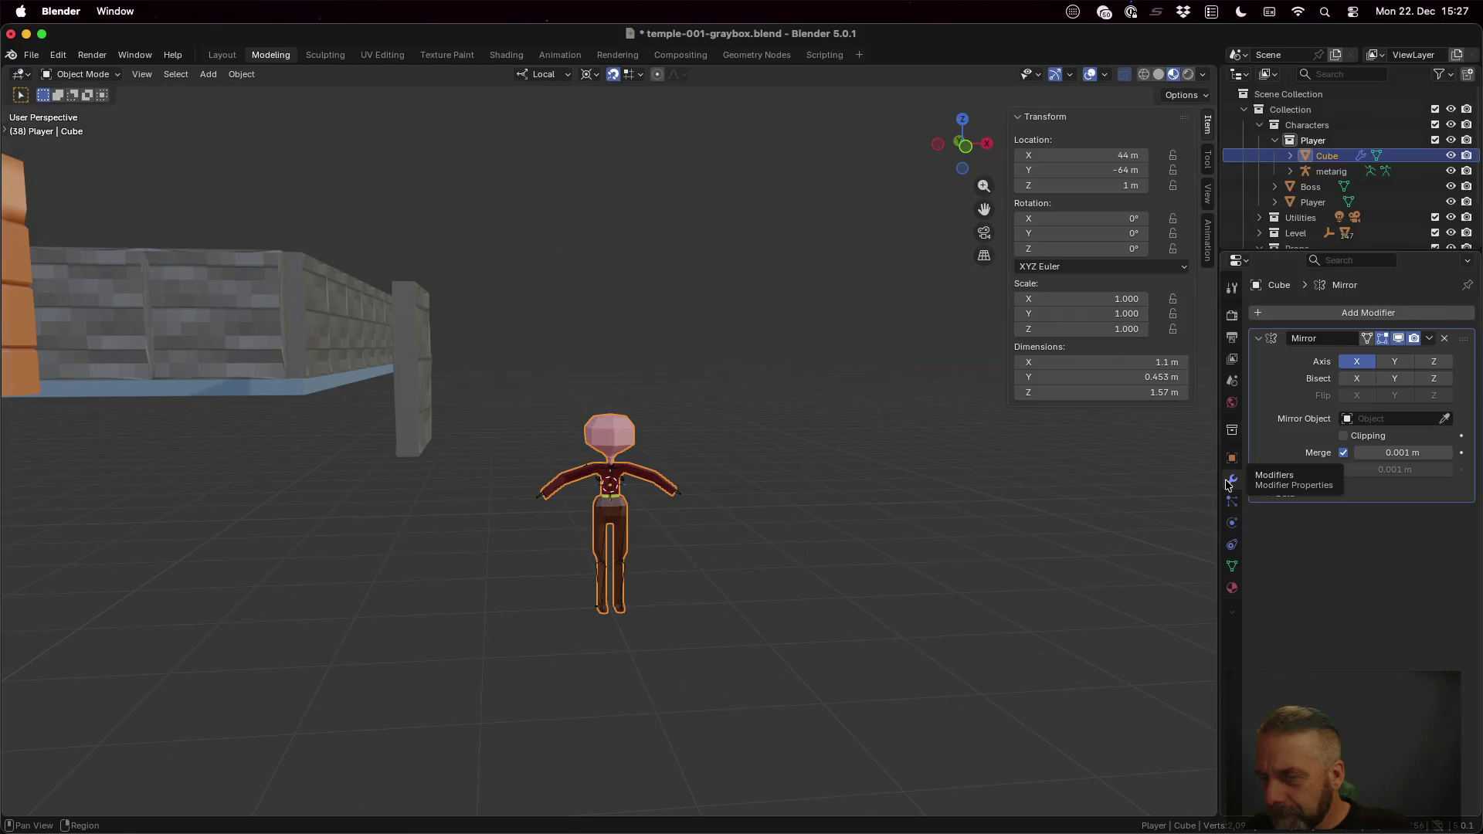
{"action": "left_click", "coordinate": [1208, 166]}
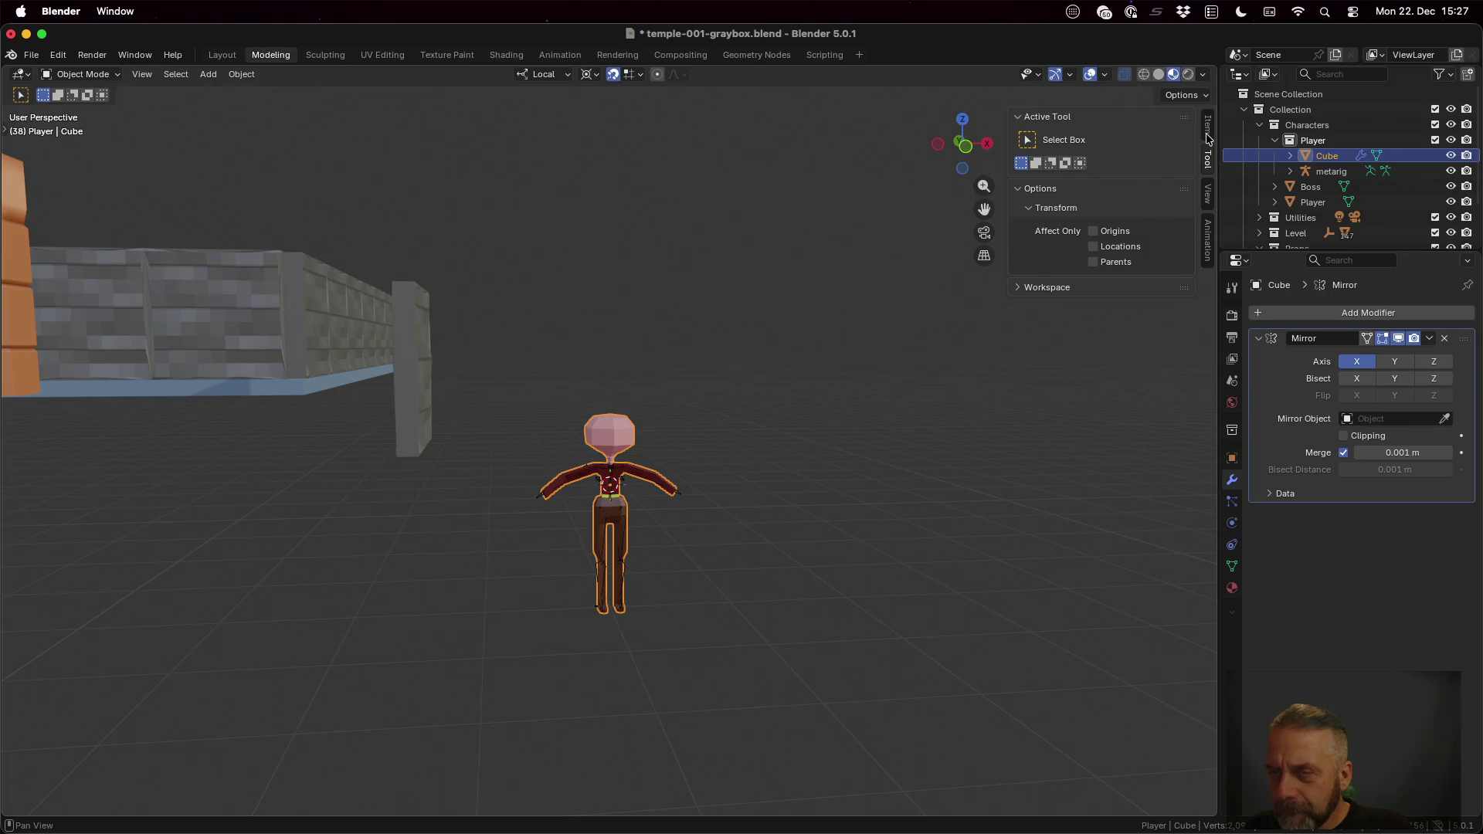
{"action": "left_click", "coordinate": [1209, 130]}
{"action": "left_click", "coordinate": [238, 74]}
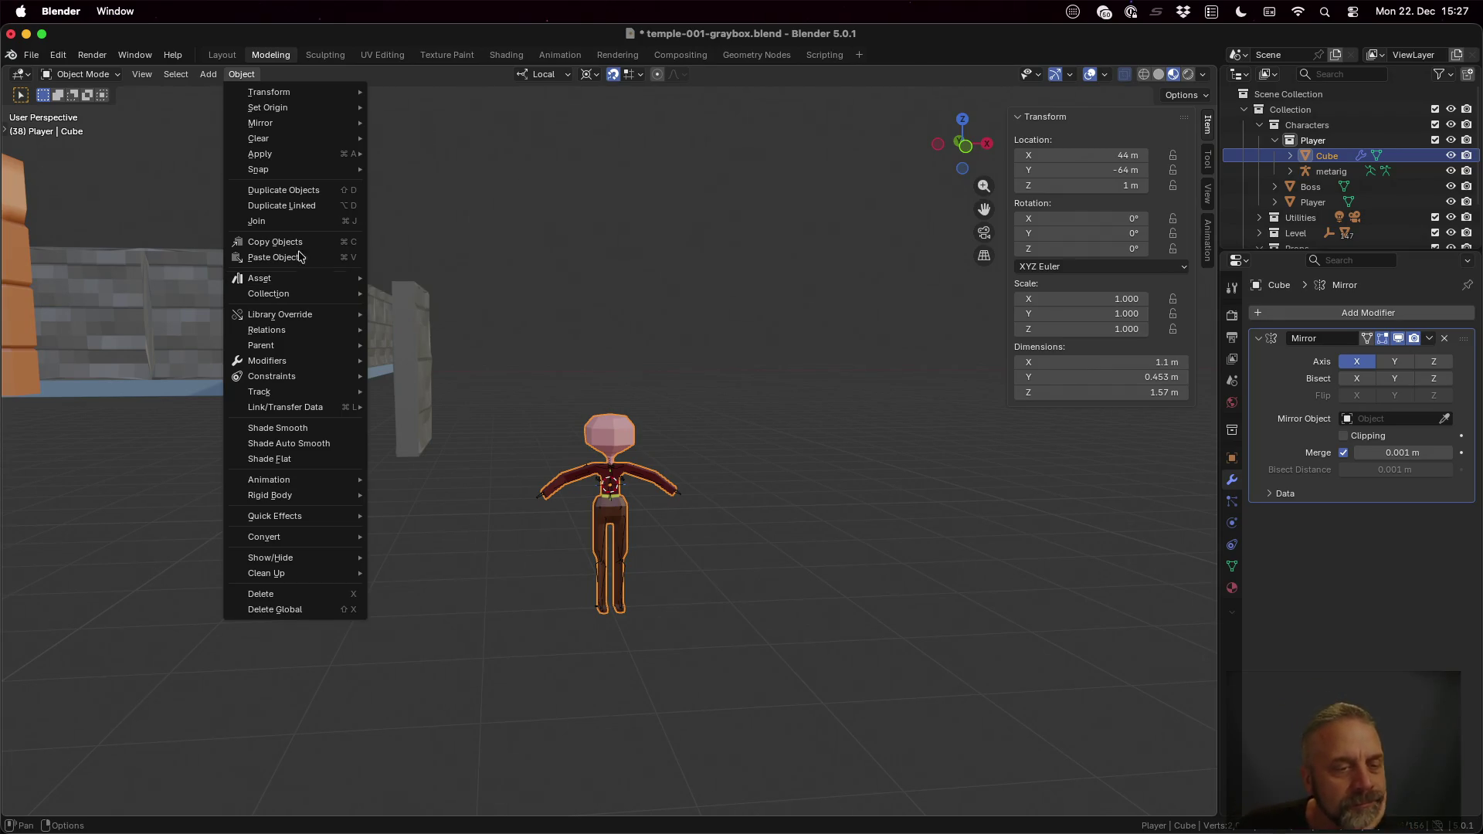
Step: Apply the Cube mesh's Mirror modifier from the modifier's dropdown
{"action": "left_click", "coordinate": [140, 74]}
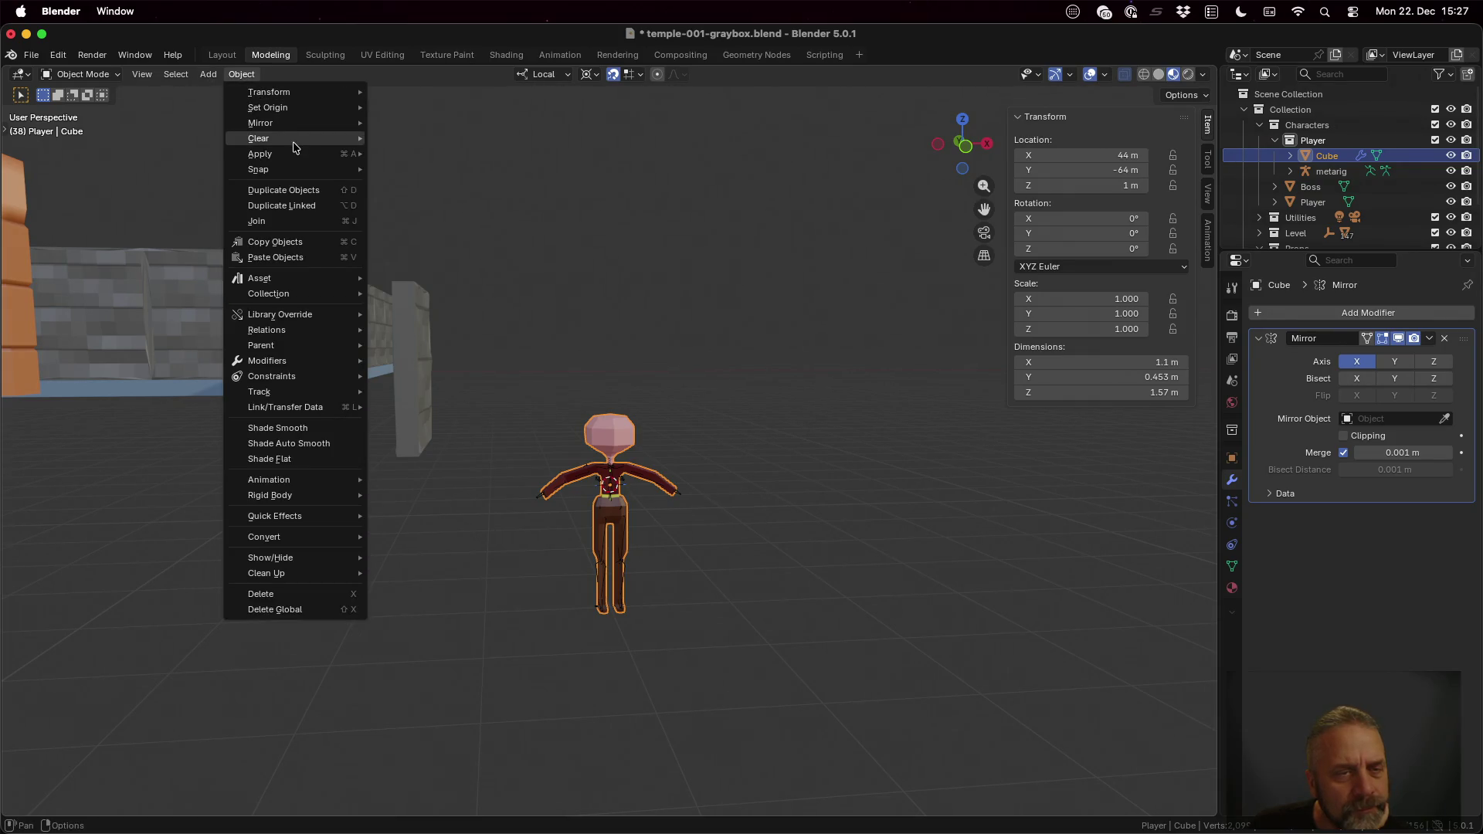
{"action": "mouse_move", "coordinate": [260, 153]}
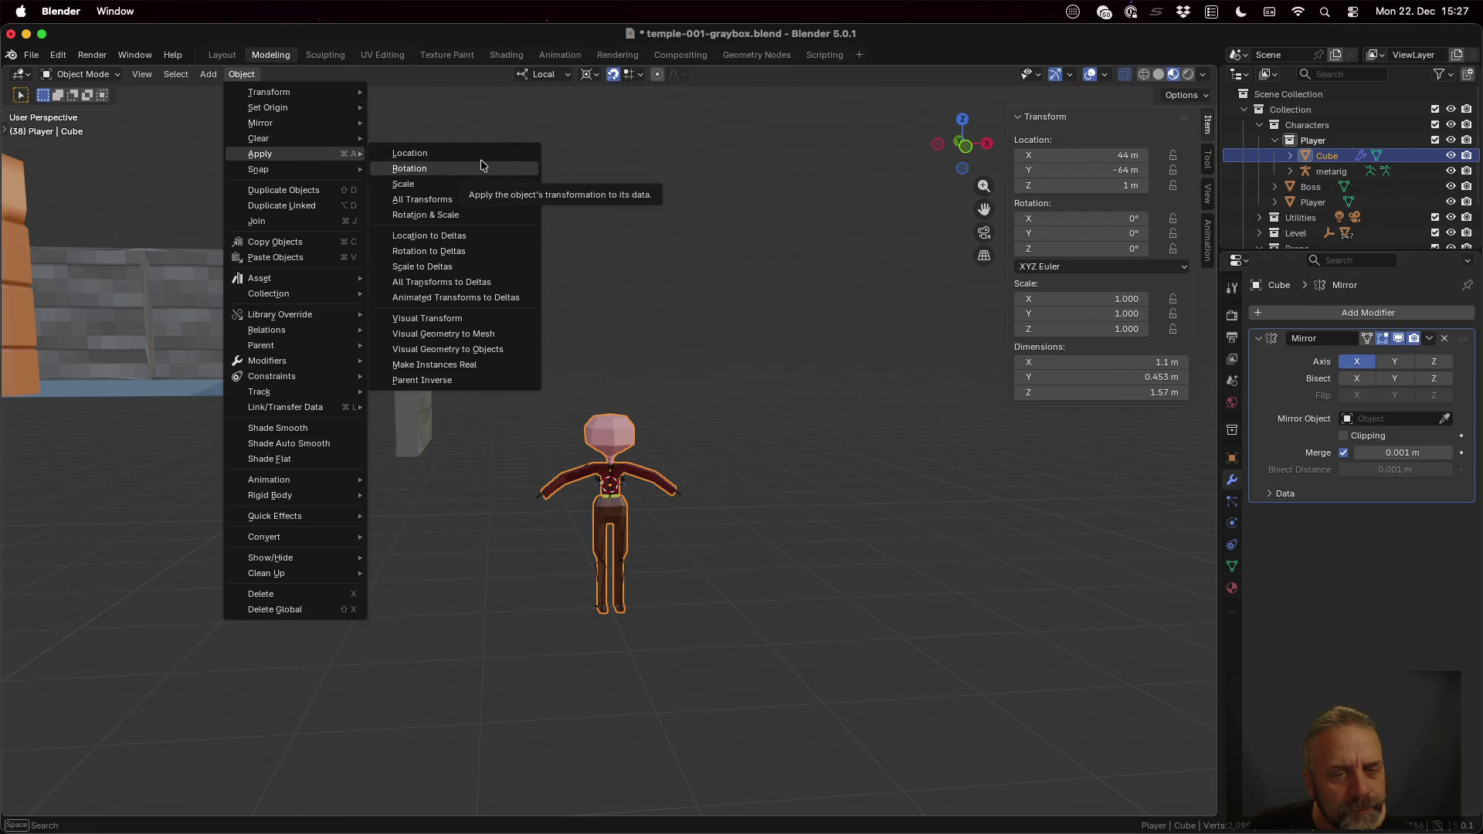
{"action": "left_click", "coordinate": [1319, 591]}
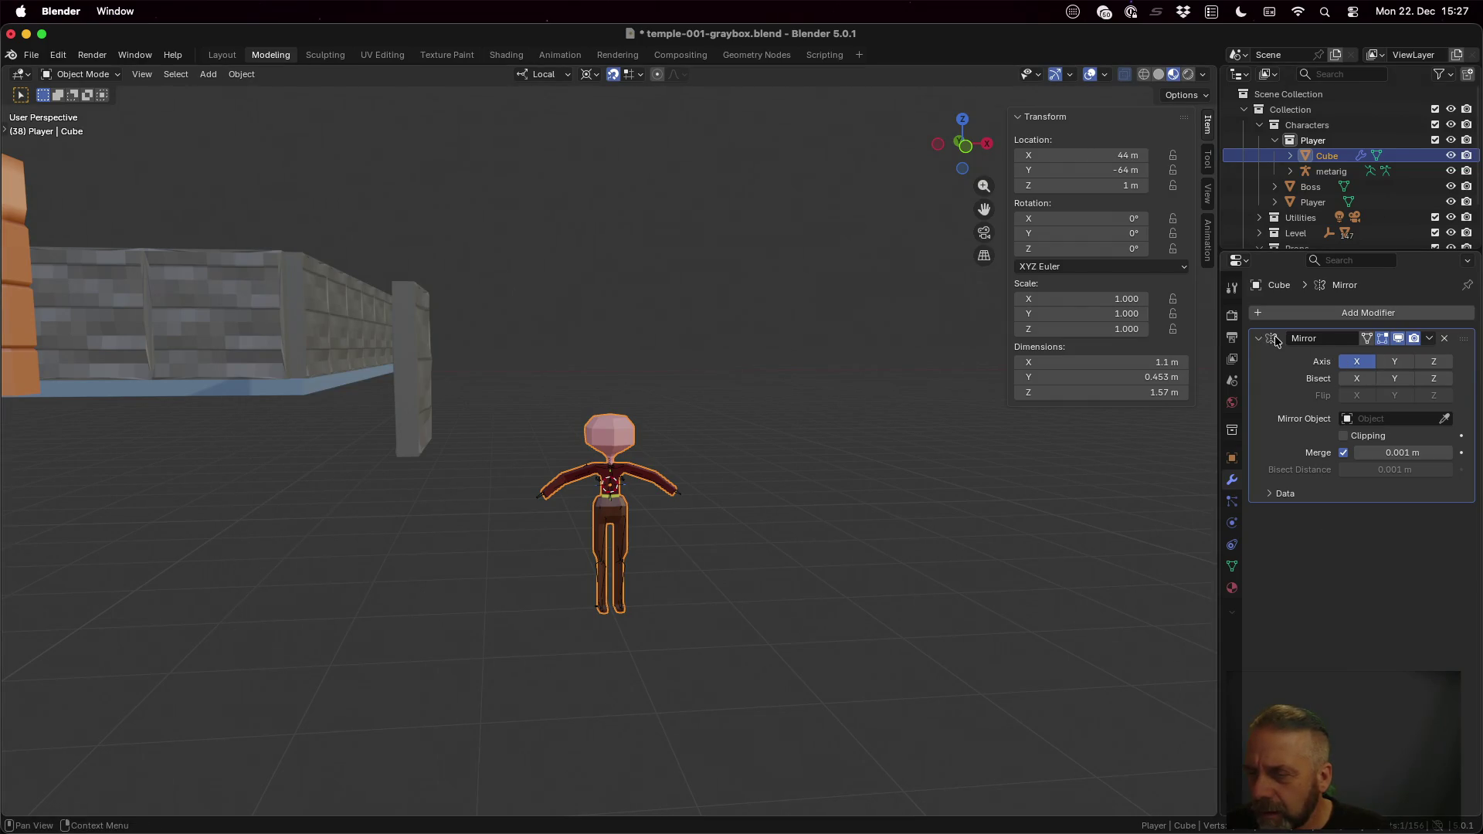
{"action": "left_click", "coordinate": [1270, 496]}
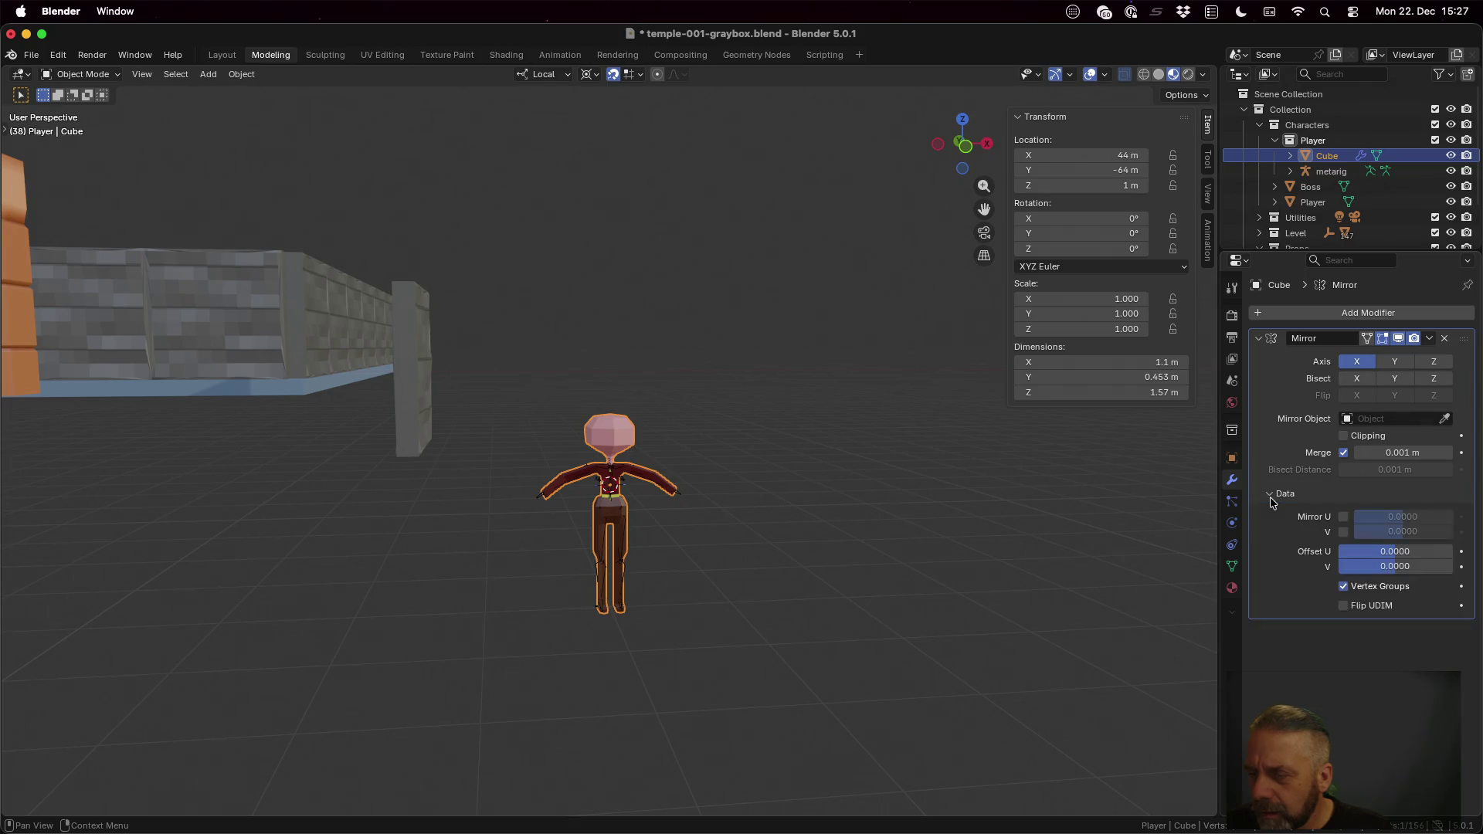
{"action": "left_click", "coordinate": [1430, 338]}
{"action": "left_click", "coordinate": [1388, 352]}
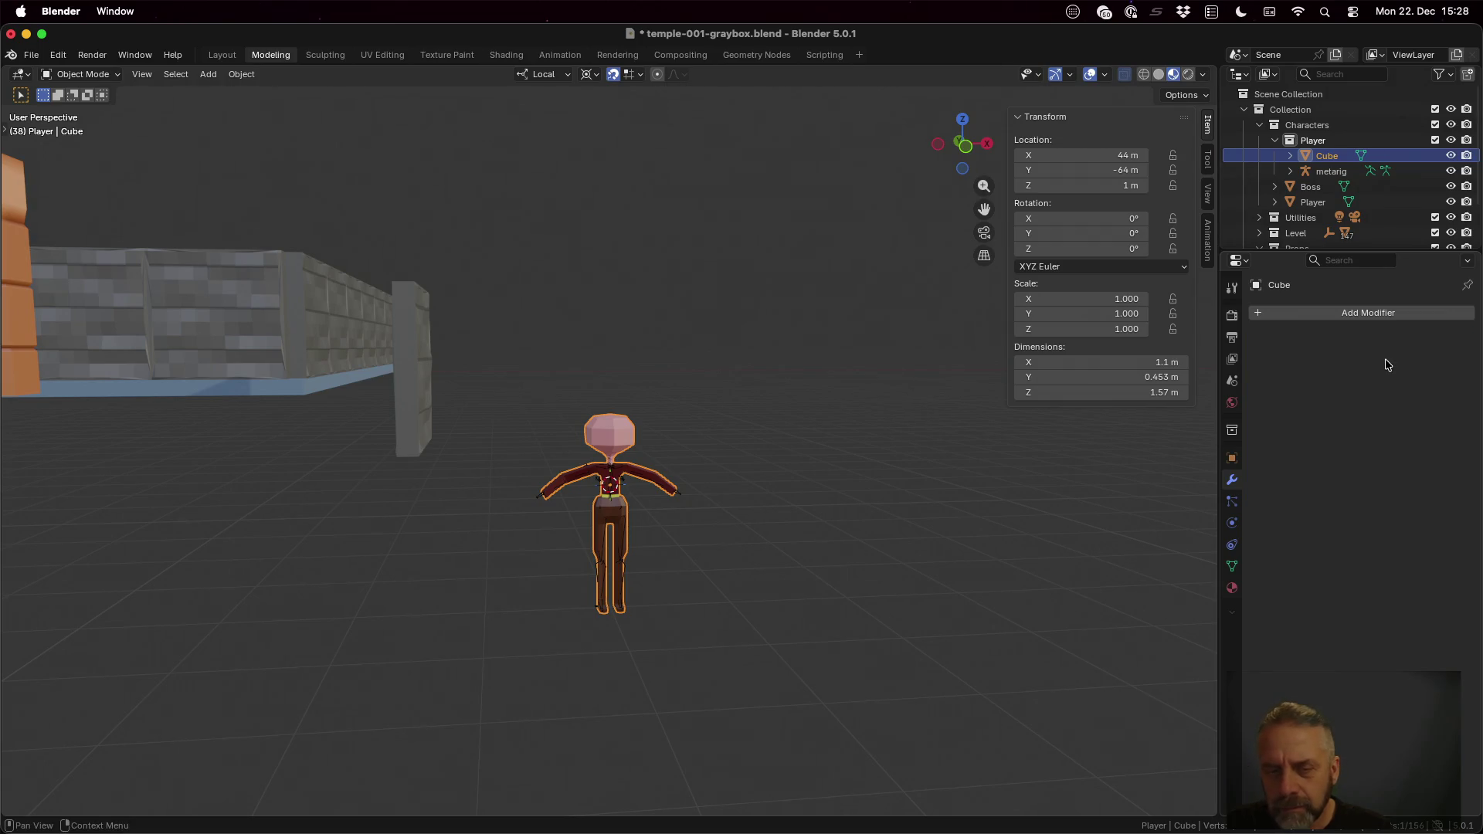
{"action": "scroll", "coordinate": [682, 478], "scroll_direction": "up", "scroll_amount": 2}
Step: Check the merged mesh in Edit Mode and save temple-001-graybox.blend
{"action": "key", "text": "Tab"}
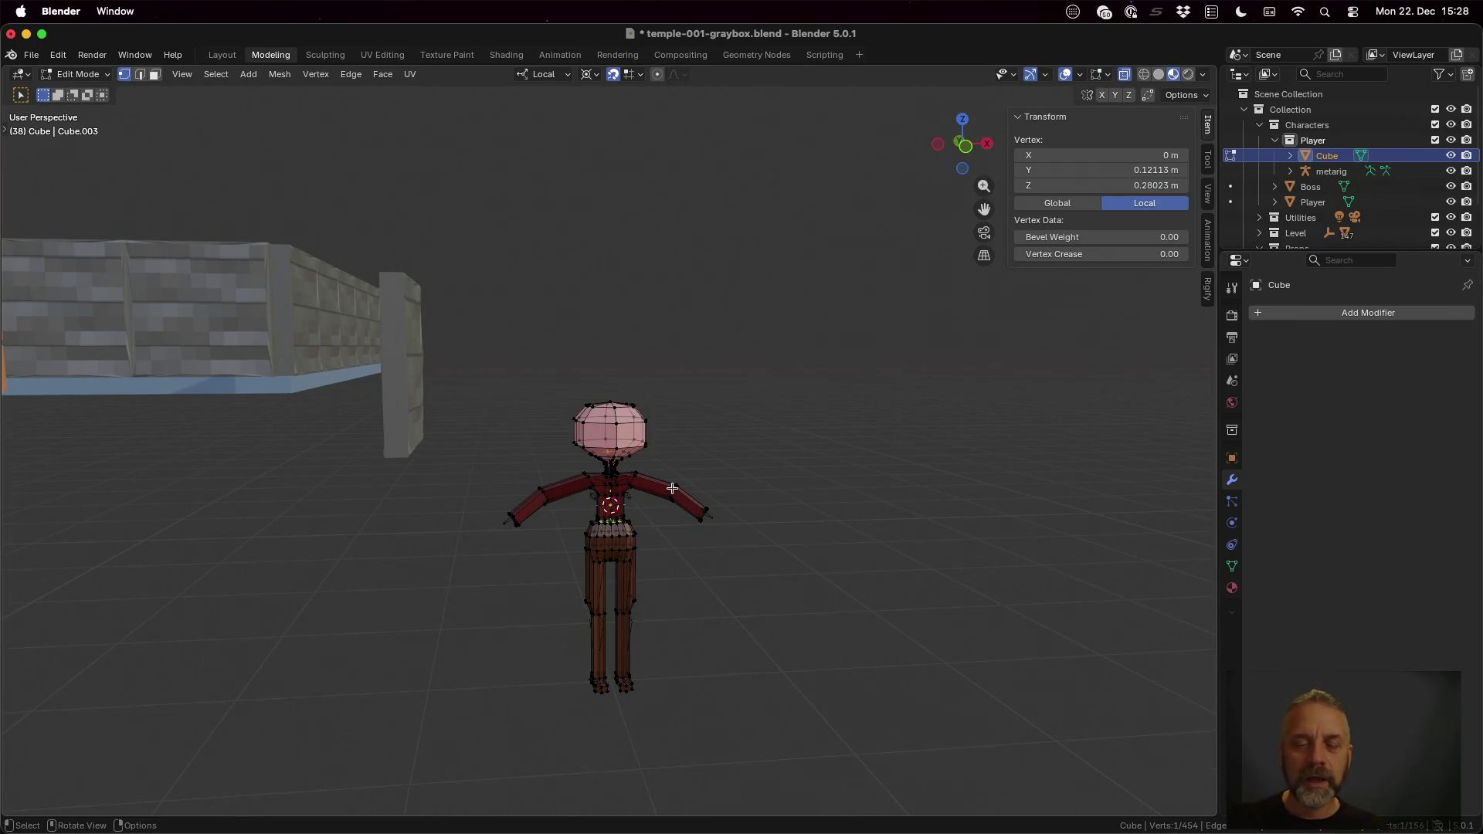
{"action": "key", "text": "Tab"}
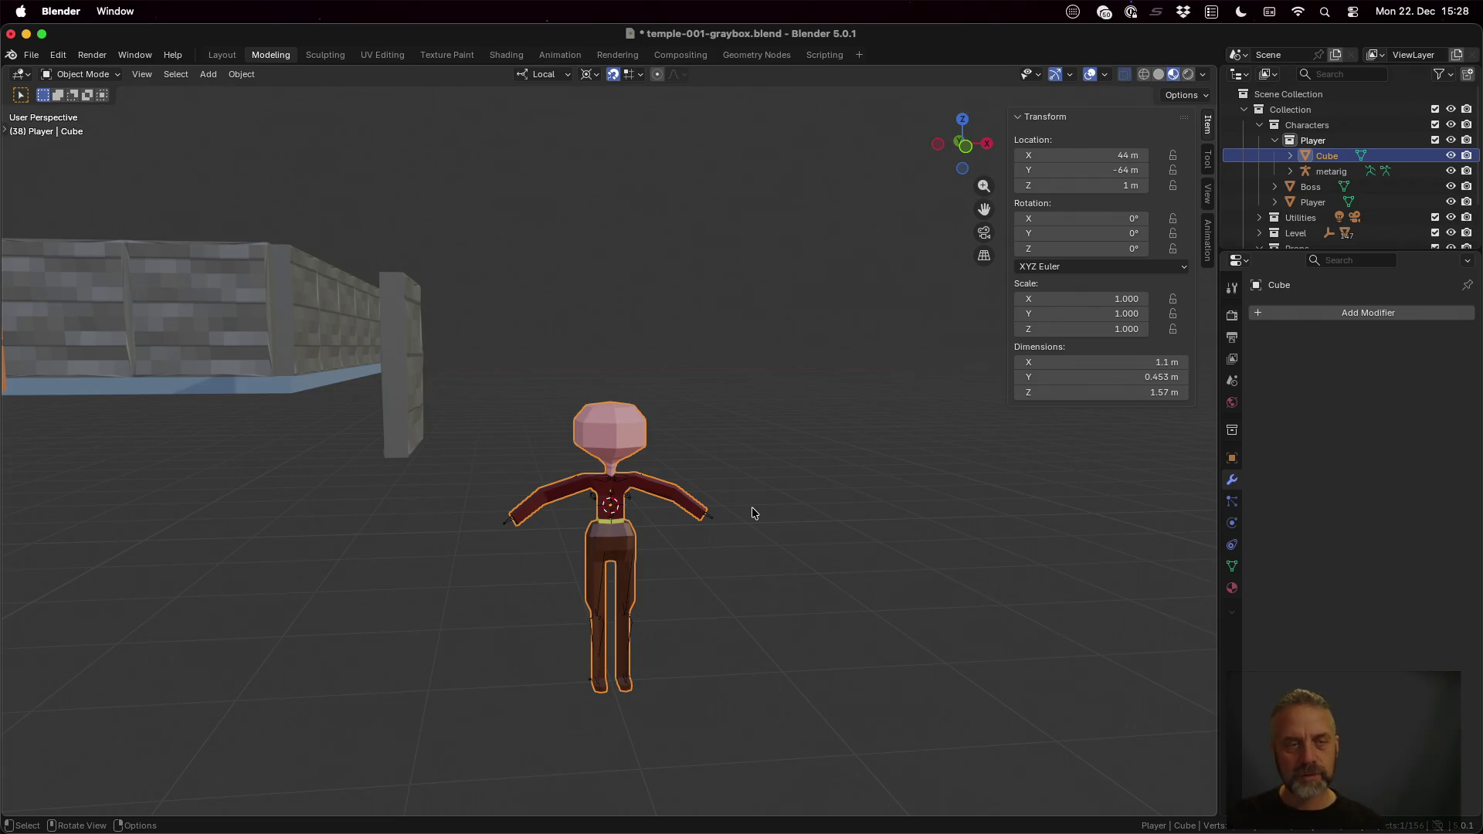
{"action": "key", "text": "super+s"}
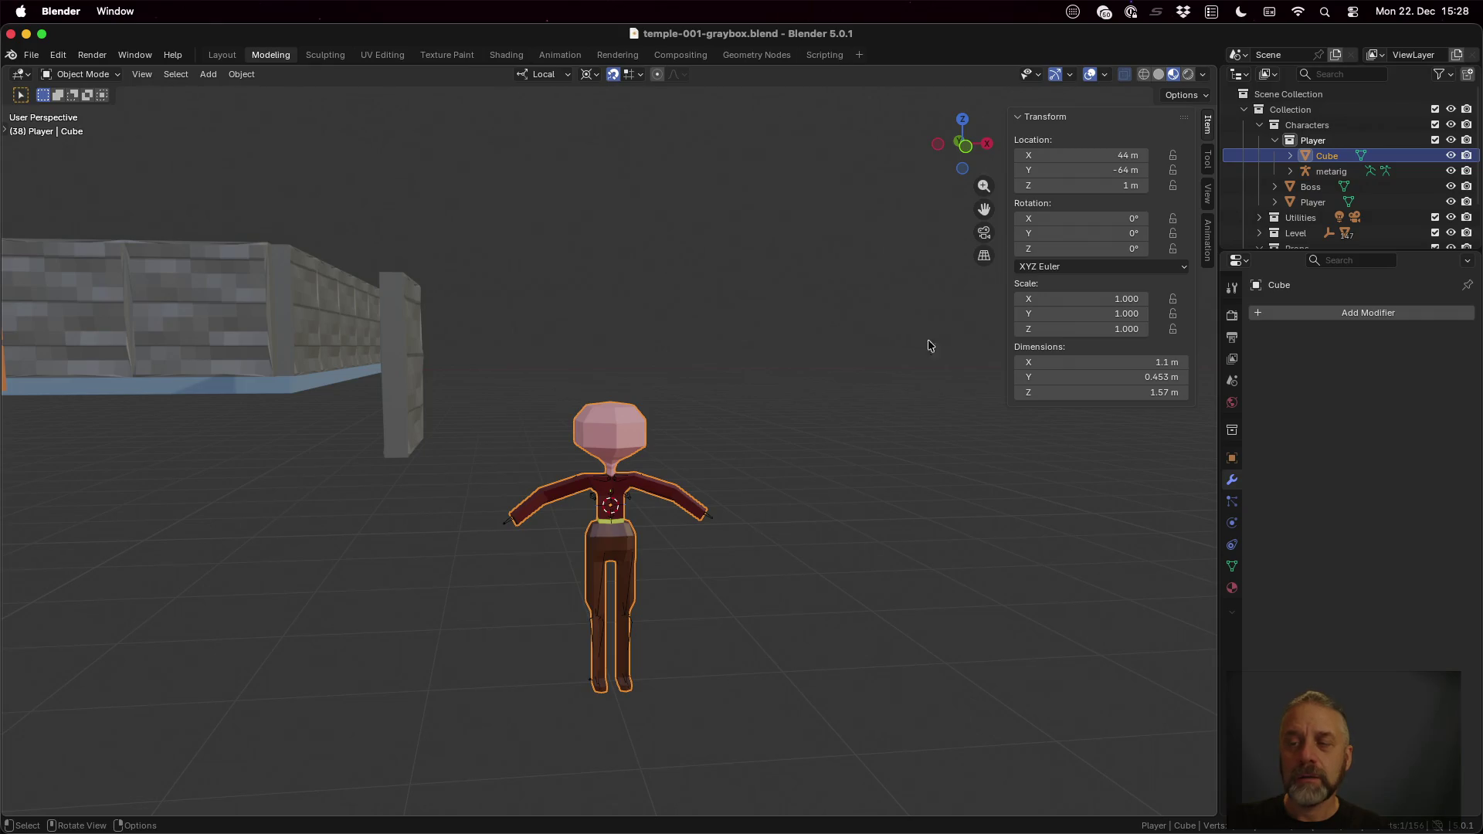
Step: Rename the old Player object to PlayerDummy and Player.001 to Player
{"action": "double_click", "coordinate": [1330, 158]}
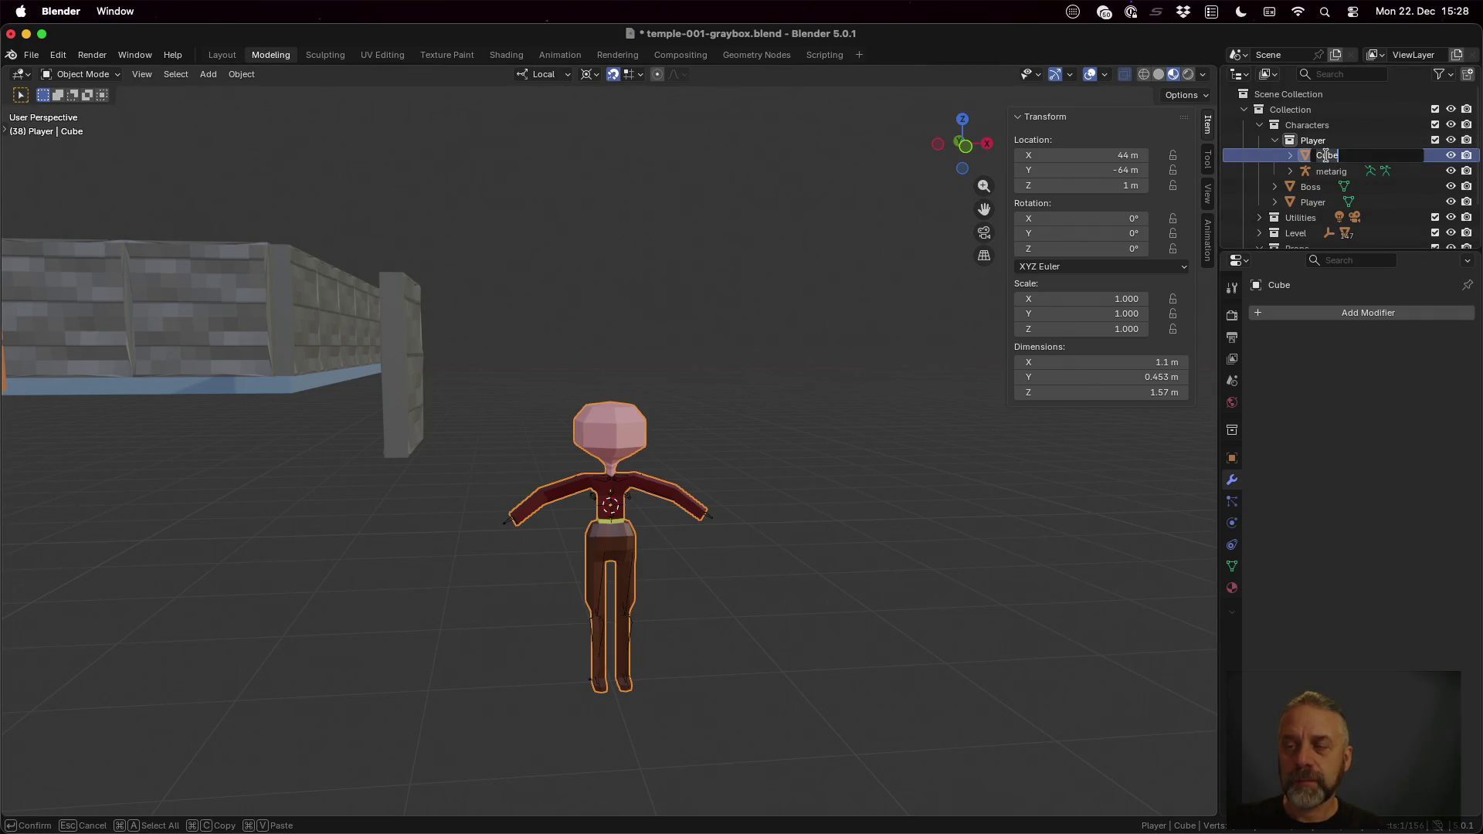
{"action": "type", "text": "Player"}
{"action": "key", "text": "Return"}
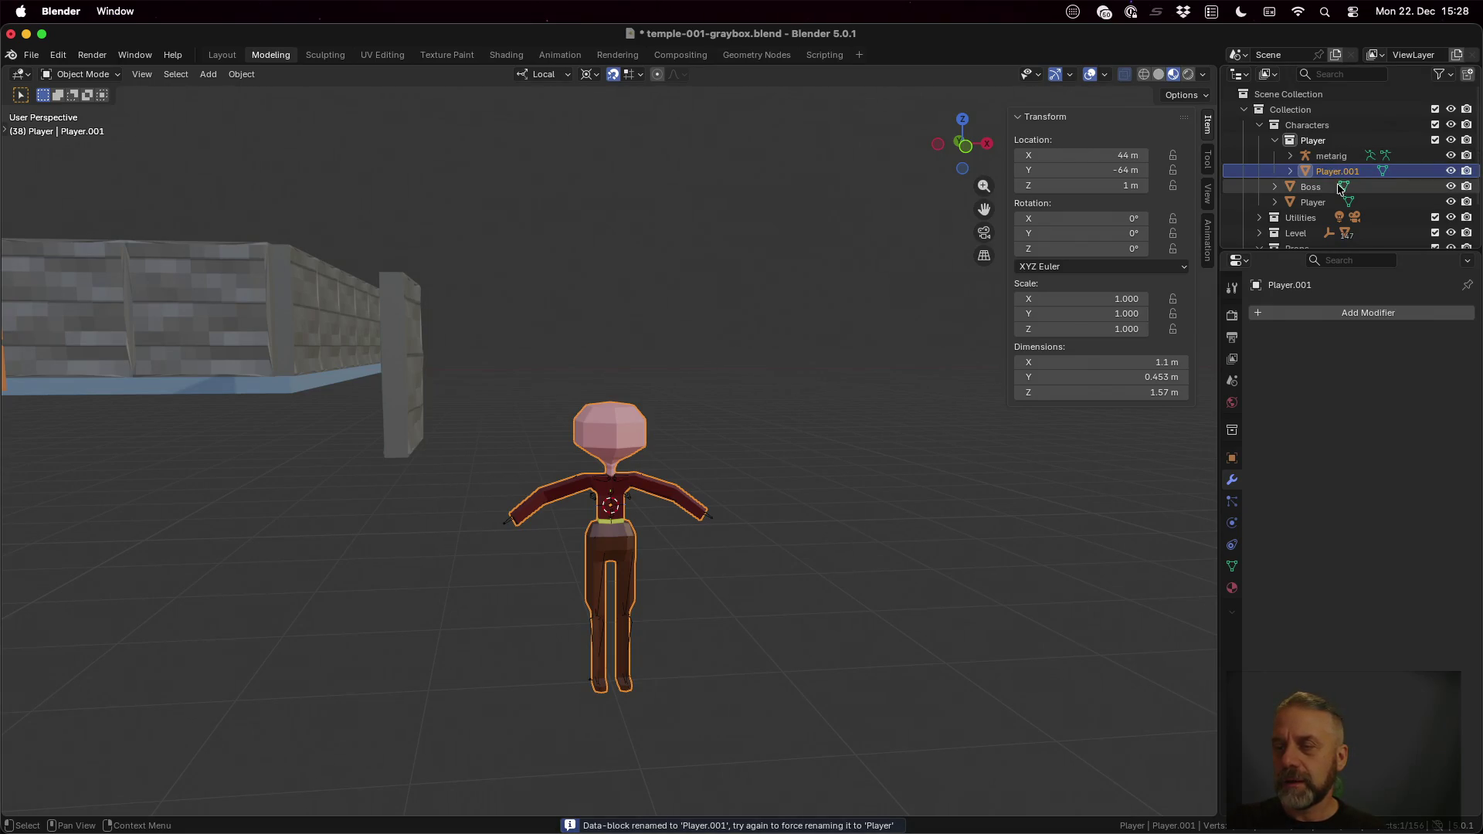
{"action": "double_click", "coordinate": [1323, 202]}
{"action": "scroll", "coordinate": [1324, 195], "scroll_direction": "down", "scroll_amount": 1}
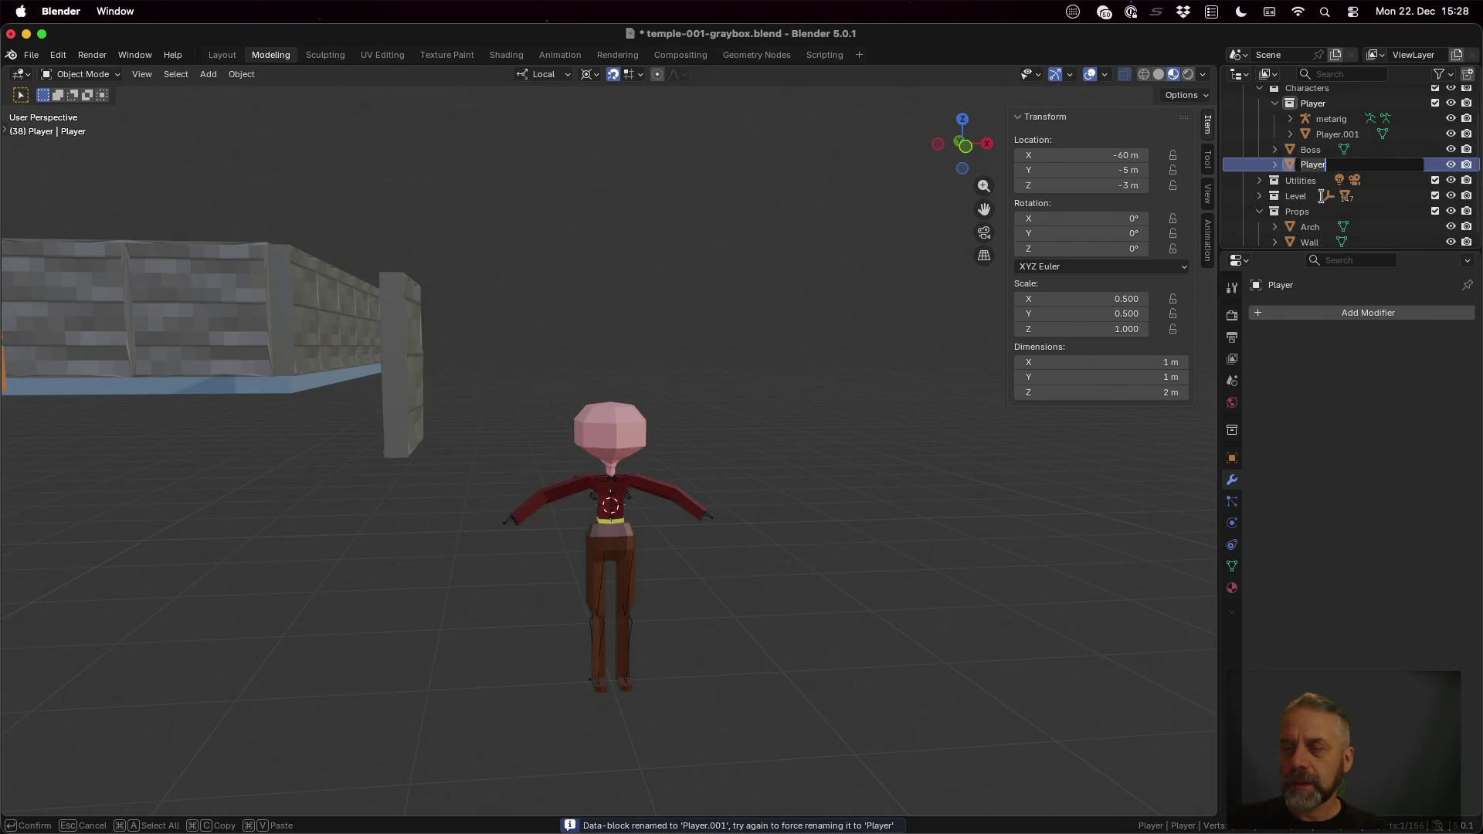
{"action": "type", "text": "Dummy"}
{"action": "key", "text": "Return"}
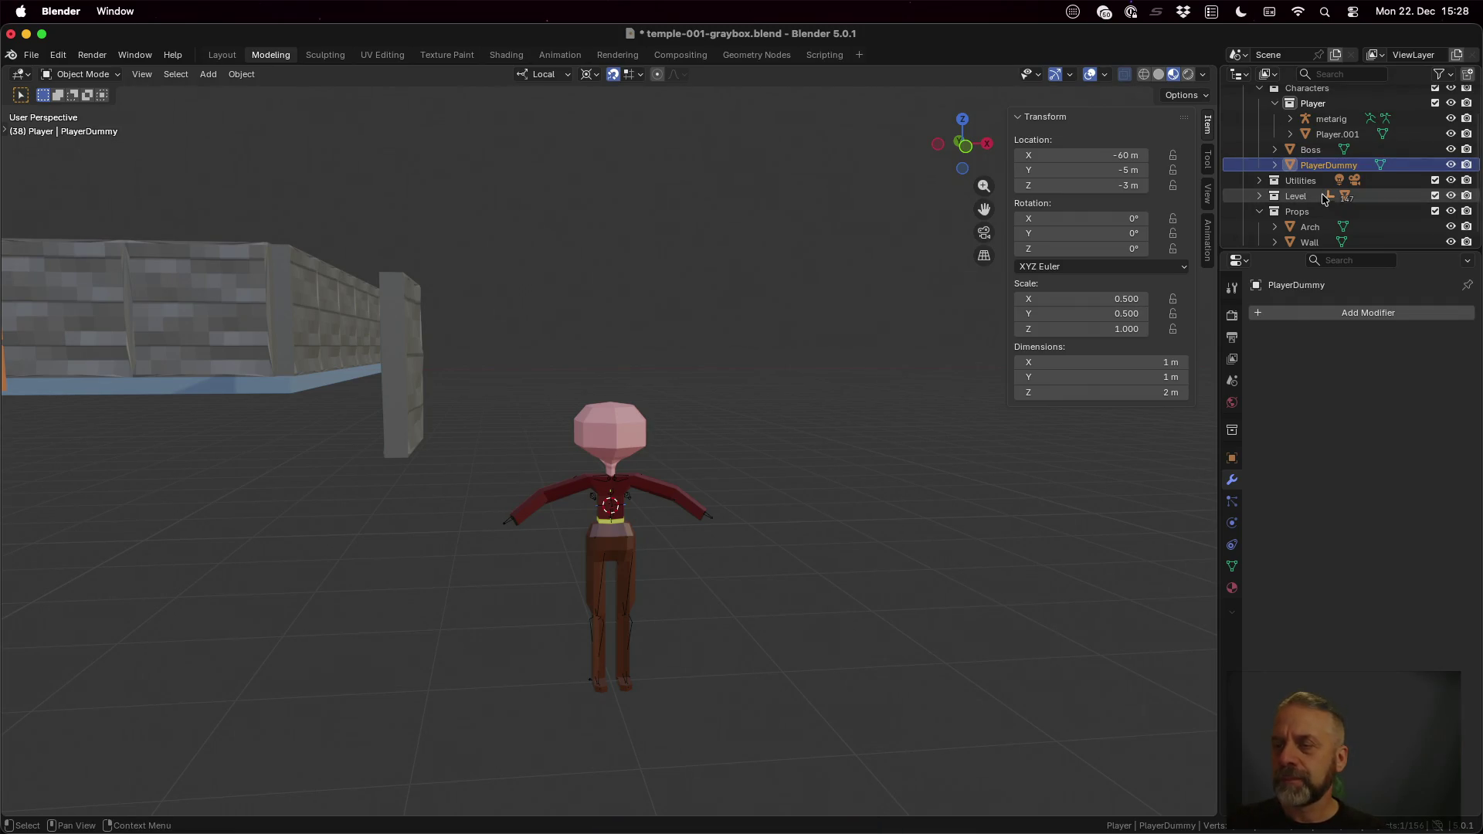
{"action": "double_click", "coordinate": [1331, 134]}
{"action": "scroll", "coordinate": [1330, 136], "scroll_direction": "up", "scroll_amount": 2}
{"action": "type", "text": "P"}
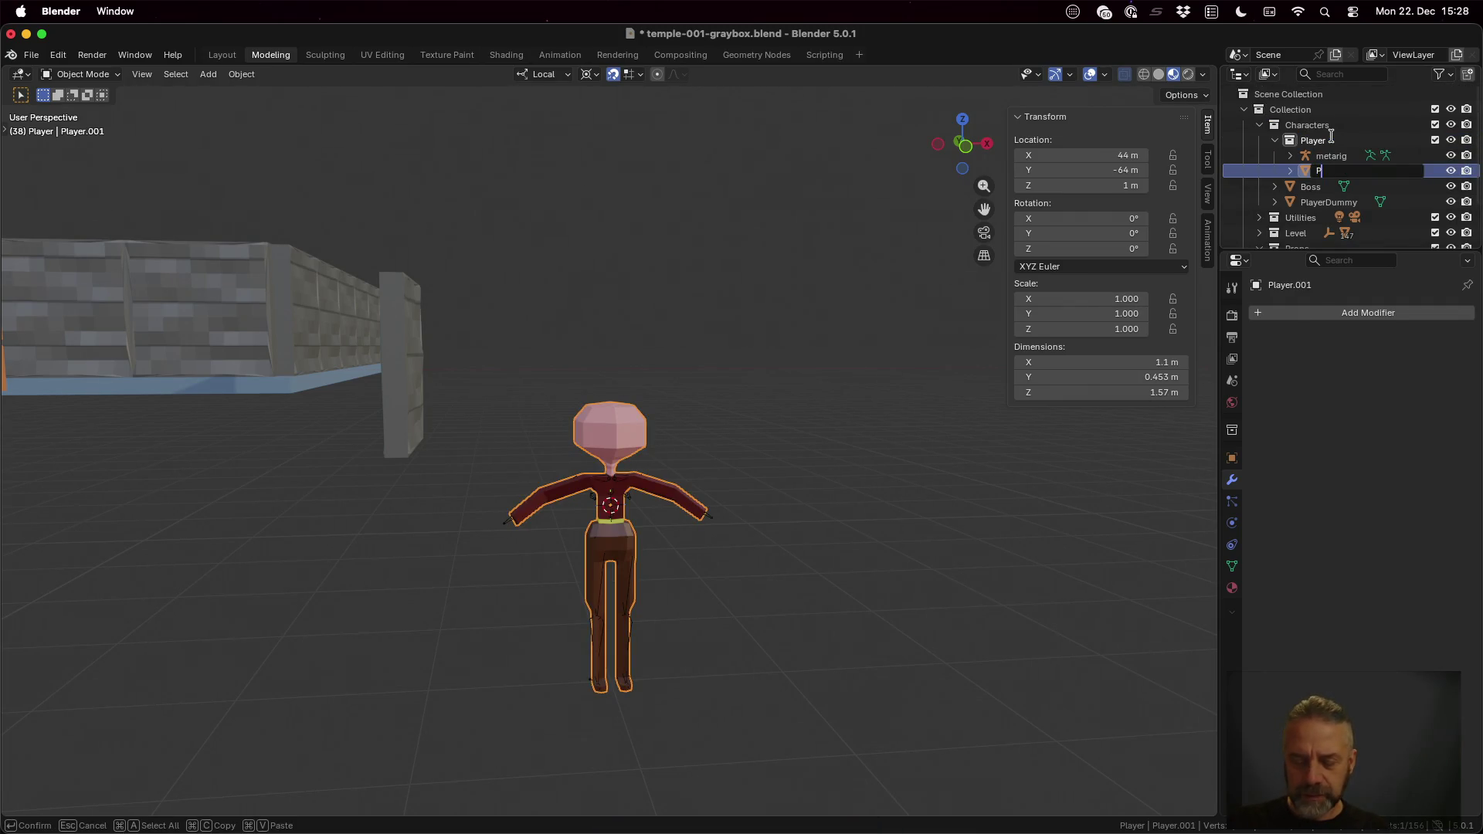
{"action": "type", "text": "layer"}
{"action": "key", "text": "Return"}
Step: Rename the child mesh Cube.003 to Player, select the Player object and save
{"action": "left_click", "coordinate": [1288, 172]}
{"action": "double_click", "coordinate": [1348, 186]}
{"action": "scroll", "coordinate": [1348, 176], "scroll_direction": "down", "scroll_amount": 2}
{"action": "type", "text": "Pl"}
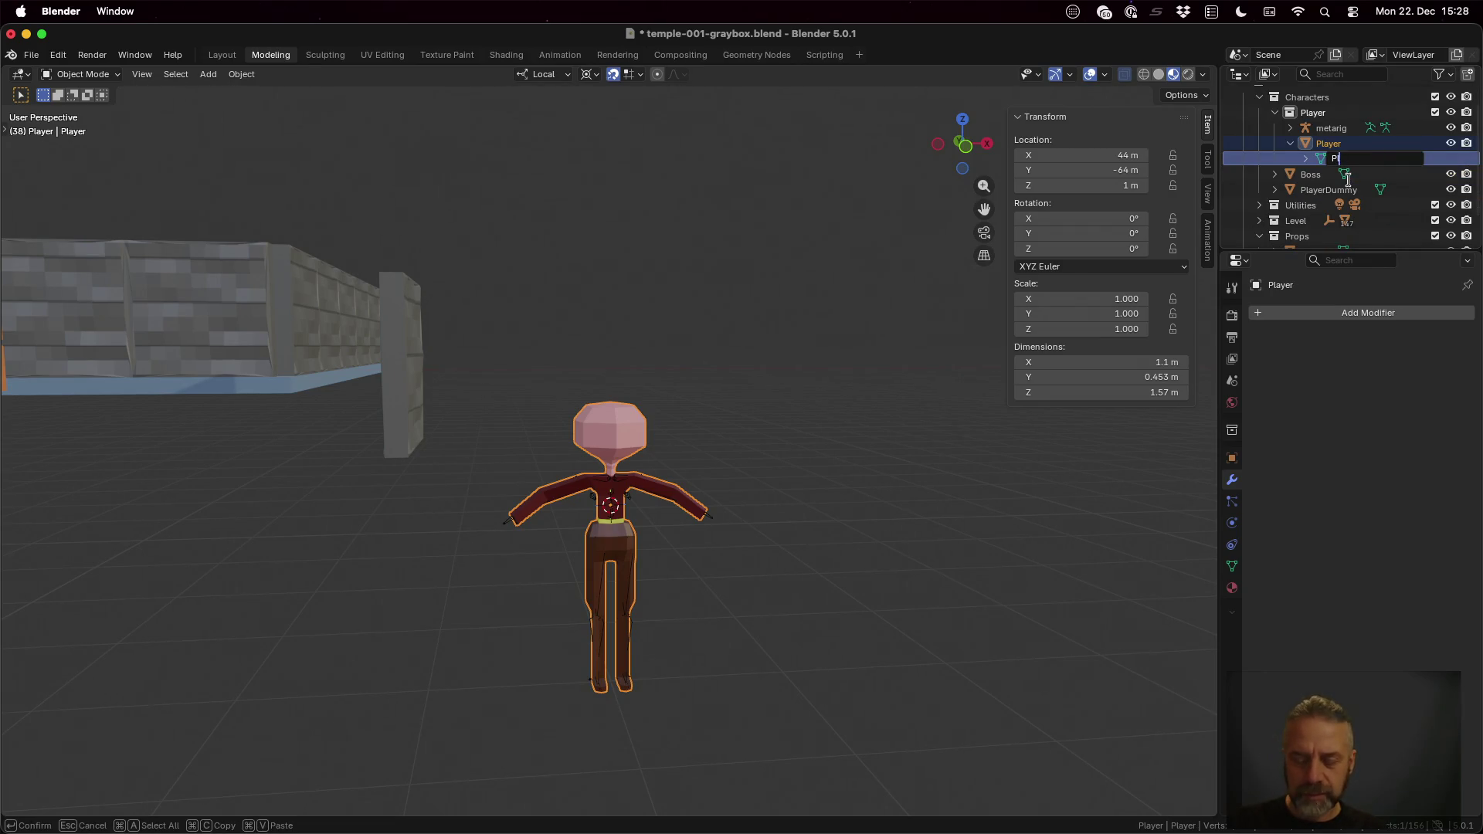
{"action": "type", "text": "ayer"}
{"action": "key", "text": "Return"}
{"action": "left_click", "coordinate": [1333, 145]}
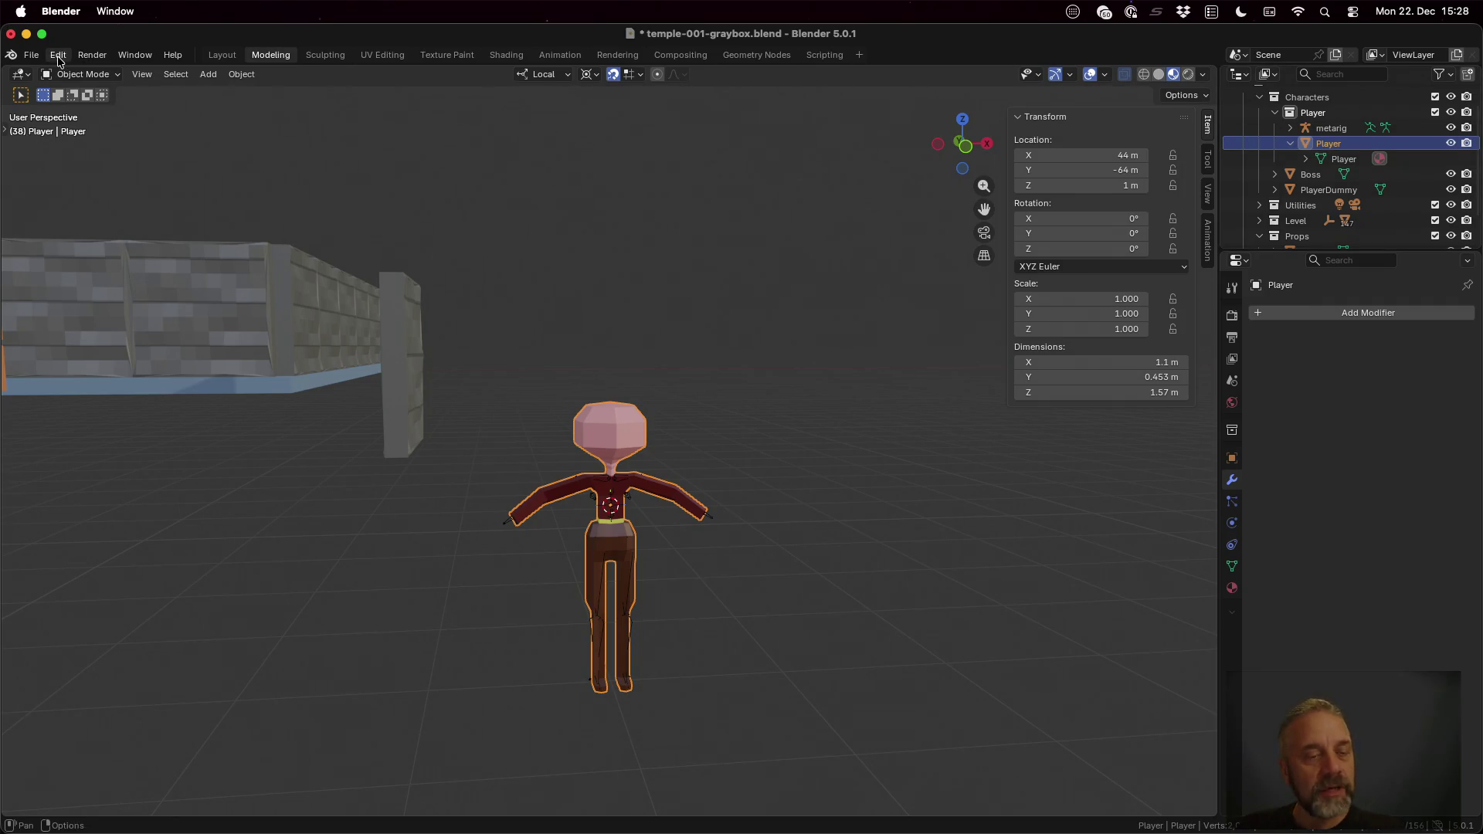
{"action": "key", "text": "super+s"}
Step: Start a glTF 2.0 export and name the file player.glb
{"action": "left_click", "coordinate": [32, 54]}
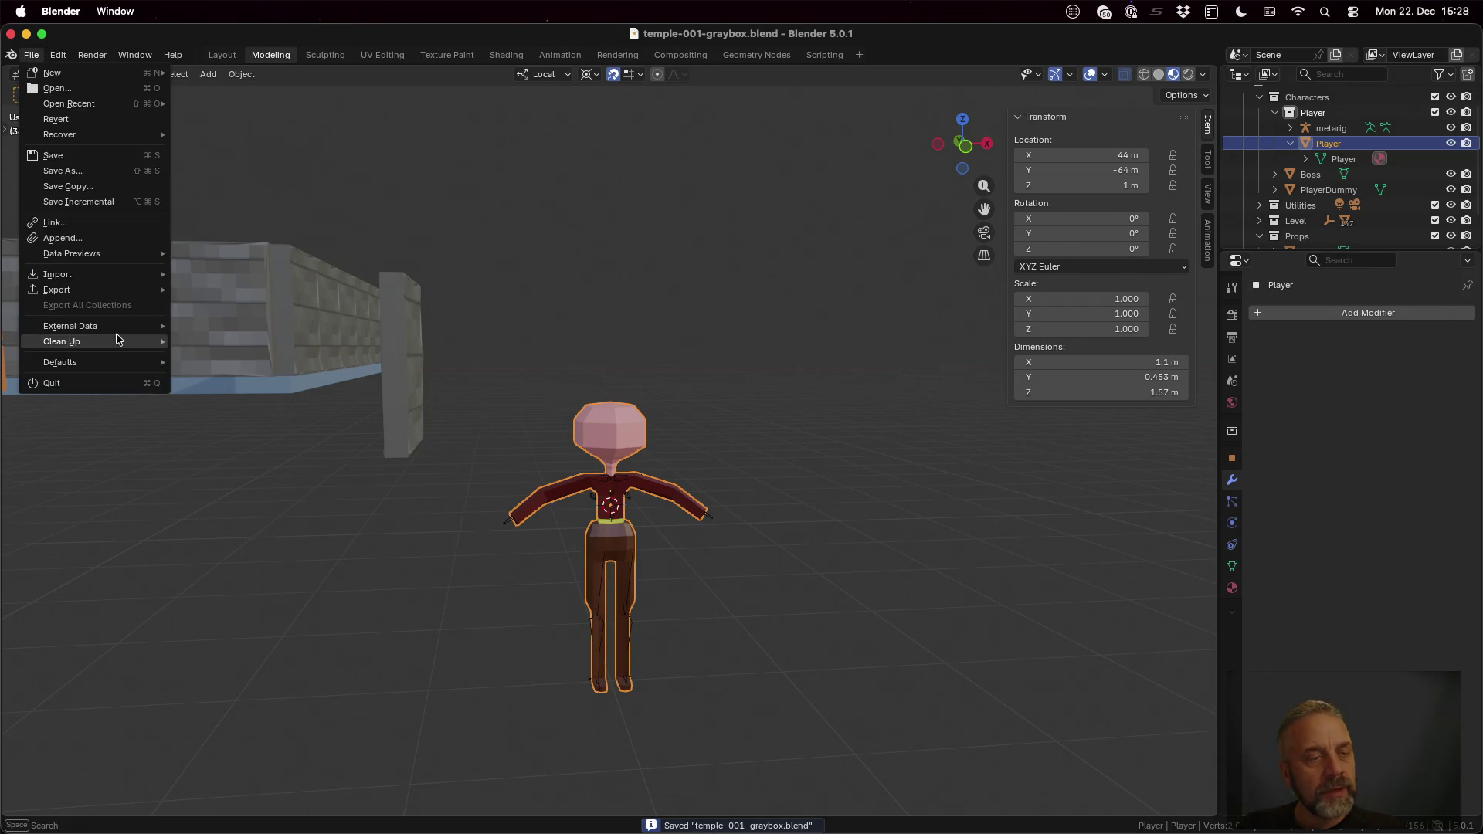
{"action": "mouse_move", "coordinate": [57, 289]}
{"action": "left_click", "coordinate": [306, 429]}
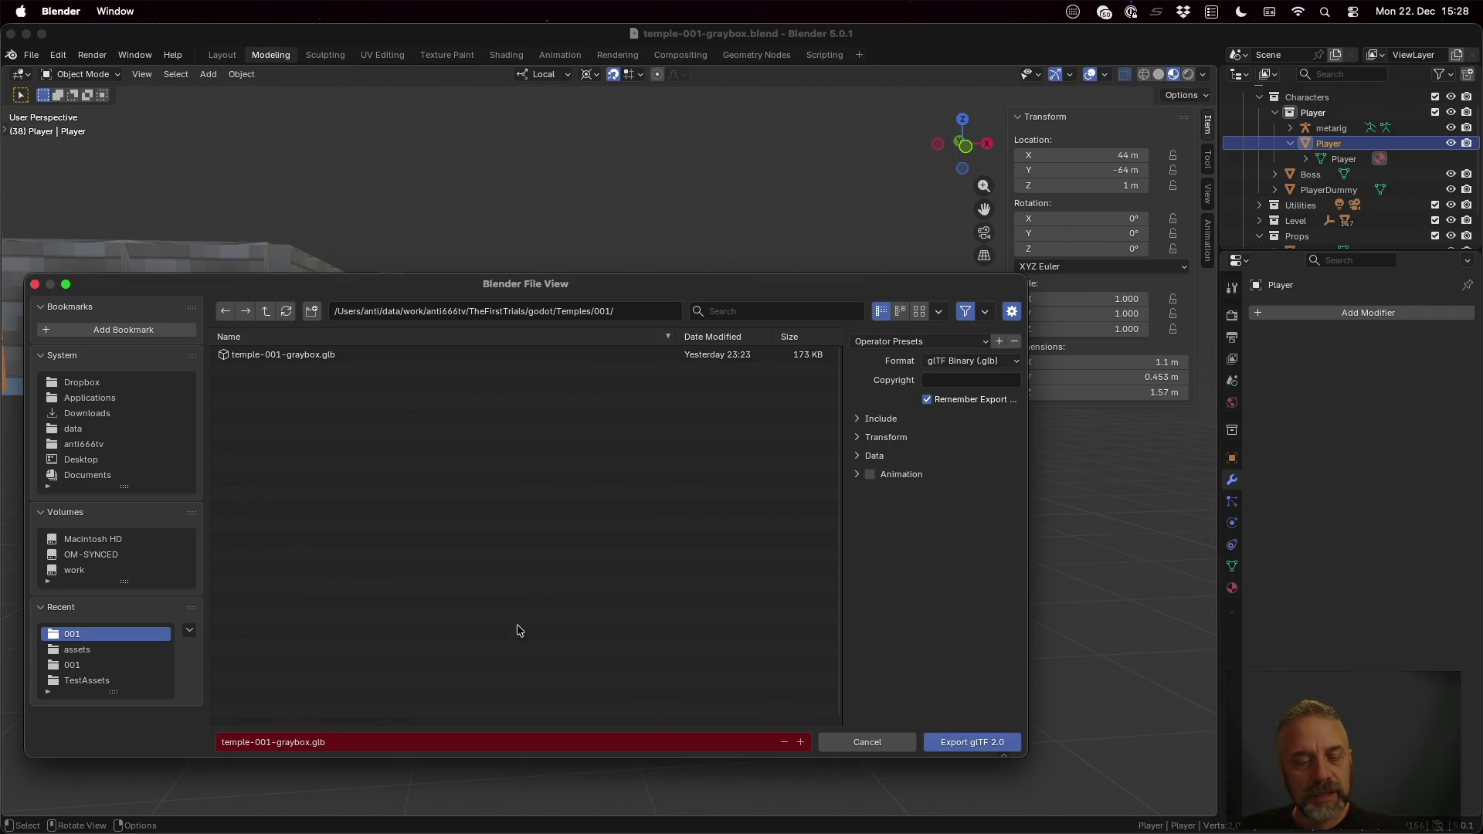
{"action": "left_click", "coordinate": [410, 744]}
{"action": "key", "text": "Left"}
{"action": "key", "text": "Left"}
{"action": "key", "text": "Left"}
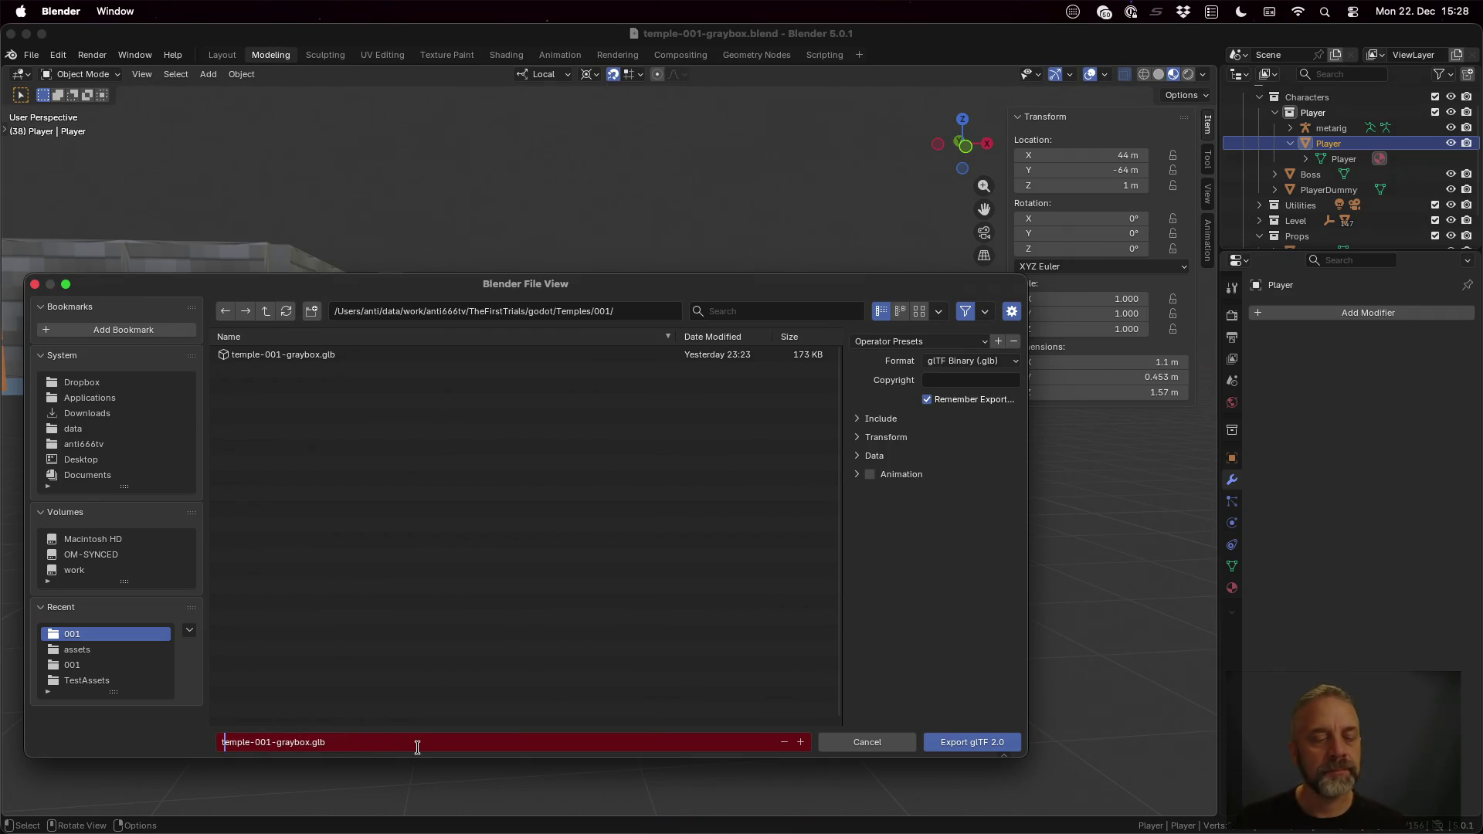
{"action": "key", "text": "shift+Home"}
{"action": "type", "text": "p"}
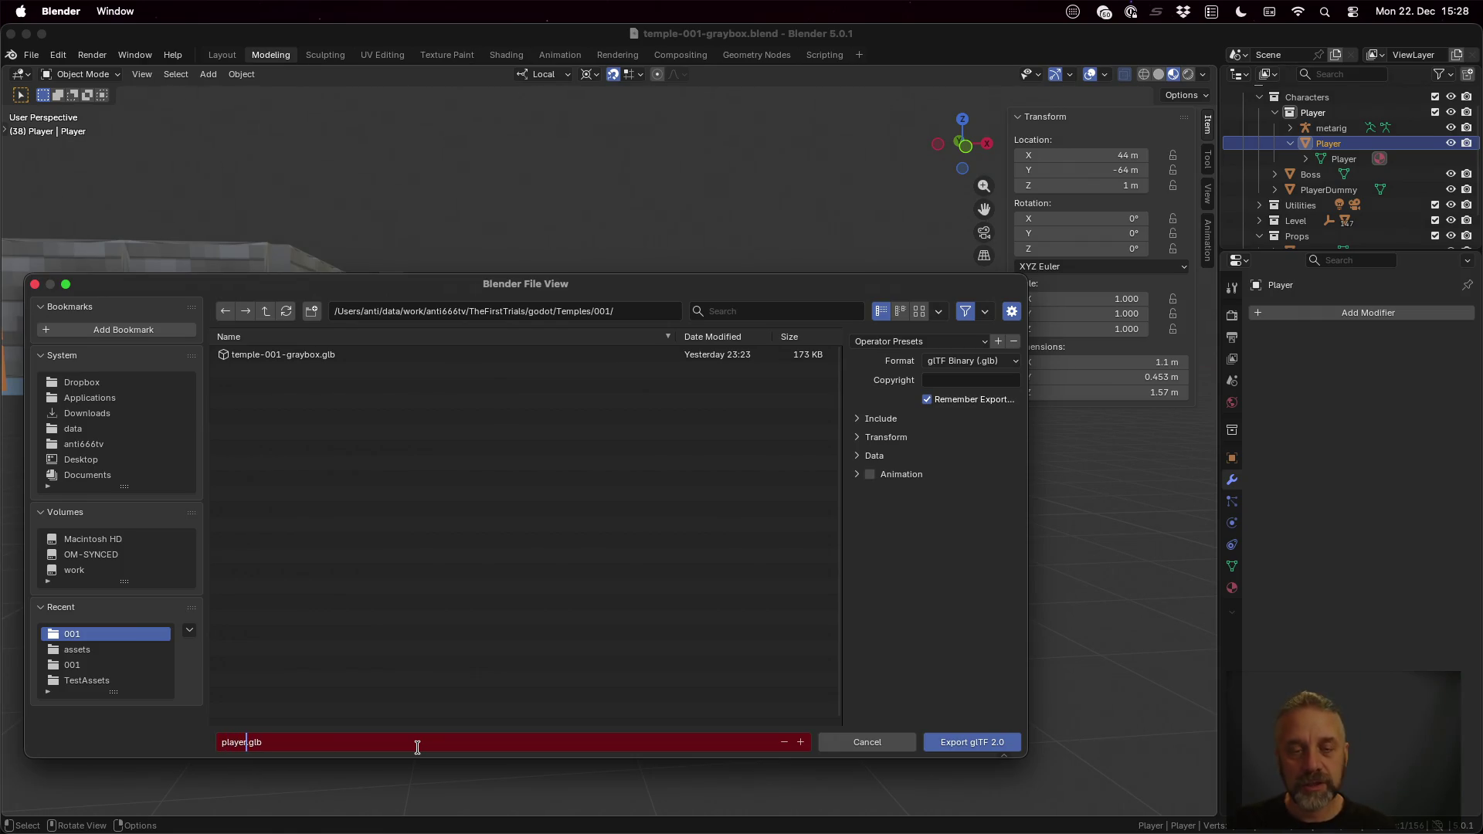
Step: Create a Characters folder inside the godot project and make it the export destination
{"action": "left_click", "coordinate": [269, 317]}
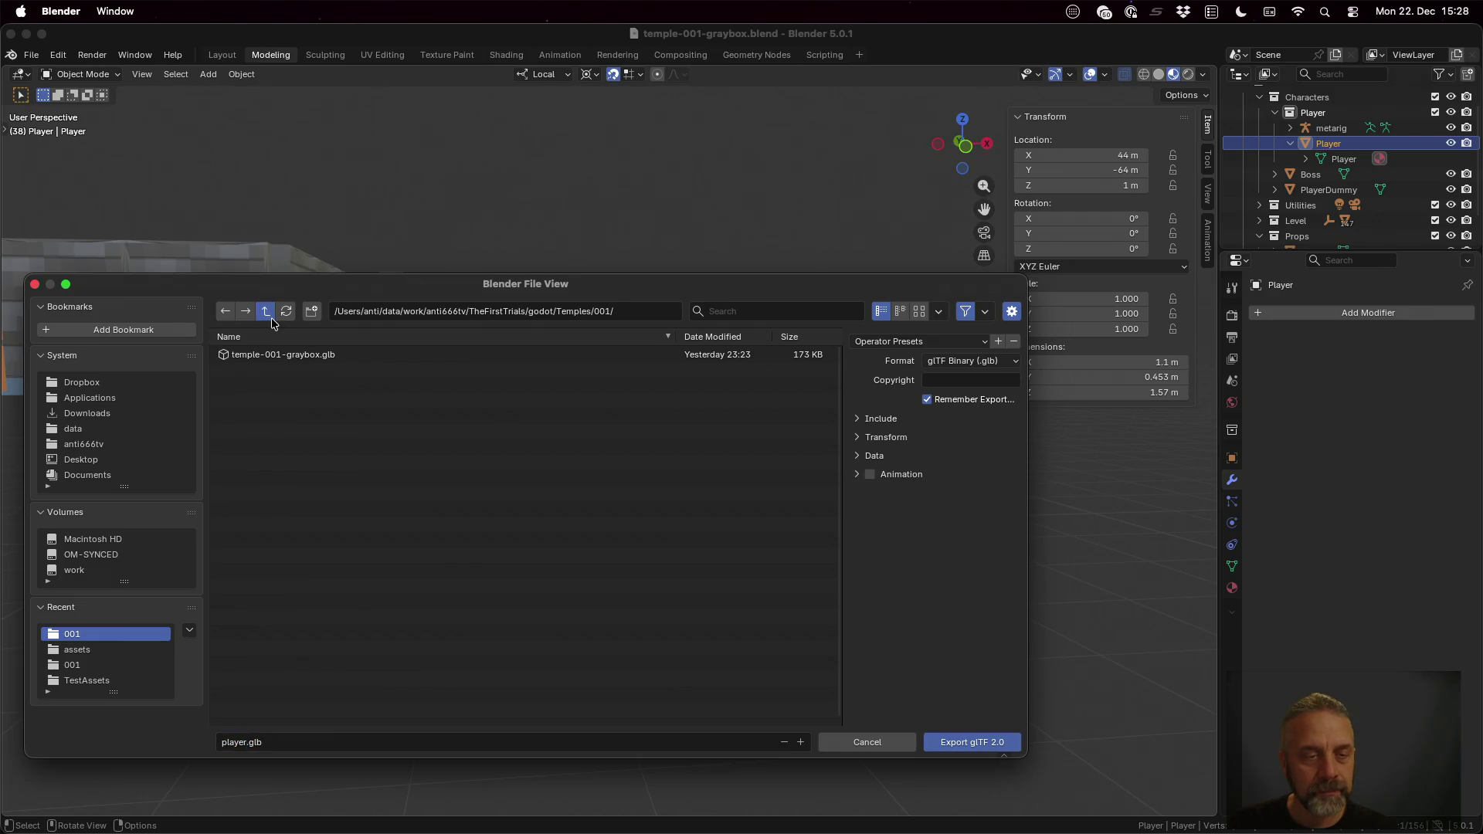
{"action": "left_click", "coordinate": [271, 318]}
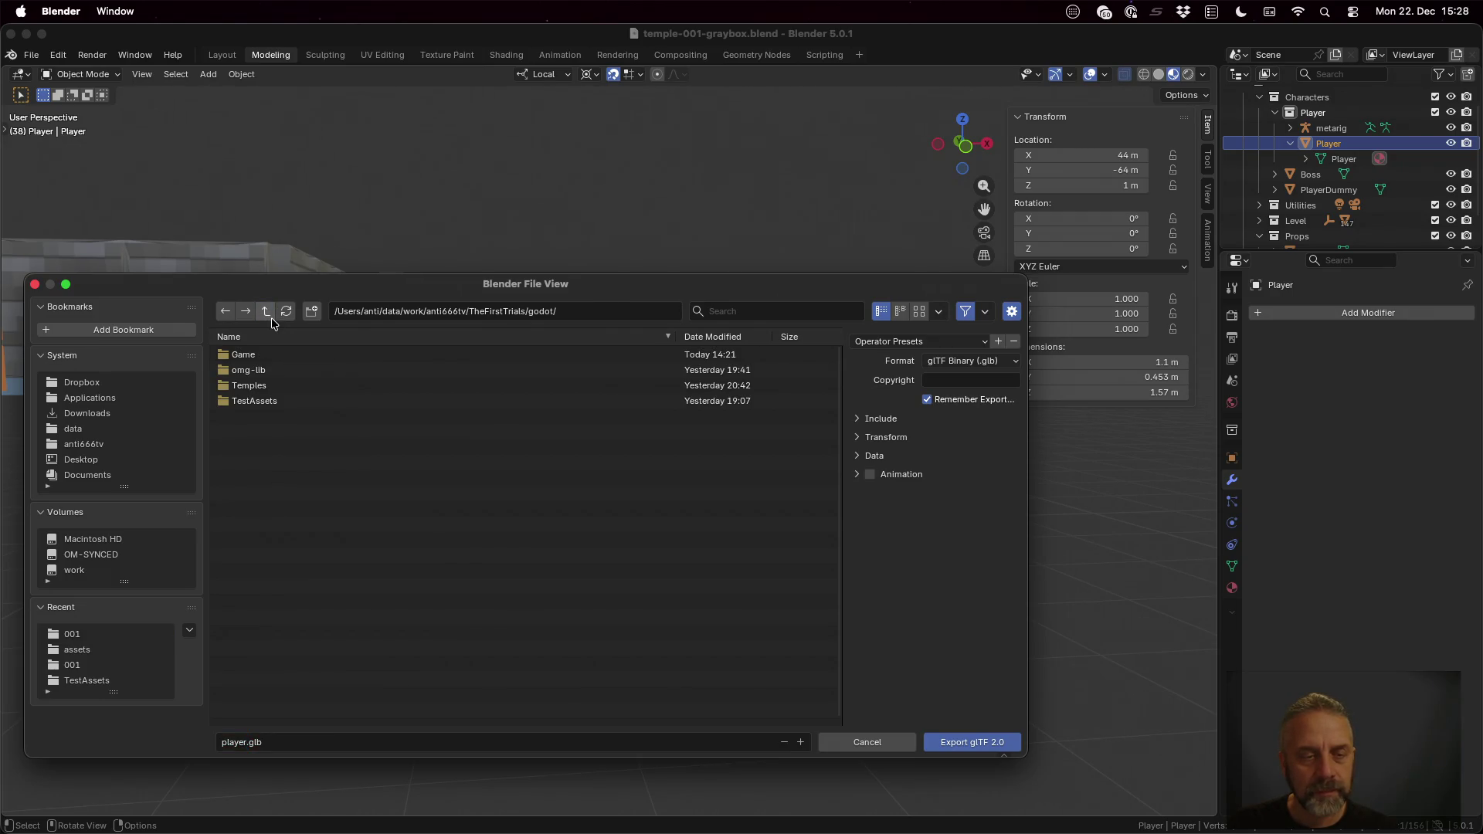
{"action": "right_click", "coordinate": [266, 437]}
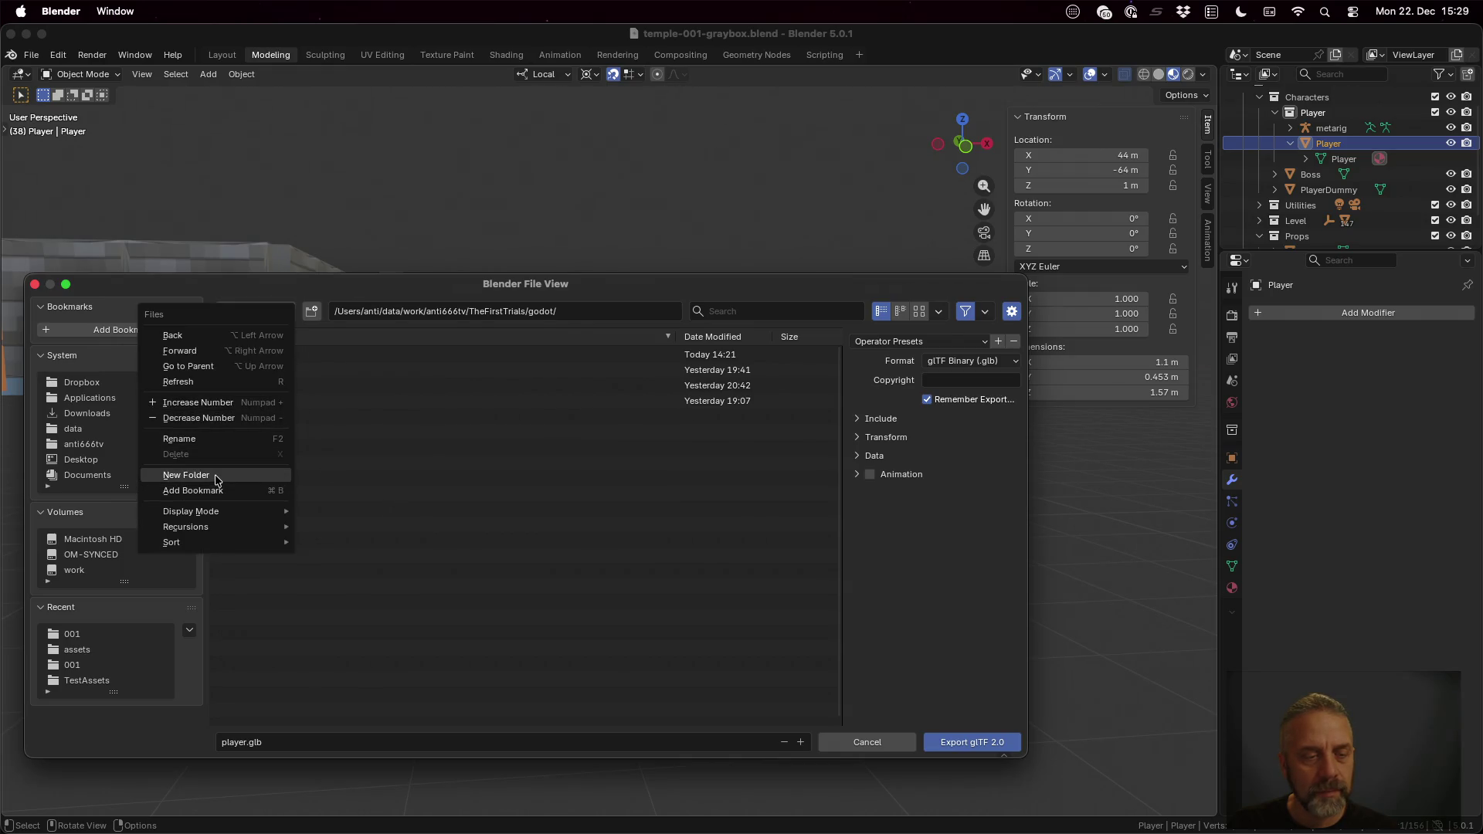
{"action": "left_click", "coordinate": [185, 476]}
{"action": "type", "text": "Characters"}
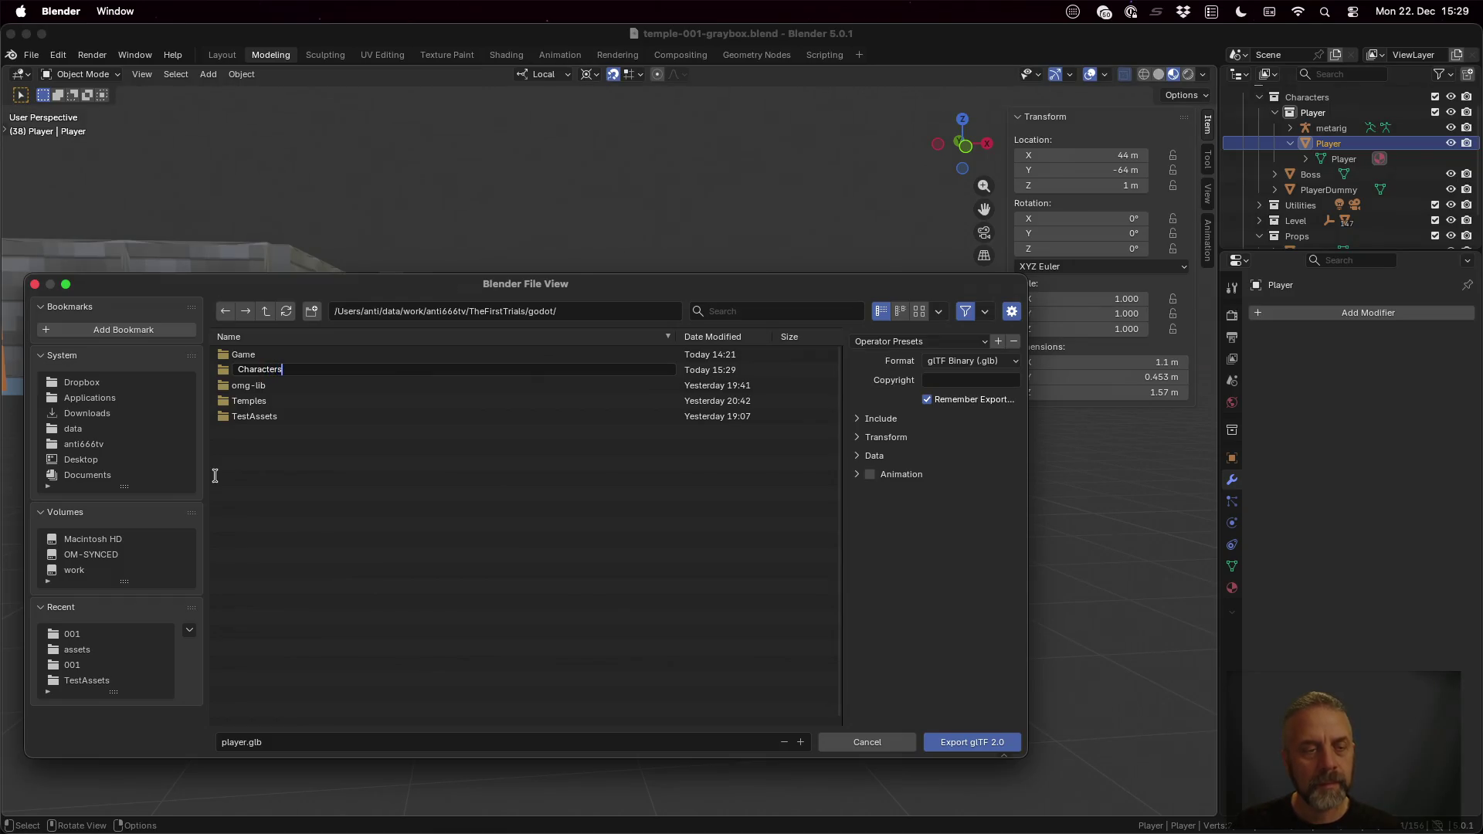
{"action": "key", "text": "Return"}
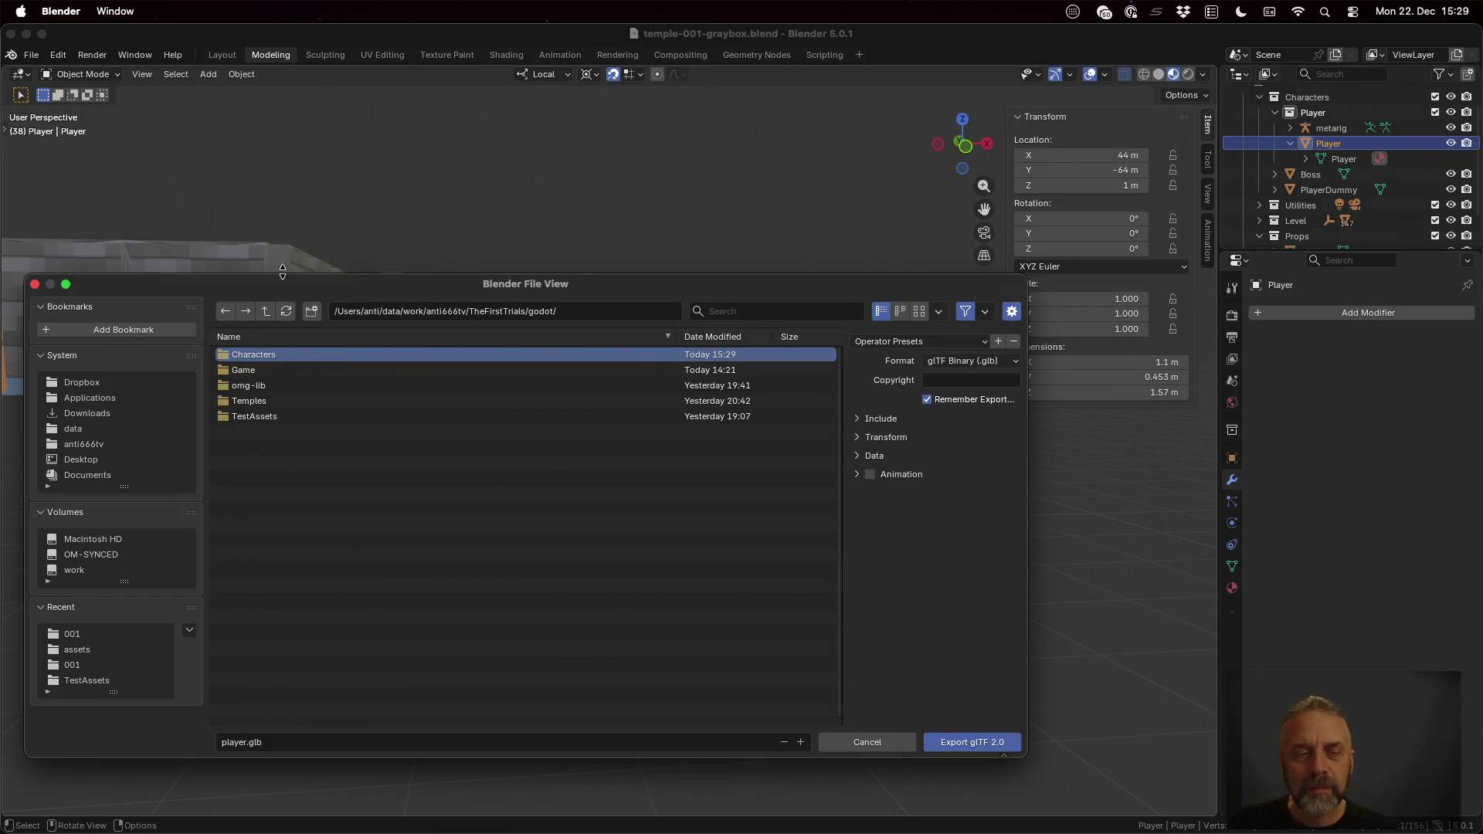
{"action": "left_click", "coordinate": [287, 356]}
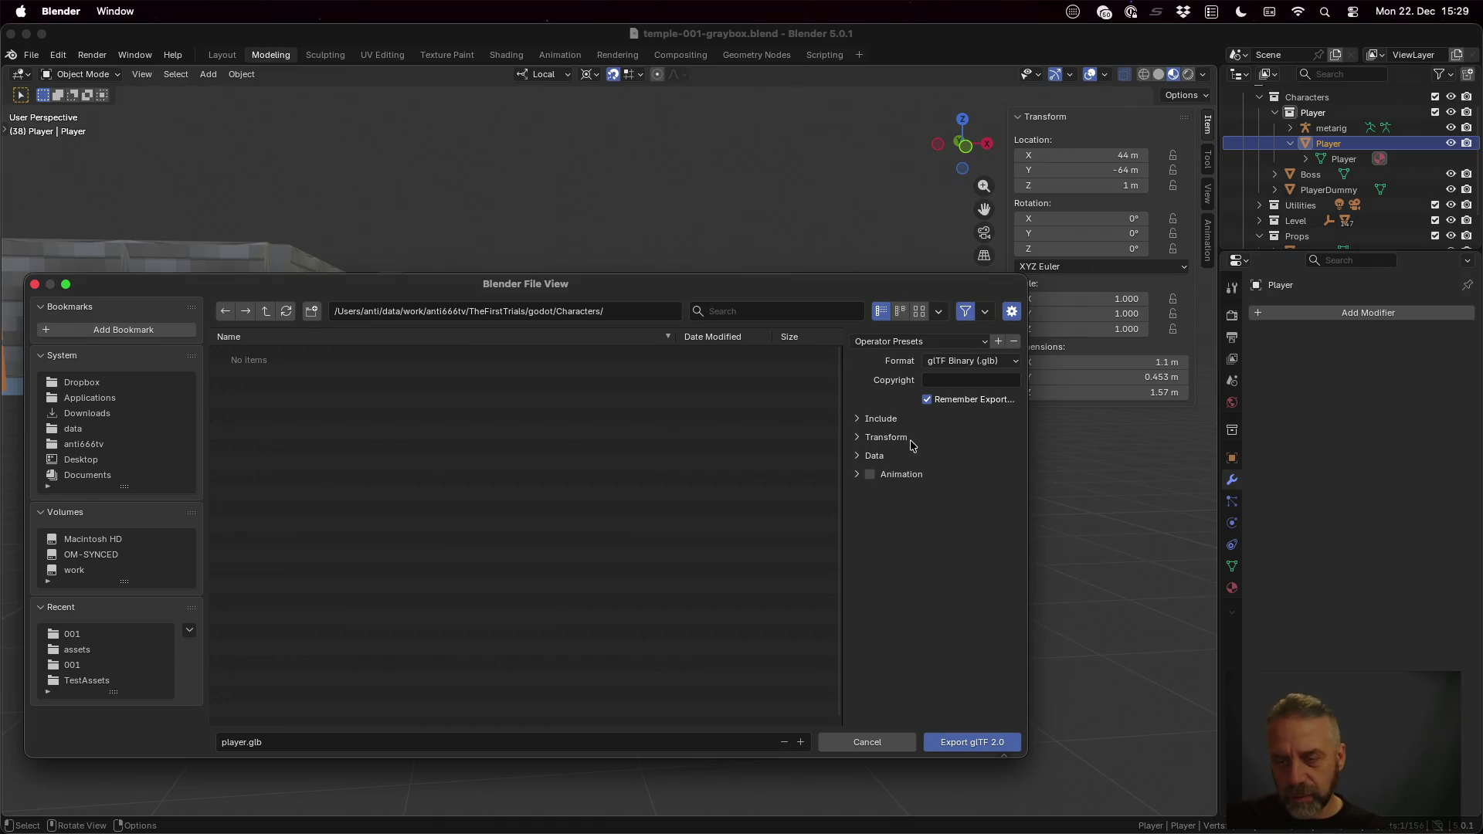
Step: Uncheck Active Collection under Include and export player.glb
{"action": "left_click", "coordinate": [897, 422]}
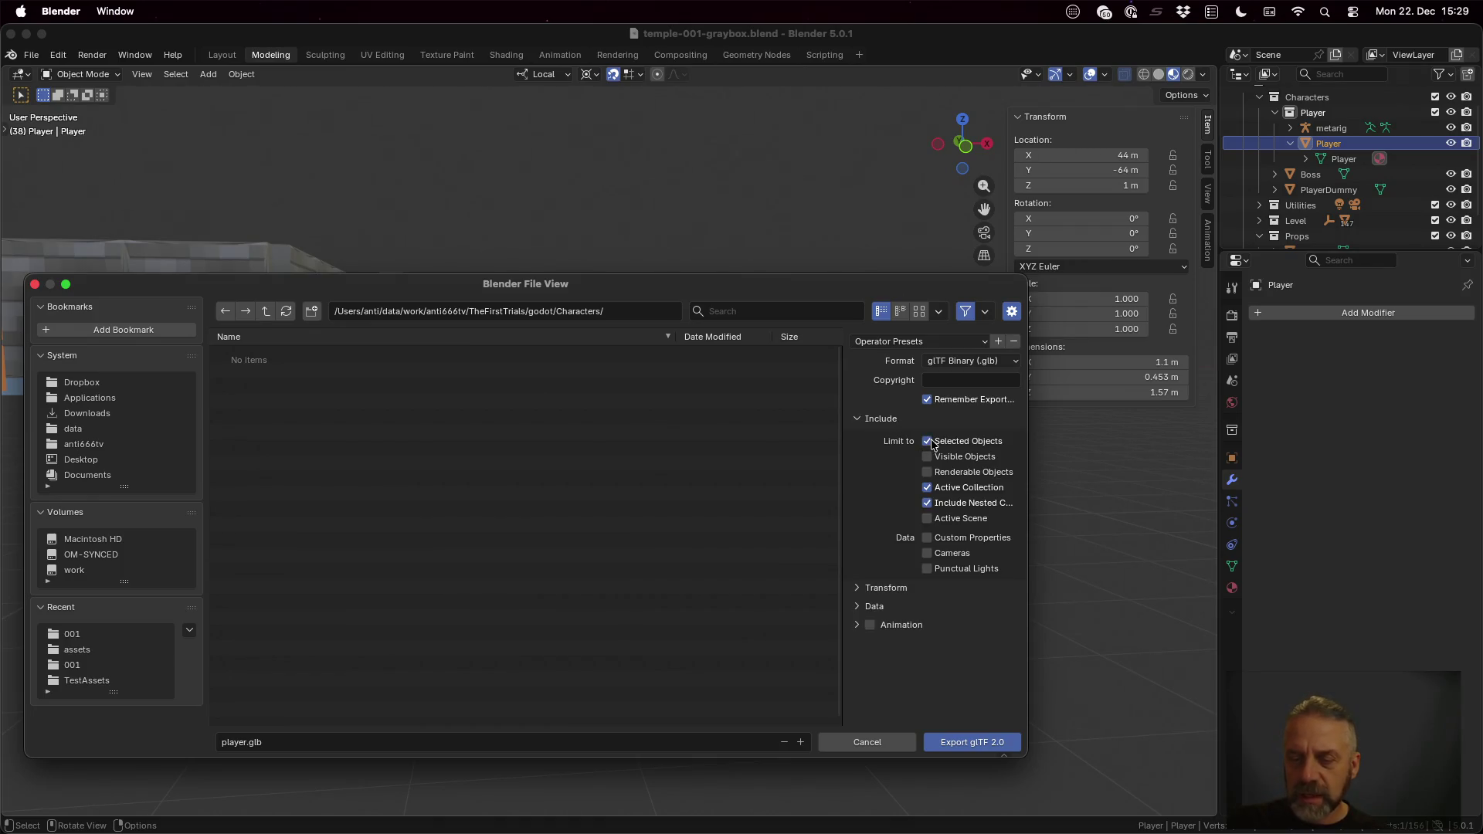
{"action": "left_click", "coordinate": [953, 488]}
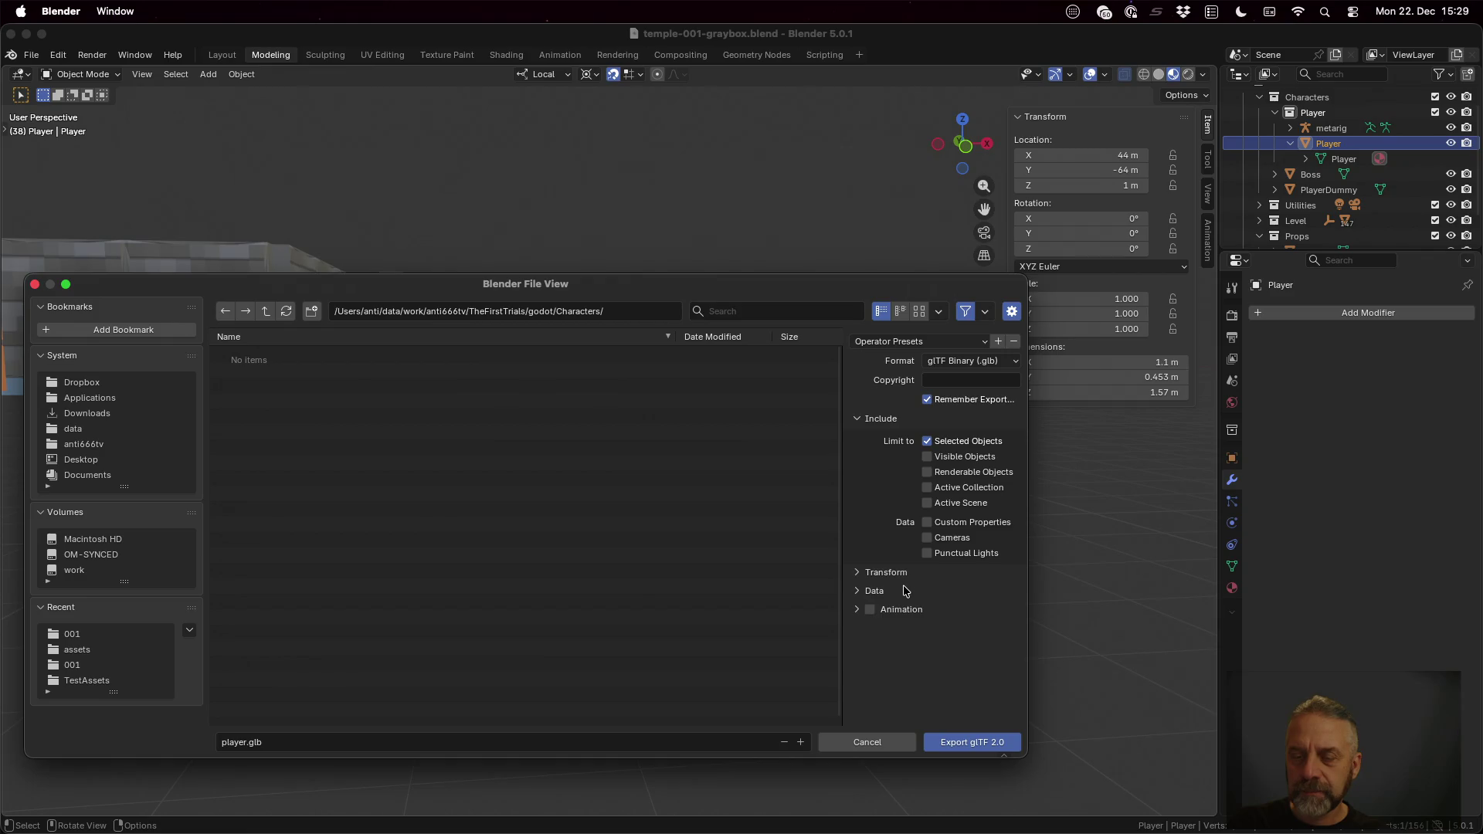
{"action": "left_click", "coordinate": [974, 747]}
{"action": "key", "text": "ctrl+Left"}
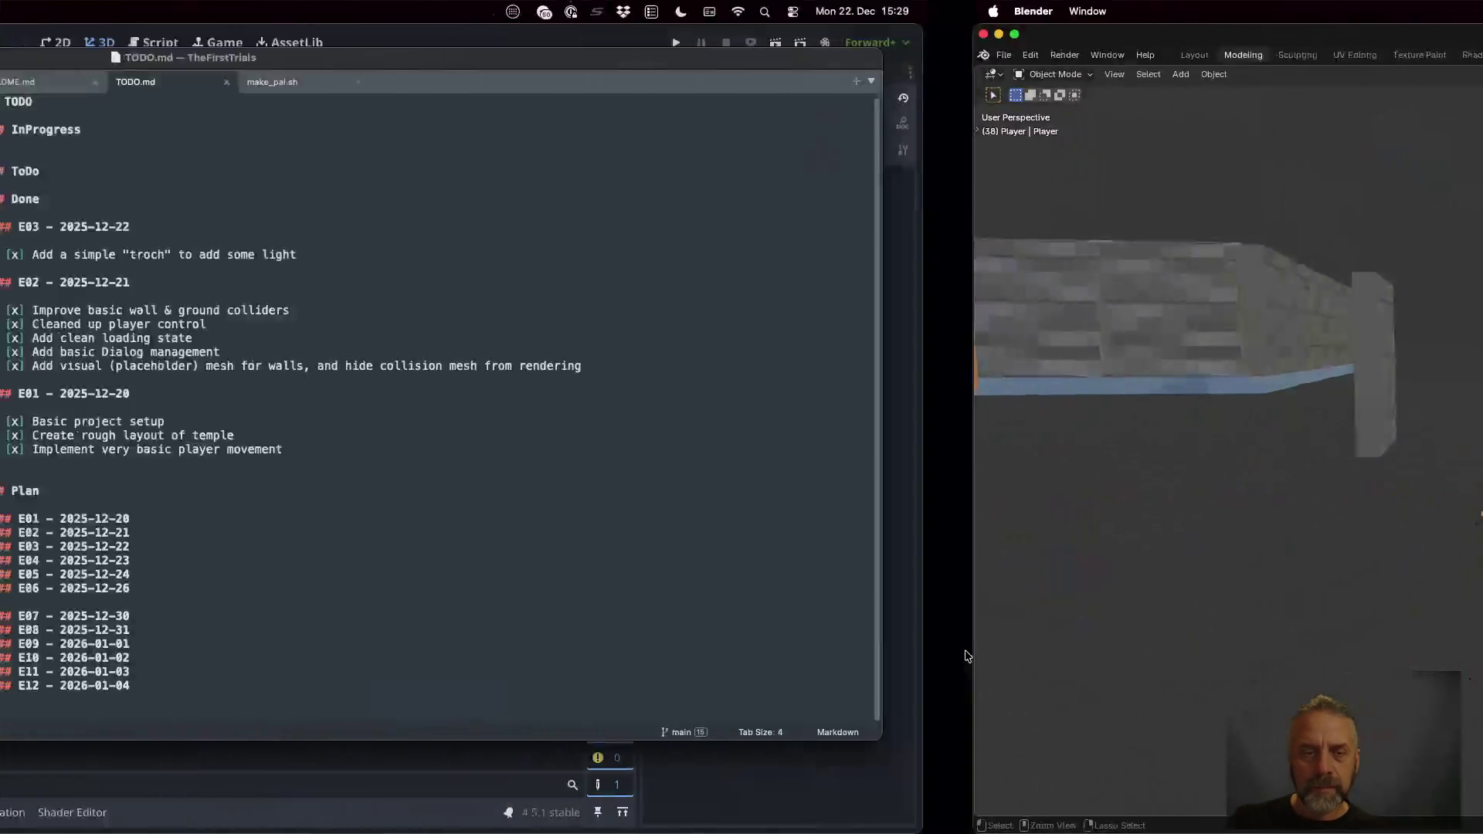
Step: Preview player.glb's import settings in the Characters folder, then open player.tscn
{"action": "key", "text": "ctrl+Left"}
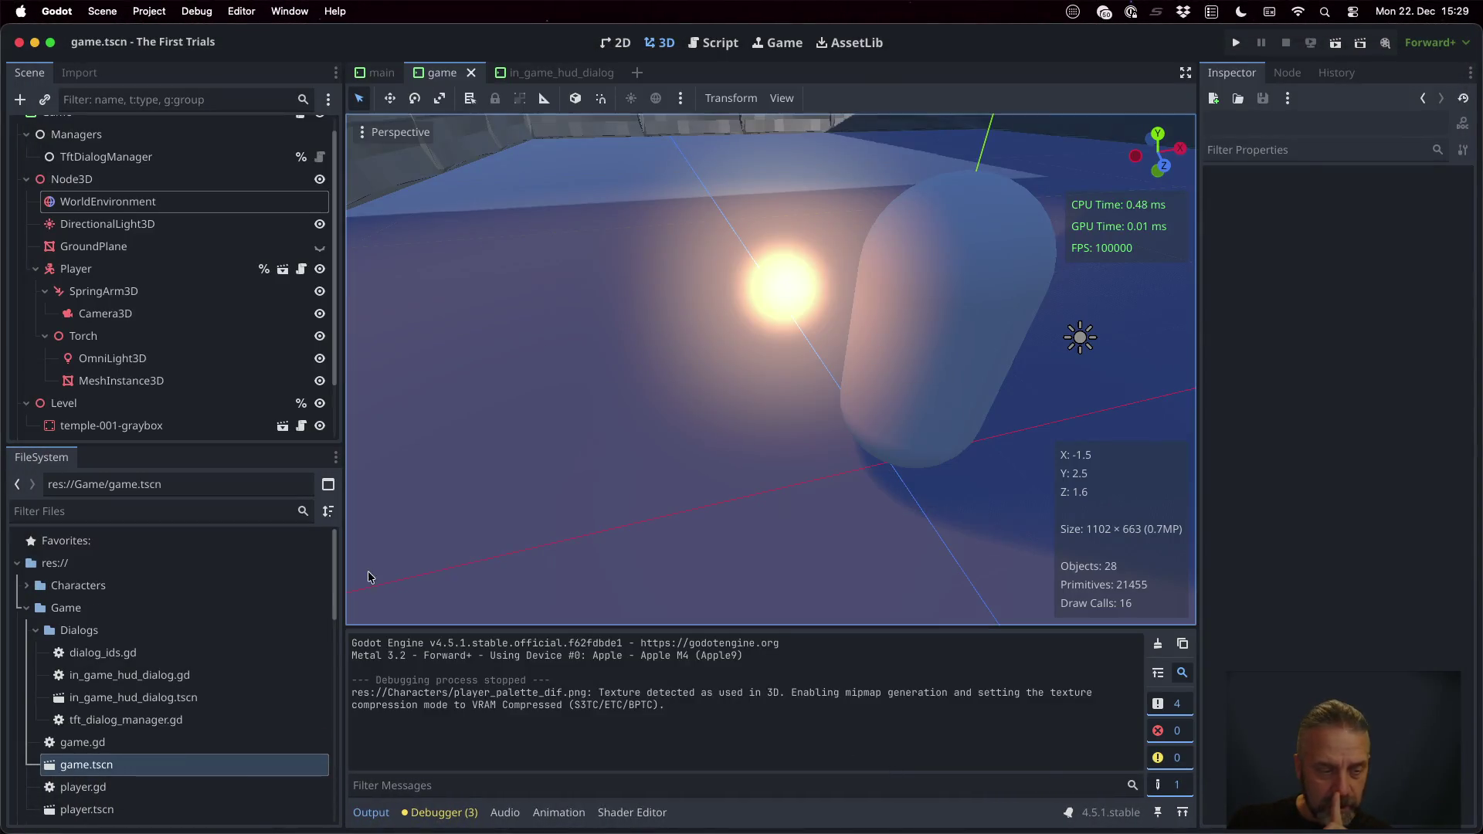
{"action": "left_click", "coordinate": [42, 594]}
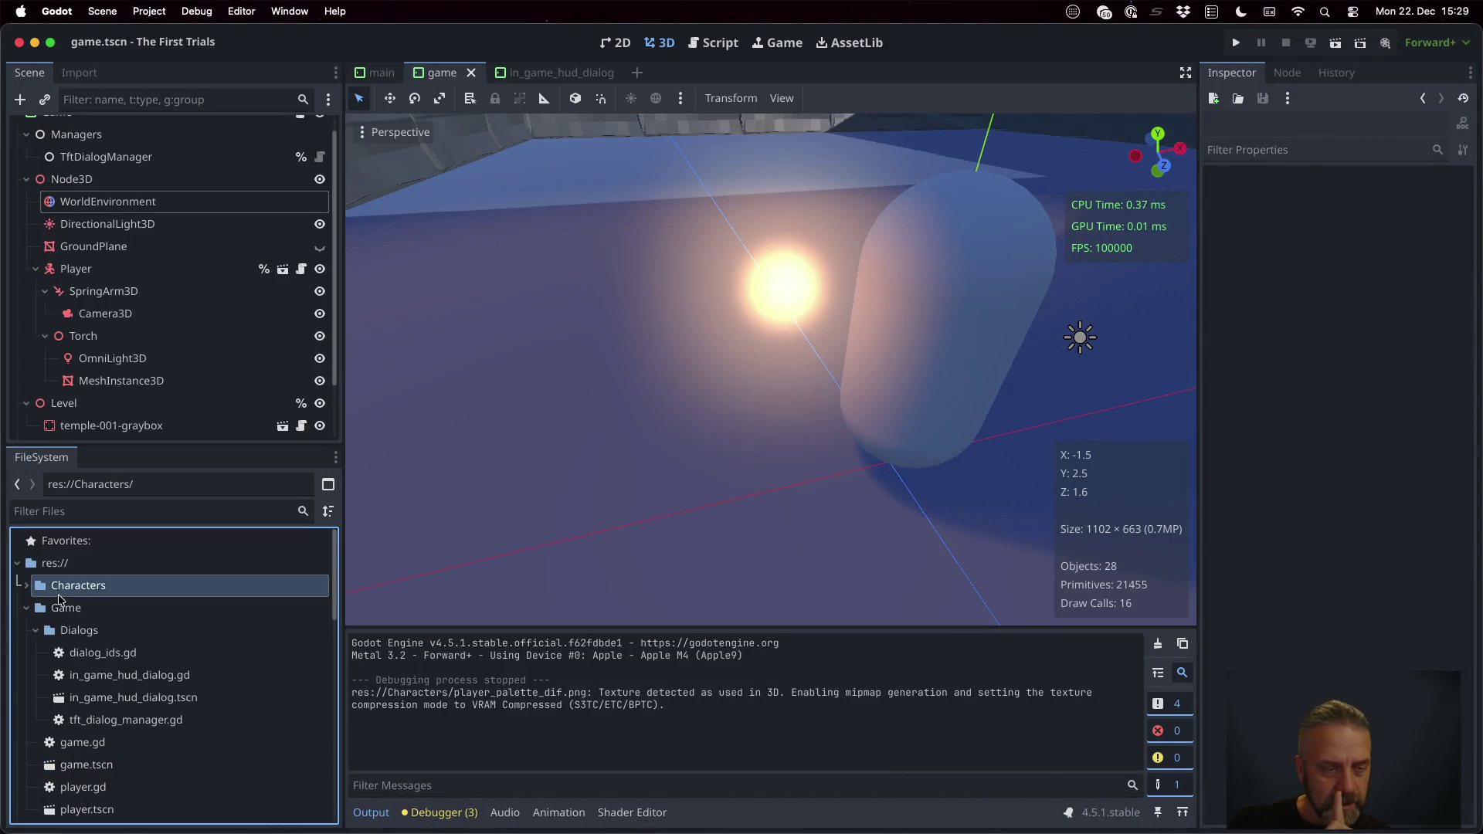
{"action": "left_click", "coordinate": [28, 589]}
{"action": "left_click", "coordinate": [104, 614]}
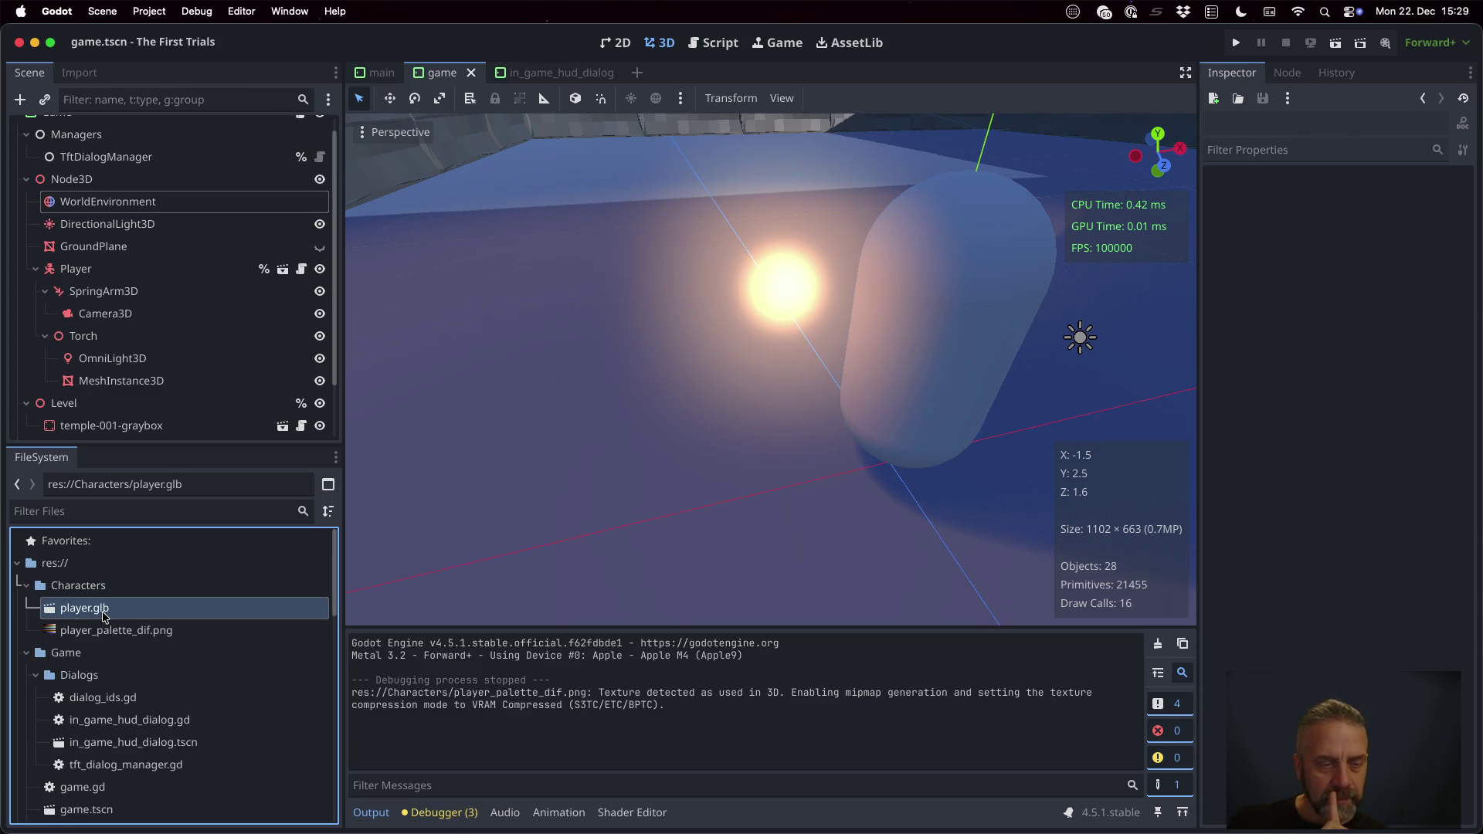
{"action": "double_click", "coordinate": [102, 612]}
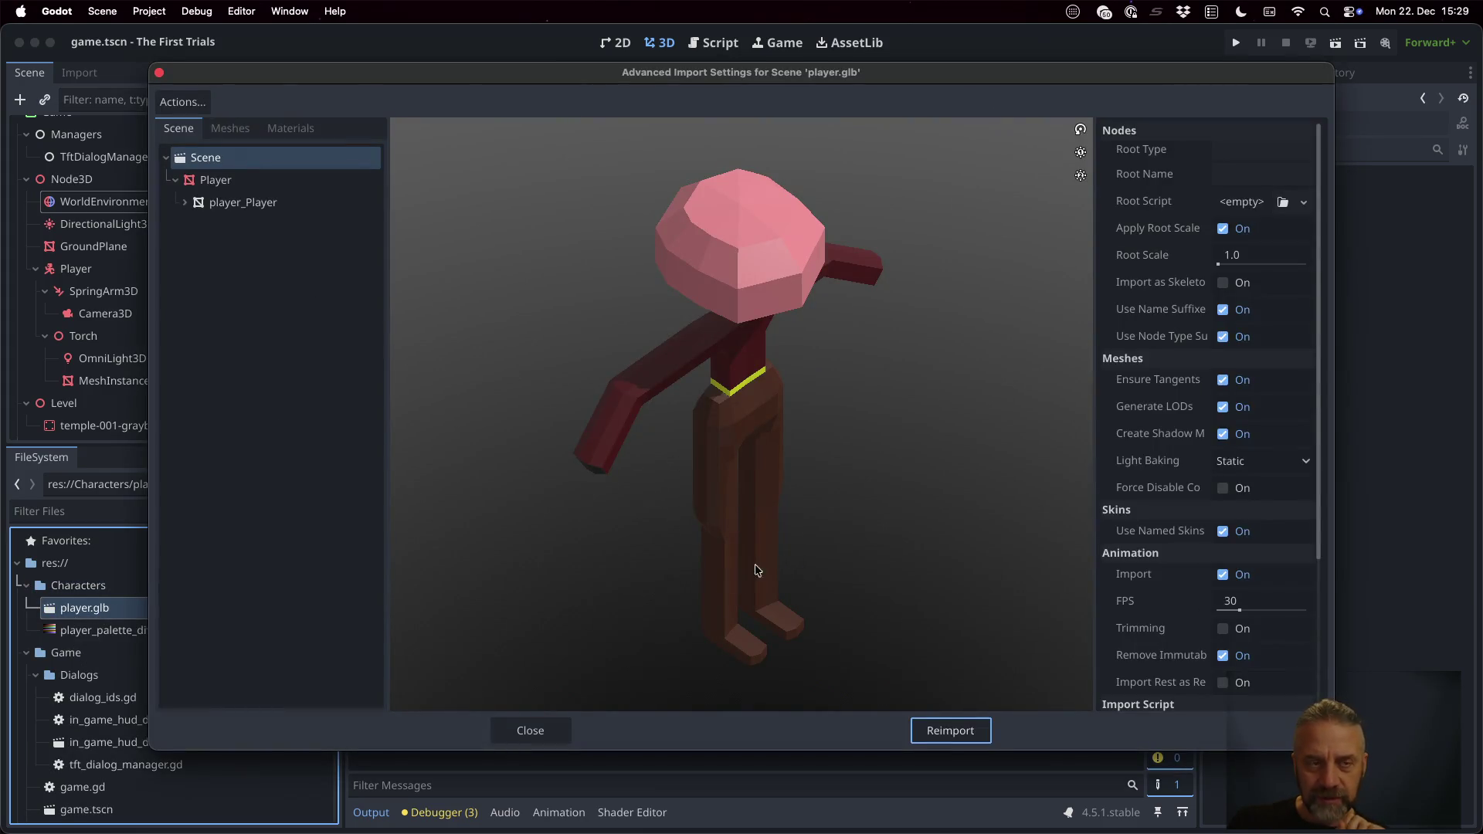
{"action": "left_click", "coordinate": [555, 722]}
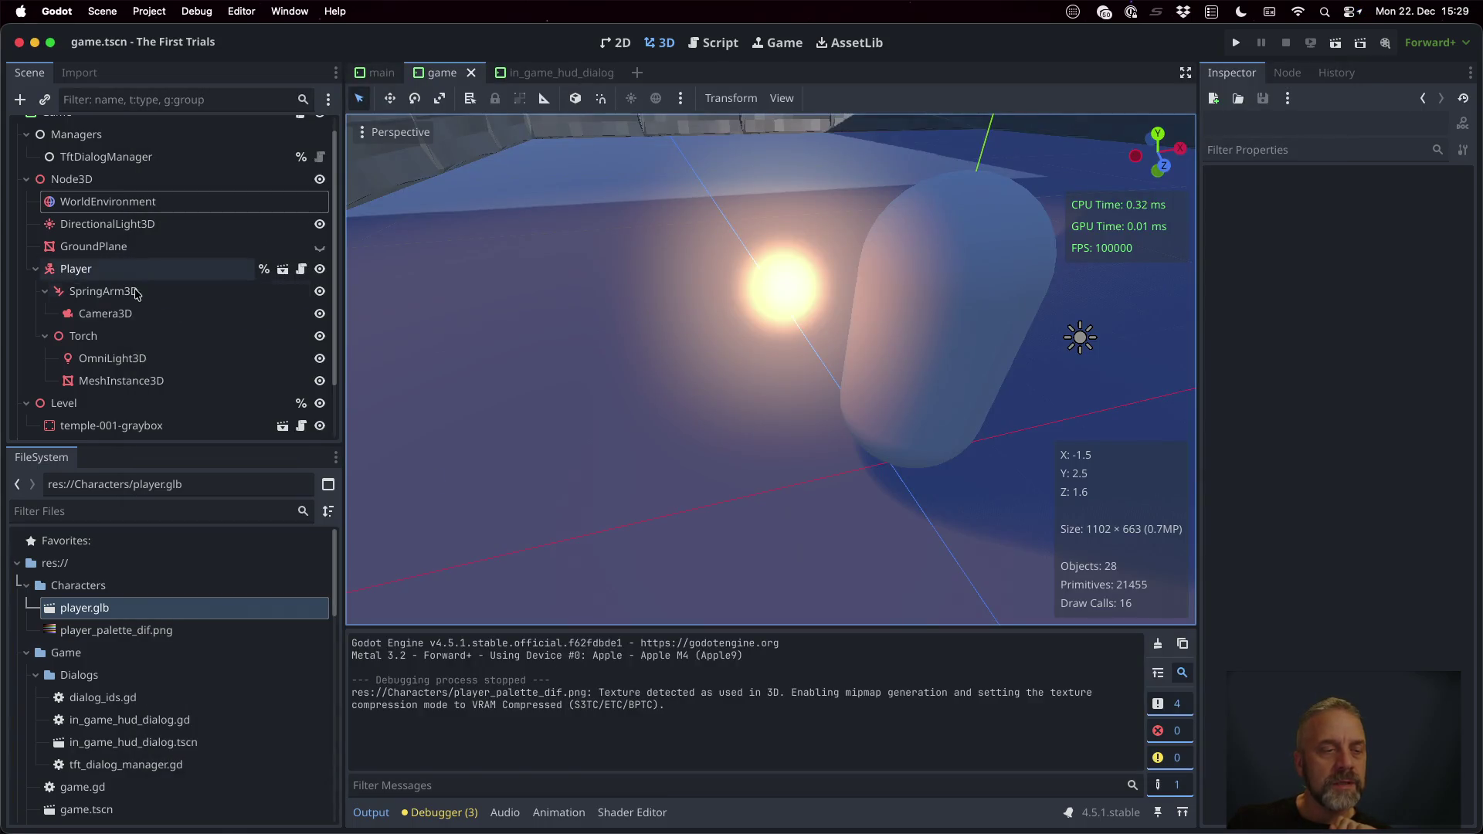
{"action": "left_click", "coordinate": [282, 267]}
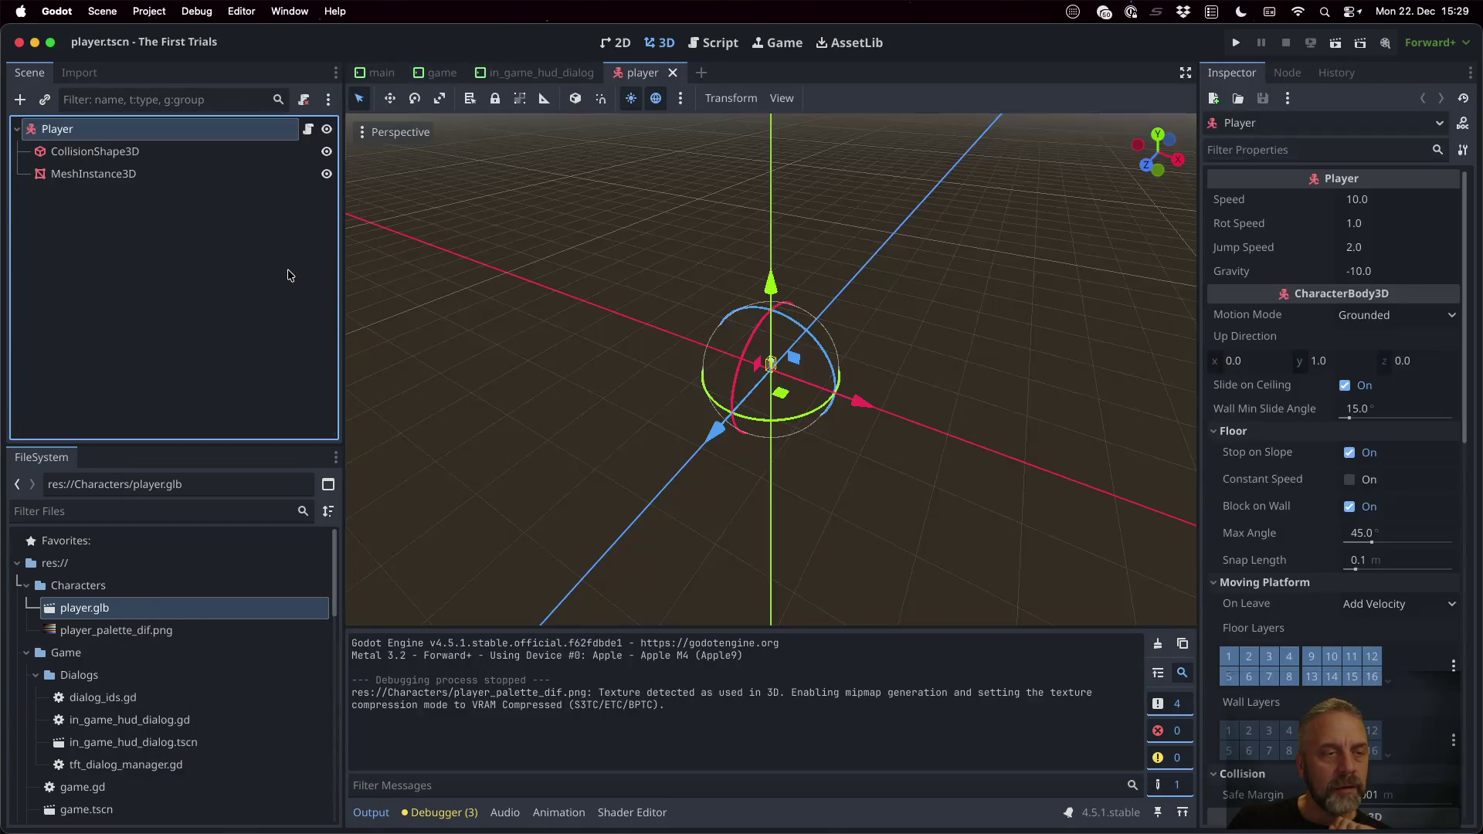
Step: Add player.glb as a child of Player, toggling the capsule MeshInstance3D's visibility
{"action": "left_click", "coordinate": [128, 173]}
{"action": "scroll", "coordinate": [829, 395], "scroll_direction": "down", "scroll_amount": 3}
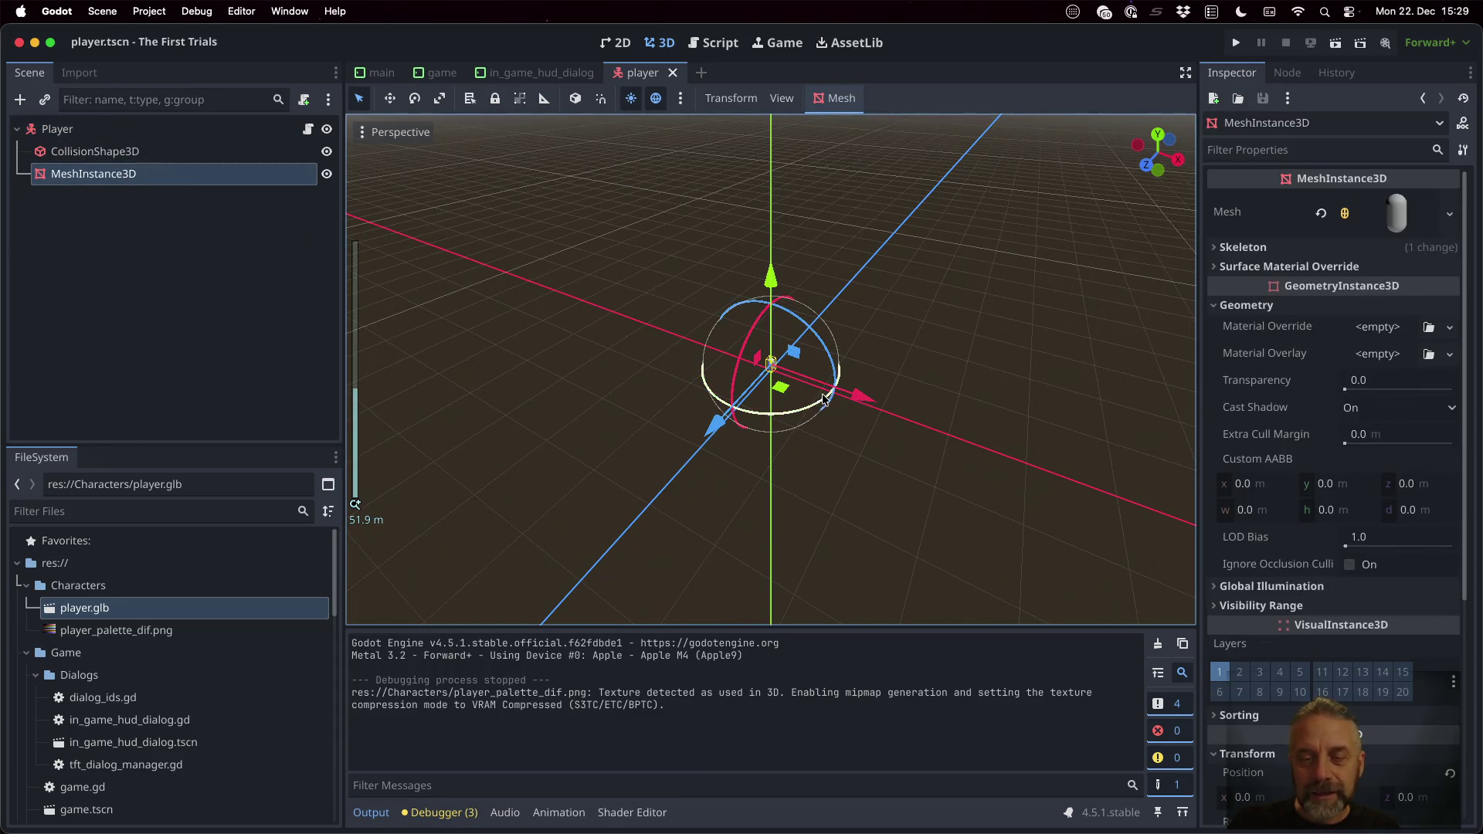
{"action": "scroll", "coordinate": [826, 390], "scroll_direction": "up", "scroll_amount": 10}
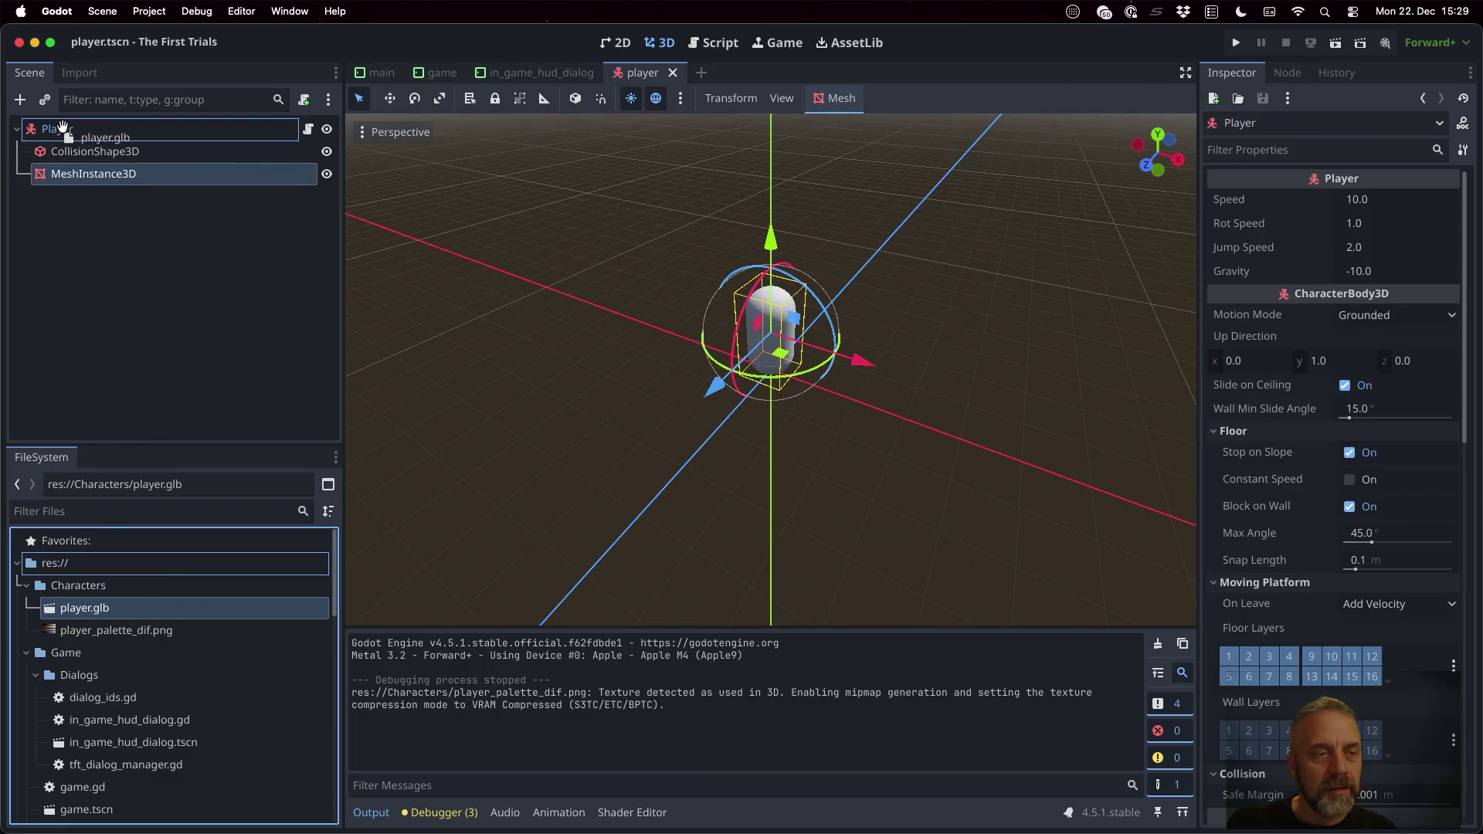
{"action": "left_click_drag", "start_coordinate": [116, 594], "coordinate": [64, 131]}
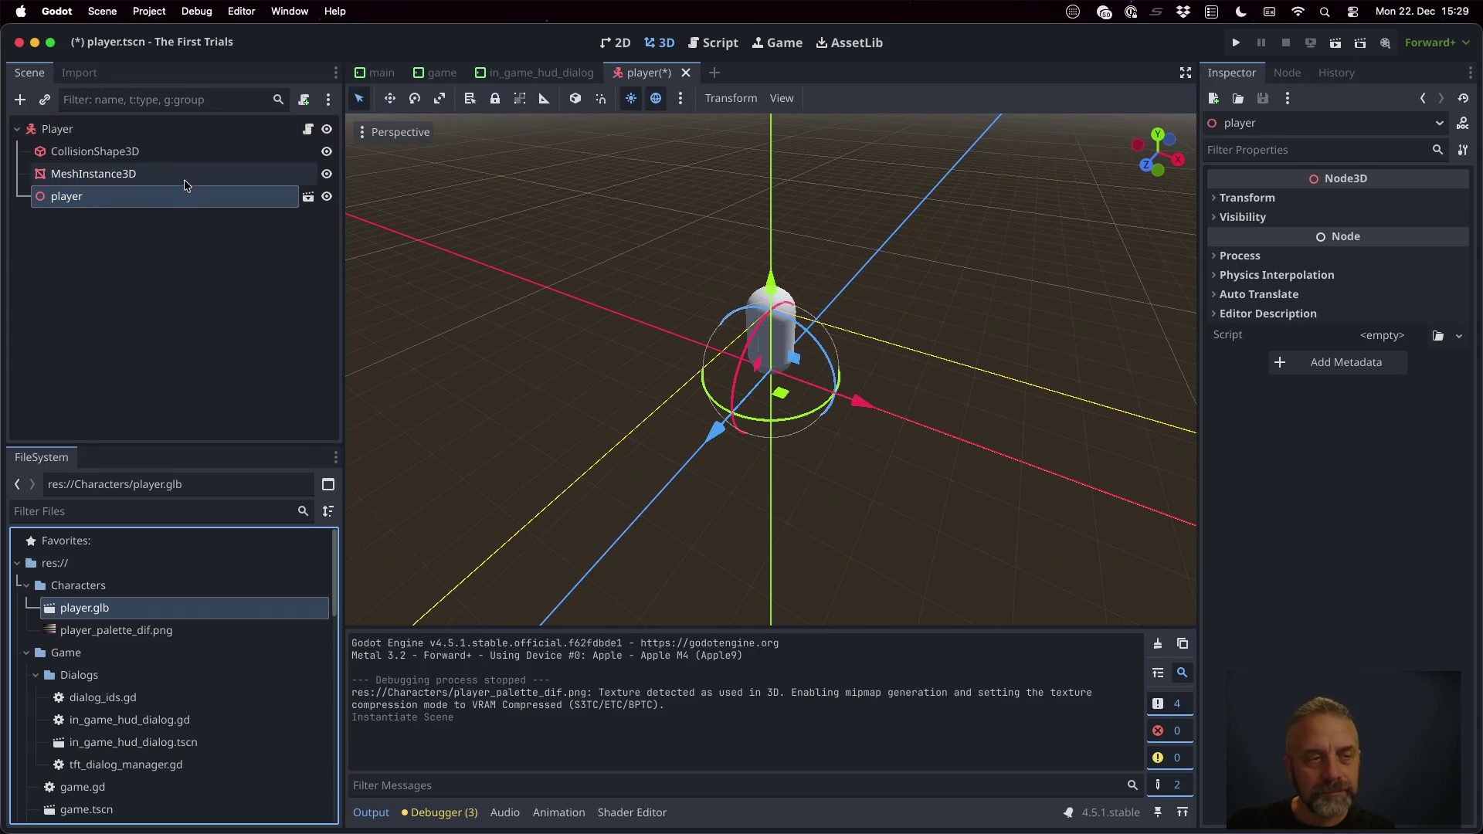
{"action": "left_click", "coordinate": [326, 174]}
{"action": "scroll", "coordinate": [890, 385], "scroll_direction": "up", "scroll_amount": 4}
{"action": "scroll", "coordinate": [891, 387], "scroll_direction": "up", "scroll_amount": 5}
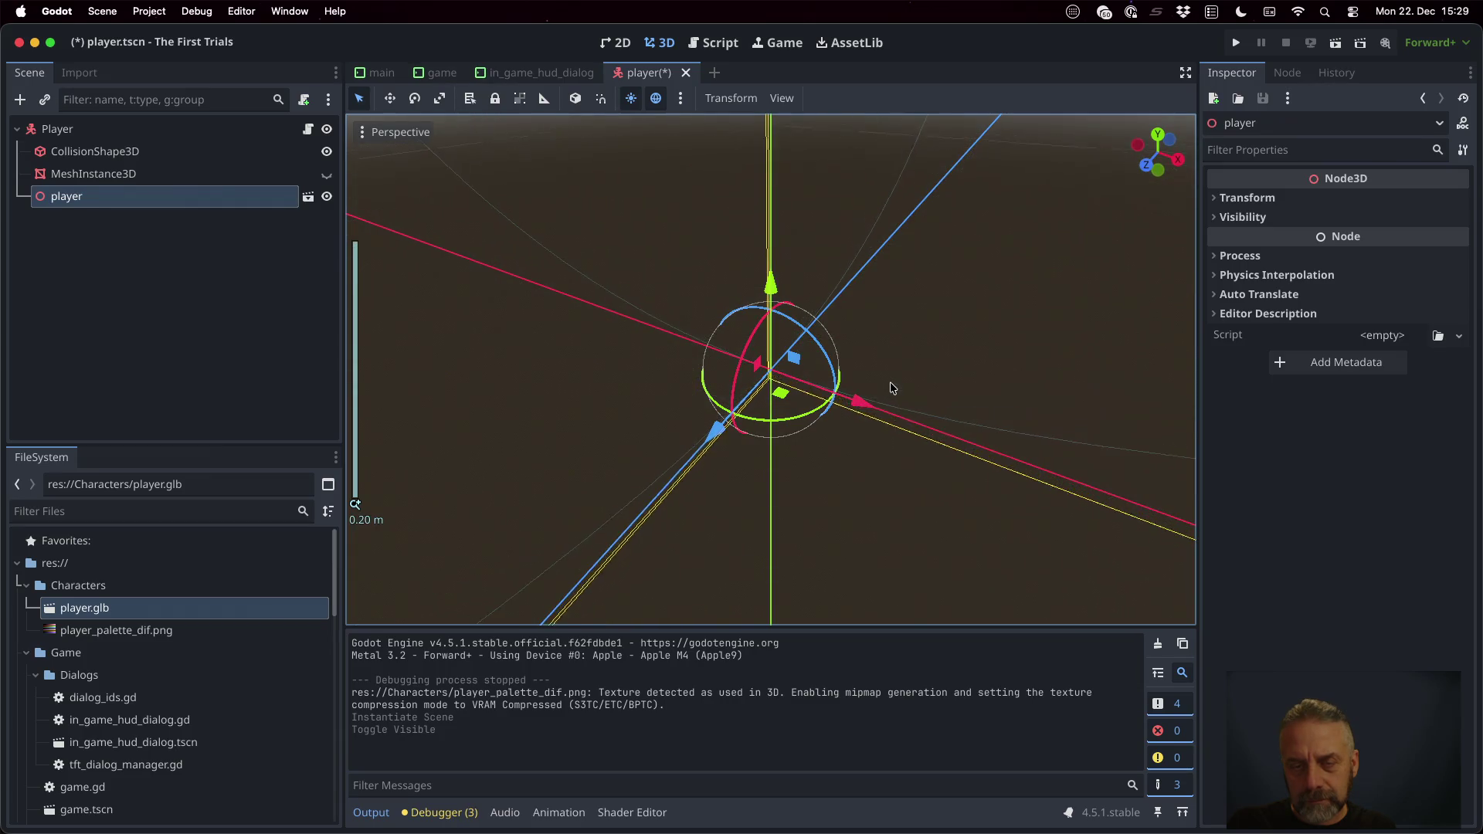
{"action": "scroll", "coordinate": [889, 386], "scroll_direction": "down", "scroll_amount": 5}
{"action": "scroll", "coordinate": [890, 386], "scroll_direction": "down", "scroll_amount": 3}
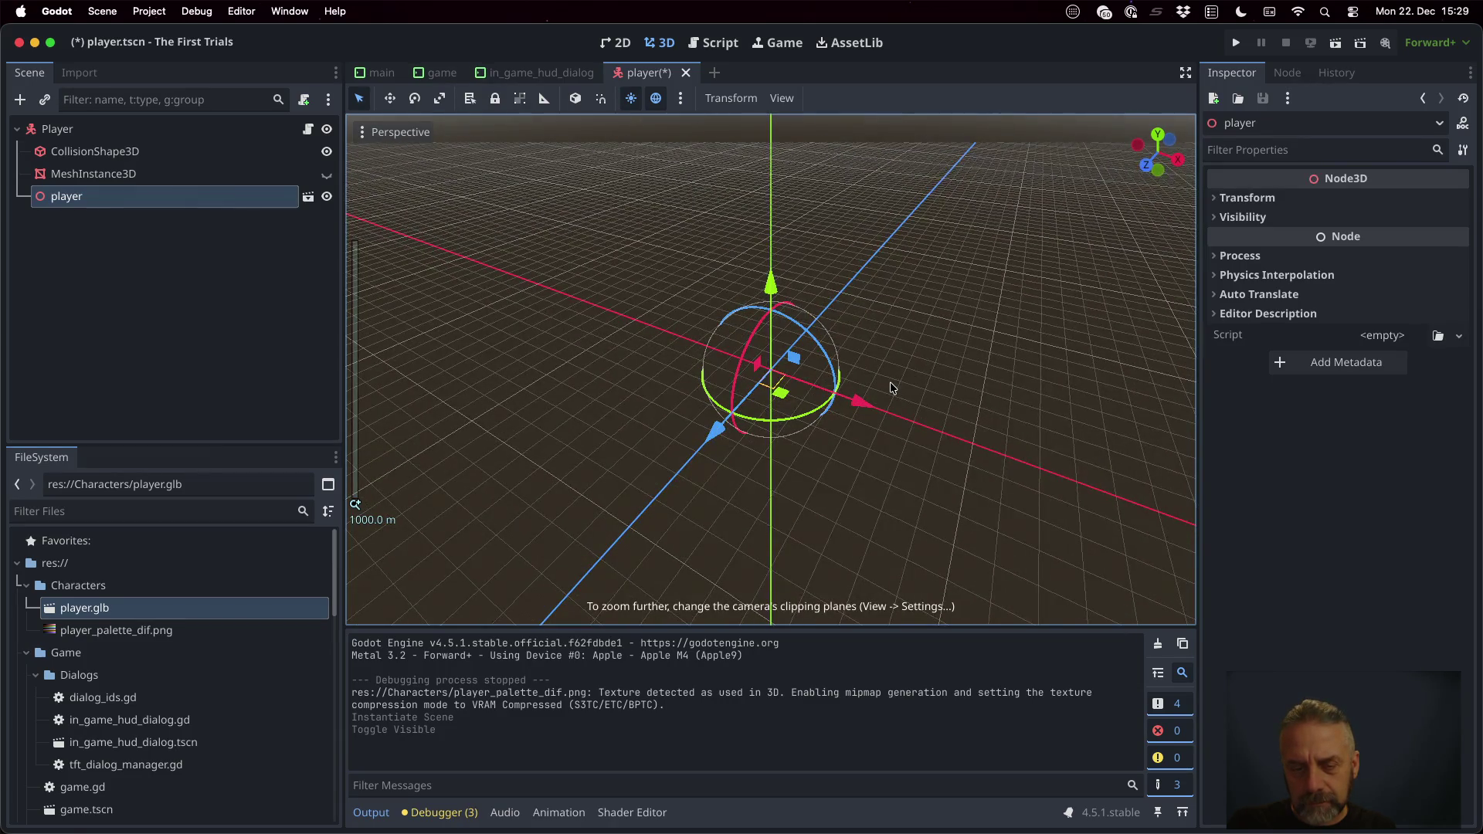
{"action": "scroll", "coordinate": [890, 387], "scroll_direction": "up", "scroll_amount": 4}
{"action": "scroll", "coordinate": [891, 387], "scroll_direction": "up", "scroll_amount": 3}
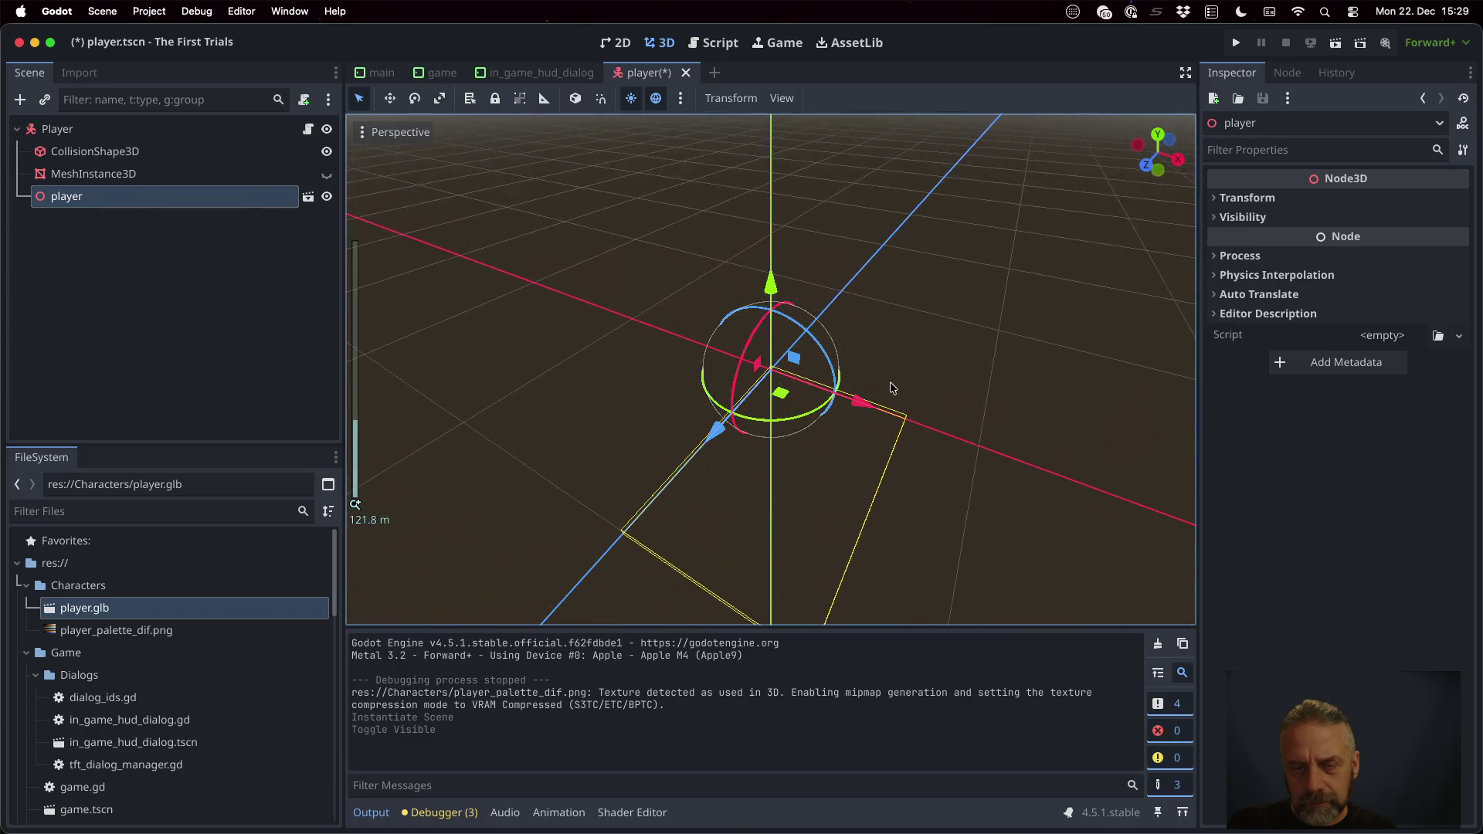
{"action": "left_click", "coordinate": [100, 182]}
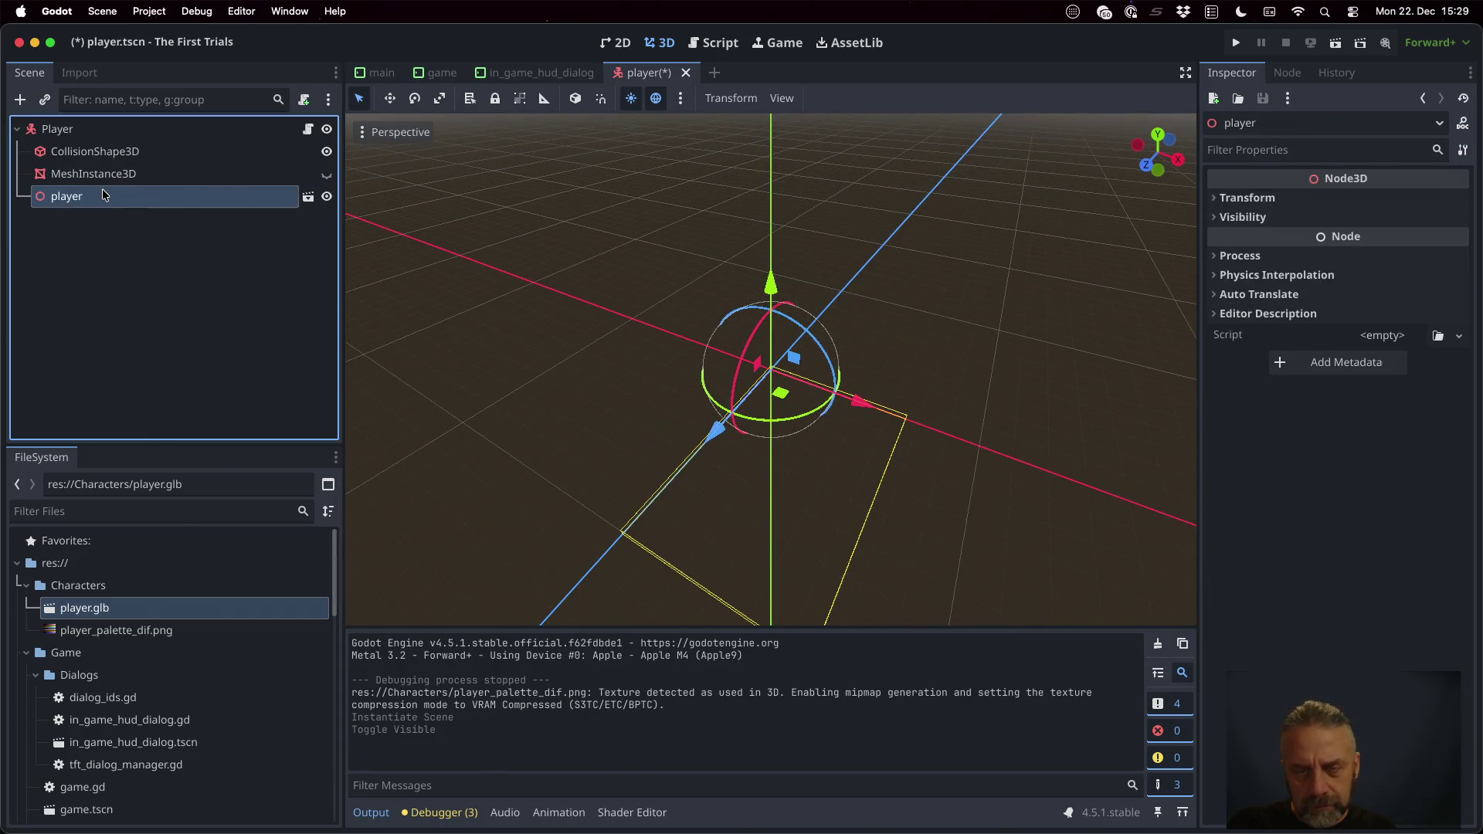
{"action": "mouse_move", "coordinate": [408, 293]}
{"action": "middle_mouse_down"}
{"action": "mouse_move", "coordinate": [613, 261]}
{"action": "mouse_move", "coordinate": [652, 239]}
{"action": "mouse_move", "coordinate": [811, 278]}
{"action": "mouse_move", "coordinate": [670, 419]}
{"action": "middle_mouse_up"}
{"action": "scroll", "coordinate": [595, 482], "scroll_direction": "down", "scroll_amount": 3}
{"action": "scroll", "coordinate": [595, 485], "scroll_direction": "up", "scroll_amount": 2}
{"action": "scroll", "coordinate": [815, 428], "scroll_direction": "up", "scroll_amount": 2}
{"action": "scroll", "coordinate": [815, 426], "scroll_direction": "up", "scroll_amount": 1}
{"action": "scroll", "coordinate": [898, 533], "scroll_direction": "up", "scroll_amount": 1}
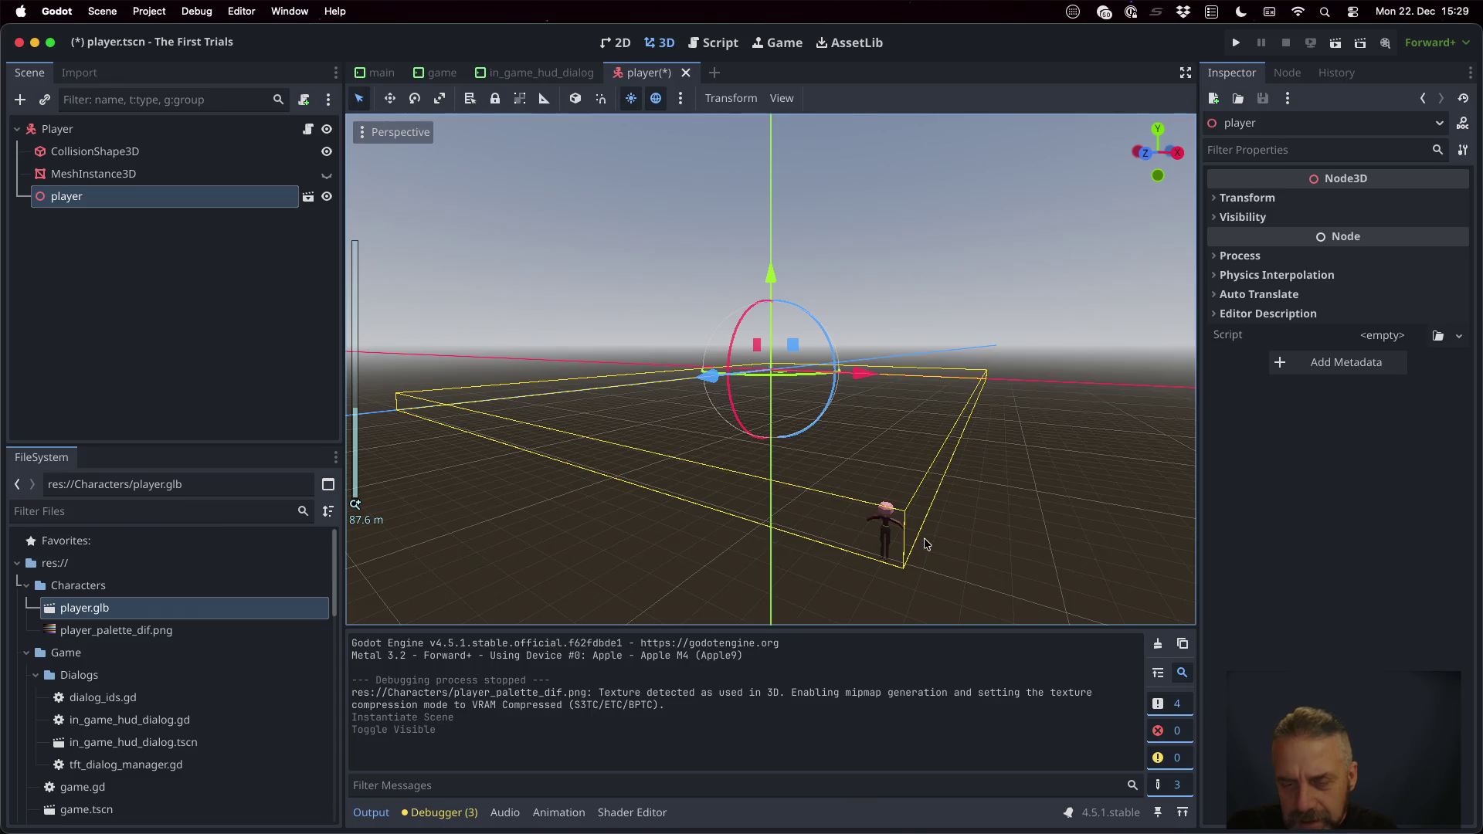
{"action": "middle_click_drag", "start_coordinate": [924, 538], "coordinate": [894, 501], "text": "shift"}
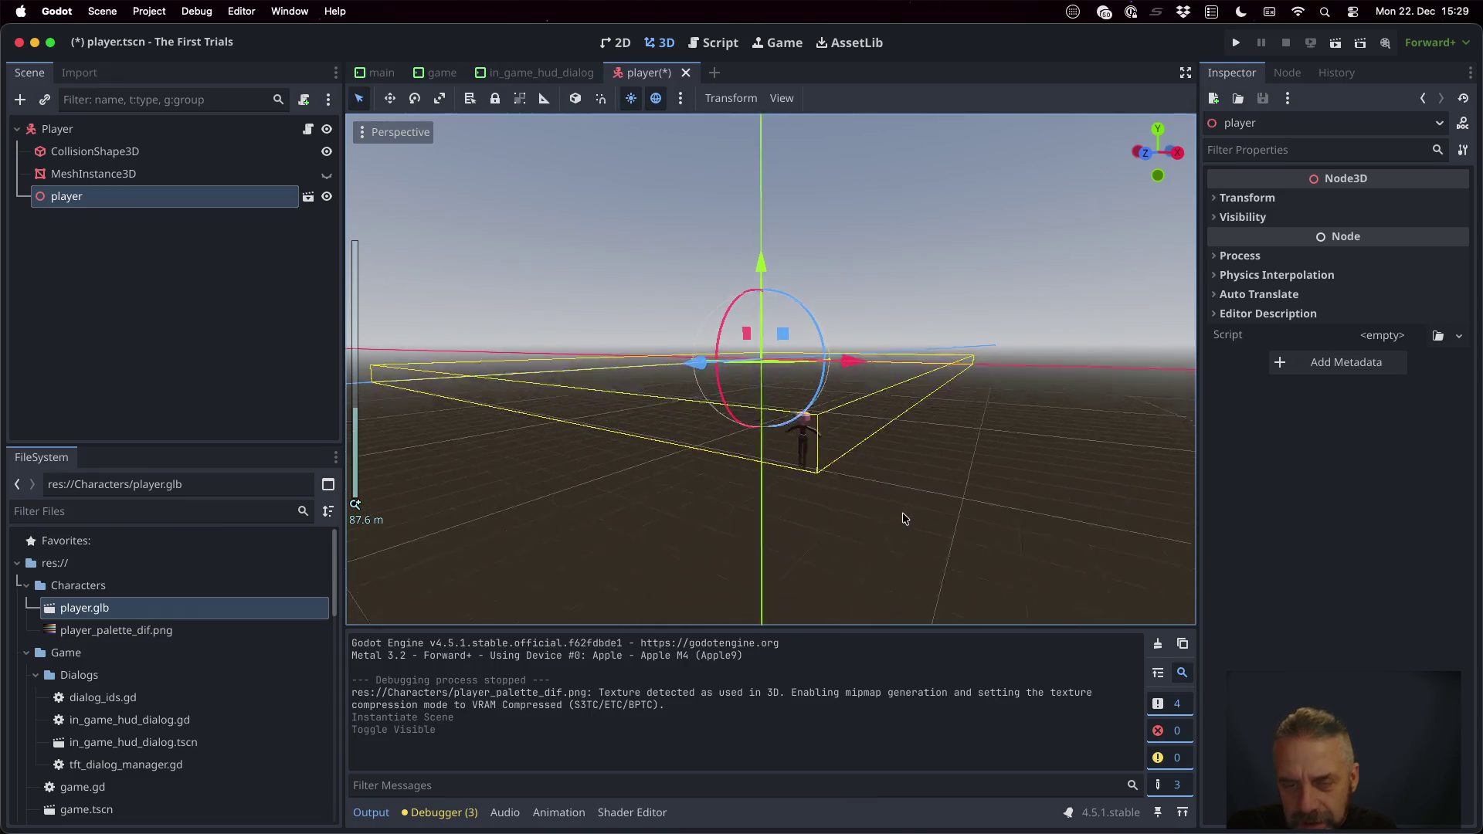
{"action": "left_click", "coordinate": [326, 175]}
Step: Open the imported player.glb scene in its own editor tab
{"action": "middle_click_drag", "start_coordinate": [480, 580], "coordinate": [853, 358]}
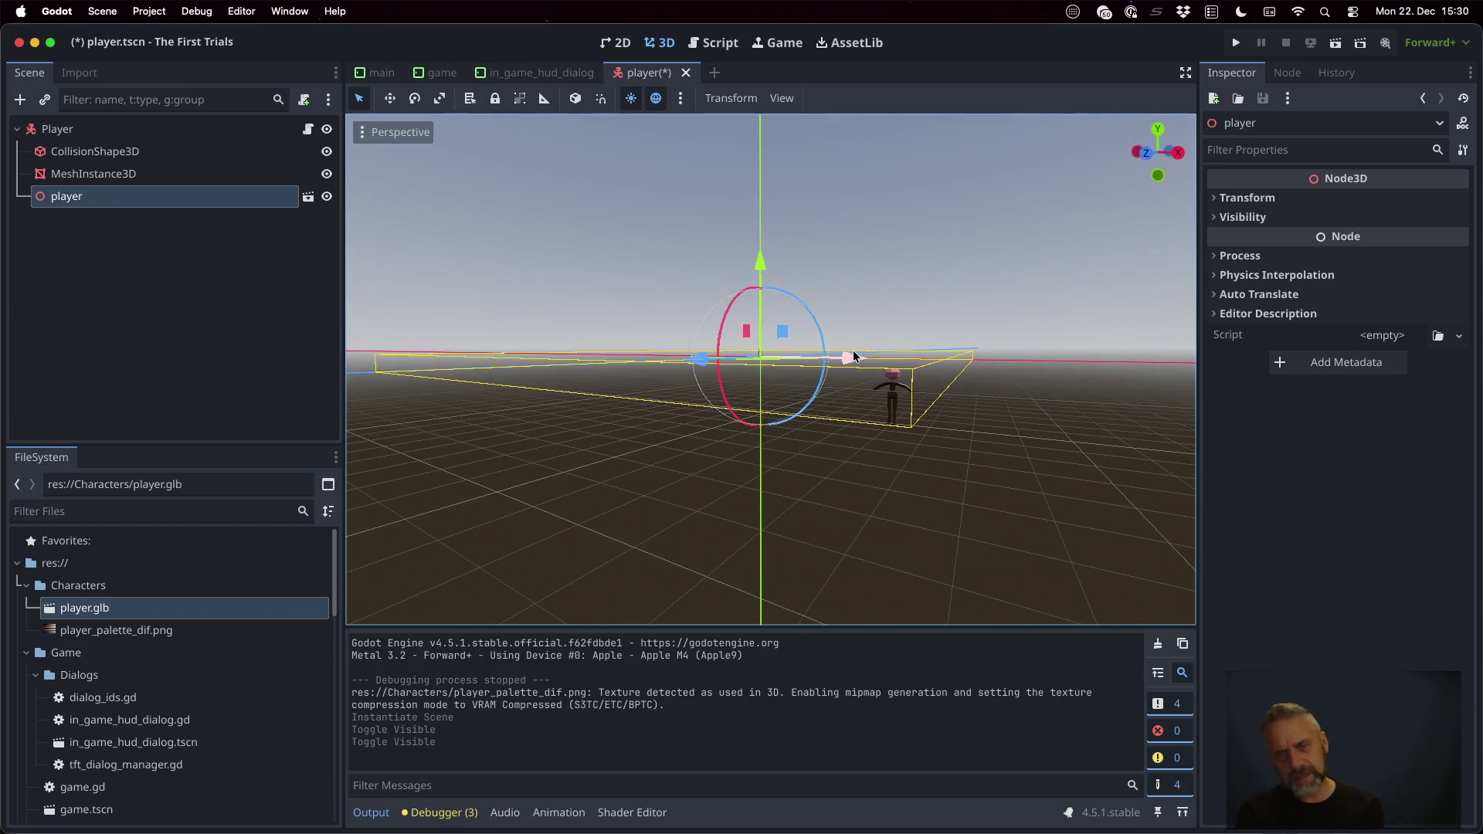
{"action": "mouse_move", "coordinate": [854, 356]}
{"action": "middle_mouse_down"}
{"action": "mouse_move", "coordinate": [904, 410]}
{"action": "mouse_move", "coordinate": [363, 193]}
{"action": "middle_mouse_up"}
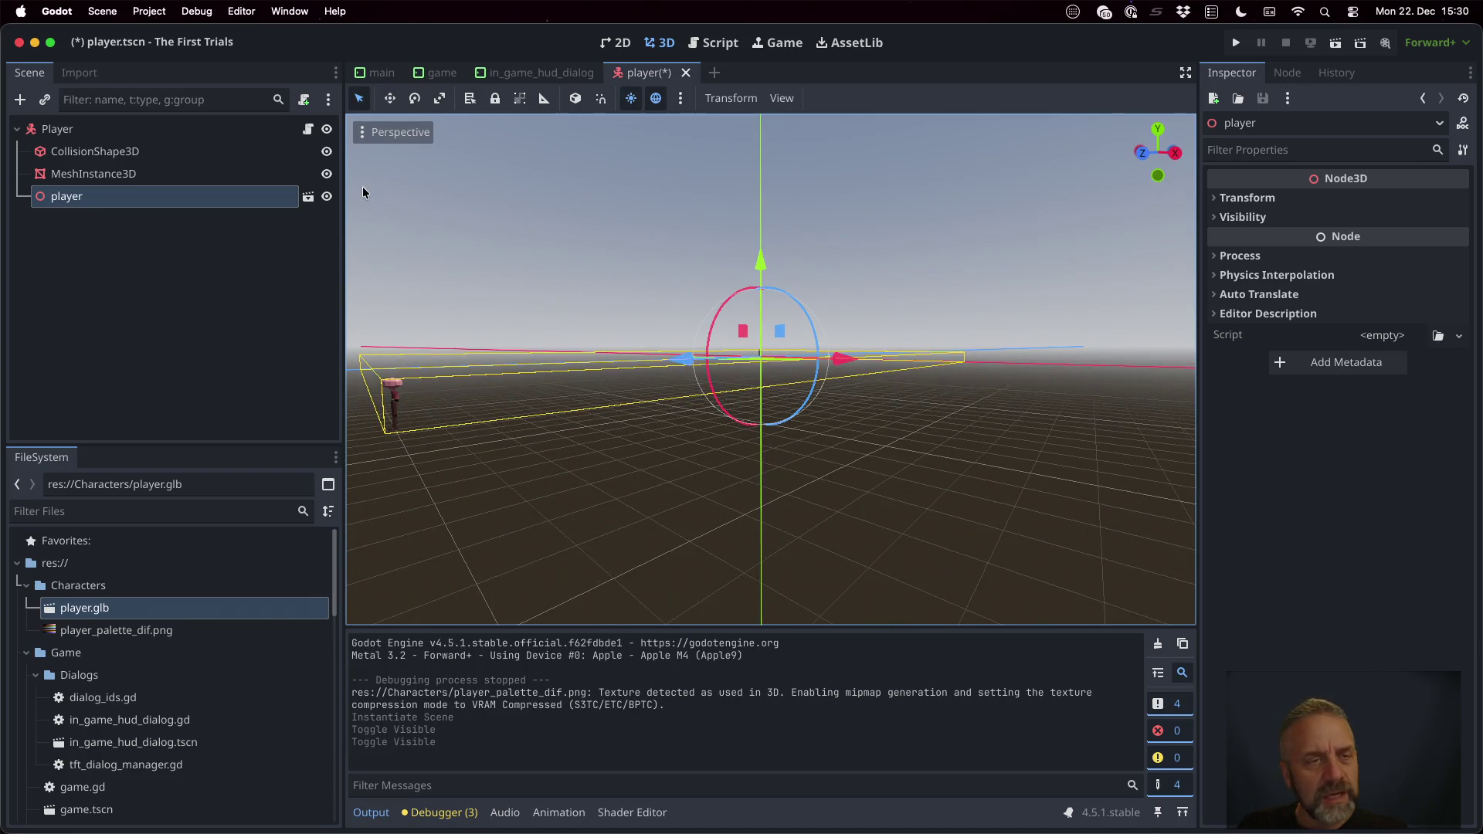
{"action": "left_click", "coordinate": [307, 196]}
{"action": "left_click", "coordinate": [736, 444]}
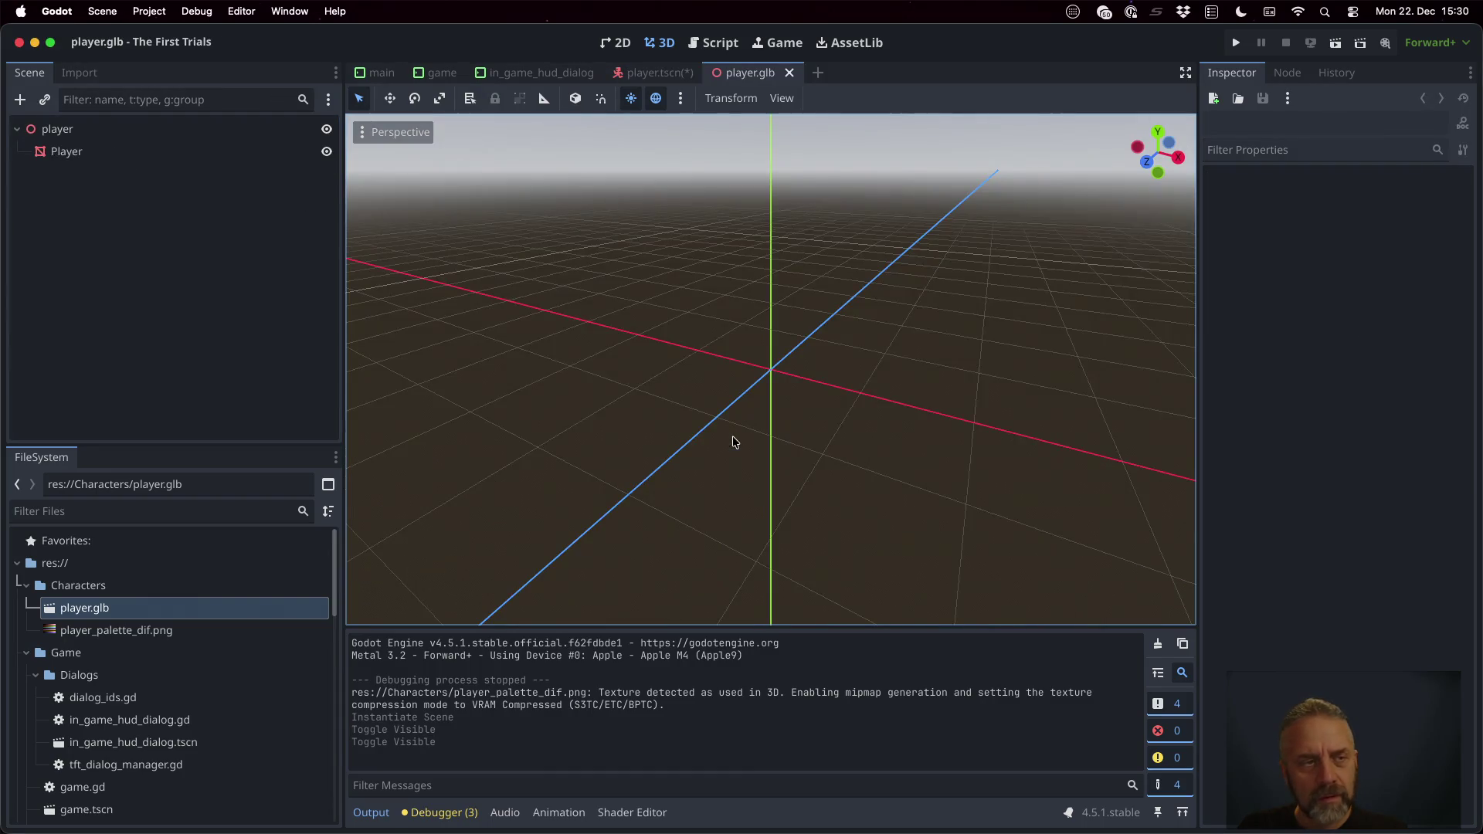
Step: Read the Player mesh's 44, 1, 64 position in the Inspector, then switch to Blender
{"action": "left_click", "coordinate": [124, 151]}
{"action": "scroll", "coordinate": [712, 359], "scroll_direction": "down", "scroll_amount": 5}
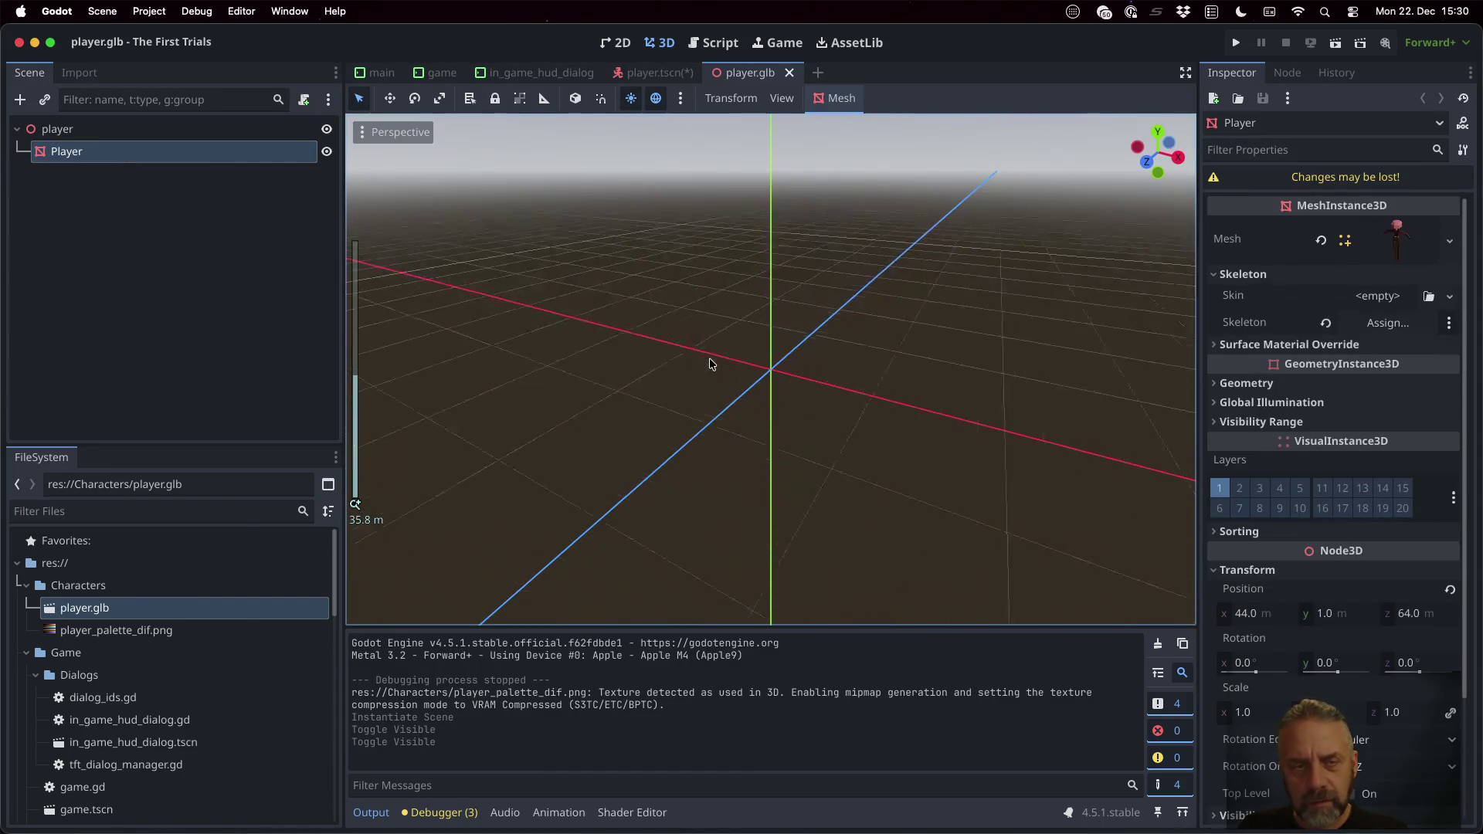
{"action": "left_click", "coordinate": [117, 131]}
{"action": "left_click", "coordinate": [118, 129]}
{"action": "scroll", "coordinate": [858, 444], "scroll_direction": "down", "scroll_amount": 10}
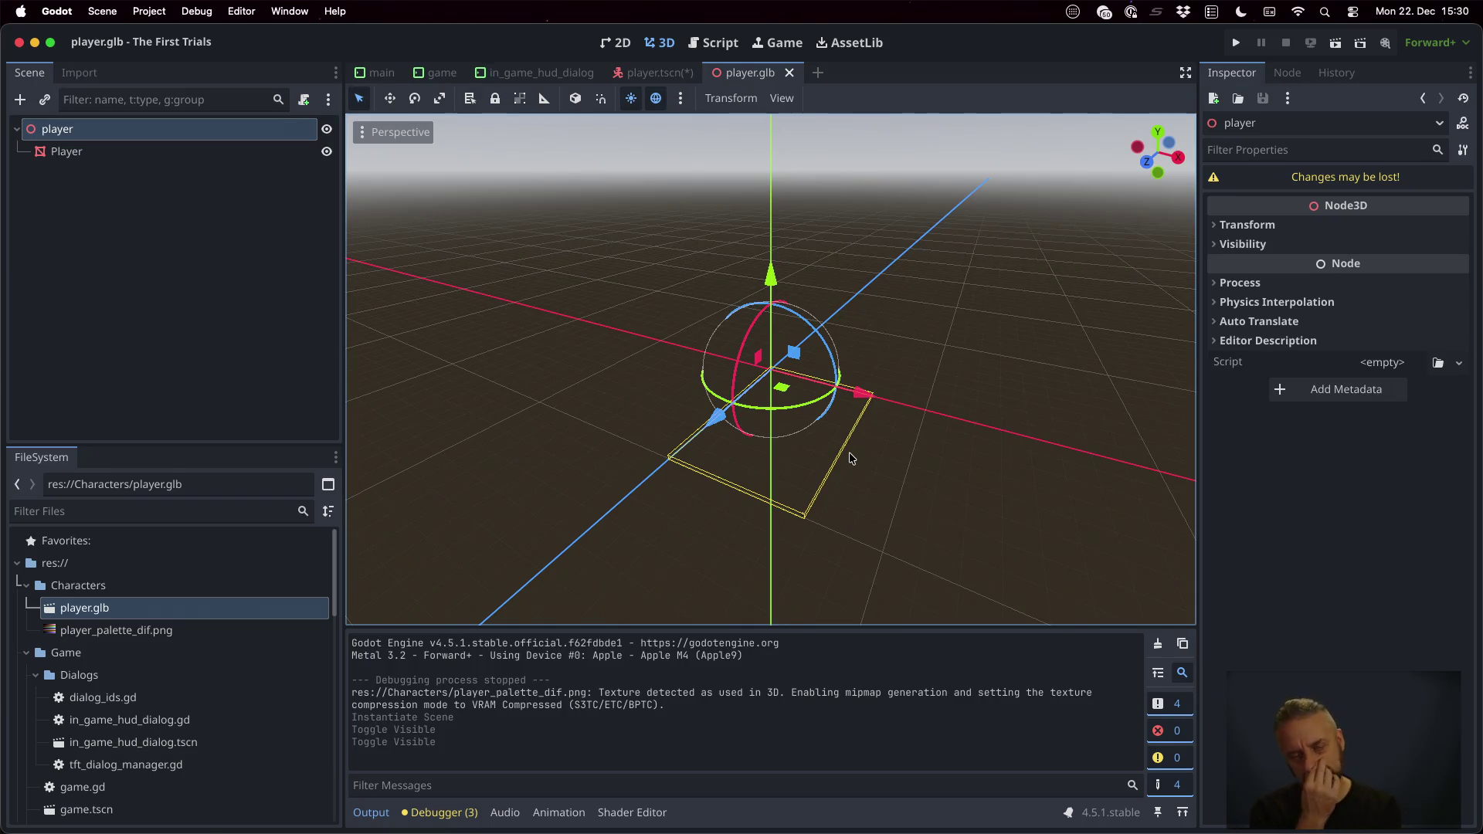
{"action": "key", "text": "ctrl+Right"}
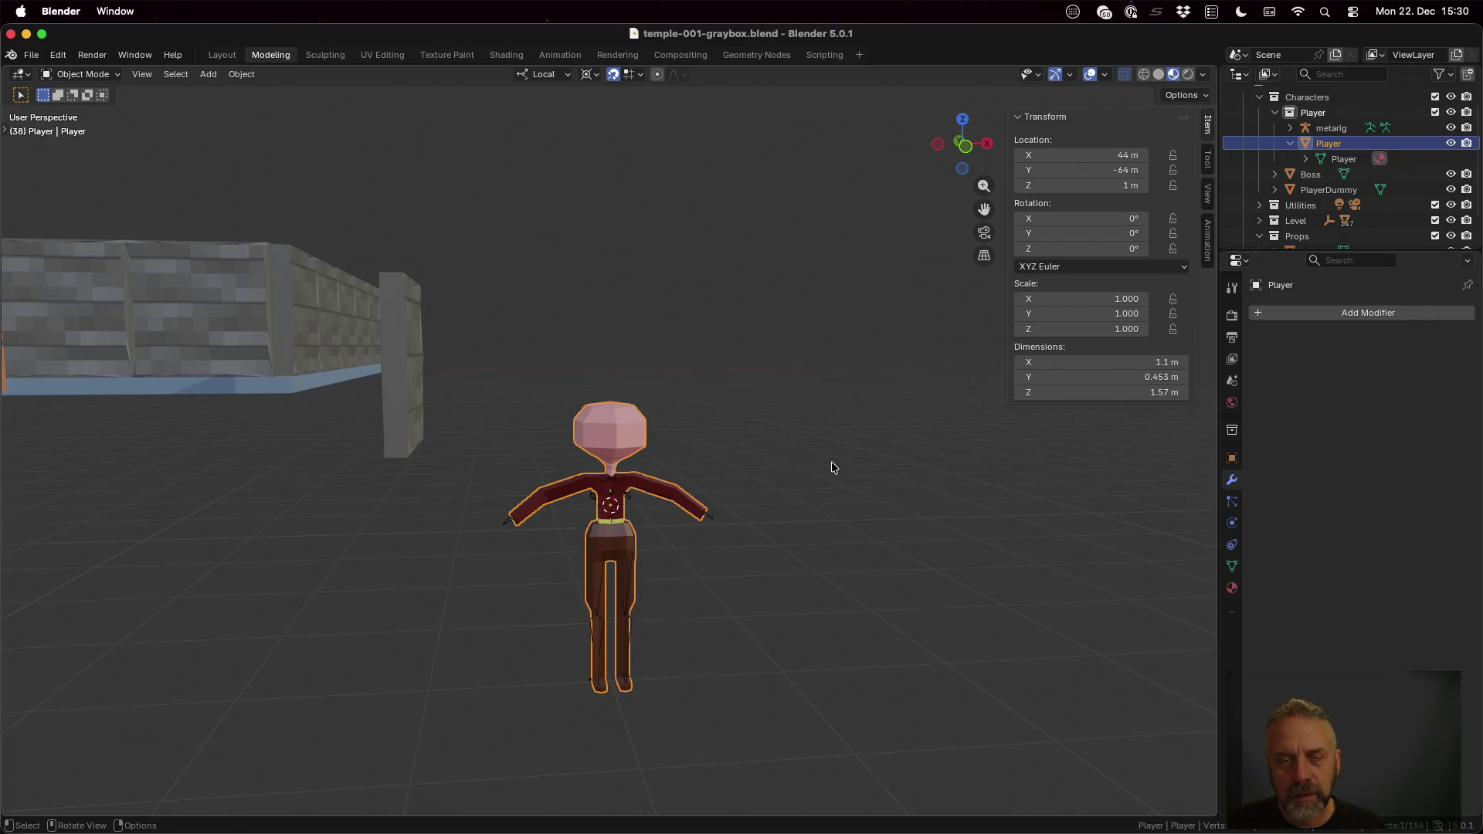
Step: Tab through Edit Mode on the Player character and bring up the File menu
{"action": "key", "text": "Tab"}
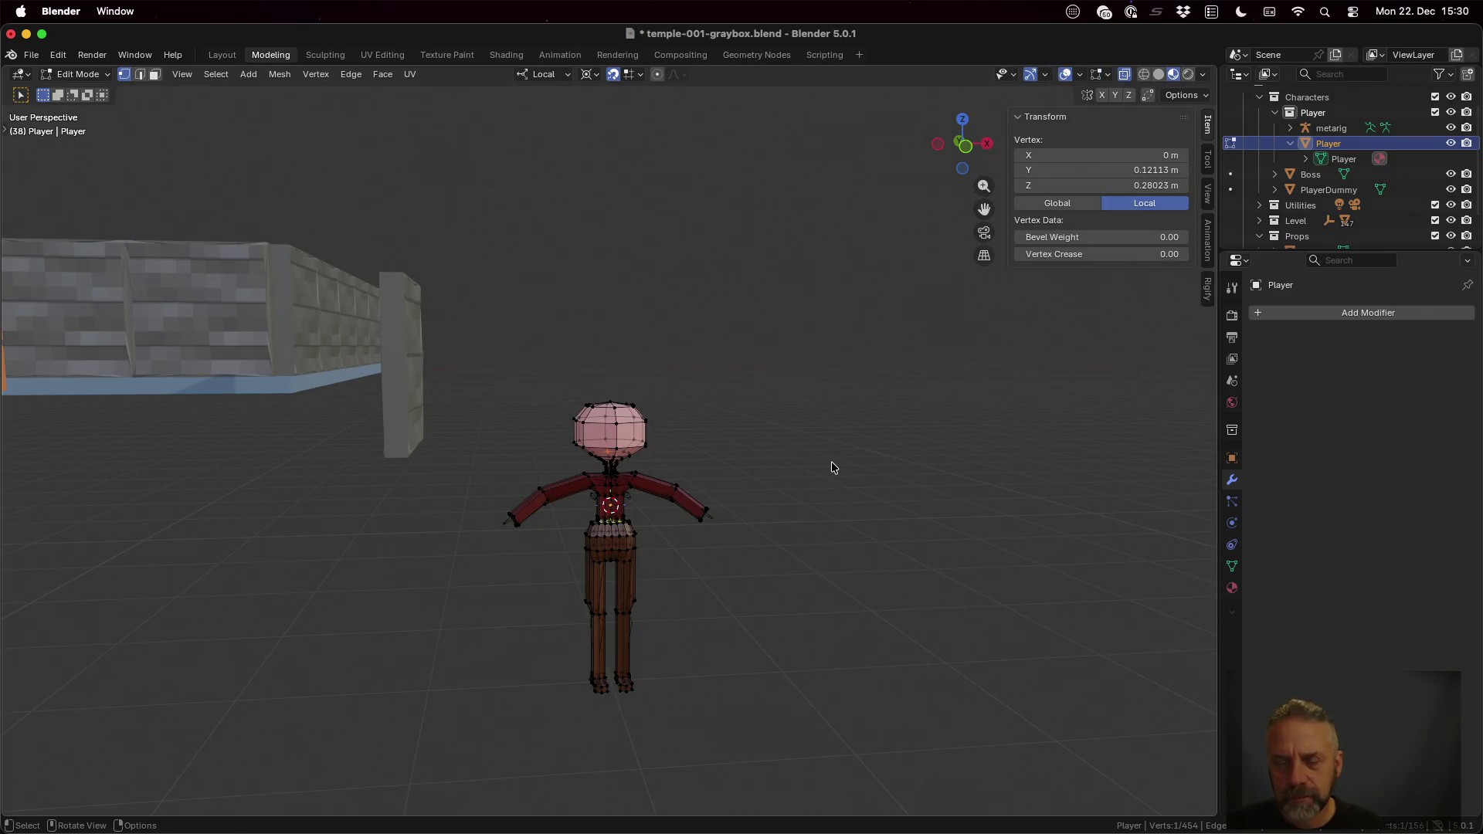
{"action": "key", "text": "Tab"}
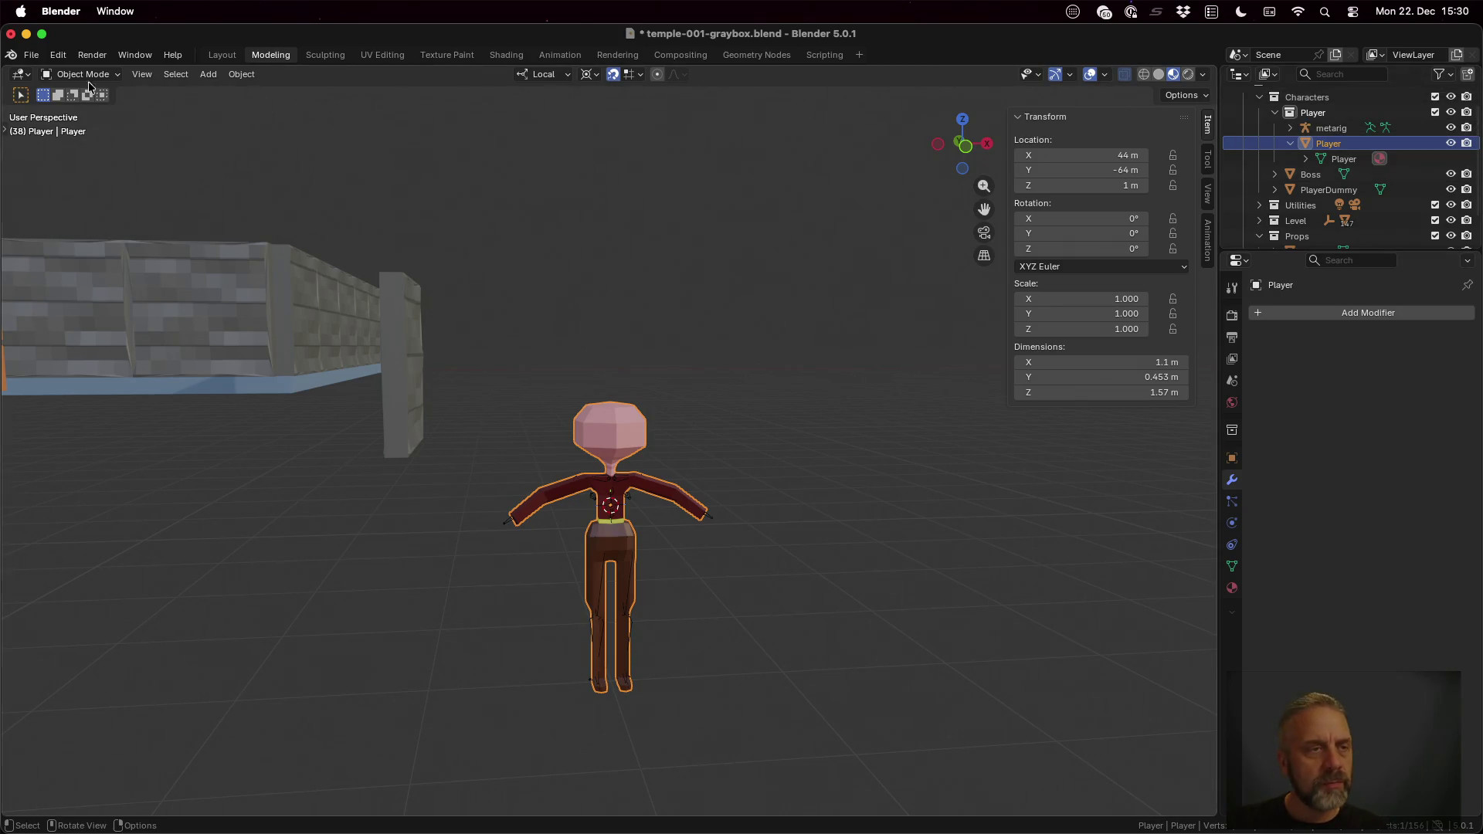
{"action": "left_click", "coordinate": [31, 55]}
{"action": "mouse_move", "coordinate": [57, 289]}
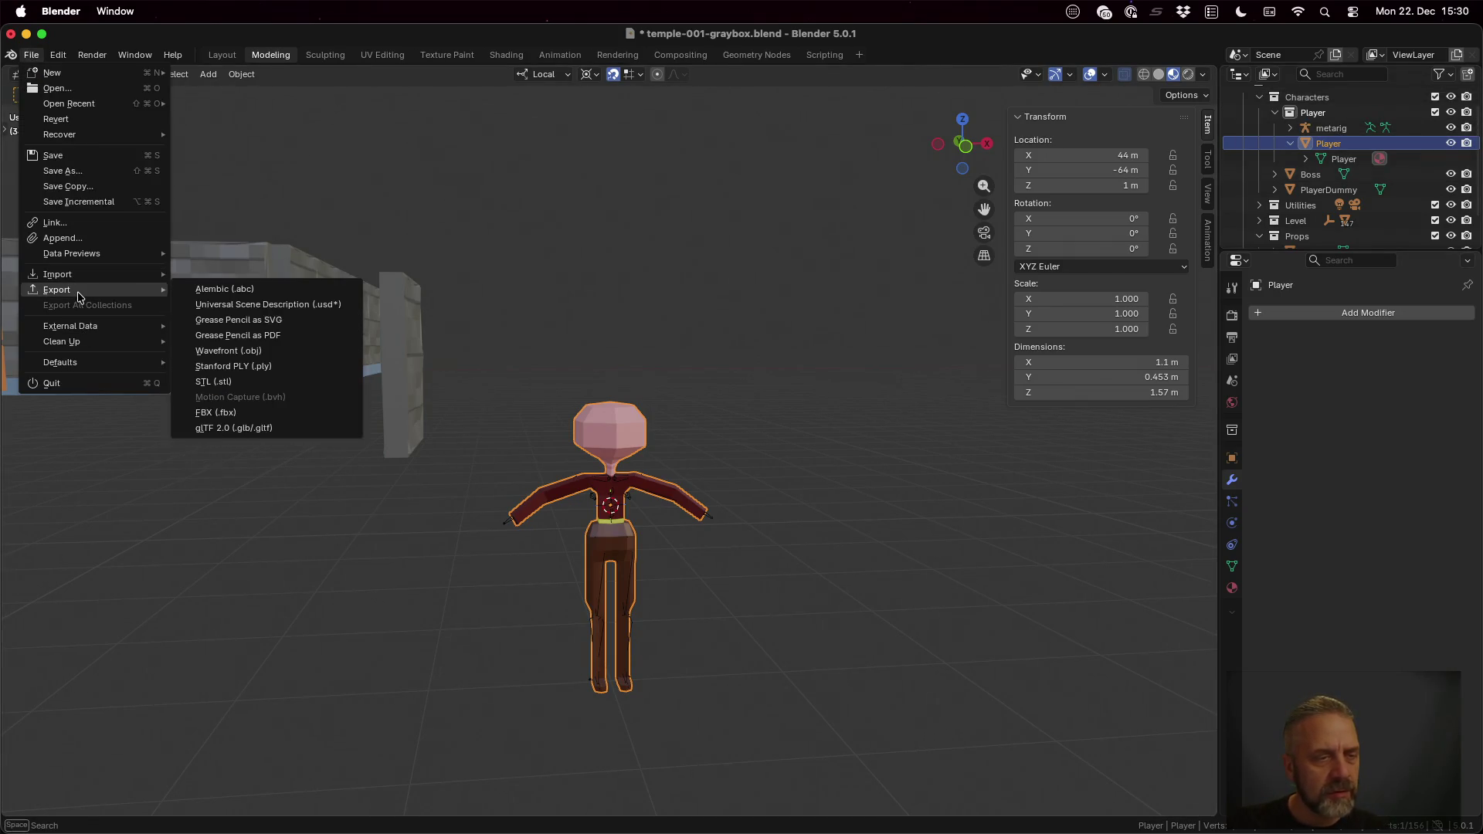
Step: Start a glTF 2.0 export and review its Include, Transform and Data options
{"action": "left_click", "coordinate": [300, 428]}
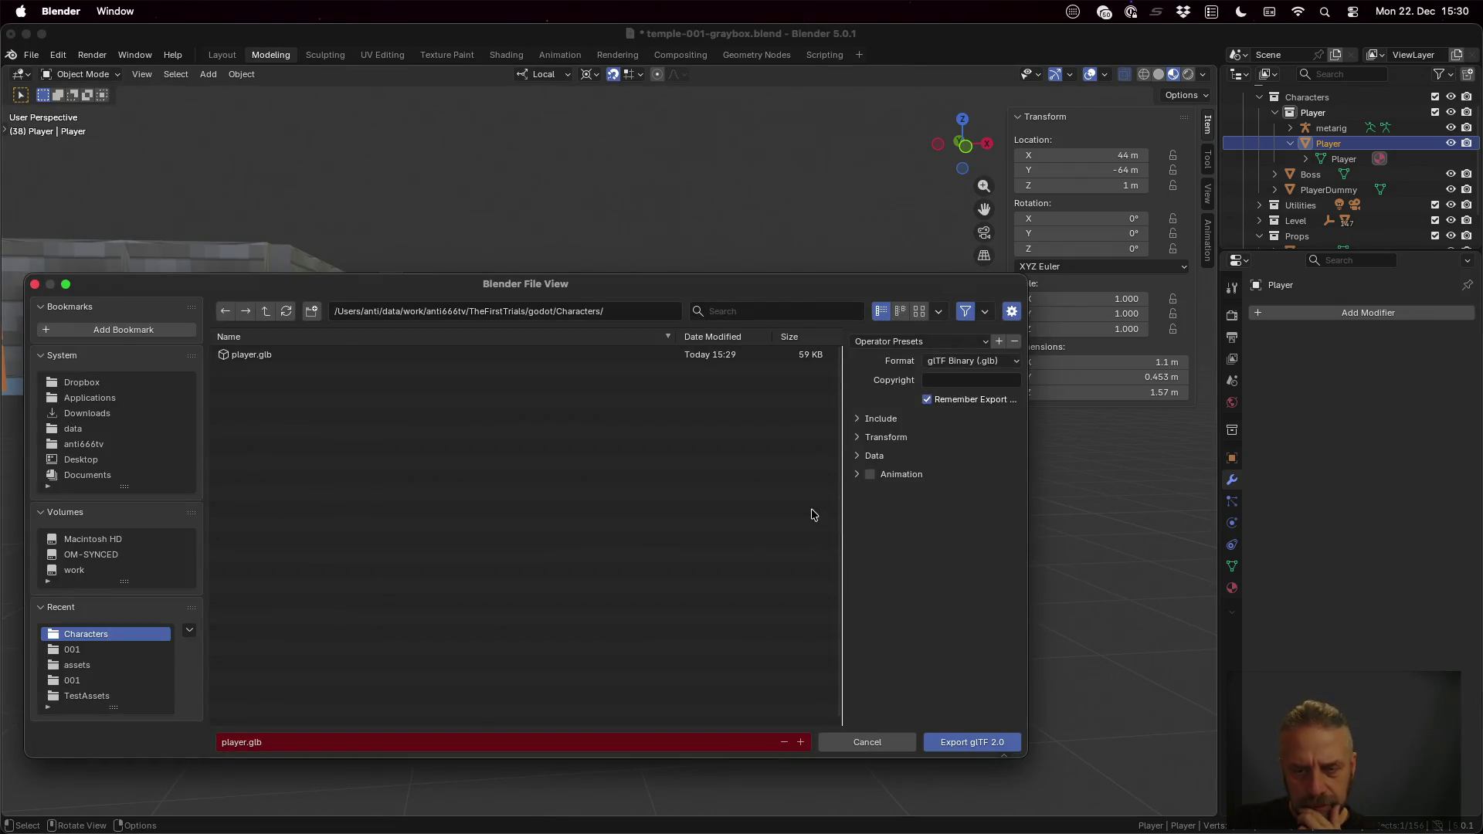
{"action": "left_click", "coordinate": [895, 423]}
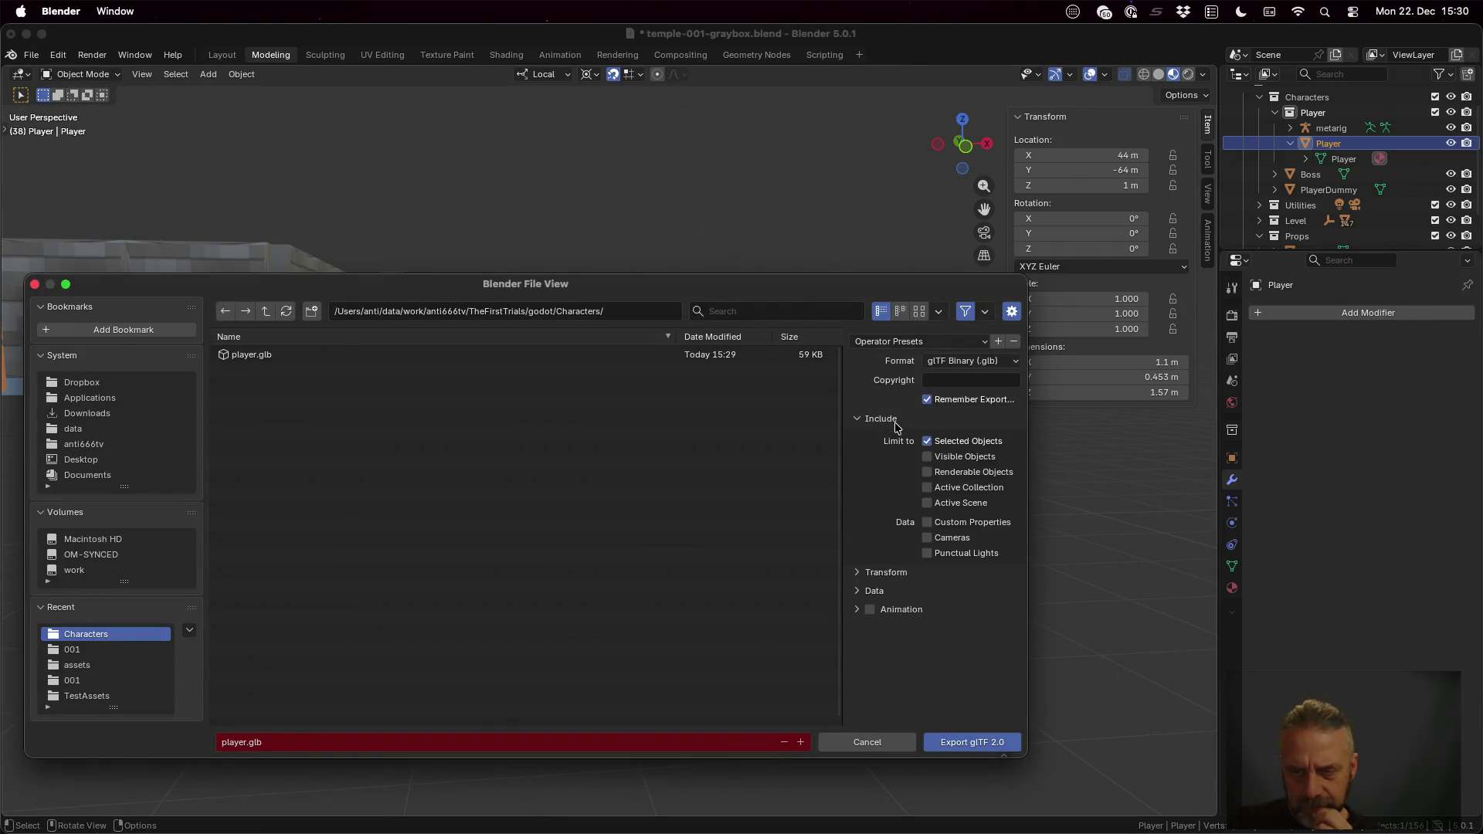
{"action": "left_click", "coordinate": [890, 574]}
{"action": "left_click", "coordinate": [874, 614]}
{"action": "scroll", "coordinate": [891, 622], "scroll_direction": "down", "scroll_amount": 3}
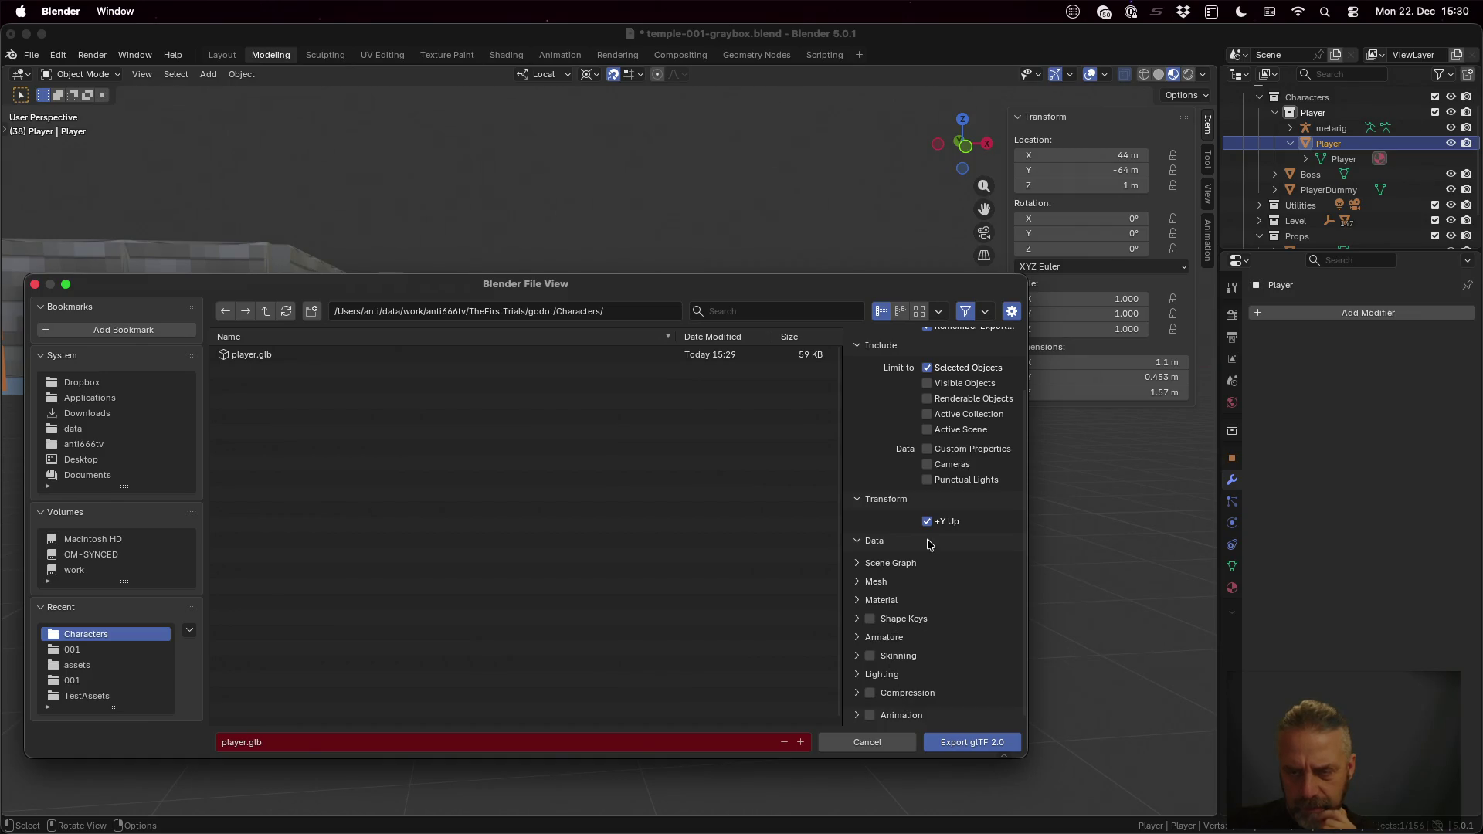
{"action": "scroll", "coordinate": [910, 442], "scroll_direction": "up", "scroll_amount": 3}
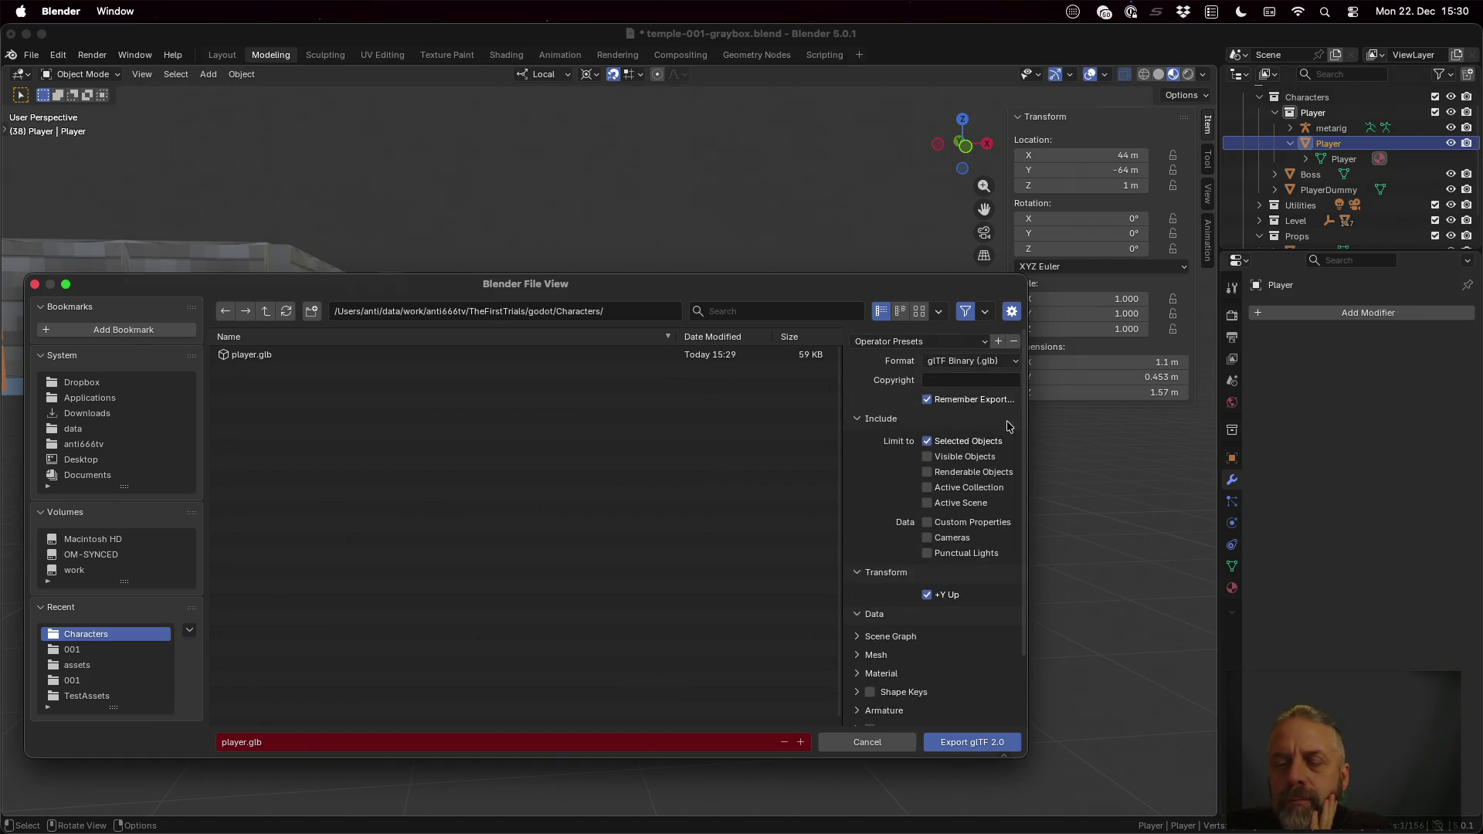
{"action": "left_click_drag", "start_coordinate": [844, 419], "coordinate": [713, 429]}
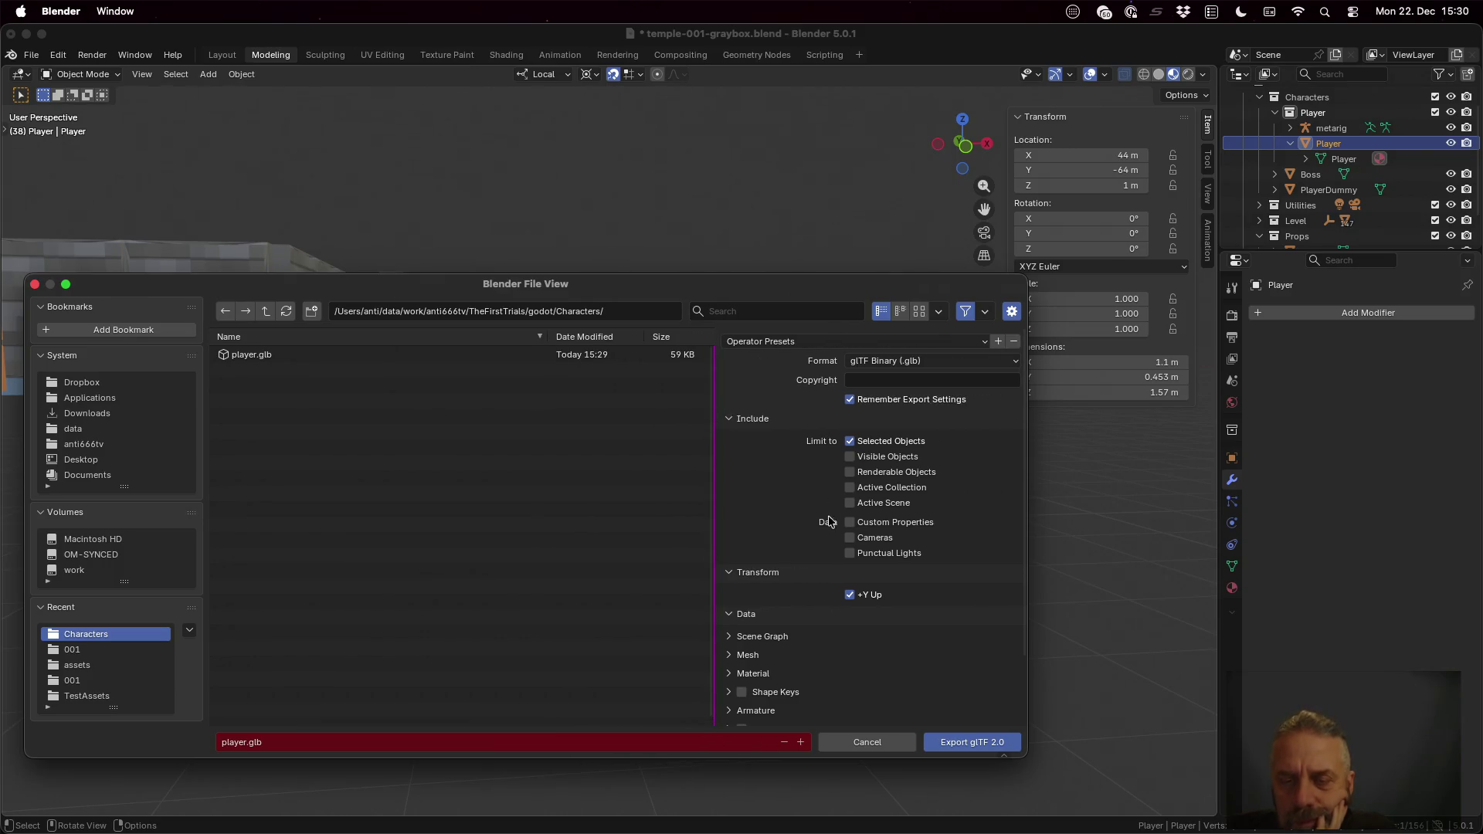
{"action": "scroll", "coordinate": [809, 500], "scroll_direction": "down", "scroll_amount": 3}
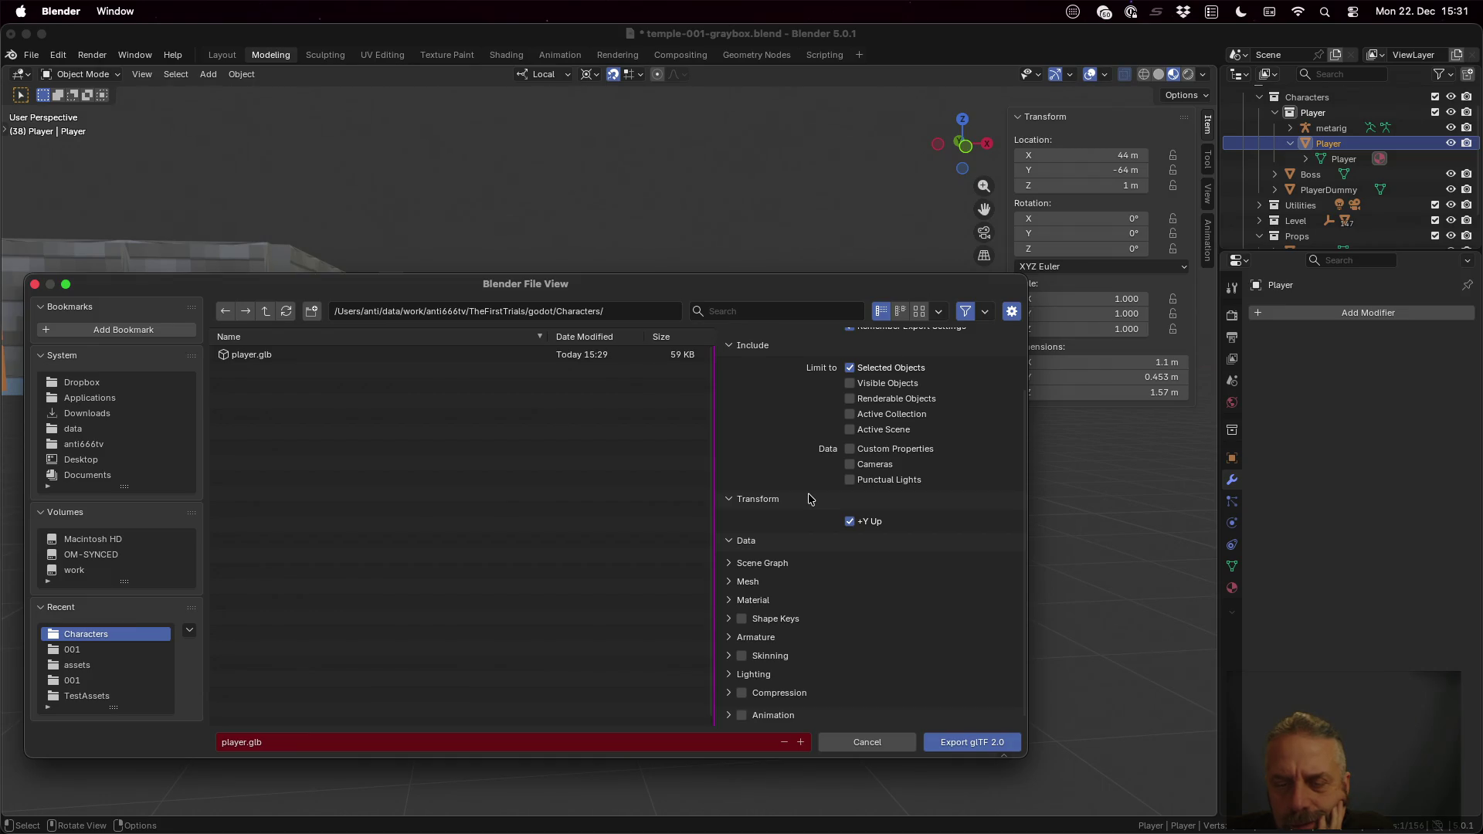
Step: Review Scene Graph, Mesh and Armature options and export player.glb with modifiers applied
{"action": "left_click", "coordinate": [762, 565]}
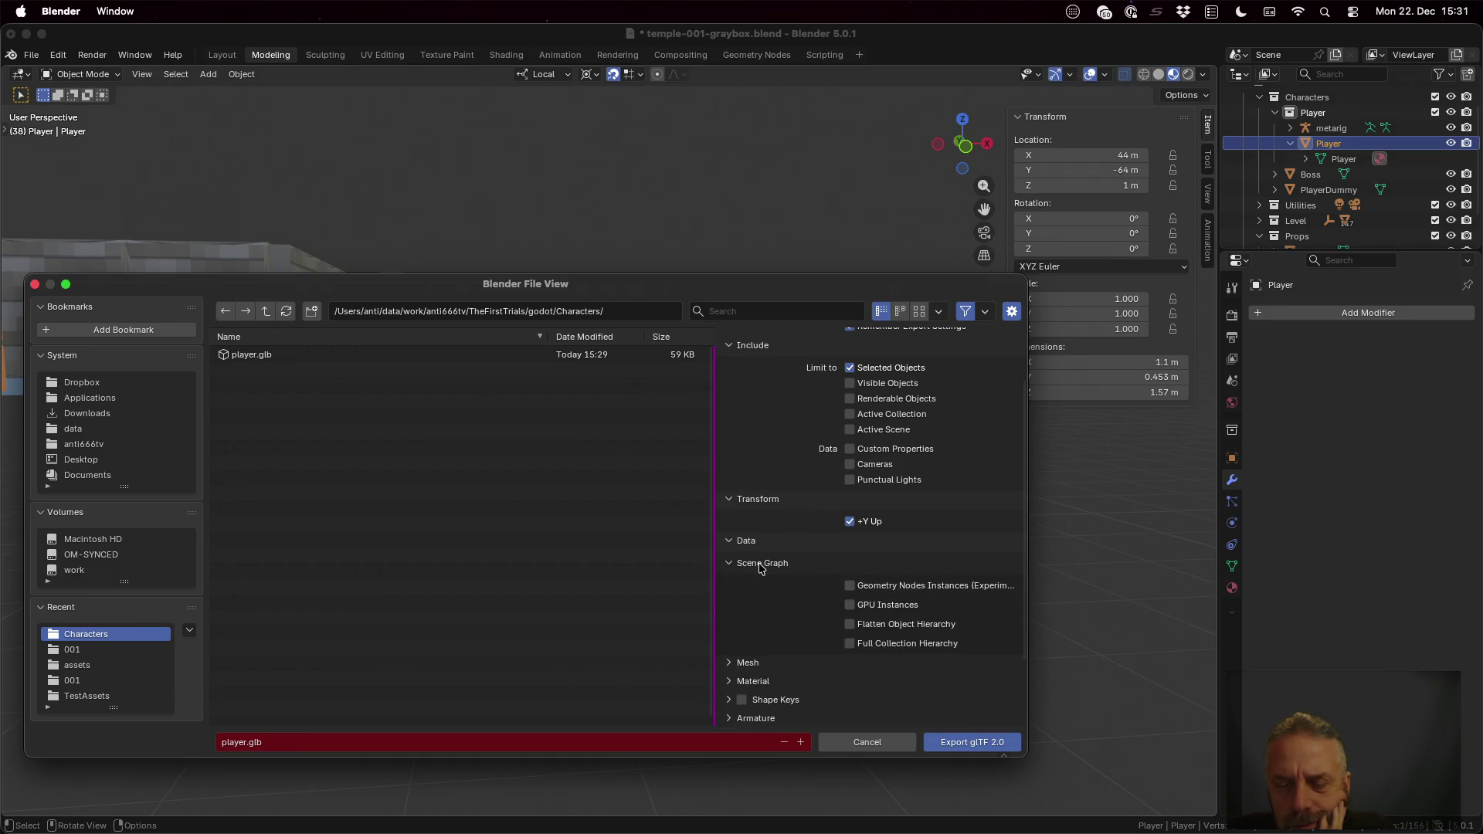
{"action": "left_click", "coordinate": [762, 565]}
{"action": "scroll", "coordinate": [777, 583], "scroll_direction": "down", "scroll_amount": 3}
{"action": "scroll", "coordinate": [776, 583], "scroll_direction": "down", "scroll_amount": 2}
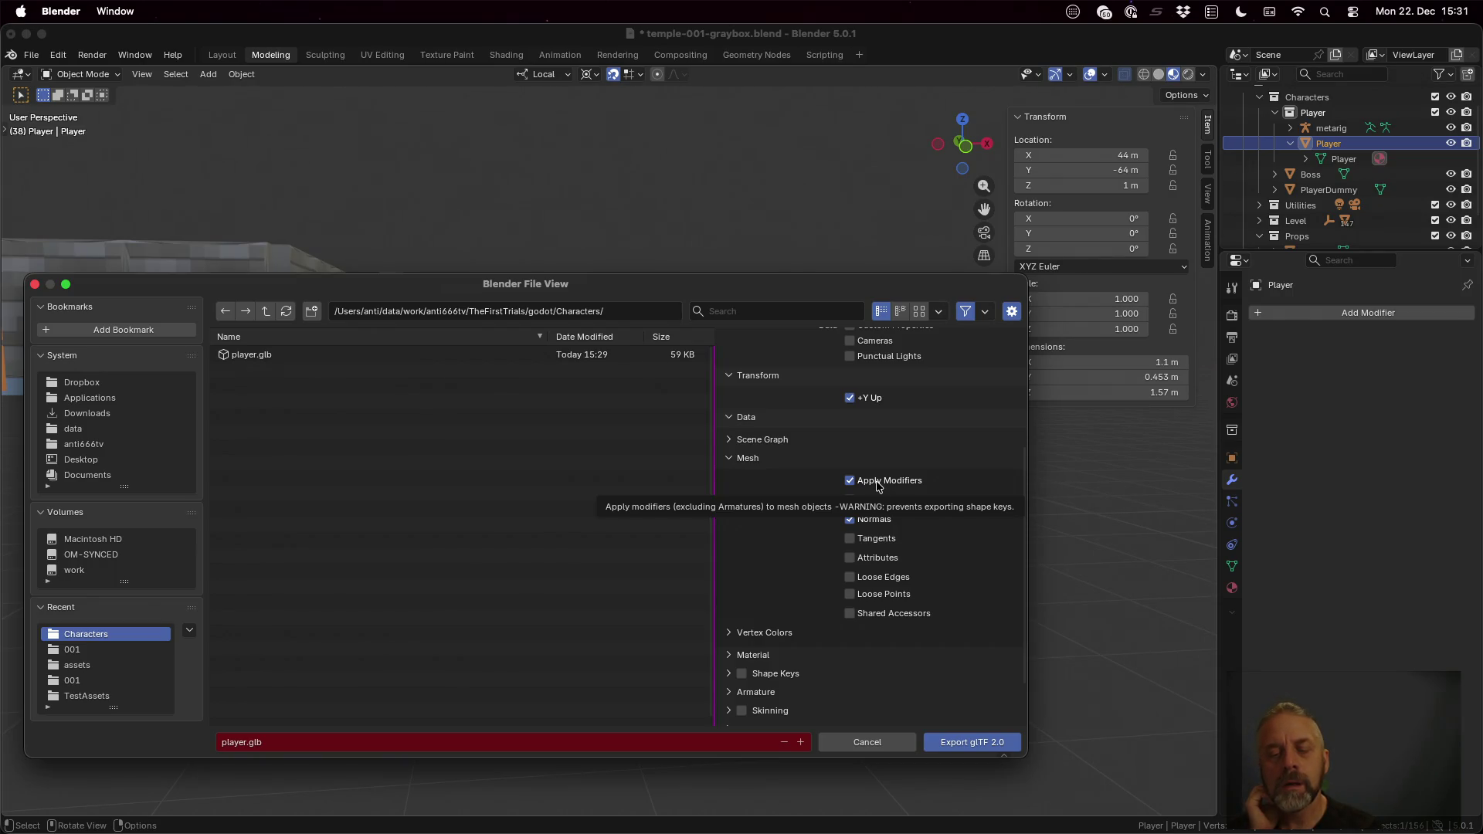
{"action": "scroll", "coordinate": [877, 486], "scroll_direction": "down", "scroll_amount": 2}
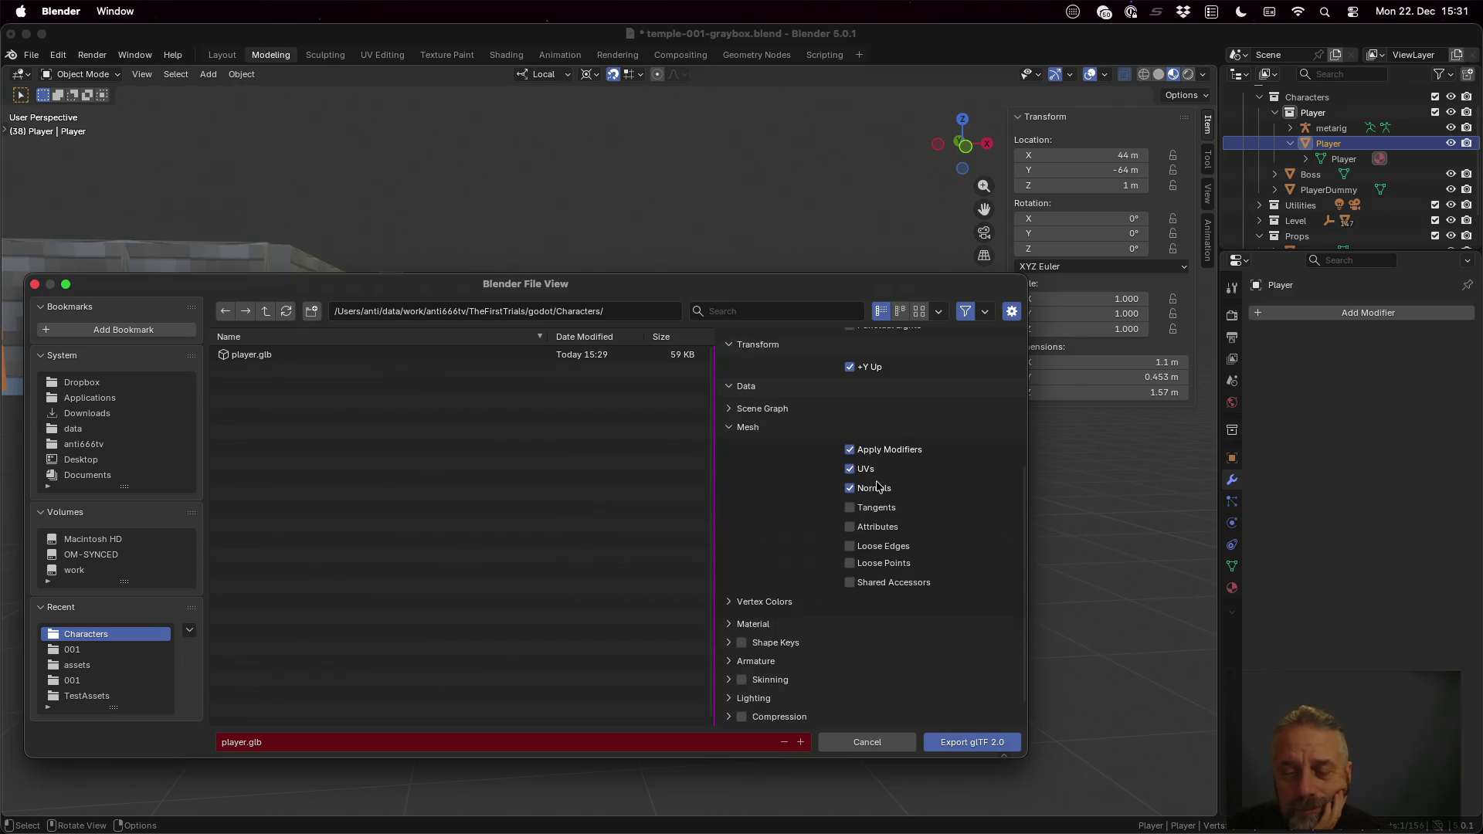
{"action": "left_click", "coordinate": [757, 637]}
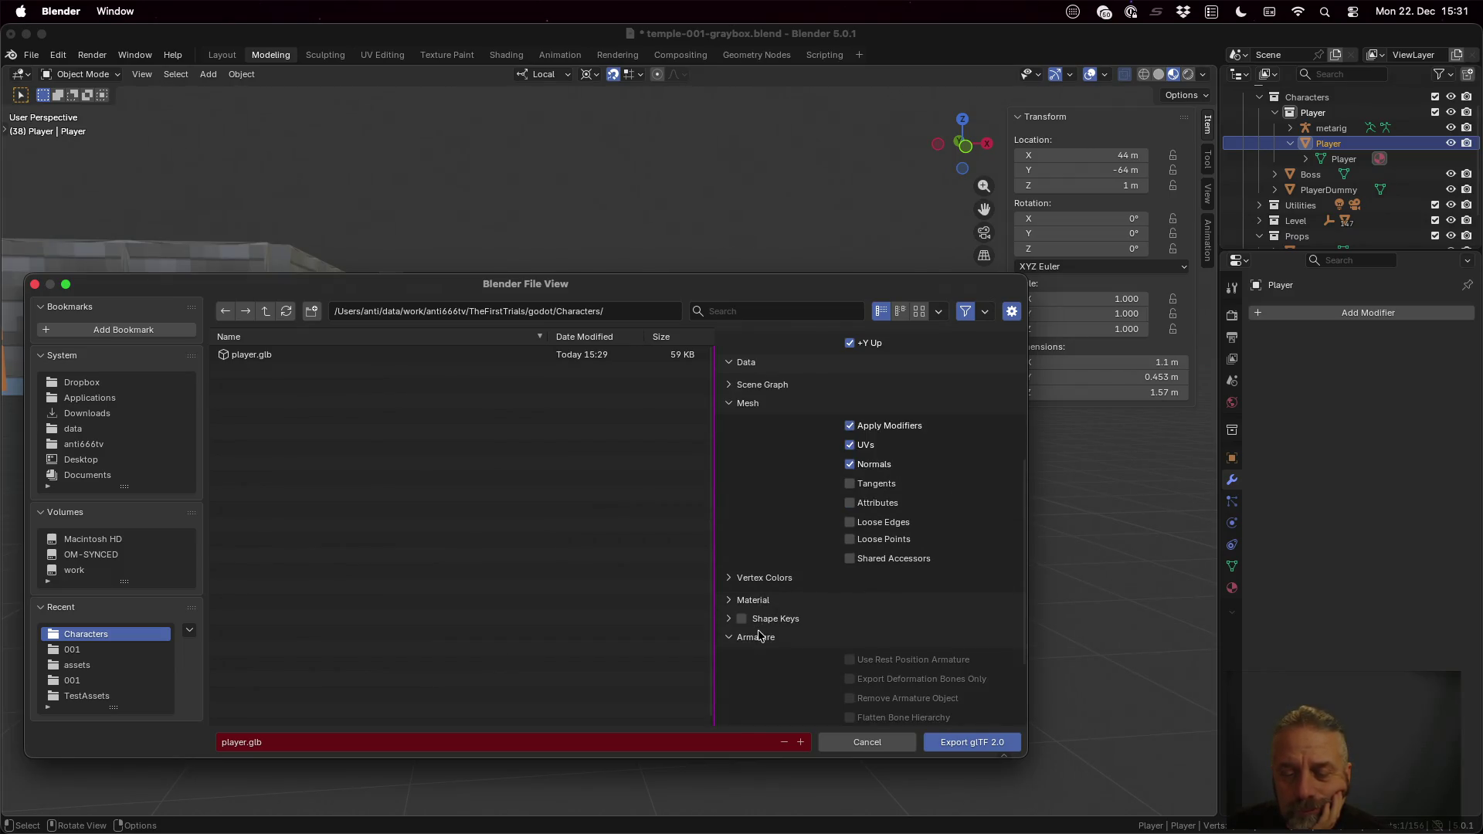
{"action": "scroll", "coordinate": [757, 635], "scroll_direction": "down", "scroll_amount": 3}
{"action": "left_click", "coordinate": [869, 742]}
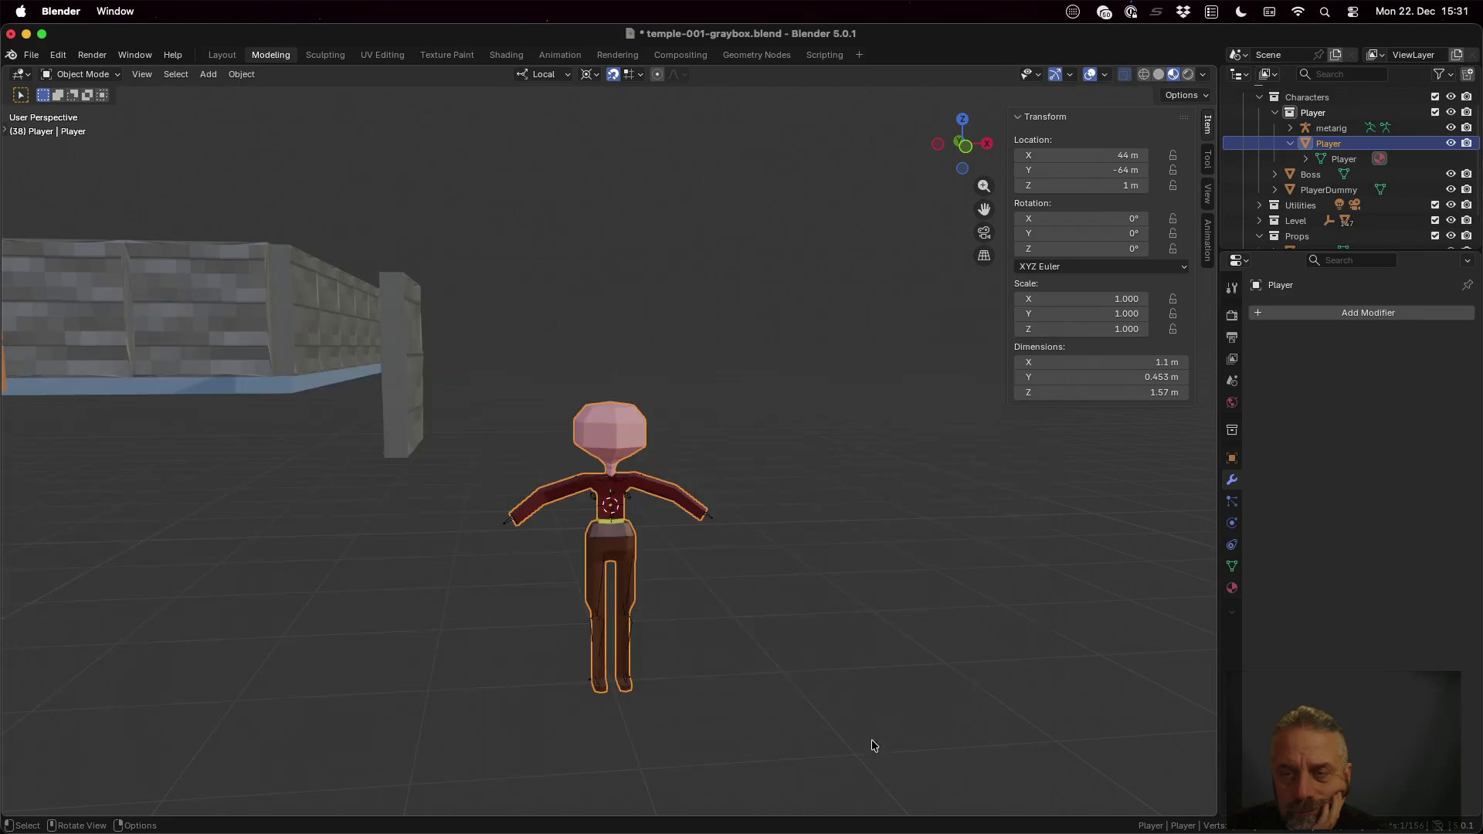
{"action": "left_click", "coordinate": [1325, 113]}
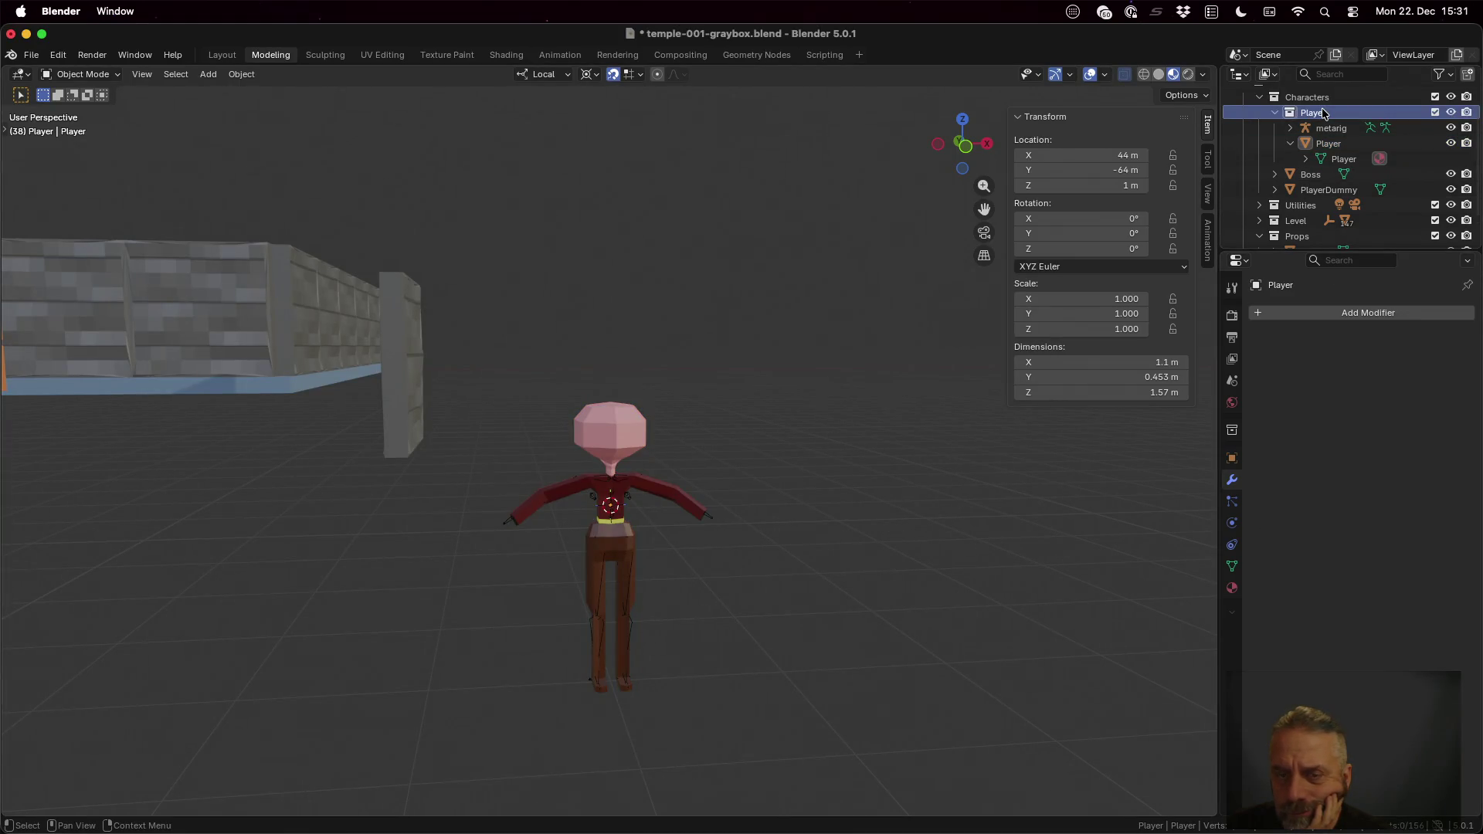
Step: Browse the Outliner collections and end with the Player object selected
{"action": "left_click", "coordinate": [1329, 129]}
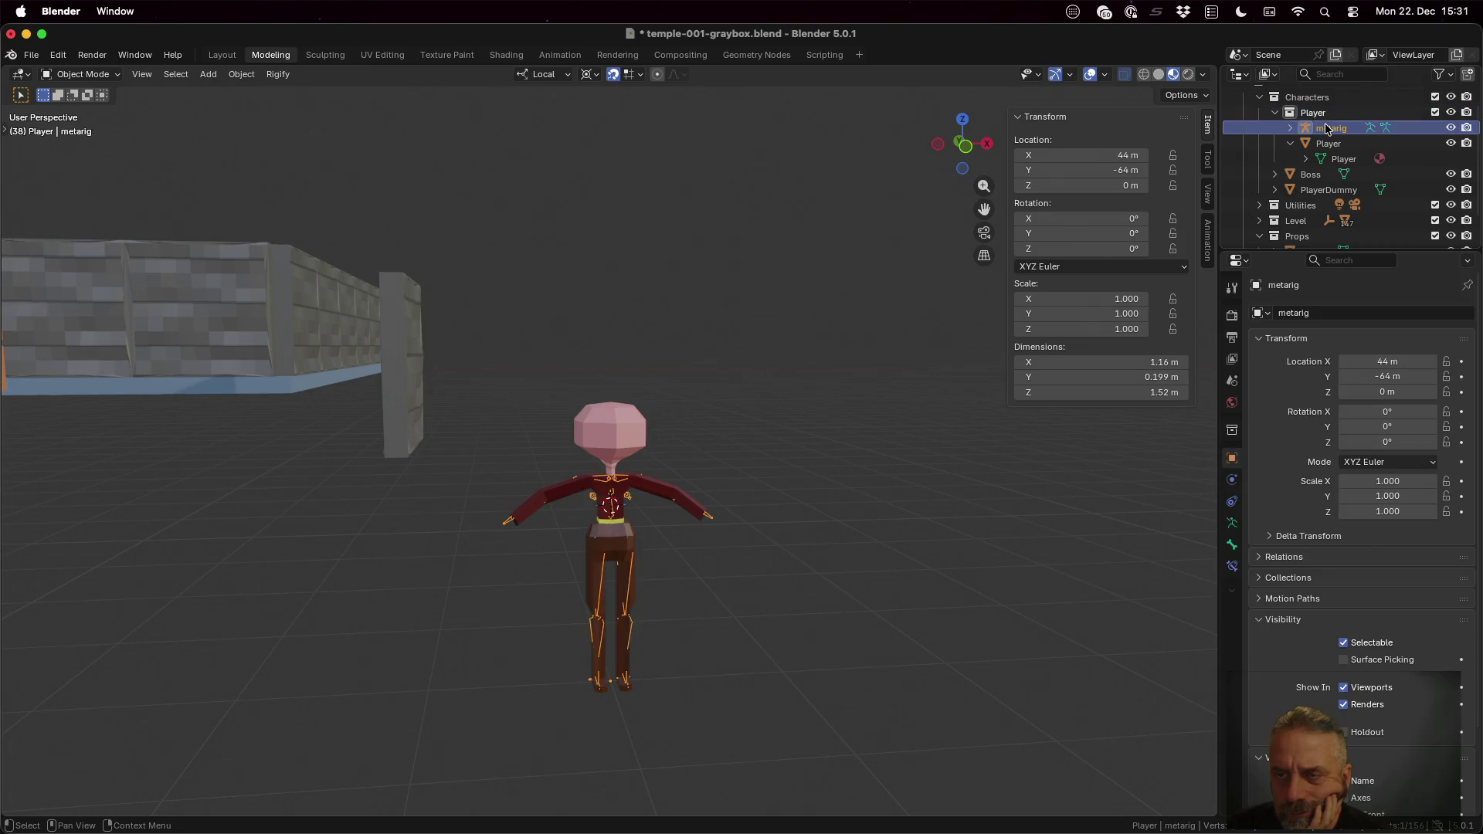
{"action": "left_click", "coordinate": [1330, 143]}
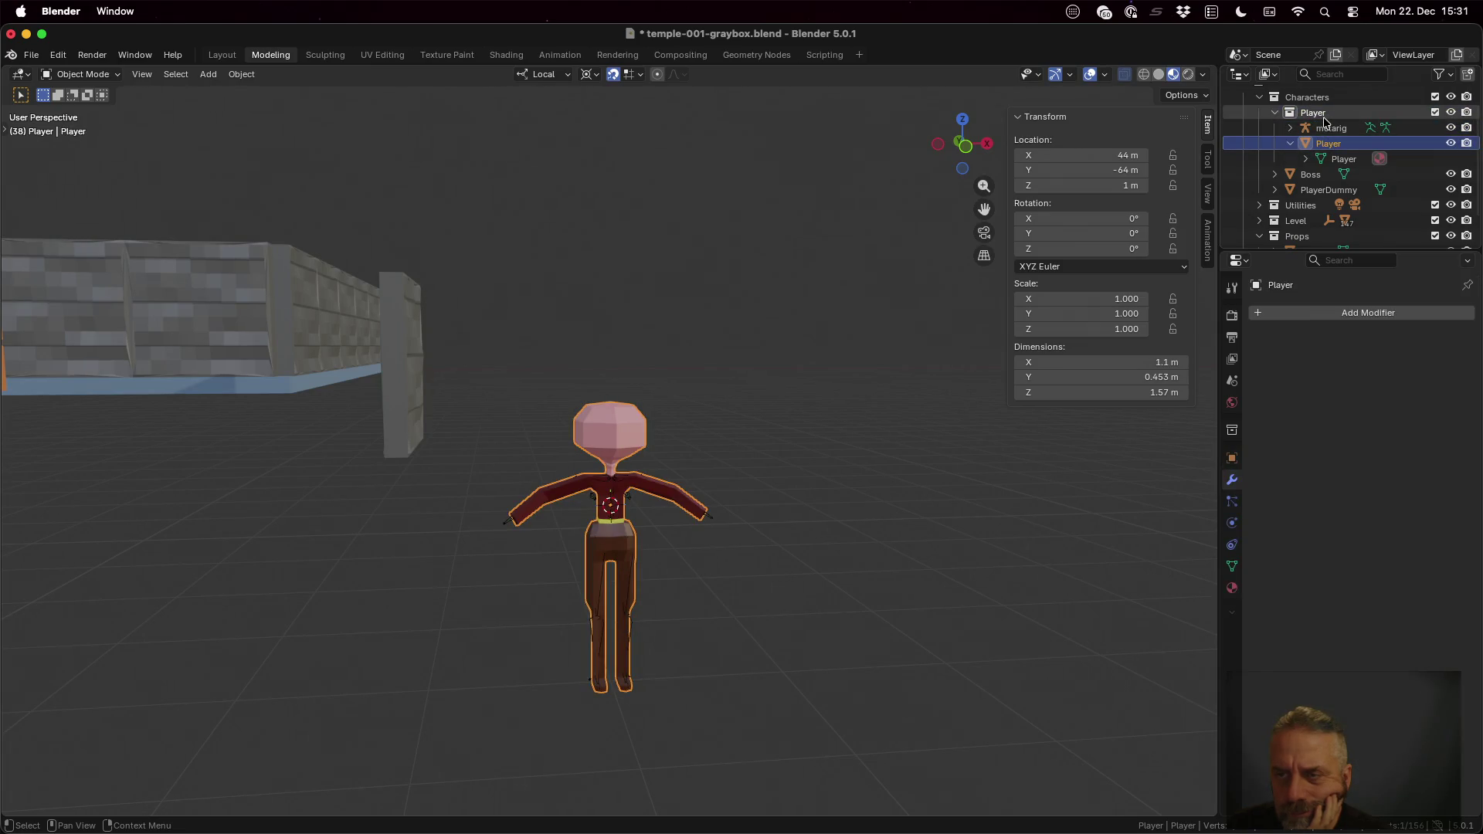
{"action": "left_click", "coordinate": [1324, 116]}
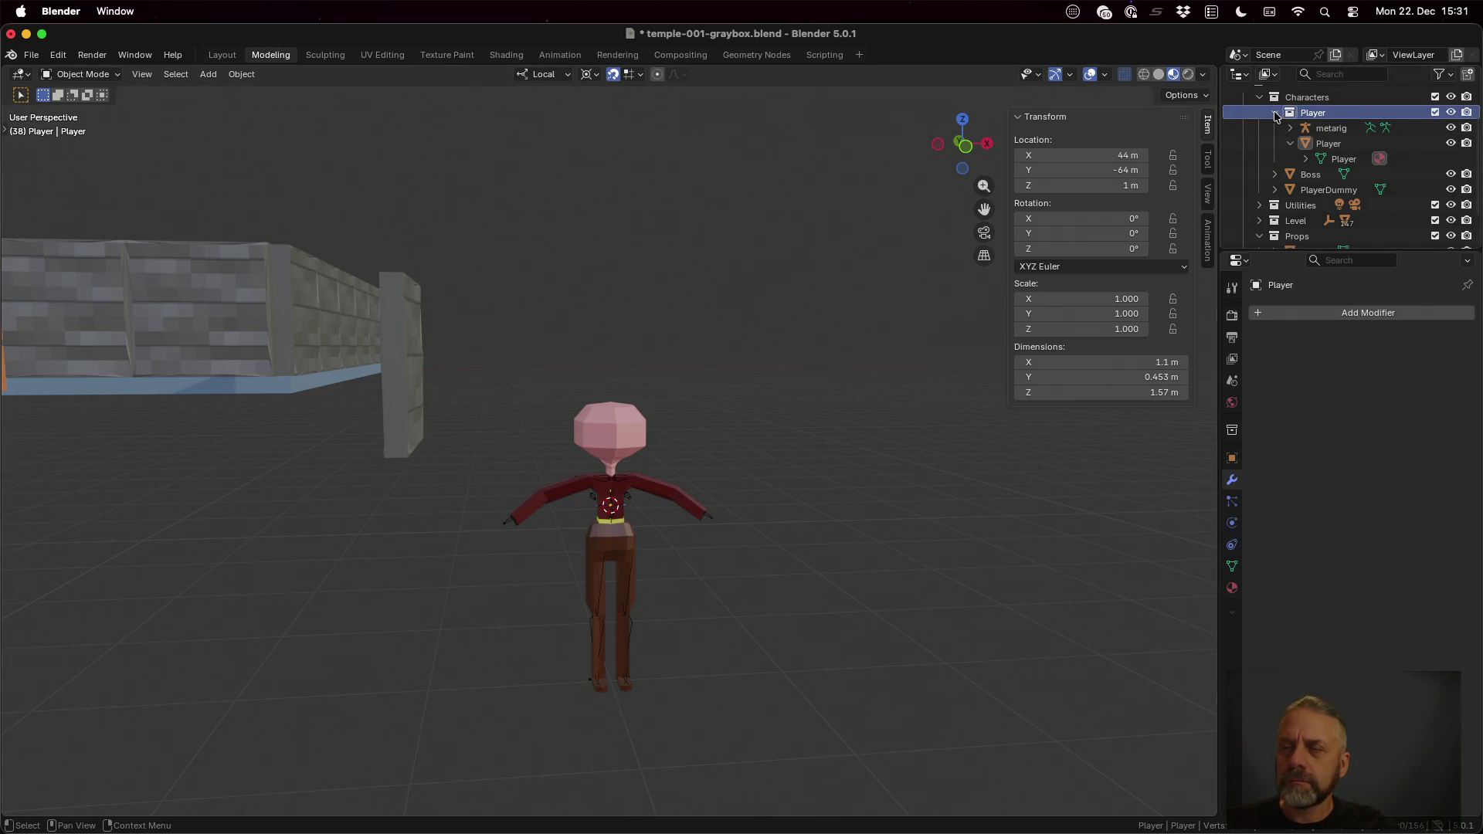
{"action": "left_click", "coordinate": [1300, 99]}
{"action": "left_click", "coordinate": [1311, 113]}
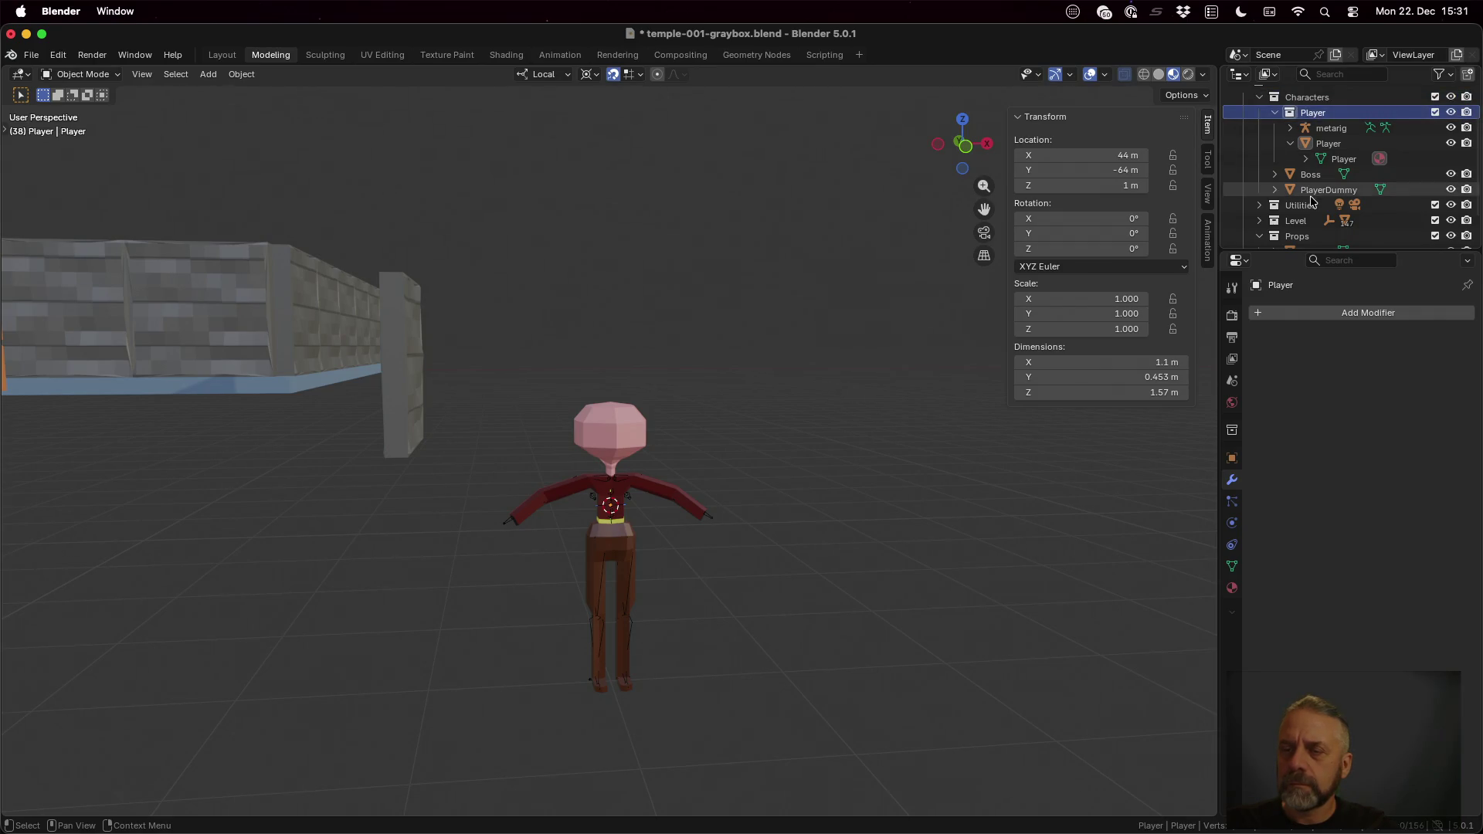
{"action": "left_click", "coordinate": [1300, 206]}
{"action": "left_click", "coordinate": [1327, 129]}
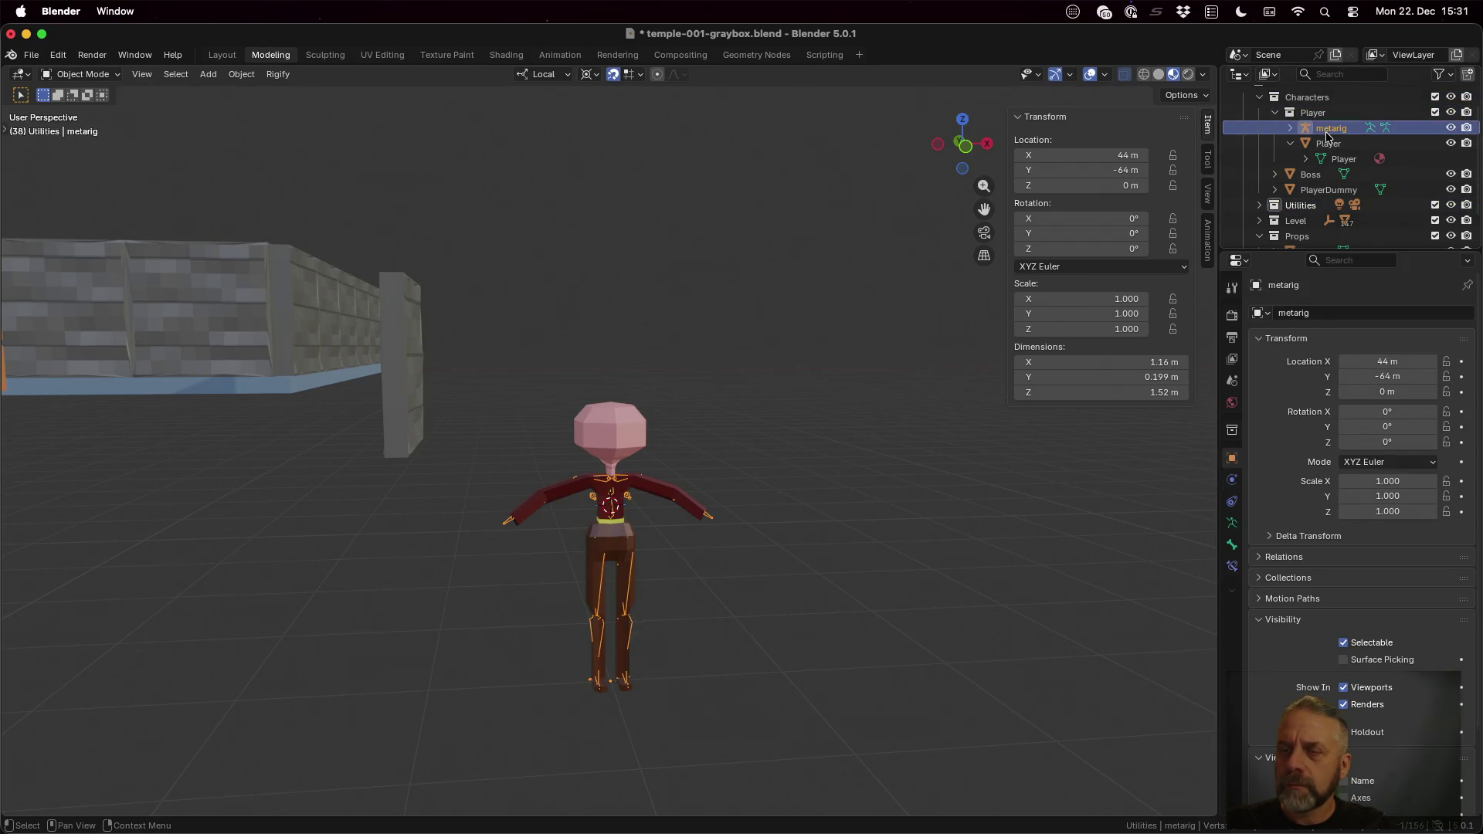
{"action": "left_click", "coordinate": [1330, 143]}
{"action": "left_click", "coordinate": [1340, 158]}
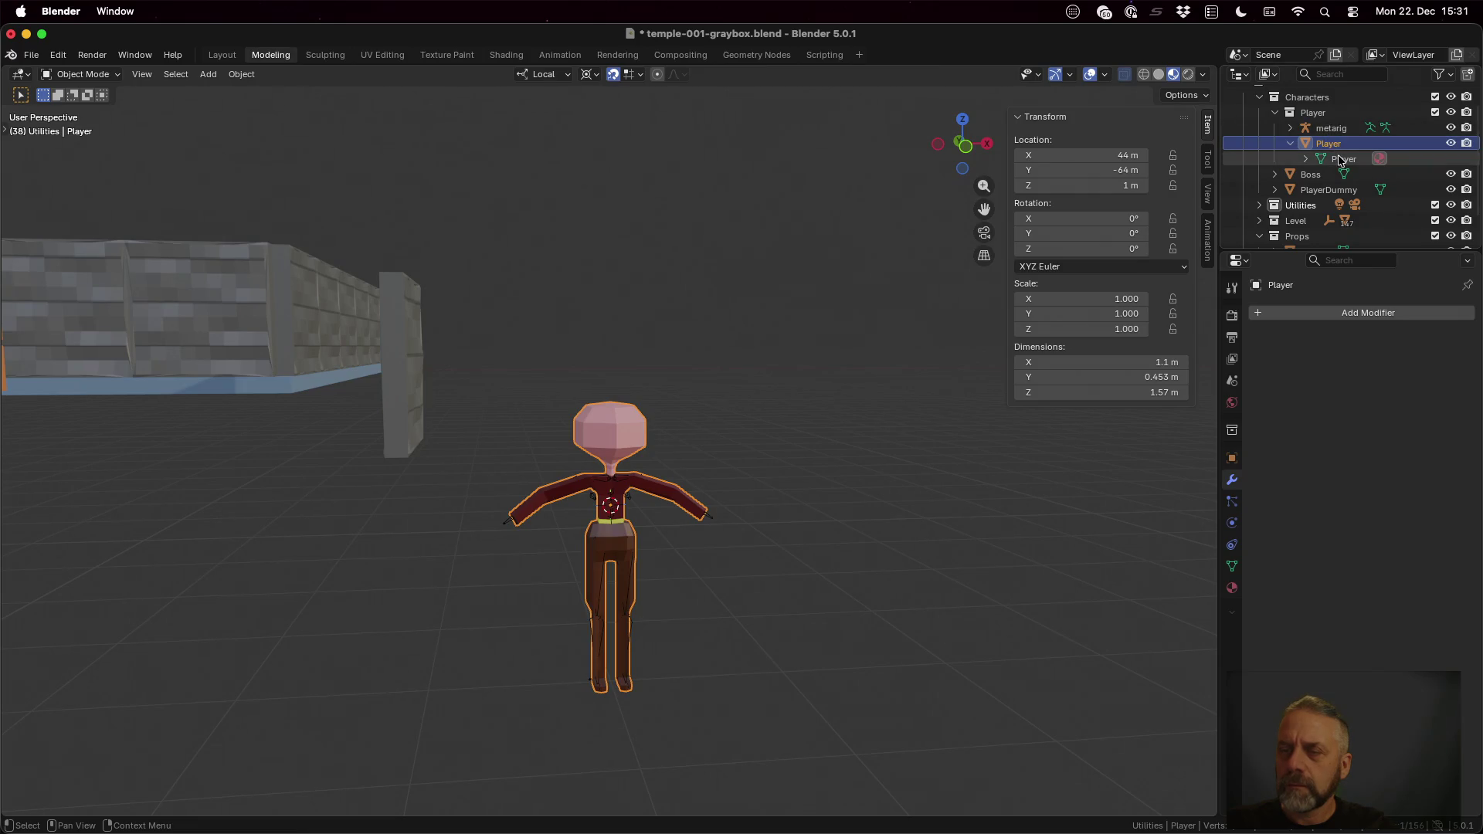
{"action": "left_click", "coordinate": [1333, 145]}
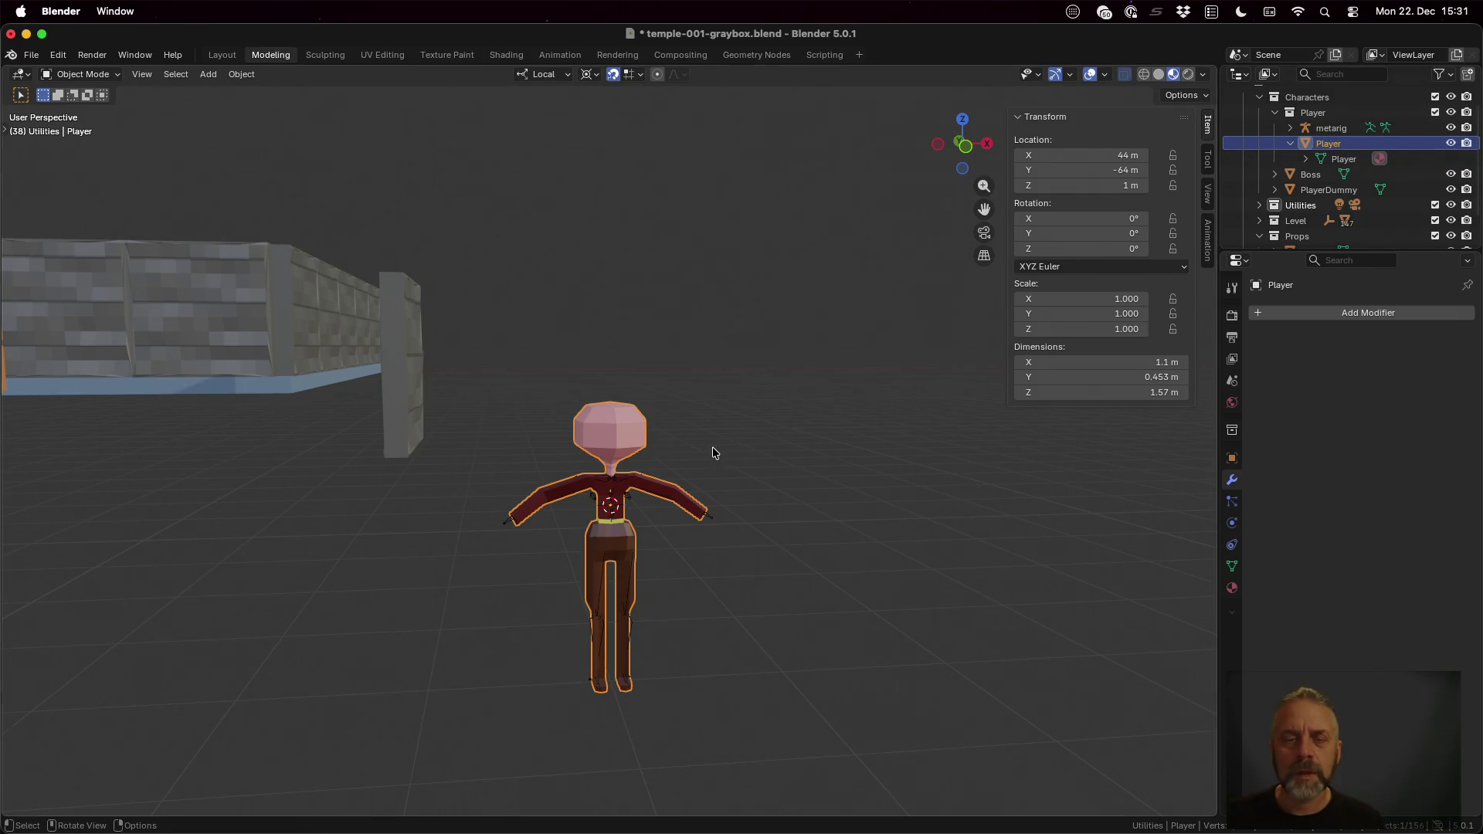
Step: Compare the head-top vertex coordinates in global versus local space, then return Player to object mode
{"action": "key", "text": "Tab"}
{"action": "left_click", "coordinate": [612, 408]}
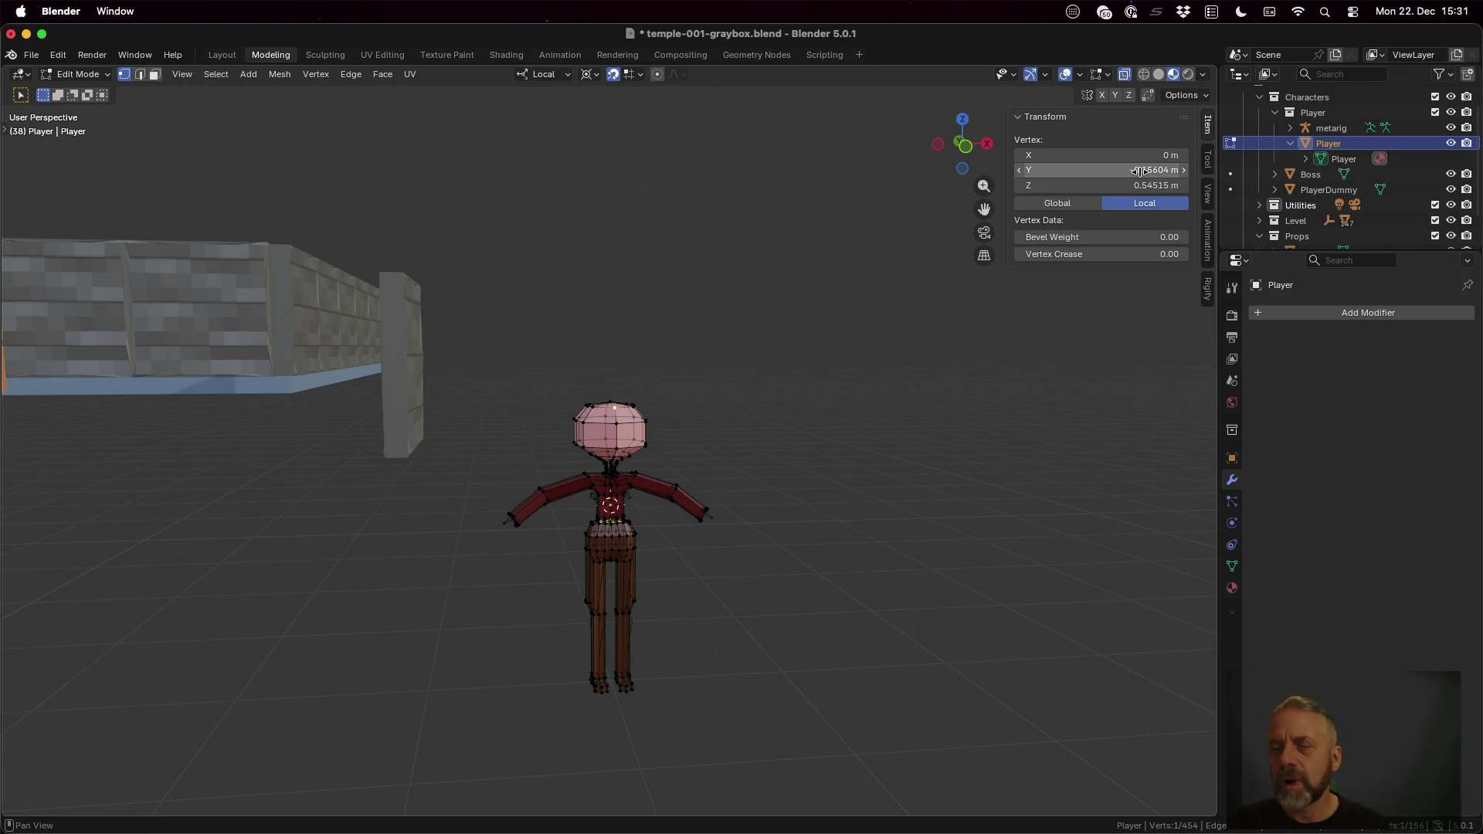
{"action": "left_click", "coordinate": [1088, 205]}
{"action": "left_click", "coordinate": [1141, 204]}
{"action": "left_click", "coordinate": [1092, 205]}
{"action": "left_click", "coordinate": [1143, 205]}
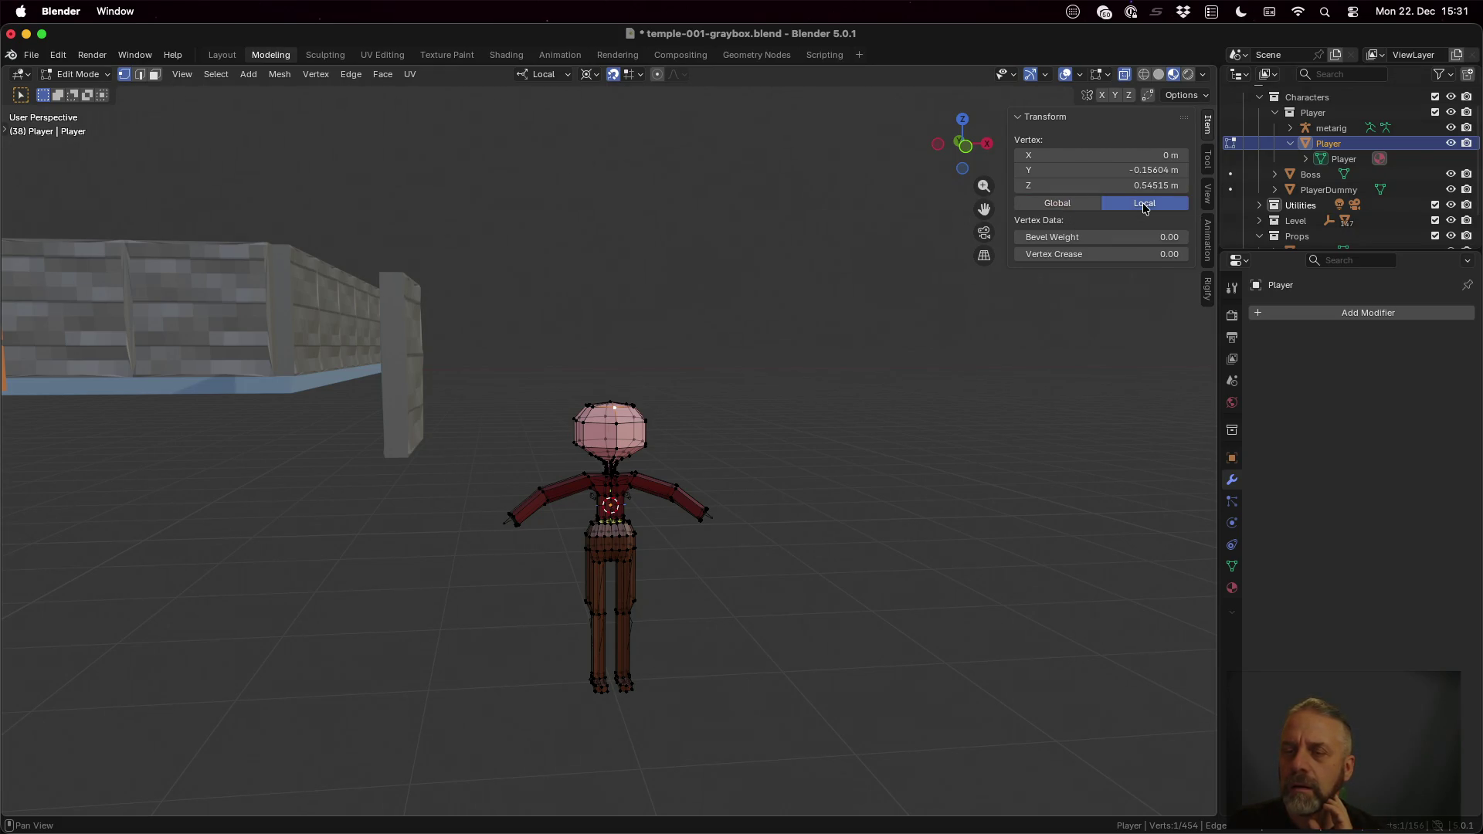
{"action": "left_click", "coordinate": [1022, 119]}
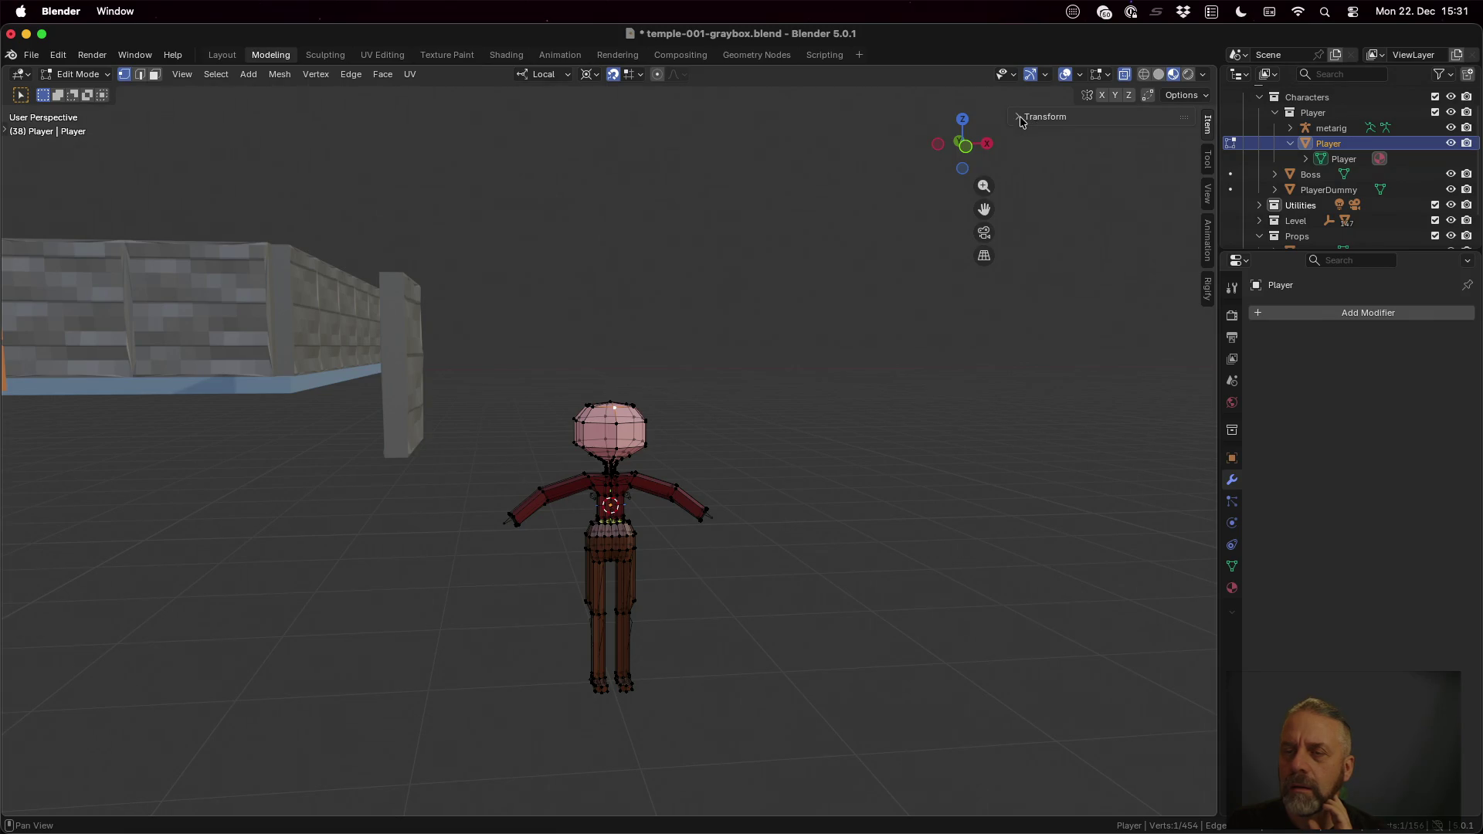
{"action": "left_click", "coordinate": [1345, 160]}
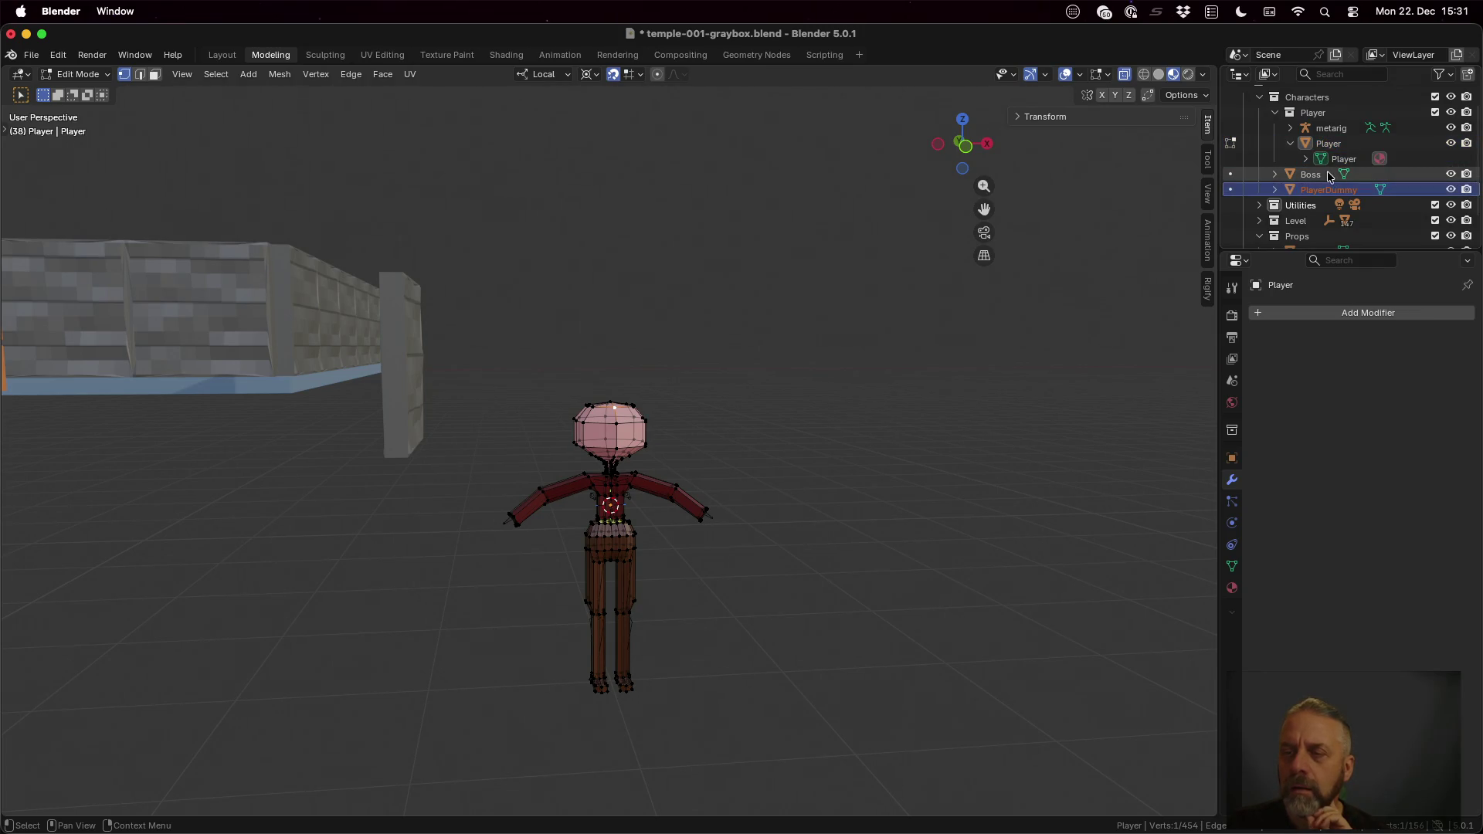
{"action": "left_click", "coordinate": [1325, 144]}
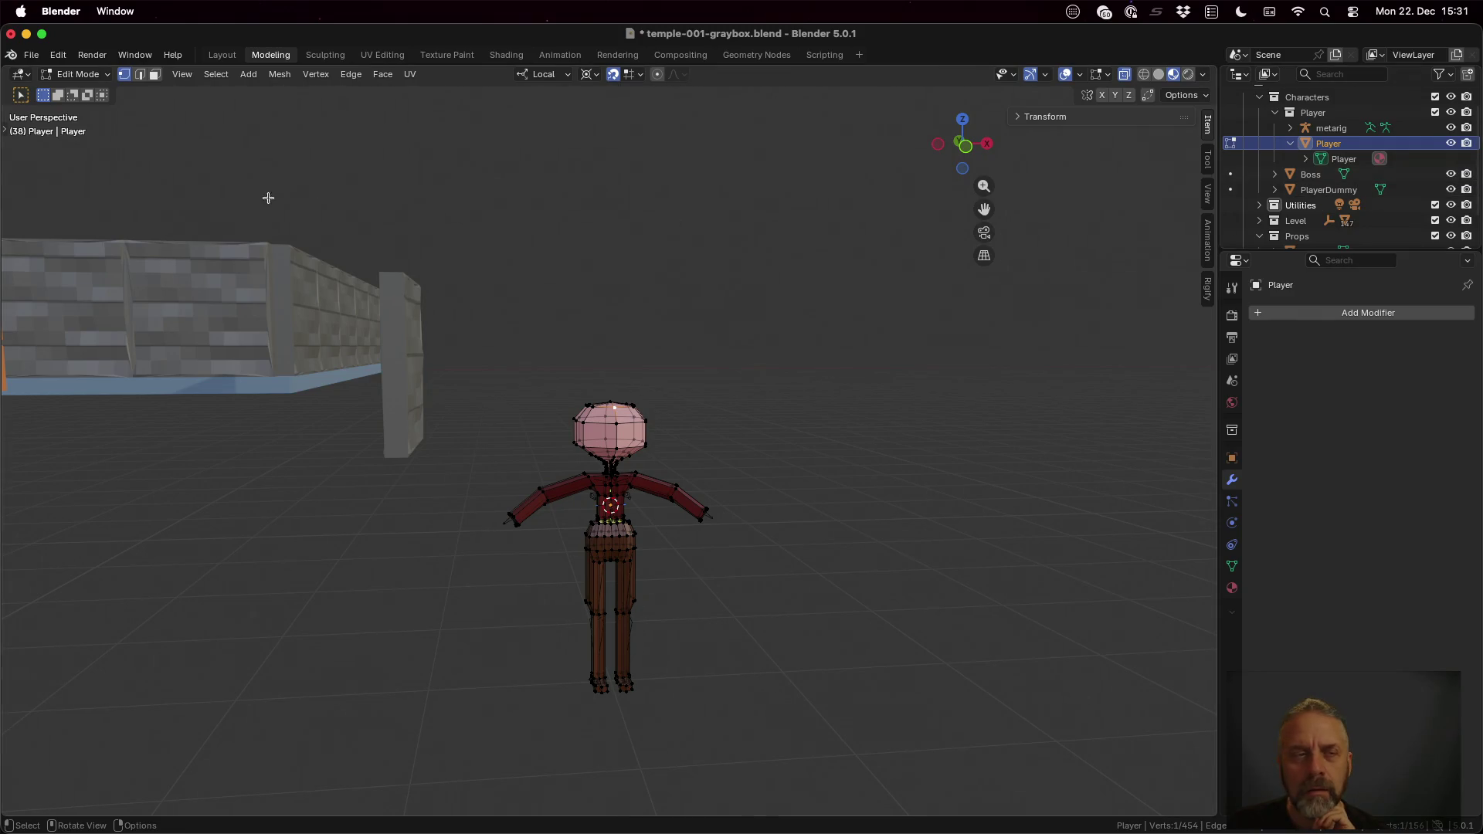
{"action": "key", "text": "Tab"}
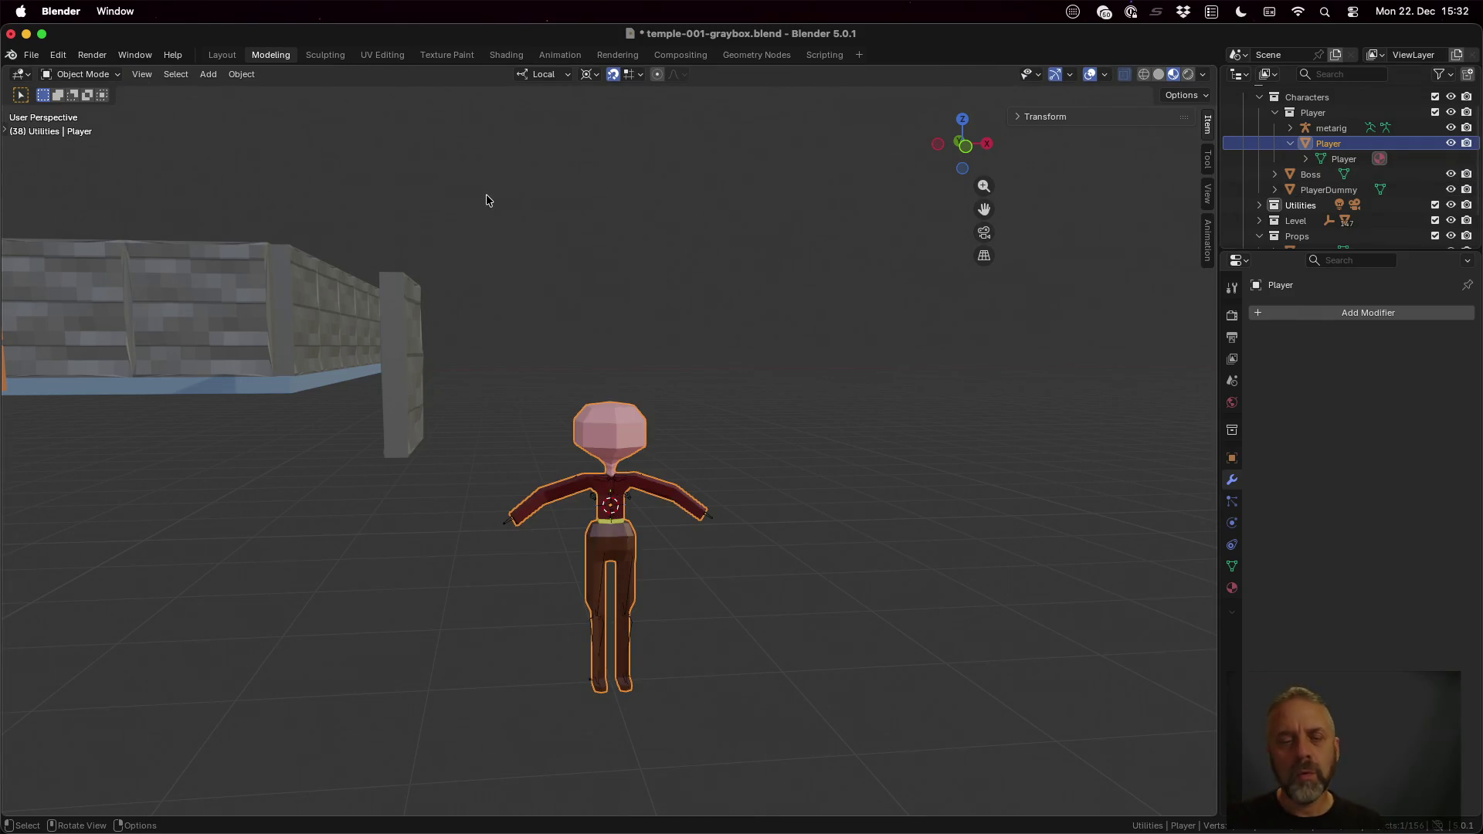
Step: Re-export the character as glTF 2.0, overwriting player.glb, and switch to Godot
{"action": "left_click", "coordinate": [31, 55]}
{"action": "mouse_move", "coordinate": [70, 289]}
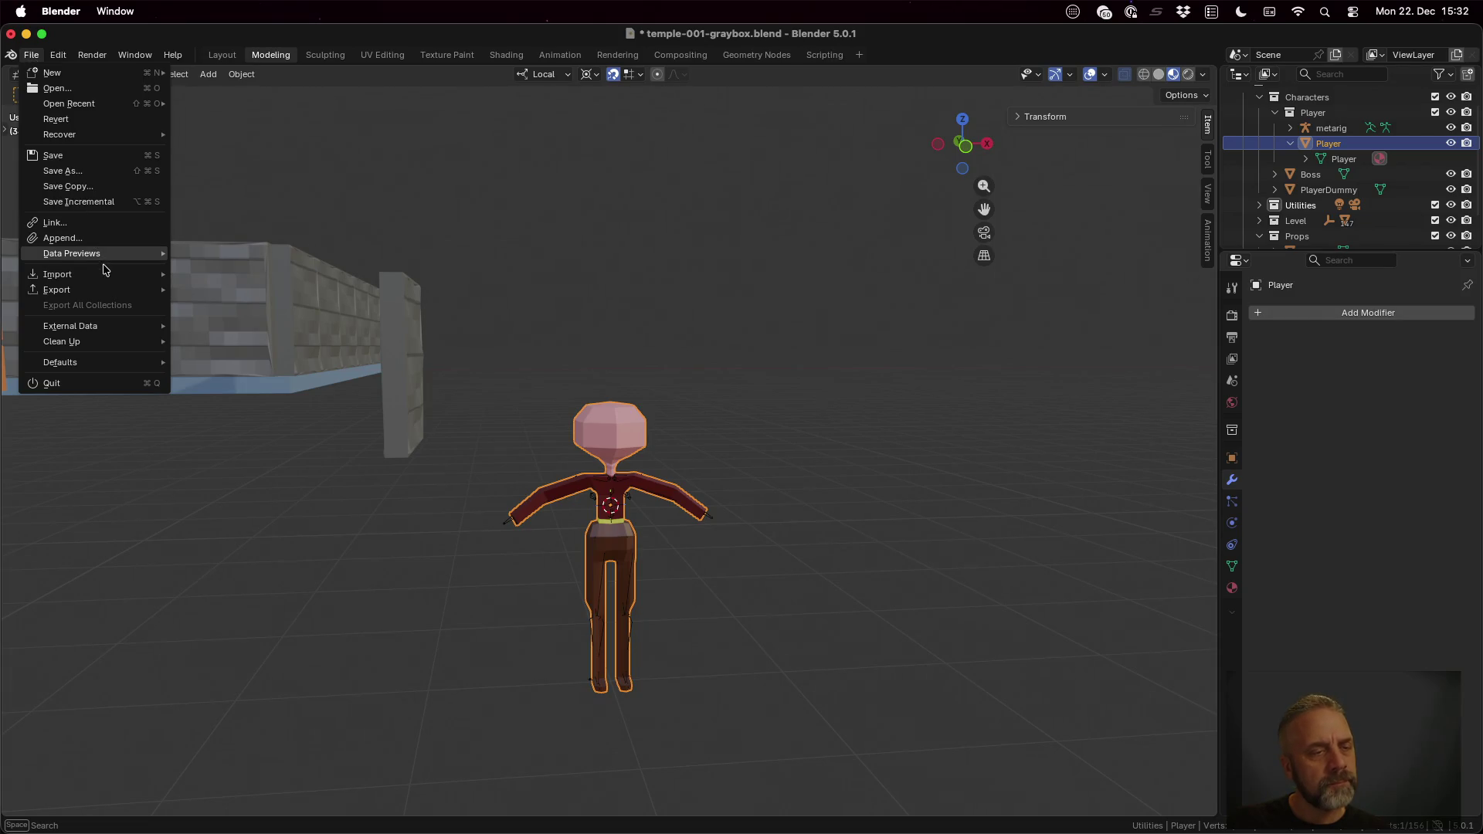
{"action": "left_click", "coordinate": [272, 428]}
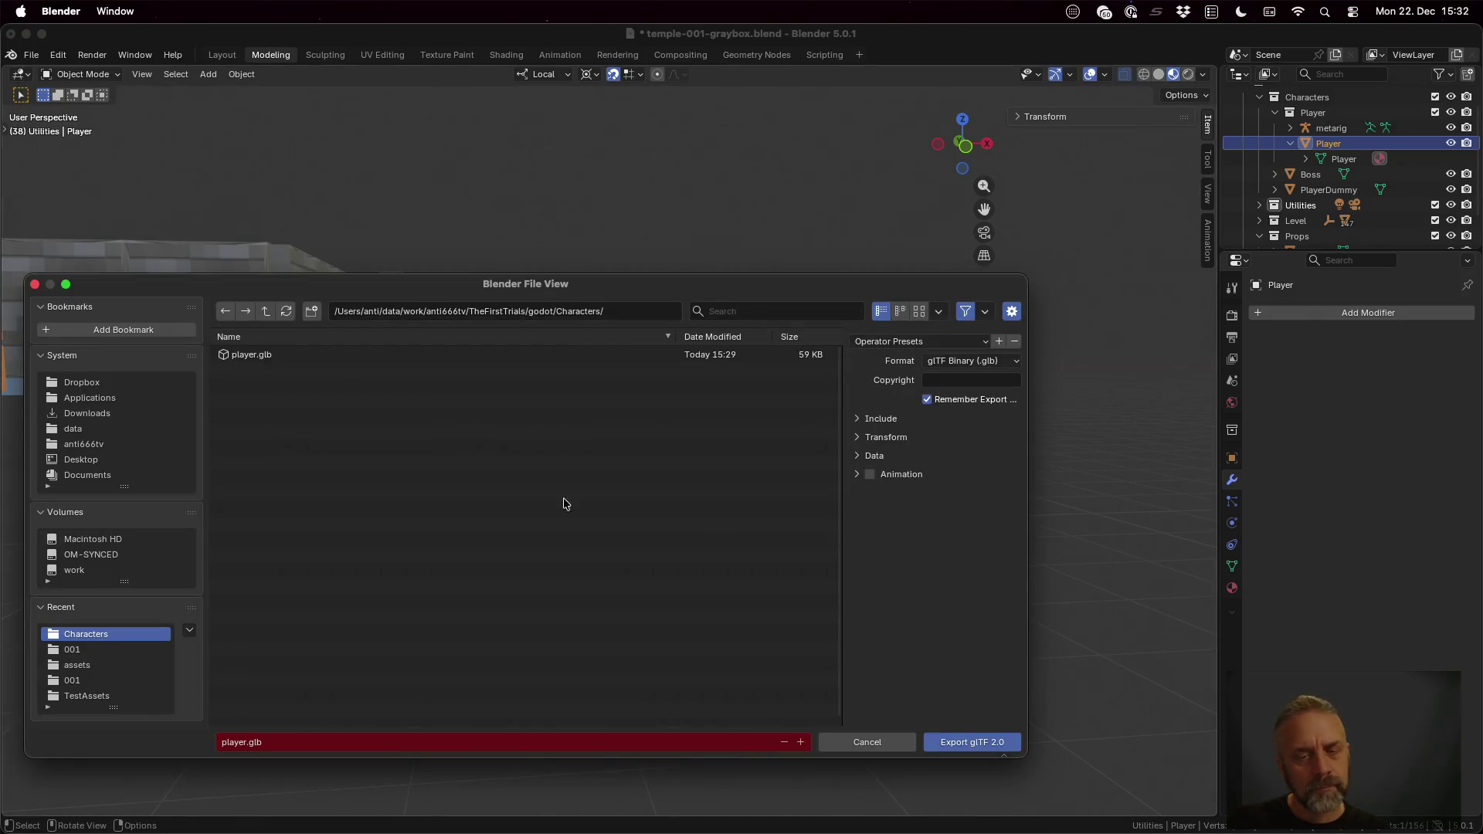
{"action": "left_click", "coordinate": [993, 751]}
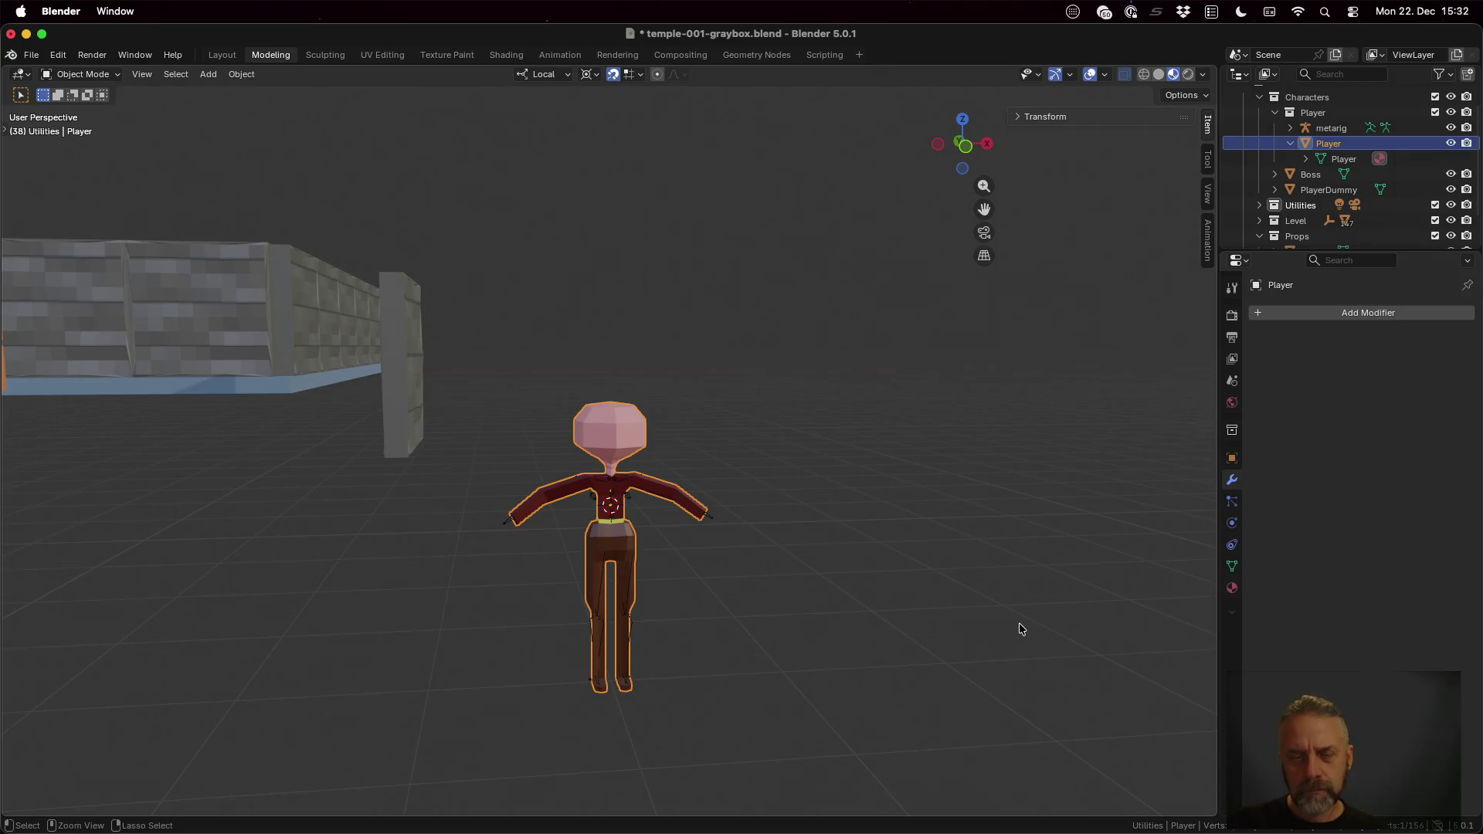
{"action": "key", "text": "super+Tab"}
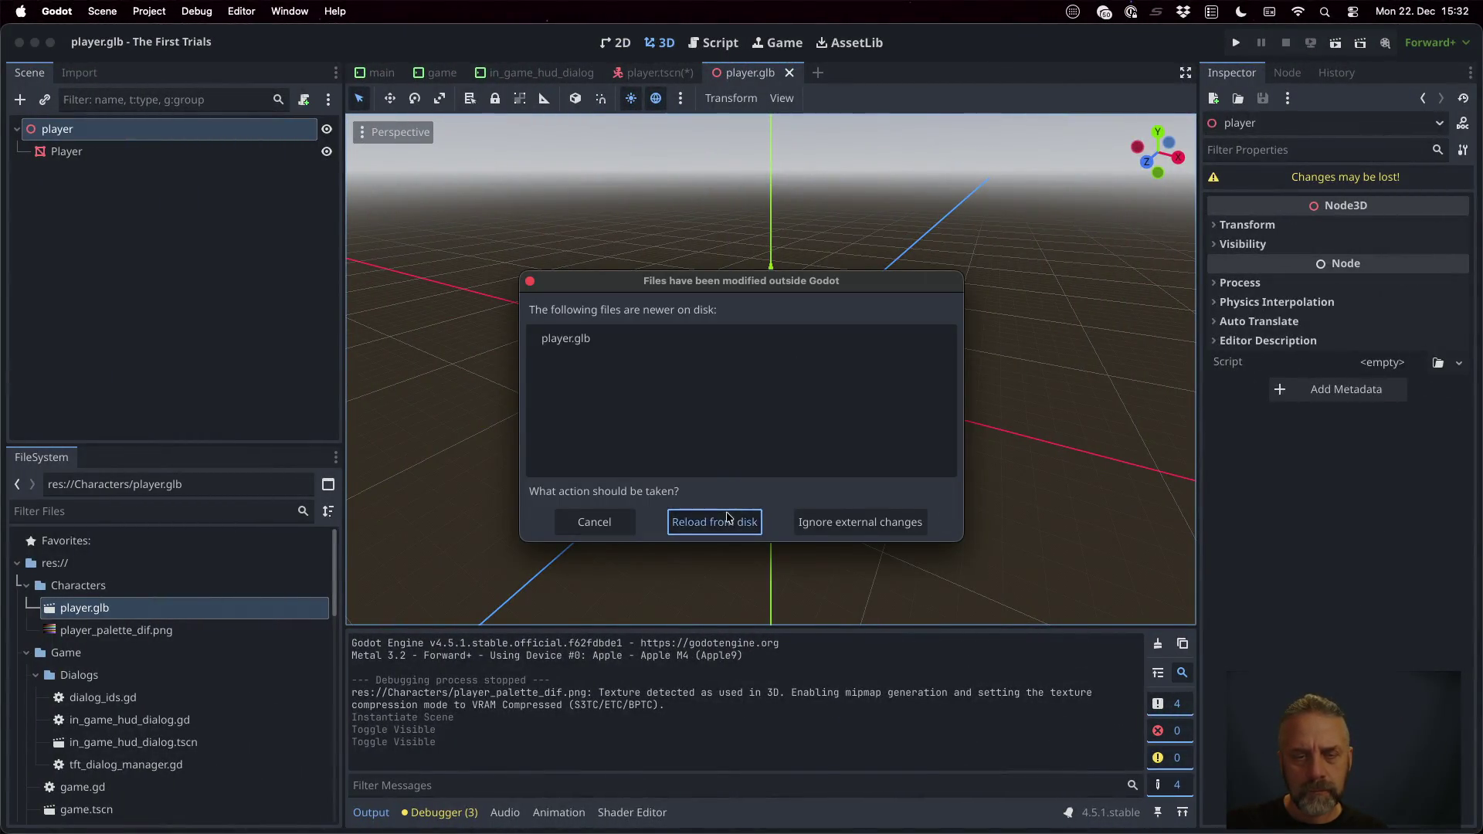
Step: Reload player.glb from disk, inspect its root player node, and return to Blender
{"action": "left_click", "coordinate": [716, 521]}
{"action": "left_click", "coordinate": [751, 447]}
{"action": "scroll", "coordinate": [768, 456], "scroll_direction": "down", "scroll_amount": 3}
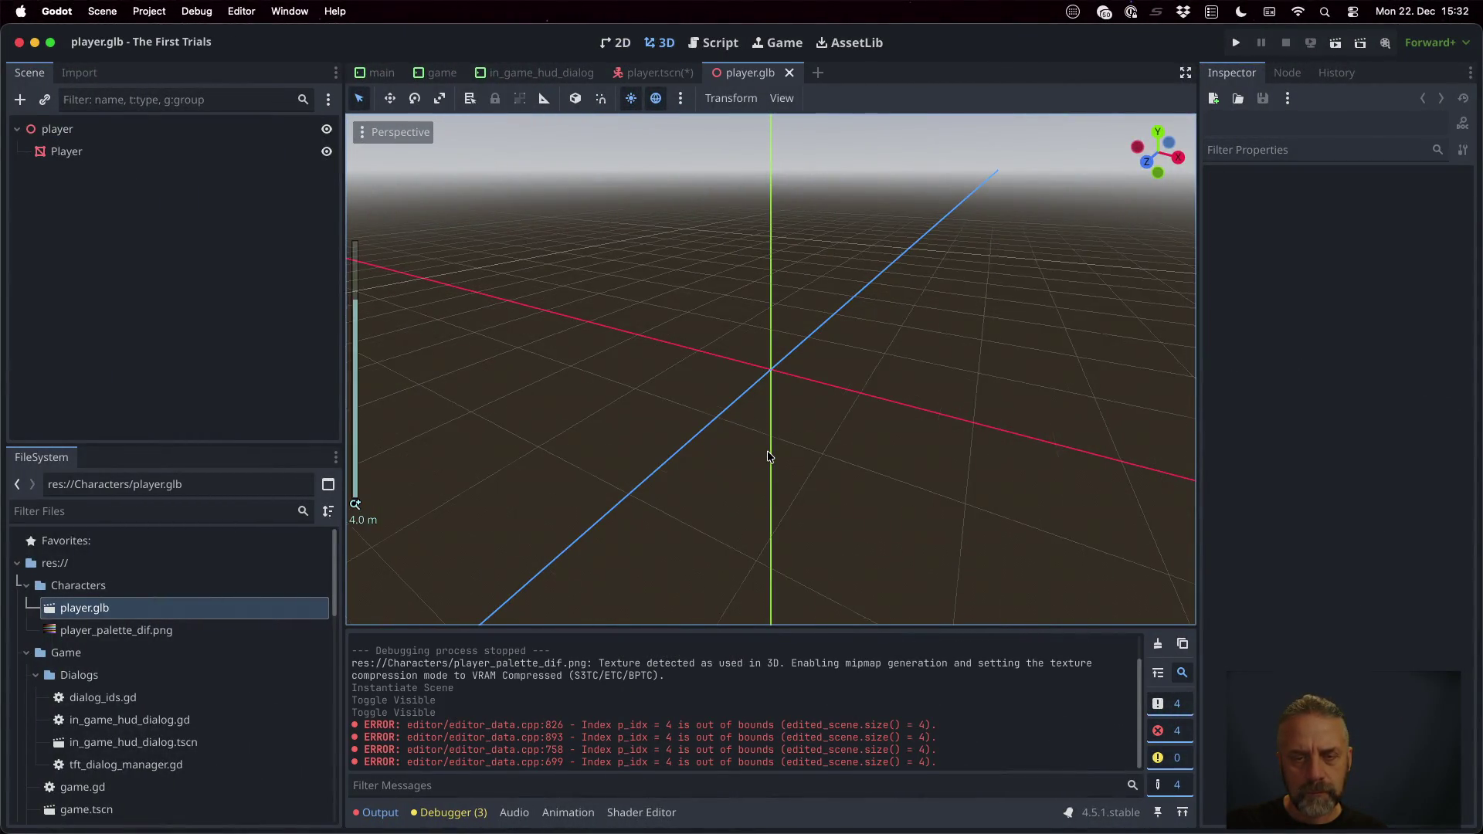
{"action": "left_click", "coordinate": [93, 149]}
{"action": "left_click", "coordinate": [57, 129]}
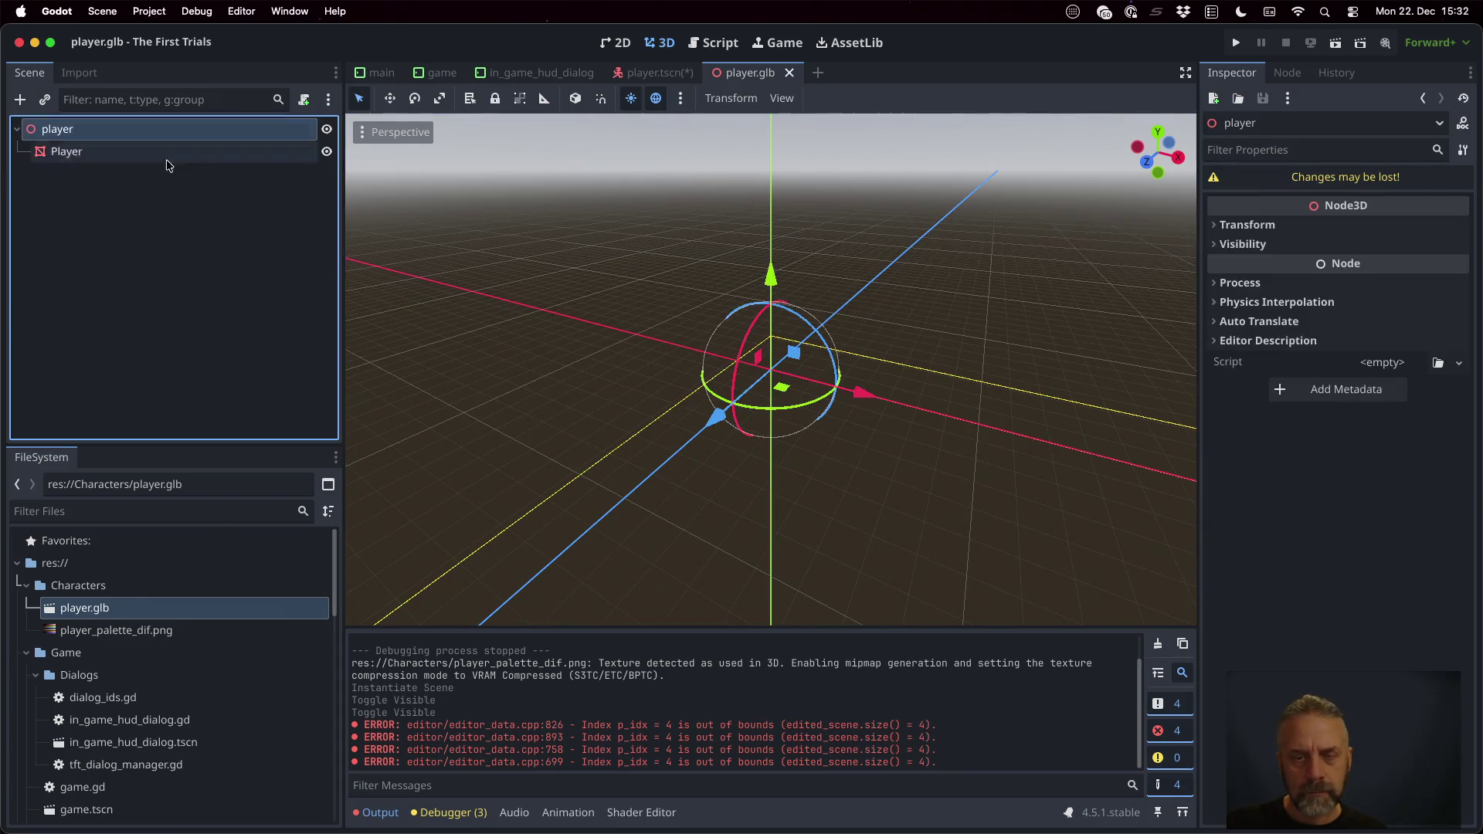
{"action": "scroll", "coordinate": [863, 431], "scroll_direction": "down", "scroll_amount": 5}
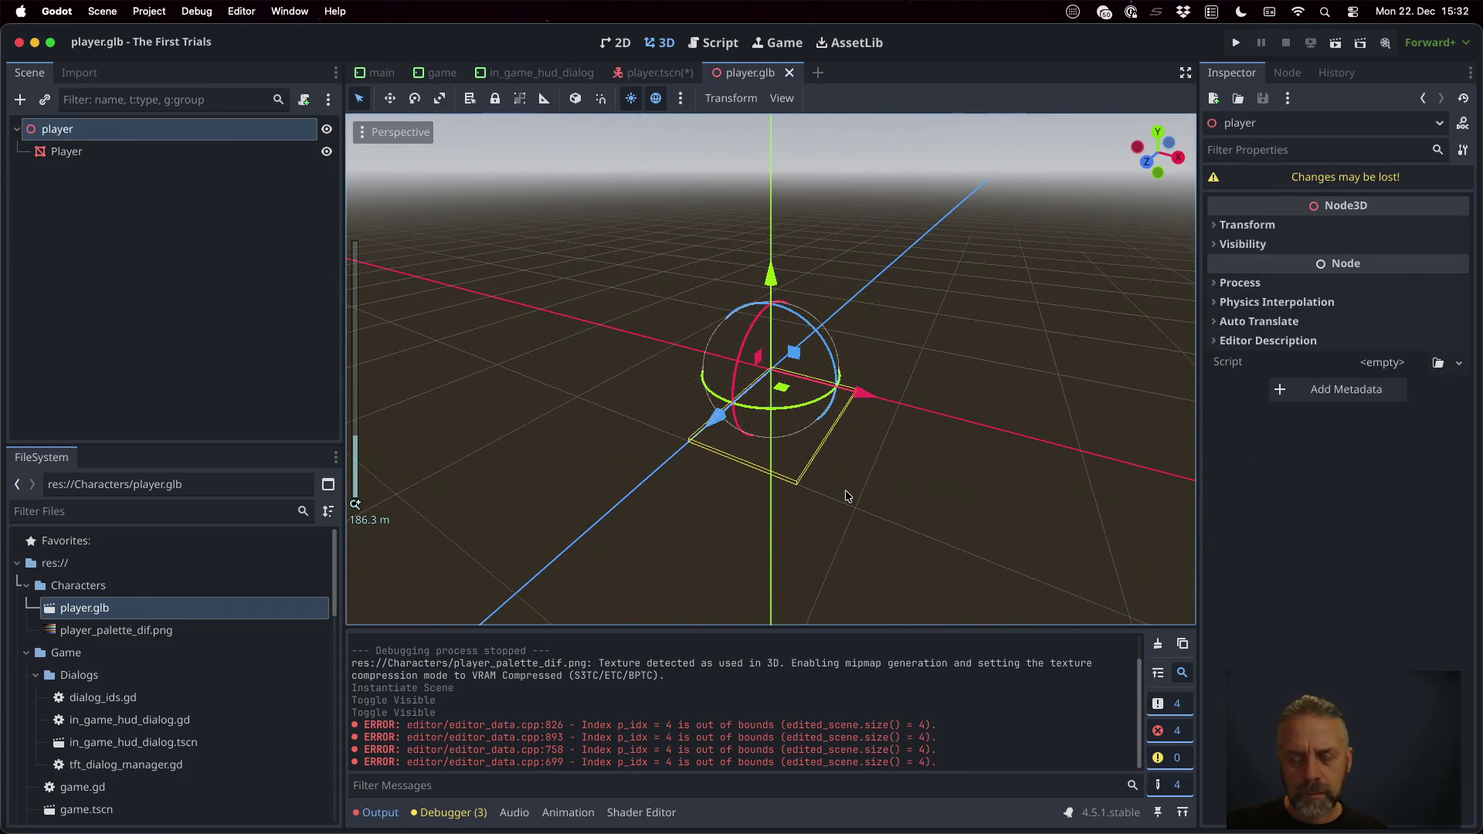
{"action": "scroll", "coordinate": [845, 490], "scroll_direction": "up", "scroll_amount": 2}
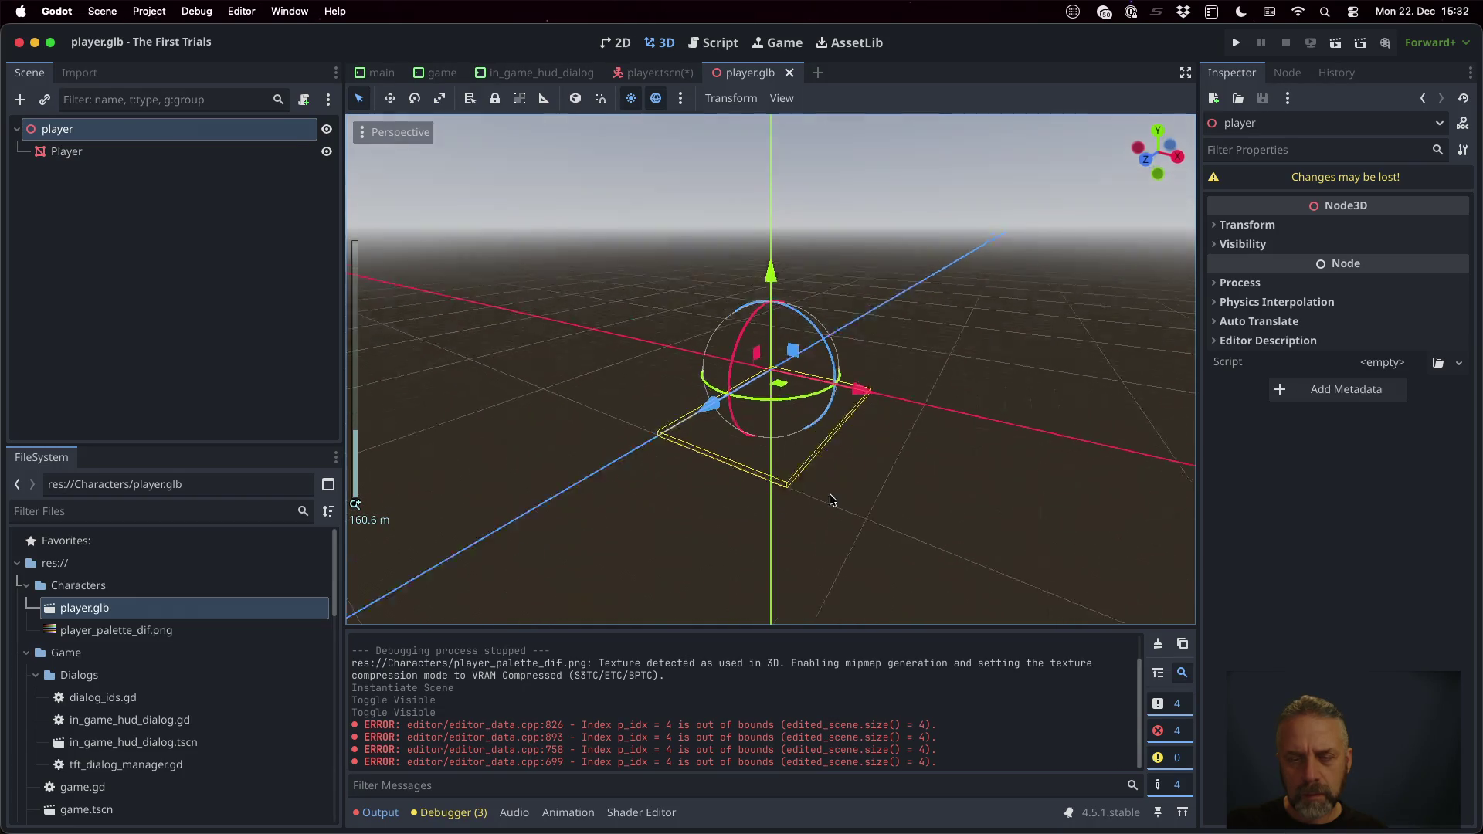
{"action": "scroll", "coordinate": [833, 506], "scroll_direction": "up", "scroll_amount": 2}
{"action": "middle_click_drag", "start_coordinate": [834, 506], "coordinate": [800, 485]}
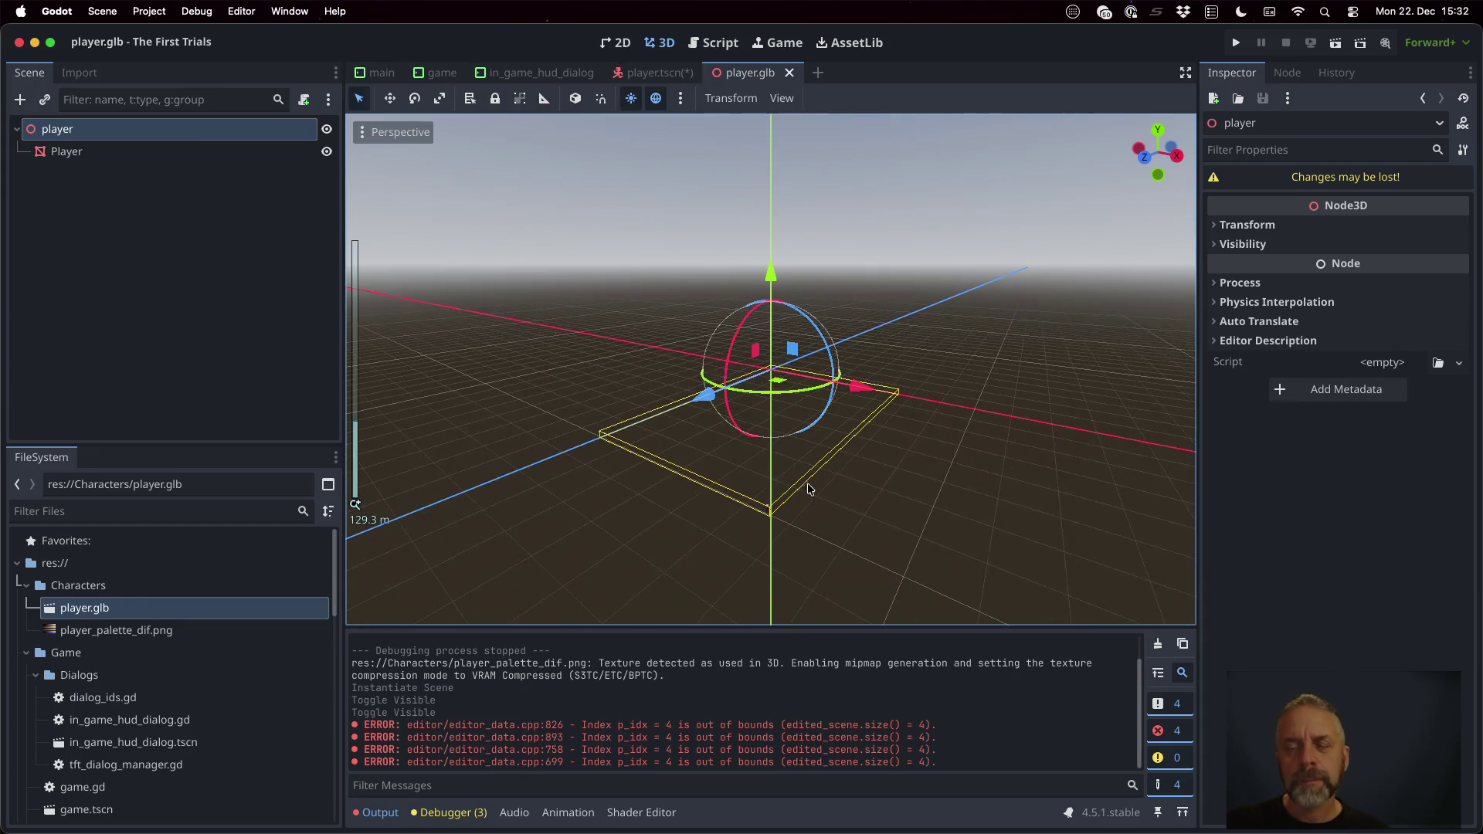
{"action": "key", "text": "ctrl+Right"}
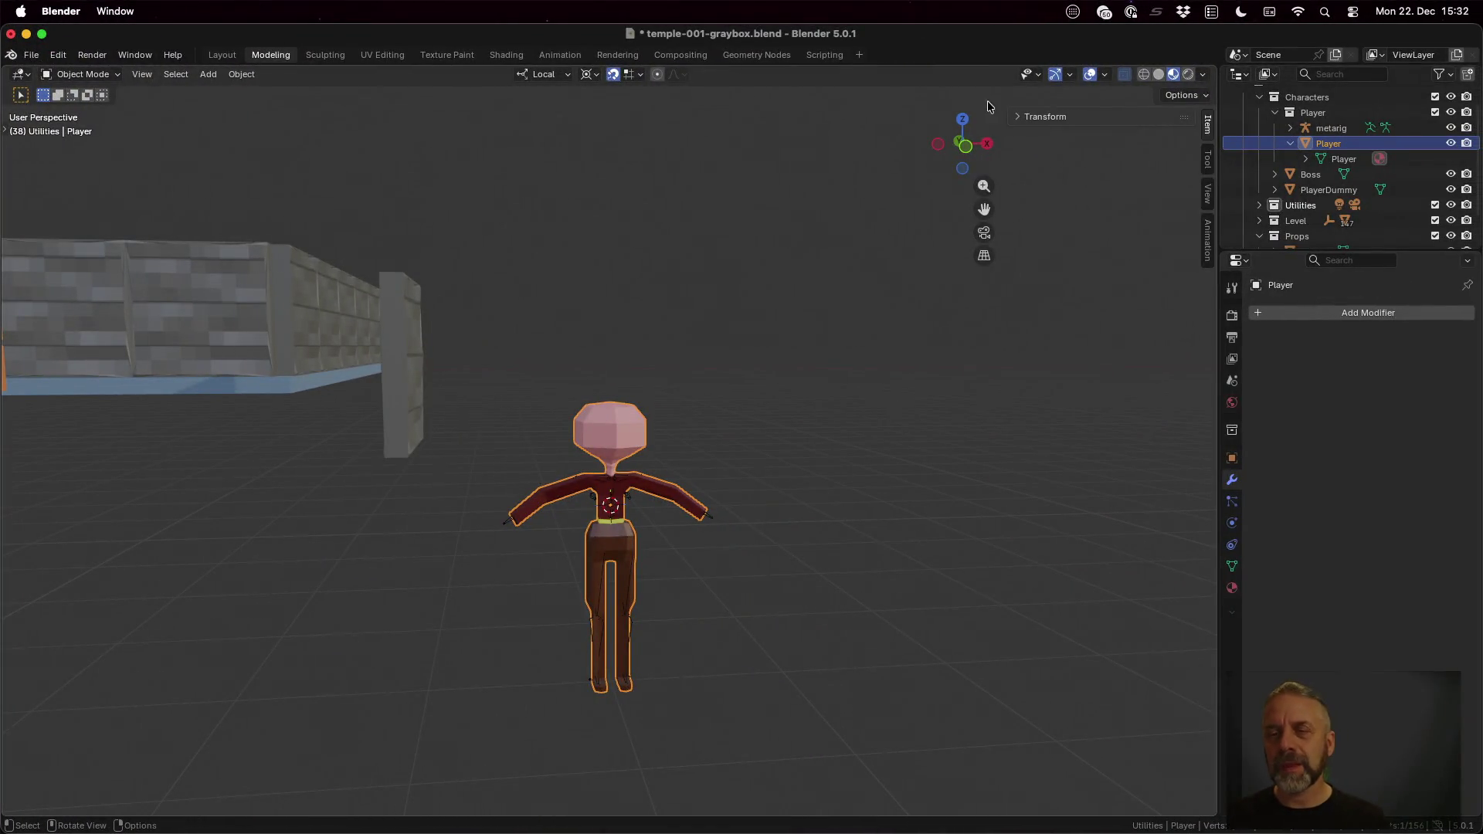
Step: Set the Player's Location X and Y to 0 and save the blend file
{"action": "left_click", "coordinate": [1038, 116]}
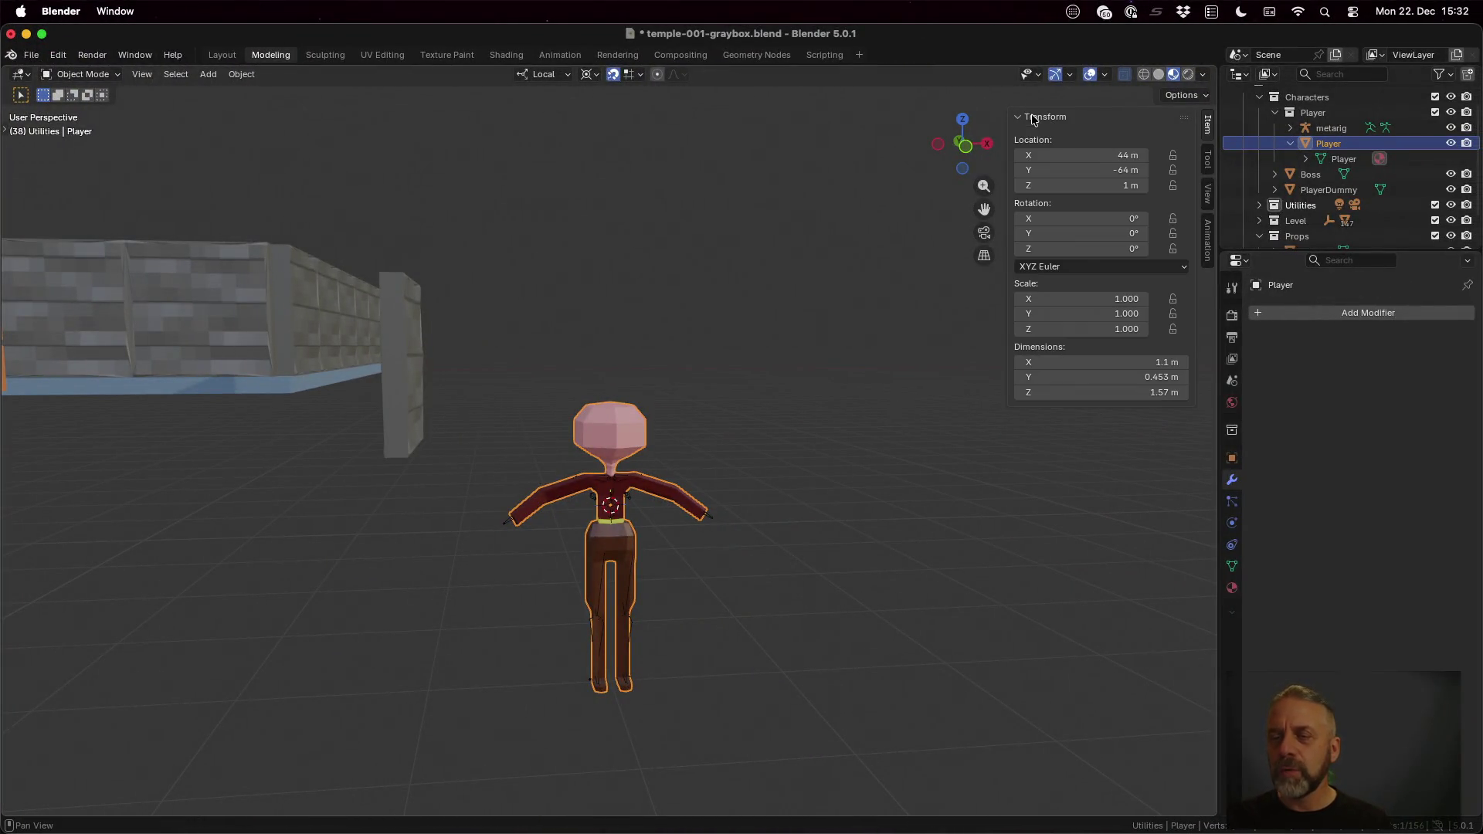
{"action": "left_click", "coordinate": [1126, 155]}
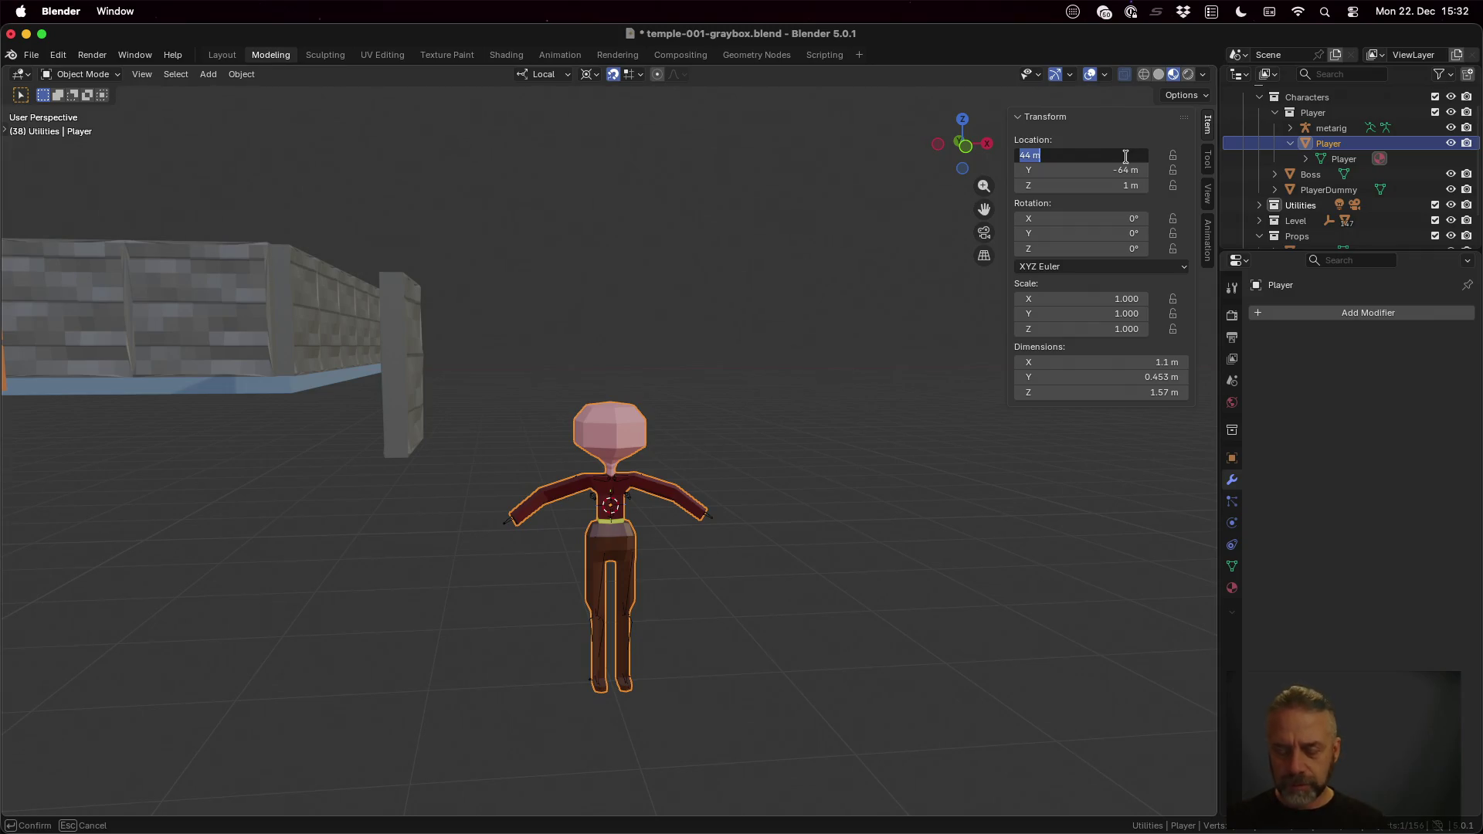
{"action": "type", "text": "0"}
{"action": "key", "text": "Tab"}
{"action": "key", "text": "Return"}
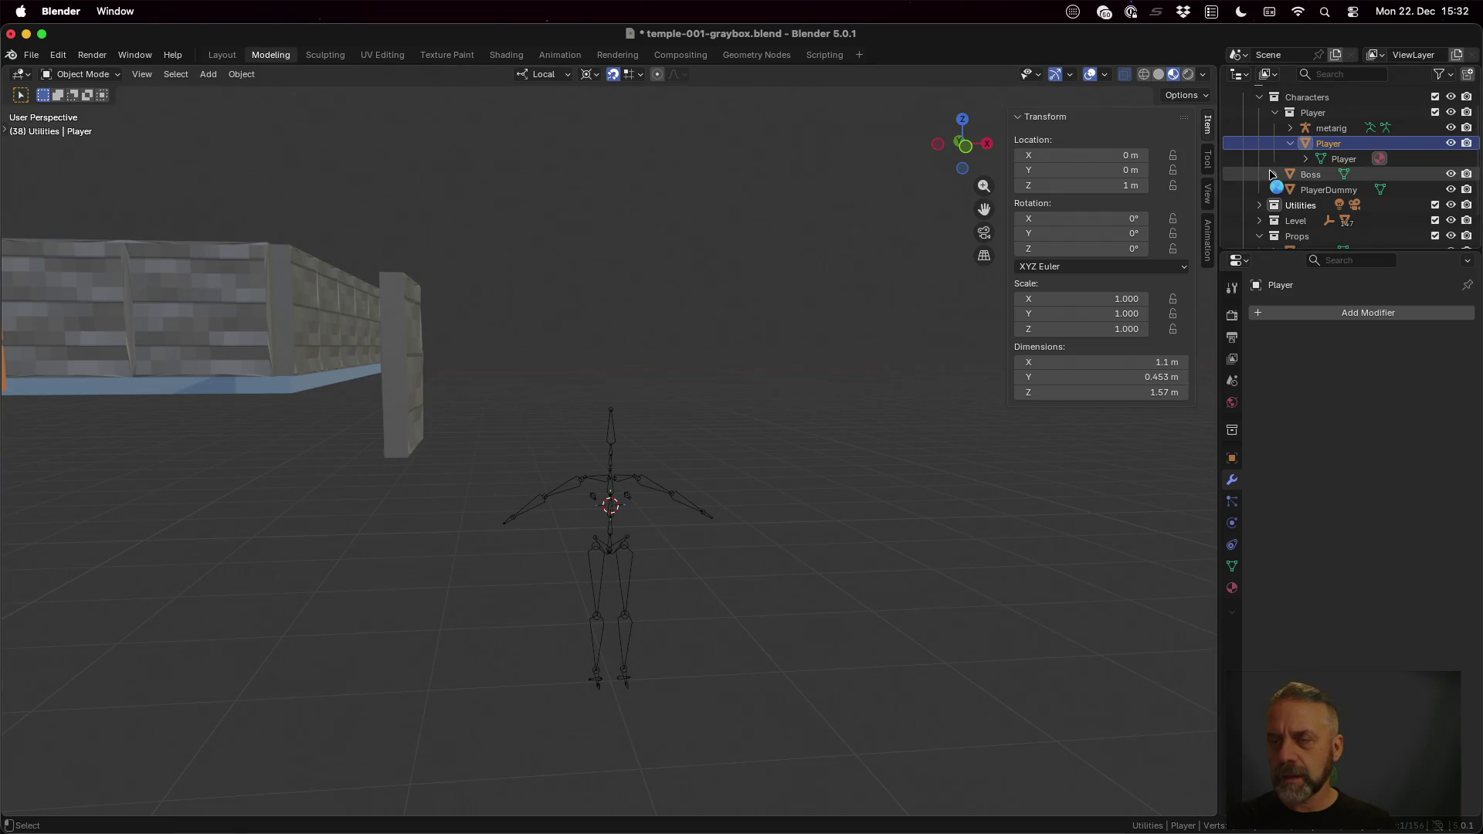
{"action": "key", "text": "ctrl+s"}
Step: Re-export the character as glTF 2.0 over player.glb and switch to Godot
{"action": "left_click", "coordinate": [28, 55]}
{"action": "mouse_move", "coordinate": [57, 288]}
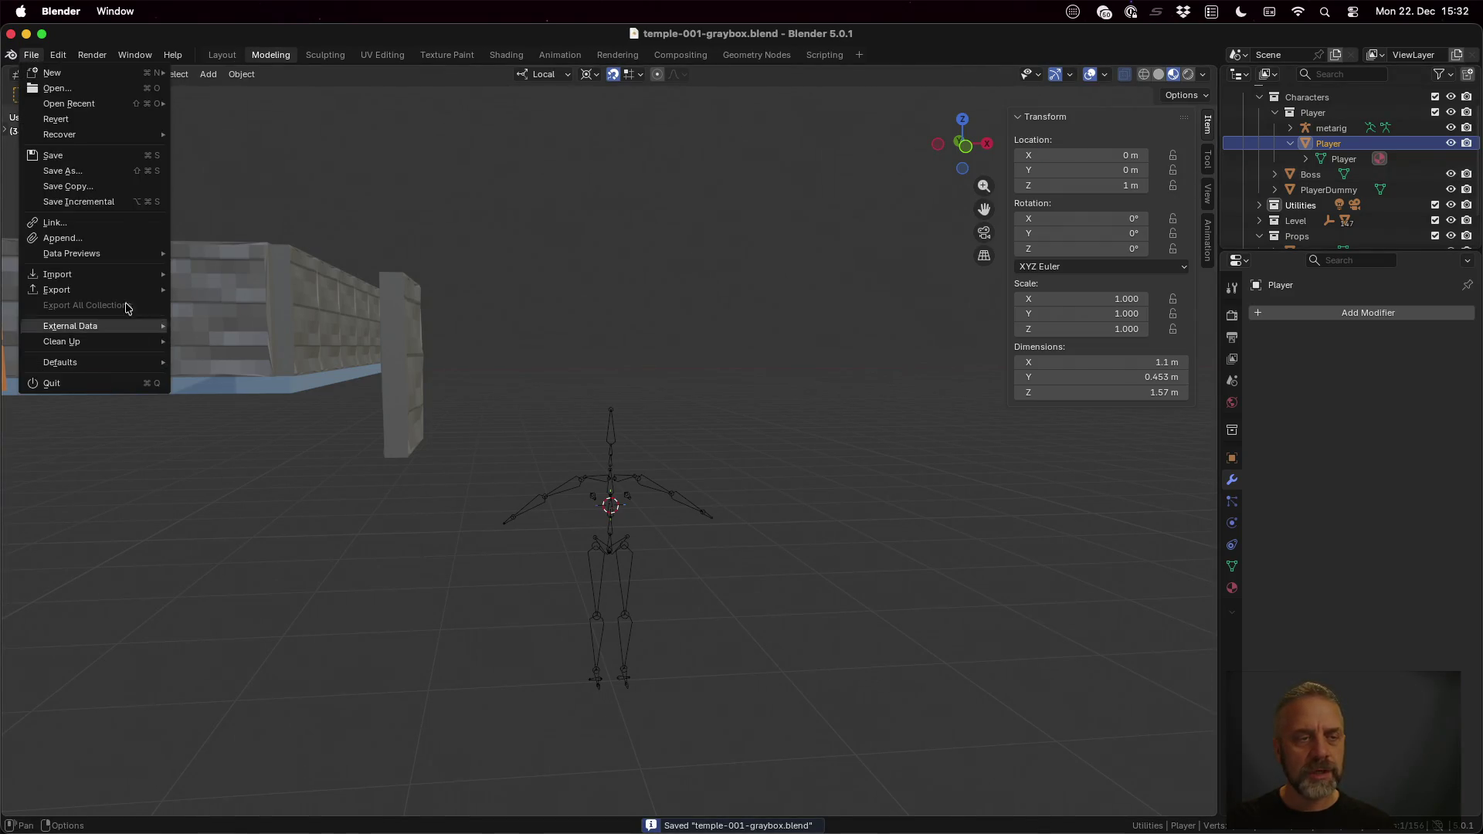
{"action": "left_click", "coordinate": [307, 430]}
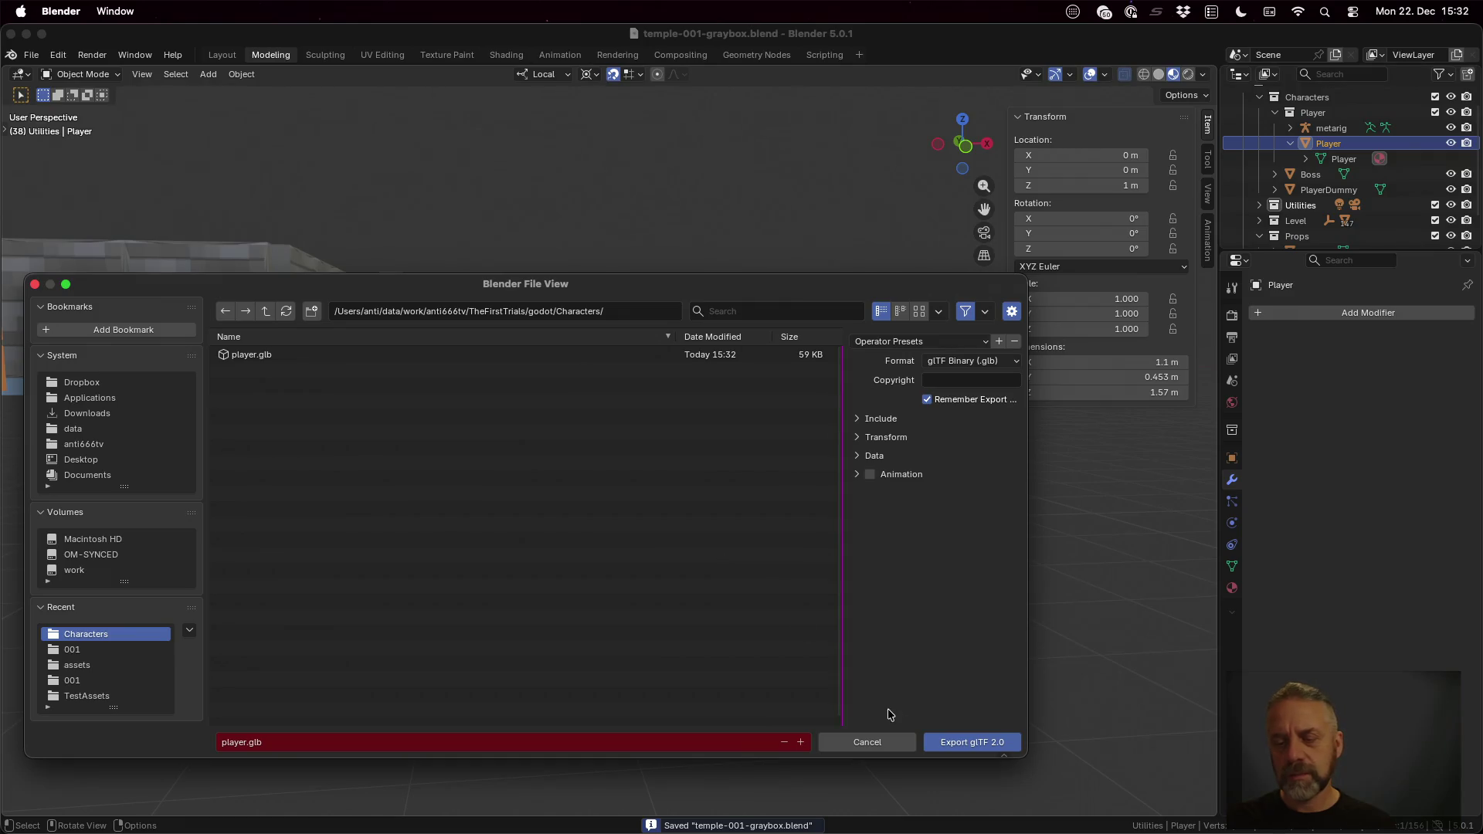
{"action": "left_click", "coordinate": [968, 746]}
{"action": "key", "text": "super+Tab"}
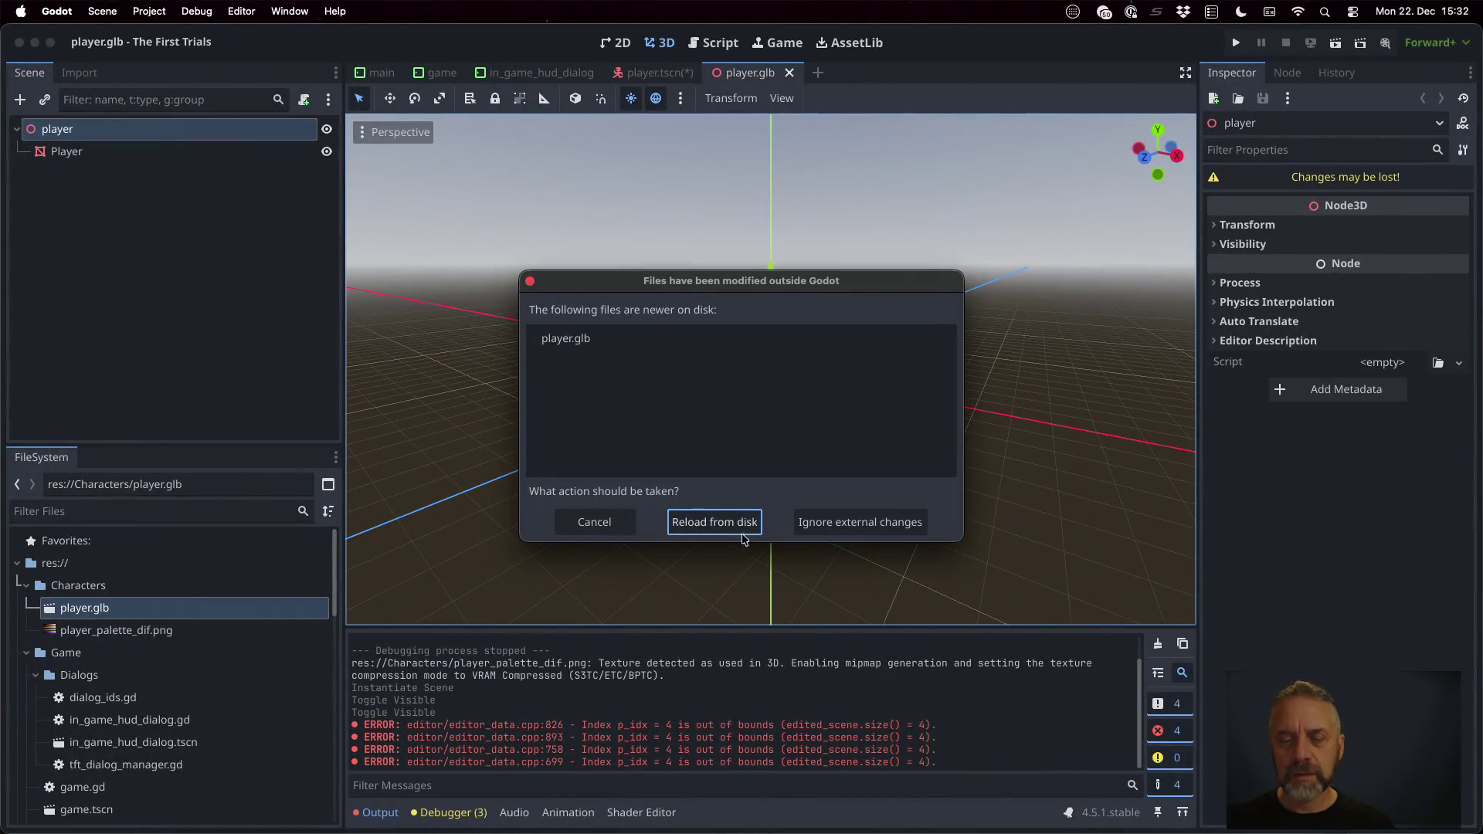
Step: Reload player.glb so the character sits at the origin, then return to Blender
{"action": "left_click", "coordinate": [730, 523]}
{"action": "scroll", "coordinate": [893, 357], "scroll_direction": "up", "scroll_amount": 1}
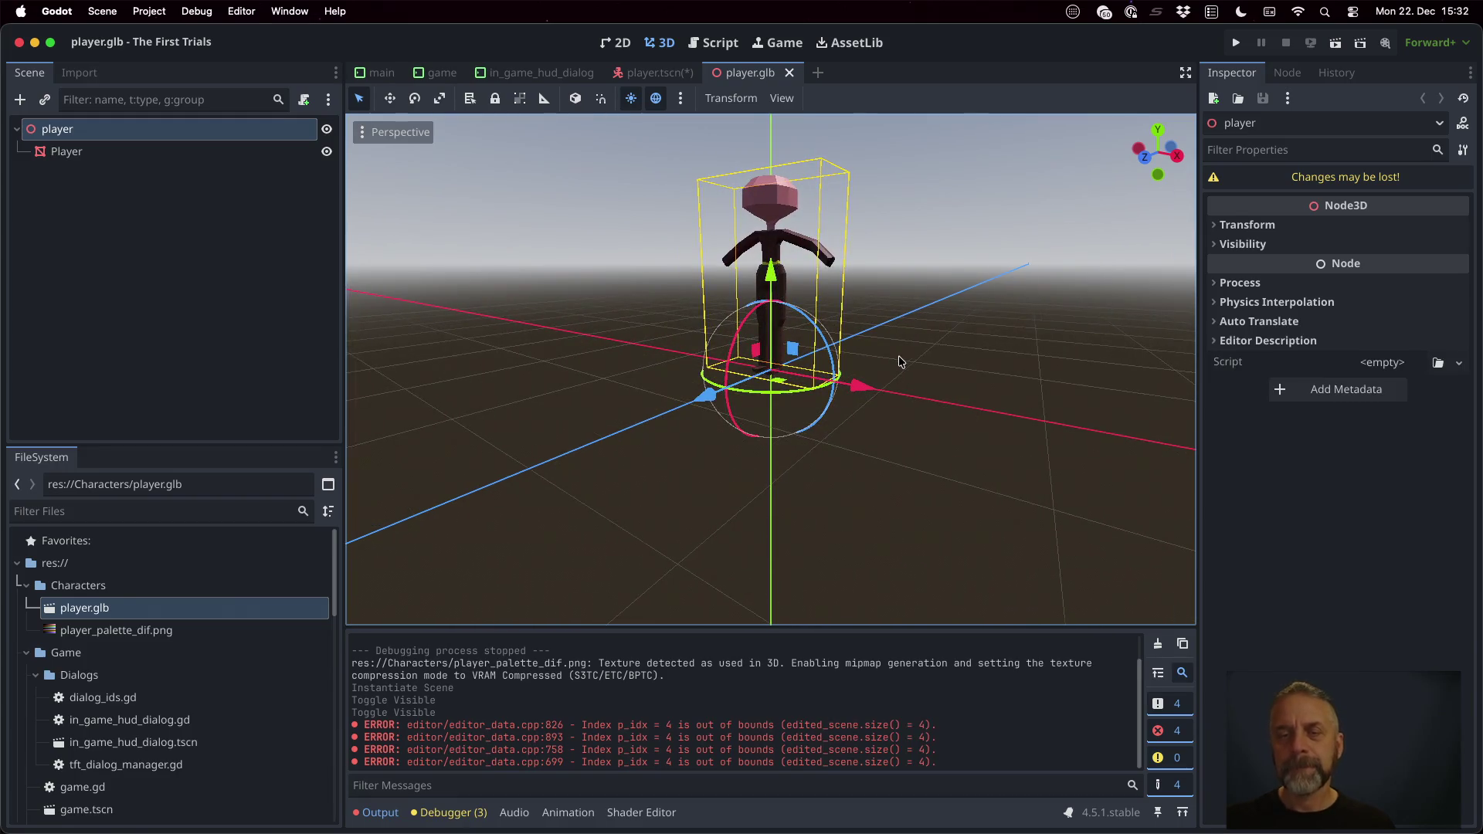
{"action": "key", "text": "super+Tab"}
{"action": "key", "text": "ctrl"}
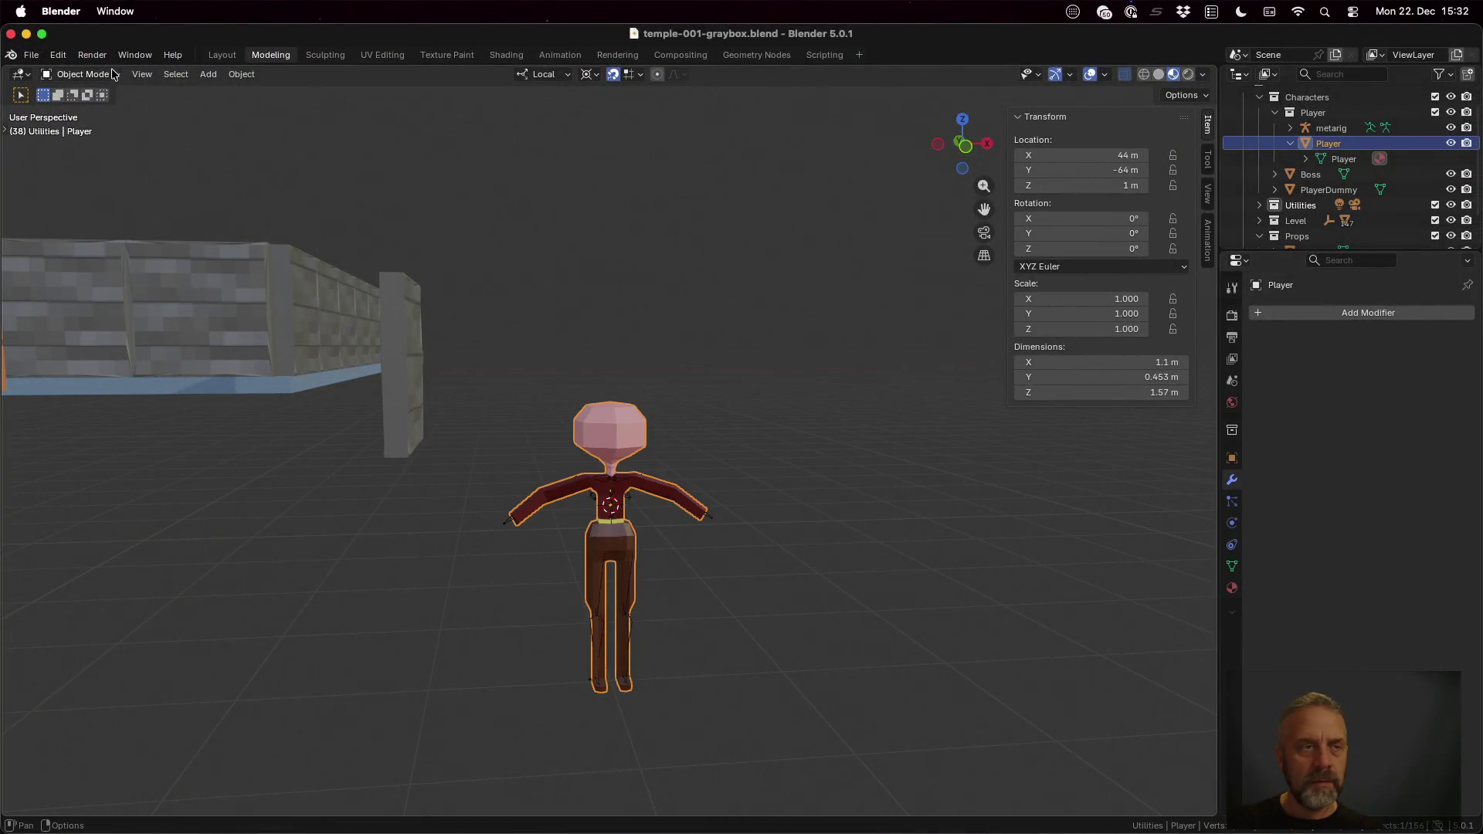
Step: Start a glTF export and review the include, transform, data and animation option groups
{"action": "left_click", "coordinate": [30, 55]}
{"action": "mouse_move", "coordinate": [58, 289]}
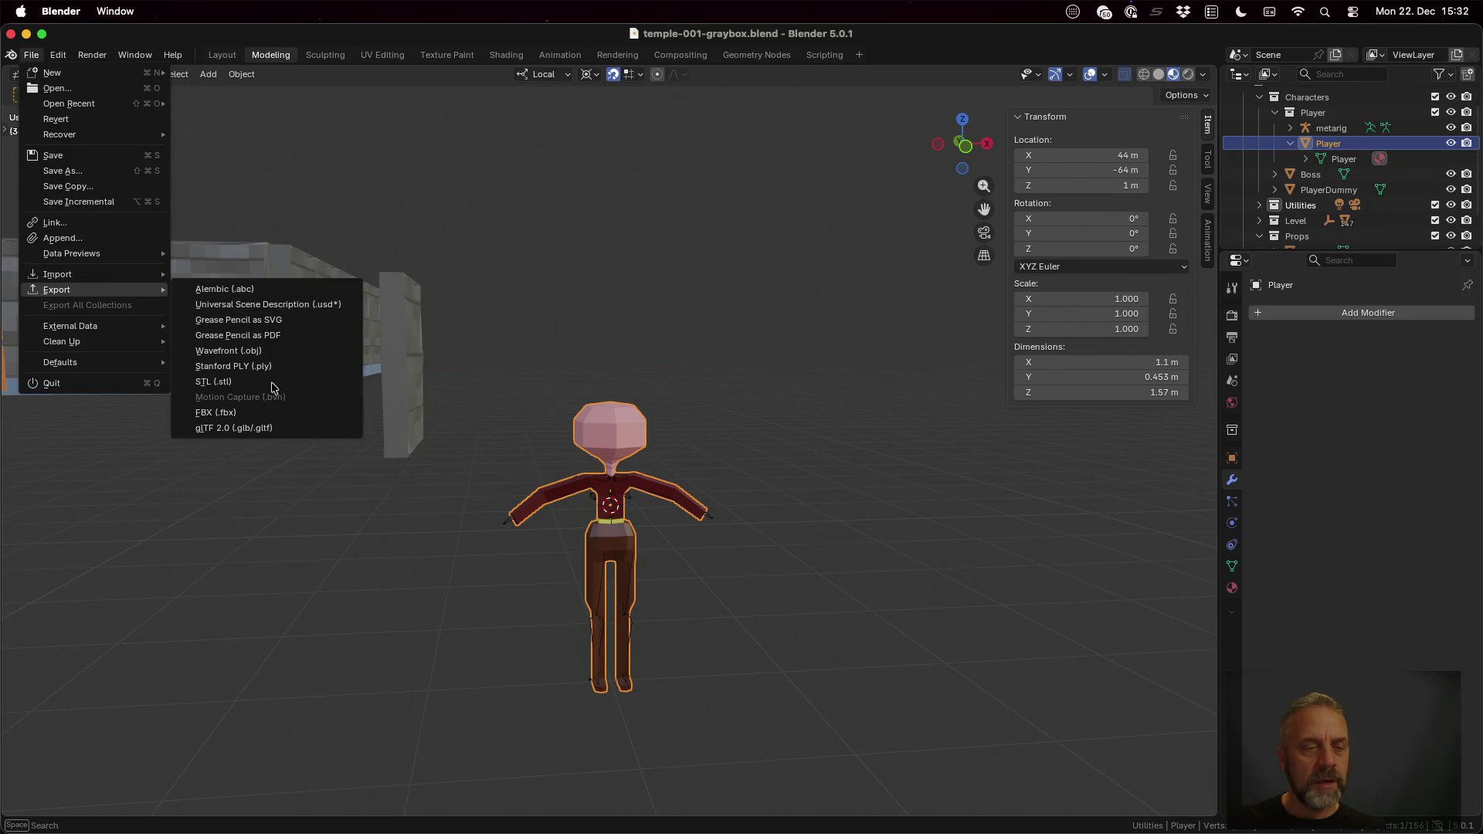
{"action": "left_click", "coordinate": [281, 430]}
{"action": "left_click", "coordinate": [877, 420]}
{"action": "left_click", "coordinate": [902, 573]}
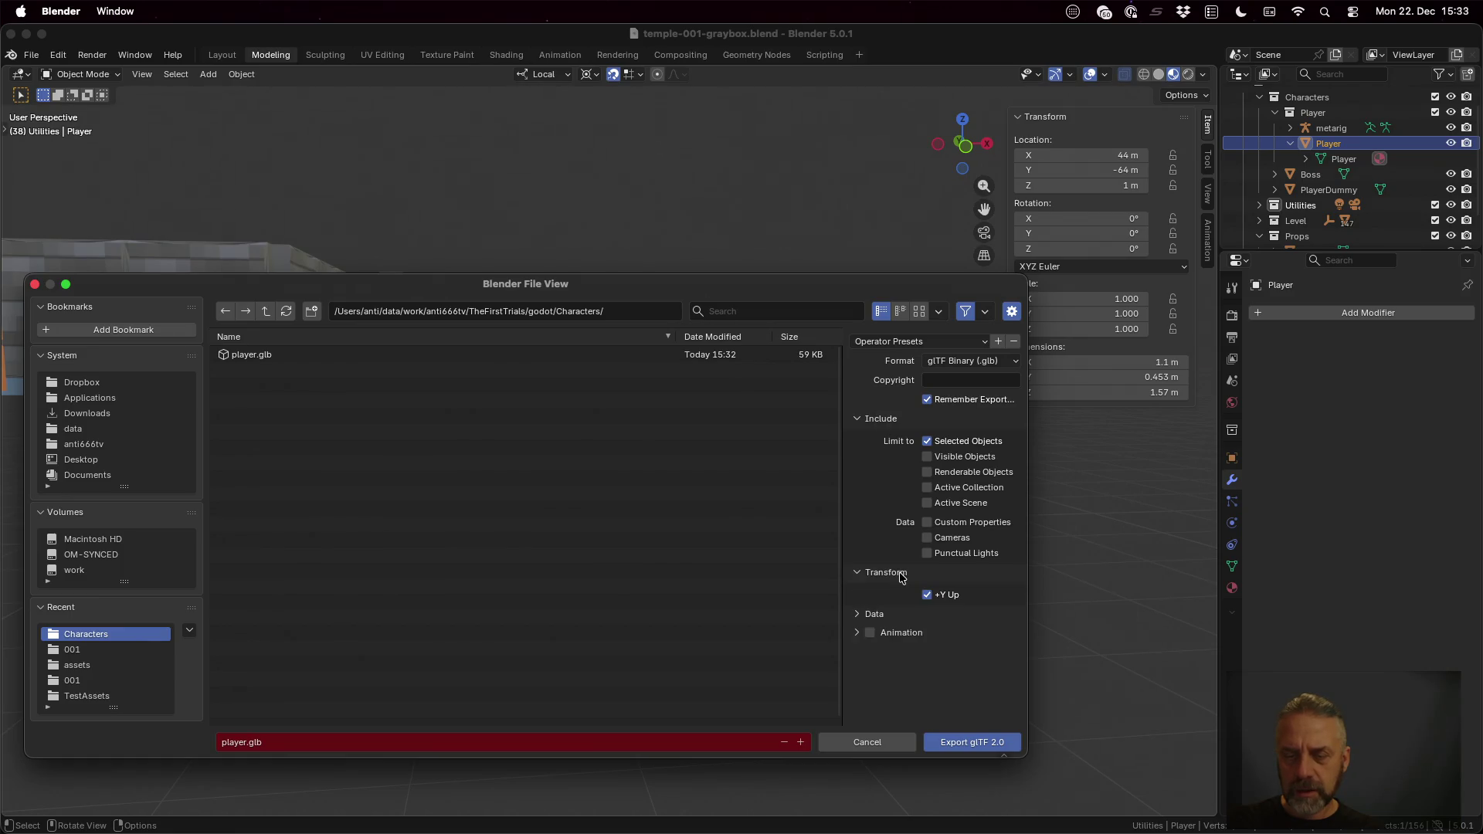
{"action": "left_click", "coordinate": [902, 612]}
{"action": "scroll", "coordinate": [899, 622], "scroll_direction": "down", "scroll_amount": 2}
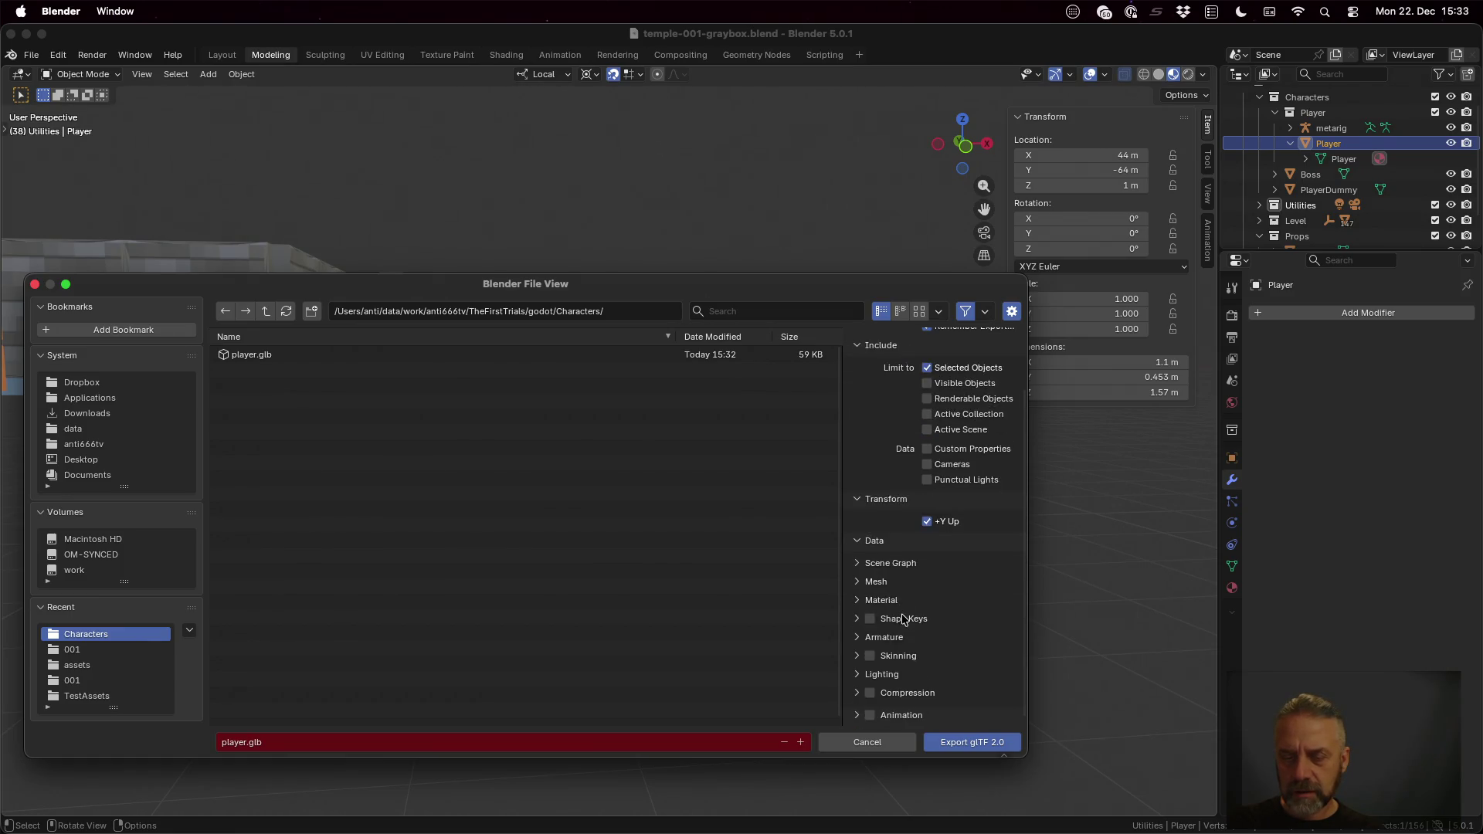
{"action": "scroll", "coordinate": [927, 591], "scroll_direction": "up", "scroll_amount": 2}
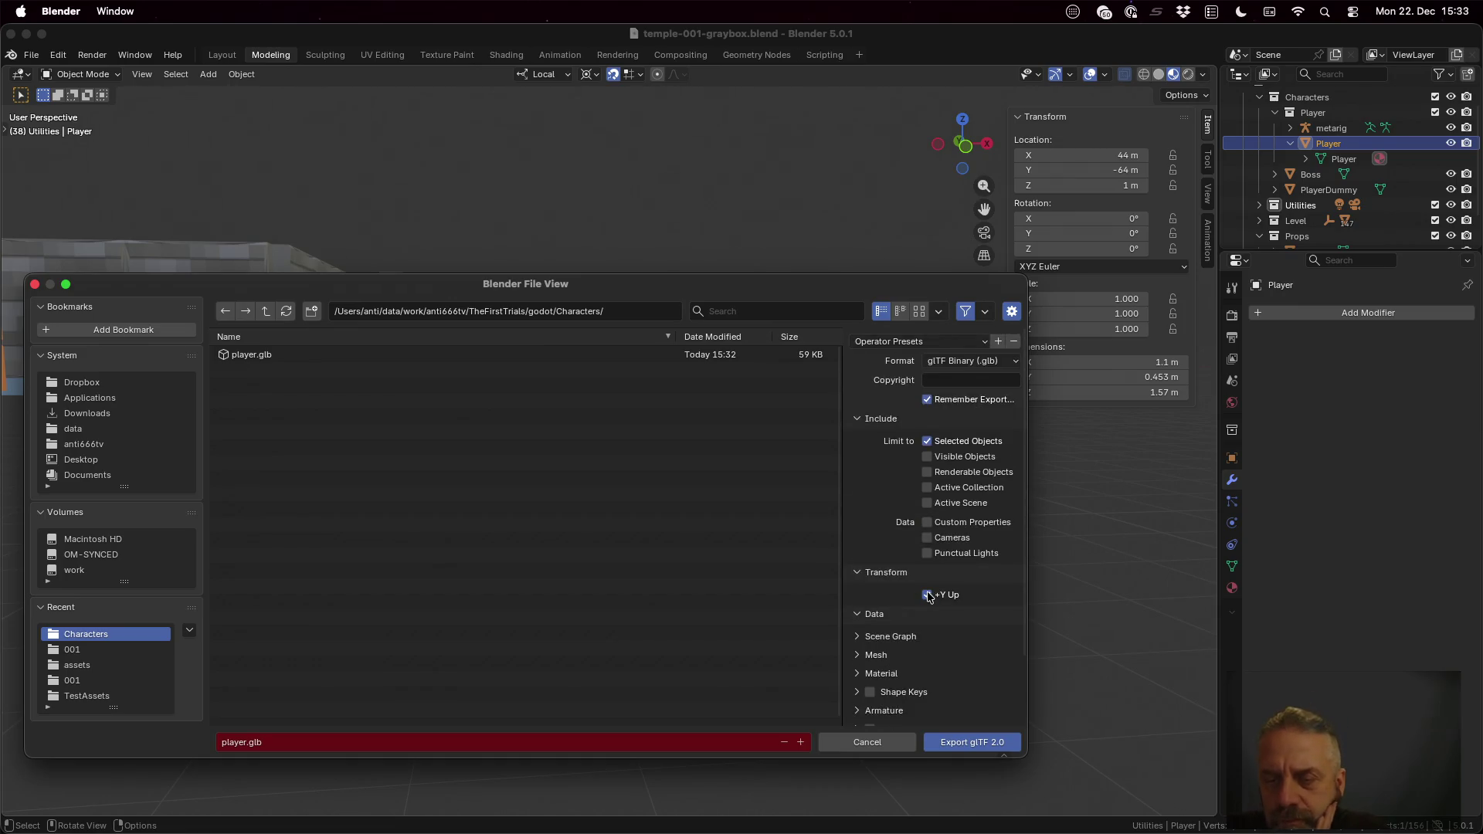
{"action": "scroll", "coordinate": [927, 584], "scroll_direction": "down", "scroll_amount": 2}
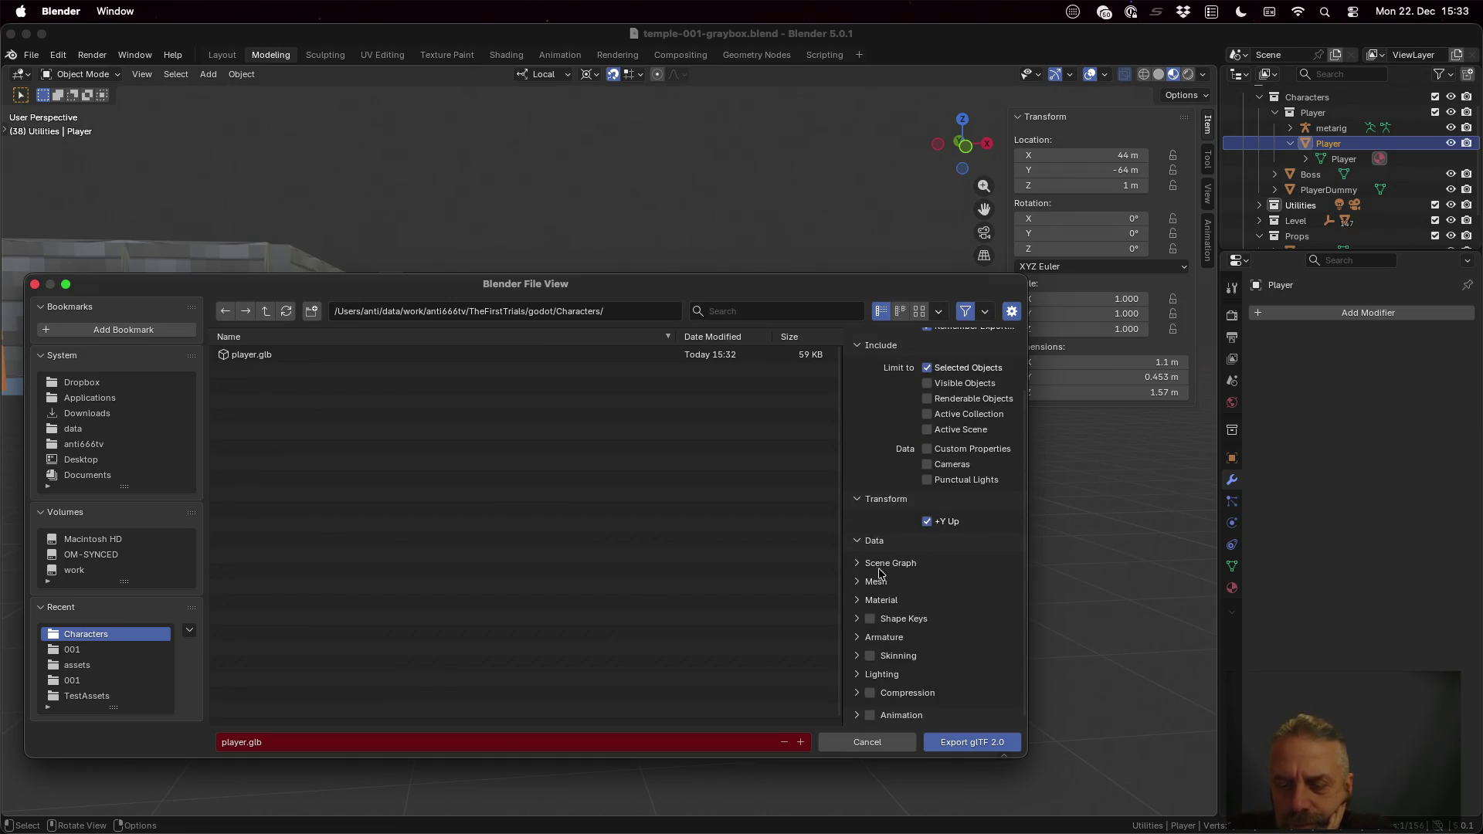
{"action": "left_click", "coordinate": [858, 540]}
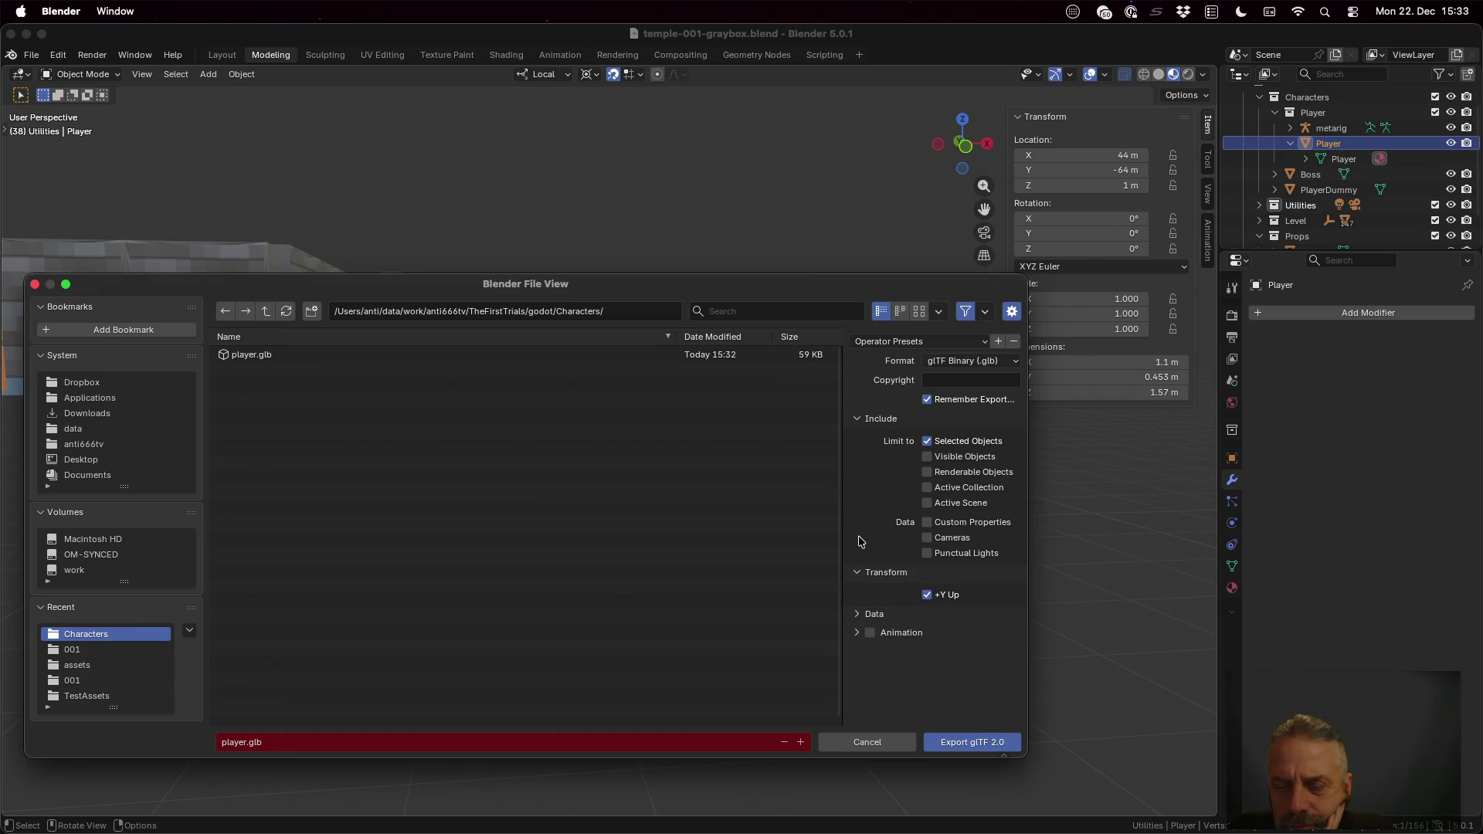
{"action": "left_click", "coordinate": [857, 634]}
{"action": "scroll", "coordinate": [855, 636], "scroll_direction": "down", "scroll_amount": 4}
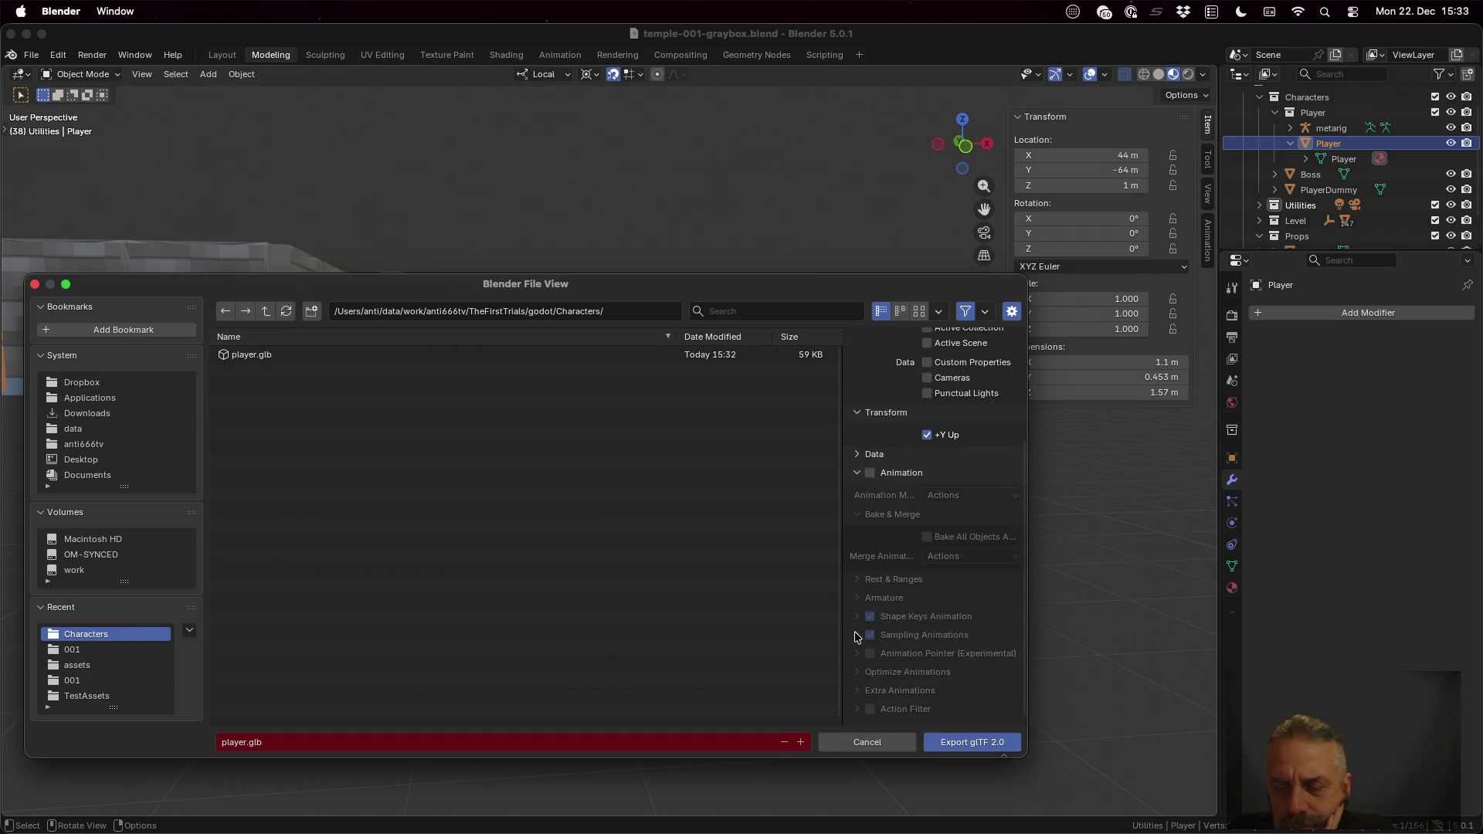
{"action": "left_click", "coordinate": [859, 473]}
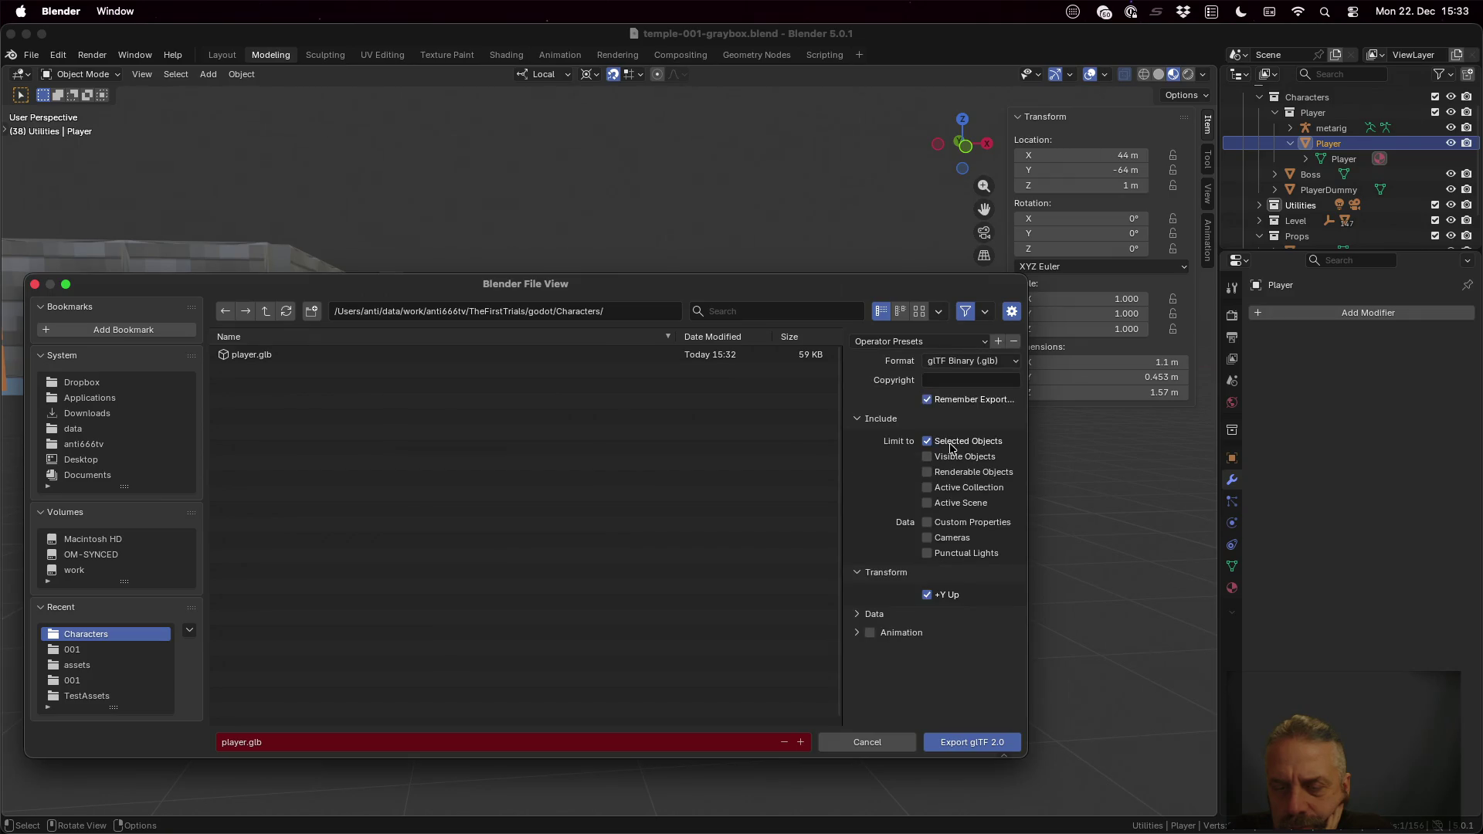
{"action": "left_click", "coordinate": [883, 573]}
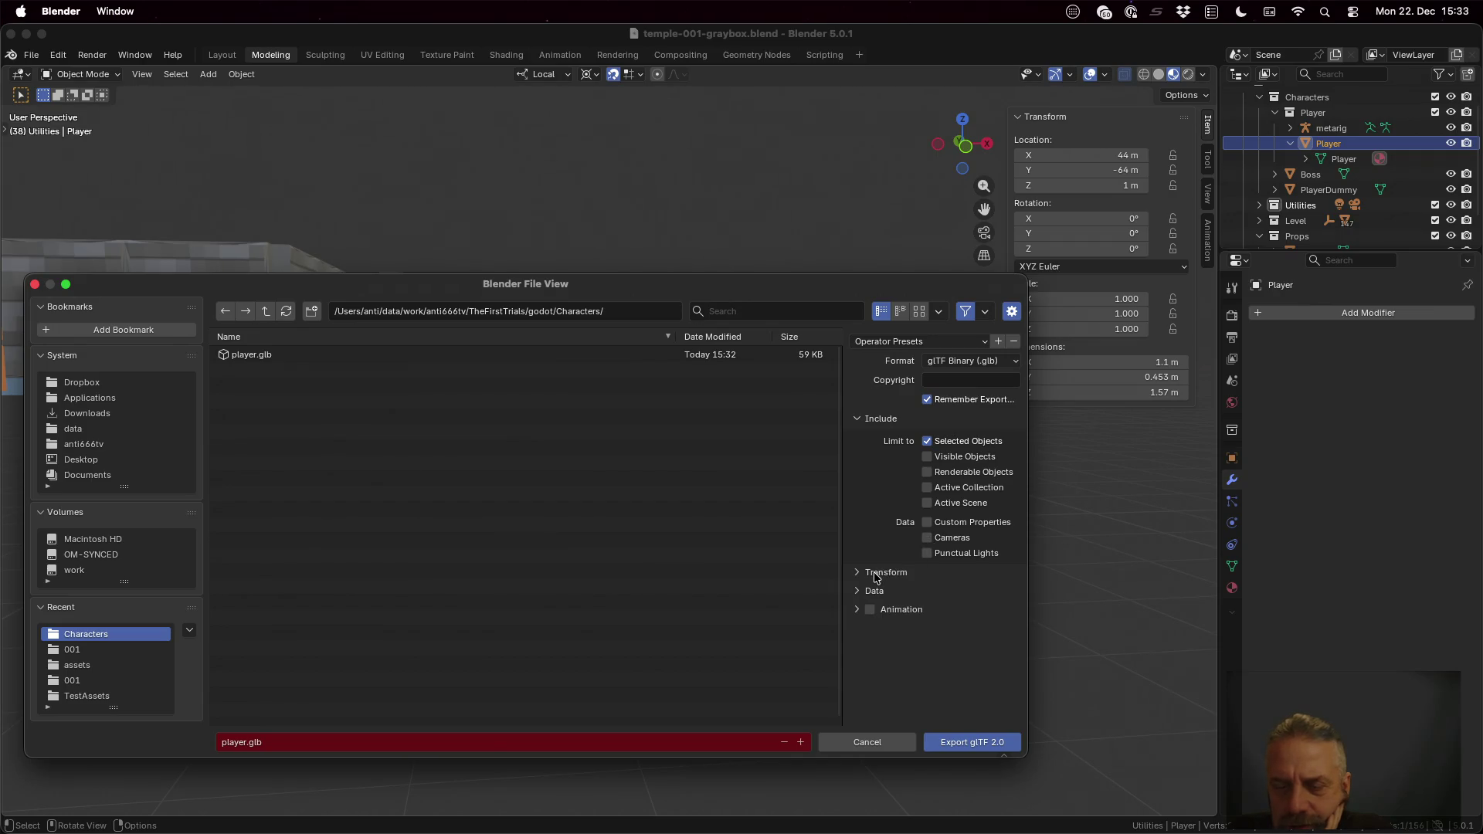
Step: Check the scene graph and mesh data options, export player.glb, and switch to Godot
{"action": "left_click", "coordinate": [876, 591]}
{"action": "scroll", "coordinate": [879, 598], "scroll_direction": "down", "scroll_amount": 2}
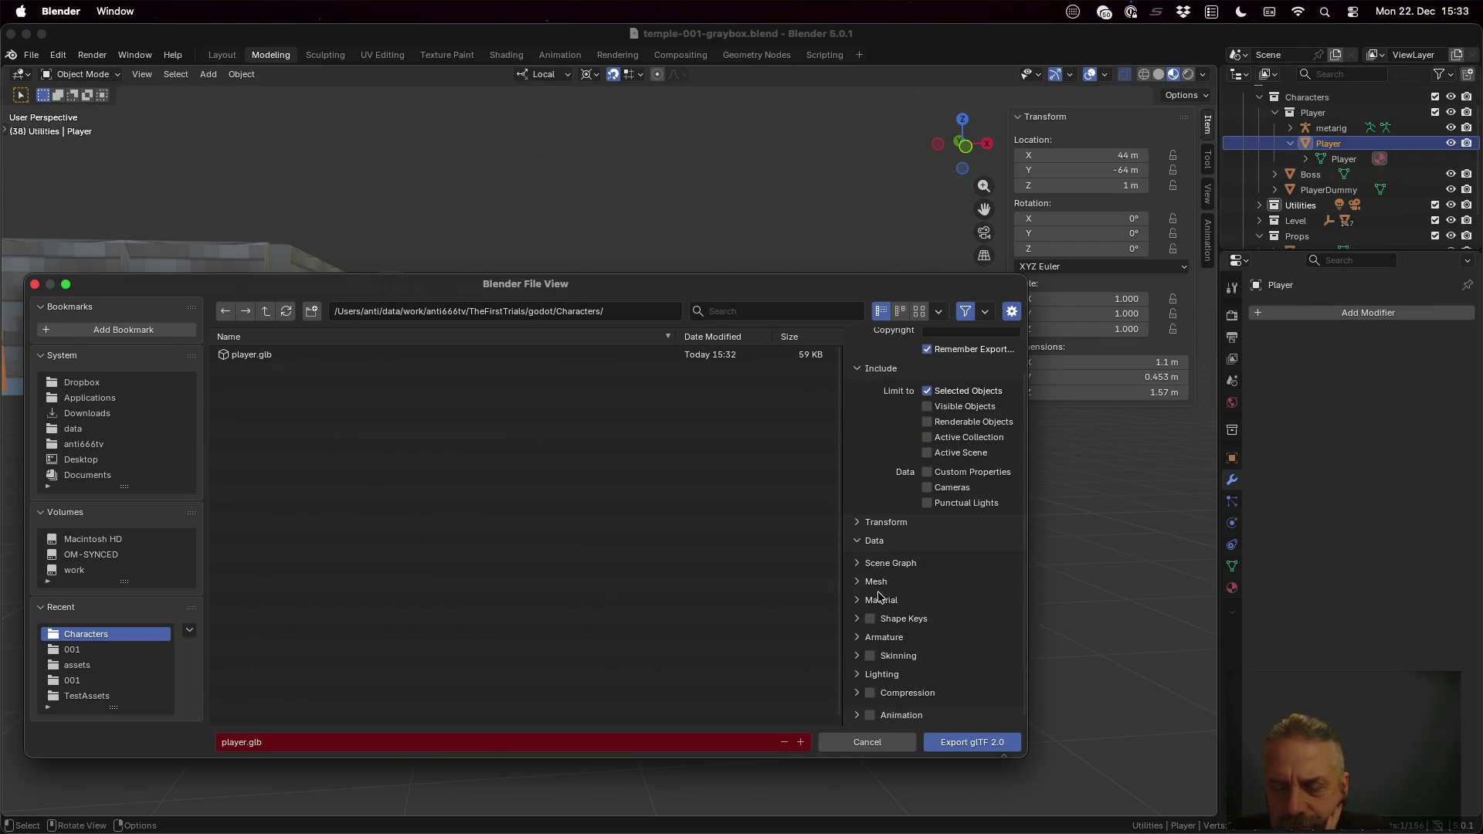
{"action": "scroll", "coordinate": [878, 585], "scroll_direction": "up", "scroll_amount": 2}
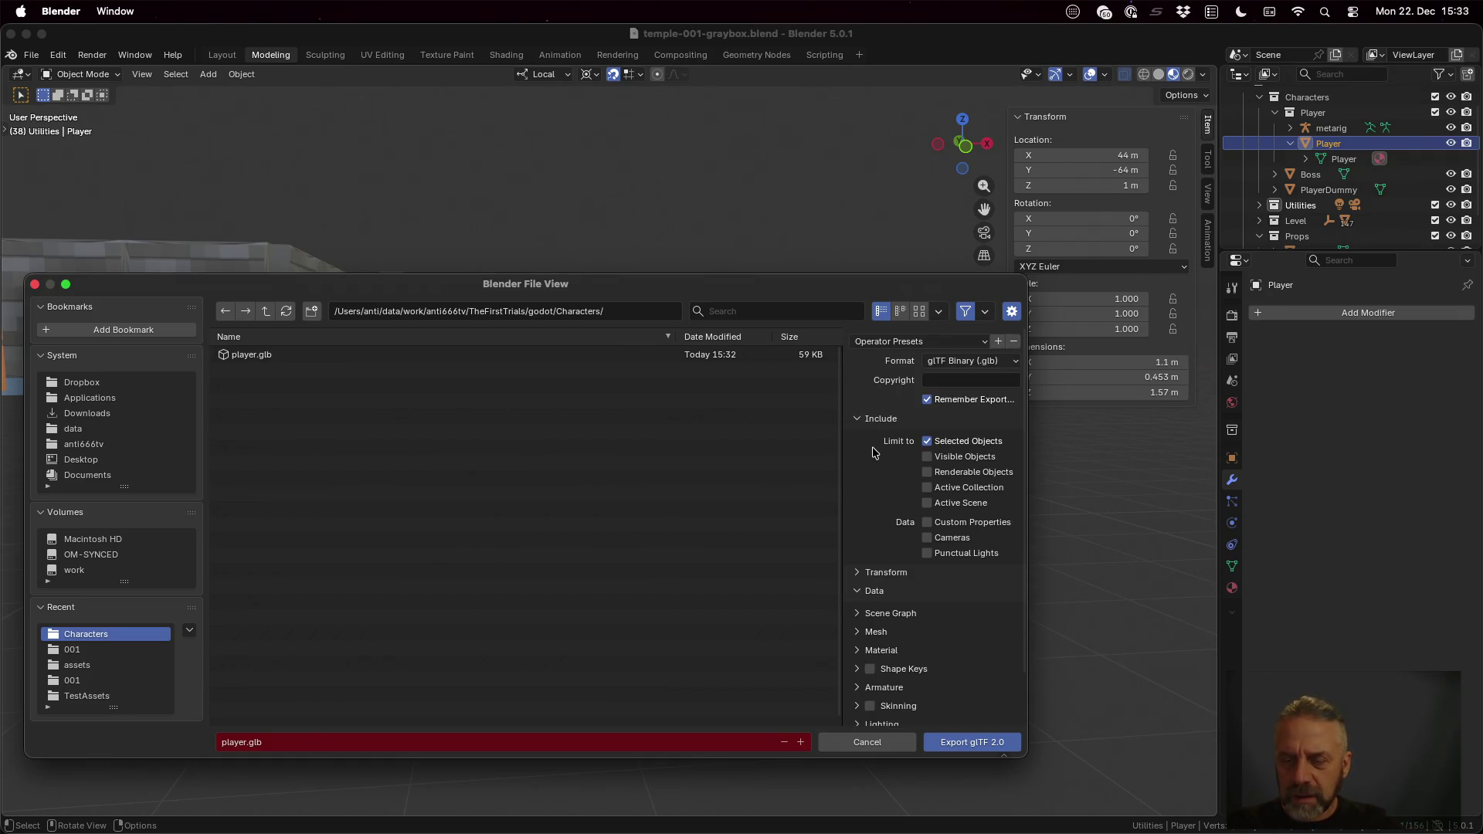
{"action": "scroll", "coordinate": [874, 453], "scroll_direction": "down", "scroll_amount": 2}
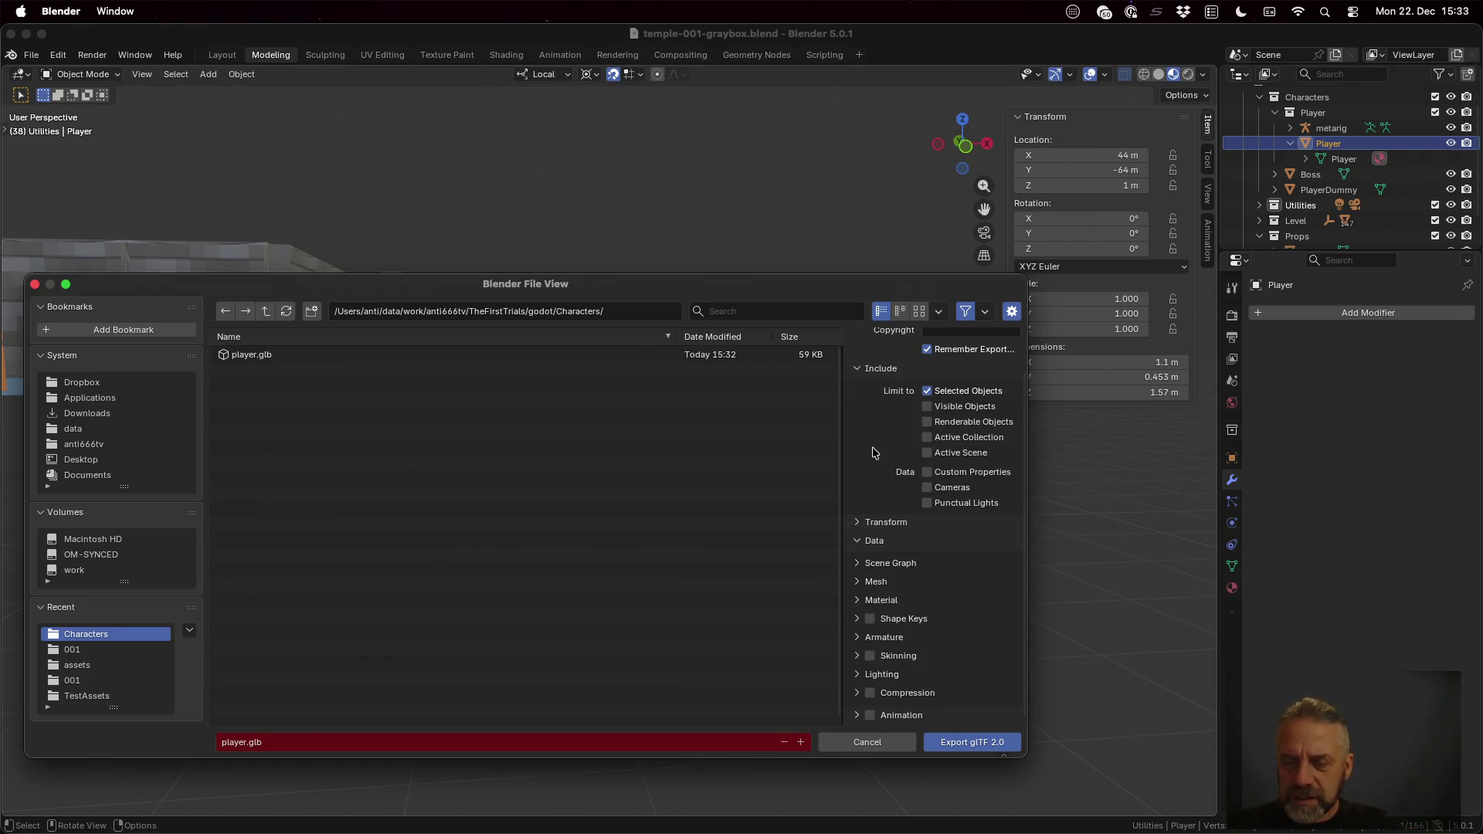
{"action": "left_click", "coordinate": [882, 542]}
{"action": "left_click", "coordinate": [875, 592]}
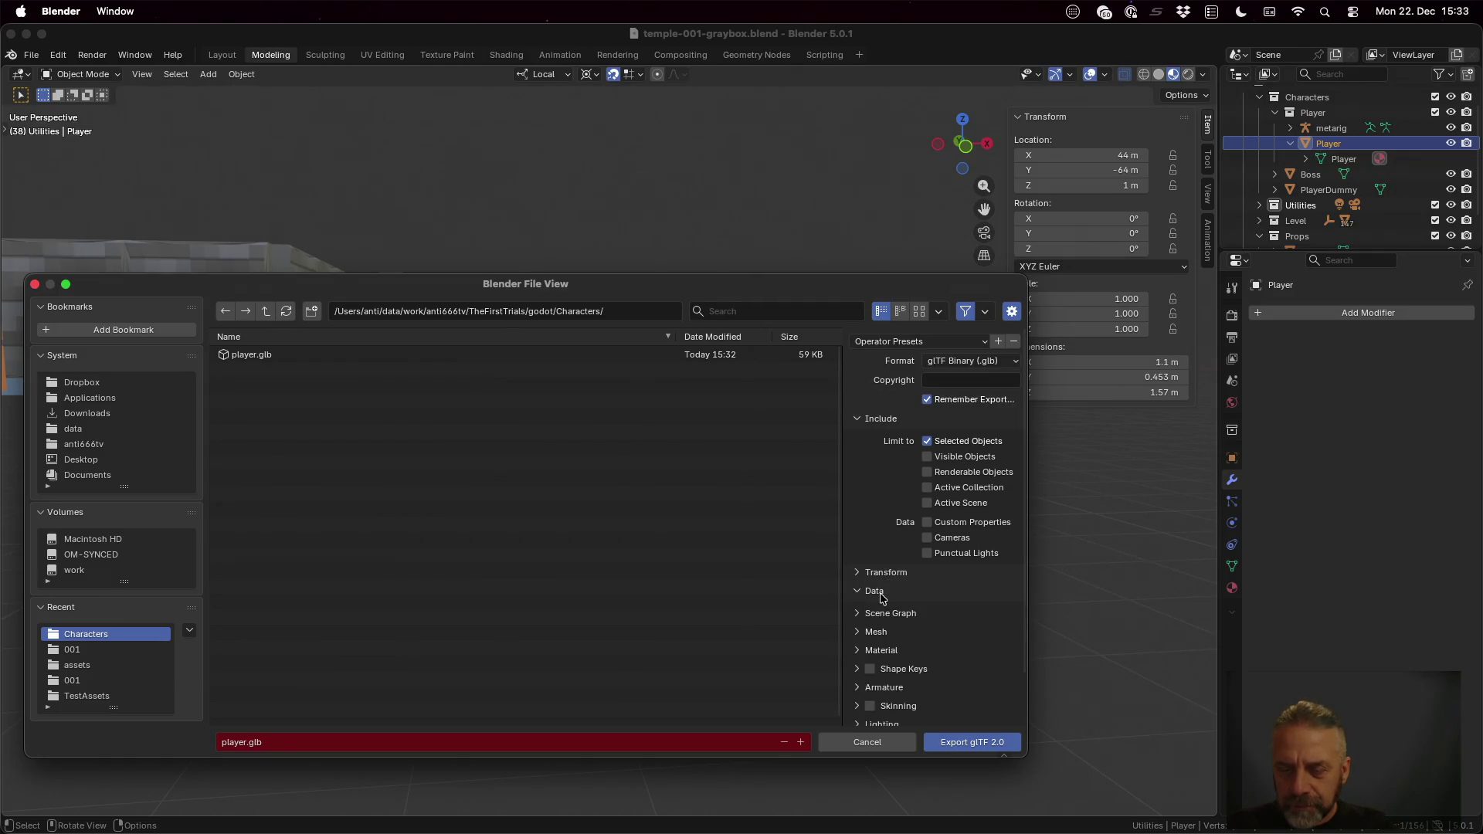
{"action": "scroll", "coordinate": [889, 563], "scroll_direction": "down", "scroll_amount": 2}
{"action": "left_click", "coordinate": [894, 565]}
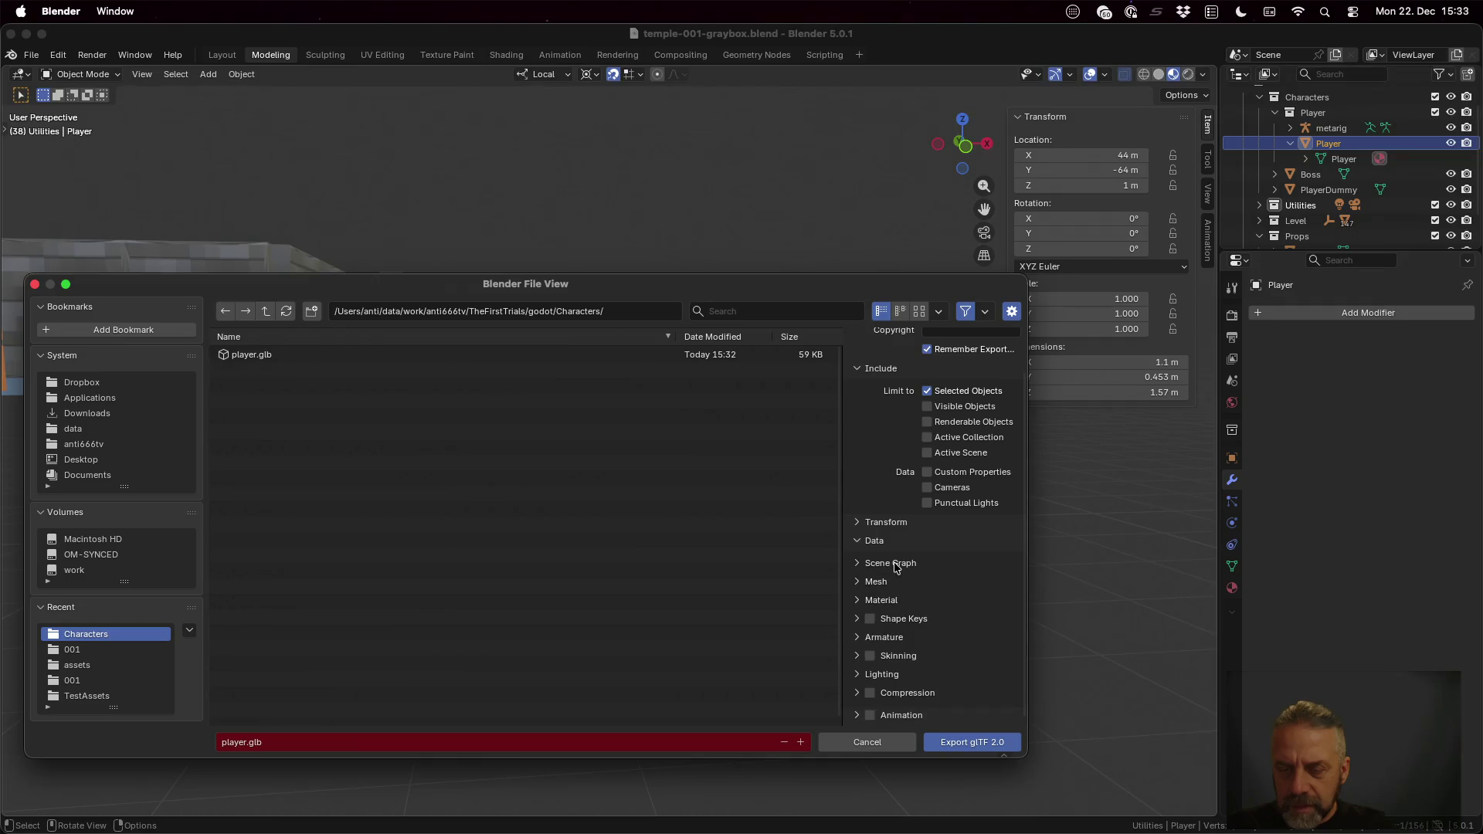
{"action": "left_click", "coordinate": [898, 583]}
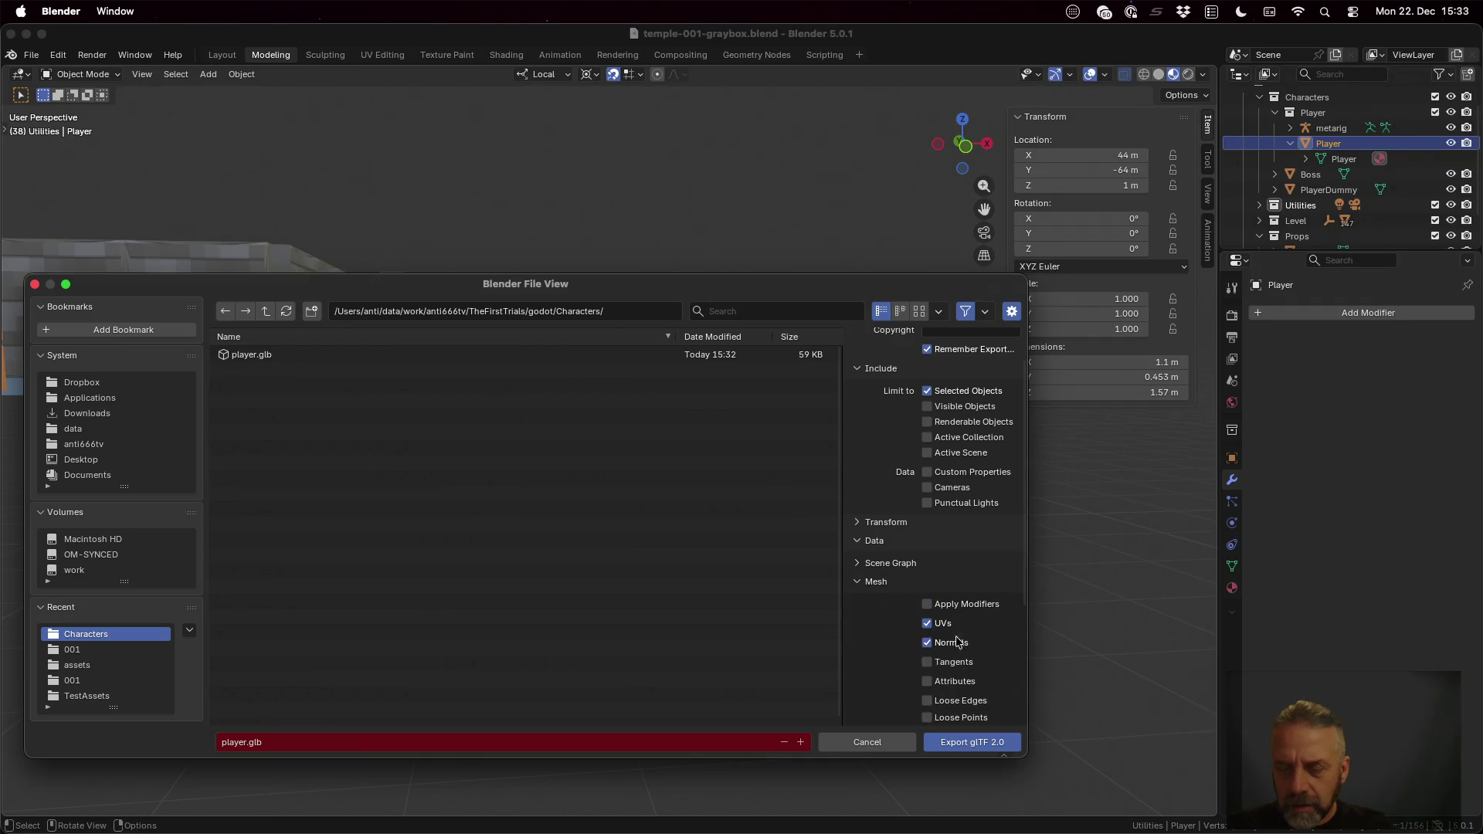
{"action": "left_click", "coordinate": [958, 739]}
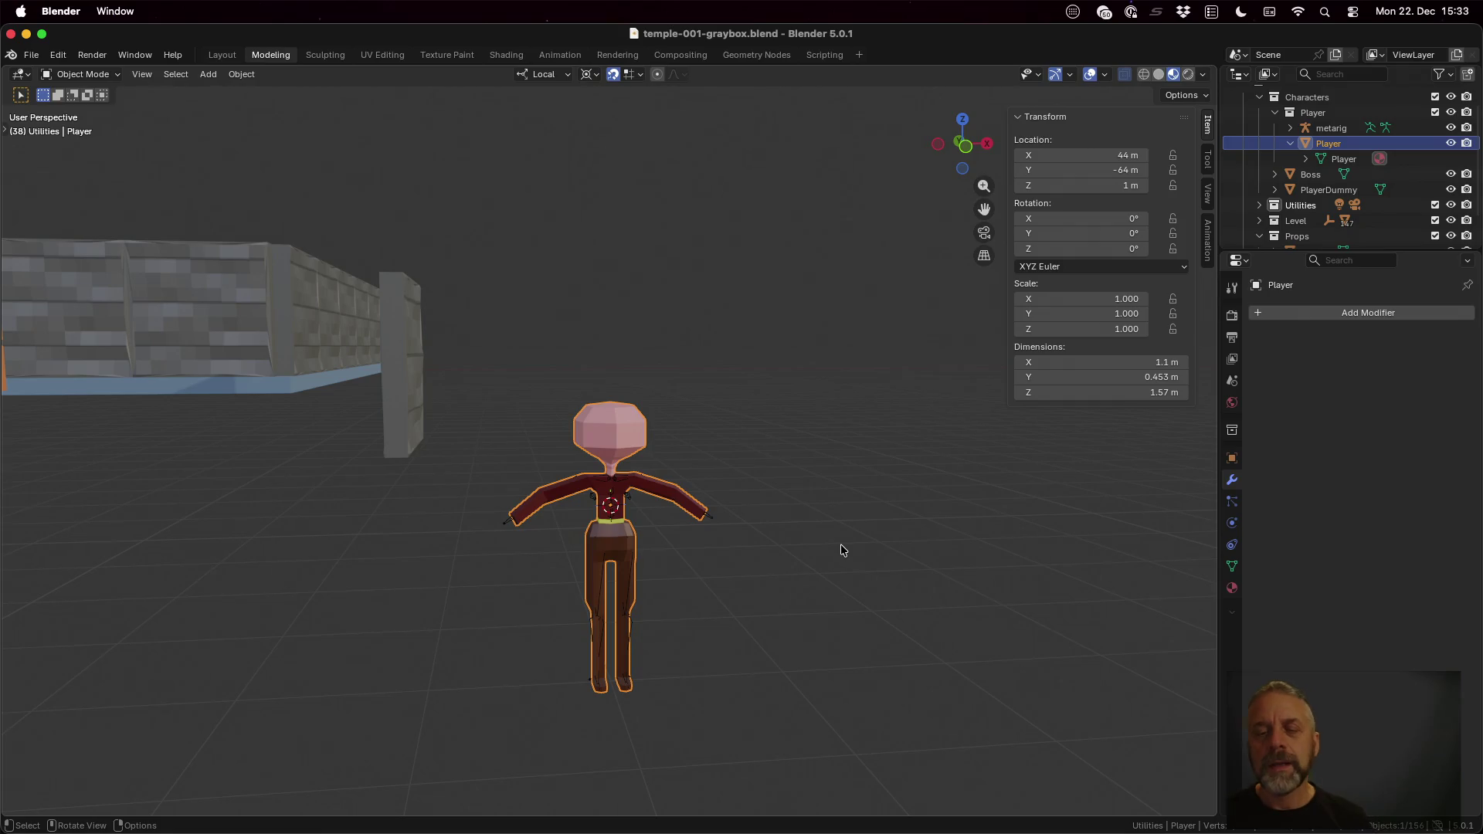
{"action": "key", "text": "super+Tab"}
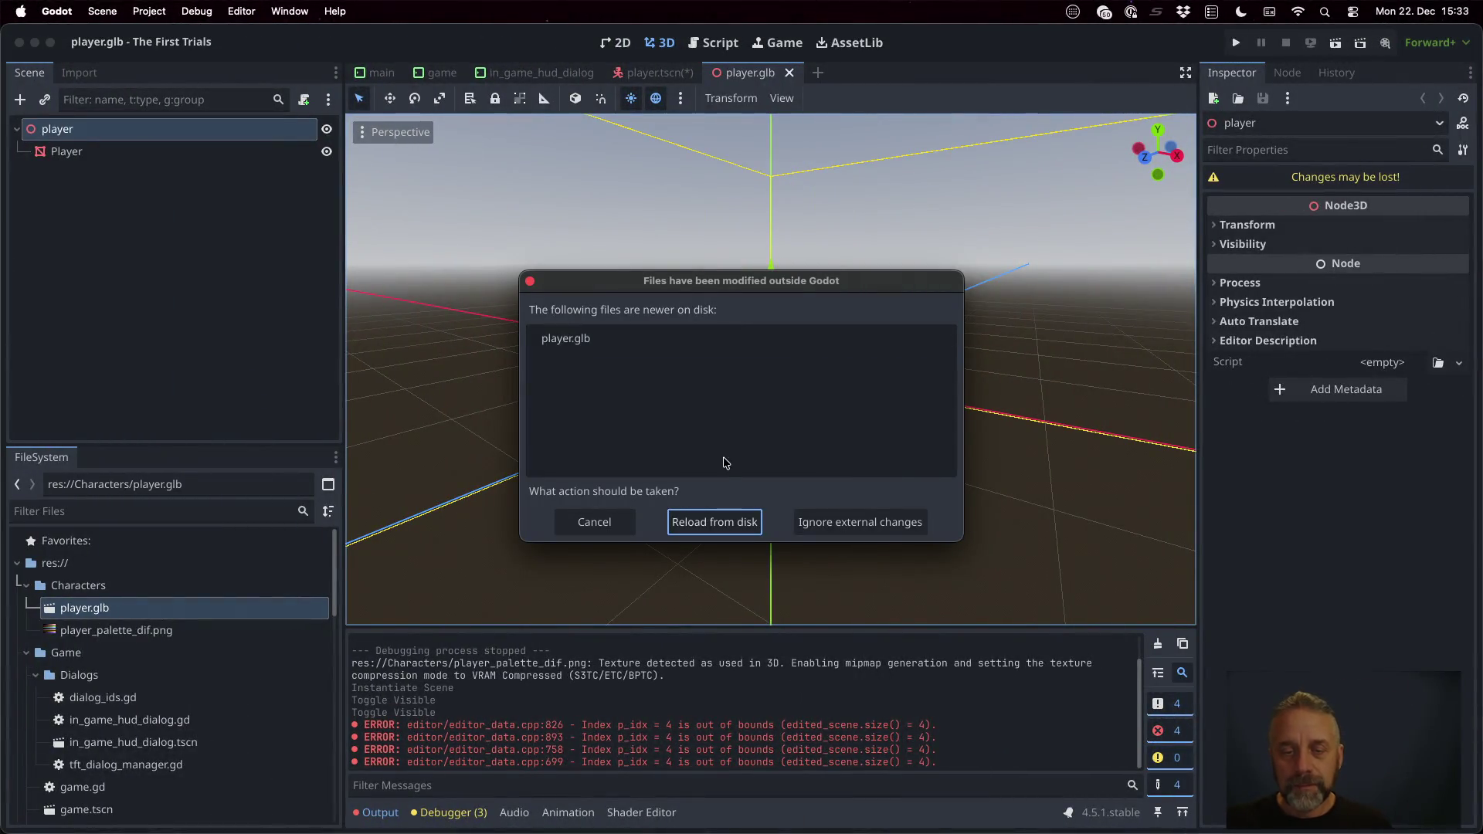
Step: Reload the updated player.glb and orbit around its bounds at the origin
{"action": "left_click", "coordinate": [737, 520]}
{"action": "scroll", "coordinate": [804, 397], "scroll_direction": "down", "scroll_amount": 10}
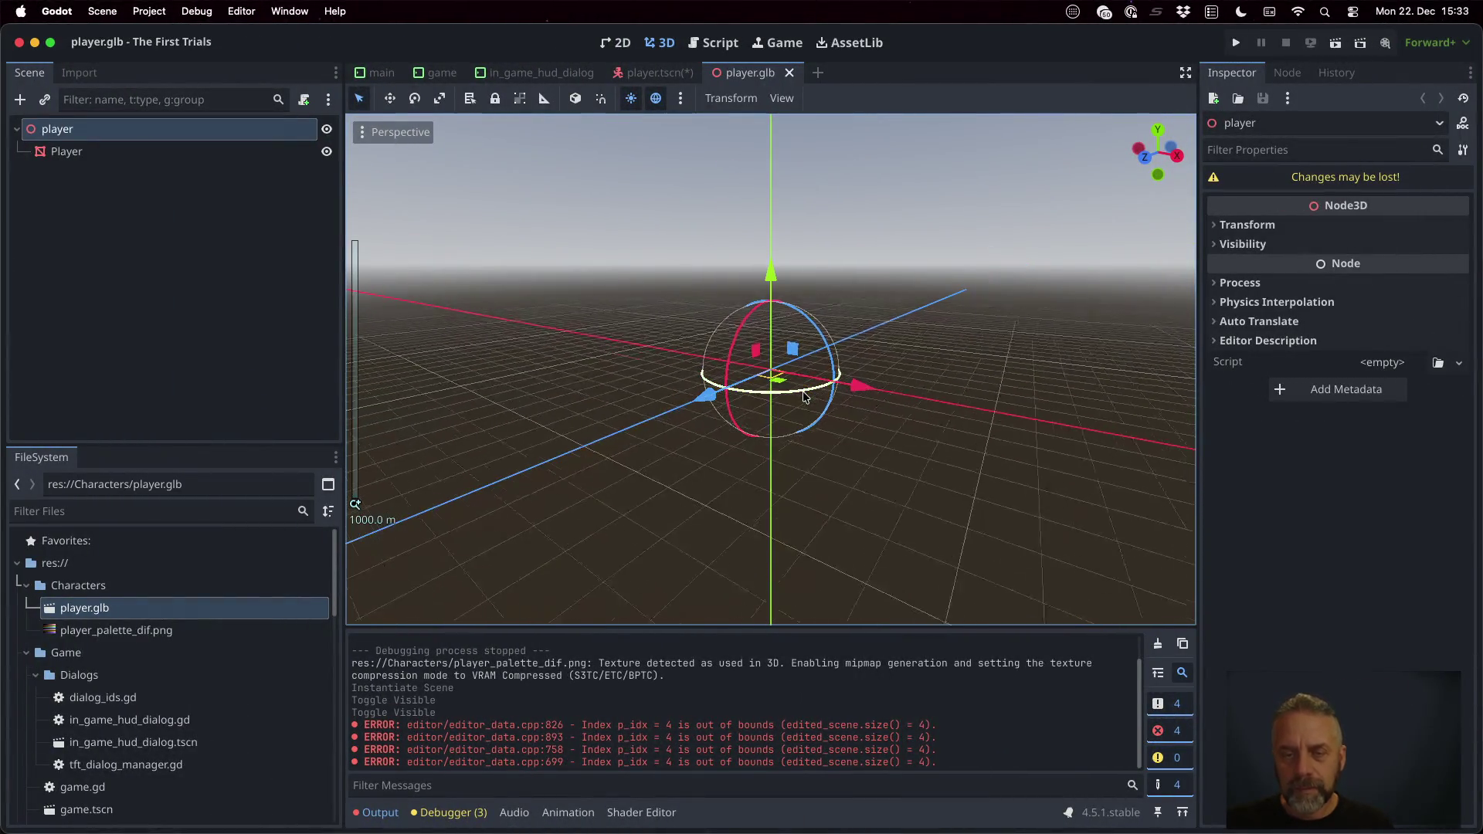
{"action": "scroll", "coordinate": [804, 397], "scroll_direction": "up", "scroll_amount": 5}
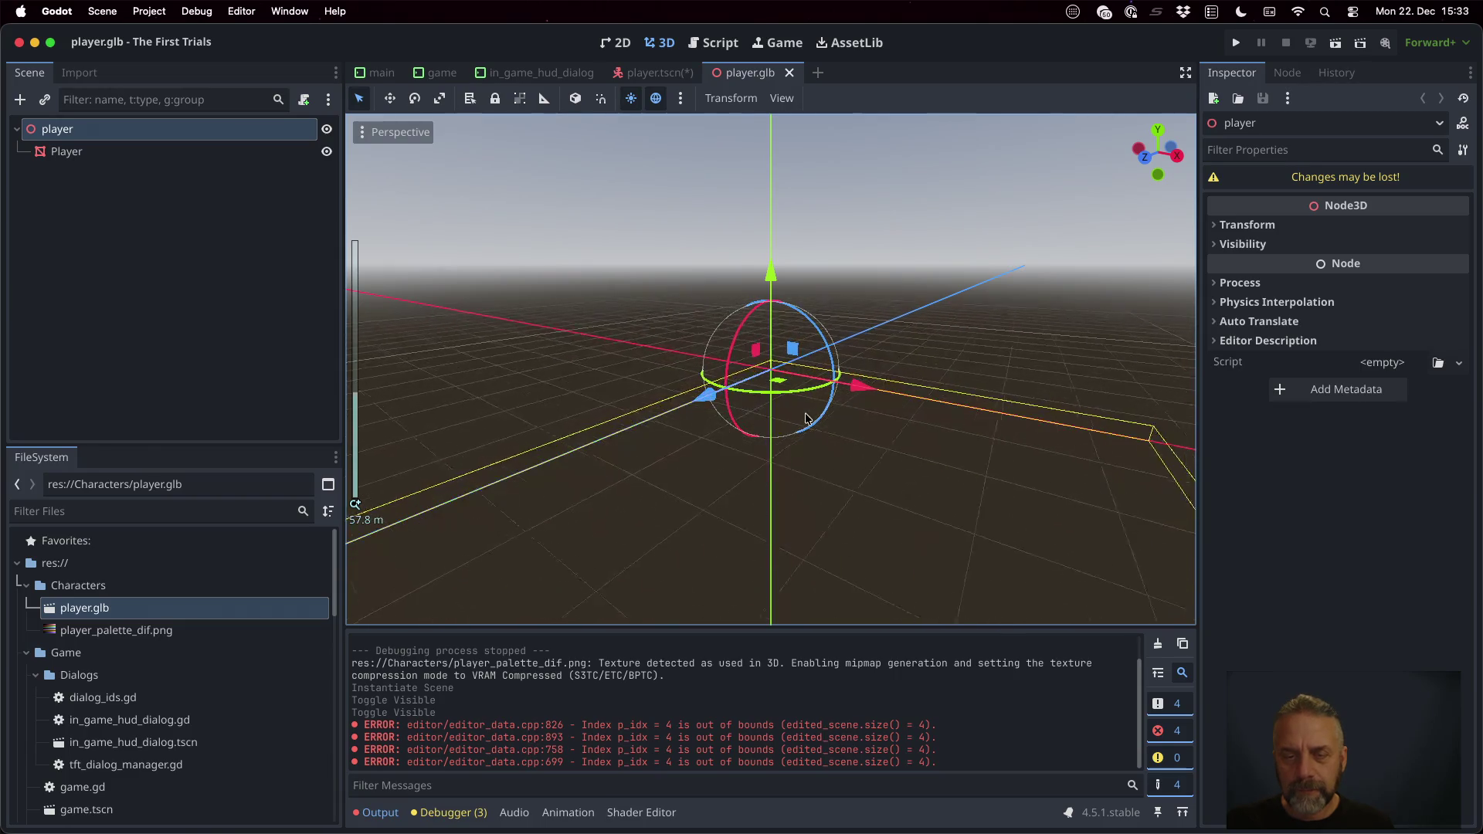
{"action": "scroll", "coordinate": [817, 476], "scroll_direction": "down", "scroll_amount": 3}
{"action": "mouse_move", "coordinate": [828, 512]}
{"action": "middle_mouse_down"}
{"action": "mouse_move", "coordinate": [773, 500]}
{"action": "mouse_move", "coordinate": [712, 513]}
{"action": "mouse_move", "coordinate": [815, 480]}
{"action": "middle_mouse_up"}
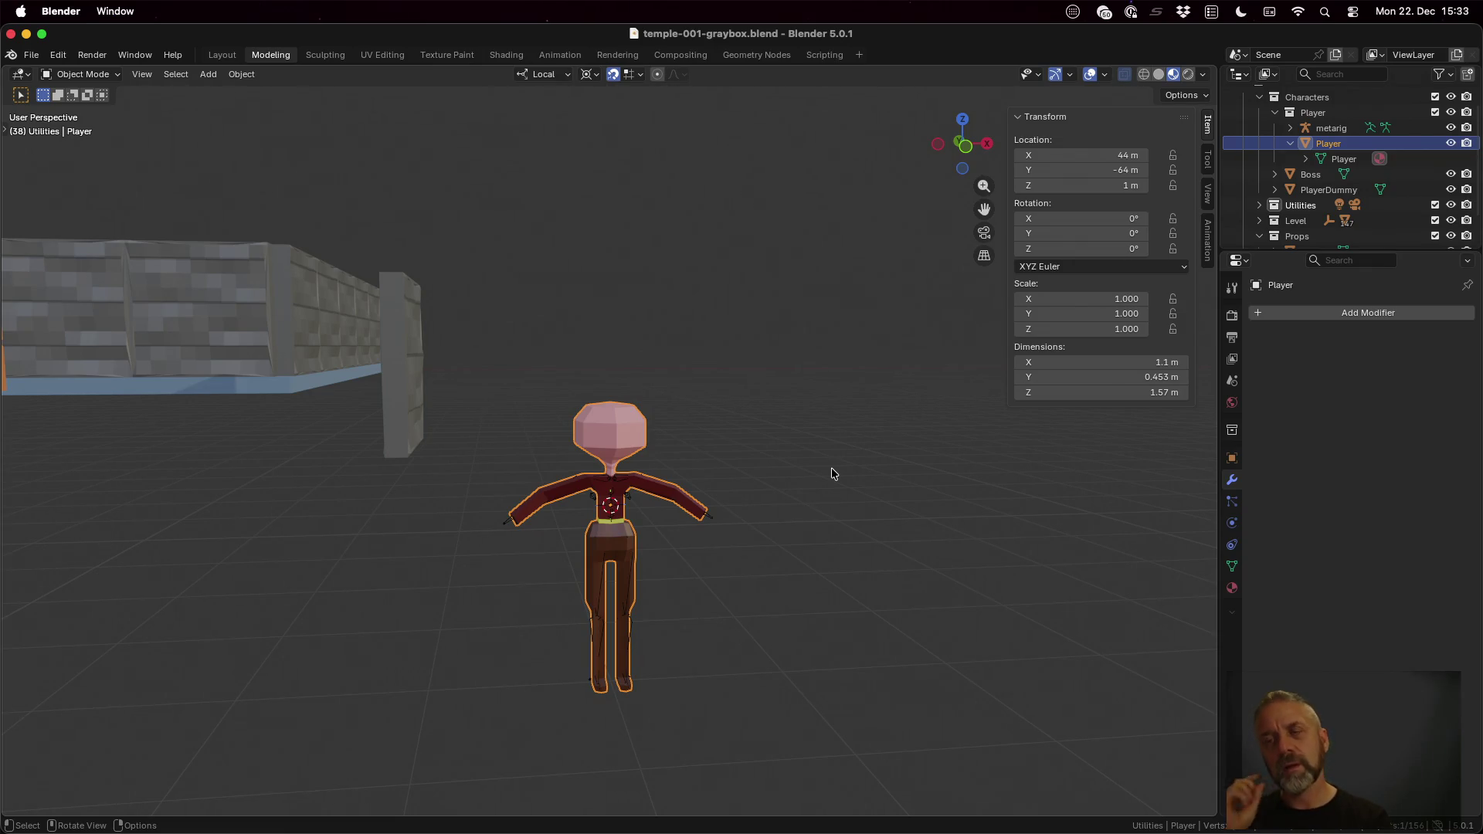
{"action": "double_click", "coordinate": [1328, 143]}
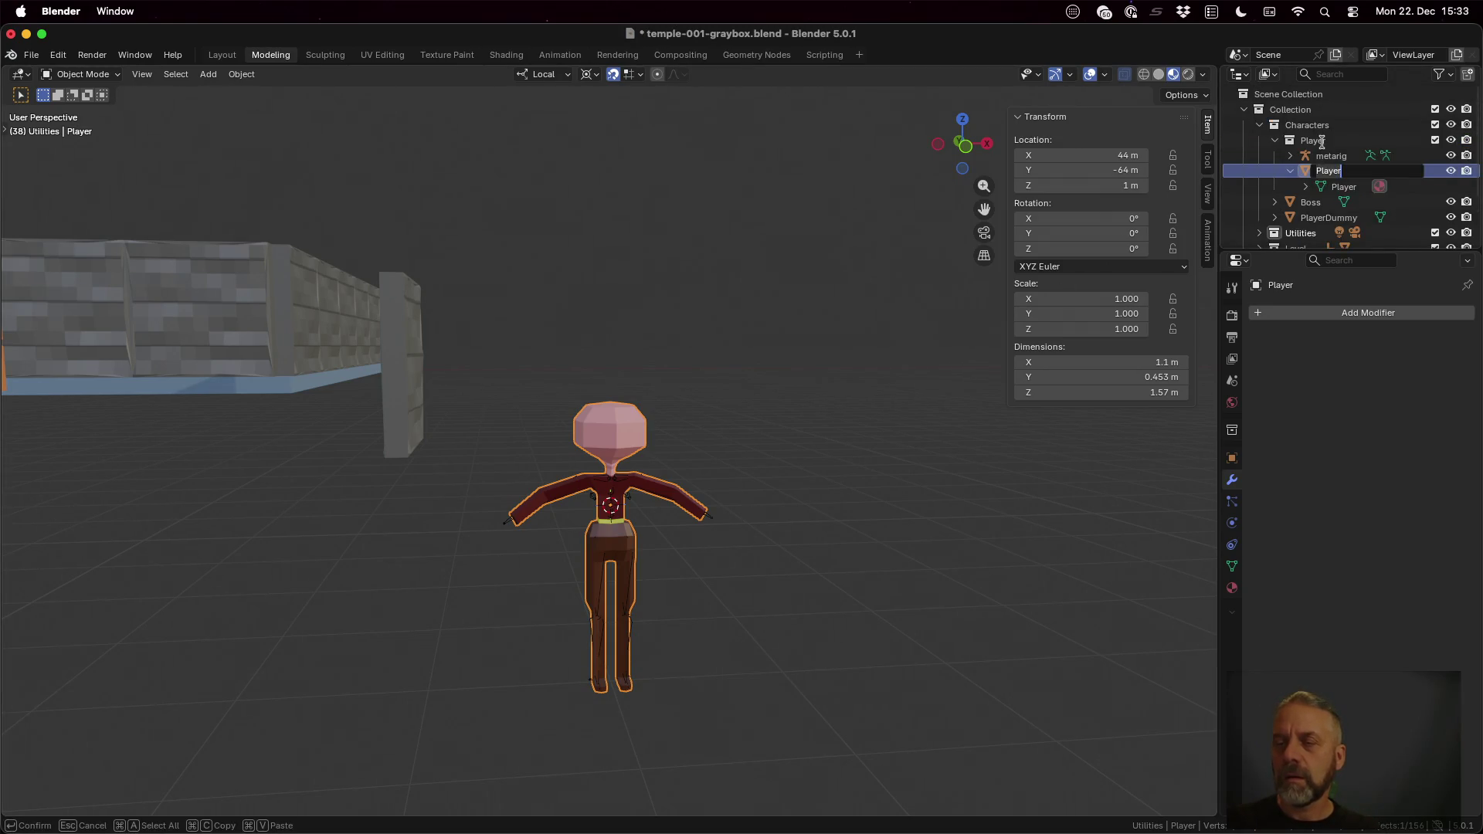
{"action": "key", "text": "Return"}
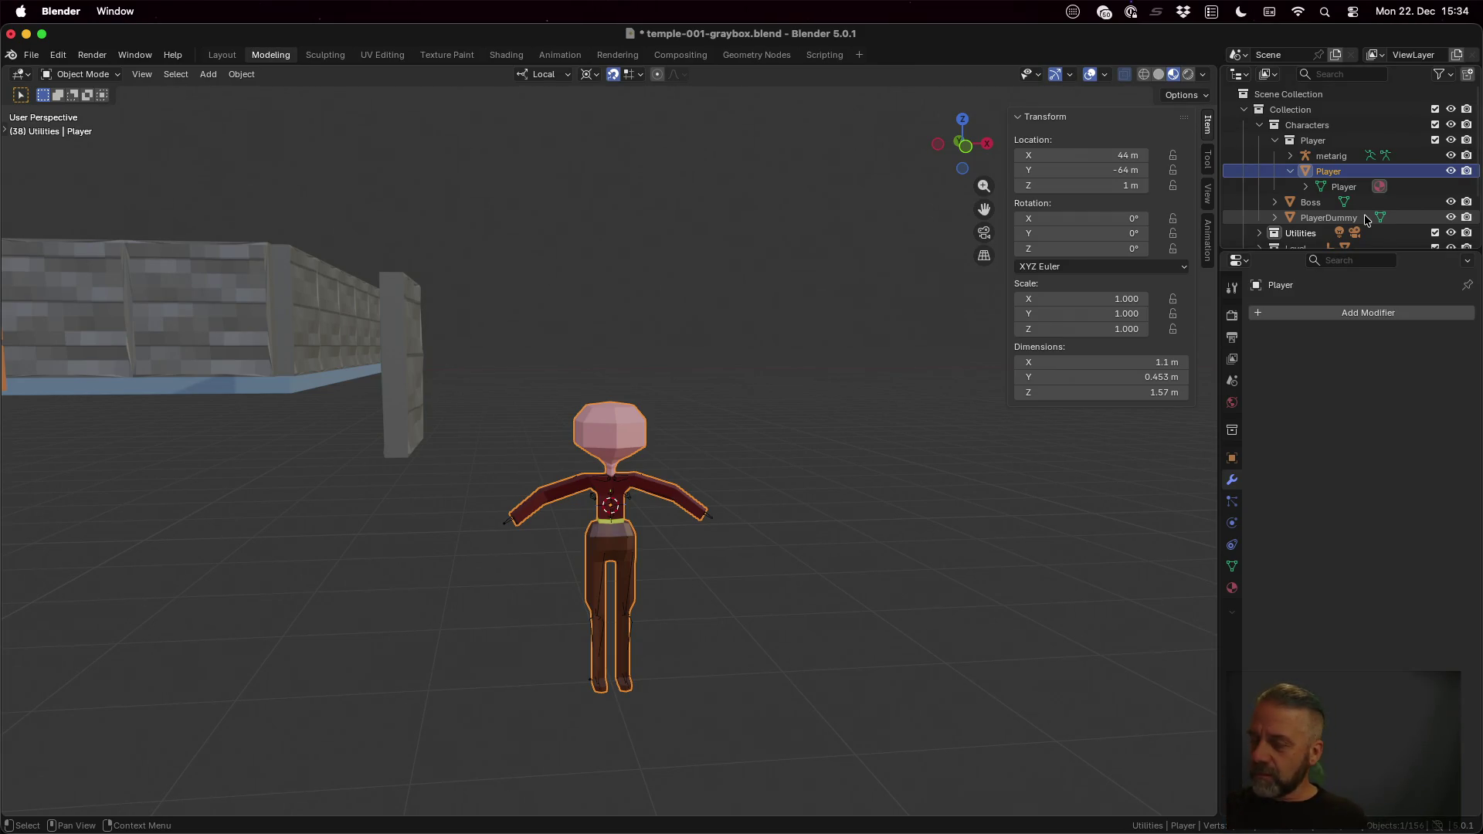
{"action": "key", "text": "ctrl+Right"}
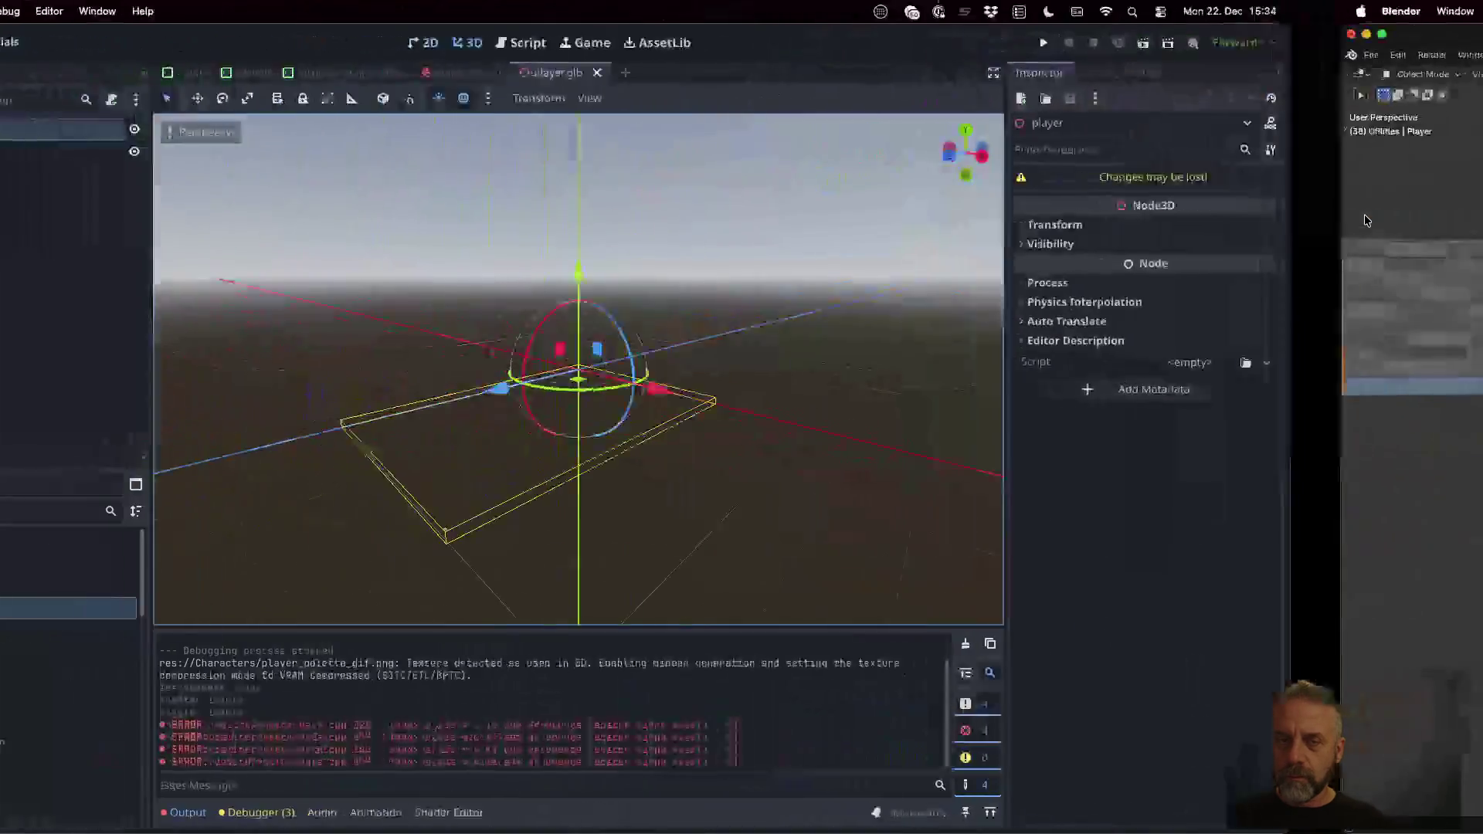
Step: Search DuckDuckGo for exporting a GLB from Blender in local coordinates
{"action": "key", "text": "ctrl+Right"}
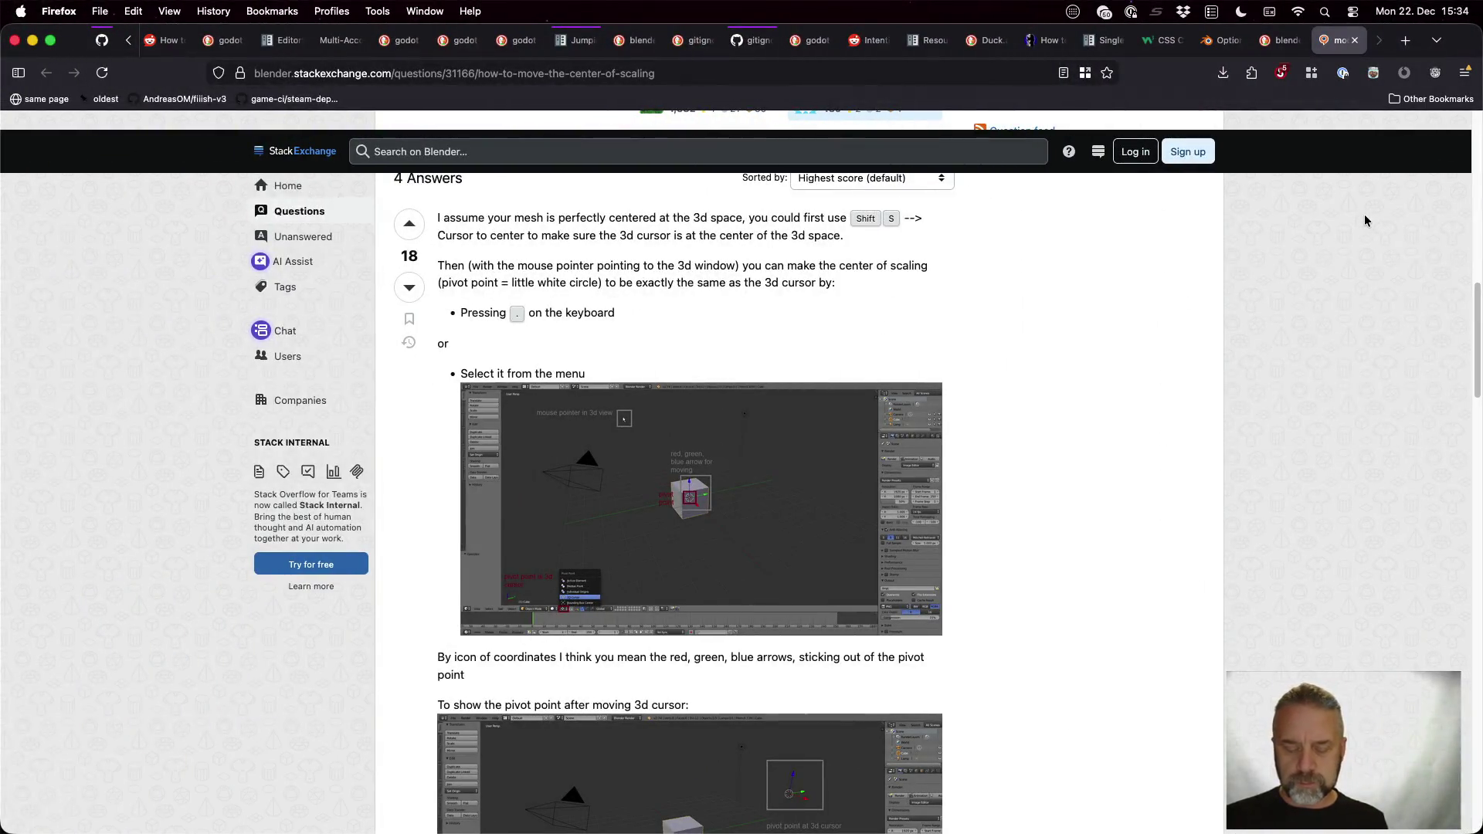
{"action": "key", "text": "super+t"}
{"action": "type", "text": "blender ex"}
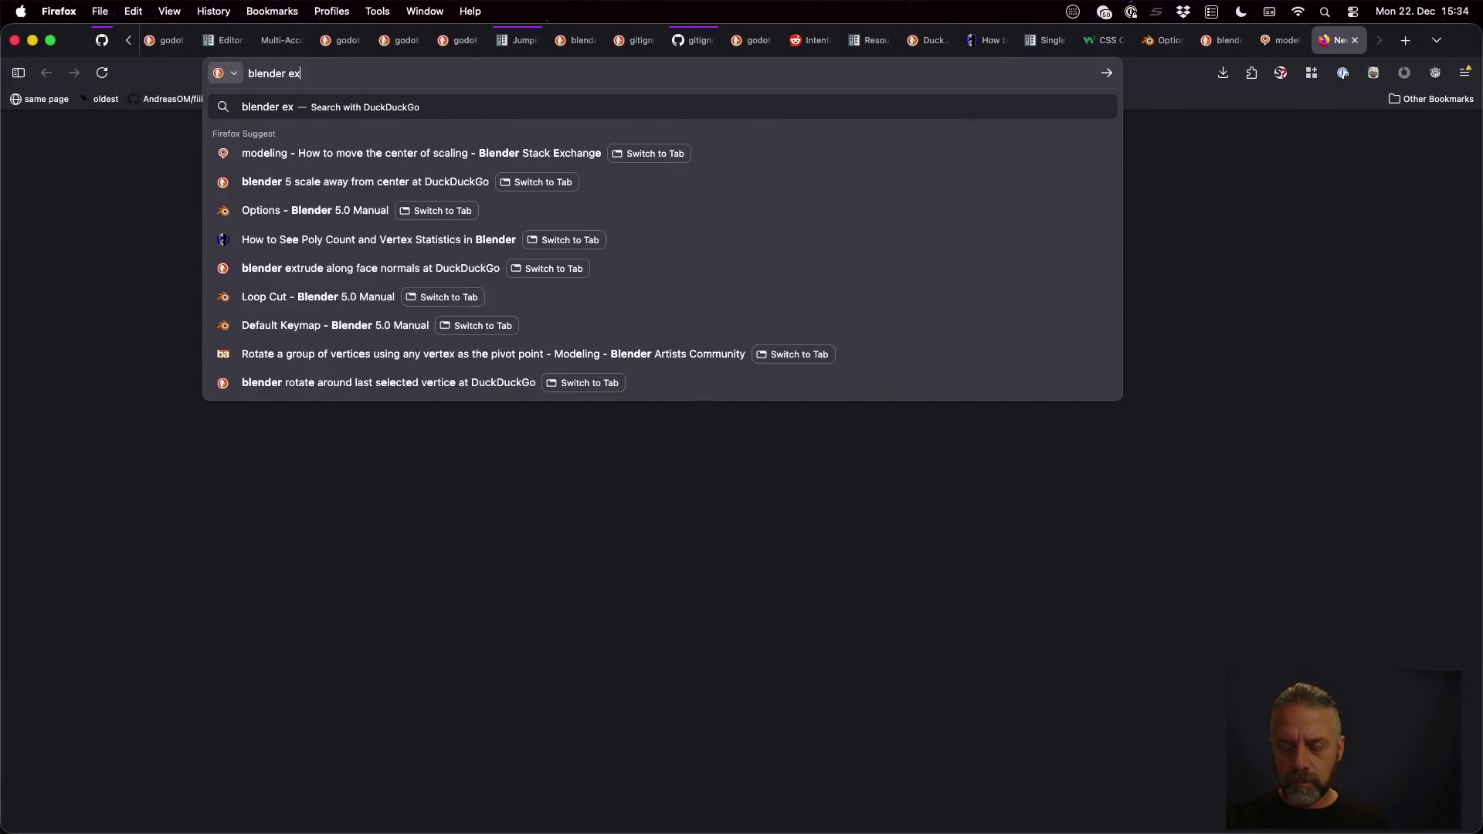
{"action": "type", "text": "portin fo"}
{"action": "key", "text": "BackSpace"}
{"action": "key", "text": "BackSpace"}
{"action": "key", "text": "BackSpace"}
{"action": "type", "text": "to glb in local coordinates"}
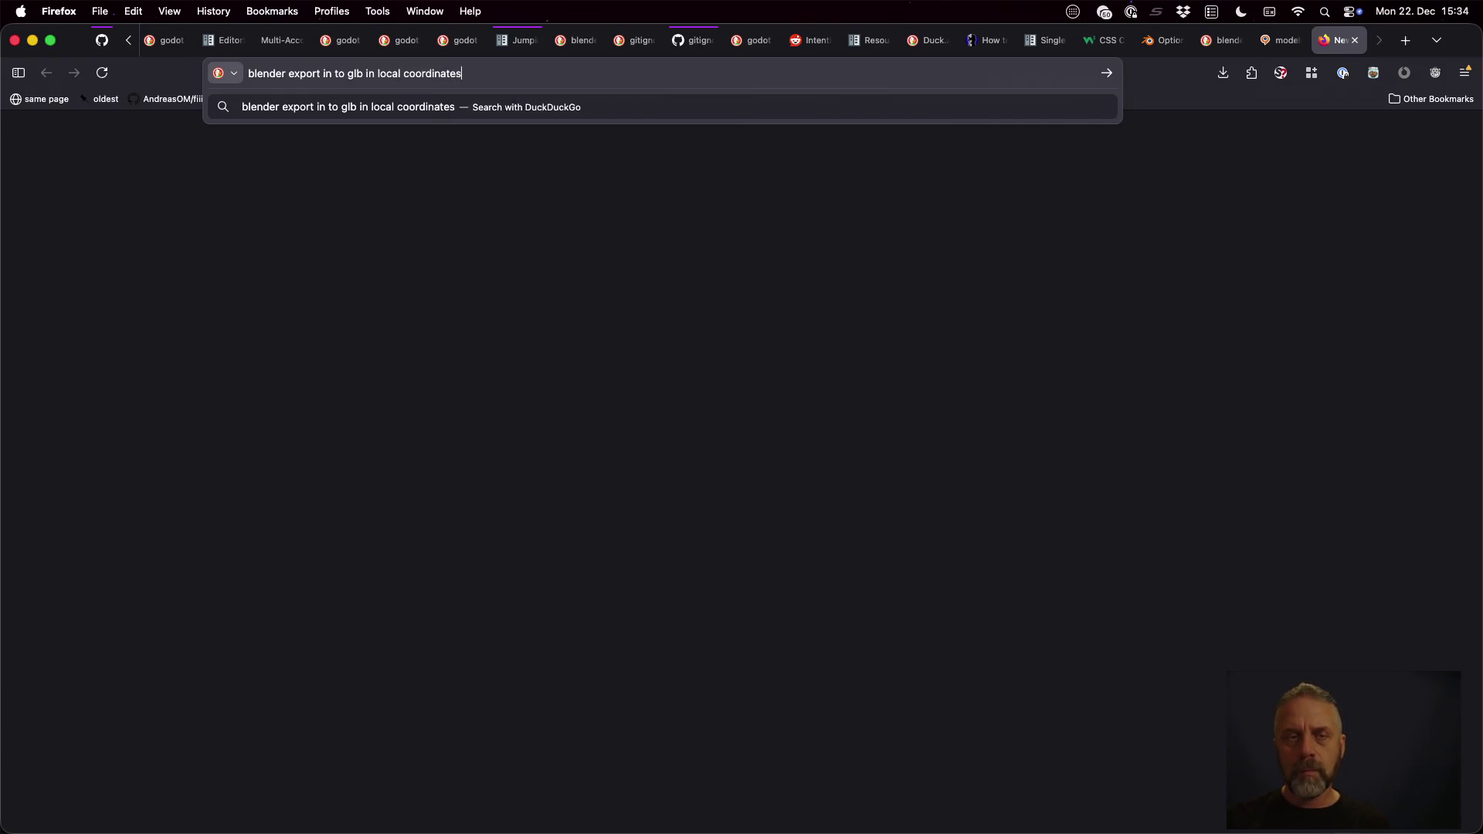
{"action": "key", "text": "Return"}
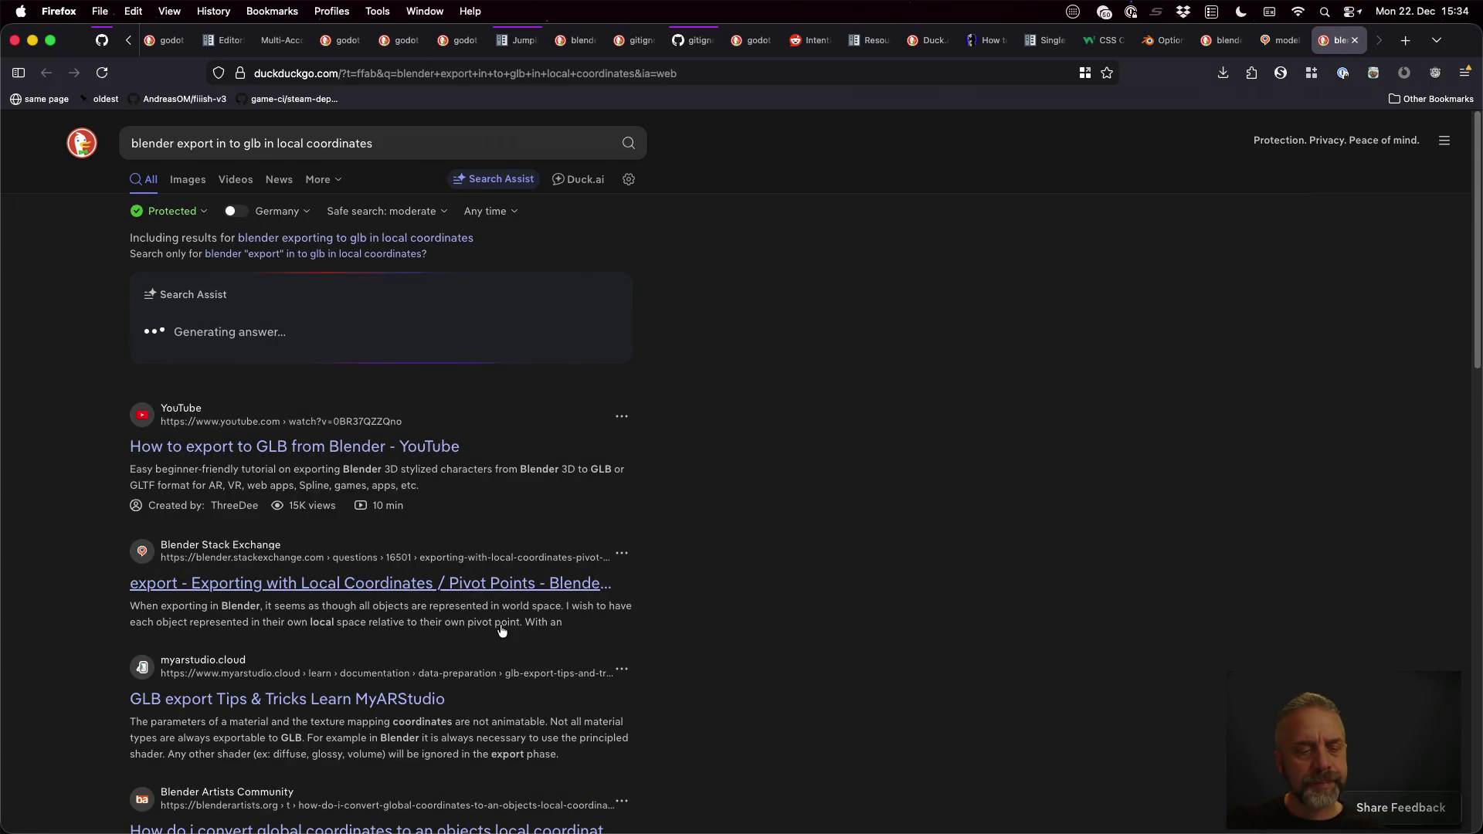
{"action": "scroll", "coordinate": [503, 632], "scroll_direction": "down", "scroll_amount": 2}
Step: Read the MyARStudio GLB export tips page, close it, and return to Blender's export dialog
{"action": "middle_click", "coordinate": [431, 626]}
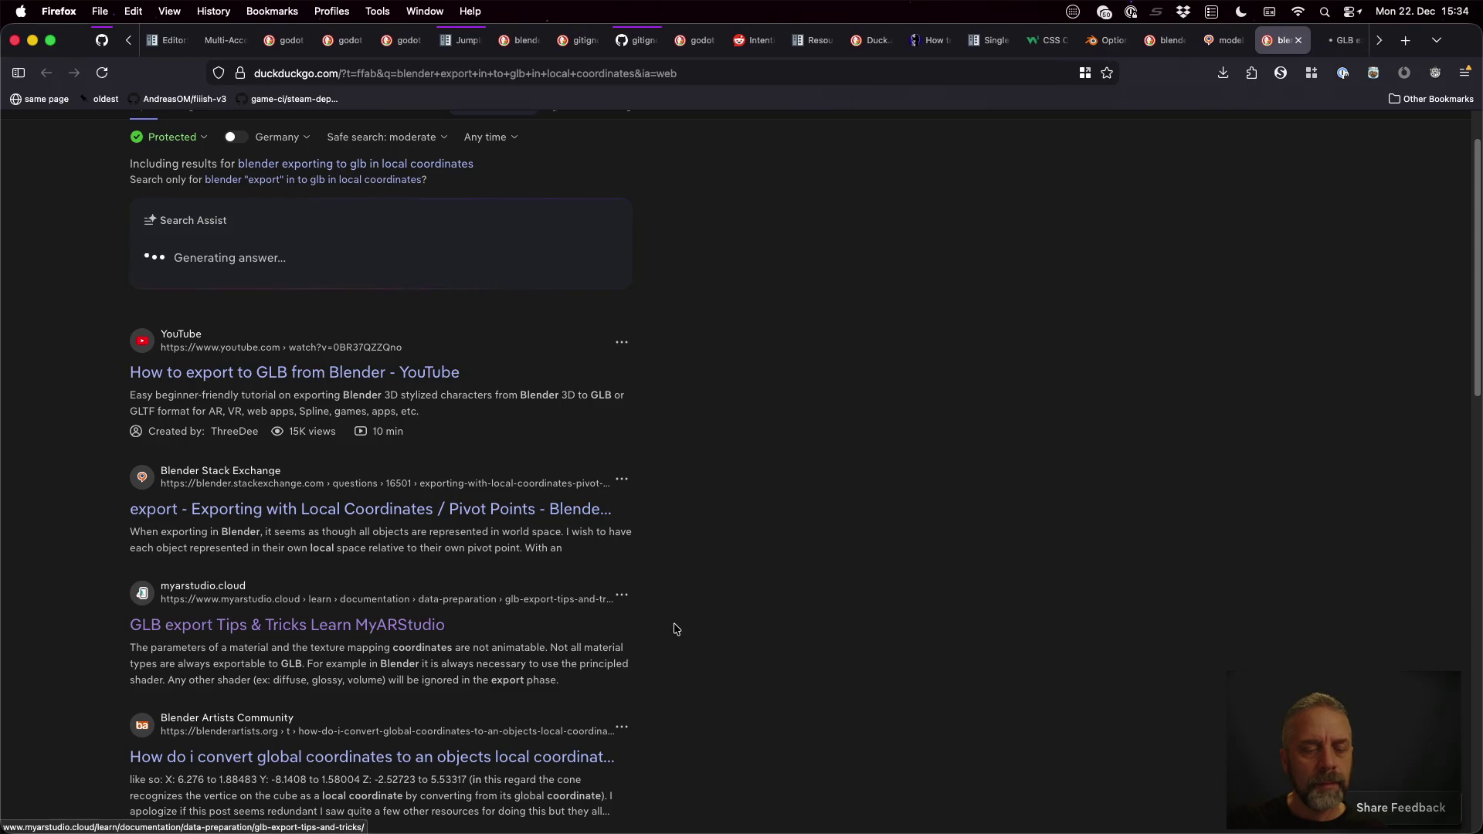
{"action": "key", "text": "ctrl+Tab"}
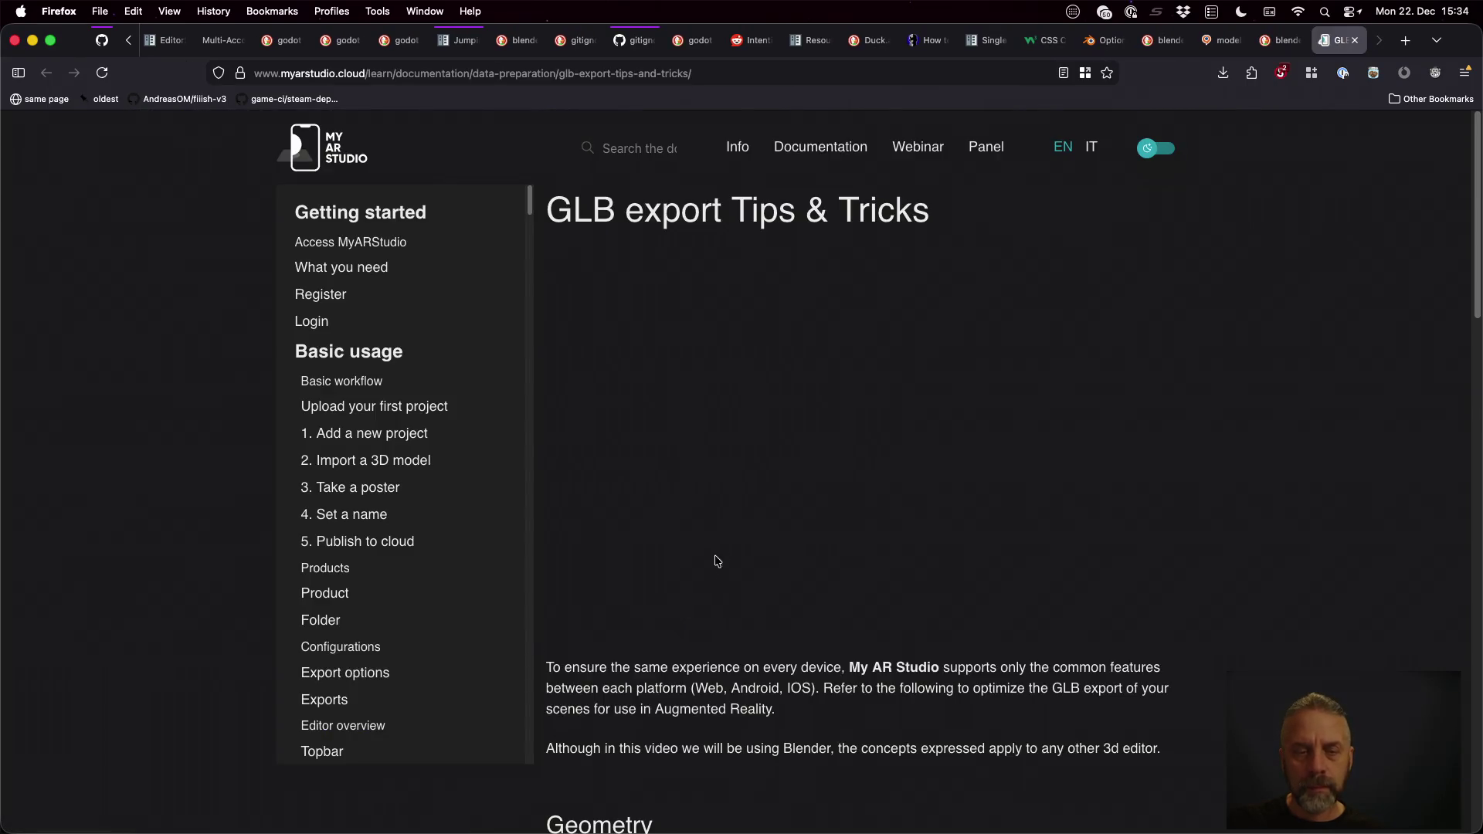
{"action": "scroll", "coordinate": [729, 546], "scroll_direction": "down", "scroll_amount": 4}
{"action": "scroll", "coordinate": [728, 546], "scroll_direction": "down", "scroll_amount": 1}
{"action": "scroll", "coordinate": [730, 544], "scroll_direction": "down", "scroll_amount": 4}
{"action": "scroll", "coordinate": [729, 545], "scroll_direction": "down", "scroll_amount": 5}
{"action": "scroll", "coordinate": [730, 545], "scroll_direction": "down", "scroll_amount": 4}
{"action": "scroll", "coordinate": [730, 544], "scroll_direction": "down", "scroll_amount": 5}
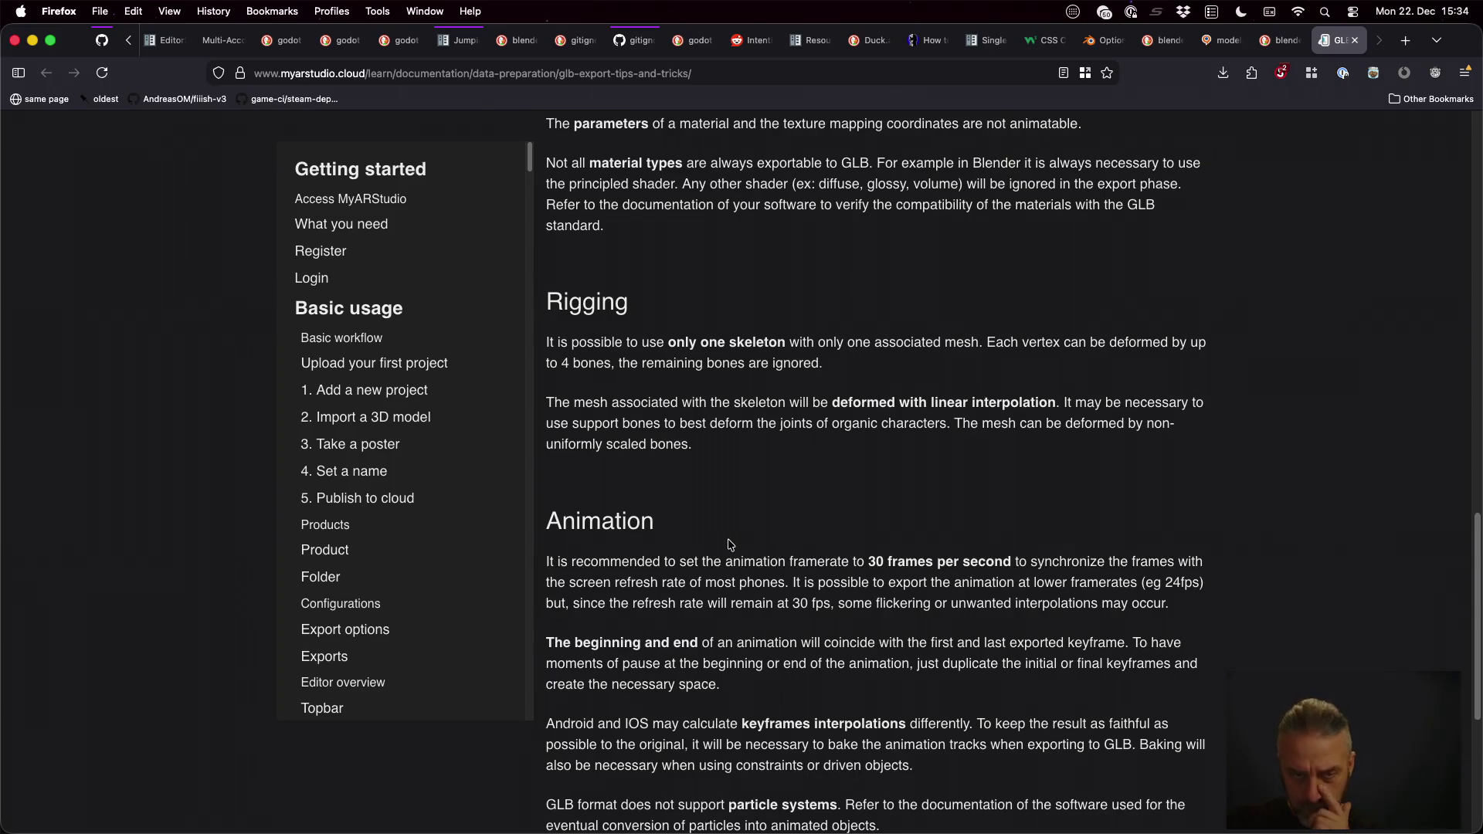
{"action": "scroll", "coordinate": [729, 545], "scroll_direction": "down", "scroll_amount": 8}
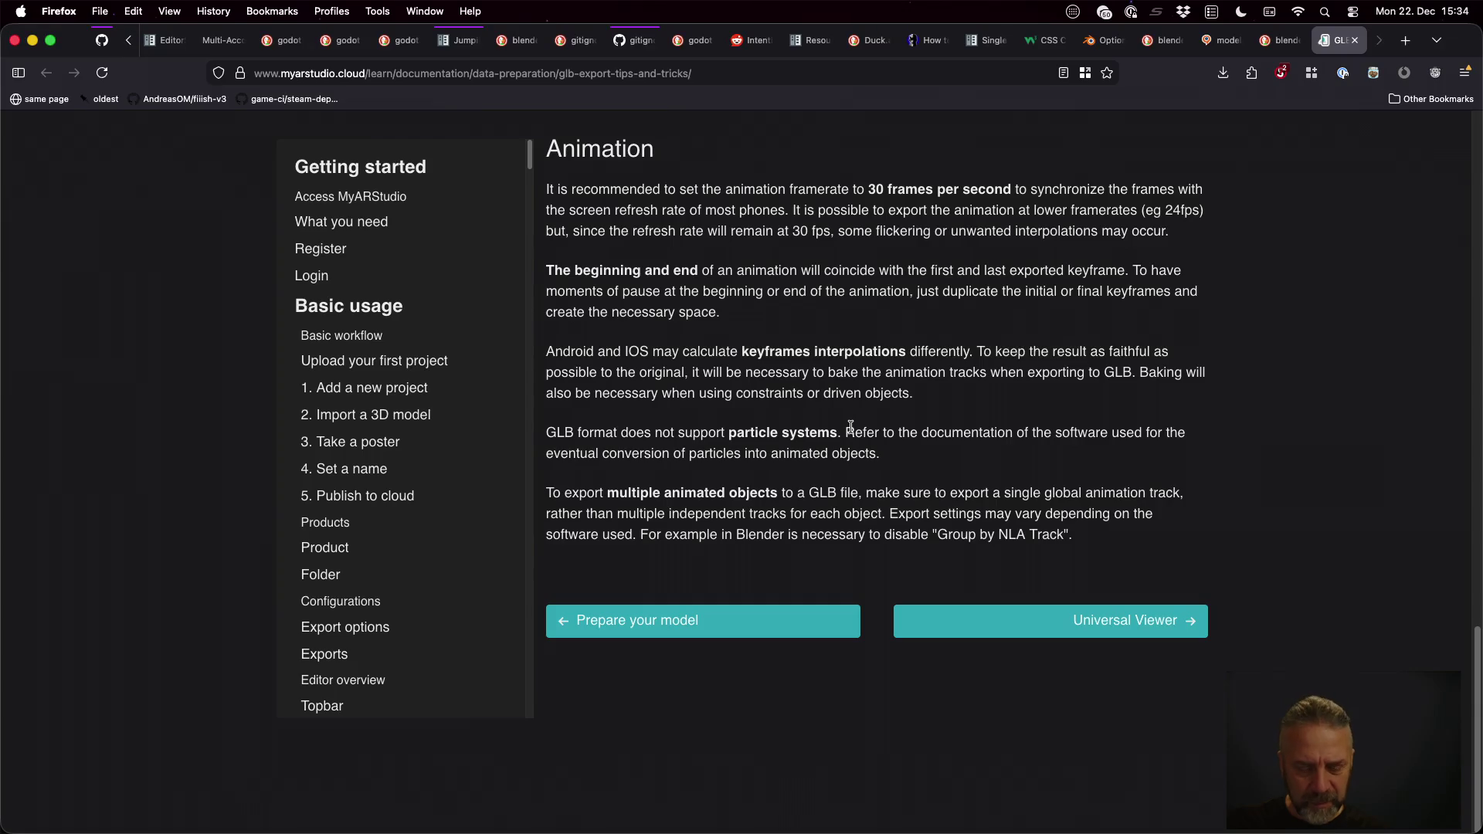
{"action": "key", "text": "super+w"}
{"action": "scroll", "coordinate": [735, 500], "scroll_direction": "down", "scroll_amount": 2}
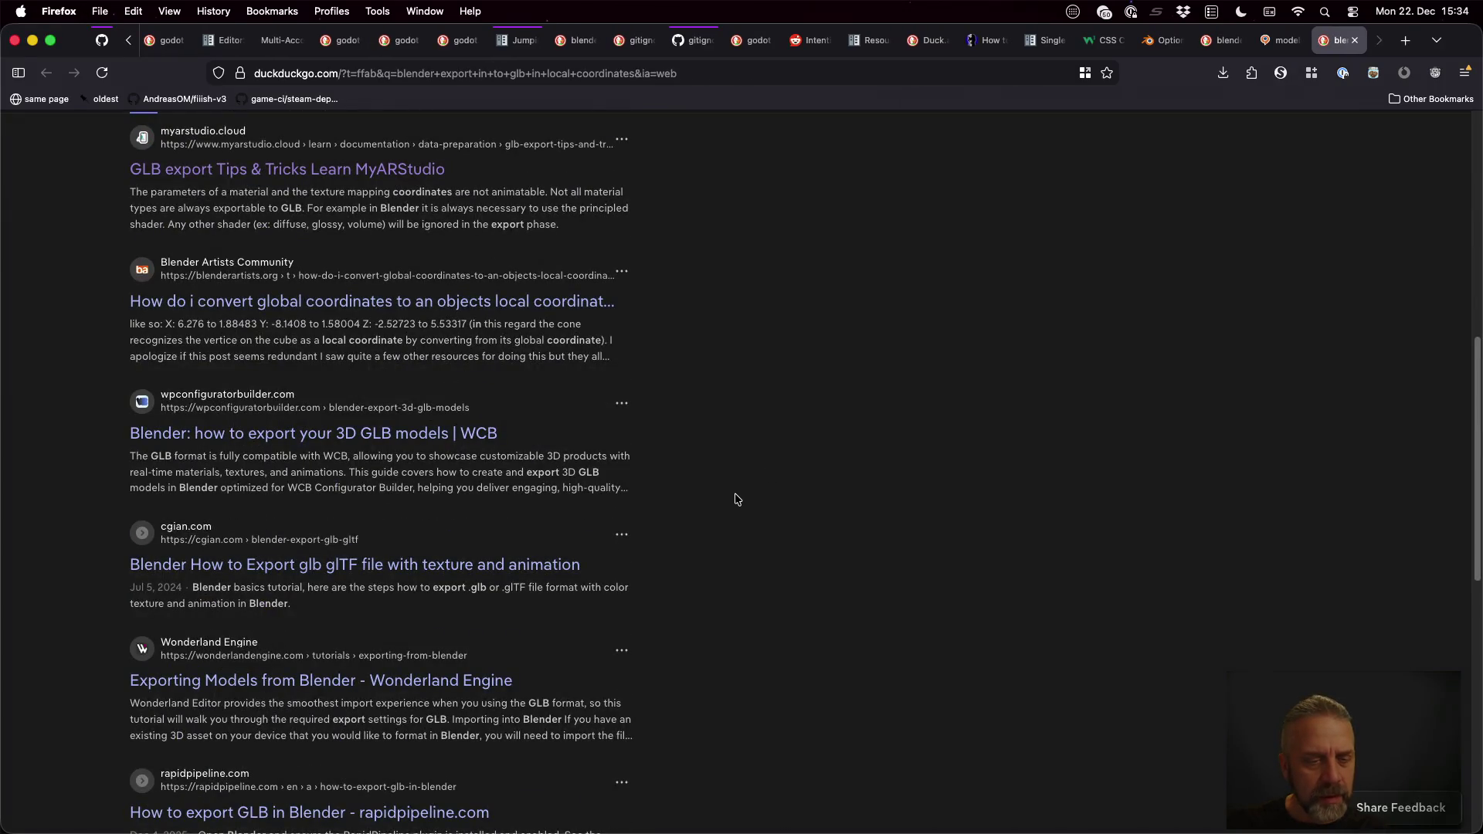
{"action": "key", "text": "super+Tab"}
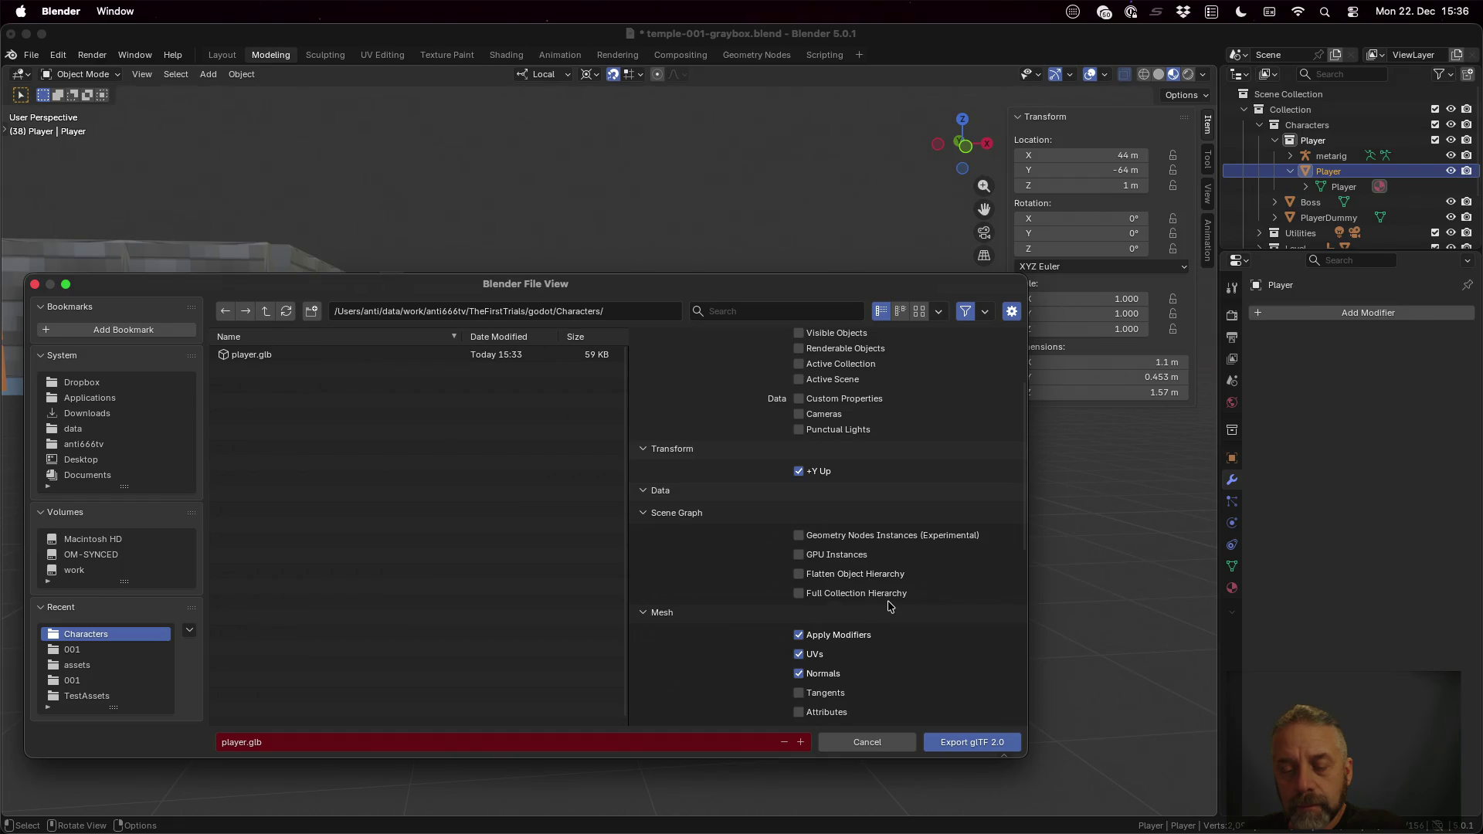
{"action": "mouse_move", "coordinate": [858, 594]}
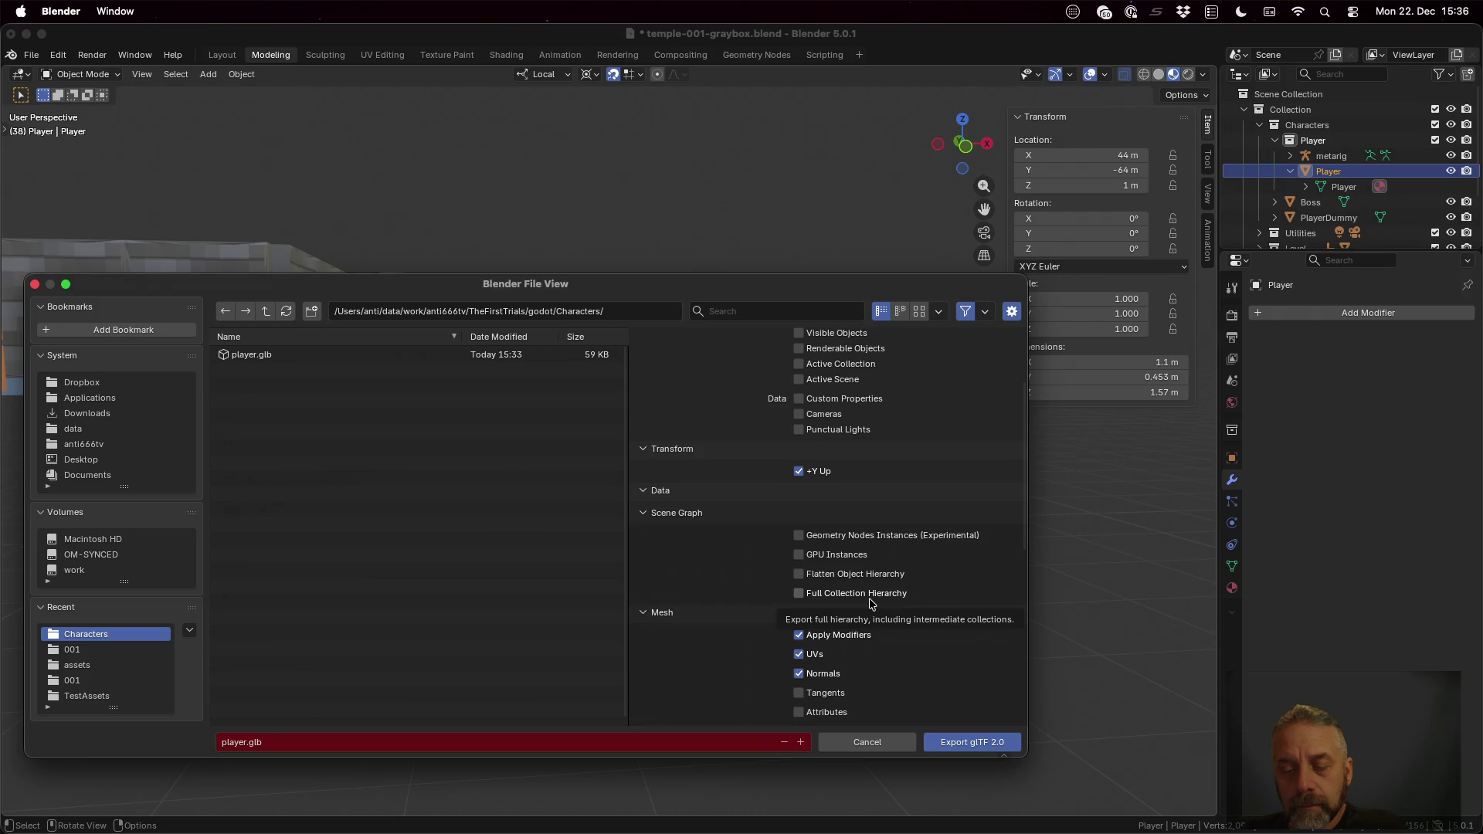
{"action": "scroll", "coordinate": [870, 604], "scroll_direction": "down", "scroll_amount": 3}
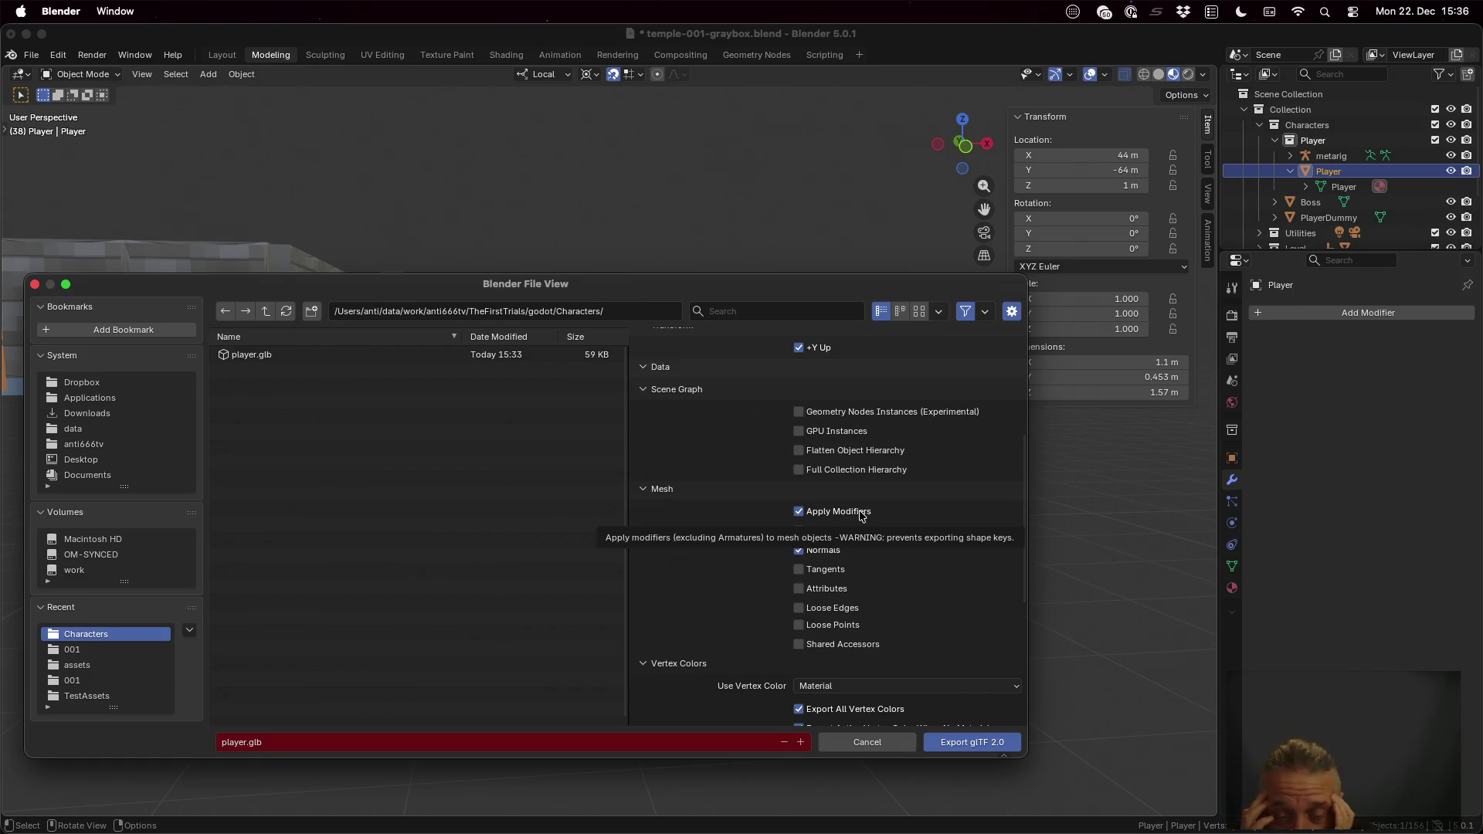
Step: Close the glTF export dialog and go back to the local-coordinates search results in Firefox
{"action": "key", "text": "Return"}
{"action": "key", "text": "ctrl+Left"}
{"action": "key", "text": "ctrl+Left"}
{"action": "key", "text": "super+Left"}
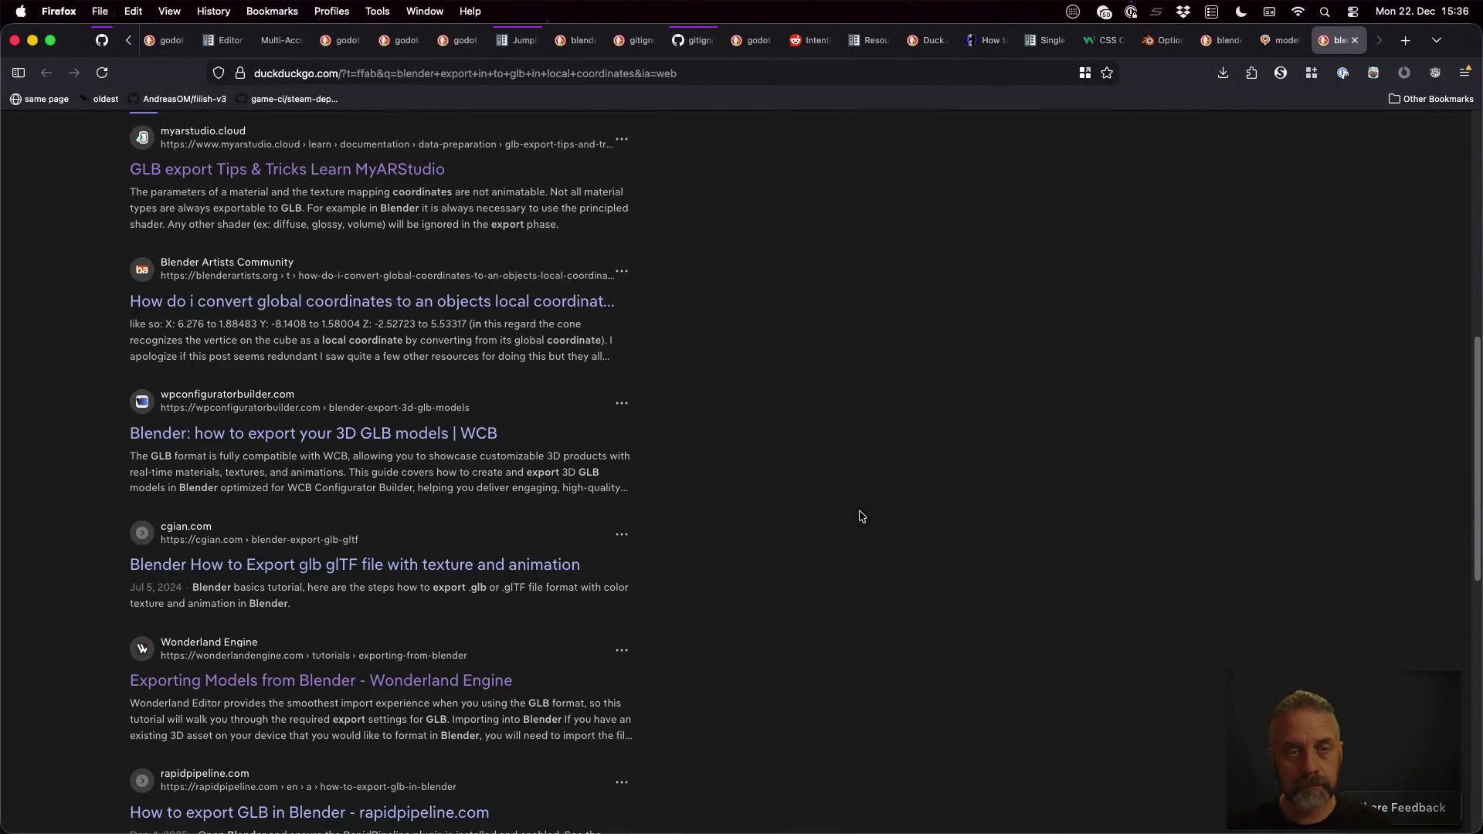
Step: Search for how to zero an object's transform for glTF export
{"action": "key", "text": "super+l"}
{"action": "type", "text": "blender "}
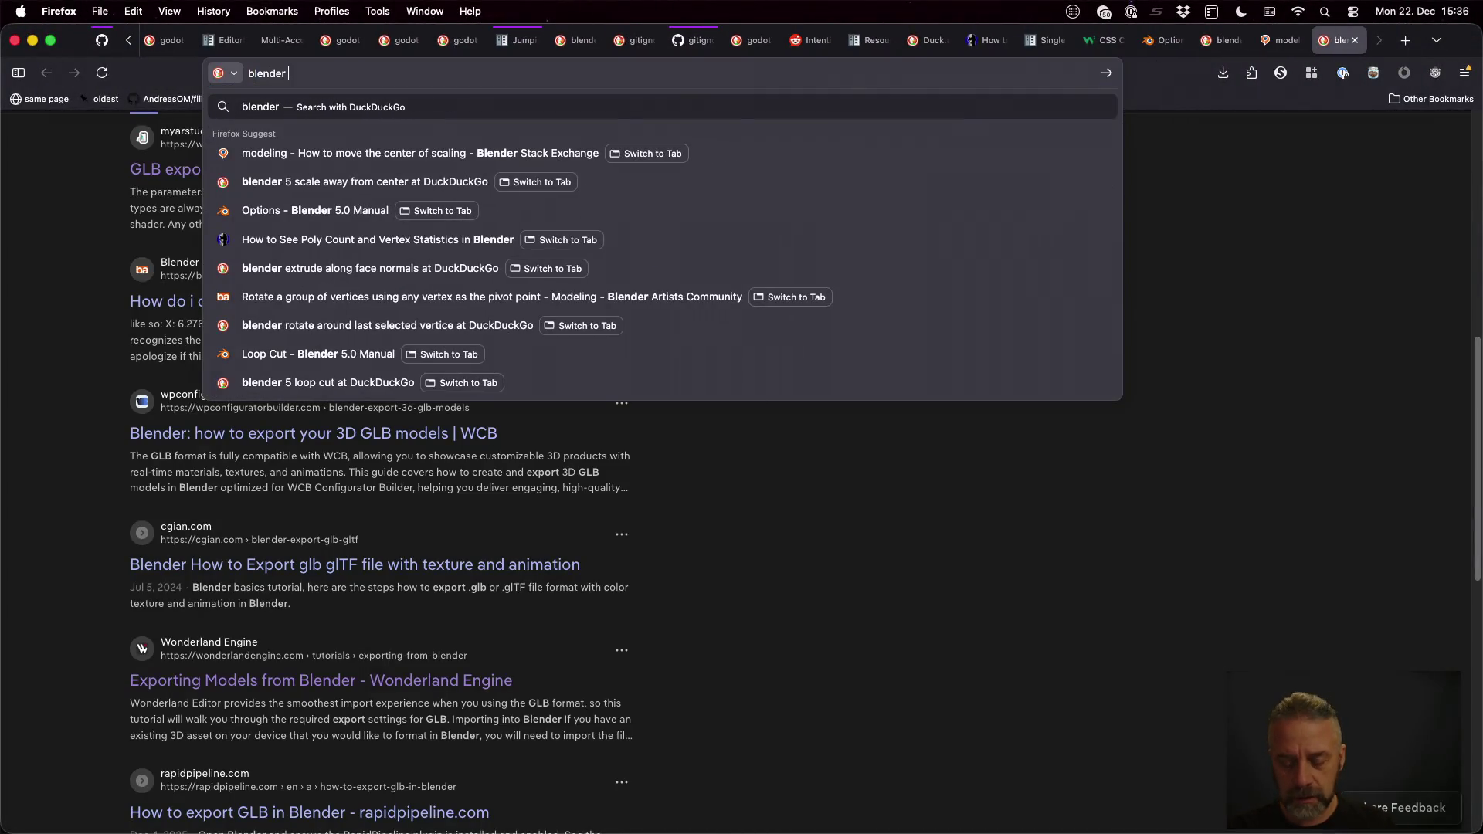
{"action": "type", "text": "gltf export set transform to 0"}
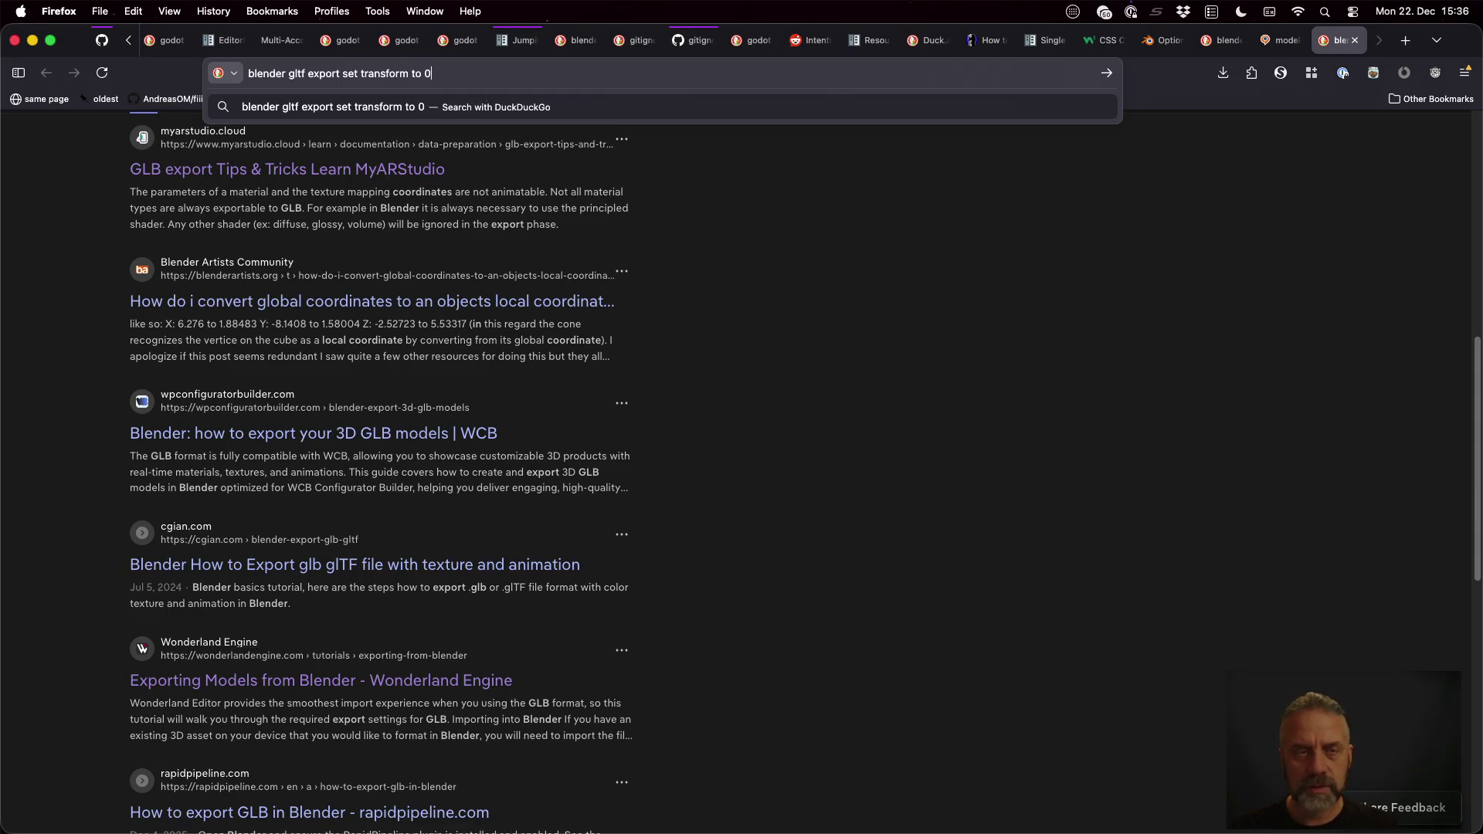
{"action": "key", "text": "Return"}
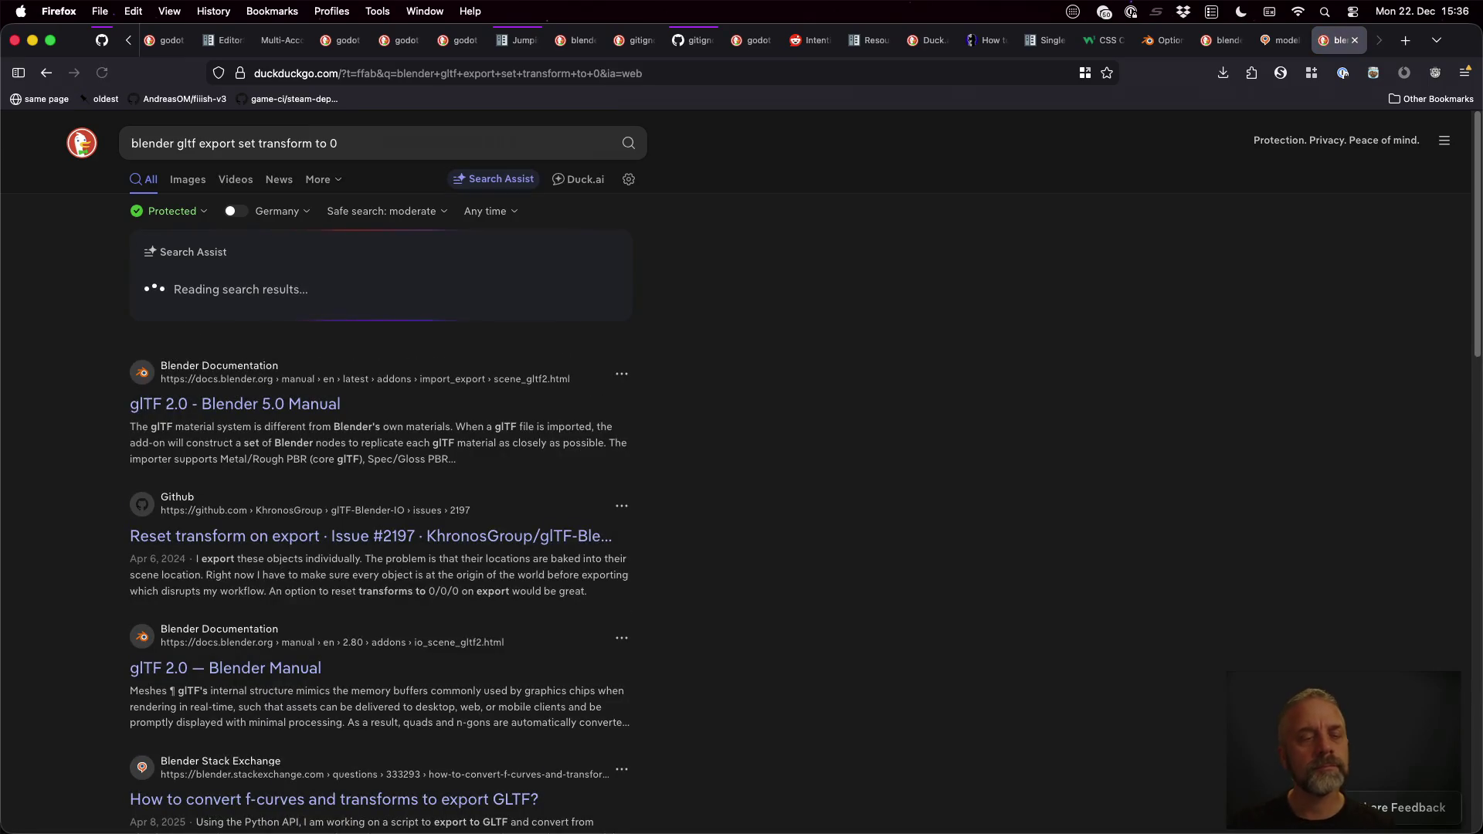
Step: Open the Blender glTF 2.0 manual in a new tab, return to Blender, and bring up Apply Transform (Ctrl+A)
{"action": "middle_click", "coordinate": [232, 405]}
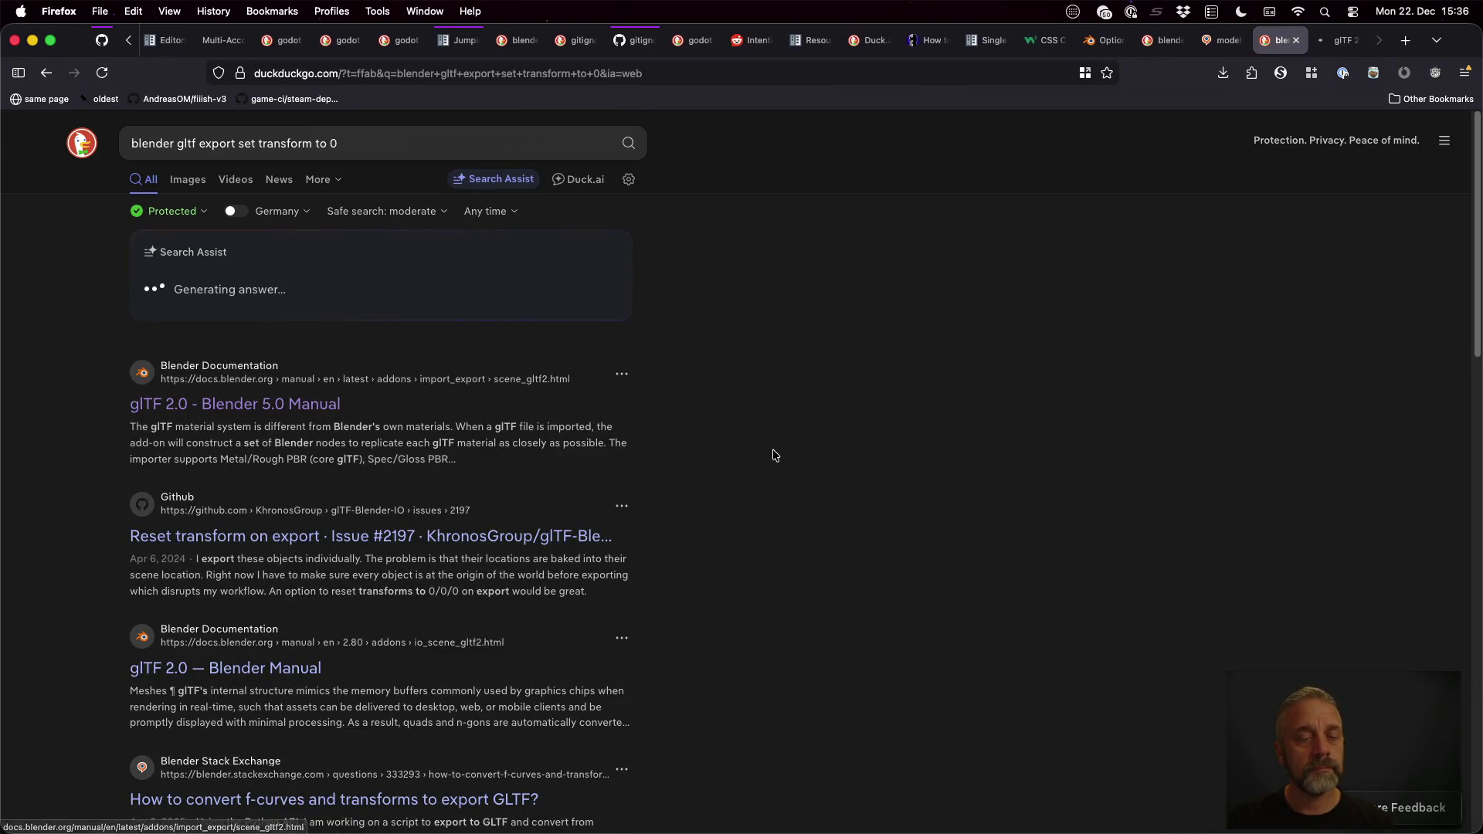
{"action": "scroll", "coordinate": [774, 456], "scroll_direction": "down", "scroll_amount": 1}
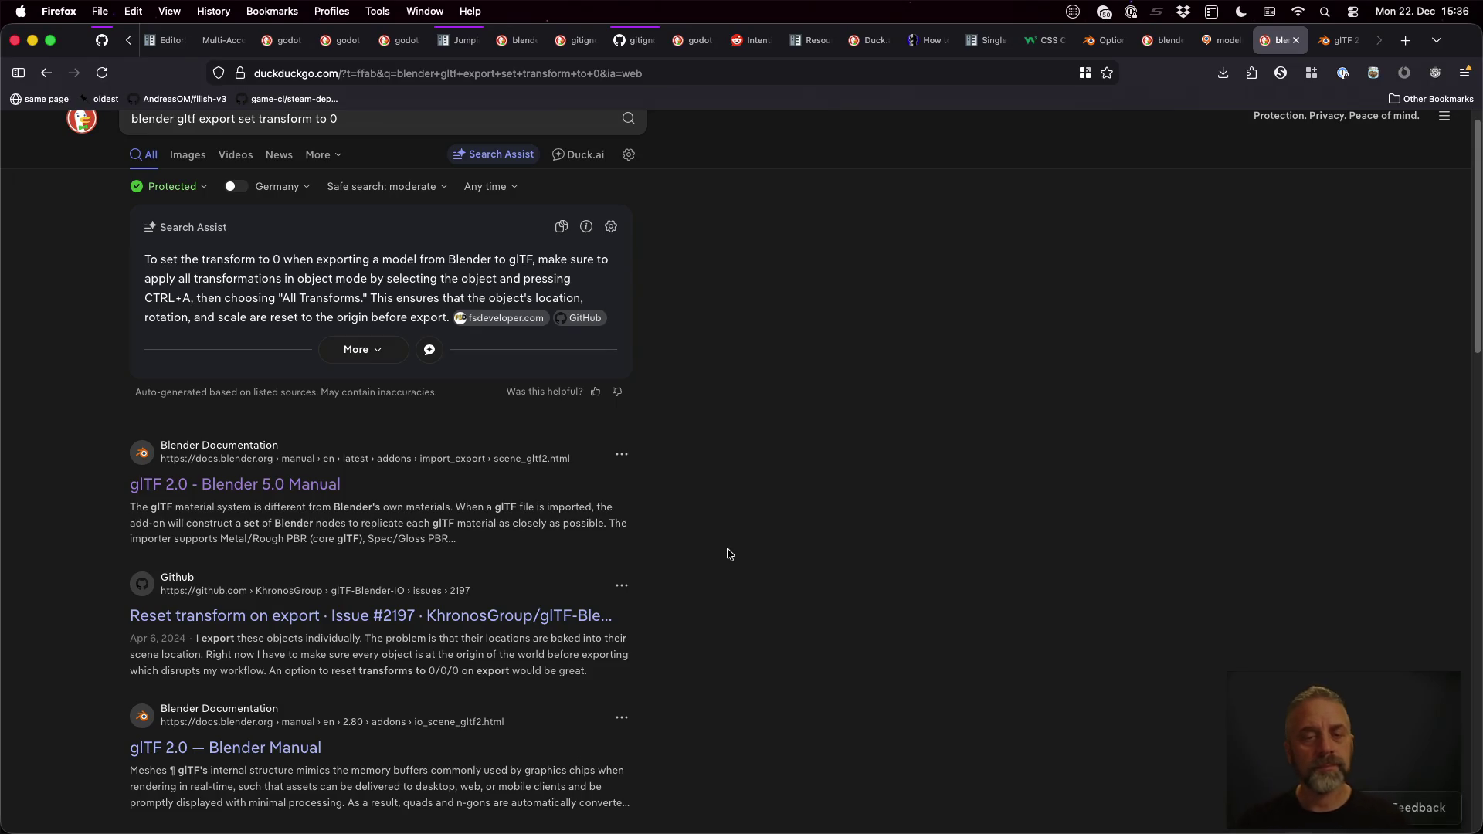
{"action": "key", "text": "super+Tab"}
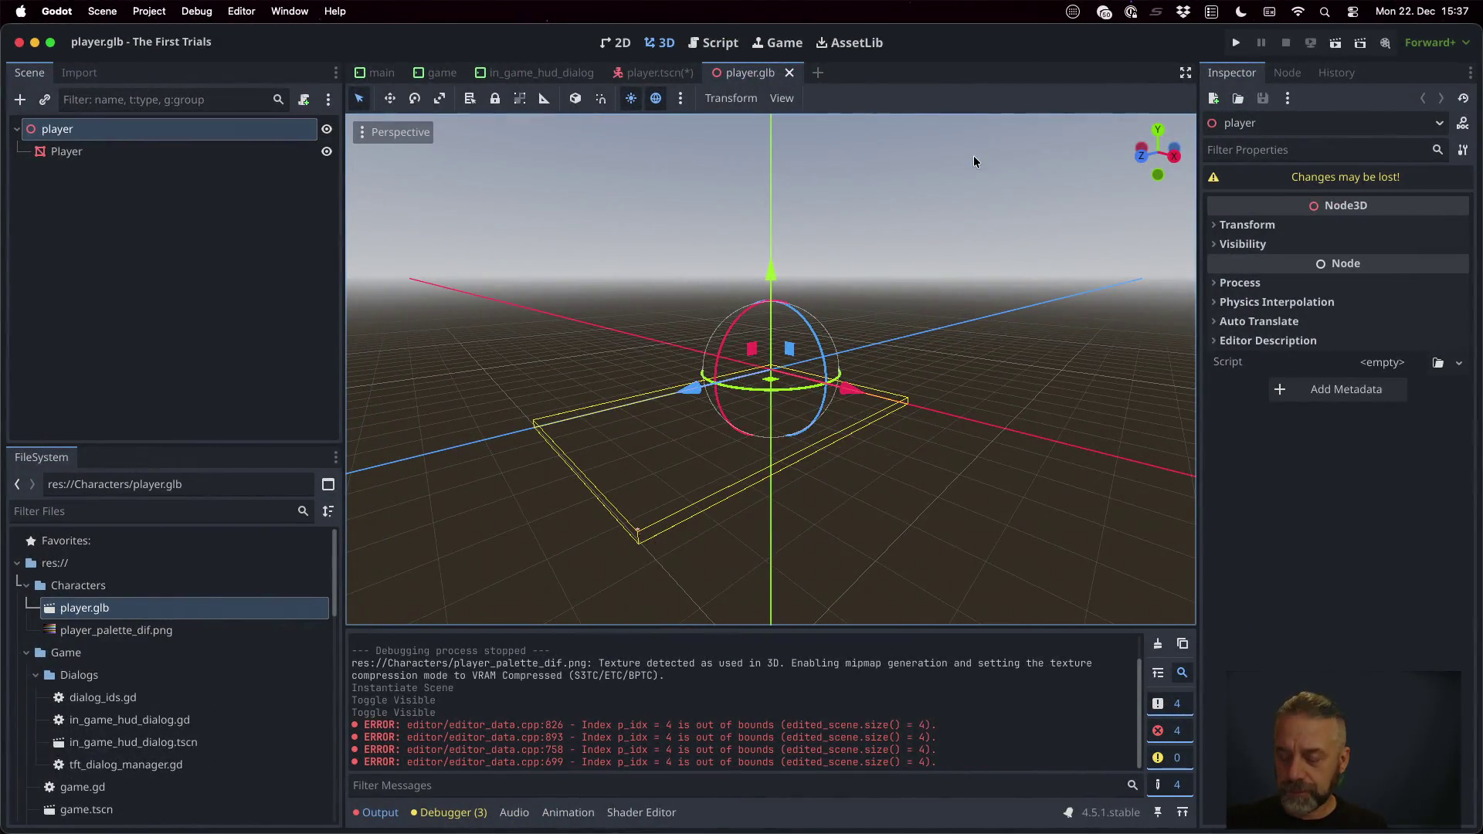
{"action": "key", "text": "super+Tab"}
{"action": "key", "text": "ctrl+a"}
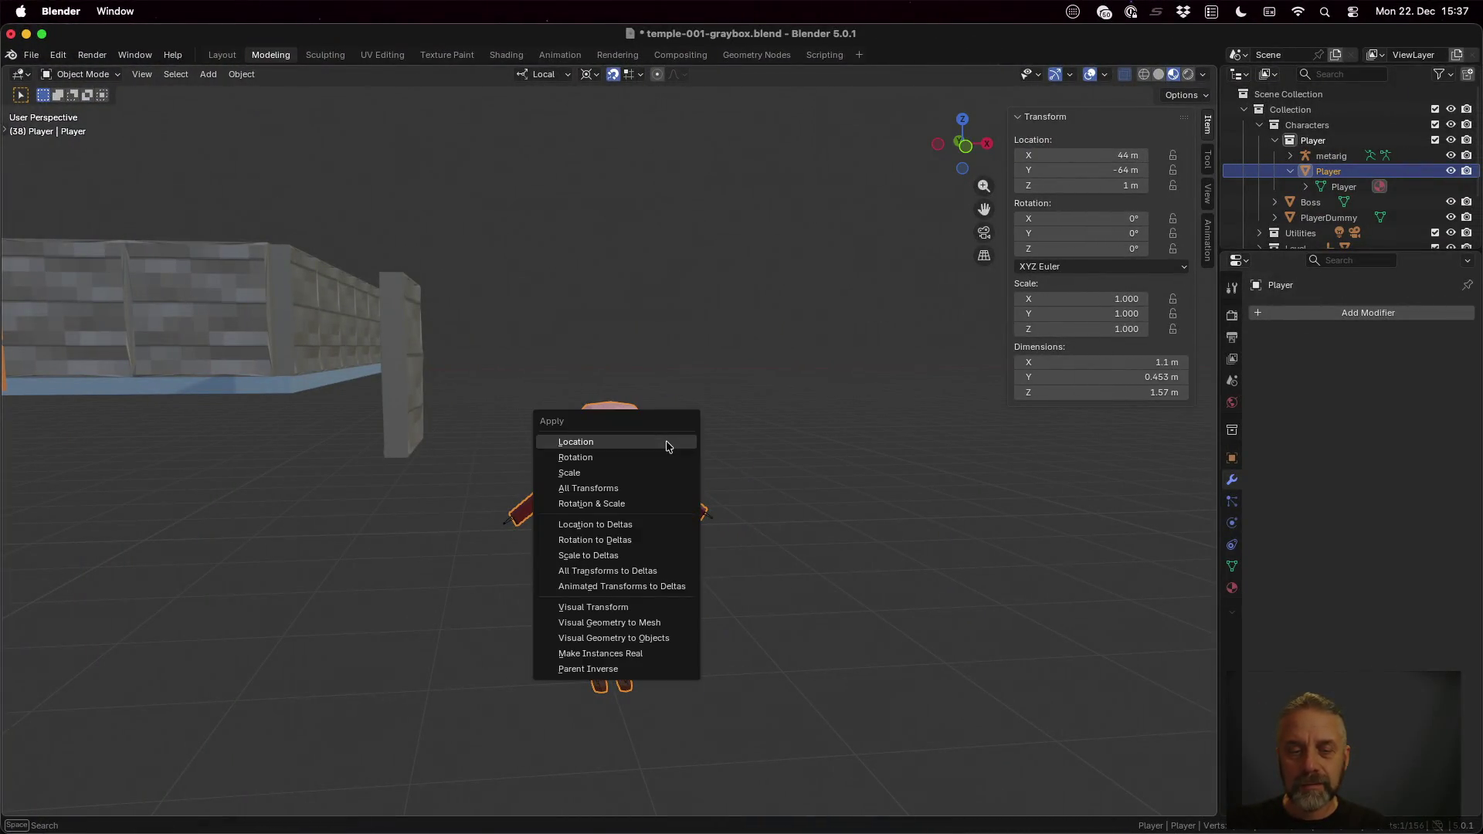
Step: Apply the Player's location, check the vertices, undo so it stays at 44, -64, 1 m, and bring up the Add menu
{"action": "left_click", "coordinate": [645, 489]}
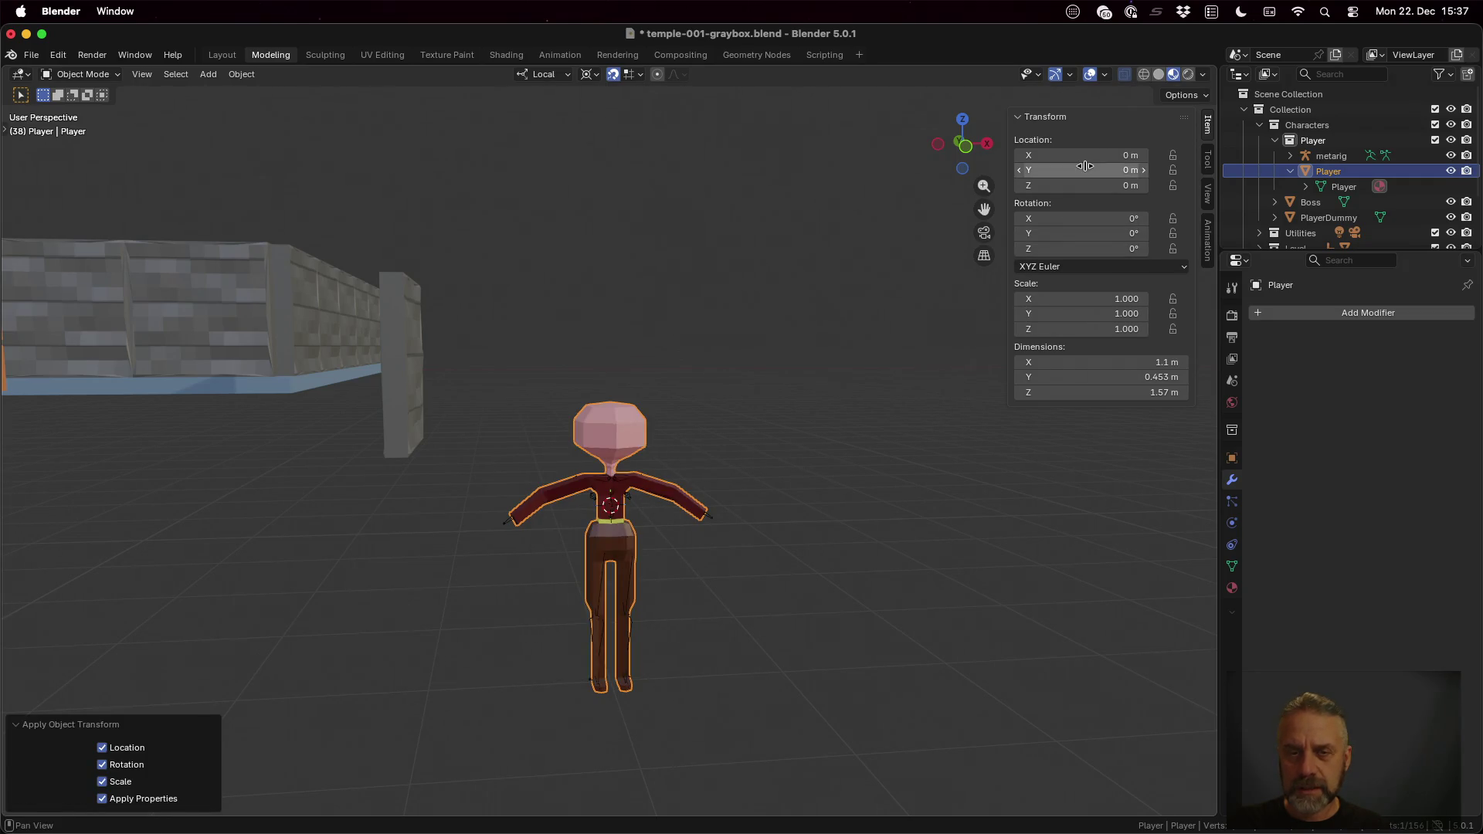
{"action": "key", "text": "Tab"}
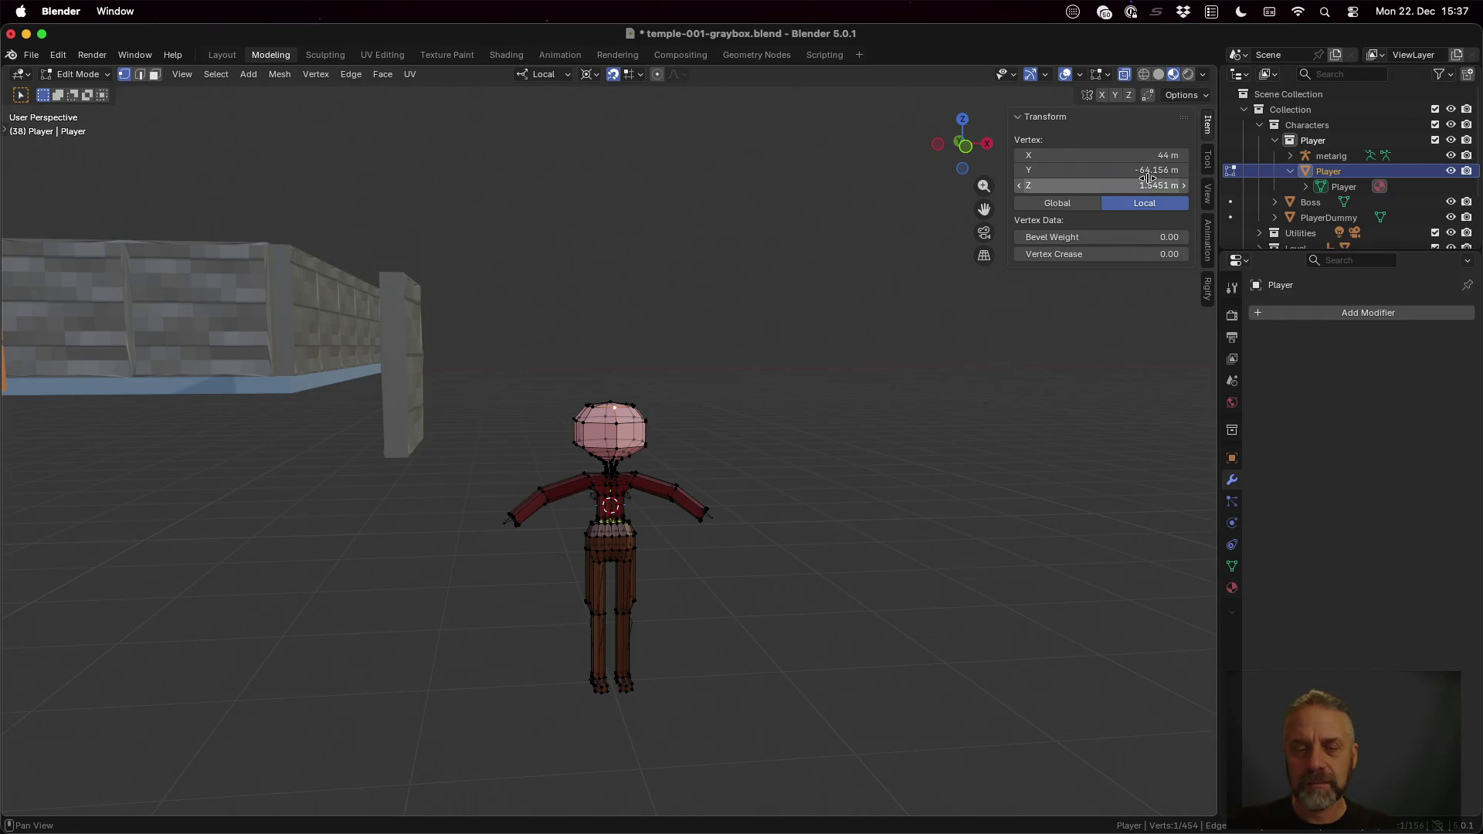
{"action": "key", "text": "Tab"}
{"action": "key", "text": "Tab"}
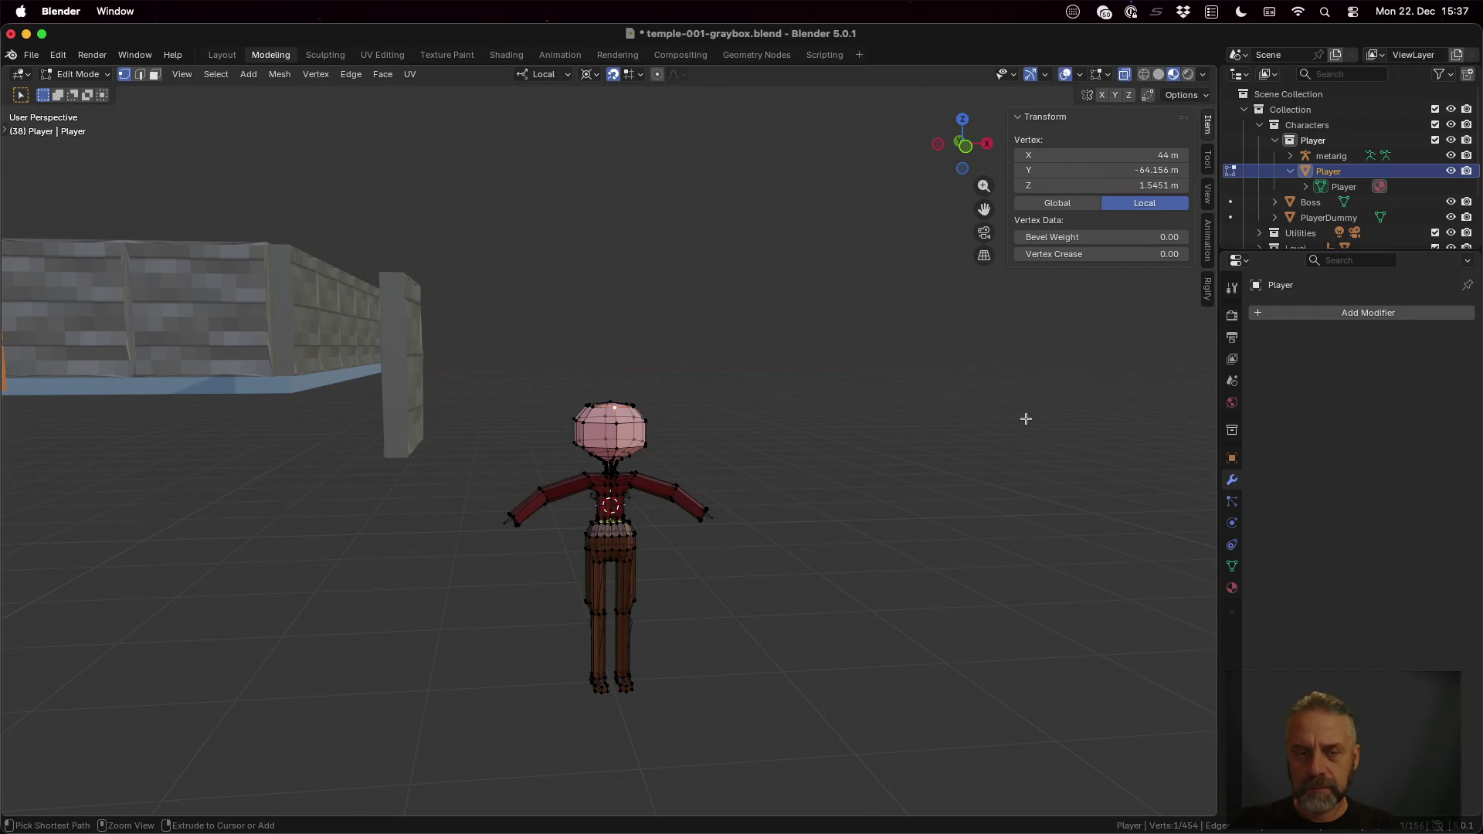
{"action": "key", "text": "Tab"}
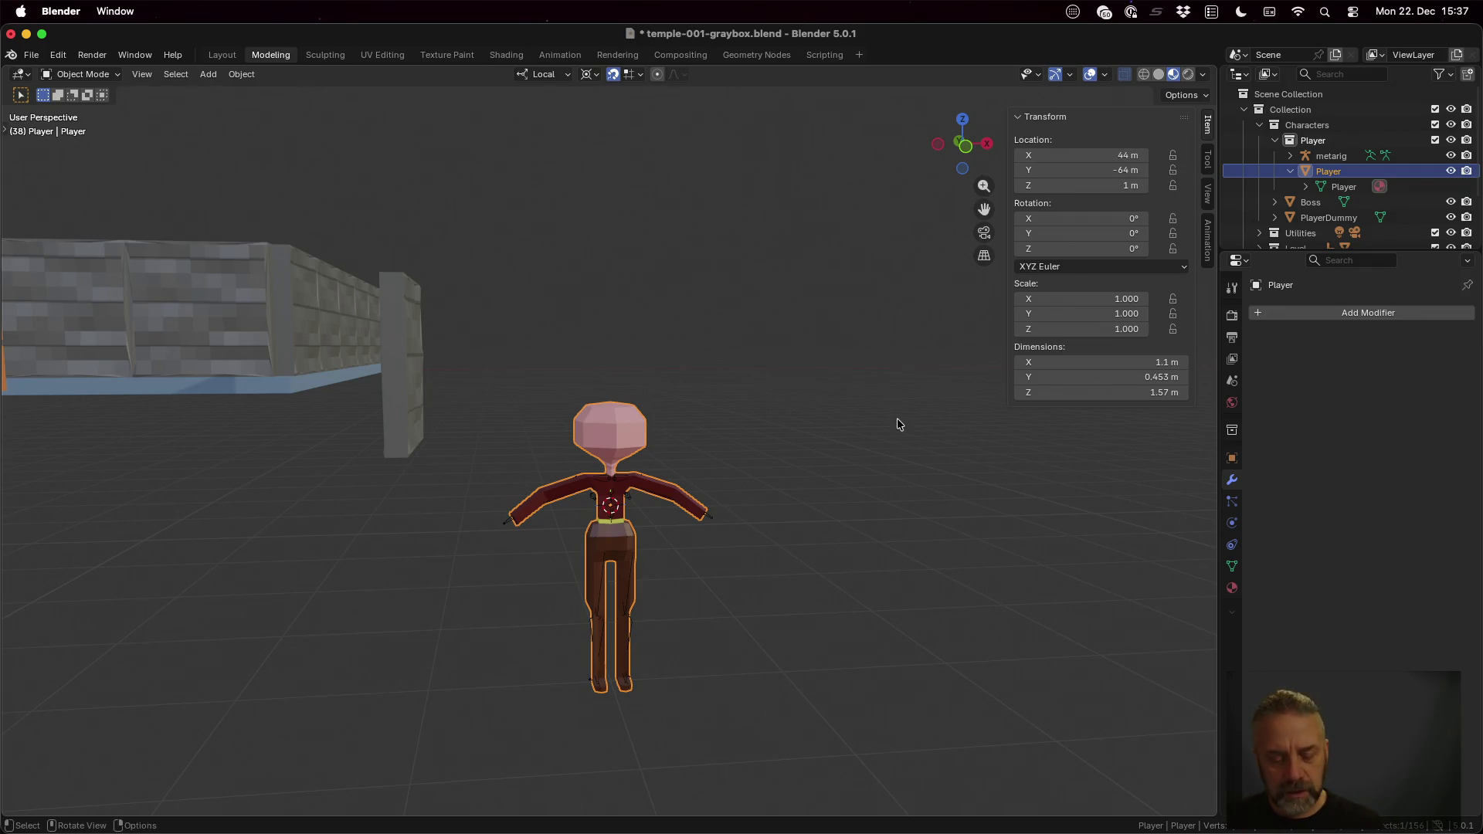
{"action": "key", "text": "shift+a"}
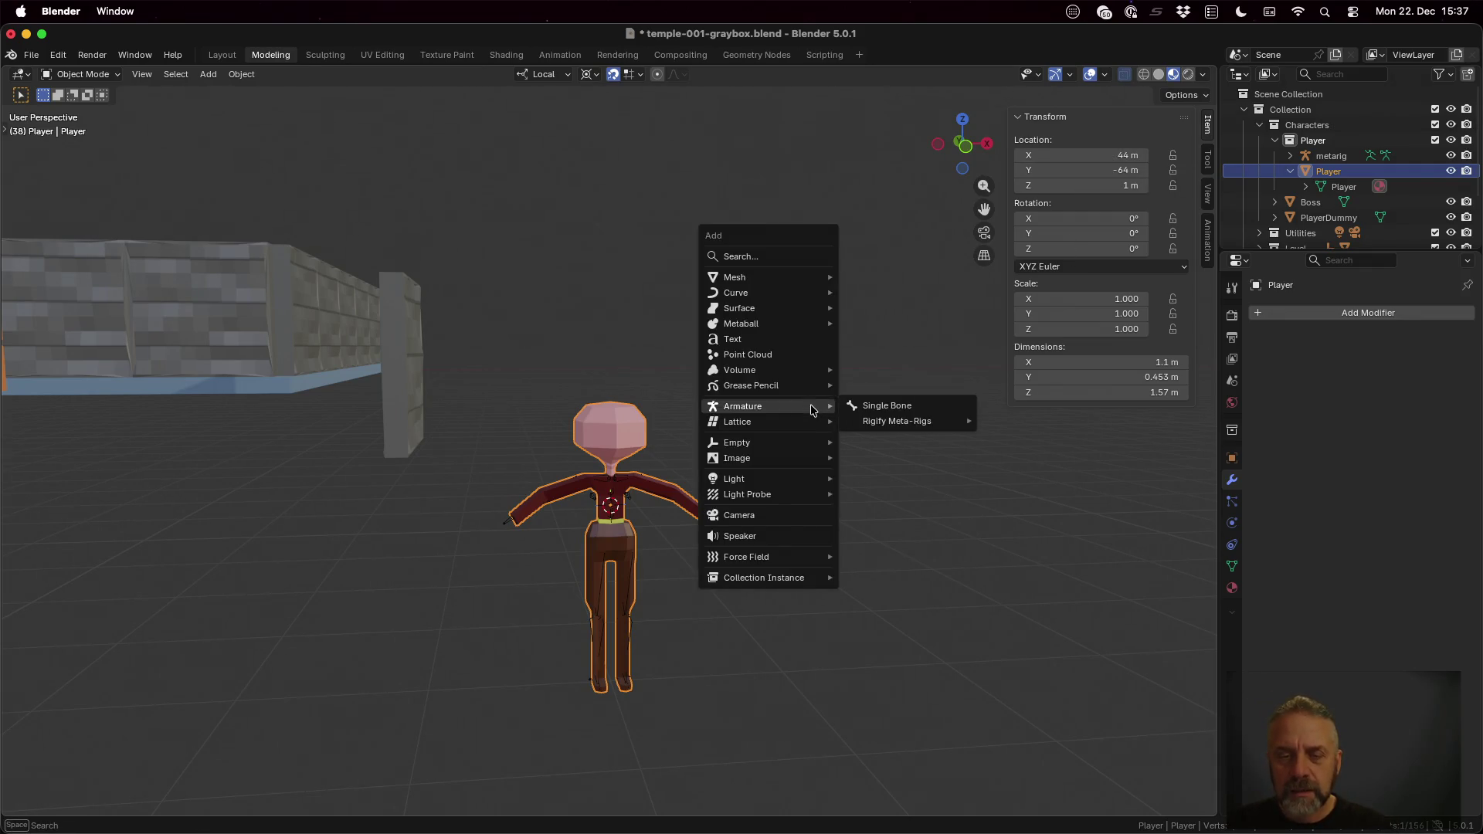
{"action": "mouse_move", "coordinate": [738, 444]}
{"action": "left_click", "coordinate": [905, 461]}
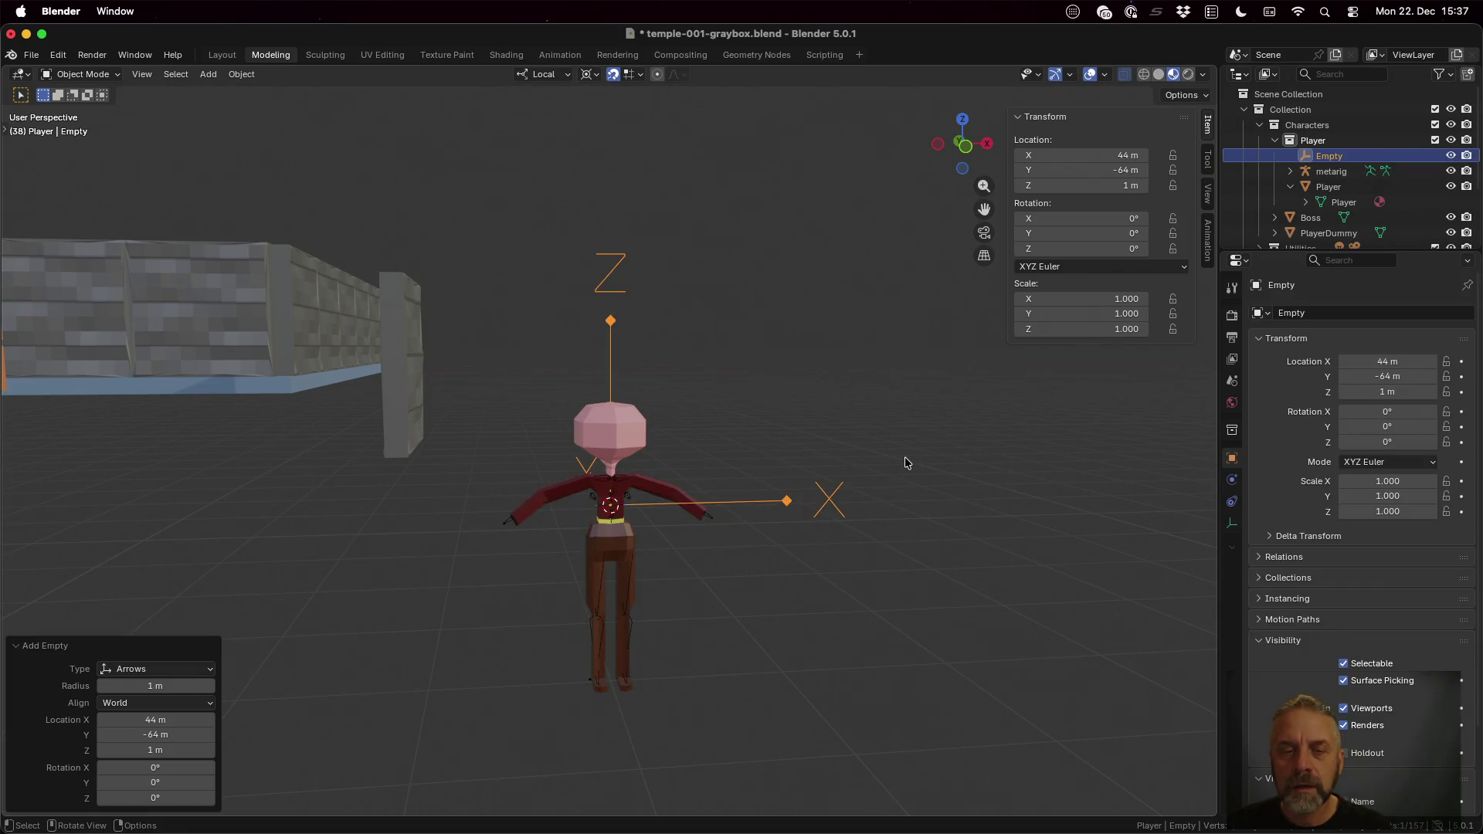
{"action": "left_click", "coordinate": [1328, 187]}
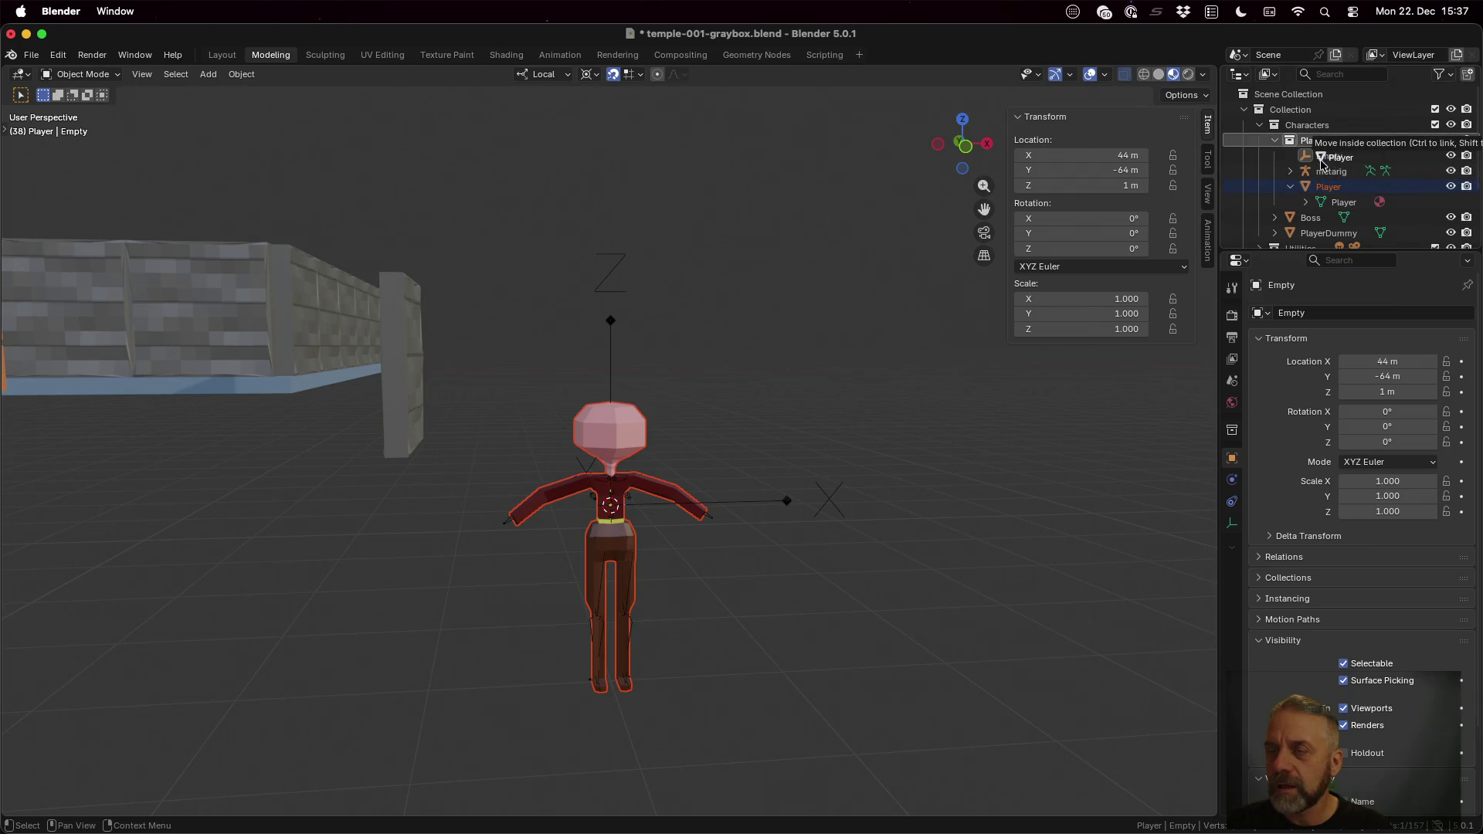
{"action": "left_click", "coordinate": [1332, 156]}
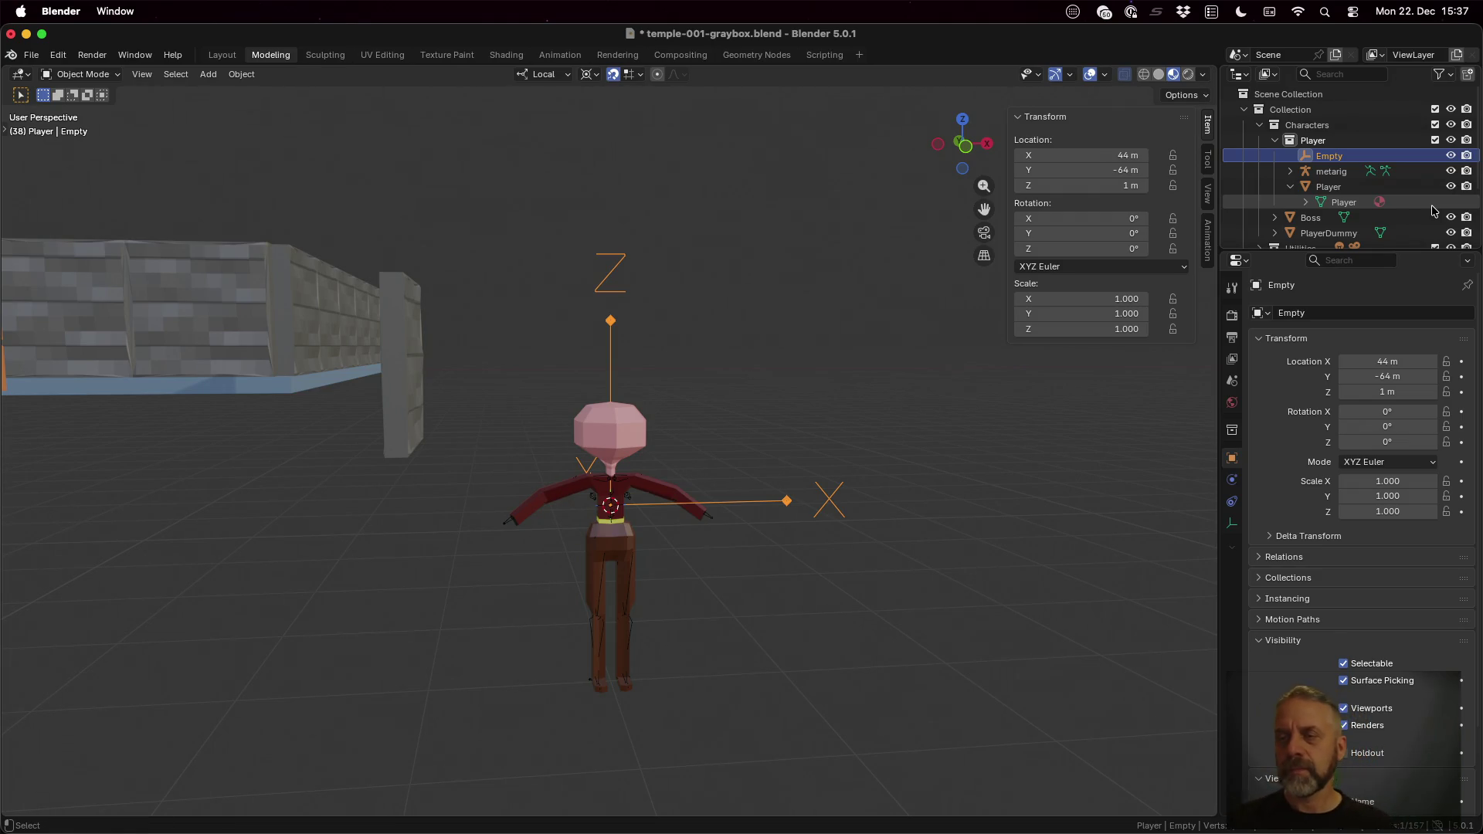
{"action": "right_click", "coordinate": [1332, 155]}
{"action": "key", "text": "super+z"}
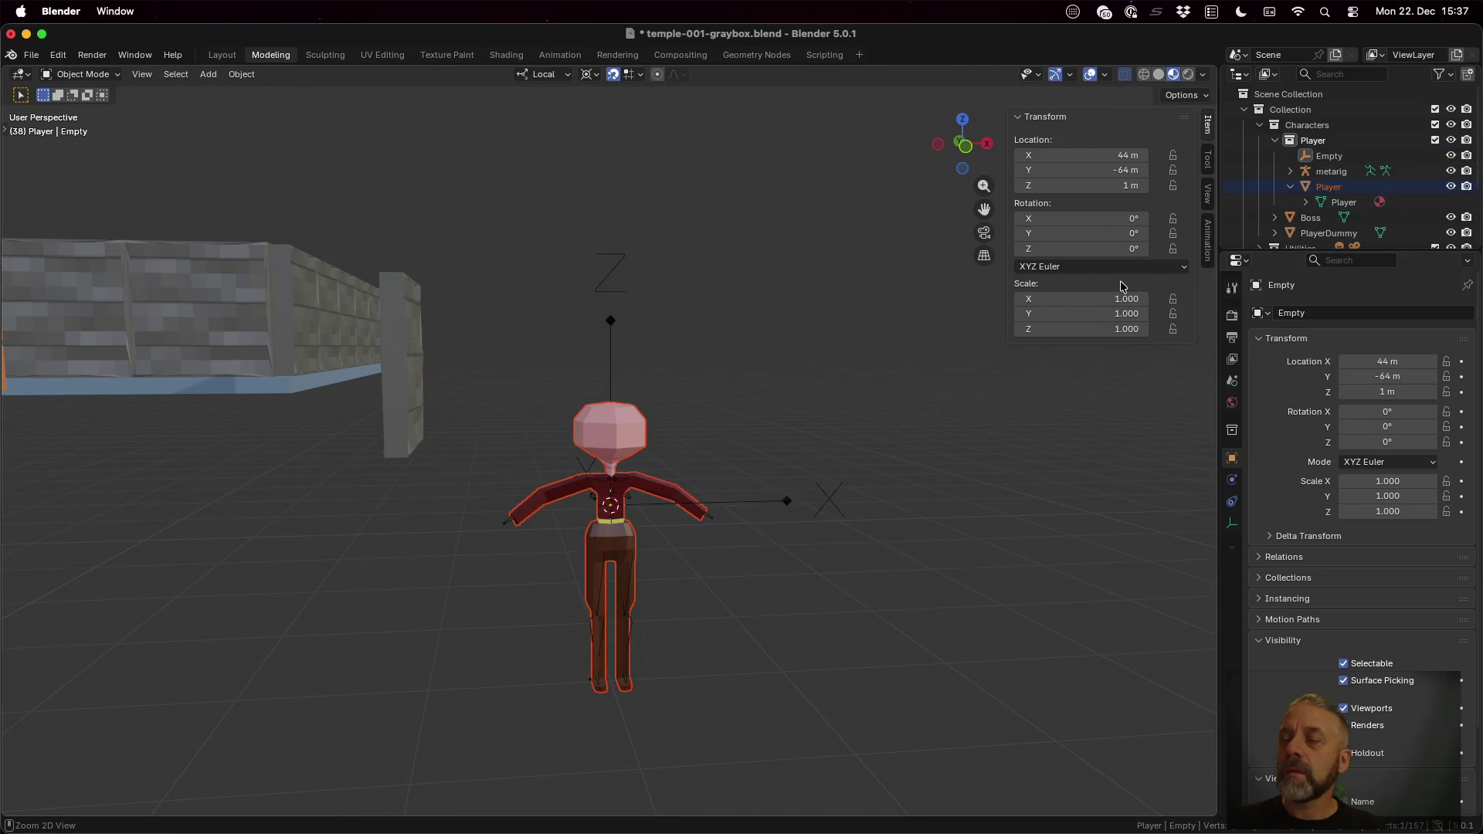
{"action": "key", "text": "super+z"}
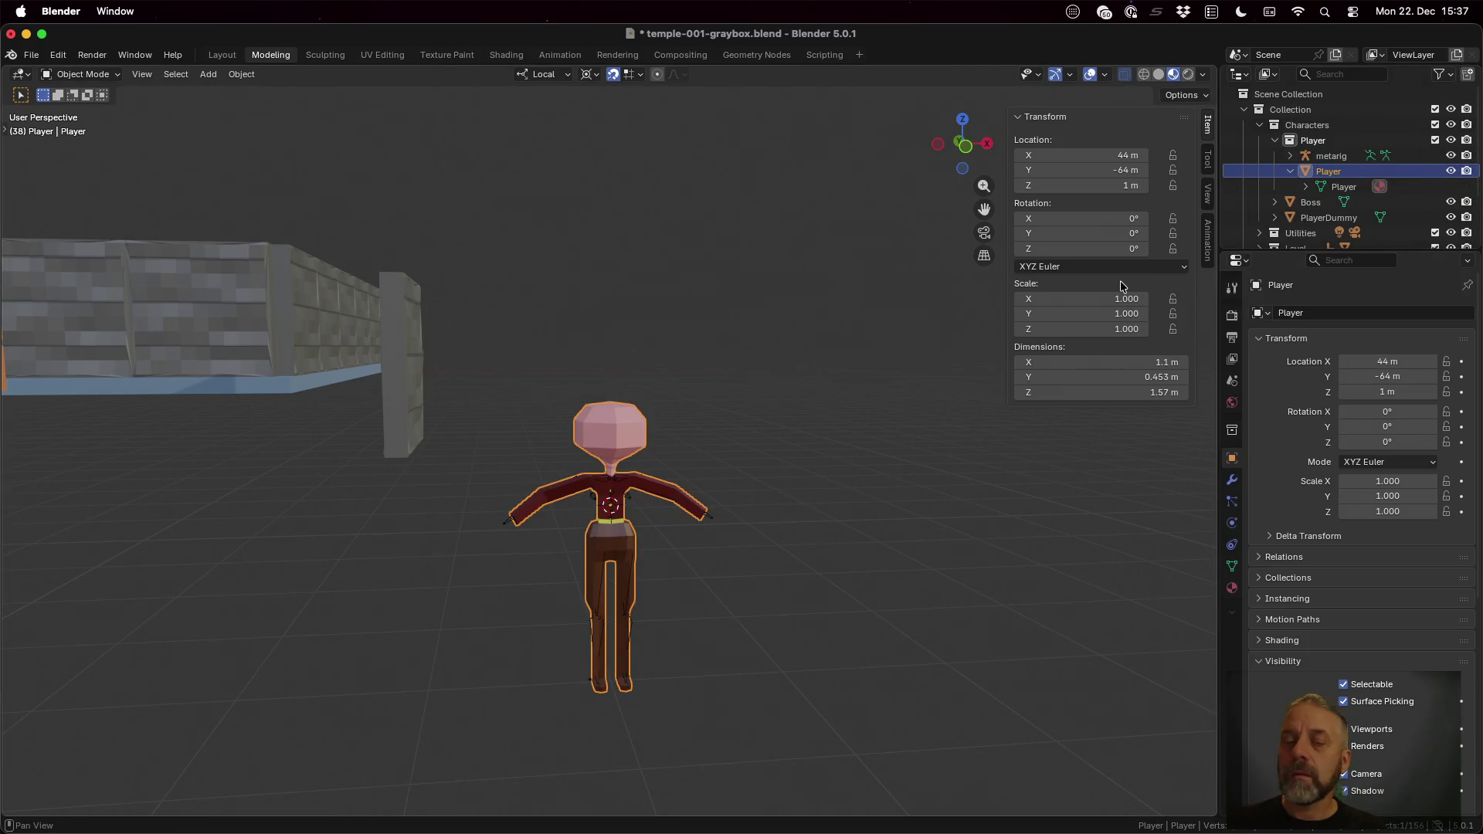
Step: Export as glTF 2.0 with Data and Mesh options expanded, keeping the player.glb name, then switch to Godot
{"action": "left_click", "coordinate": [32, 54]}
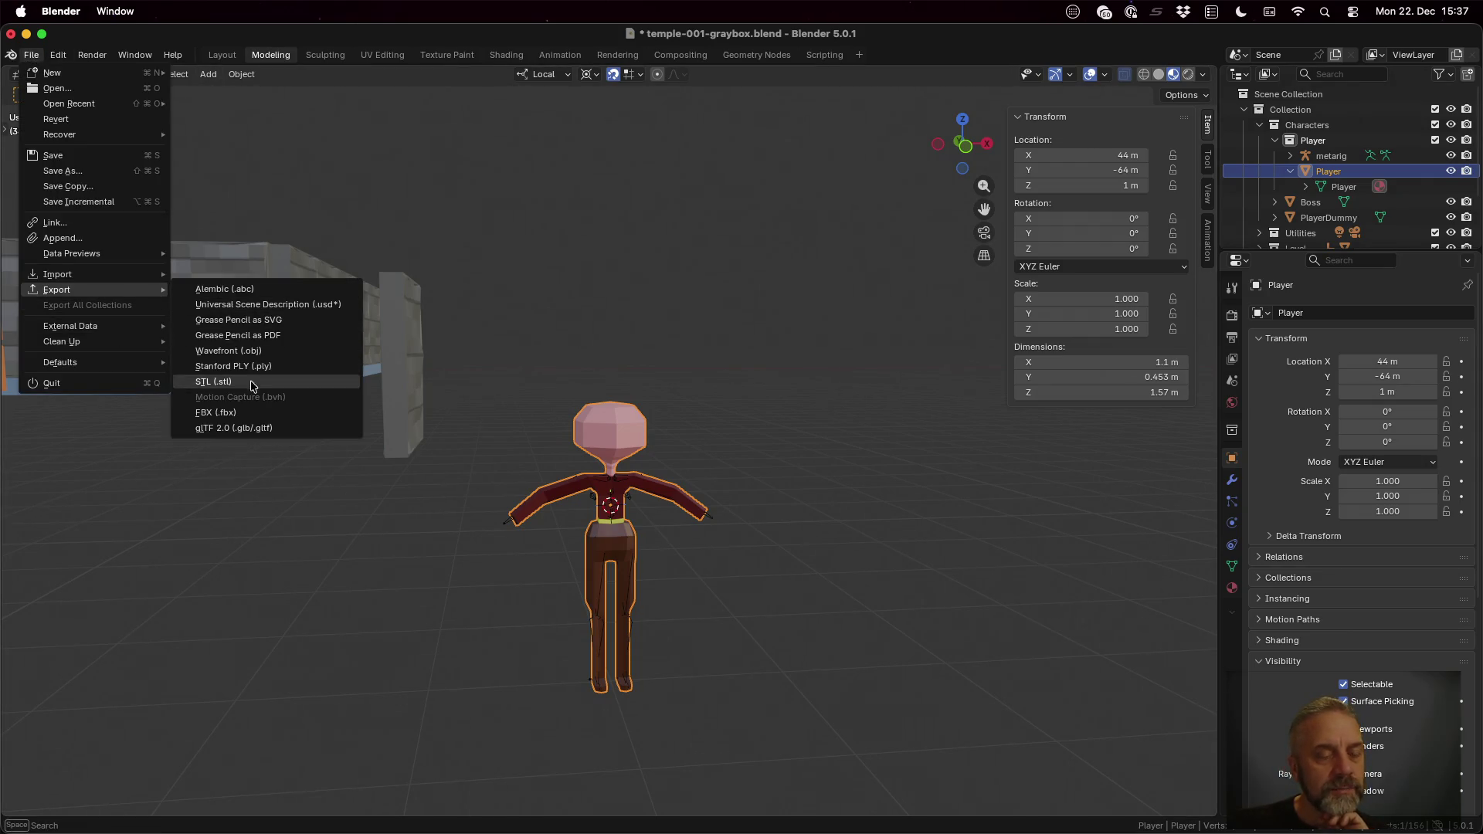
{"action": "left_click", "coordinate": [281, 426]}
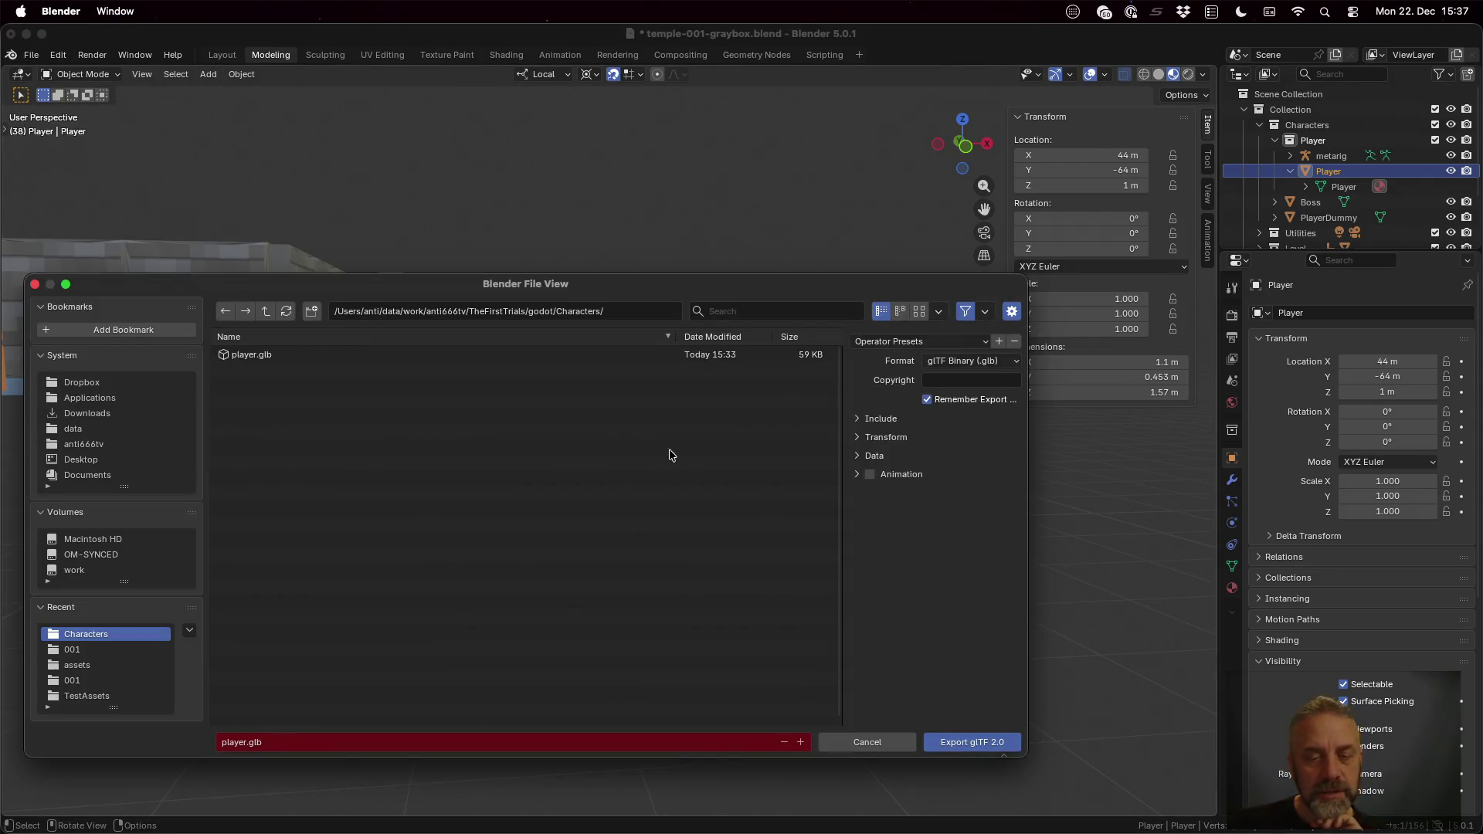
{"action": "left_click", "coordinate": [887, 456]}
{"action": "left_click", "coordinate": [877, 496]}
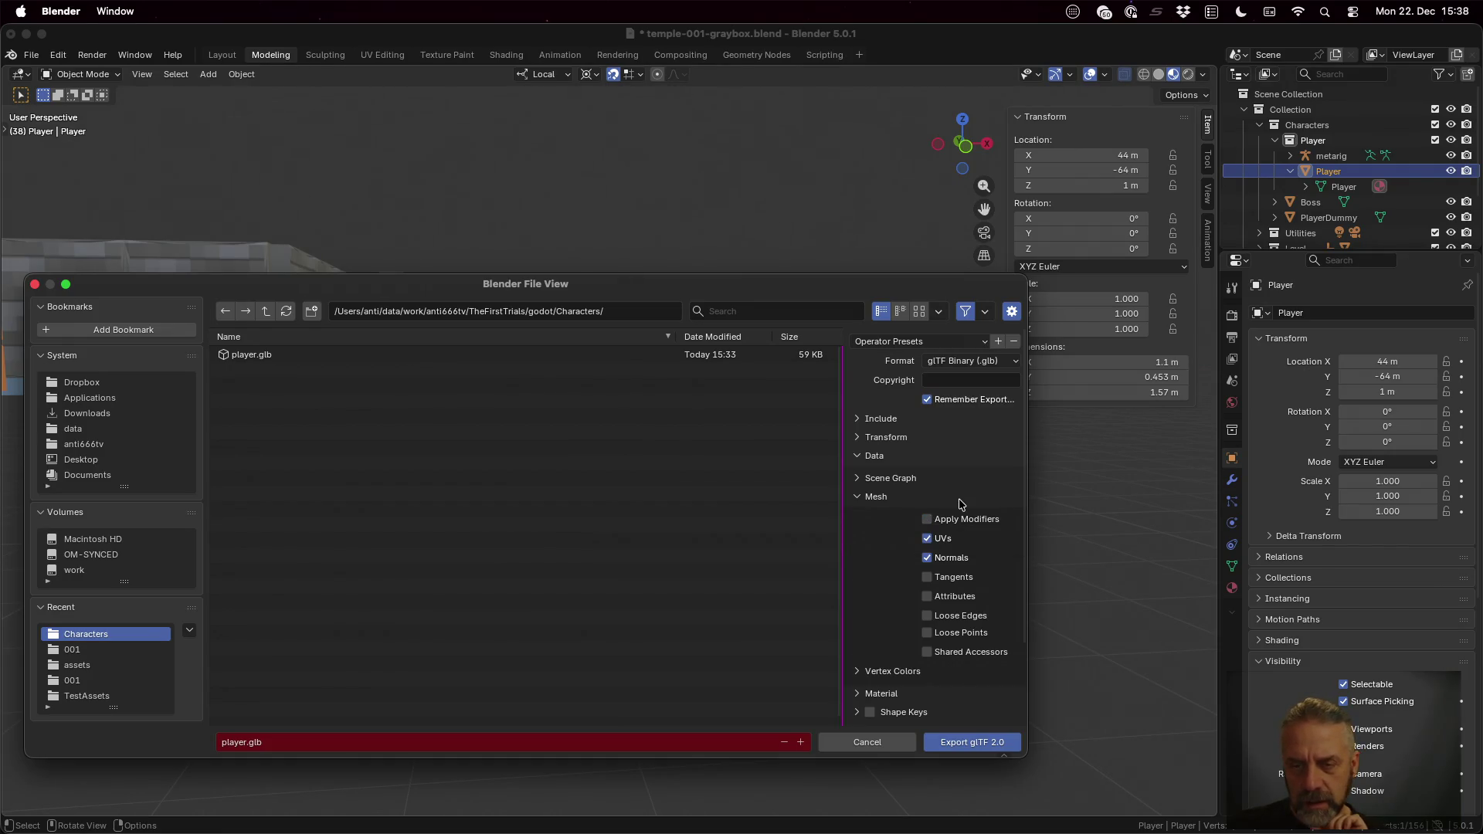
{"action": "left_click", "coordinate": [972, 742]}
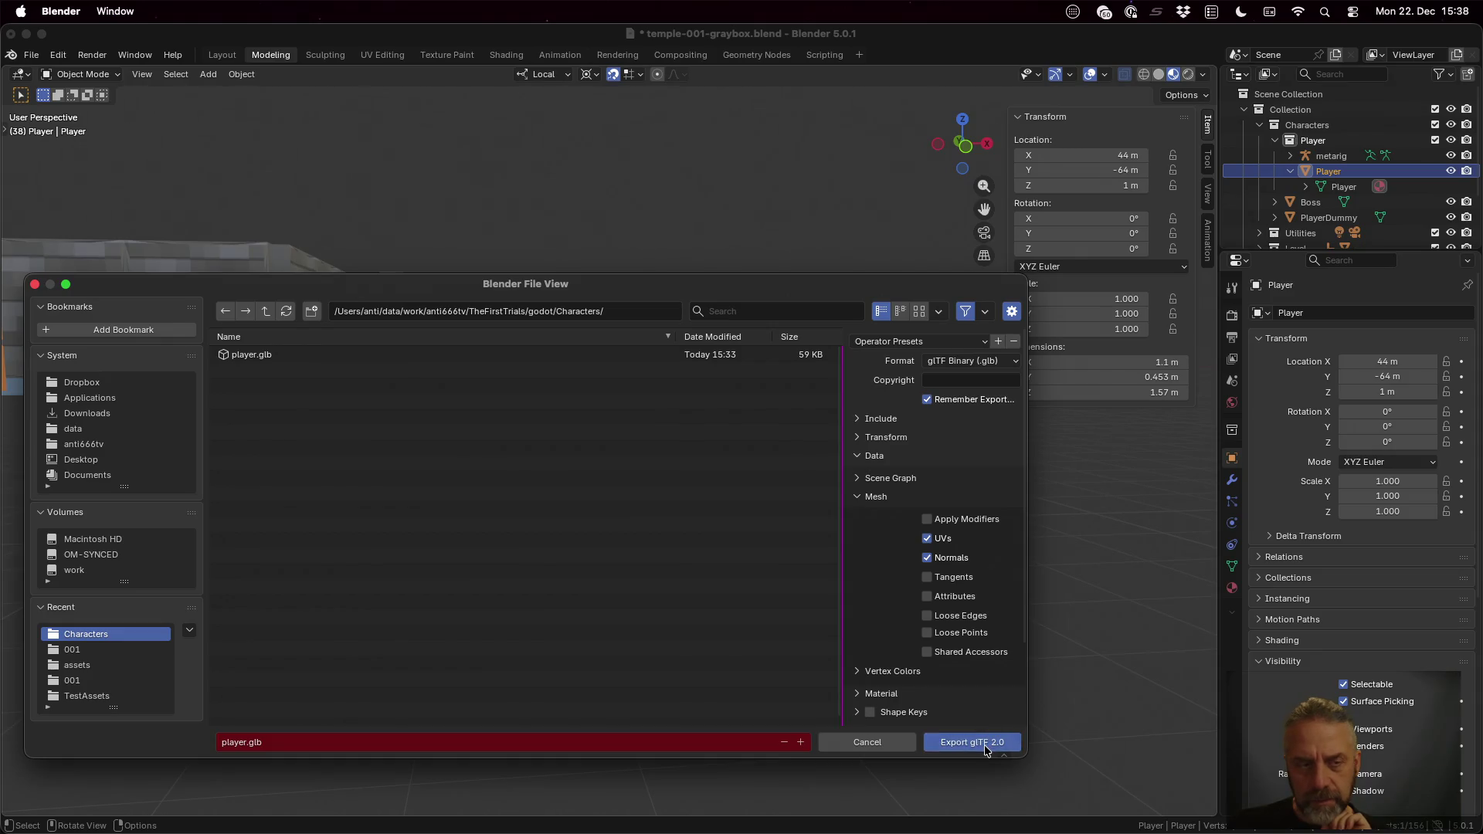
{"action": "key", "text": "super+Tab"}
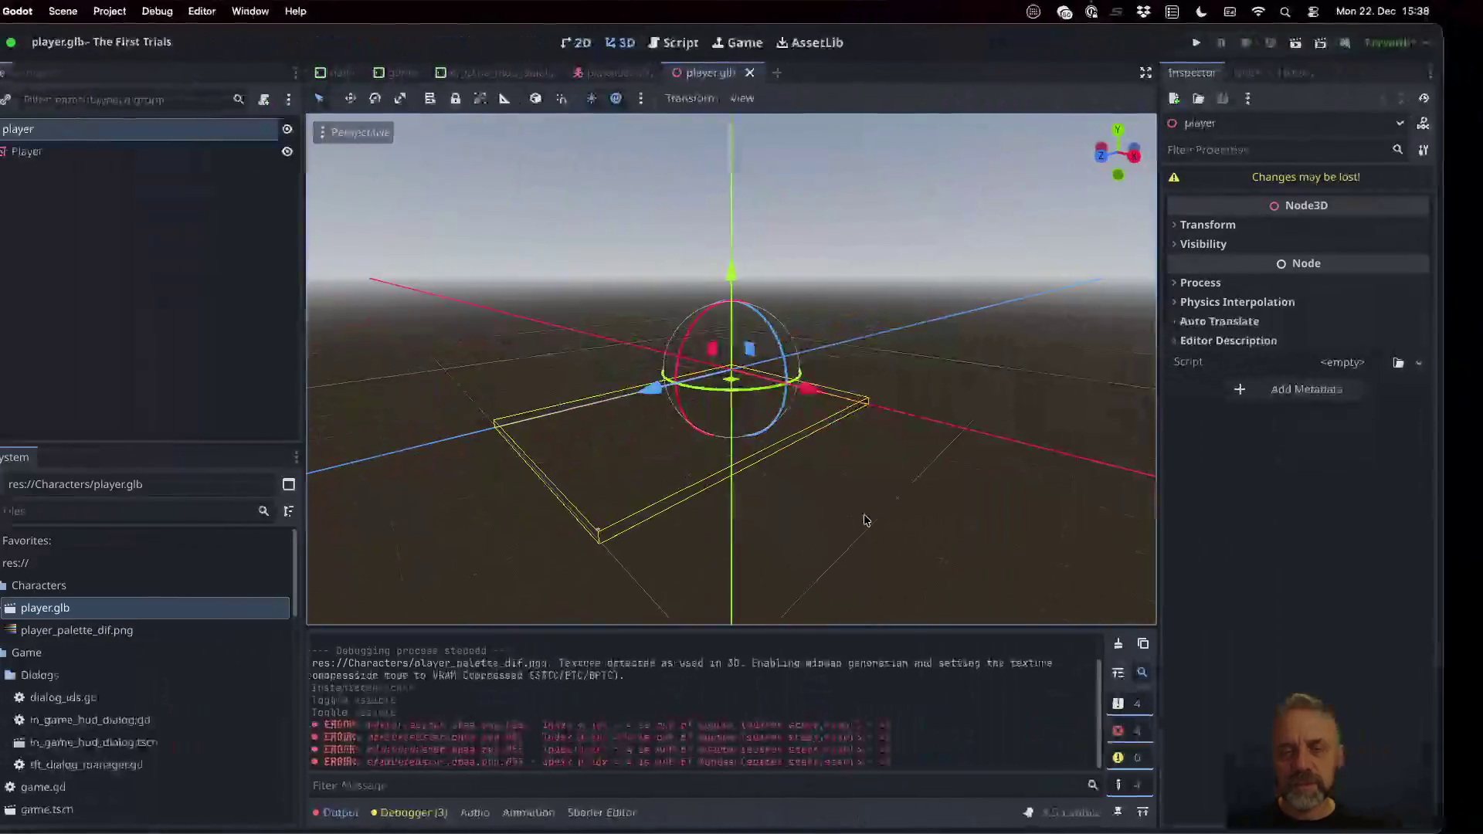
Step: Reload the changed files, open player.glb anyway and select the Player mesh node
{"action": "left_click", "coordinate": [741, 515]}
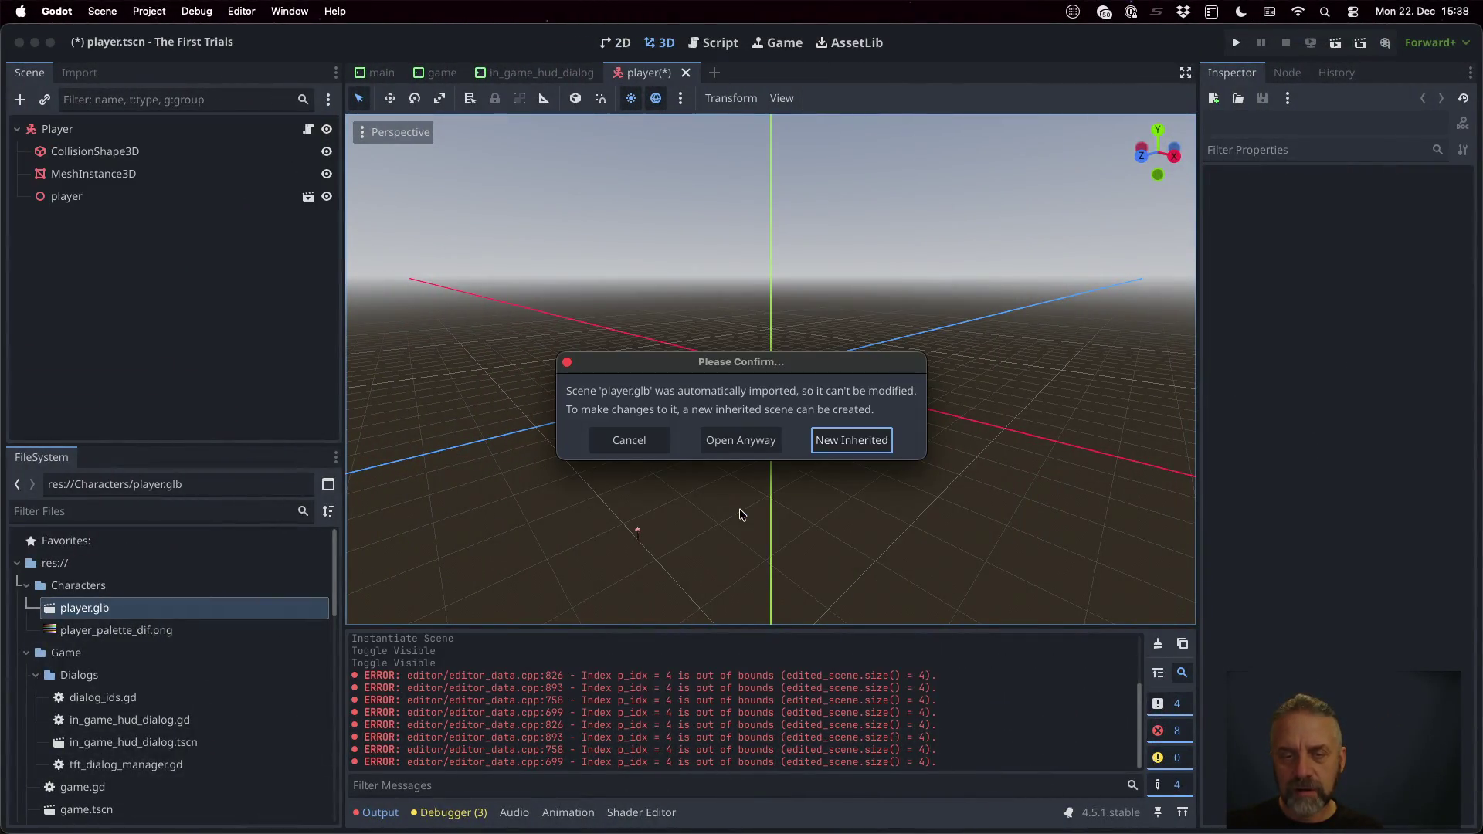
{"action": "left_click", "coordinate": [739, 442]}
{"action": "scroll", "coordinate": [788, 413], "scroll_direction": "down", "scroll_amount": 2}
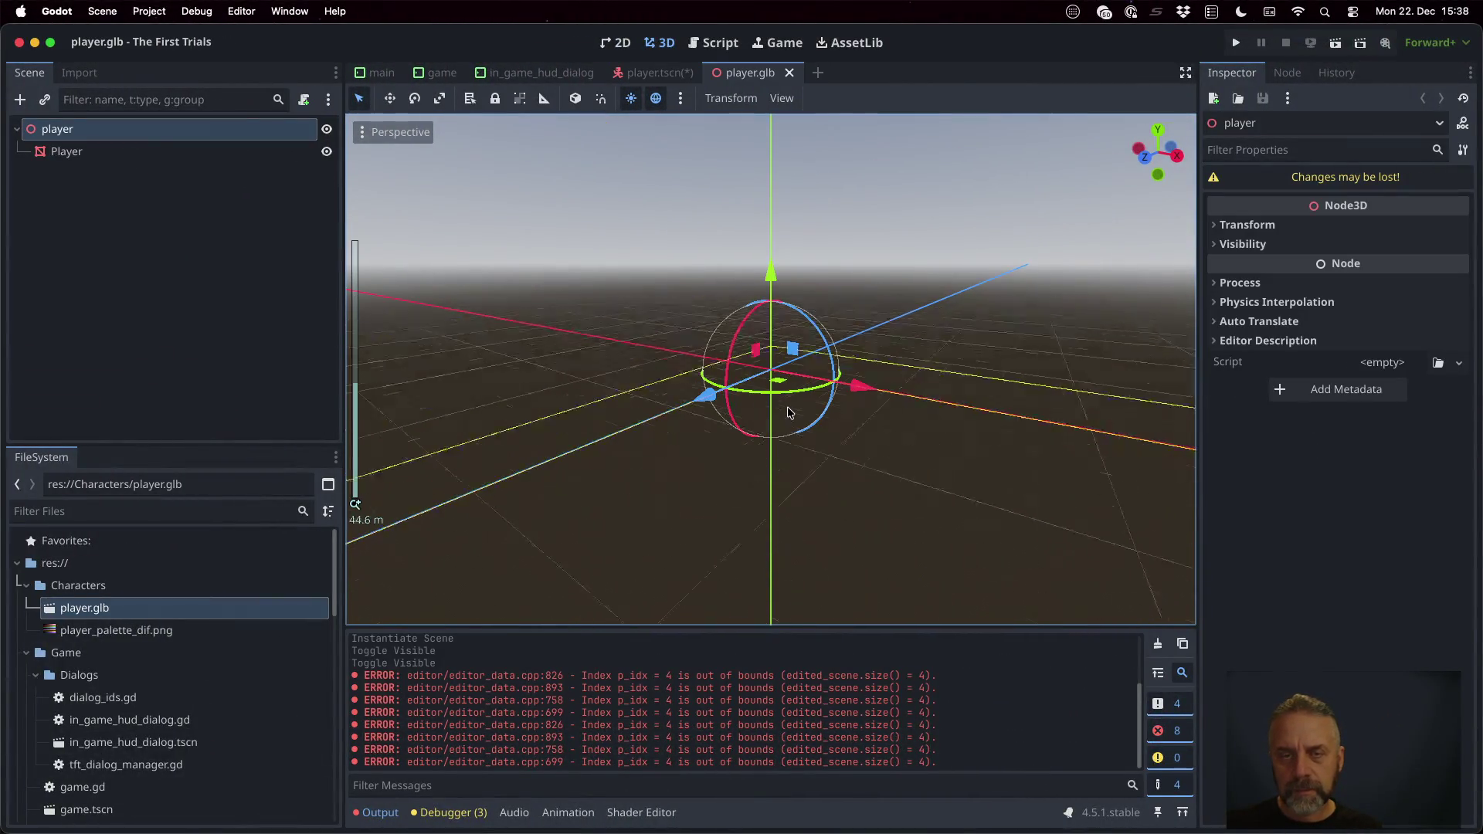
{"action": "scroll", "coordinate": [788, 412], "scroll_direction": "up", "scroll_amount": 3}
{"action": "middle_click_drag", "start_coordinate": [796, 480], "coordinate": [908, 462]}
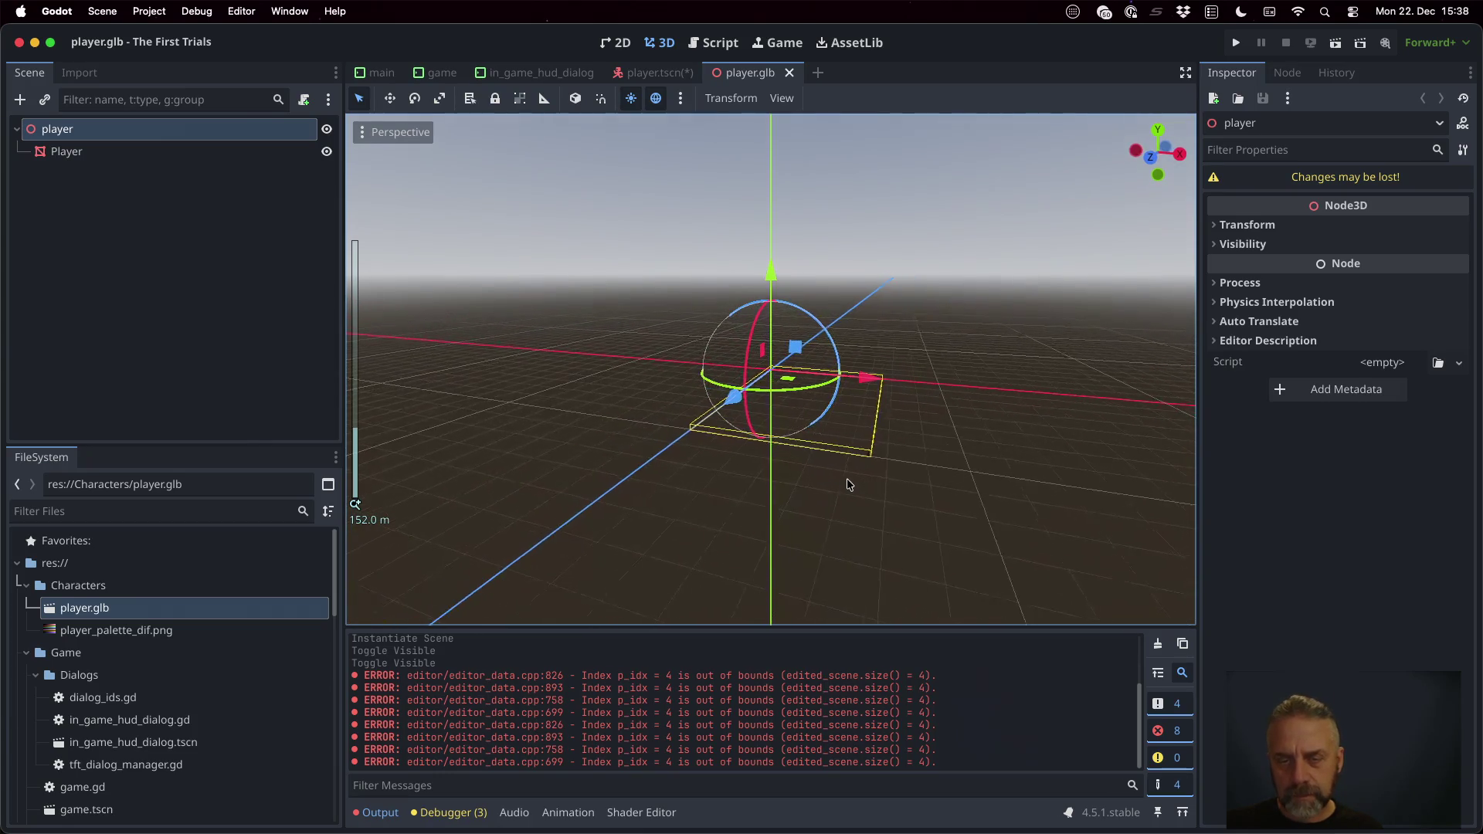
{"action": "scroll", "coordinate": [907, 462], "scroll_direction": "up", "scroll_amount": 5}
{"action": "scroll", "coordinate": [928, 494], "scroll_direction": "up", "scroll_amount": 5}
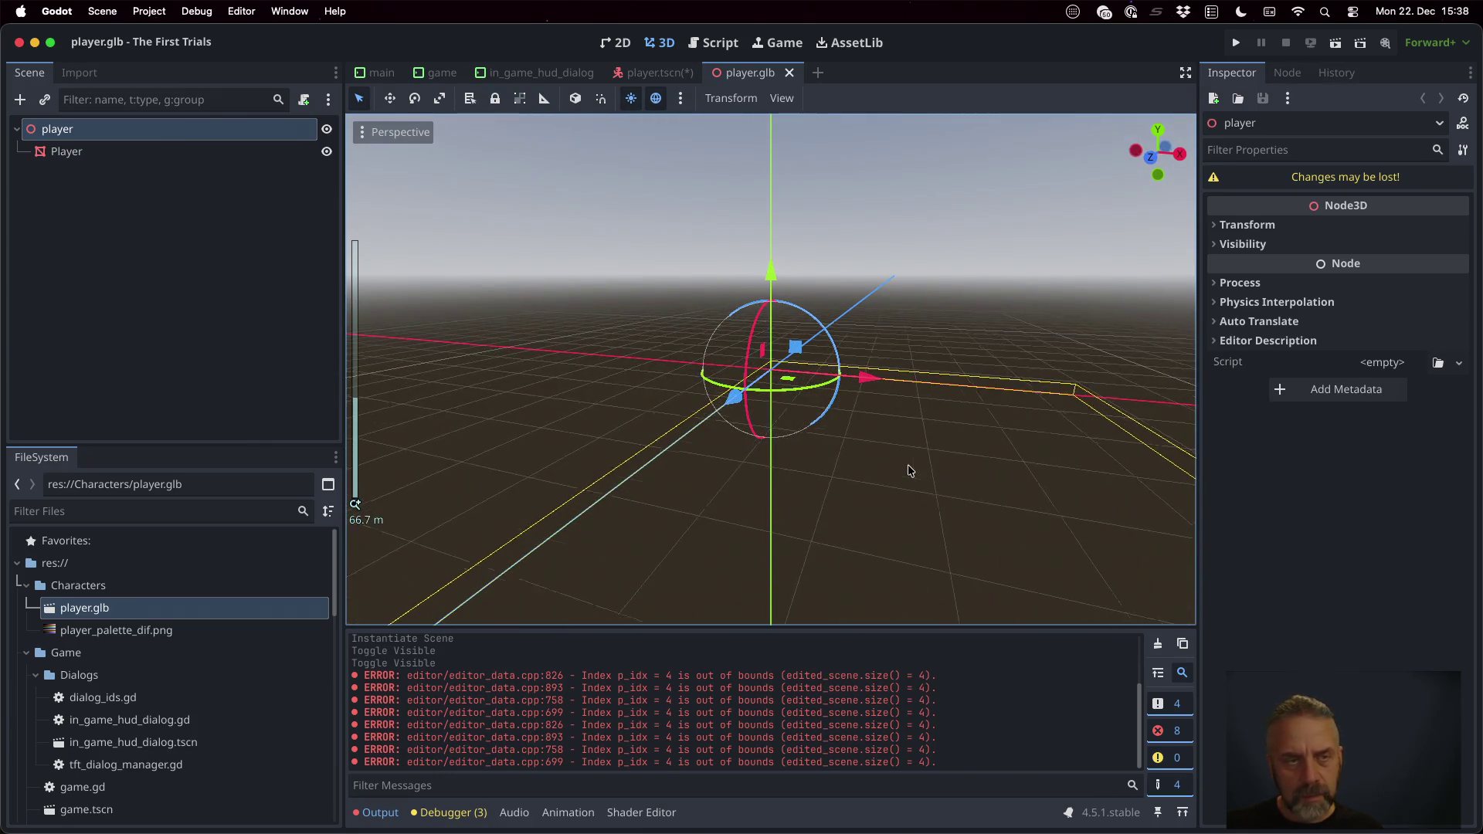
{"action": "left_click", "coordinate": [184, 156]}
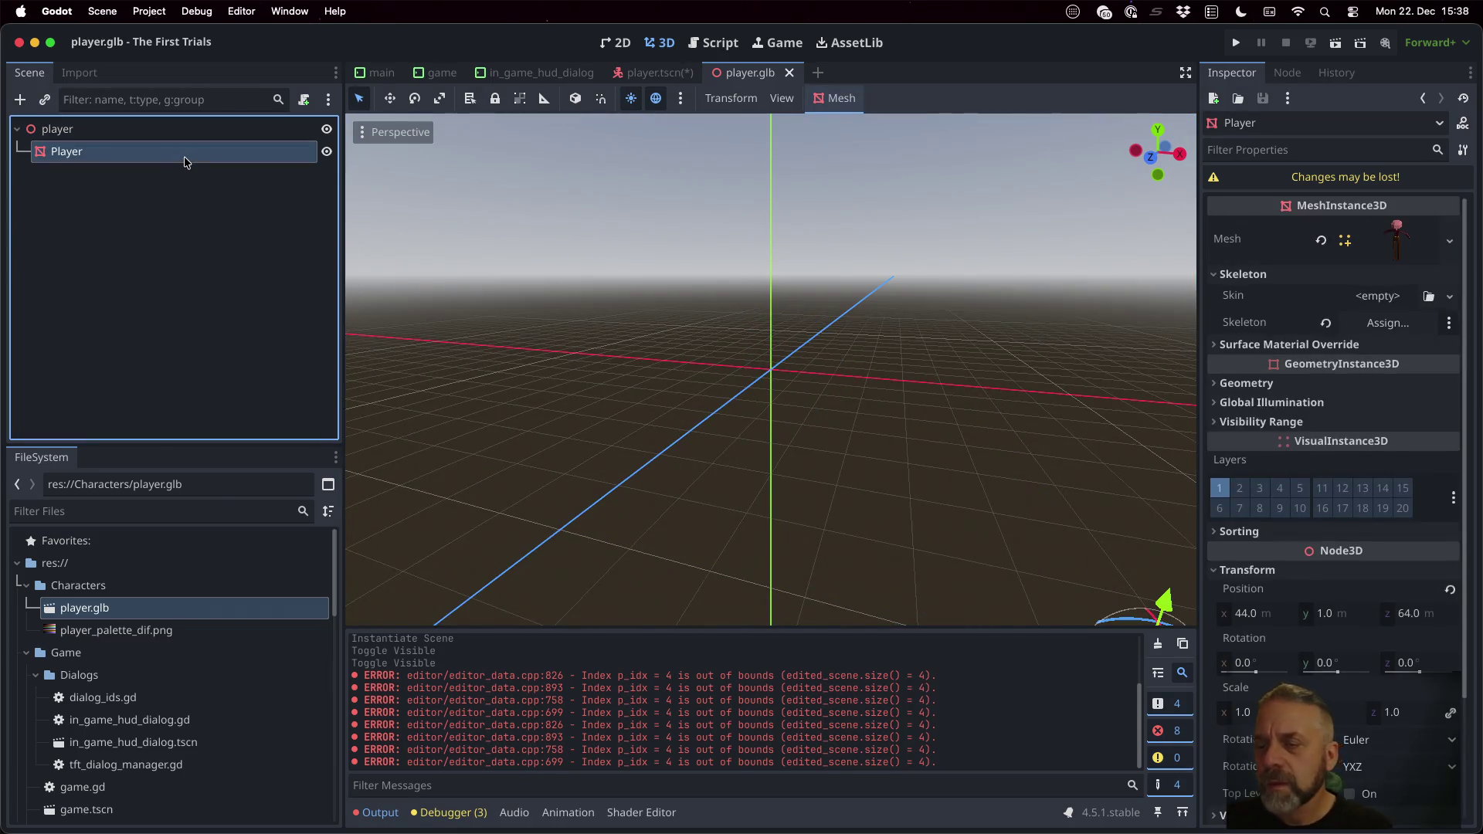
{"action": "scroll", "coordinate": [918, 476], "scroll_direction": "down", "scroll_amount": 5}
{"action": "scroll", "coordinate": [917, 476], "scroll_direction": "down", "scroll_amount": 3}
Step: Set the Player's X and Z position to 0; saving raises the unknown glb format alert
{"action": "left_click", "coordinate": [1263, 615]}
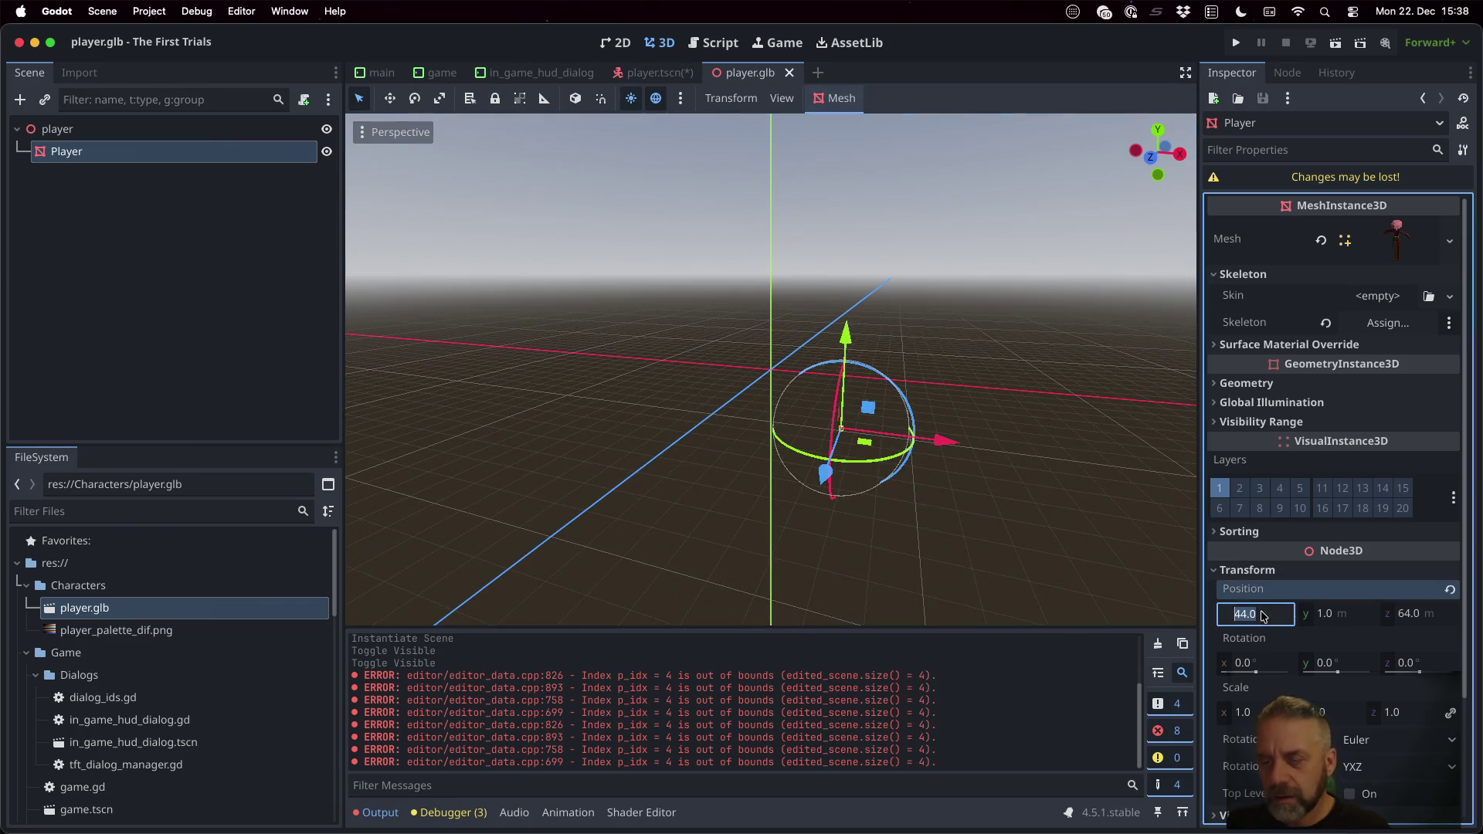
{"action": "type", "text": "0"}
{"action": "key", "text": "Return"}
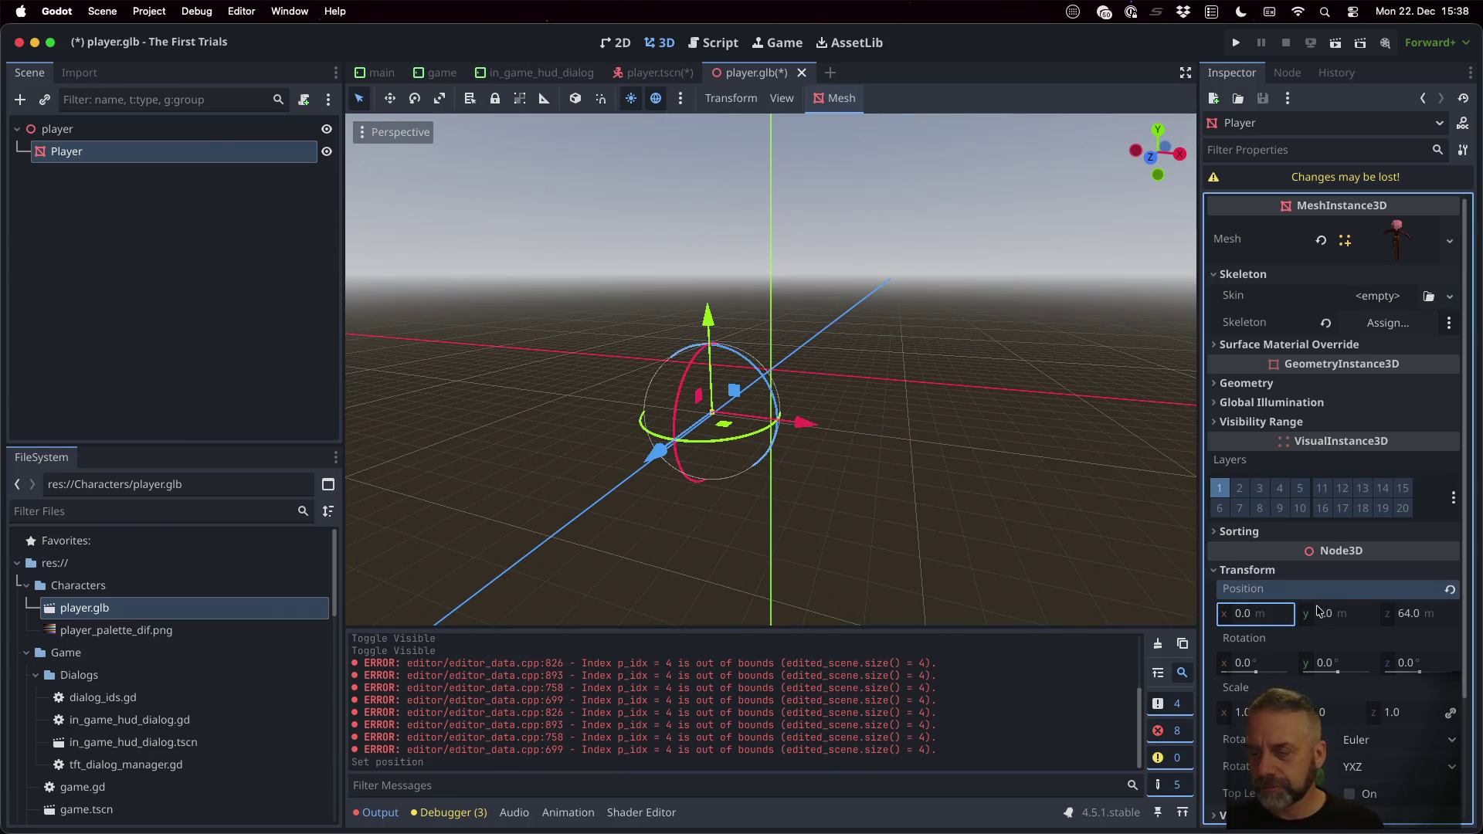
{"action": "left_click", "coordinate": [1398, 615]}
{"action": "type", "text": "0"}
{"action": "key", "text": "Return"}
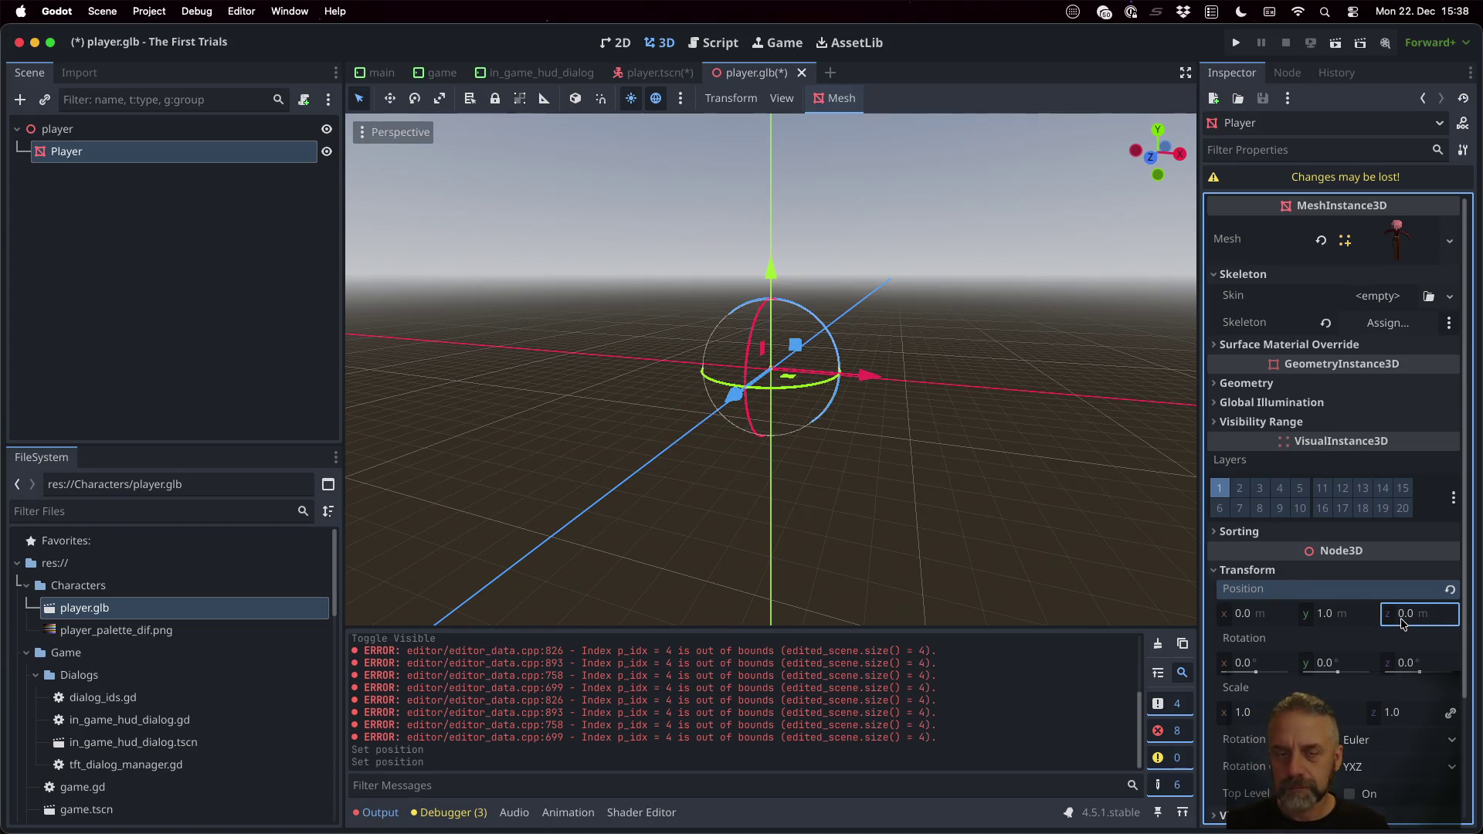
{"action": "key", "text": "ctrl+s"}
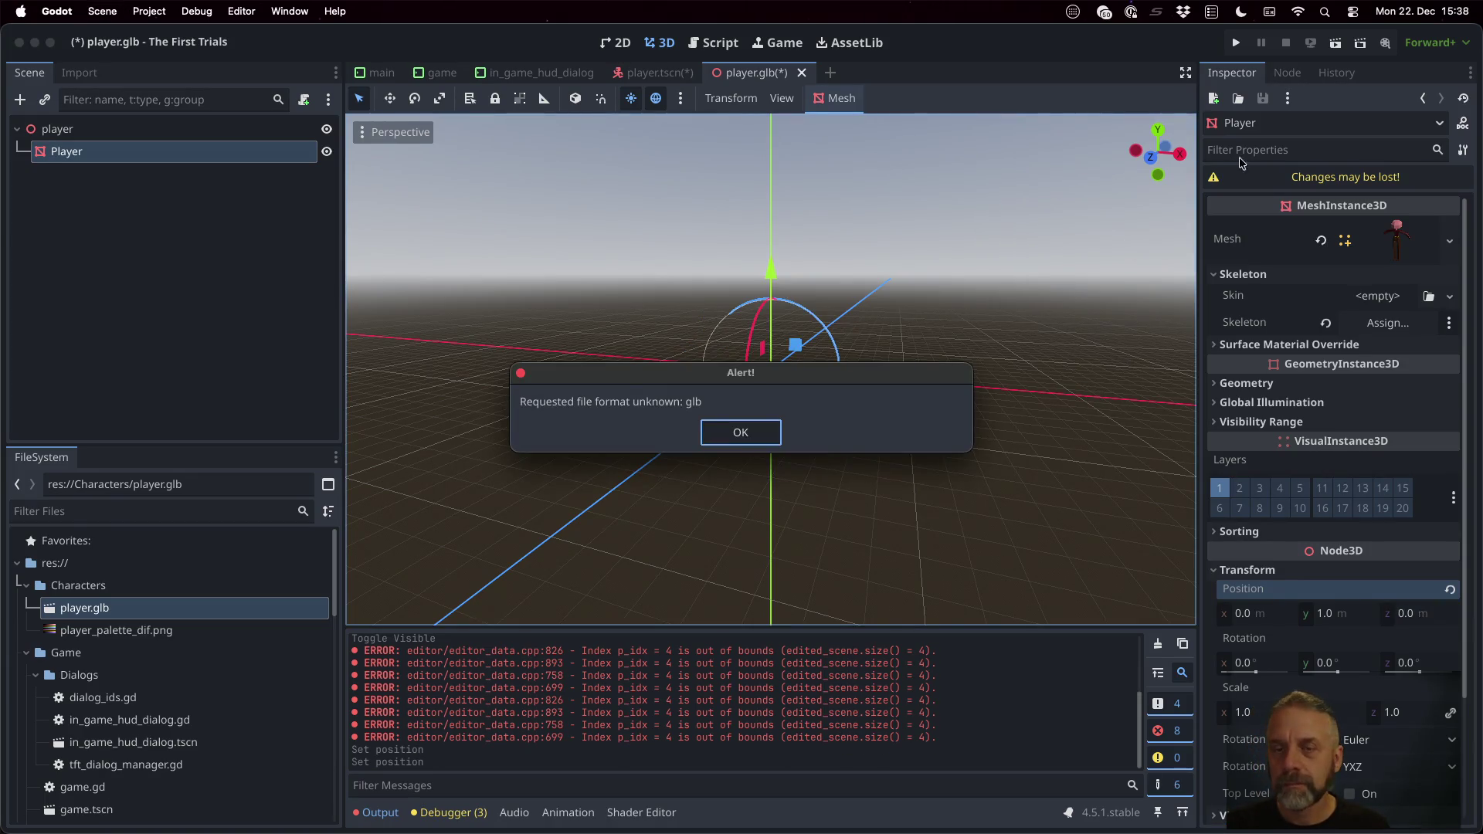
{"action": "left_click", "coordinate": [740, 431]}
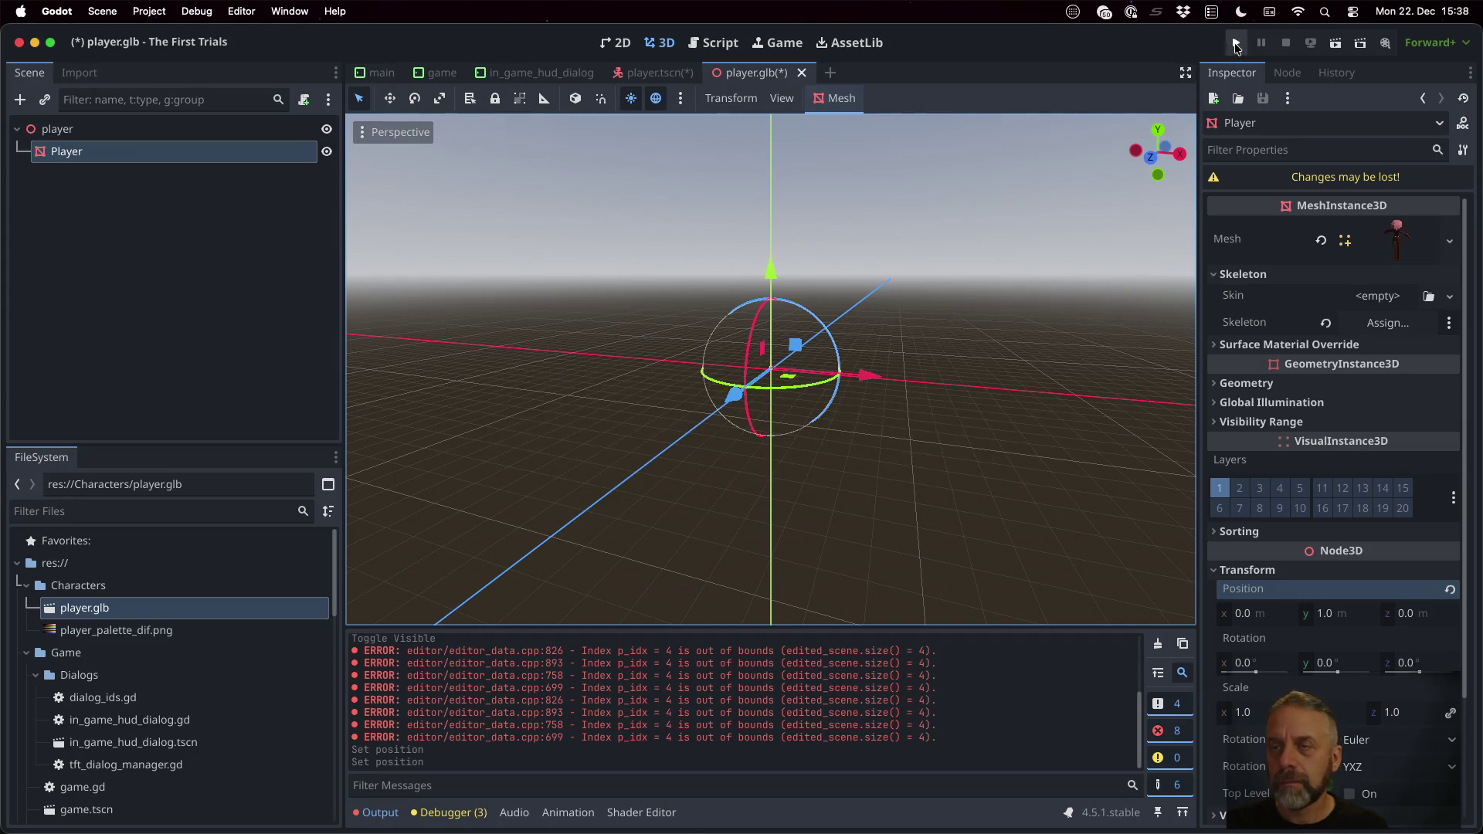
Step: Run the project, dismiss the glb alert and stop the game
{"action": "left_click", "coordinate": [1235, 43]}
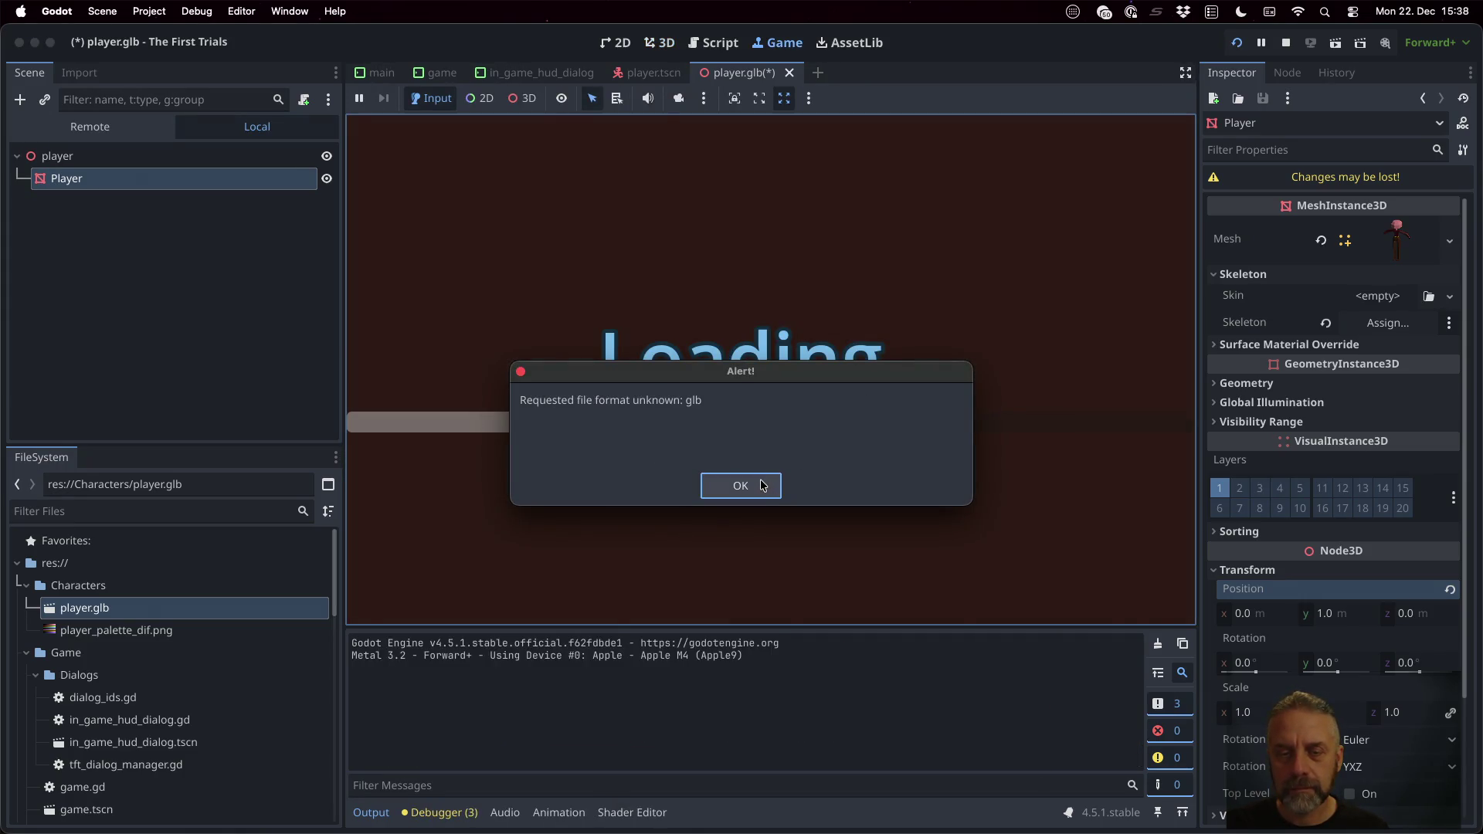
{"action": "left_click", "coordinate": [762, 484]}
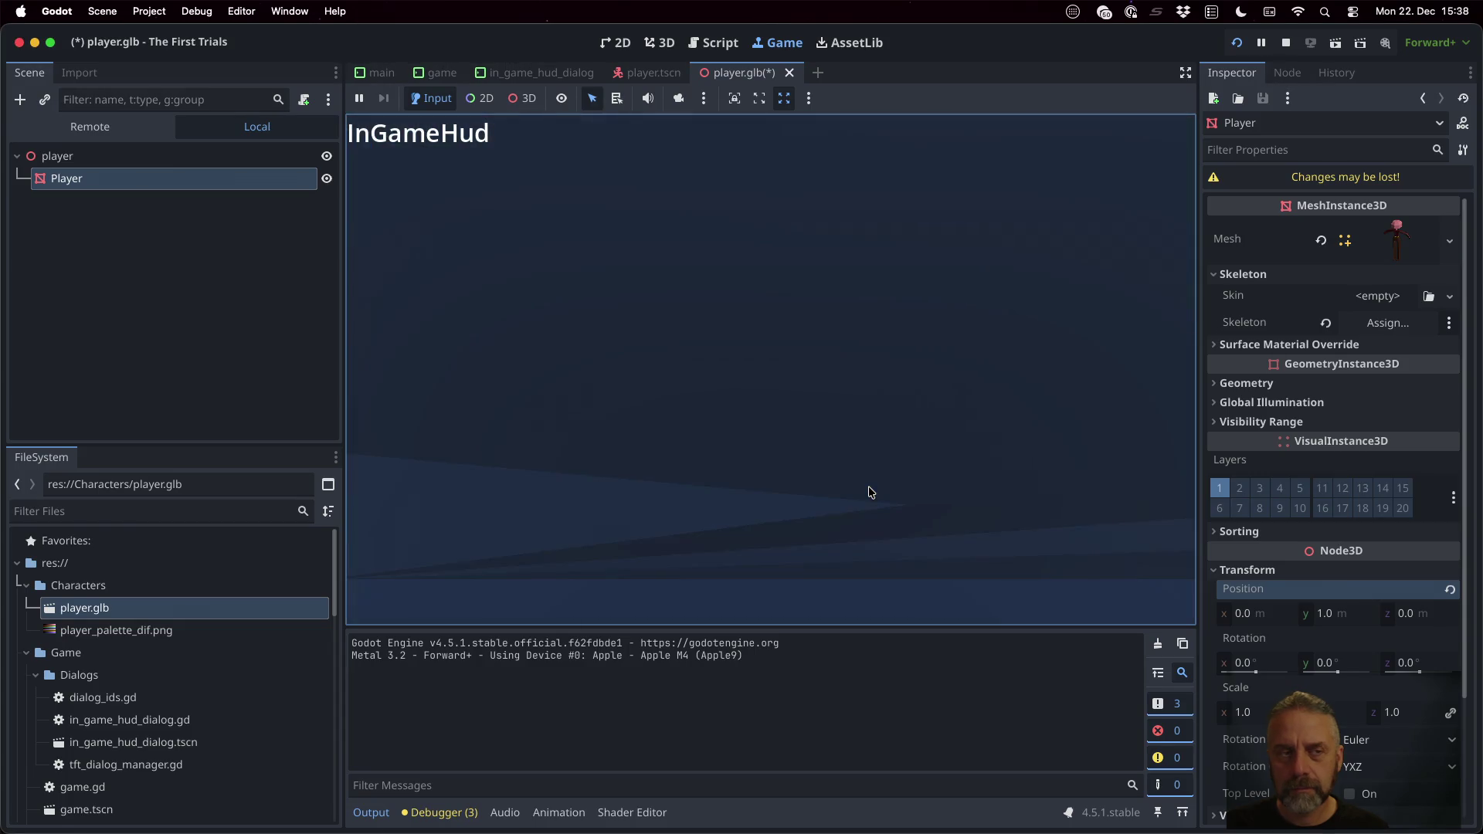
{"action": "key", "text": "super+period"}
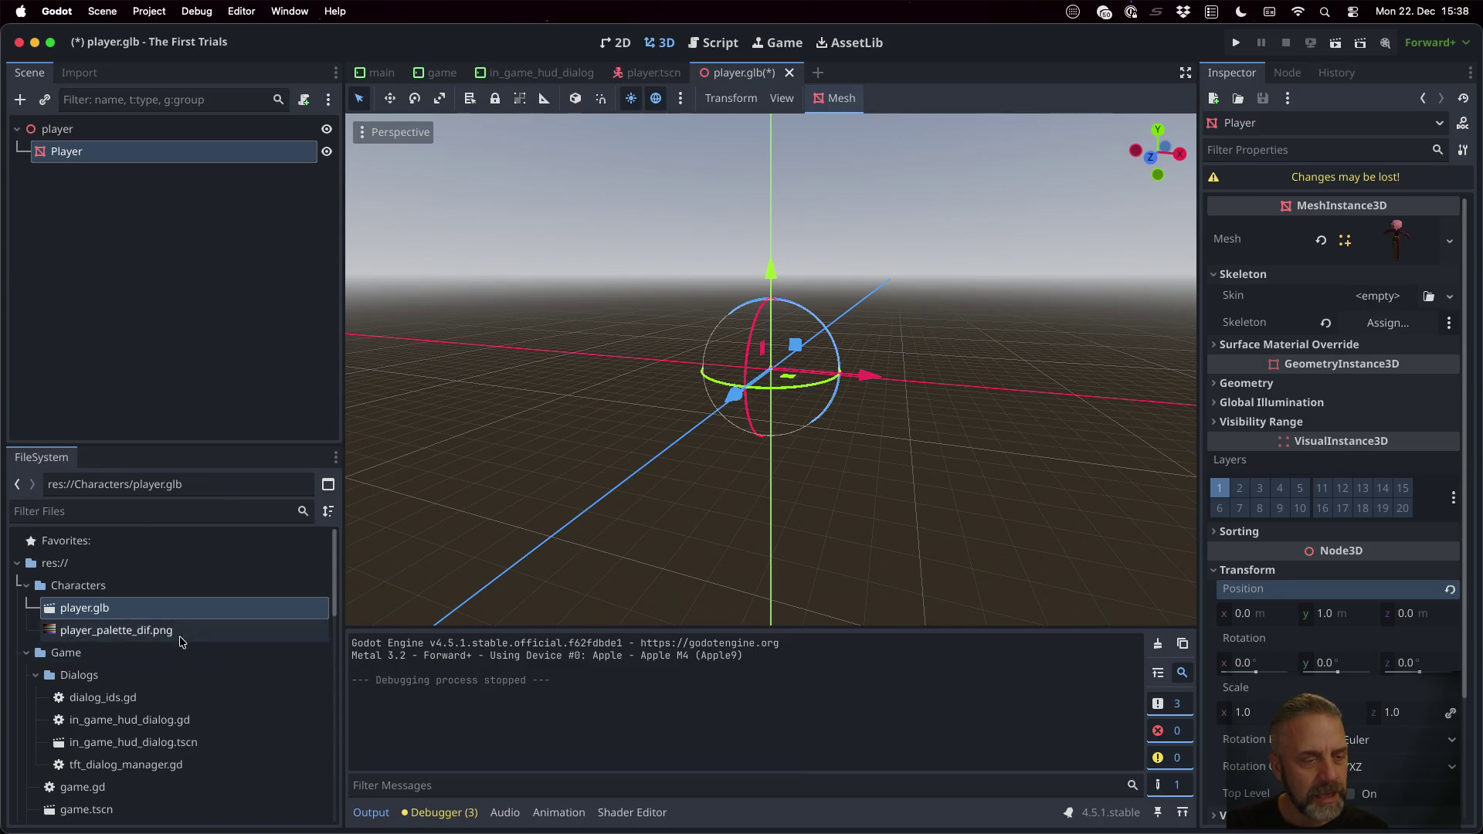
{"action": "scroll", "coordinate": [139, 632], "scroll_direction": "down", "scroll_amount": 3}
Step: Open game.tscn and from its Player node open player.tscn for editing
{"action": "double_click", "coordinate": [127, 640]}
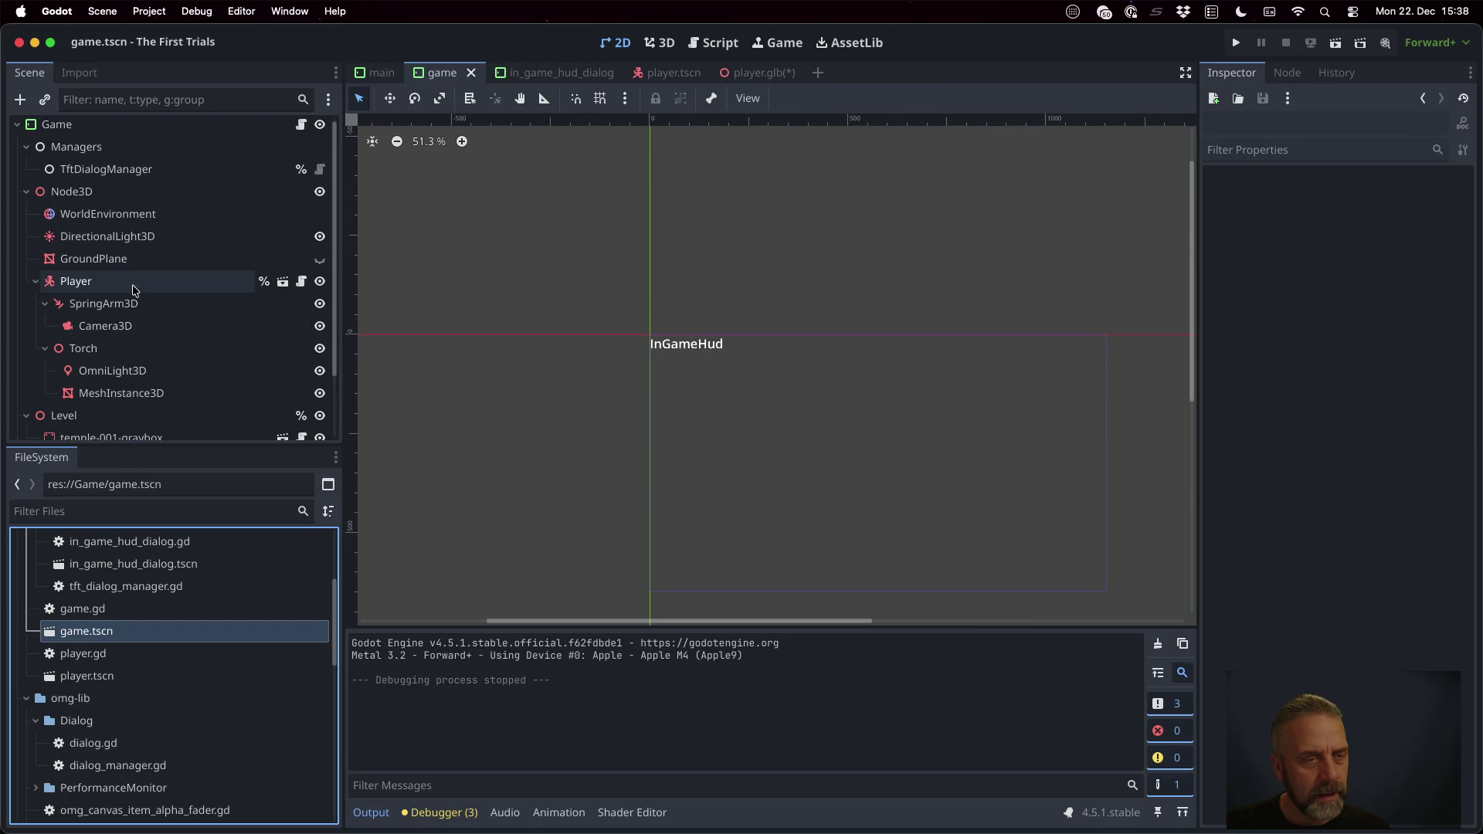
{"action": "left_click", "coordinate": [284, 282]}
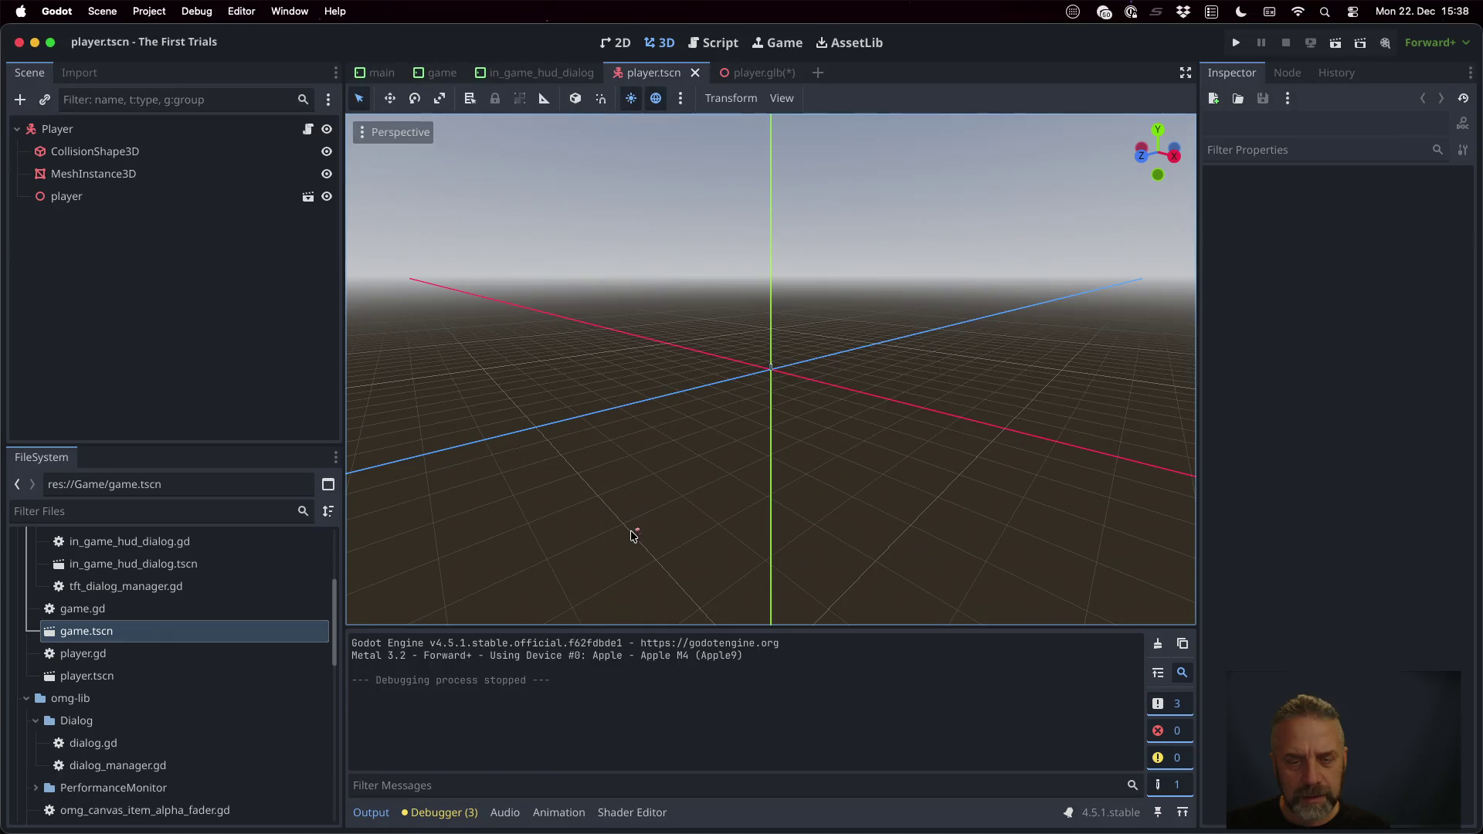
Step: Hide the old MeshInstance3D and set the imported player node's x position to -44
{"action": "left_click", "coordinate": [326, 175]}
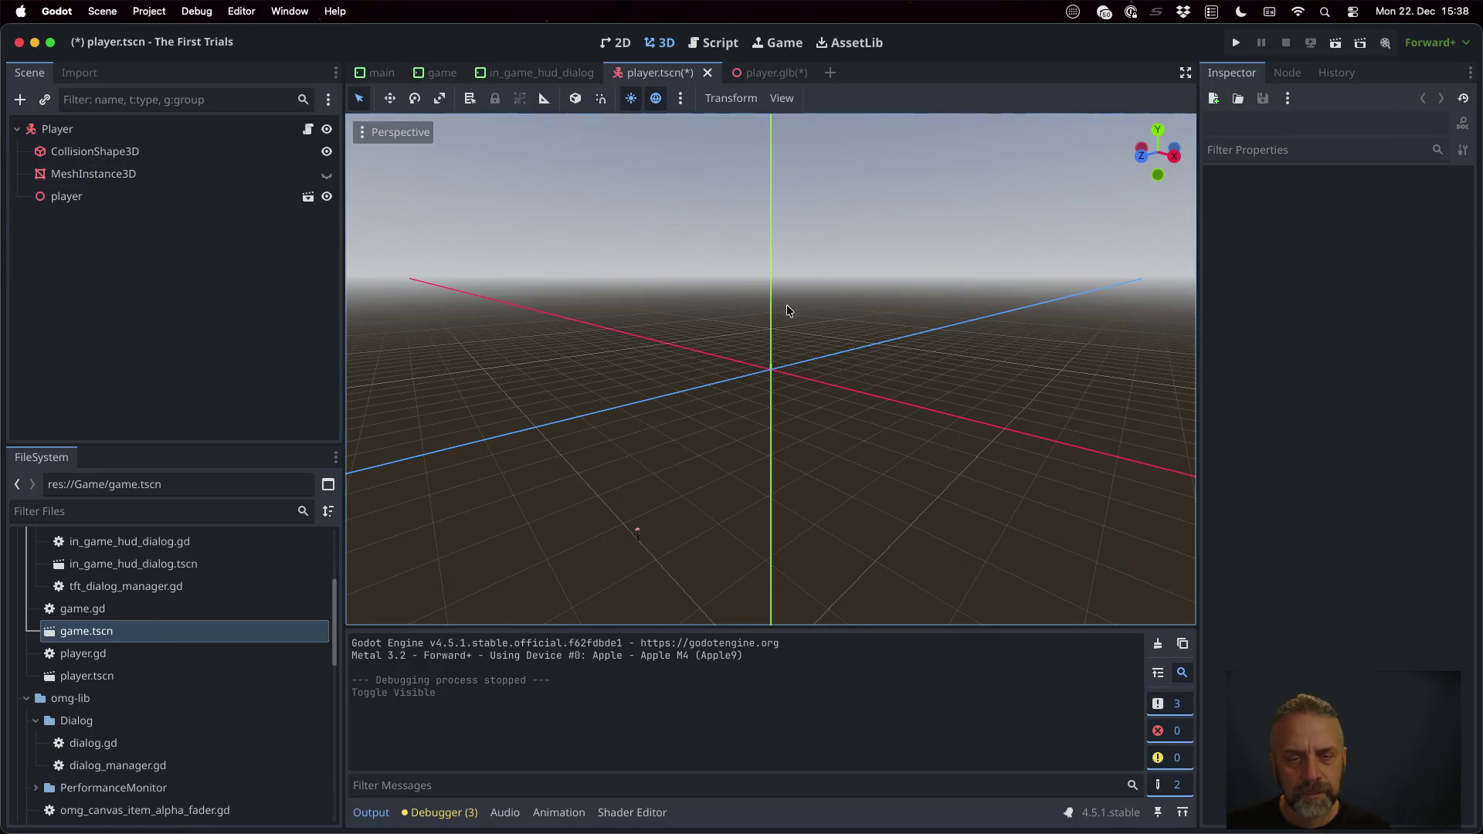
{"action": "left_click", "coordinate": [163, 196]}
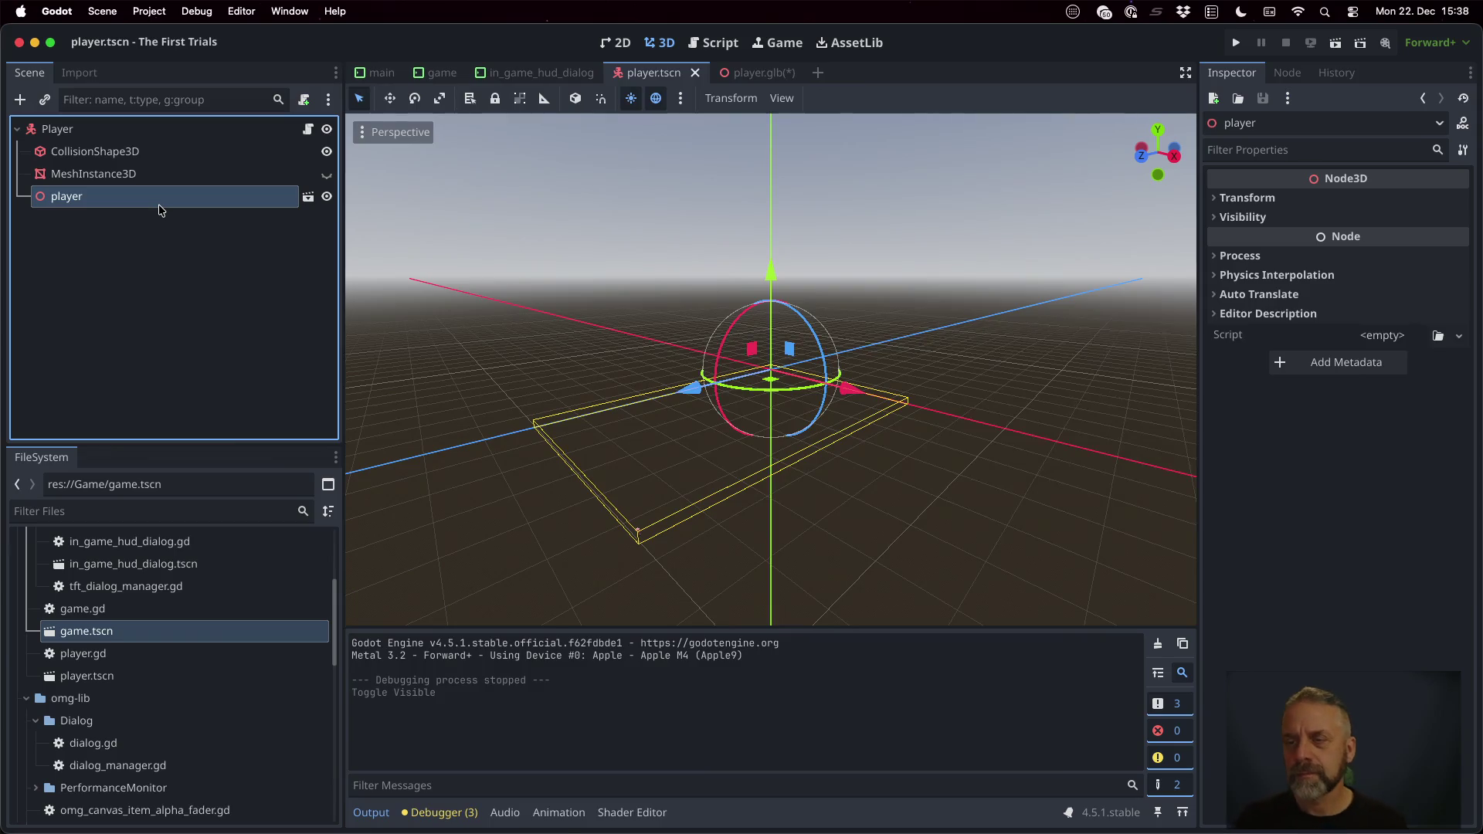
{"action": "left_click", "coordinate": [1247, 198]}
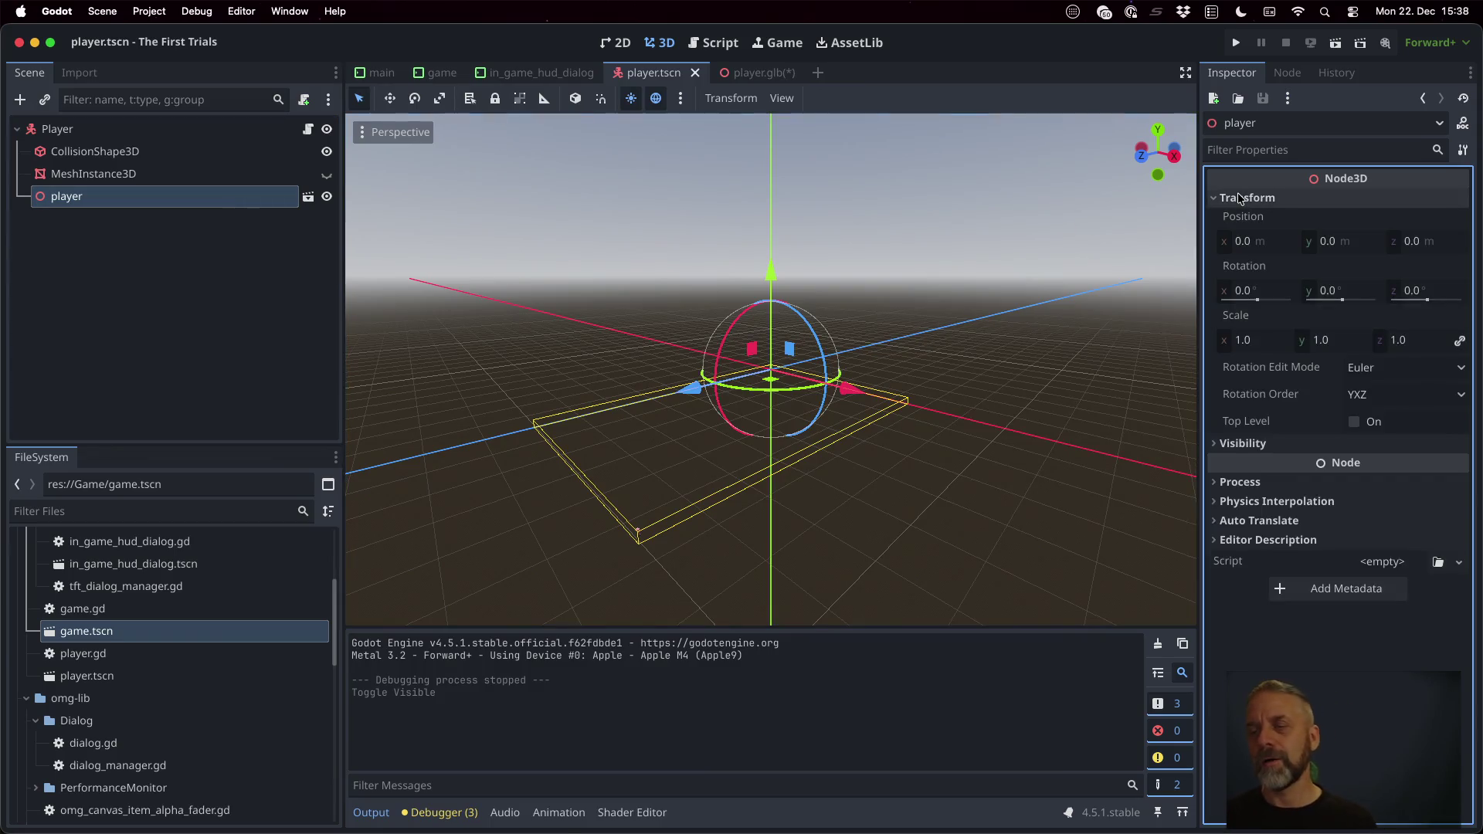
{"action": "left_click", "coordinate": [1269, 241]}
{"action": "type", "text": "4"}
{"action": "key", "text": "Return"}
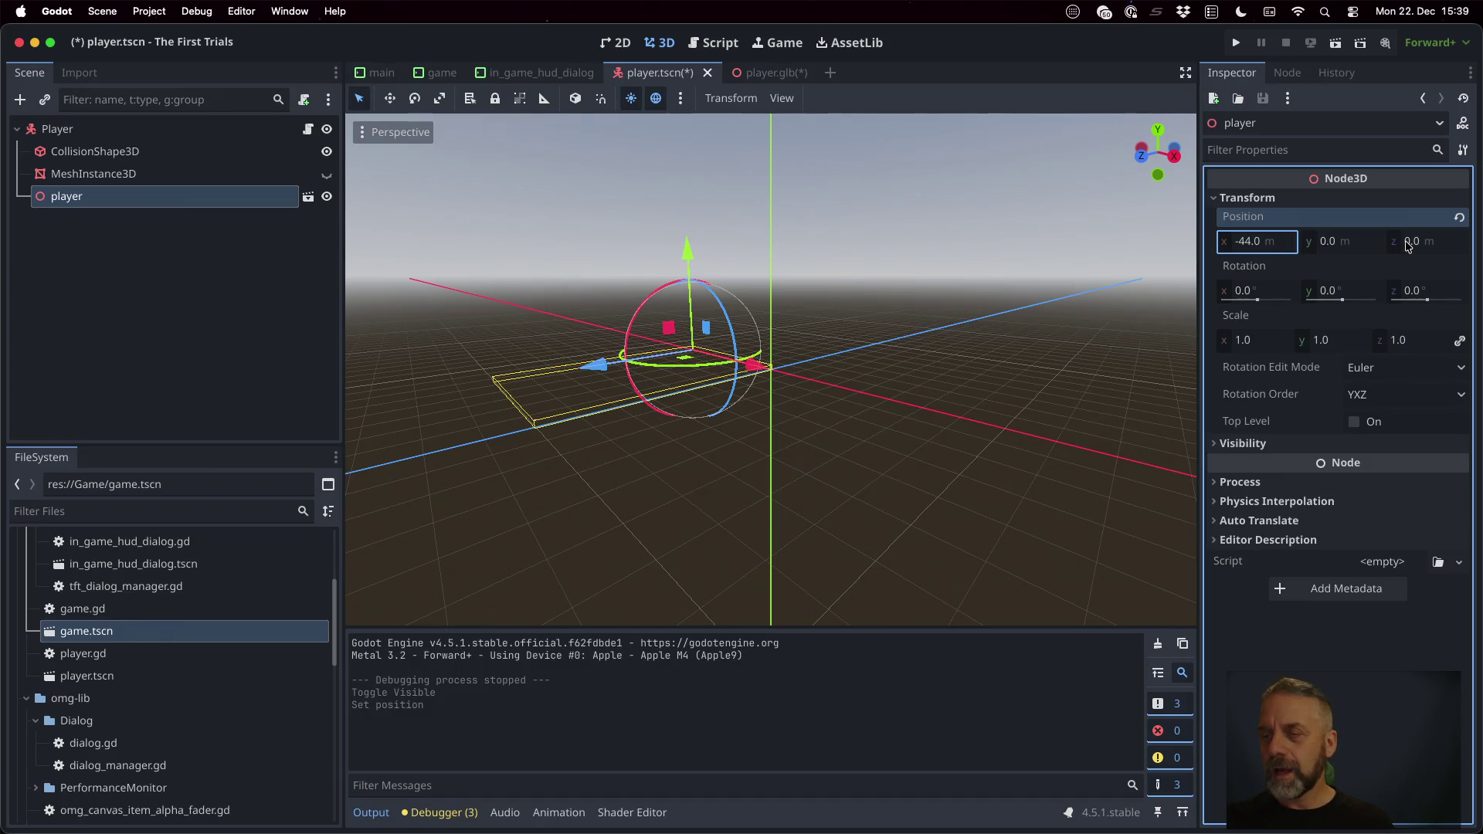
Step: Set the player's z position to -64 (correcting 64), then save and run the game
{"action": "left_click", "coordinate": [1446, 243]}
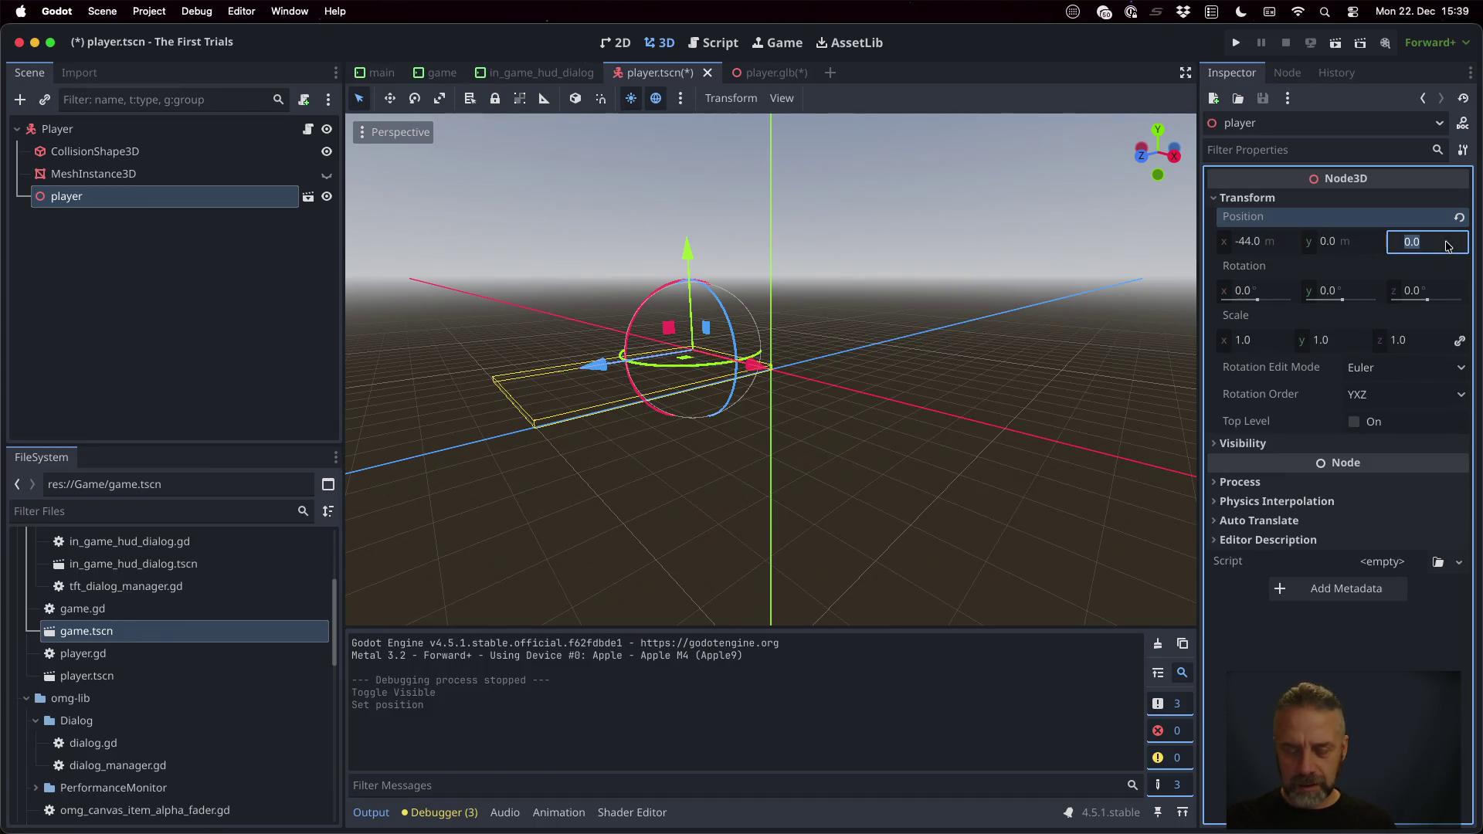
{"action": "type", "text": "64"}
{"action": "key", "text": "Return"}
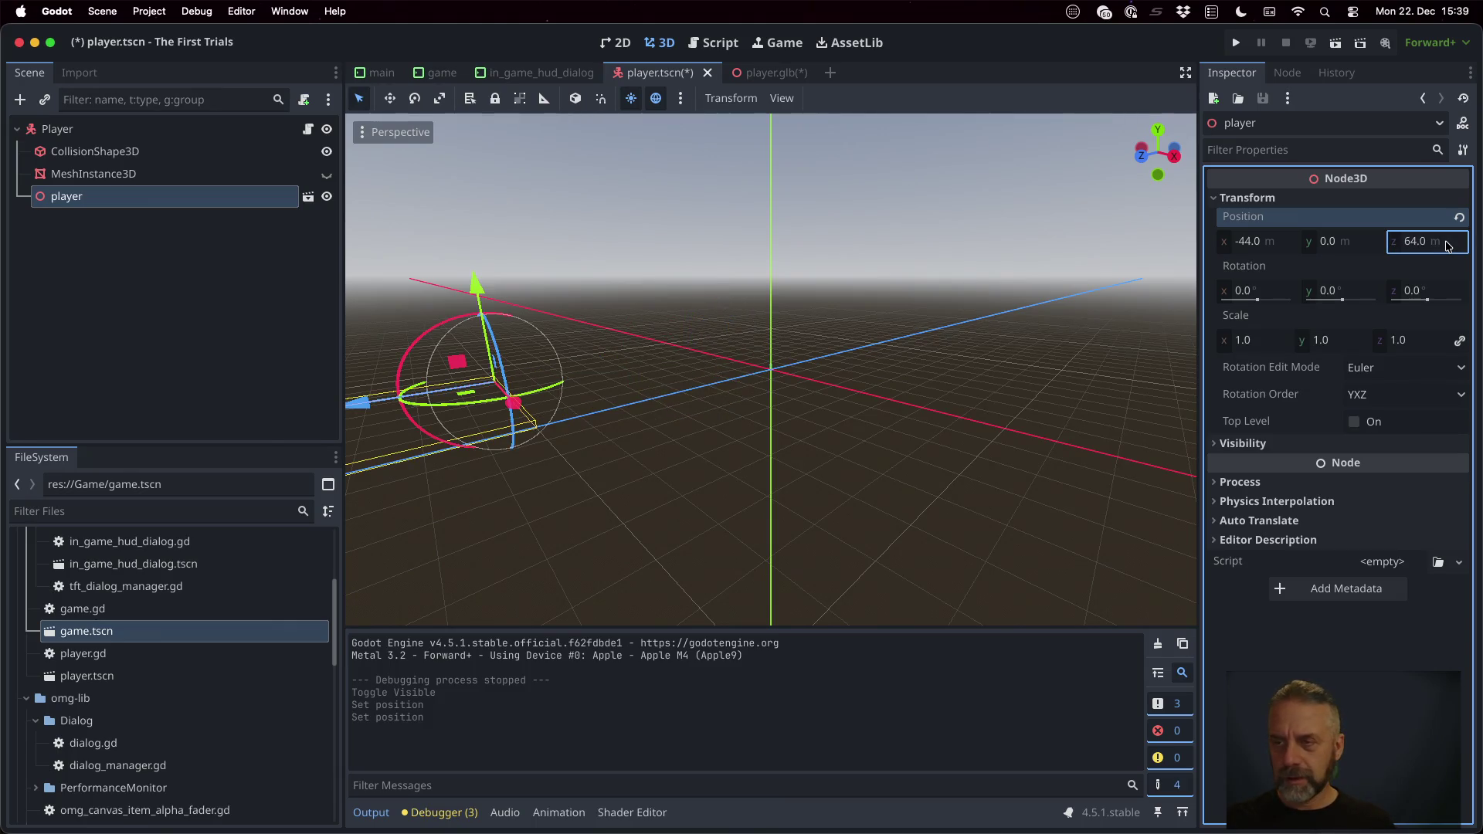
{"action": "type", "text": "64"}
{"action": "key", "text": "Return"}
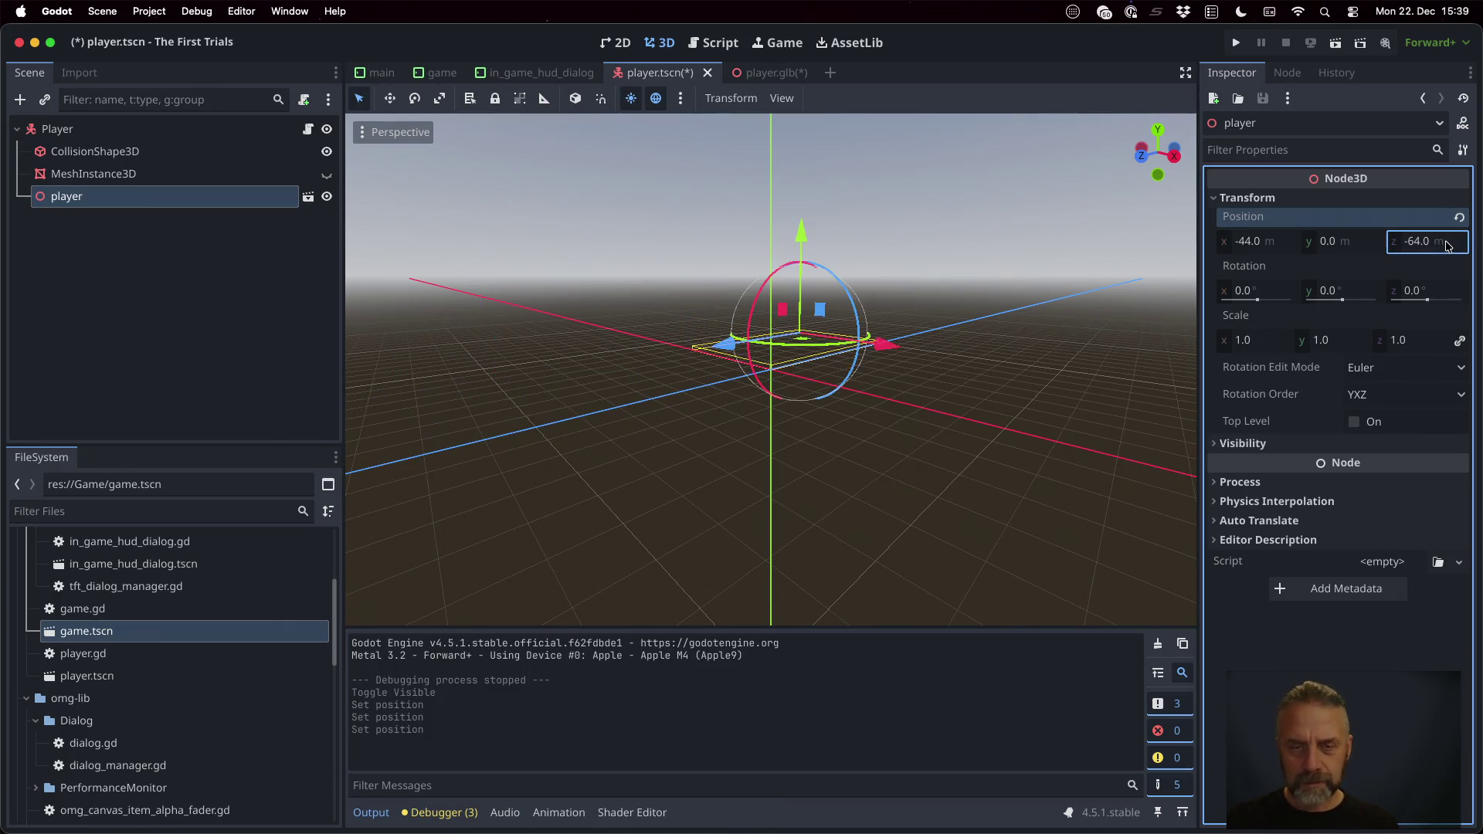
{"action": "scroll", "coordinate": [785, 340], "scroll_direction": "down", "scroll_amount": 5}
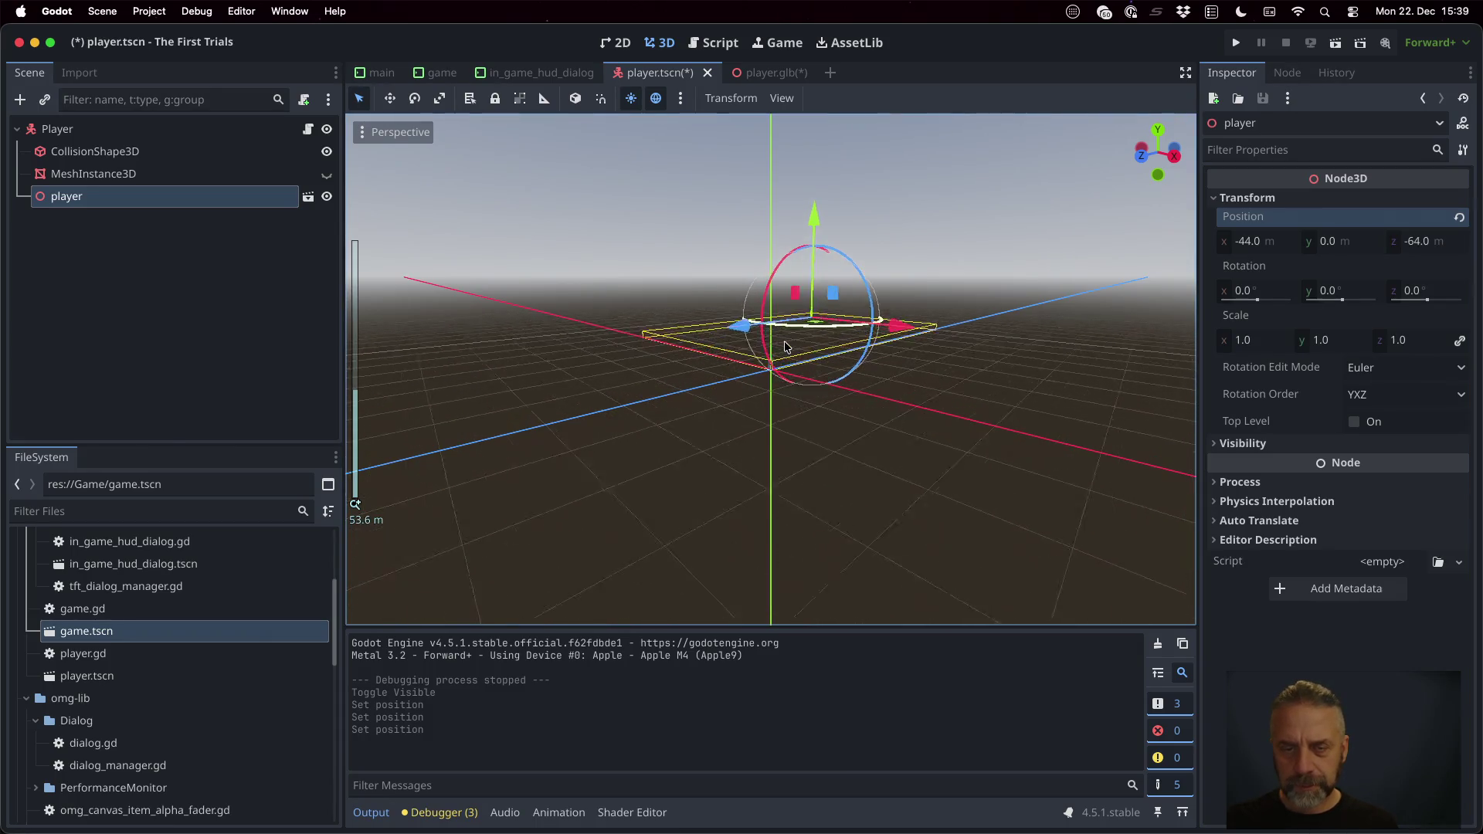
{"action": "scroll", "coordinate": [785, 342], "scroll_direction": "up", "scroll_amount": 5}
{"action": "middle_click_drag", "start_coordinate": [785, 341], "coordinate": [814, 493]}
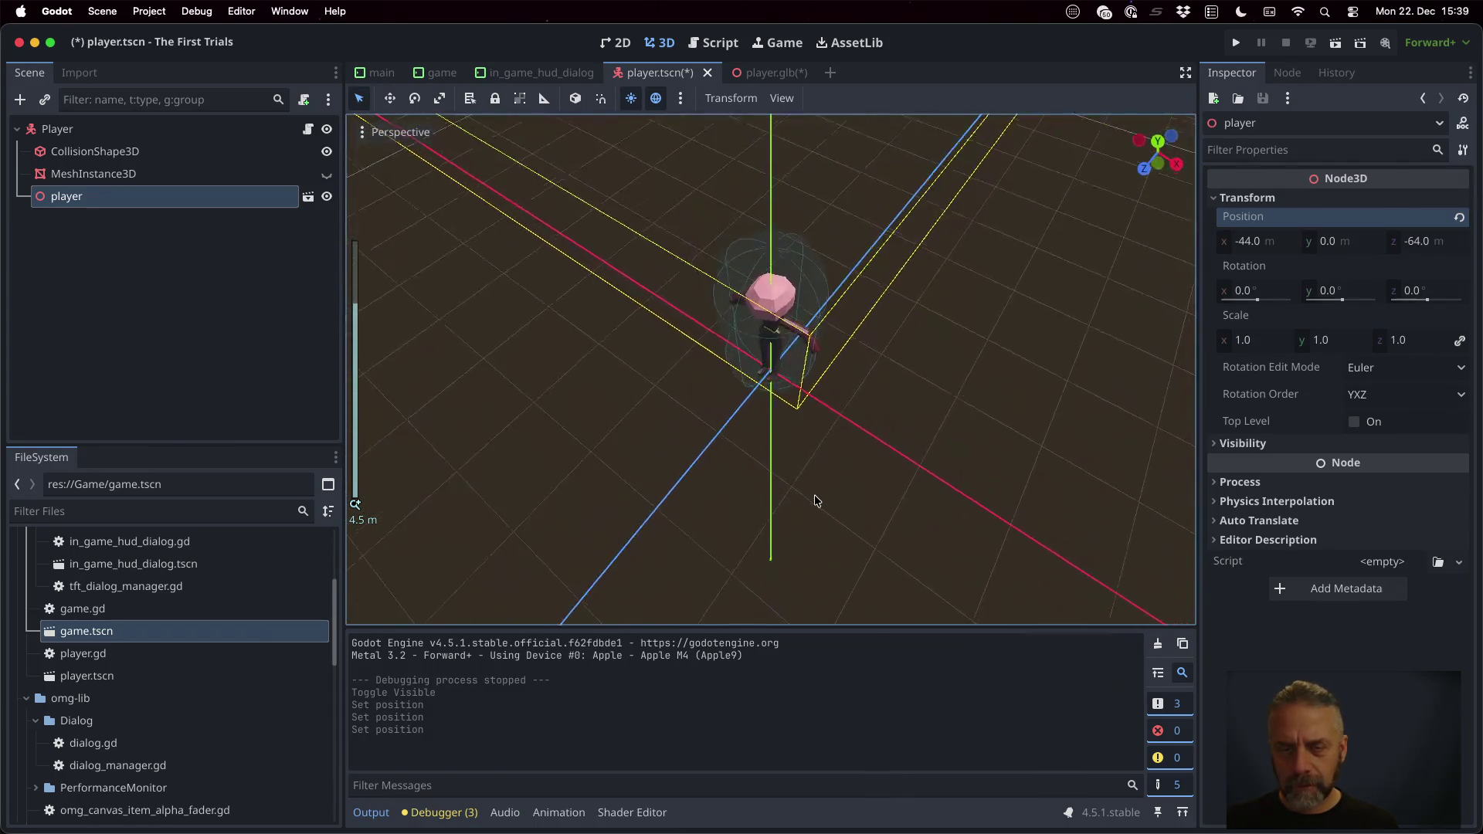
{"action": "left_click", "coordinate": [1236, 43]}
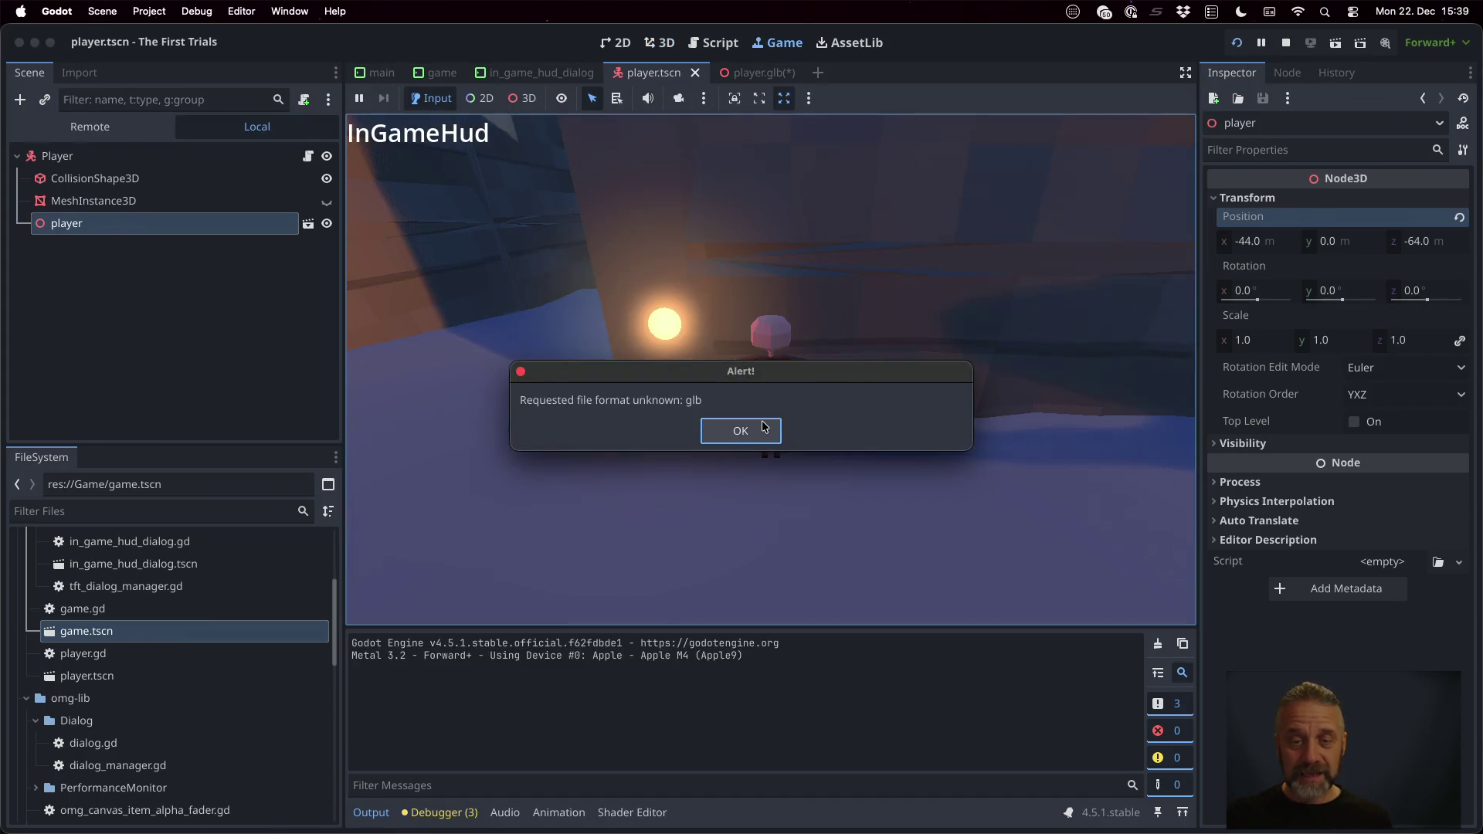
Step: Dismiss the glb alert and walk the new character with W/A/S/D through the corridors, past the orange block to the ramp
{"action": "left_click", "coordinate": [759, 428]}
{"action": "key", "text": "w"}
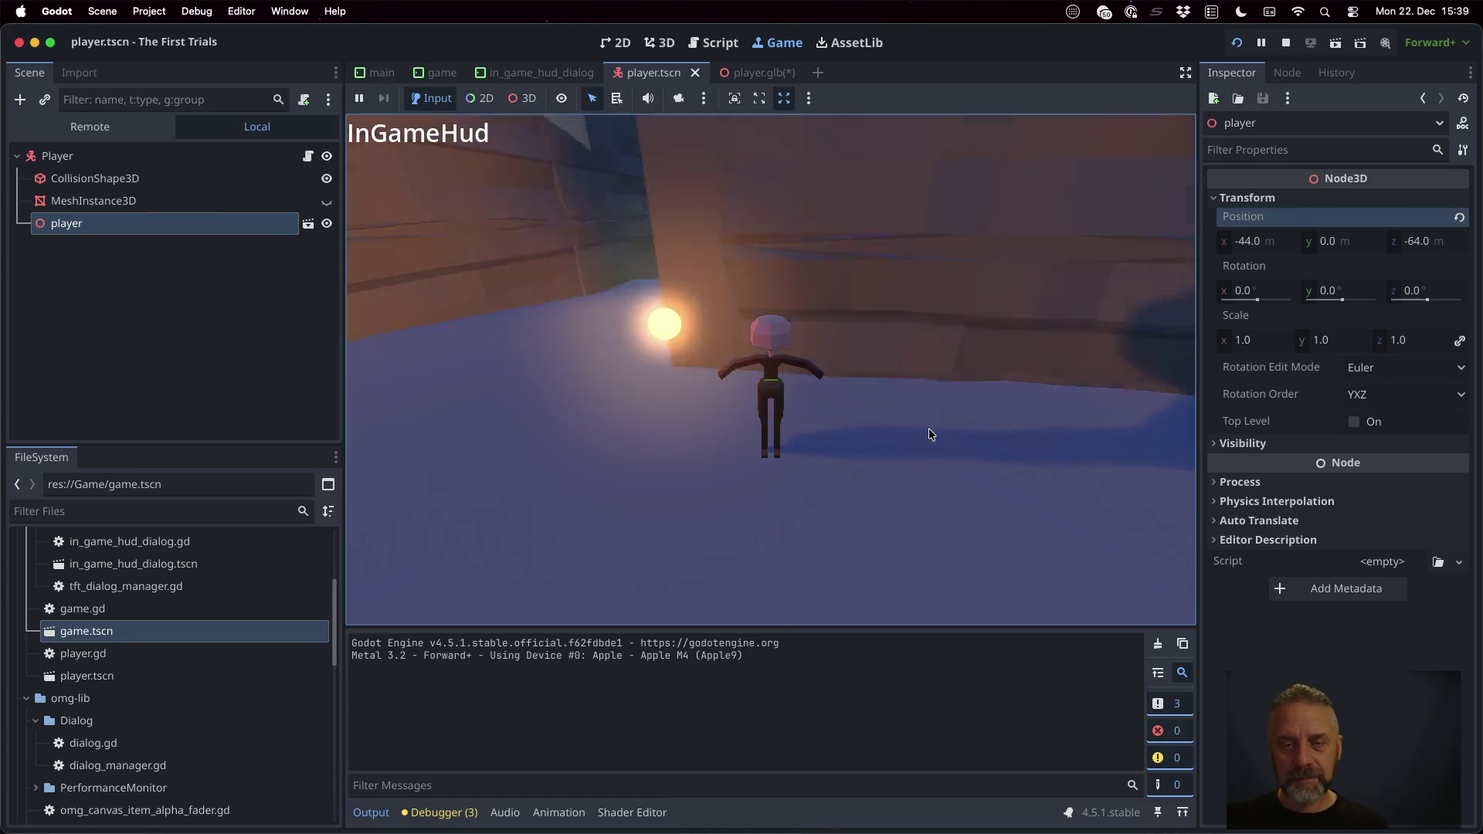
{"action": "key", "text": "w"}
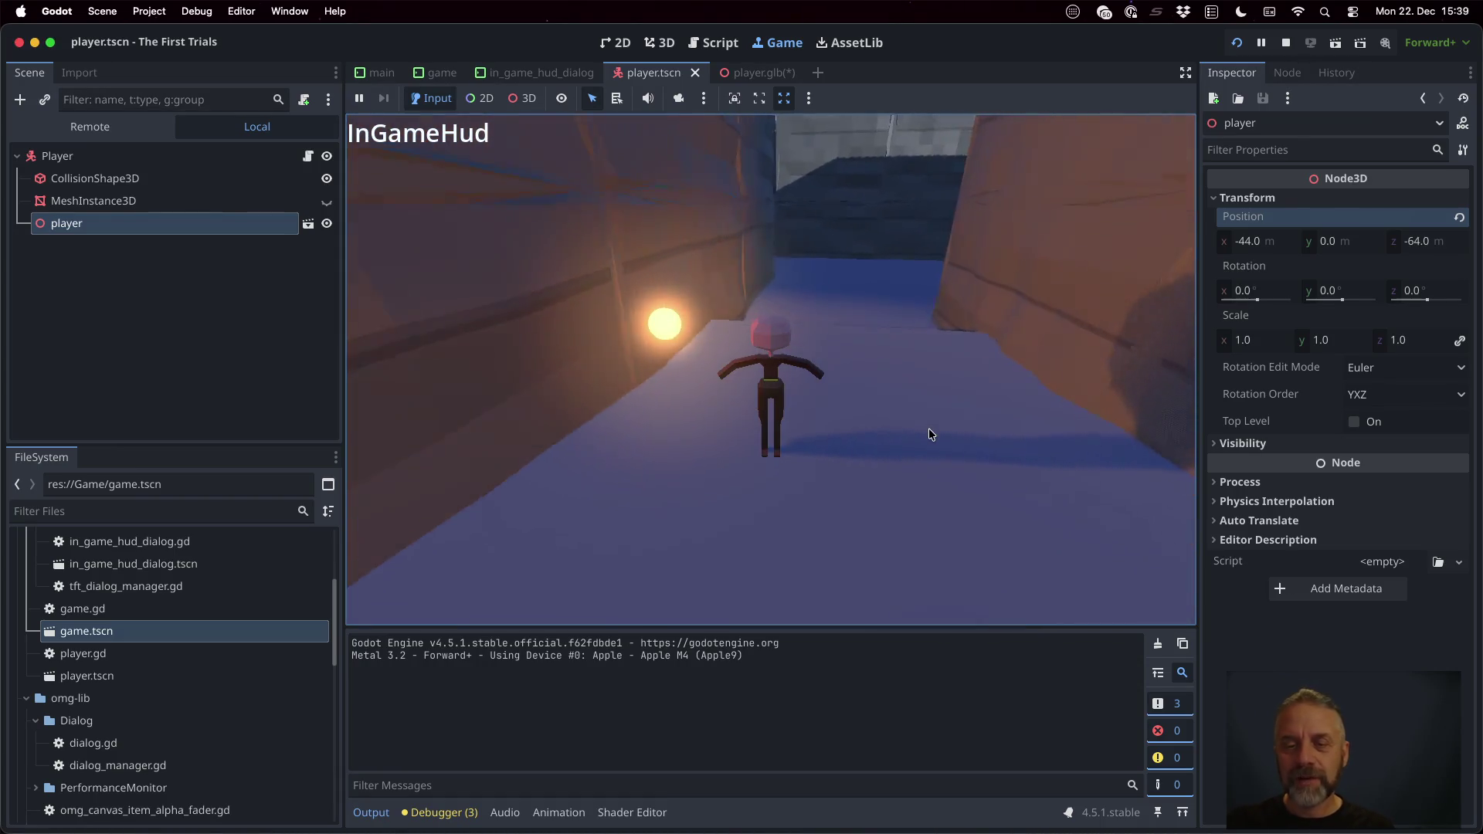
{"action": "key", "text": "a"}
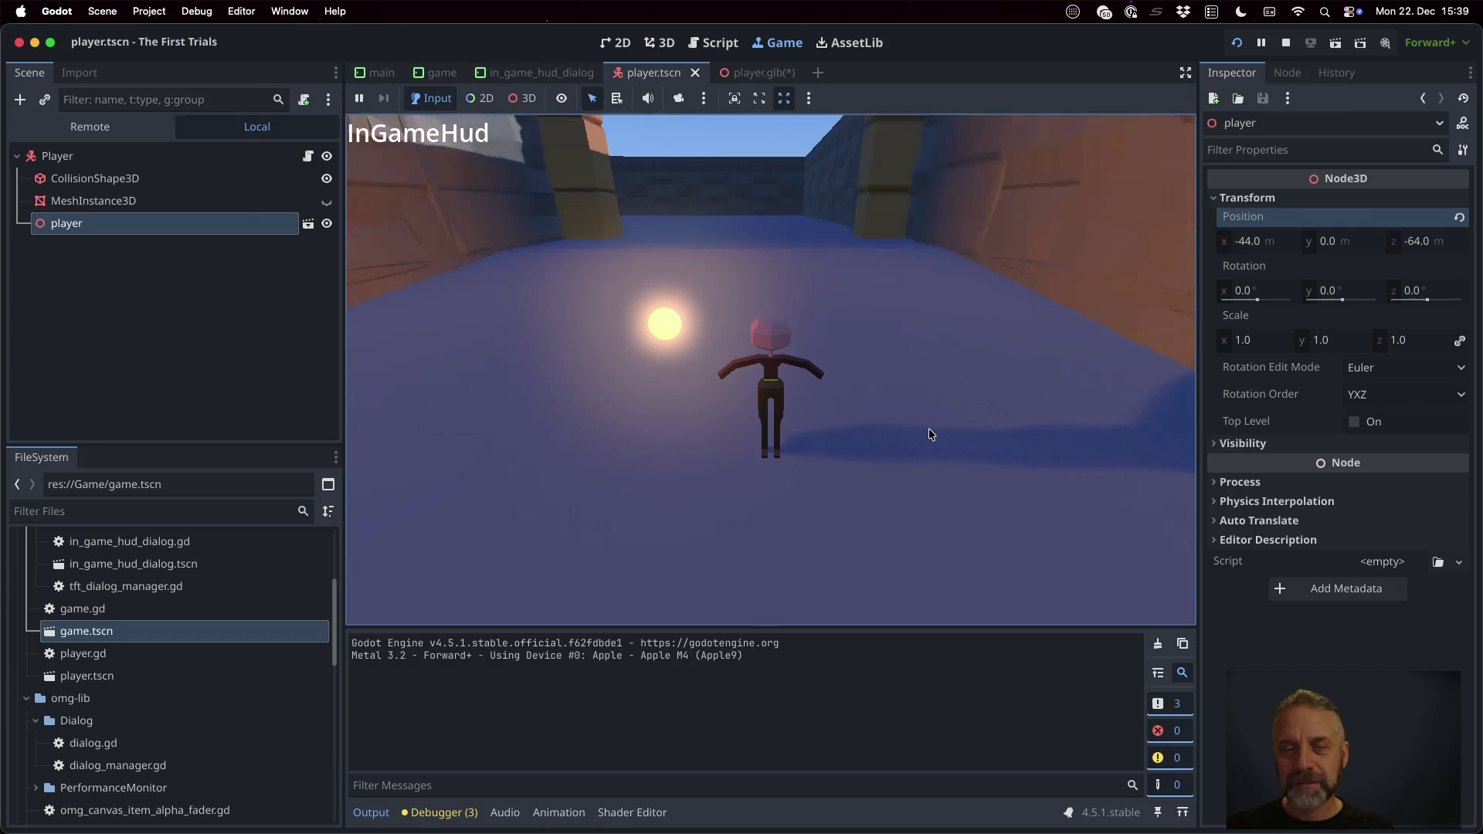
{"action": "key", "text": "s"}
{"action": "key", "text": "d"}
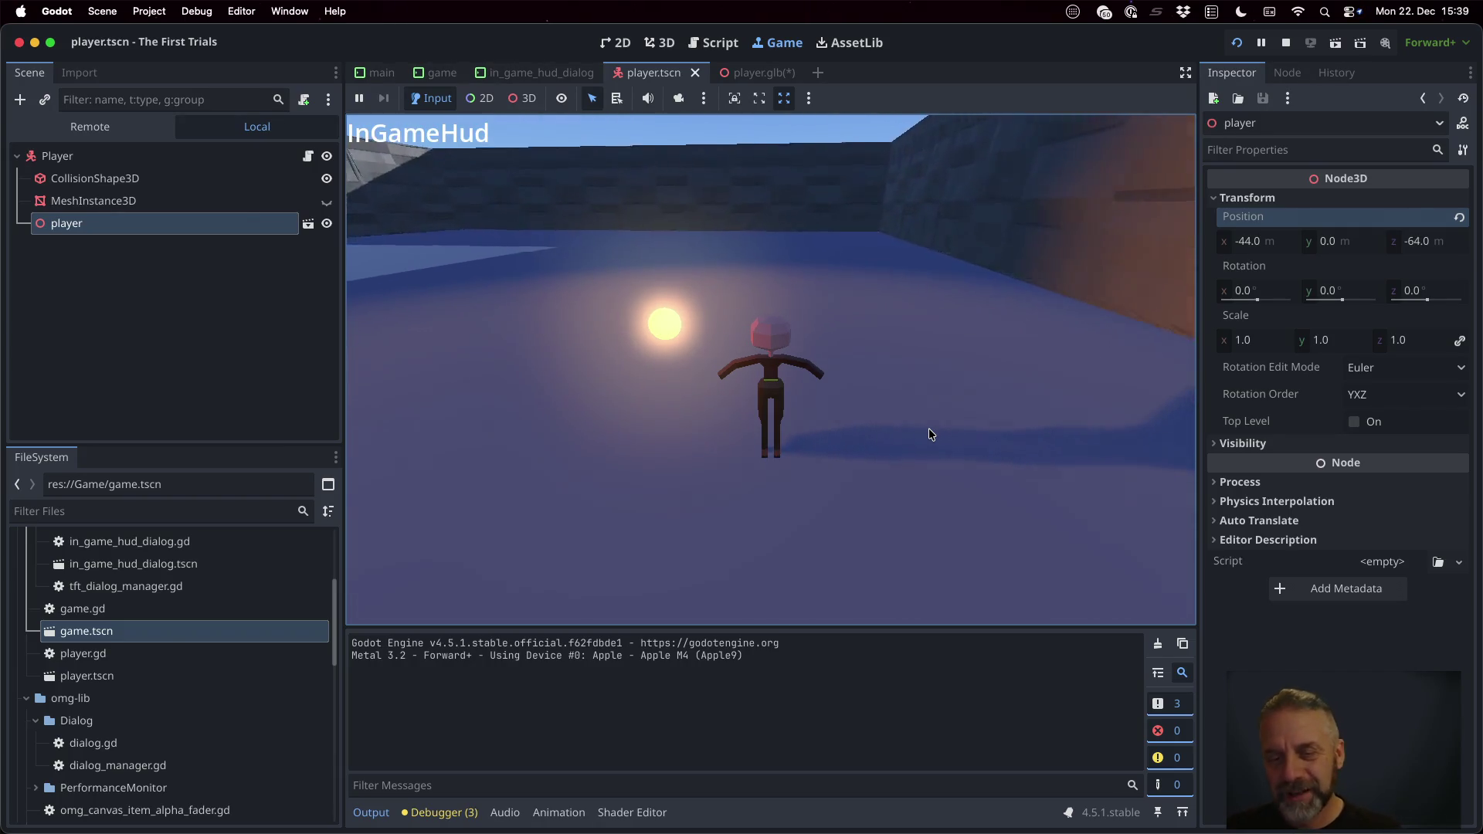
{"action": "key", "text": "w"}
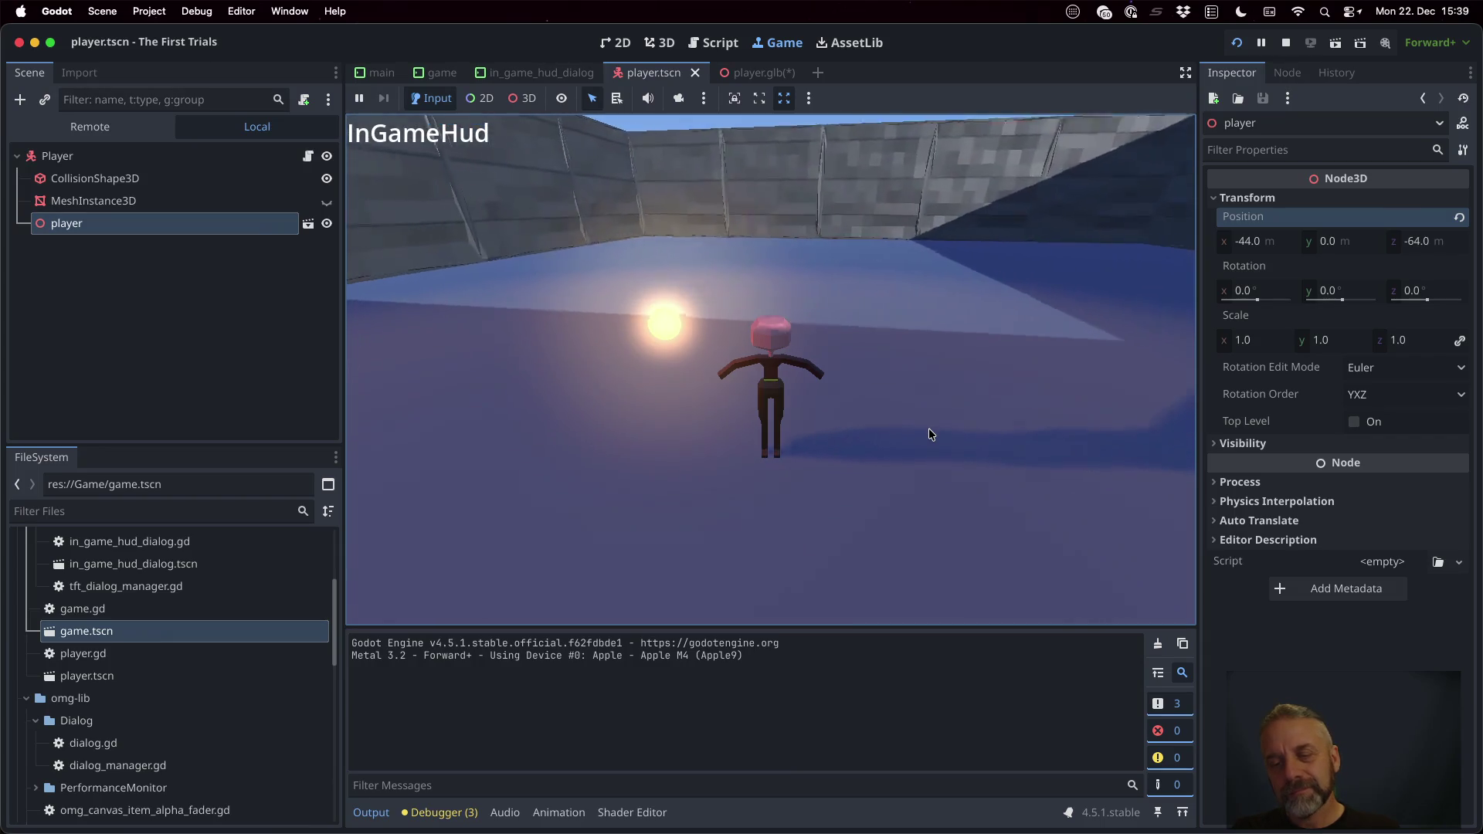
{"action": "key", "text": "d"}
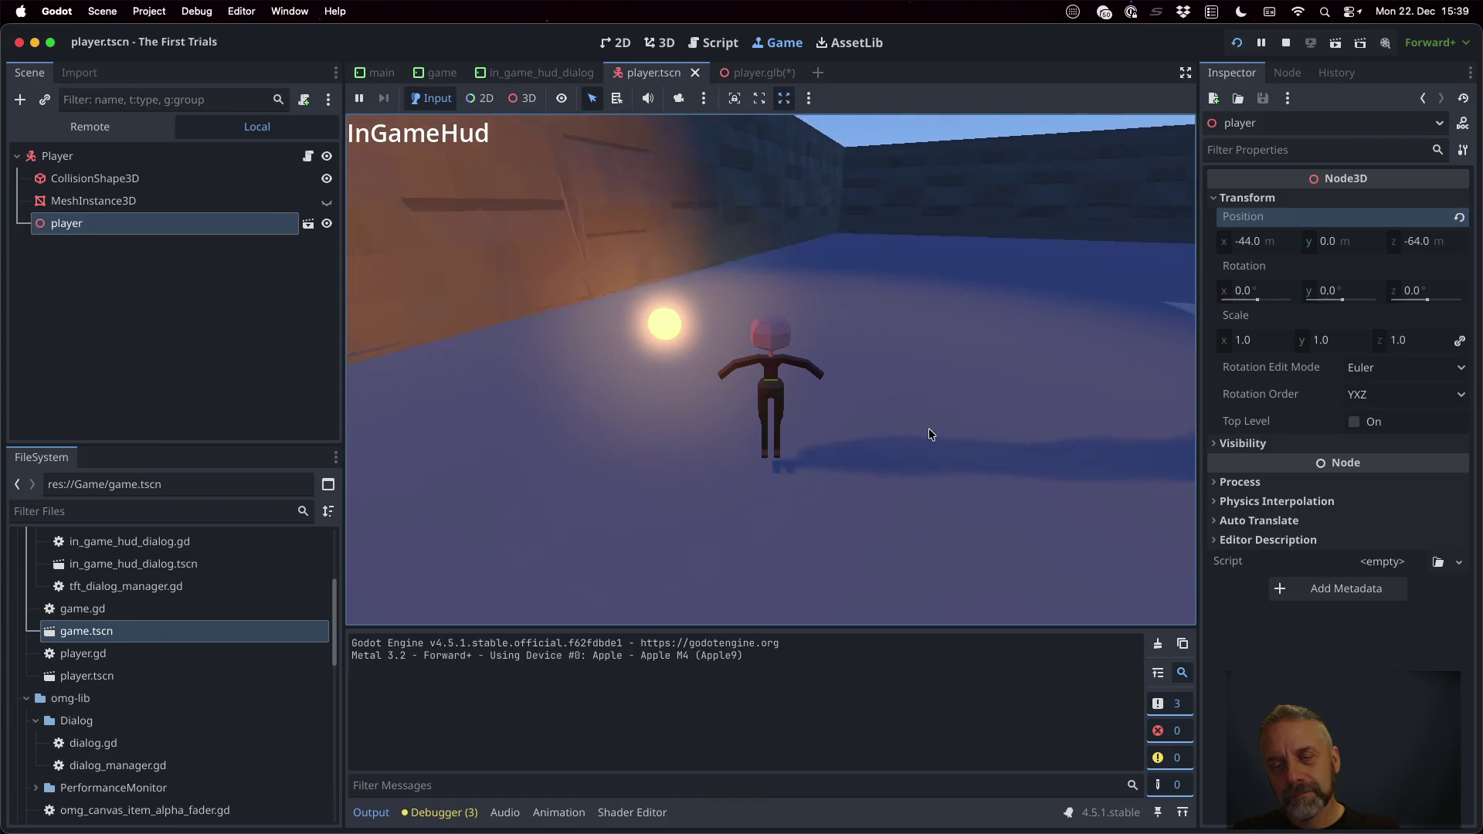
{"action": "key", "text": "a"}
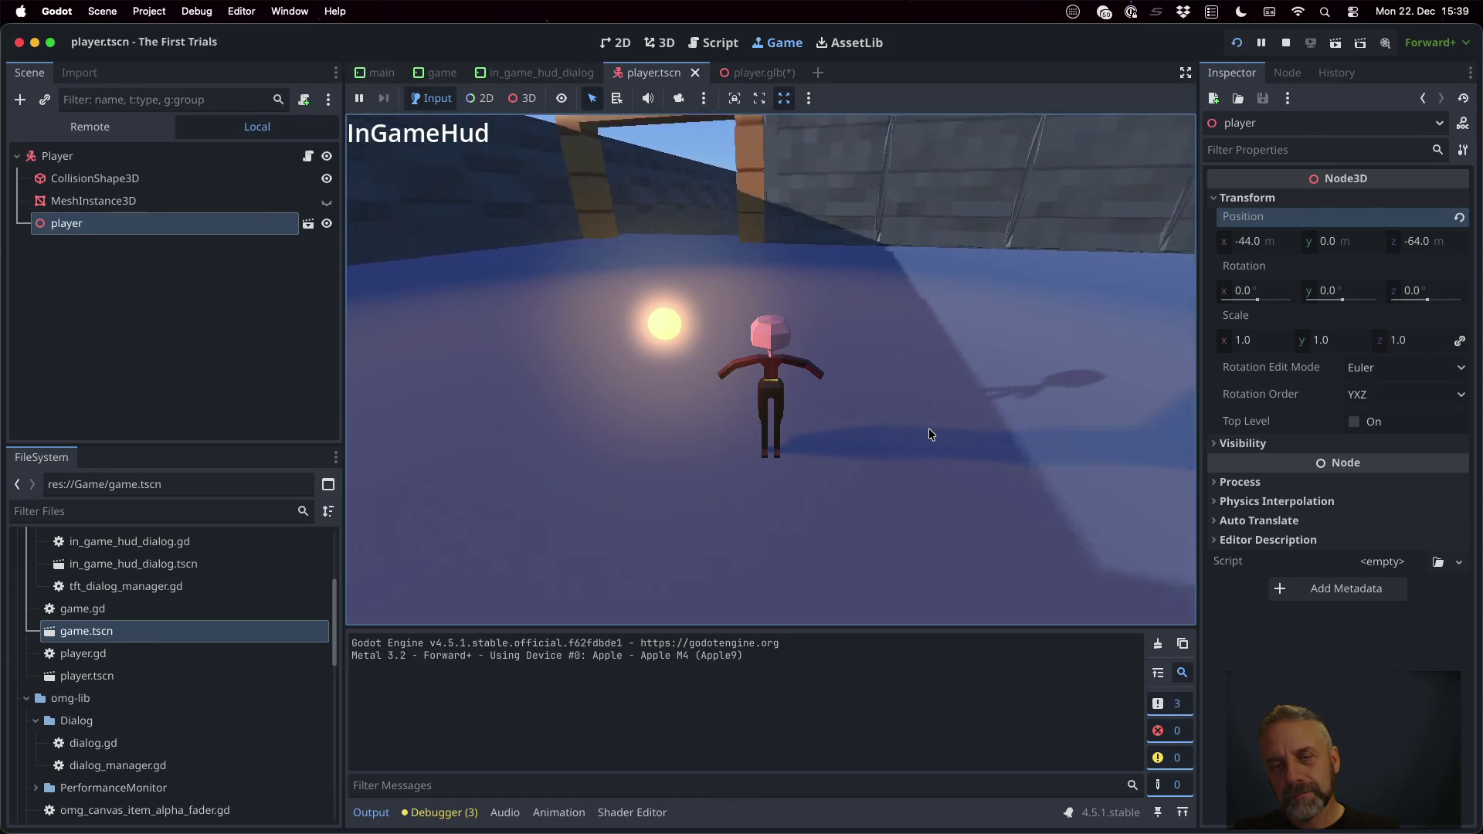
{"action": "key", "text": "a"}
{"action": "key", "text": "a"}
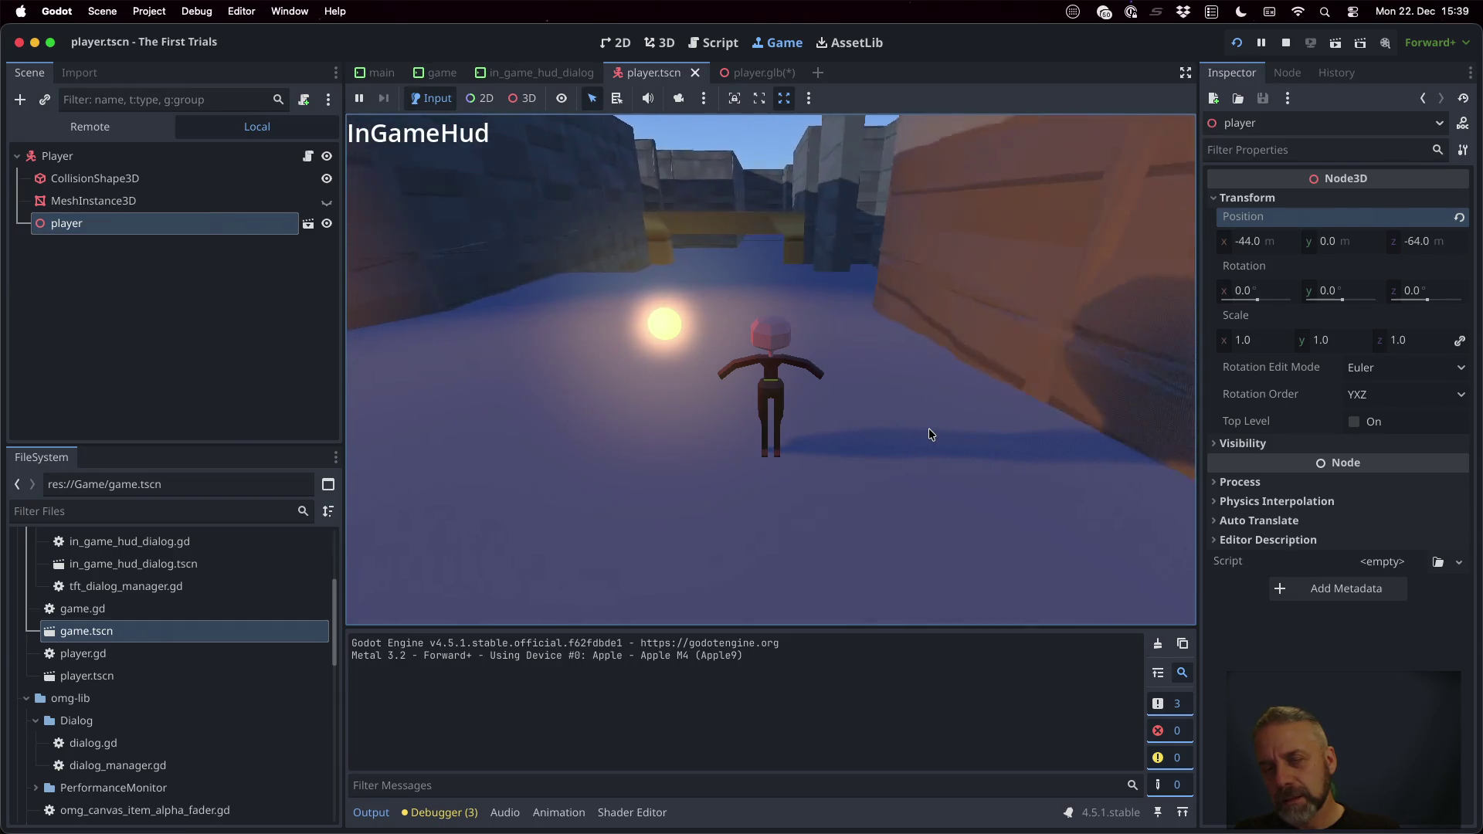
{"action": "key", "text": "a"}
{"action": "key", "text": "a"}
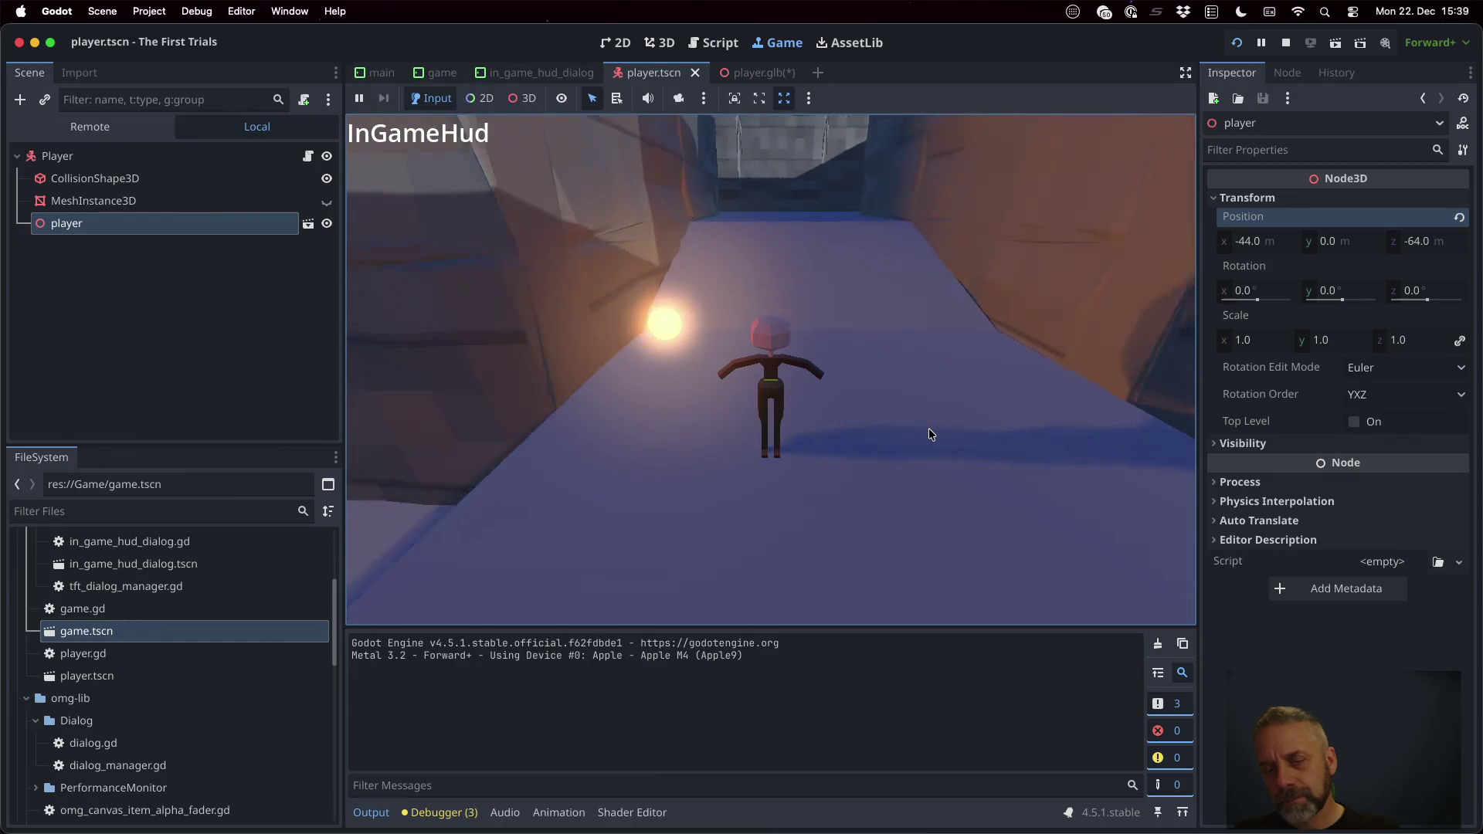
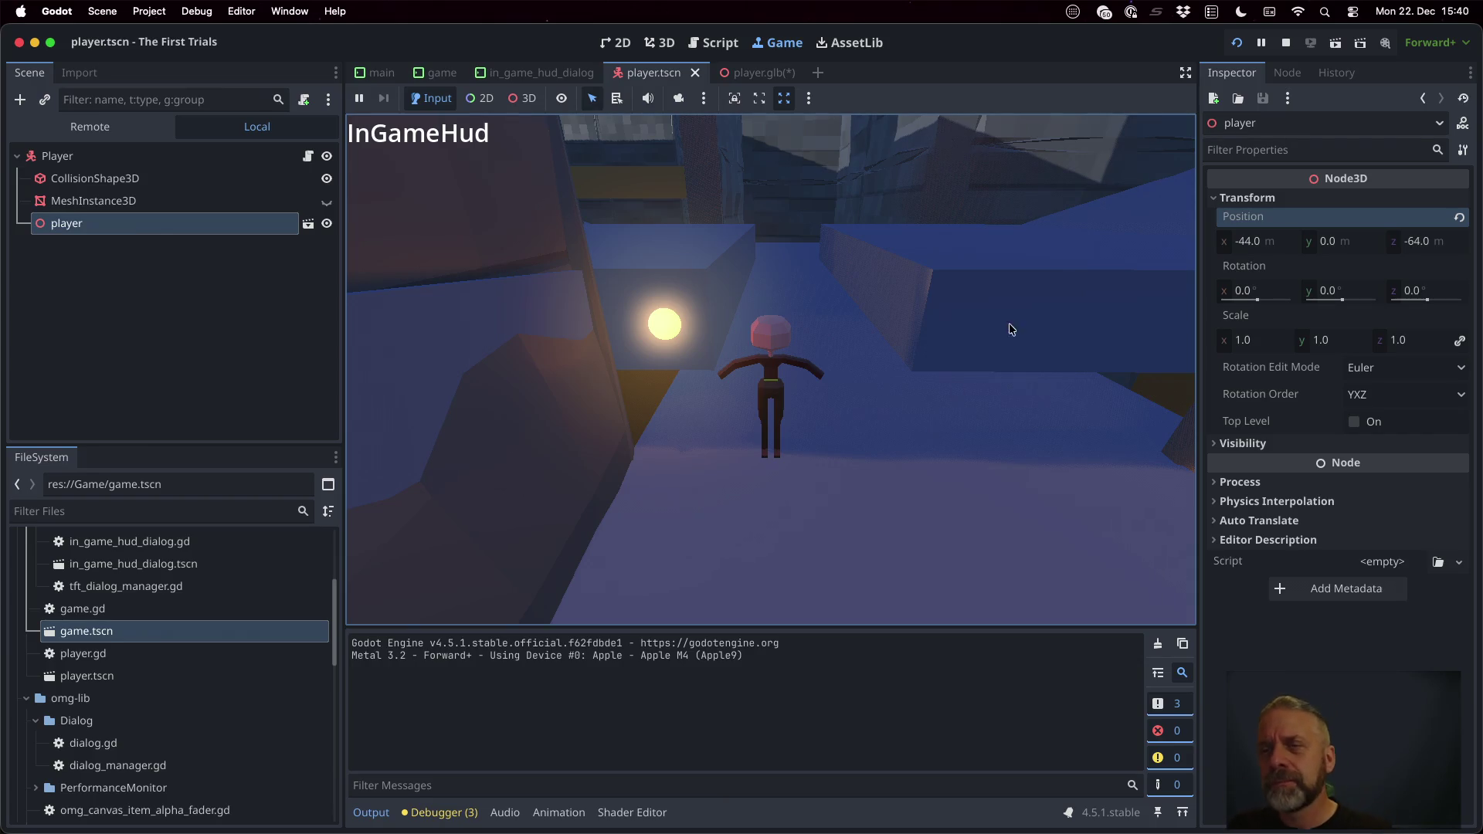
Step: Stop the running player scene and switch to the DuckDuckGo results in Firefox
{"action": "left_click", "coordinate": [1284, 43]}
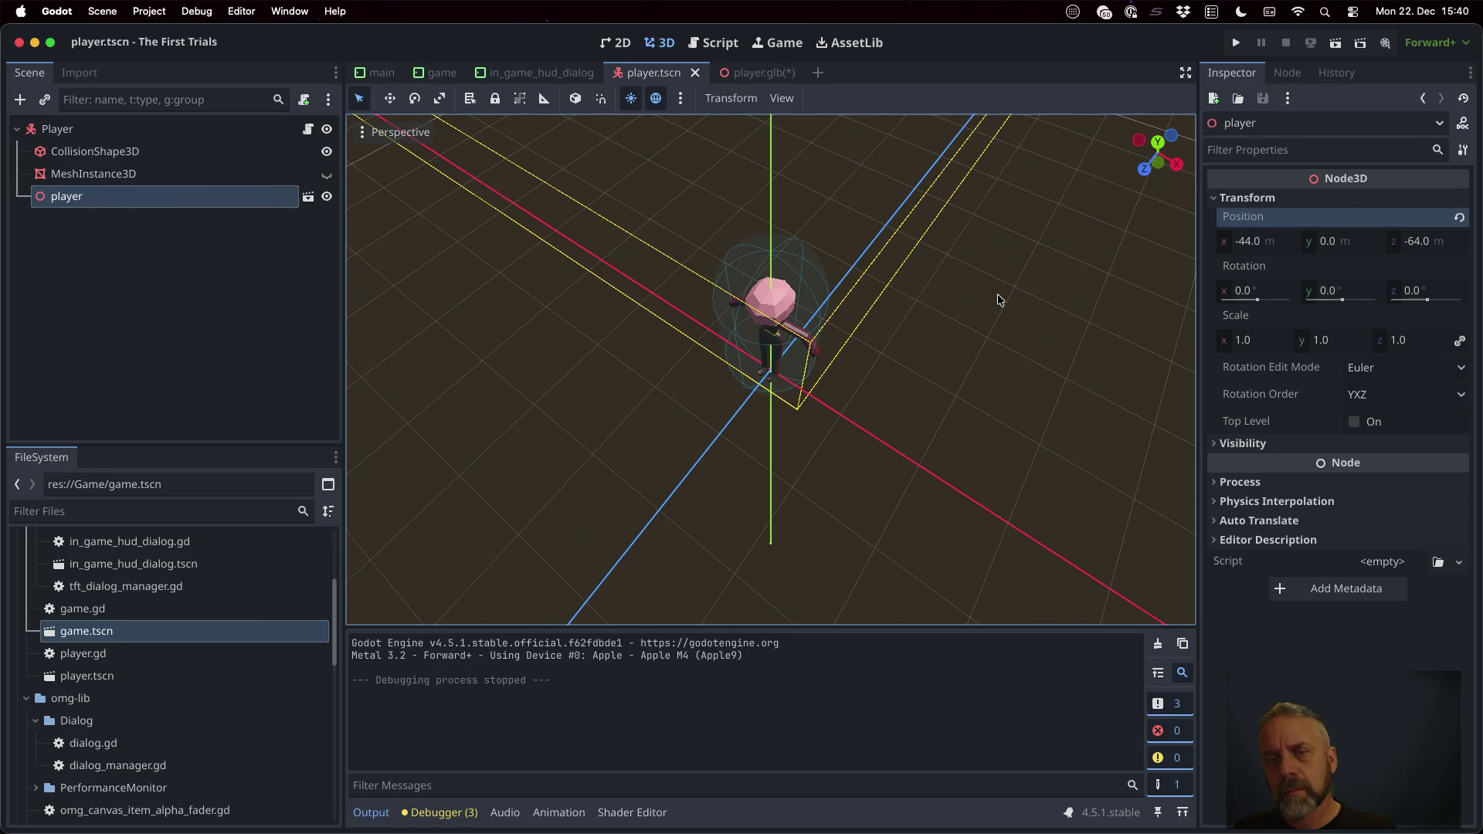
{"action": "key", "text": "super+Tab"}
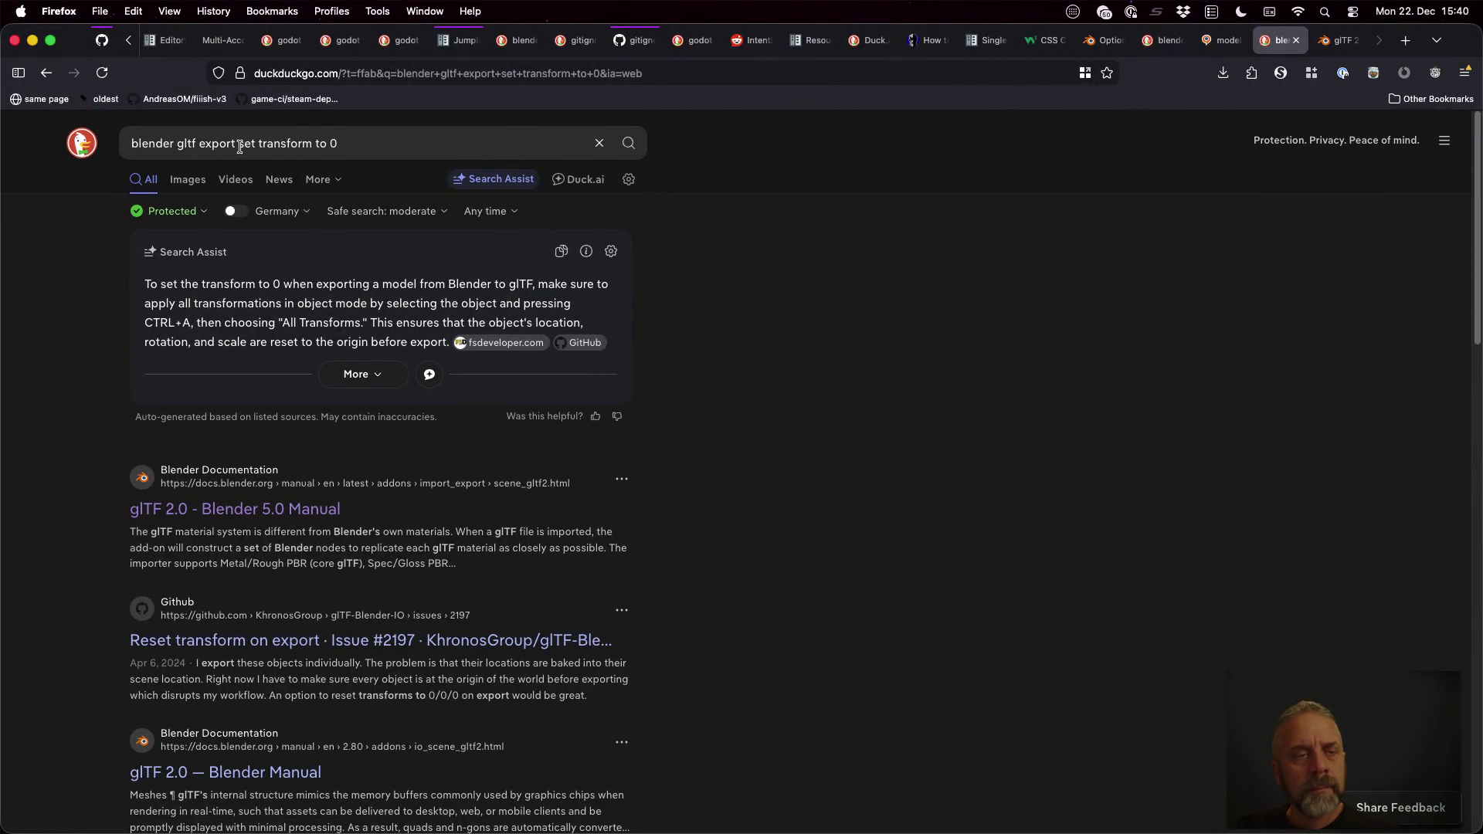
Step: Revise the query to 'blender gltf export applies location even if box is unticked' and run it
{"action": "left_click_drag", "start_coordinate": [239, 144], "coordinate": [405, 145]}
{"action": "type", "text": "applies location transofr"}
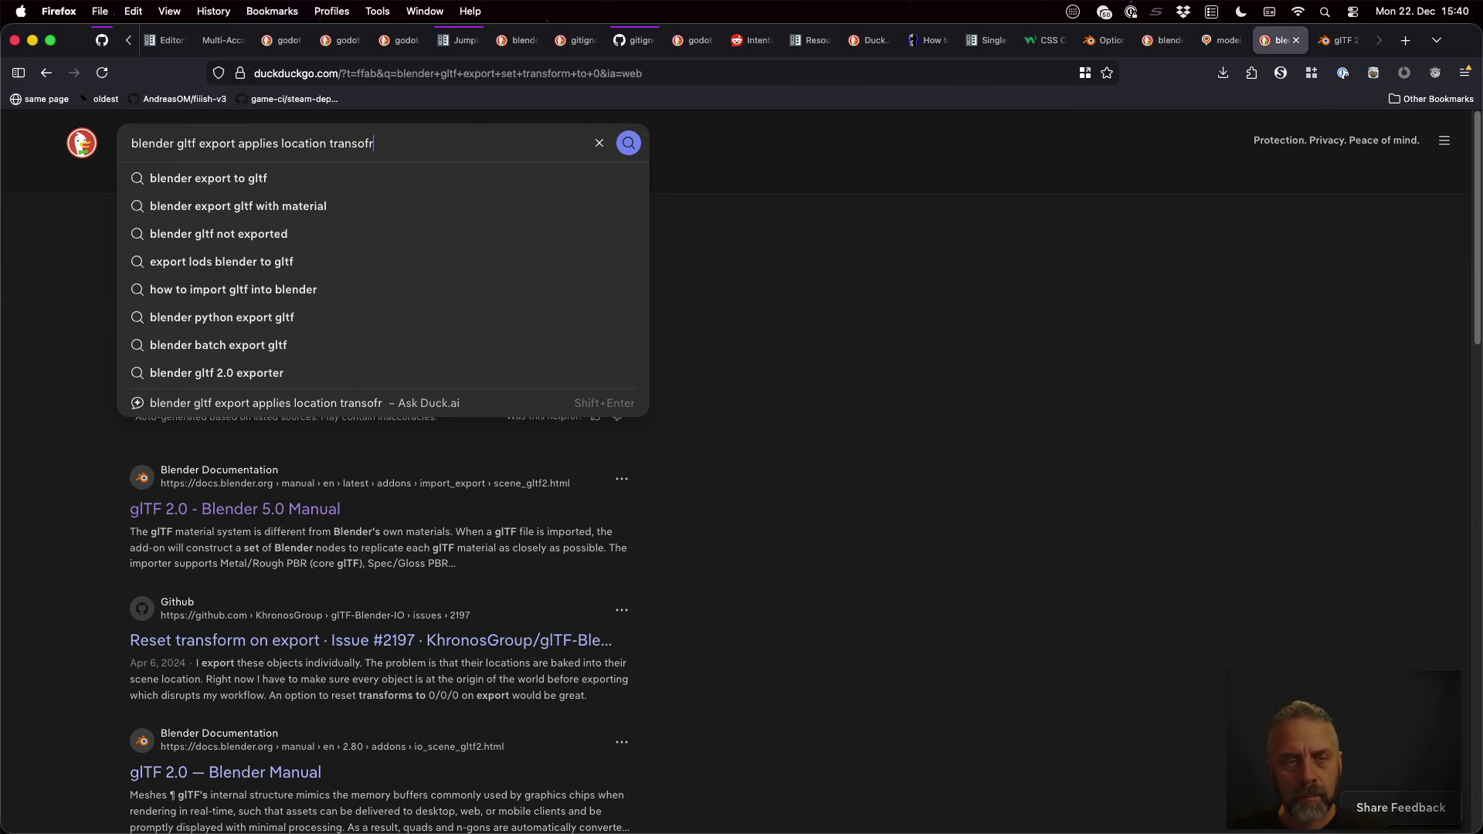
{"action": "key", "text": "BackSpace"}
{"action": "key", "text": "BackSpace"}
{"action": "key", "text": "BackSpace"}
{"action": "key", "text": "BackSpace"}
{"action": "key", "text": "BackSpace"}
{"action": "key", "text": "BackSpace"}
{"action": "key", "text": "BackSpace"}
{"action": "key", "text": "BackSpace"}
{"action": "type", "text": "even if b"}
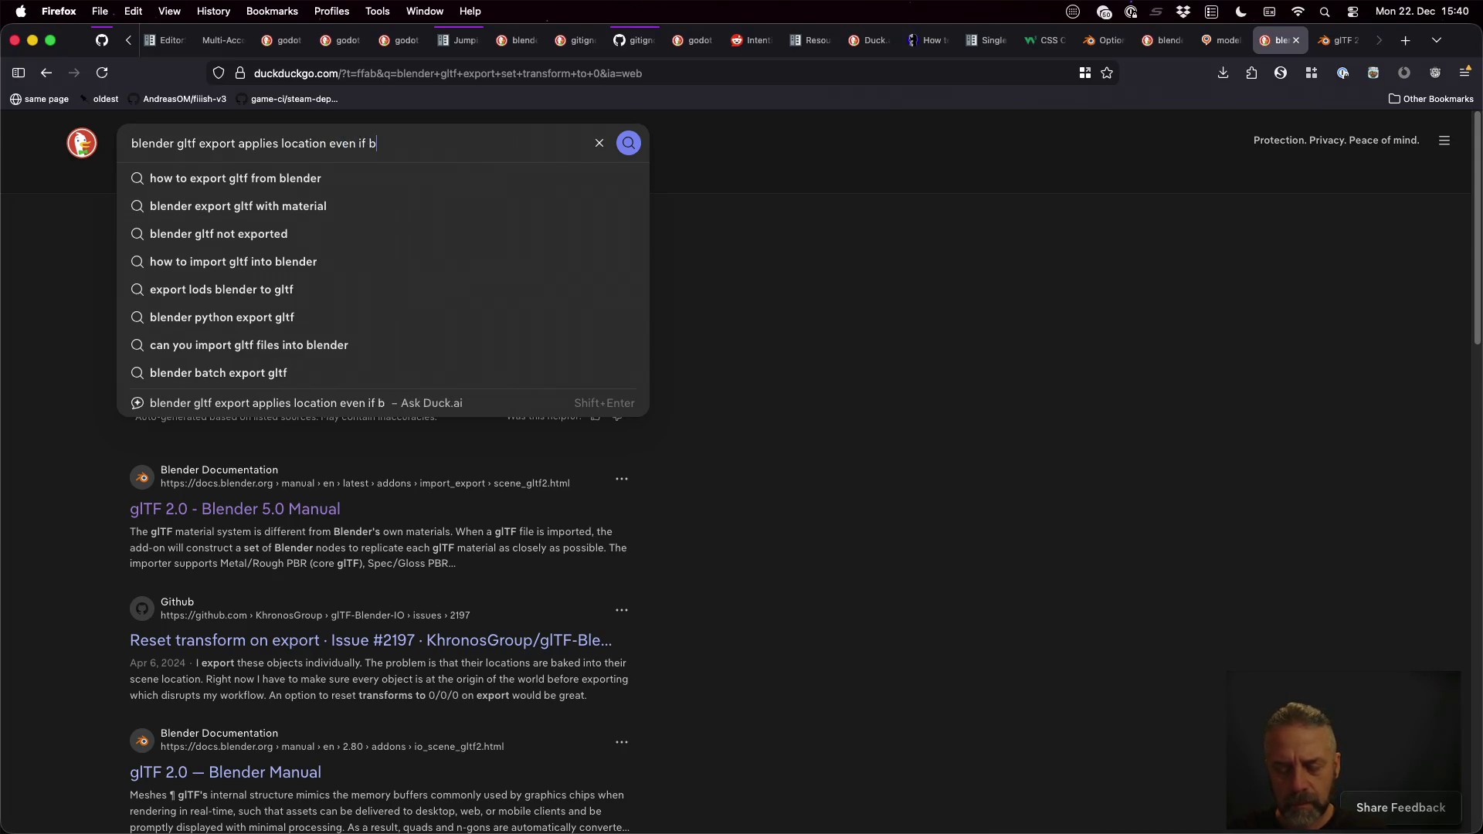
{"action": "type", "text": "ox is unticked"}
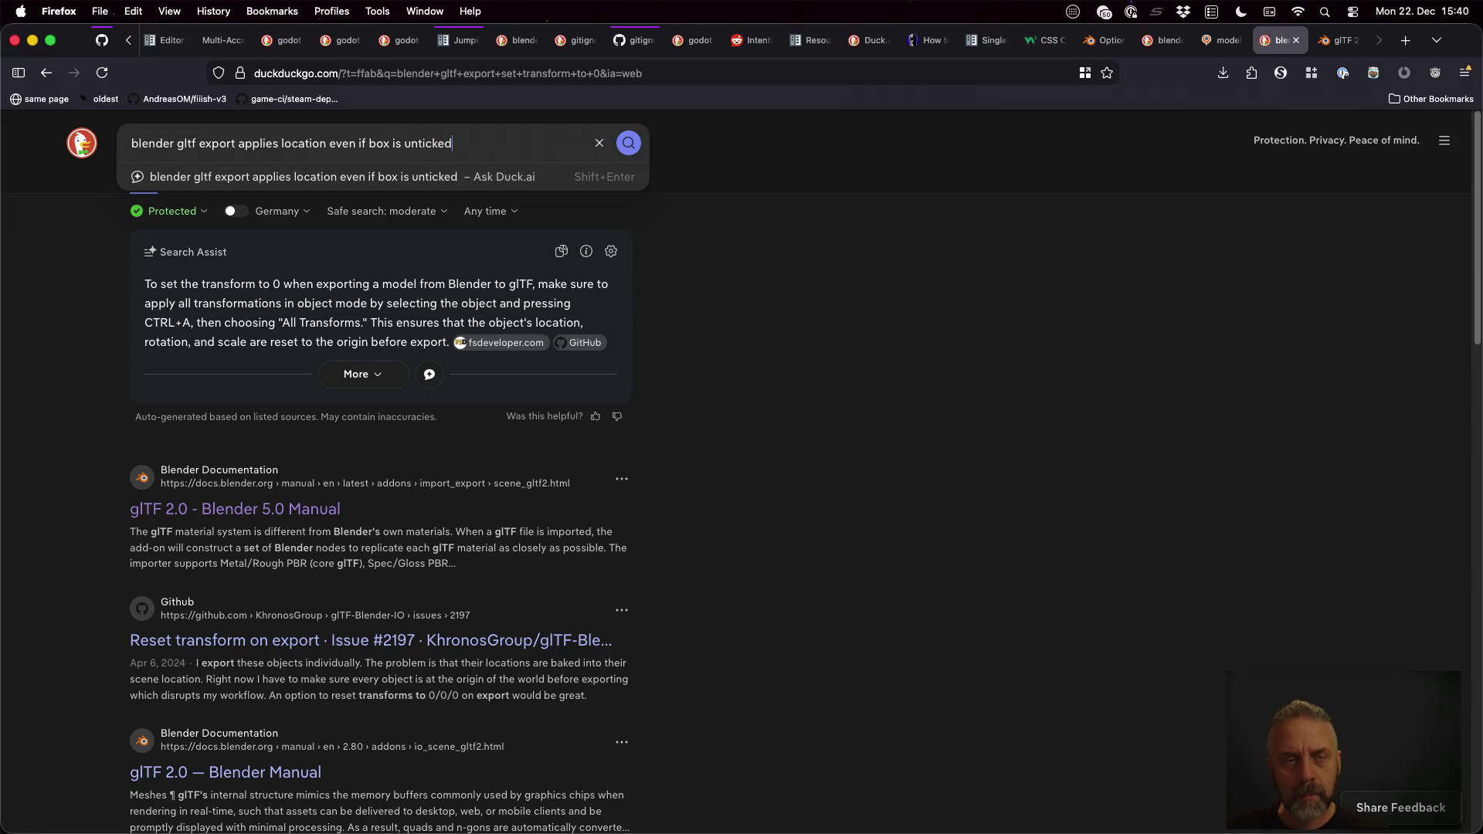
{"action": "key", "text": "Return"}
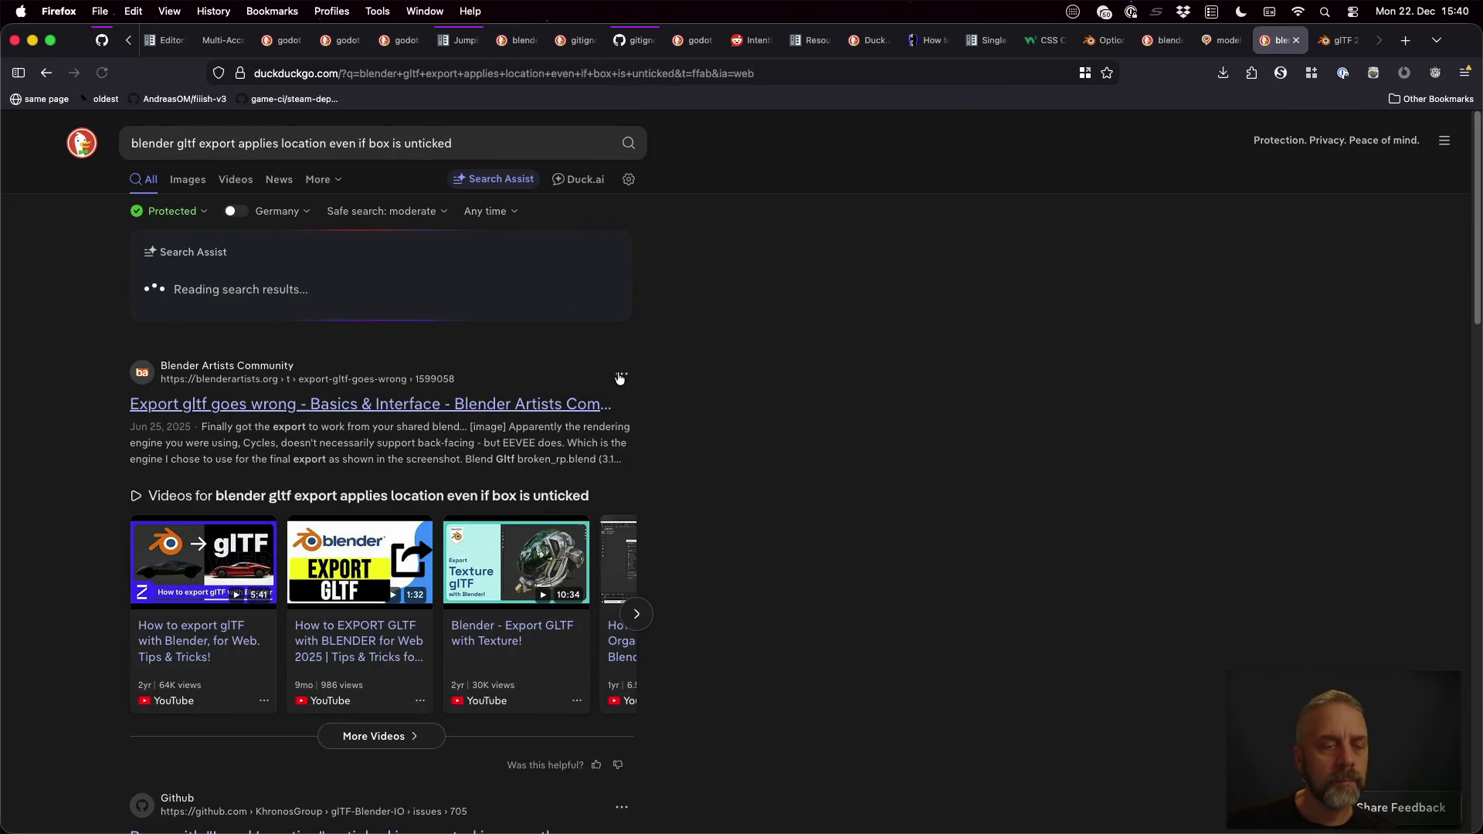
Step: Open the Blender Artists thread and cited GitHub source in new tabs, then move to the glTF 2.0 manual
{"action": "left_click", "coordinate": [522, 404], "text": "super"}
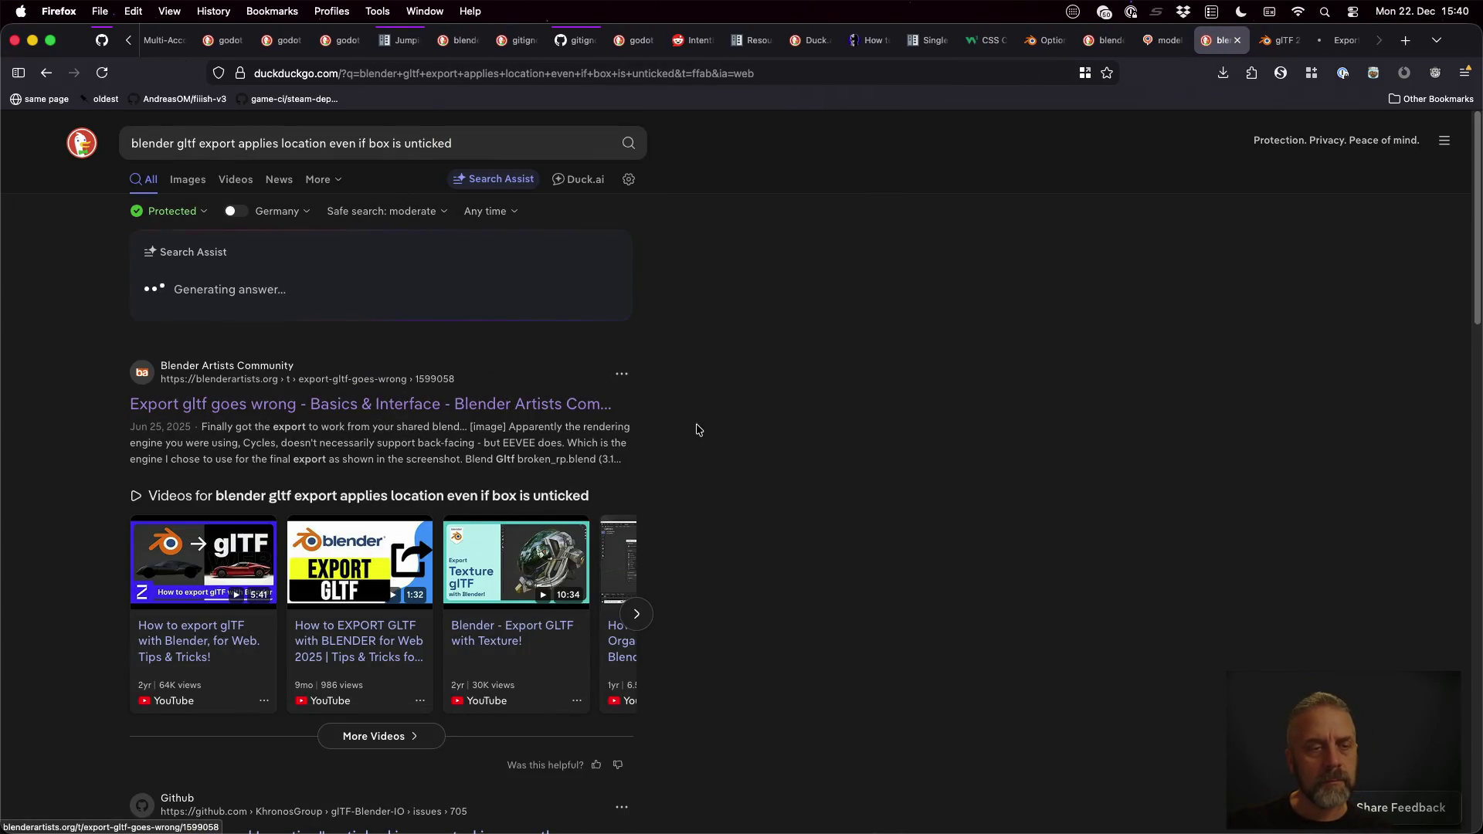
{"action": "scroll", "coordinate": [808, 470], "scroll_direction": "down", "scroll_amount": 3}
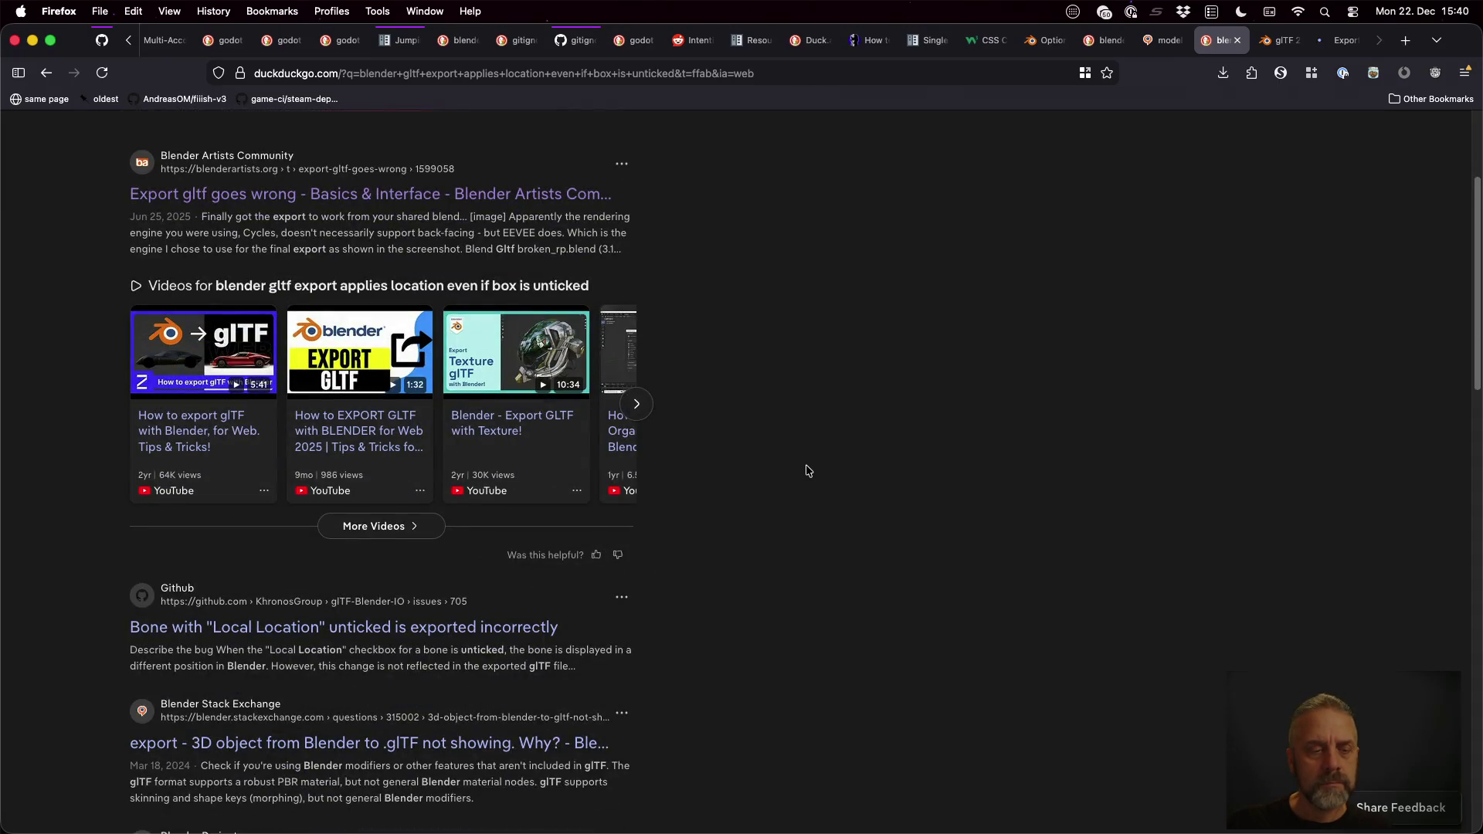
{"action": "scroll", "coordinate": [807, 471], "scroll_direction": "up", "scroll_amount": 2}
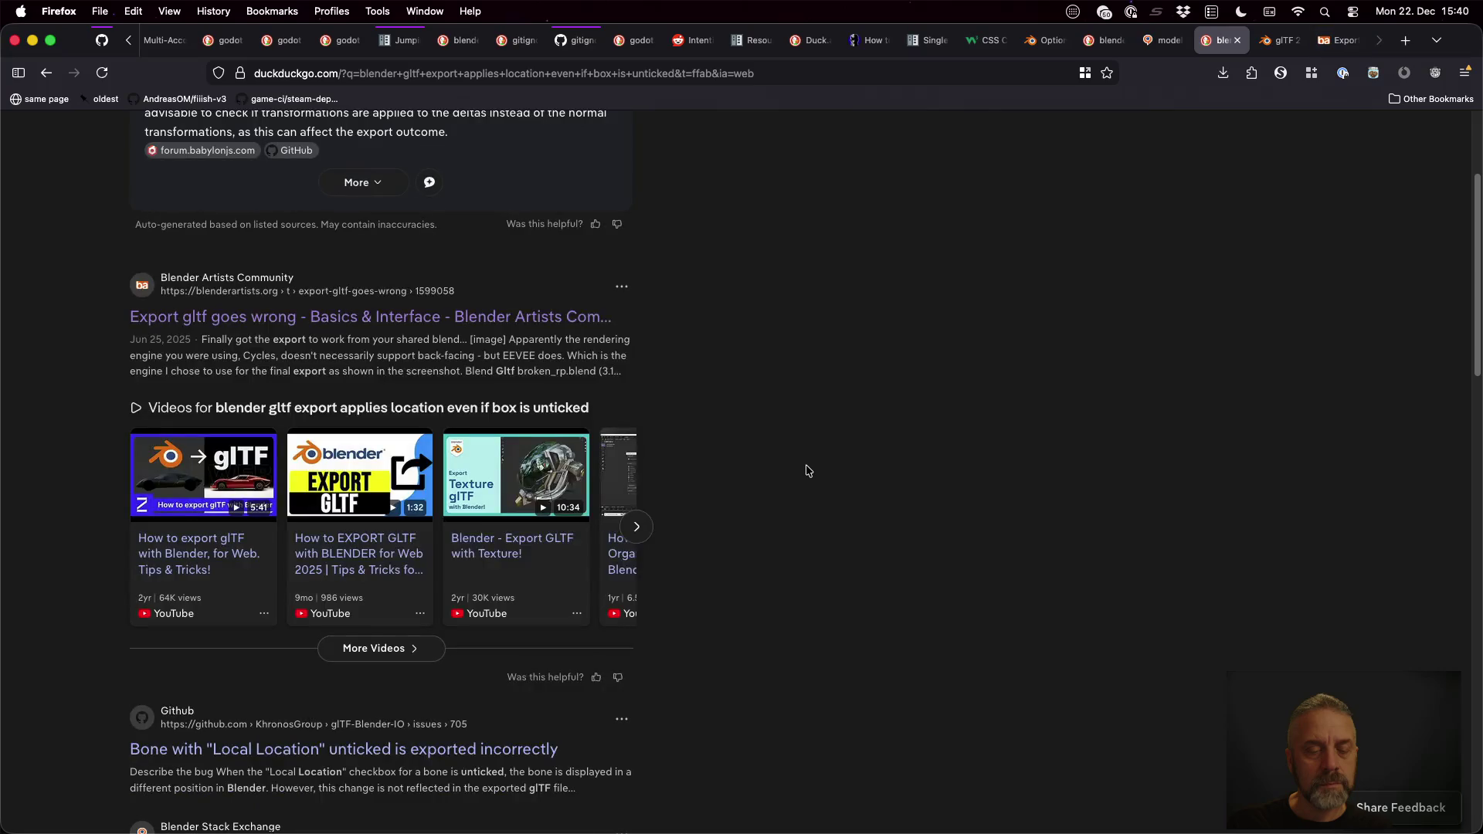
{"action": "scroll", "coordinate": [807, 471], "scroll_direction": "up", "scroll_amount": 2}
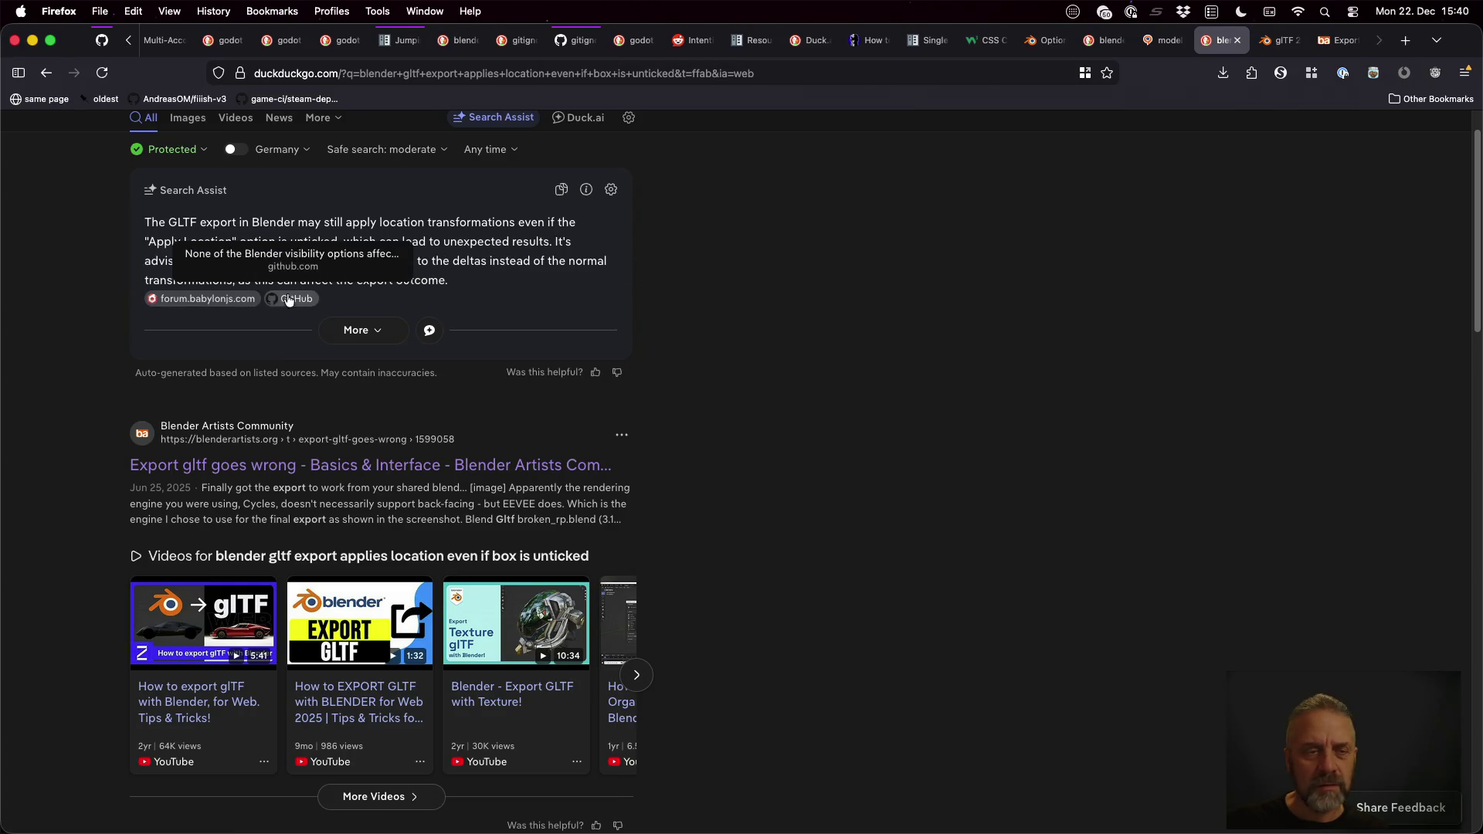
{"action": "left_click", "coordinate": [217, 299], "text": "super"}
{"action": "key", "text": "ctrl+Tab"}
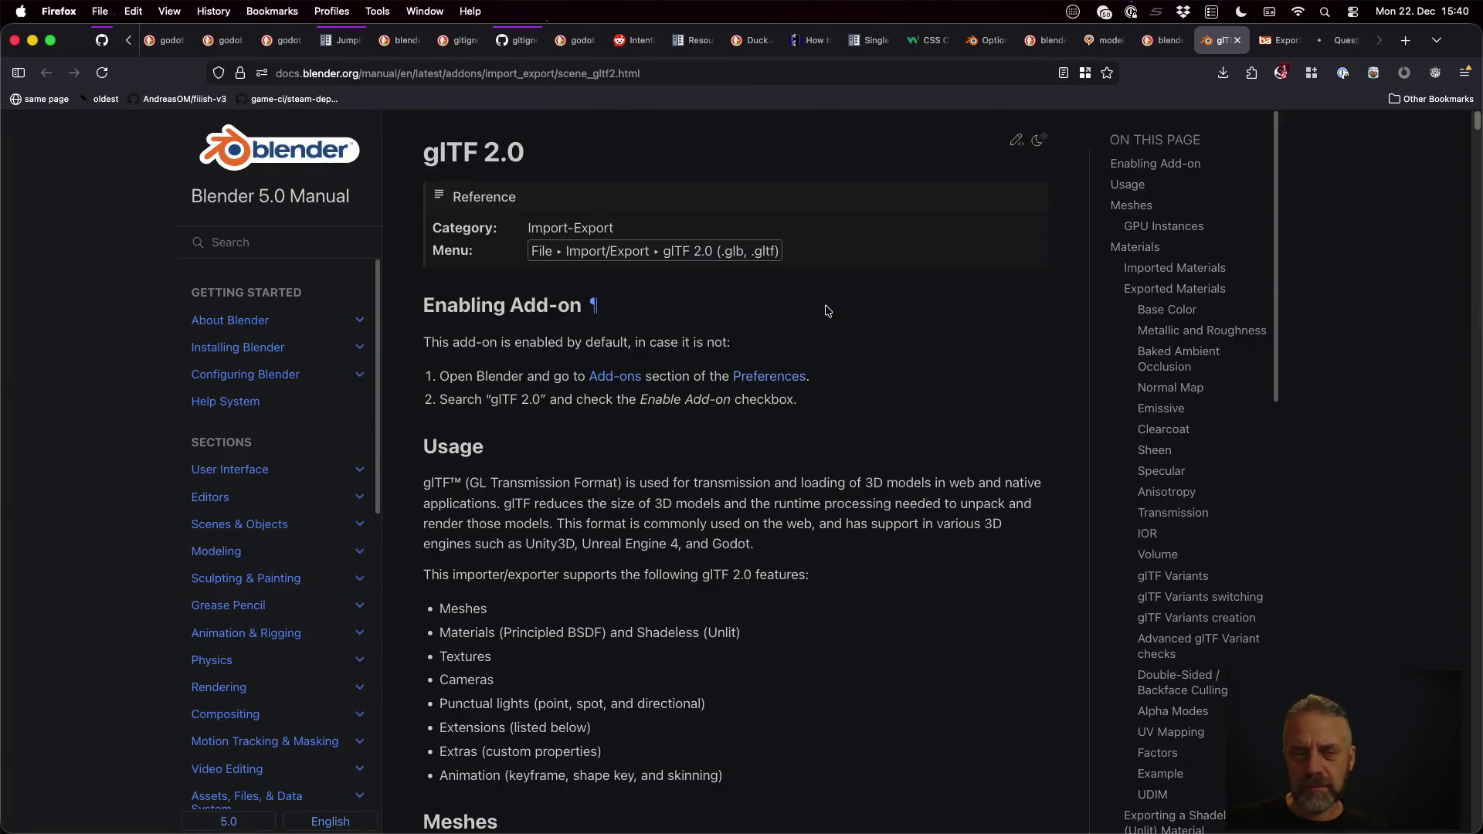
Step: Read the Blender Artists 'Export gltf goes wrong' replies about inverted normals, then close the thread
{"action": "key", "text": "ctrl+Tab"}
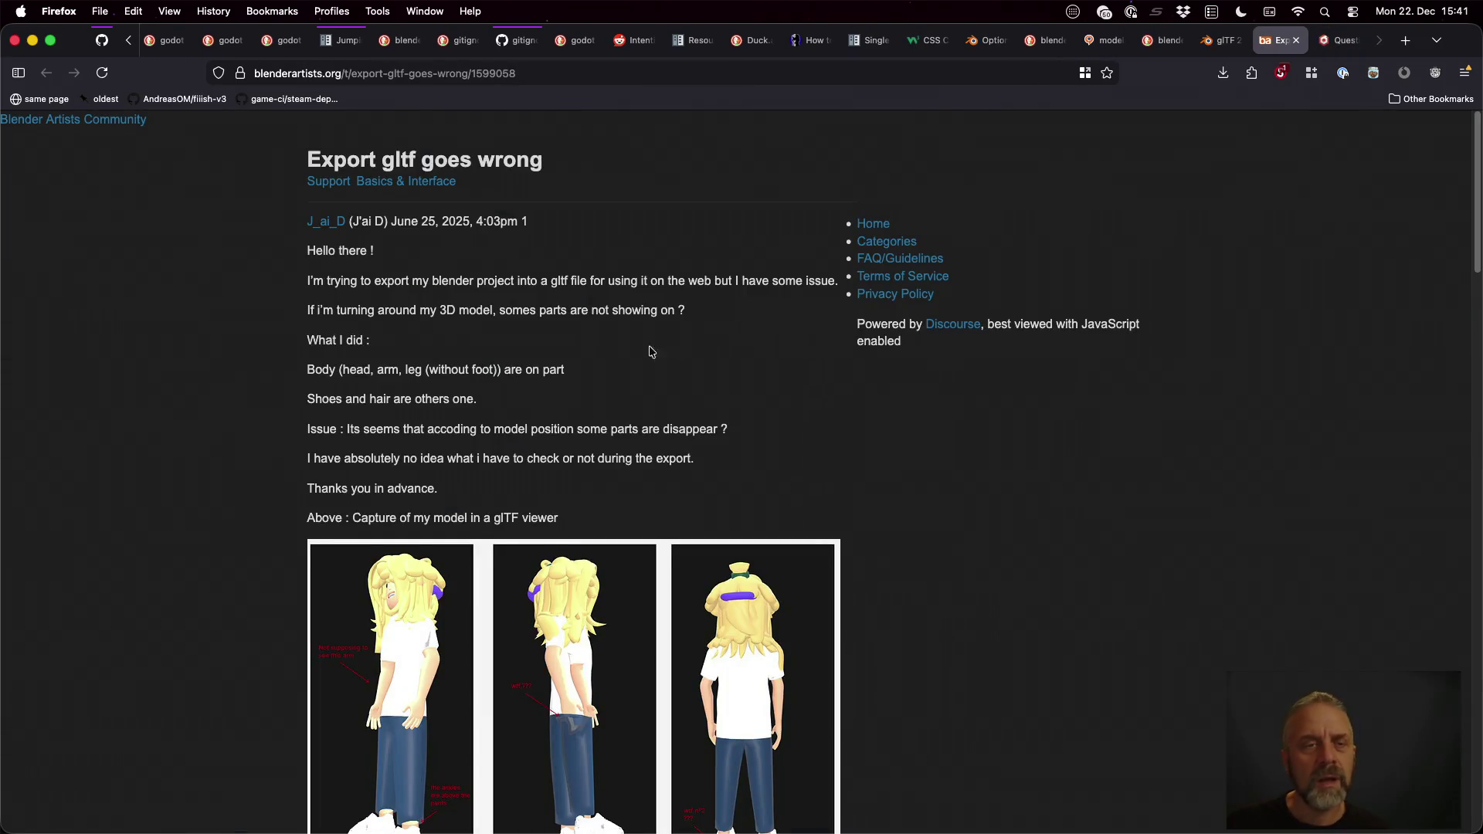
{"action": "scroll", "coordinate": [465, 353], "scroll_direction": "down", "scroll_amount": 1}
{"action": "scroll", "coordinate": [245, 359], "scroll_direction": "down", "scroll_amount": 1}
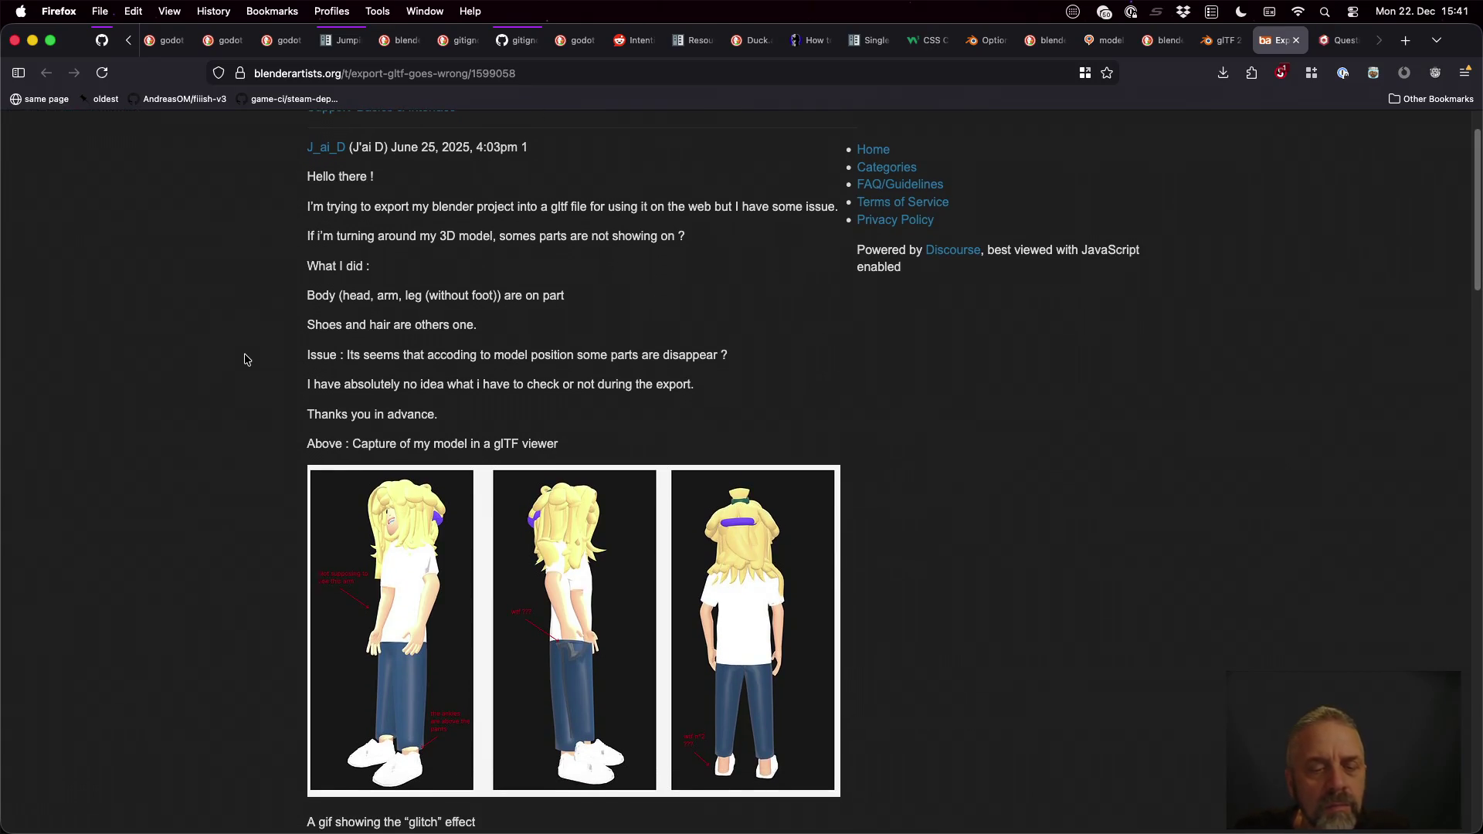
{"action": "scroll", "coordinate": [245, 360], "scroll_direction": "down", "scroll_amount": 5}
{"action": "scroll", "coordinate": [245, 359], "scroll_direction": "down", "scroll_amount": 3}
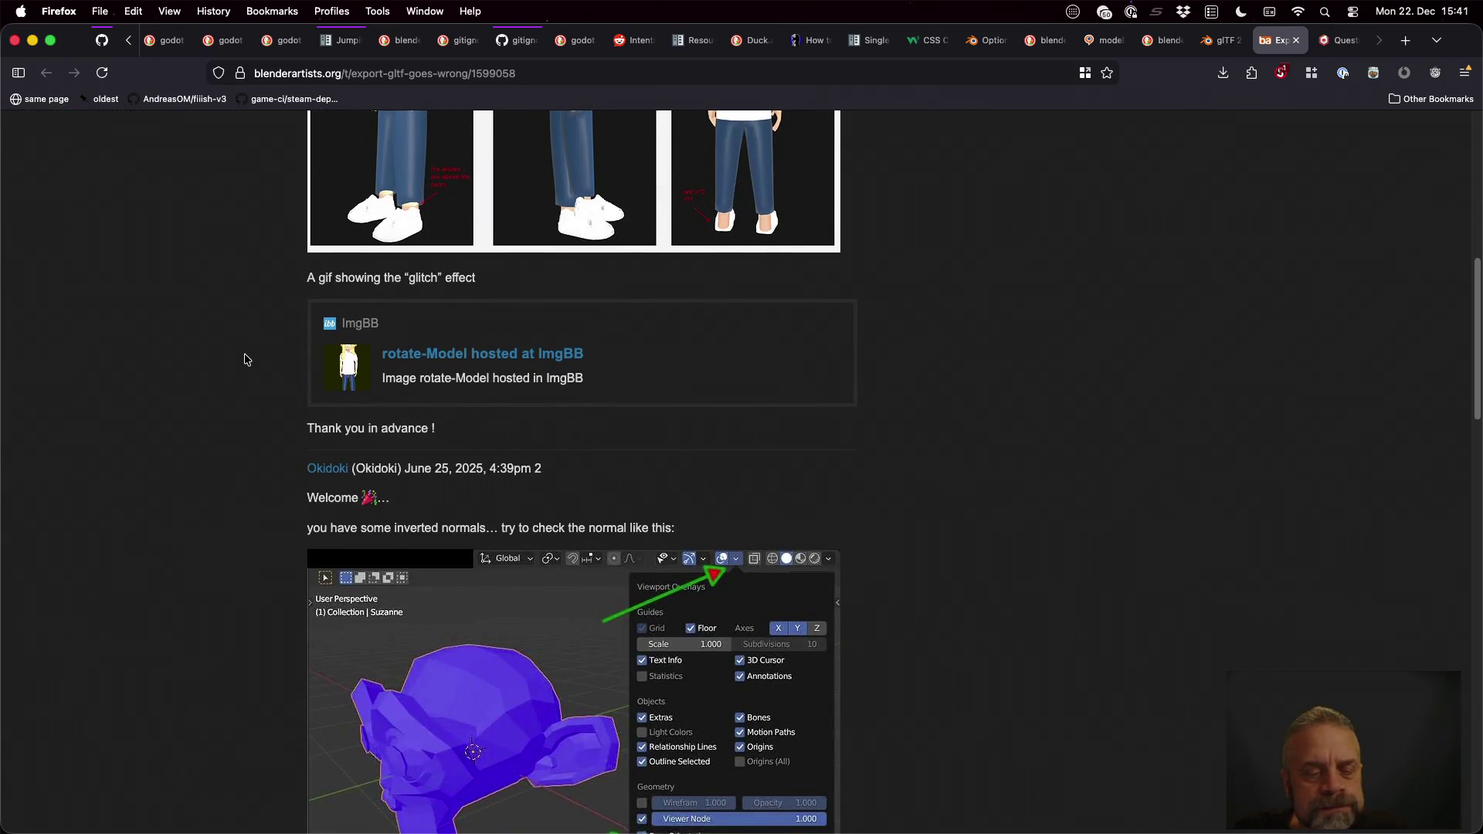
{"action": "scroll", "coordinate": [245, 359], "scroll_direction": "down", "scroll_amount": 1}
{"action": "scroll", "coordinate": [245, 359], "scroll_direction": "down", "scroll_amount": 2}
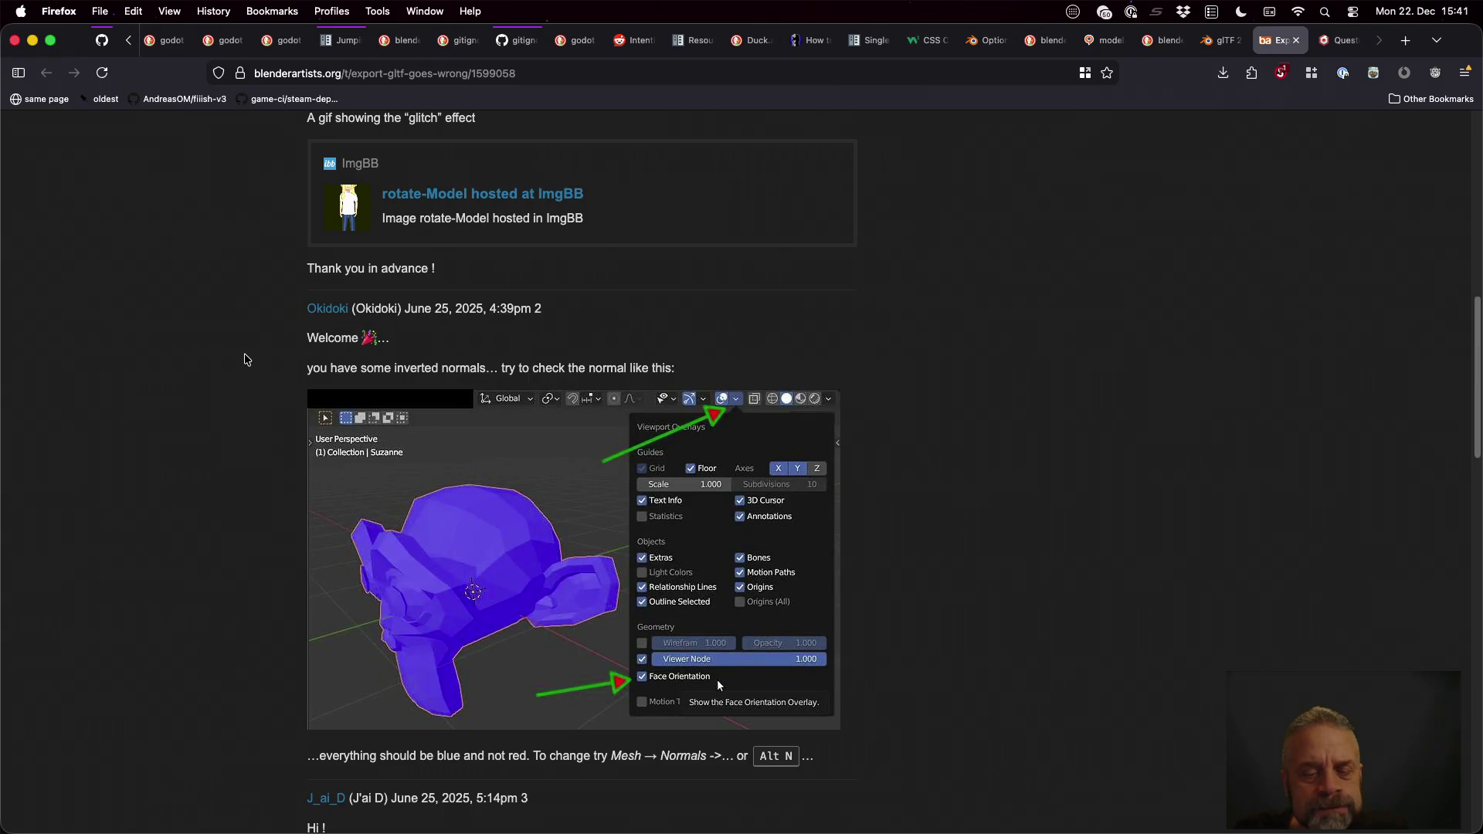
{"action": "scroll", "coordinate": [245, 360], "scroll_direction": "down", "scroll_amount": 4}
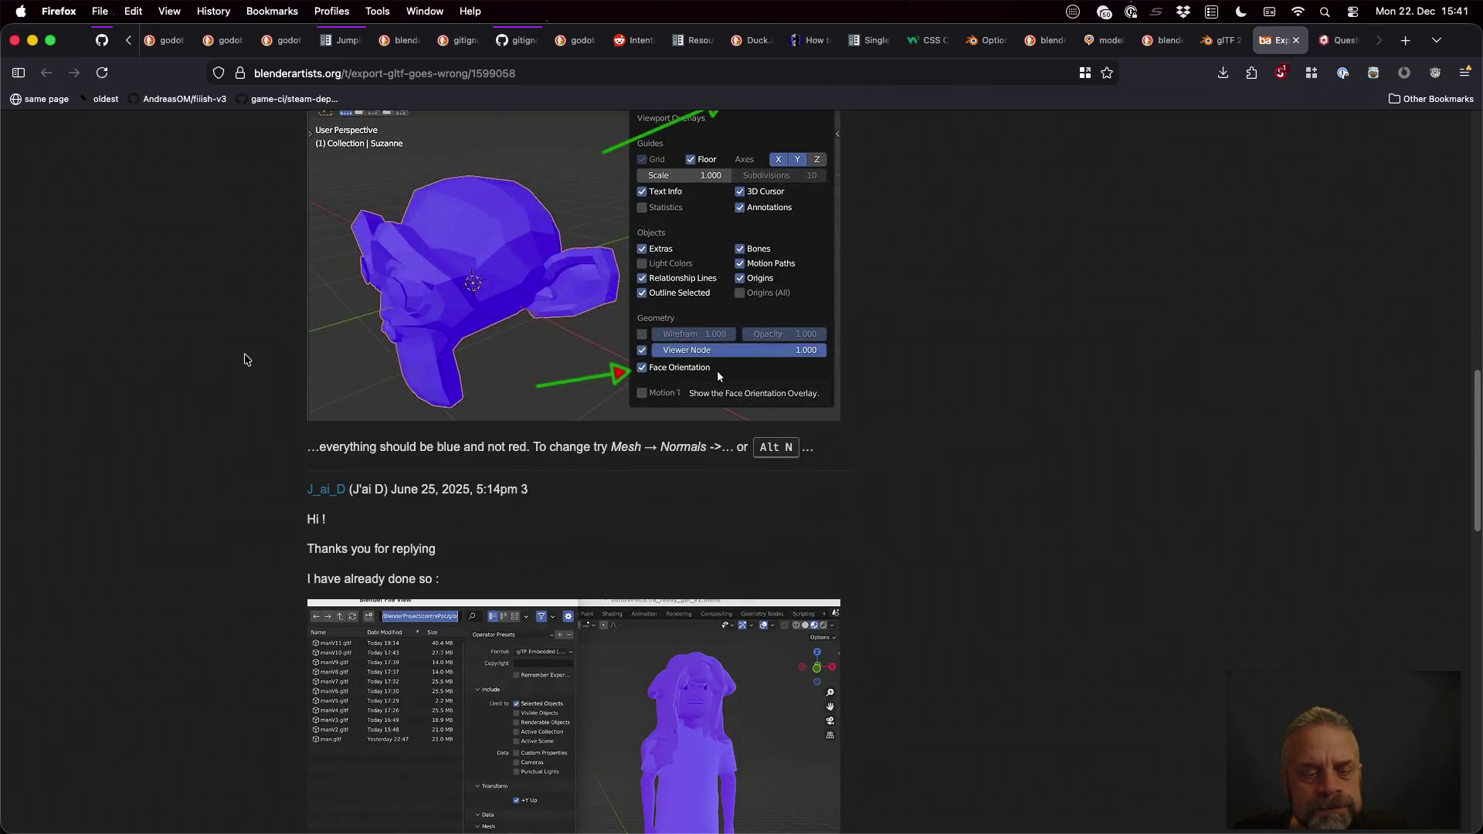
{"action": "scroll", "coordinate": [245, 360], "scroll_direction": "down", "scroll_amount": 3}
{"action": "scroll", "coordinate": [245, 360], "scroll_direction": "down", "scroll_amount": 5}
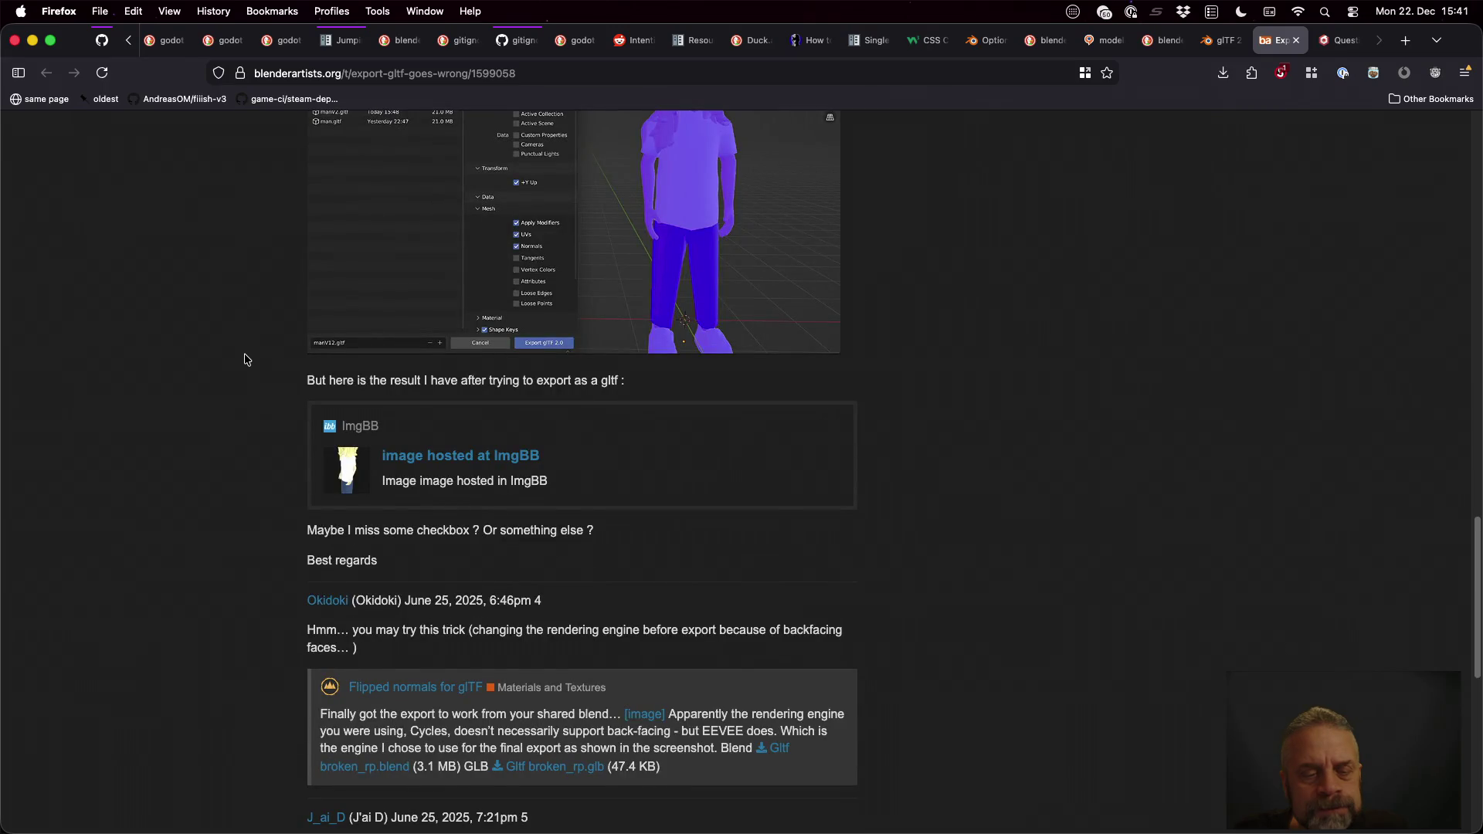
{"action": "scroll", "coordinate": [244, 359], "scroll_direction": "down", "scroll_amount": 4}
{"action": "scroll", "coordinate": [244, 359], "scroll_direction": "down", "scroll_amount": 2}
{"action": "scroll", "coordinate": [245, 360], "scroll_direction": "down", "scroll_amount": 2}
{"action": "scroll", "coordinate": [244, 359], "scroll_direction": "down", "scroll_amount": 1}
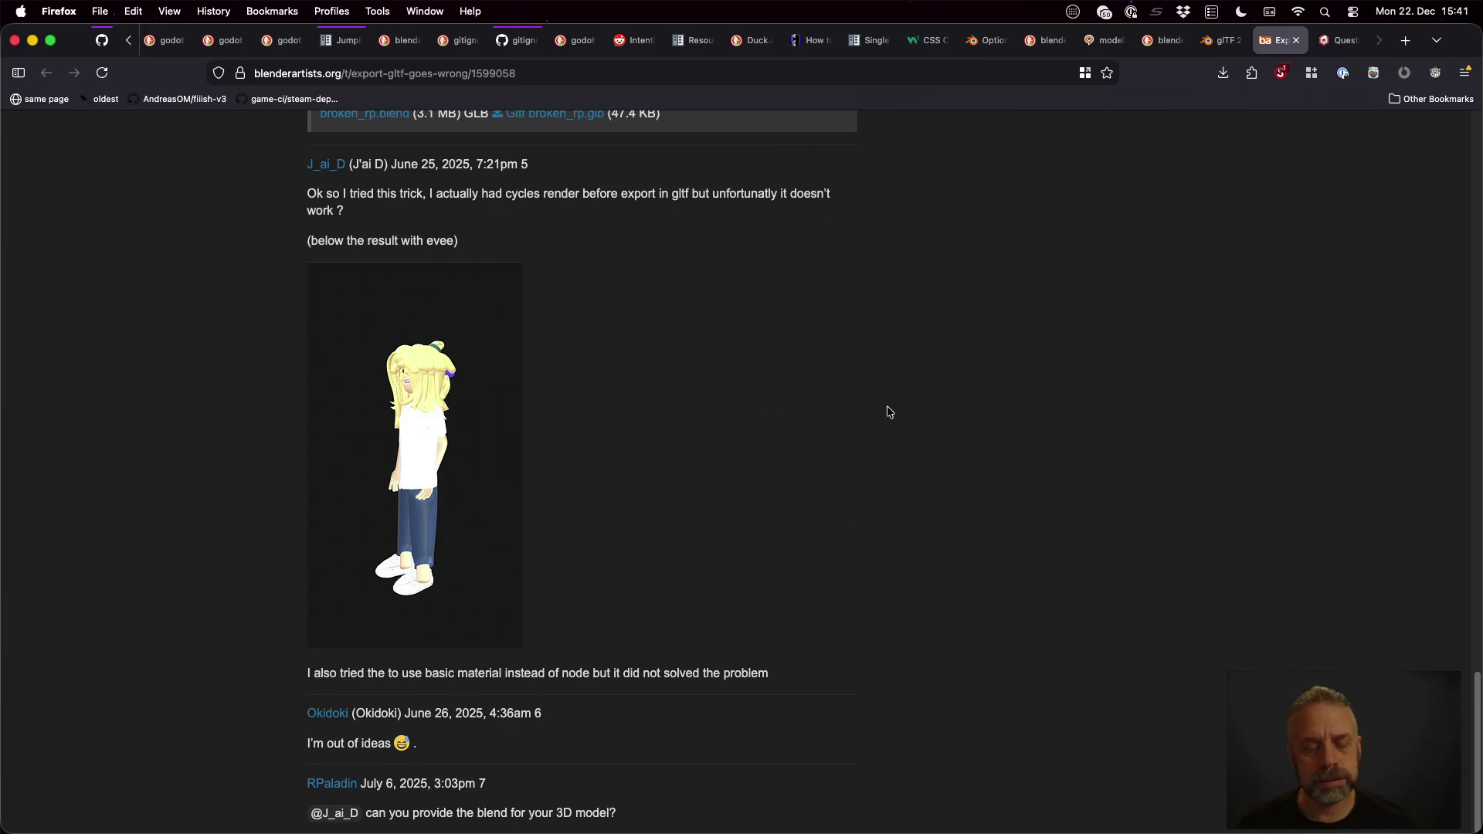
{"action": "key", "text": "super+w"}
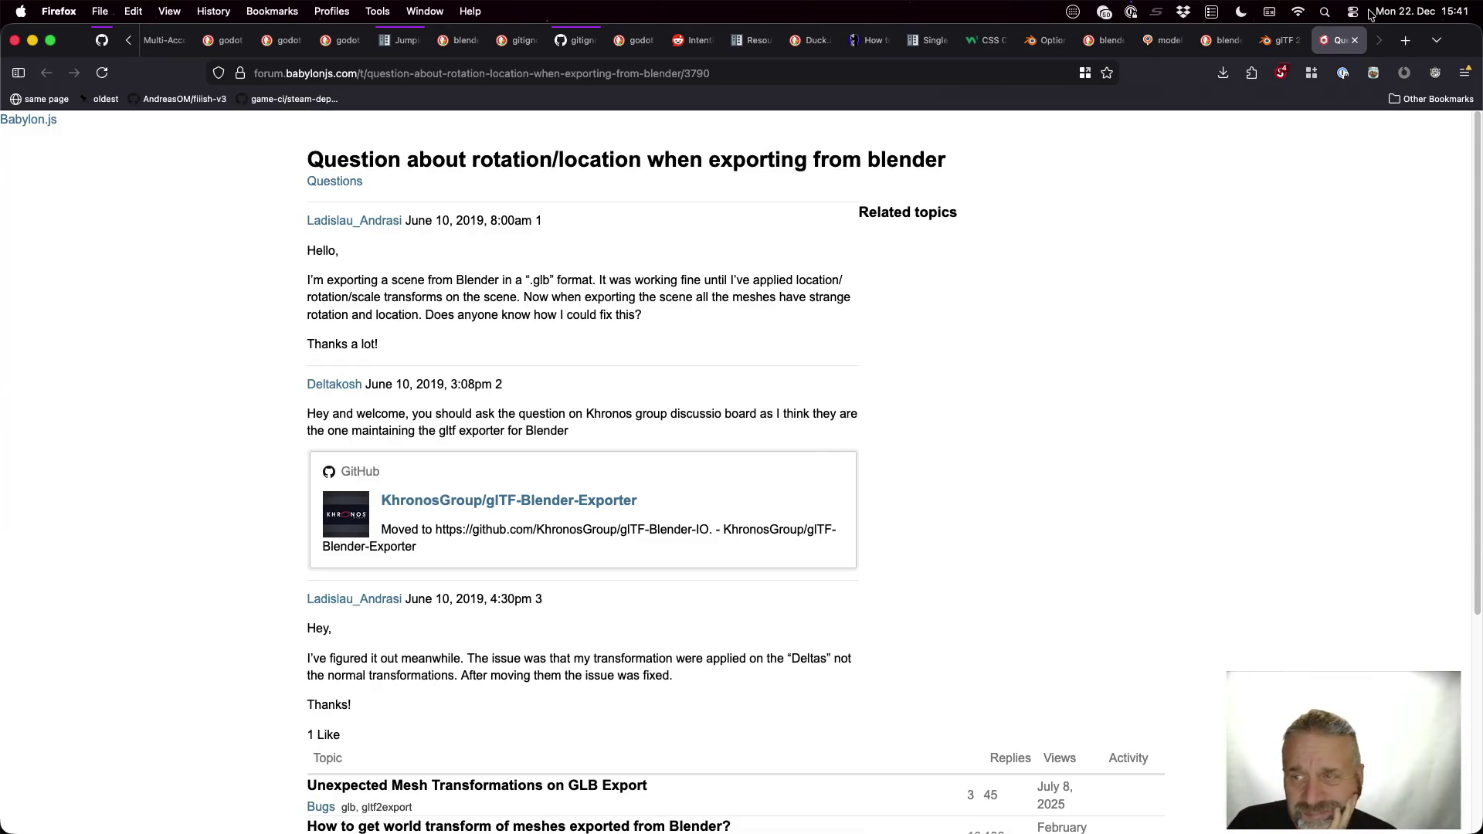
Step: Read the Babylon.js rotation-export thread to its Delta transforms fix, then close it for the glTF 2.0 manual
{"action": "left_click", "coordinate": [1373, 74]}
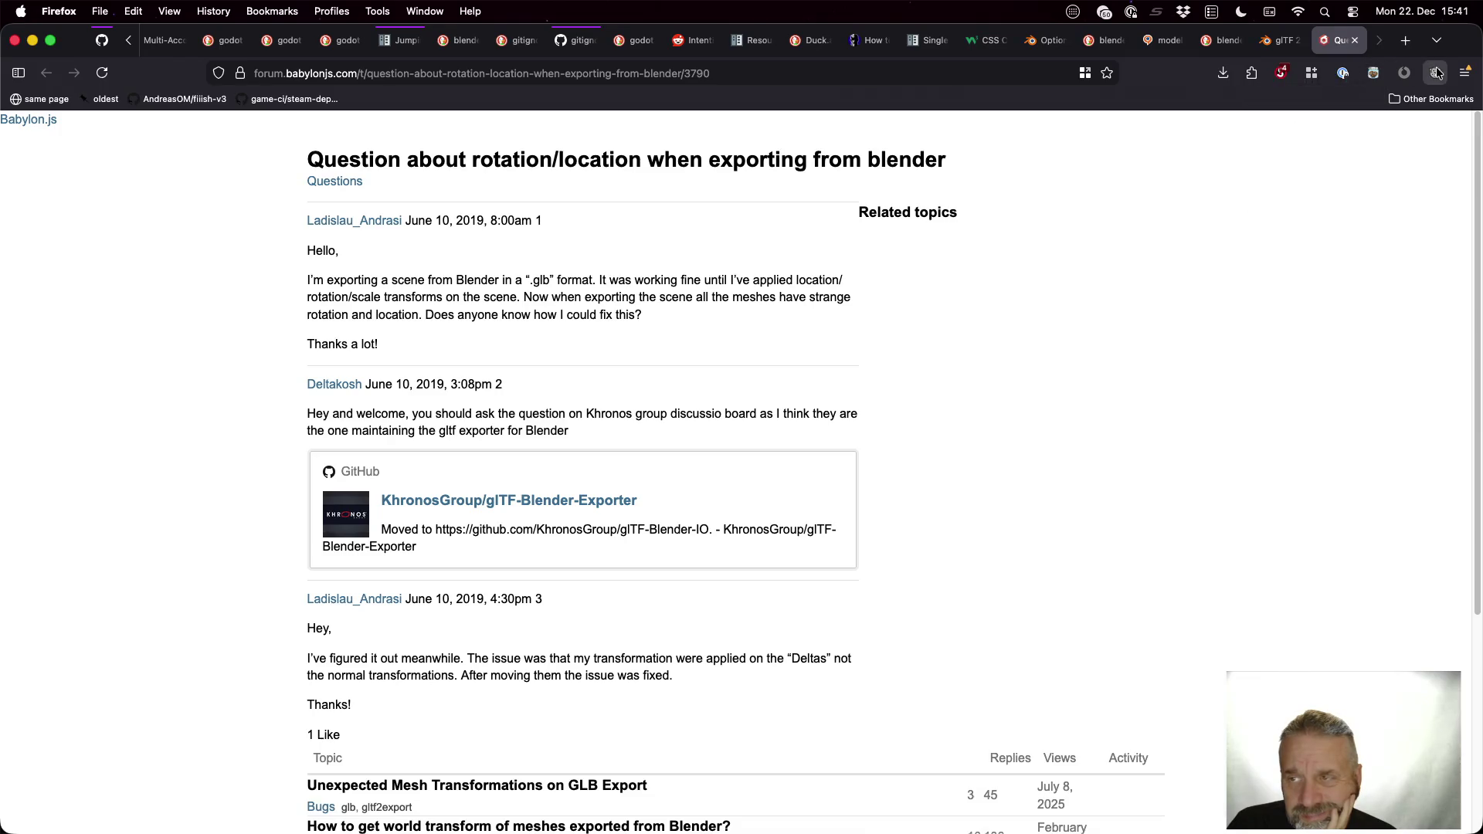
{"action": "scroll", "coordinate": [907, 280], "scroll_direction": "down", "scroll_amount": 1}
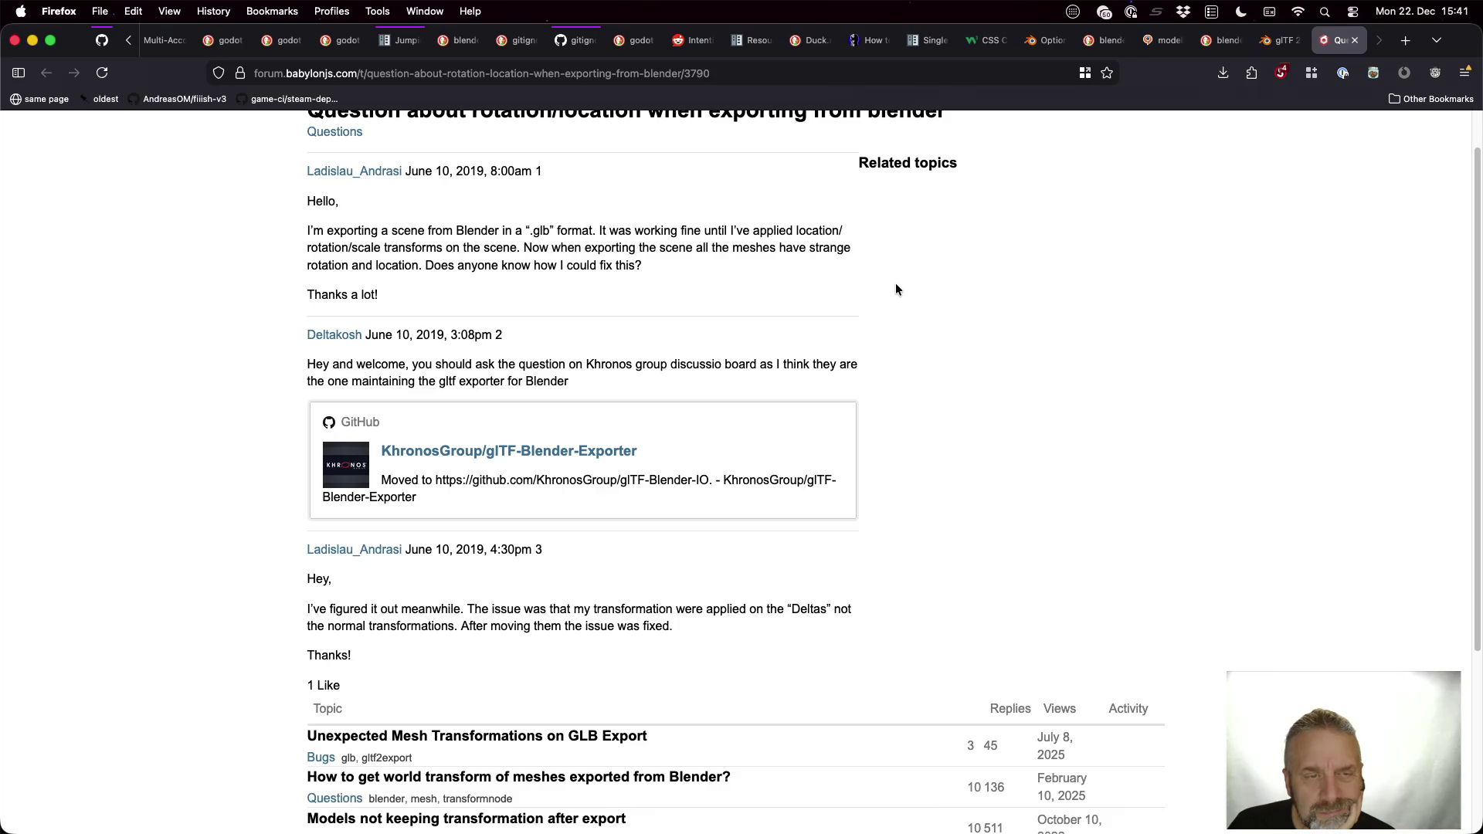
{"action": "scroll", "coordinate": [896, 288], "scroll_direction": "down", "scroll_amount": 5}
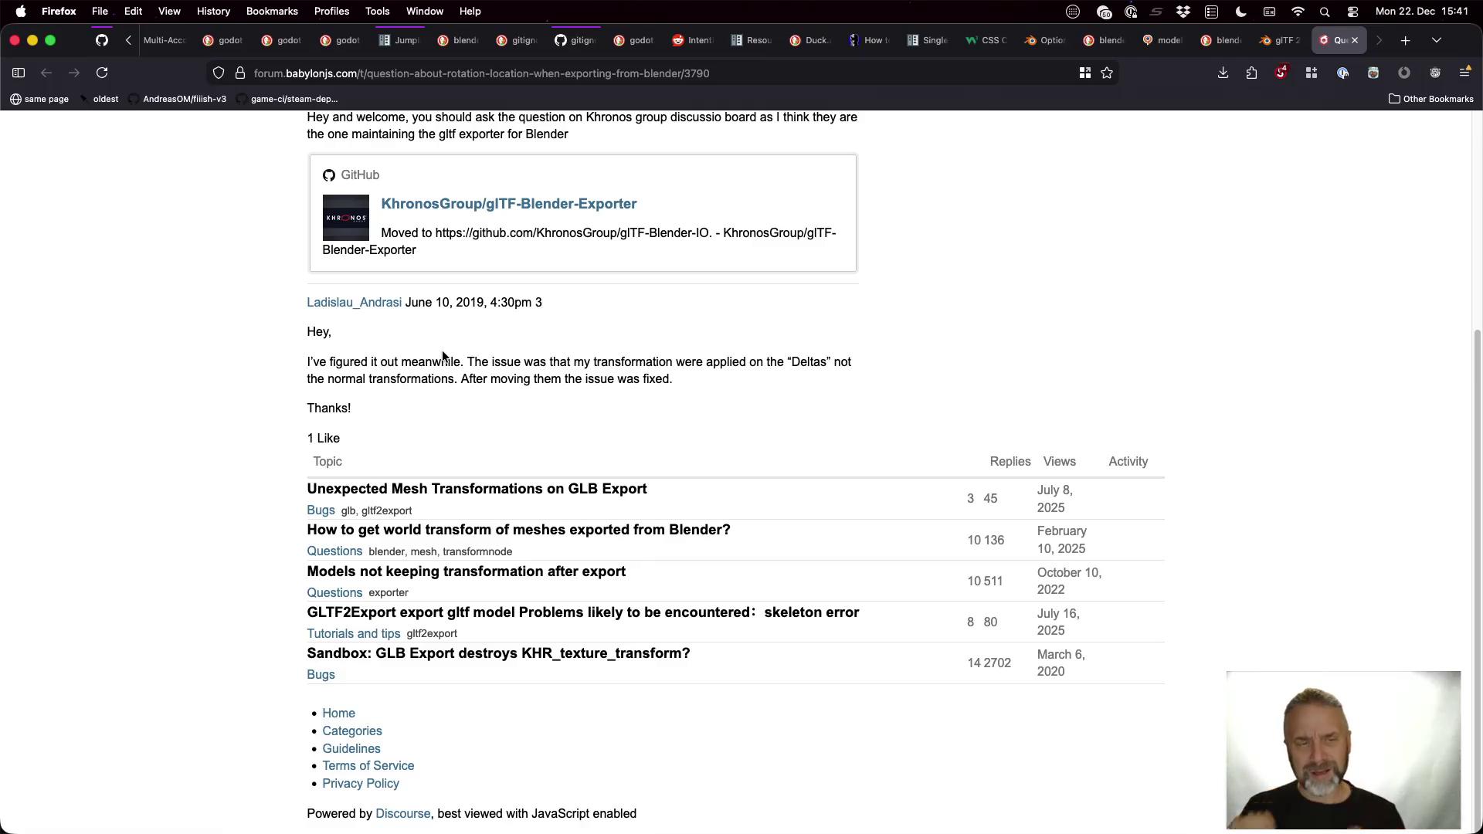
{"action": "key", "text": "super+w"}
{"action": "scroll", "coordinate": [743, 507], "scroll_direction": "down", "scroll_amount": 2}
{"action": "scroll", "coordinate": [744, 507], "scroll_direction": "down", "scroll_amount": 3}
{"action": "scroll", "coordinate": [746, 511], "scroll_direction": "down", "scroll_amount": 4}
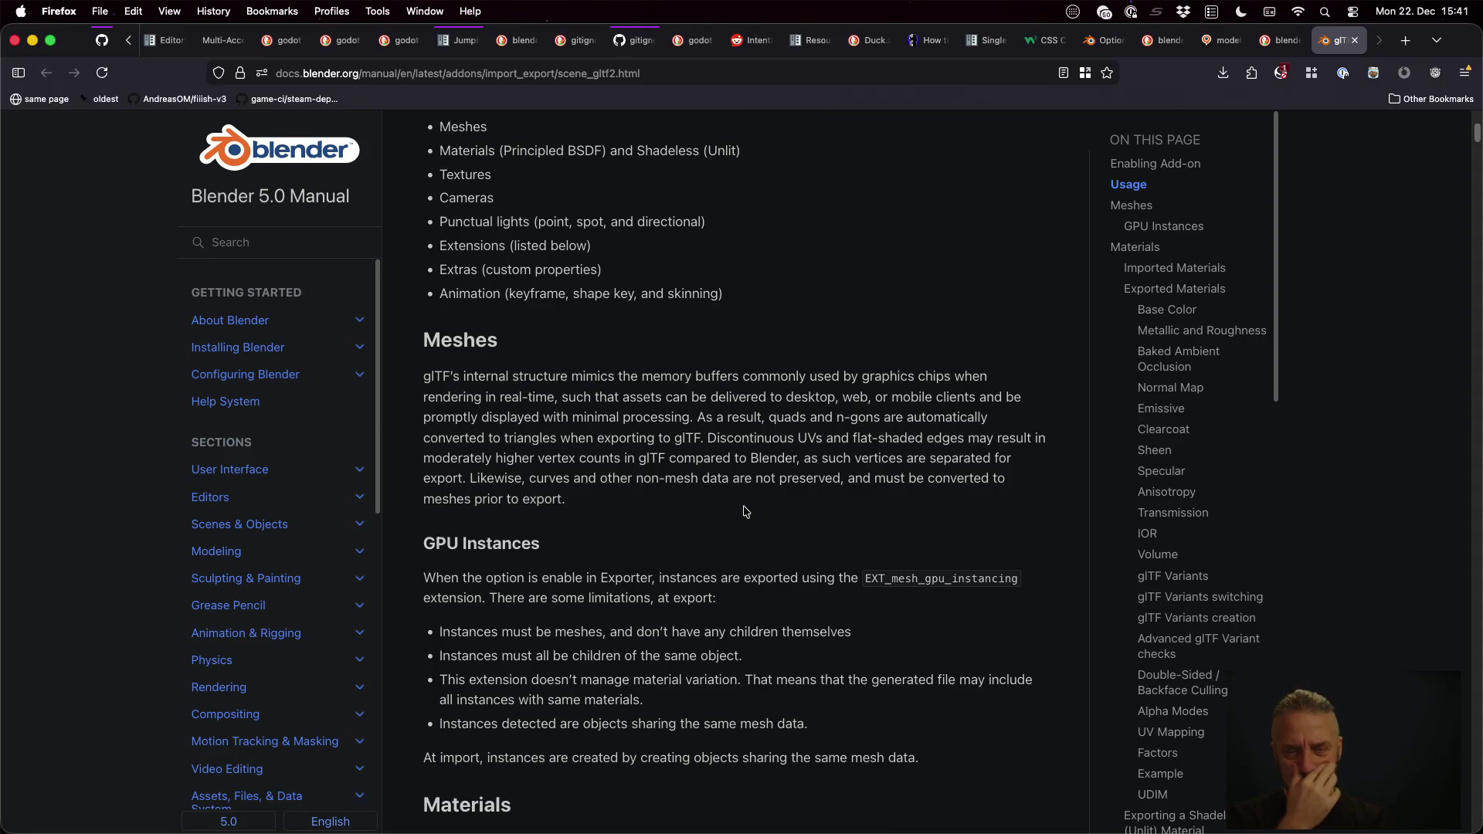